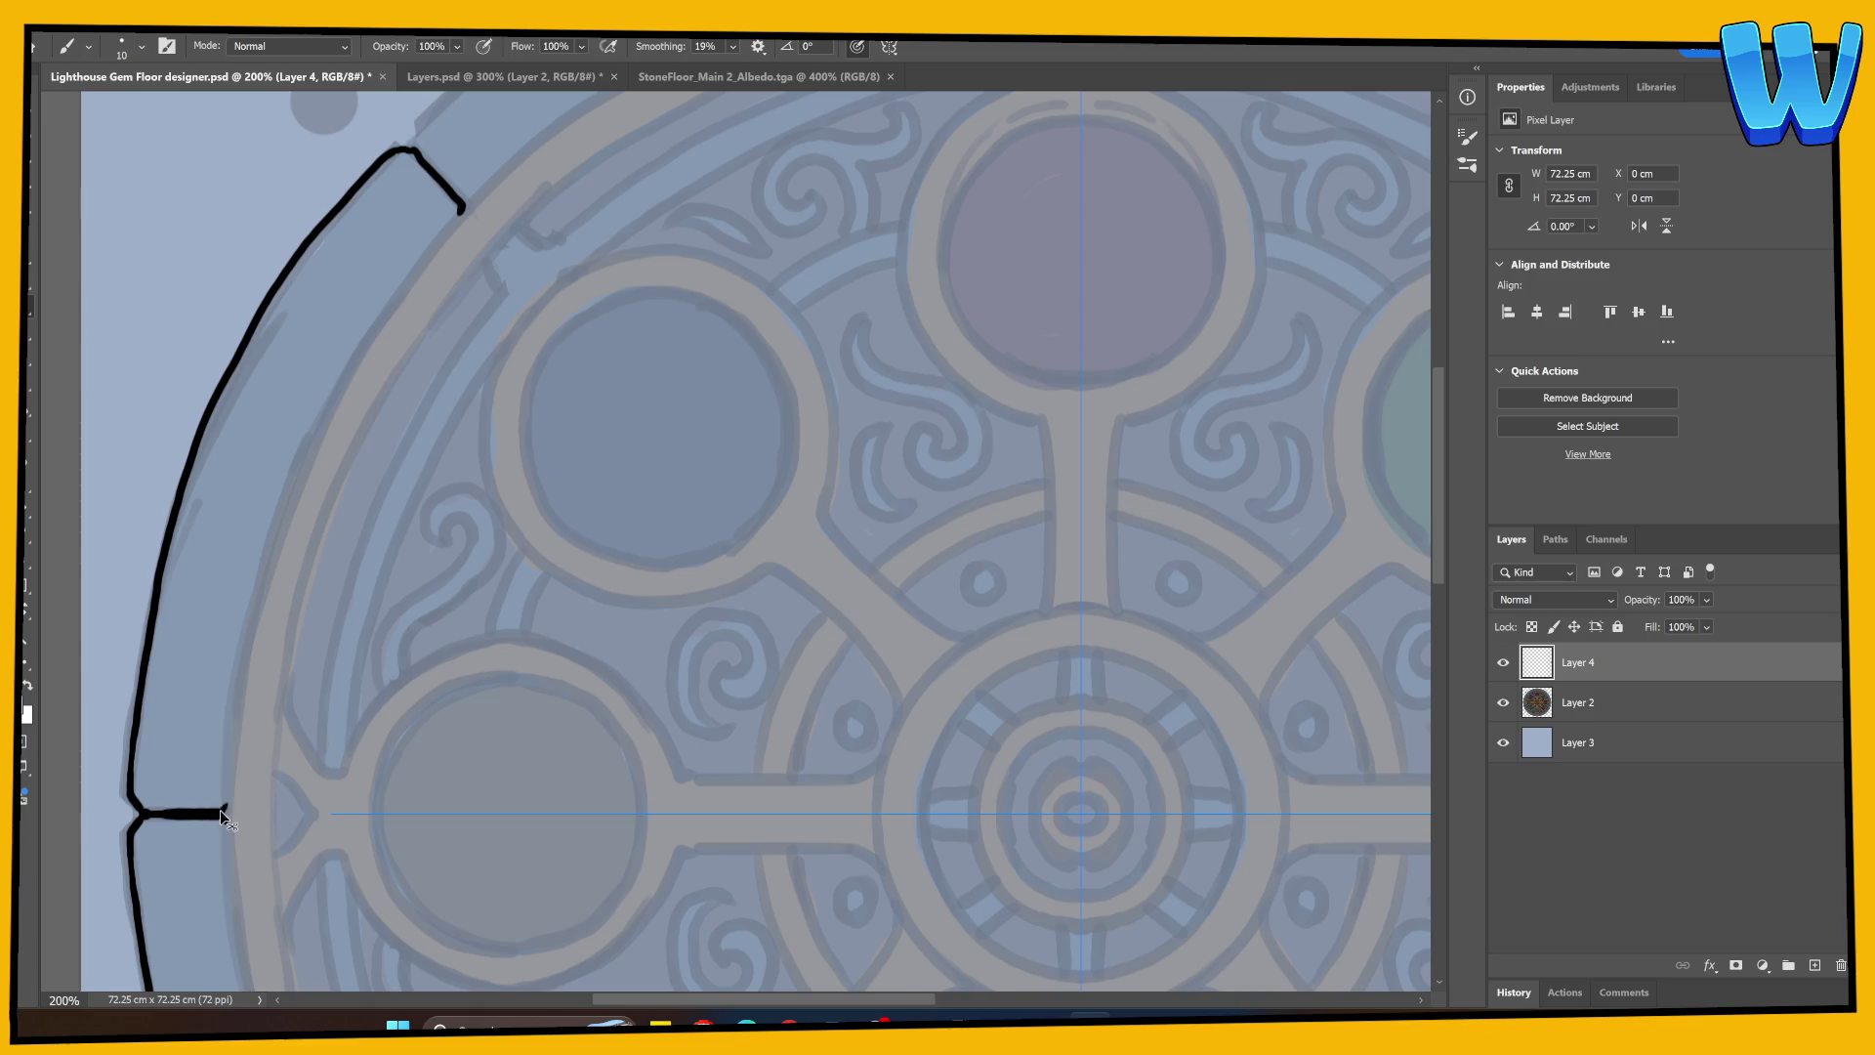
Step: Paint the rim stones' outer edge, inner top arc and top divider with the size-10 symmetric brush
mouse_move(226, 802)
left_mouse_down()
mouse_move(252, 571)
mouse_move(339, 383)
mouse_move(441, 239)
mouse_move(388, 363)
mouse_move(313, 452)
mouse_move(310, 394)
mouse_move(511, 256)
mouse_move(693, 184)
mouse_move(950, 155)
left_mouse_up()
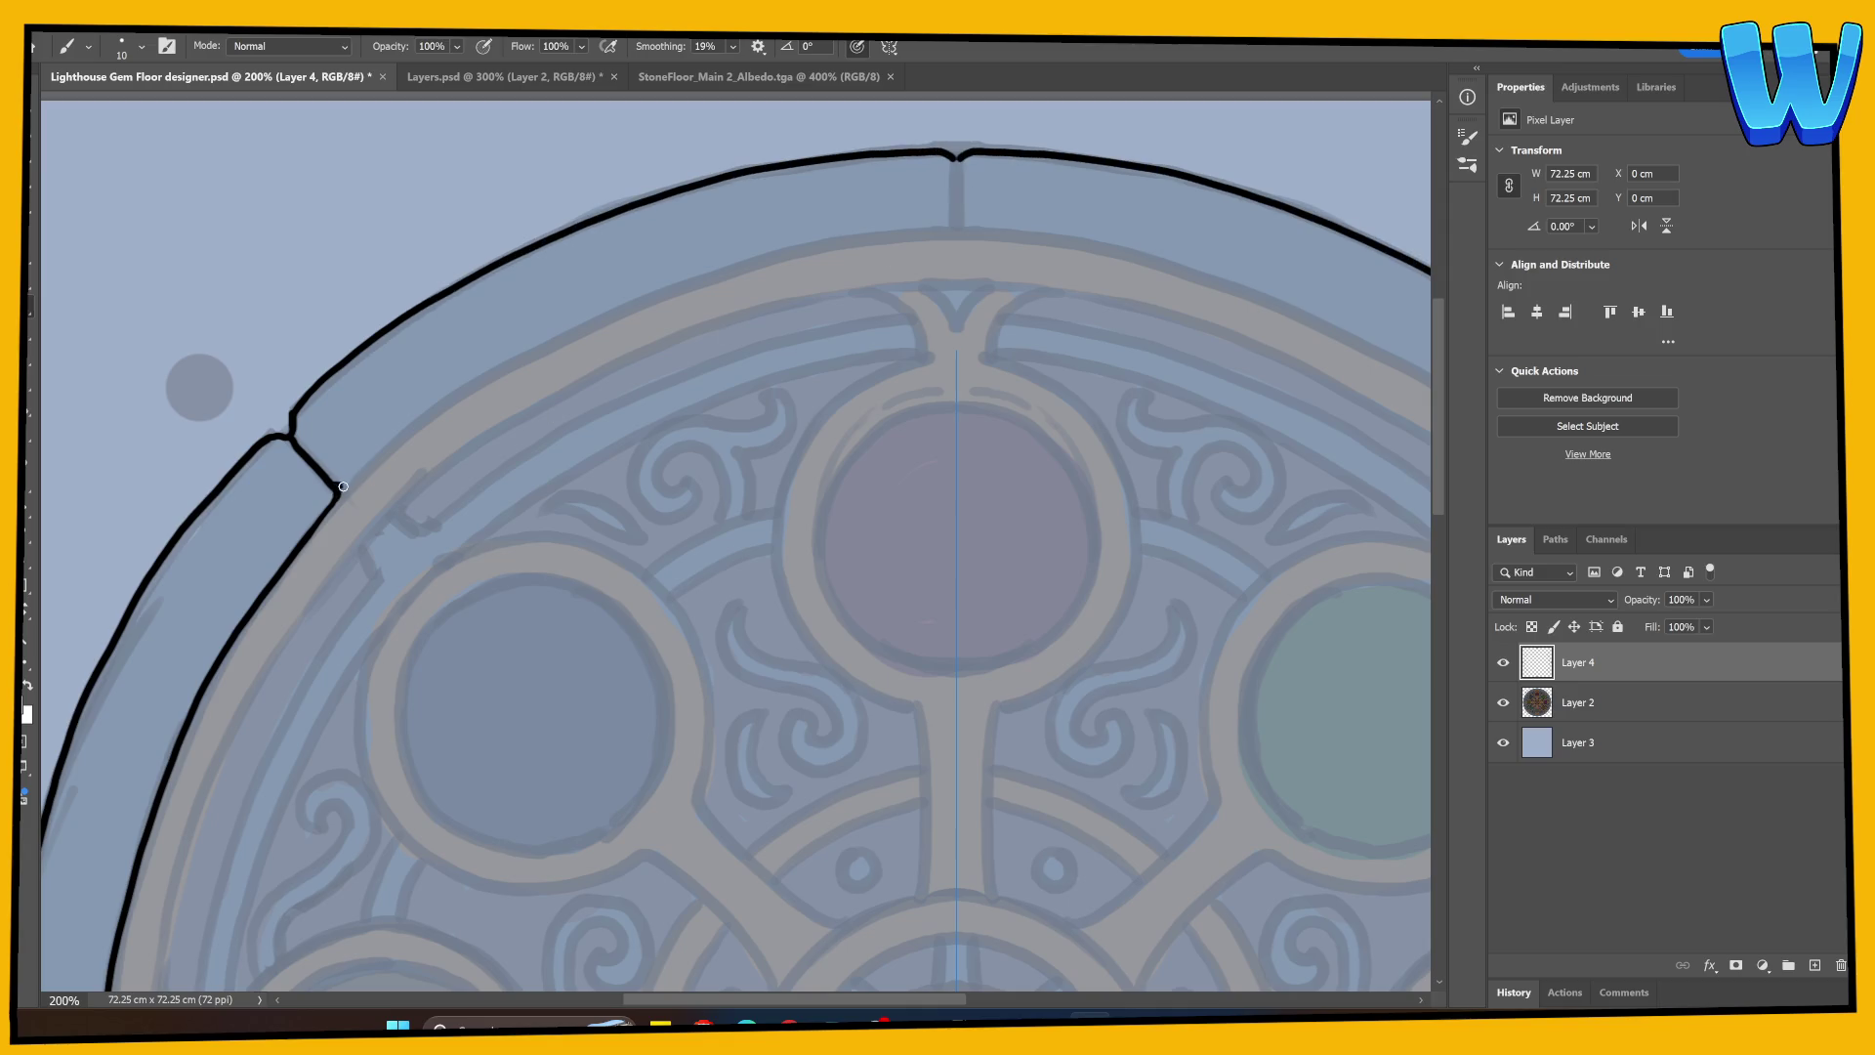
mouse_move(355, 477)
left_mouse_down()
mouse_move(612, 308)
mouse_move(820, 237)
mouse_move(940, 227)
left_mouse_up()
key("ctrl+z")
mouse_move(354, 480)
left_mouse_down()
mouse_move(586, 327)
mouse_move(799, 251)
mouse_move(935, 233)
left_mouse_up()
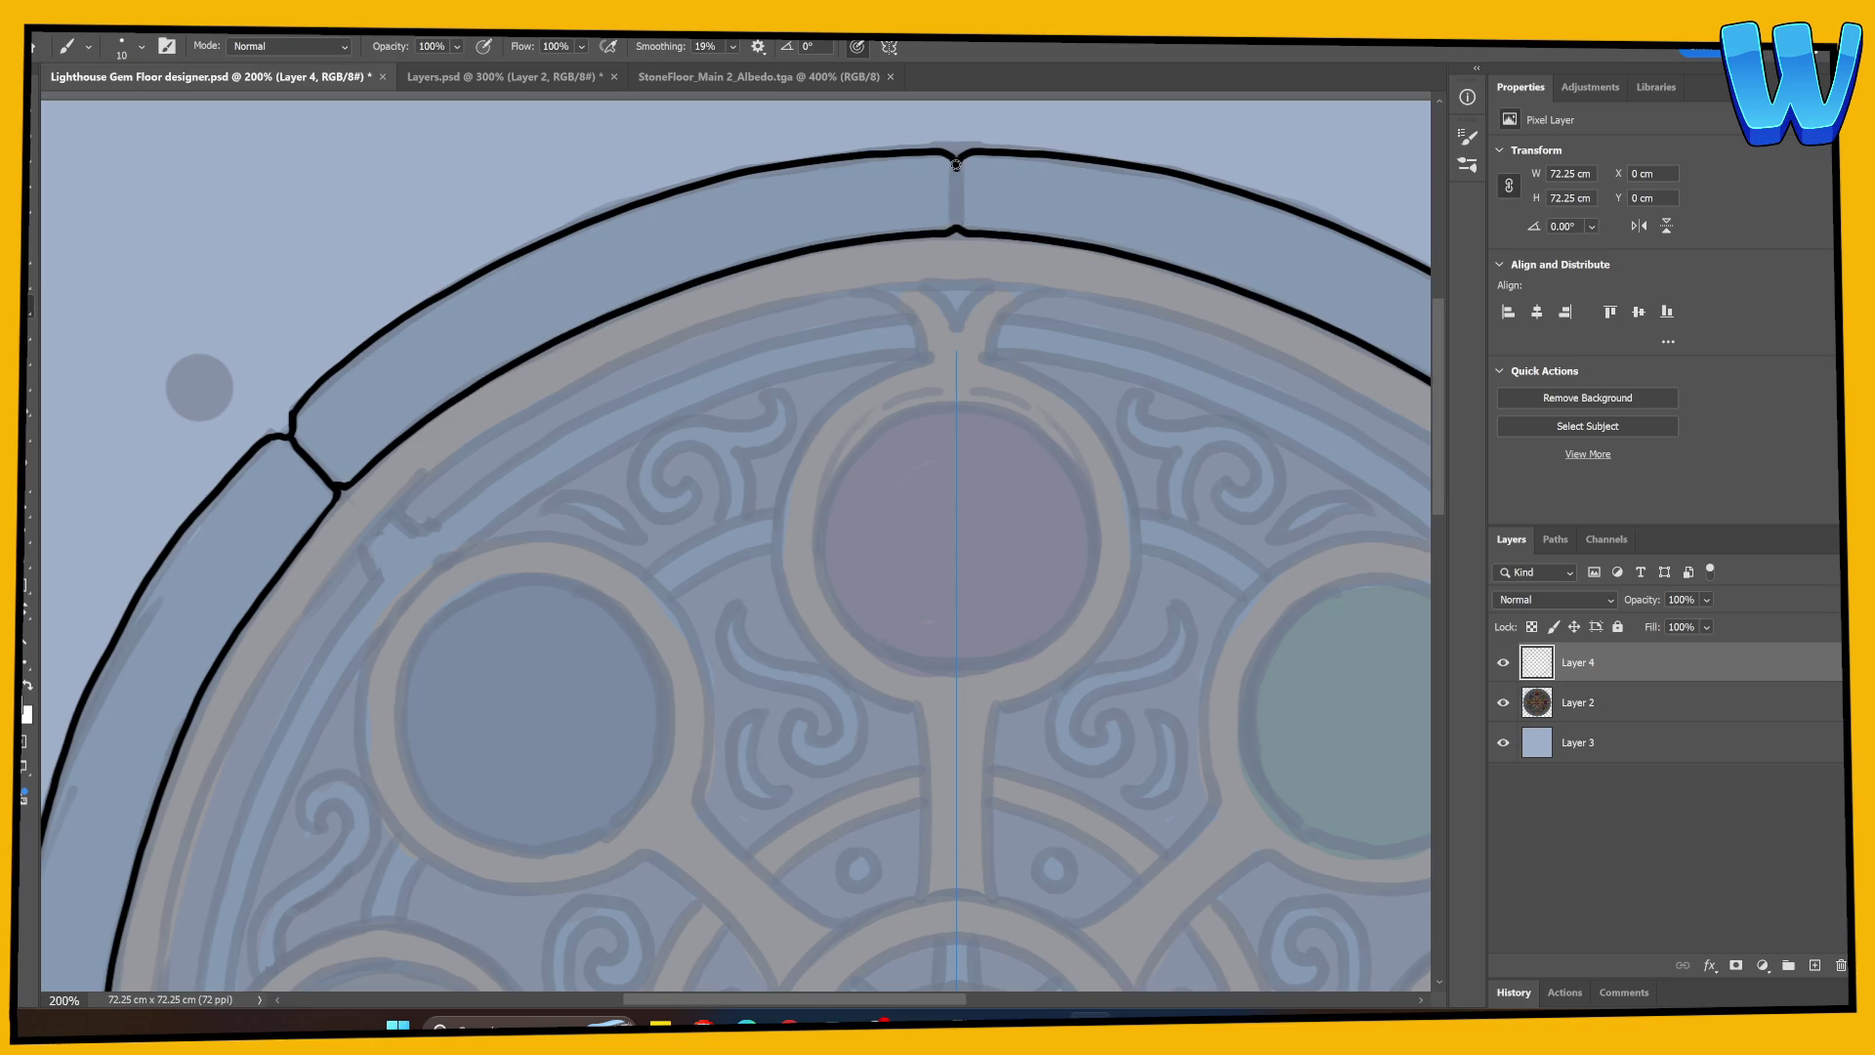
left_click_drag(956, 165, 957, 203)
left_click_drag(594, 564, 637, 386)
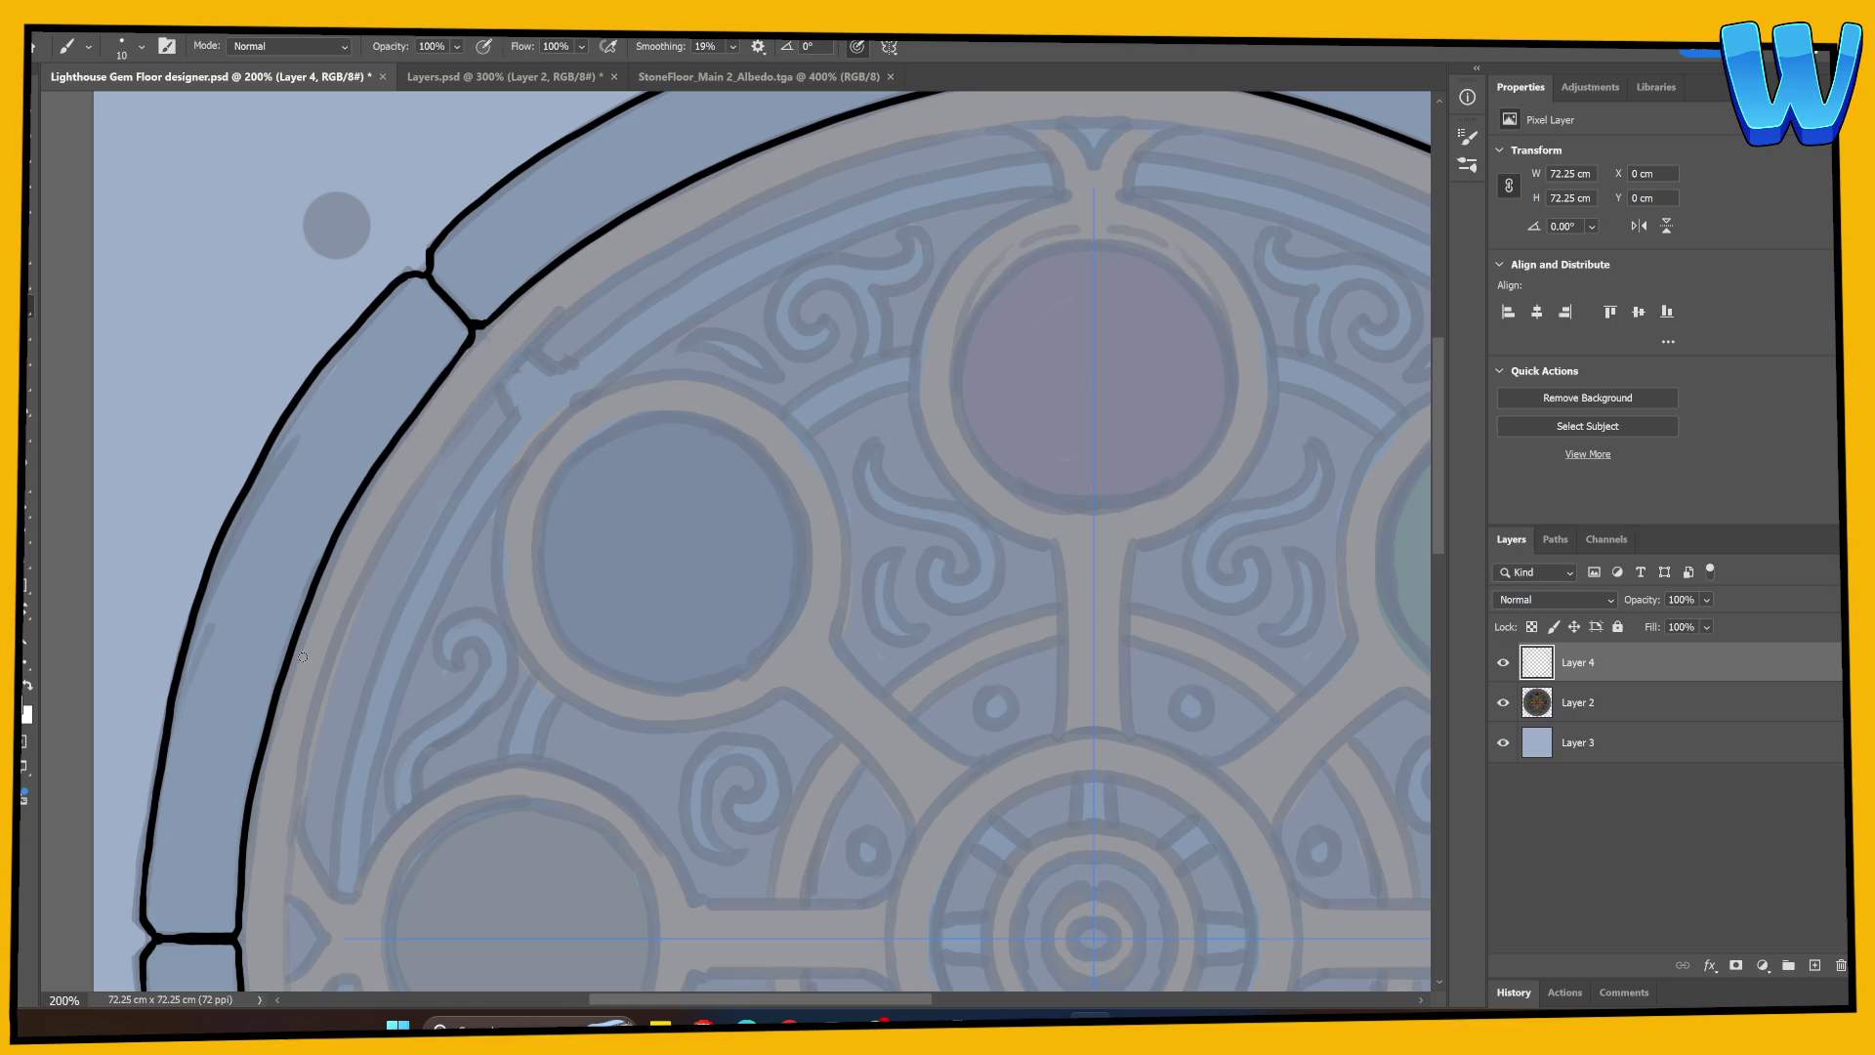
scroll(301, 655, "down", 5)
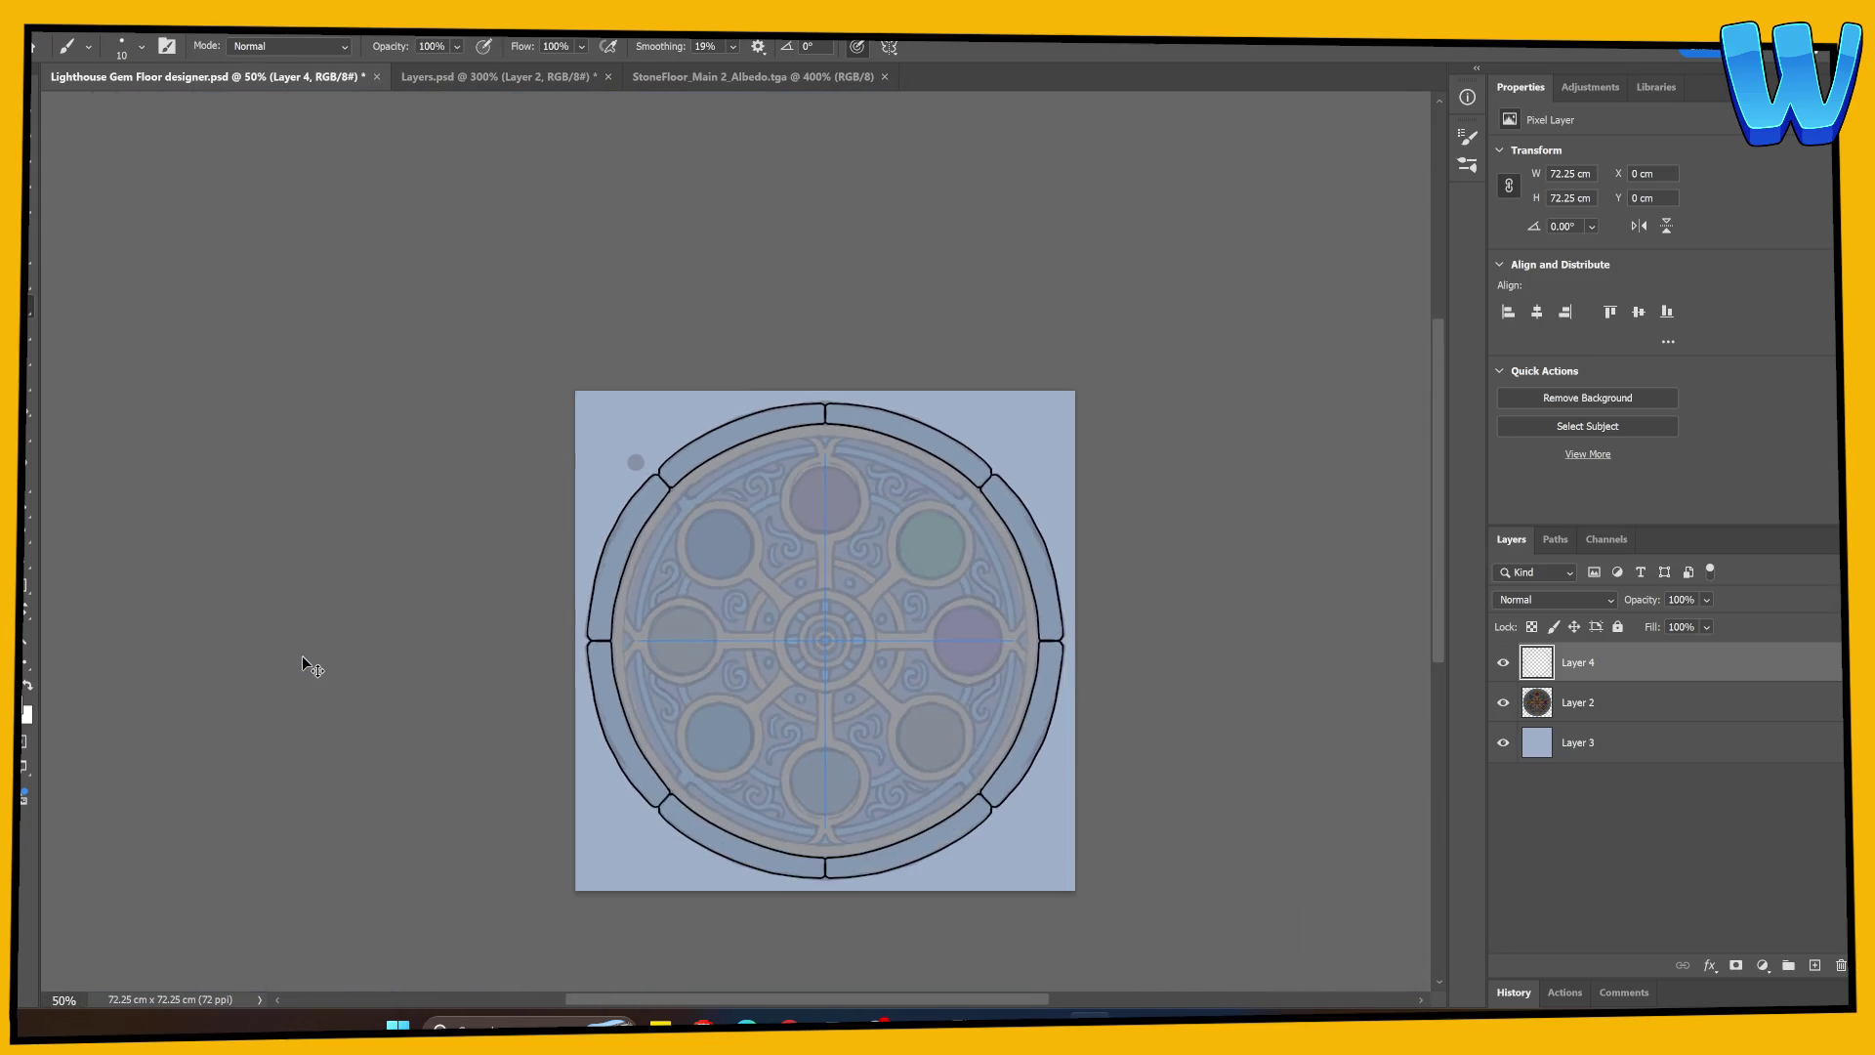
Step: Trace the inner ring line along the left side, redoing the stray strokes
scroll(302, 655, "up", 4)
scroll(302, 656, "up", 3)
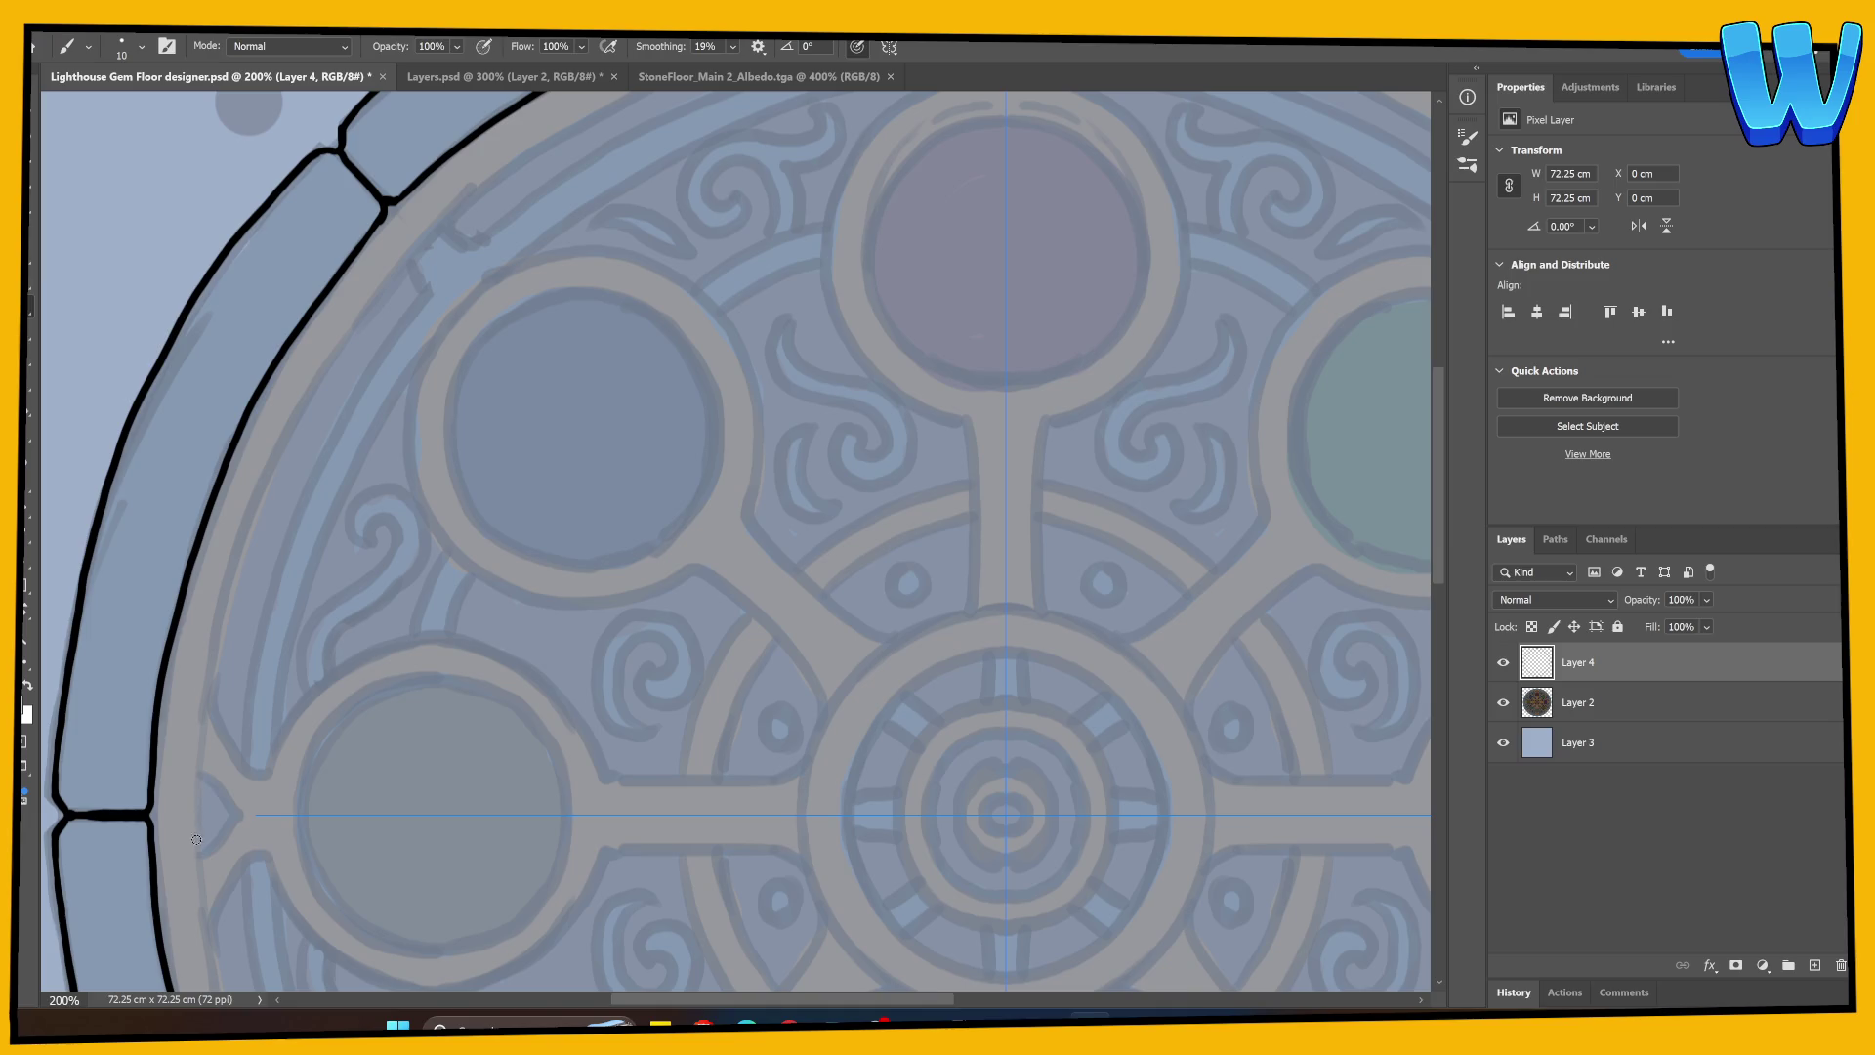
mouse_move(196, 840)
left_mouse_down()
mouse_move(209, 651)
mouse_move(242, 547)
mouse_move(386, 279)
left_mouse_up()
key("ctrl+z")
mouse_move(196, 849)
left_mouse_down()
mouse_move(206, 684)
mouse_move(283, 444)
mouse_move(349, 327)
mouse_move(502, 177)
left_mouse_up()
key("ctrl+z")
left_click_drag(607, 368, 482, 553)
Step: Erase the arc tip and messy segments while retracing the inner ring edge upward
key("e")
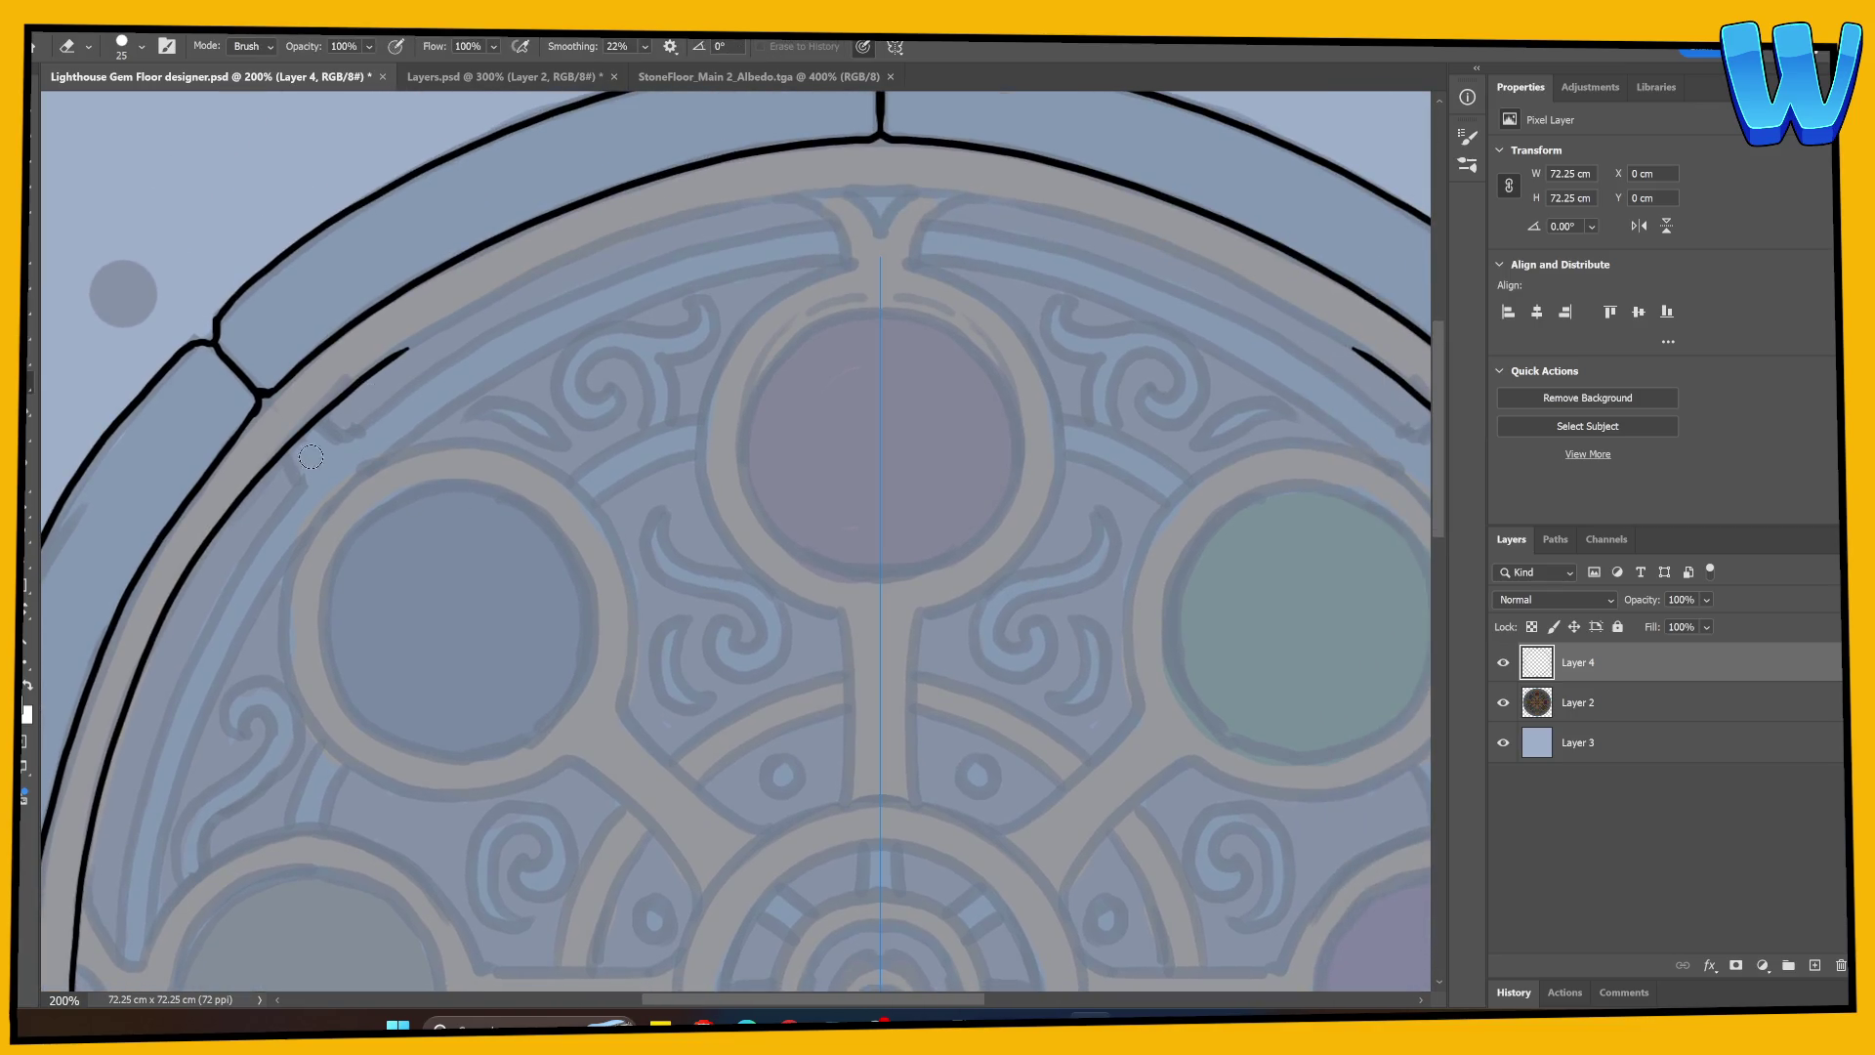
left_click_drag(408, 349, 353, 383)
key("b")
mouse_move(270, 462)
left_mouse_down()
mouse_move(400, 349)
mouse_move(535, 275)
mouse_move(710, 214)
mouse_move(894, 187)
left_mouse_up()
key("ctrl+z")
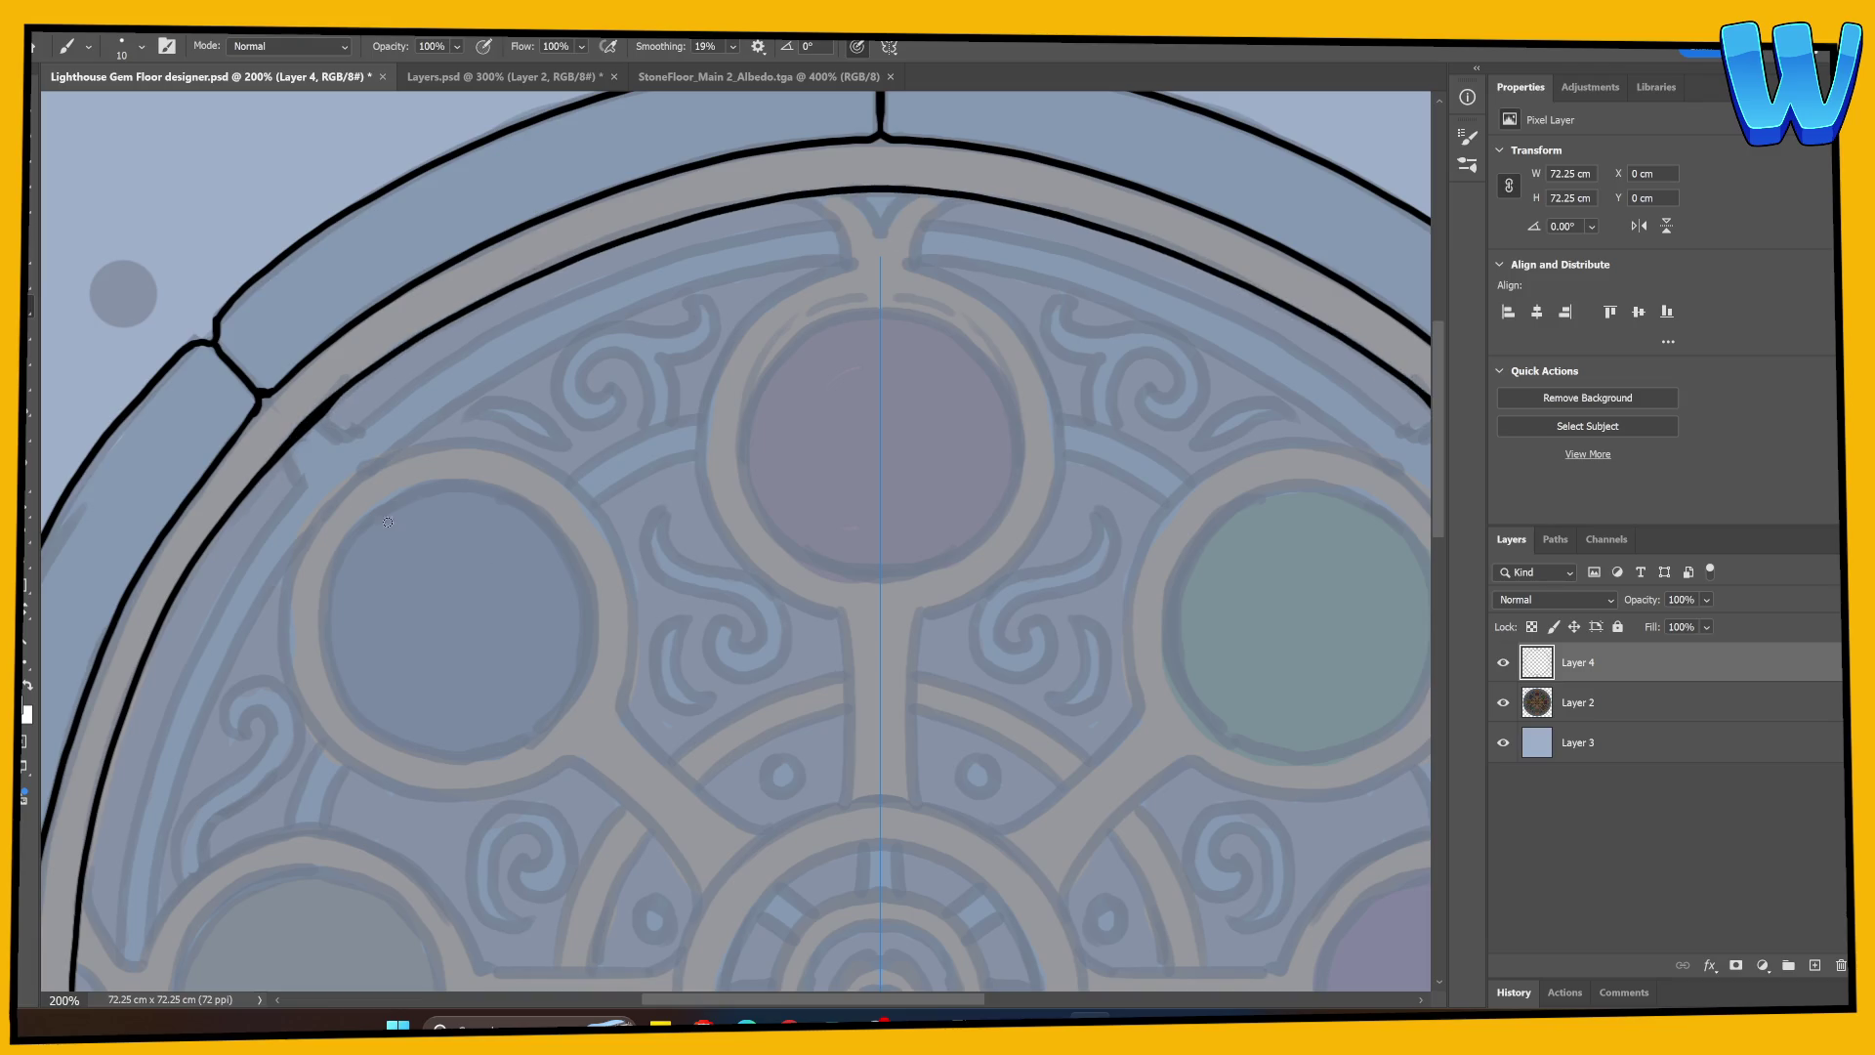
key("e")
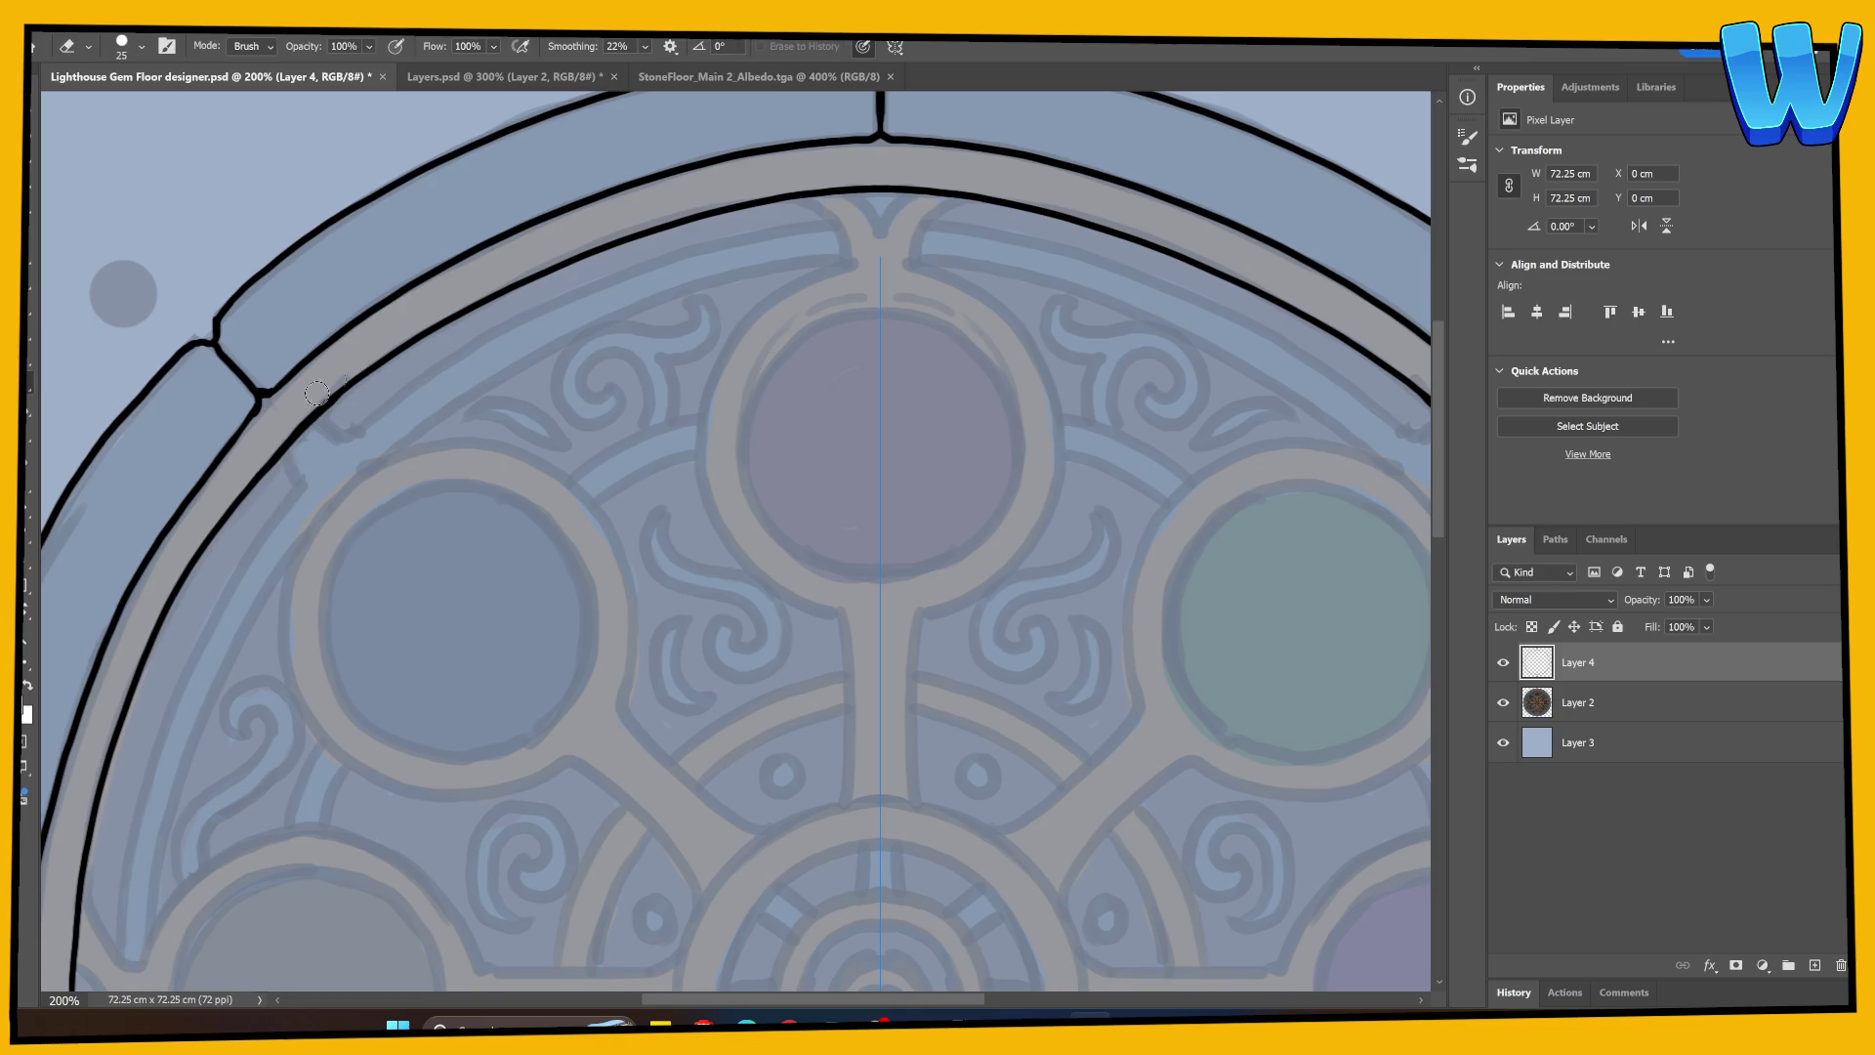
mouse_move(356, 393)
left_mouse_down()
mouse_move(294, 439)
mouse_move(355, 383)
mouse_move(342, 395)
left_mouse_up()
key("b")
key("e")
Step: Check the whole design, then trace the left inner ring line upward again
key("ctrl+minus")
key("ctrl+minus")
key("ctrl+minus")
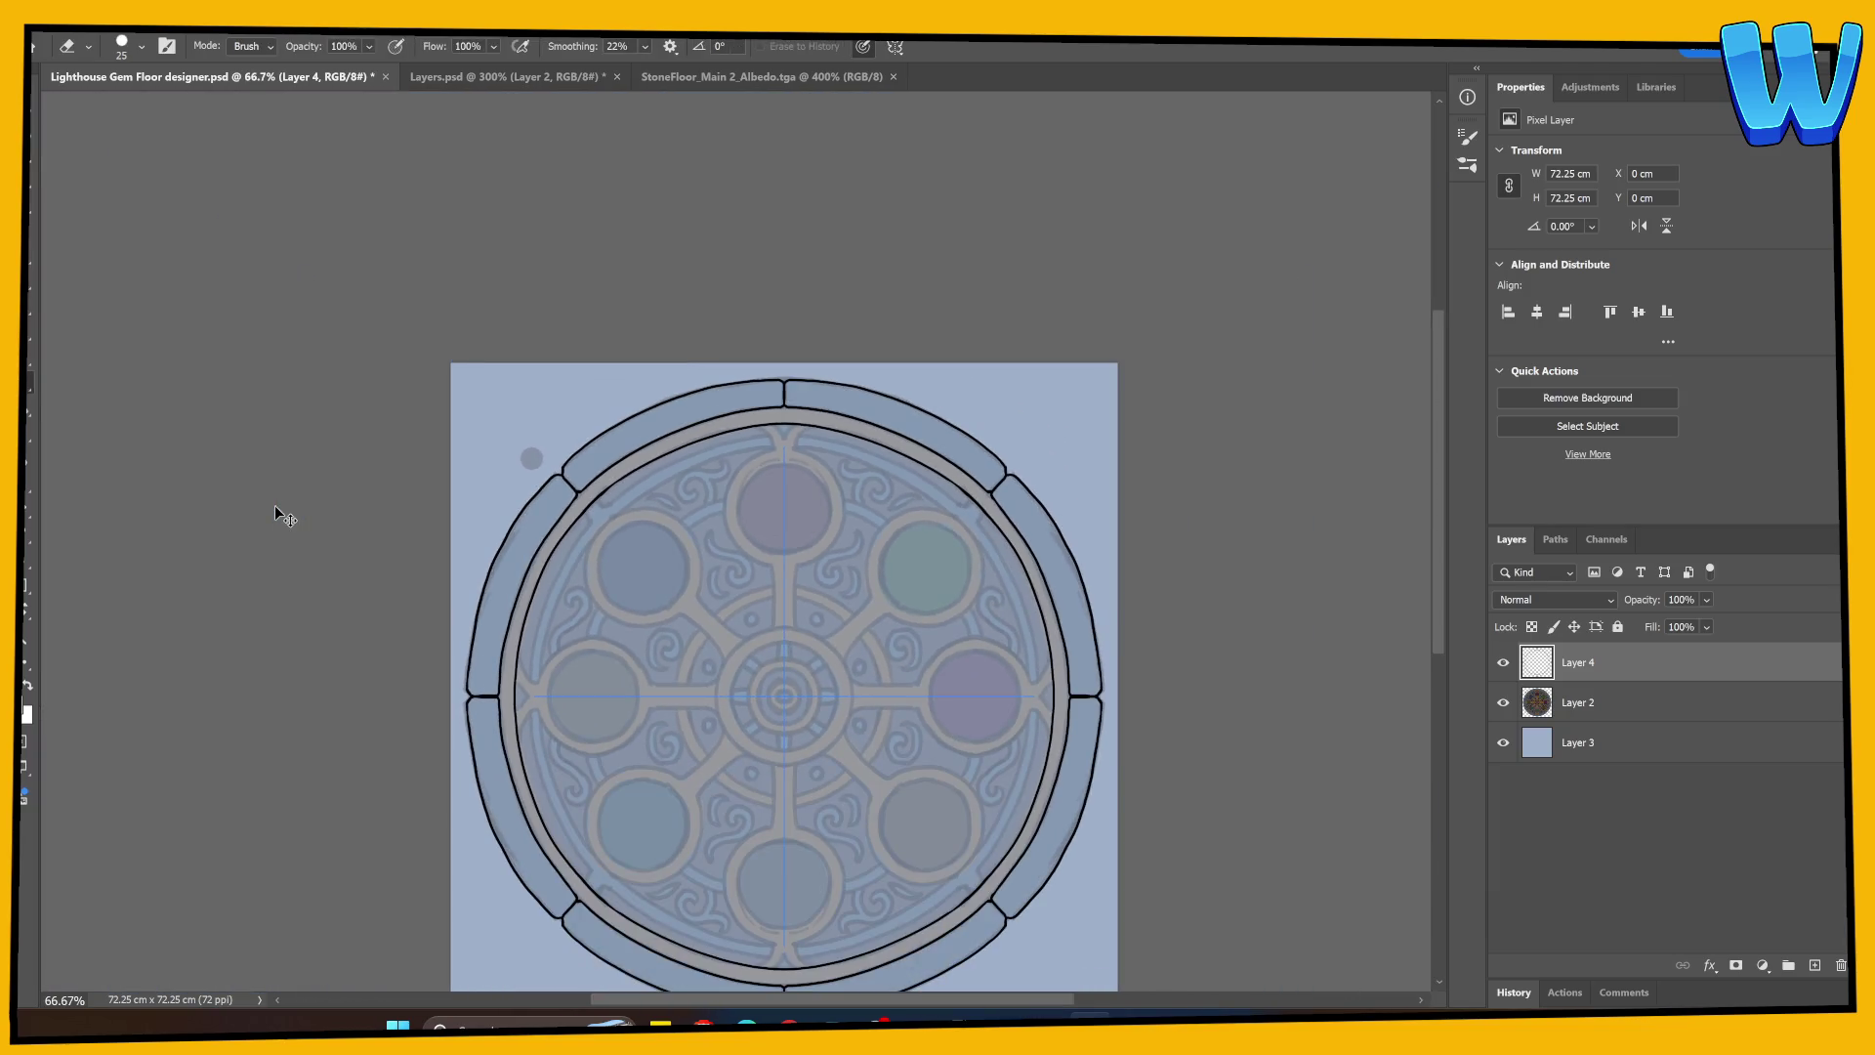
key("ctrl+plus")
key("ctrl+plus")
key("ctrl+plus")
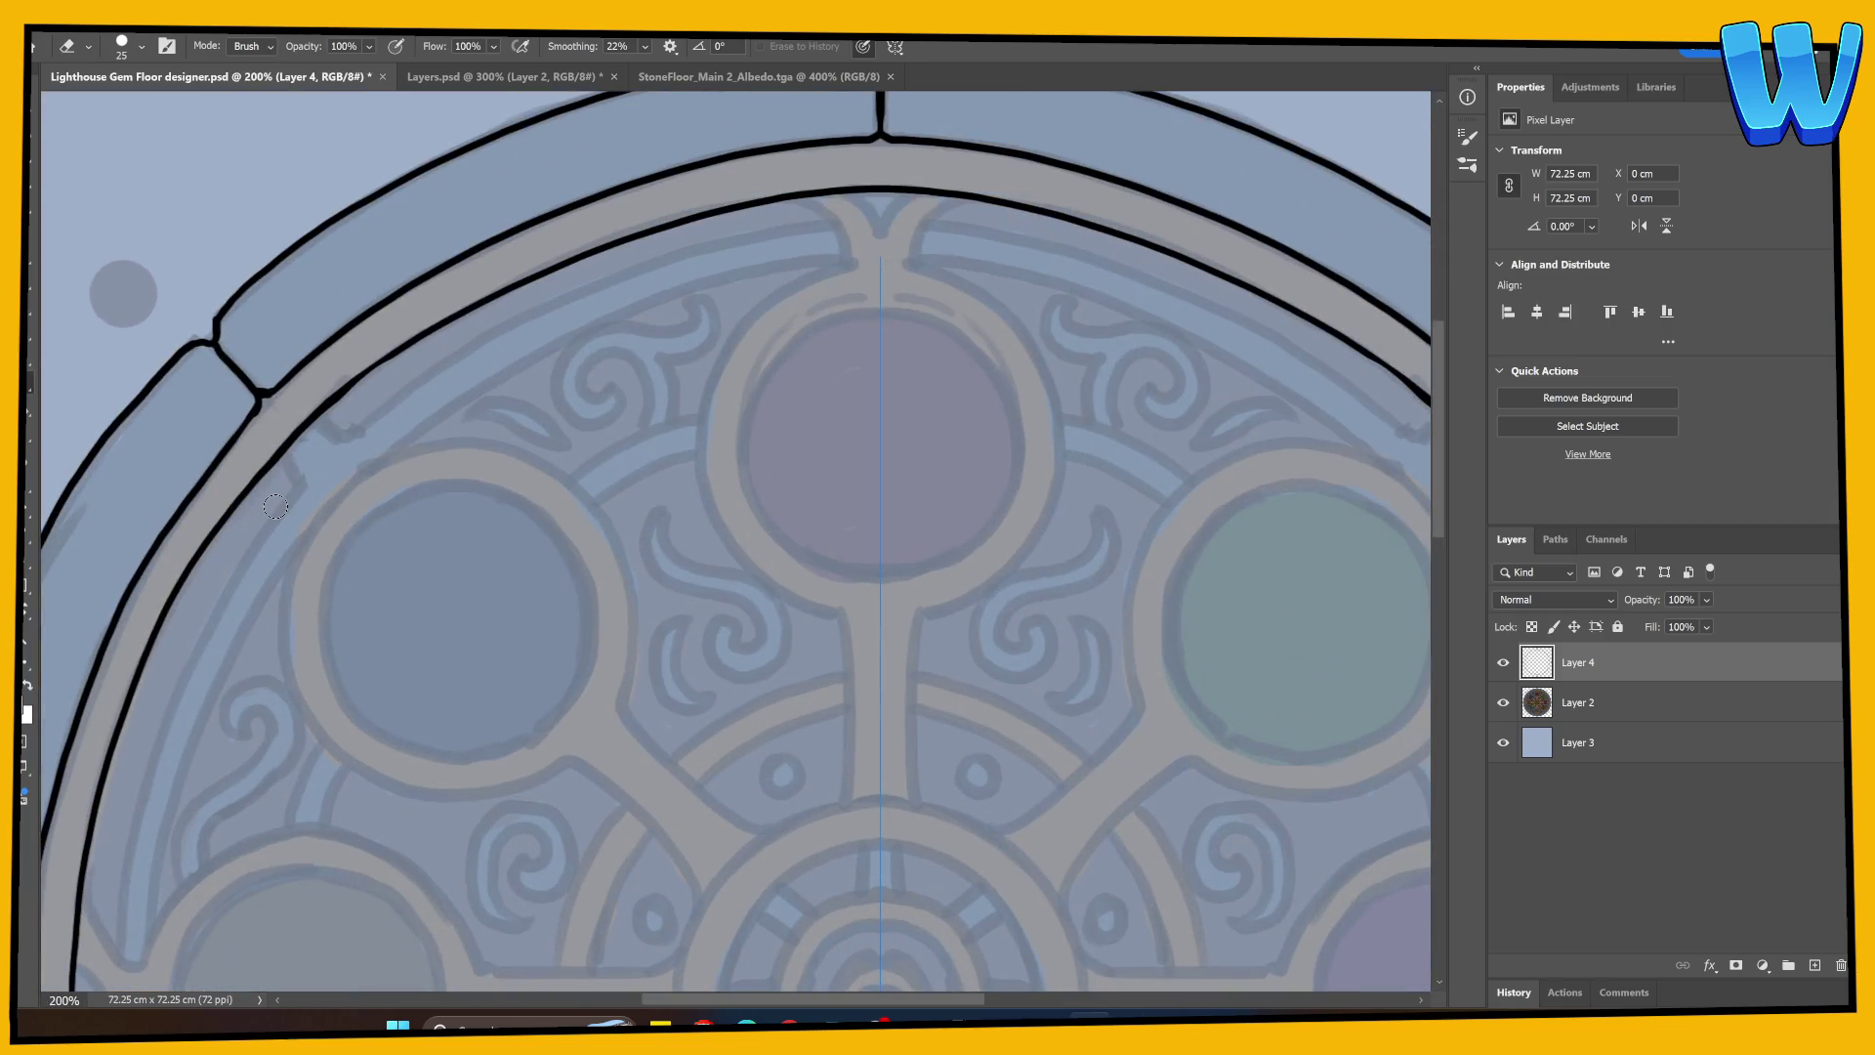
key("b")
scroll(515, 368, "down", 3)
scroll(514, 369, "left", 3)
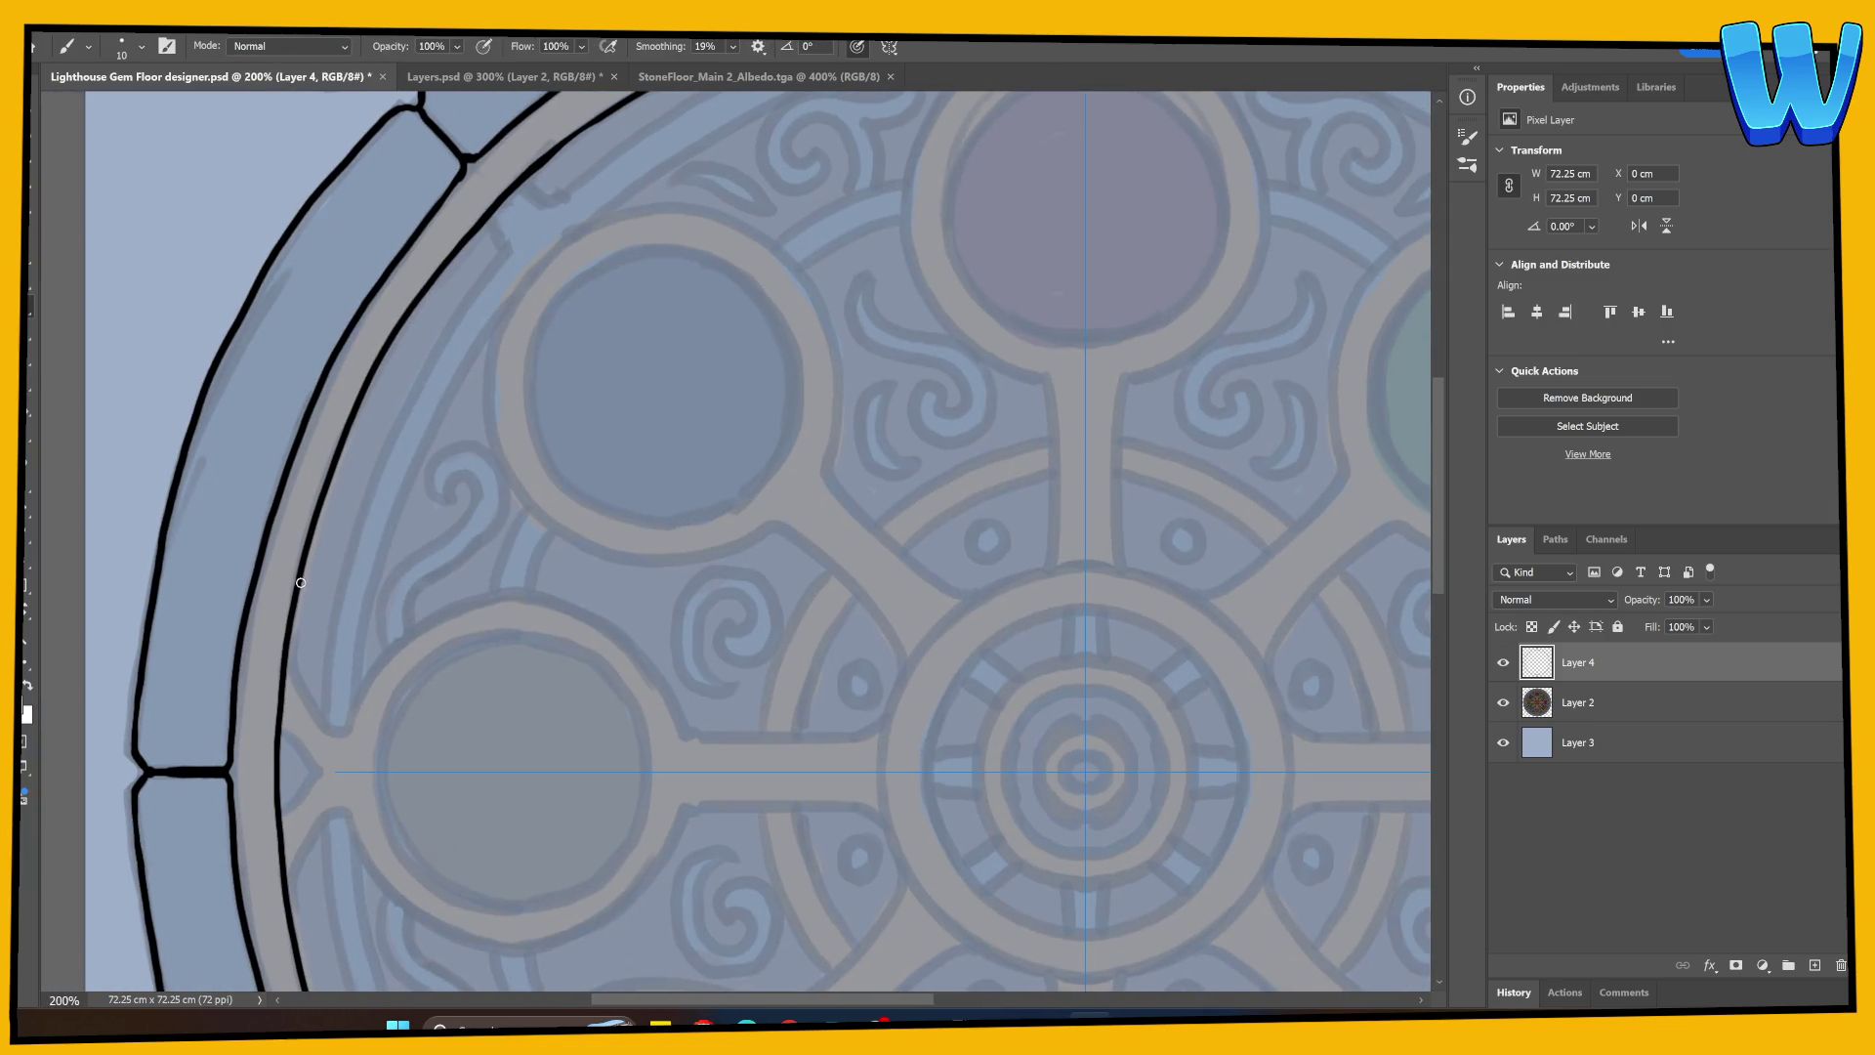
mouse_move(284, 674)
left_mouse_down()
mouse_move(332, 469)
mouse_move(404, 319)
left_mouse_up()
Step: Thin the thick over-stroke on the inner ring and darken the line, checking at 200%
key("e")
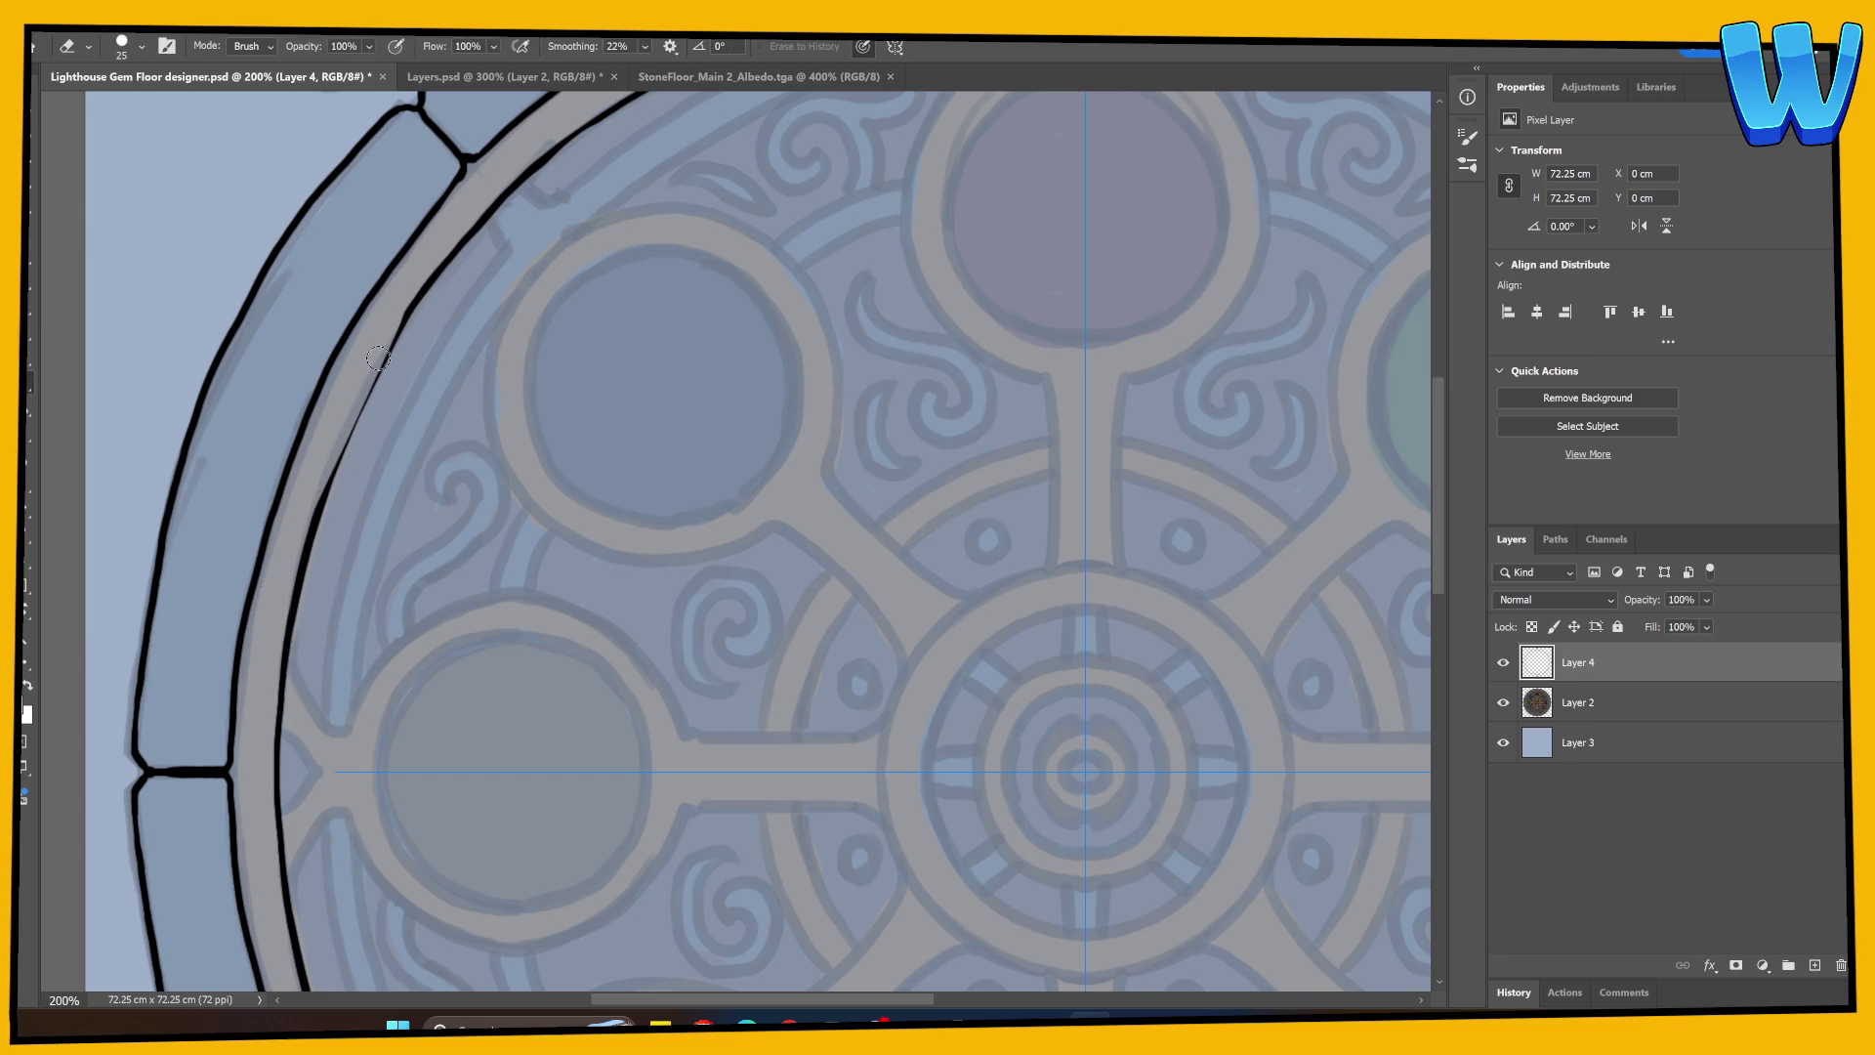
left_click_drag(314, 502, 420, 252)
left_click_drag(307, 519, 322, 549)
key("b")
mouse_move(286, 649)
left_mouse_down()
mouse_move(293, 576)
mouse_move(297, 606)
left_mouse_up()
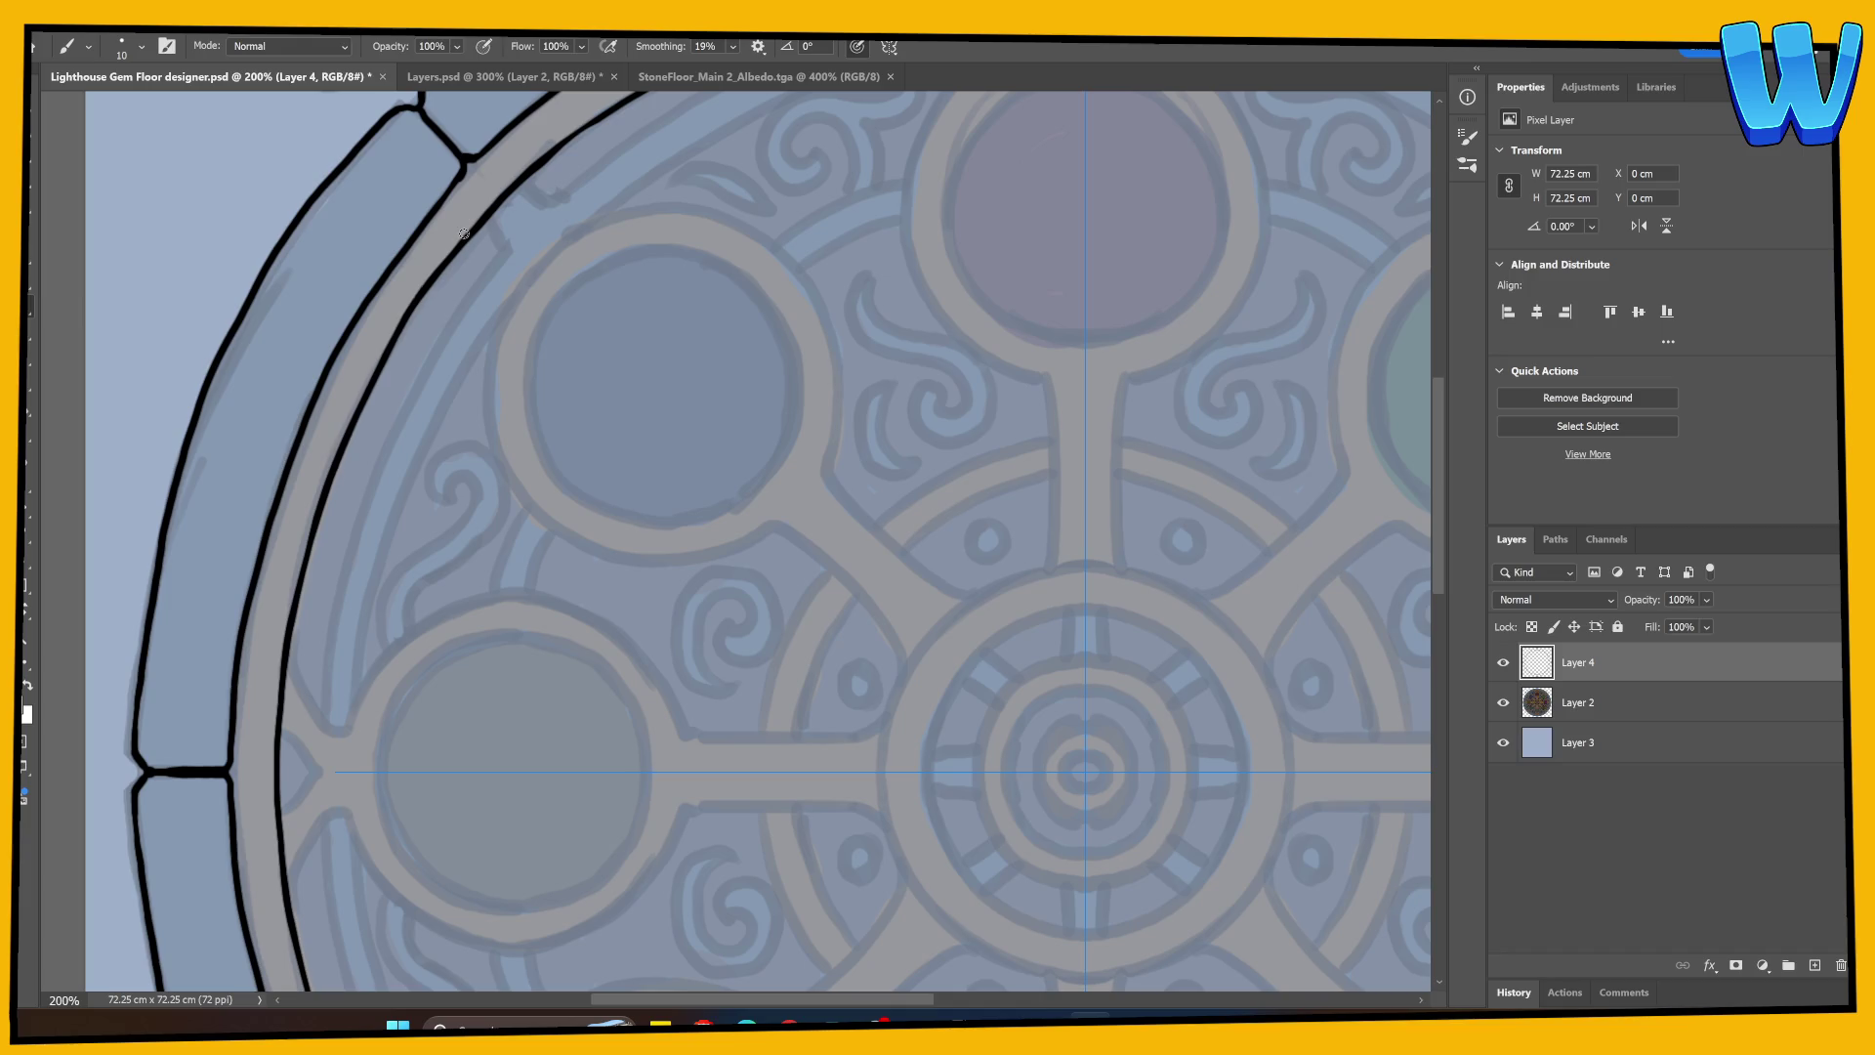
key("ctrl+minus")
key("ctrl+minus")
key("ctrl+minus")
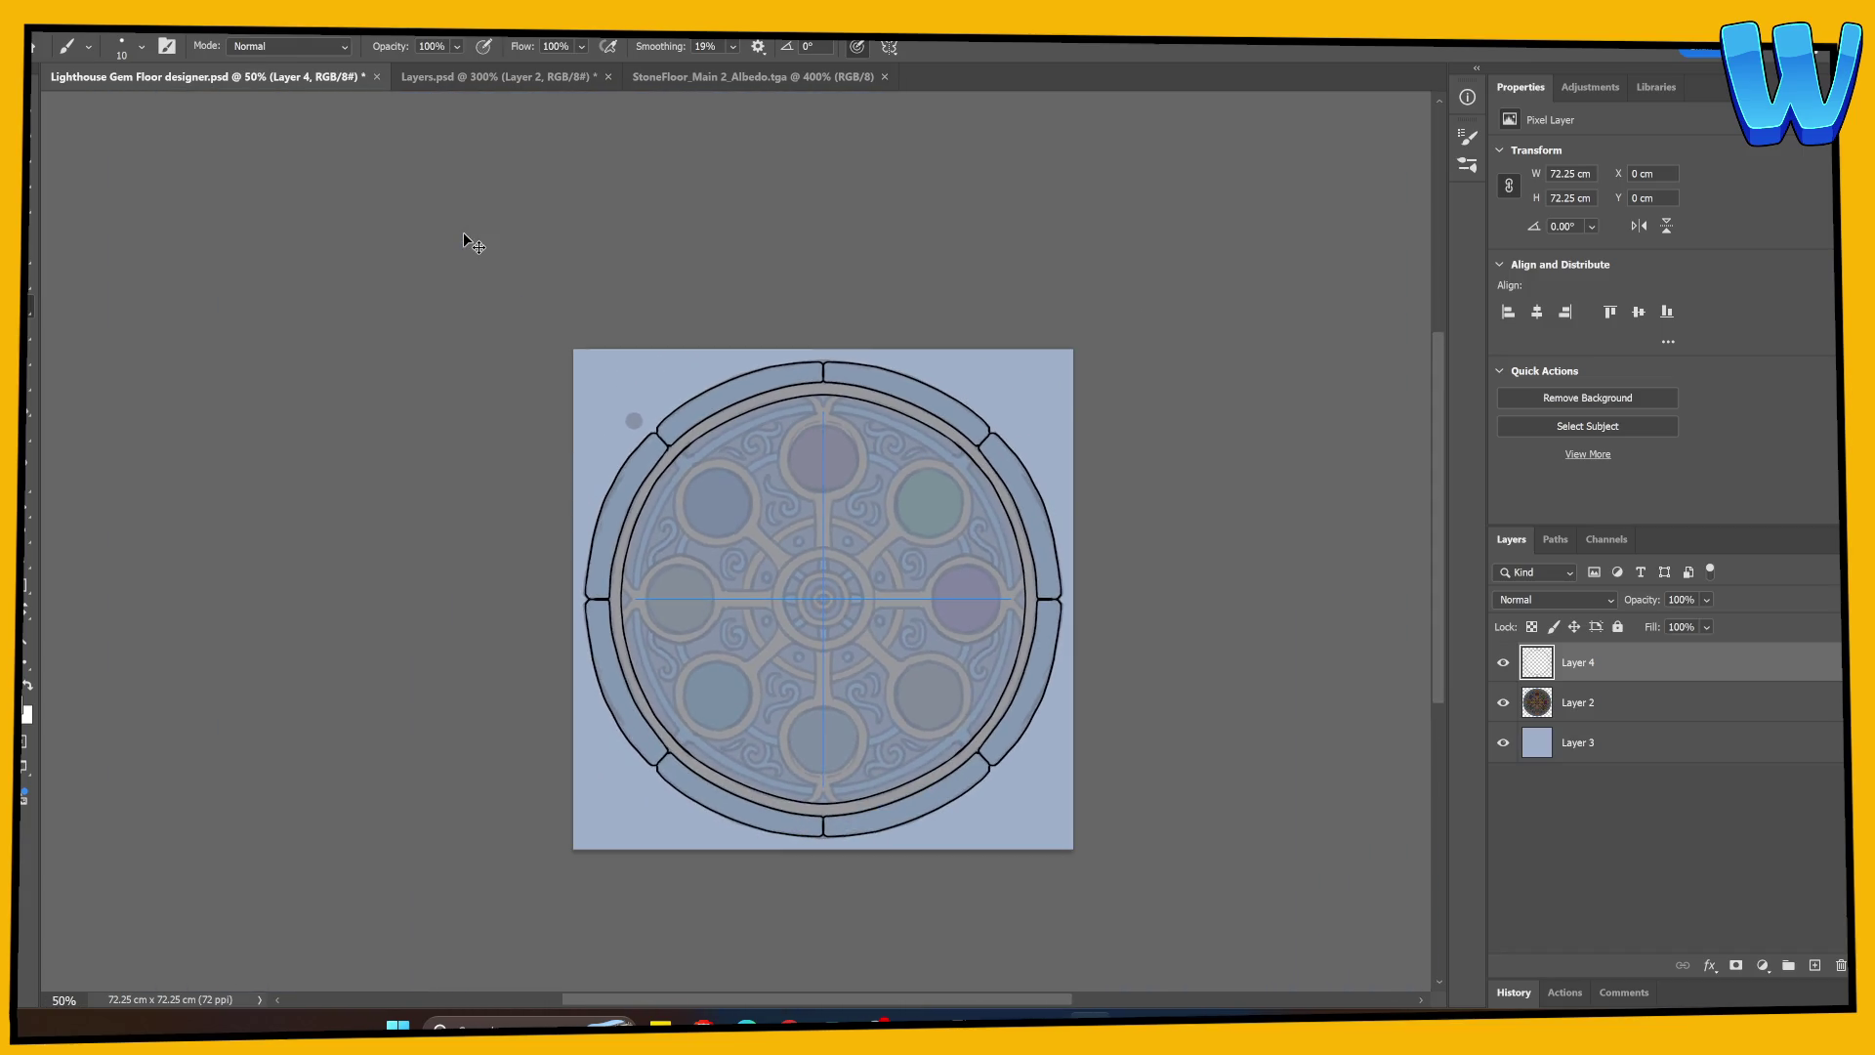
key("ctrl+plus")
key("ctrl+plus")
key("ctrl+plus")
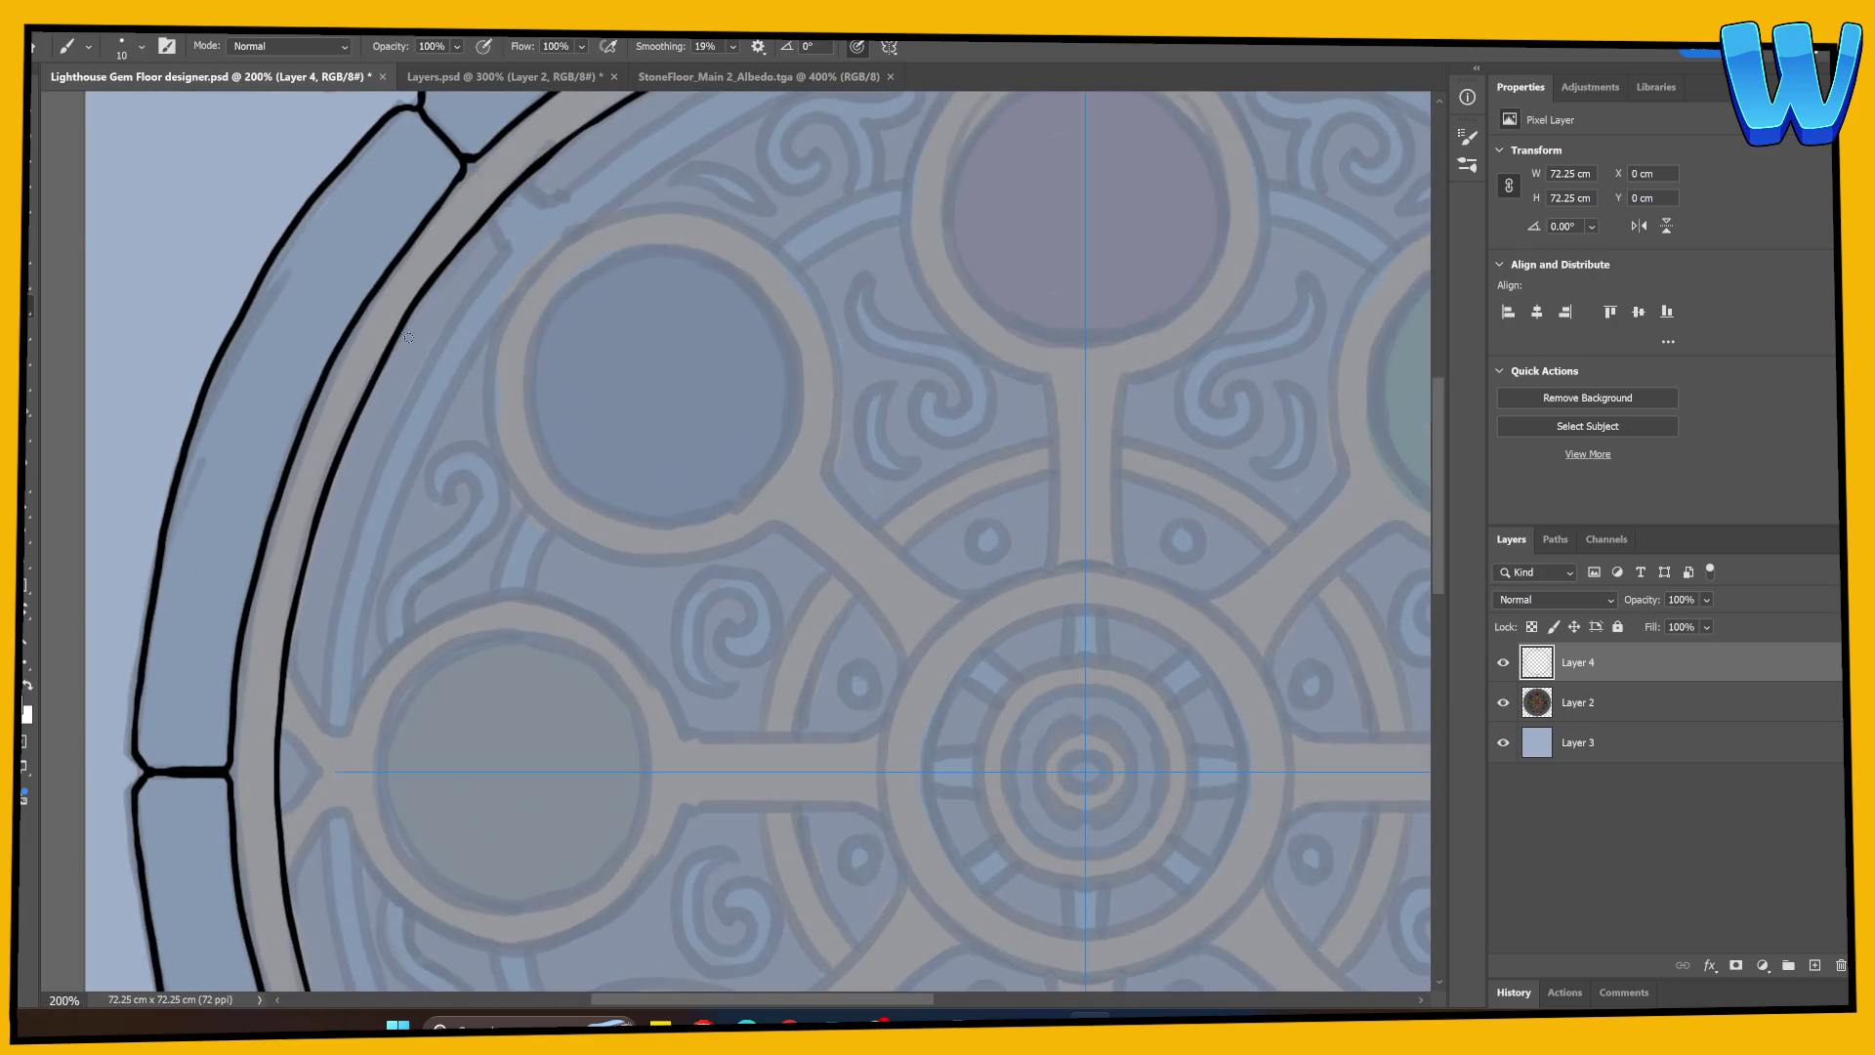
left_click_drag(393, 340, 426, 292)
Step: Draw the arch curves under the ring top that lead down to the top gem
key("e")
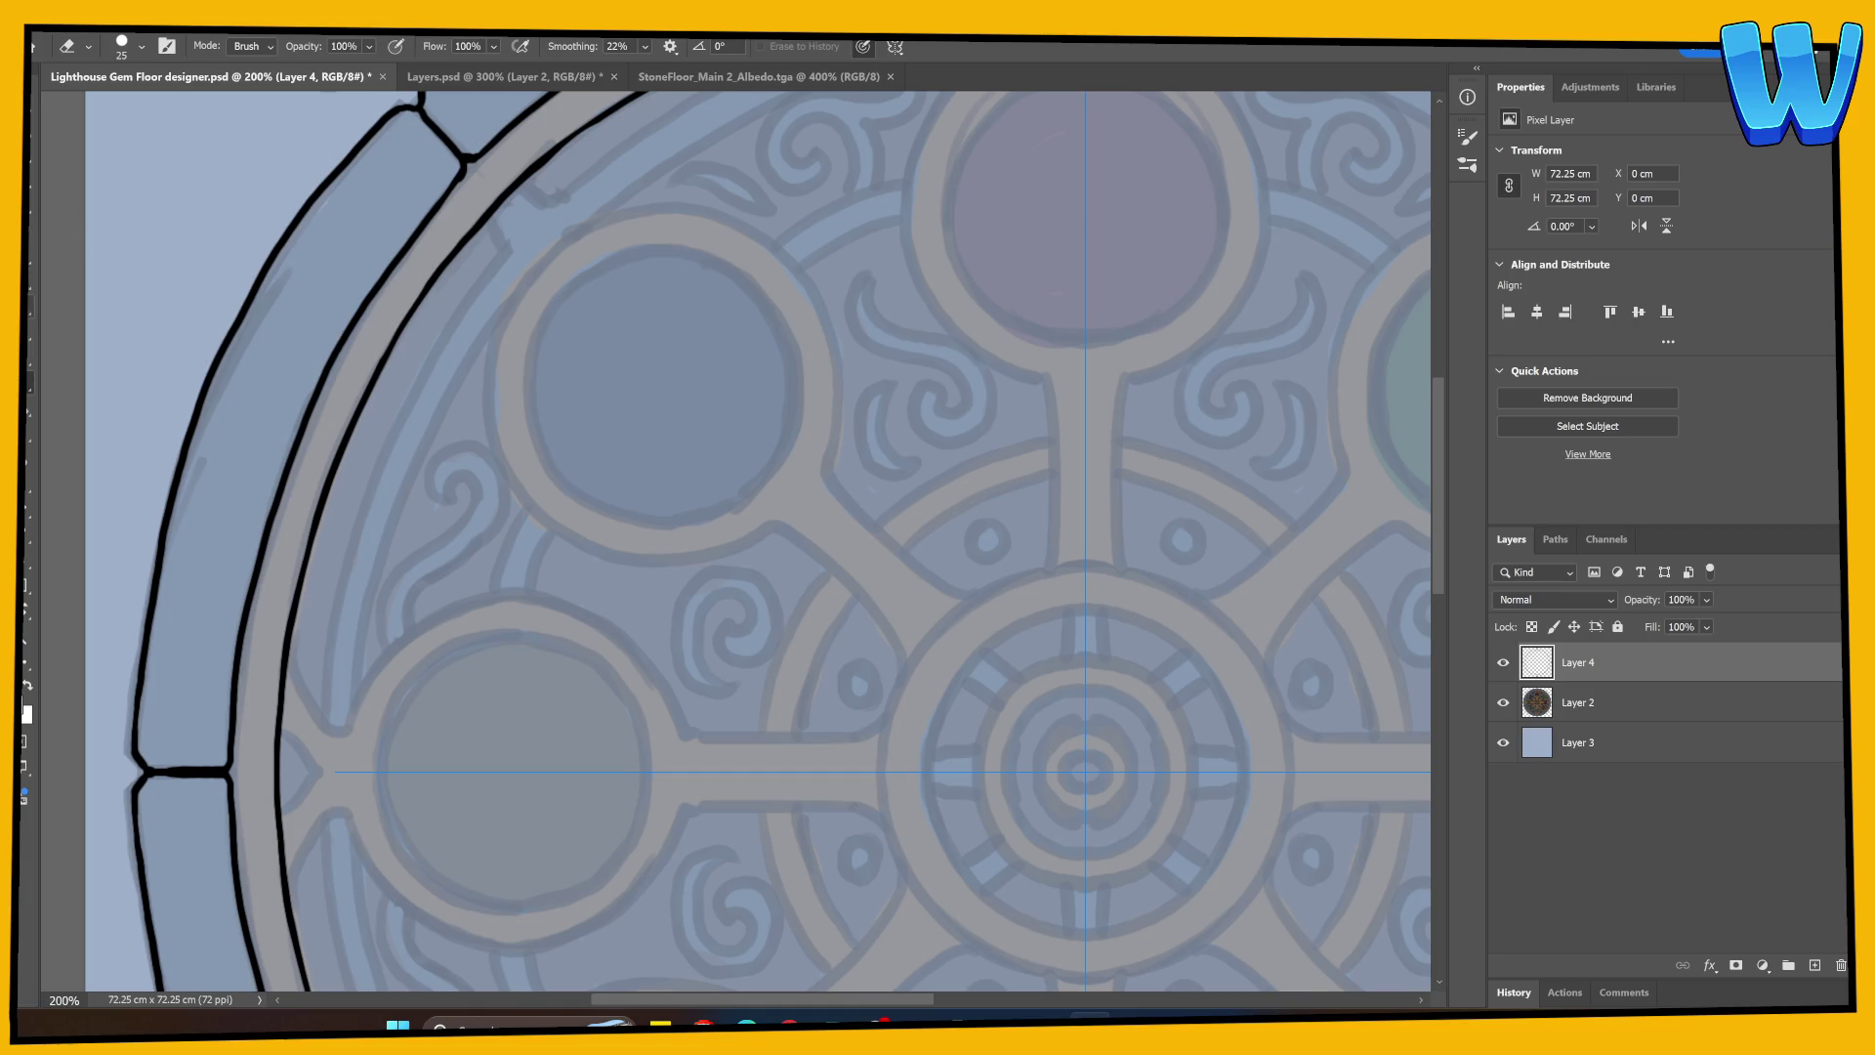
key("b")
left_click_drag(516, 602, 436, 557)
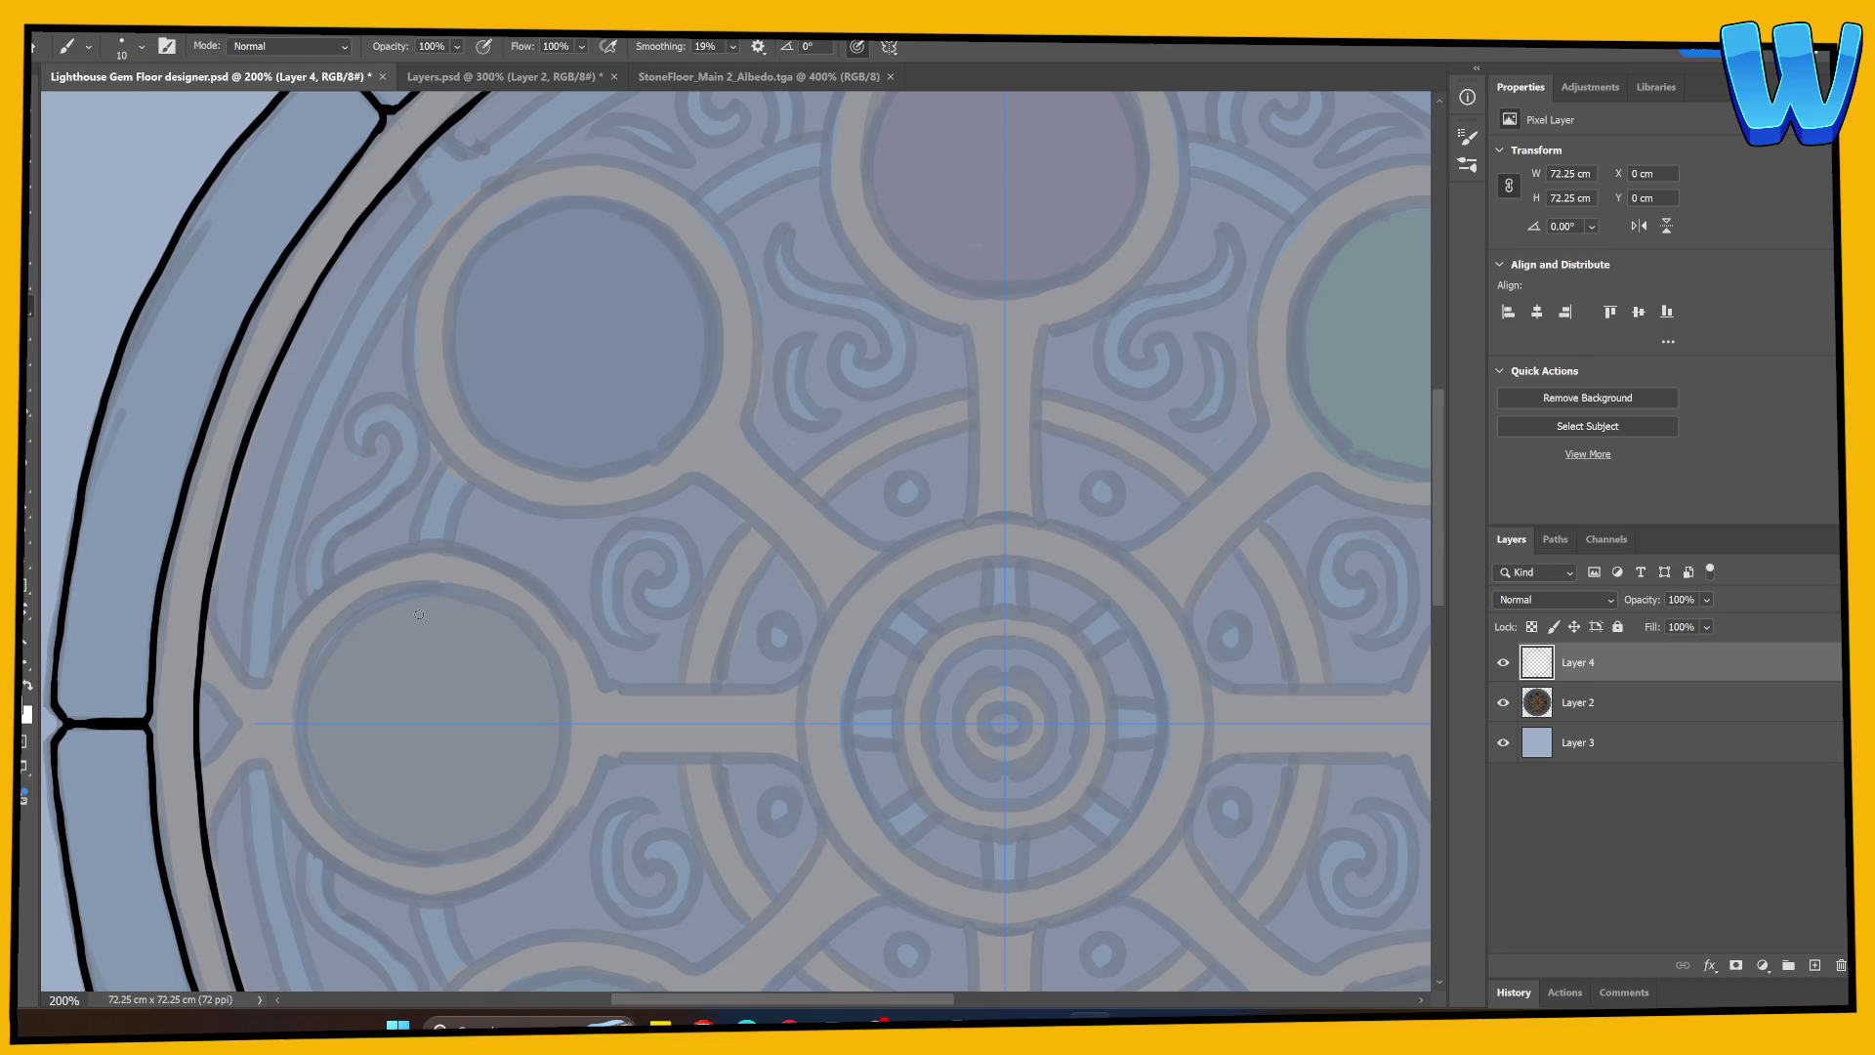
mouse_move(343, 576)
left_mouse_down()
mouse_move(343, 410)
mouse_move(406, 577)
mouse_move(174, 858)
left_mouse_up()
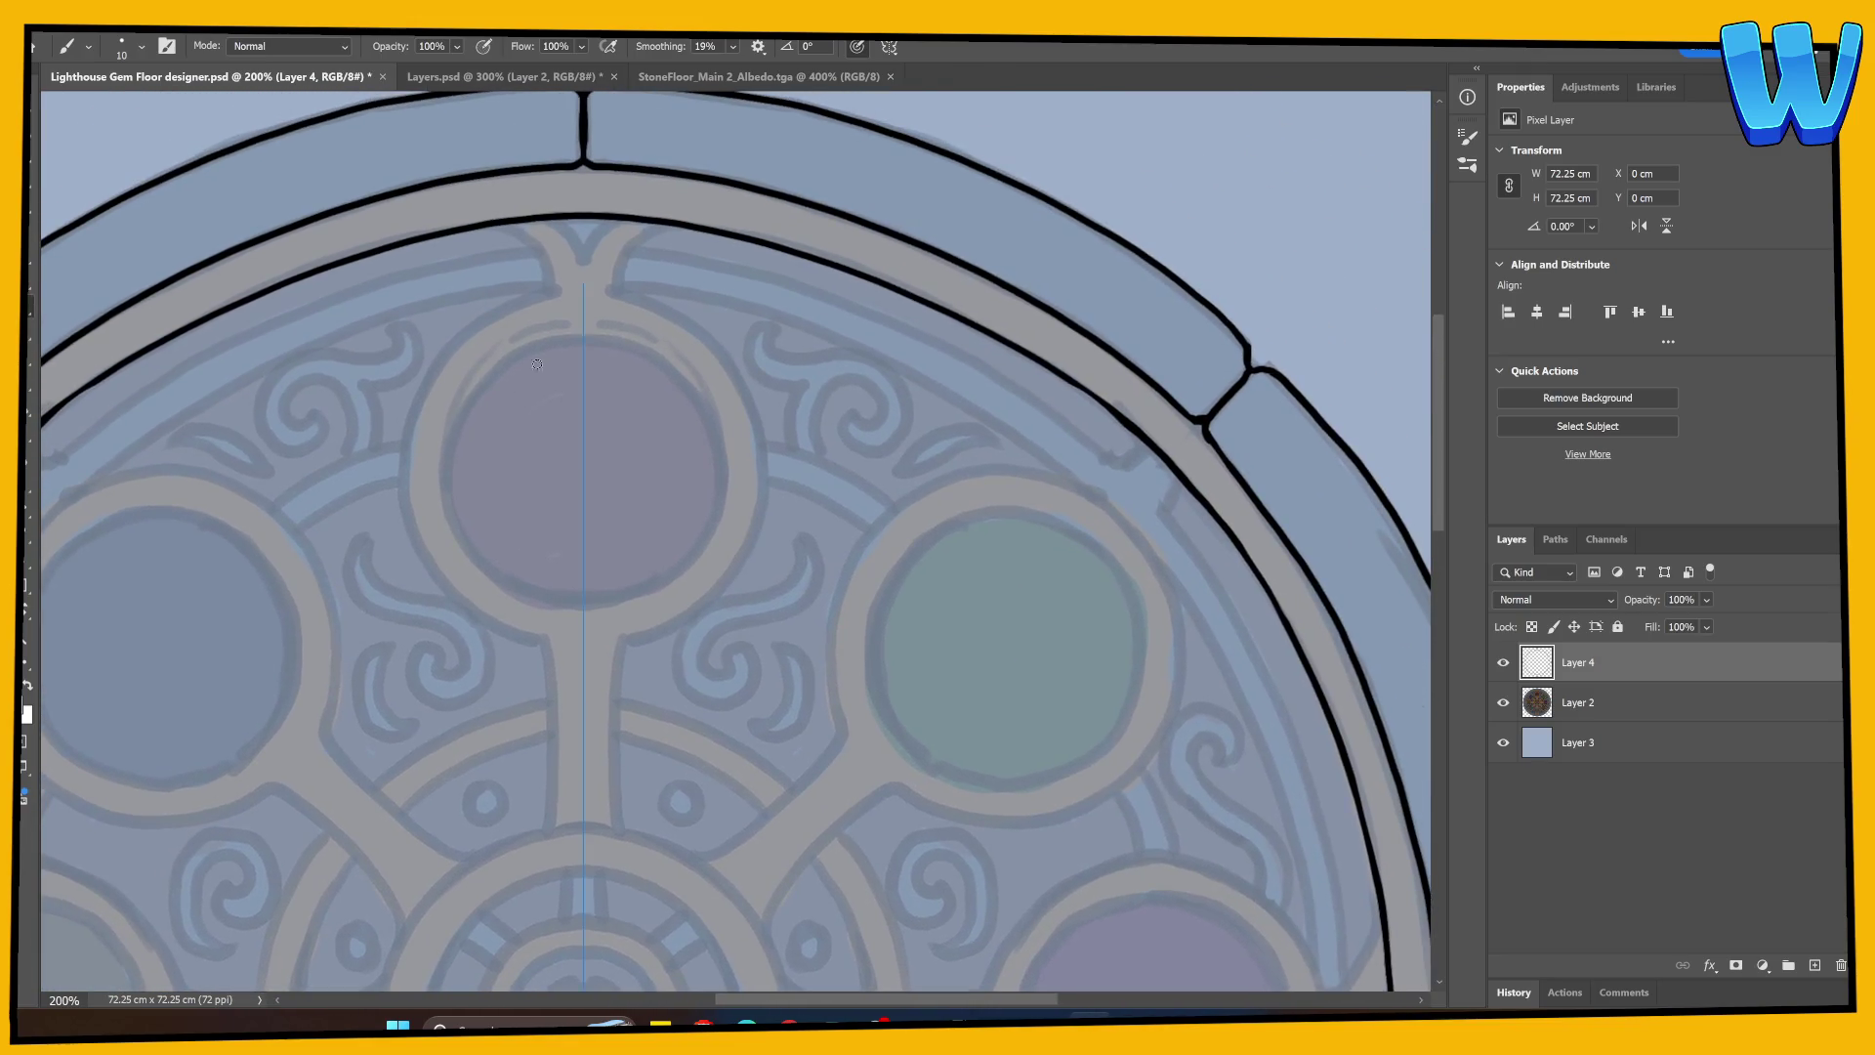
left_click_drag(496, 223, 553, 286)
left_click_drag(553, 218, 579, 244)
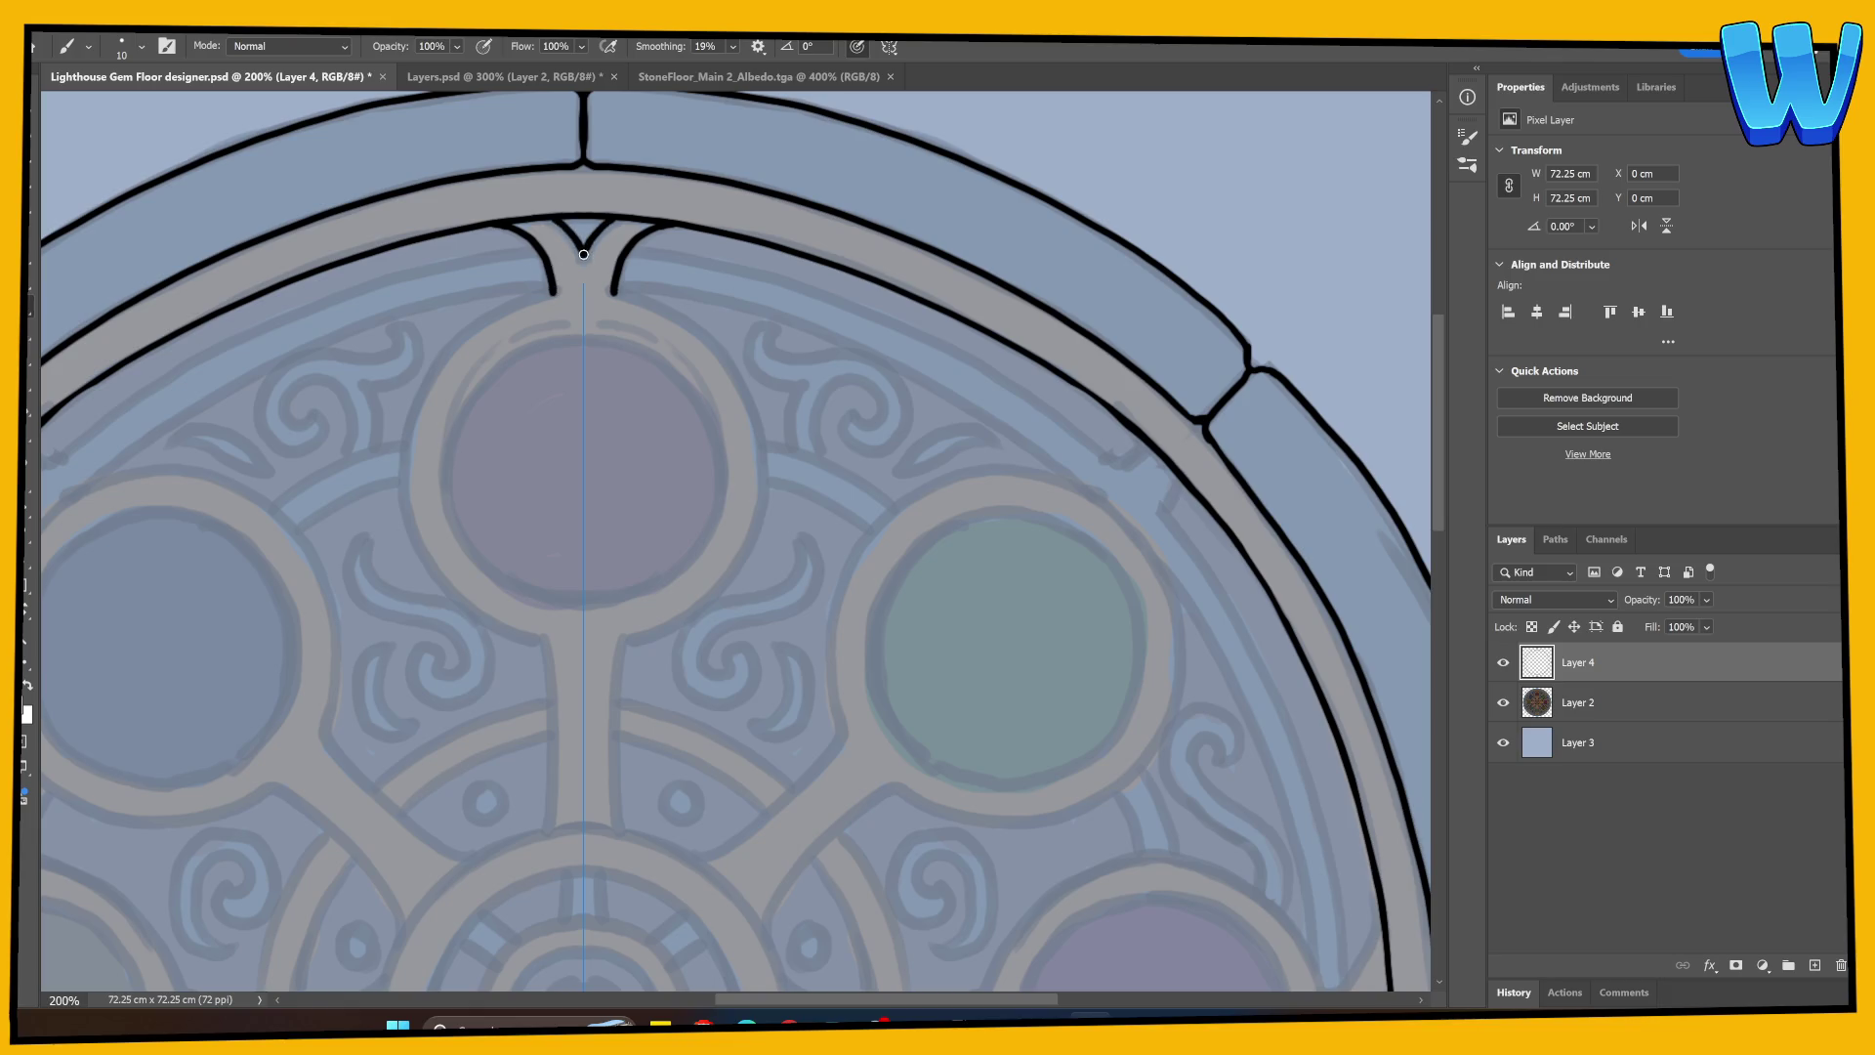
left_click_drag(693, 417, 845, 295)
mouse_move(553, 352)
left_mouse_down()
mouse_move(578, 266)
mouse_move(637, 191)
mouse_move(695, 166)
mouse_move(636, 179)
mouse_move(554, 343)
mouse_move(590, 232)
mouse_move(696, 166)
left_mouse_up()
key("ctrl+z")
key("ctrl+z")
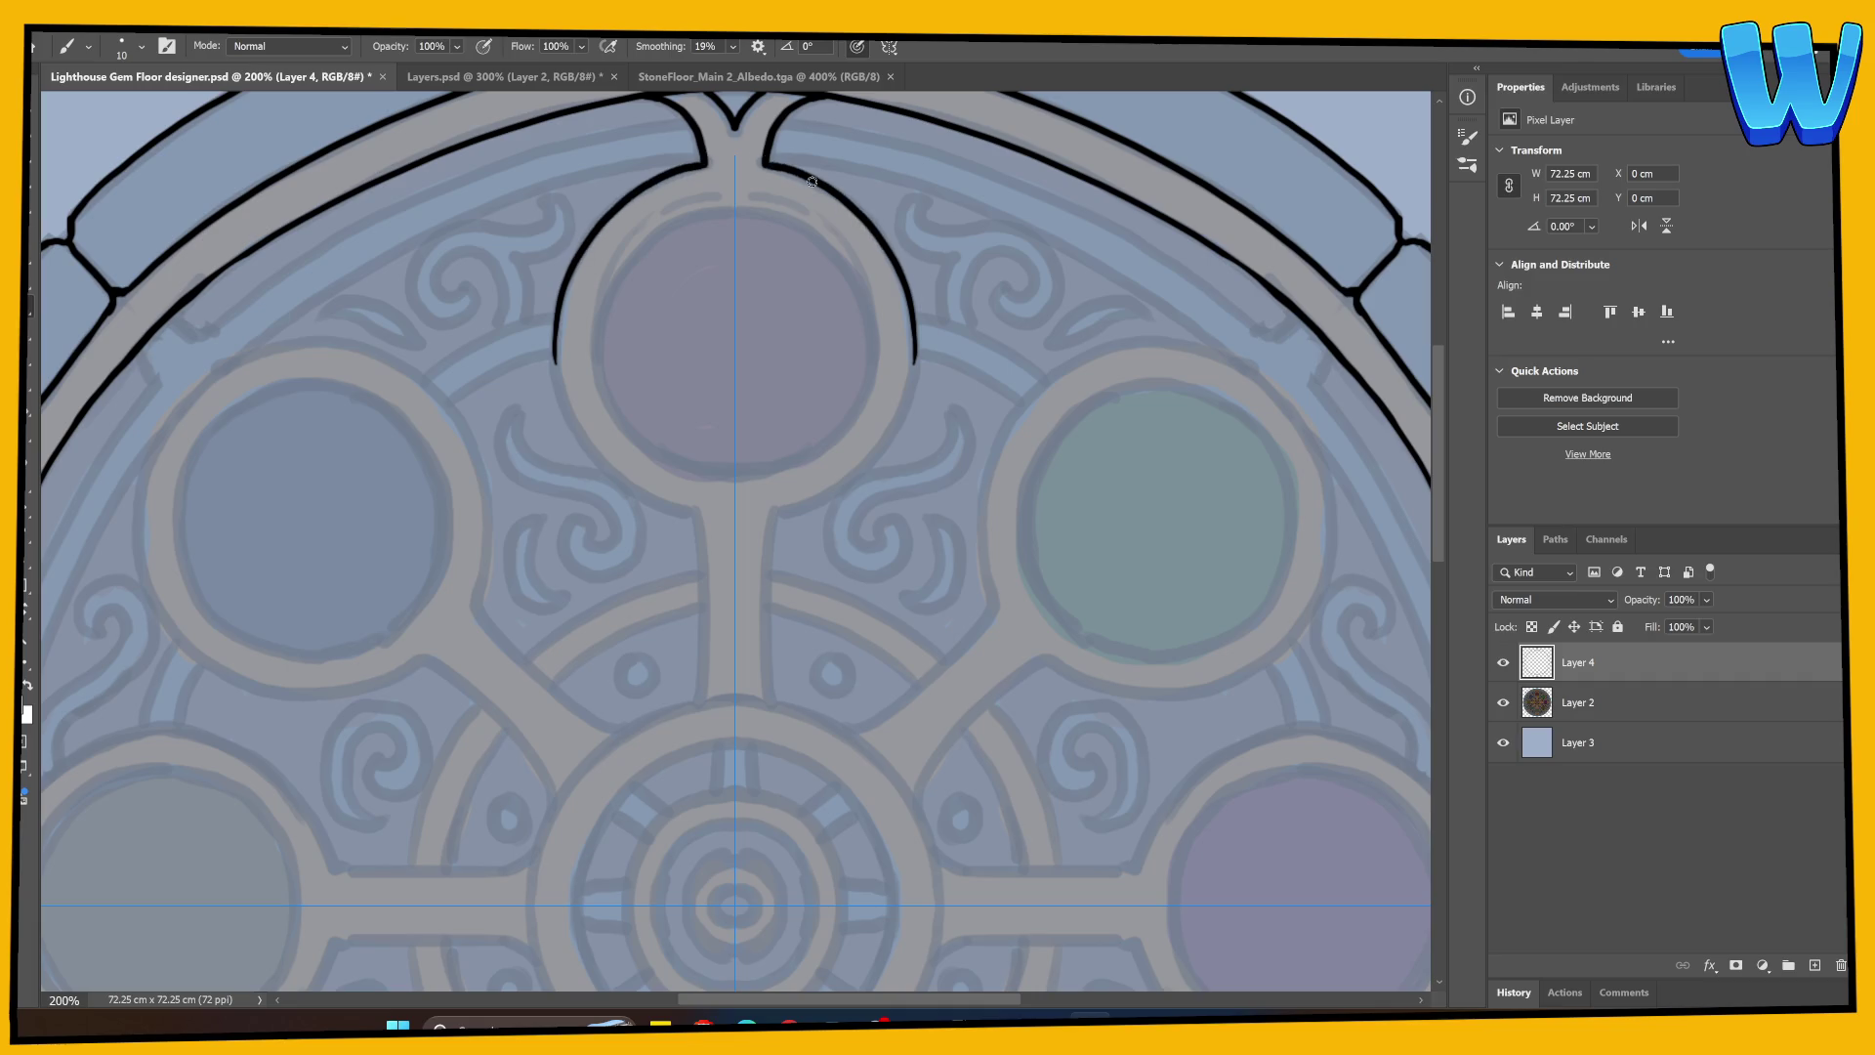
Step: Outline the top gem circle's edges and draw its stem toward the centre ring
mouse_move(565, 289)
left_mouse_down()
mouse_move(555, 369)
mouse_move(586, 444)
mouse_move(694, 518)
mouse_move(551, 518)
left_mouse_up()
mouse_move(480, 414)
left_mouse_down()
mouse_move(455, 359)
mouse_move(459, 287)
mouse_move(500, 237)
mouse_move(596, 206)
left_mouse_up()
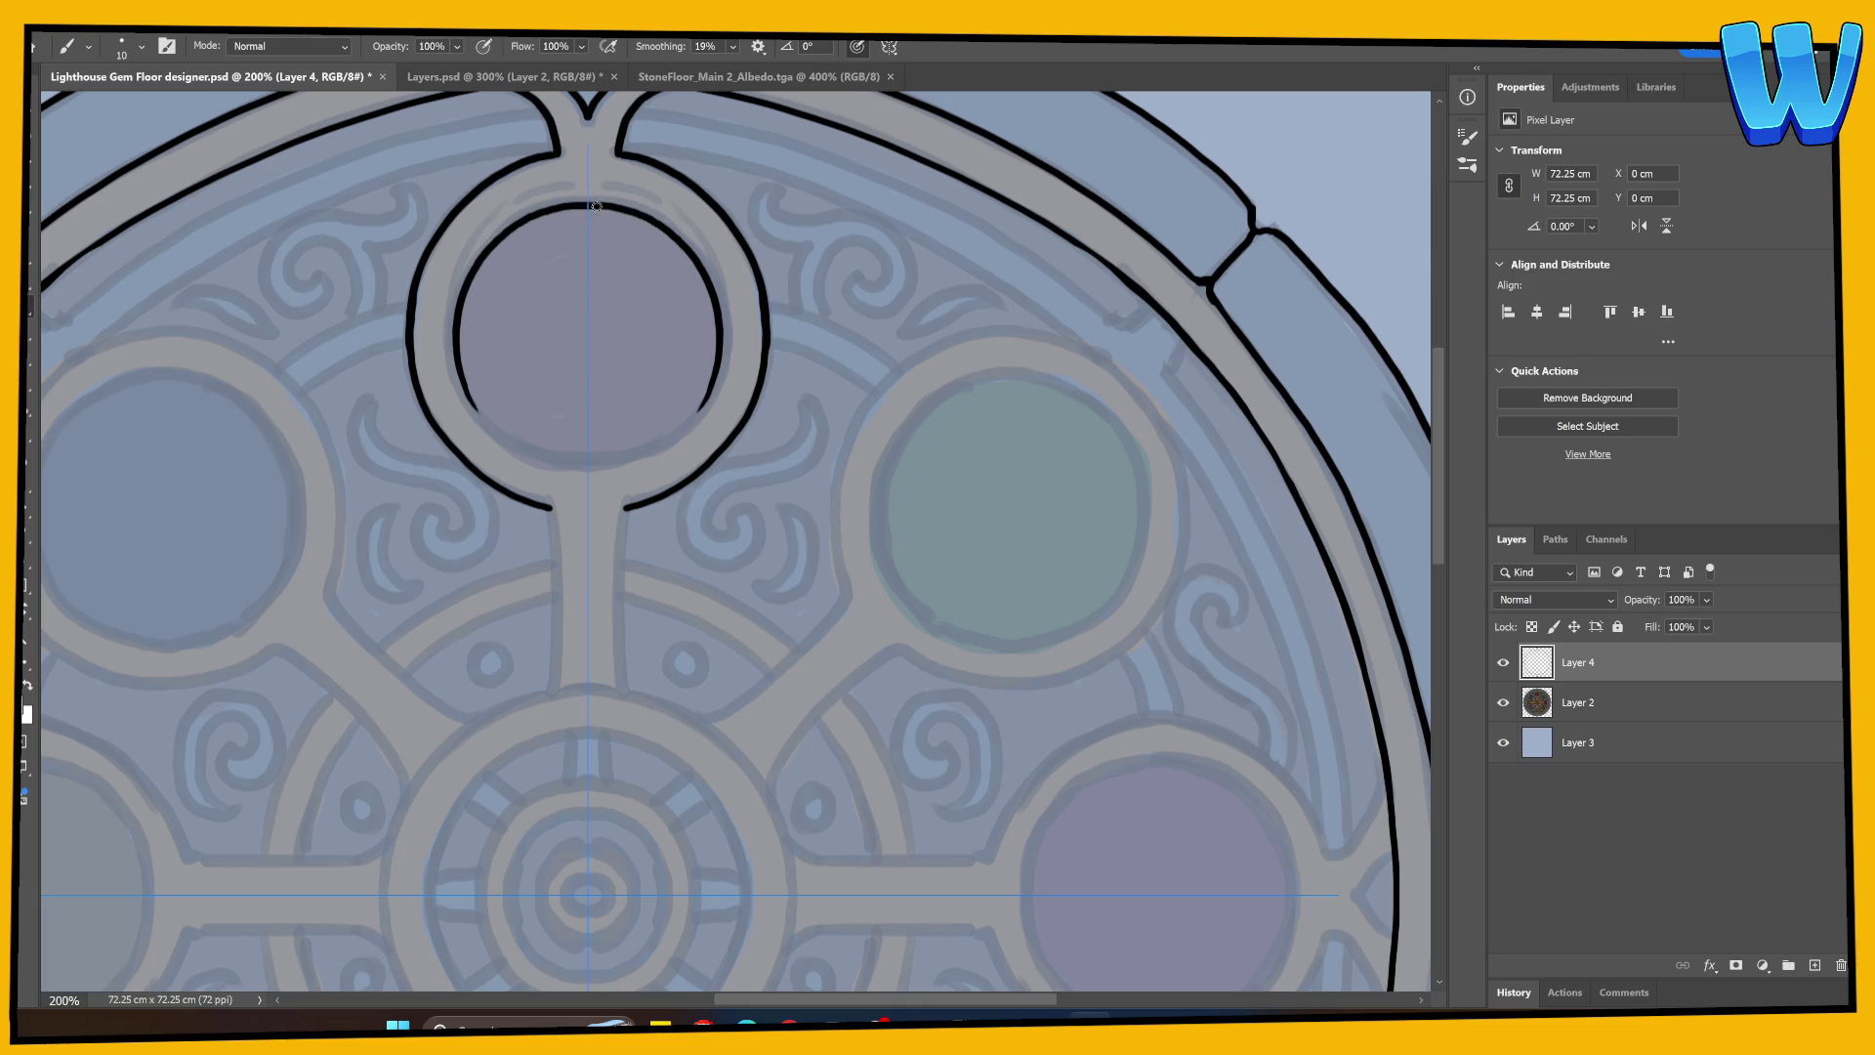
mouse_move(475, 268)
left_mouse_down()
mouse_move(454, 336)
mouse_move(467, 402)
mouse_move(589, 467)
left_mouse_up()
scroll(713, 391, "down", 5)
left_click_drag(562, 287, 573, 473)
Step: Redraw the top gem's stem and try several arcs over the upper-left circle
key("ctrl+z")
left_click_drag(563, 287, 564, 477)
mouse_move(614, 705)
left_mouse_down()
mouse_move(752, 544)
mouse_move(830, 672)
left_mouse_up()
left_click_drag(191, 383, 234, 247)
key("ctrl+z")
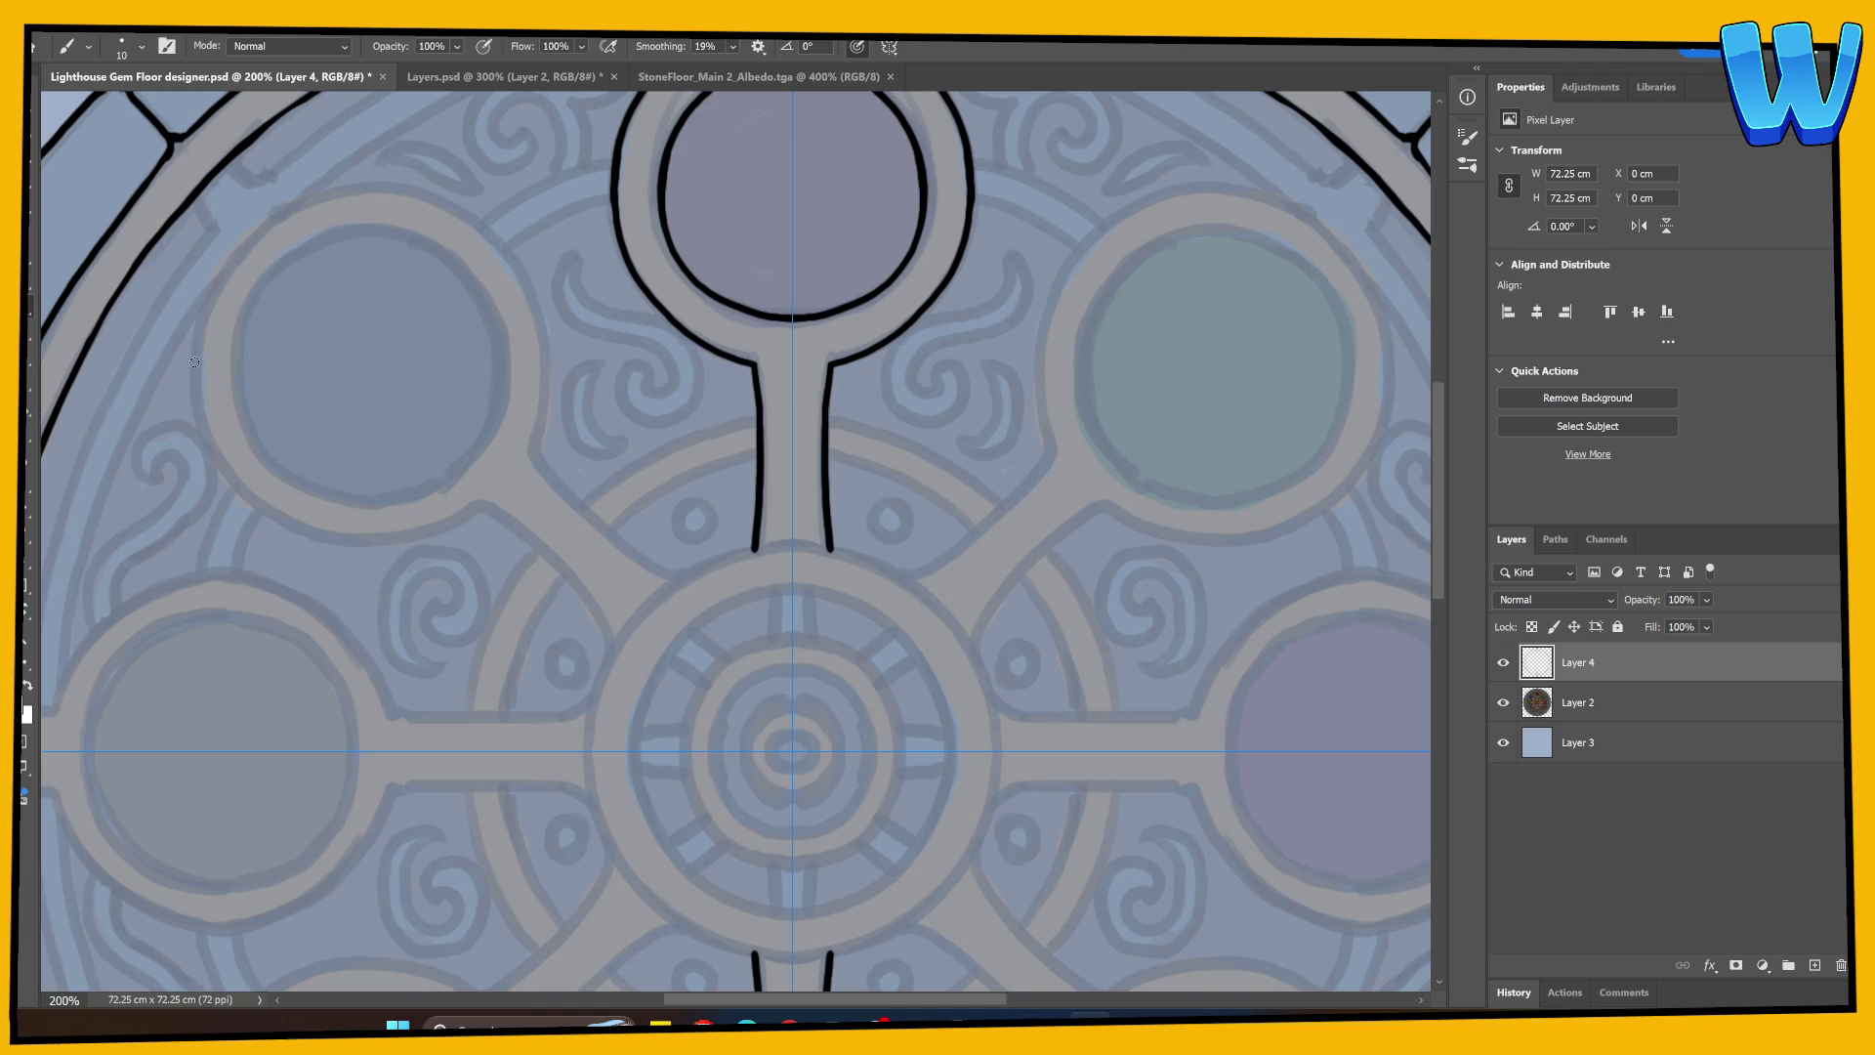
mouse_move(195, 344)
left_mouse_down()
mouse_move(239, 246)
mouse_move(320, 192)
mouse_move(442, 210)
left_mouse_up()
key("ctrl+z")
mouse_move(195, 369)
left_mouse_down()
mouse_move(194, 330)
mouse_move(278, 217)
mouse_move(421, 198)
left_mouse_up()
key("ctrl+z")
left_click_drag(535, 447, 538, 296)
key("ctrl+z")
Step: Outline the upper-left circle's left side and top arc, cleaning up its edge
mouse_move(533, 449)
left_mouse_down()
mouse_move(538, 298)
mouse_move(447, 203)
mouse_move(365, 186)
mouse_move(239, 256)
left_mouse_up()
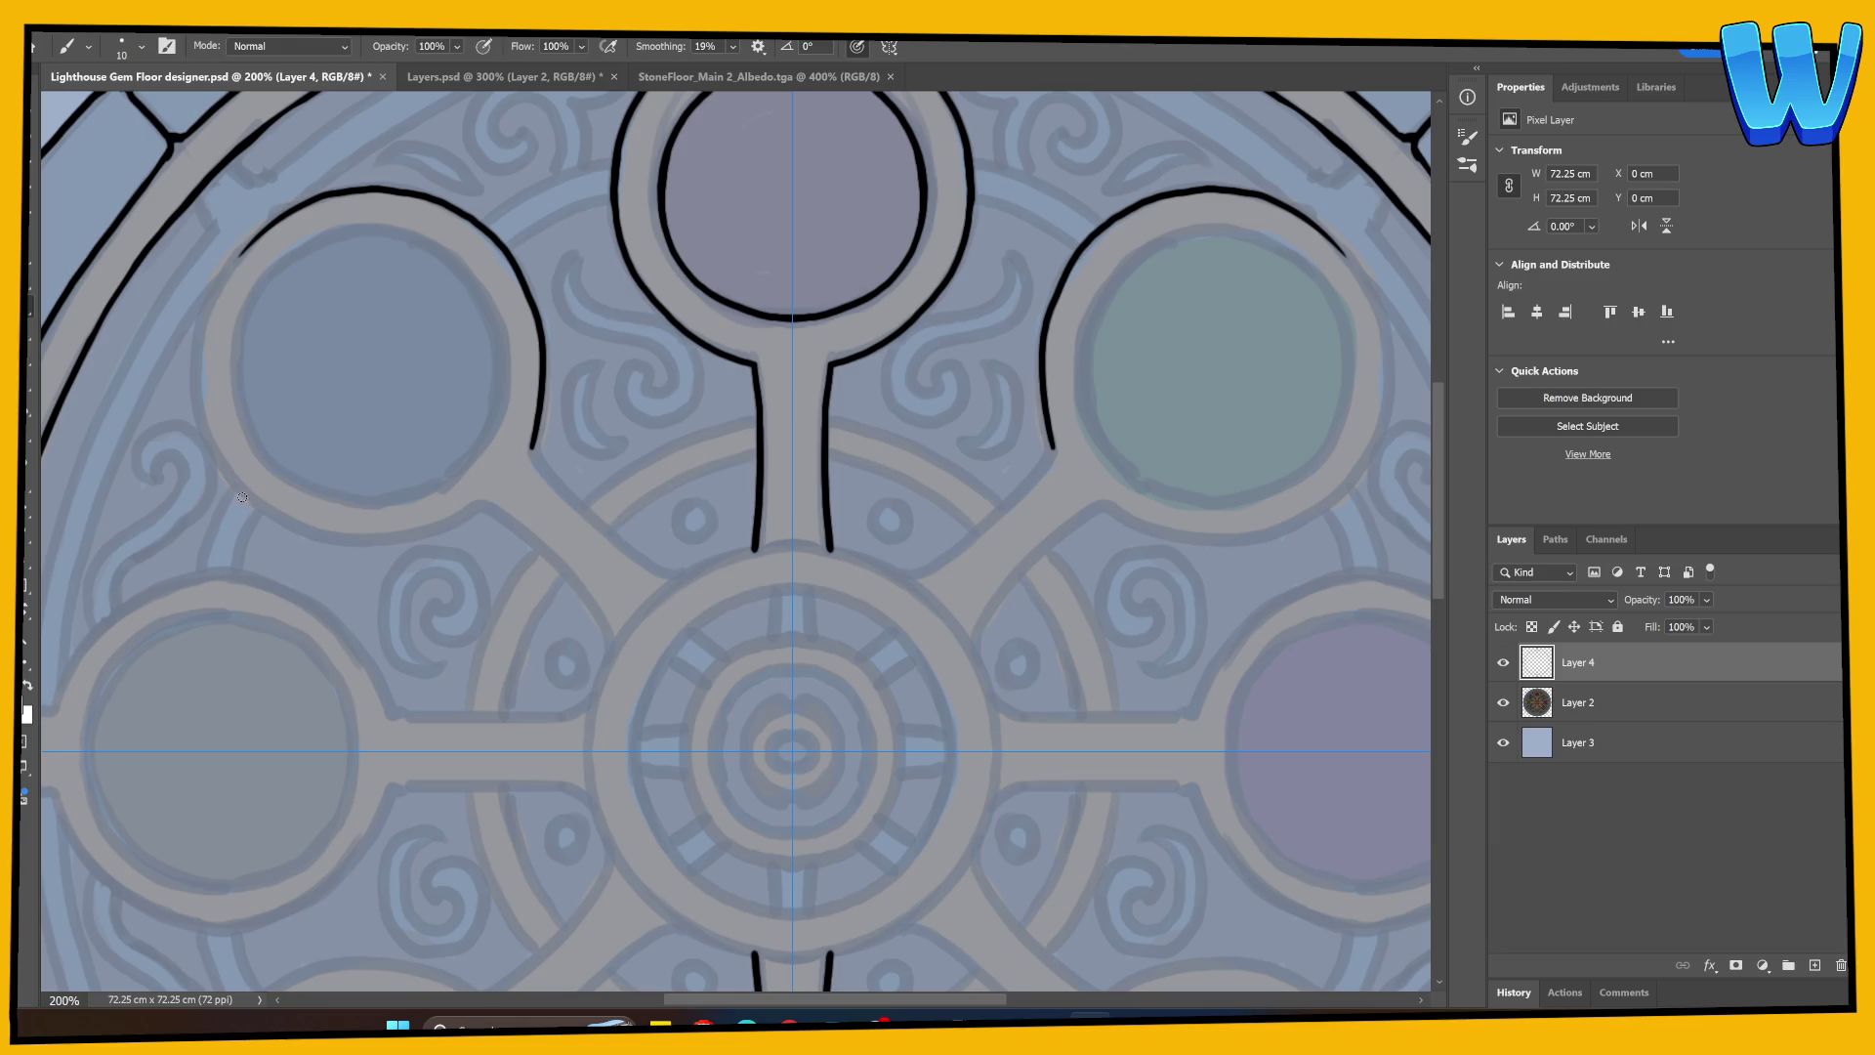
mouse_move(242, 494)
left_mouse_down()
mouse_move(192, 334)
mouse_move(223, 460)
mouse_move(199, 386)
mouse_move(209, 283)
mouse_move(244, 237)
left_mouse_up()
key("ctrl+z")
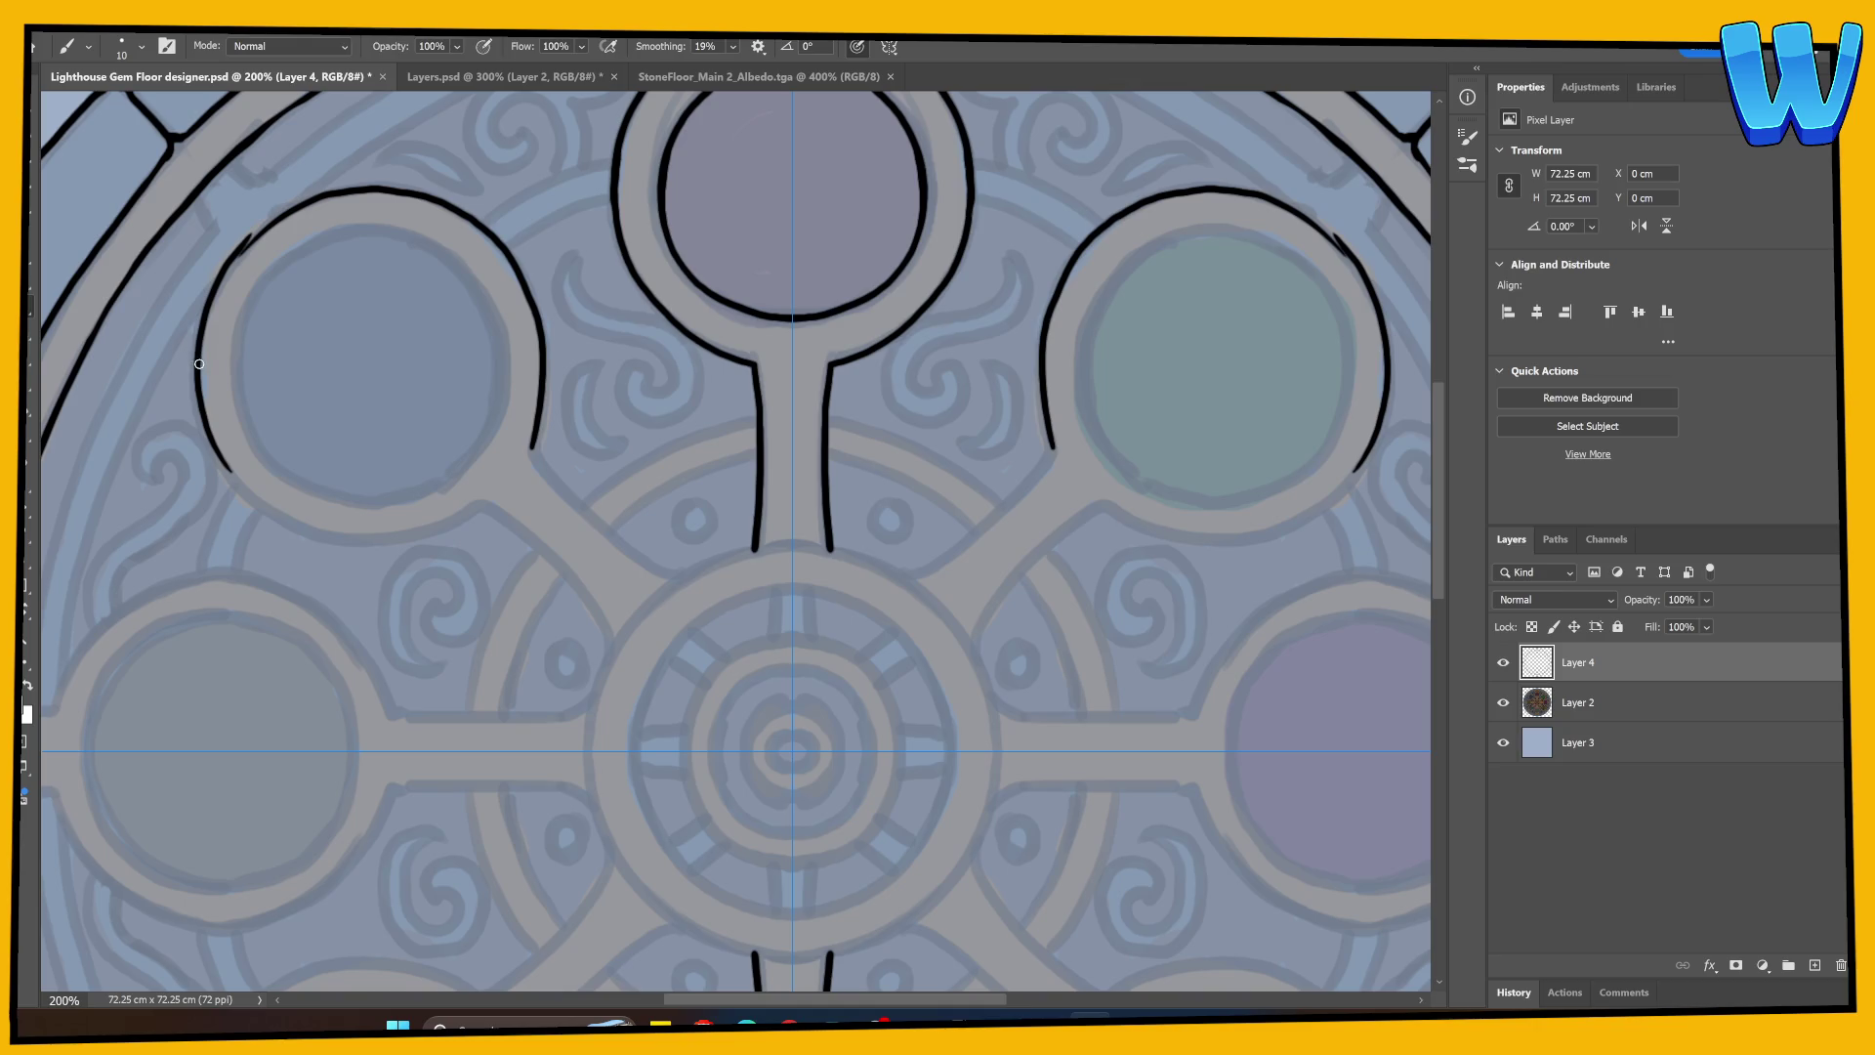
mouse_move(200, 364)
left_mouse_down()
mouse_move(239, 244)
mouse_move(278, 217)
left_mouse_up()
key("e")
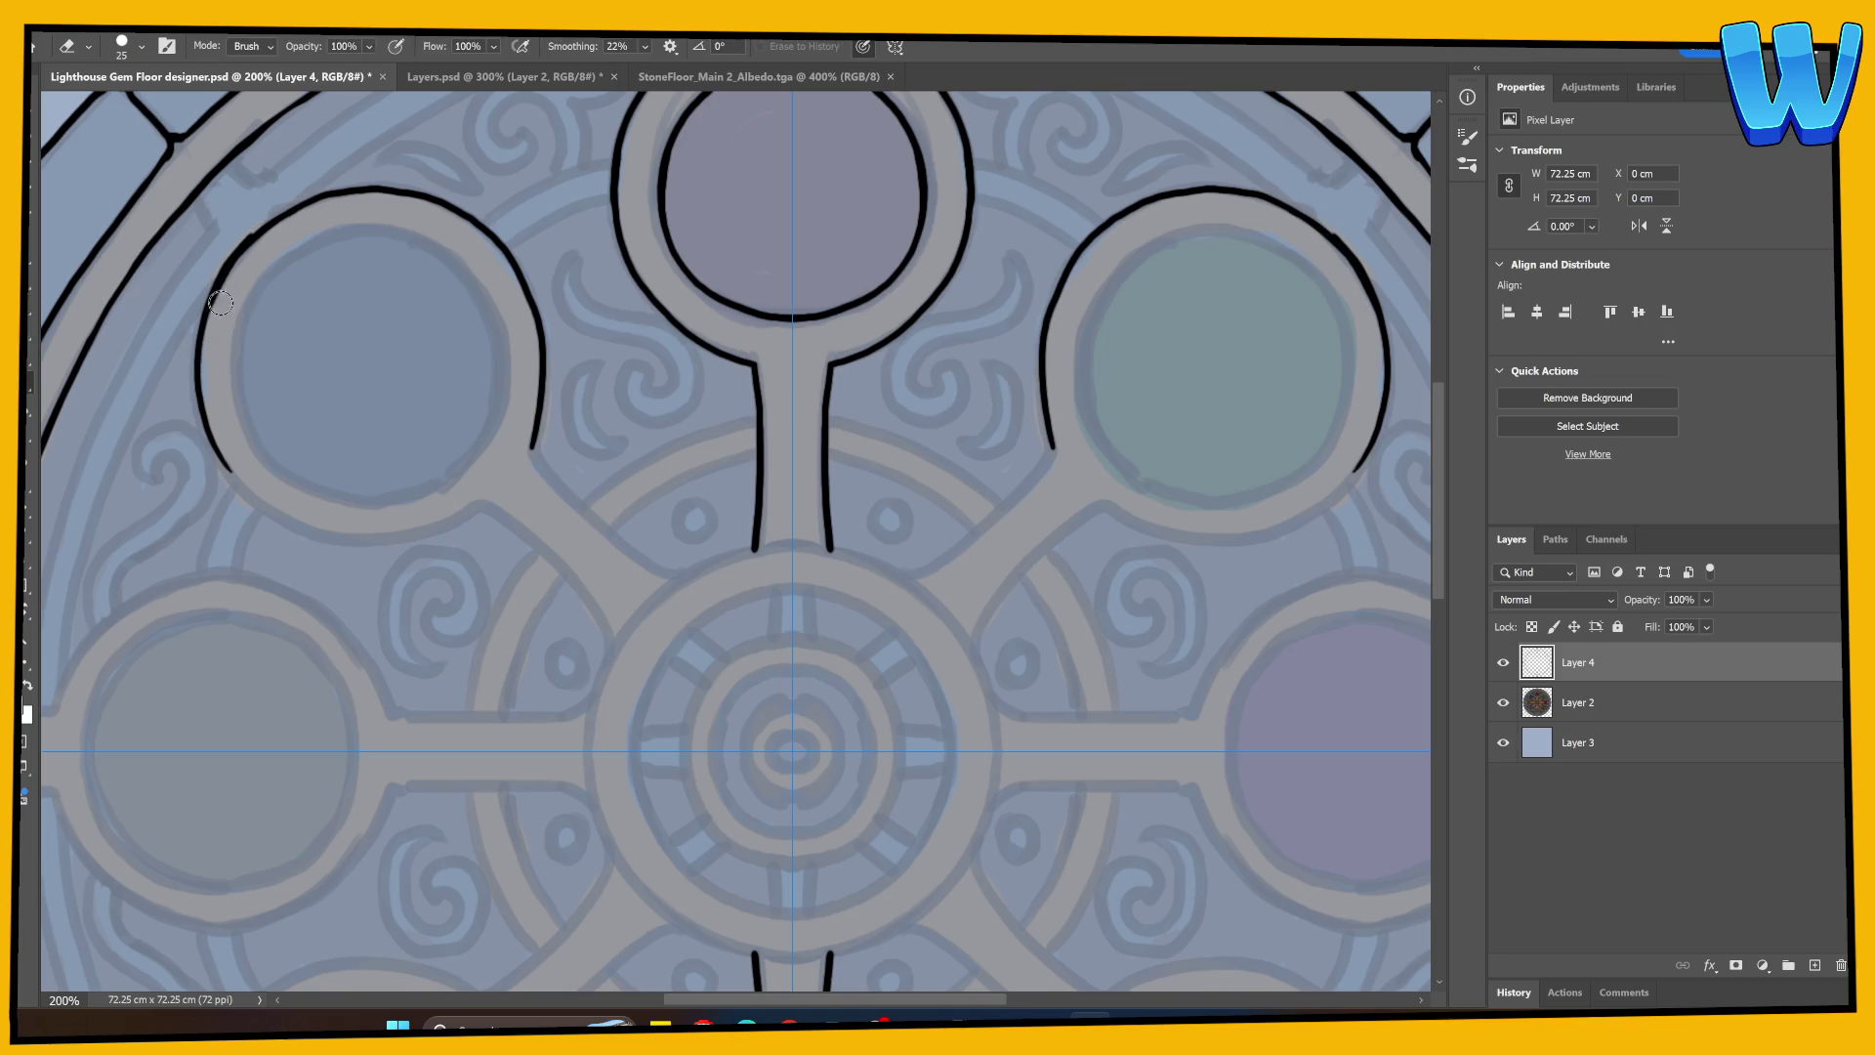
mouse_move(220, 298)
left_mouse_down()
mouse_move(238, 247)
mouse_move(223, 287)
mouse_move(289, 210)
left_mouse_up()
key("ctrl+z")
key("b")
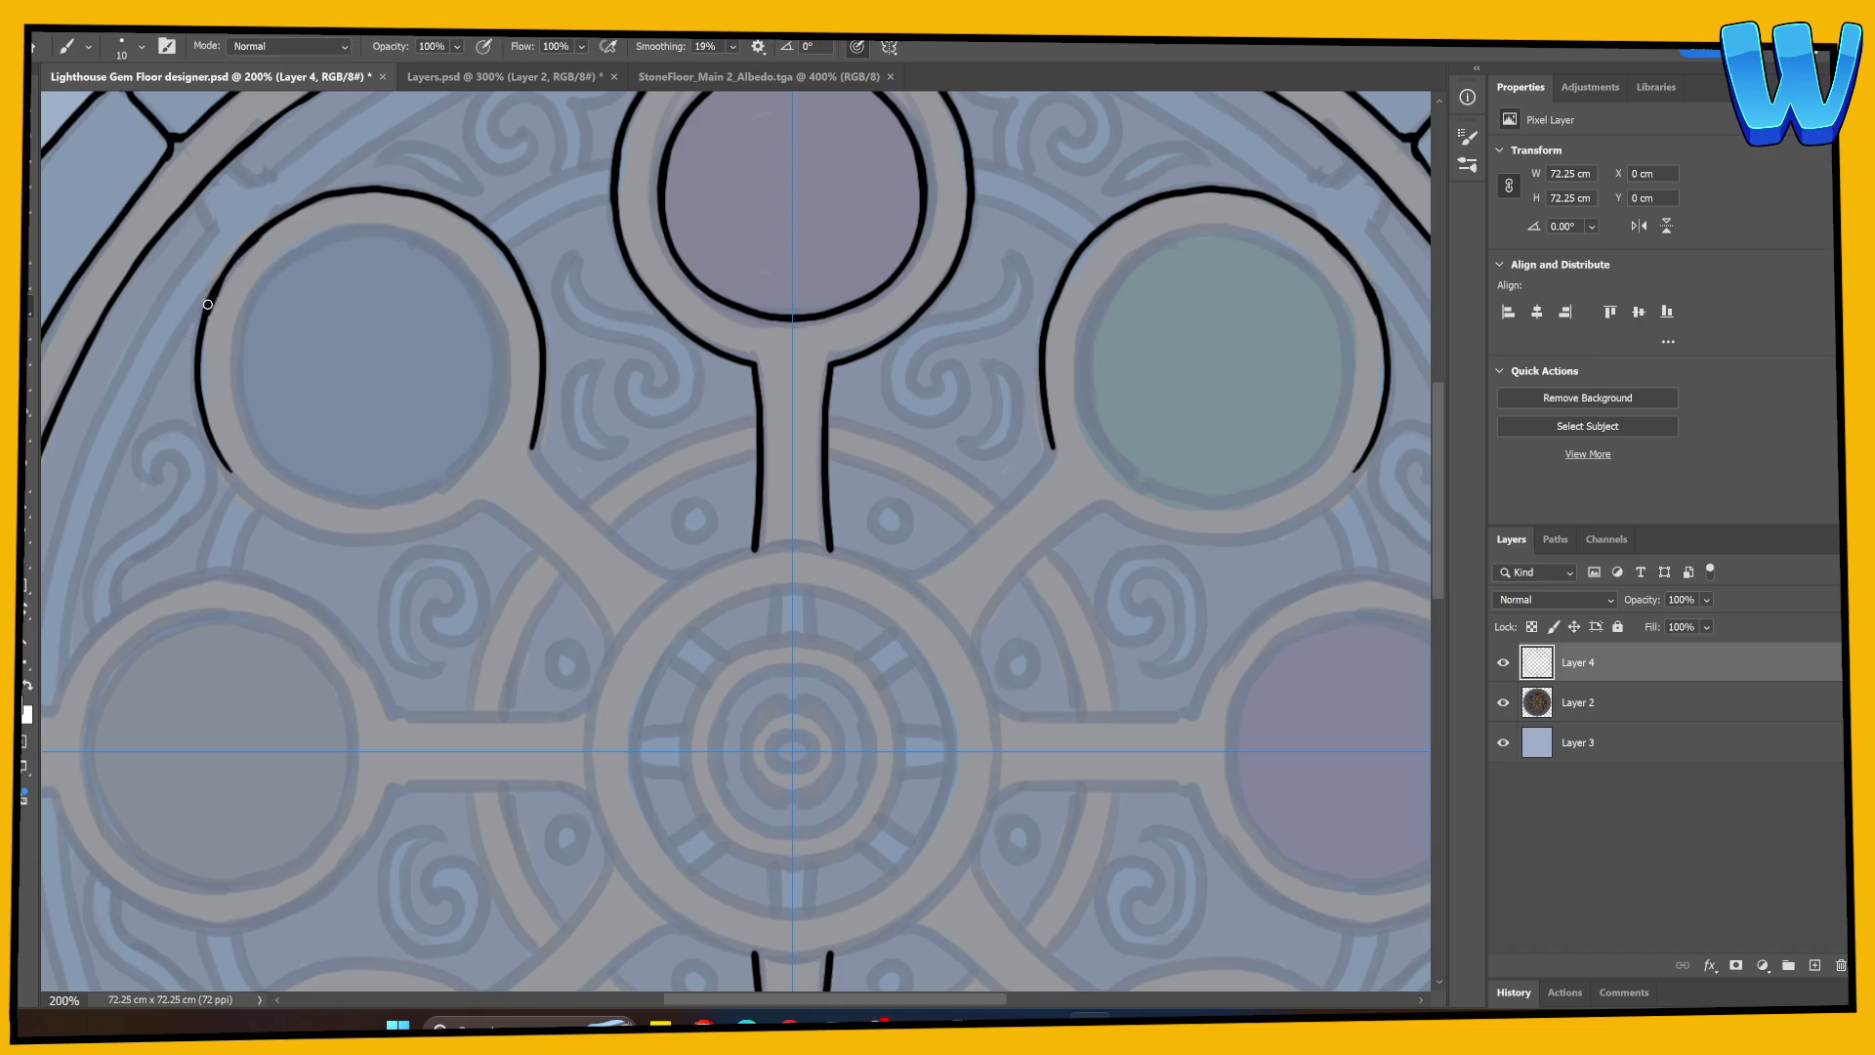
Step: Ink the upper-left gem ring's lower-left edge after several retried strokes
scroll(255, 381, "down", 2)
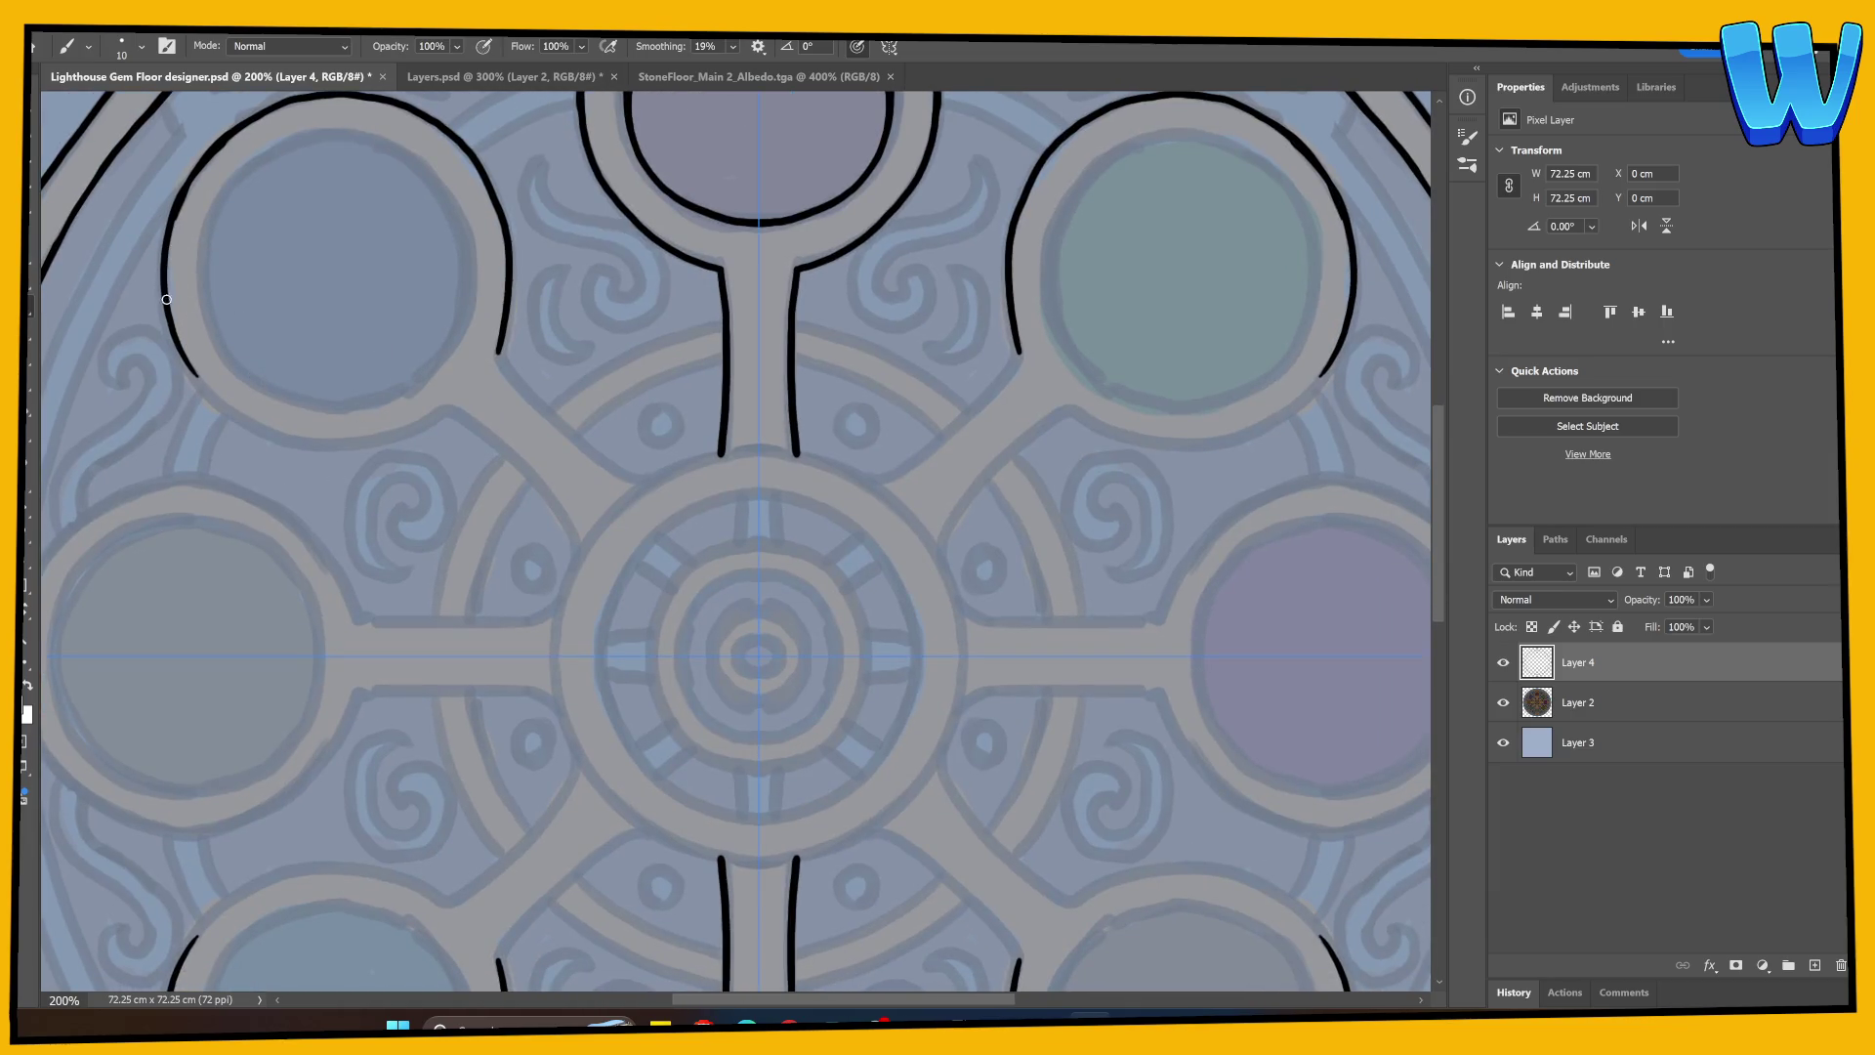
mouse_move(166, 300)
left_mouse_down()
mouse_move(238, 422)
mouse_move(339, 445)
mouse_move(444, 407)
left_mouse_up()
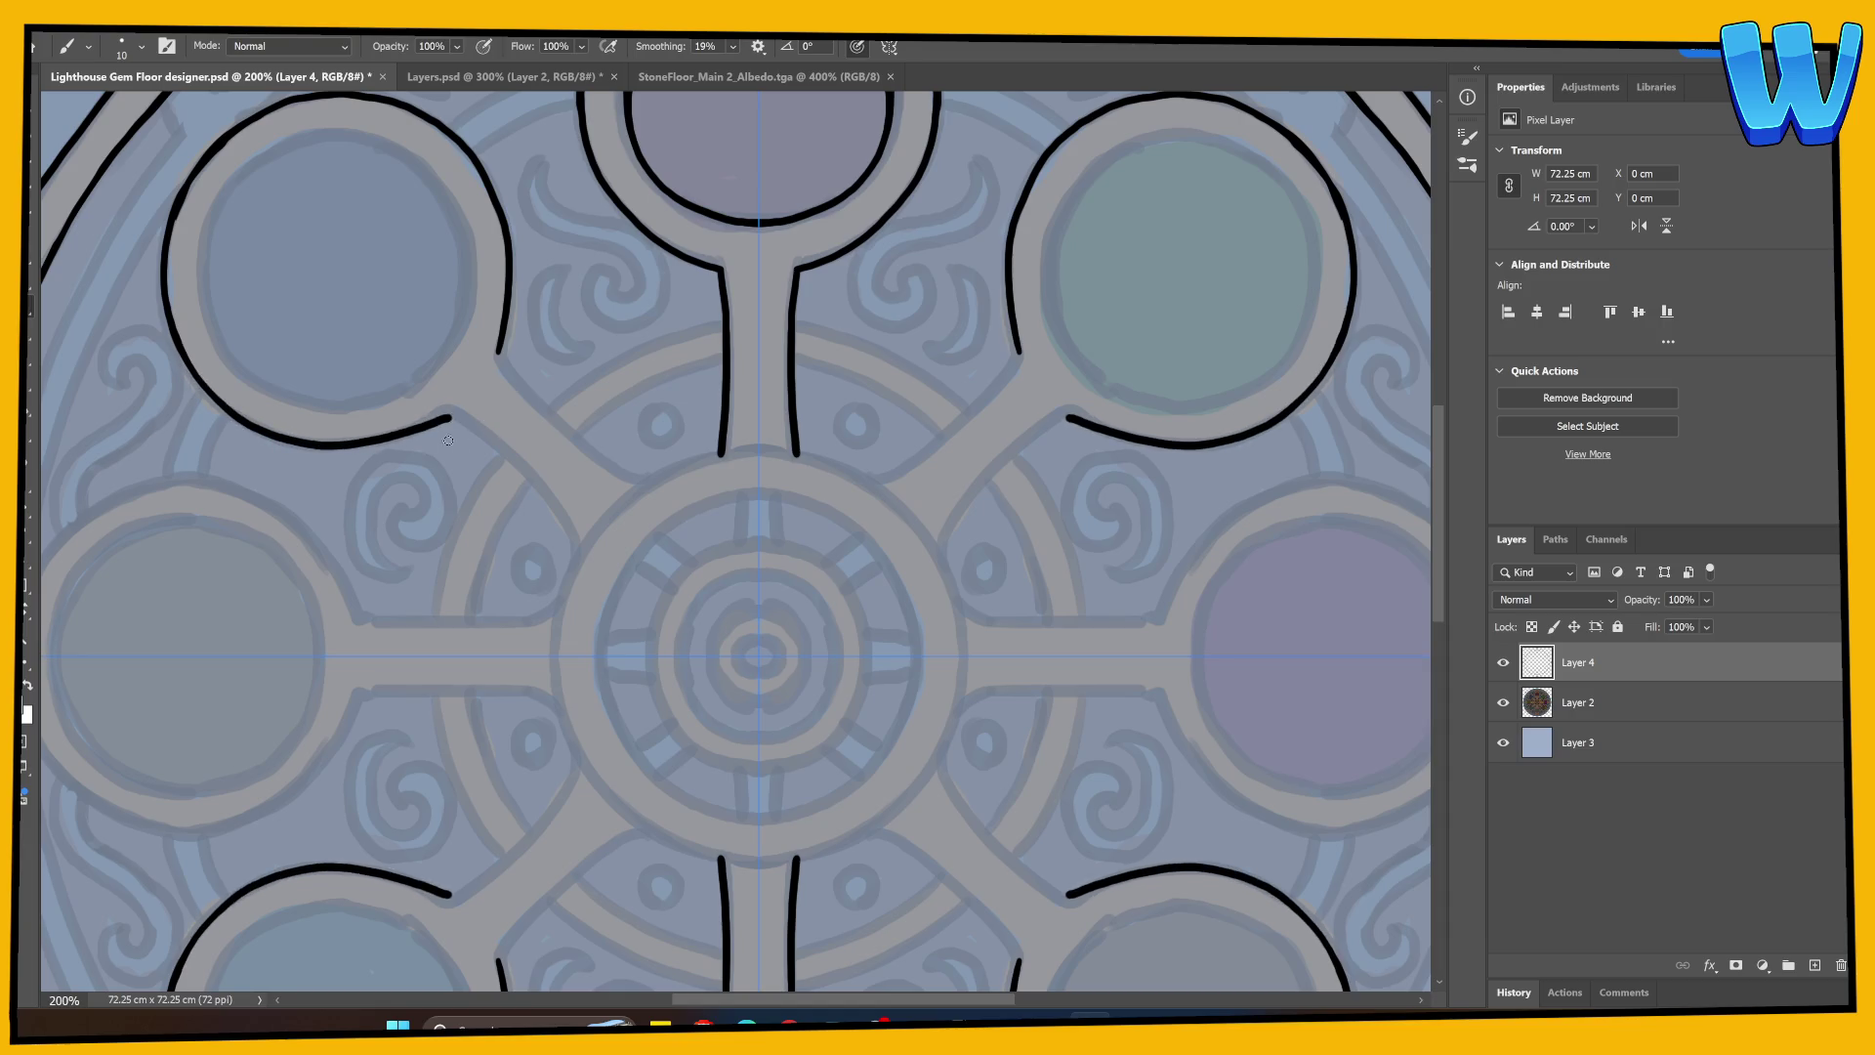
key("ctrl+z")
mouse_move(179, 350)
left_mouse_down()
mouse_move(239, 417)
mouse_move(325, 436)
left_mouse_up()
key("ctrl+z")
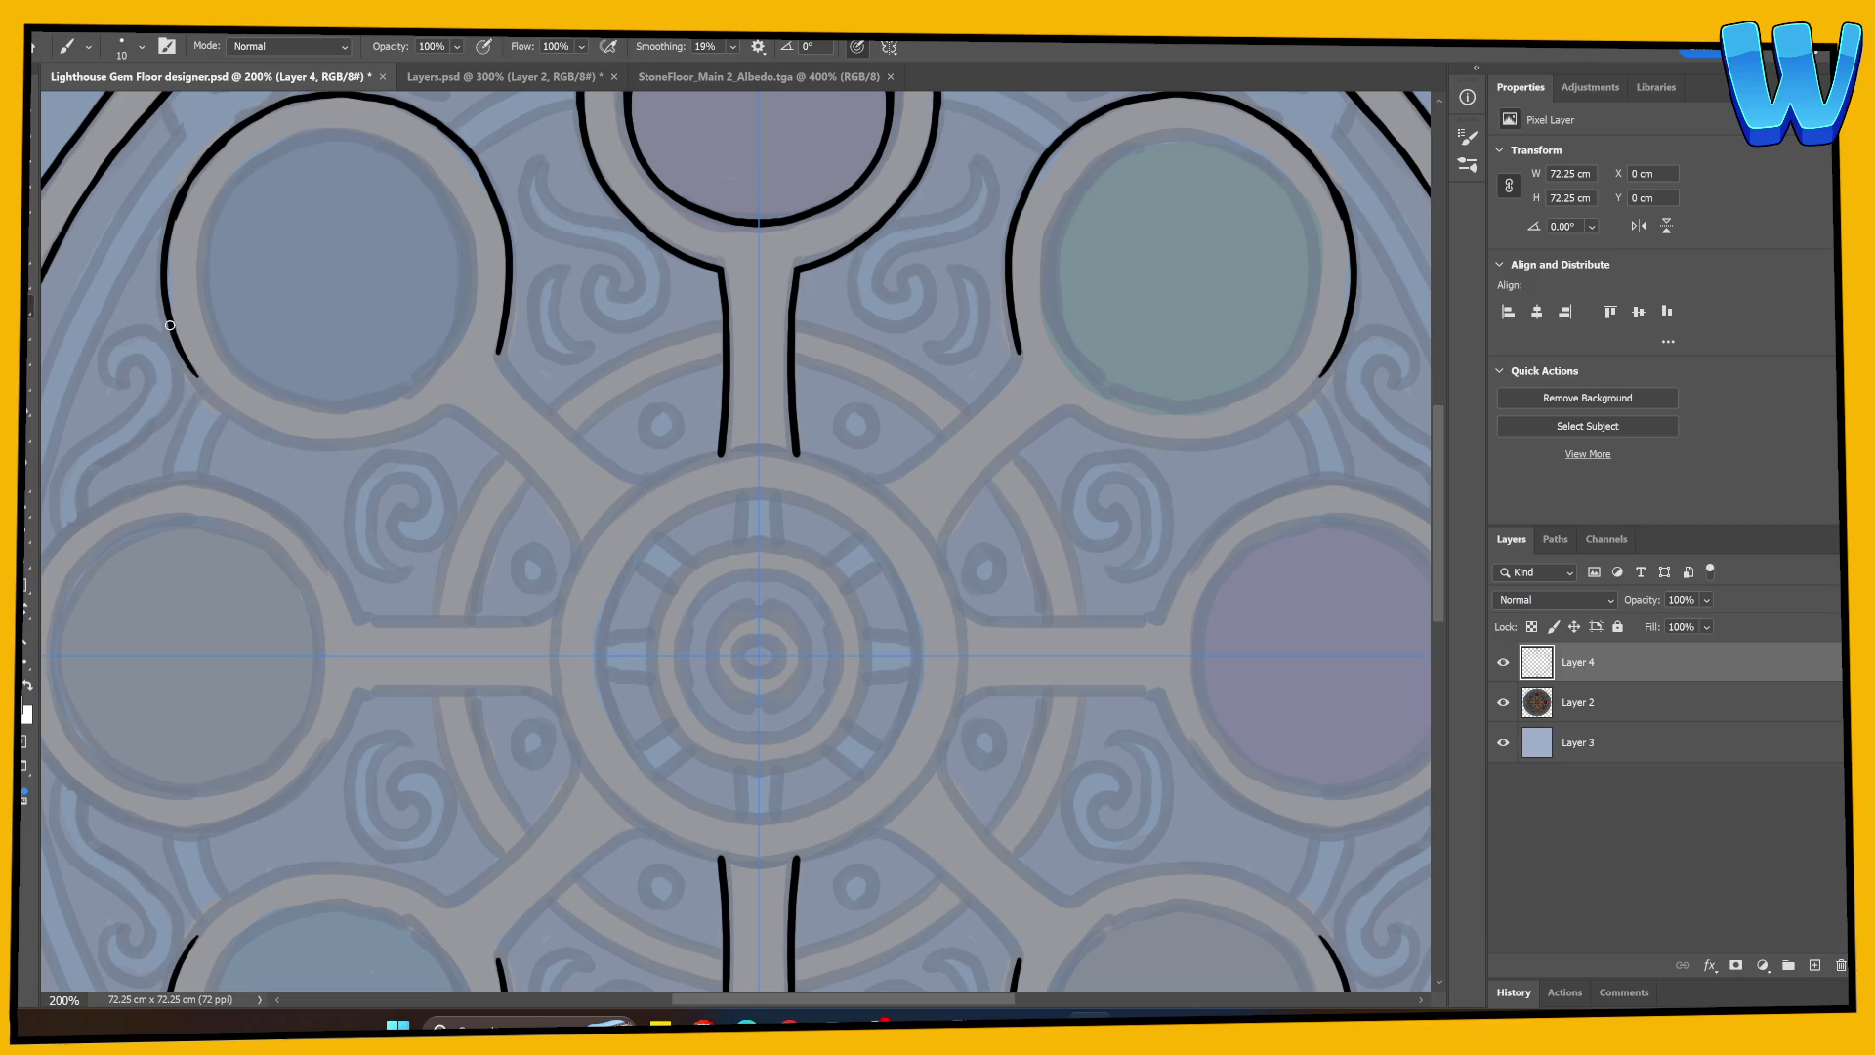
mouse_move(181, 346)
left_mouse_down()
mouse_move(236, 416)
mouse_move(301, 427)
left_mouse_up()
key("ctrl+z")
left_click_drag(184, 355, 241, 419)
key("ctrl+z")
mouse_move(185, 361)
left_mouse_down()
mouse_move(278, 437)
mouse_move(371, 444)
mouse_move(444, 411)
left_mouse_up()
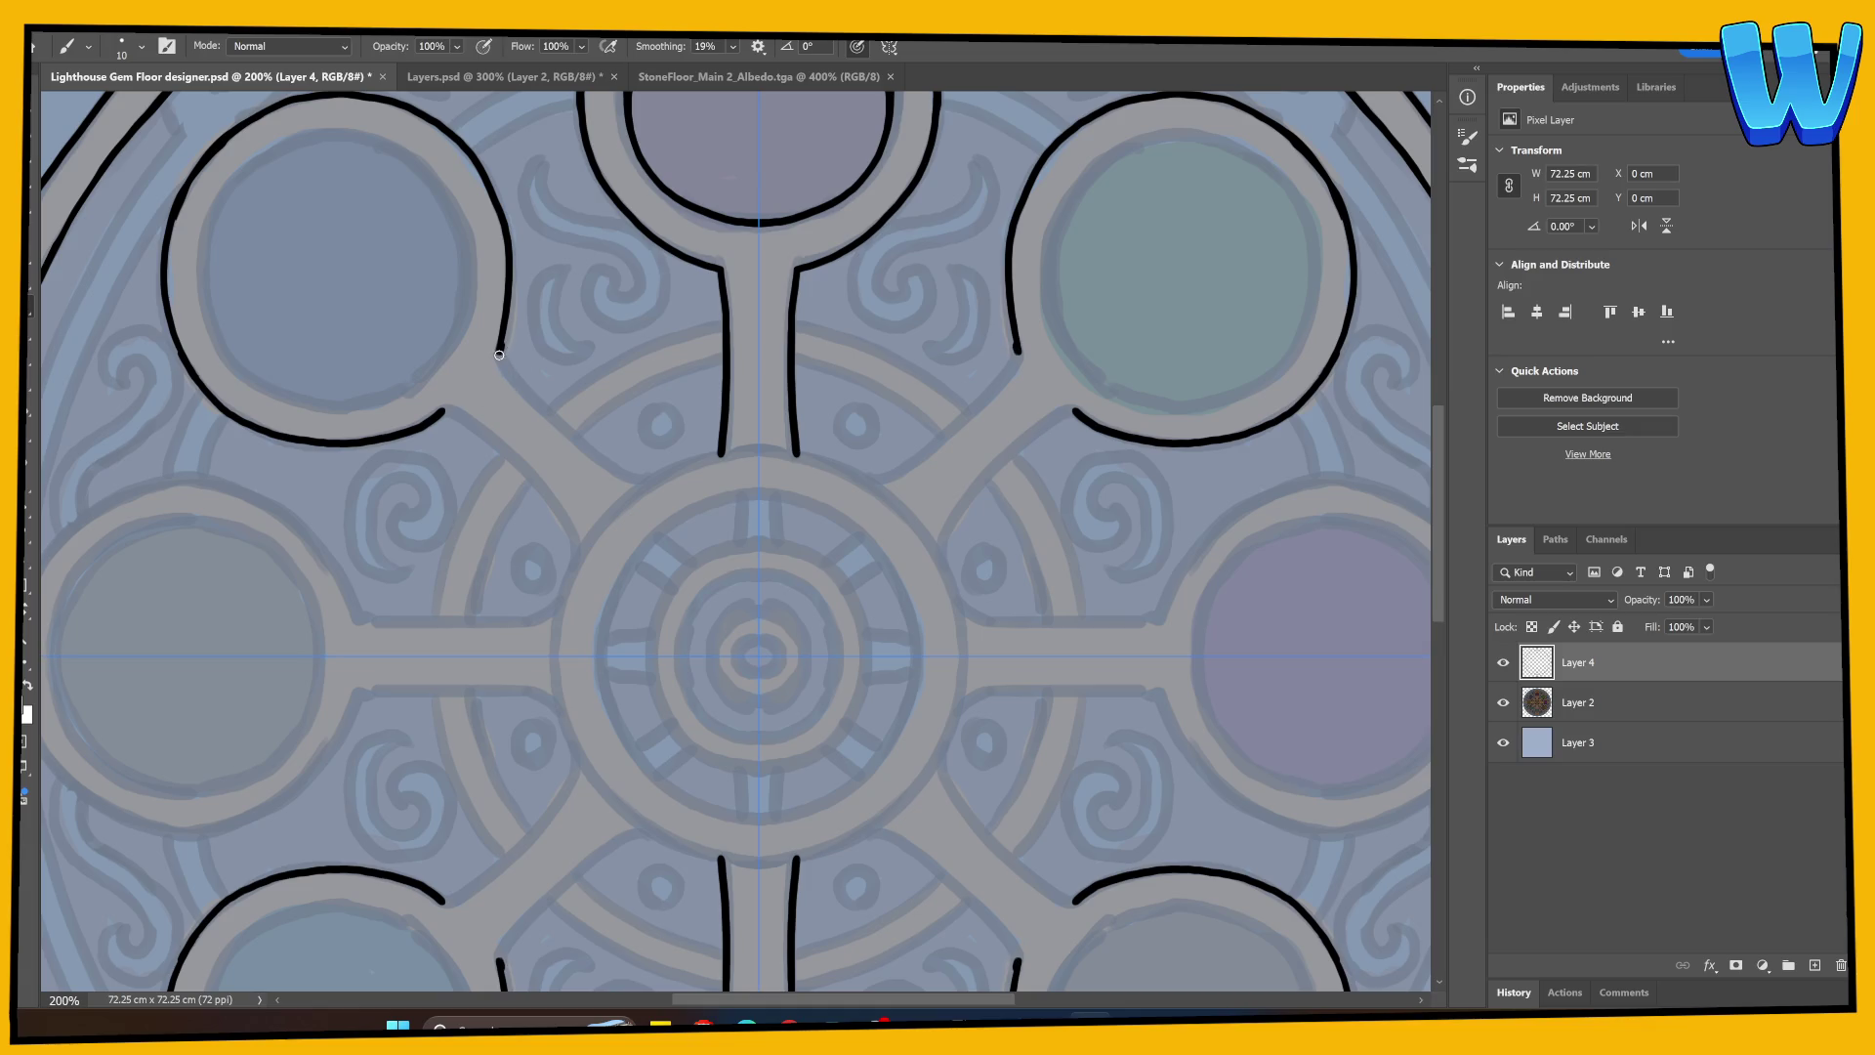
mouse_move(488, 333)
left_mouse_down()
mouse_move(406, 397)
mouse_move(406, 440)
mouse_move(430, 383)
mouse_move(557, 498)
left_mouse_up()
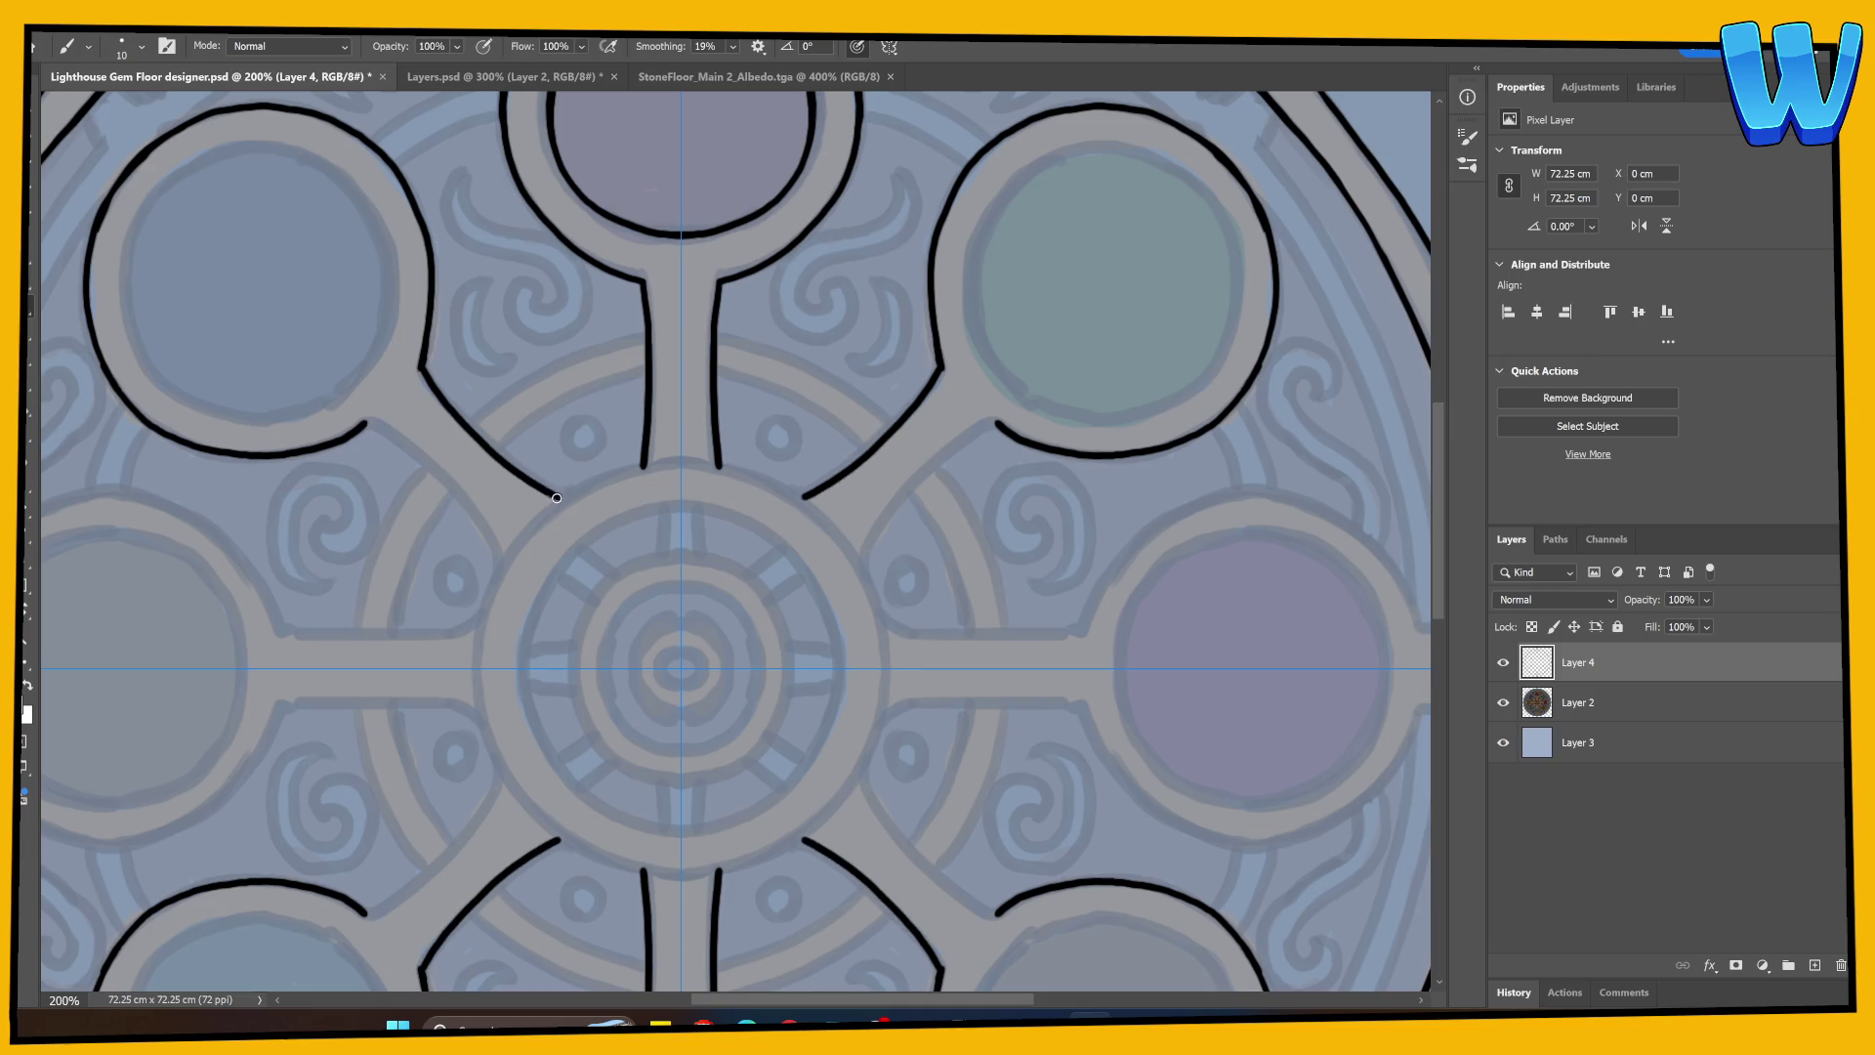
Step: Outline the diagonal spoke toward the hub and an arc around the left gem ring
mouse_move(371, 424)
left_mouse_down()
mouse_move(439, 471)
mouse_move(501, 557)
left_mouse_up()
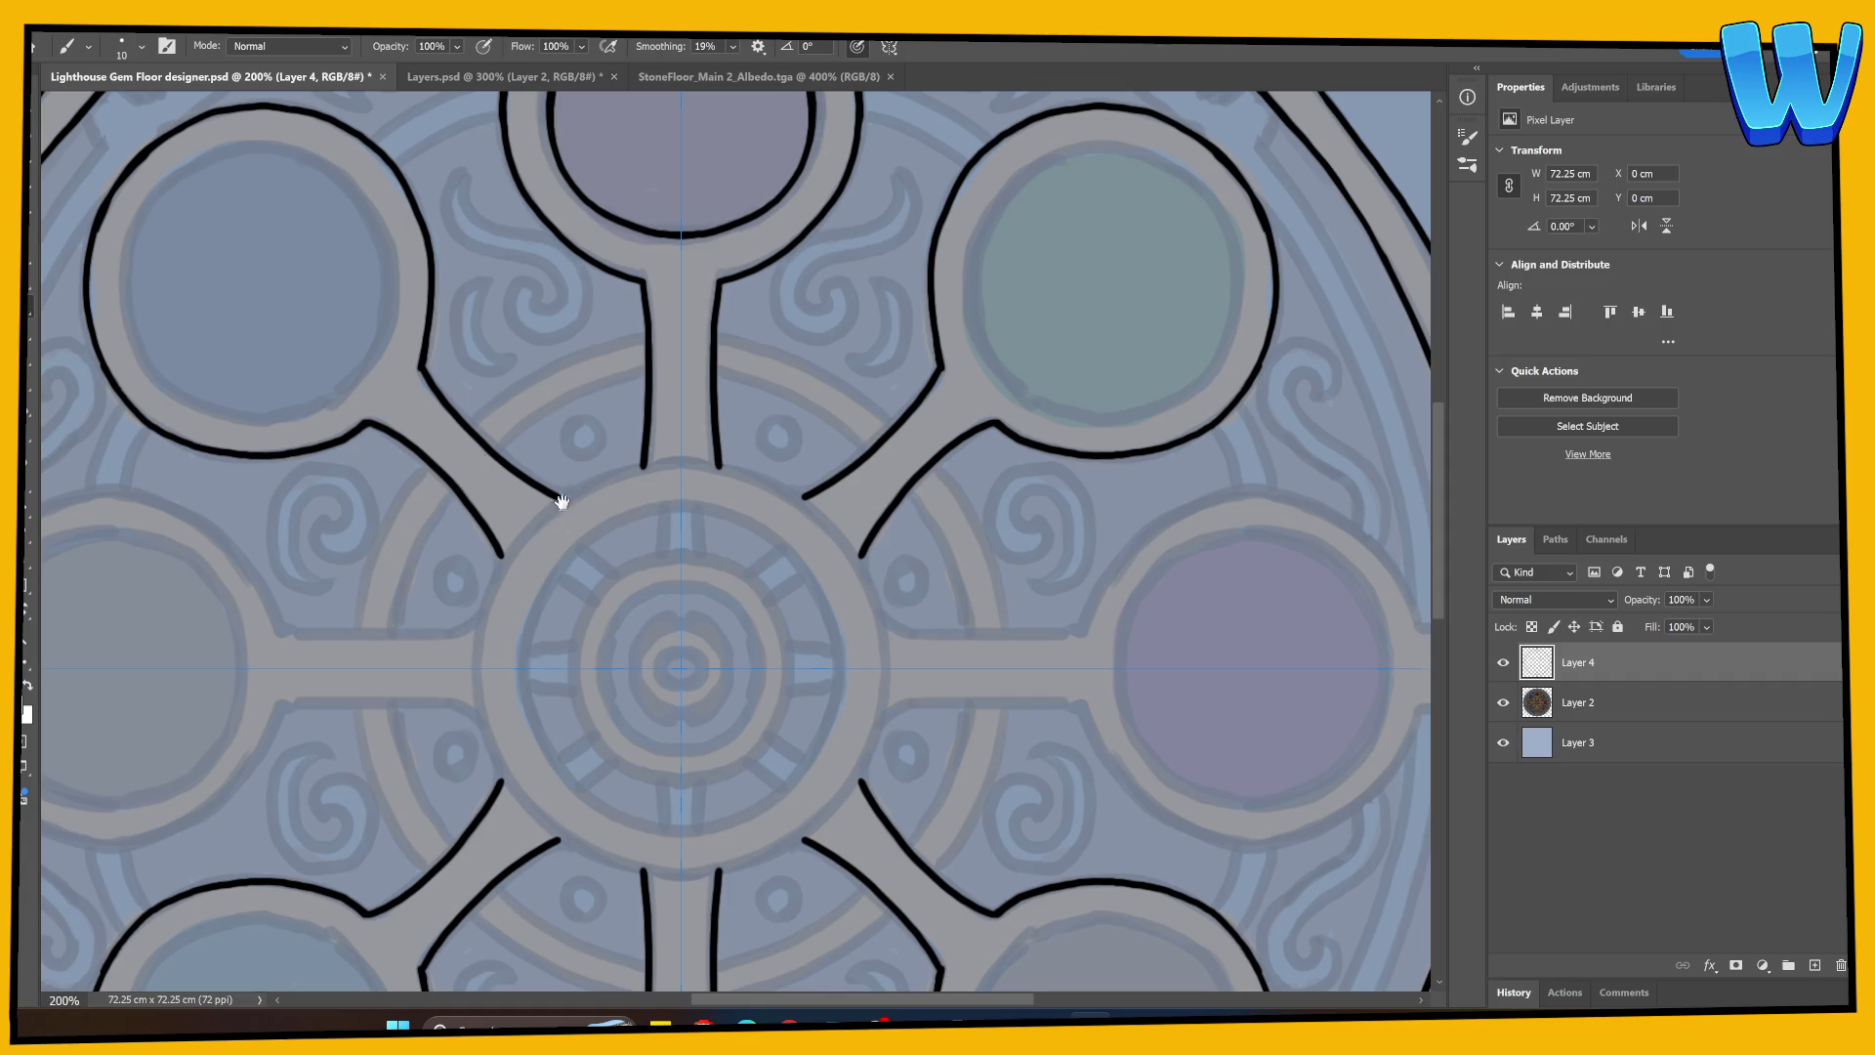
left_click_drag(561, 501, 648, 657)
mouse_move(225, 495)
left_mouse_down()
mouse_move(215, 459)
mouse_move(256, 344)
mouse_move(298, 307)
mouse_move(350, 306)
left_mouse_up()
mouse_move(410, 325)
left_mouse_down()
mouse_move(451, 391)
mouse_move(467, 490)
mouse_move(441, 523)
left_mouse_up()
key("ctrl+z")
Step: Ink the left gem's inner left and bottom edges, then zoom out to review
mouse_move(221, 466)
left_mouse_down()
mouse_move(215, 420)
mouse_move(279, 330)
mouse_move(354, 303)
mouse_move(408, 320)
mouse_move(456, 383)
mouse_move(471, 467)
mouse_move(367, 552)
left_mouse_up()
mouse_move(224, 372)
left_mouse_down()
mouse_move(210, 445)
mouse_move(259, 542)
mouse_move(332, 578)
mouse_move(454, 544)
left_mouse_up()
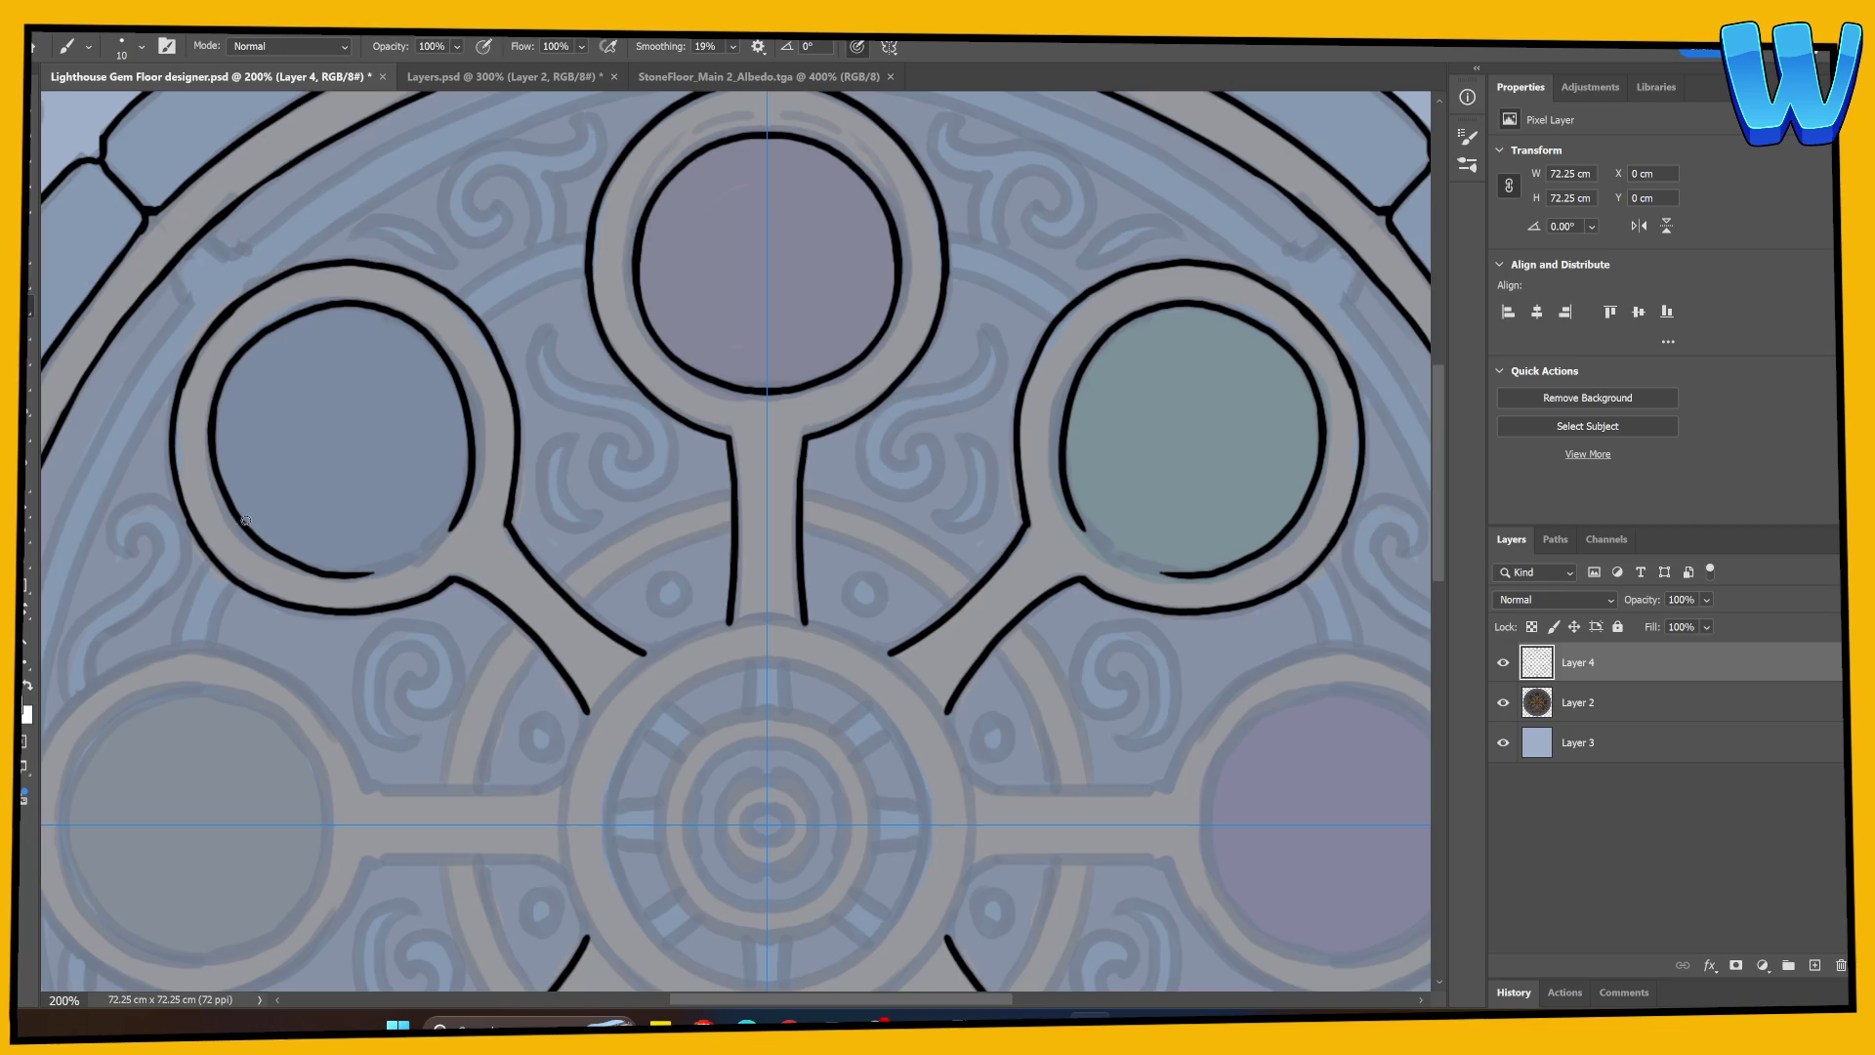
mouse_move(246, 521)
left_mouse_down()
mouse_move(281, 559)
mouse_move(346, 576)
mouse_move(410, 562)
mouse_move(470, 464)
left_mouse_up()
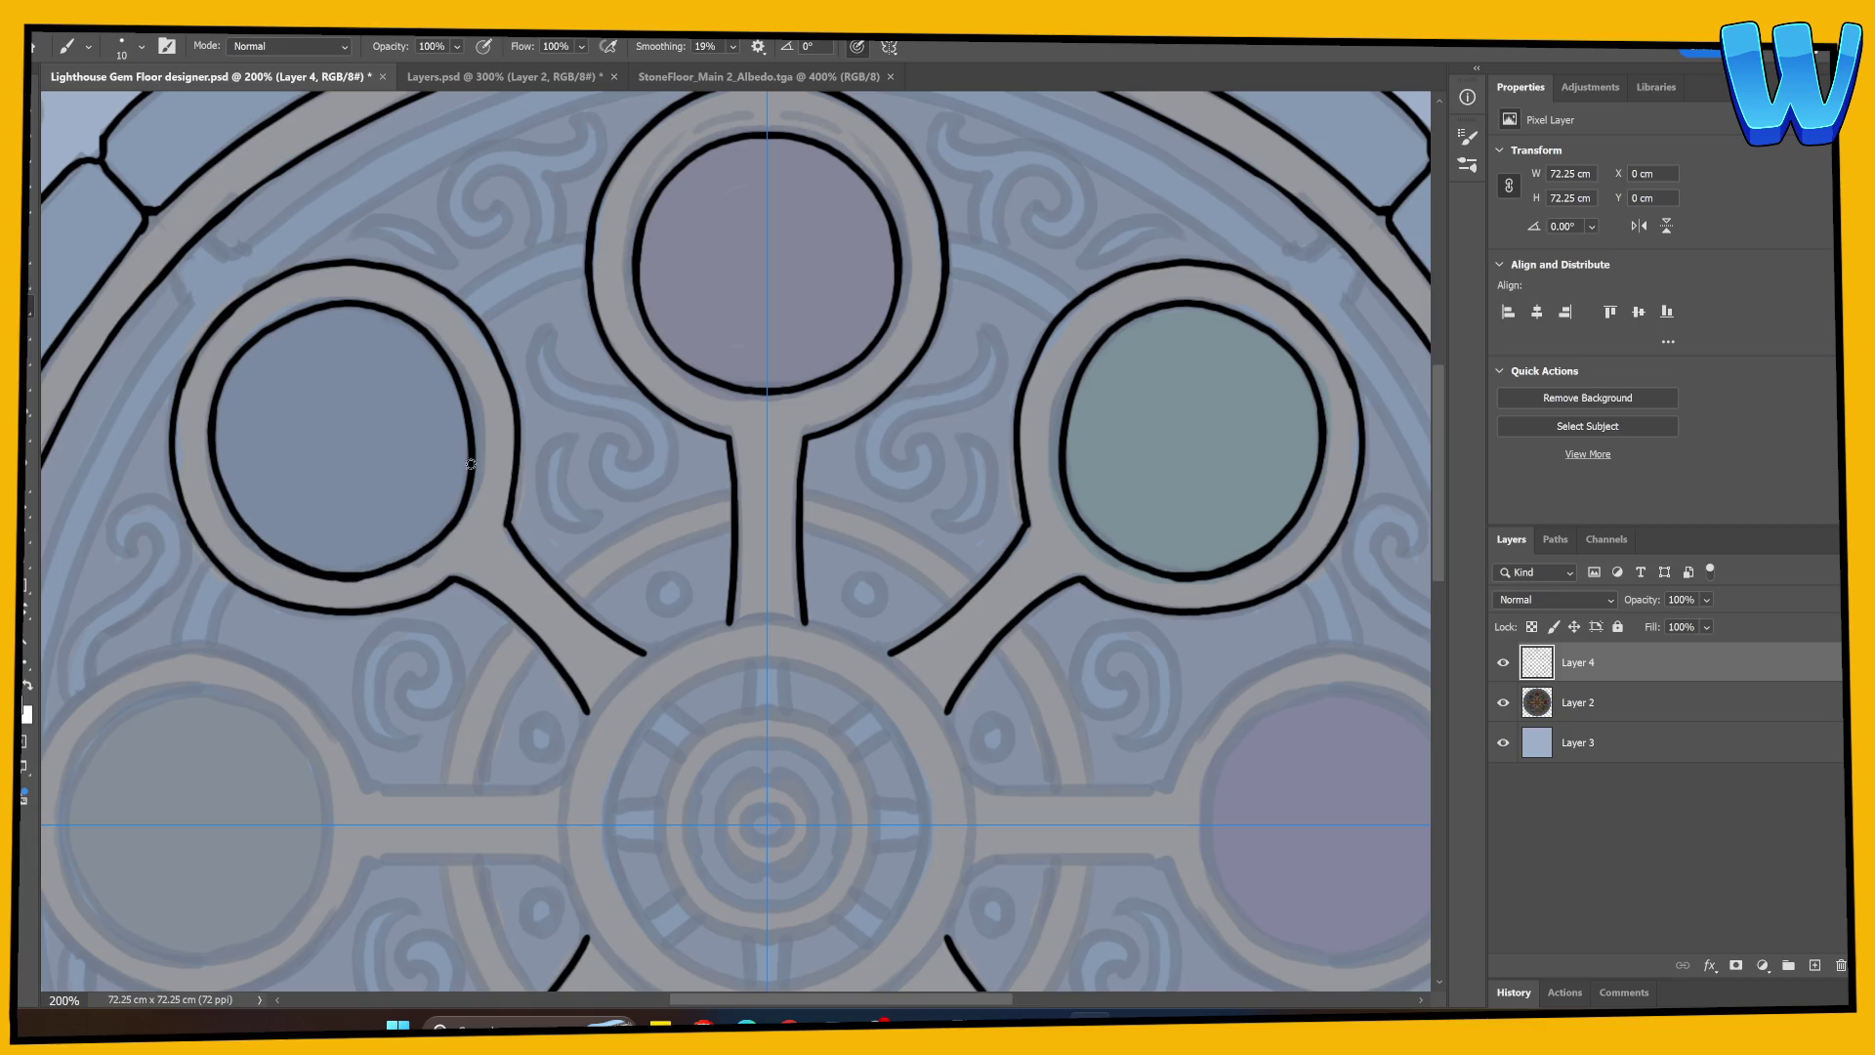
key("ctrl+z")
key("ctrl+z")
mouse_move(225, 379)
left_mouse_down()
mouse_move(211, 459)
mouse_move(278, 558)
left_mouse_up()
mouse_move(216, 458)
left_mouse_down()
mouse_move(236, 515)
mouse_move(320, 564)
mouse_move(264, 549)
mouse_move(343, 572)
mouse_move(441, 535)
mouse_move(470, 466)
mouse_move(420, 554)
left_mouse_up()
key("ctrl+z")
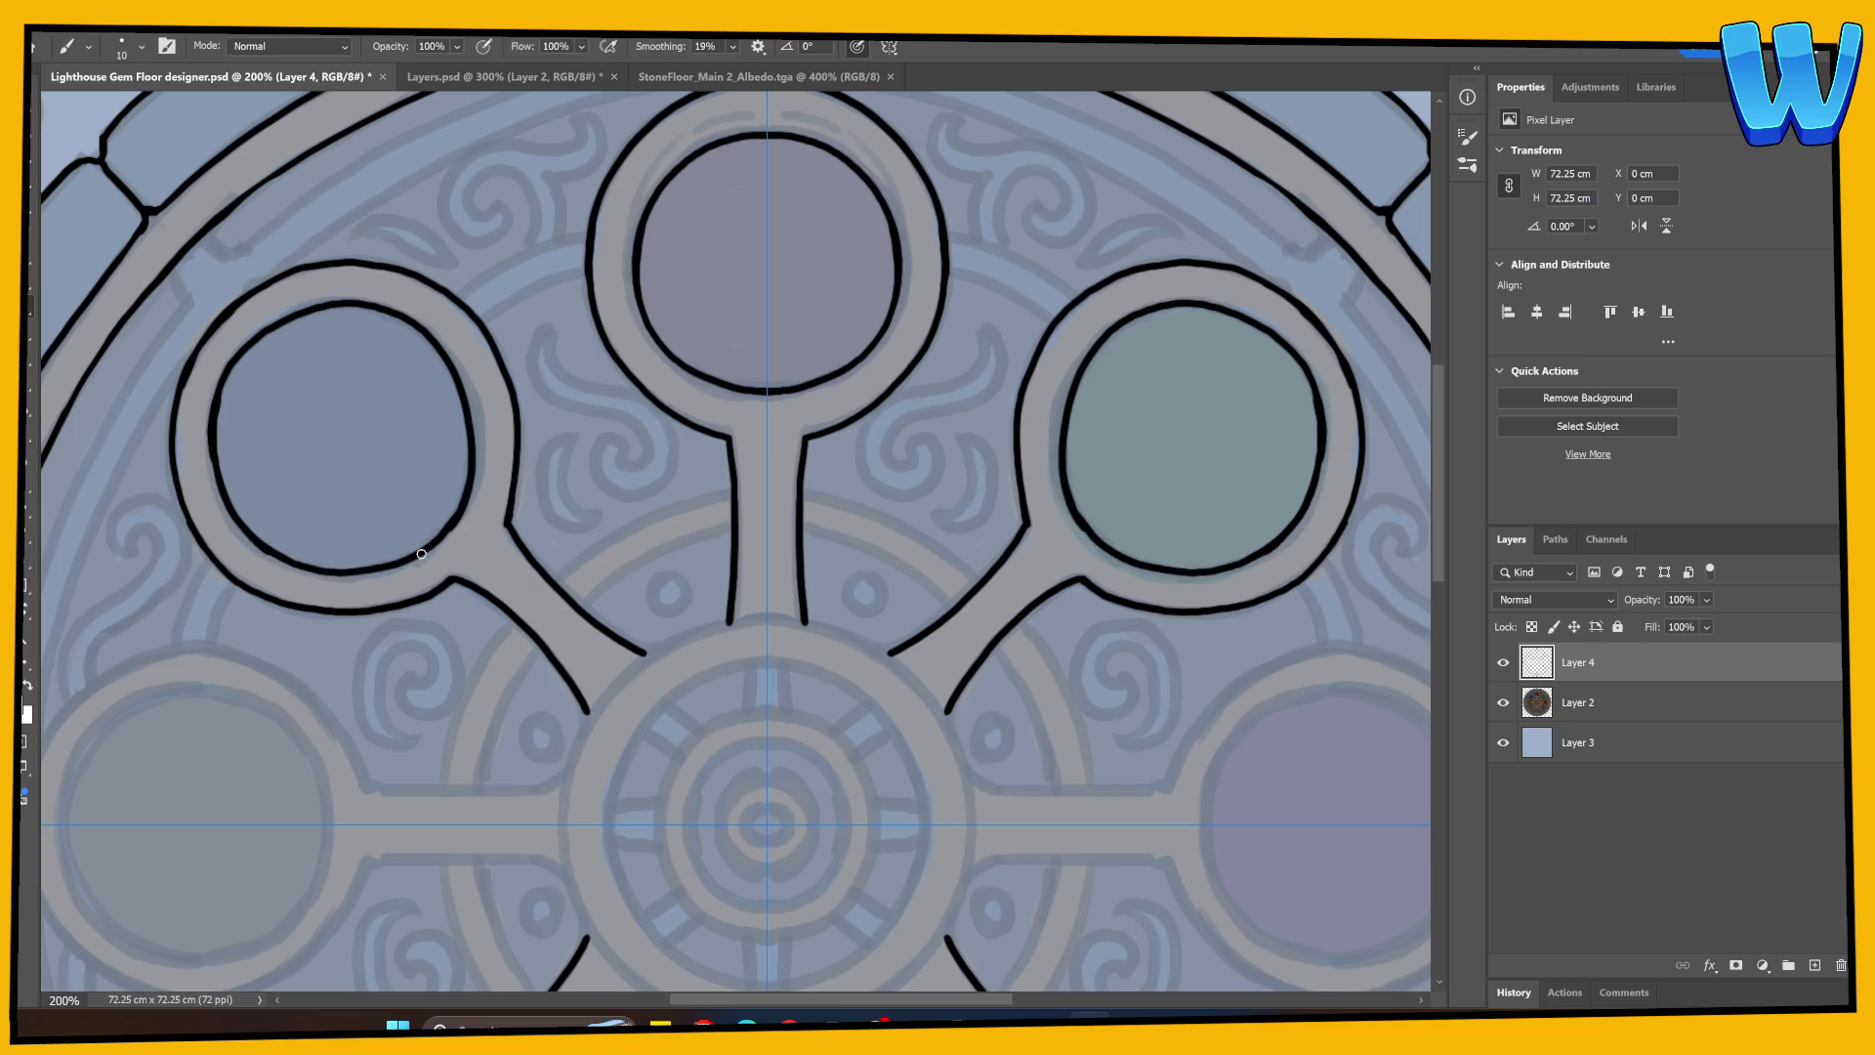
key("ctrl+minus")
key("ctrl+minus")
key("ctrl+minus")
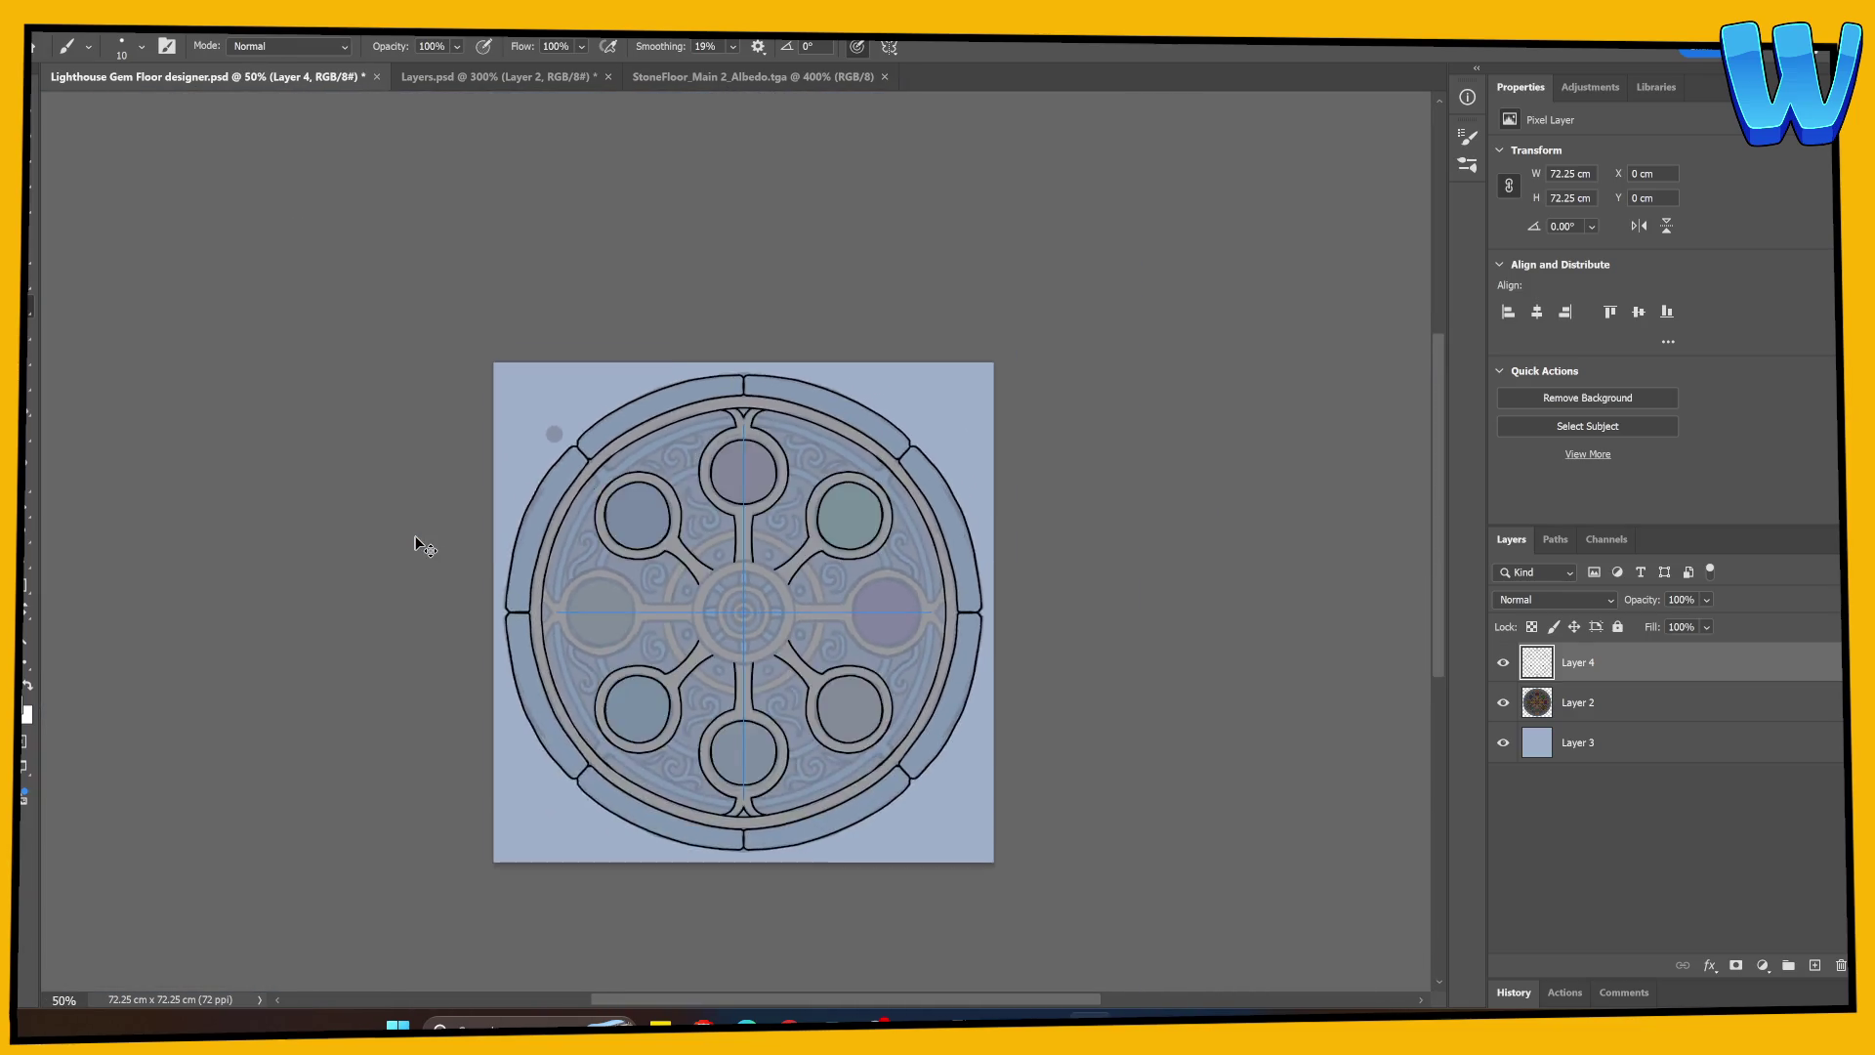
Step: Repaint and thicken the left gem's left inner edge, zoomed in on the upper gems
key("ctrl+plus")
key("ctrl+plus")
key("ctrl+plus")
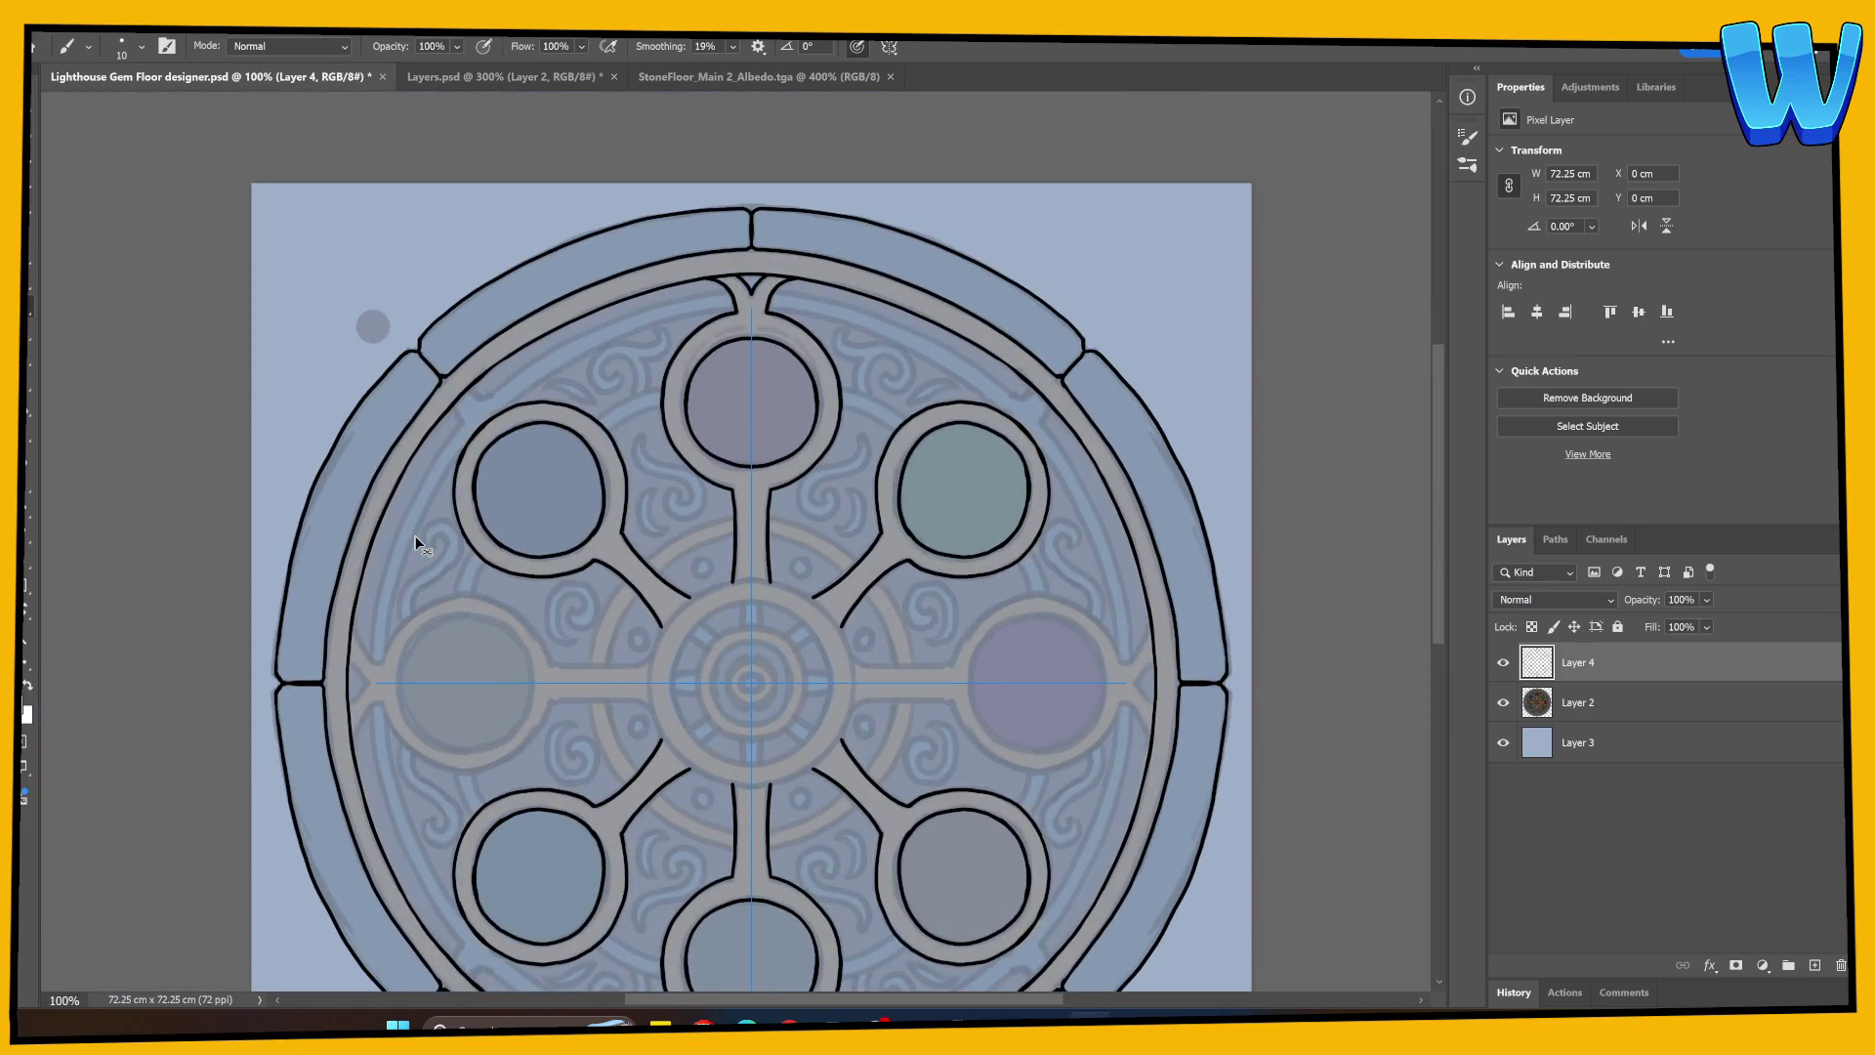
key("ctrl+plus")
mouse_move(225, 490)
left_mouse_down()
mouse_move(246, 353)
mouse_move(278, 328)
mouse_move(214, 455)
mouse_move(235, 372)
mouse_move(319, 310)
left_mouse_up()
key("ctrl+z")
key("ctrl+z")
mouse_move(217, 400)
left_mouse_down()
mouse_move(265, 334)
mouse_move(344, 301)
mouse_move(211, 415)
mouse_move(219, 488)
mouse_move(266, 331)
left_mouse_up()
key("e")
key("b")
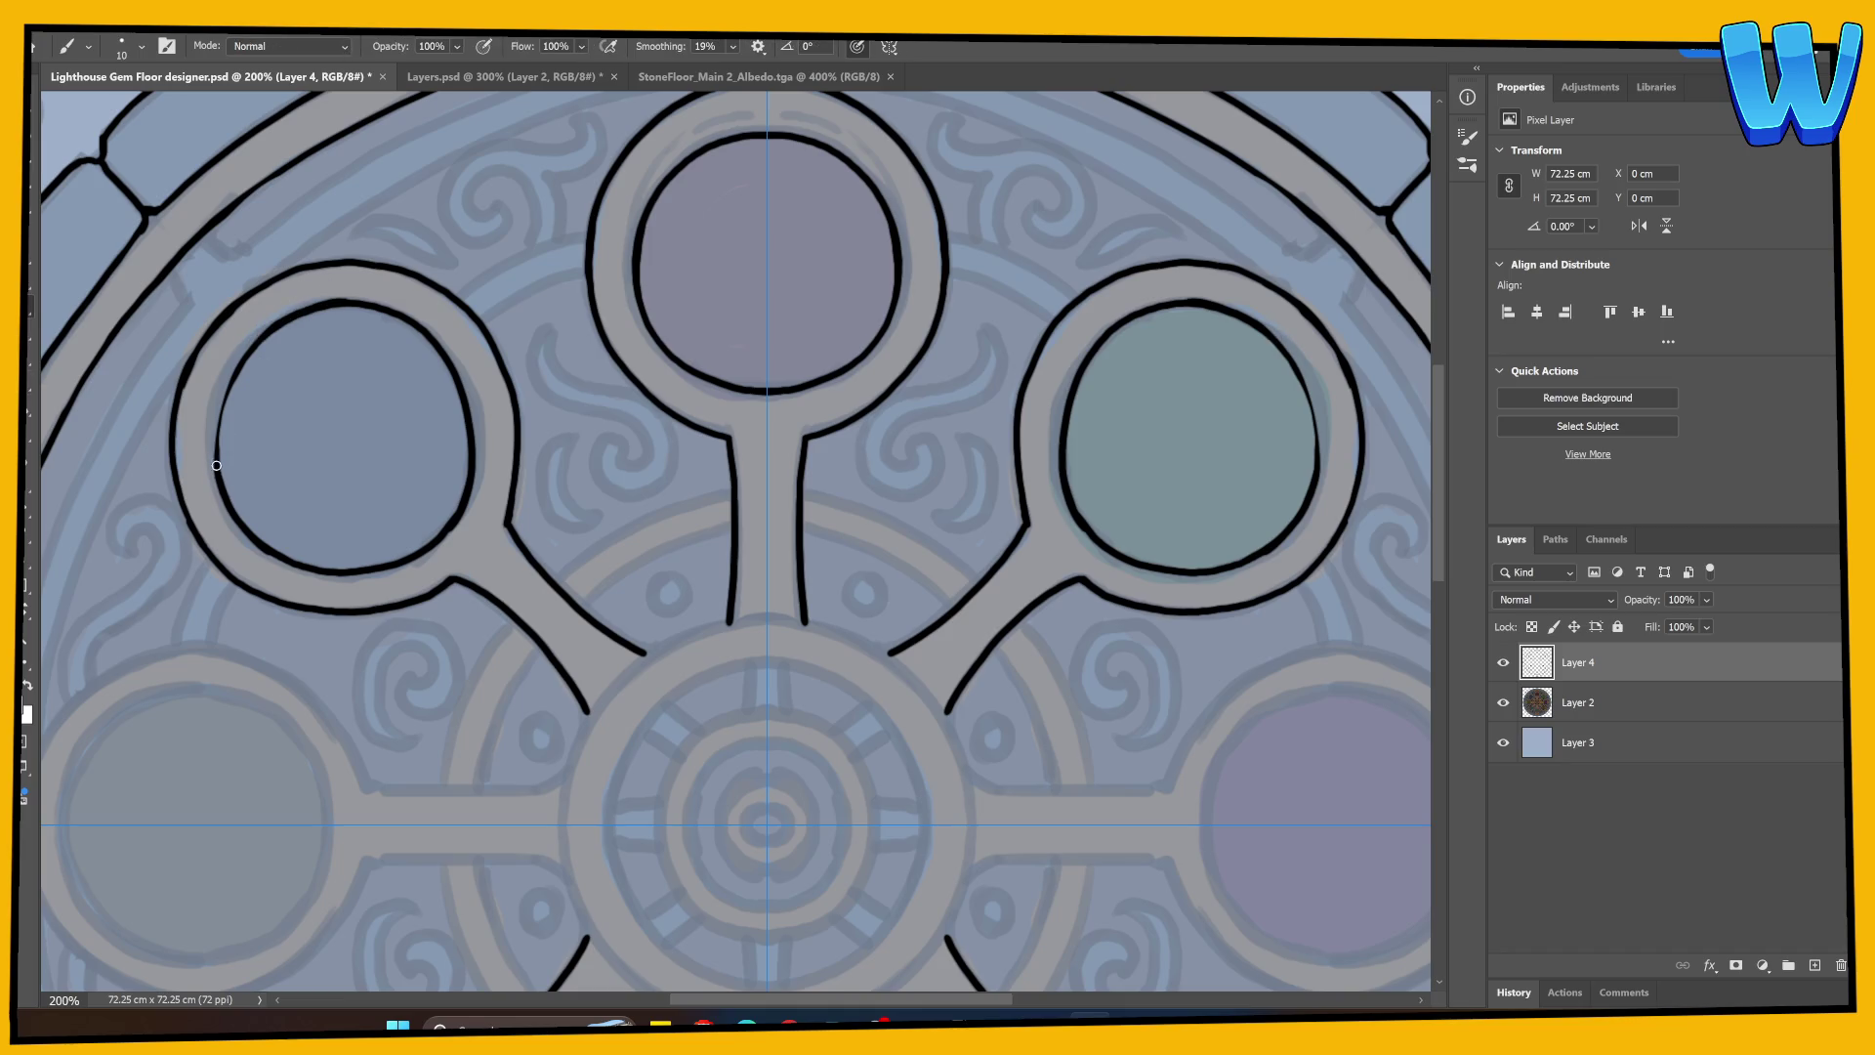
mouse_move(217, 466)
left_mouse_down()
mouse_move(225, 381)
mouse_move(372, 293)
left_mouse_up()
Step: Thicken and trim the left gem's lower-left rim outline with Brush and Eraser
key("e")
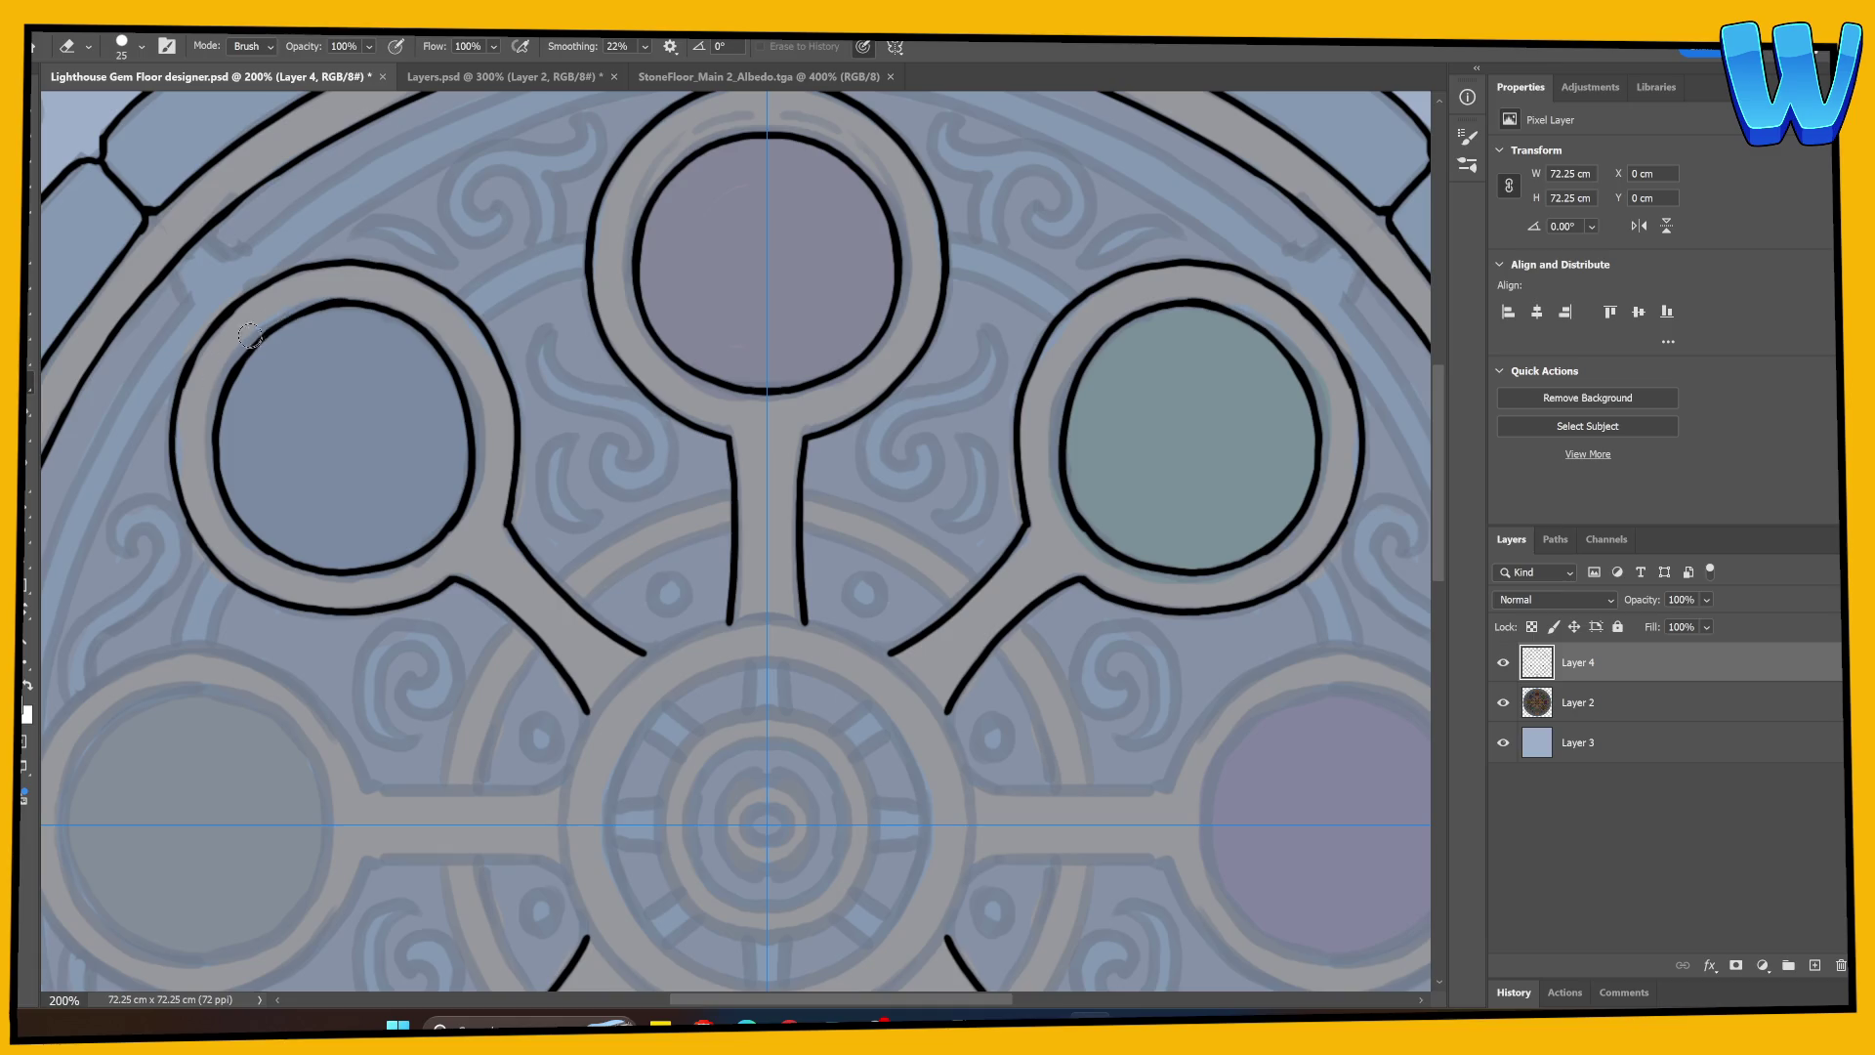
key("b")
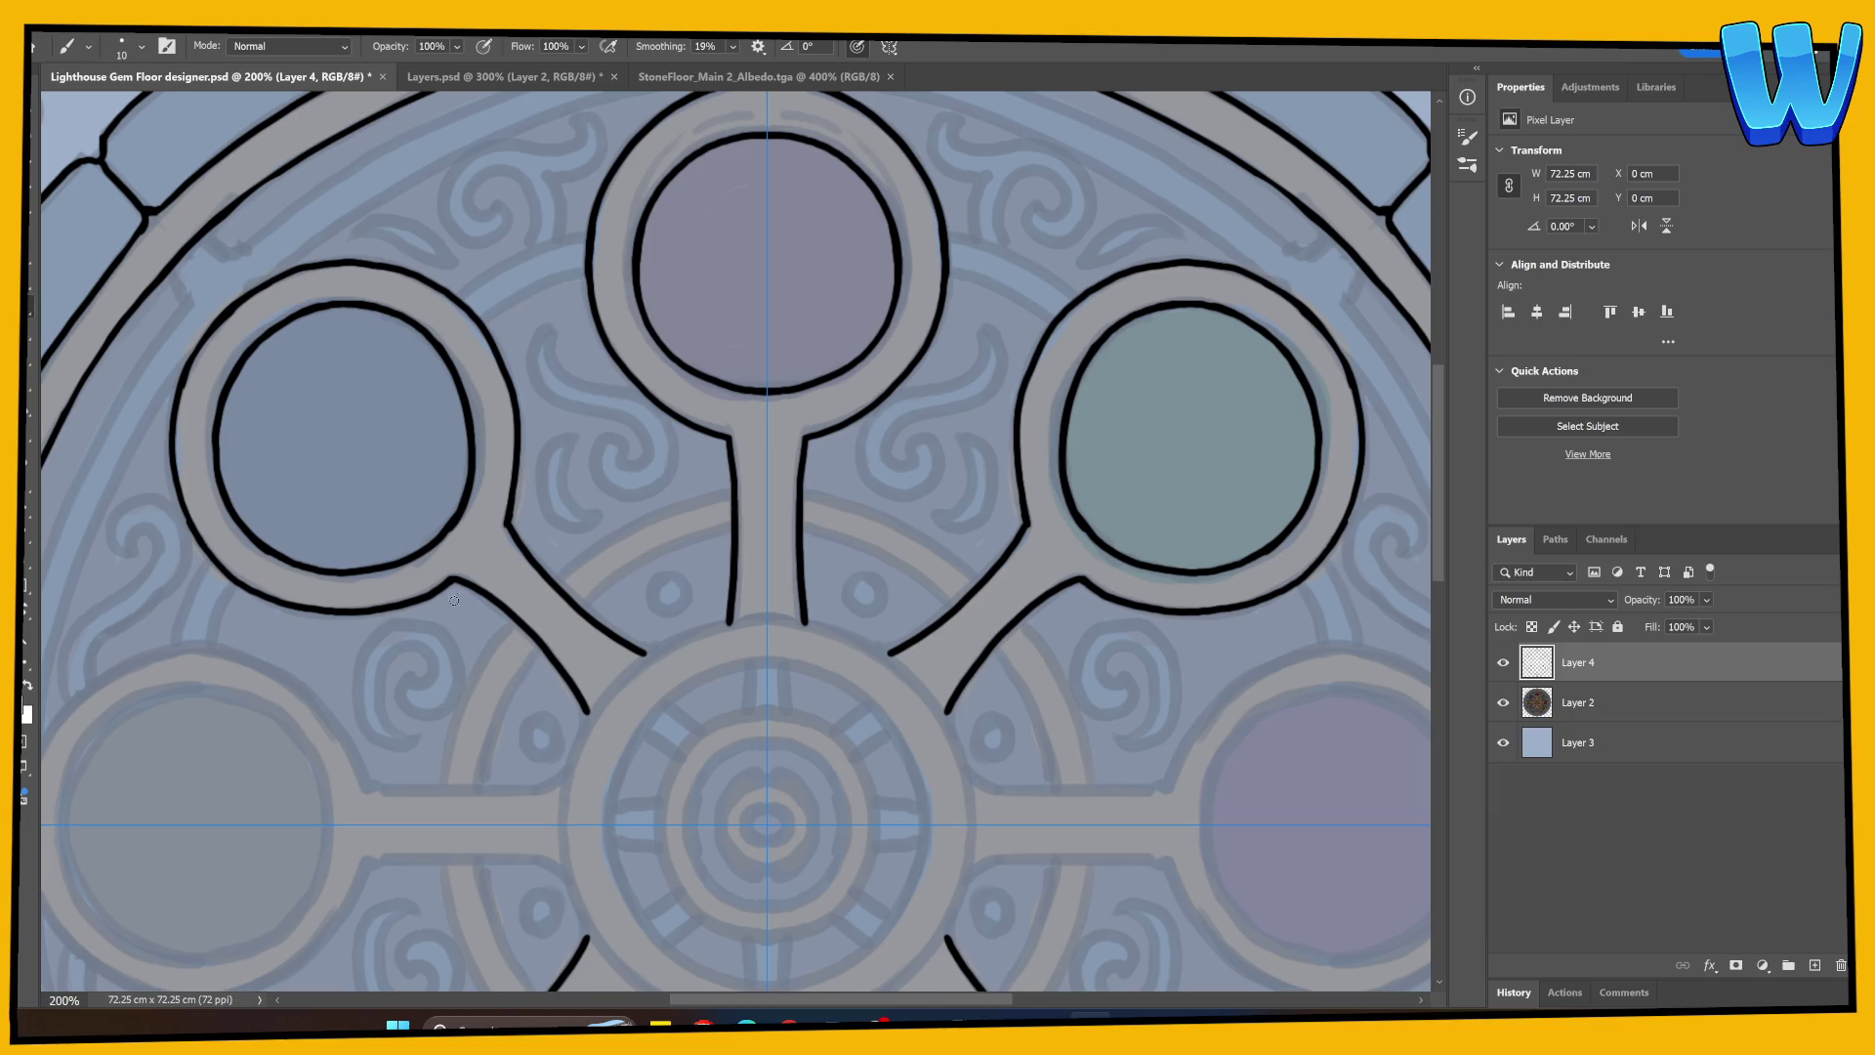
mouse_move(218, 425)
left_mouse_down()
mouse_move(242, 520)
mouse_move(293, 563)
mouse_move(354, 574)
mouse_move(429, 550)
left_mouse_up()
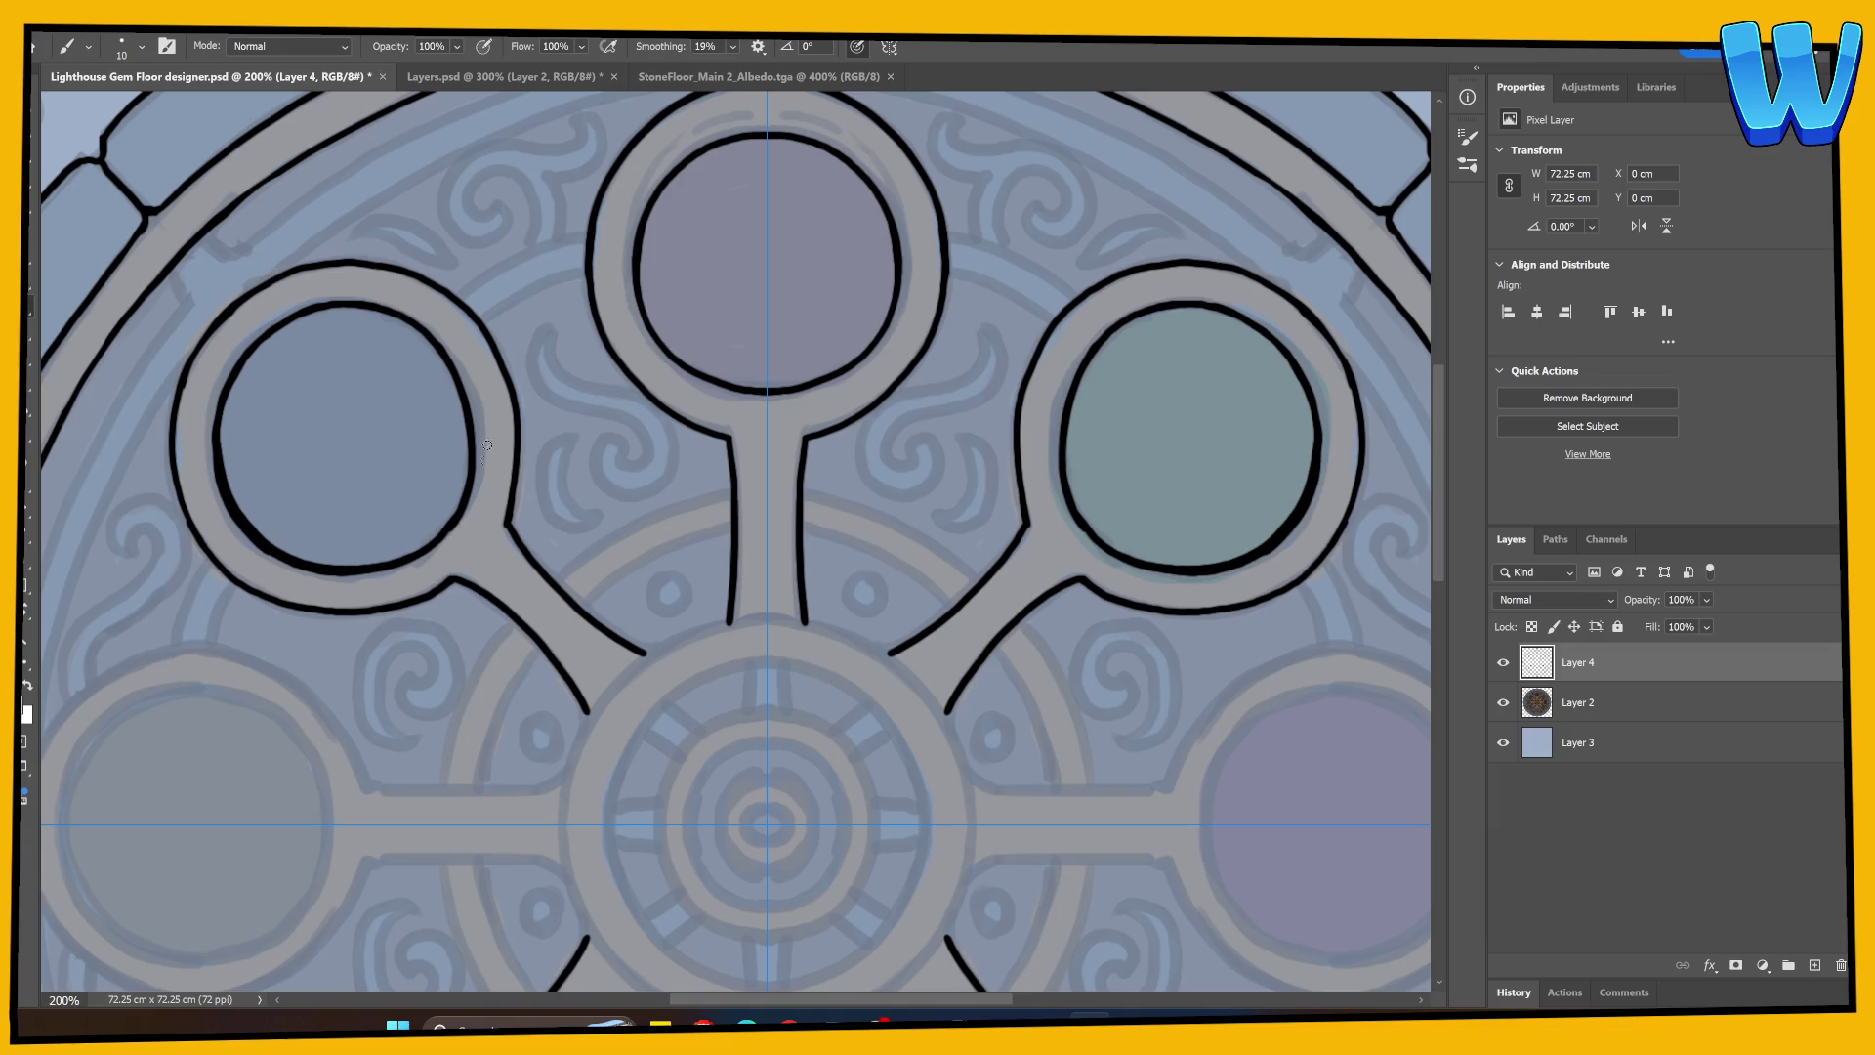
key("e")
mouse_move(214, 491)
left_mouse_down()
mouse_move(217, 444)
mouse_move(257, 549)
mouse_move(342, 574)
mouse_move(298, 570)
mouse_move(430, 551)
left_mouse_up()
key("b")
left_click_drag(221, 469, 283, 557)
mouse_move(220, 463)
left_mouse_down()
mouse_move(256, 535)
mouse_move(304, 563)
mouse_move(375, 566)
mouse_move(459, 517)
left_mouse_up()
Step: Save the gem floor design with Ctrl+S
key("e")
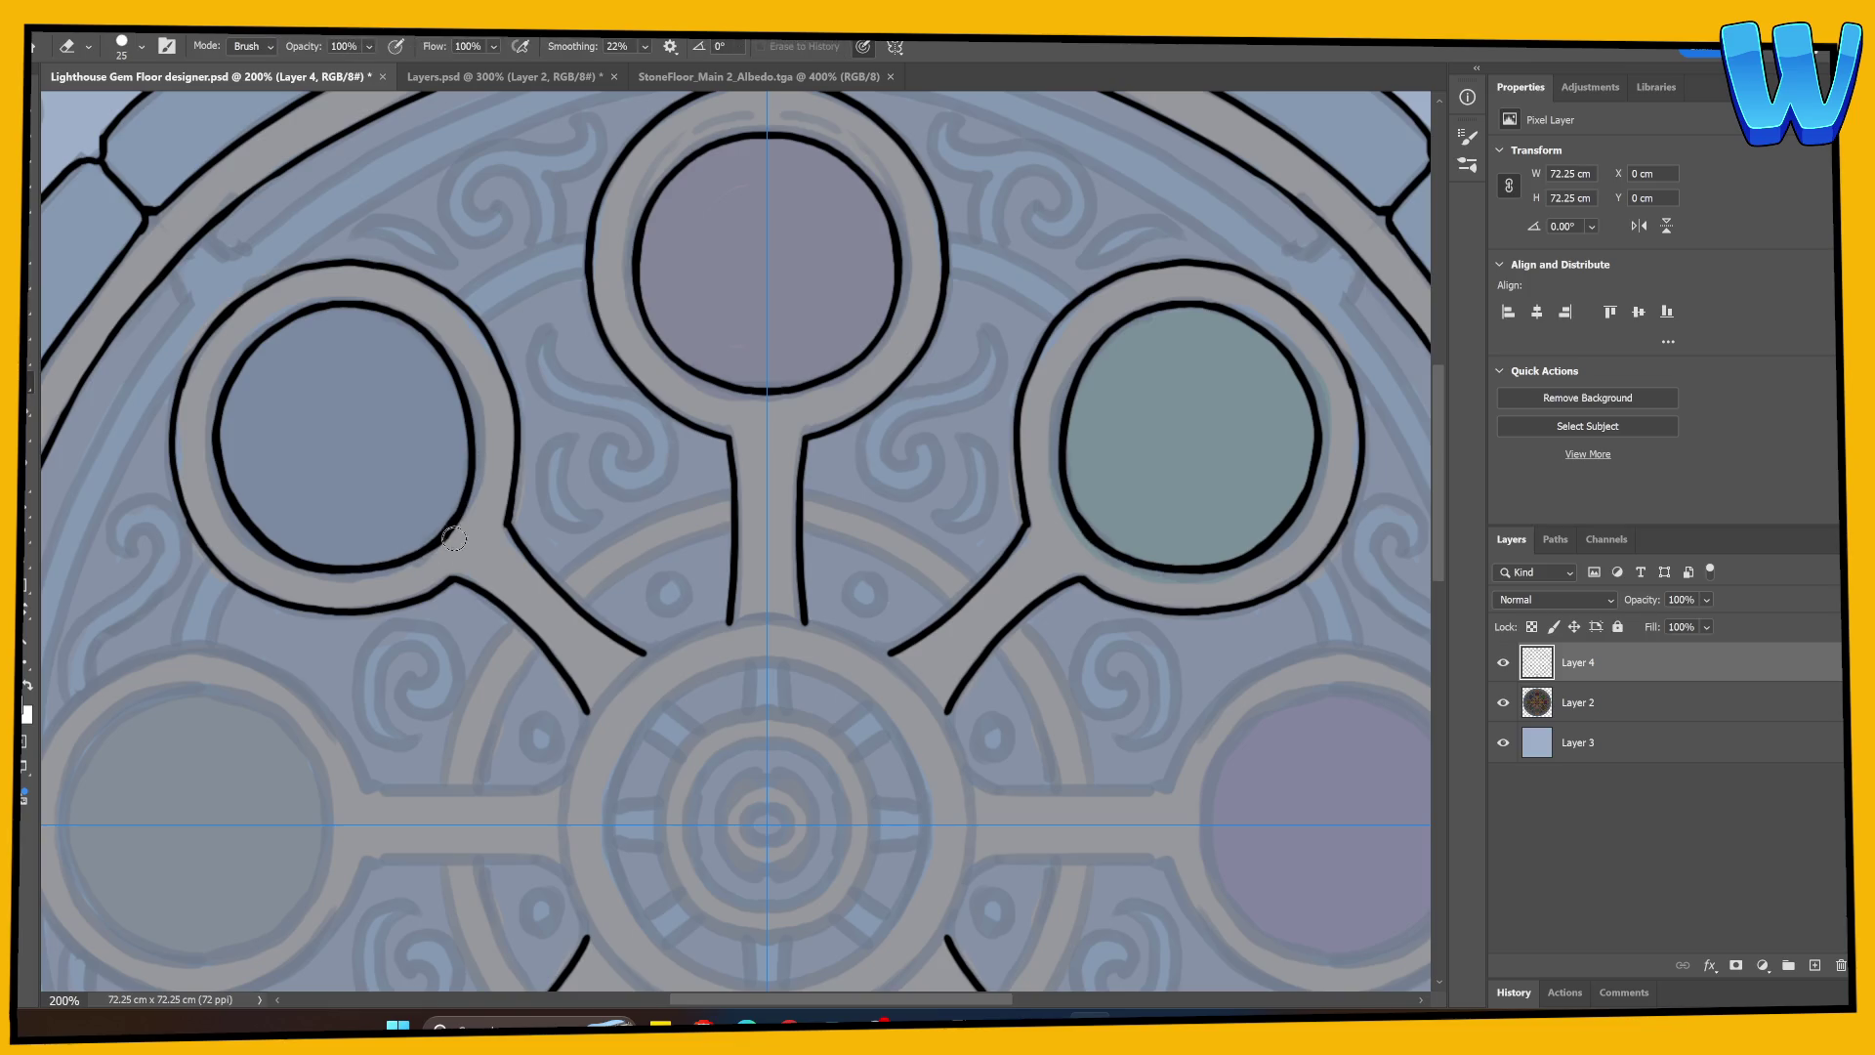
left_click_drag(478, 619, 475, 411)
key("ctrl+semicolon")
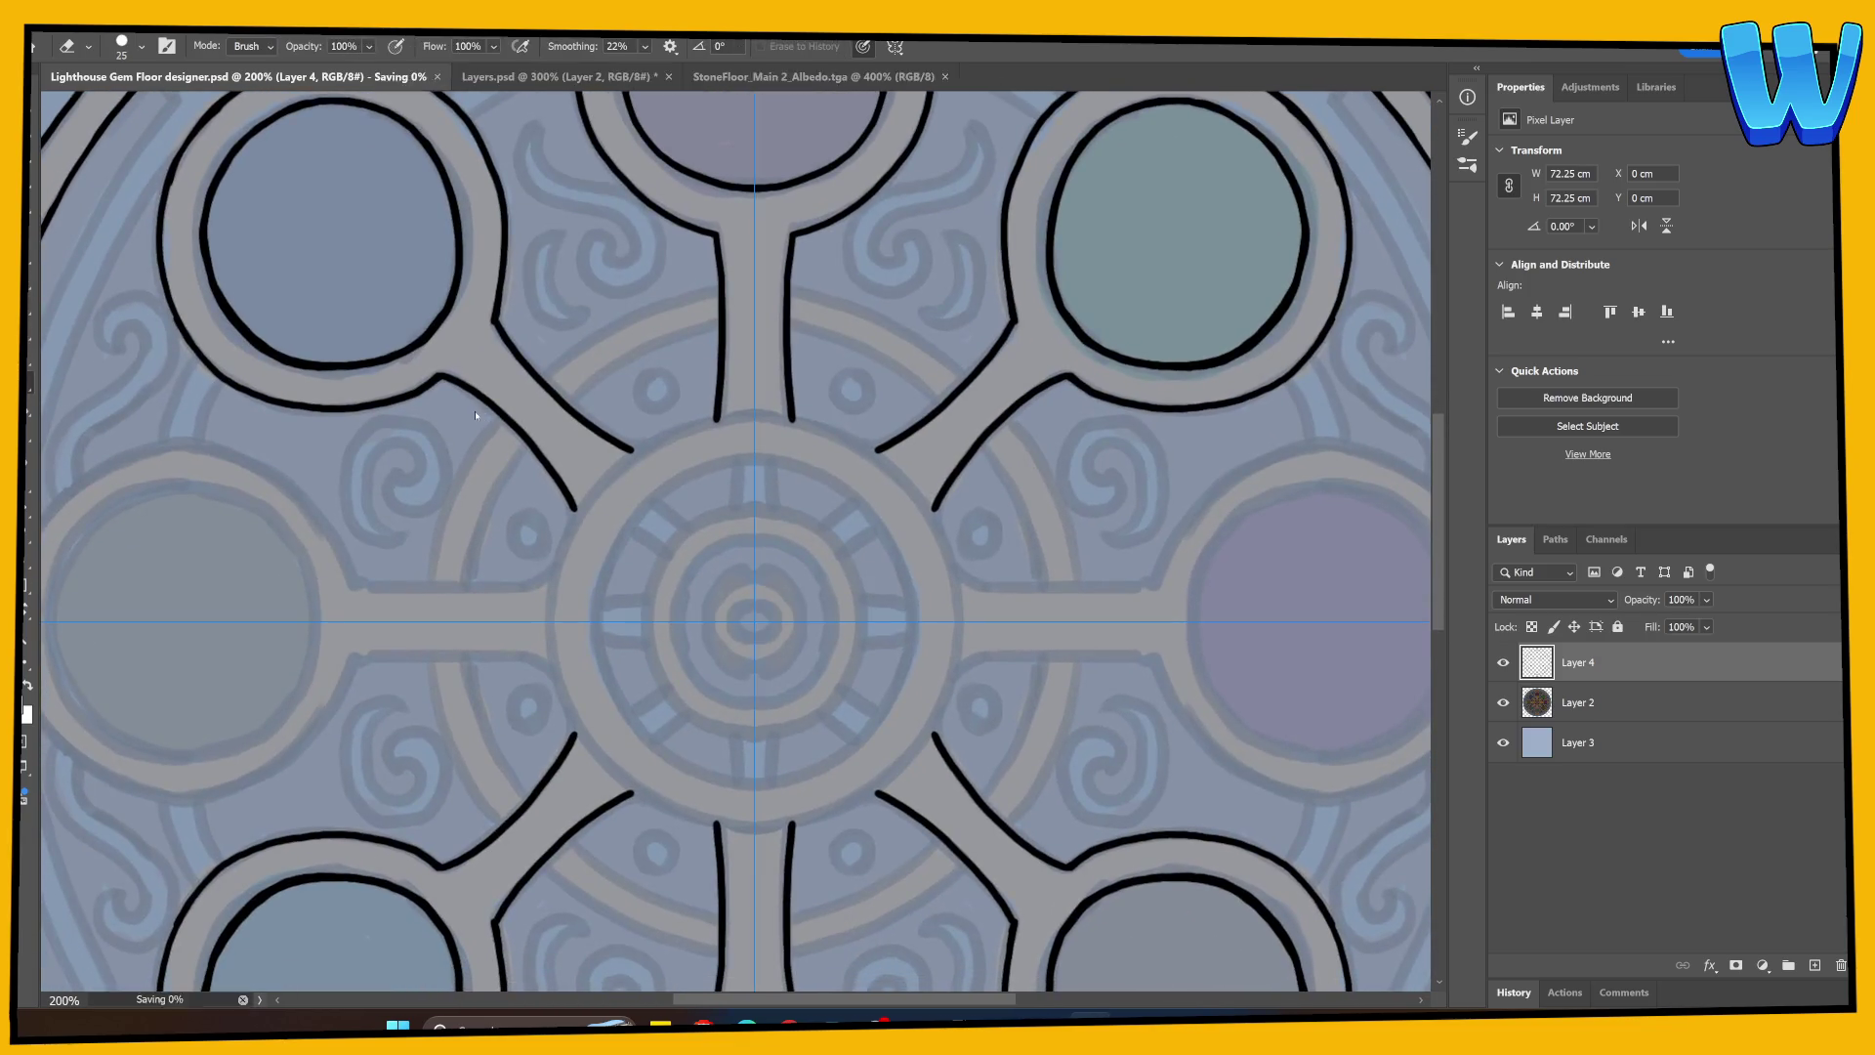
key("ctrl+s")
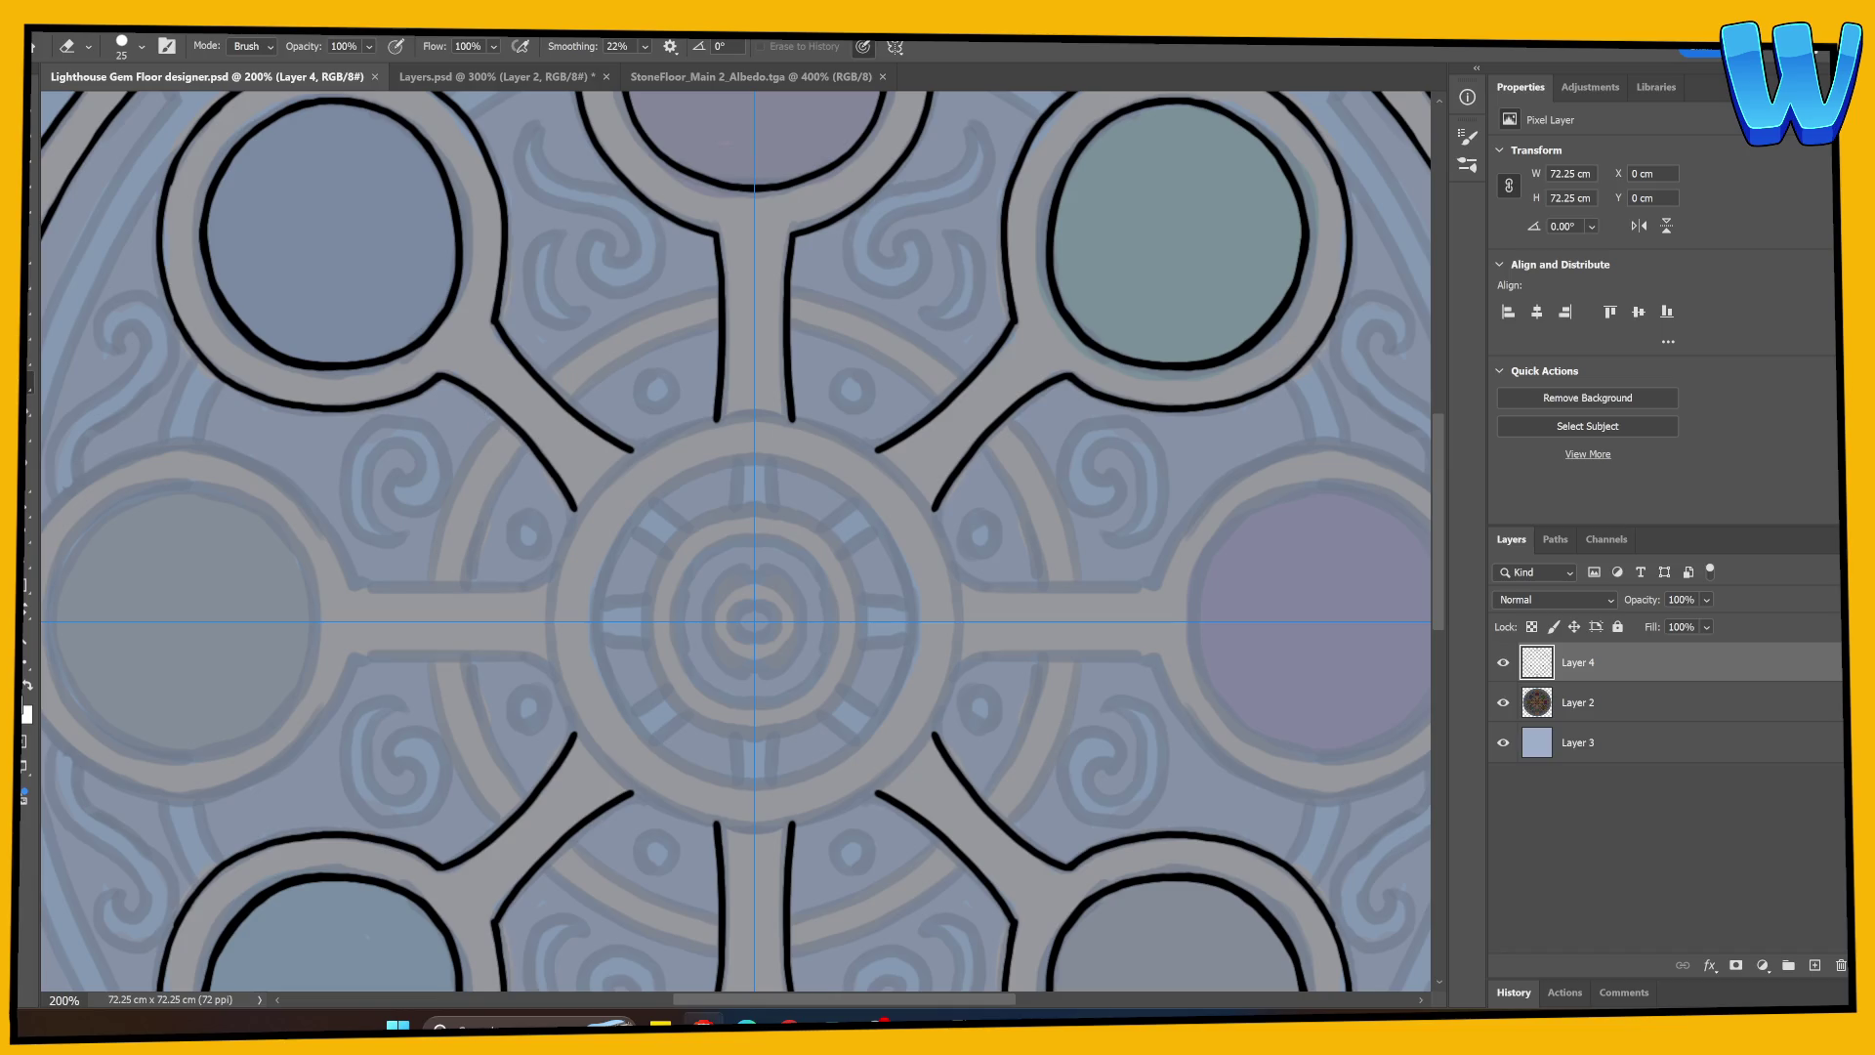
key("b")
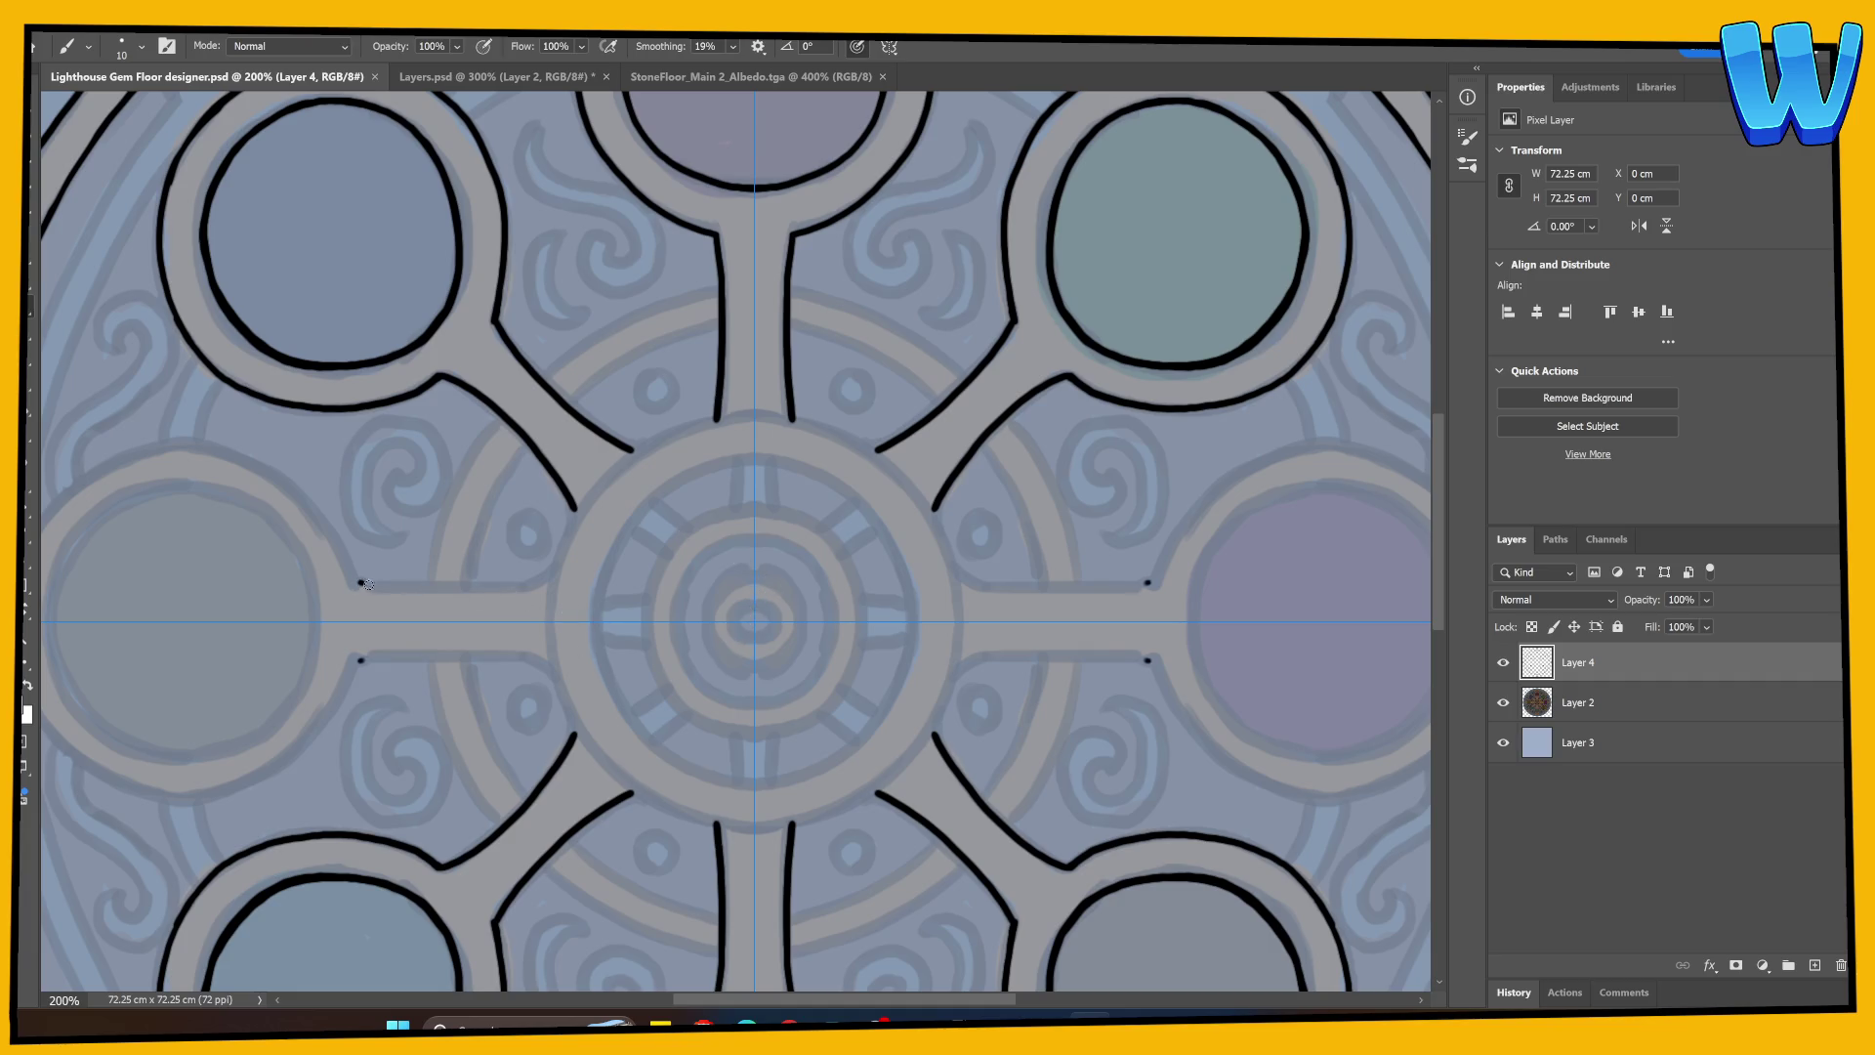
Step: Erase and redraw the diagonal spoke line and its mirrors
left_click_drag(365, 584, 553, 570)
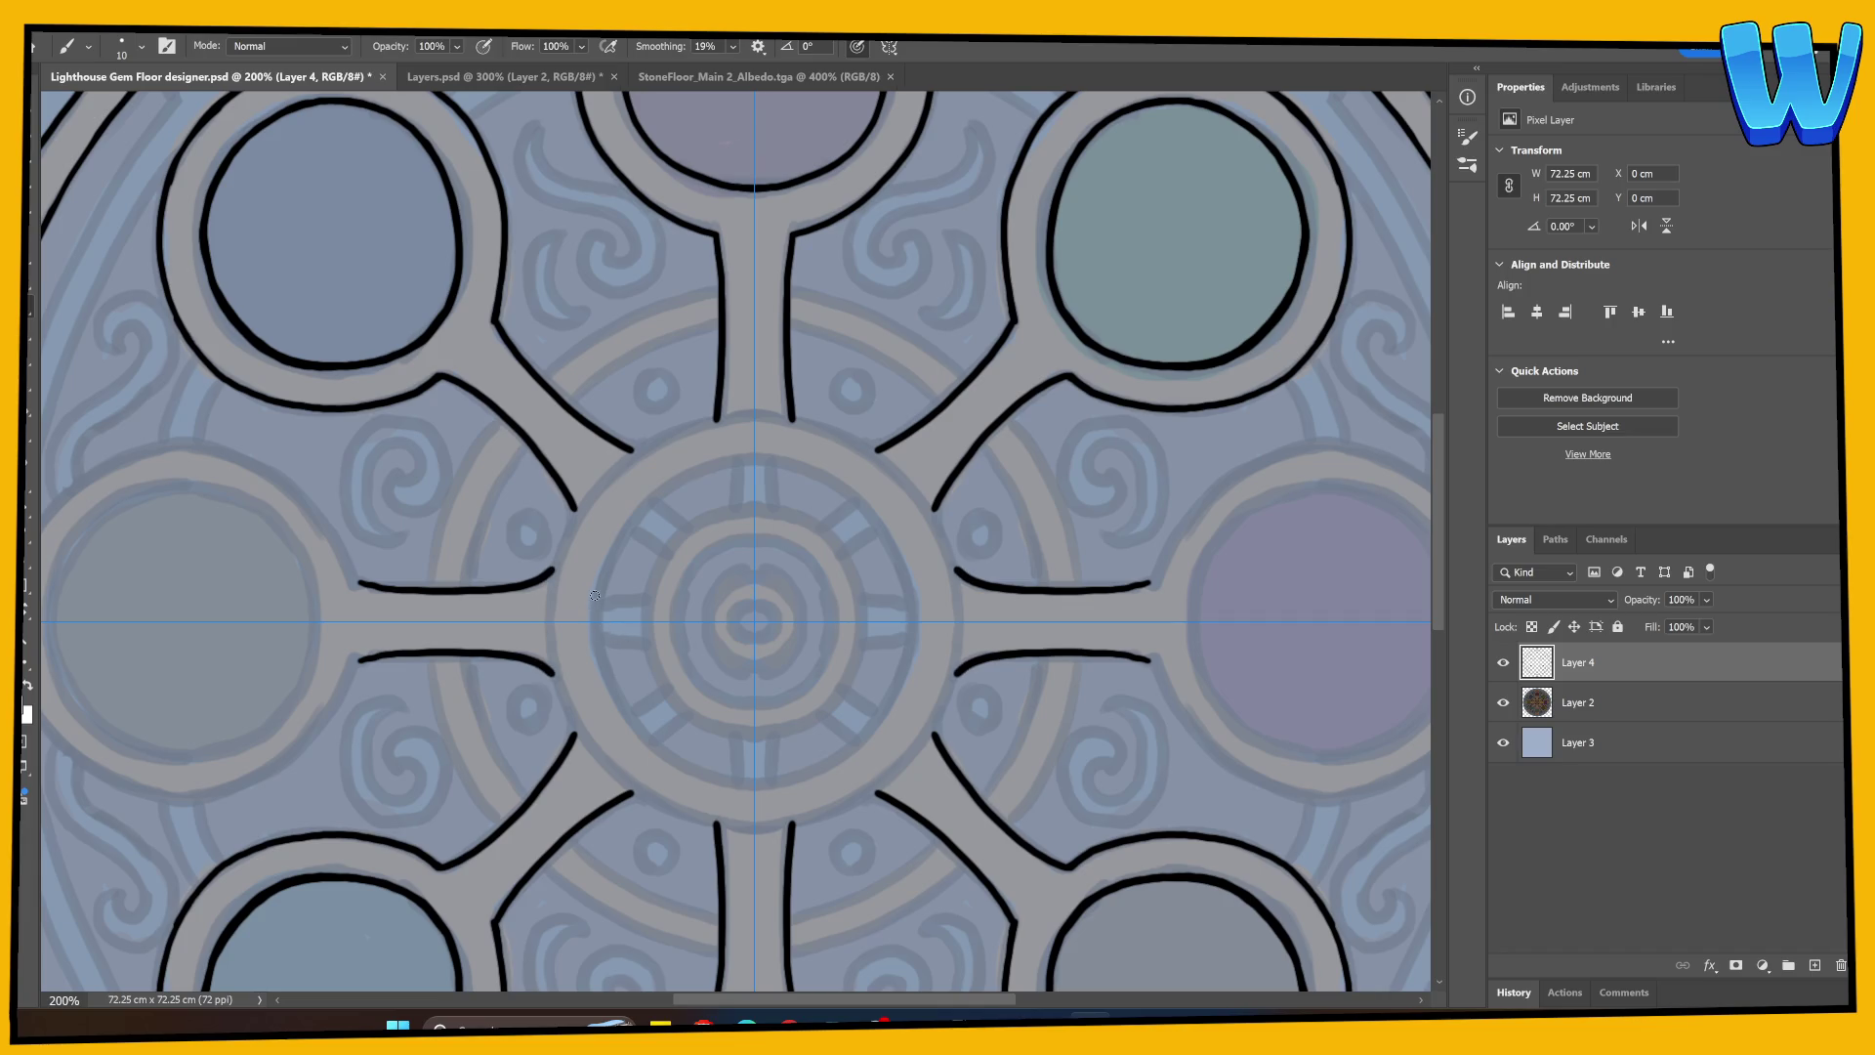
key("ctrl+z")
left_click_drag(441, 375, 508, 424)
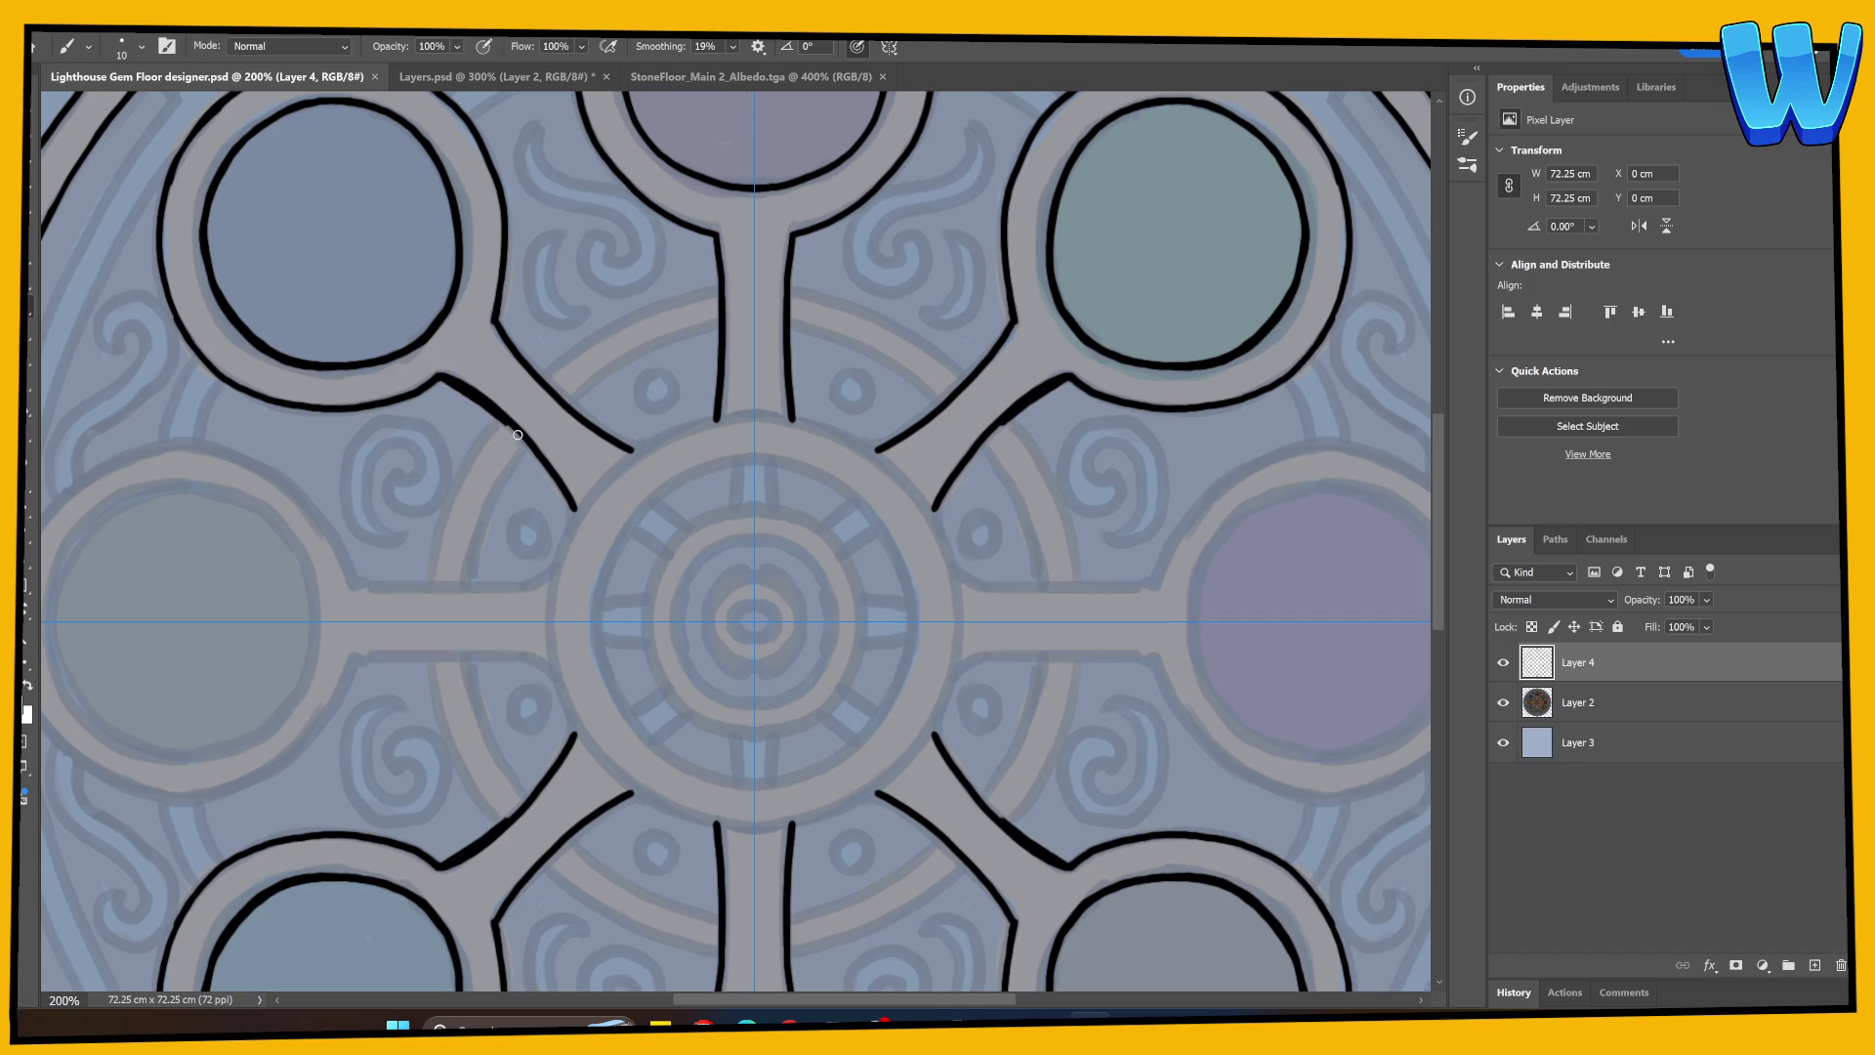
key("ctrl+z")
key("e")
left_click_drag(454, 369, 532, 452)
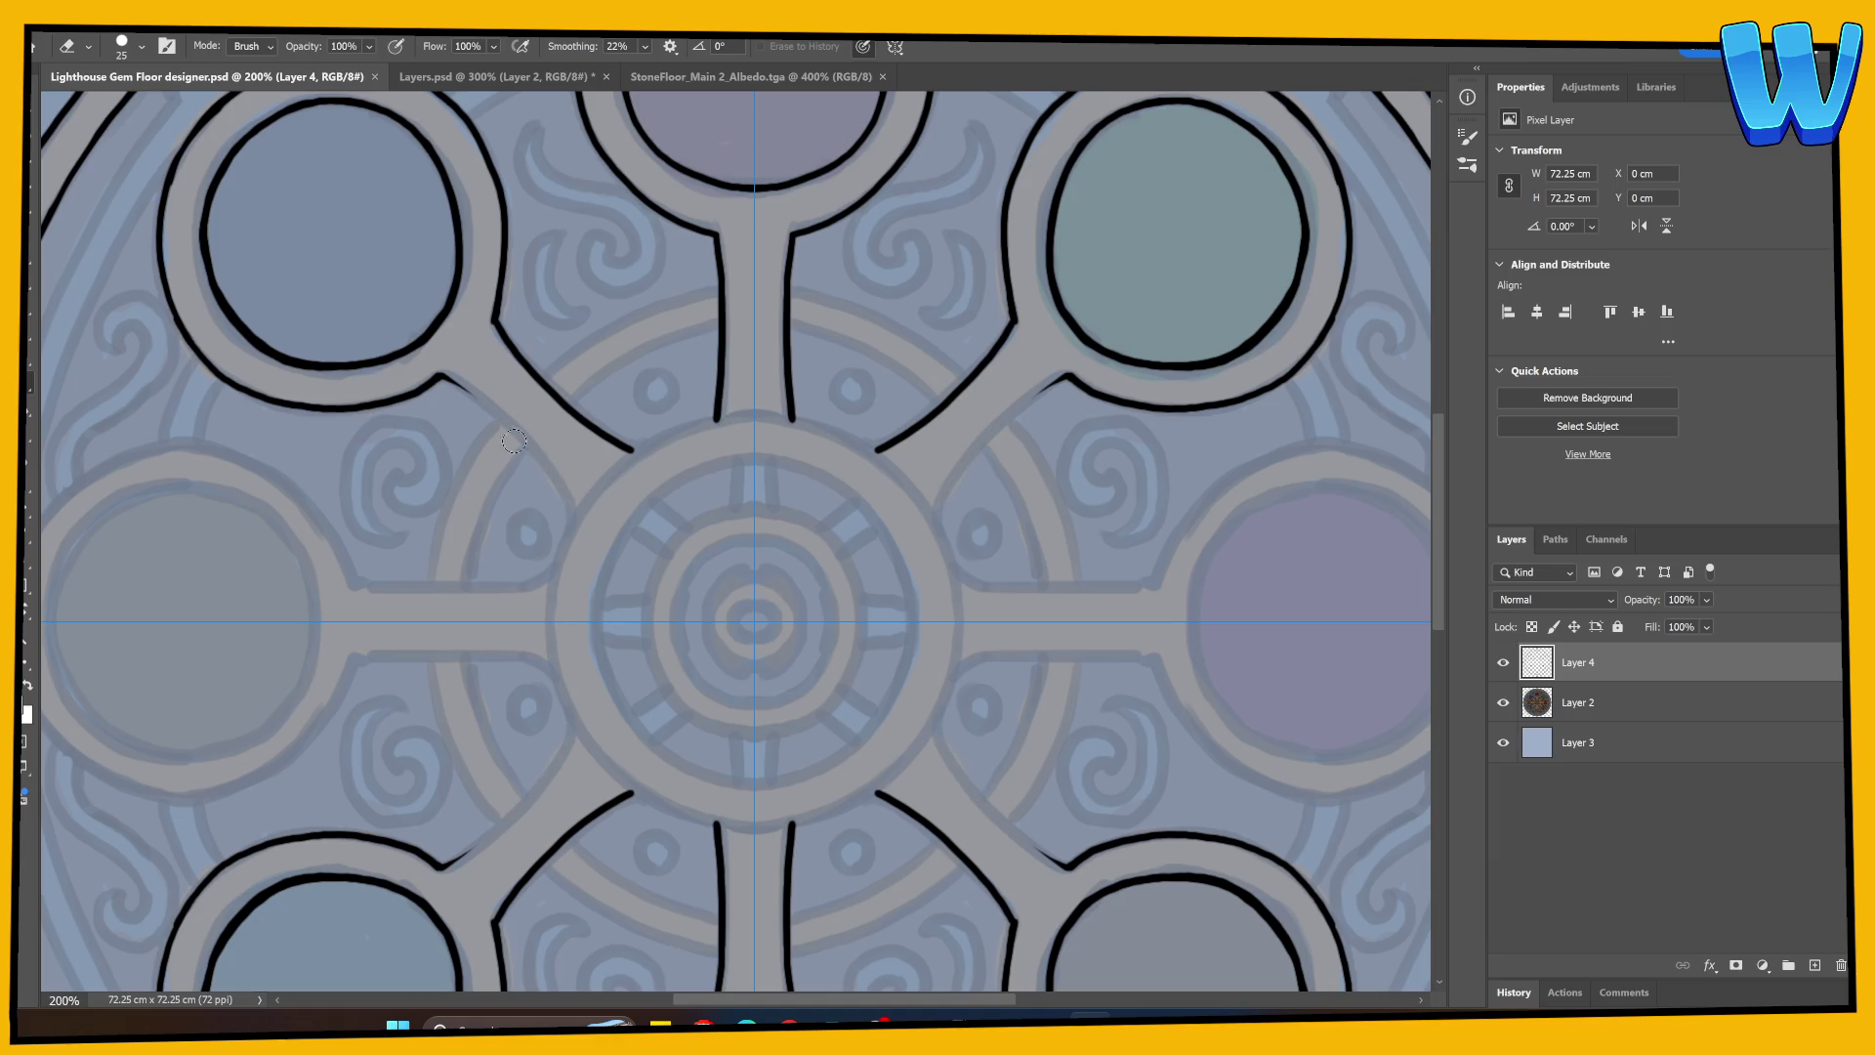
key("b")
mouse_move(451, 383)
left_mouse_down()
mouse_move(536, 455)
mouse_move(575, 523)
left_mouse_up()
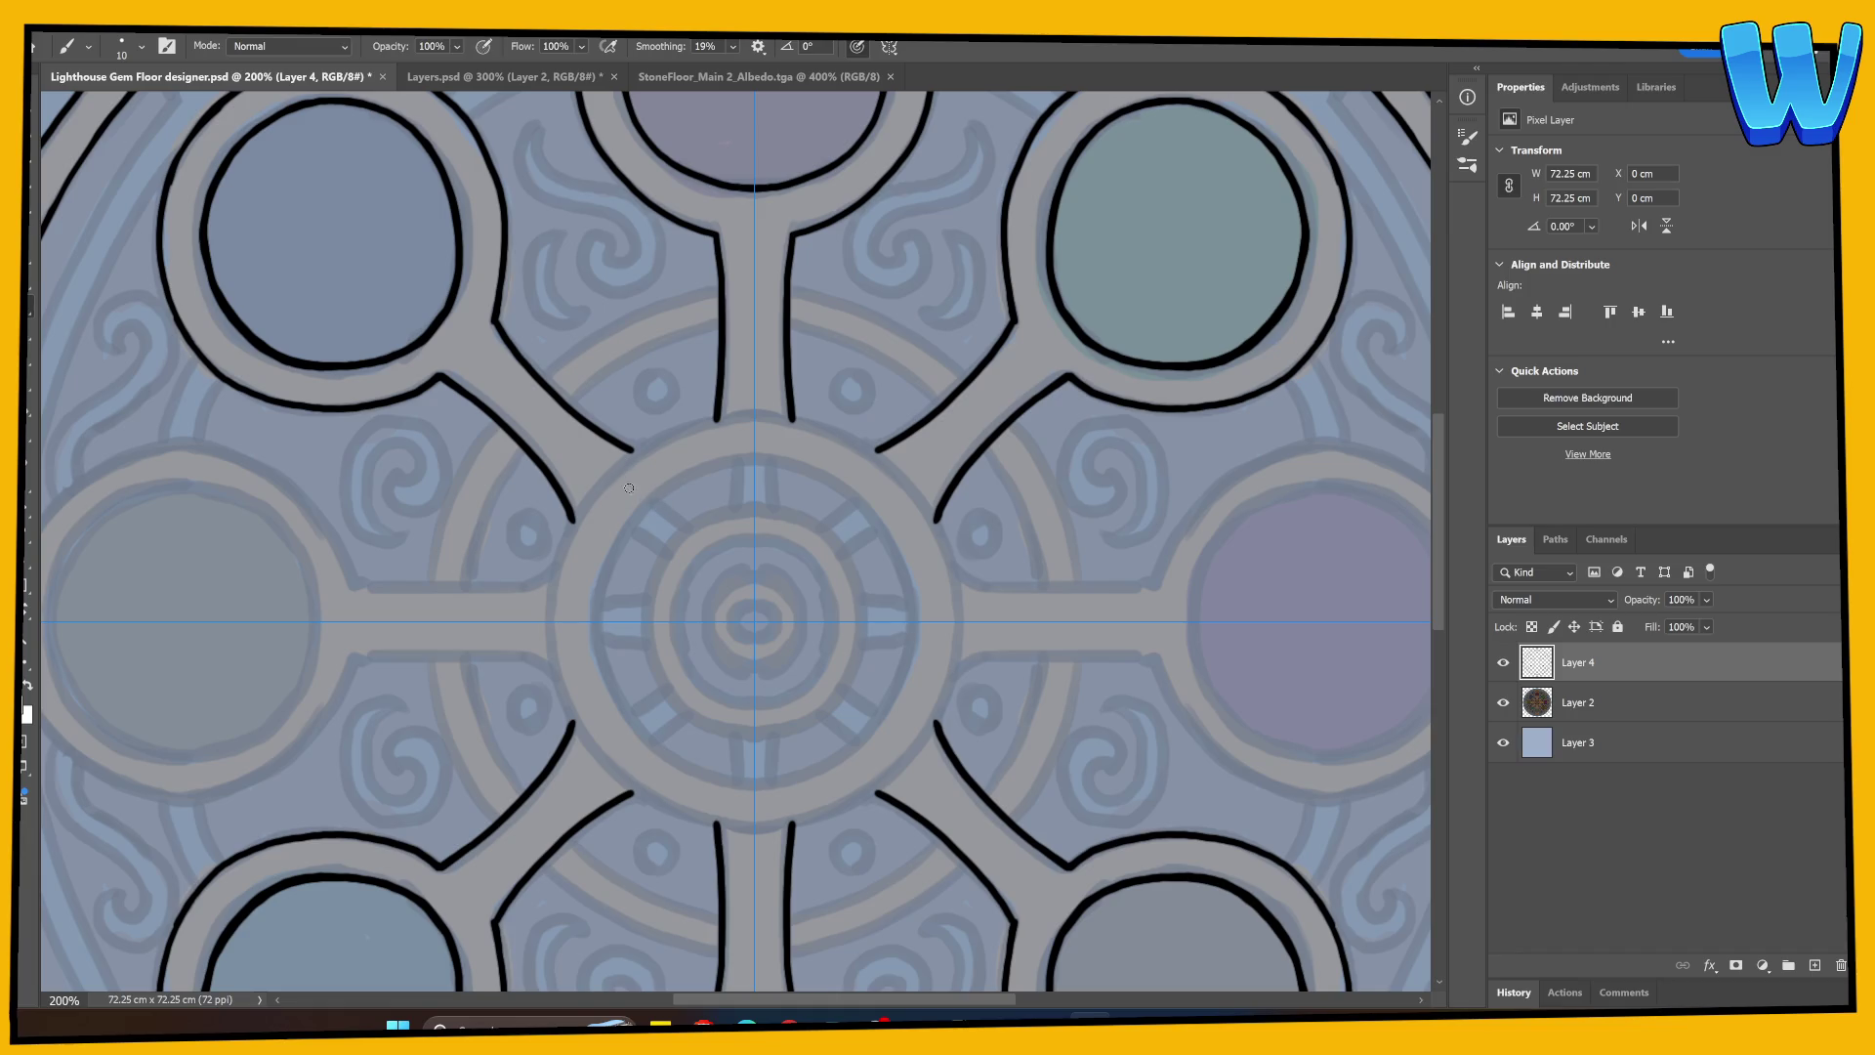
Step: Outline the horizontal spoke to the left side gem, redrawing it more evenly
mouse_move(568, 603)
left_mouse_down()
mouse_move(674, 452)
mouse_move(735, 593)
mouse_move(782, 486)
left_mouse_up()
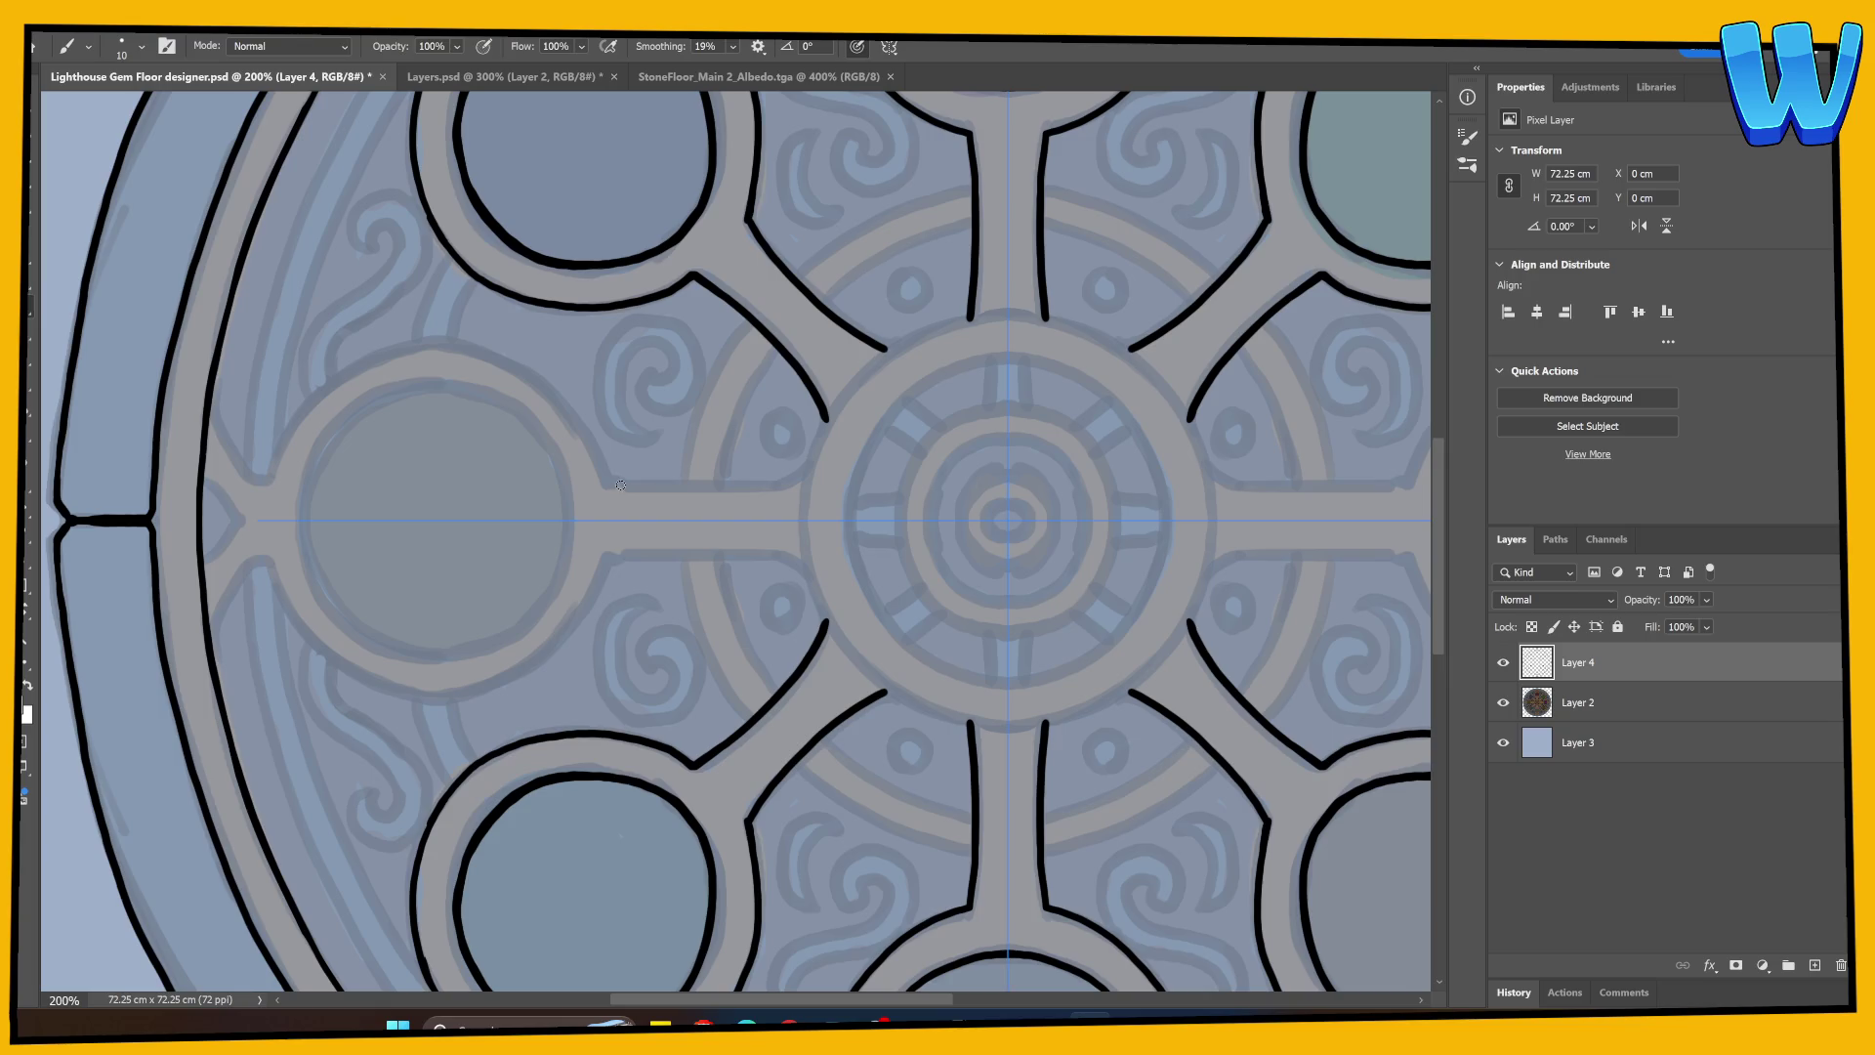
left_click_drag(621, 484, 810, 469)
key("ctrl+z")
key("ctrl+z")
left_click_drag(631, 489, 855, 478)
key("ctrl+z")
mouse_move(617, 485)
left_mouse_down()
mouse_move(795, 479)
mouse_move(862, 636)
mouse_move(485, 616)
mouse_move(996, 476)
left_mouse_up()
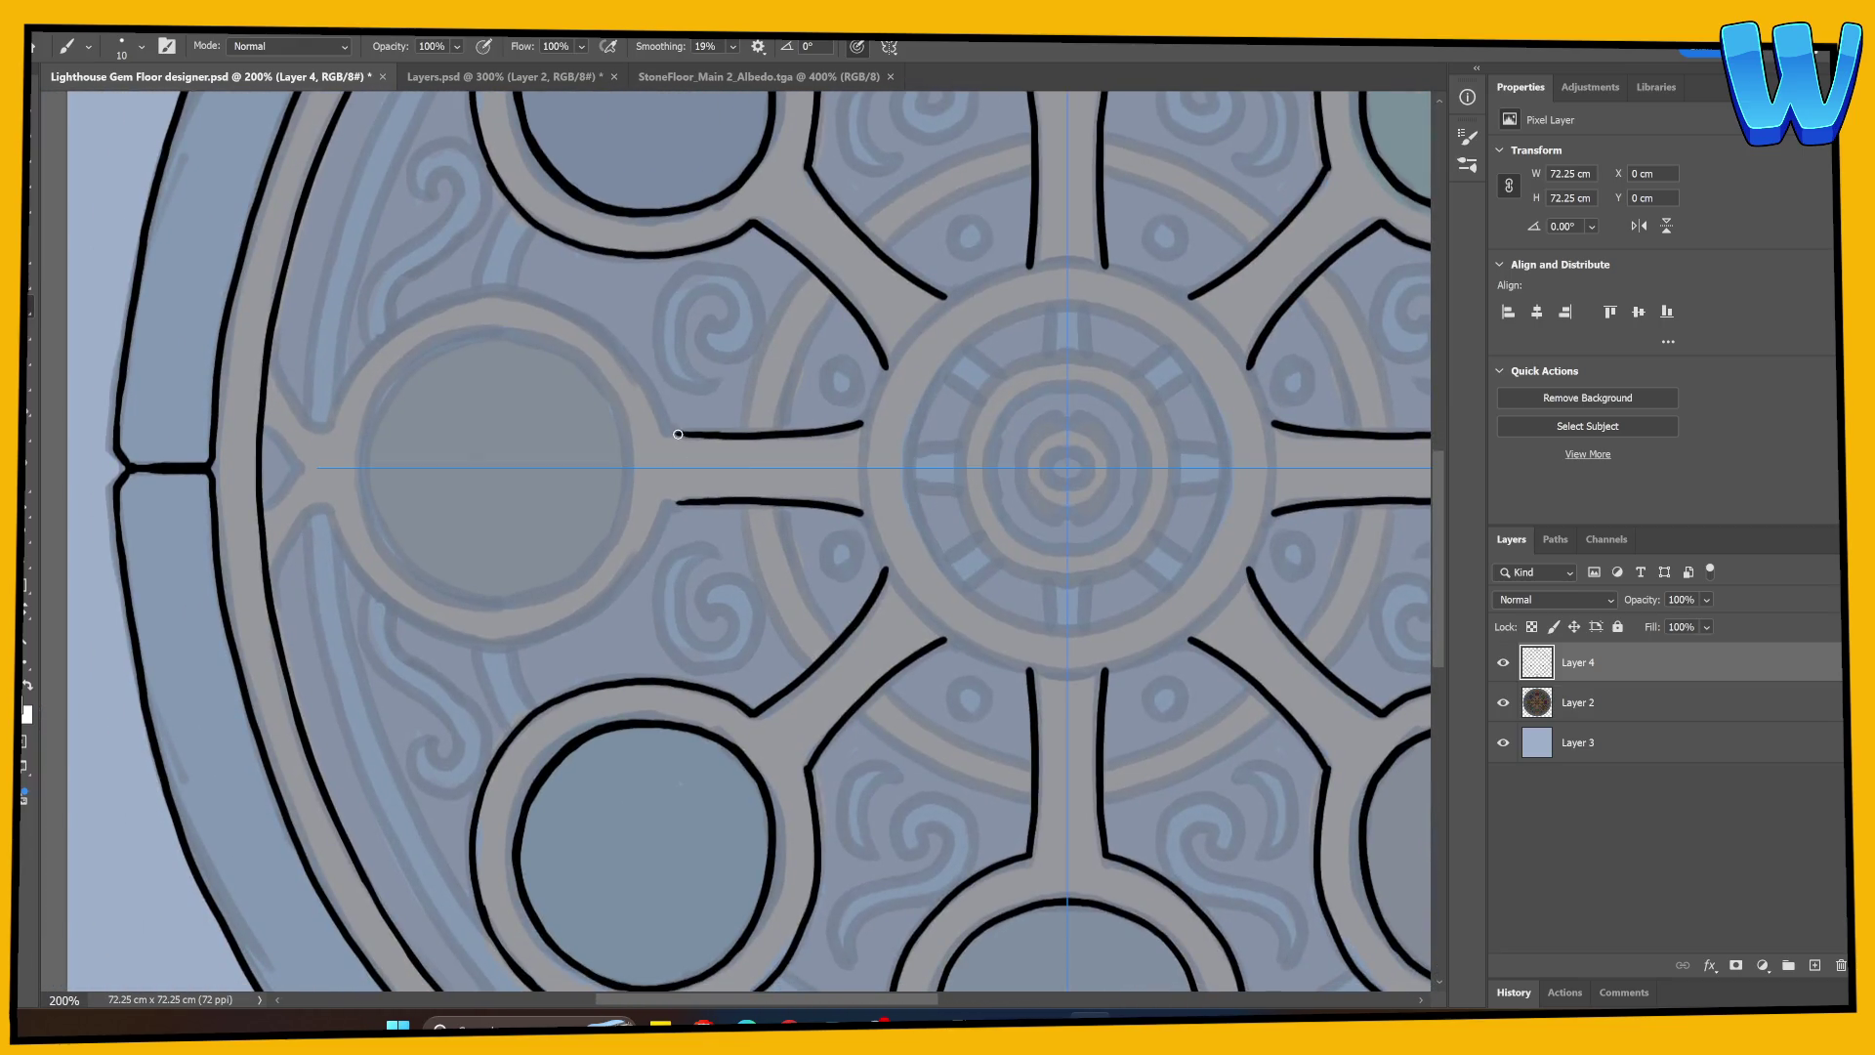
Step: Delete the accidentally created text layer and return to the Brush
key("t")
left_click_drag(570, 216, 657, 306)
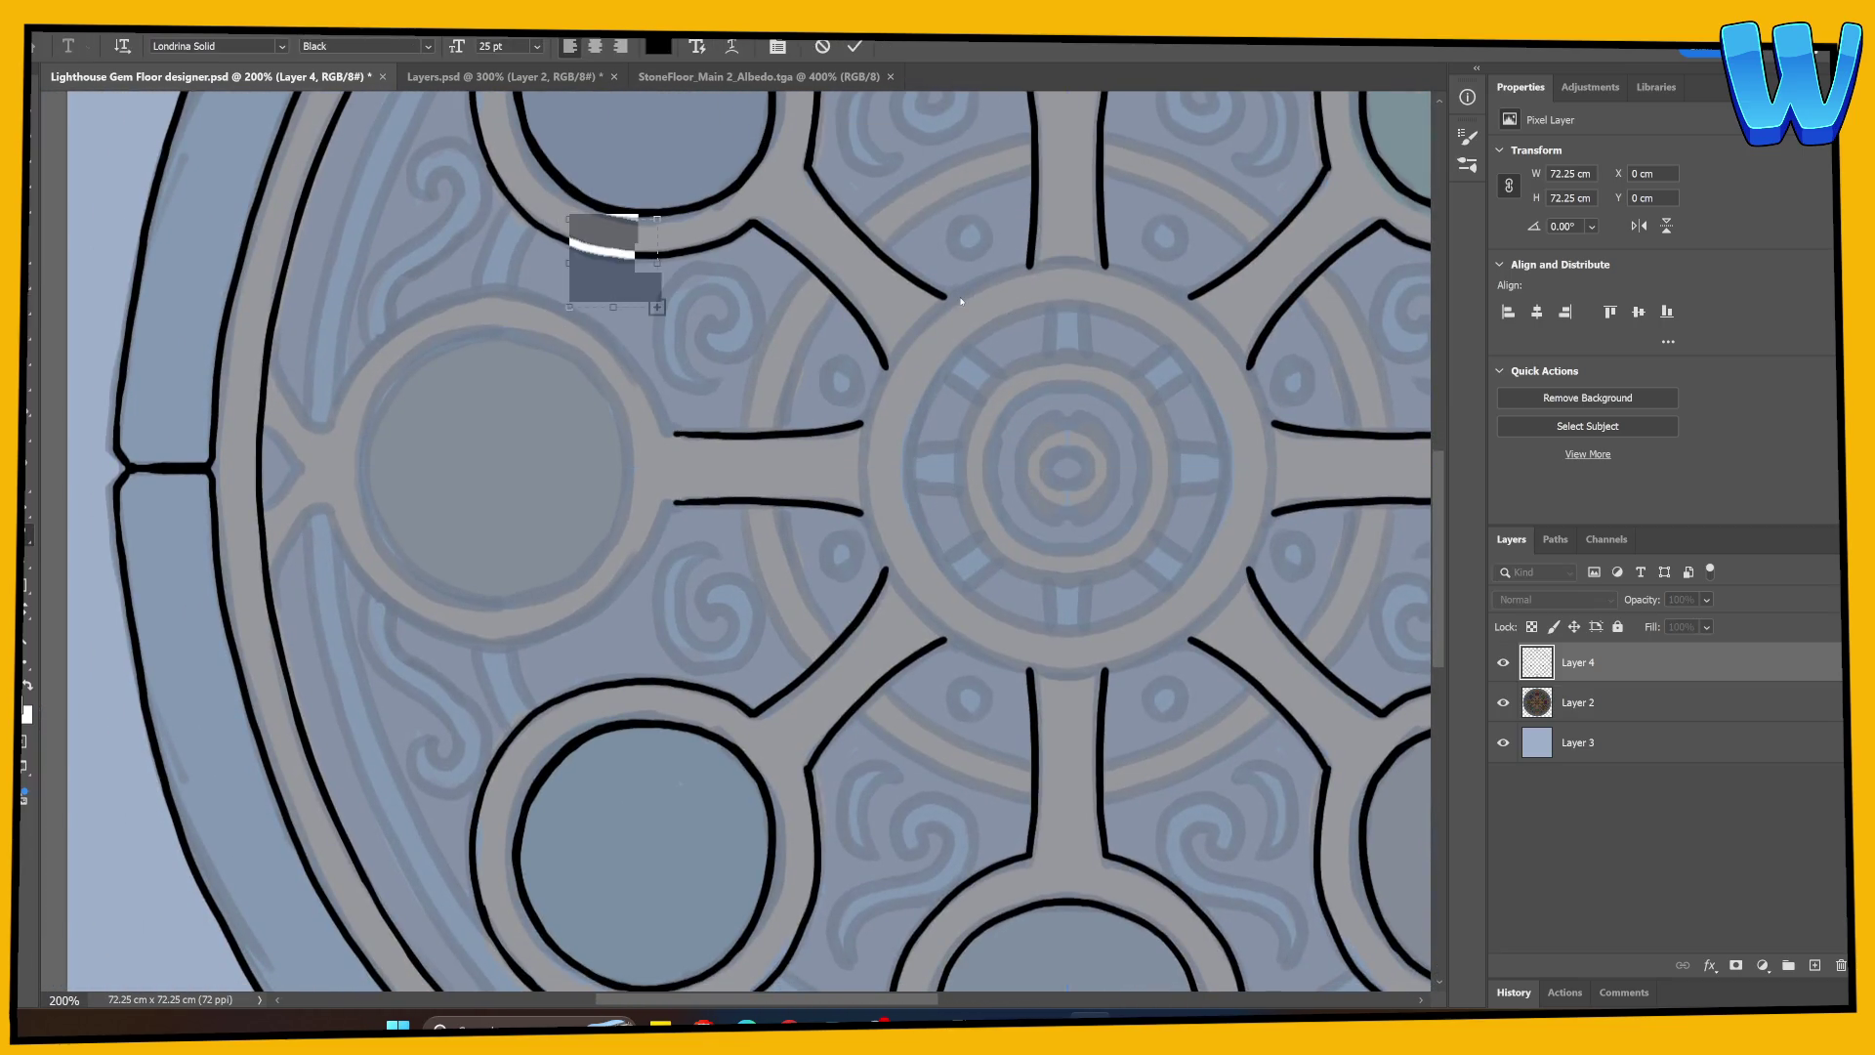
key("Escape")
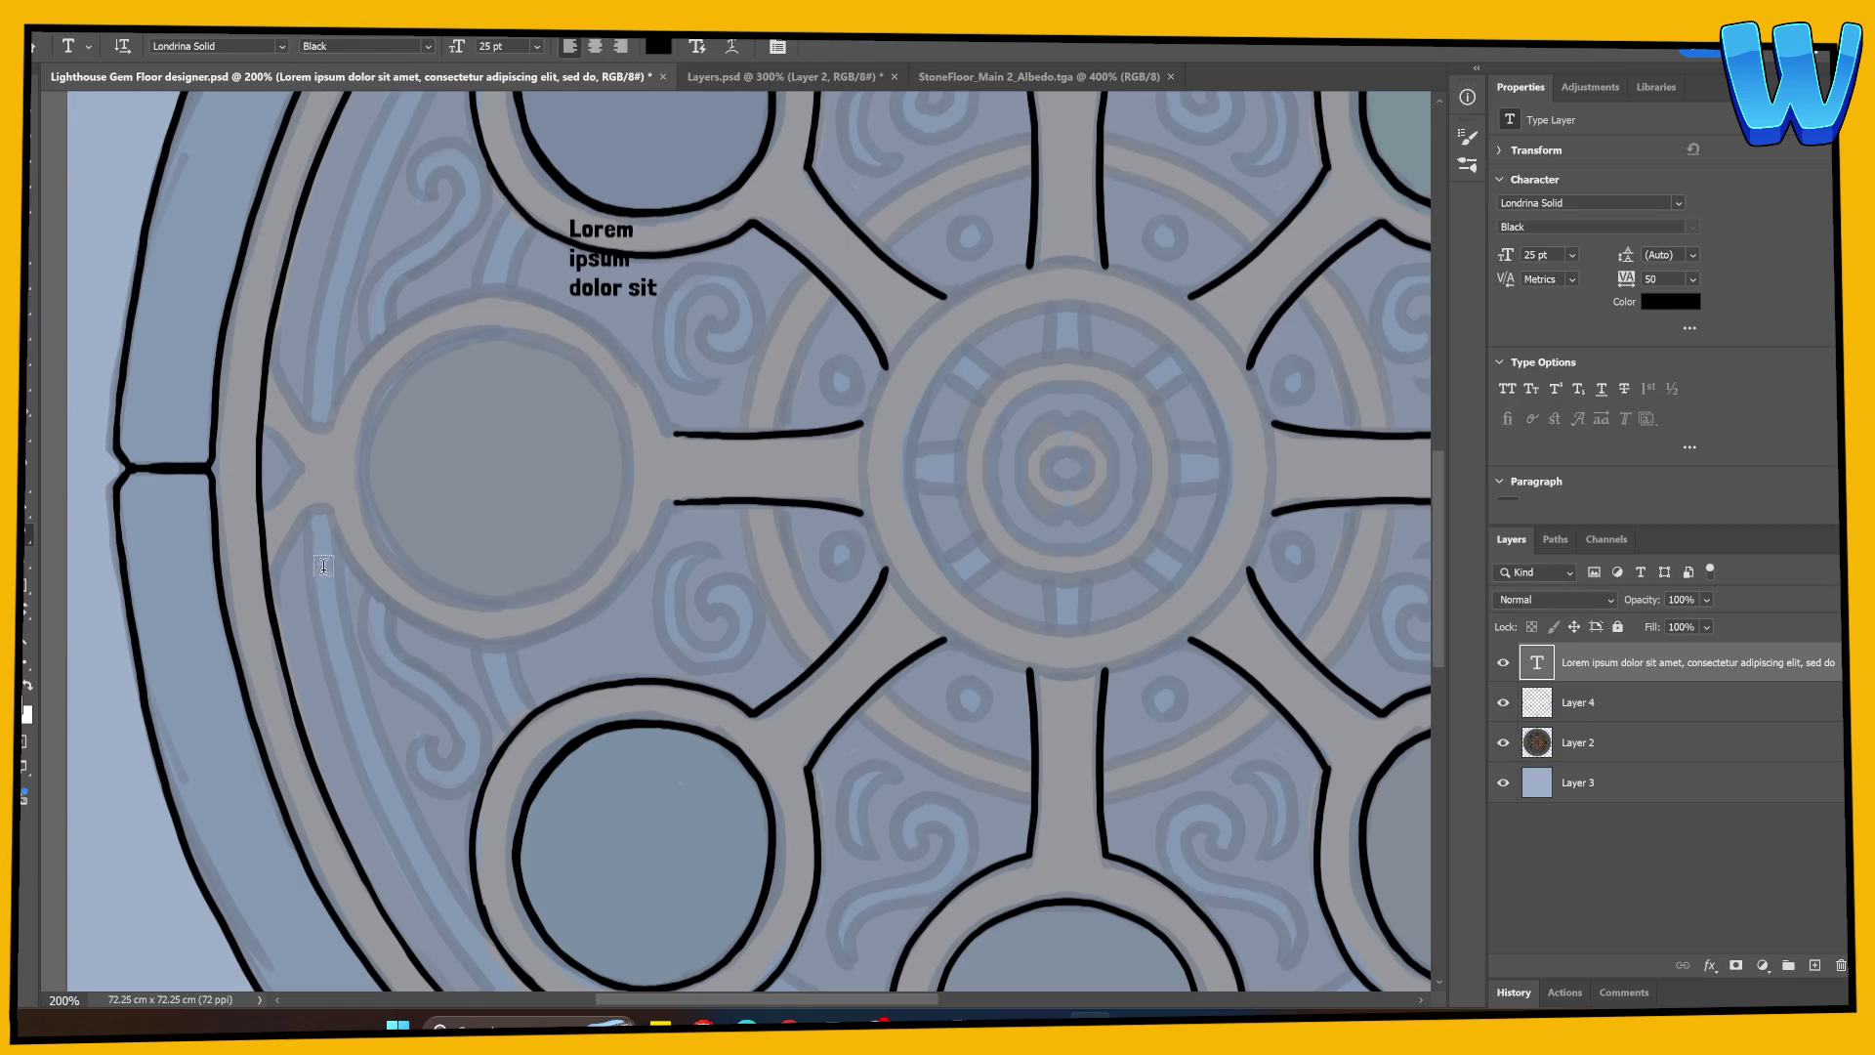
key("Delete")
left_click(34, 300)
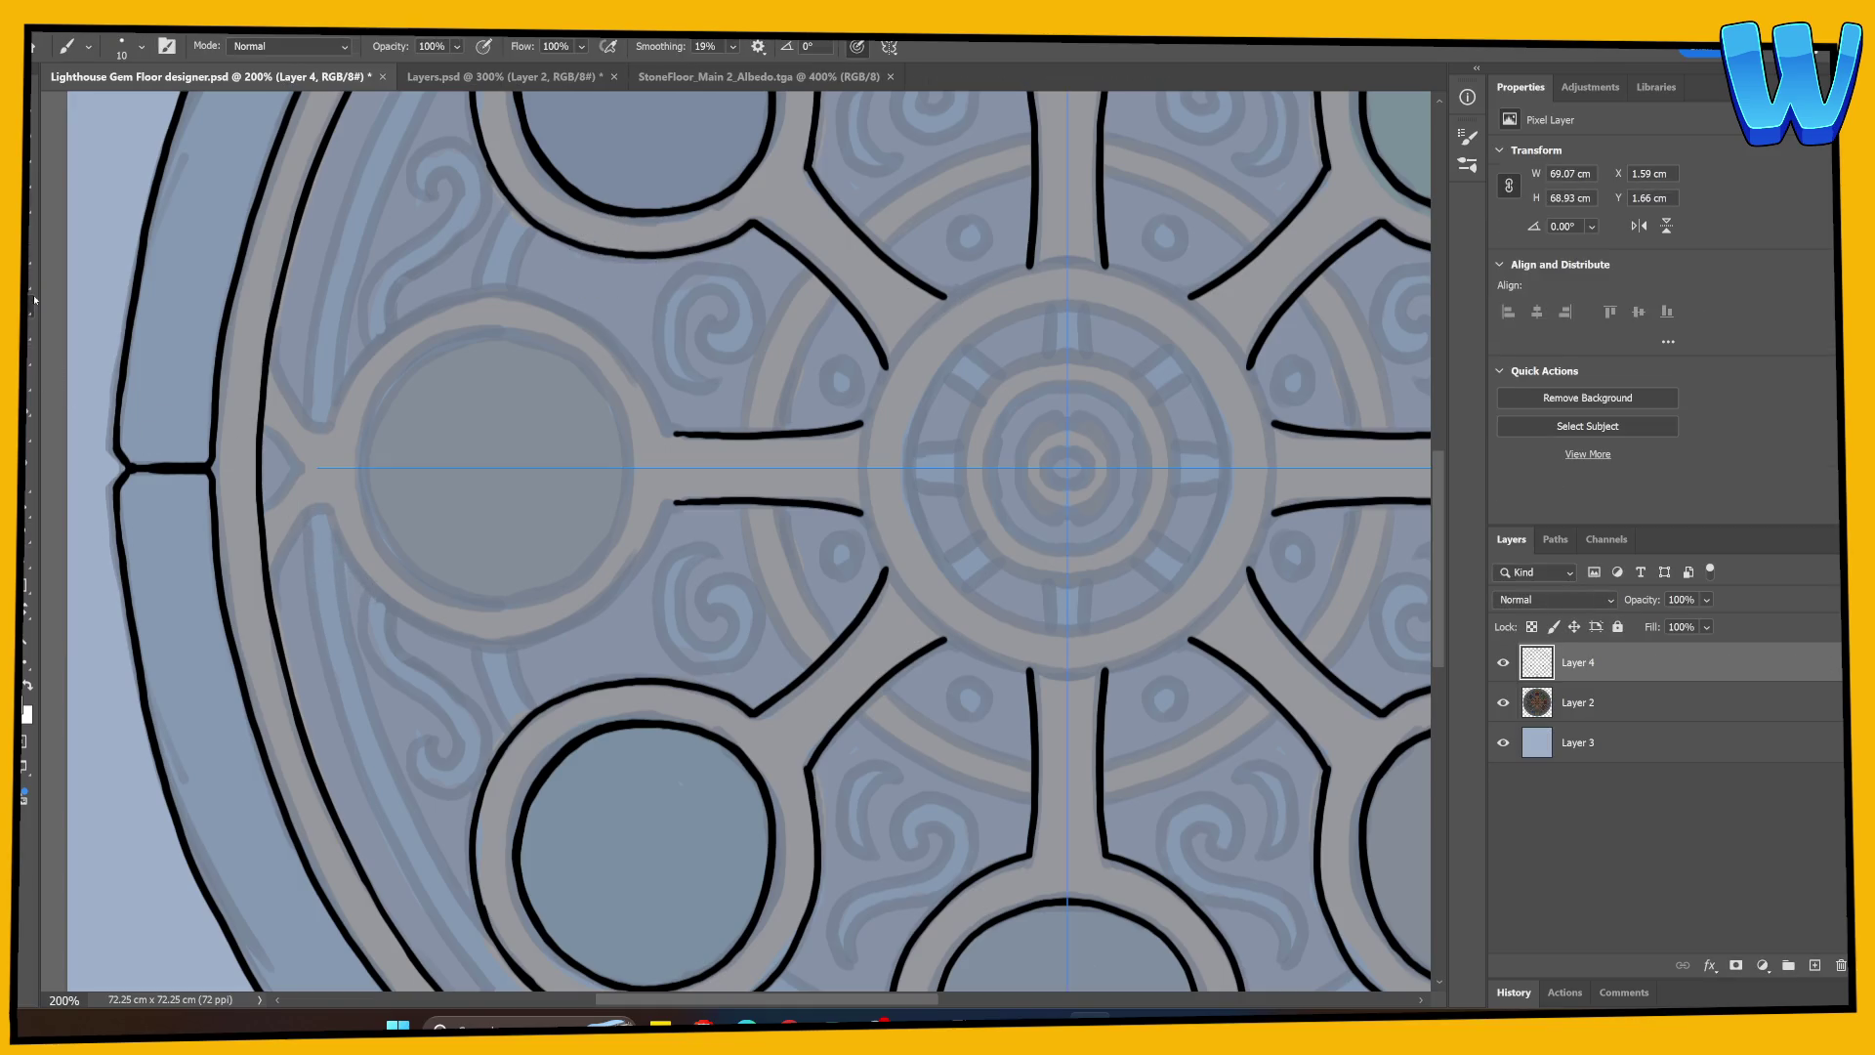
Step: Rotate the canvas view 90° clockwise and ink the top spoke curve from the rim, redoing failed attempts
key("r")
mouse_move(899, 215)
left_mouse_down()
mouse_move(918, 420)
mouse_move(894, 625)
mouse_move(555, 652)
left_mouse_up()
key("b")
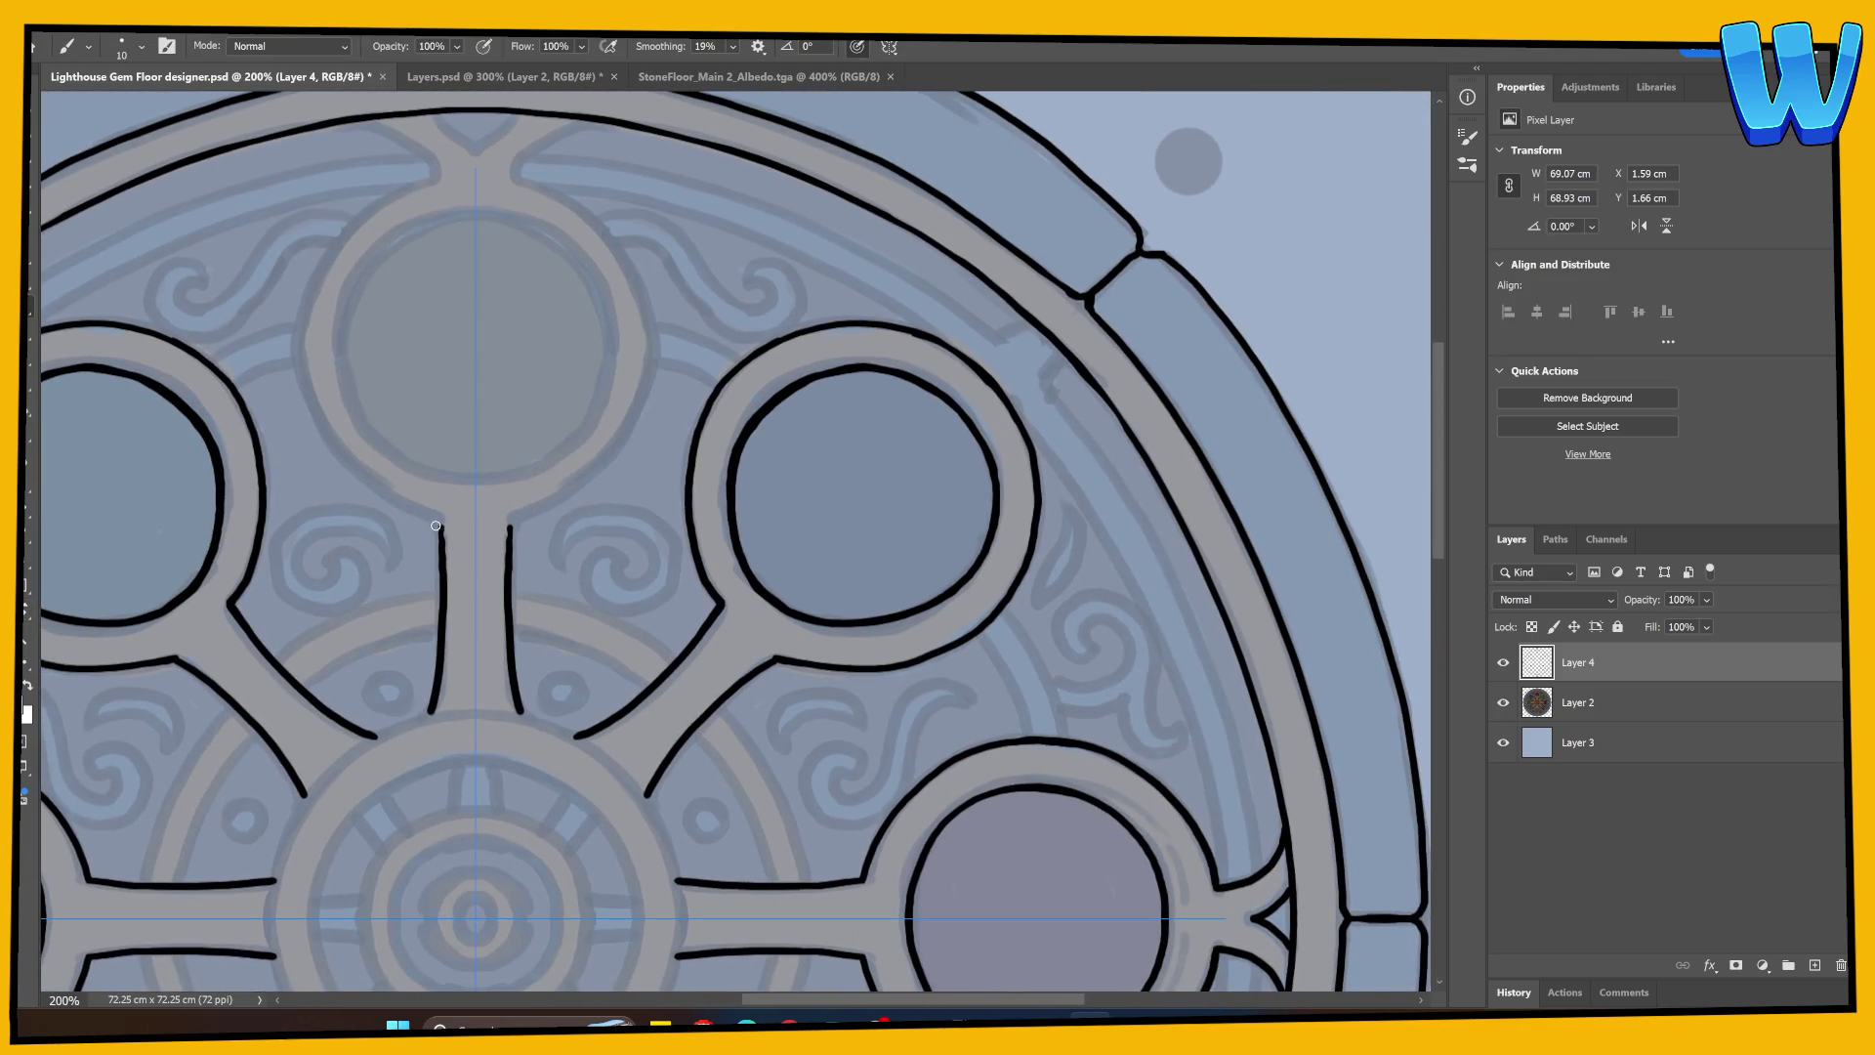
mouse_move(366, 121)
left_mouse_down()
mouse_move(420, 145)
mouse_move(437, 178)
left_mouse_up()
key("ctrl+z")
mouse_move(363, 118)
left_mouse_down()
mouse_move(428, 178)
mouse_move(470, 145)
mouse_move(447, 129)
mouse_move(473, 164)
mouse_move(454, 127)
mouse_move(470, 145)
left_mouse_up()
key("ctrl+z")
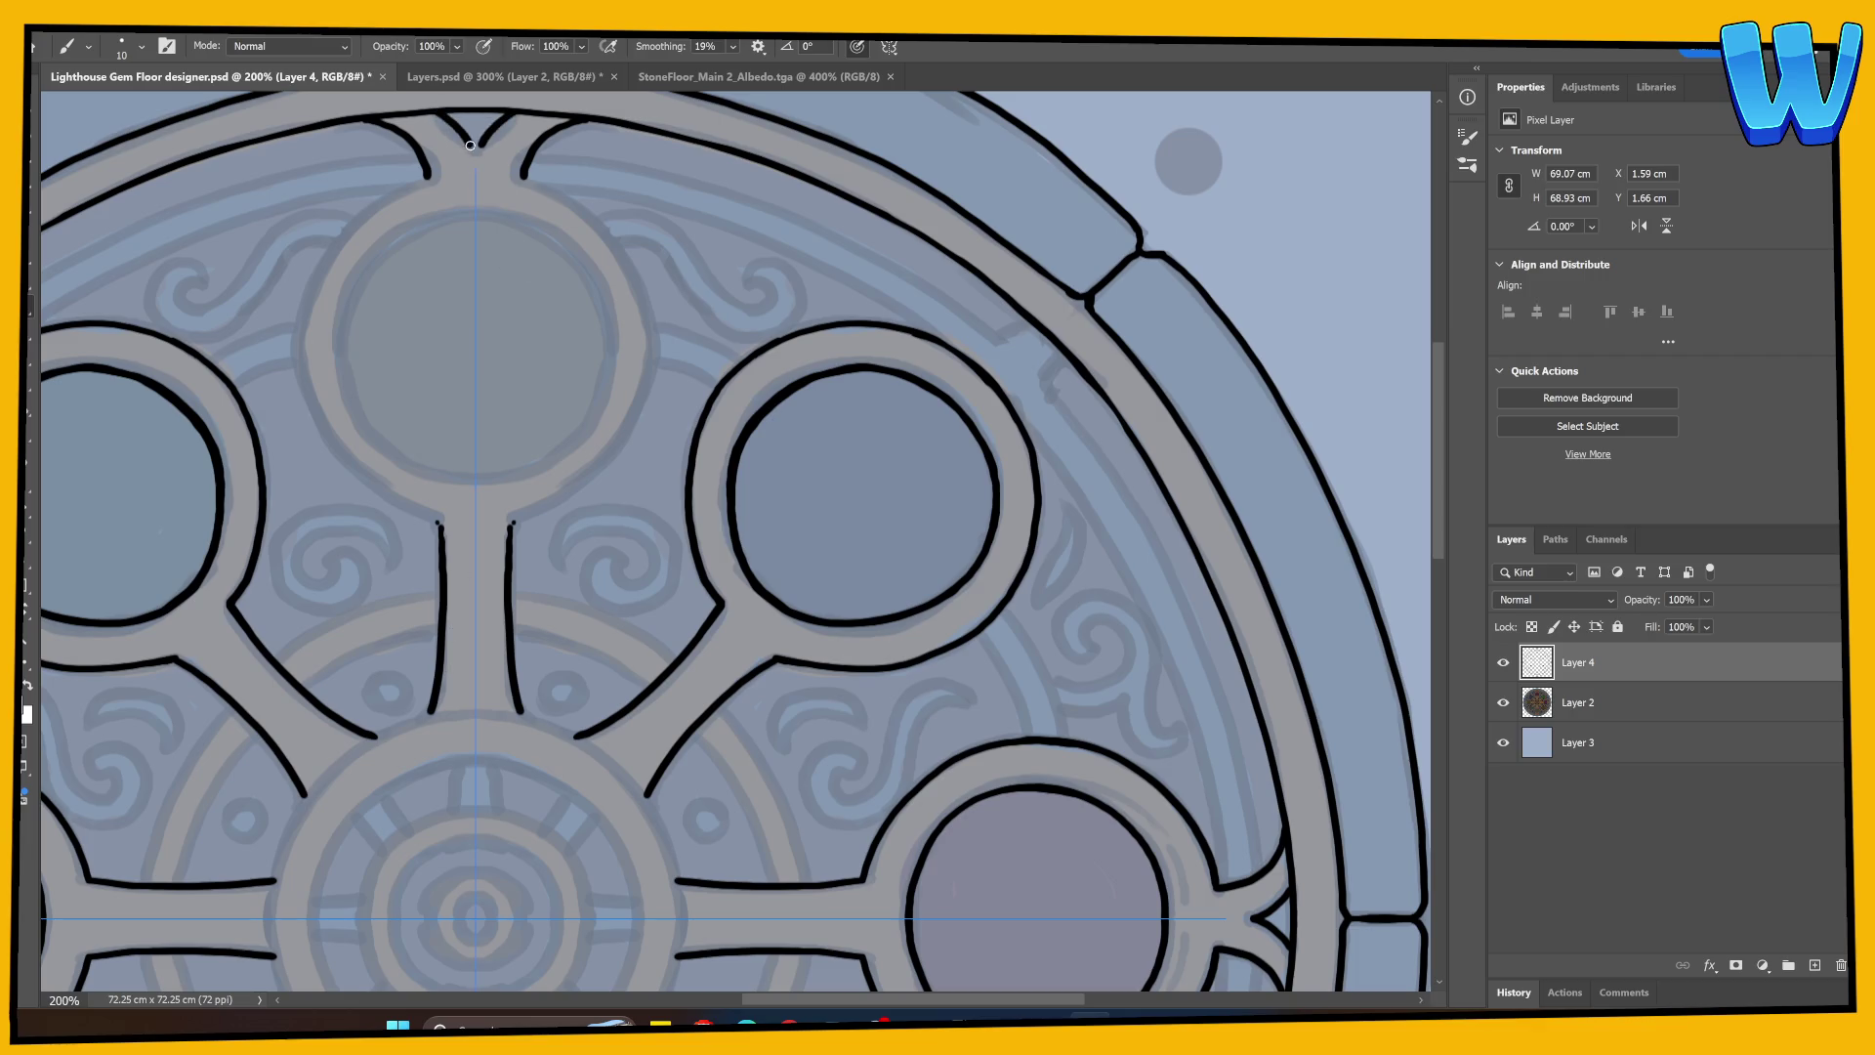
Step: Try outlining the top spoke and its arc over the top circle, undoing the unsuccessful mirrored strokes
mouse_move(488, 523)
left_mouse_down()
mouse_move(564, 473)
mouse_move(544, 553)
left_mouse_up()
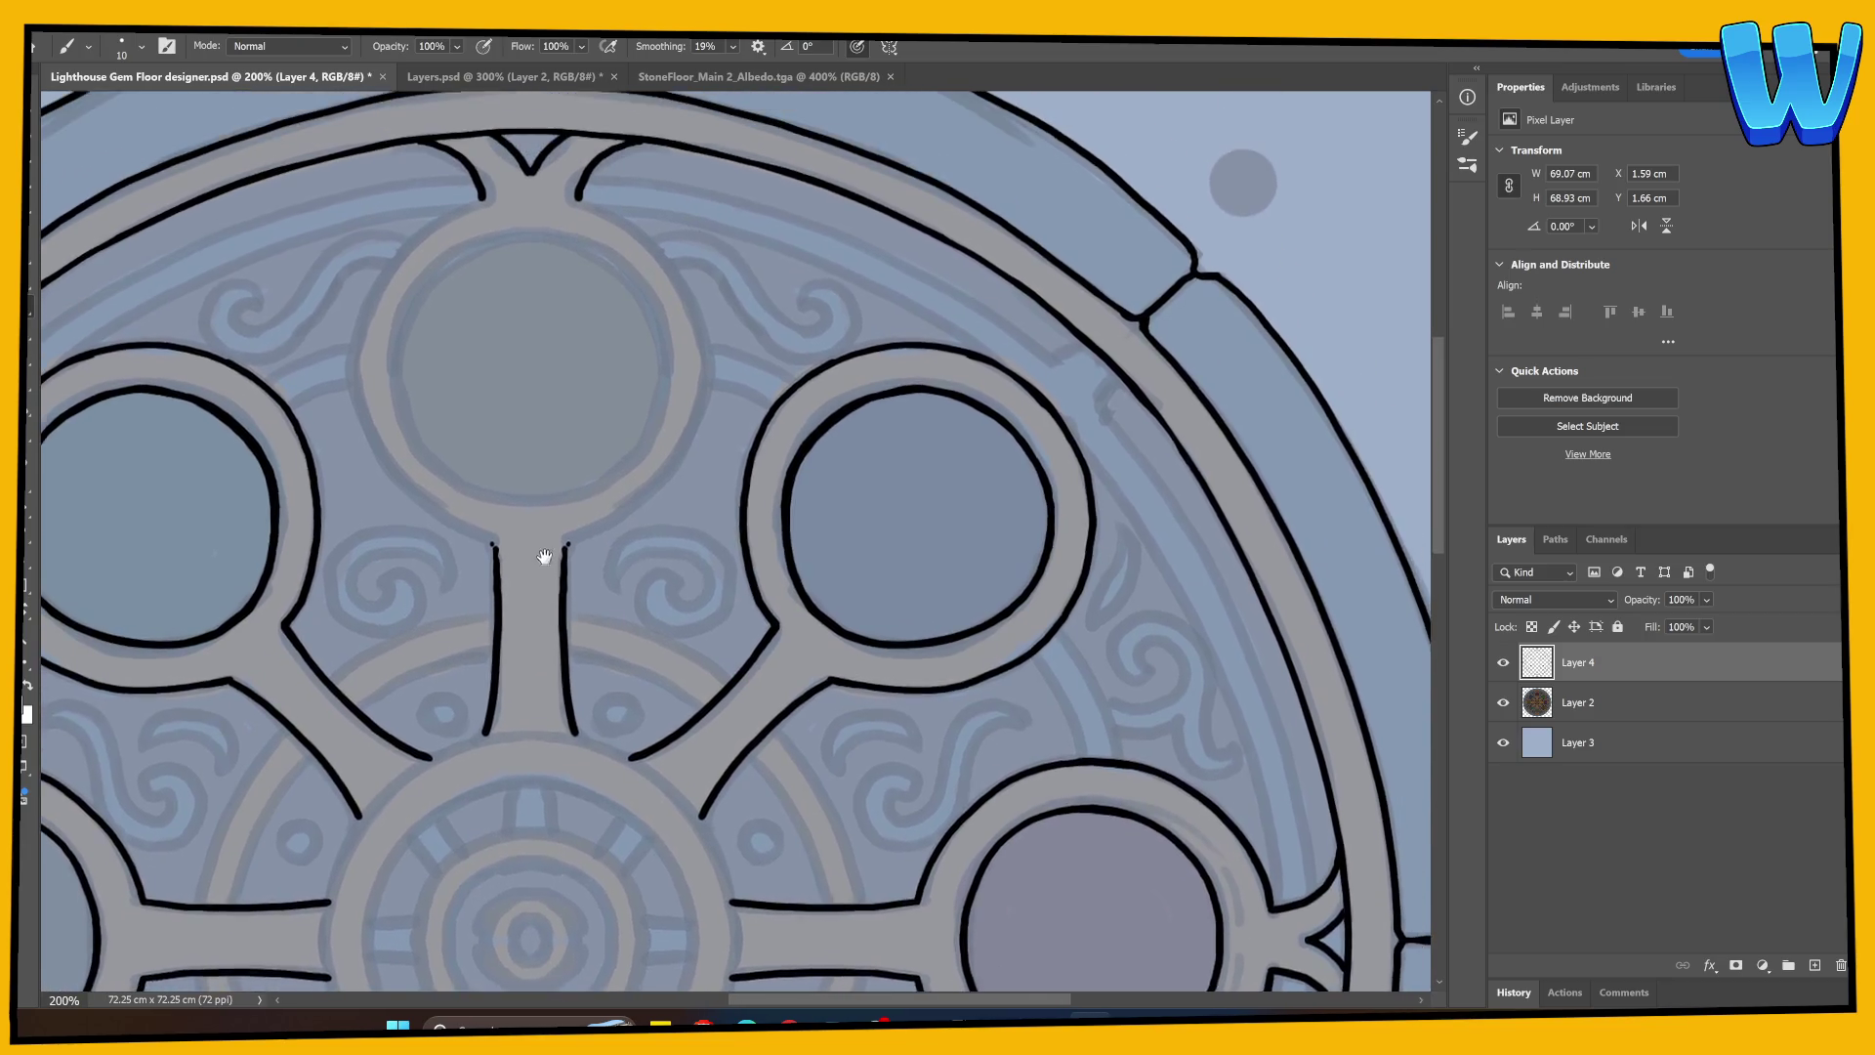
mouse_move(359, 414)
left_mouse_down()
mouse_move(383, 288)
mouse_move(447, 221)
mouse_move(528, 208)
left_mouse_up()
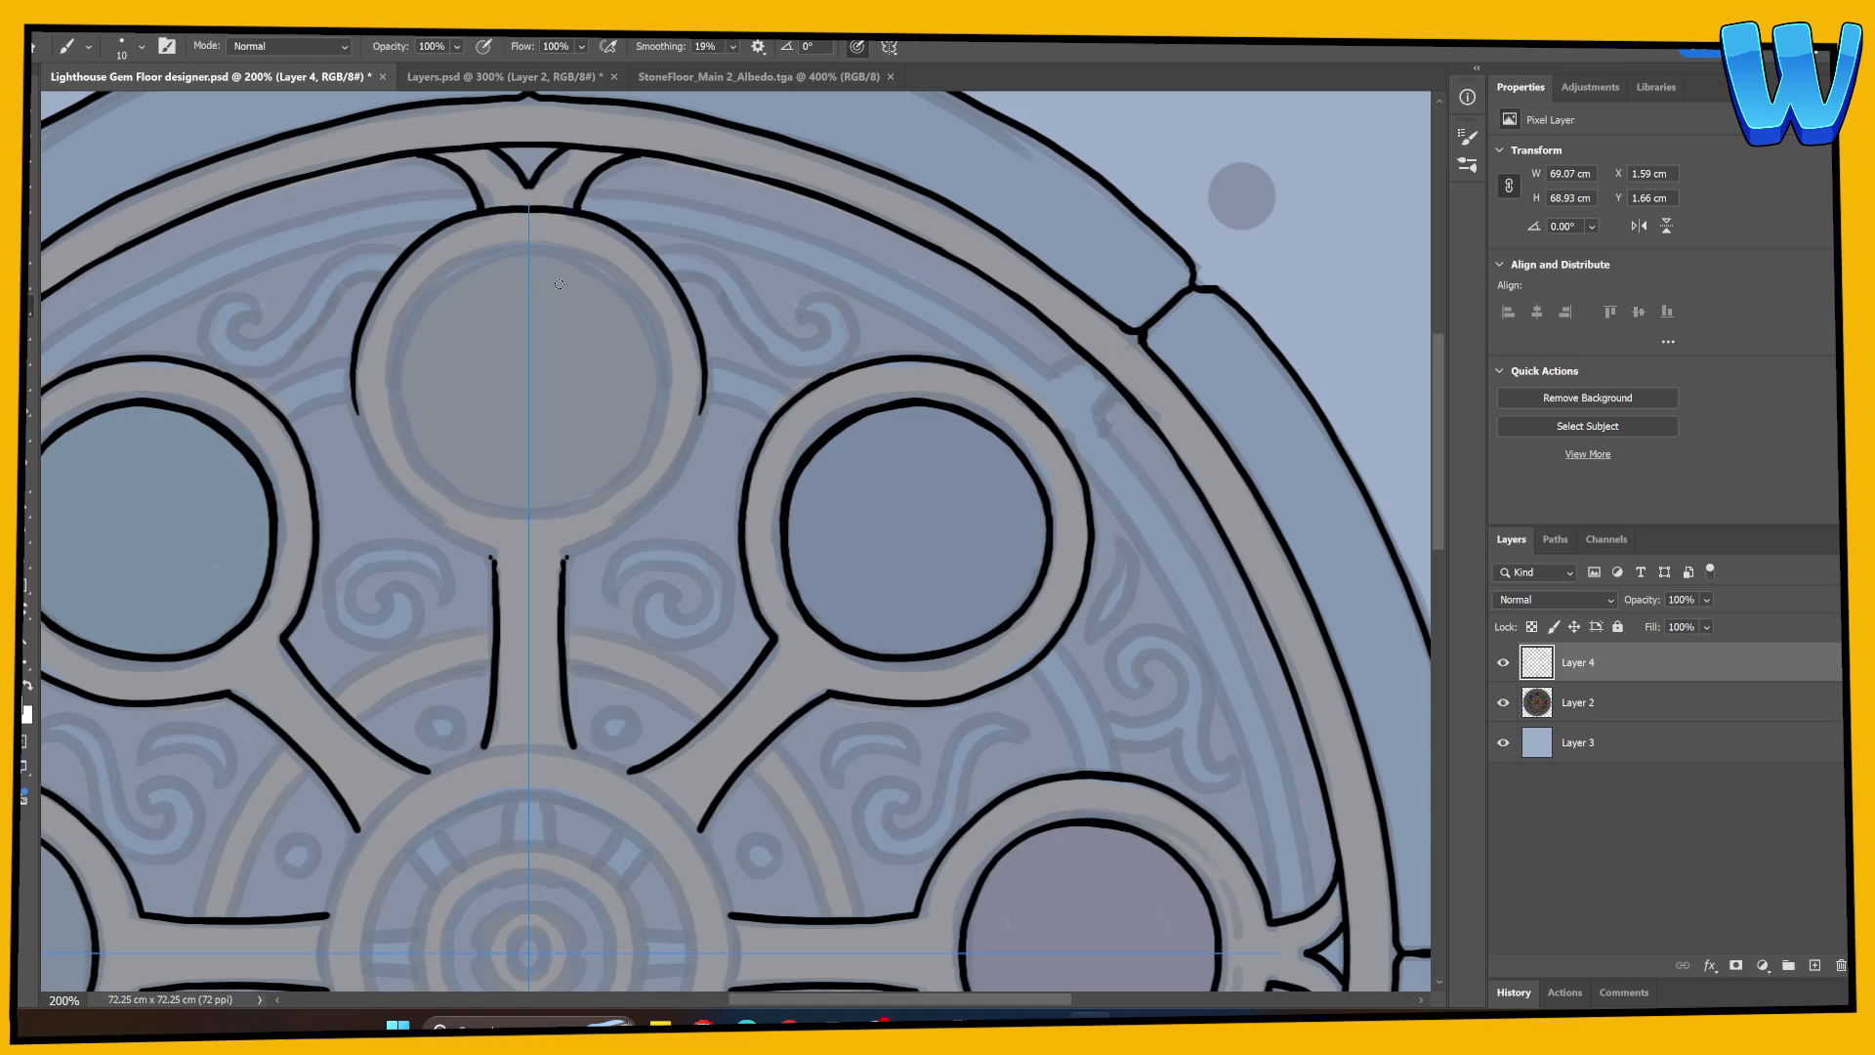
key("ctrl+z")
mouse_move(360, 428)
left_mouse_down()
mouse_move(361, 341)
mouse_move(436, 245)
mouse_move(358, 383)
mouse_move(390, 281)
mouse_move(463, 226)
mouse_move(528, 210)
mouse_move(469, 241)
mouse_move(539, 235)
left_mouse_up()
key("ctrl+z")
scroll(461, 473, "down", 2)
scroll(461, 536, "up", 2)
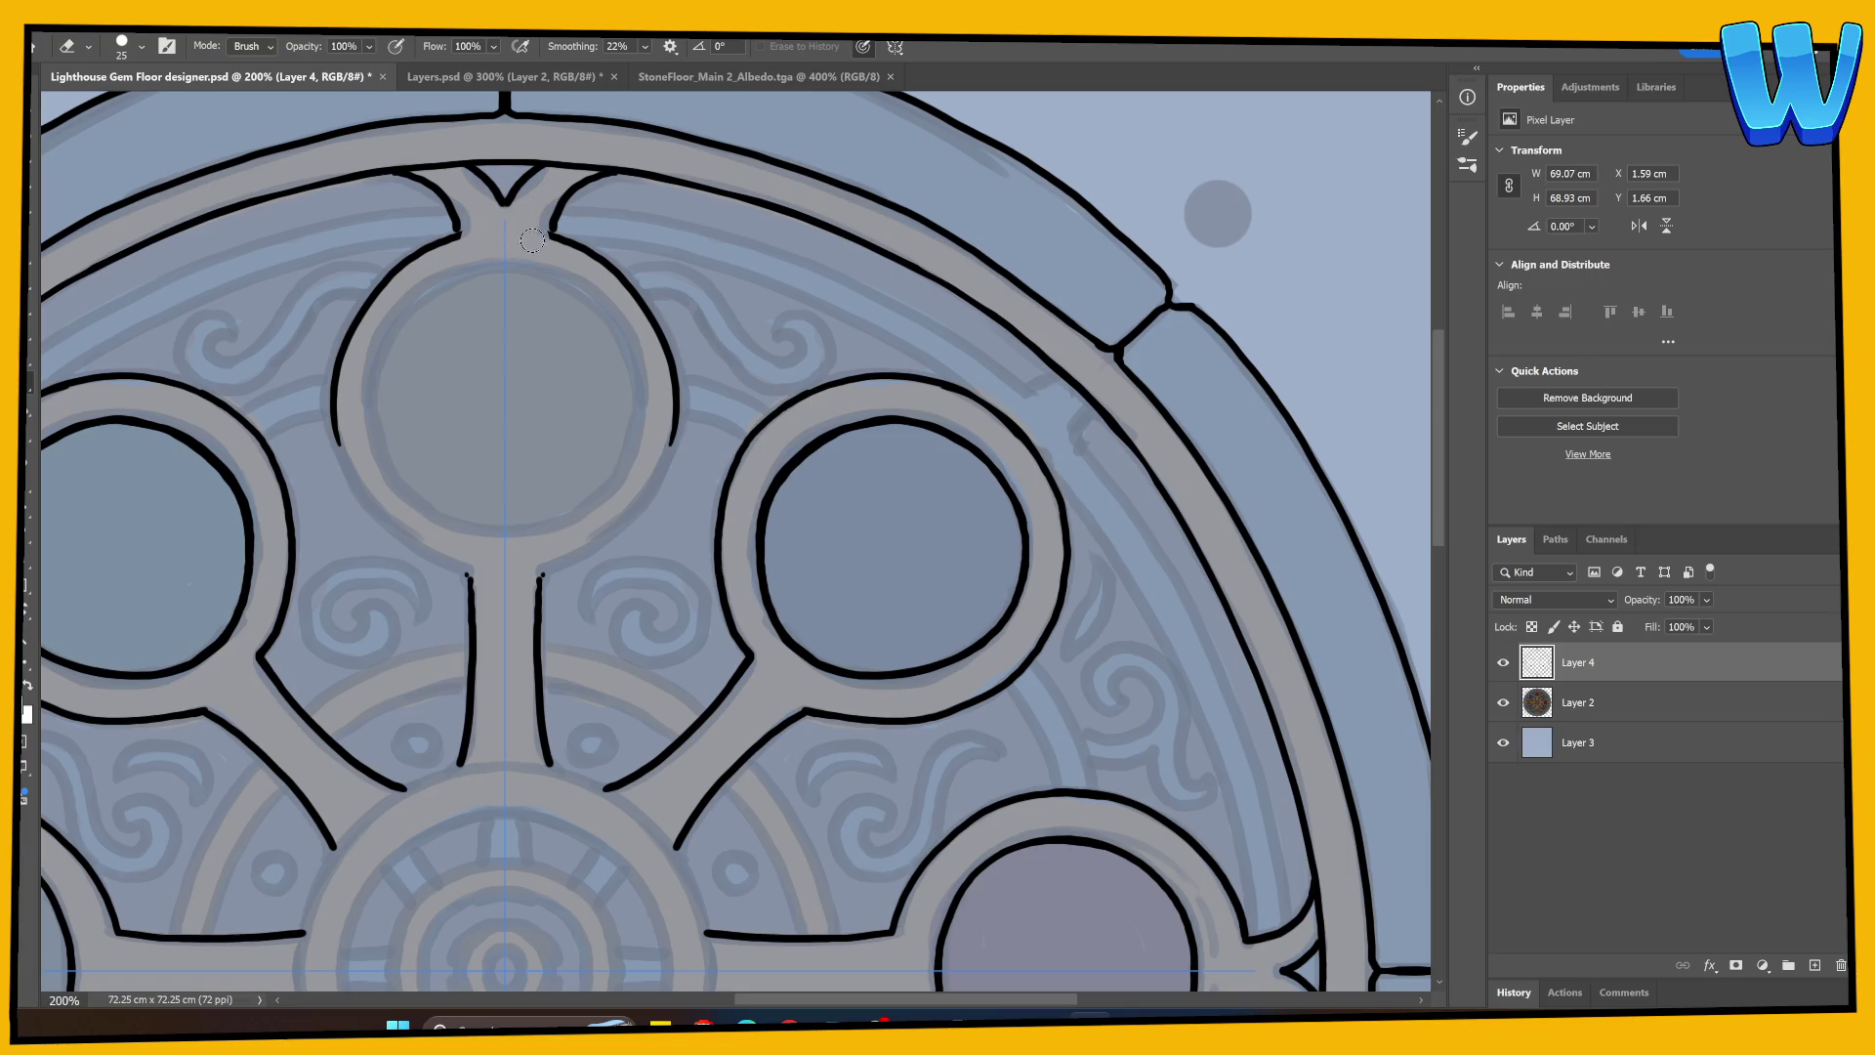
Step: Trace the top inner circle's ring sides, close its bottom, and add the left prong curve
key("b")
mouse_move(348, 338)
left_mouse_down()
mouse_move(340, 472)
mouse_move(337, 426)
mouse_move(370, 499)
mouse_move(468, 575)
left_mouse_up()
key("ctrl+z")
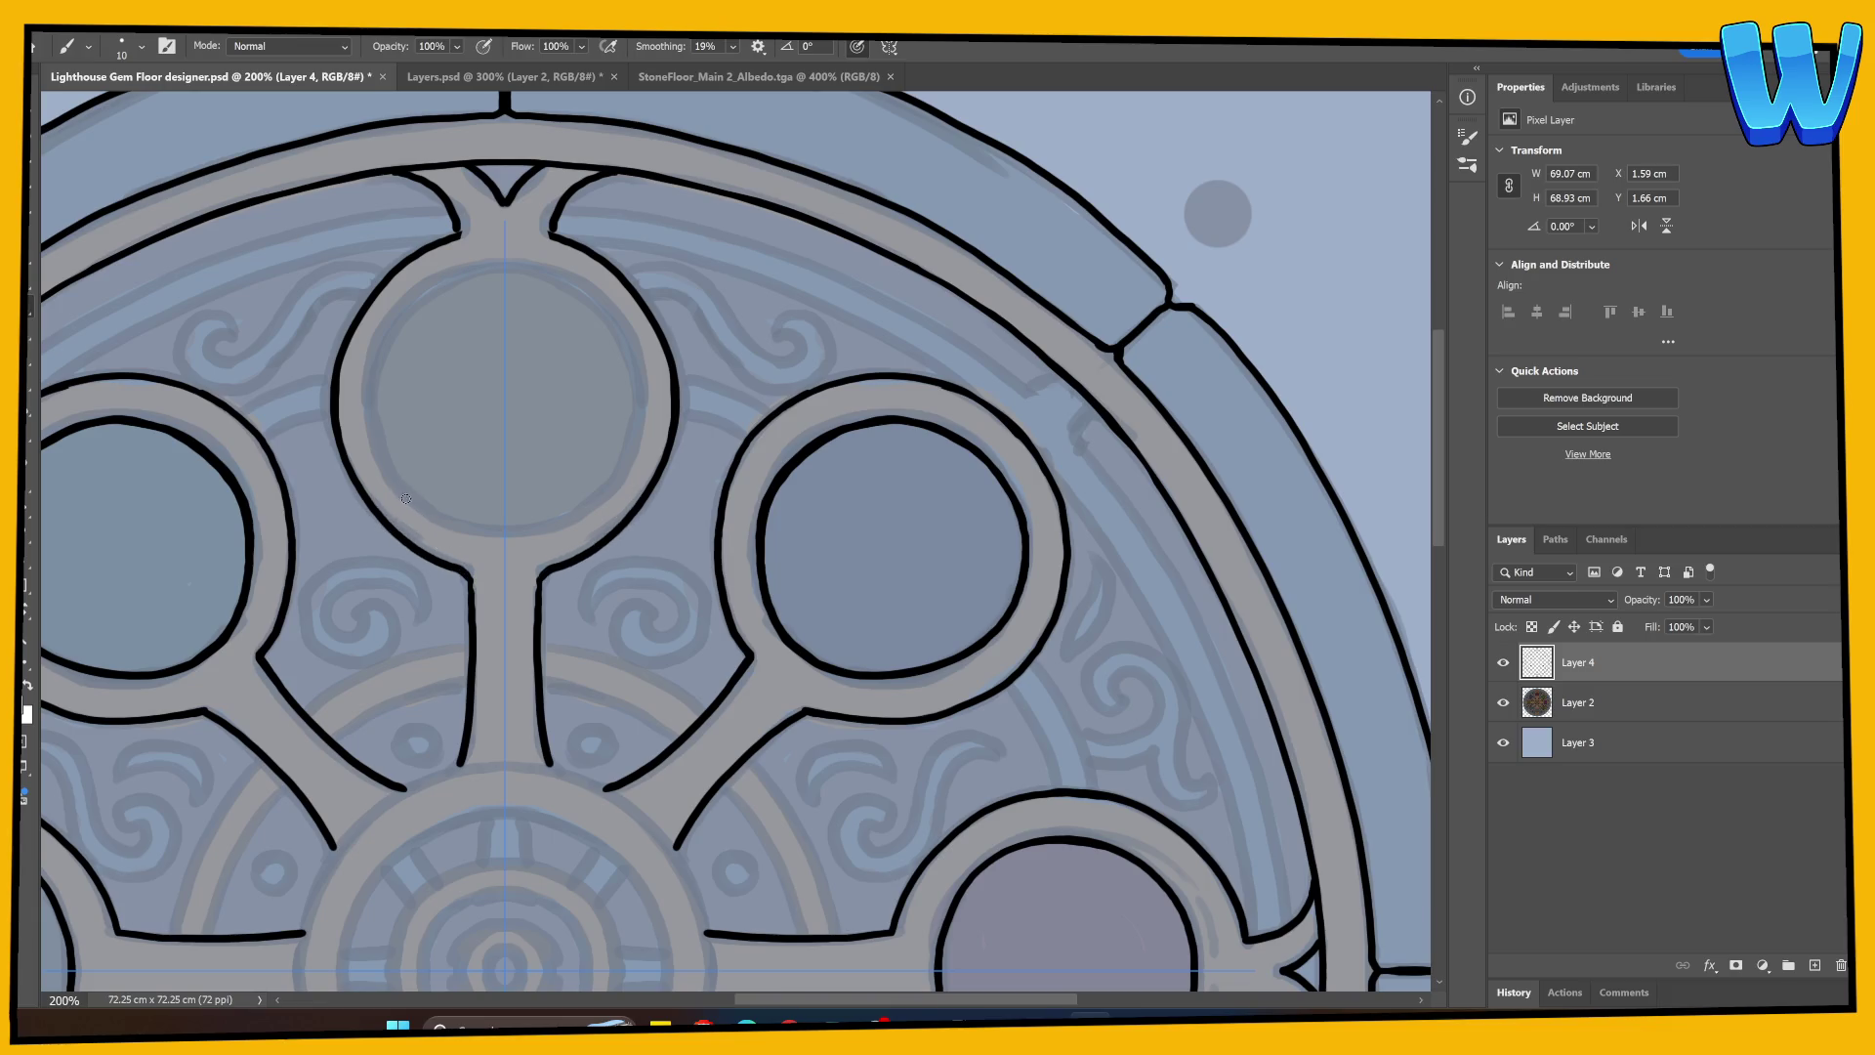
mouse_move(403, 472)
left_mouse_down()
mouse_move(376, 395)
mouse_move(395, 323)
mouse_move(518, 265)
left_mouse_up()
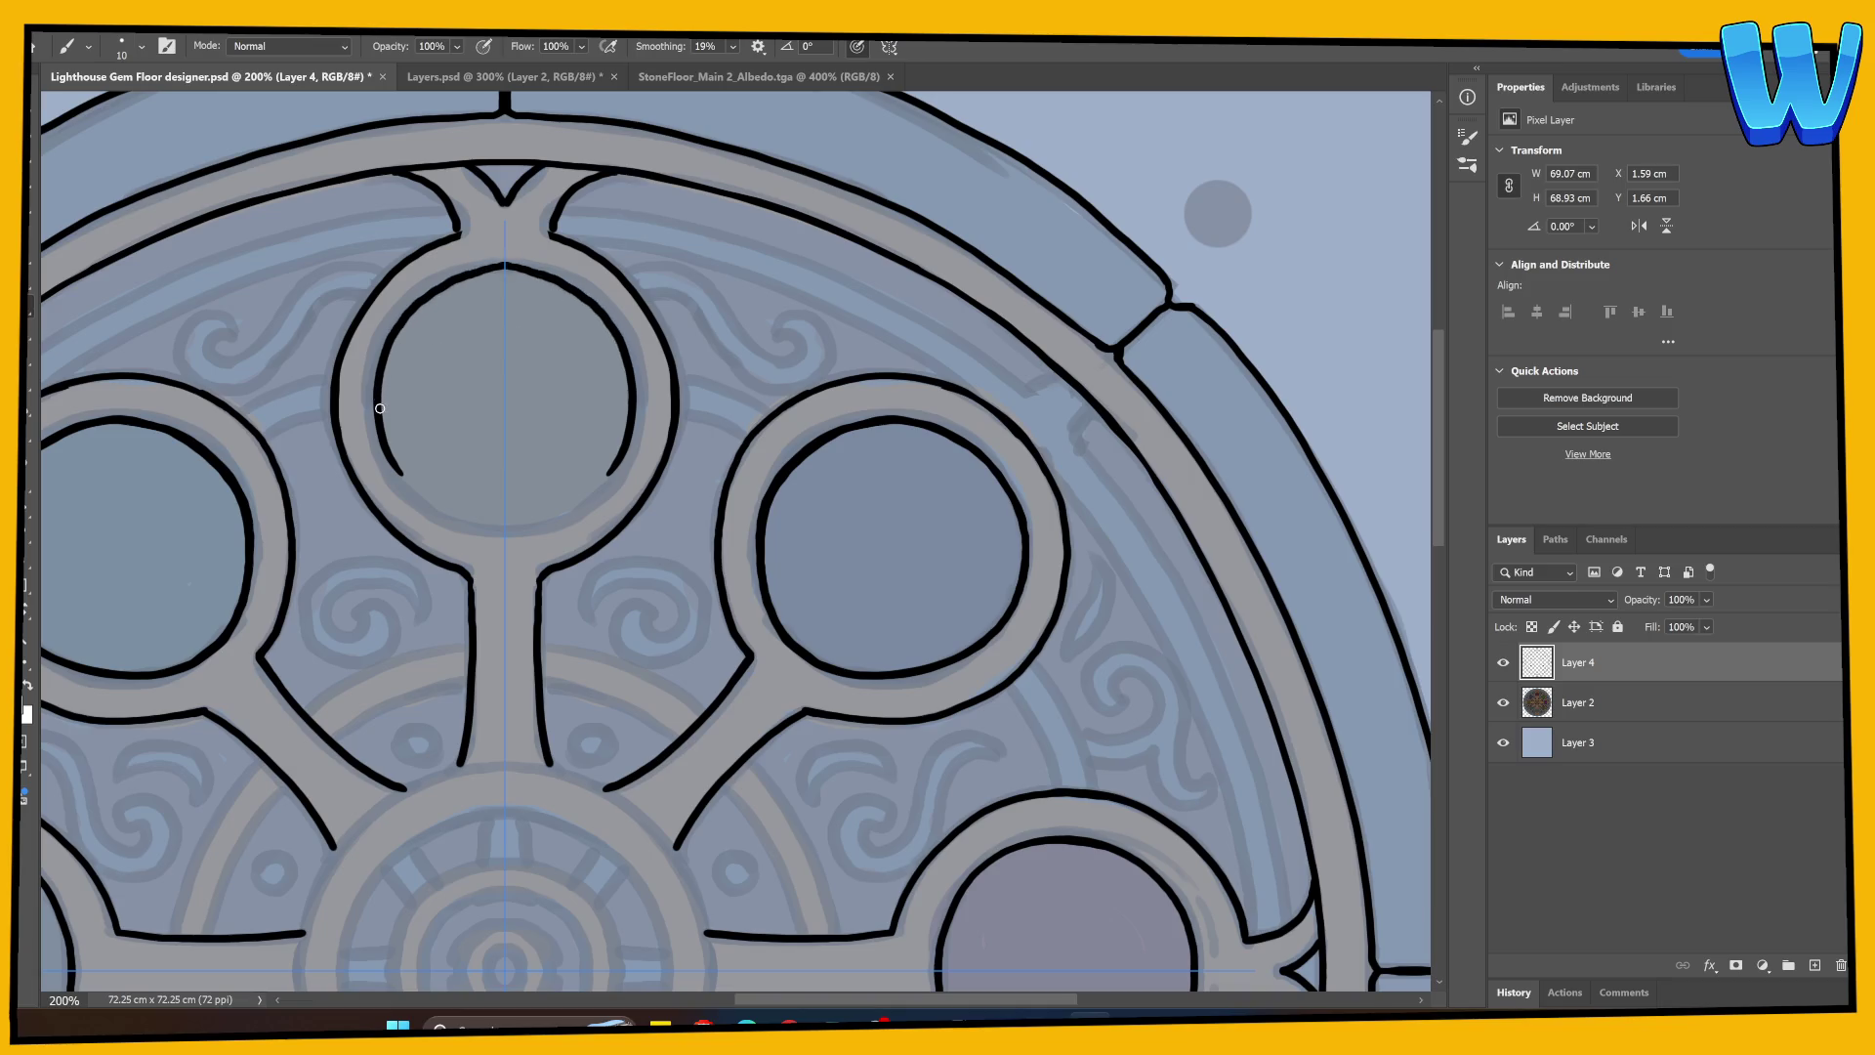
mouse_move(398, 470)
left_mouse_down()
mouse_move(480, 530)
mouse_move(531, 524)
left_mouse_up()
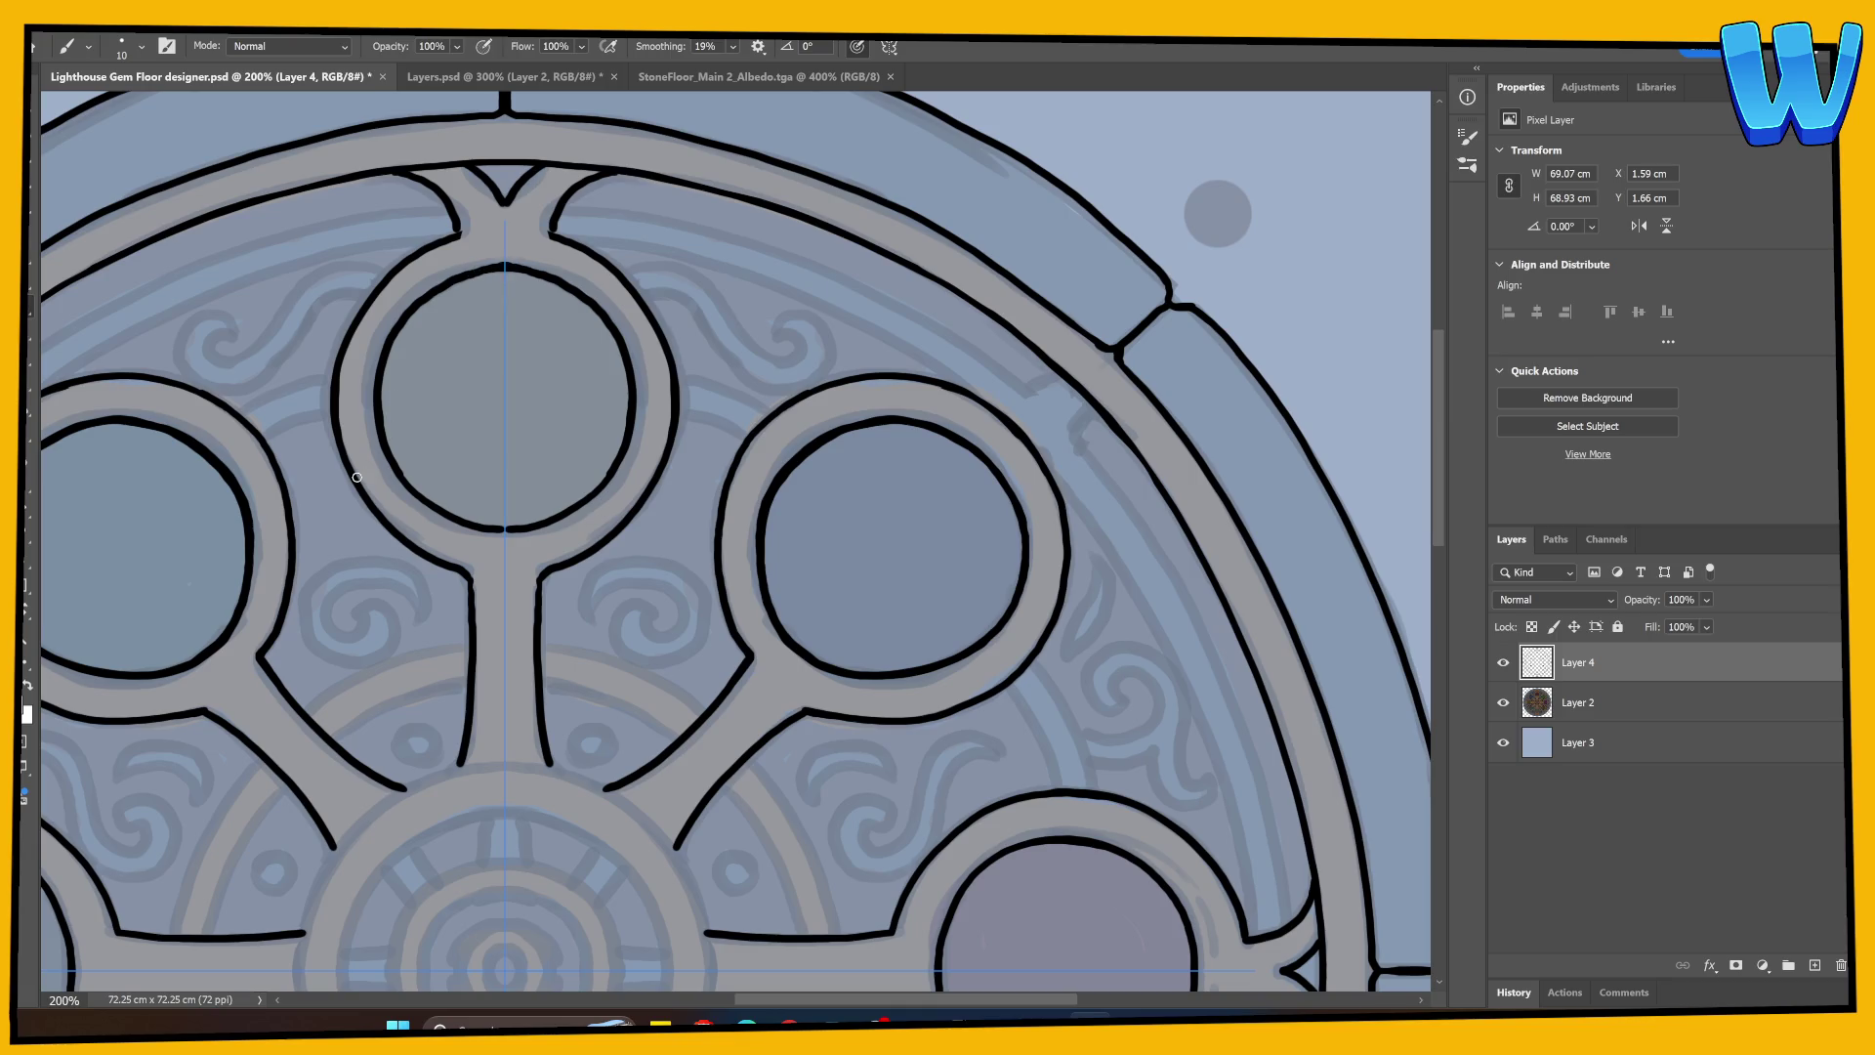
left_click_drag(391, 170, 456, 232)
key("ctrl+minus")
key("ctrl+minus")
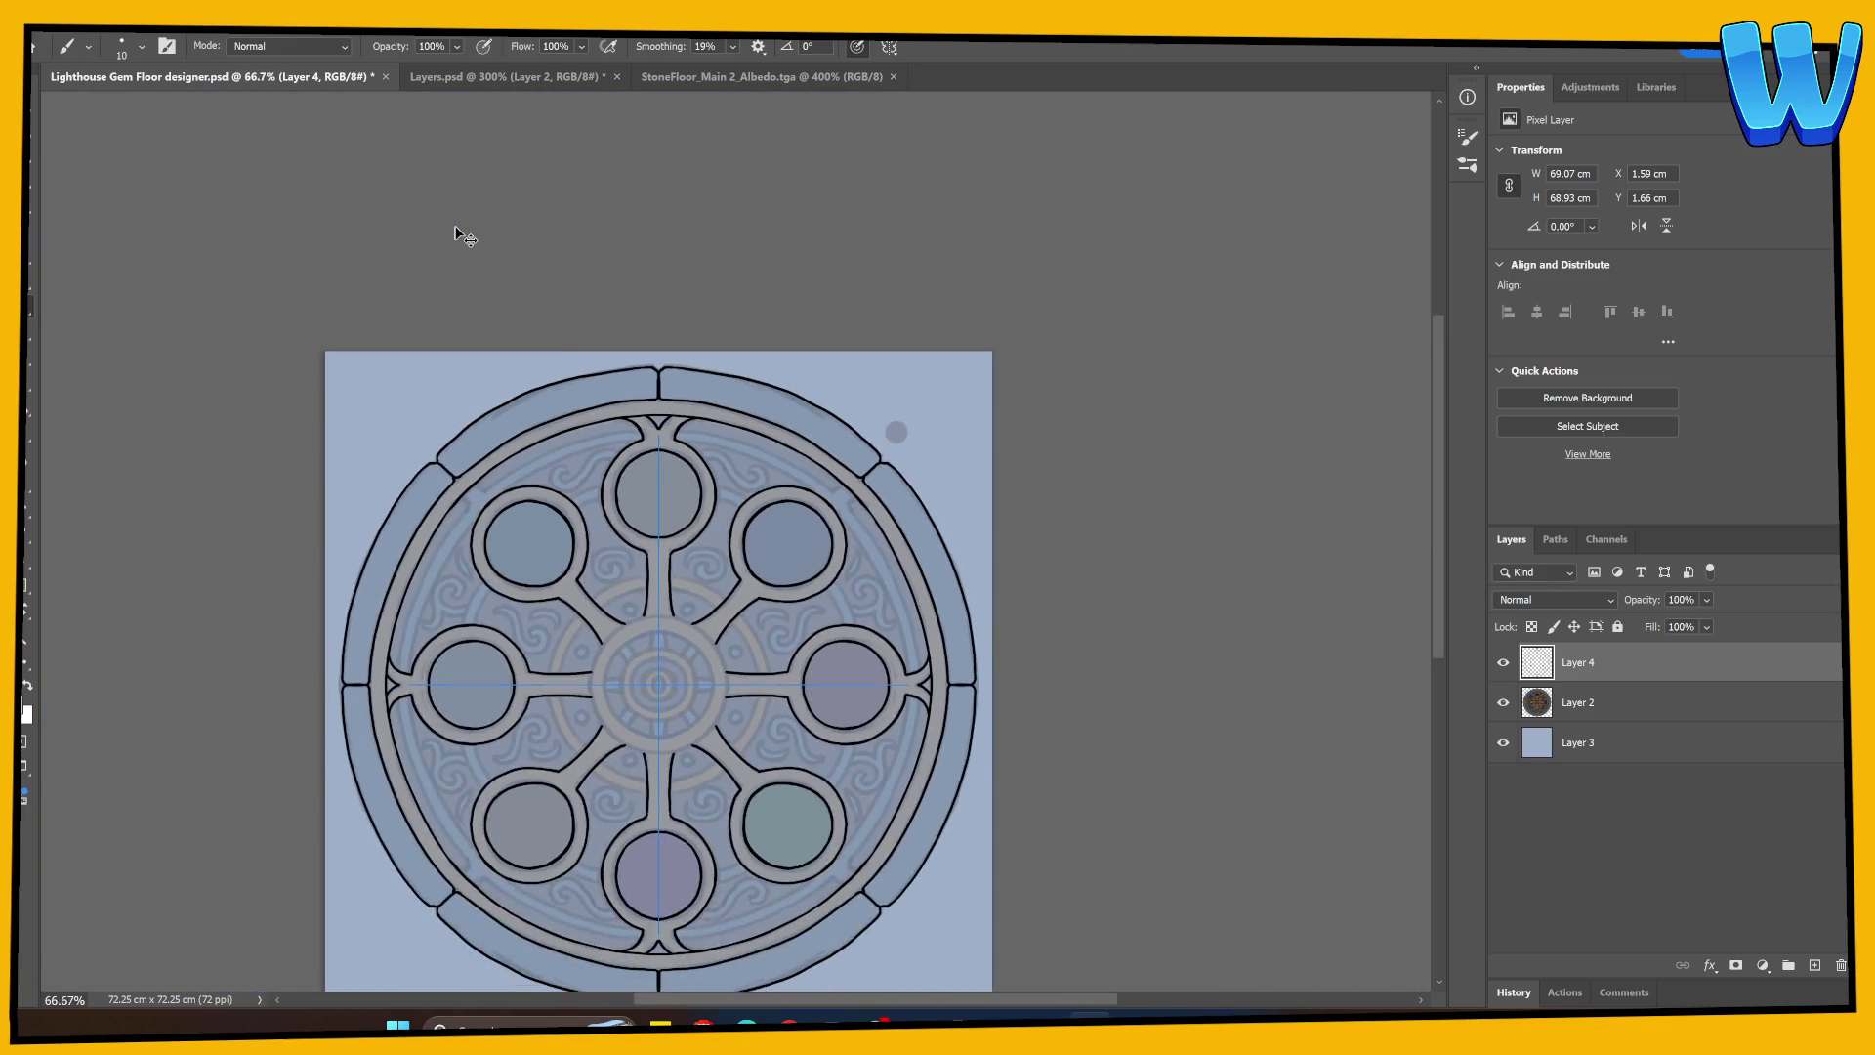
Step: Hide Layer 2's ornate texture, then view the upper circles at 200% with centre guides shown
key("ctrl+plus")
key("ctrl+minus")
left_click(1503, 703)
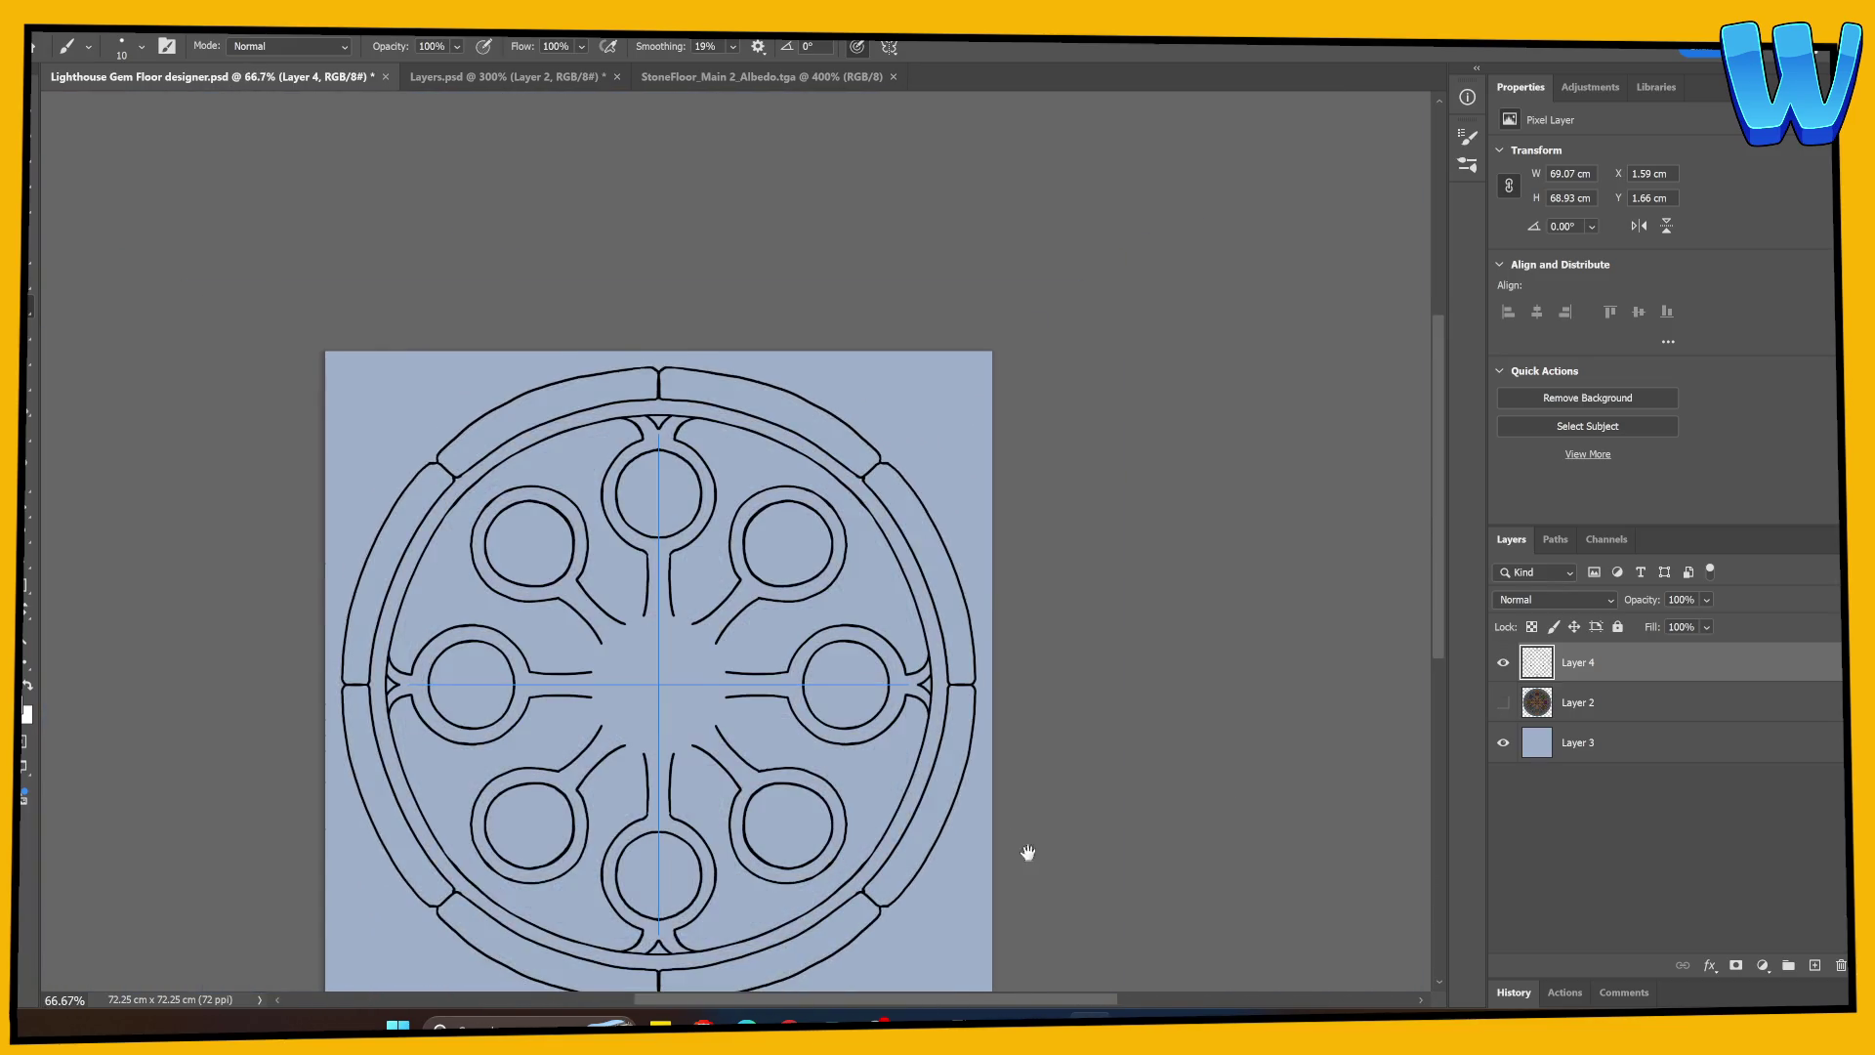
left_click_drag(1029, 853, 1022, 773)
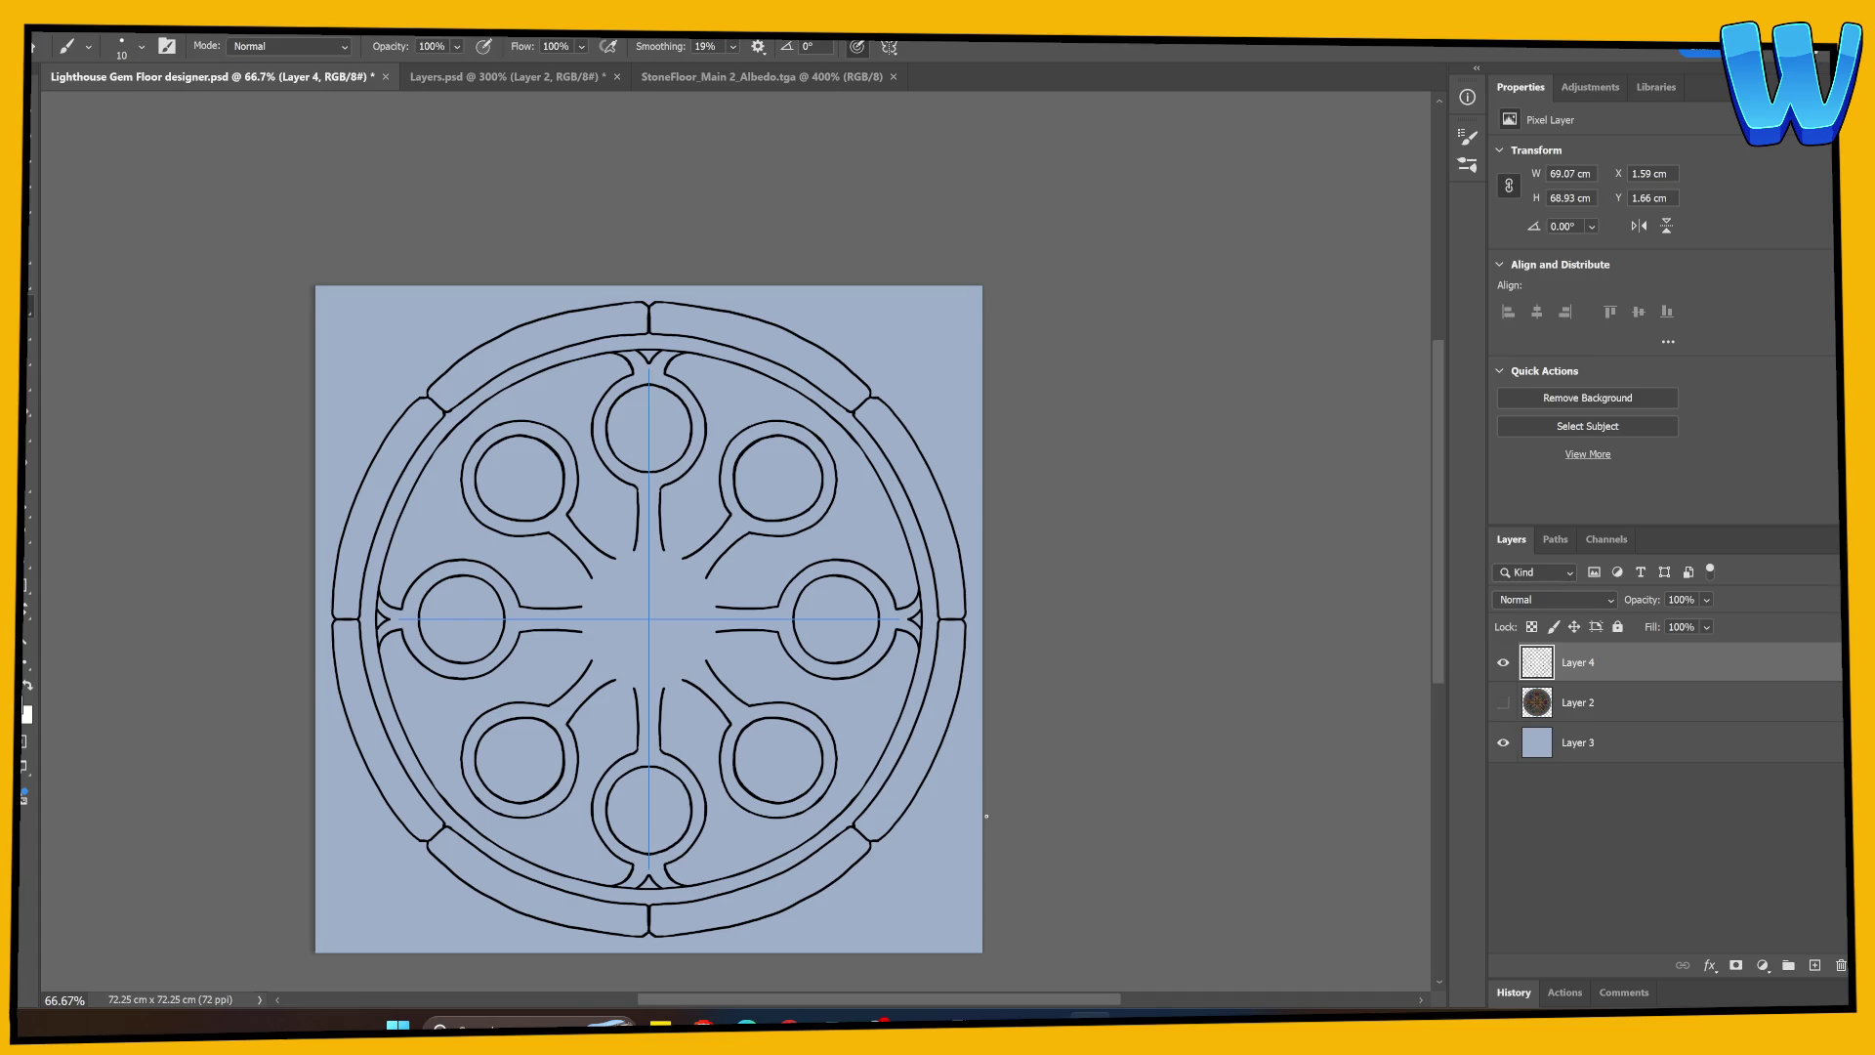
key("ctrl+plus")
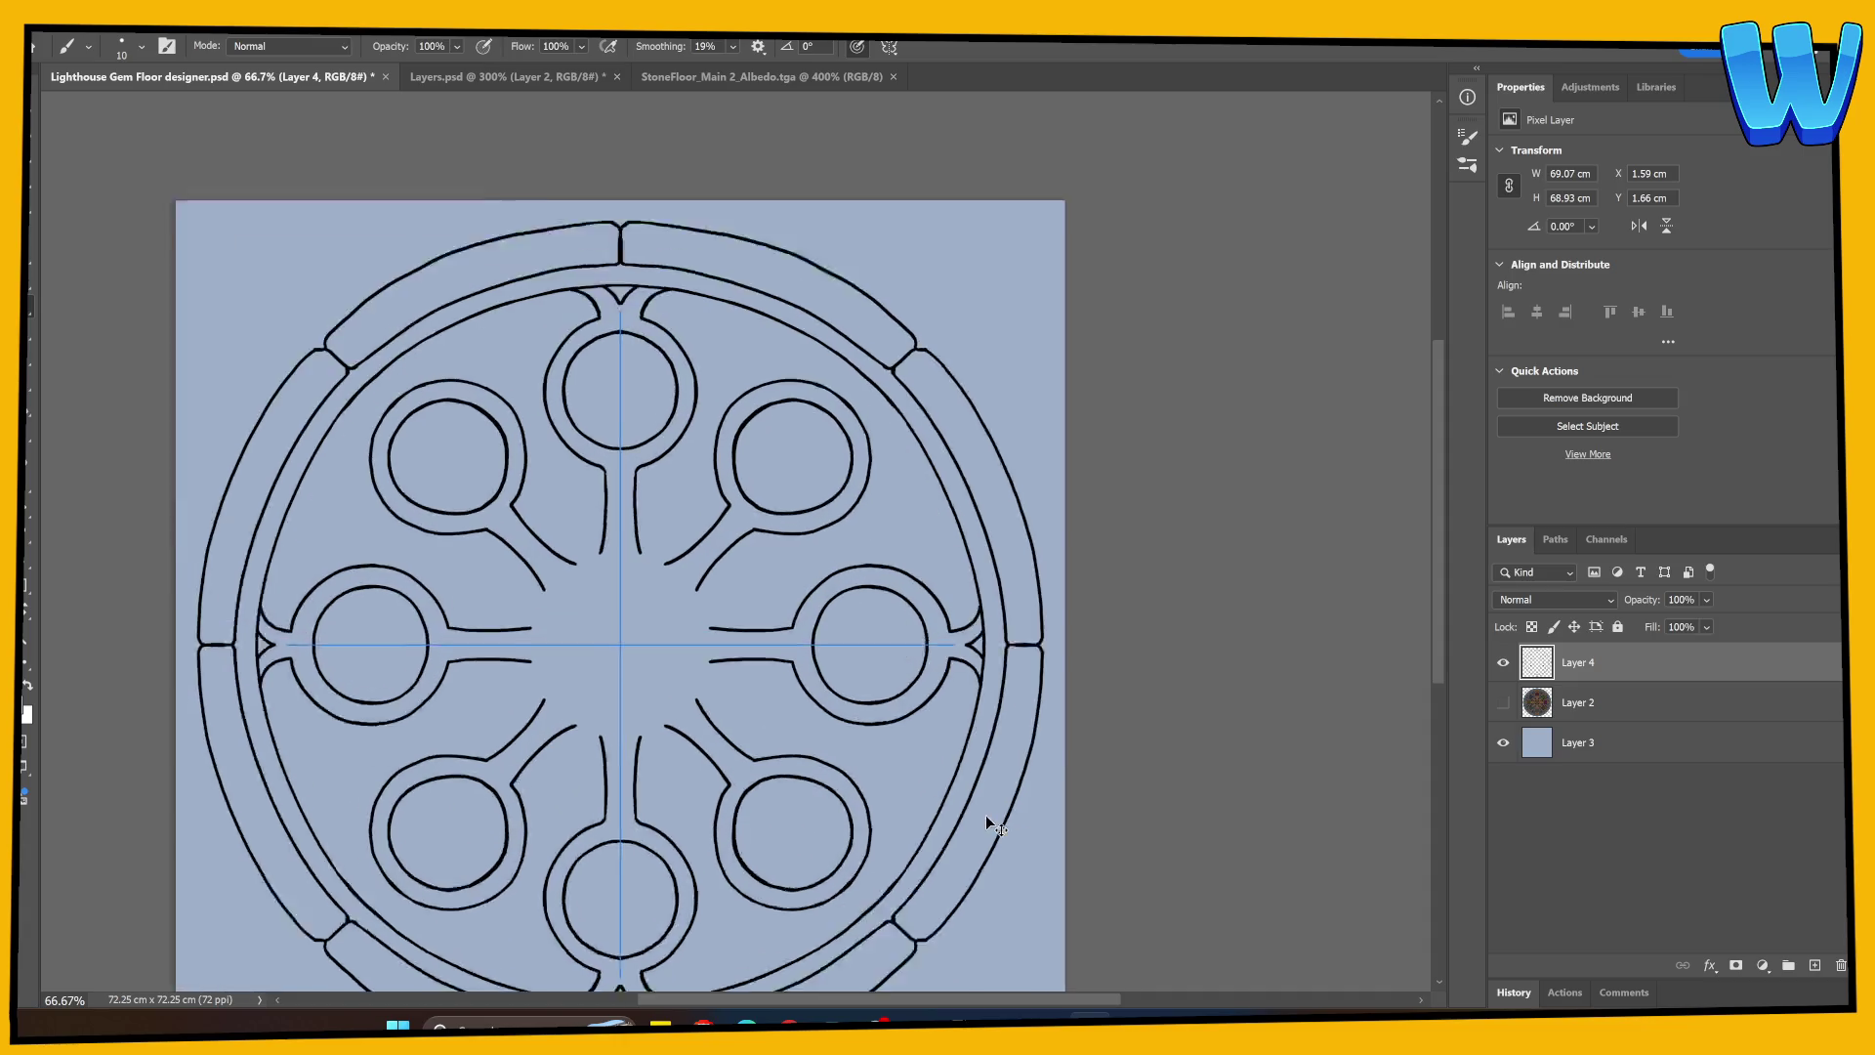
left_click_drag(527, 628, 792, 634)
key("ctrl+semicolon")
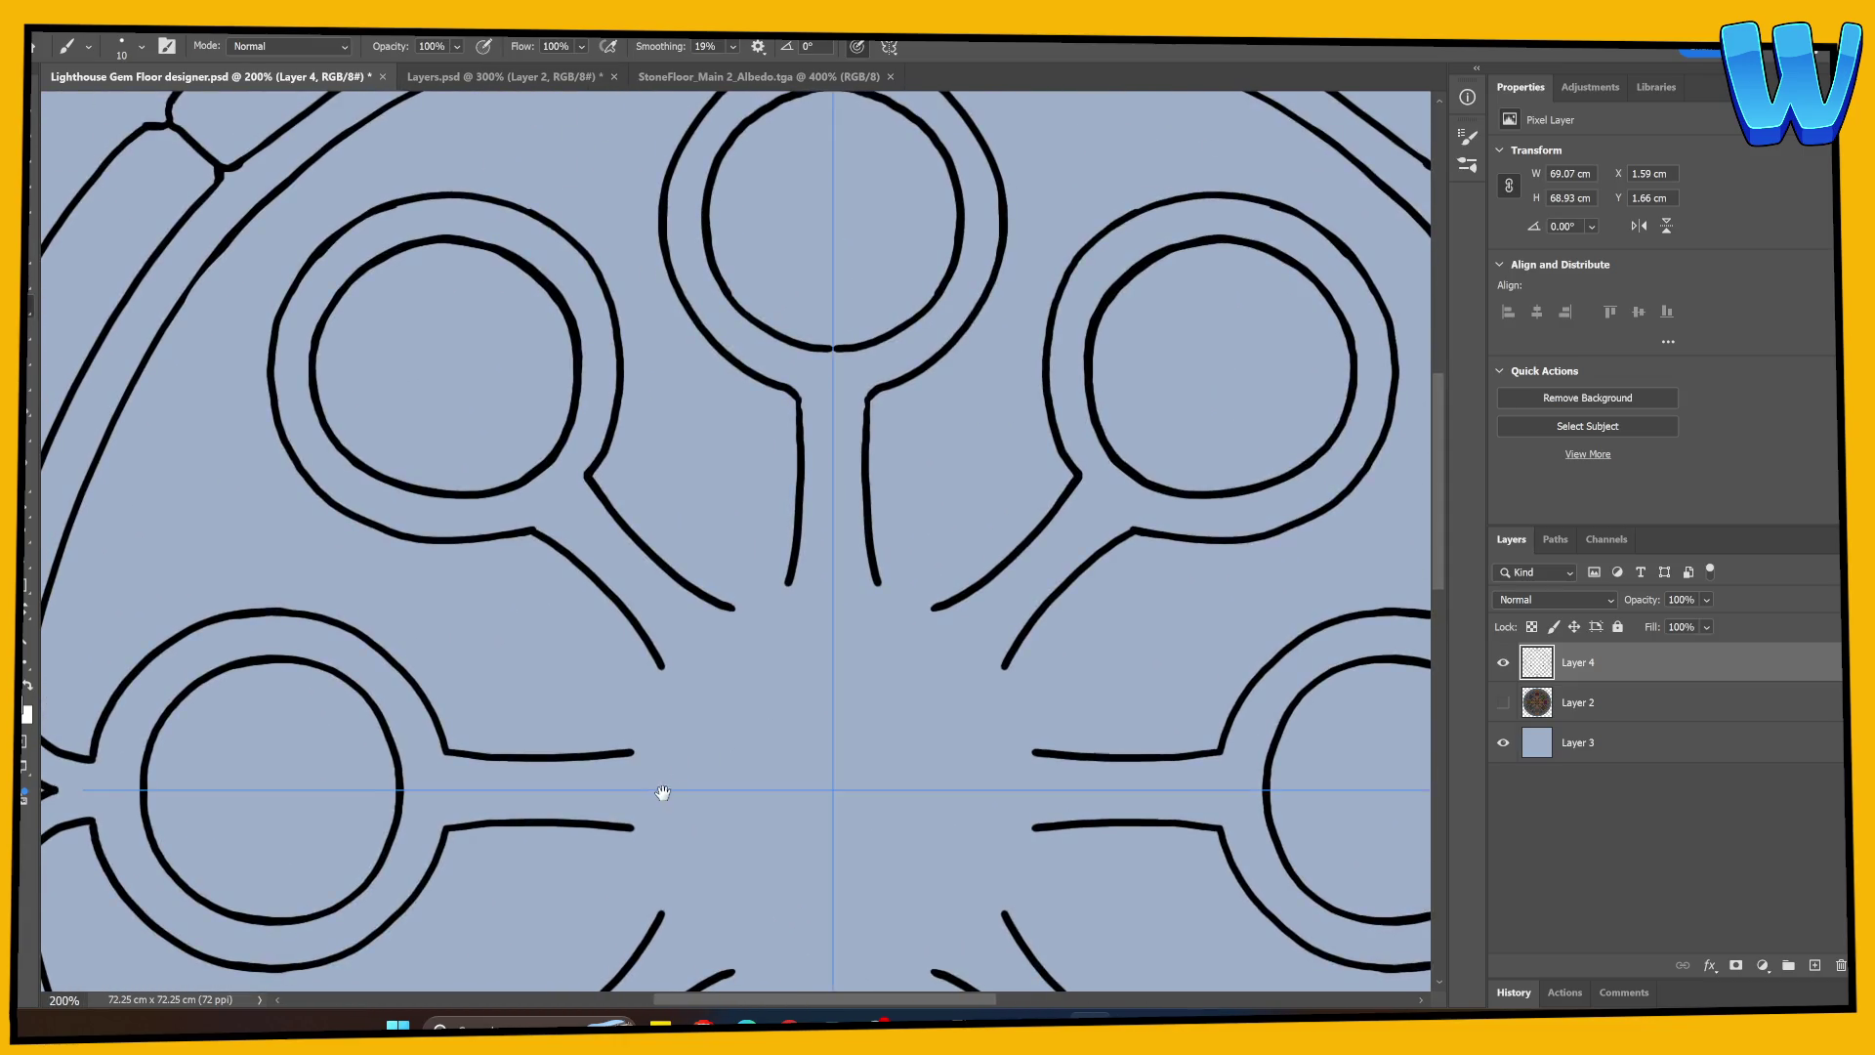
Step: Even out the left inner circle's edge, thickening and thinning it with mirrored brush and eraser strokes
left_click_drag(658, 787, 632, 853)
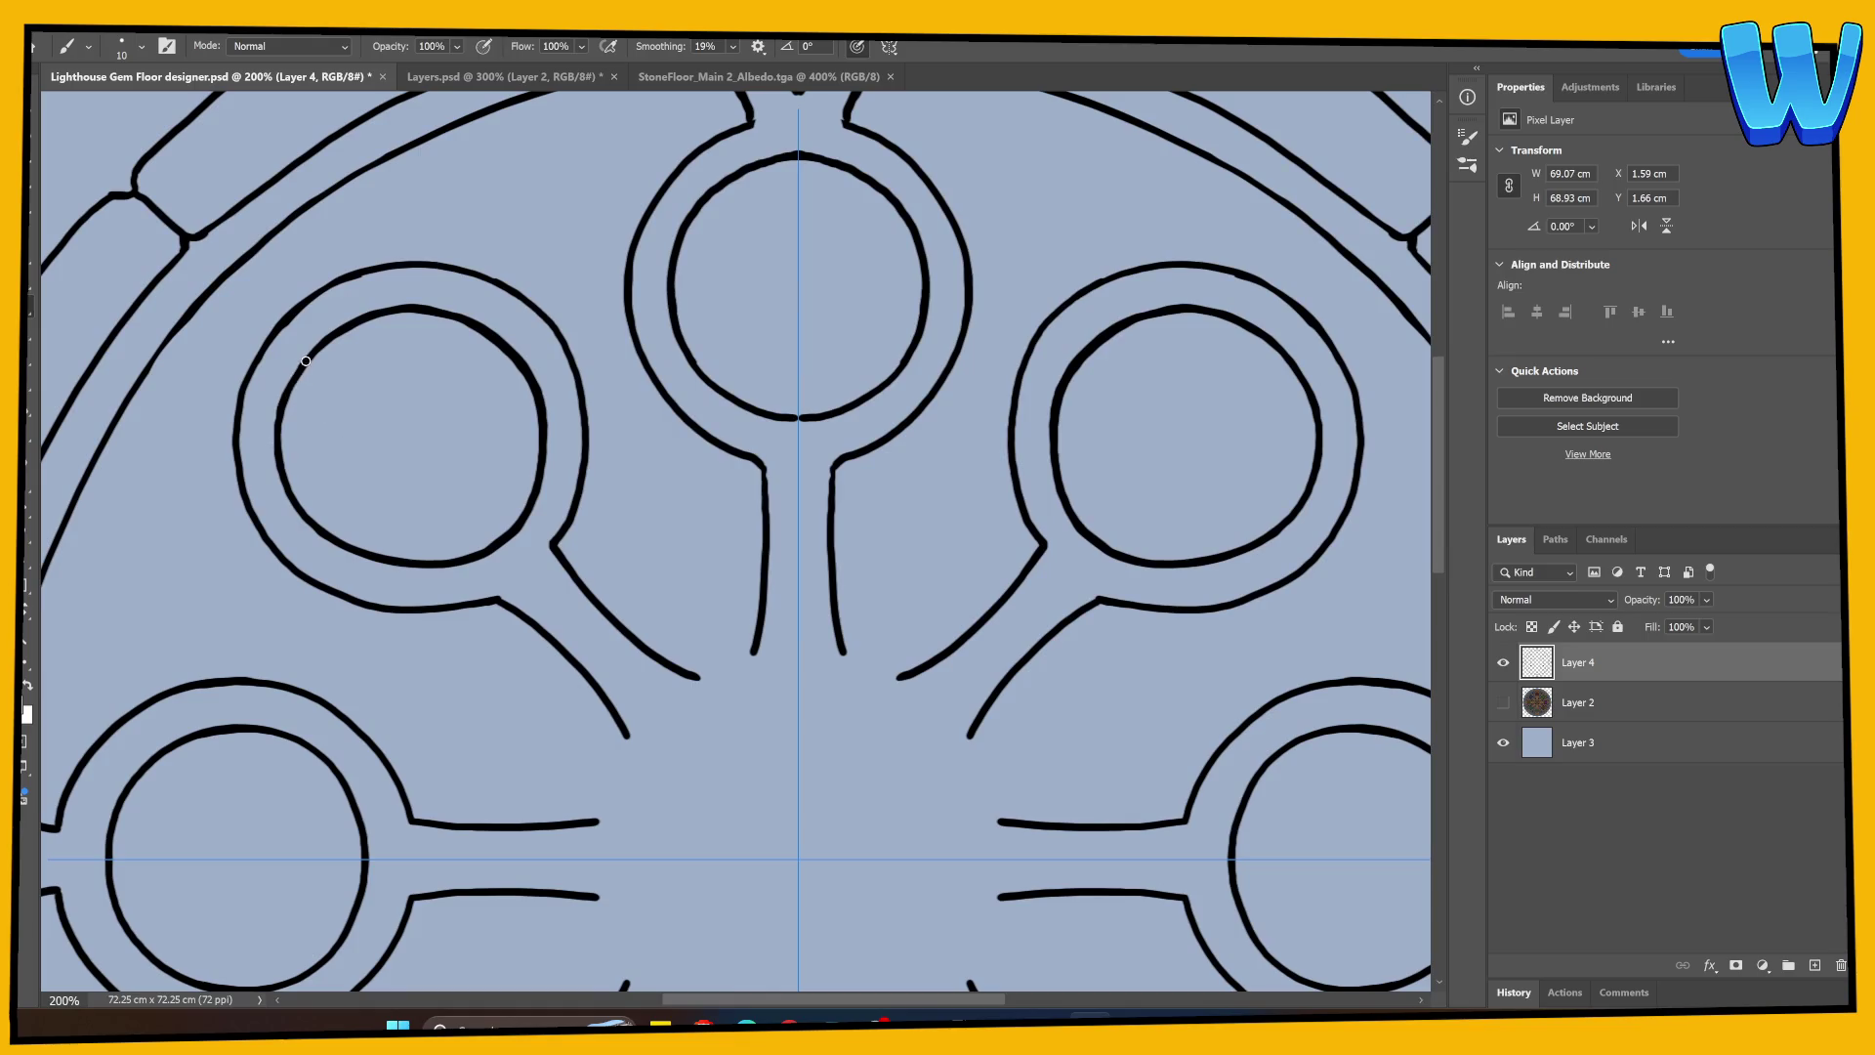
mouse_move(305, 360)
left_mouse_down()
mouse_move(284, 457)
mouse_move(318, 530)
left_mouse_up()
key("e")
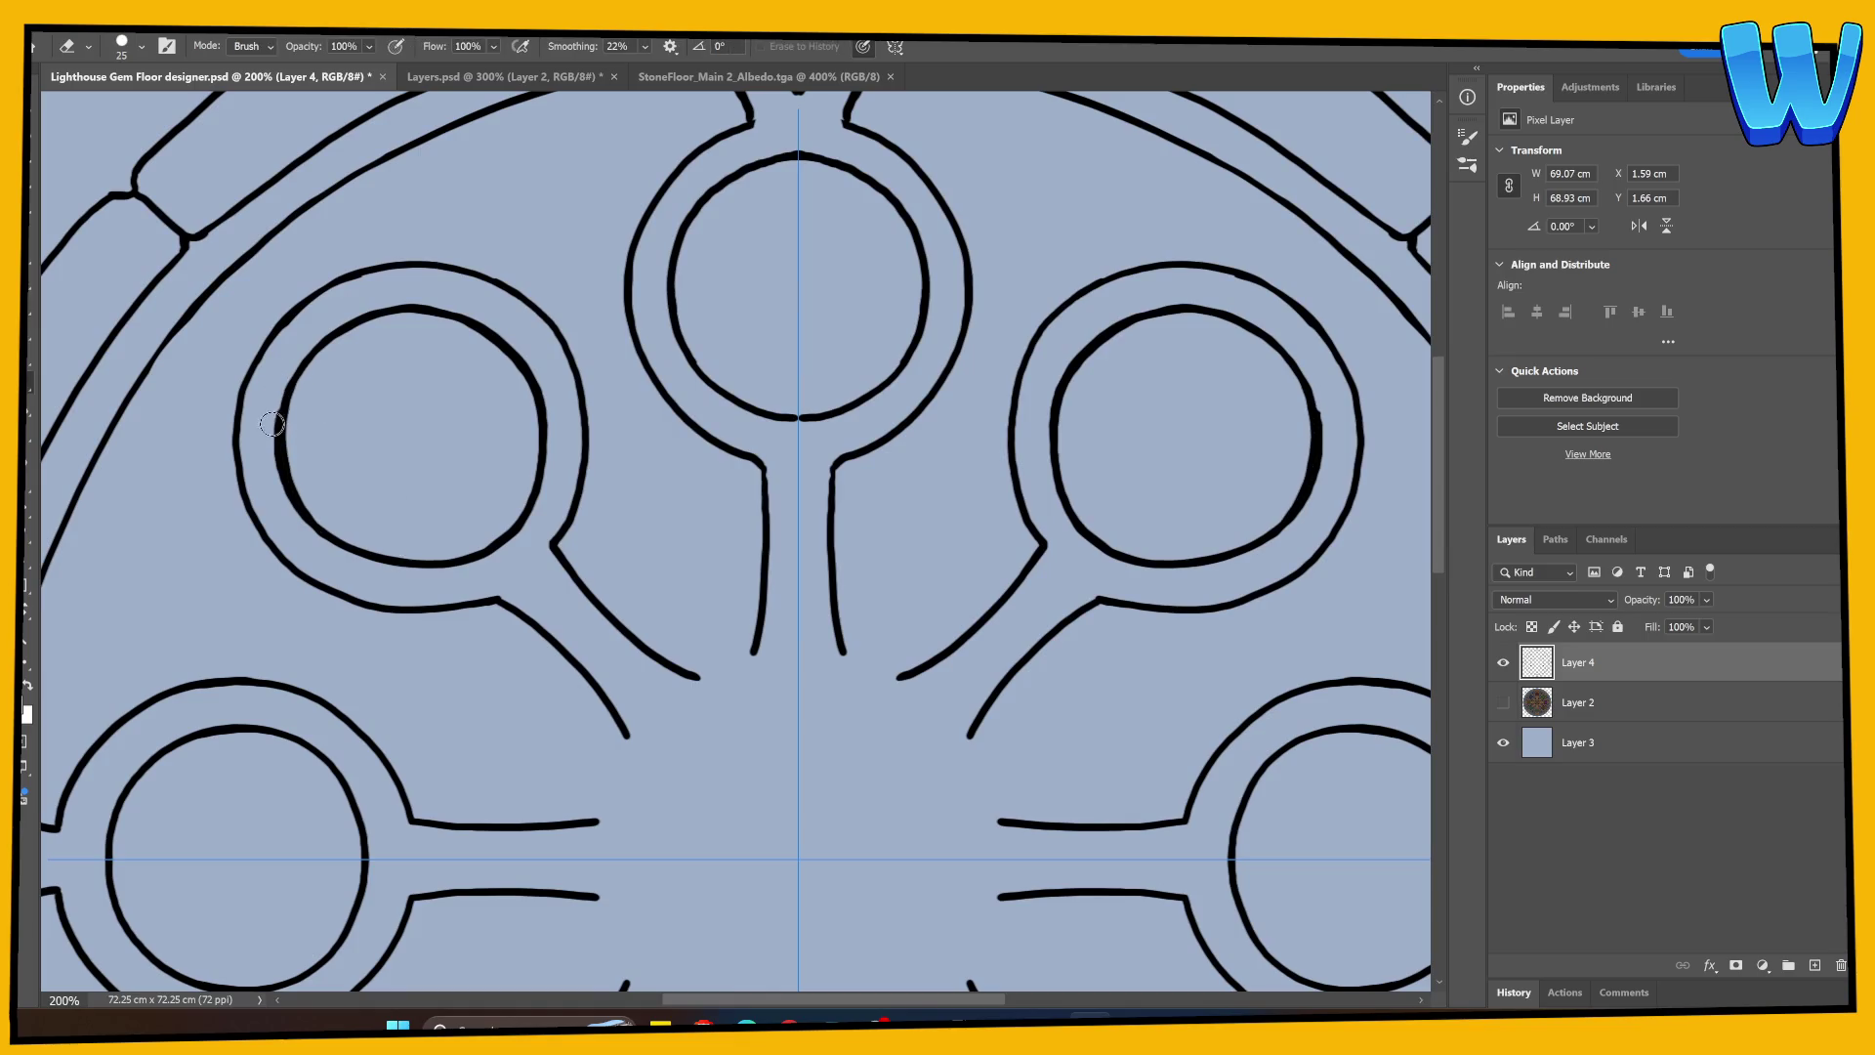
left_click_drag(271, 424, 314, 535)
left_click_drag(276, 435, 293, 373)
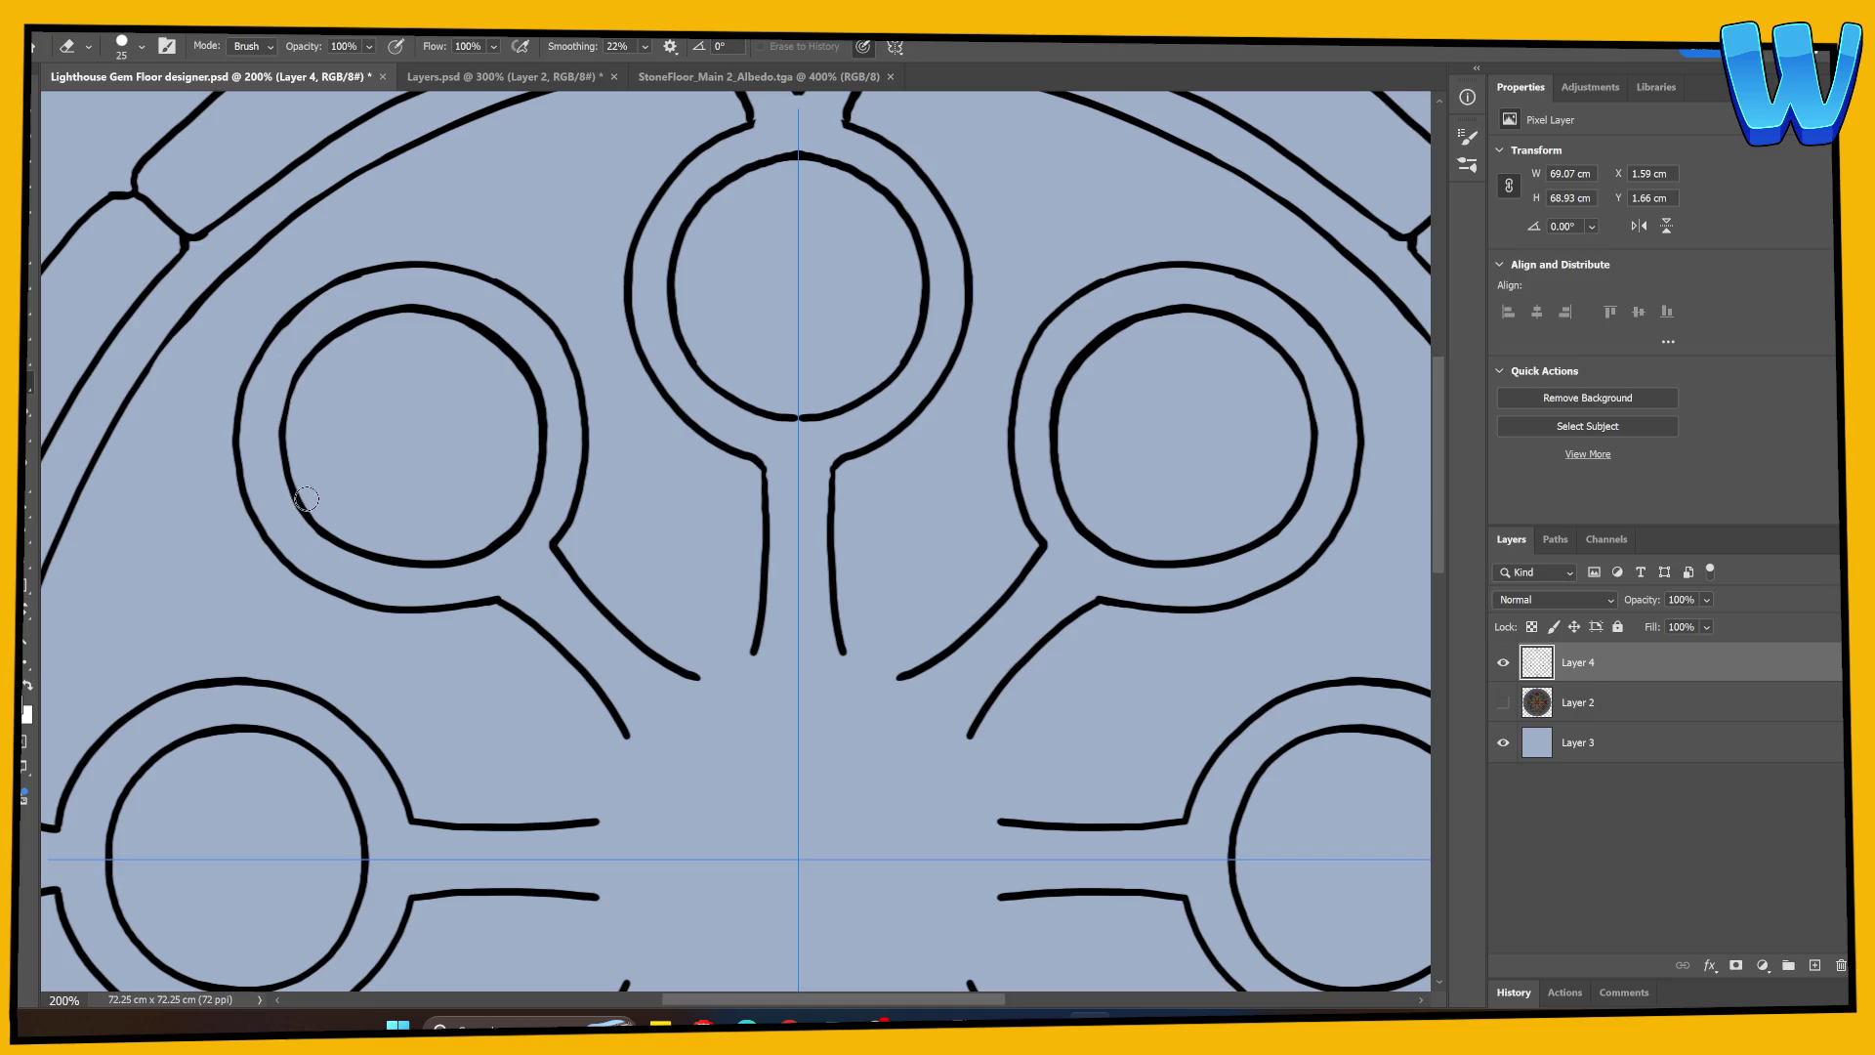
key("b")
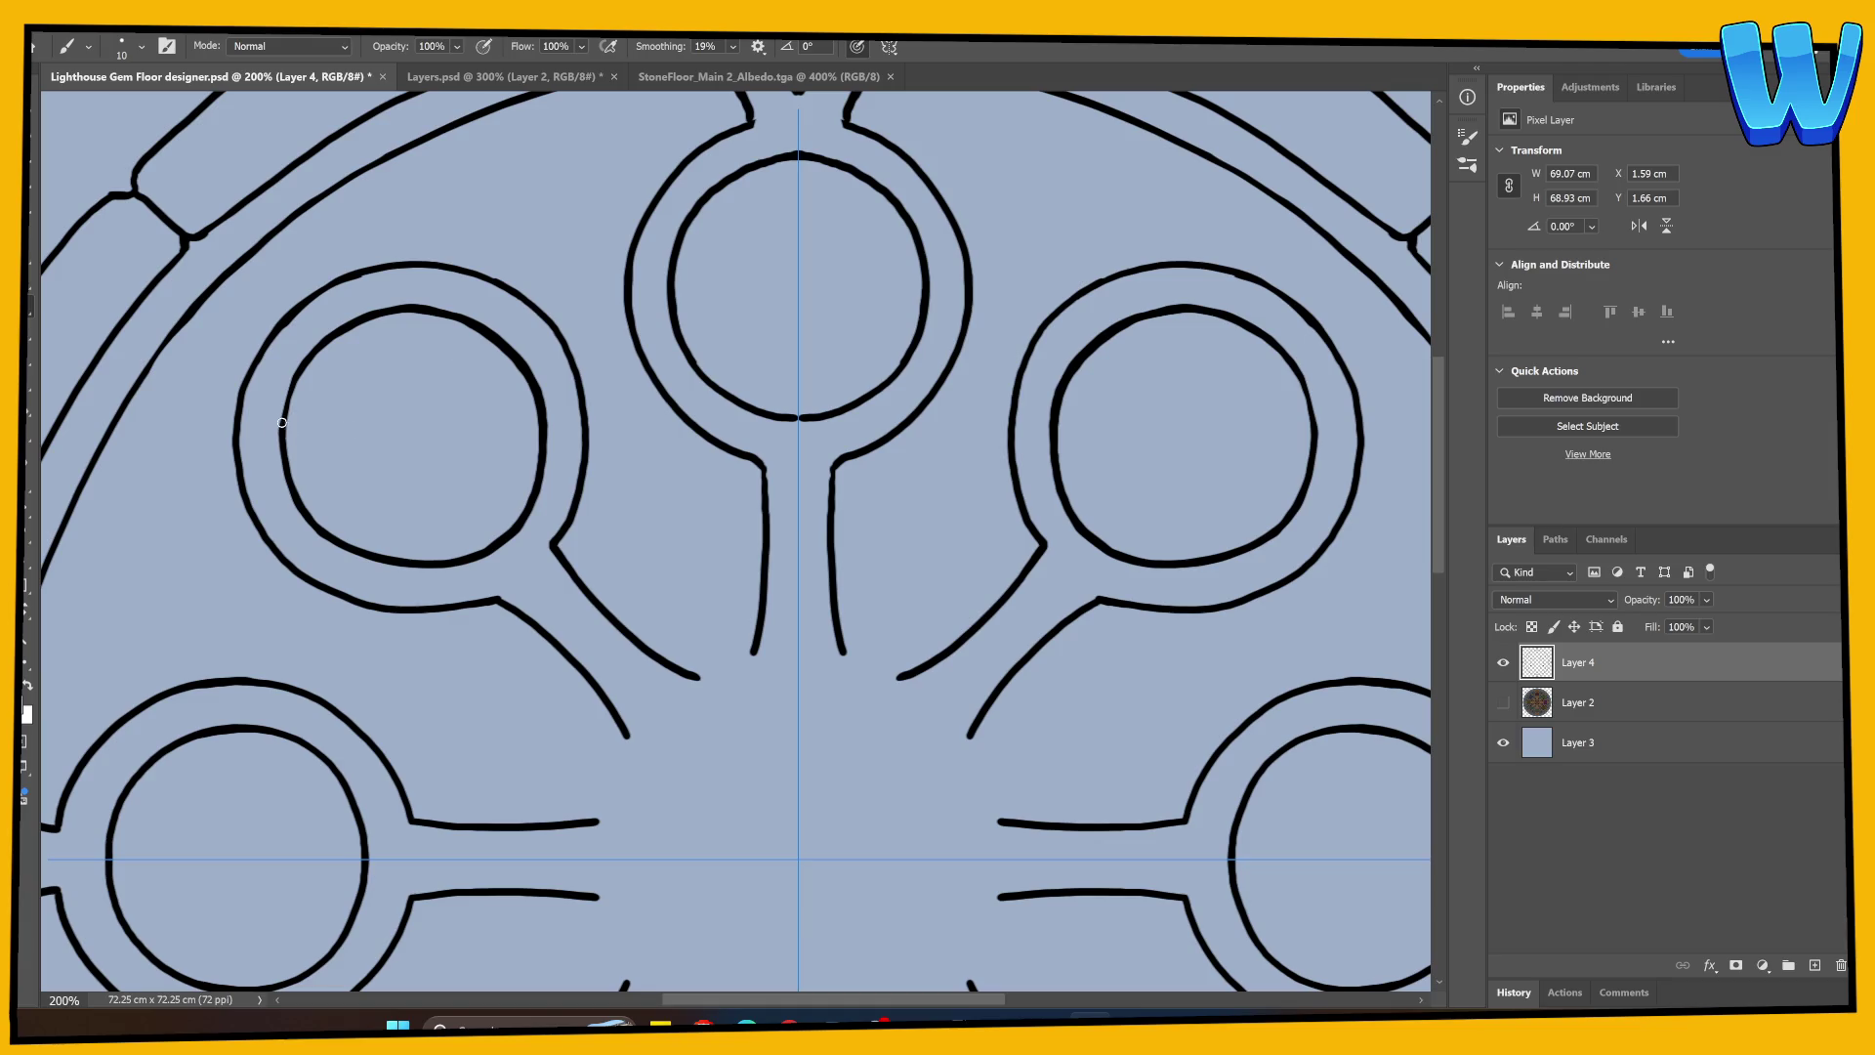
left_click_drag(281, 425, 295, 373)
mouse_move(407, 563)
left_mouse_down()
mouse_move(509, 528)
mouse_move(542, 455)
left_mouse_up()
key("ctrl+z")
Step: Thicken the circles' lower edges and trim the doubled lines along their bottoms
mouse_move(342, 541)
left_mouse_down()
mouse_move(474, 558)
mouse_move(520, 523)
left_mouse_up()
key("e")
mouse_move(388, 568)
left_mouse_down()
mouse_move(512, 540)
mouse_move(547, 506)
left_mouse_up()
key("b")
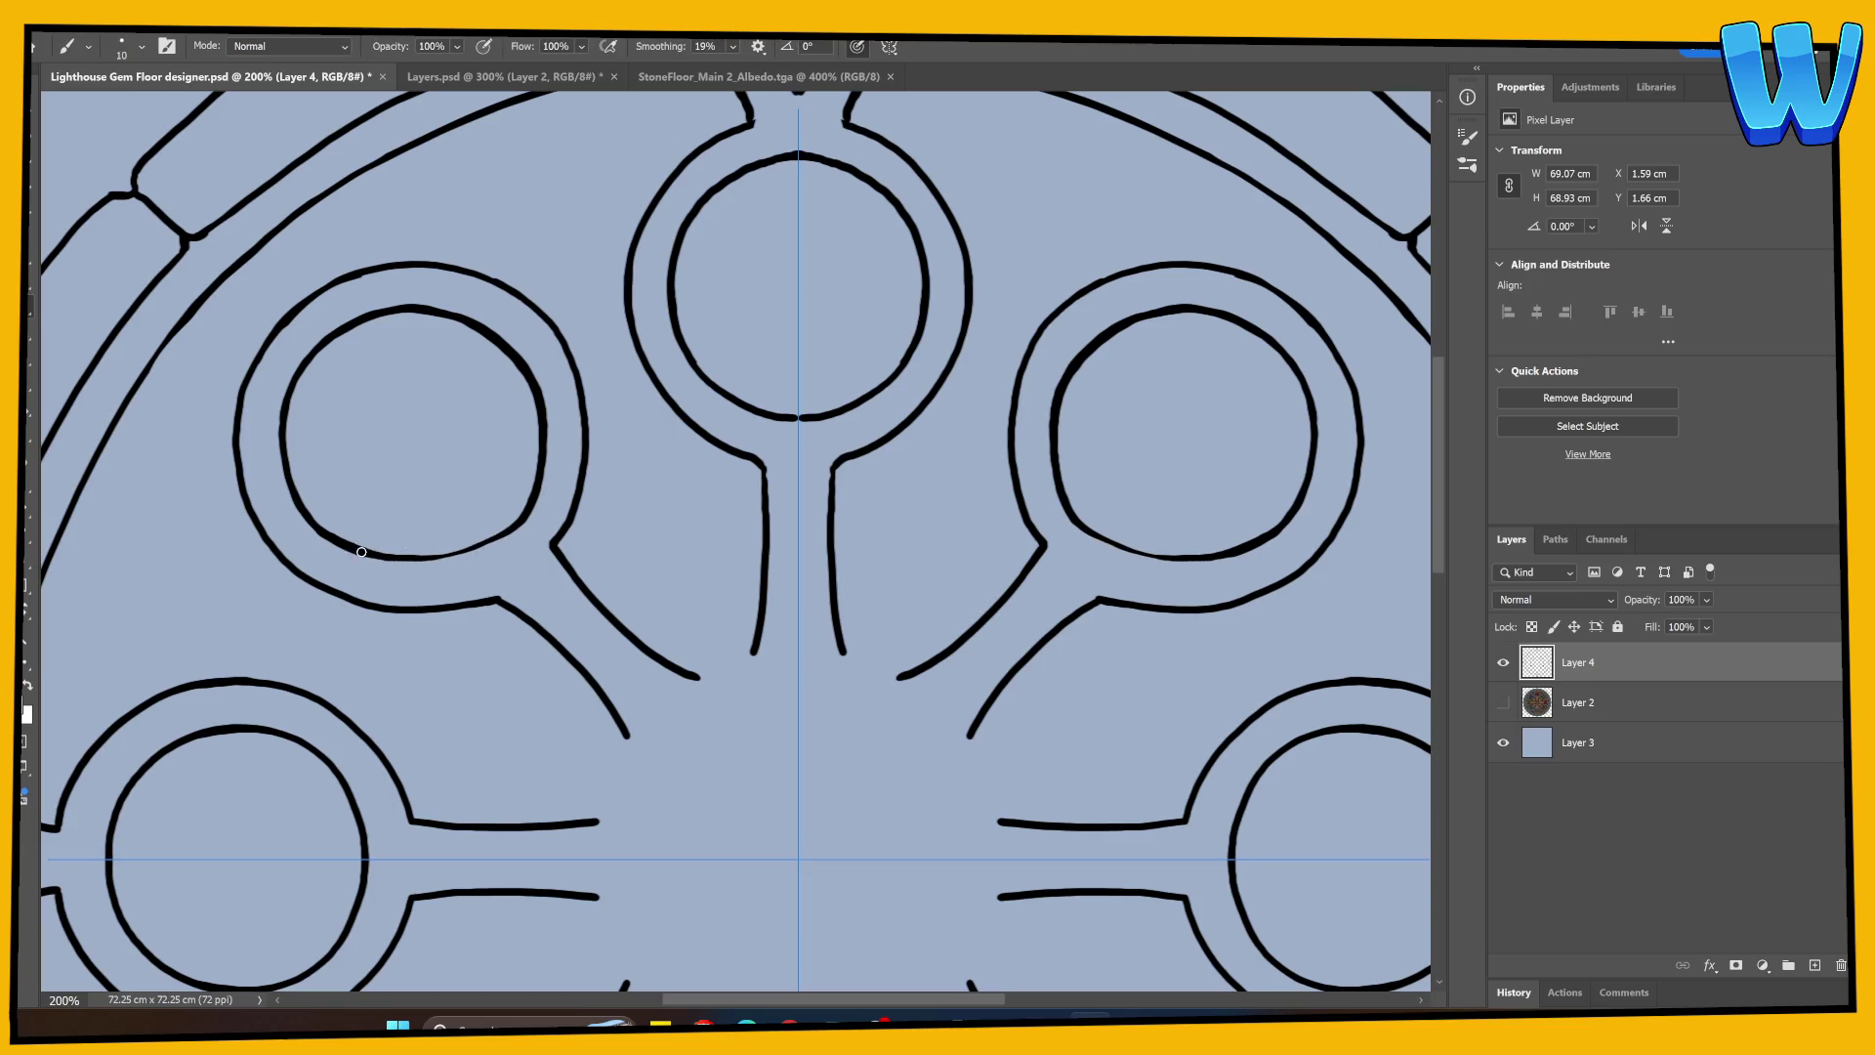
mouse_move(360, 551)
left_mouse_down()
mouse_move(451, 556)
mouse_move(524, 516)
mouse_move(459, 559)
mouse_move(390, 557)
left_mouse_up()
key("e")
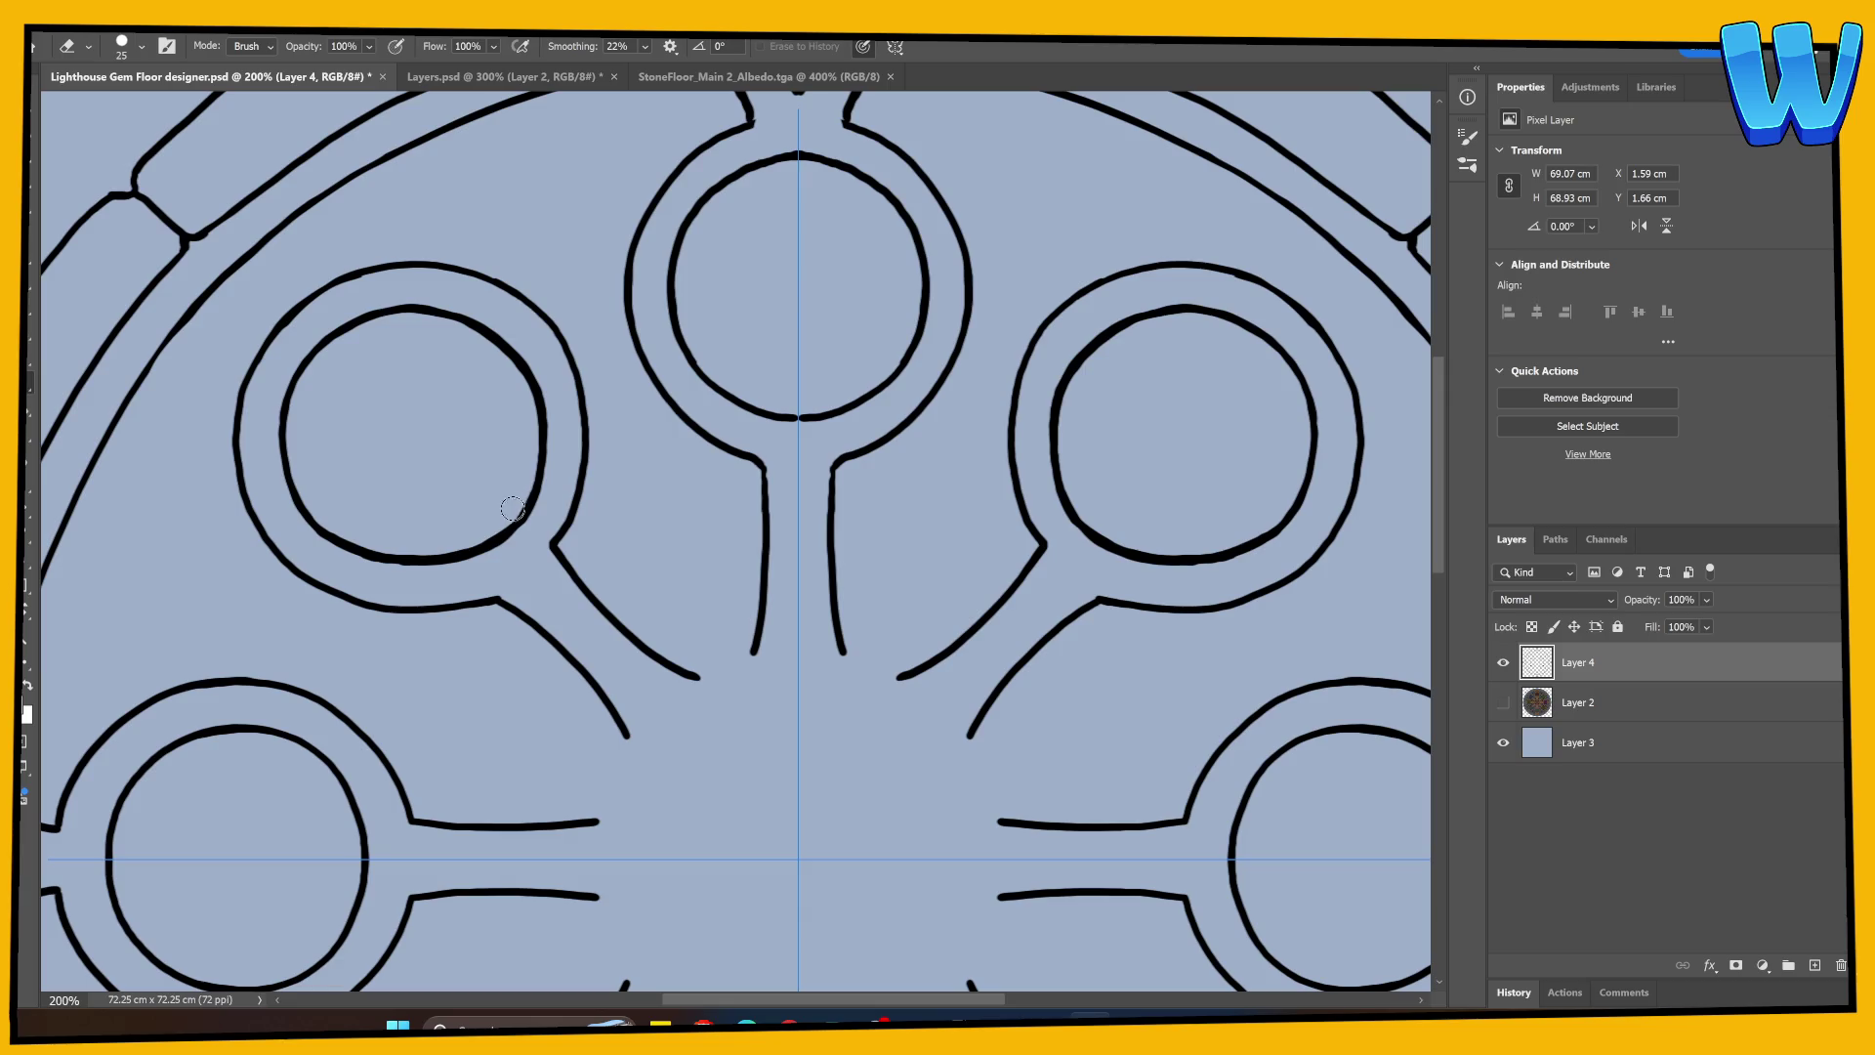
left_click_drag(515, 500, 464, 546)
left_click_drag(535, 557, 560, 501)
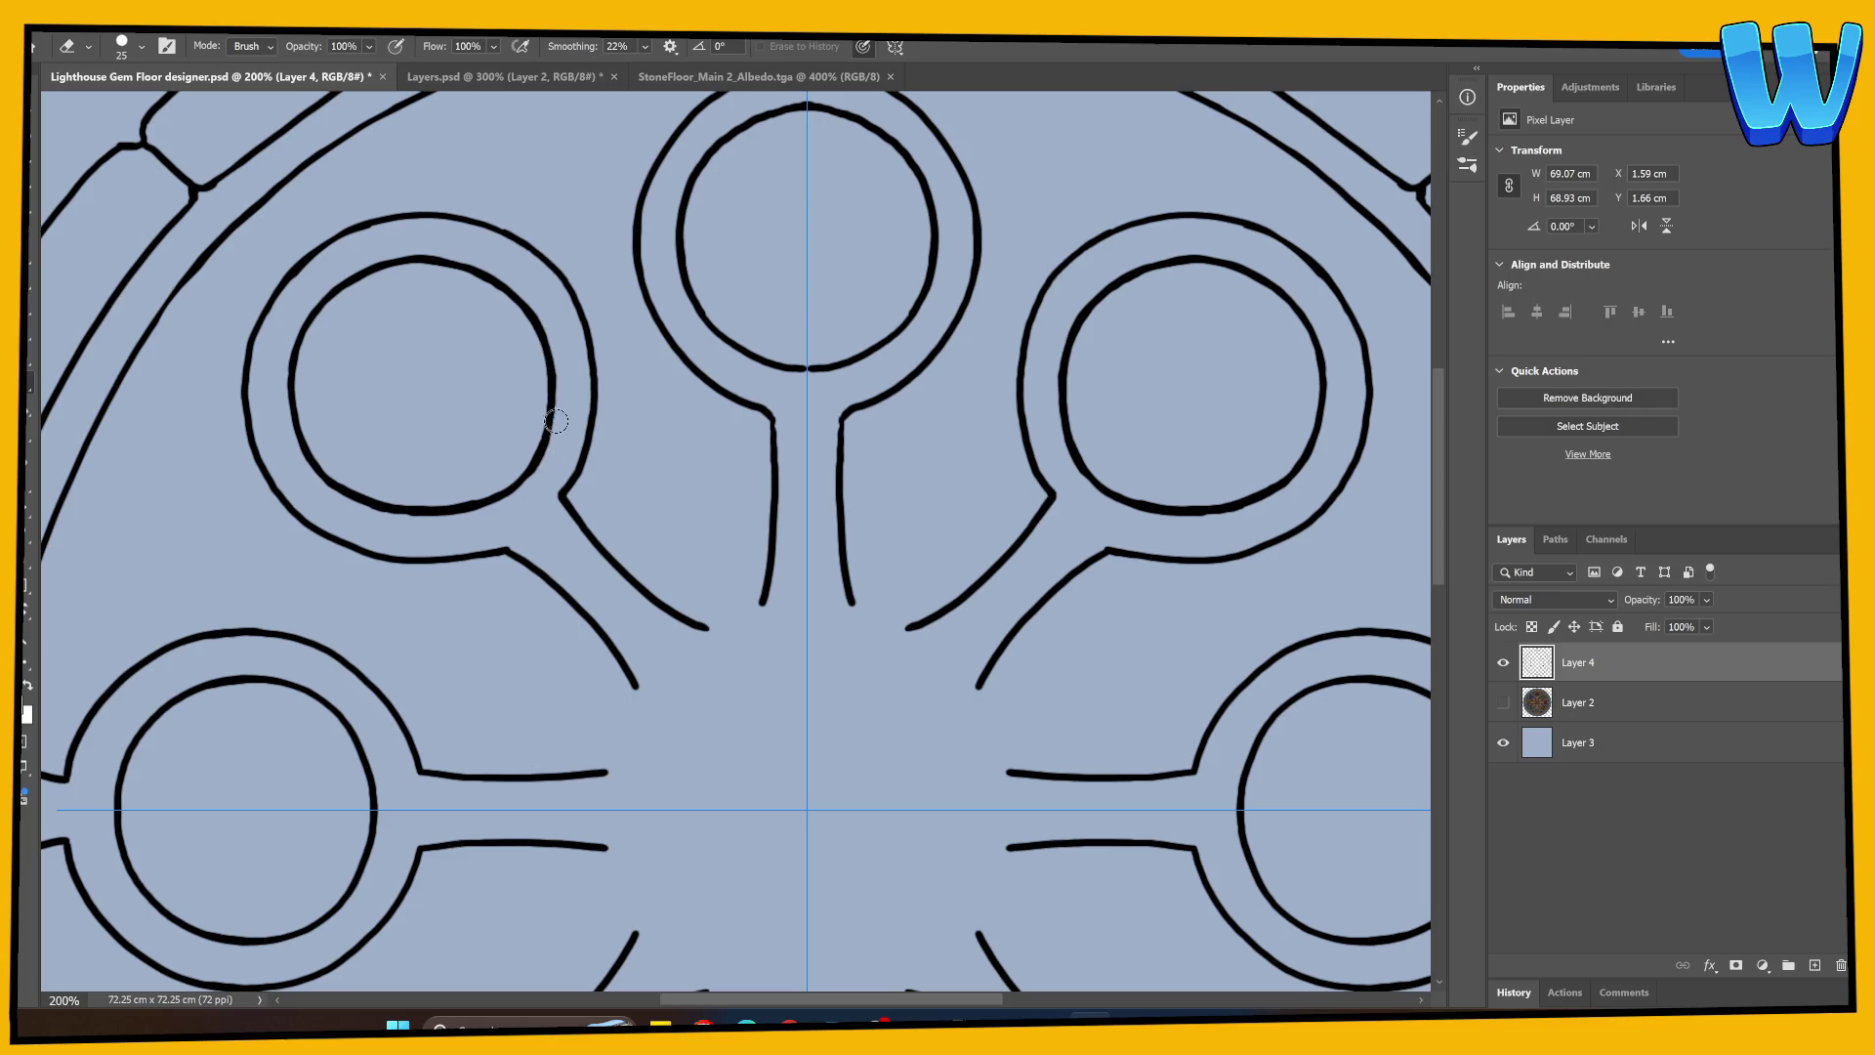
left_click_drag(574, 647, 621, 510)
key("ctrl+semicolon")
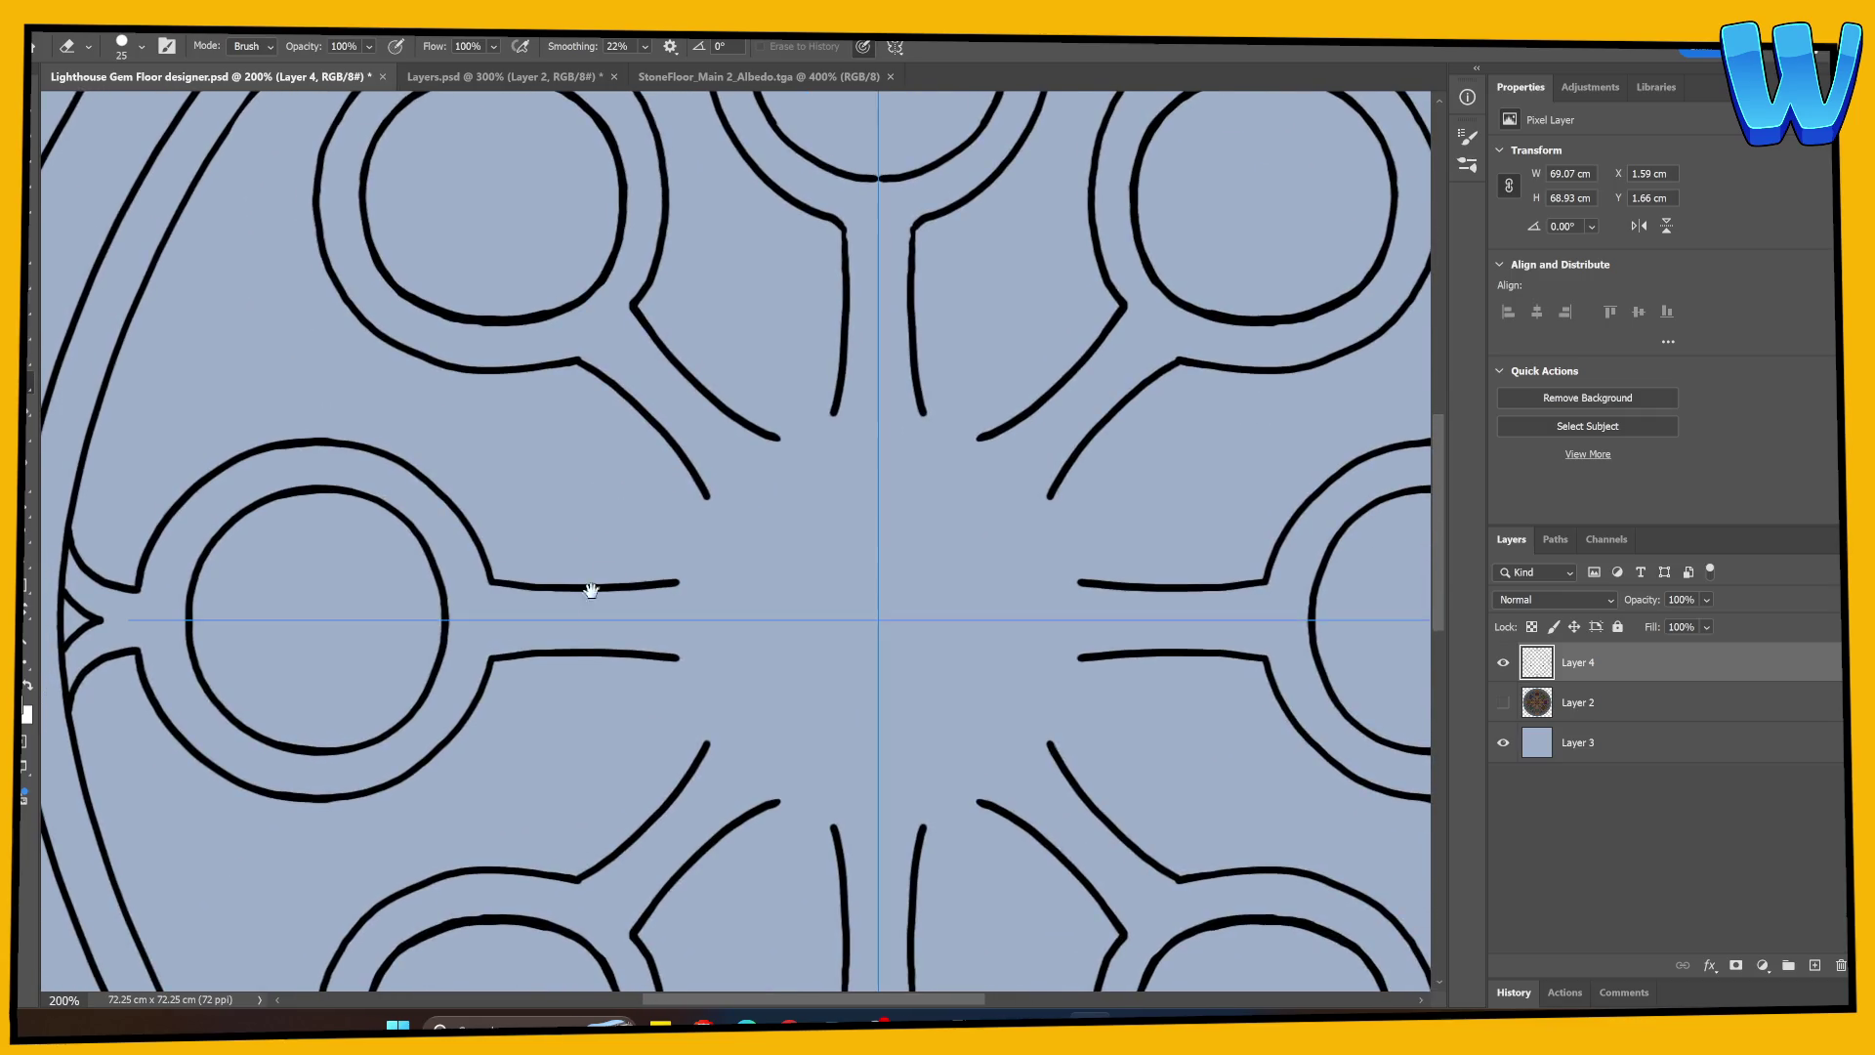
key("ctrl+minus")
key("ctrl+minus")
key("ctrl+minus")
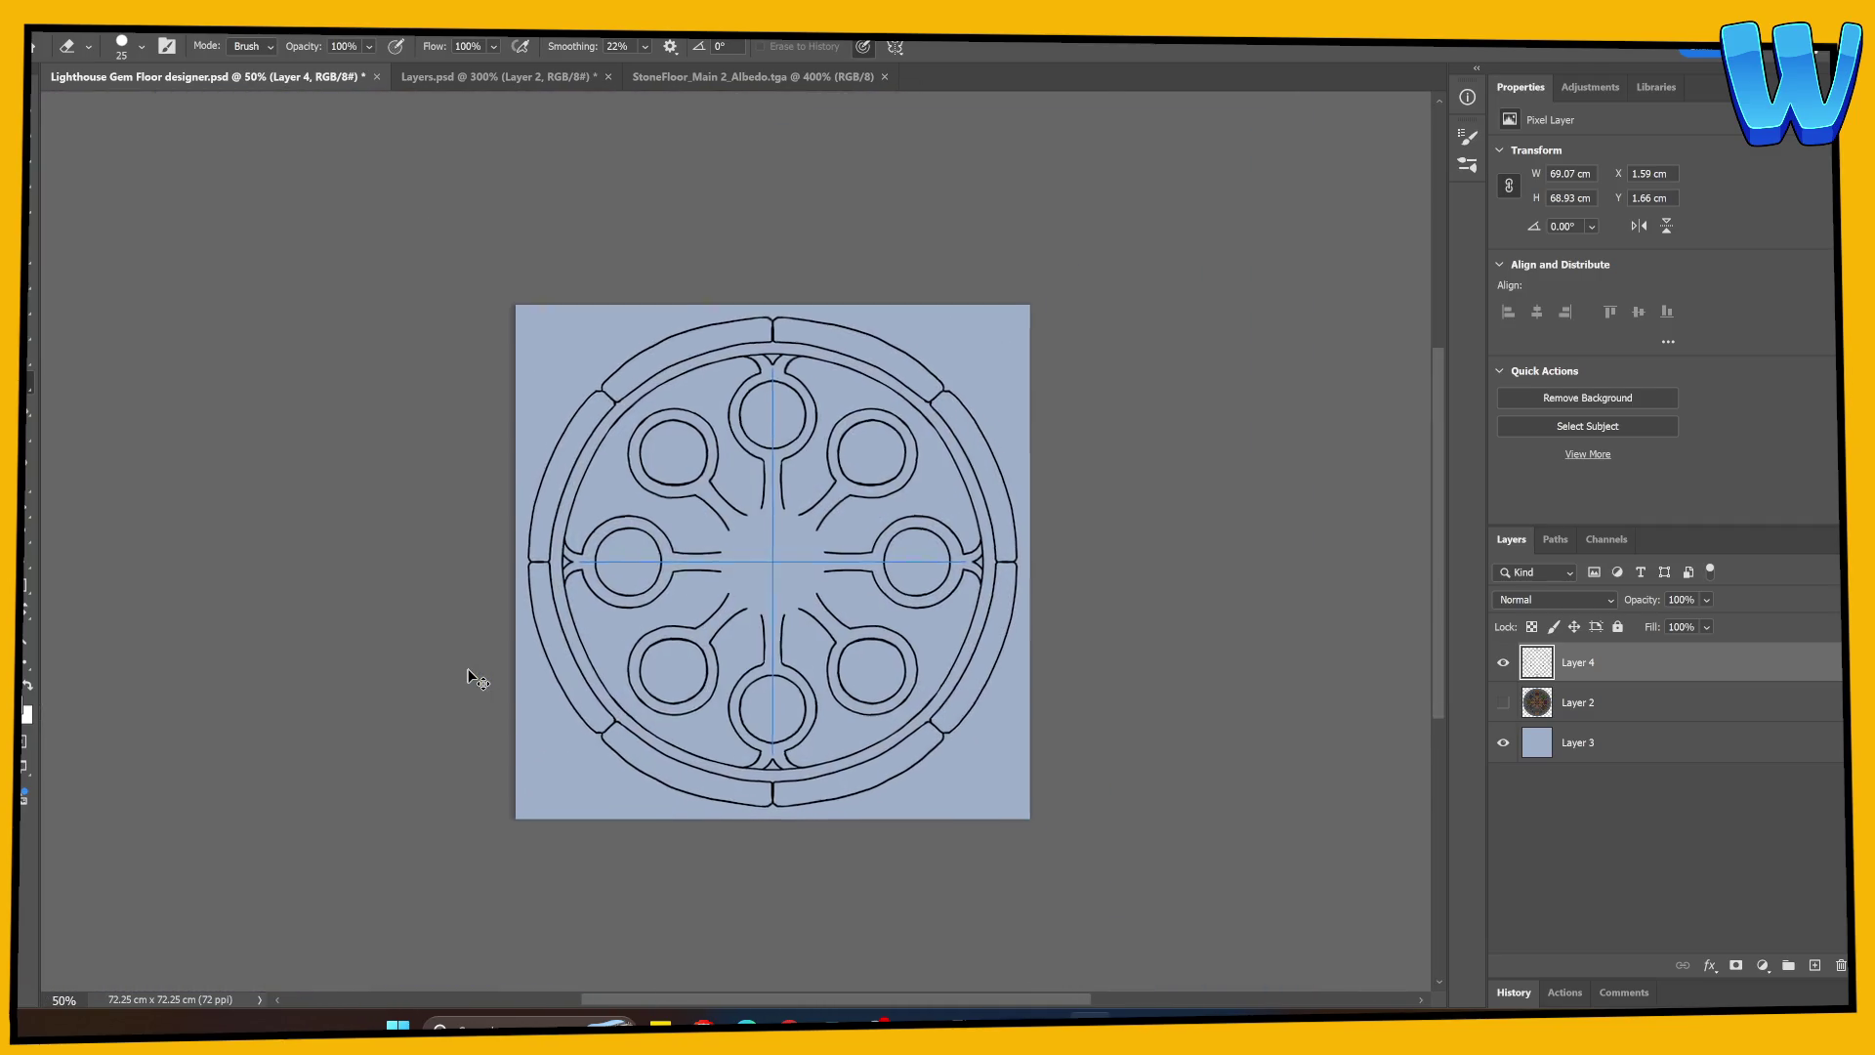
Step: Show Layer 2's floor texture again and zoom to 200% on the medallion
key("ctrl+plus")
key("ctrl+plus")
left_click(1503, 702)
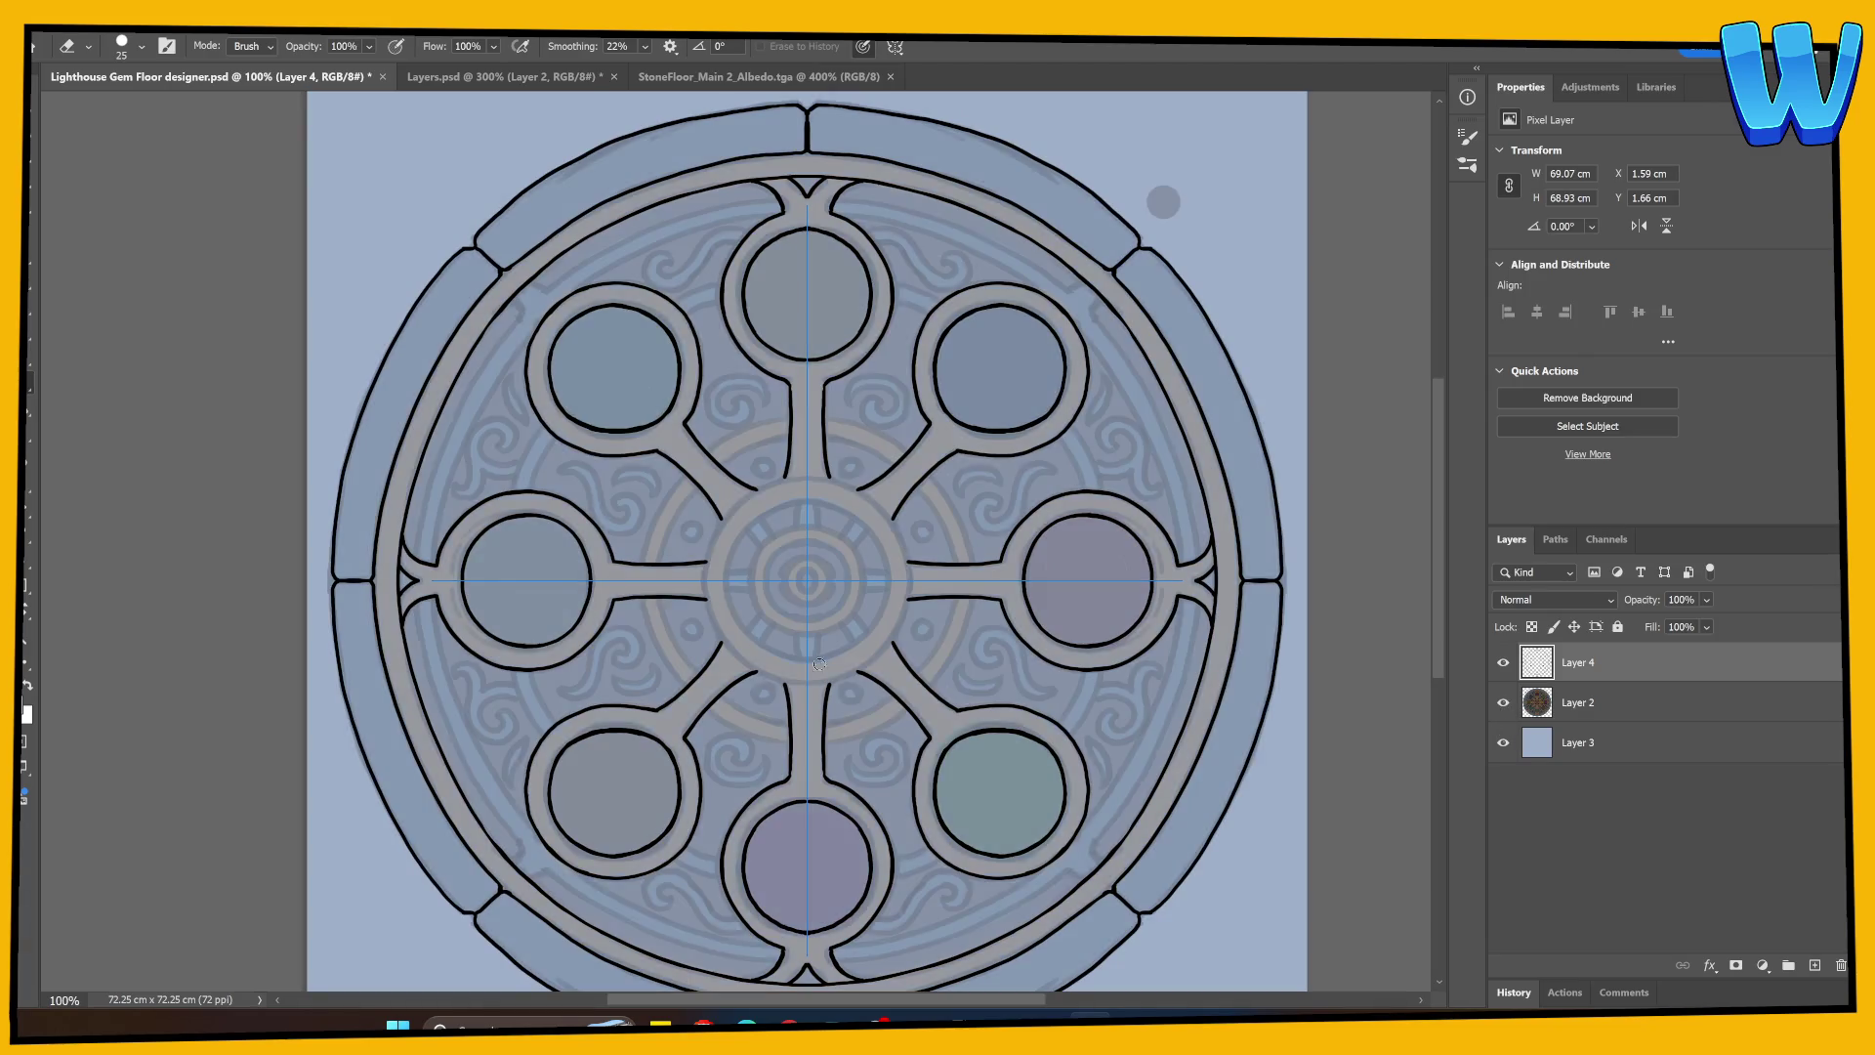
key("b")
key("ctrl+plus")
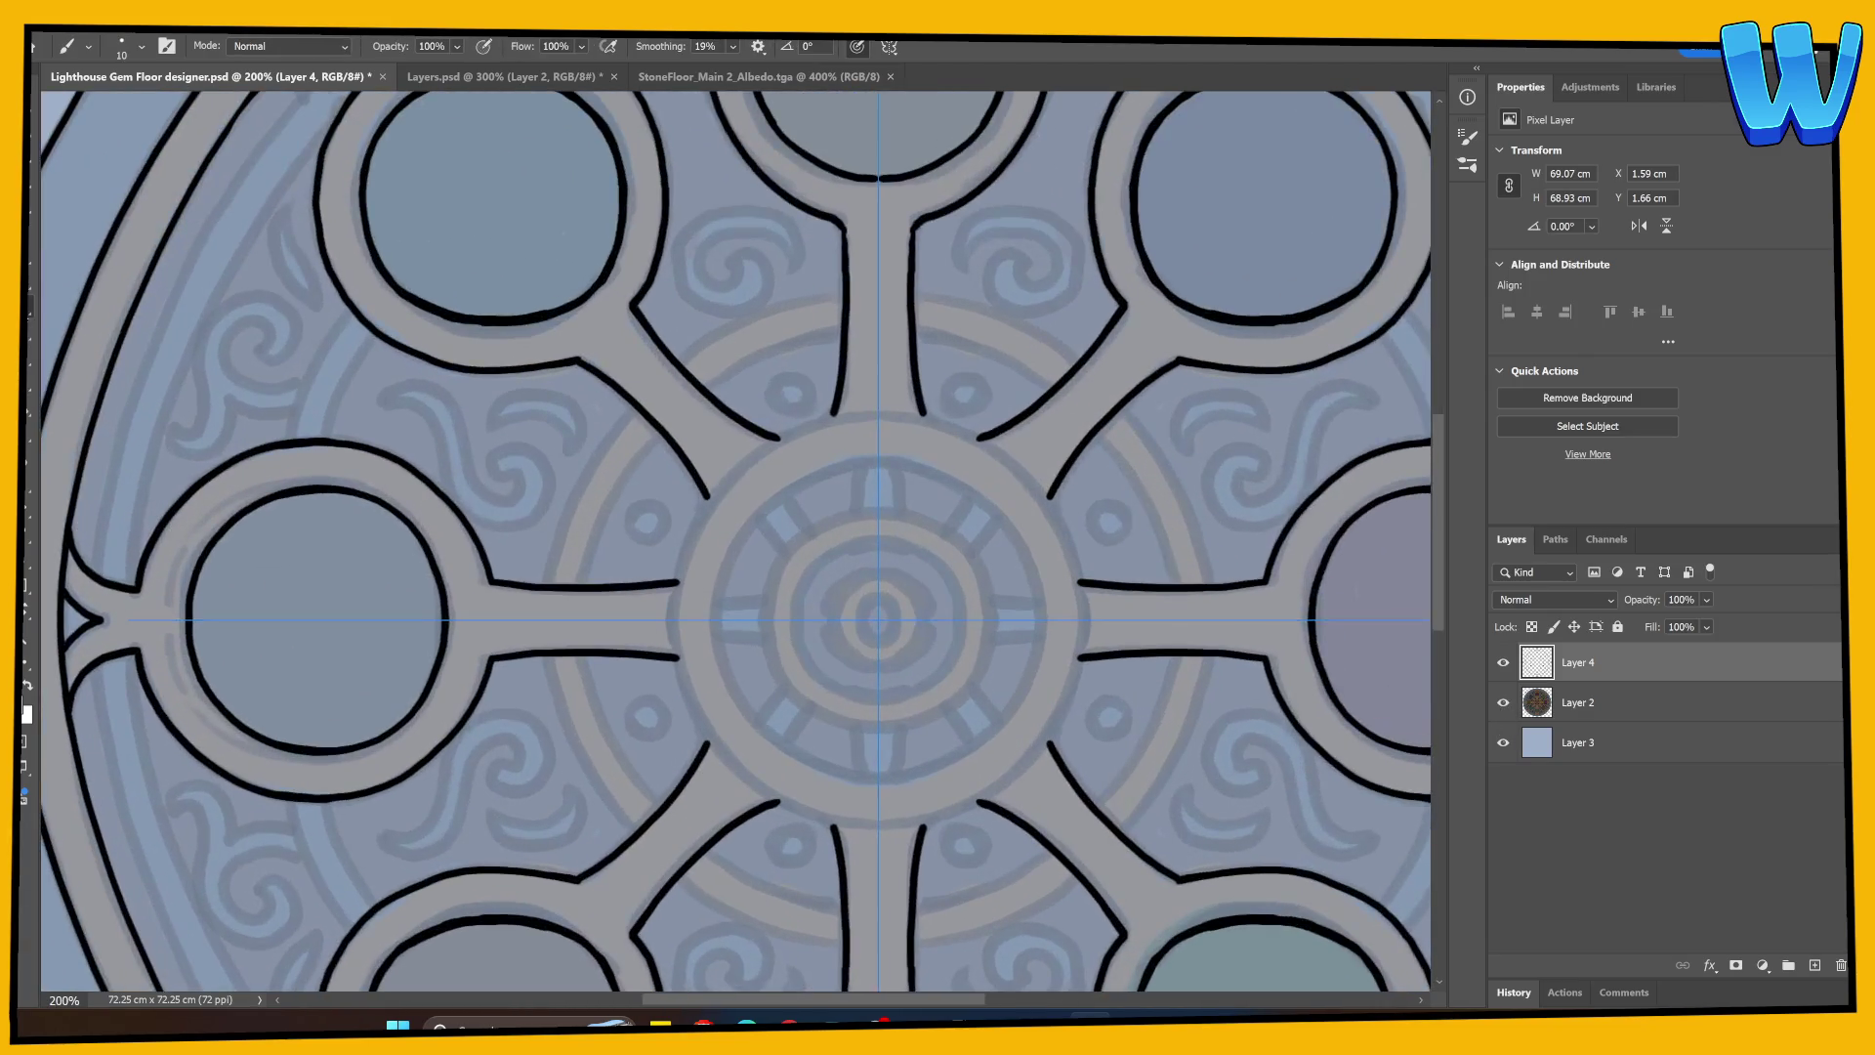
scroll(259, 765, "down", 2)
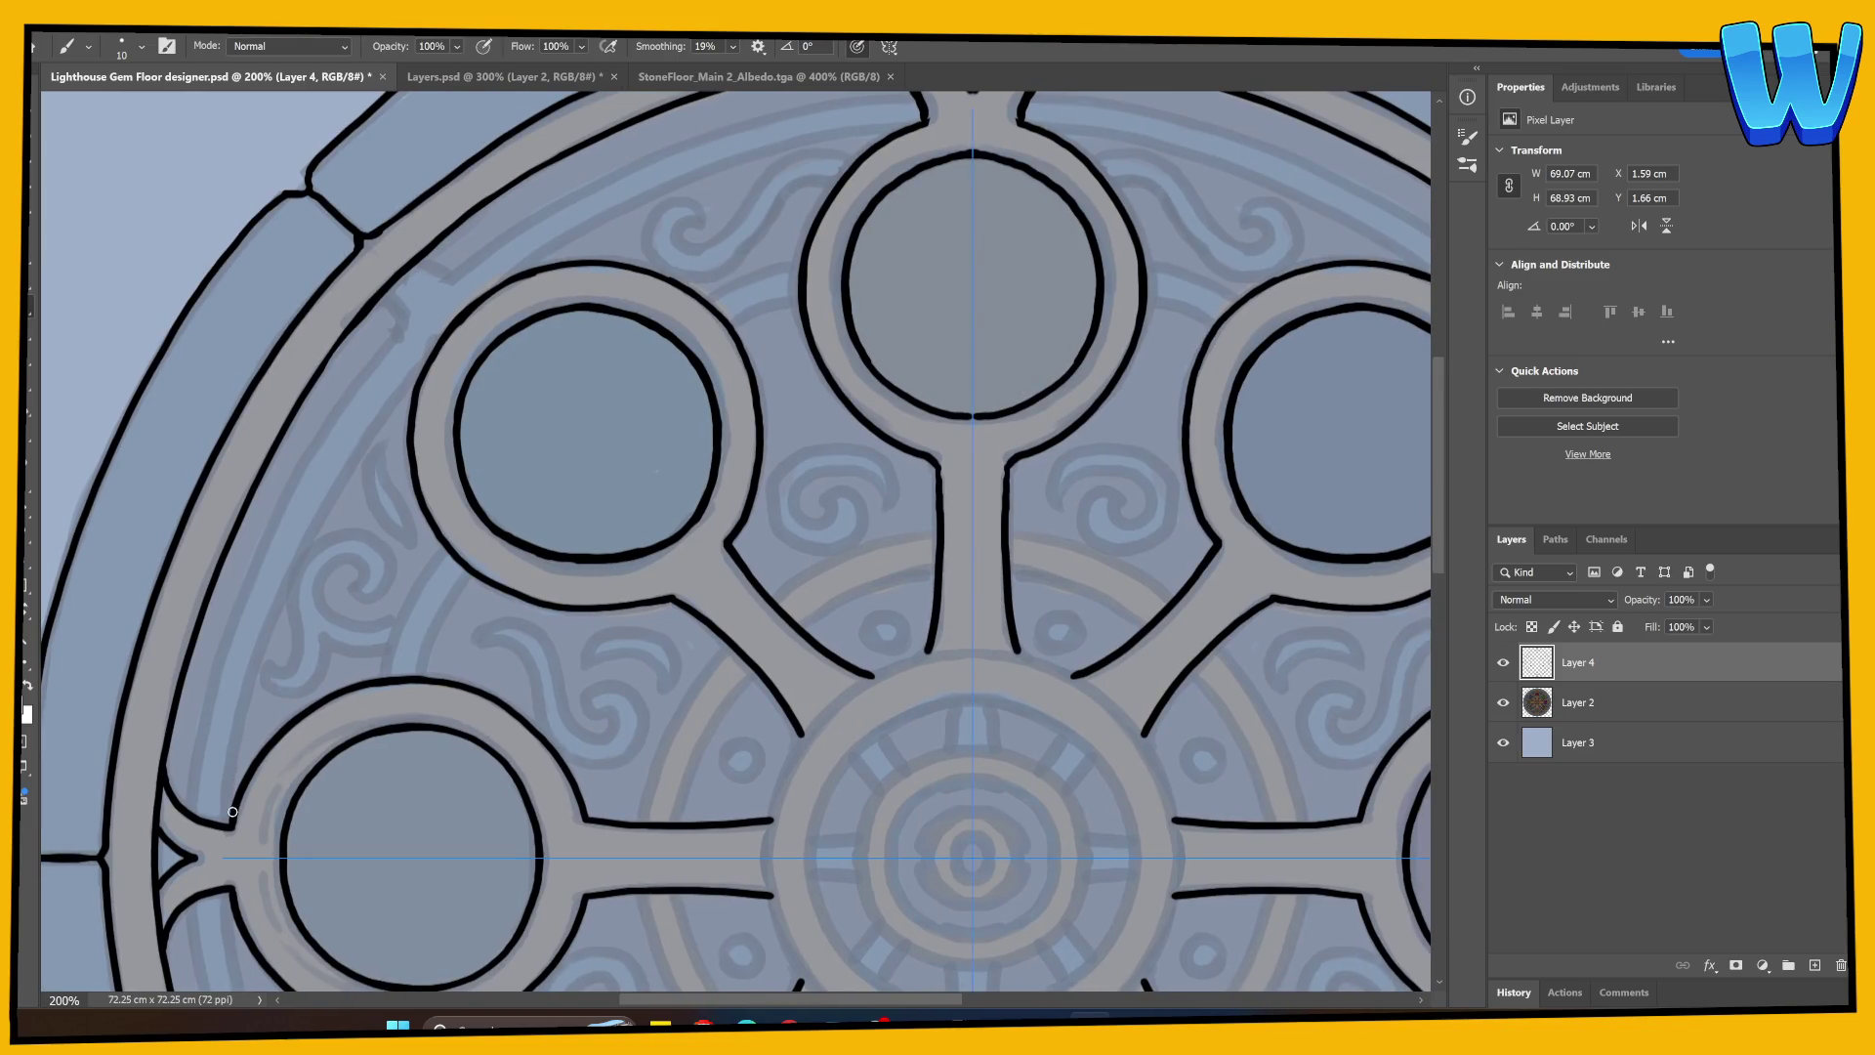
Step: Trace the inner ring line up the left side and across the upper left
mouse_move(229, 824)
left_mouse_down()
mouse_move(244, 669)
mouse_move(303, 503)
mouse_move(430, 337)
mouse_move(552, 234)
mouse_move(816, 132)
mouse_move(923, 119)
left_mouse_up()
left_click_drag(768, 433, 795, 494)
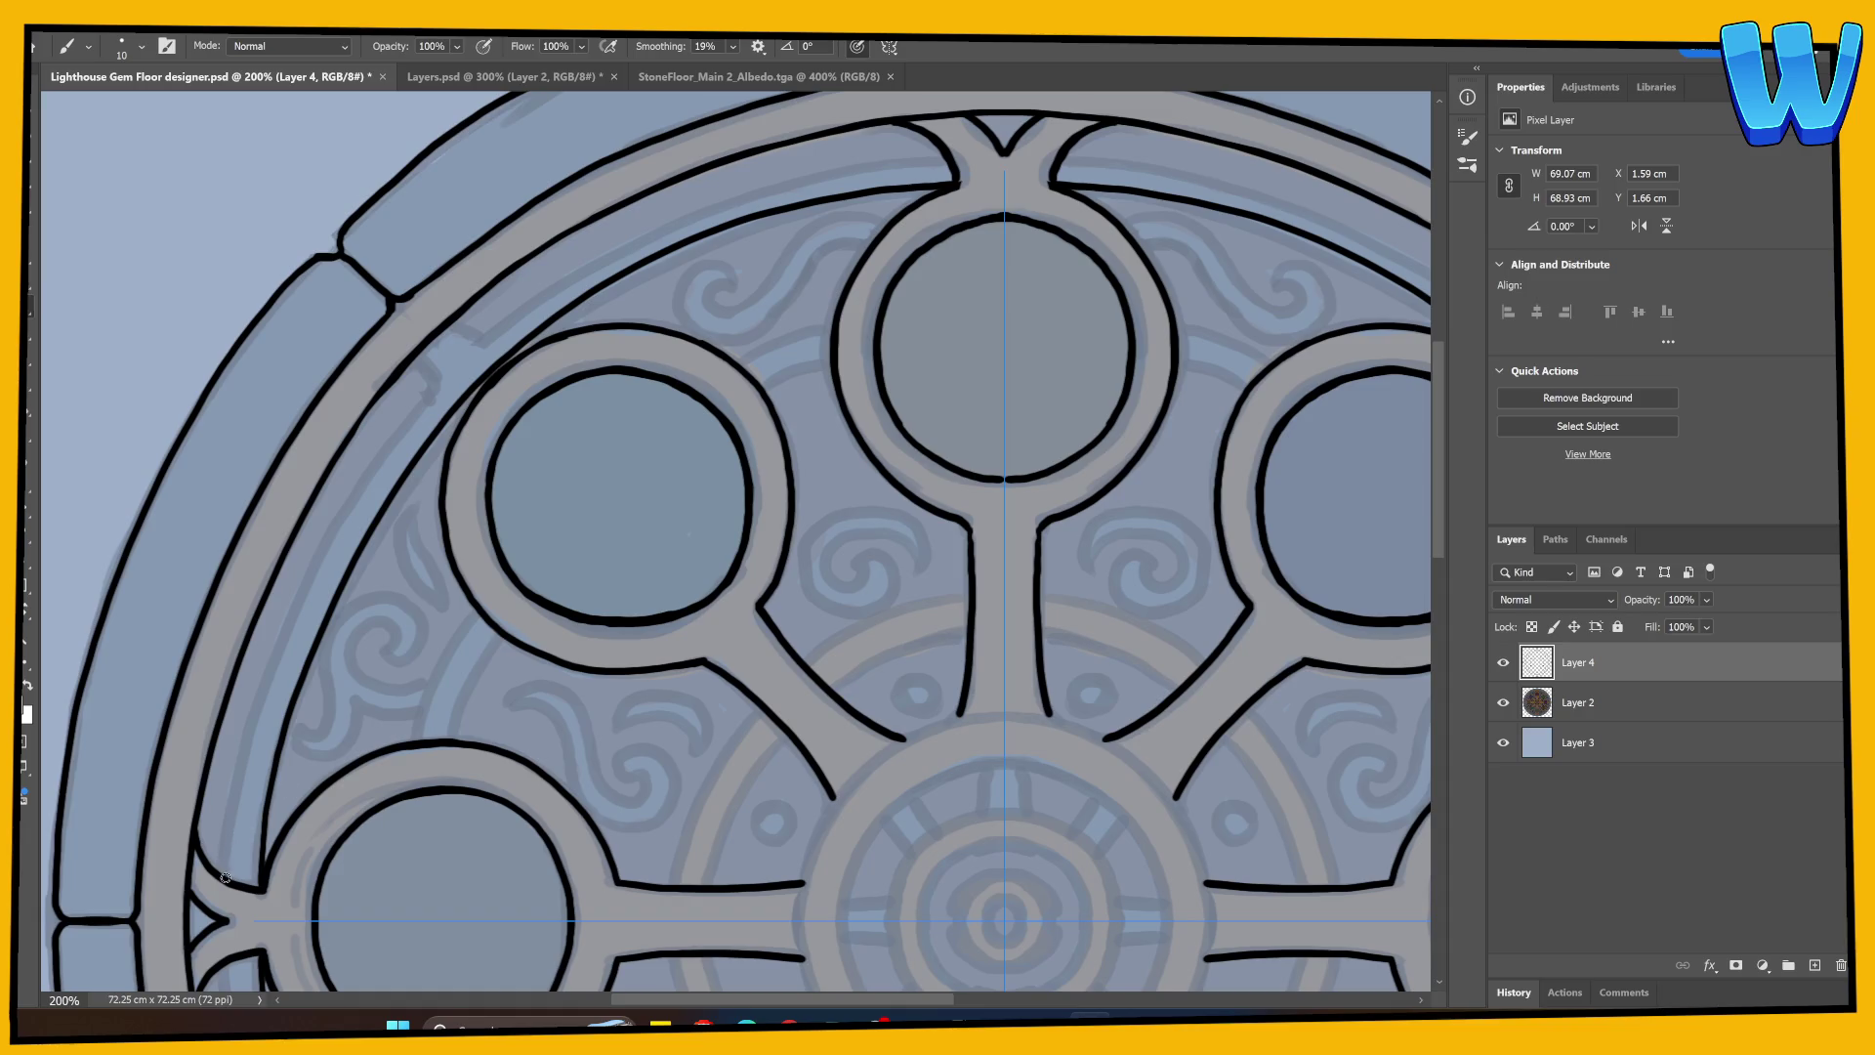
mouse_move(226, 878)
left_mouse_down()
mouse_move(254, 683)
mouse_move(356, 481)
mouse_move(524, 300)
mouse_move(633, 236)
left_mouse_up()
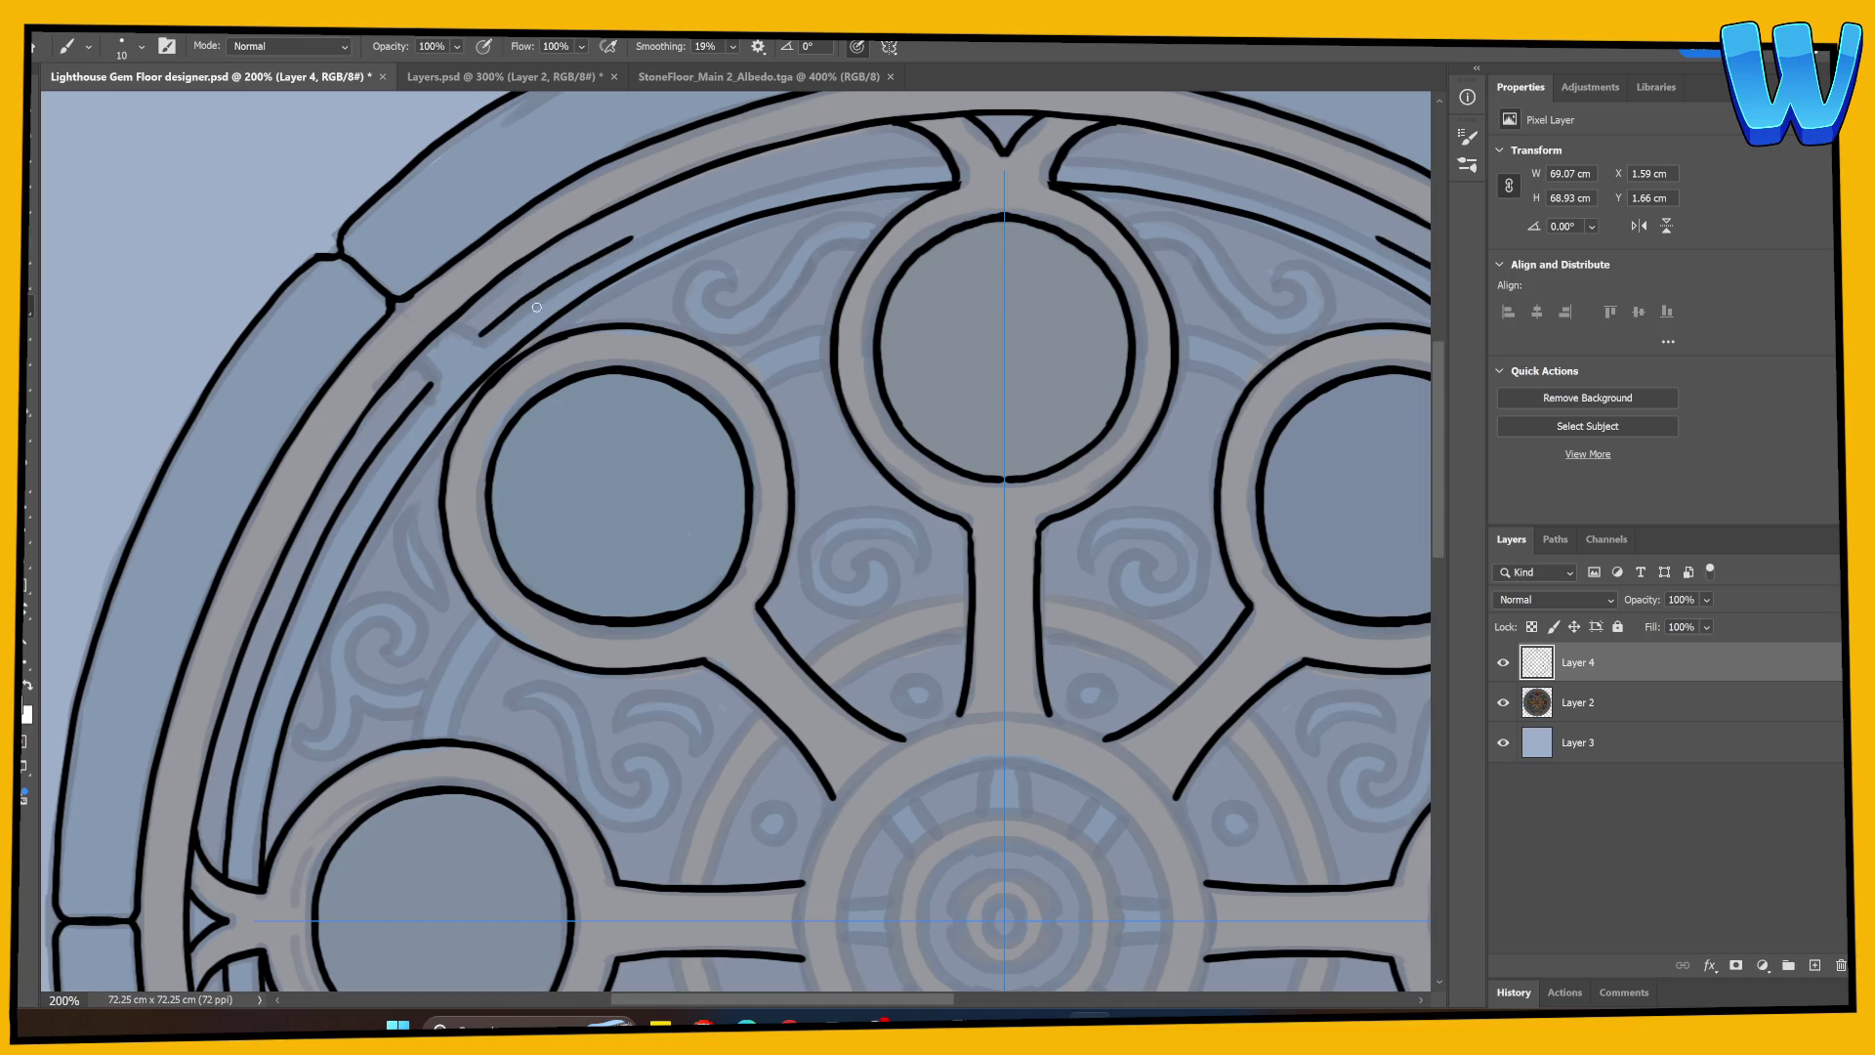
key("ctrl+z")
mouse_move(480, 335)
left_mouse_down()
mouse_move(664, 220)
mouse_move(835, 162)
left_mouse_up()
key("ctrl+z")
mouse_move(484, 328)
left_mouse_down()
mouse_move(590, 252)
mouse_move(742, 187)
mouse_move(948, 156)
left_mouse_up()
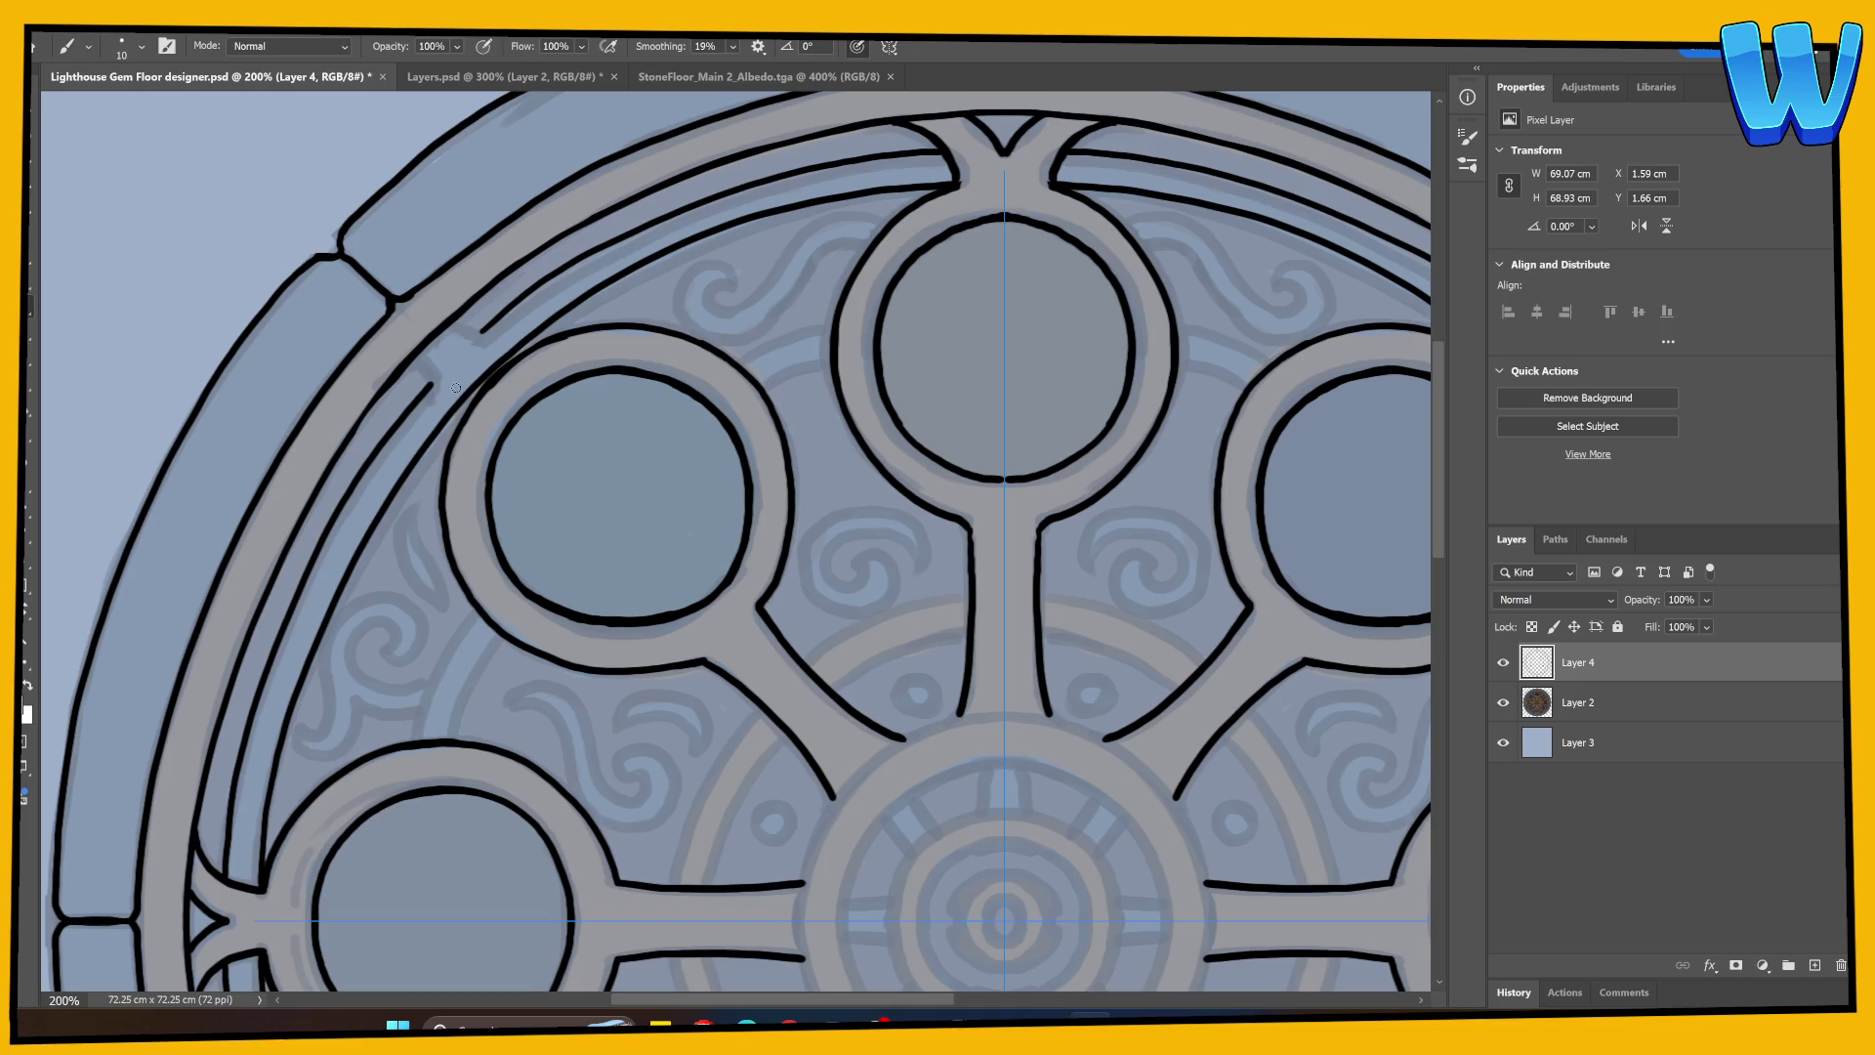
mouse_move(431, 384)
left_mouse_down()
mouse_move(423, 360)
mouse_move(479, 331)
left_mouse_up()
Step: Draw paired lines and curves joining the inner ring to the circle rims
key("e")
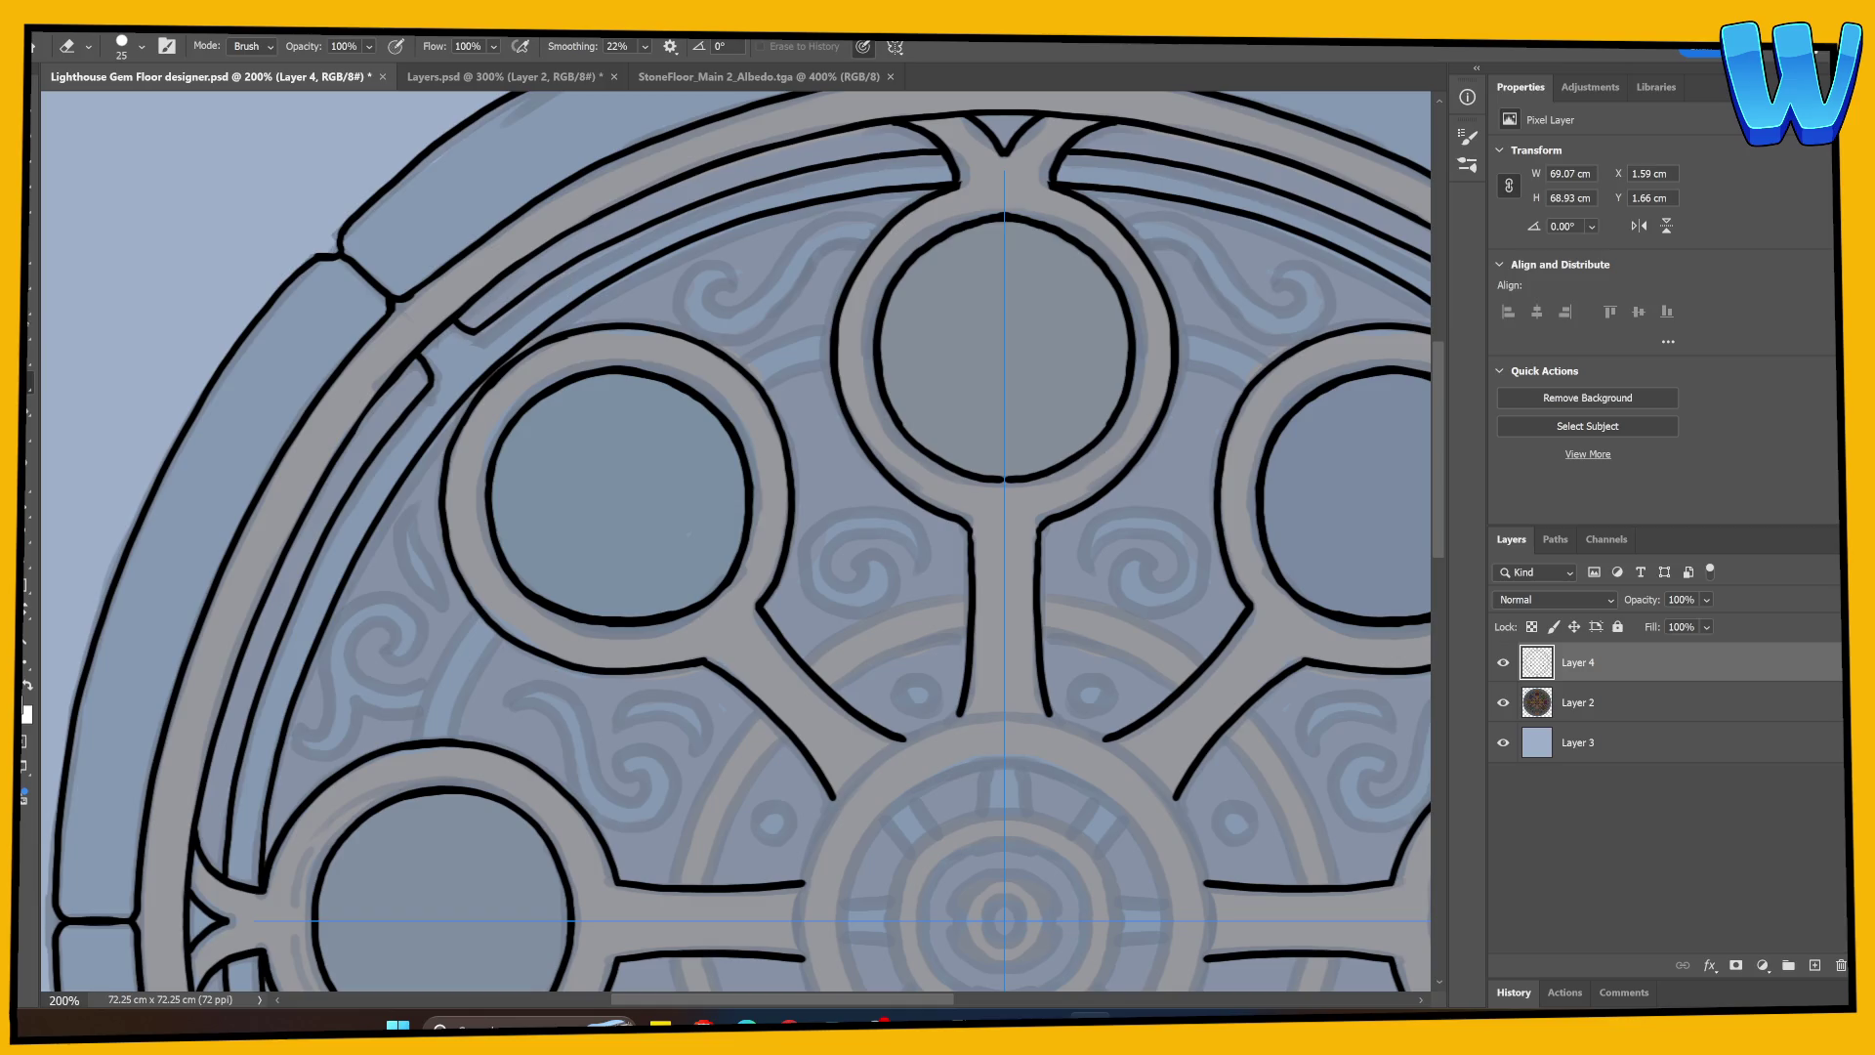
key("b")
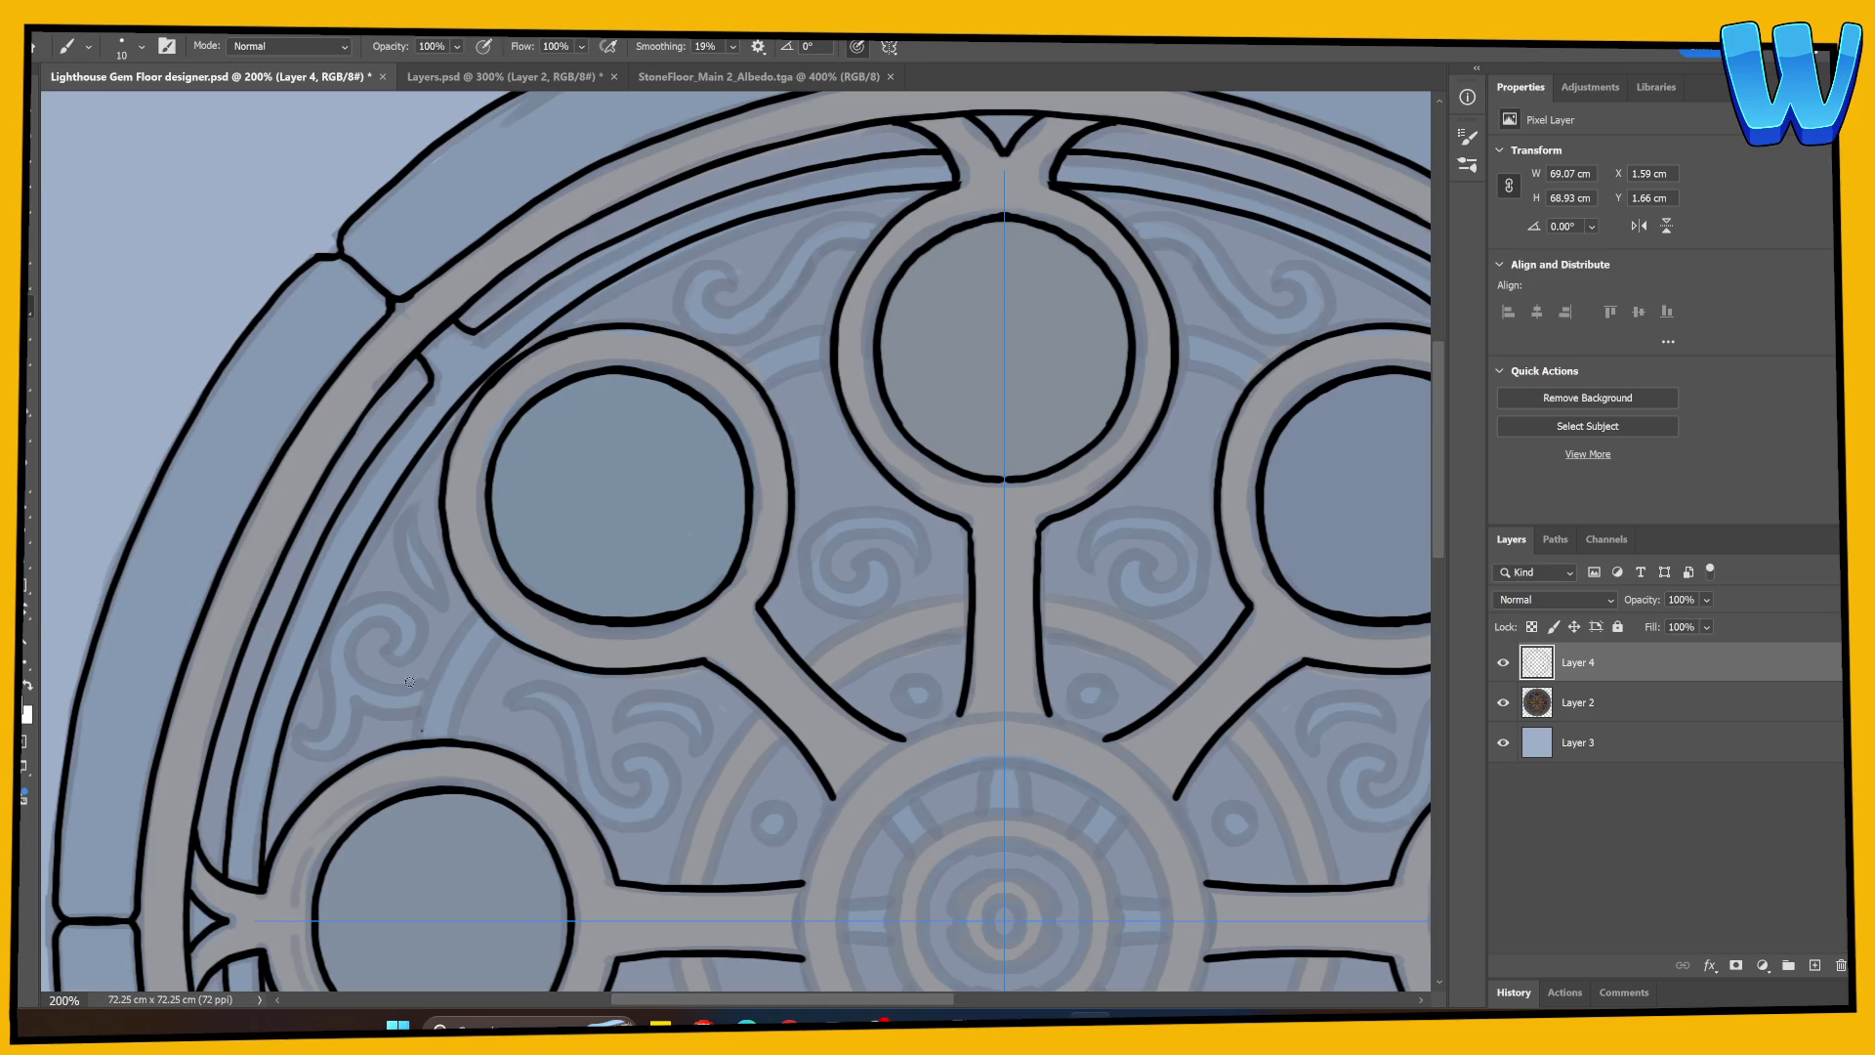
left_click_drag(418, 737, 478, 613)
left_click_drag(455, 740, 504, 634)
left_click_drag(738, 361, 832, 323)
left_click_drag(765, 394, 831, 359)
key("ctrl+z")
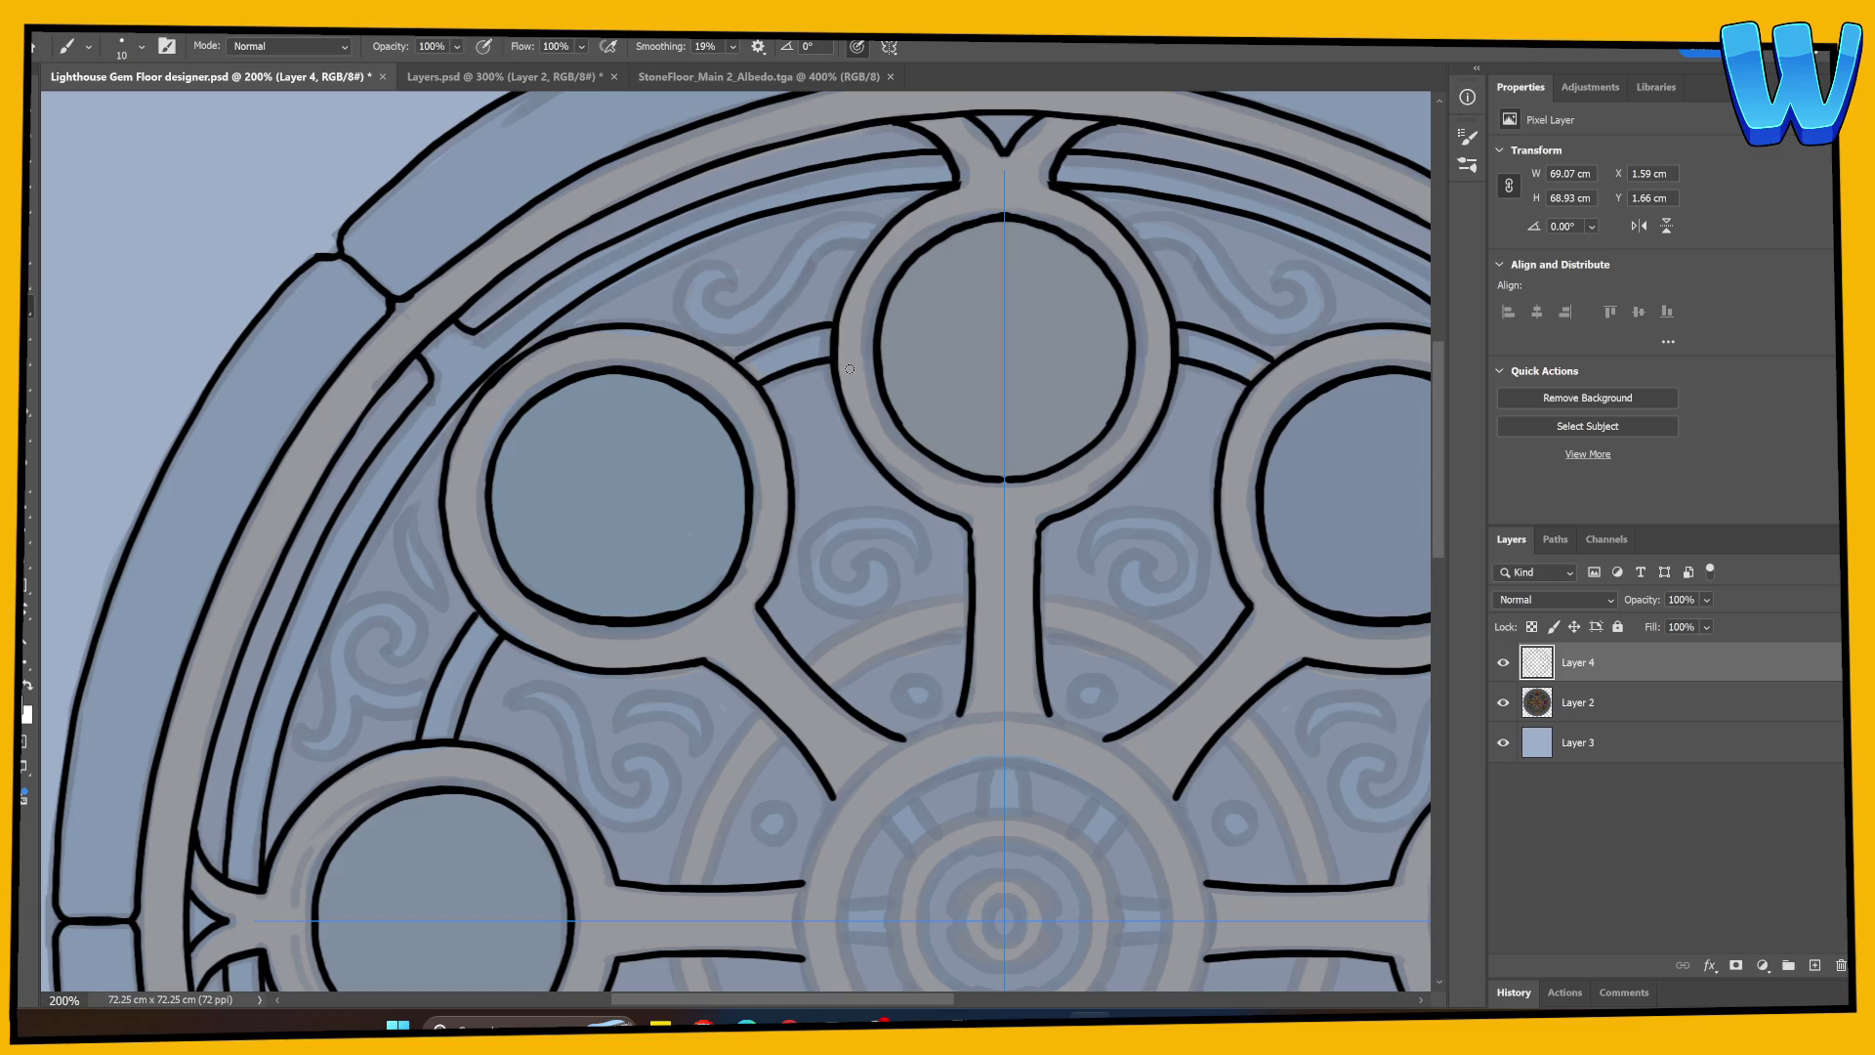
Step: Ink a mirrored swirl joining the left circle to the ring, with a hooked end and spiral centre
scroll(699, 468, "down", 4)
scroll(699, 469, "left", 2)
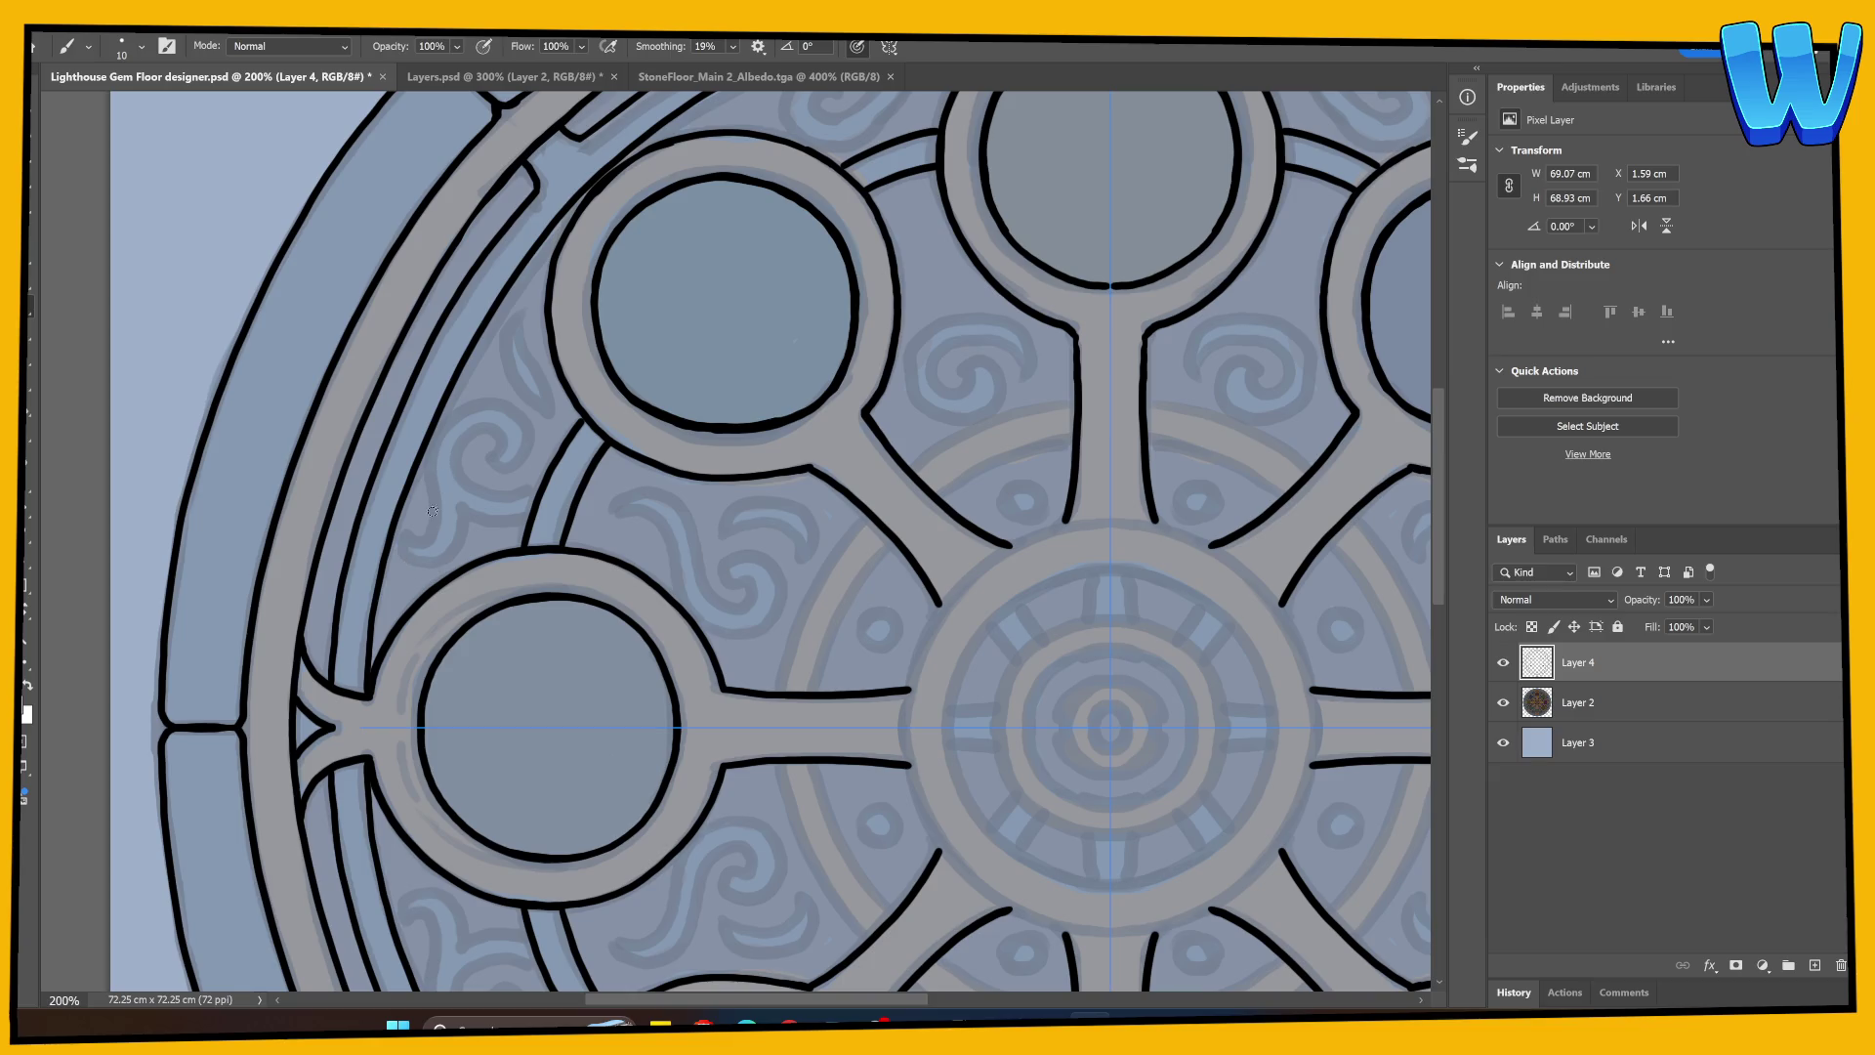
mouse_move(414, 538)
left_mouse_down()
mouse_move(447, 412)
mouse_move(489, 398)
mouse_move(520, 420)
mouse_move(526, 451)
mouse_move(490, 463)
left_mouse_up()
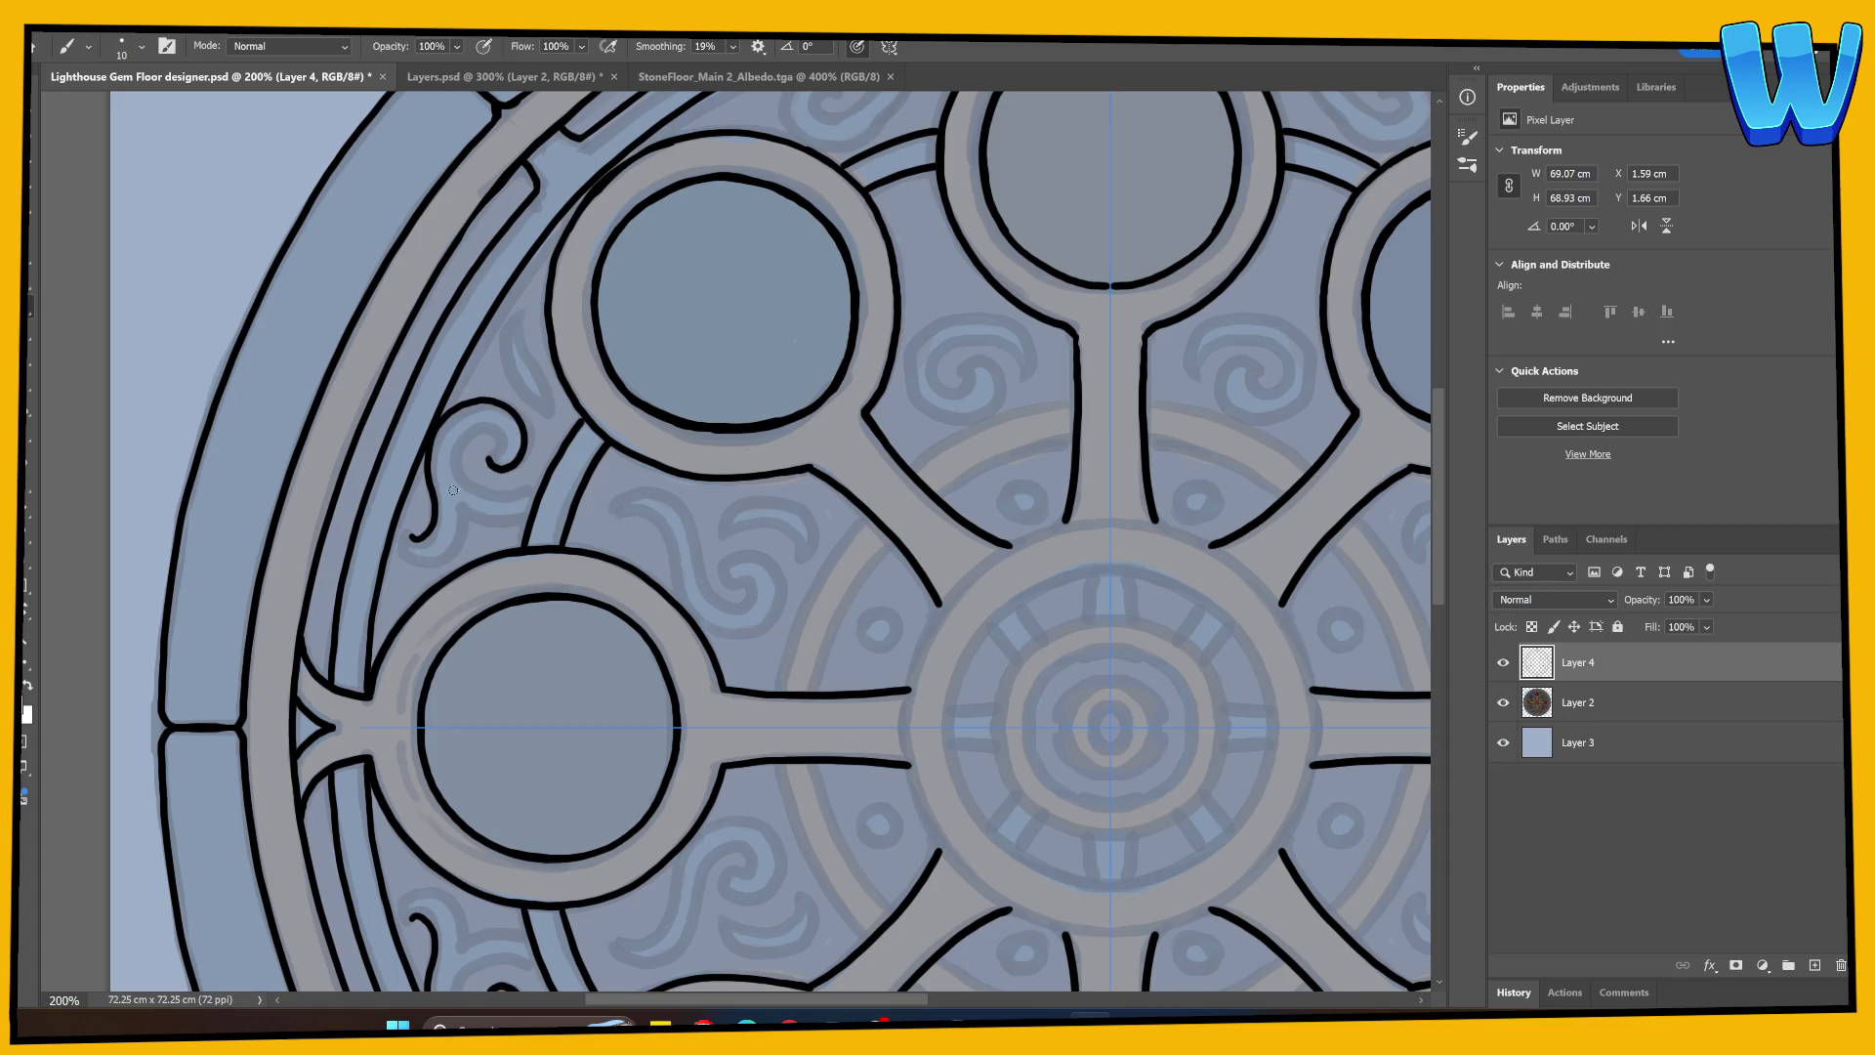
mouse_move(414, 531)
left_mouse_down()
mouse_move(412, 557)
mouse_move(442, 558)
mouse_move(460, 506)
left_mouse_up()
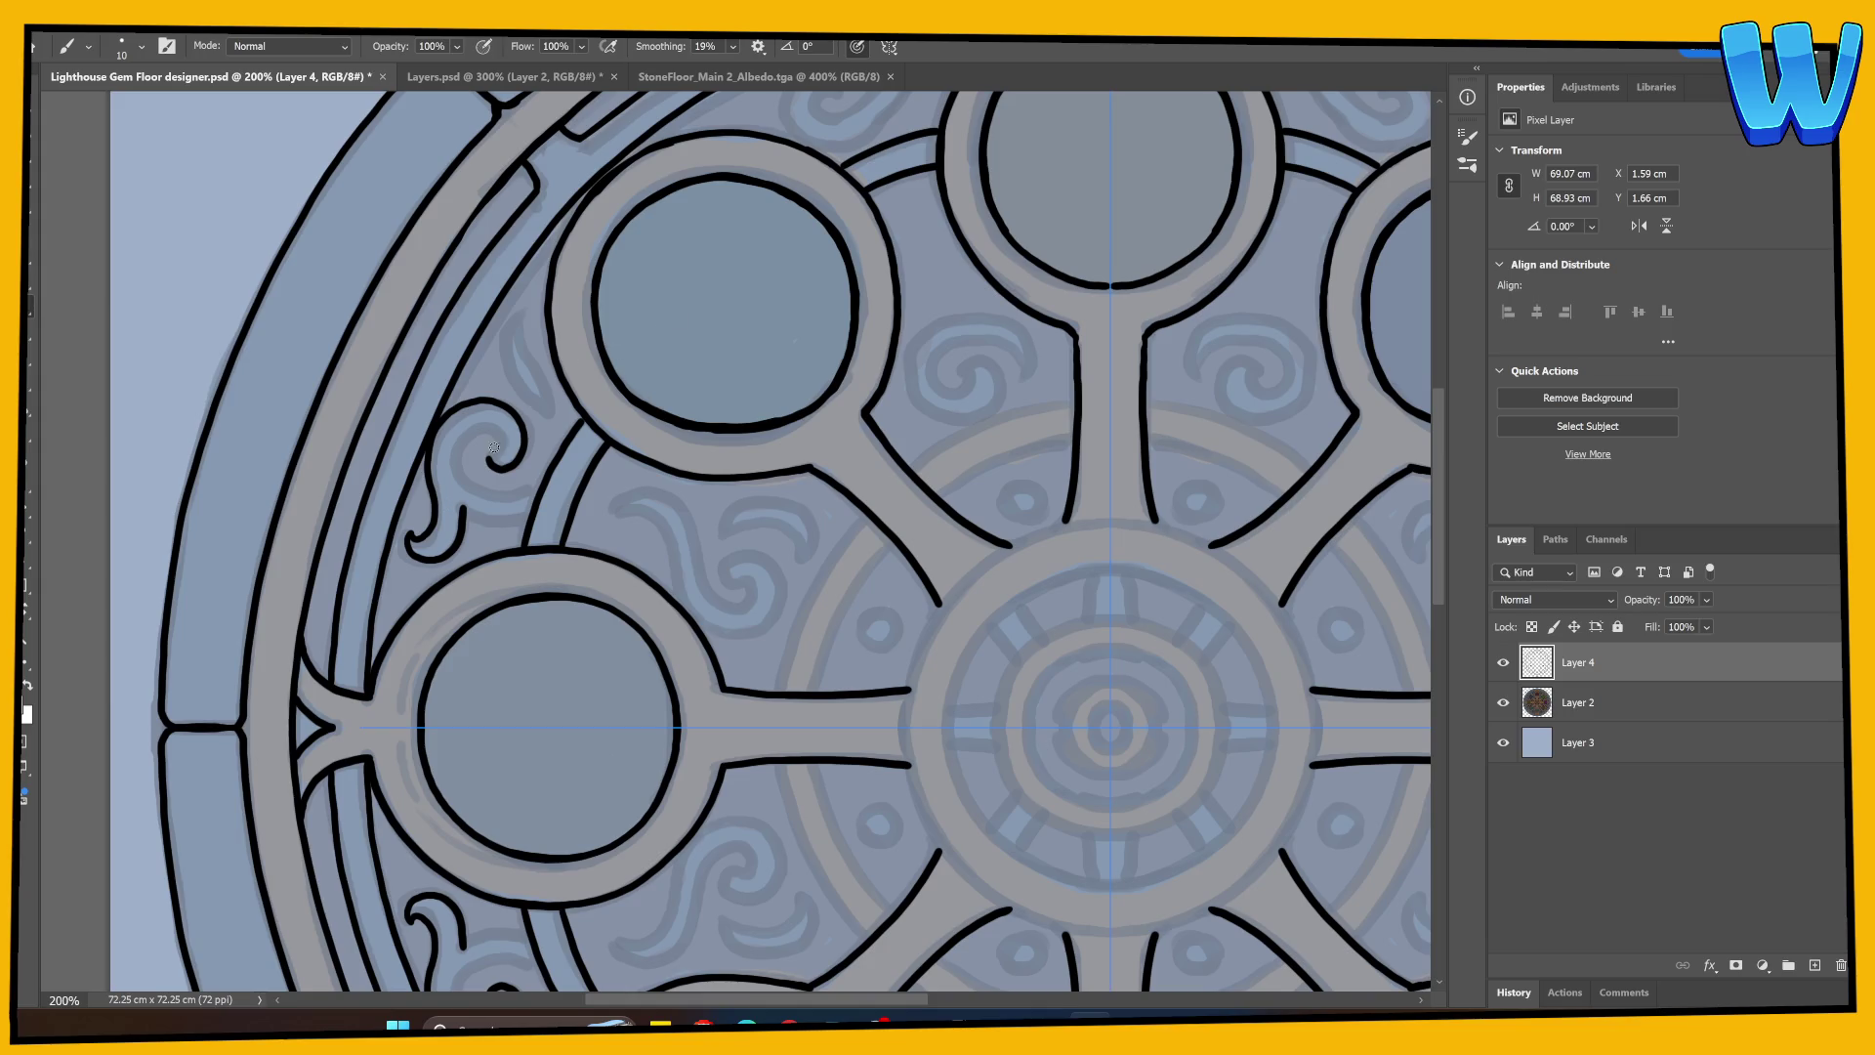
mouse_move(489, 455)
left_mouse_down()
mouse_move(502, 429)
mouse_move(465, 422)
mouse_move(457, 461)
mouse_move(486, 488)
mouse_move(545, 484)
mouse_move(475, 518)
mouse_move(530, 519)
left_mouse_up()
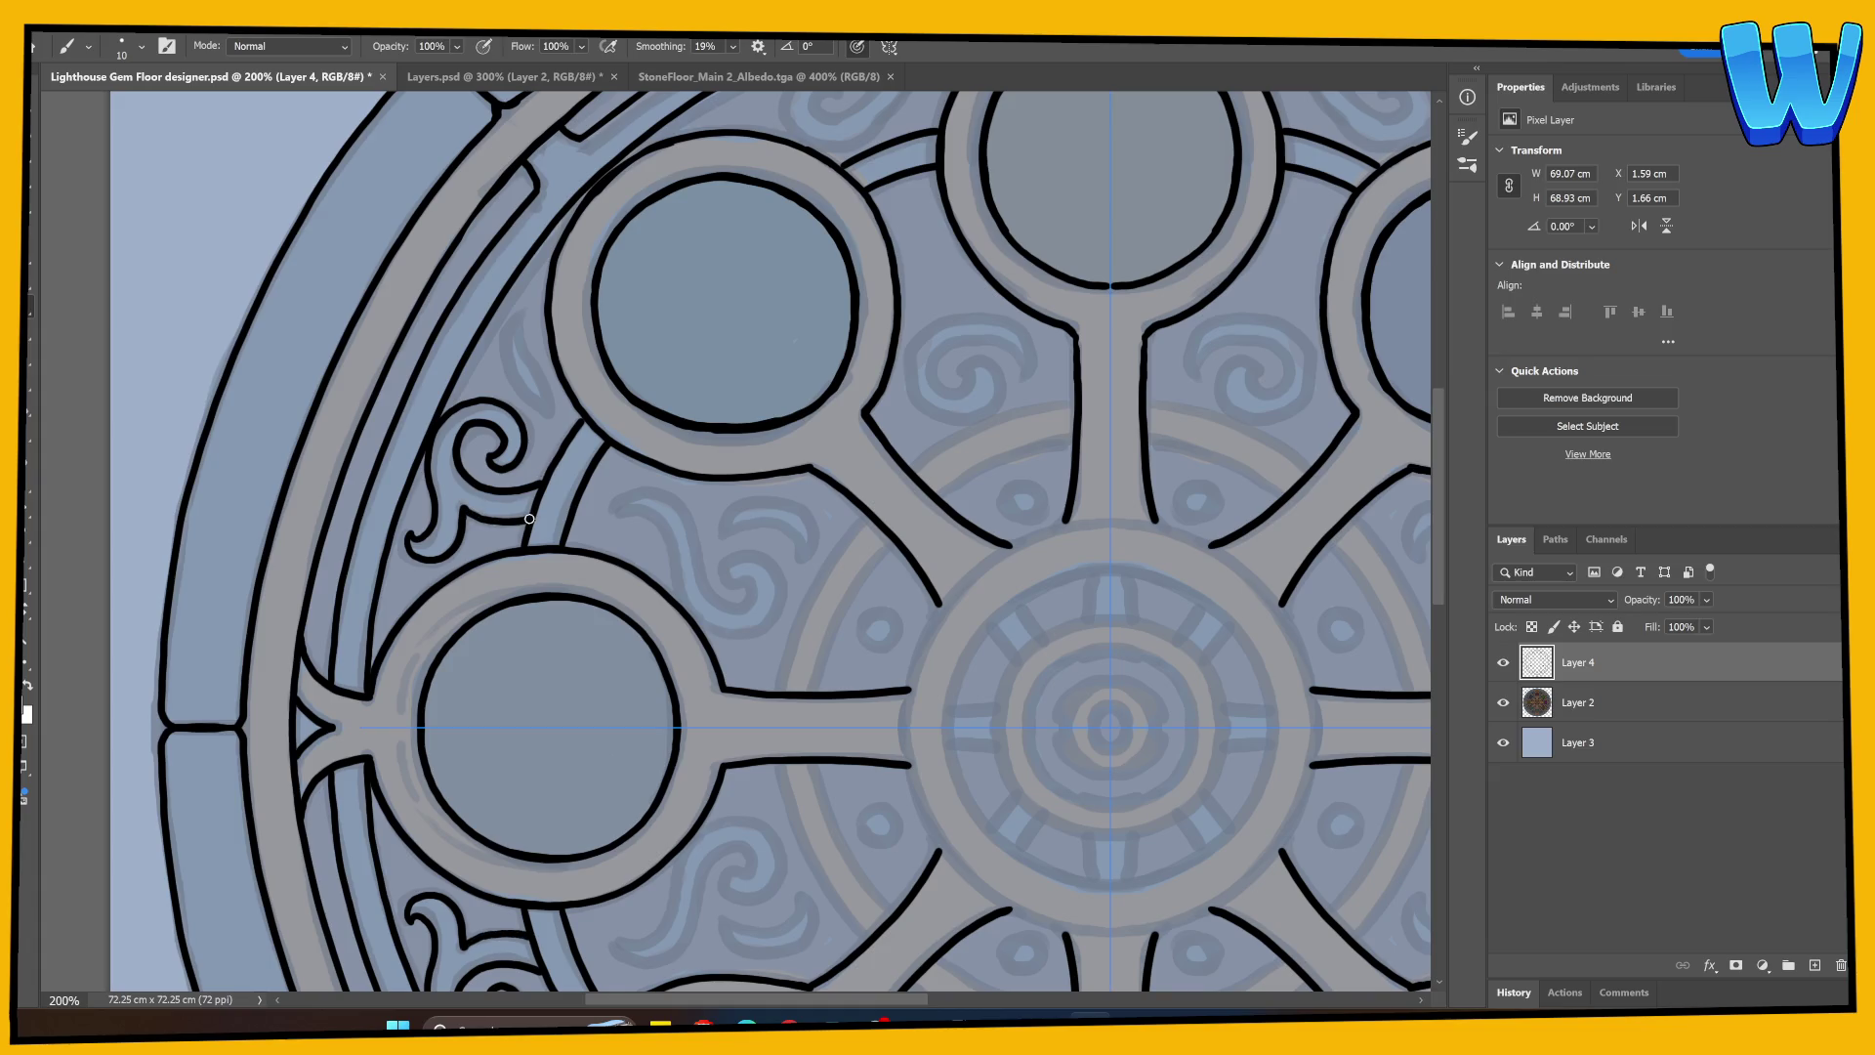
Step: Add a leaf shape beside the swirl and a hooked curl rising toward the central ring
mouse_move(514, 315)
left_mouse_down()
mouse_move(510, 383)
mouse_move(551, 418)
left_mouse_up()
left_click_drag(517, 314, 554, 420)
mouse_move(710, 583)
left_mouse_down()
mouse_move(430, 712)
mouse_move(413, 793)
left_mouse_up()
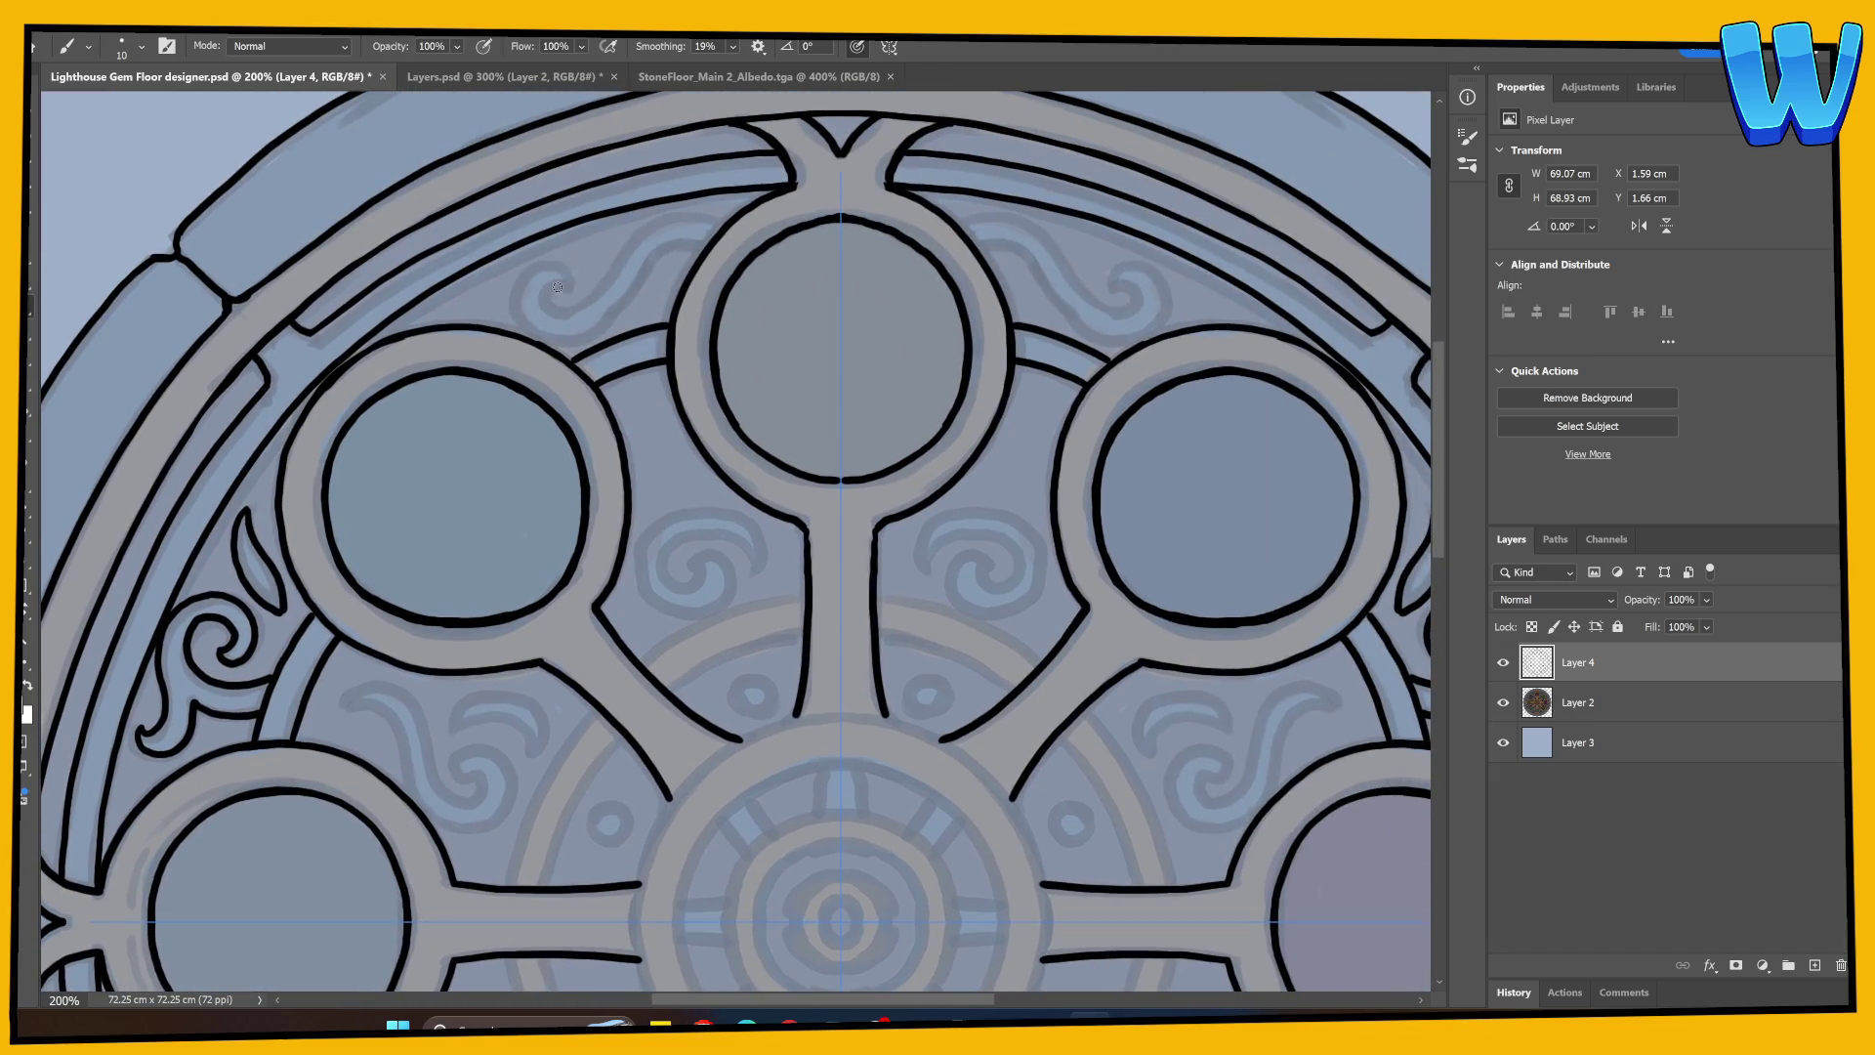
mouse_move(559, 284)
left_mouse_down()
mouse_move(555, 312)
mouse_move(675, 217)
mouse_move(723, 213)
left_mouse_up()
mouse_move(565, 287)
left_mouse_down()
mouse_move(535, 277)
mouse_move(520, 324)
mouse_move(562, 344)
mouse_move(715, 242)
left_mouse_up()
left_click_drag(648, 640, 543, 509)
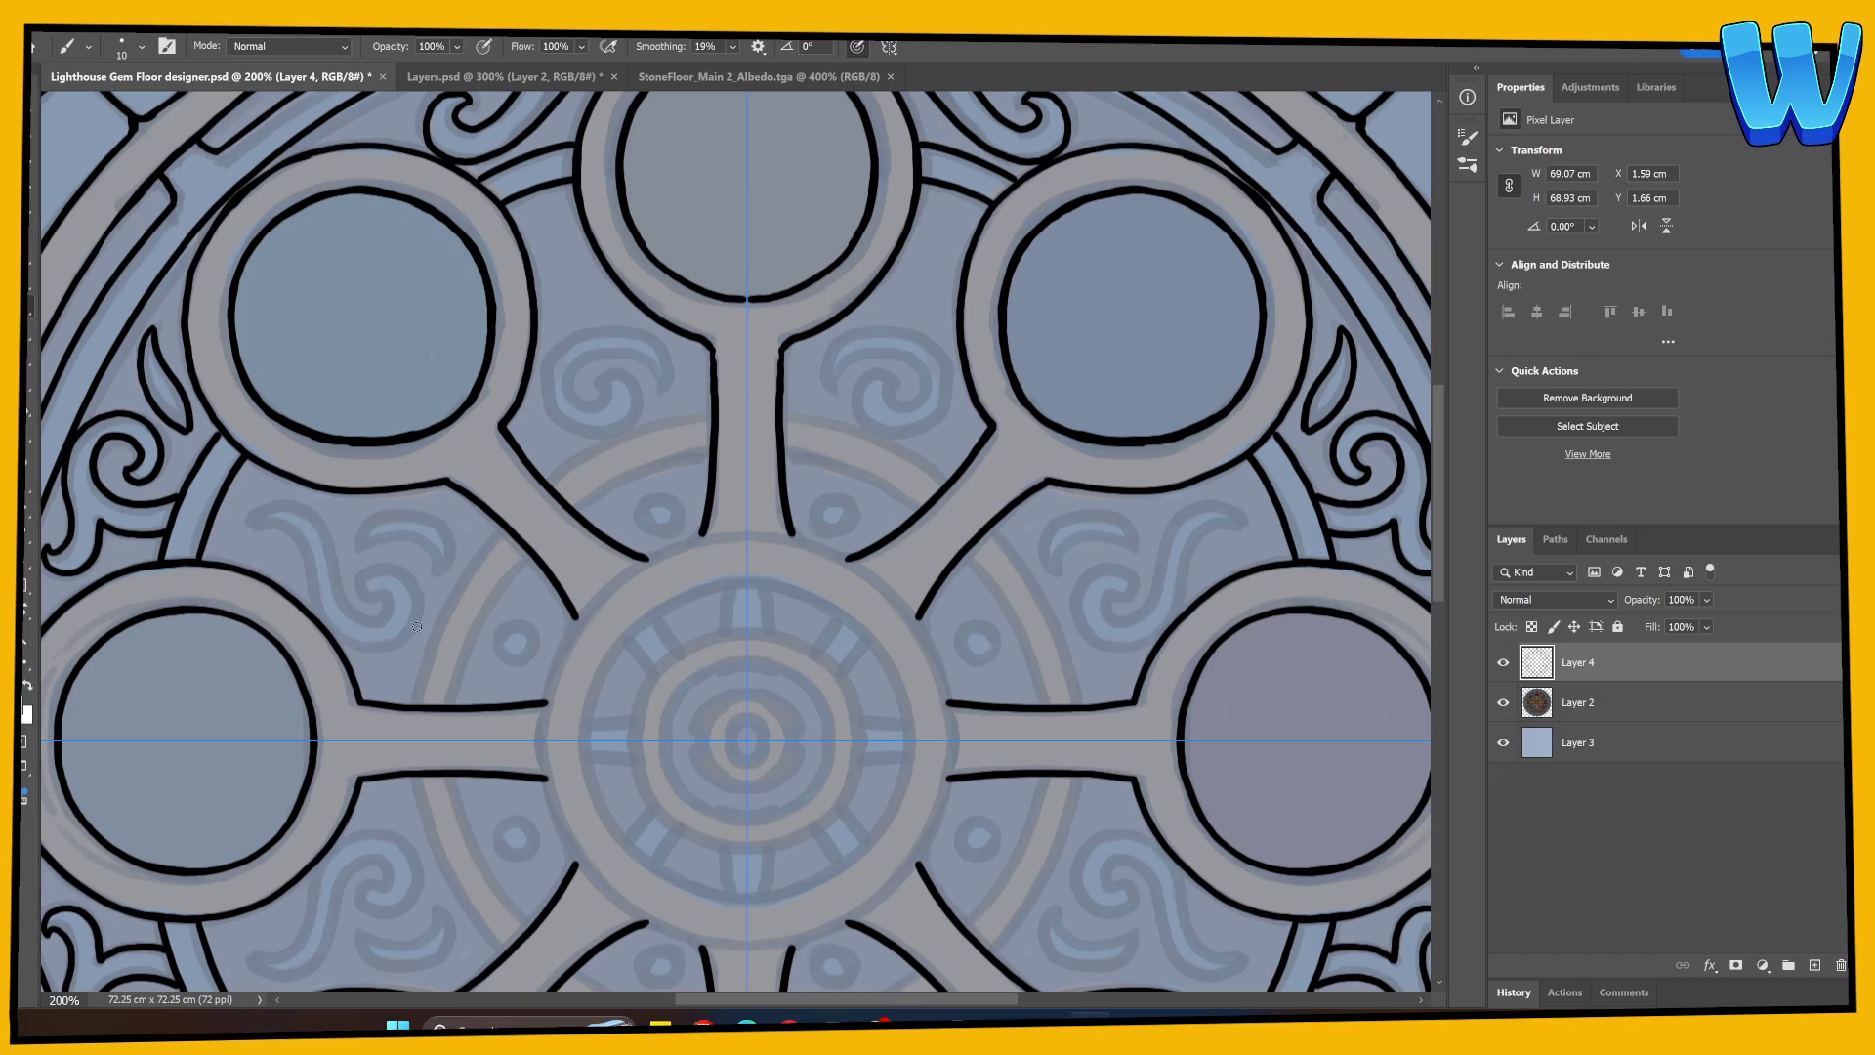
Step: Ink curved swirl lines between the spokes, discarding one unwanted stroke
scroll(431, 548, "down", 2)
mouse_move(405, 601)
left_mouse_down()
mouse_move(442, 469)
mouse_move(578, 355)
mouse_move(700, 314)
left_mouse_up()
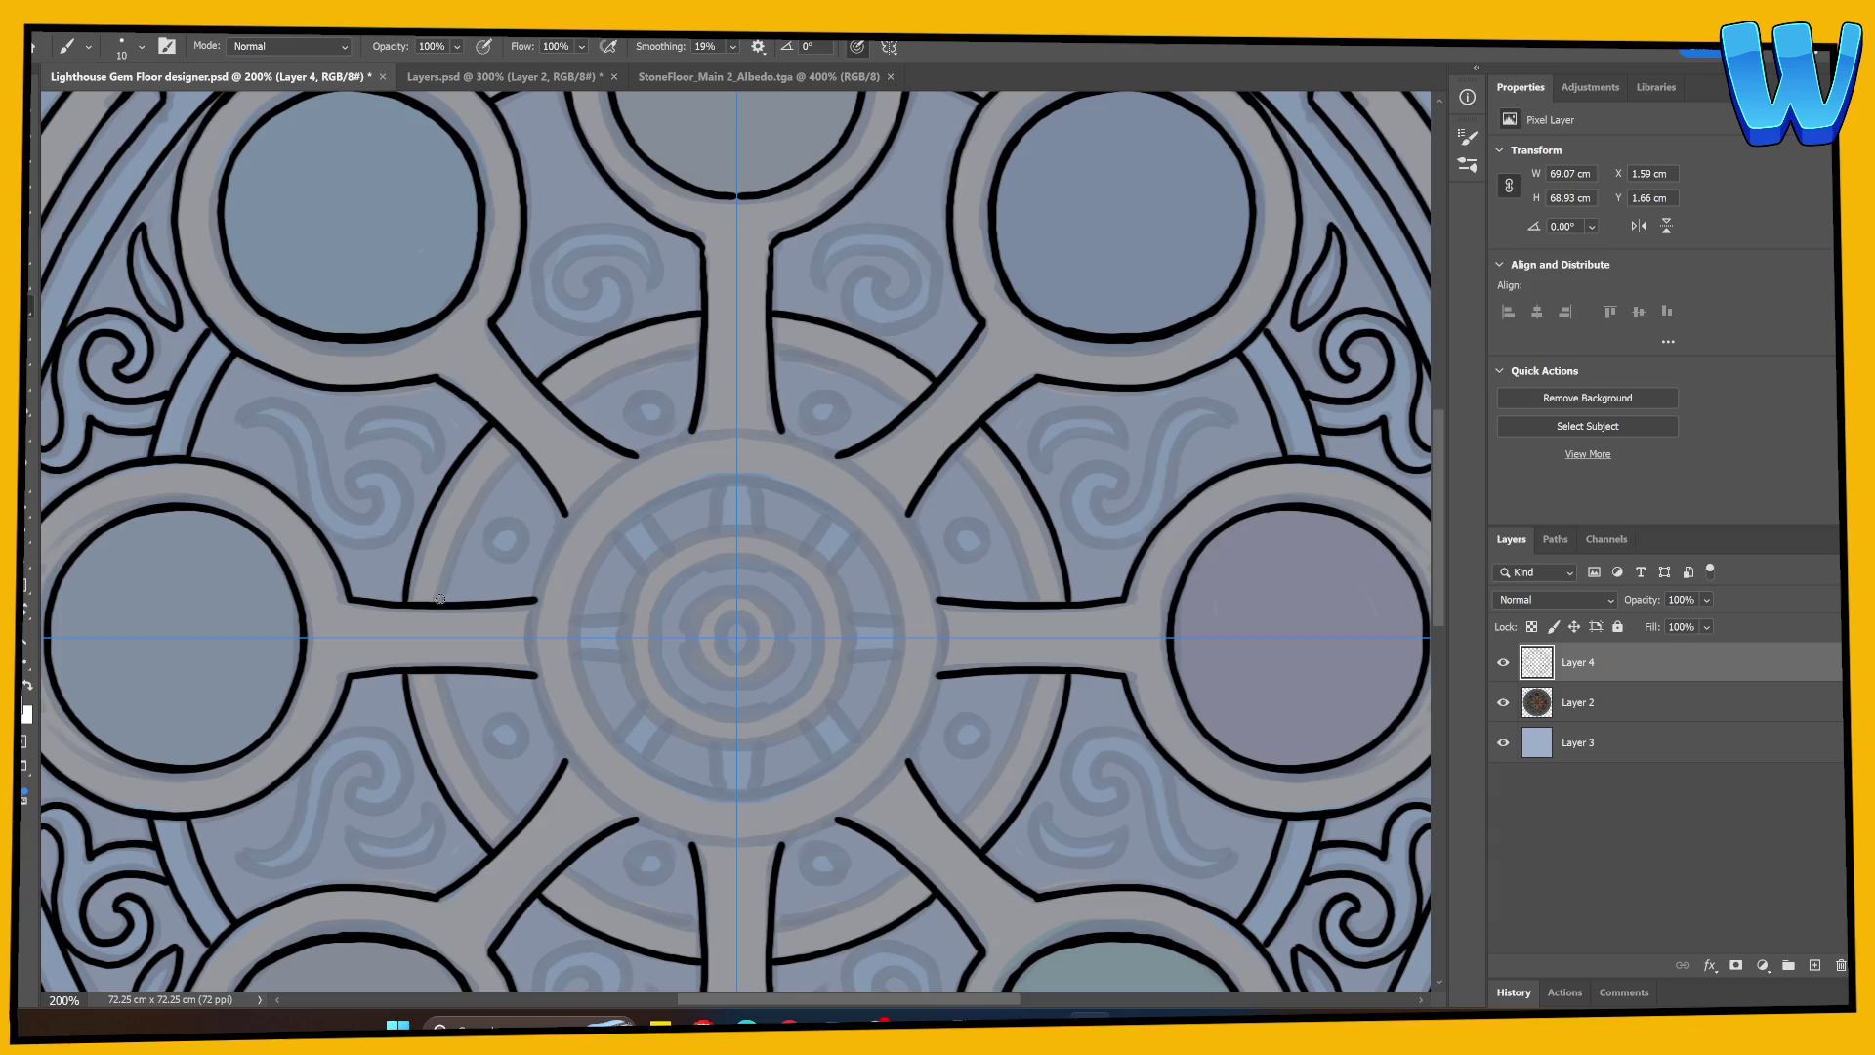
mouse_move(445, 598)
left_mouse_down()
mouse_move(518, 451)
mouse_move(592, 390)
mouse_move(699, 347)
left_mouse_up()
key("ctrl+z")
key("ctrl+z")
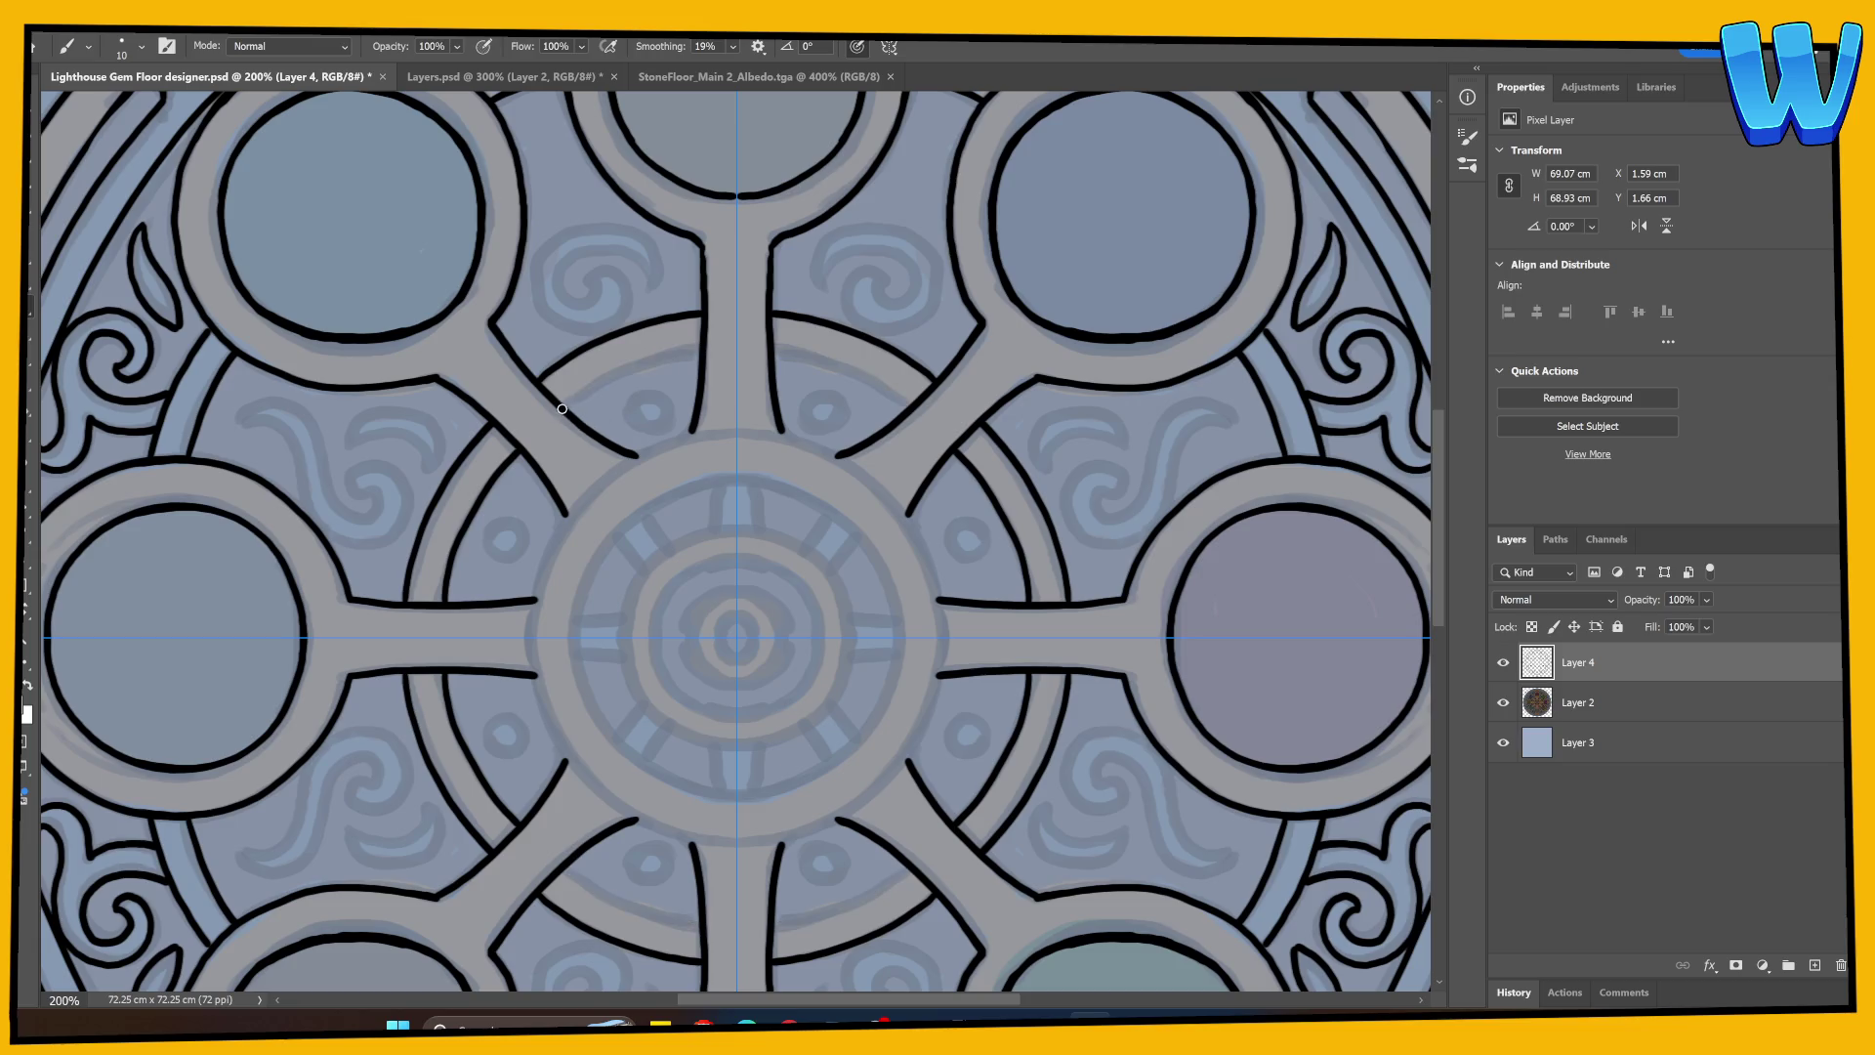
left_click_drag(562, 408, 703, 346)
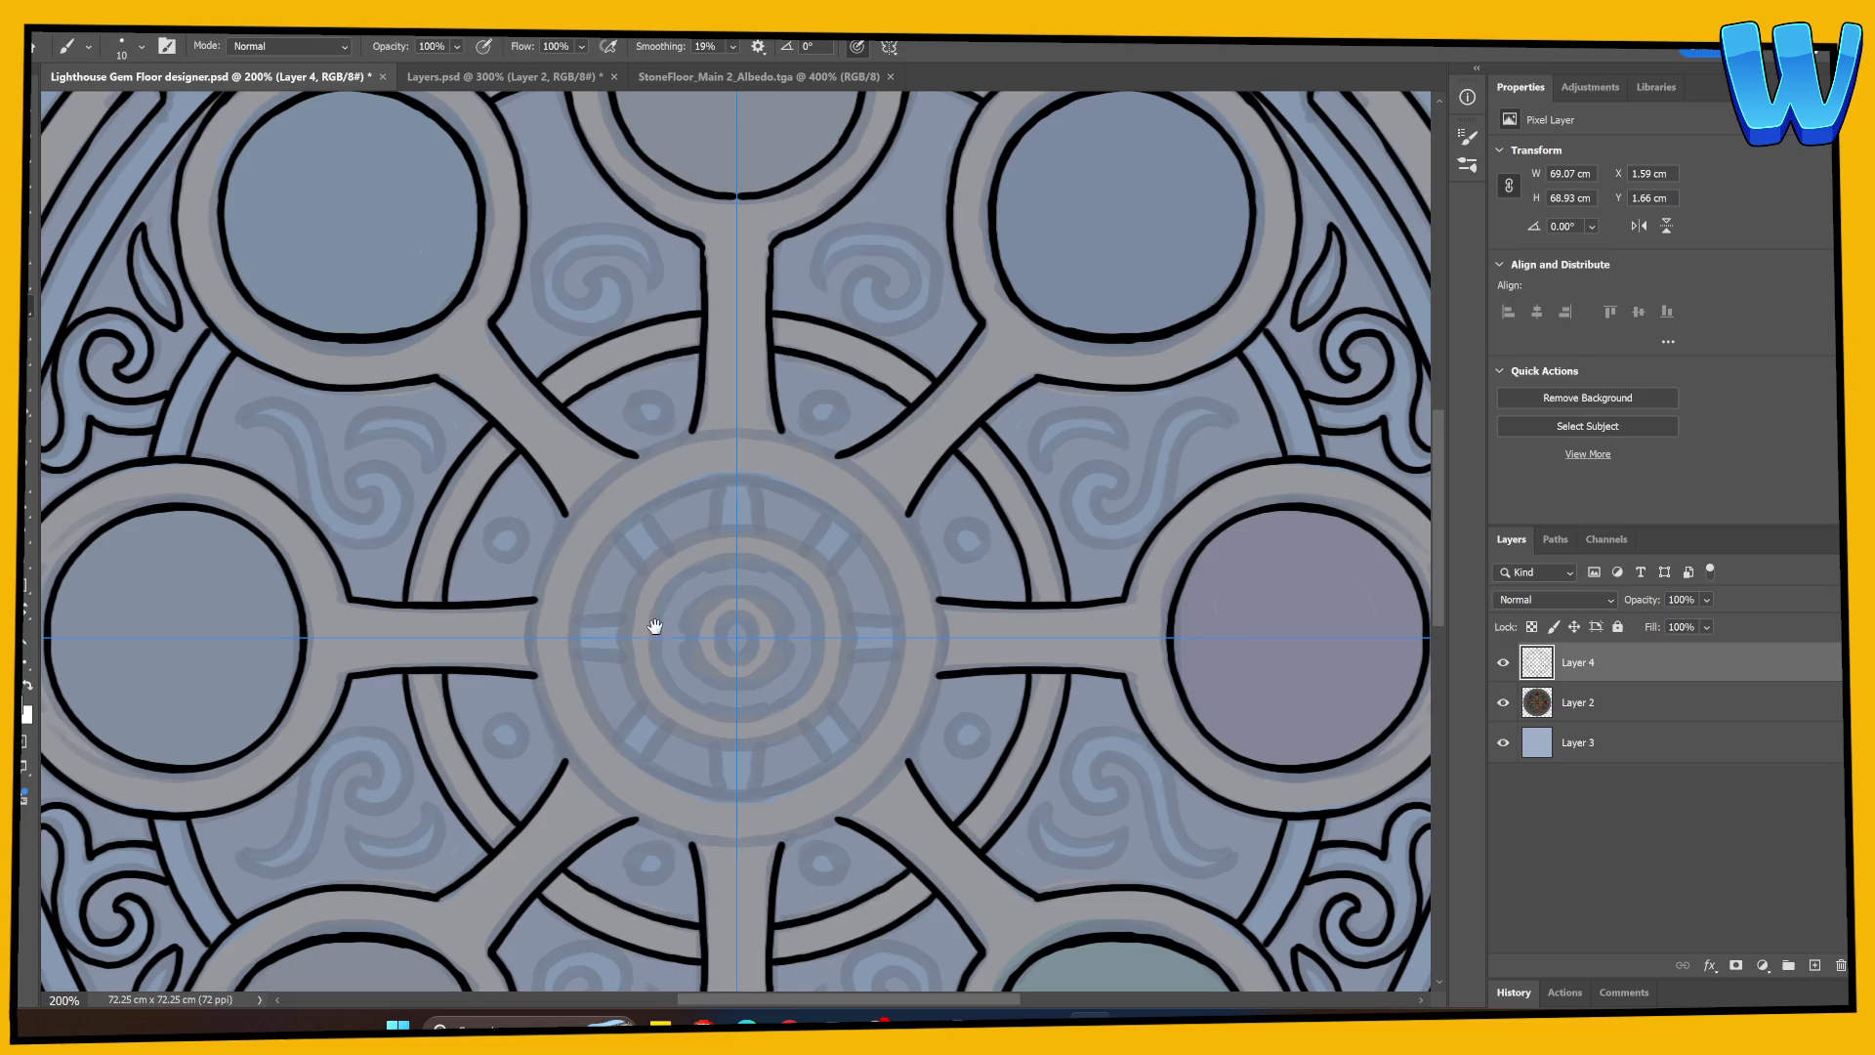
Step: Paint the mirrored swirl ornament left of the central medallion with its curved strokes
left_click_drag(654, 626, 633, 564)
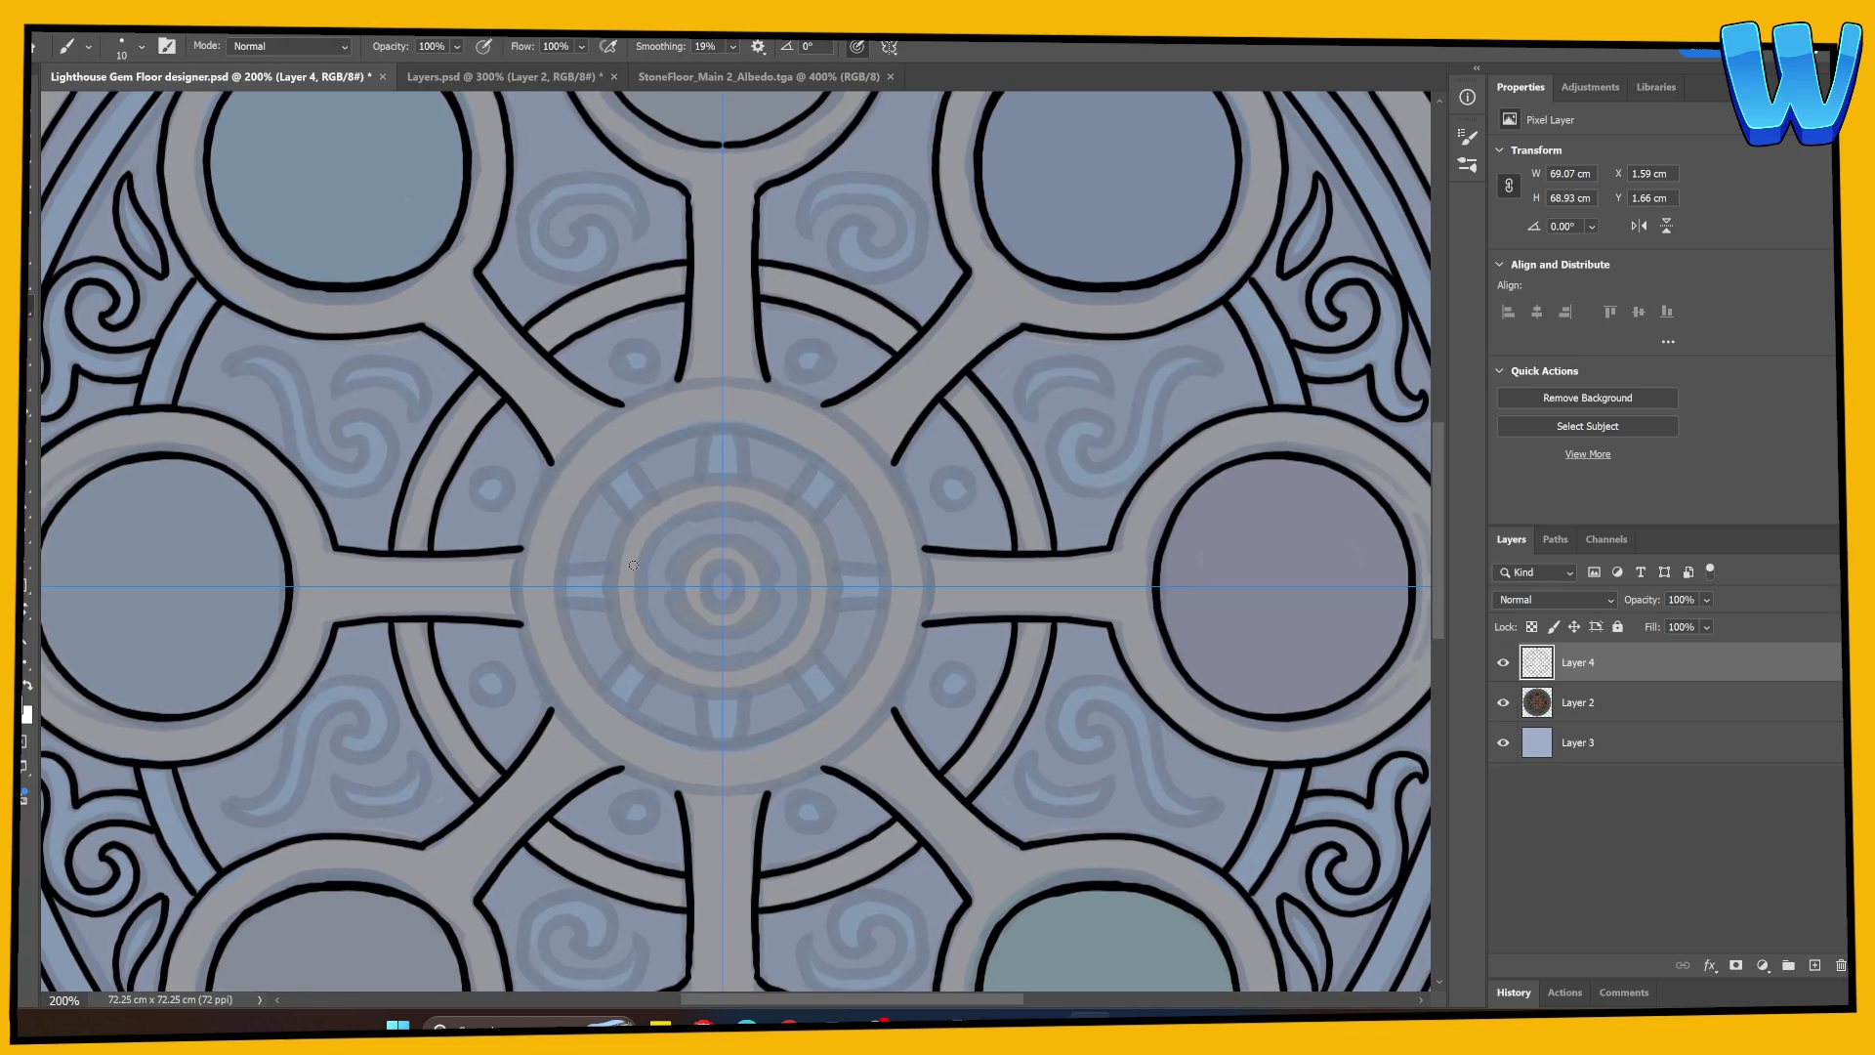
mouse_move(228, 368)
left_mouse_down()
mouse_move(281, 391)
mouse_move(298, 469)
mouse_move(336, 492)
mouse_move(386, 478)
mouse_move(383, 418)
mouse_move(337, 410)
mouse_move(349, 448)
left_mouse_up()
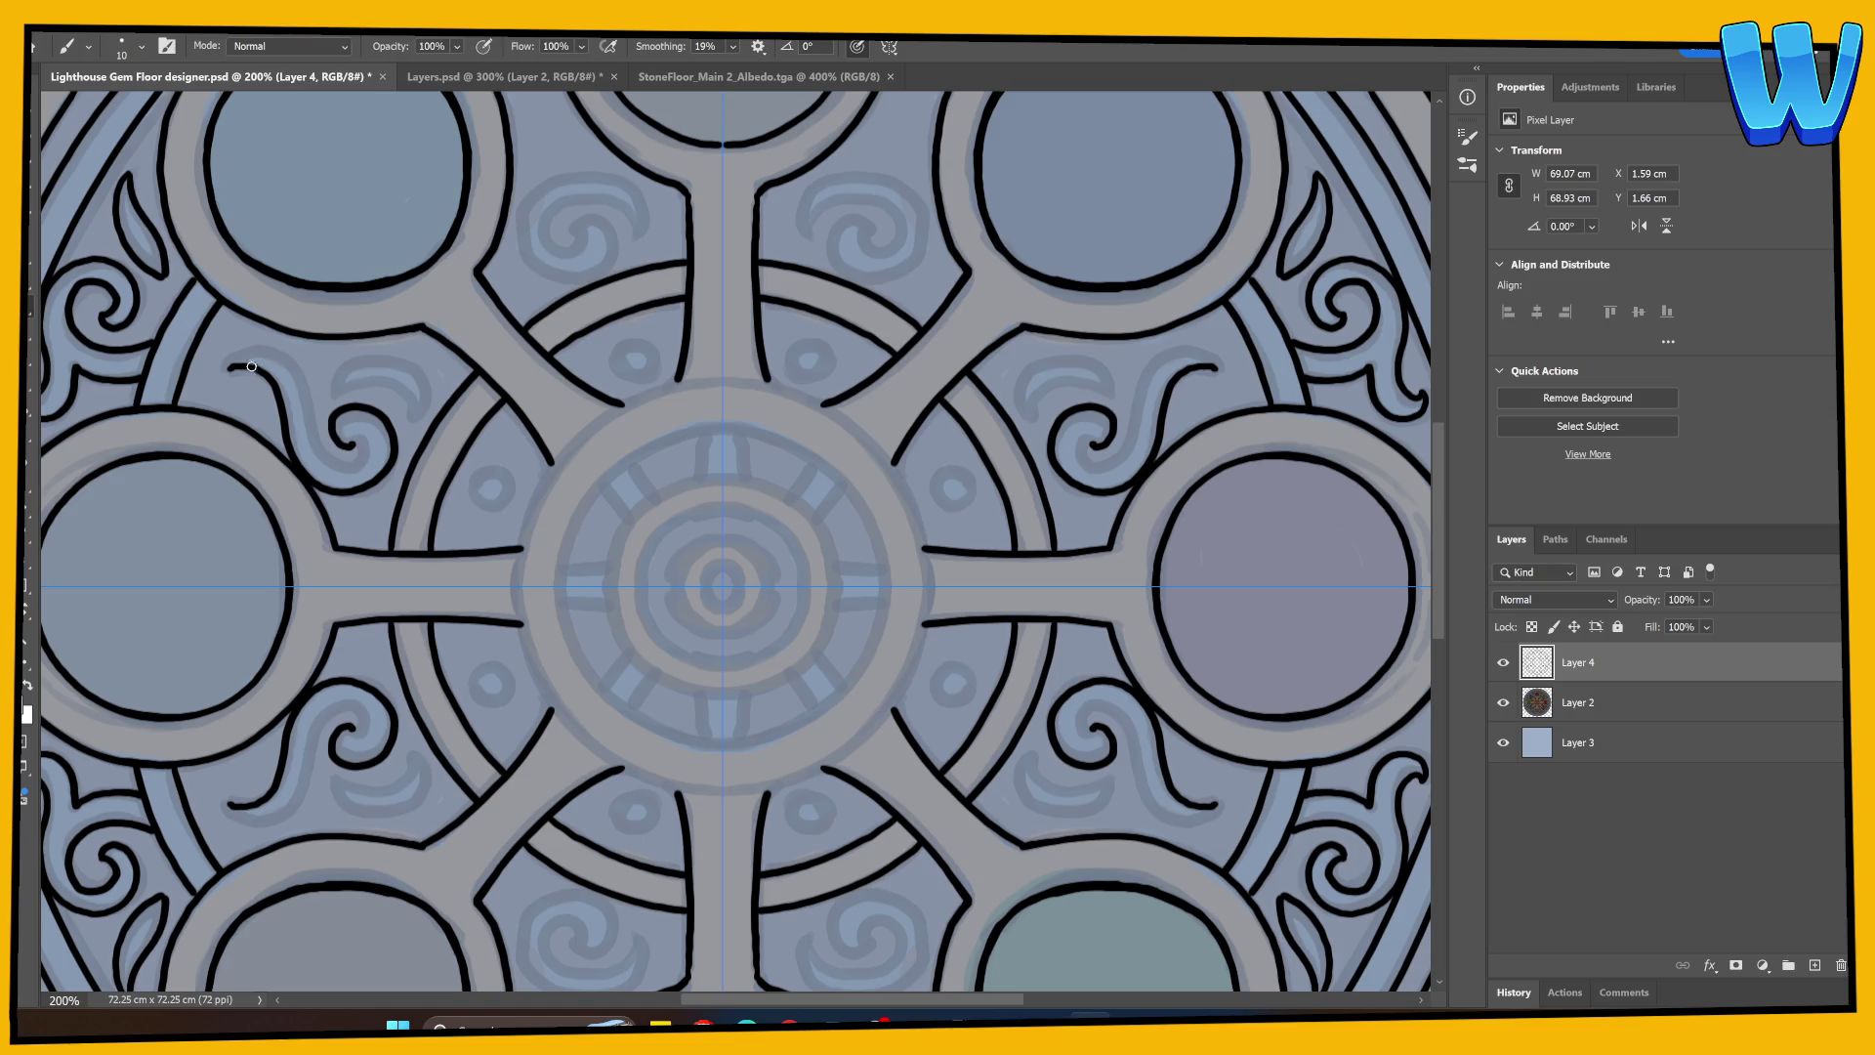
mouse_move(232, 366)
left_mouse_down()
mouse_move(295, 377)
mouse_move(331, 459)
mouse_move(354, 461)
mouse_move(364, 441)
mouse_move(343, 434)
mouse_move(396, 382)
mouse_move(412, 421)
mouse_move(388, 358)
mouse_move(417, 422)
left_mouse_up()
key("ctrl+z")
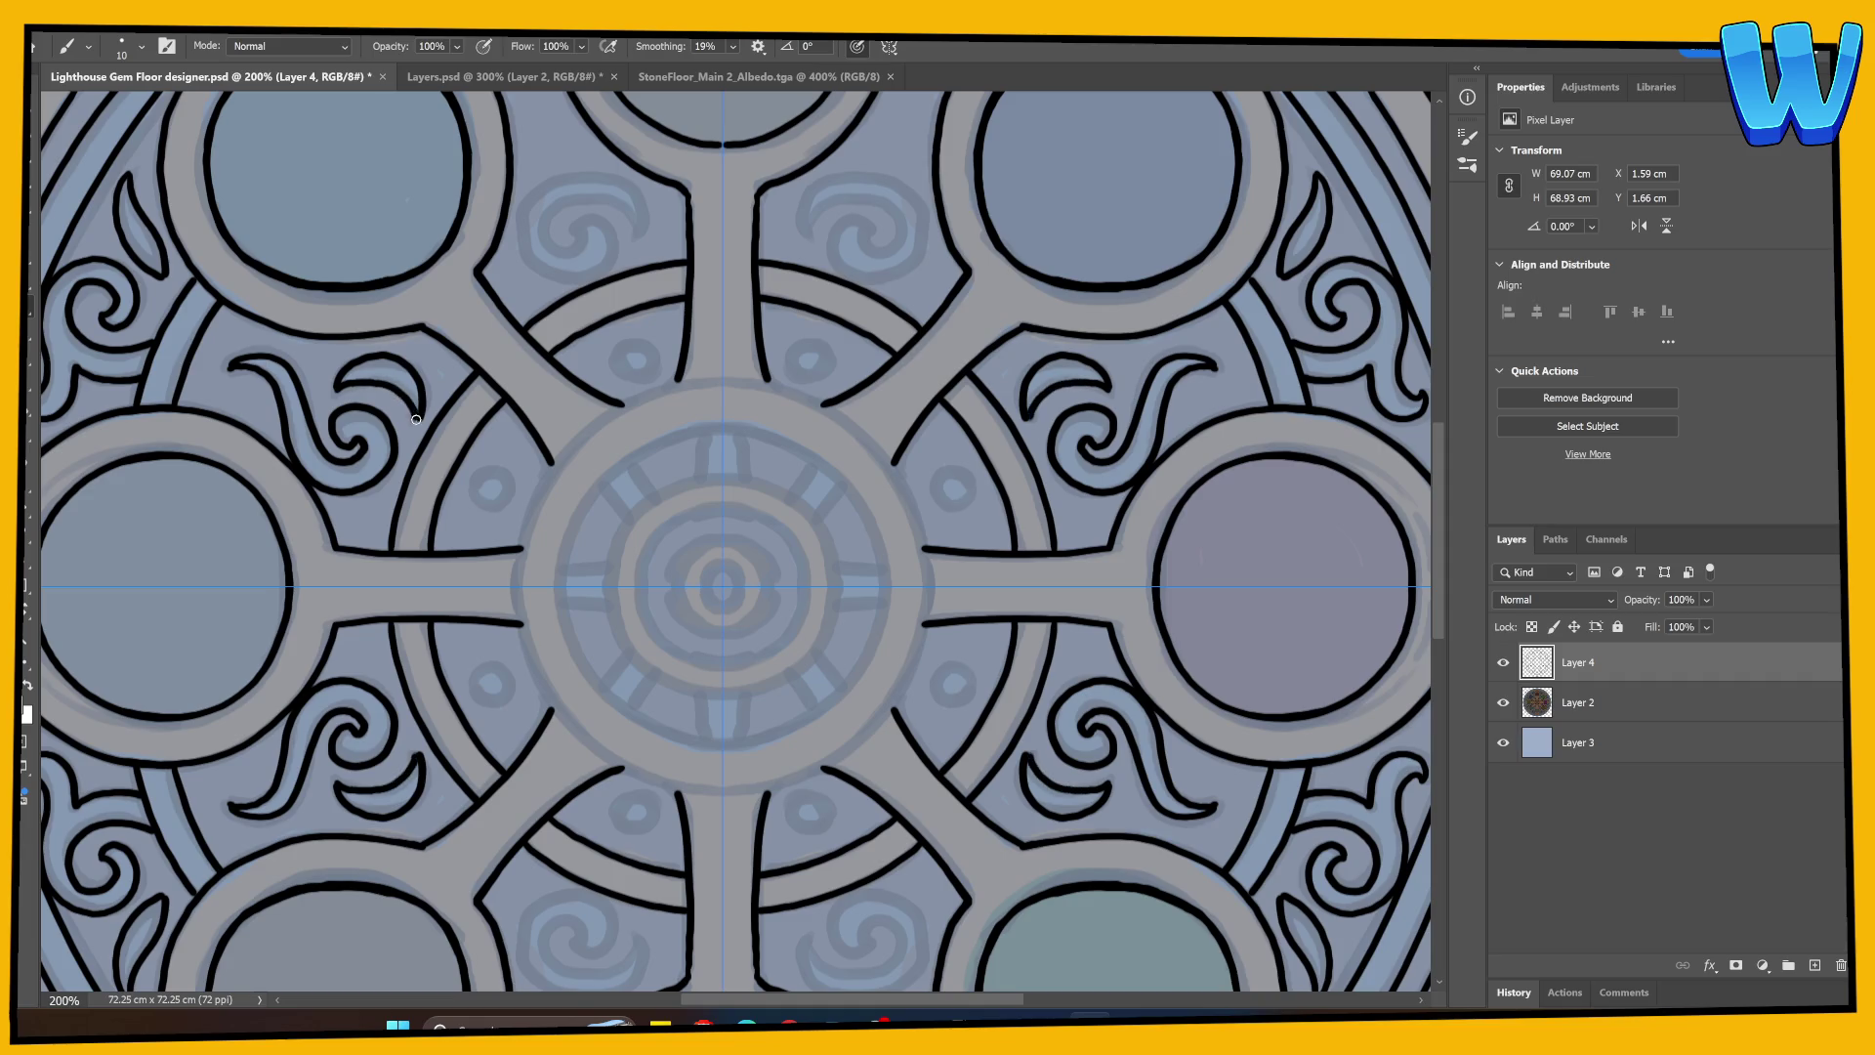
left_click_drag(547, 476, 418, 730)
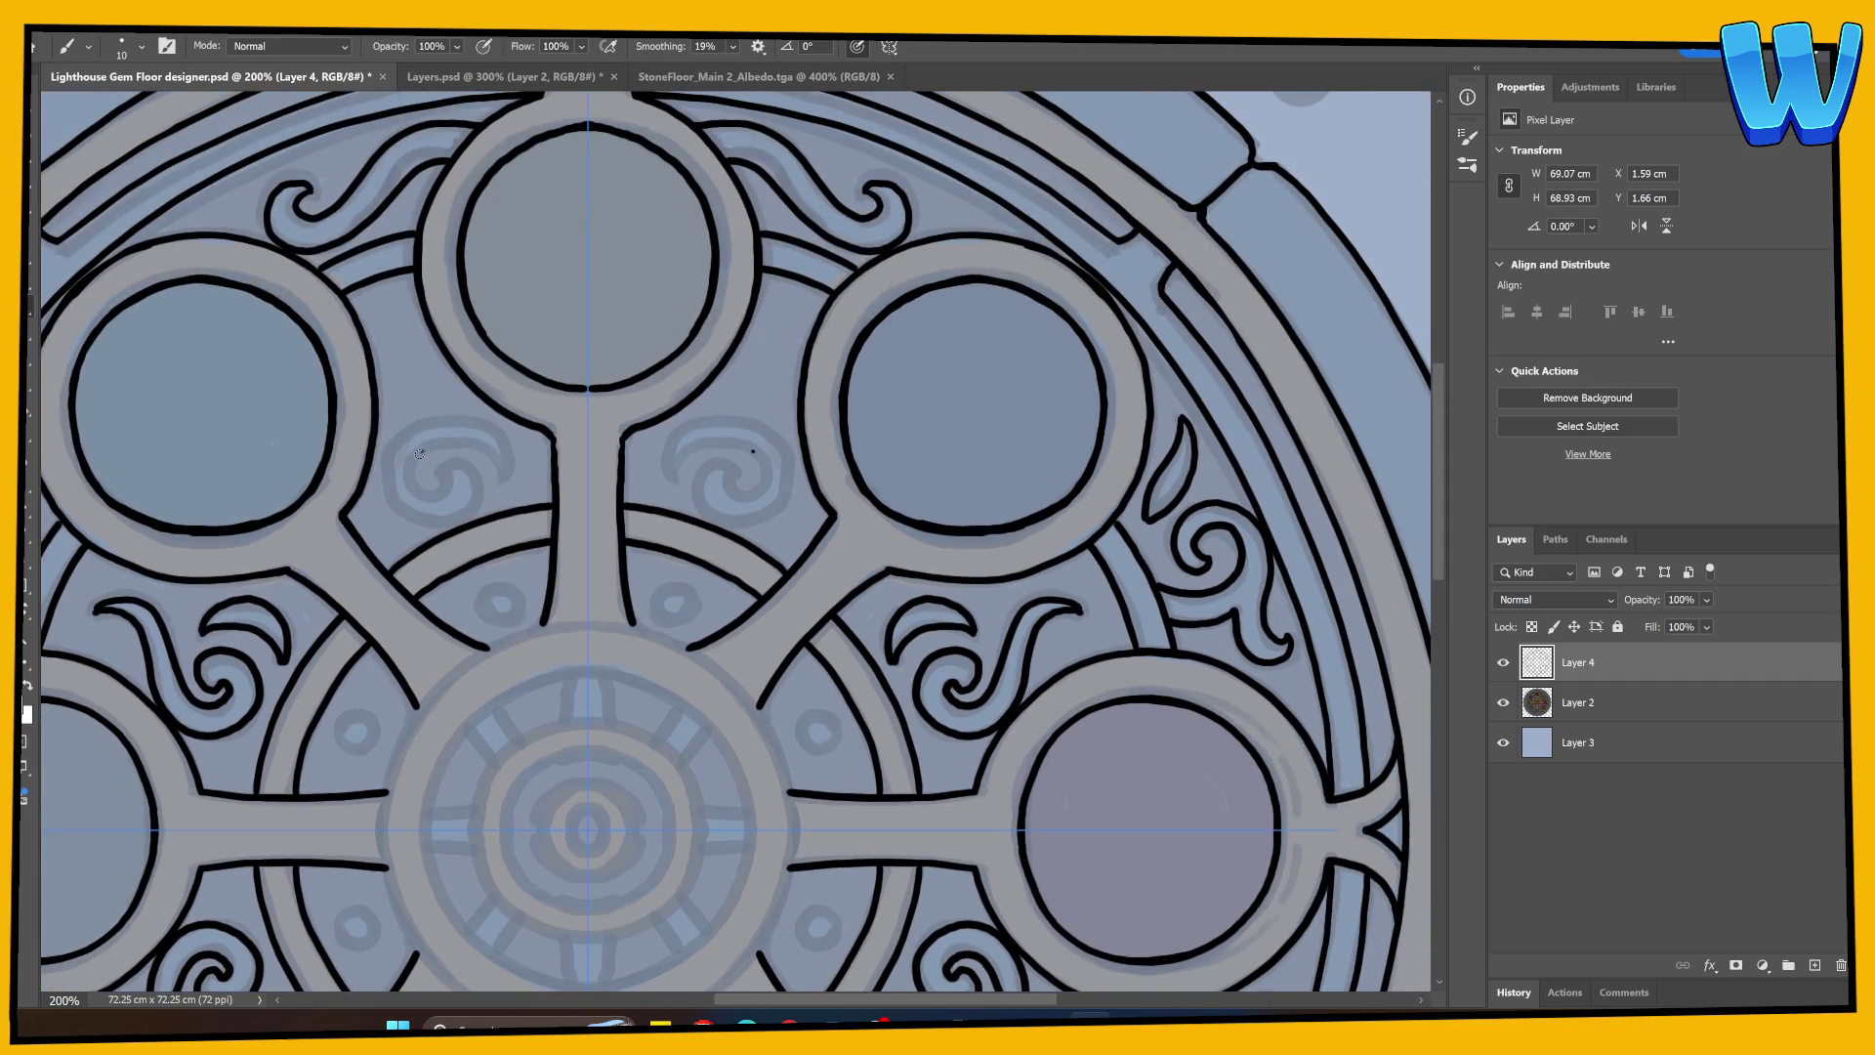
Step: Paint a spiral into the swirl ornament and extend its outer curve
mouse_move(420, 453)
left_mouse_down()
mouse_move(414, 494)
mouse_move(445, 482)
mouse_move(433, 463)
mouse_move(469, 472)
mouse_move(463, 512)
mouse_move(437, 525)
mouse_move(382, 491)
mouse_move(377, 447)
mouse_move(420, 417)
left_mouse_up()
mouse_move(478, 428)
left_mouse_down()
mouse_move(506, 480)
mouse_move(422, 447)
mouse_move(474, 442)
mouse_move(447, 441)
mouse_move(504, 483)
left_mouse_up()
key("ctrl+z")
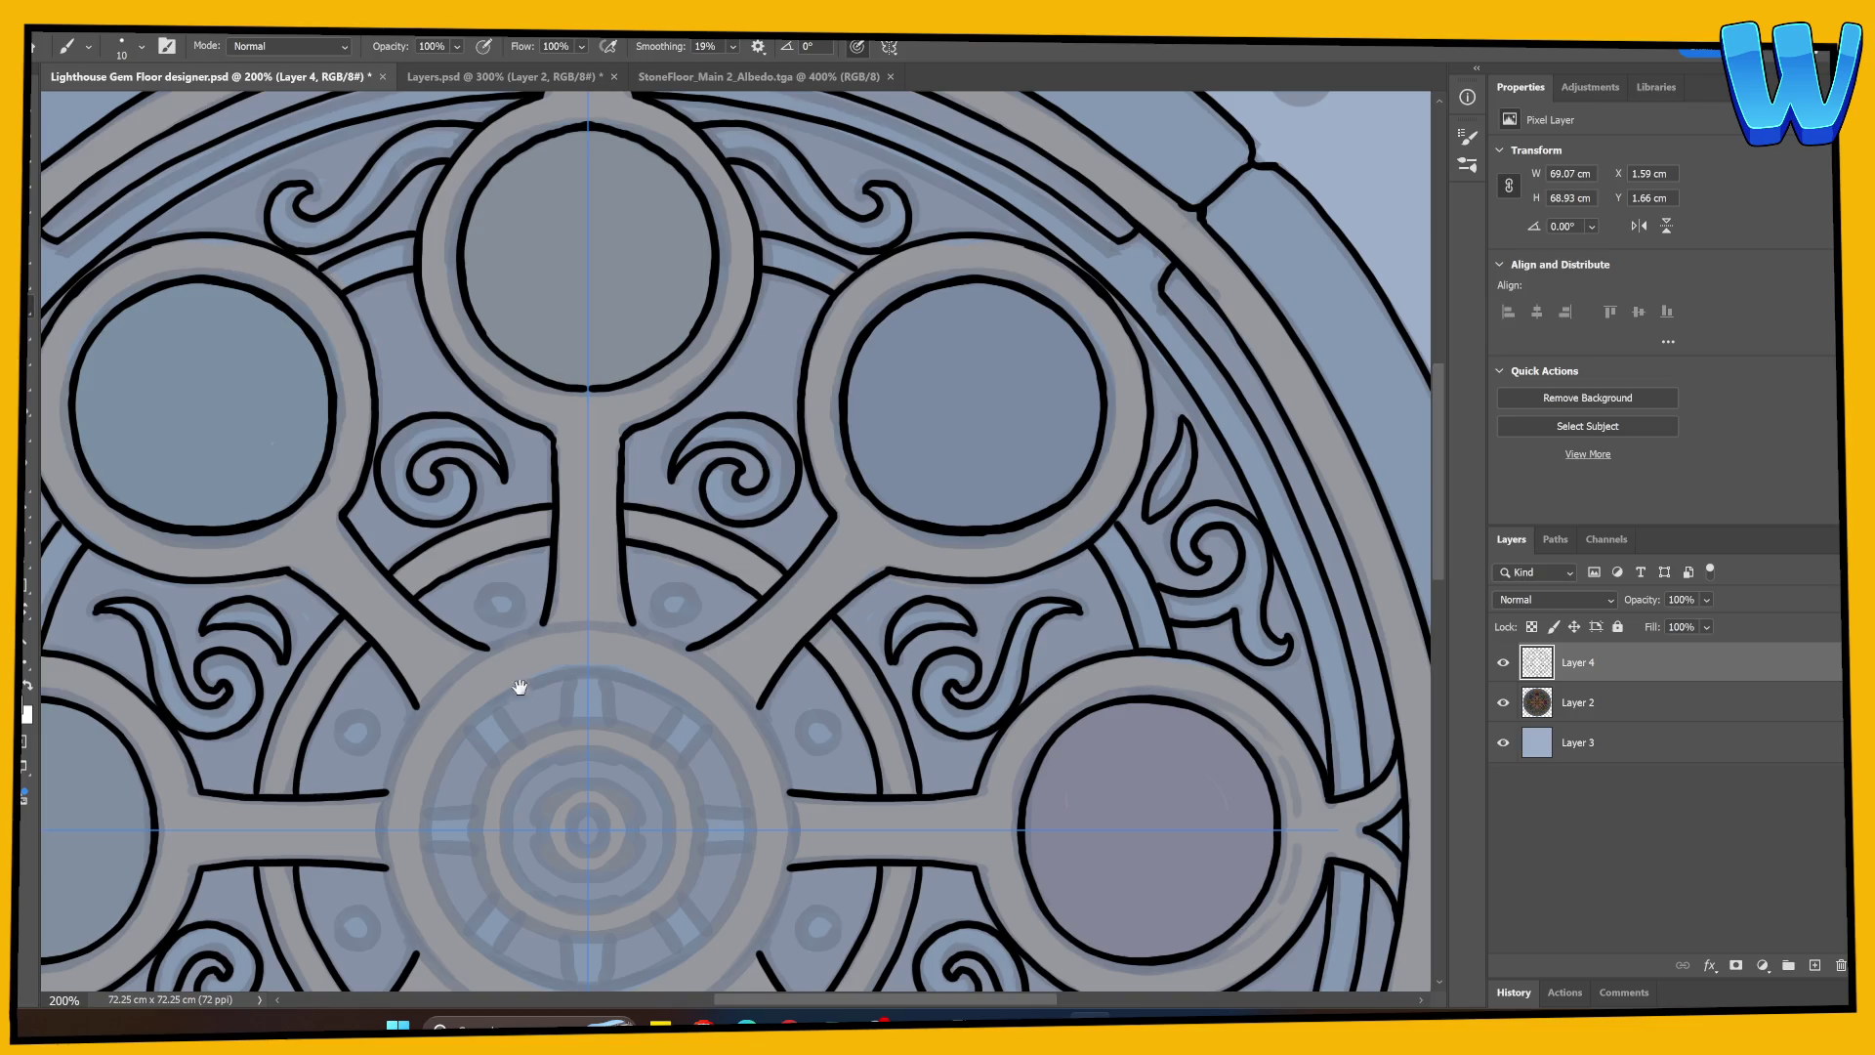
Step: Trace the central medallion's outline in bold black
mouse_move(514, 682)
left_mouse_down()
mouse_move(699, 273)
mouse_move(776, 455)
left_mouse_up()
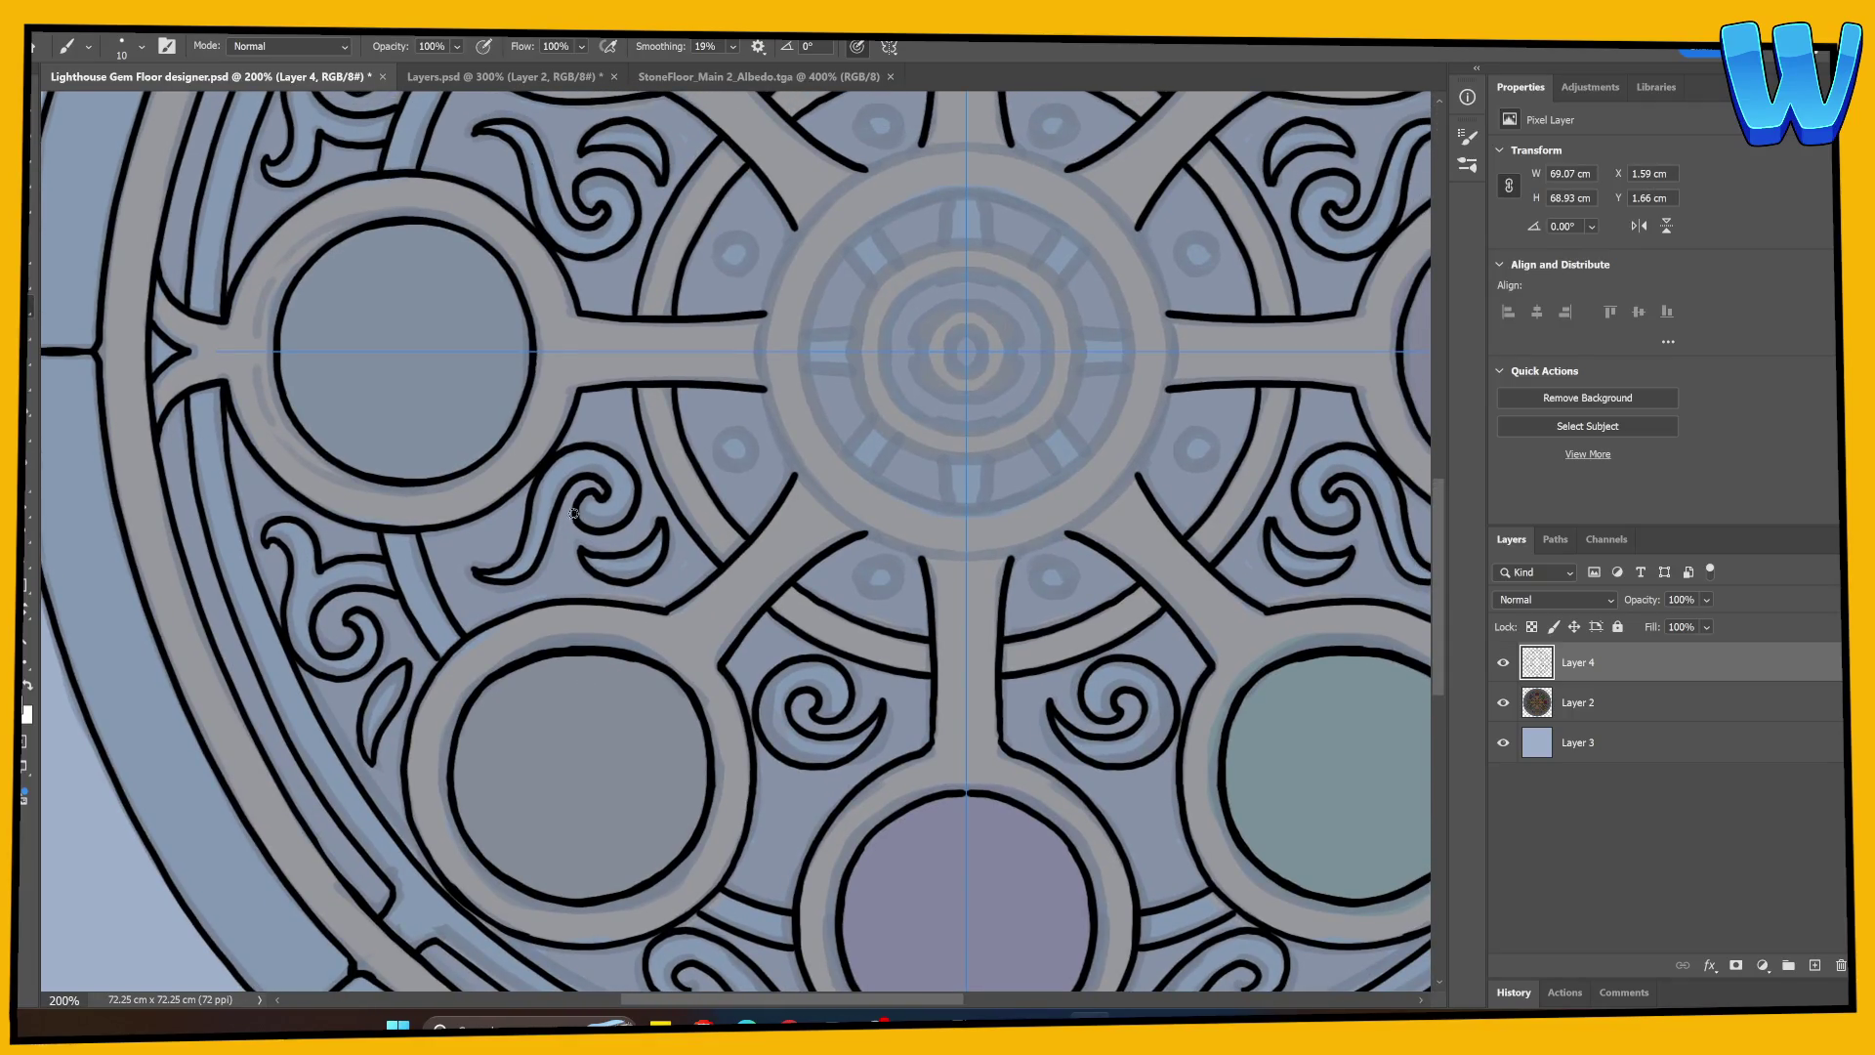
left_click_drag(639, 481, 425, 548)
mouse_move(565, 389)
left_mouse_down()
mouse_move(361, 562)
mouse_move(312, 471)
left_mouse_up()
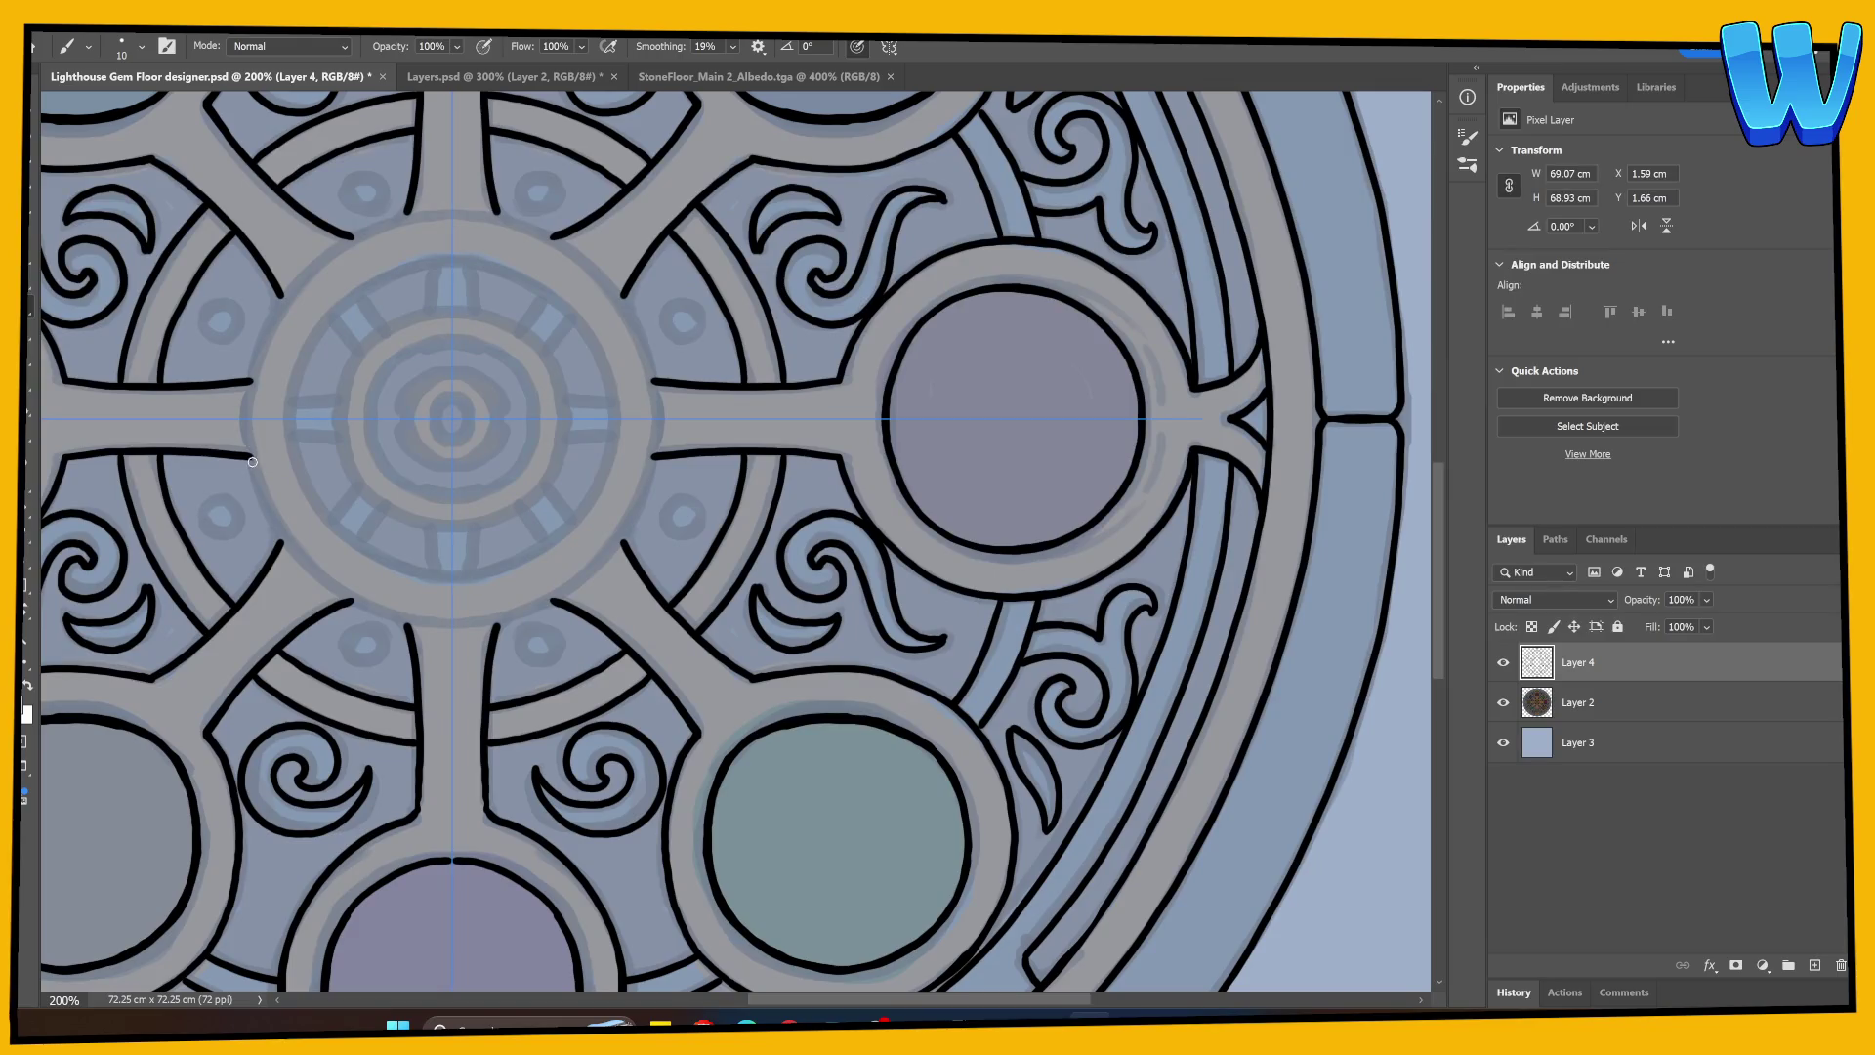
mouse_move(252, 461)
left_mouse_down()
mouse_move(265, 293)
mouse_move(420, 212)
mouse_move(466, 233)
left_mouse_up()
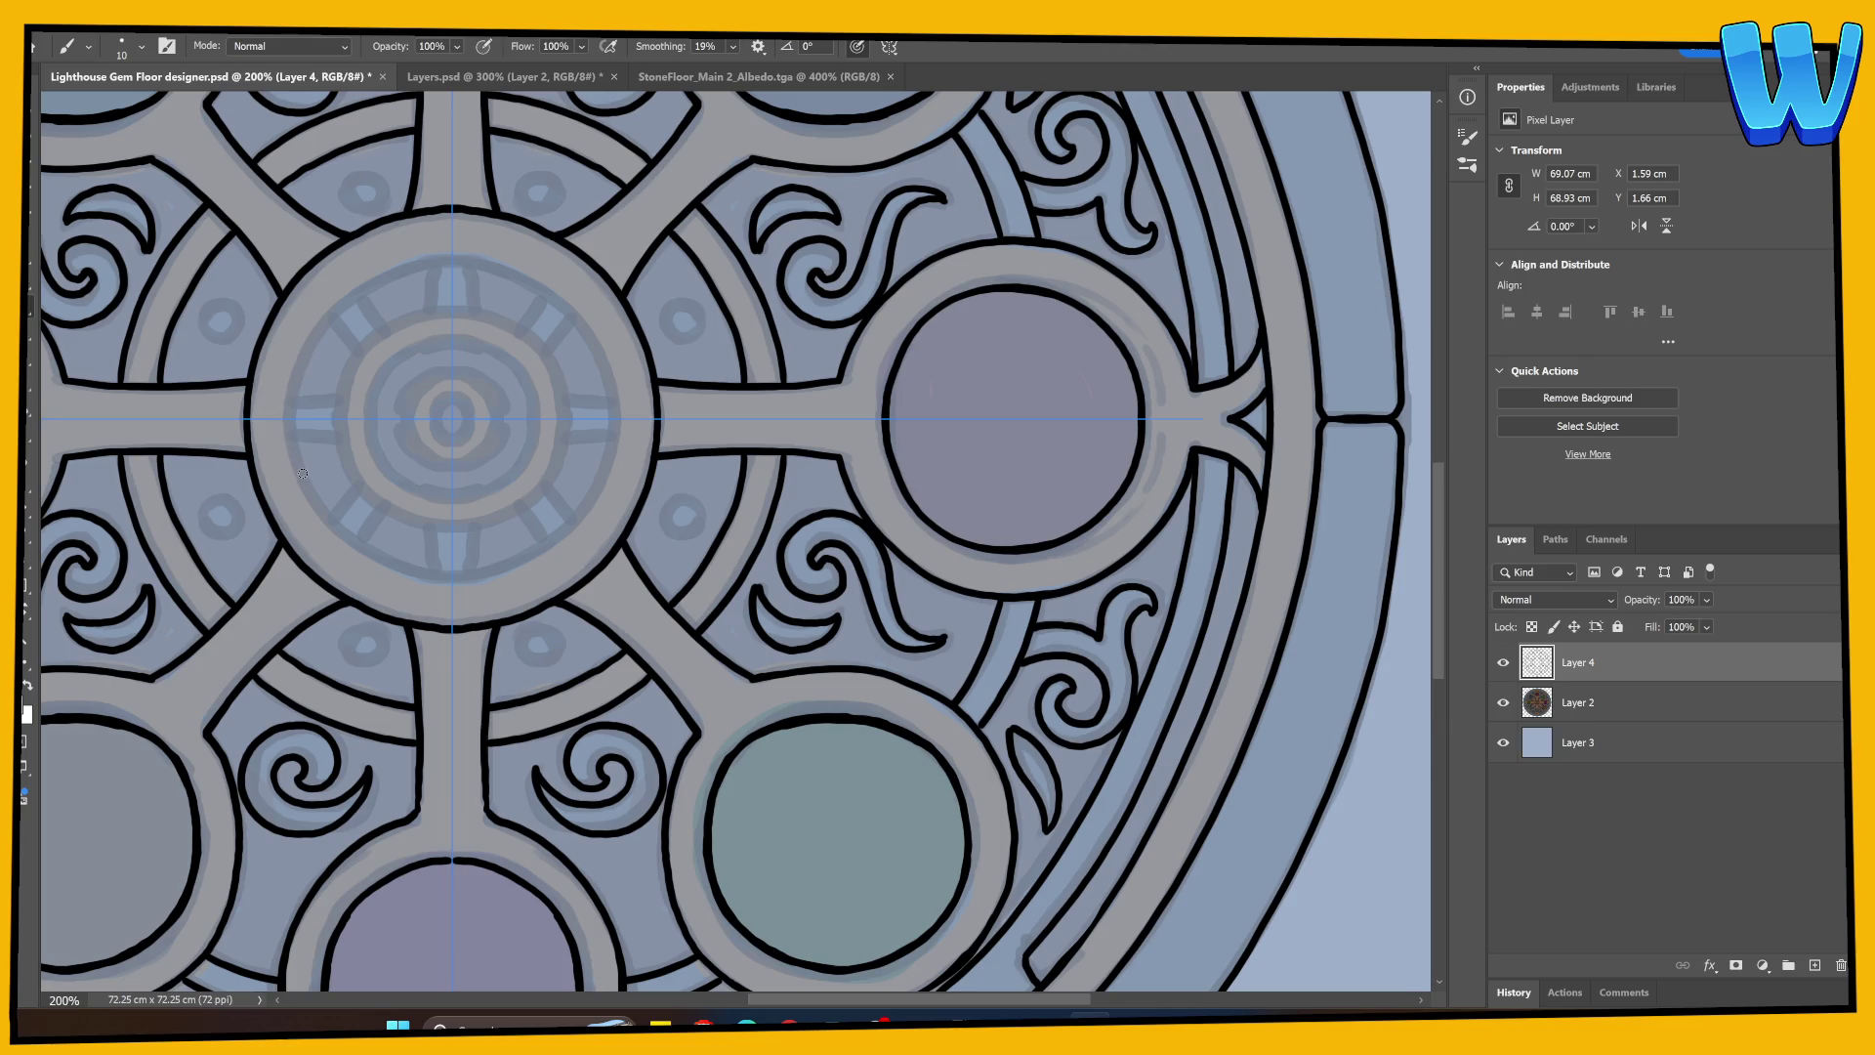
Step: Ink a mirrored arc just inside the central medallion's outer edge
mouse_move(302, 474)
left_mouse_down()
mouse_move(299, 376)
mouse_move(323, 318)
mouse_move(452, 253)
left_mouse_up()
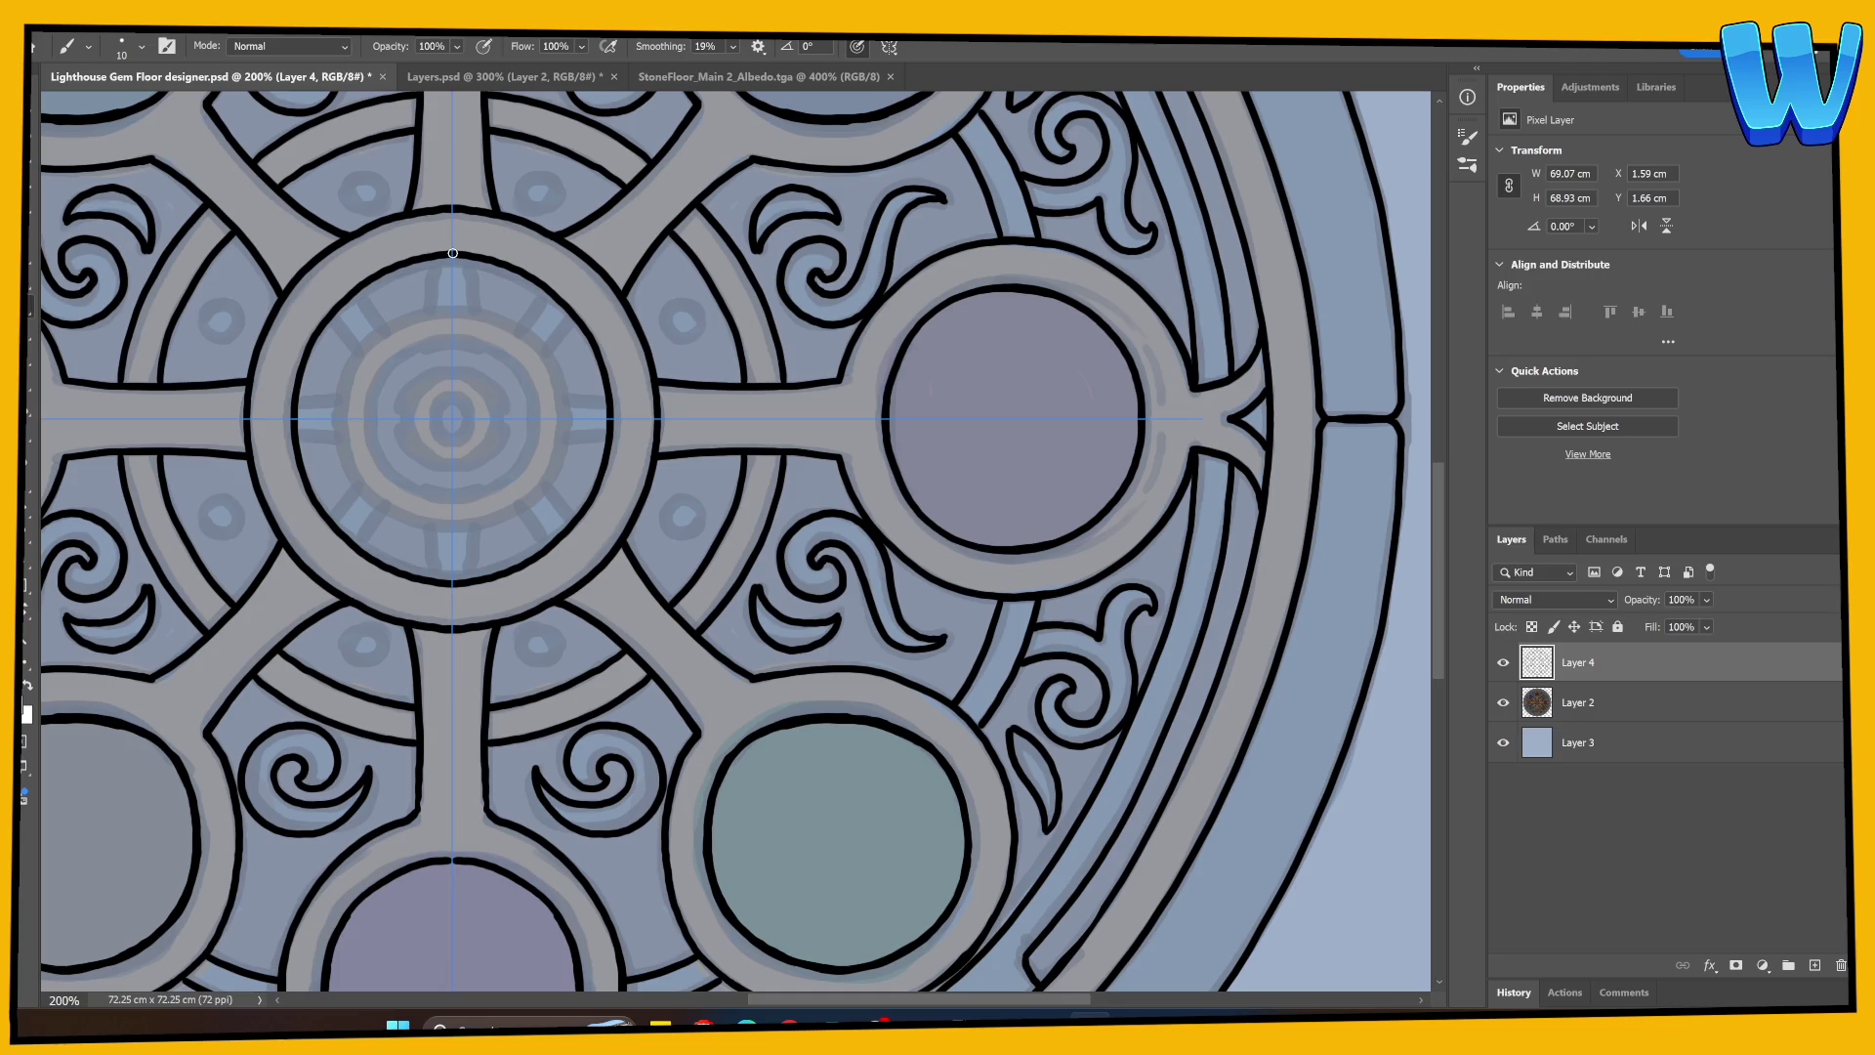
mouse_move(587, 655)
left_mouse_down()
mouse_move(498, 515)
mouse_move(355, 368)
left_mouse_up()
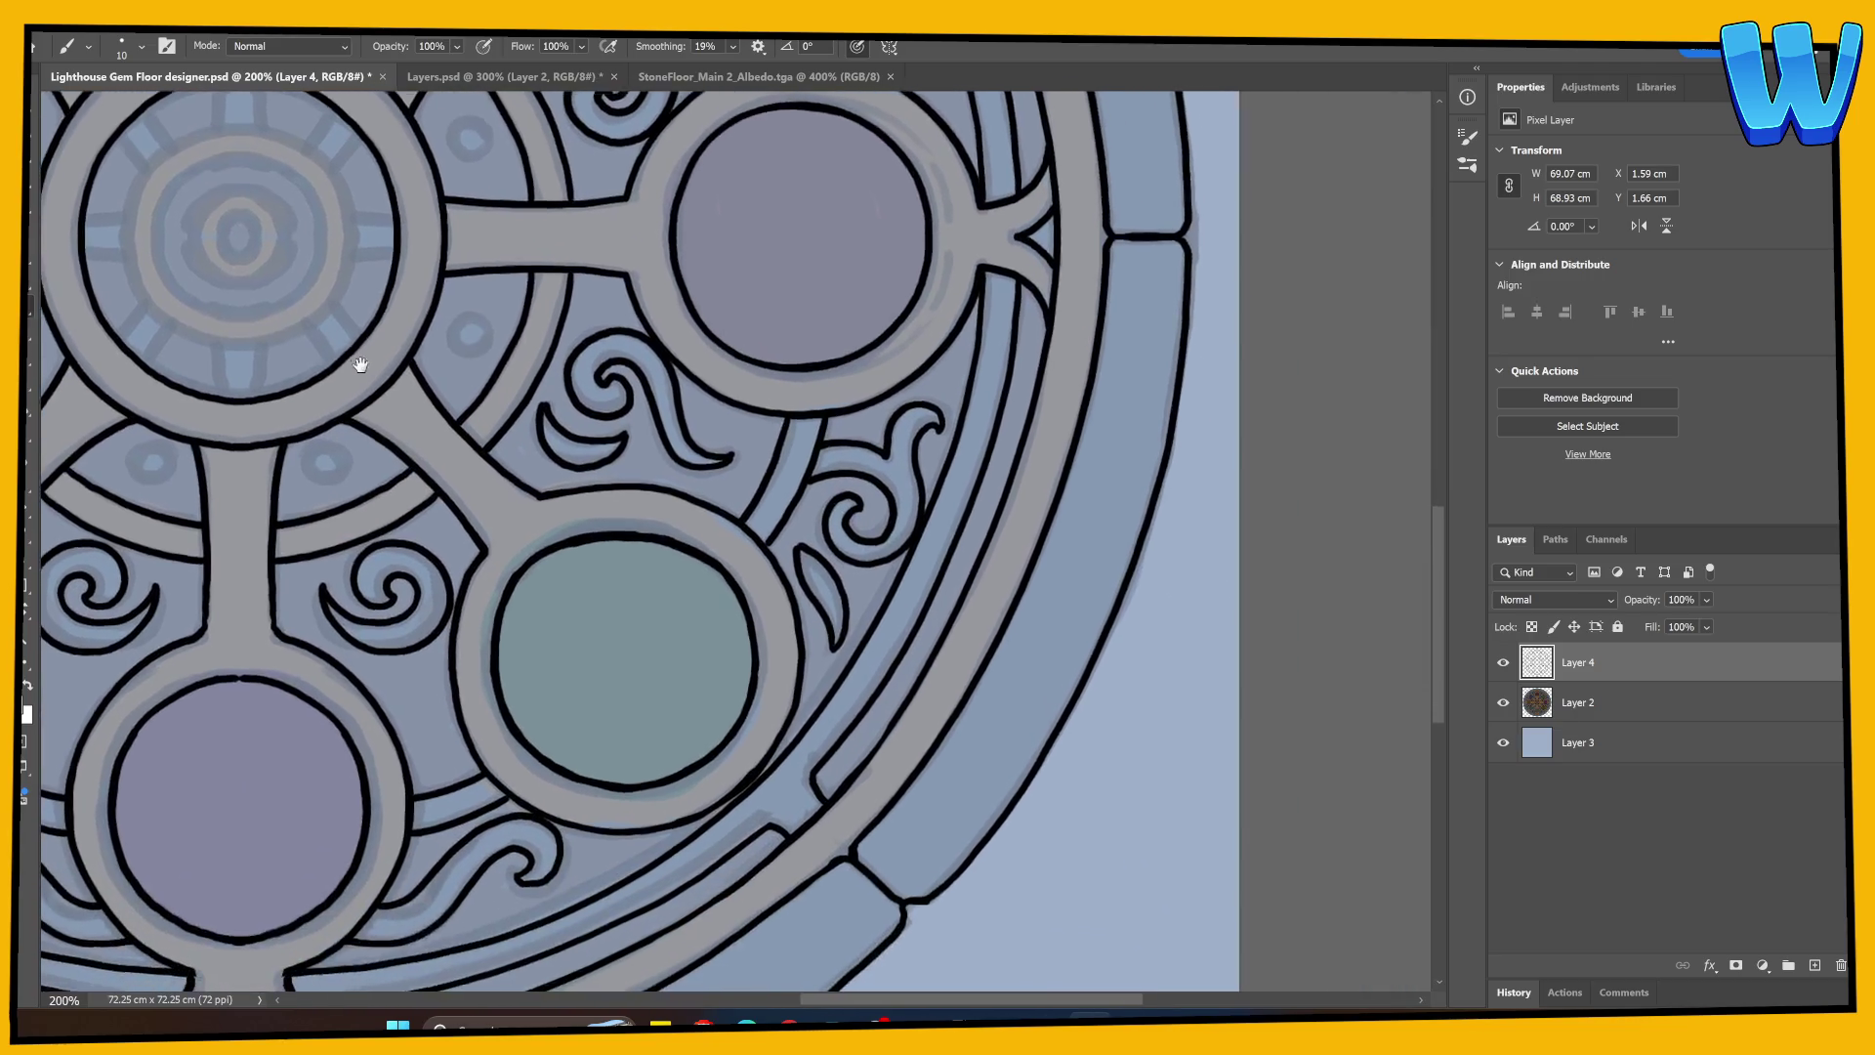
Step: Erase the teal gem's messy outline and redraw its top and left edges in black
left_click_drag(447, 466, 450, 460)
key("e")
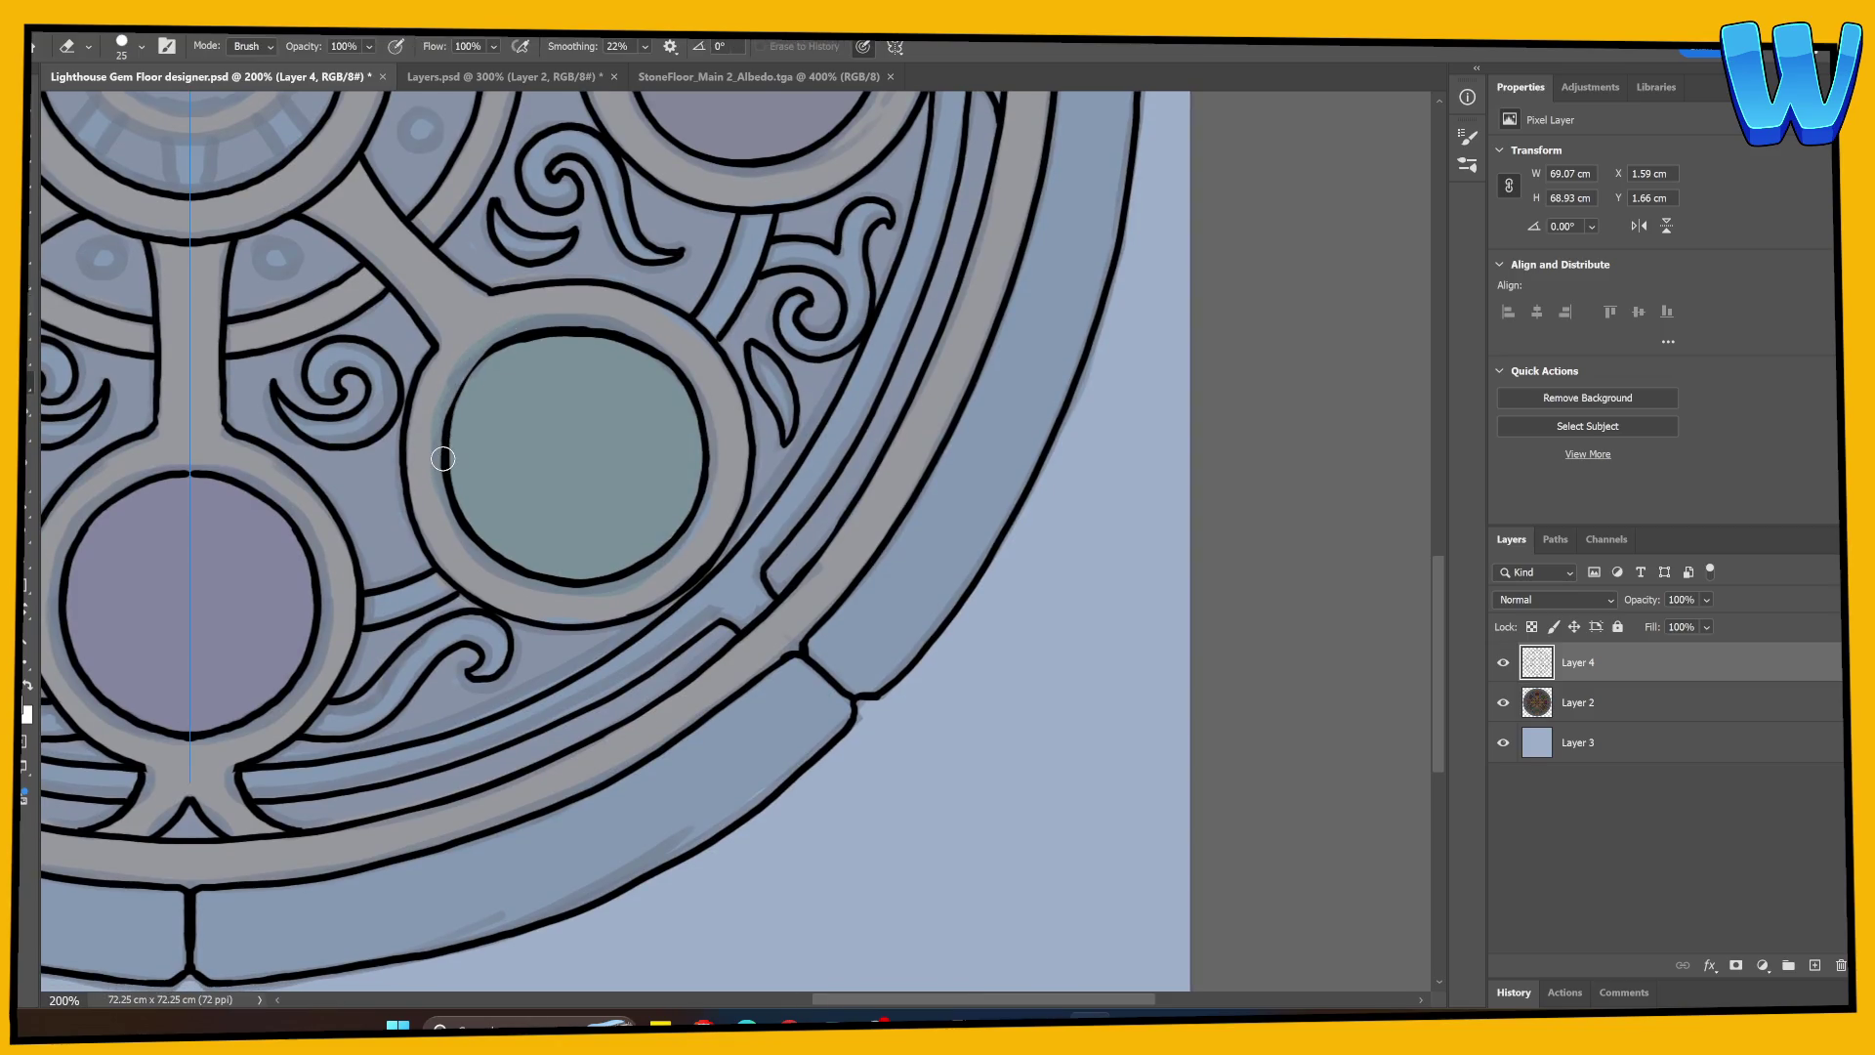
key("b")
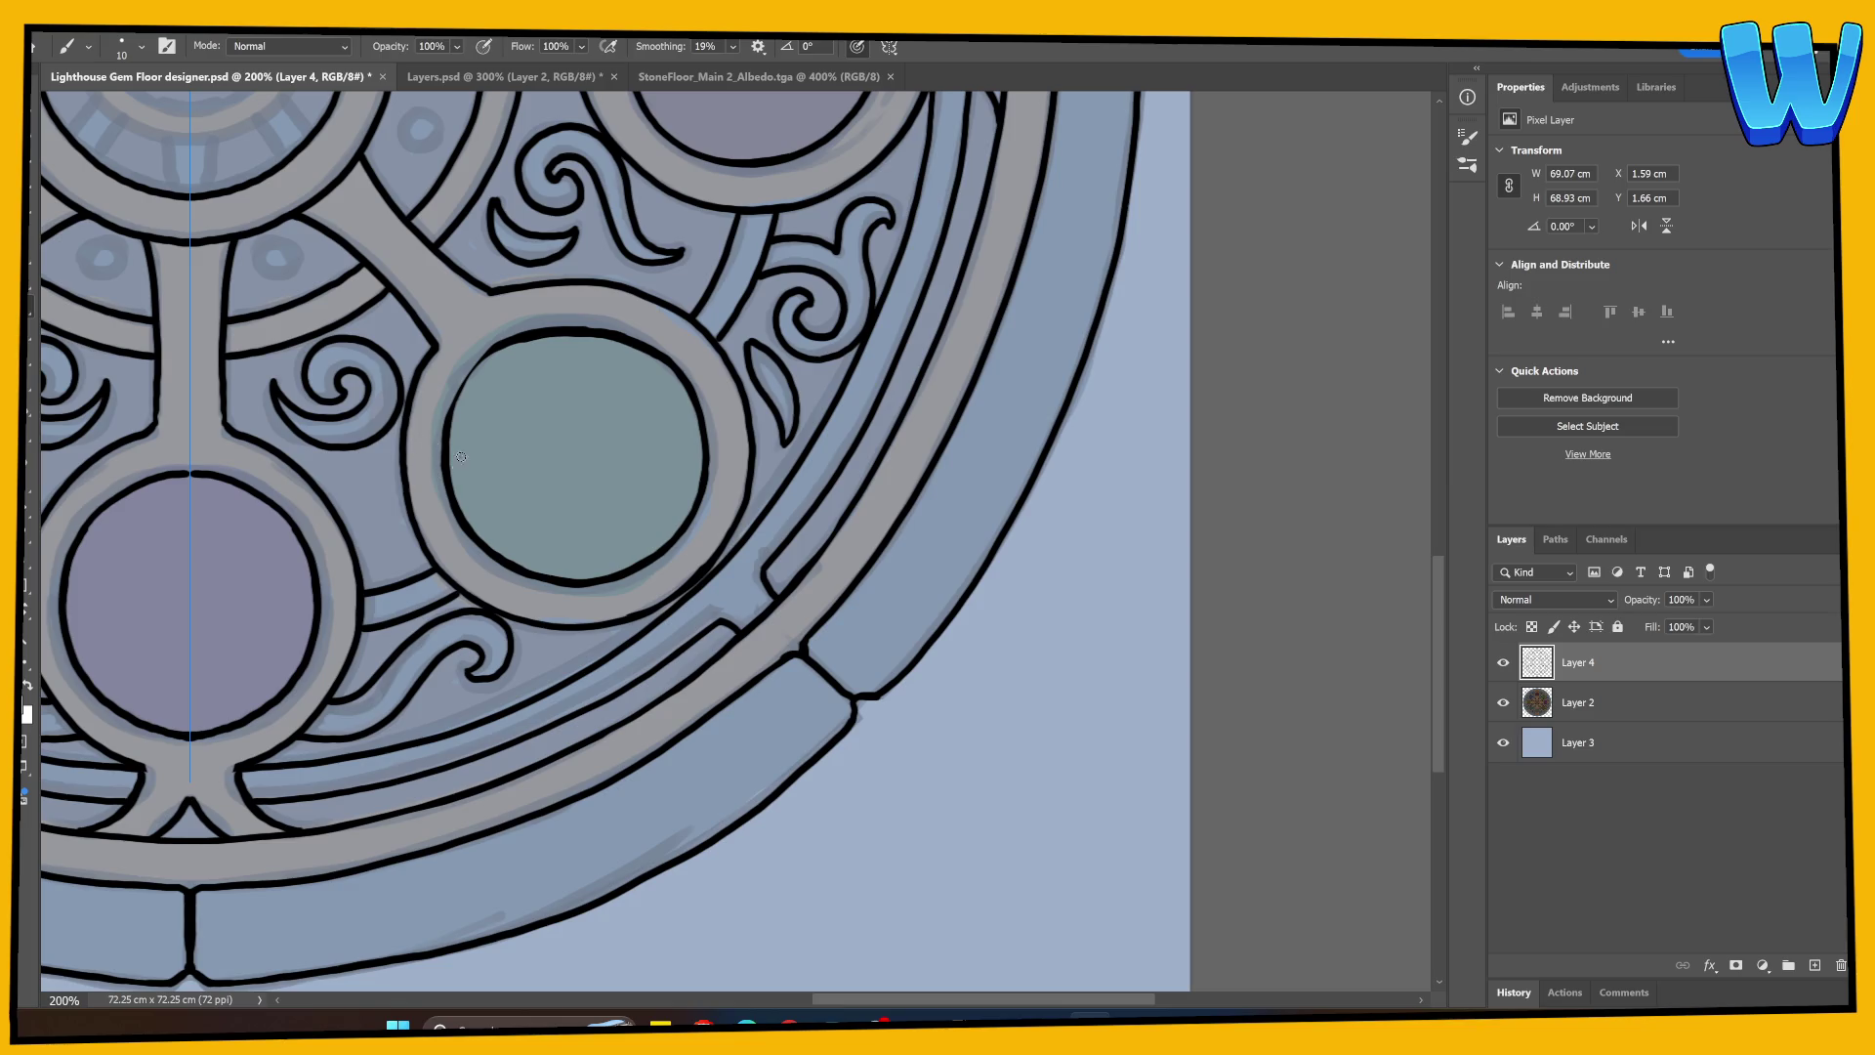
mouse_move(447, 454)
left_mouse_down()
mouse_move(488, 360)
mouse_move(655, 348)
left_mouse_up()
key("e")
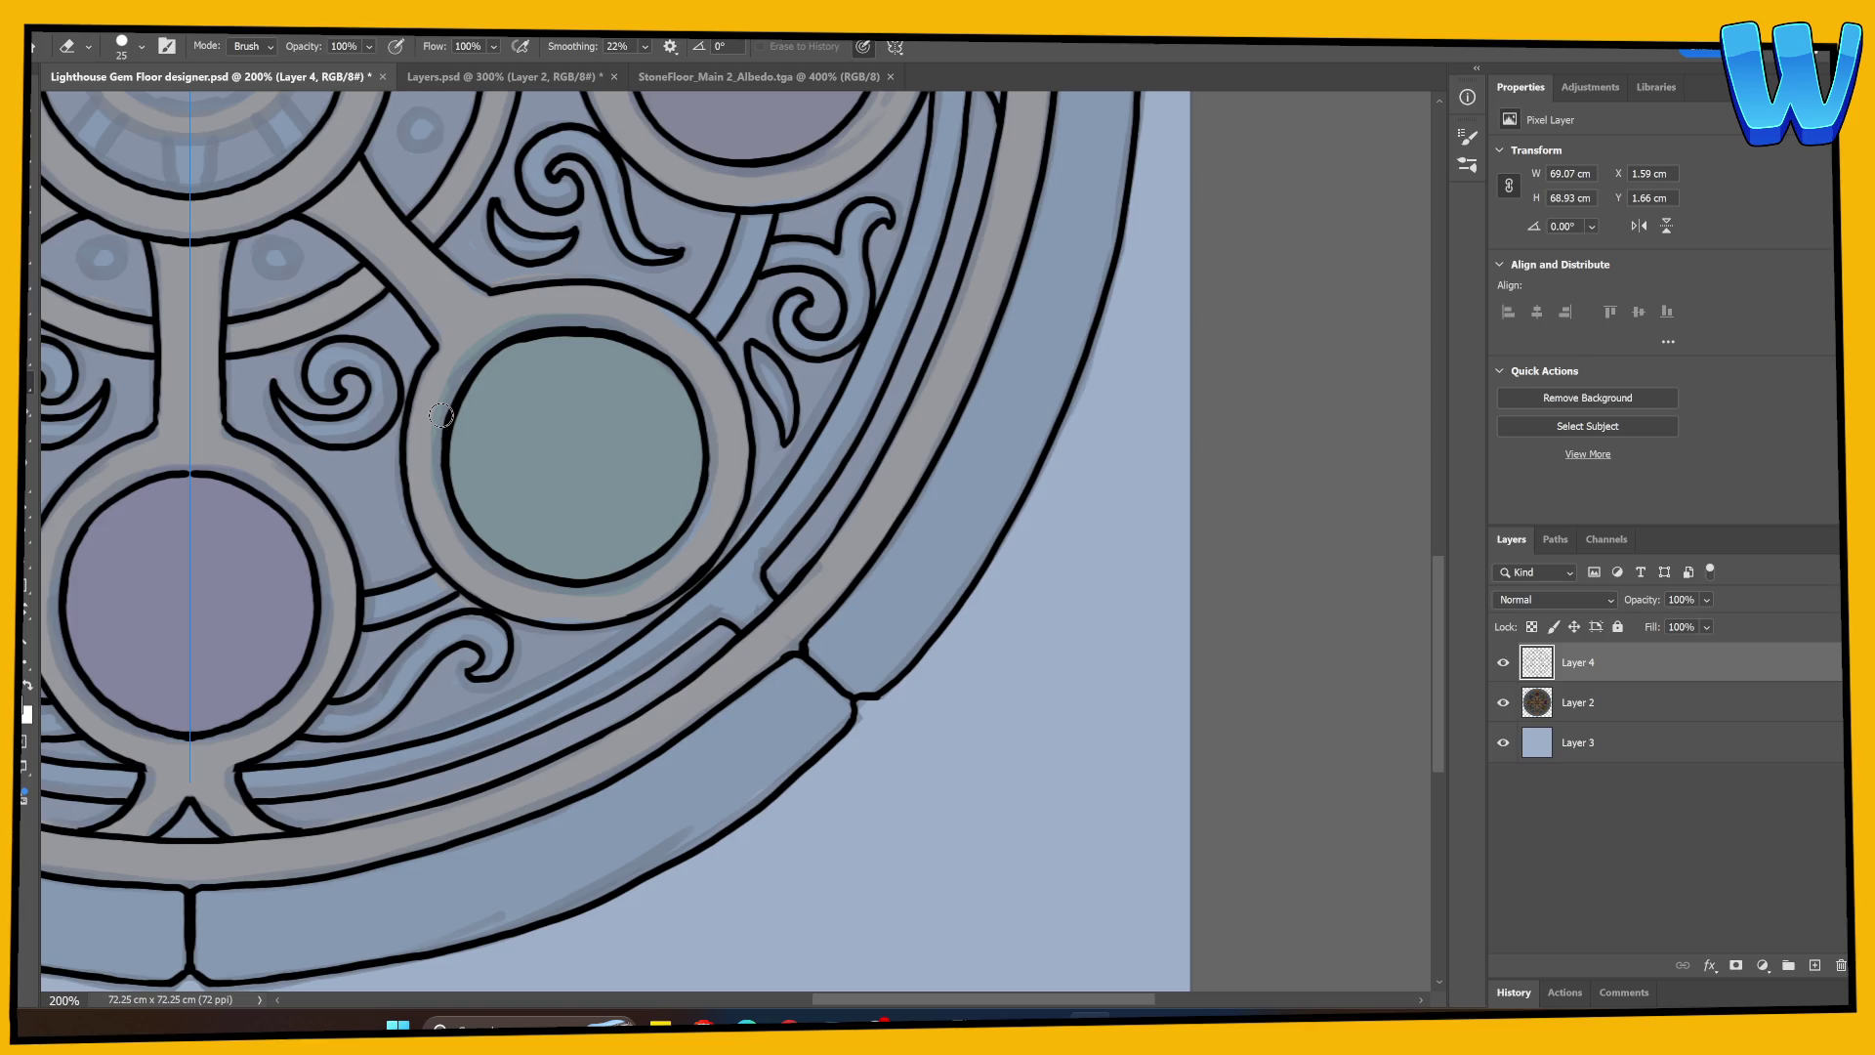
key("b")
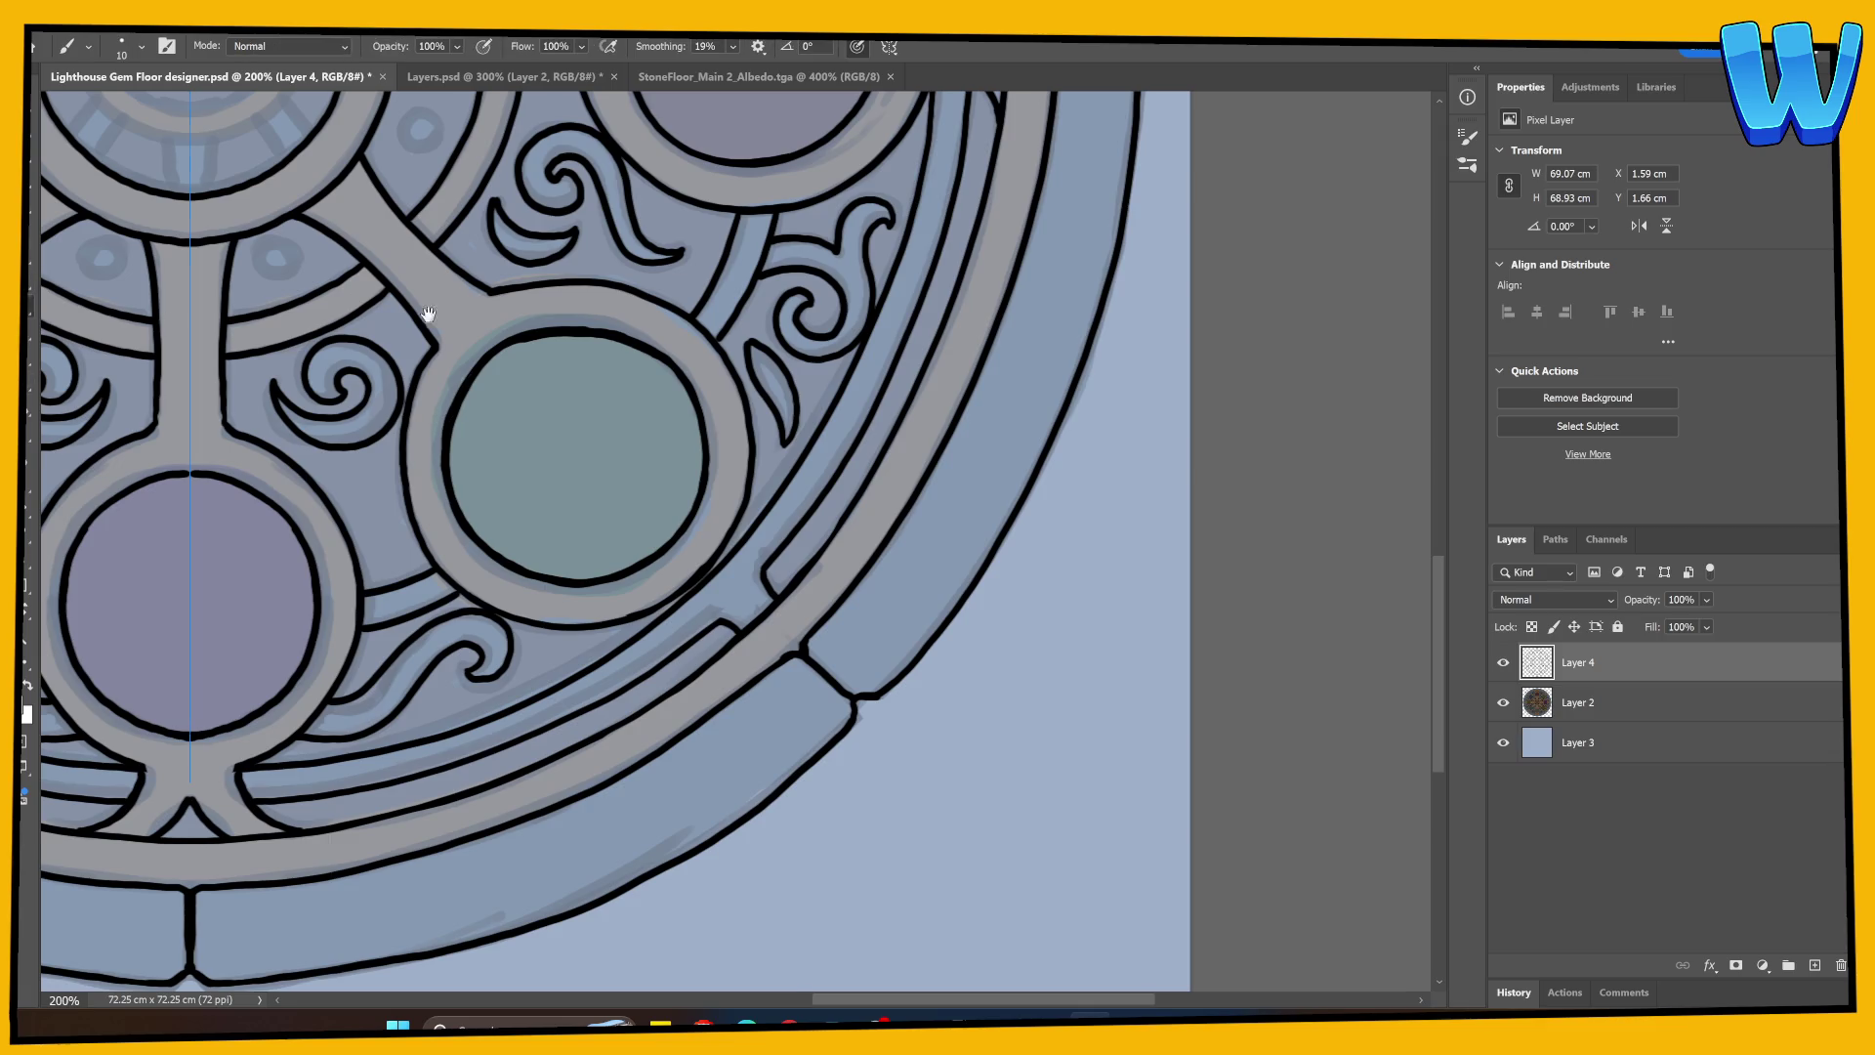
left_click_drag(419, 306, 616, 552)
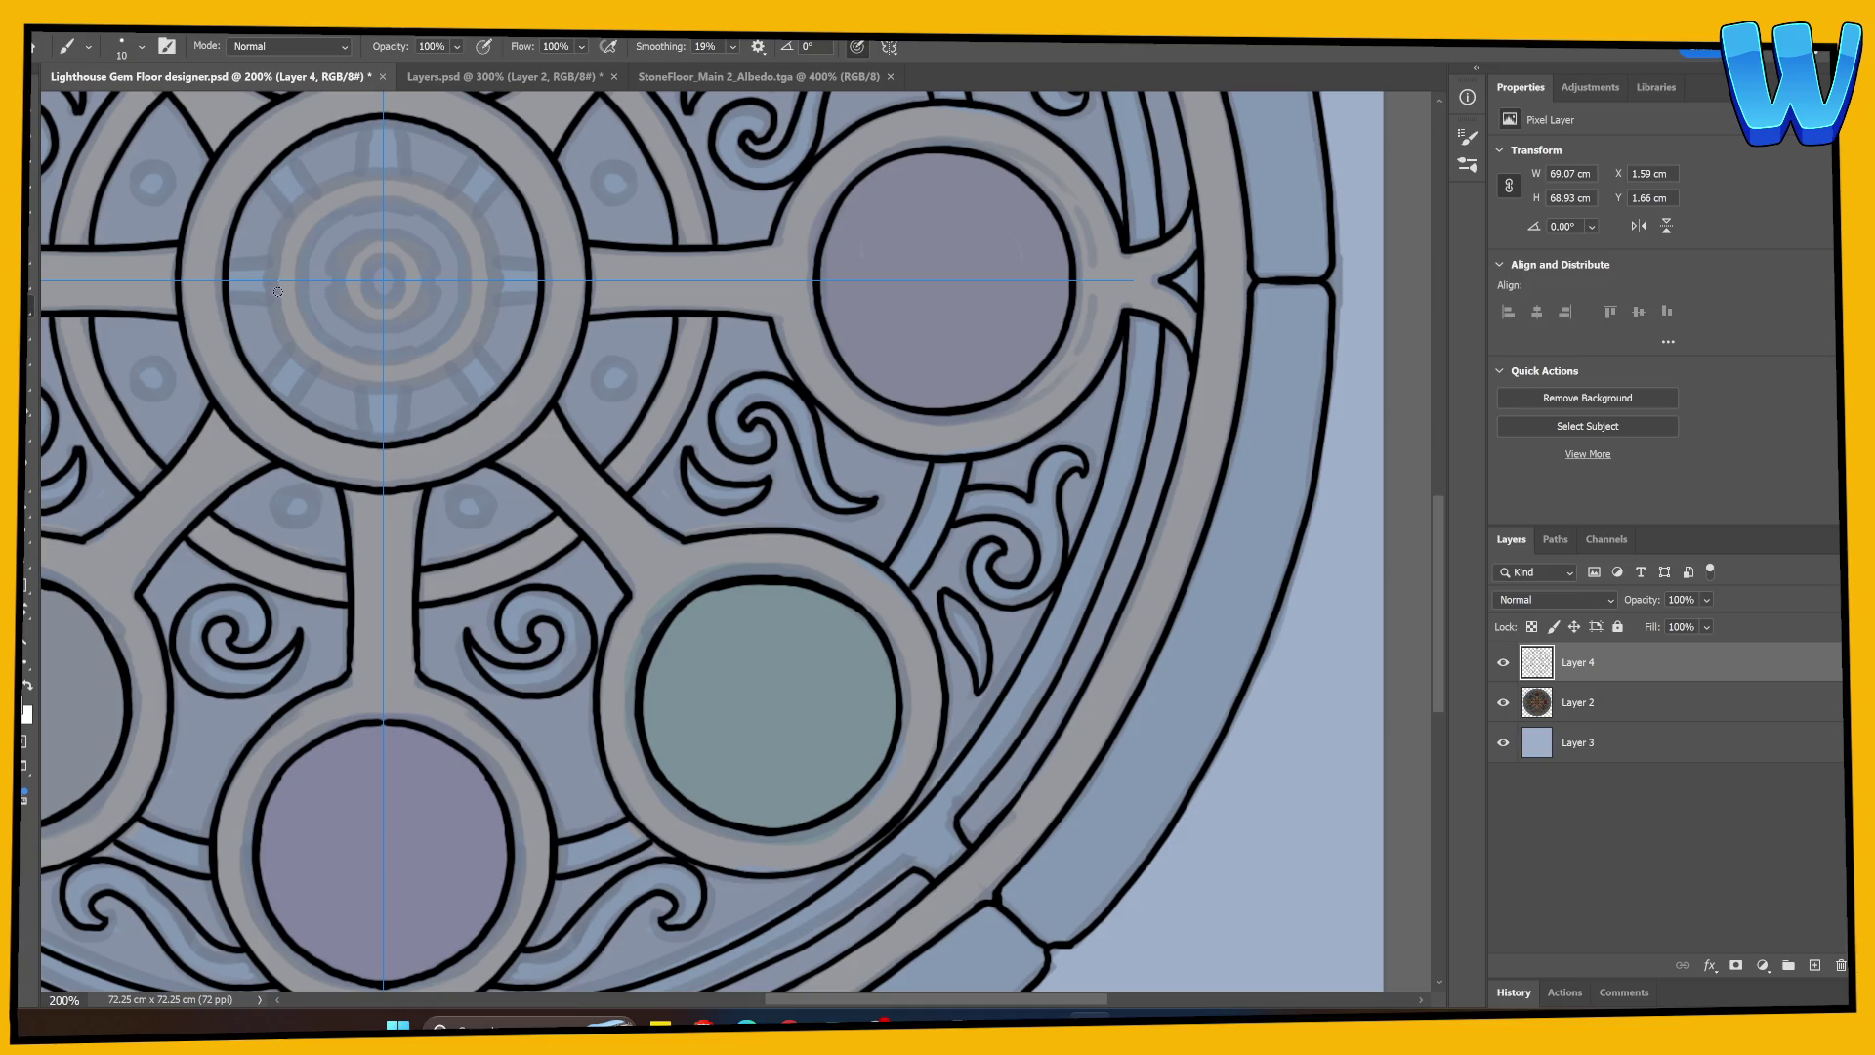
Step: Paint concentric rings inside the central medallion down to a small centre circle, redoing missed strokes
mouse_move(322, 327)
left_mouse_down()
mouse_move(281, 419)
mouse_move(246, 321)
mouse_move(306, 262)
left_mouse_up()
key("ctrl+z")
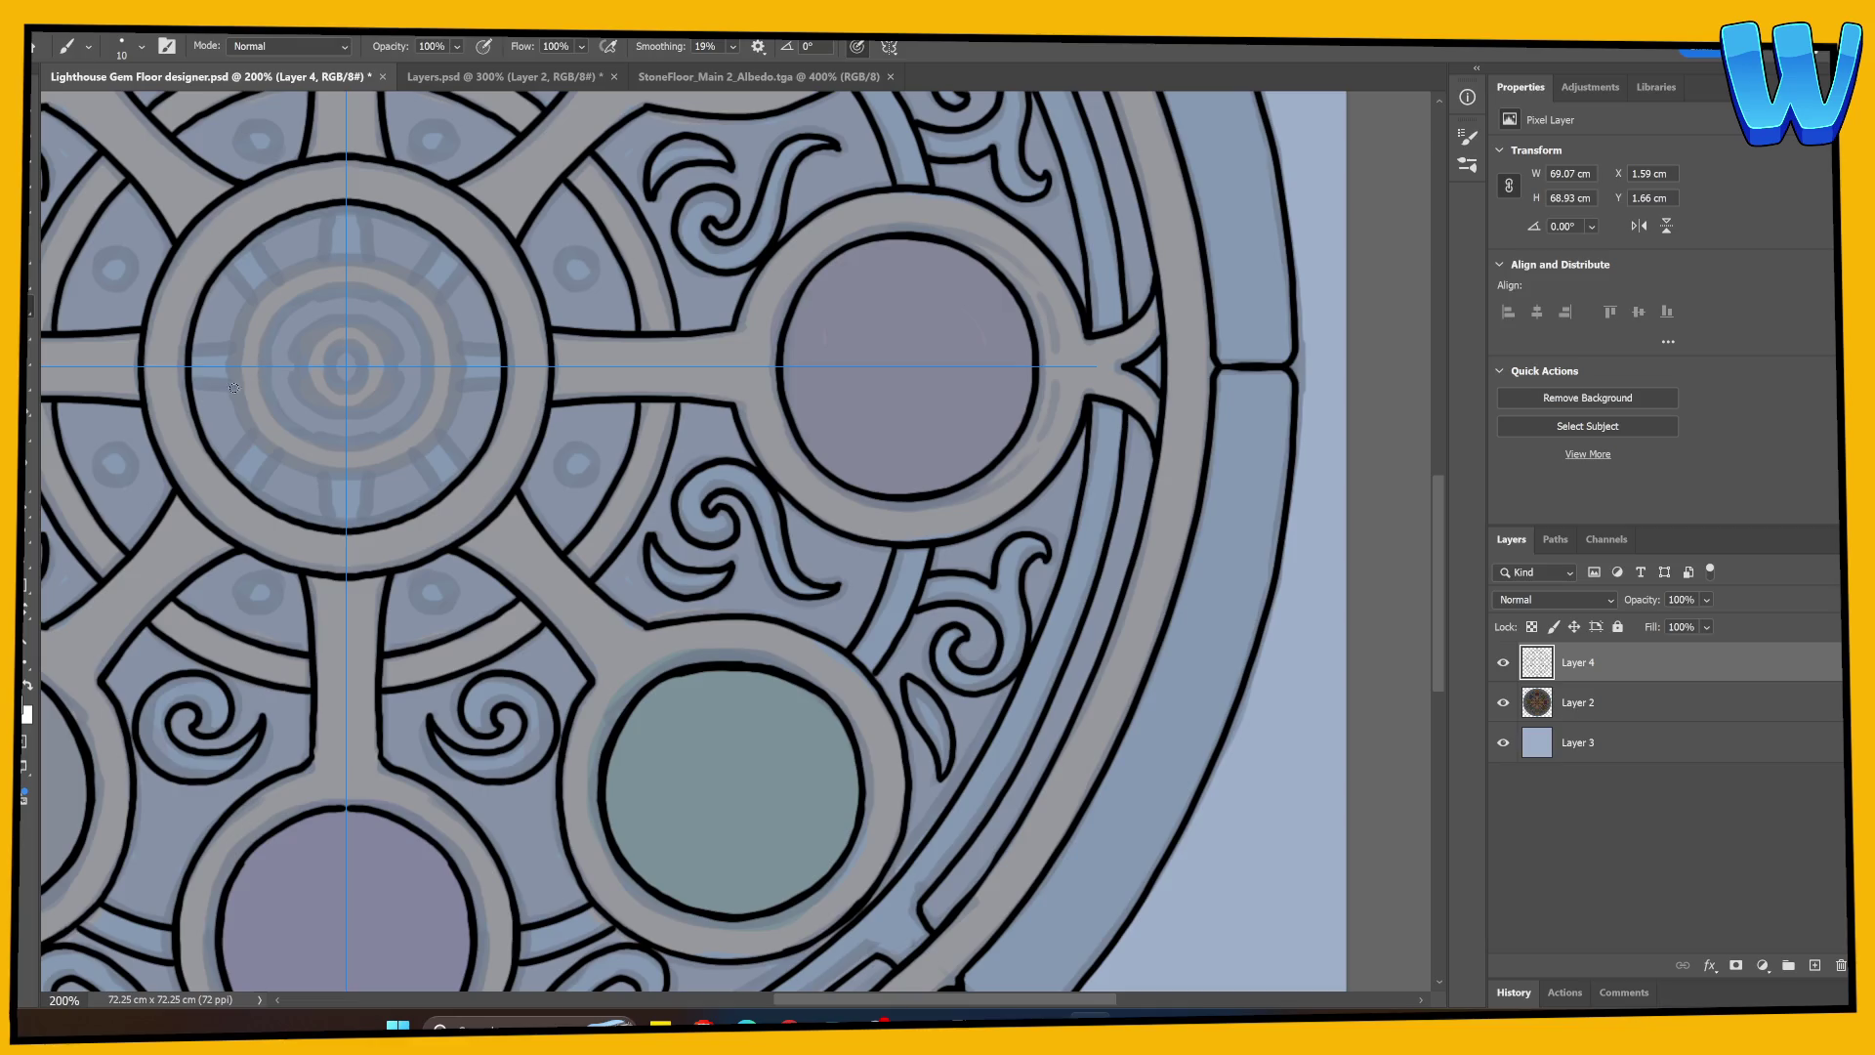
left_click_drag(236, 395, 255, 298)
key("ctrl+z")
mouse_move(240, 382)
left_mouse_down()
mouse_move(241, 332)
mouse_move(281, 284)
mouse_move(352, 264)
left_mouse_up()
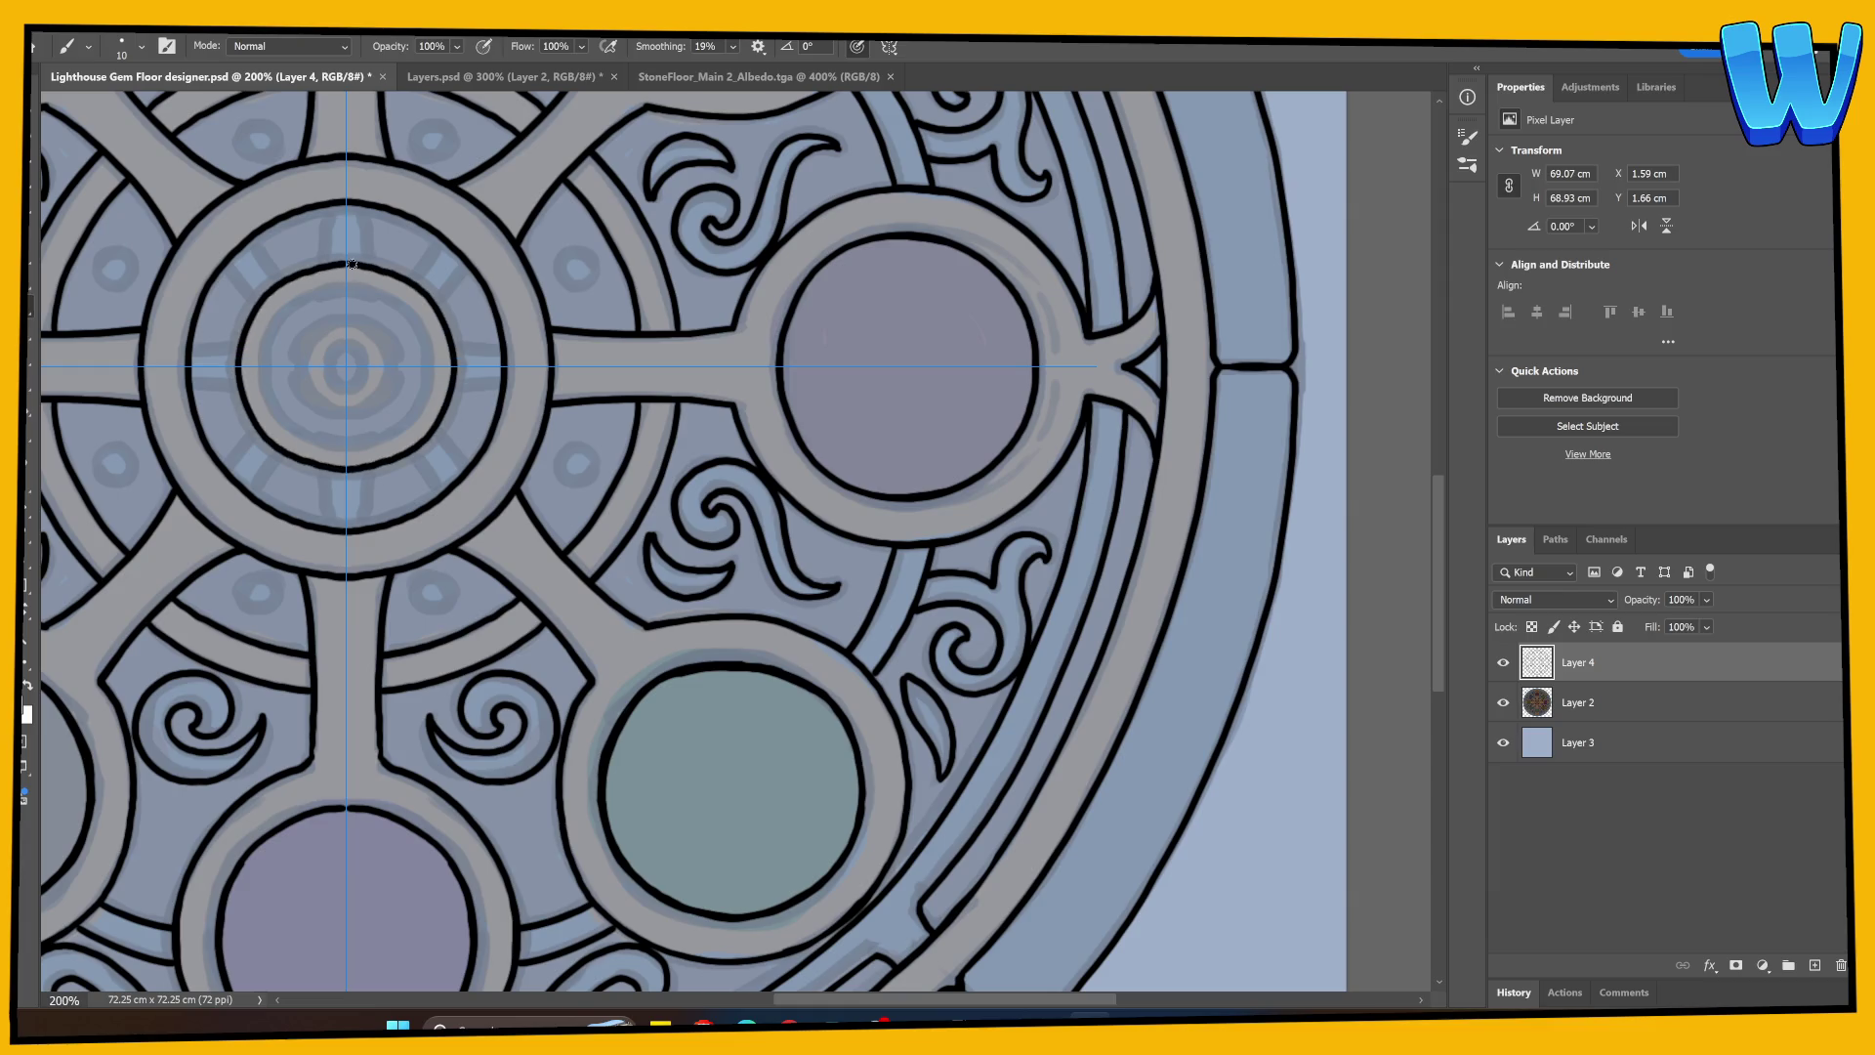
key("ctrl+z")
mouse_move(240, 363)
left_mouse_down()
mouse_move(256, 303)
mouse_move(349, 264)
left_mouse_up()
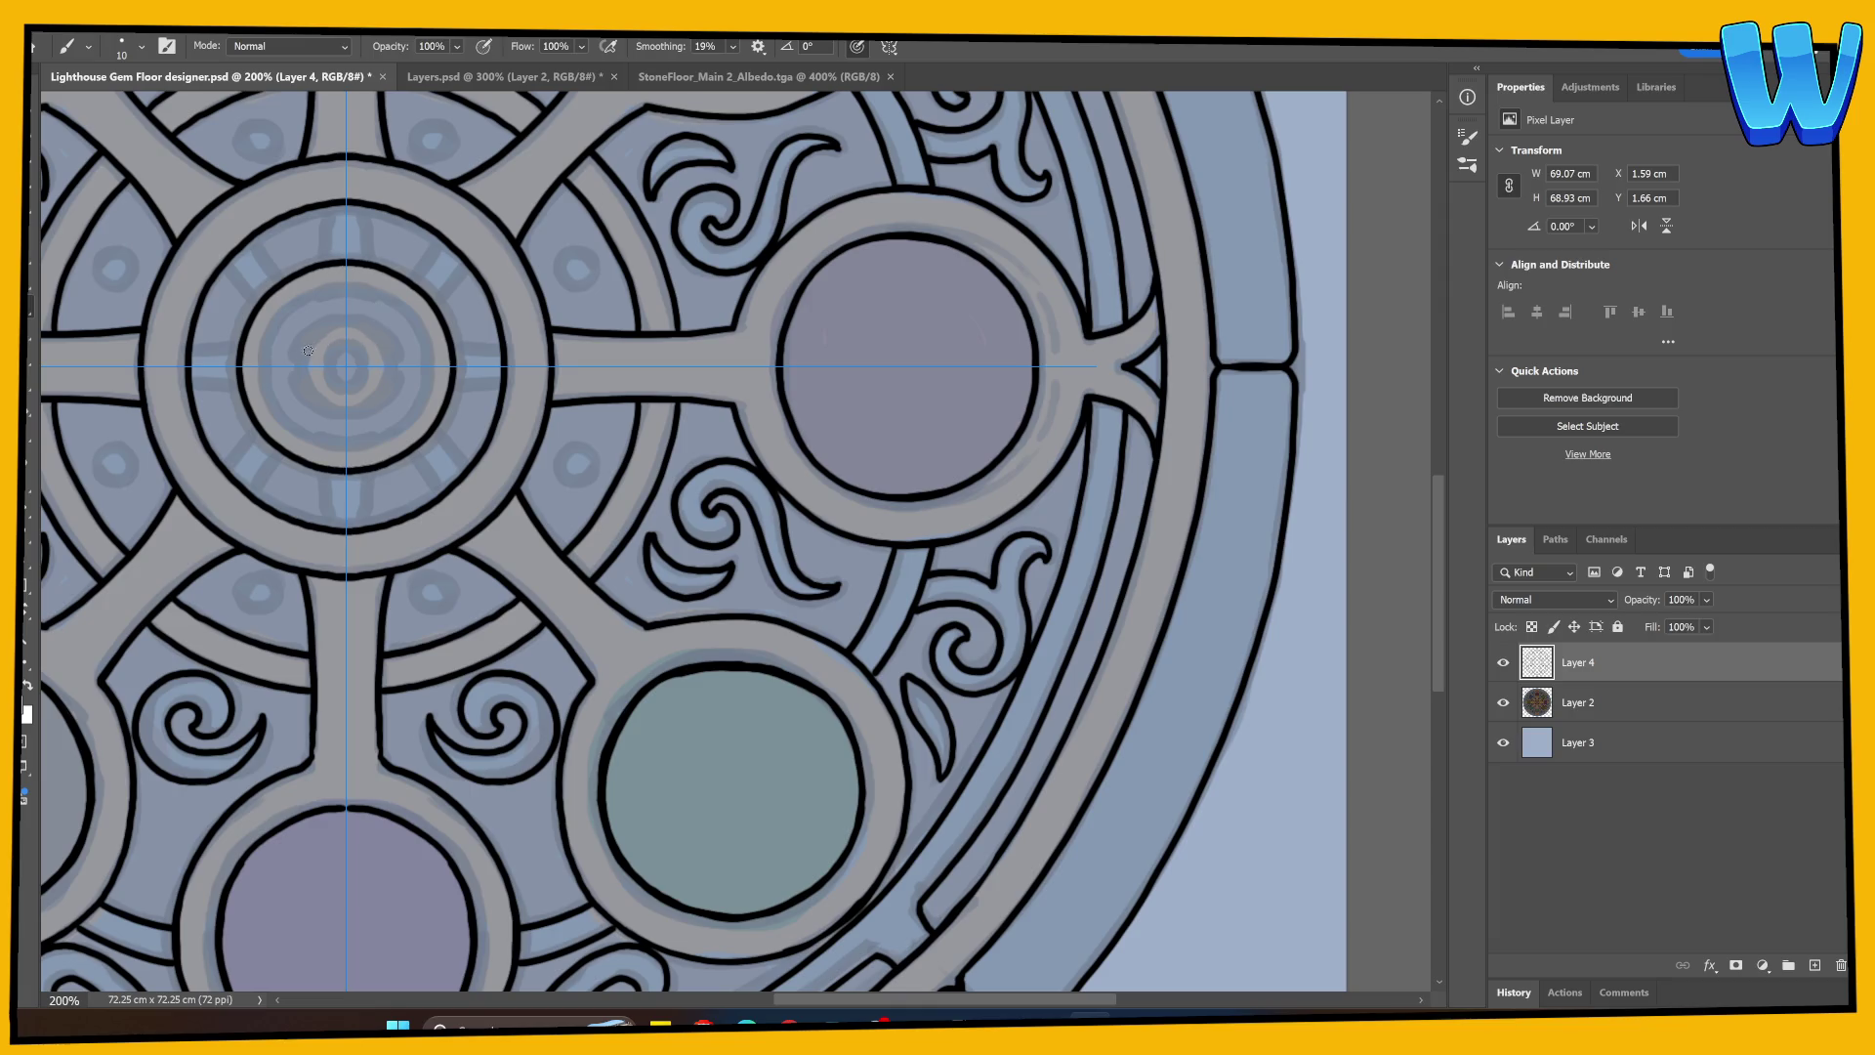
mouse_move(271, 392)
left_mouse_down()
mouse_move(265, 348)
mouse_move(287, 313)
mouse_move(353, 286)
left_mouse_up()
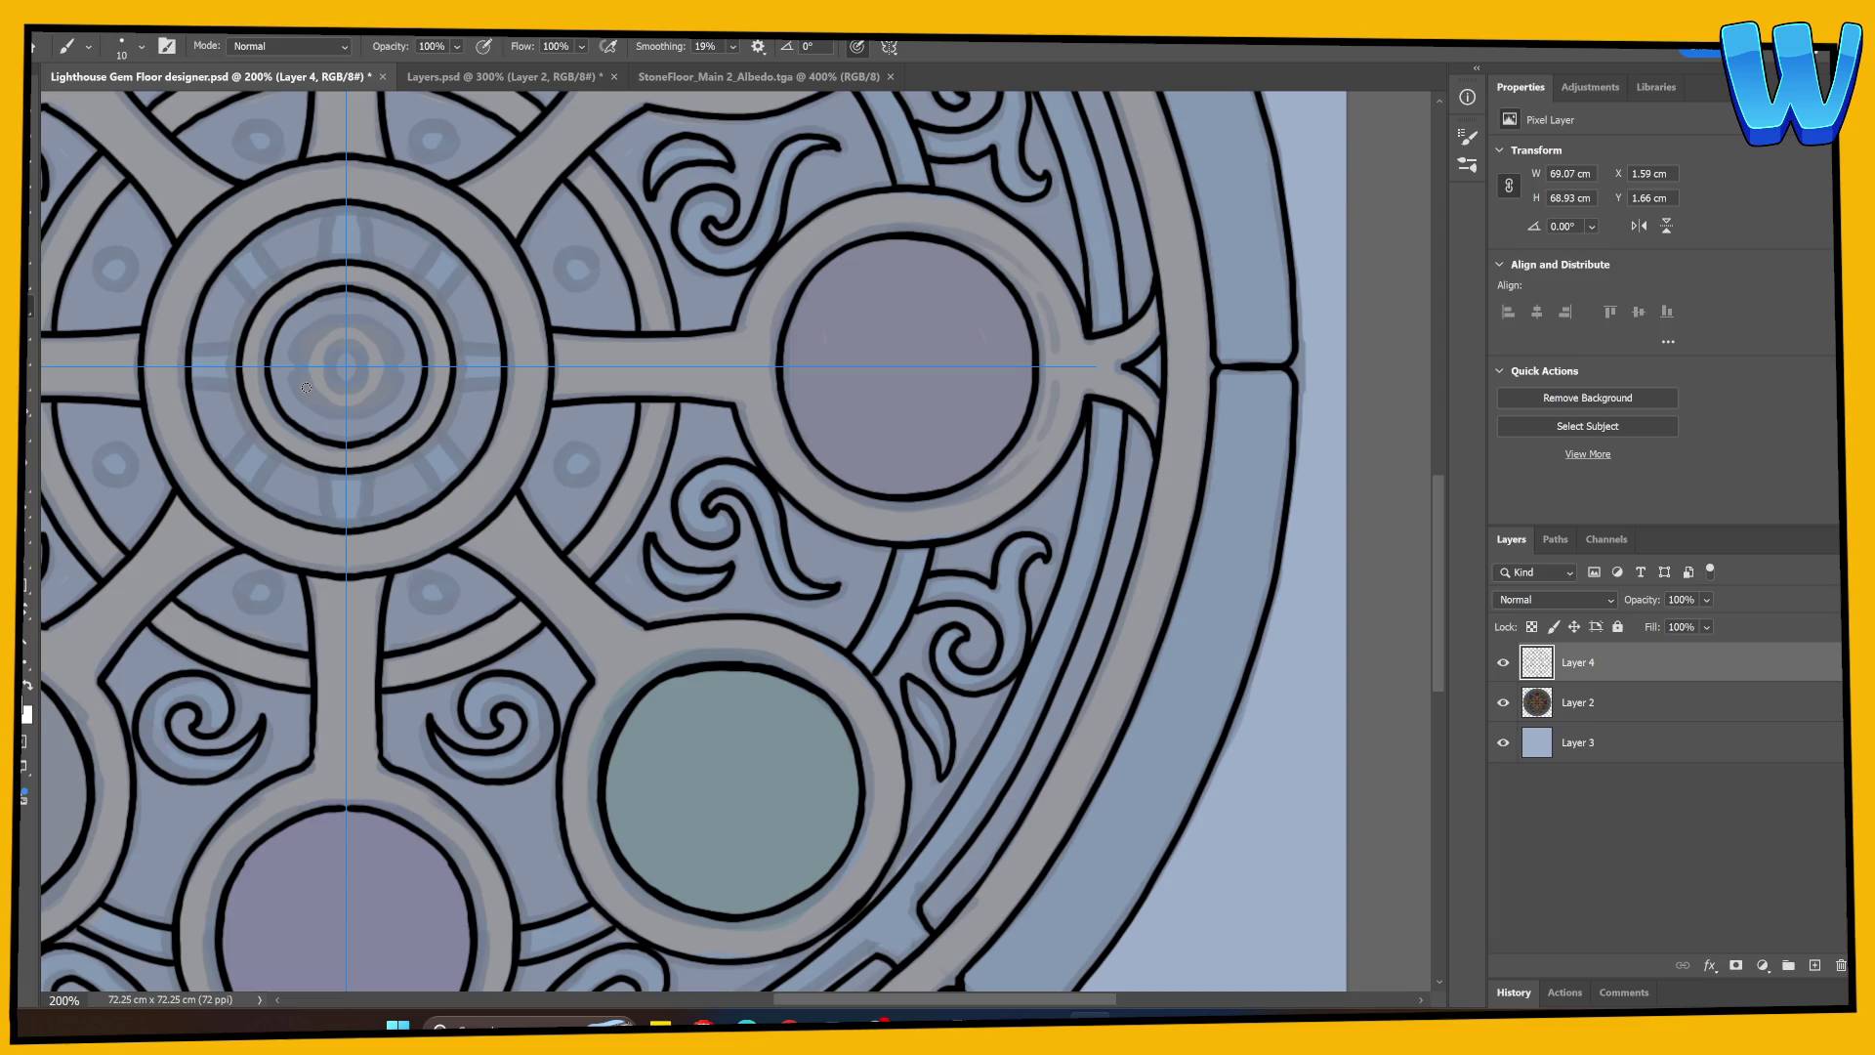
mouse_move(301, 369)
left_mouse_down()
mouse_move(332, 323)
mouse_move(326, 376)
mouse_move(351, 343)
left_mouse_up()
key("ctrl+z")
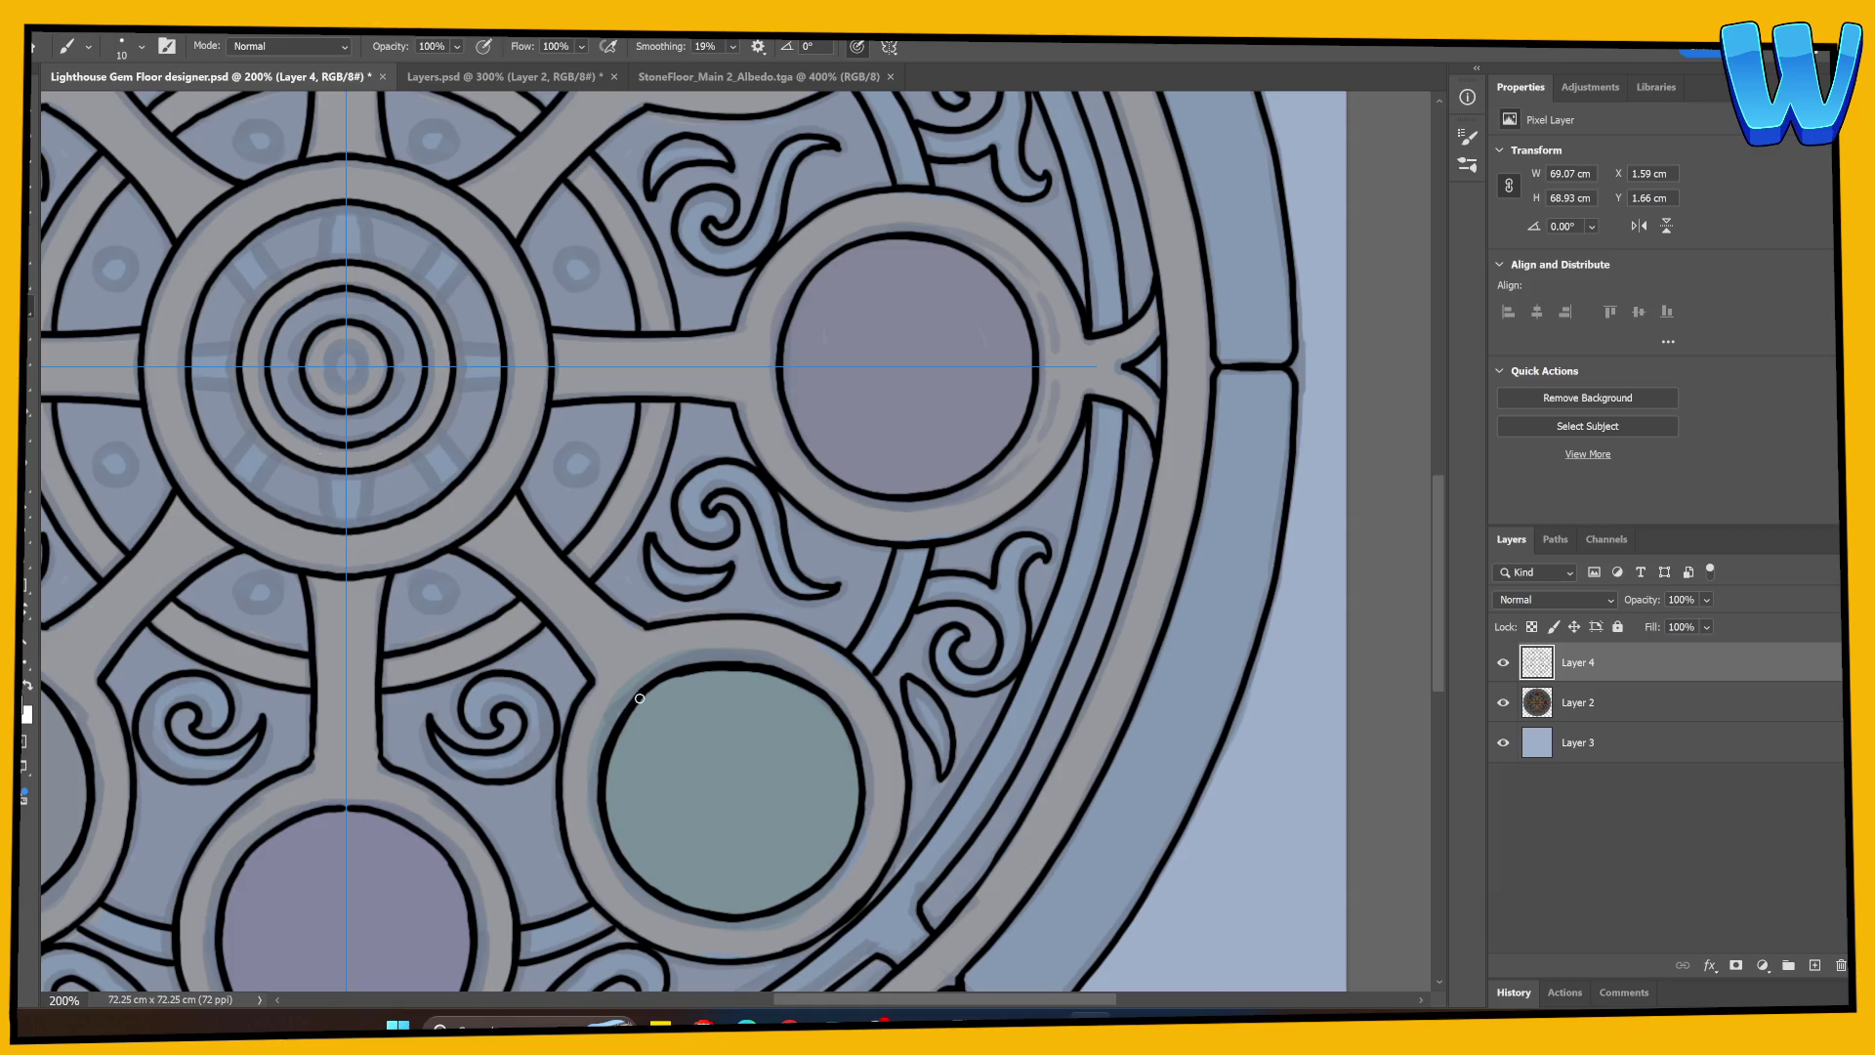
key("e")
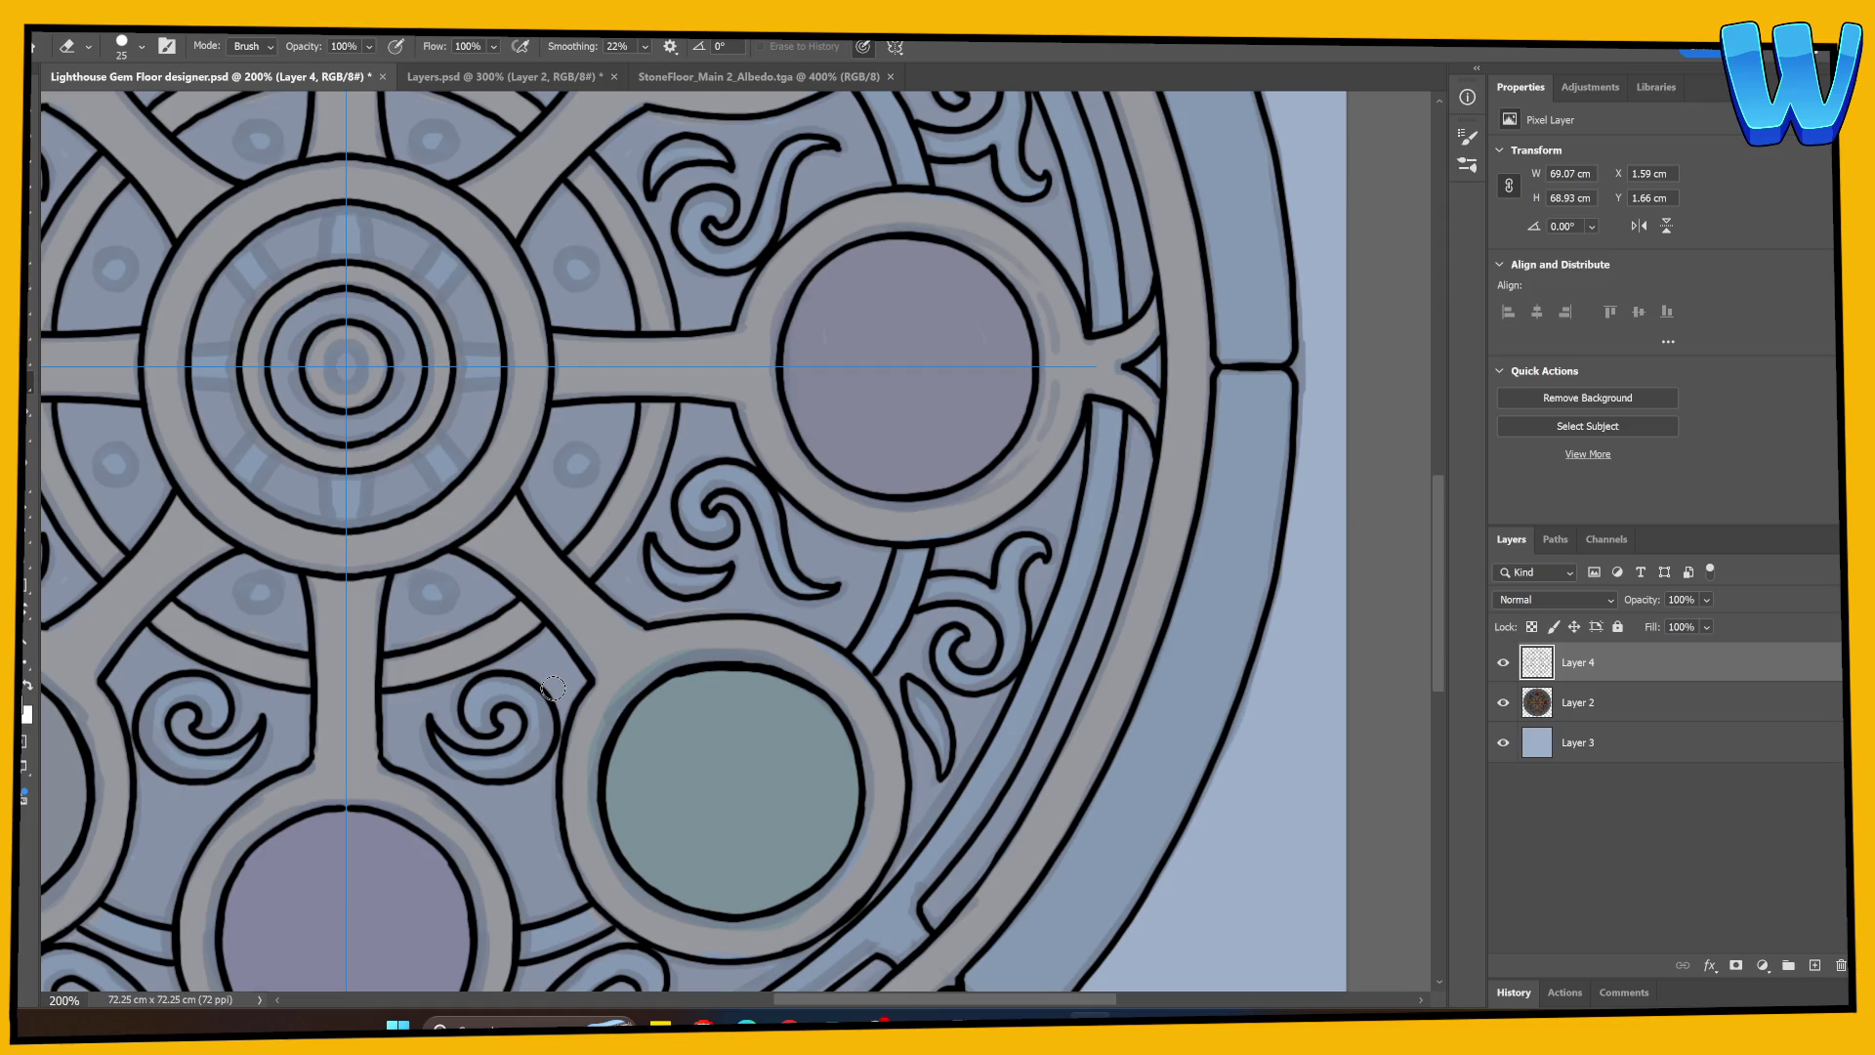
Step: Brush a small ring around the hub centre with vertical, horizontal and diagonal spokes inside it
key("b")
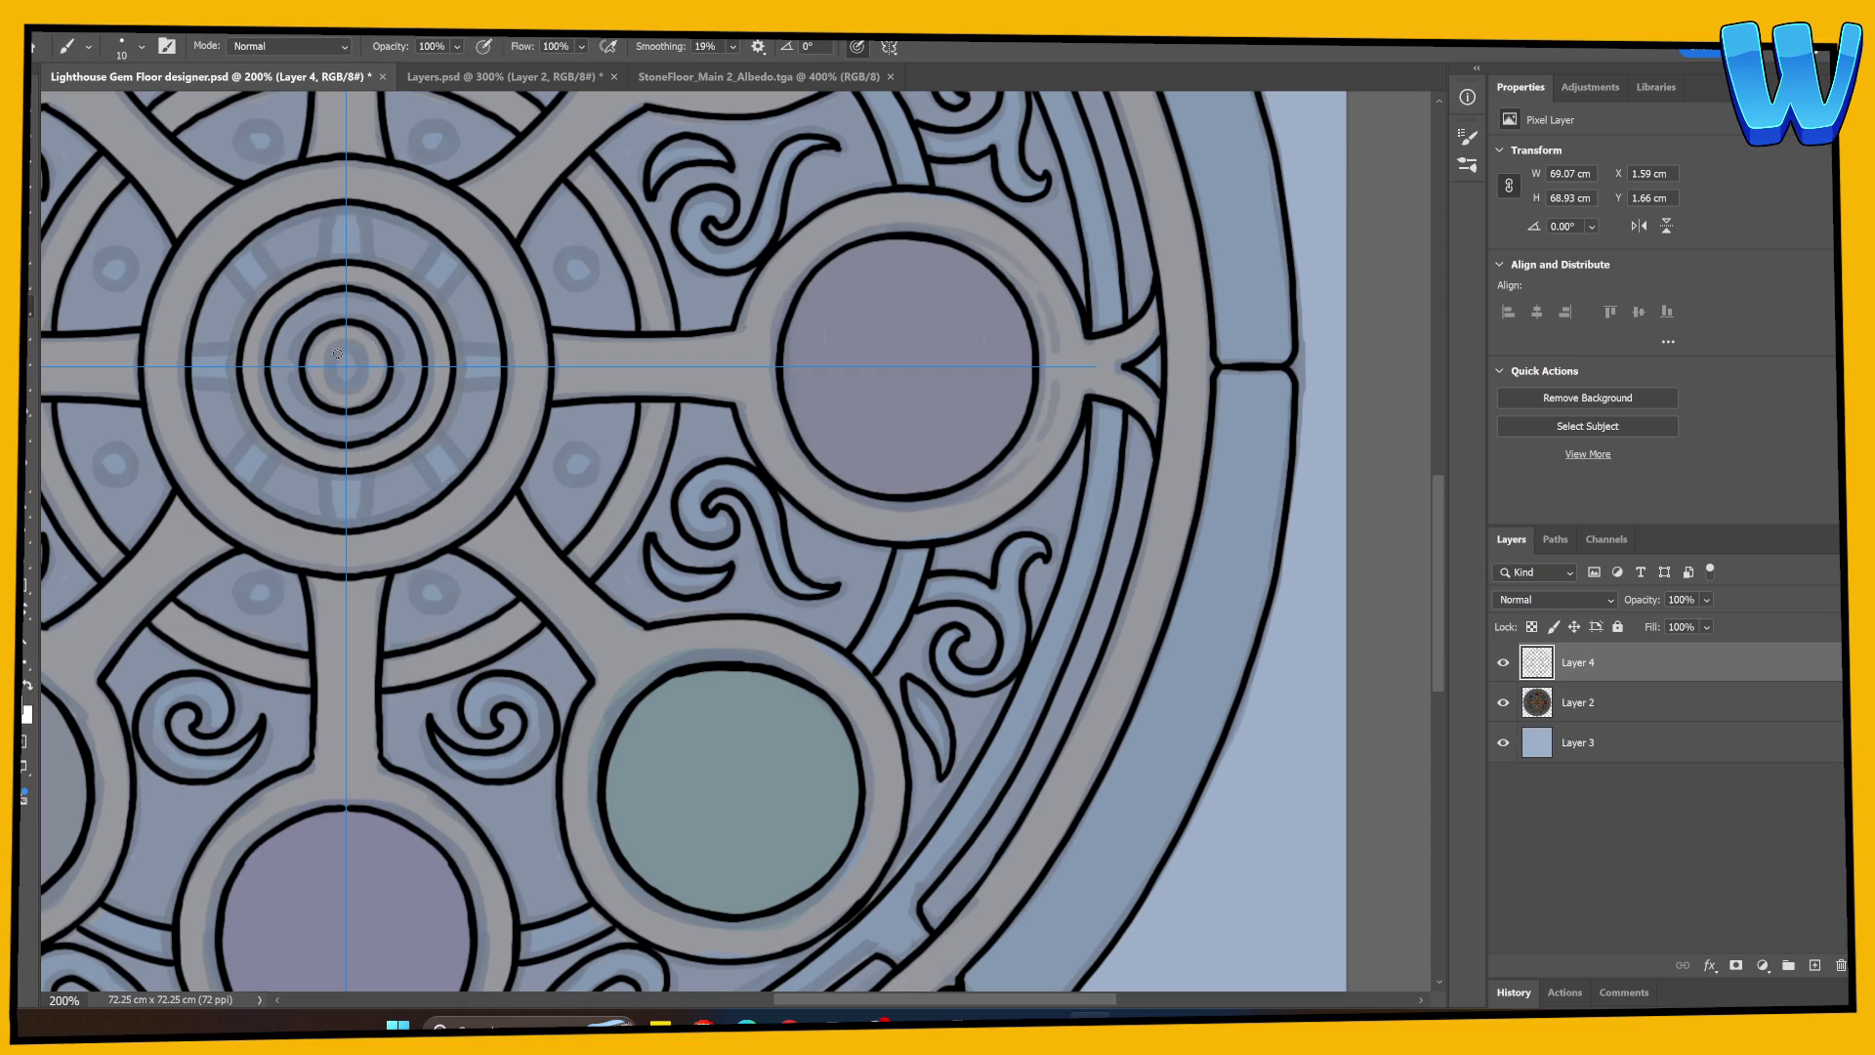
left_click_drag(337, 353, 457, 459)
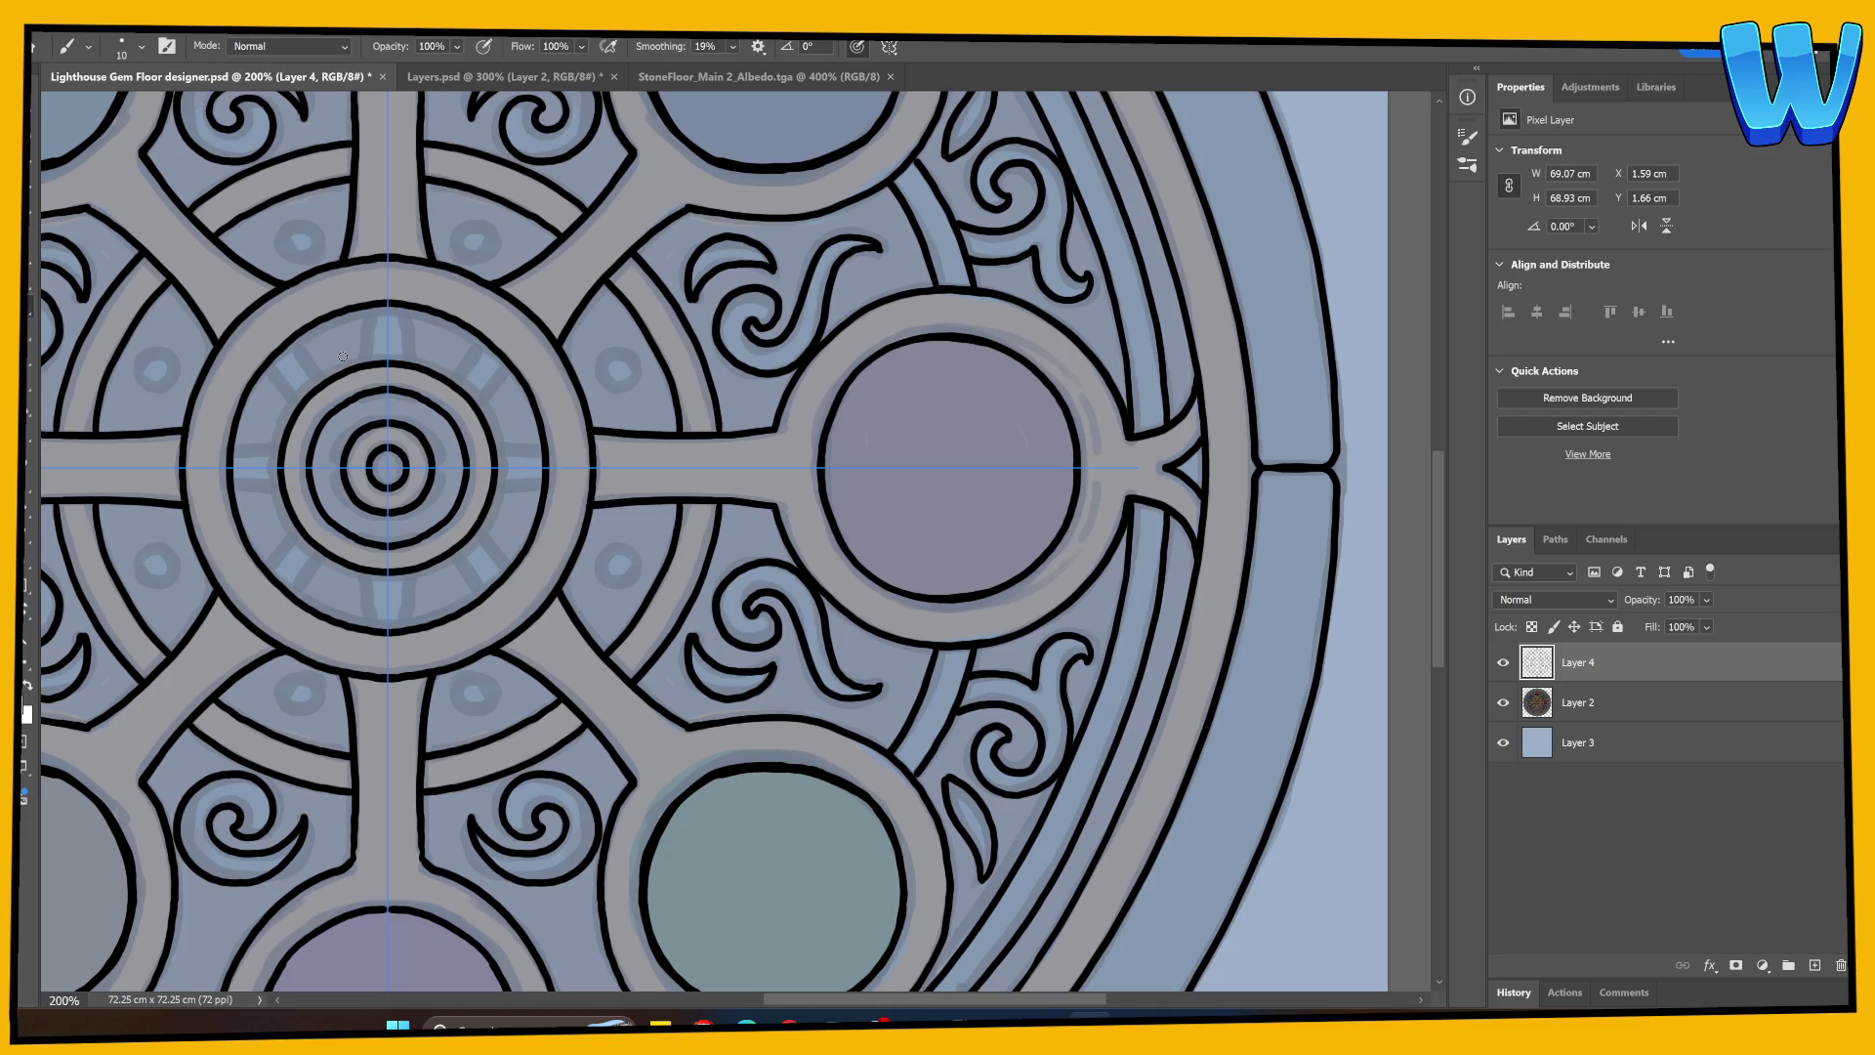
mouse_move(366, 310)
left_mouse_down()
mouse_move(364, 353)
mouse_move(412, 363)
left_mouse_up()
key("ctrl+z")
left_click_drag(227, 445, 291, 440)
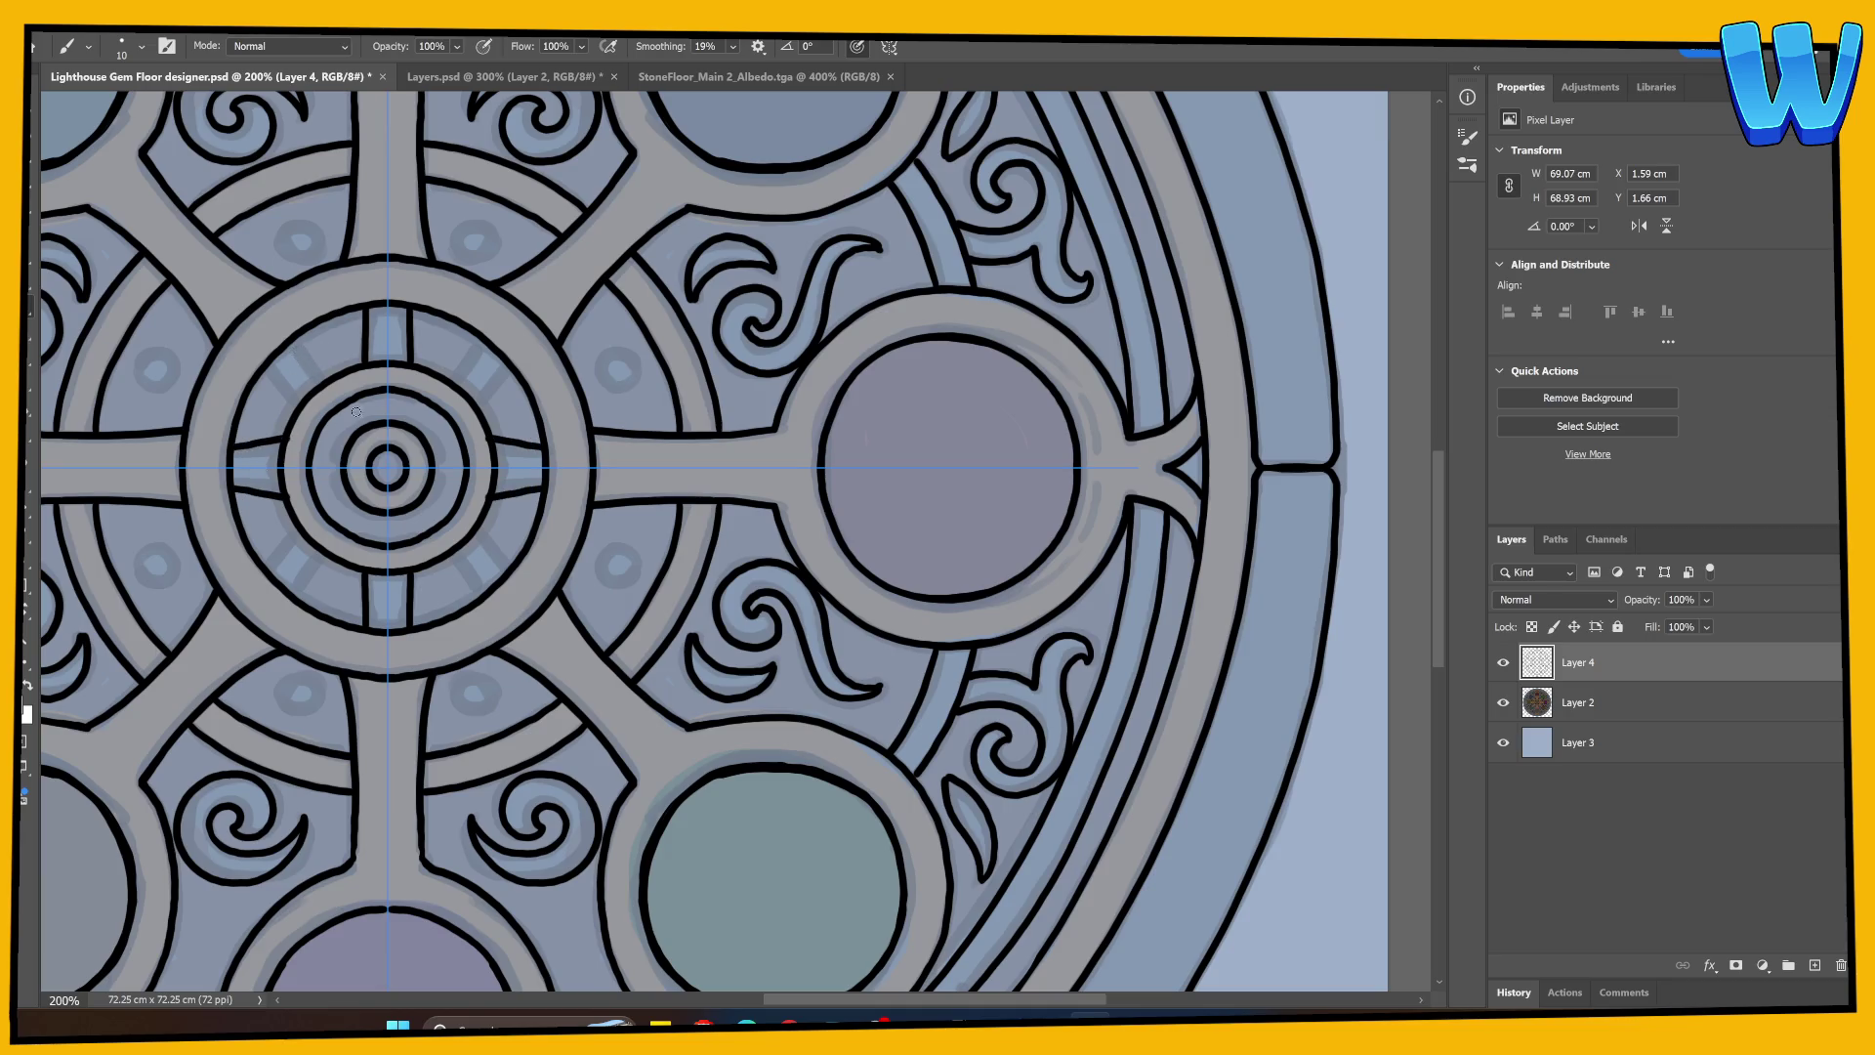
left_click_drag(275, 364, 305, 405)
mouse_move(296, 339)
left_mouse_down()
mouse_move(340, 383)
mouse_move(303, 402)
mouse_move(329, 375)
mouse_move(318, 361)
mouse_move(332, 377)
mouse_move(314, 356)
mouse_move(336, 383)
left_mouse_up()
key("ctrl+z")
key("ctrl+z")
left_click(270, 369)
key("ctrl+z")
key("ctrl+z")
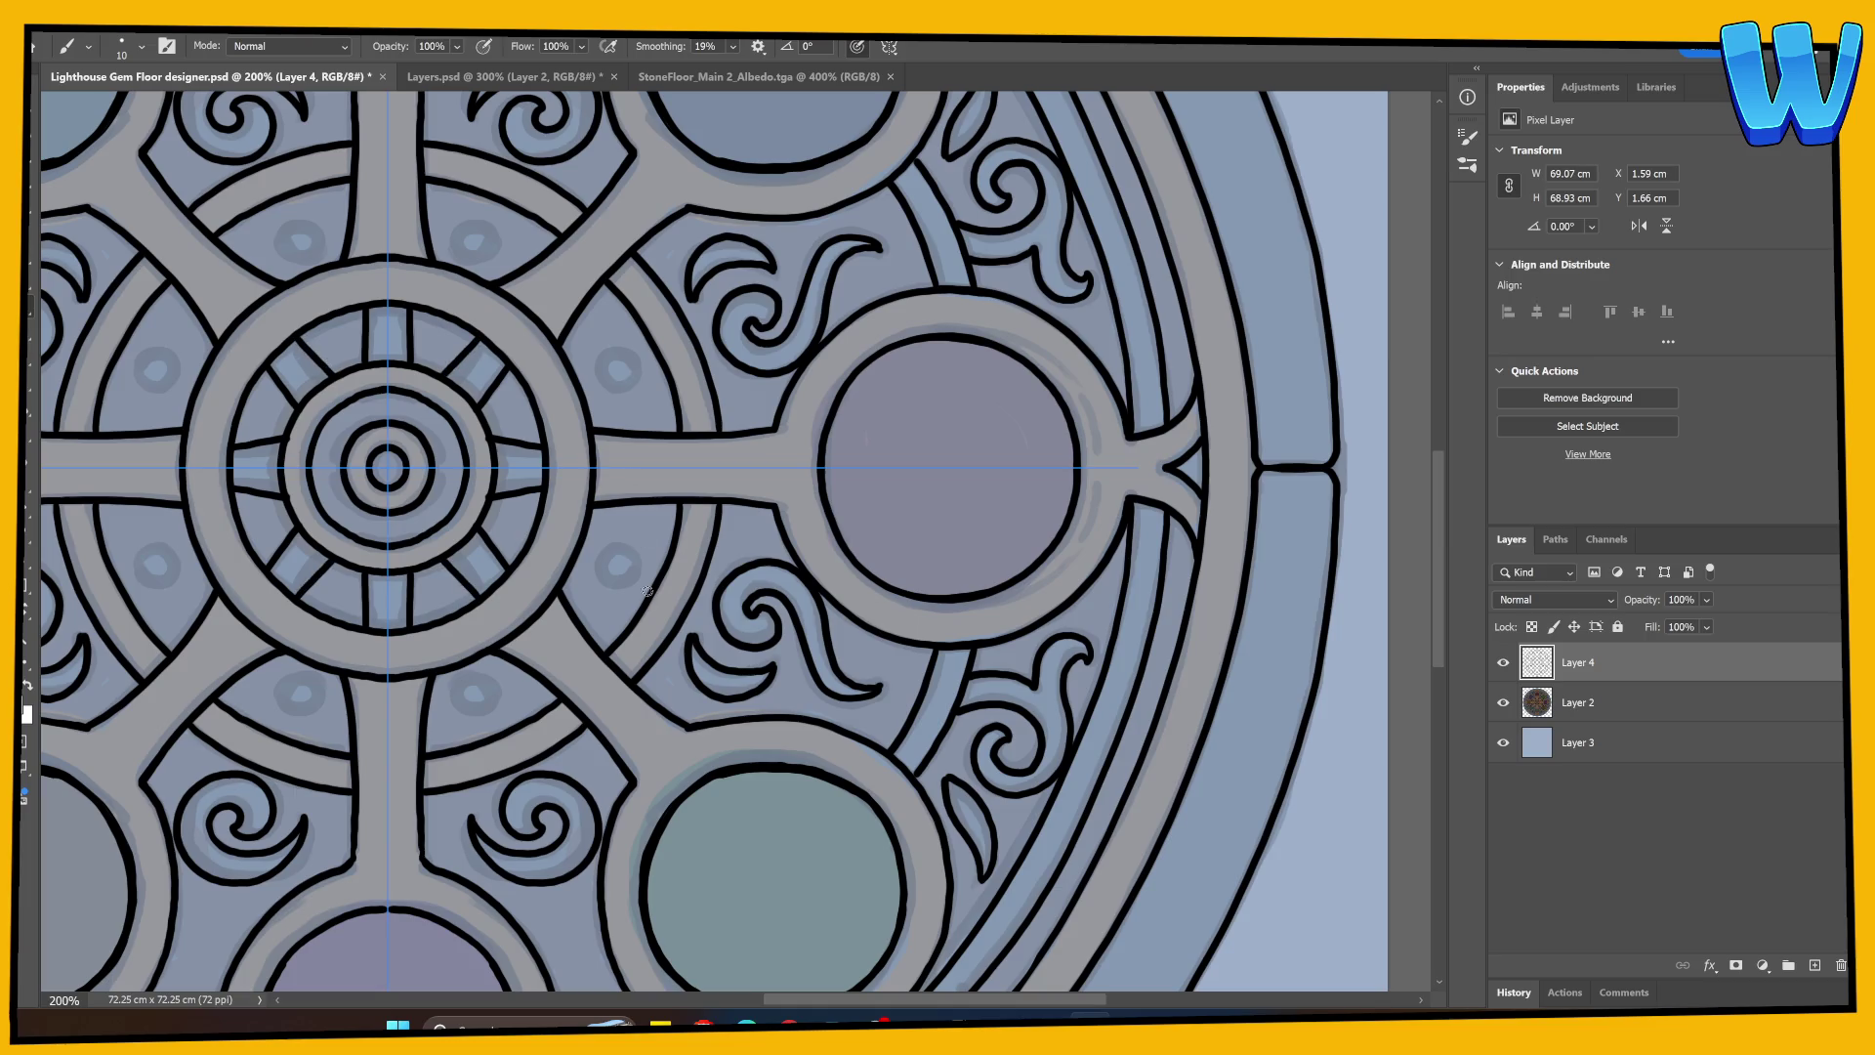
Step: Zoom out to the whole design and hide the coloured render layer
scroll(698, 639, "left", 2)
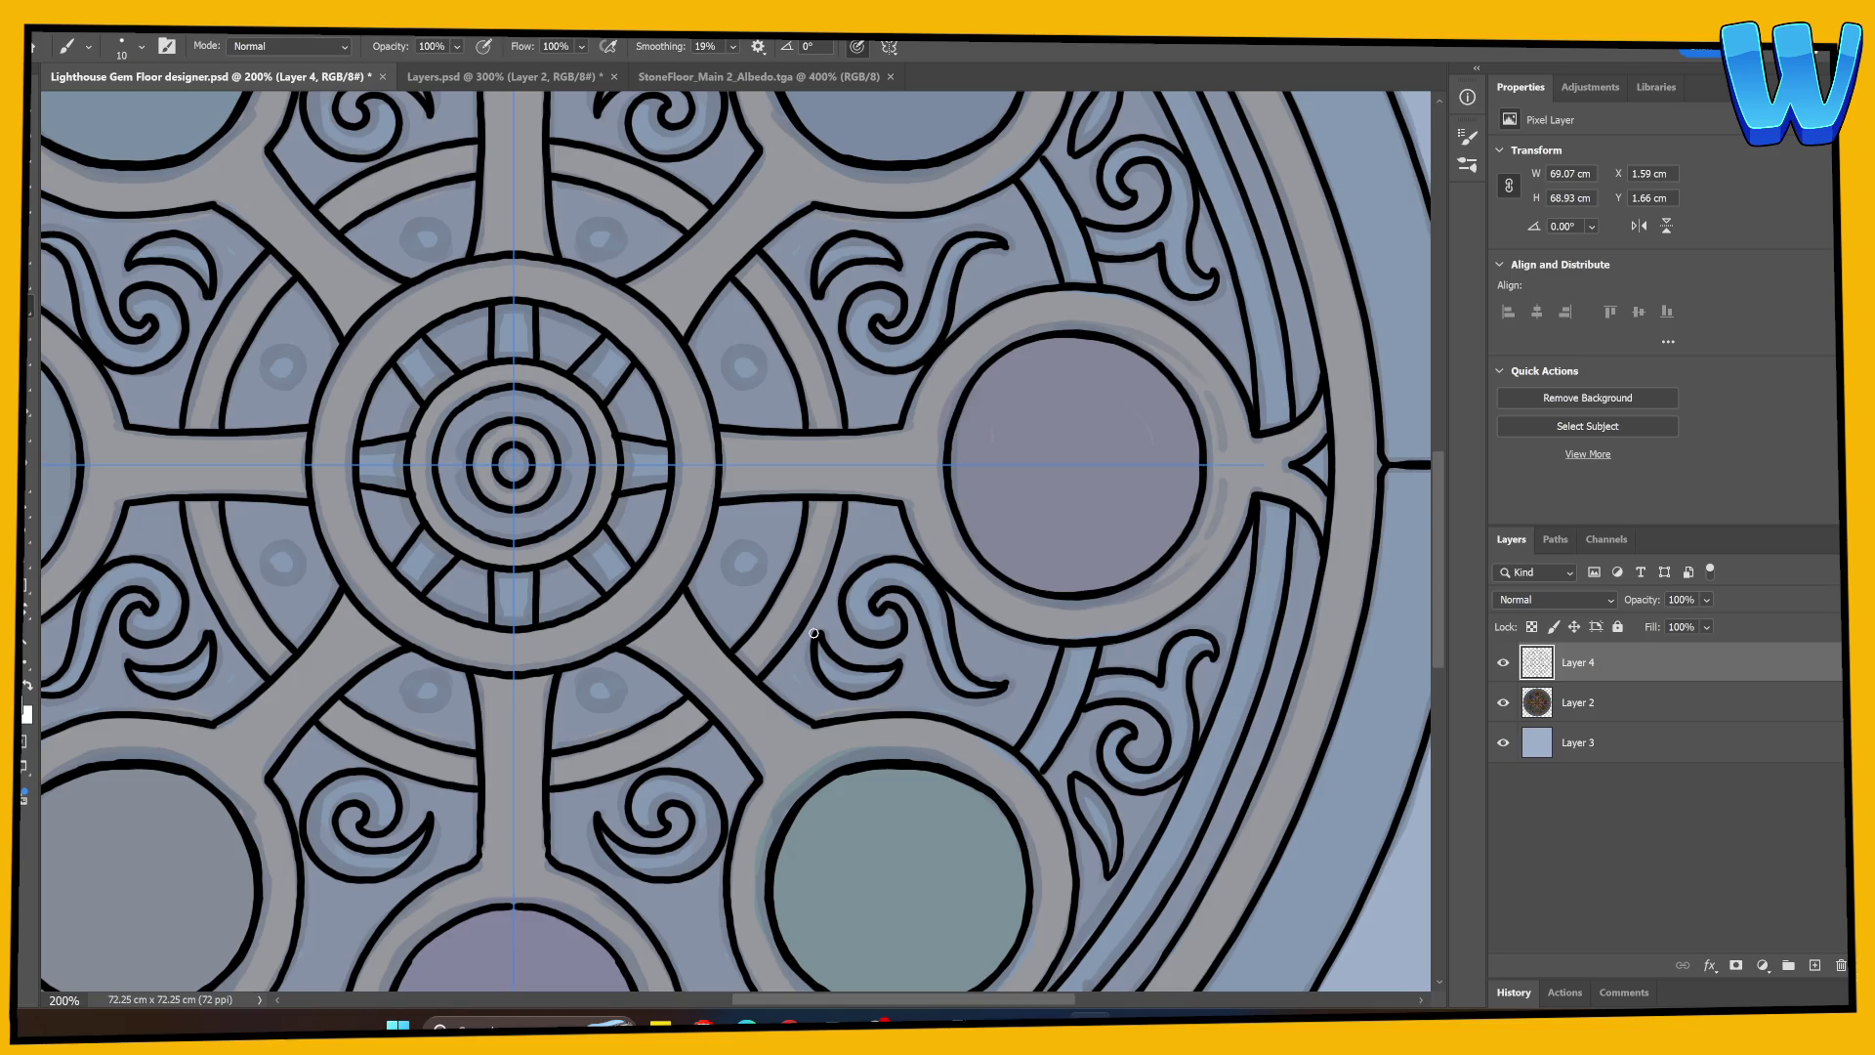
key("ctrl+minus")
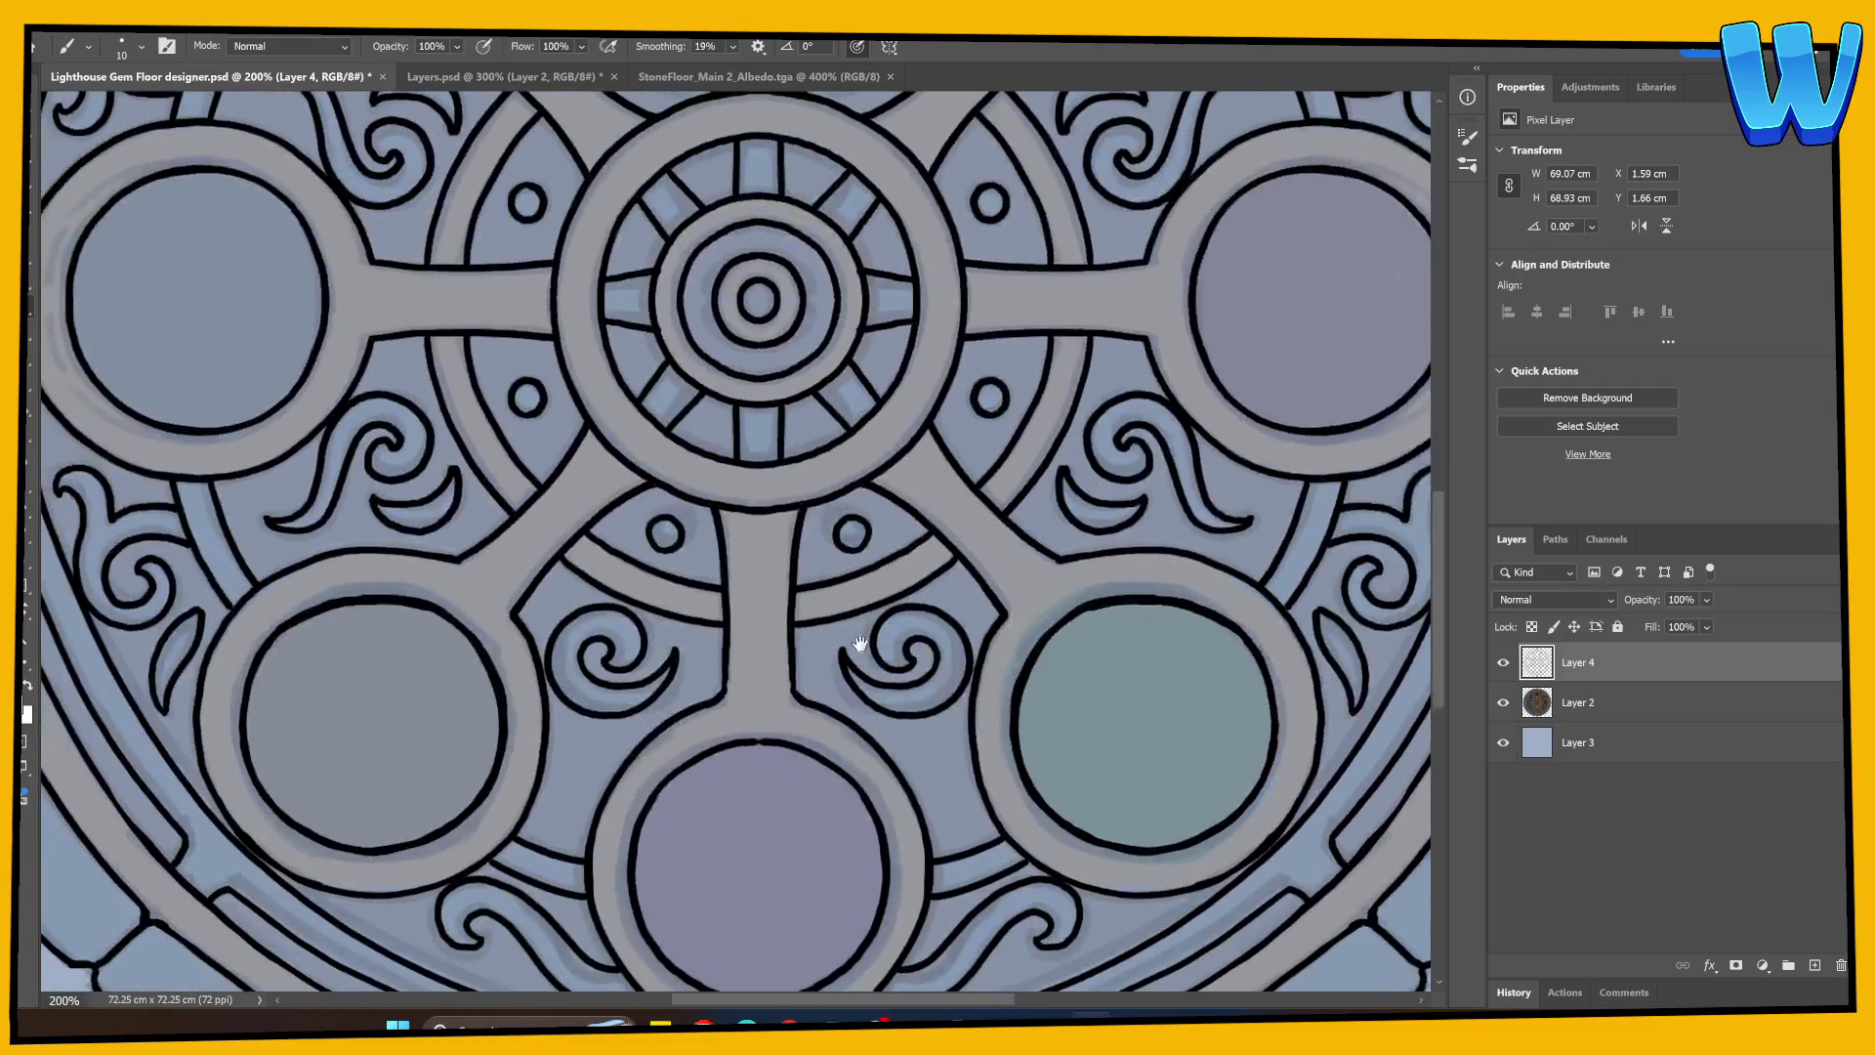
key("ctrl+minus")
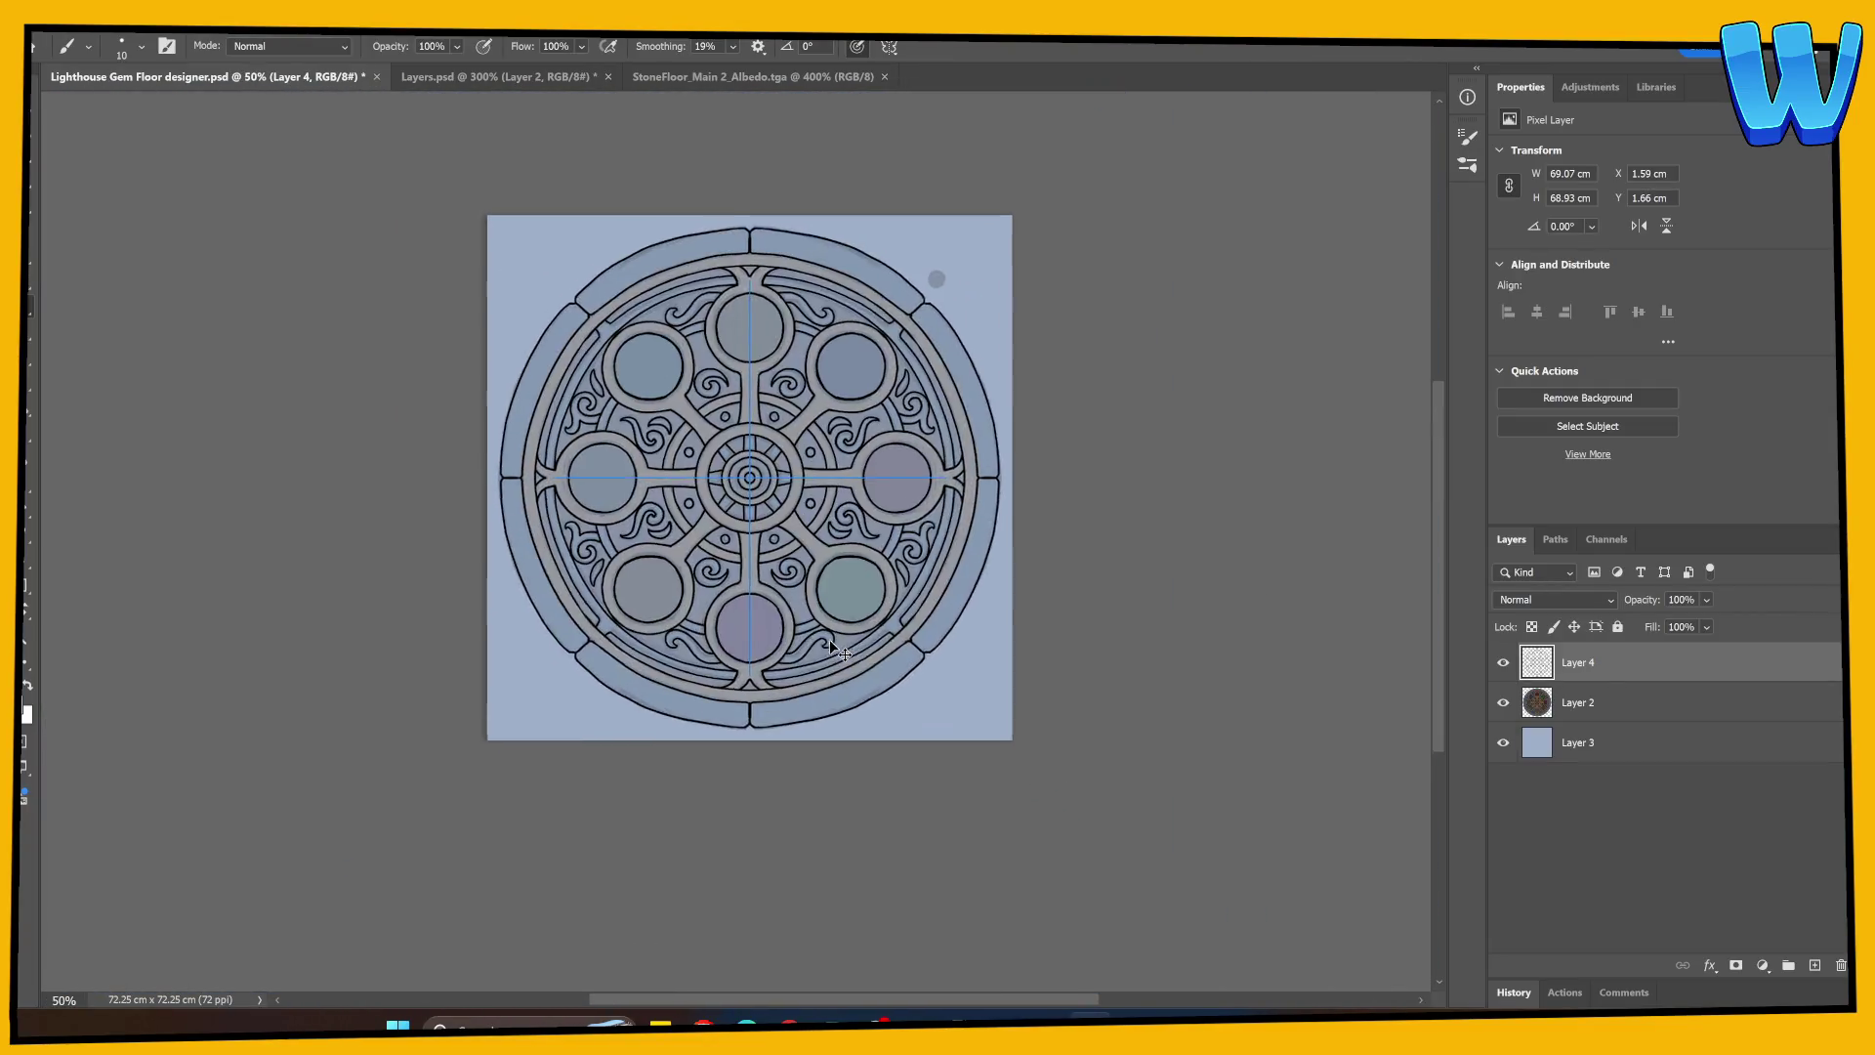
left_click(1503, 702)
left_click_drag(1125, 710, 1100, 730)
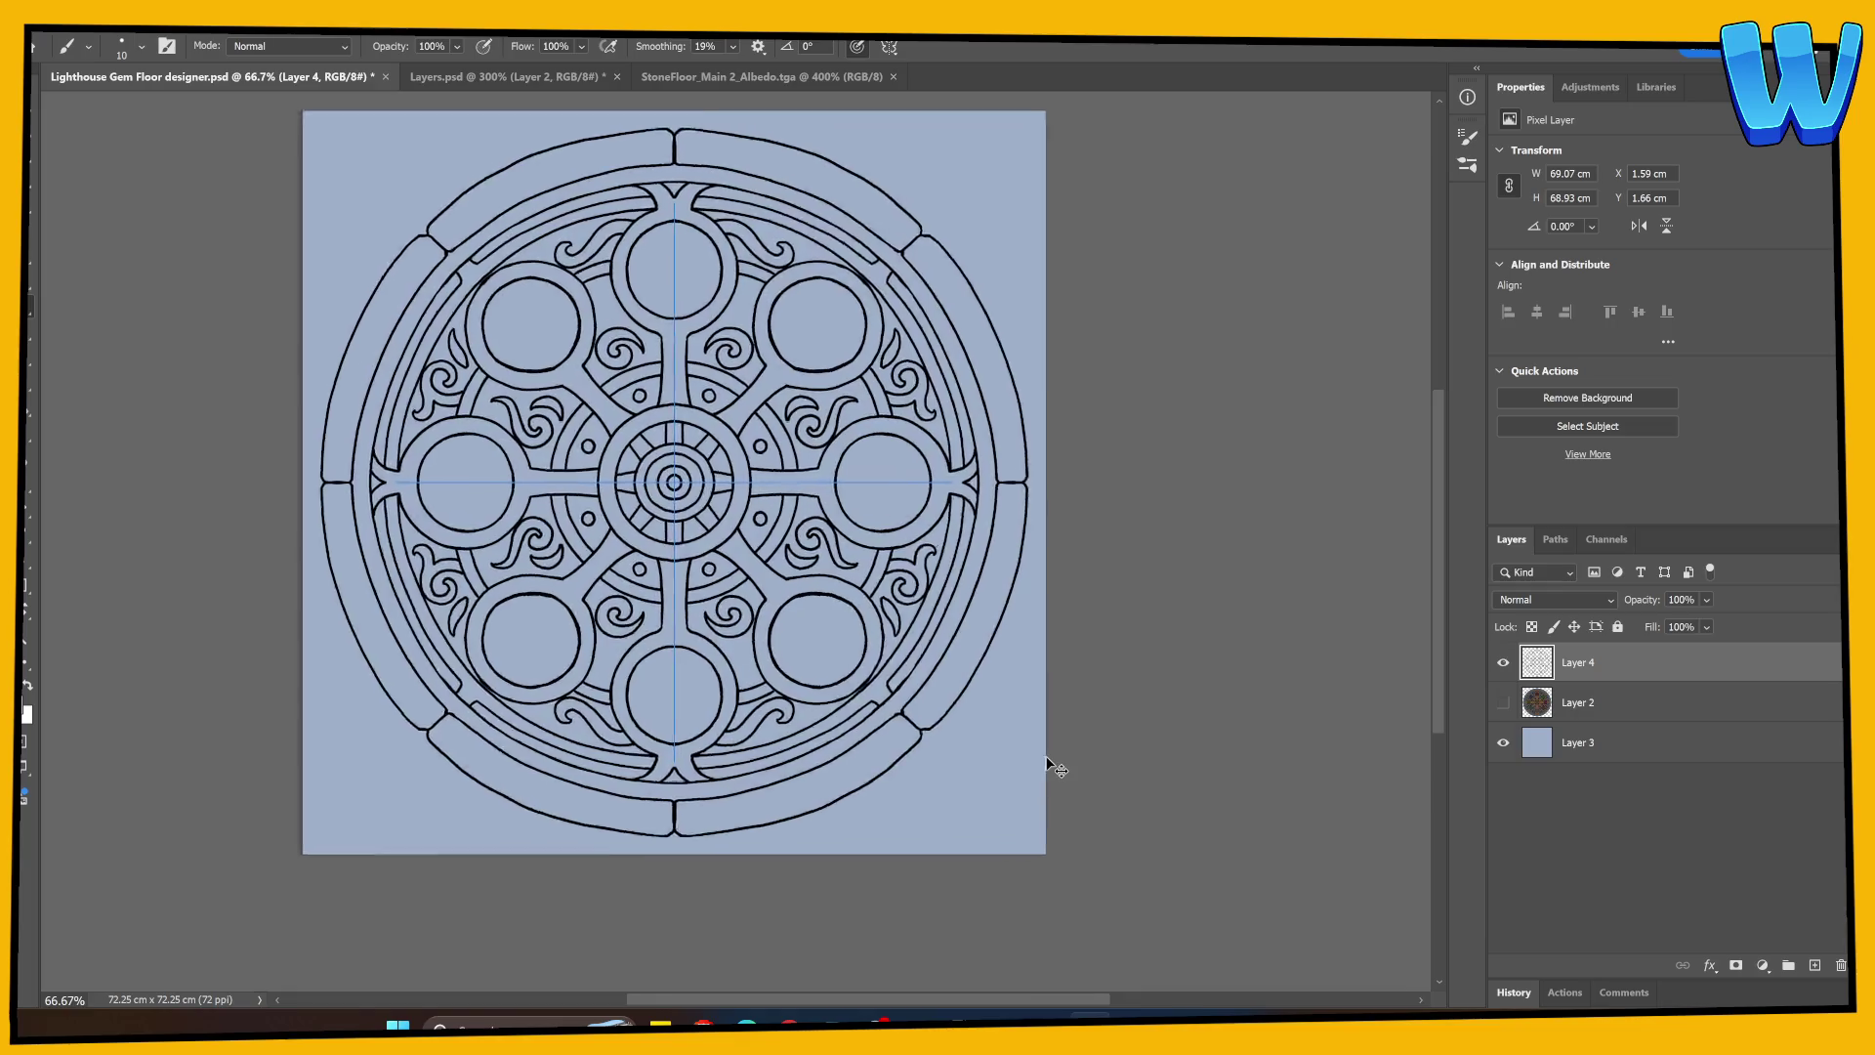
Step: Zoom to 100% and show the coloured render layer again after briefly toggling the background
key("ctrl+plus")
left_click(1505, 743)
left_click(1505, 742)
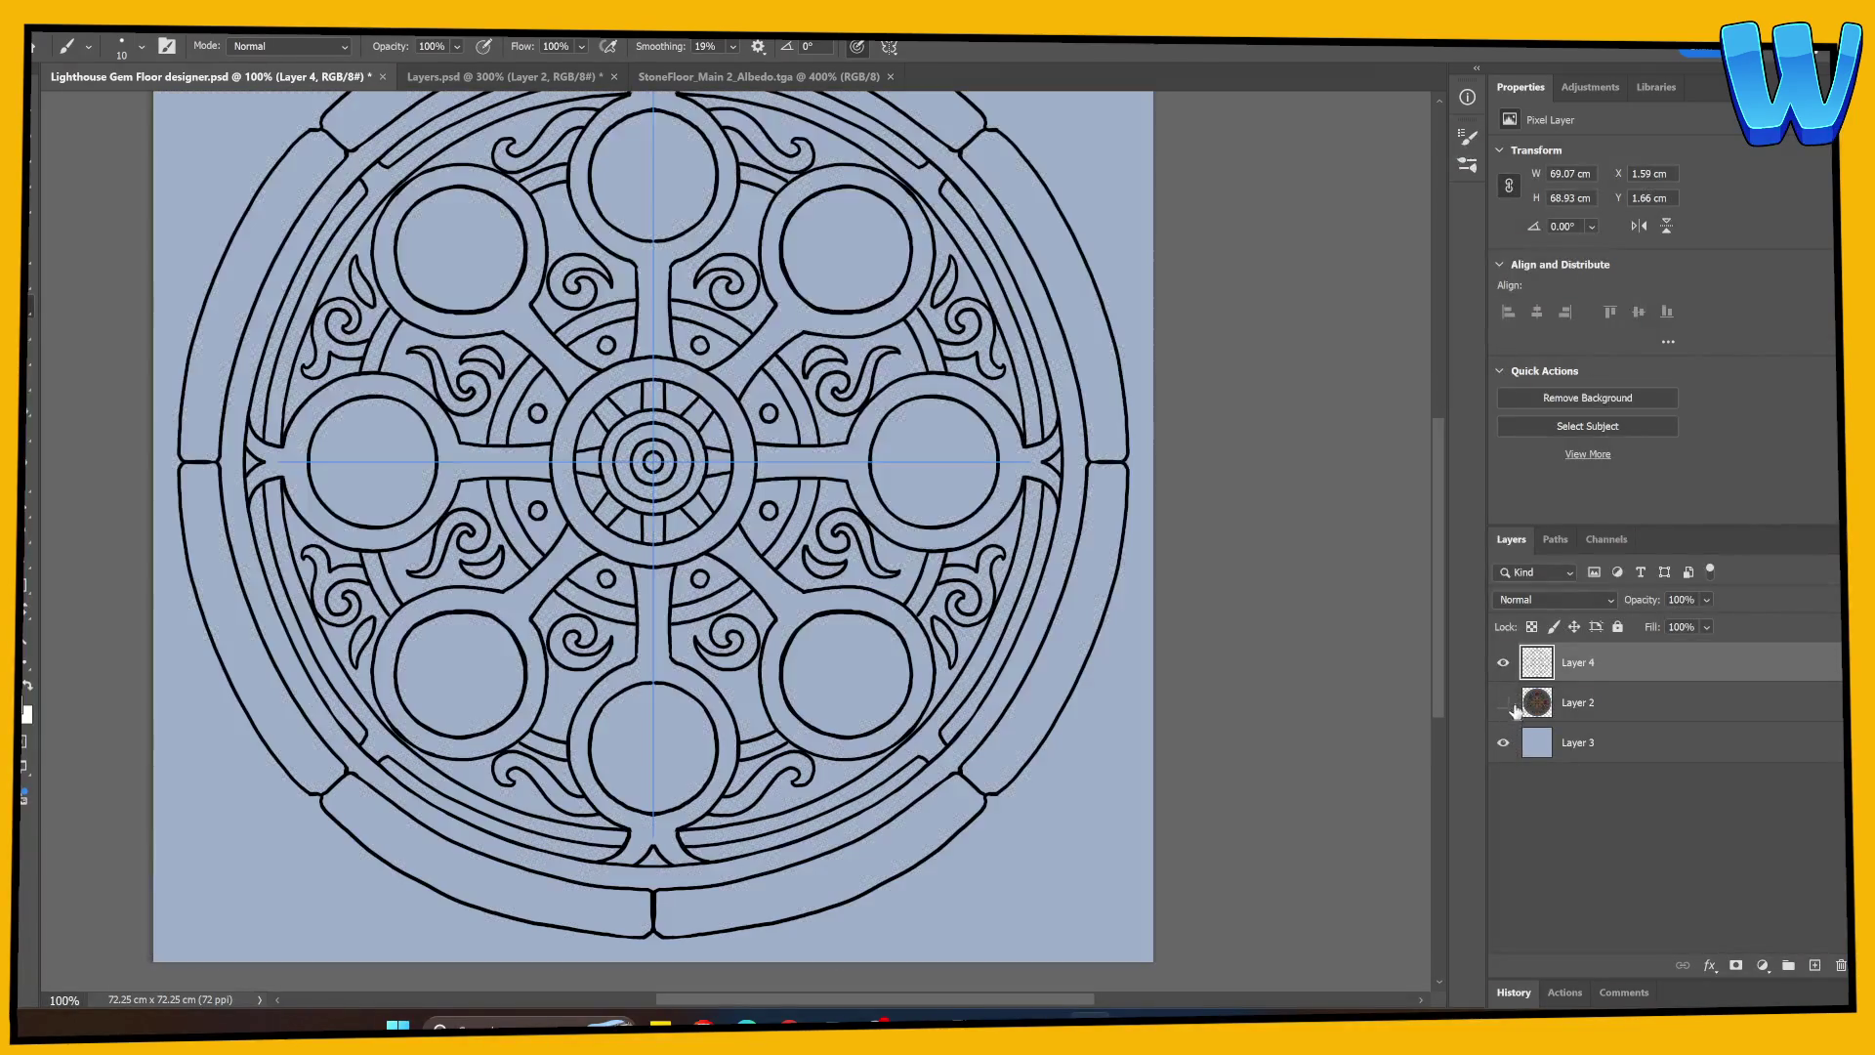
left_click(1505, 702)
Step: Set painting symmetry to Horizontal and make the render layer active
left_click(889, 46)
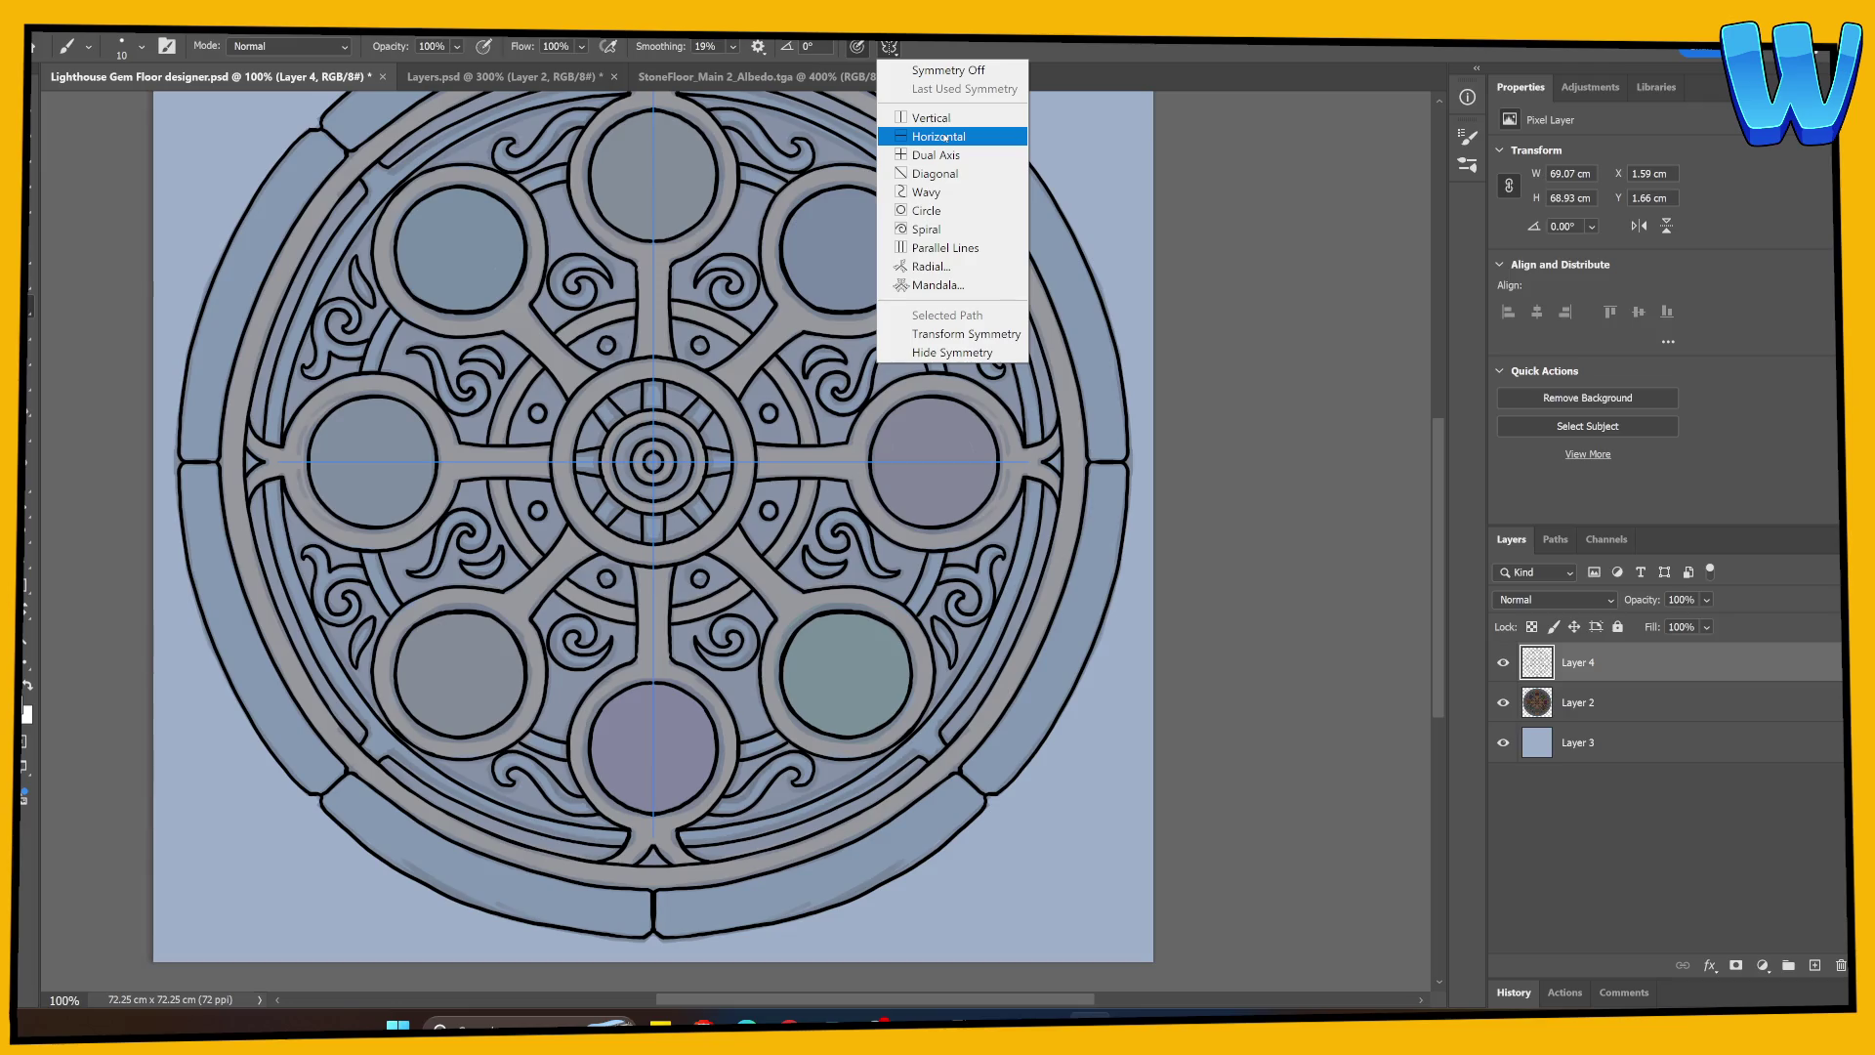
left_click(946, 138)
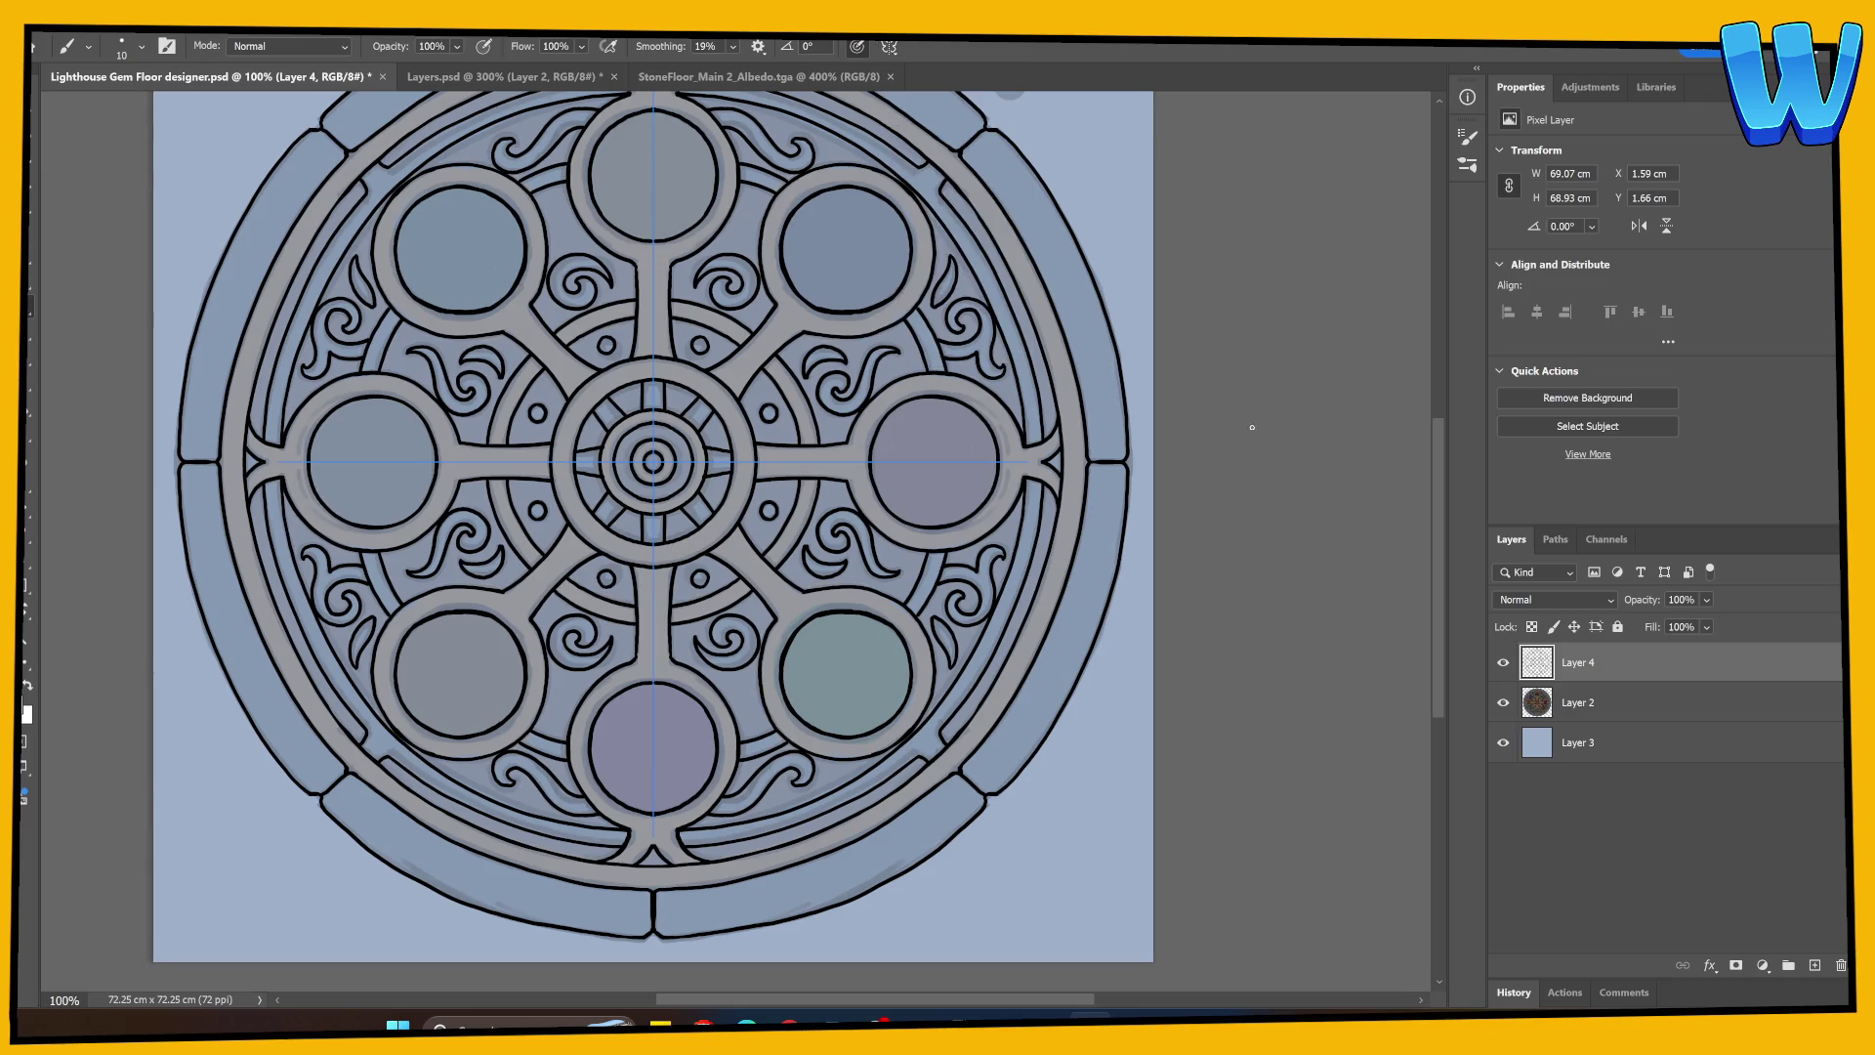
left_click(1507, 707)
left_click(1509, 709)
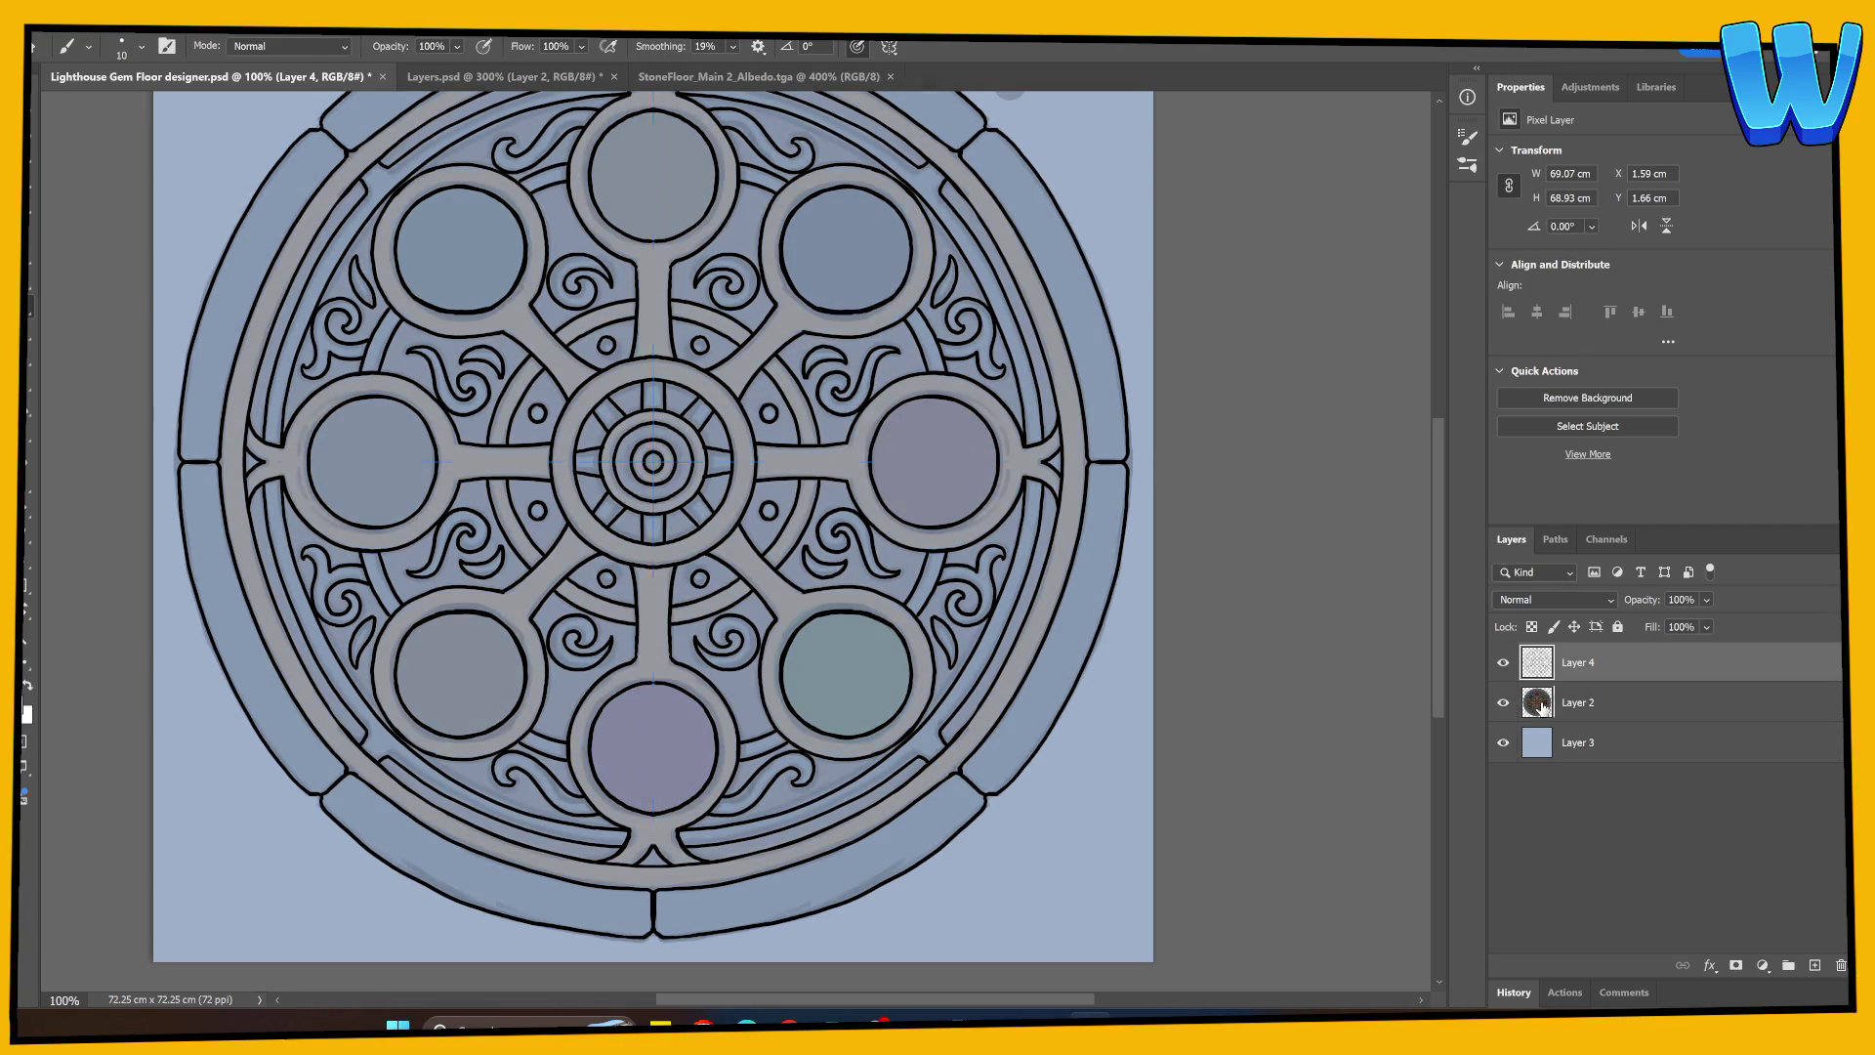
left_click(1573, 703)
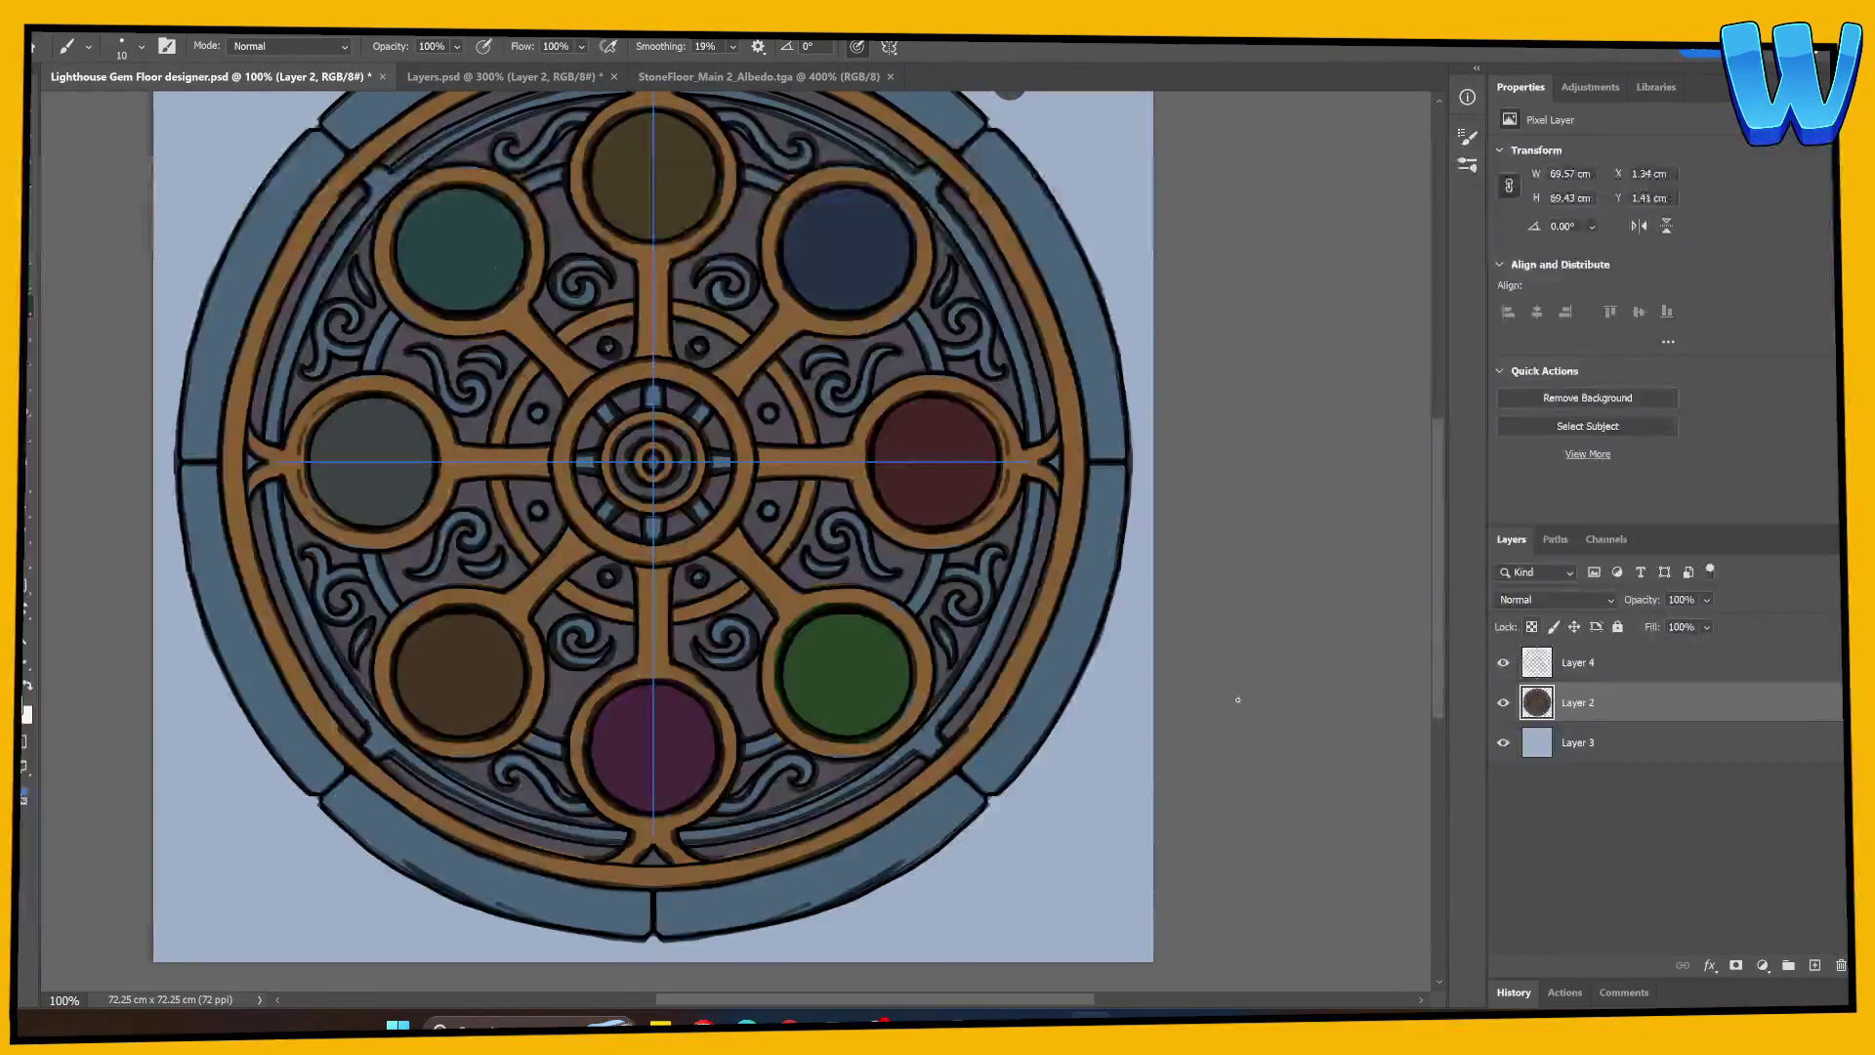
Step: On a new layer with the render hidden, paint dark slate-blue over the top rim stones
left_click(1814, 965)
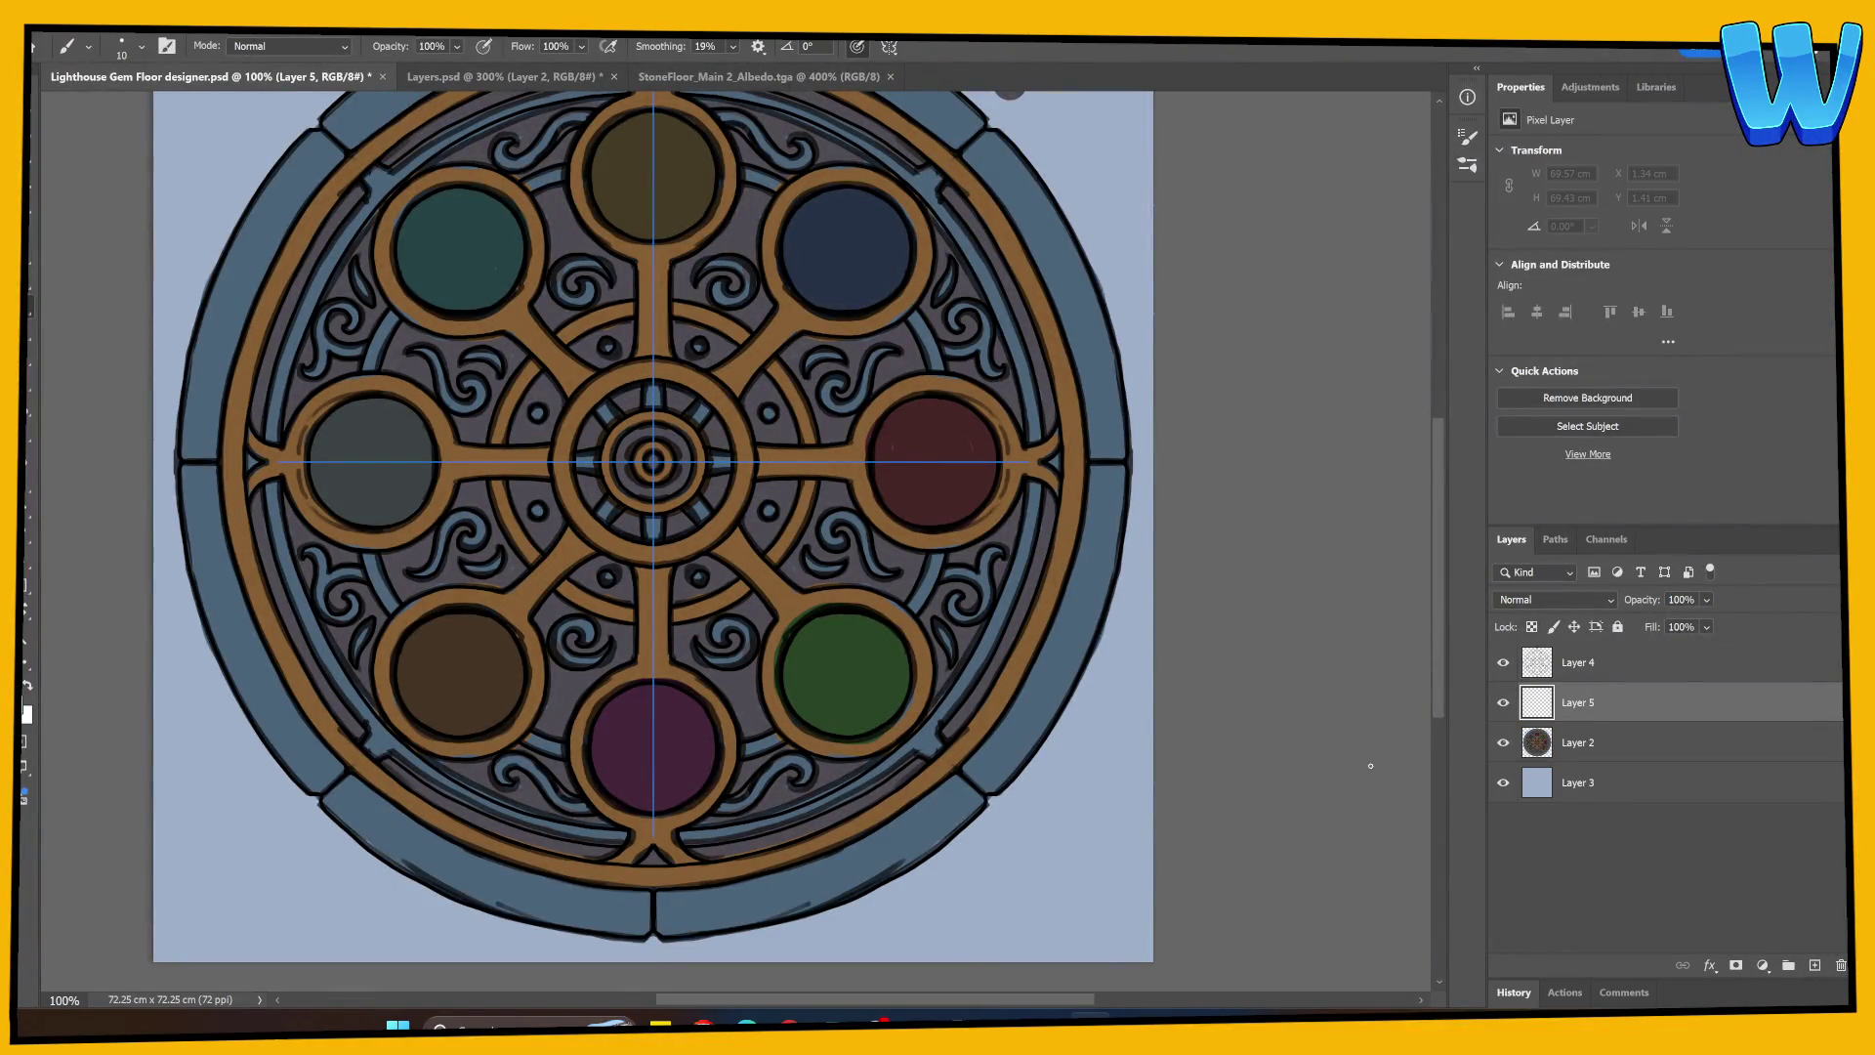
left_click(1504, 742)
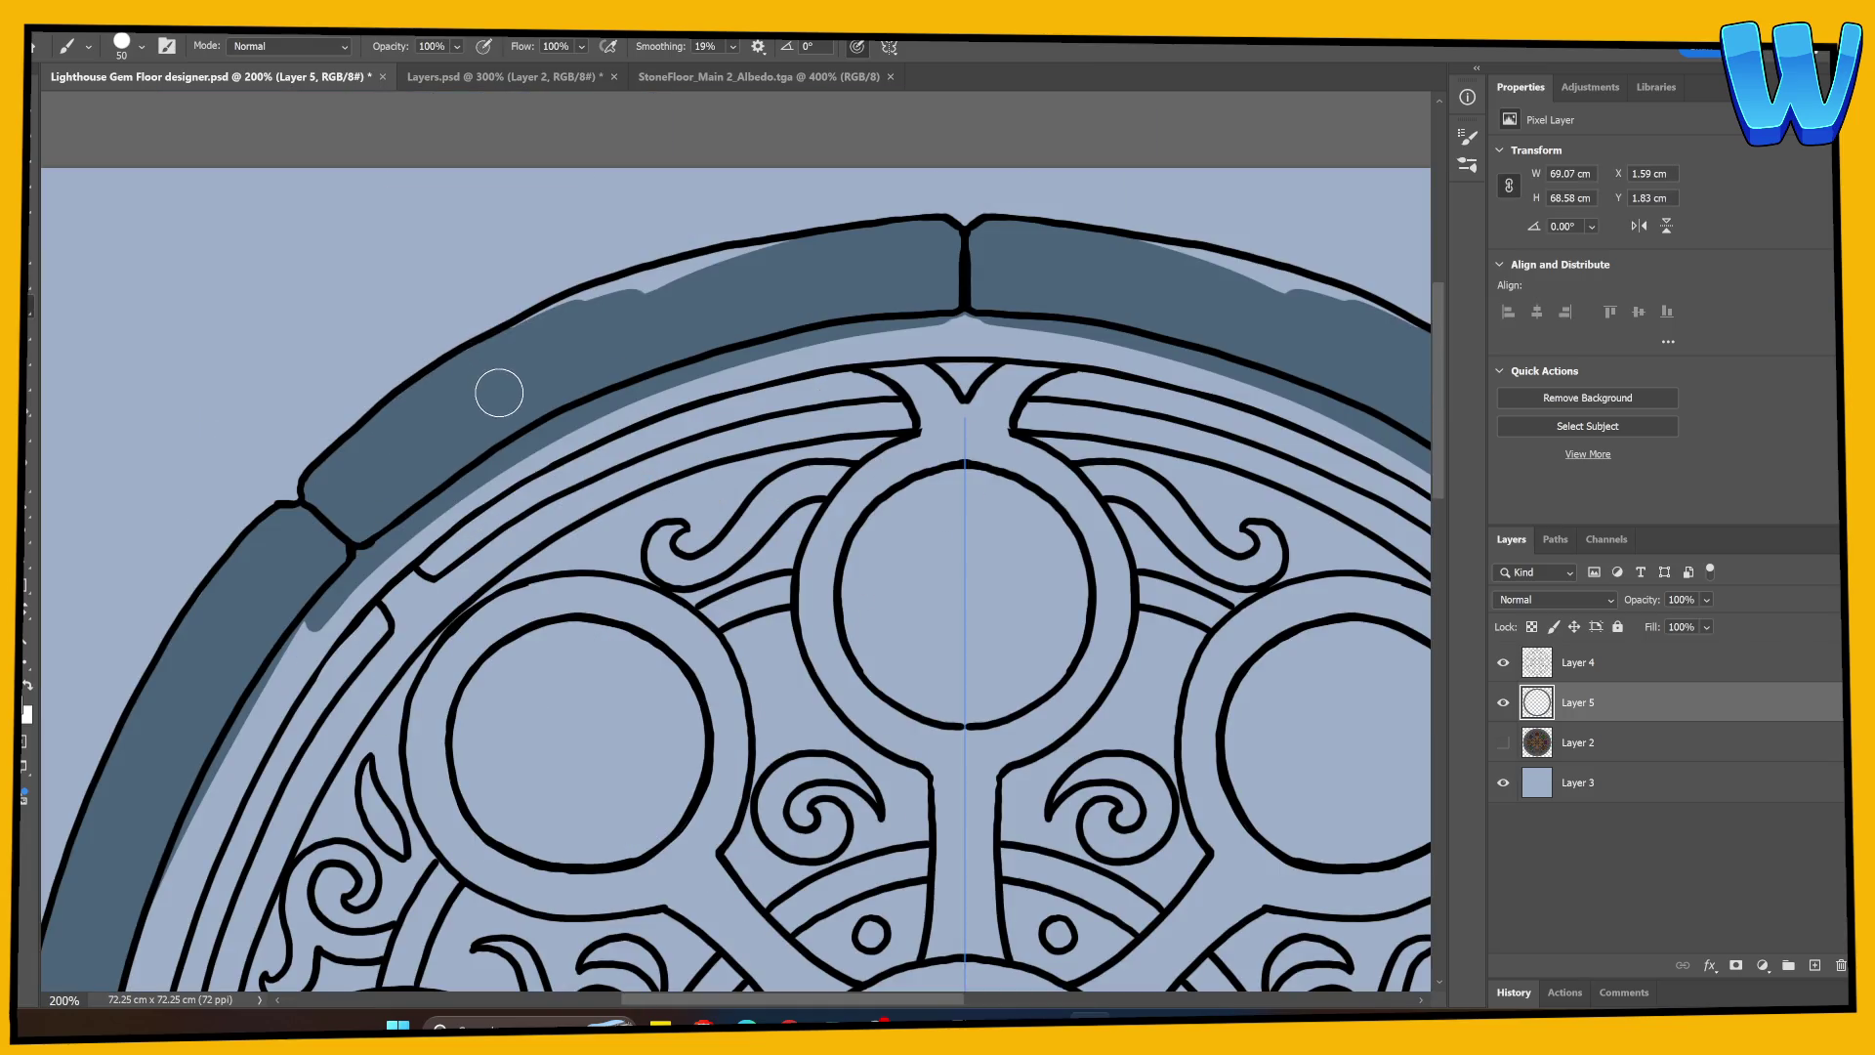
mouse_move(556, 325)
left_mouse_down()
mouse_move(699, 264)
mouse_move(782, 255)
left_mouse_up()
scroll(740, 490, "down", 5)
scroll(740, 490, "left", 3)
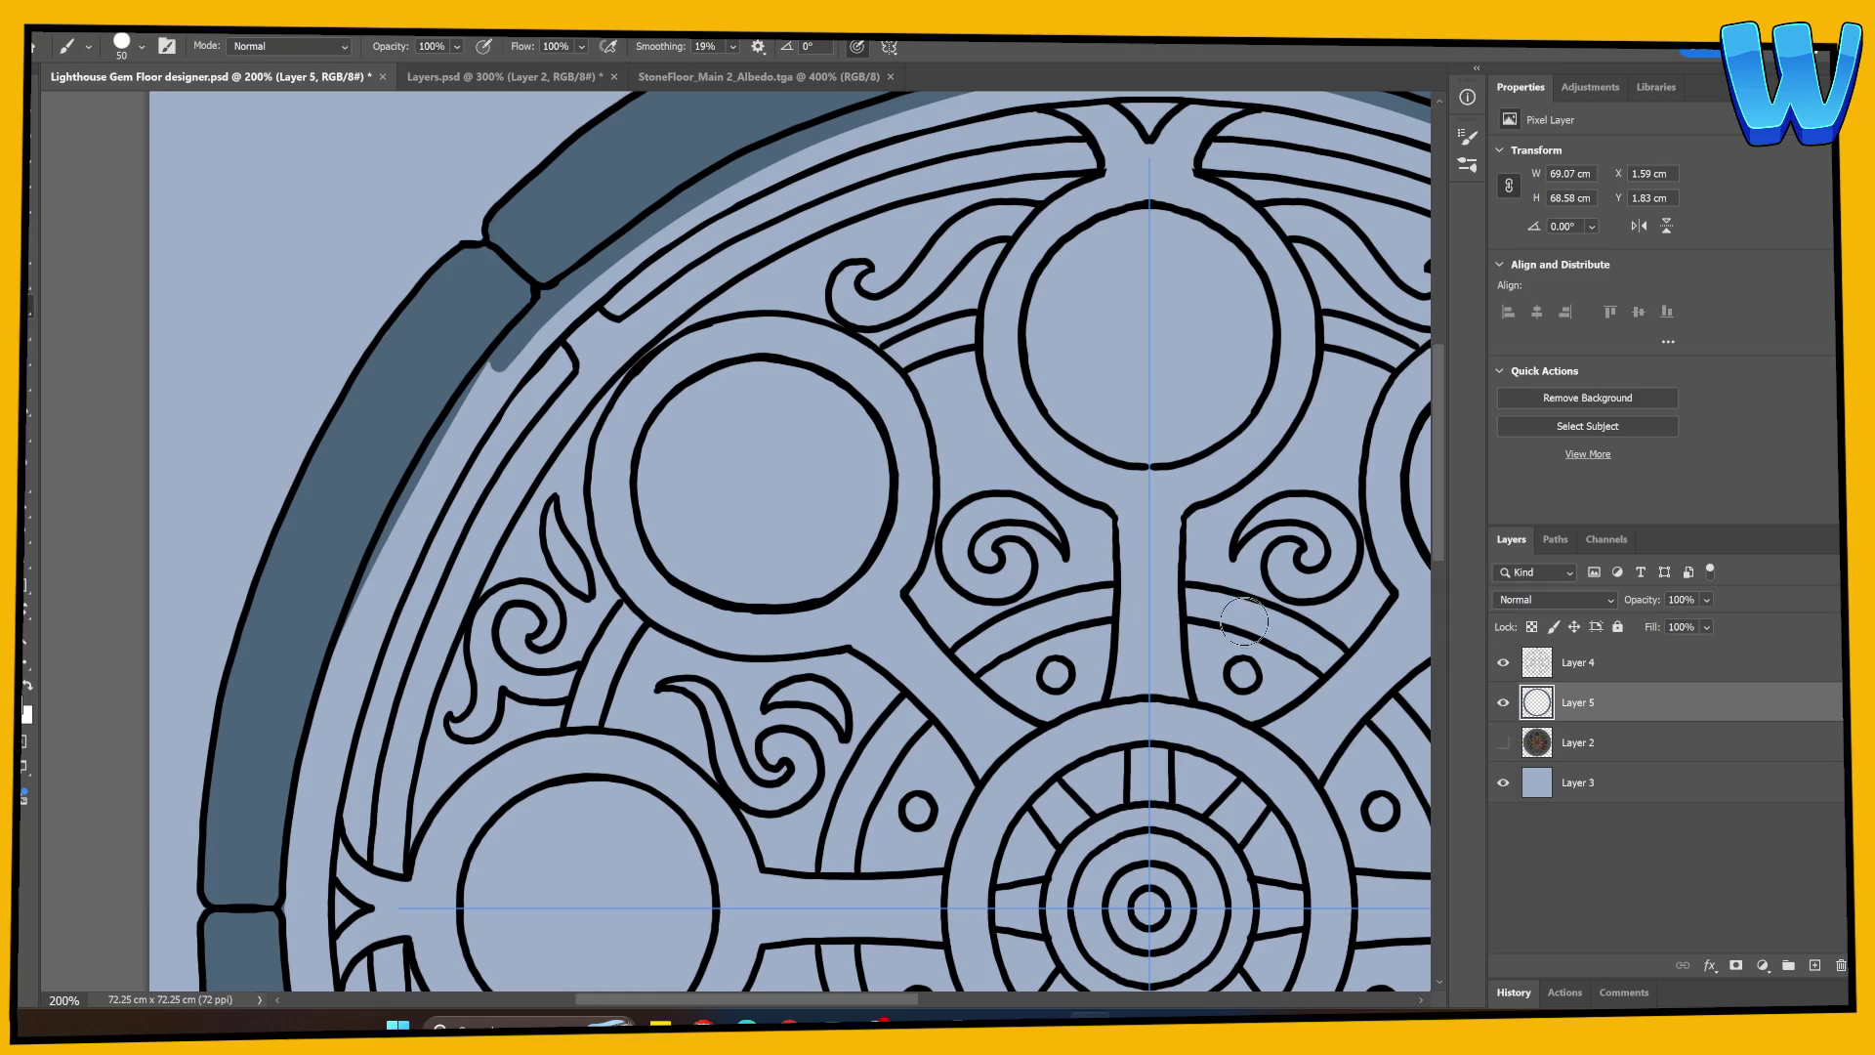
Step: Return to the Brush, turn symmetry off and shrink the brush to 40
key("s")
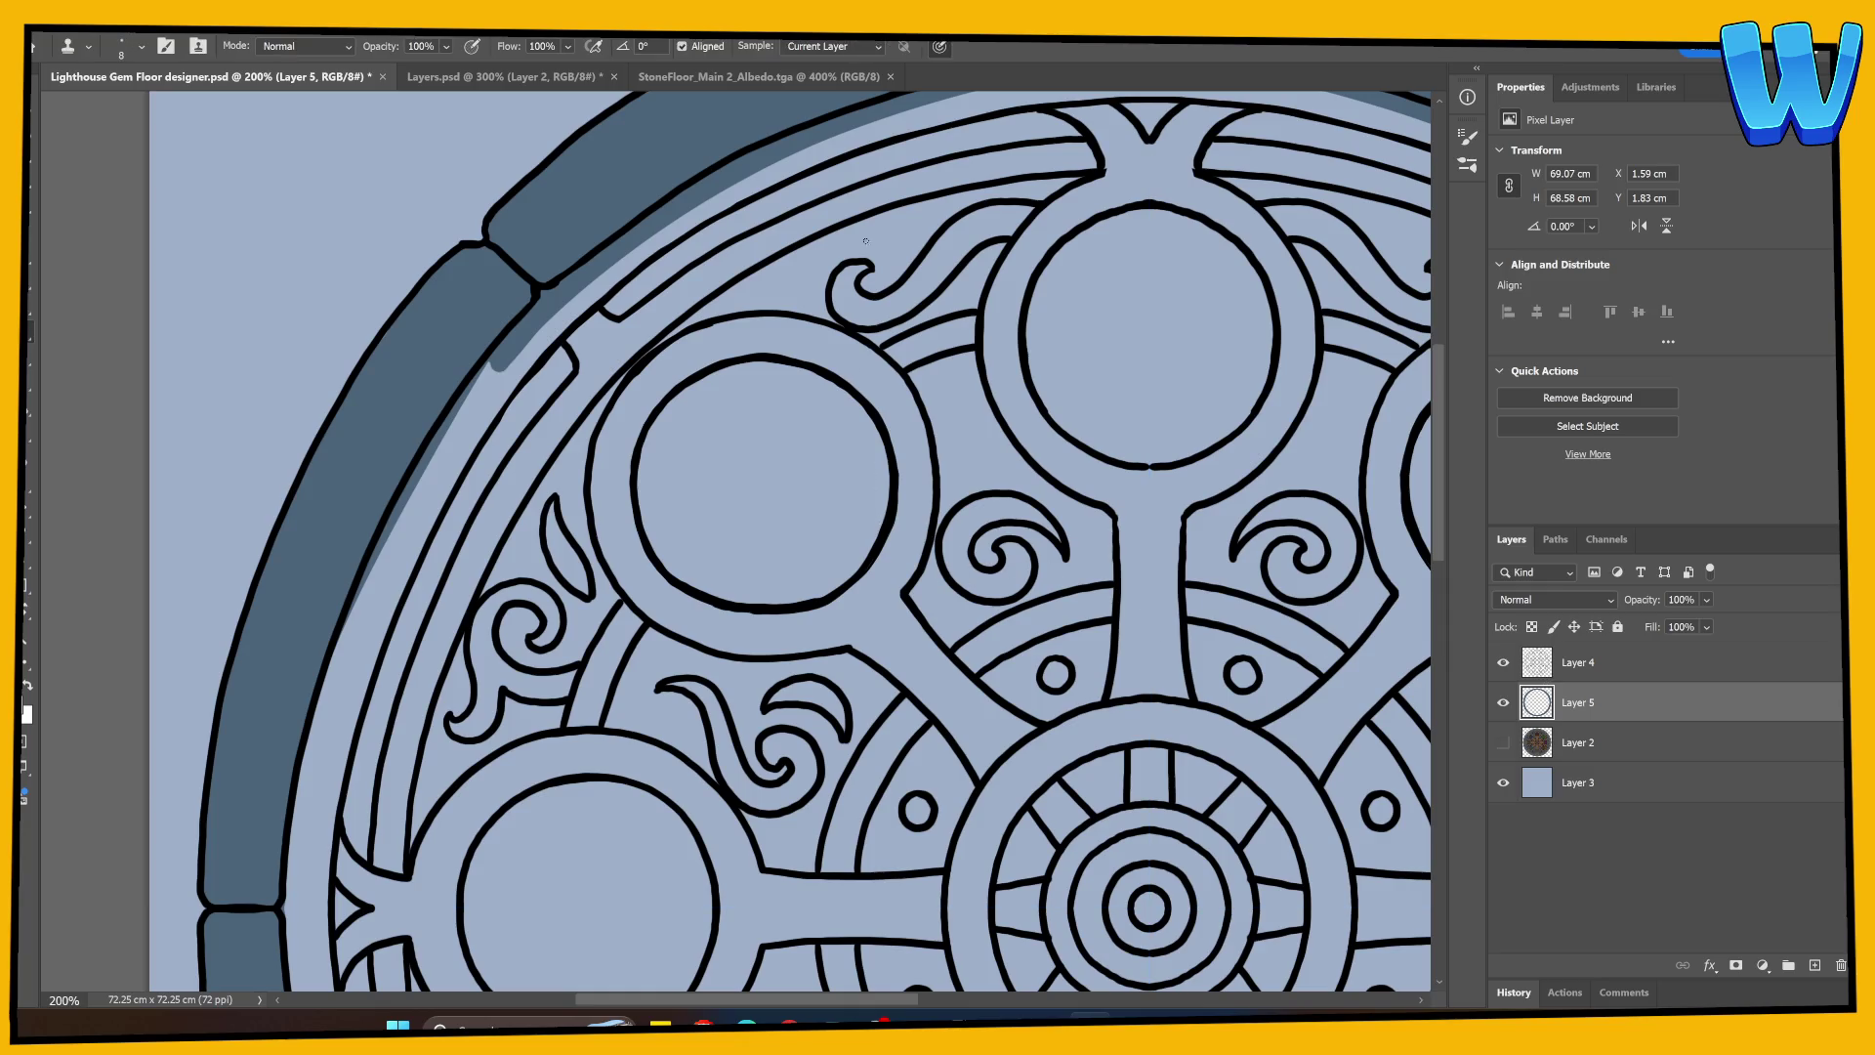
key("b")
left_click(889, 46)
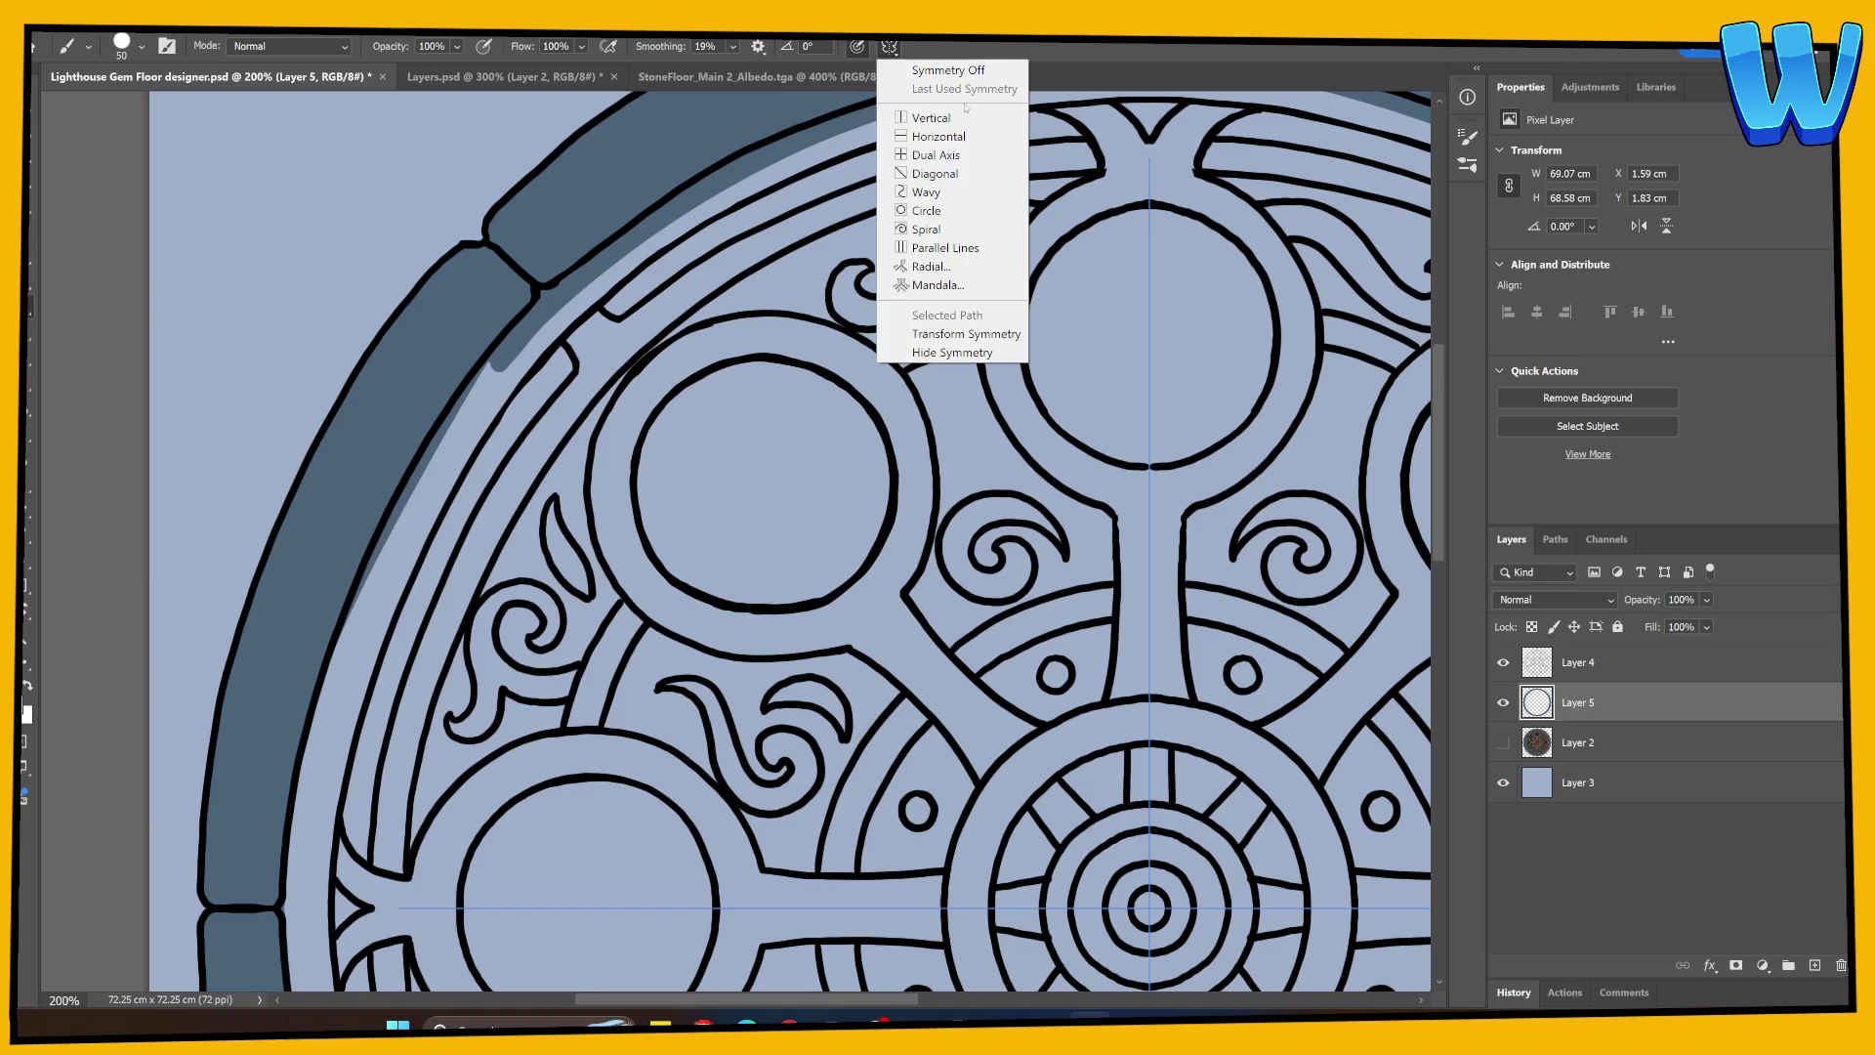
left_click(928, 64)
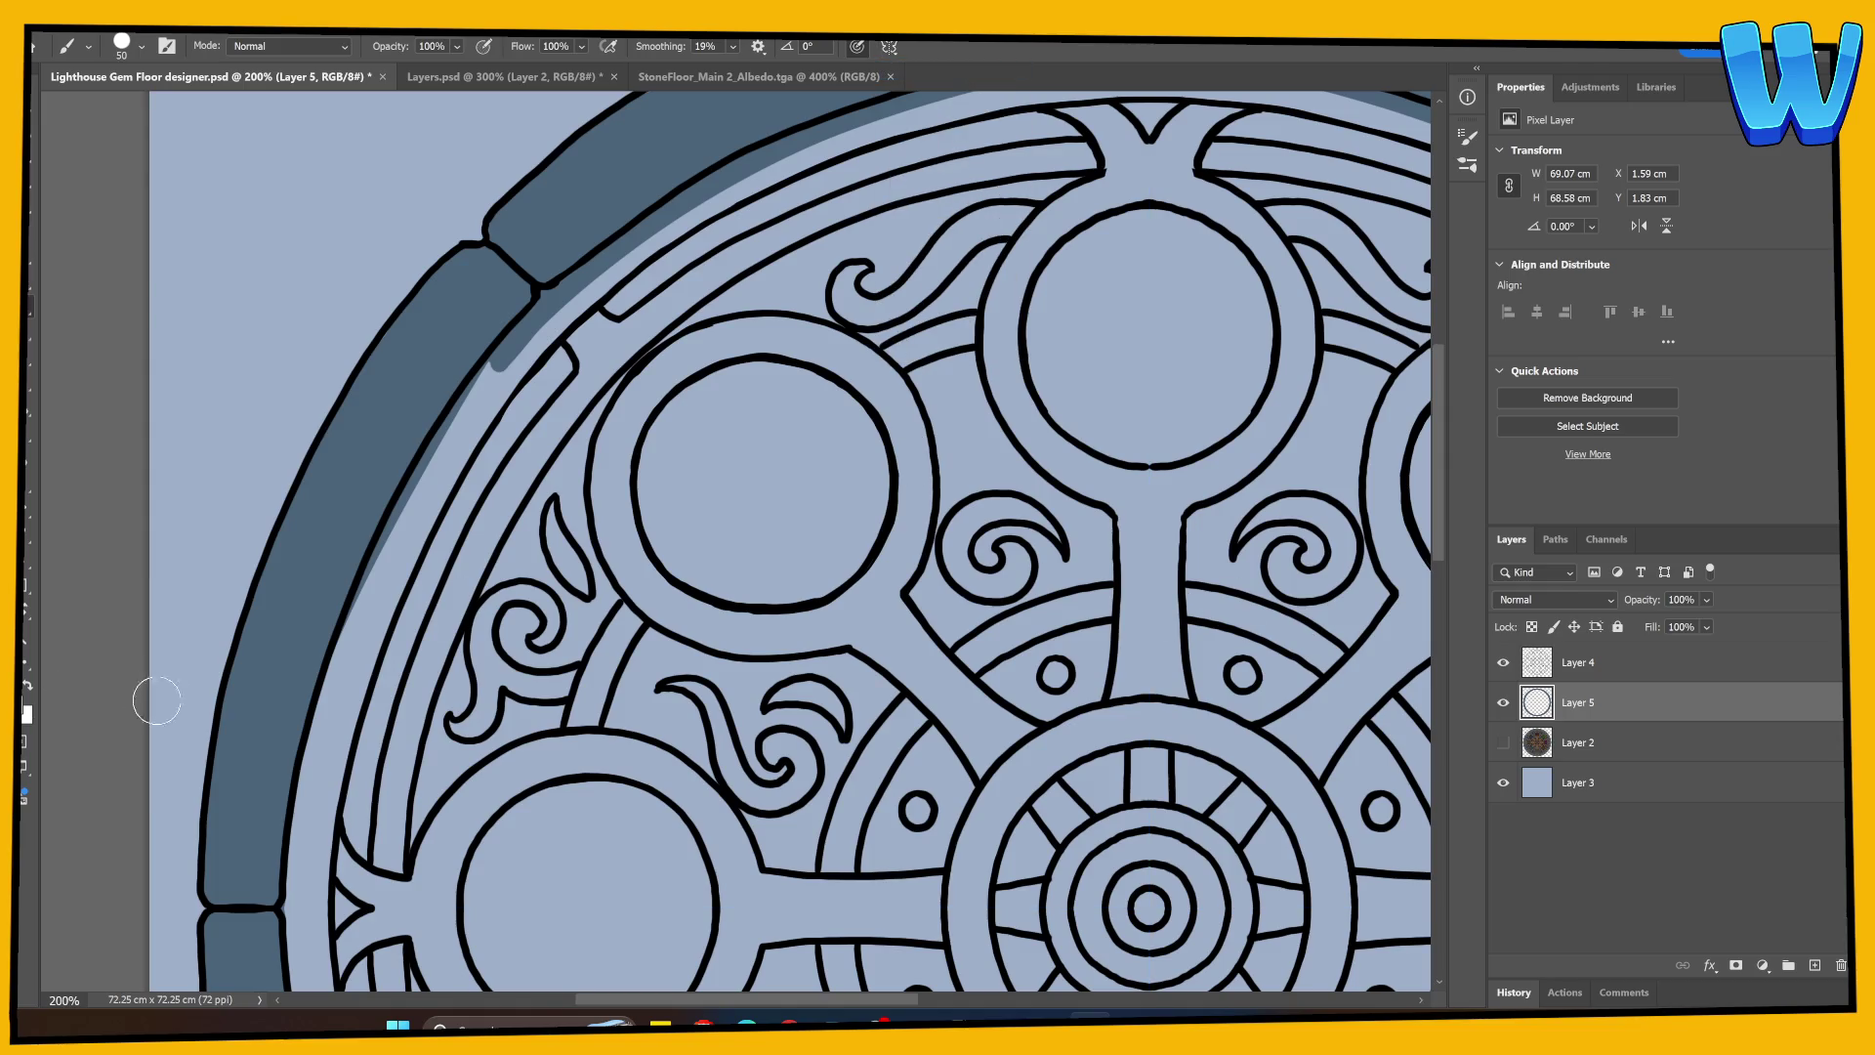
key("bracketleft")
key("bracketleft")
key("bracketleft")
key("bracketleft")
Step: With a fine brush, paint thin cracks across the left rim stones out to the outer edge
key("alt+bracketright")
mouse_move(296, 495)
left_mouse_down()
mouse_move(350, 501)
mouse_move(375, 536)
left_mouse_up()
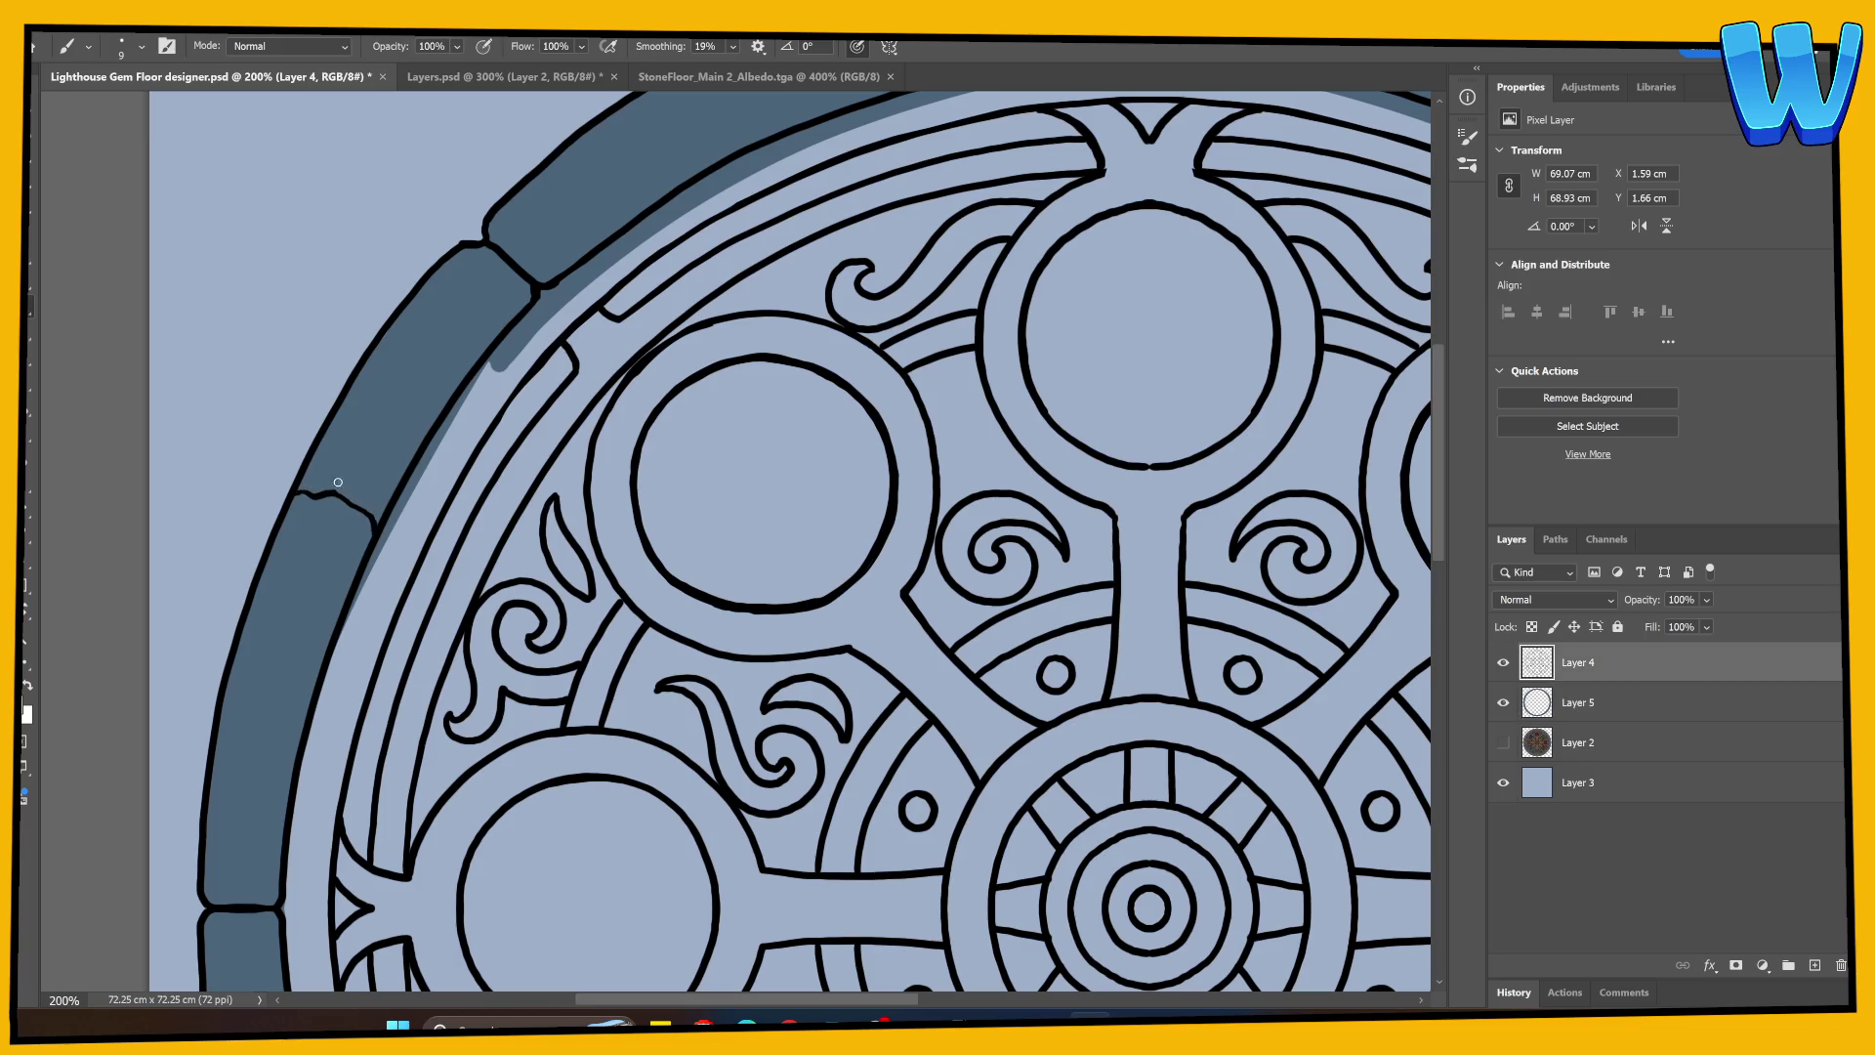
left_click_drag(343, 399, 339, 491)
left_click_drag(343, 404, 346, 386)
key("e")
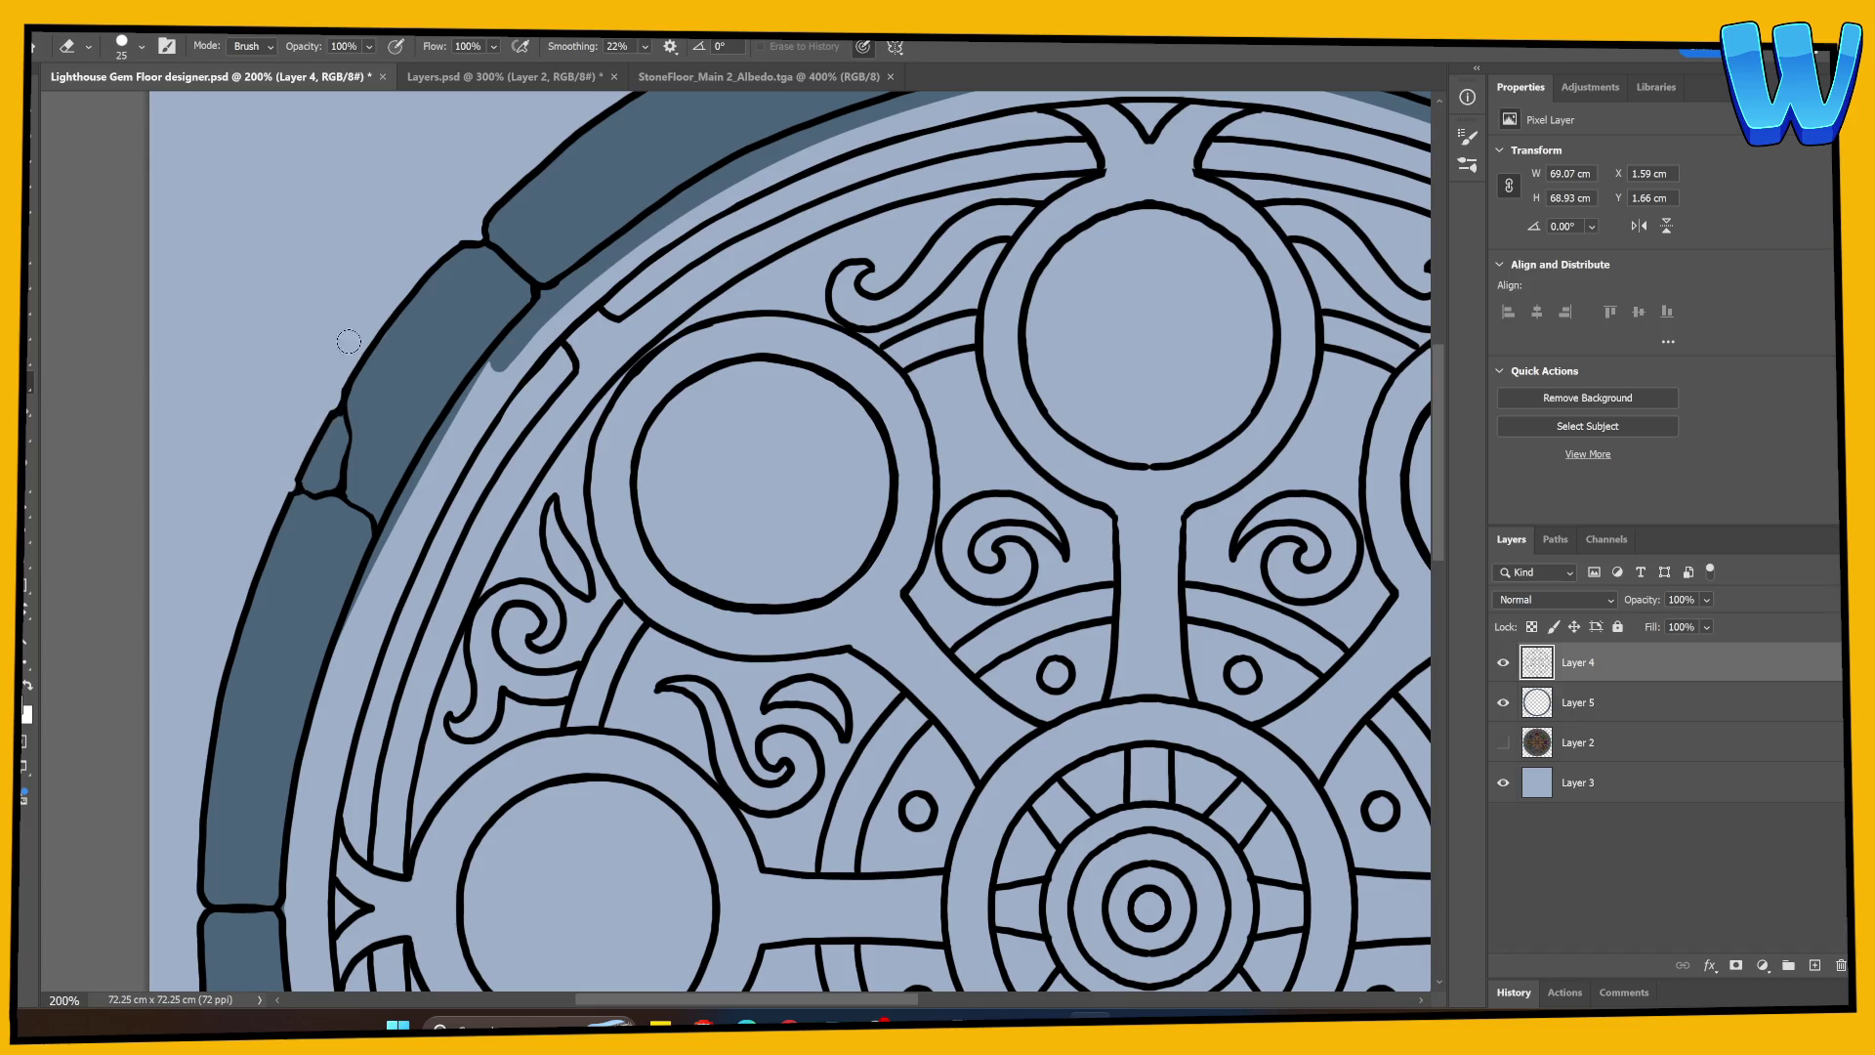
key("ctrl+minus")
key("ctrl+minus")
key("ctrl+minus")
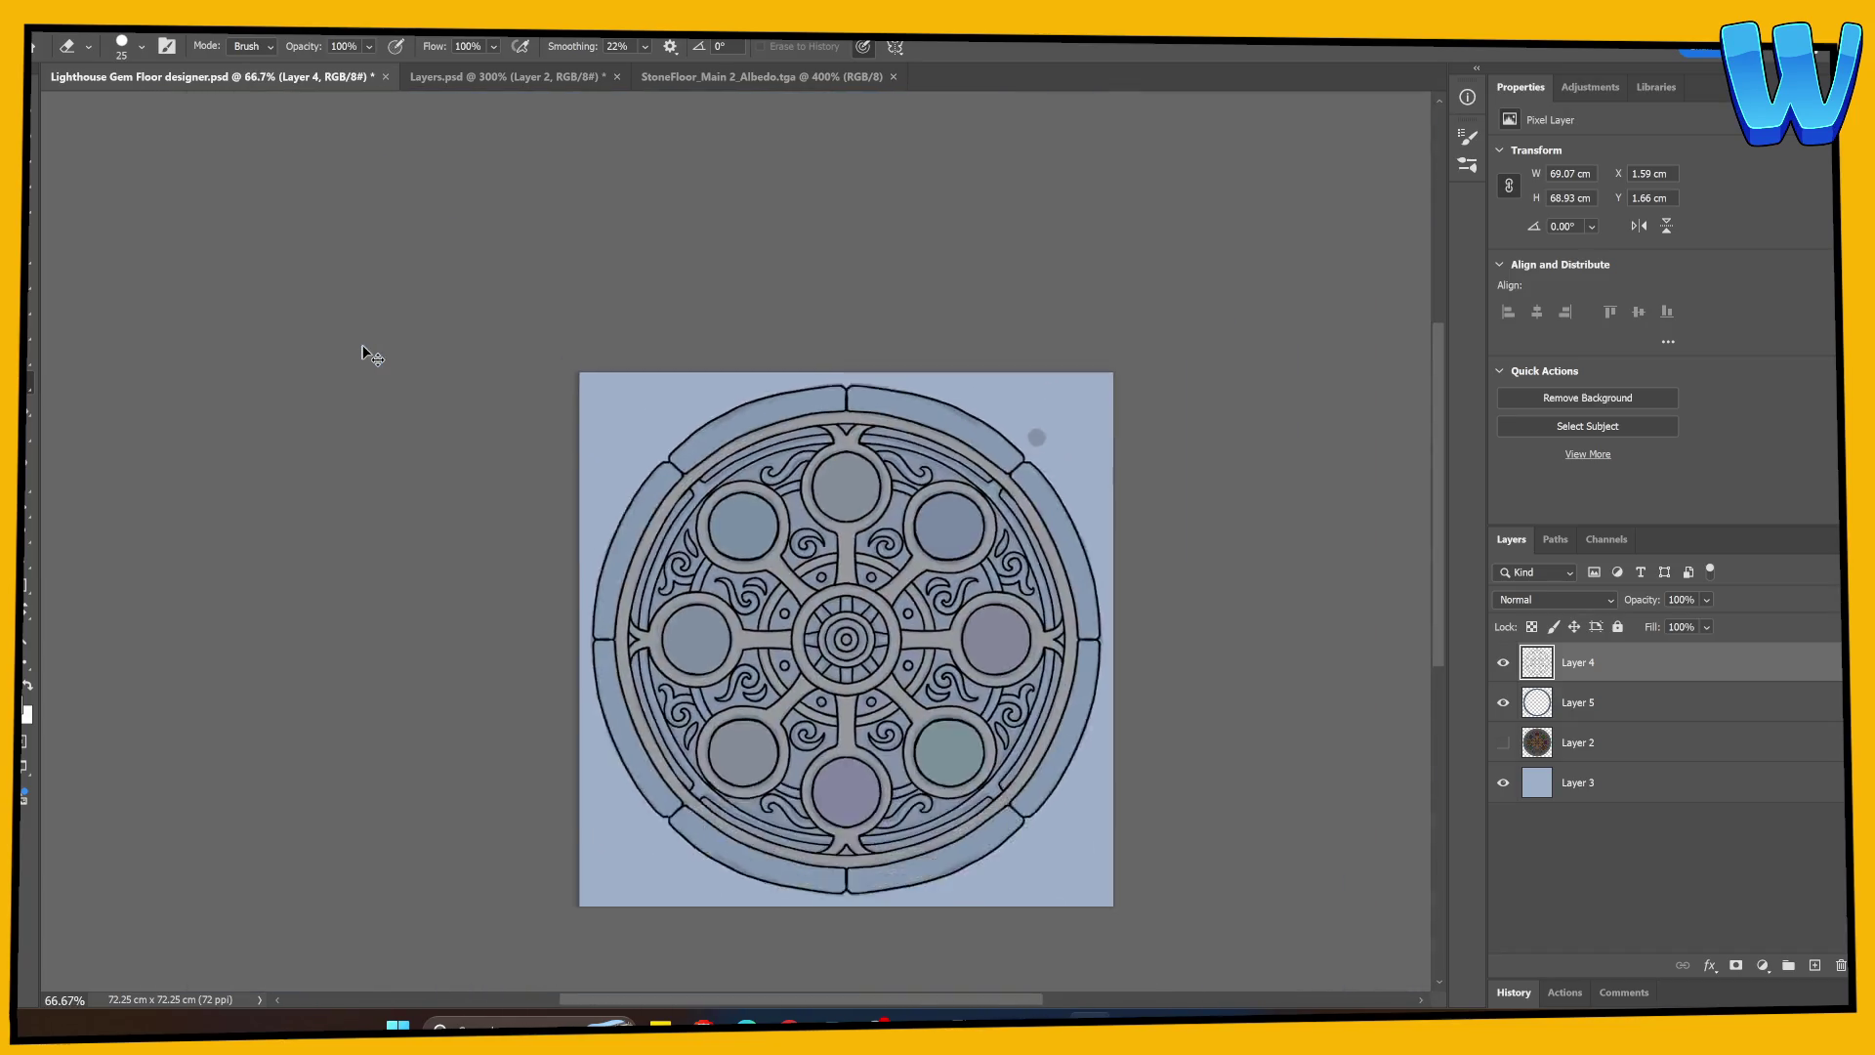
key("ctrl+plus")
key("ctrl+plus")
key("b")
Step: At 200% on the right rim, paint a thin crack across a right rim stone
mouse_move(1022, 793)
left_mouse_down()
mouse_move(449, 566)
mouse_move(422, 593)
left_mouse_up()
key("ctrl+plus")
scroll(770, 589, "up", 3)
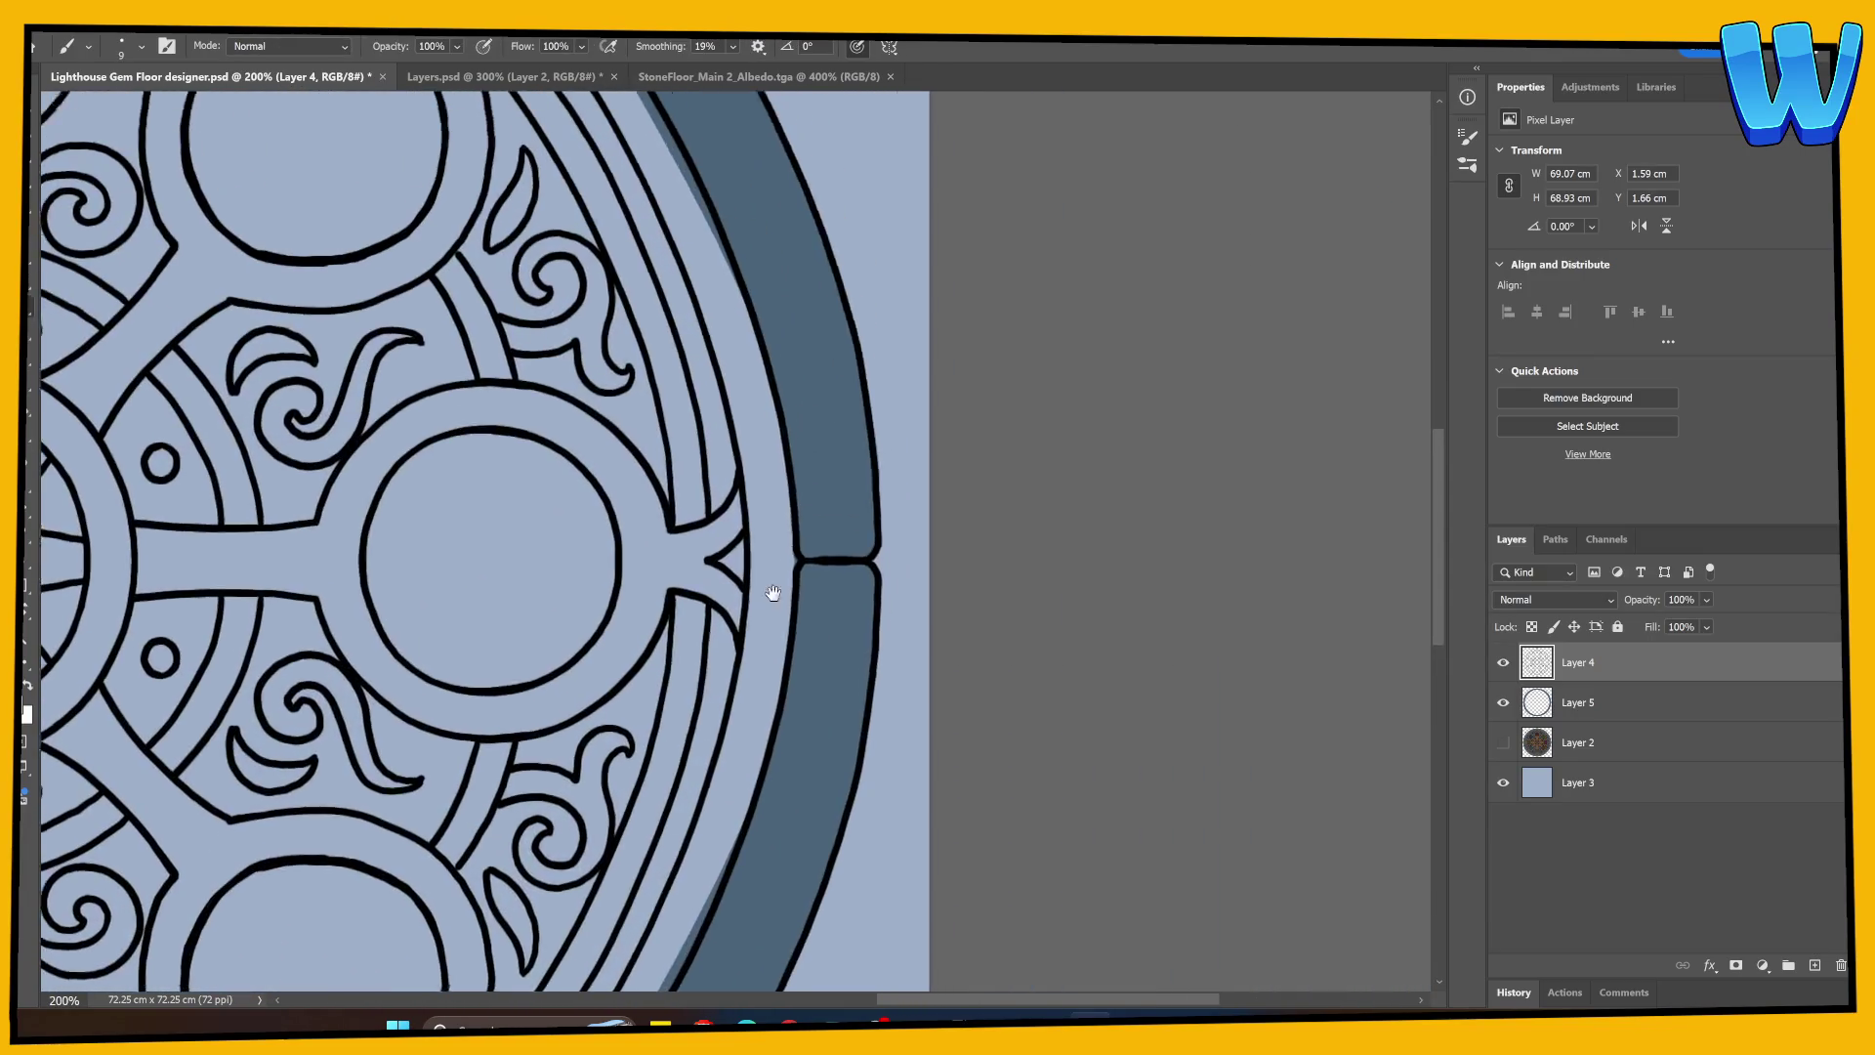
mouse_move(760, 441)
left_mouse_down()
mouse_move(747, 471)
mouse_move(682, 475)
mouse_move(706, 494)
mouse_move(701, 526)
mouse_move(705, 488)
mouse_move(764, 454)
left_mouse_up()
key("e")
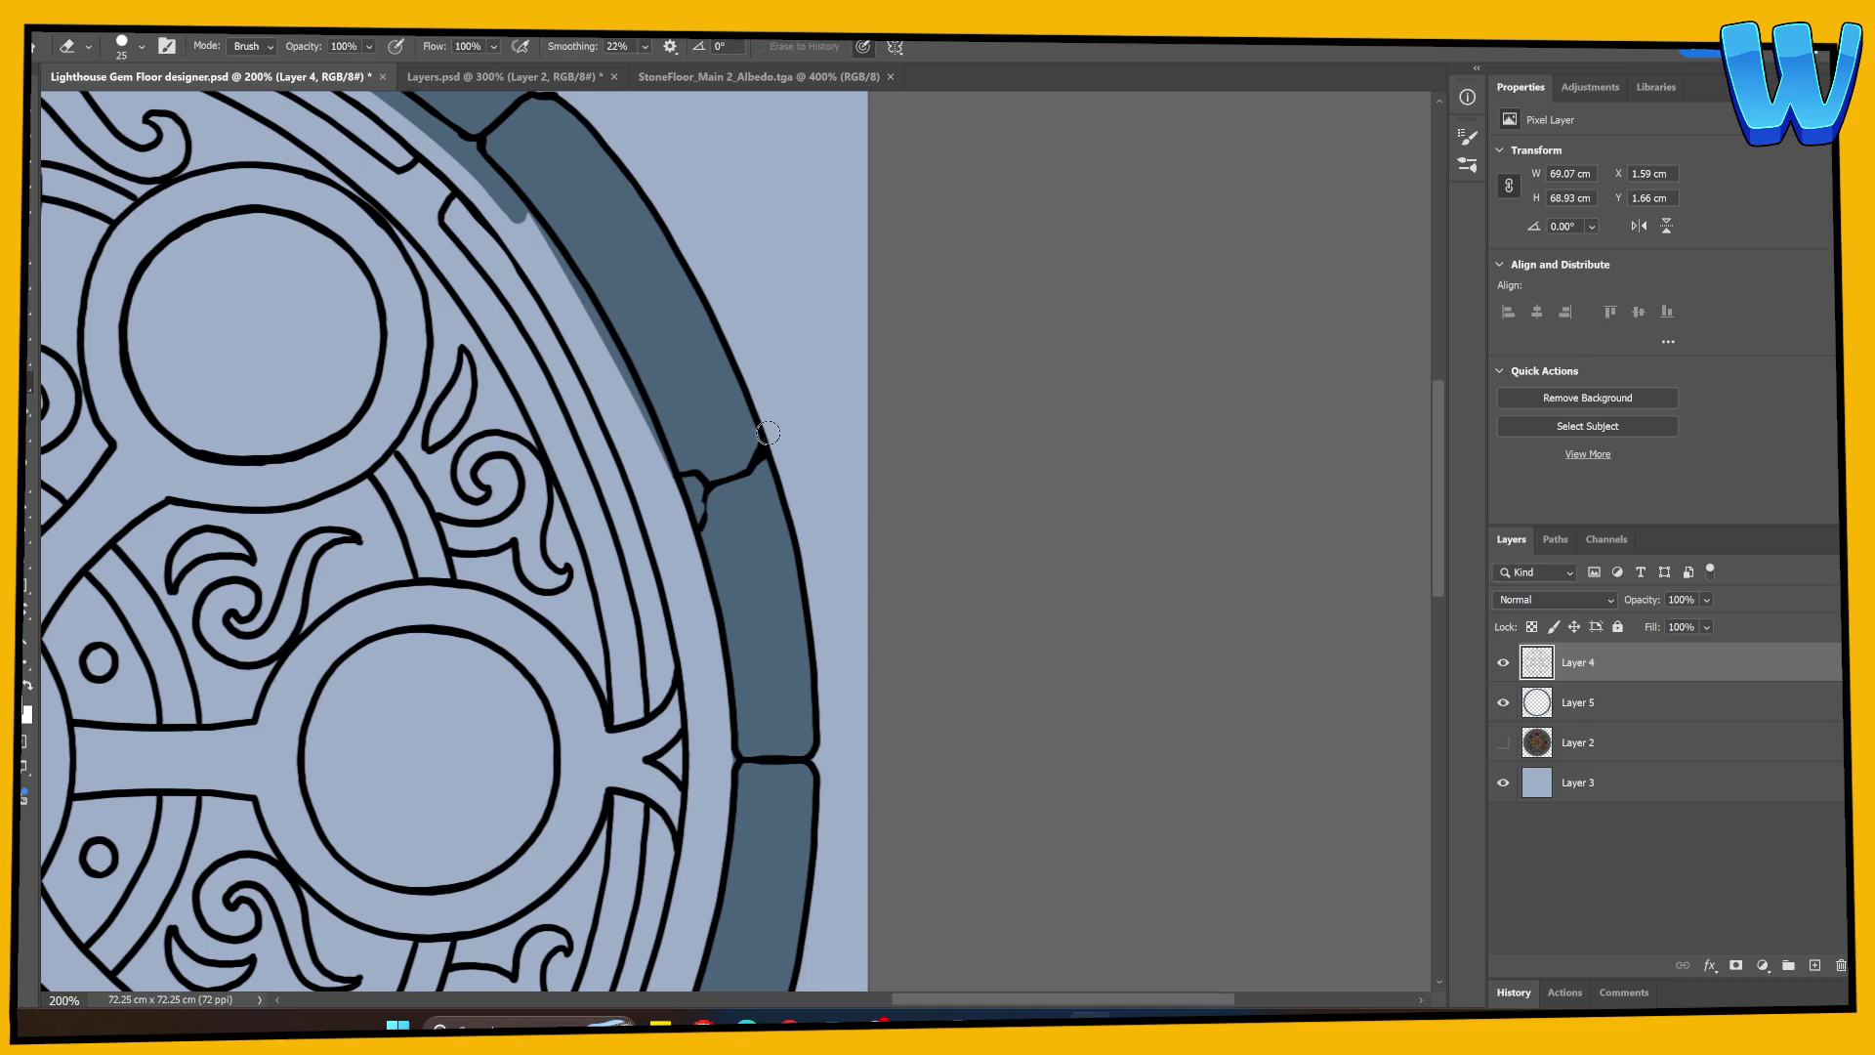
key("b")
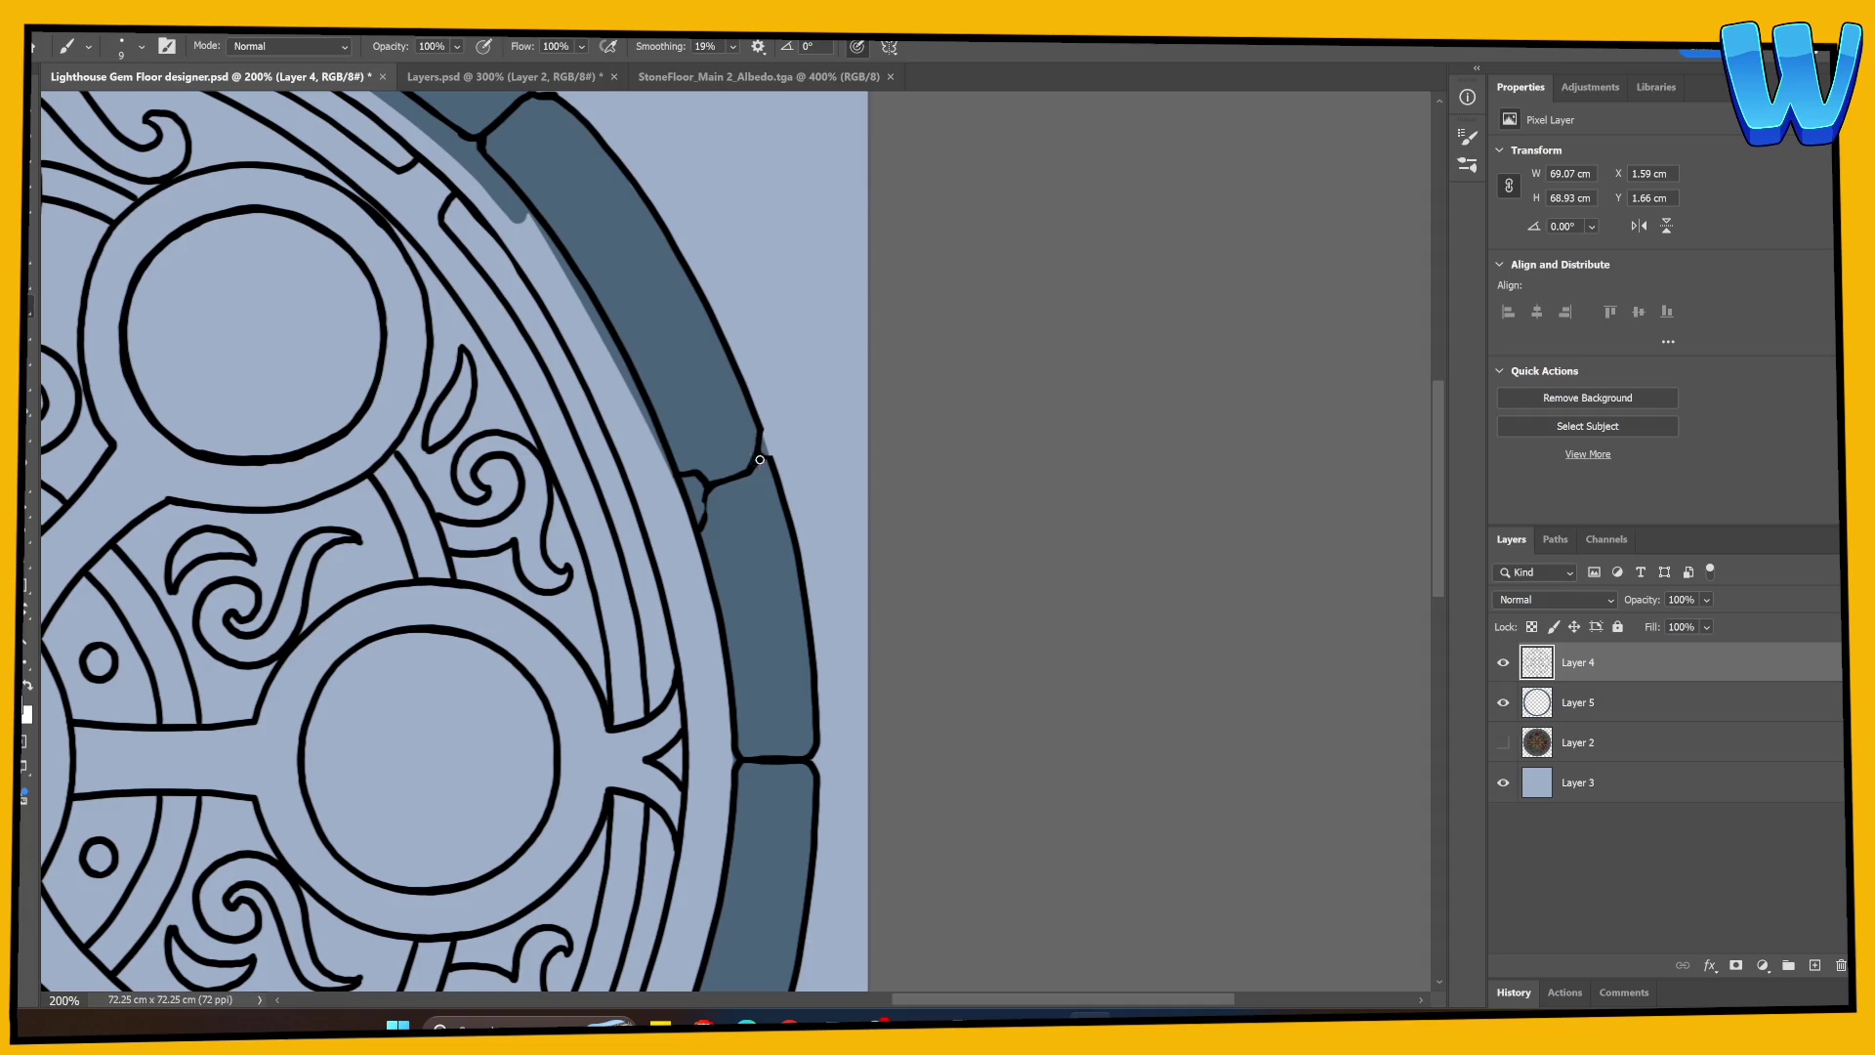
Step: Move to the lower-right rim stones and make Layer 4 active with the Brush
left_click(1565, 744)
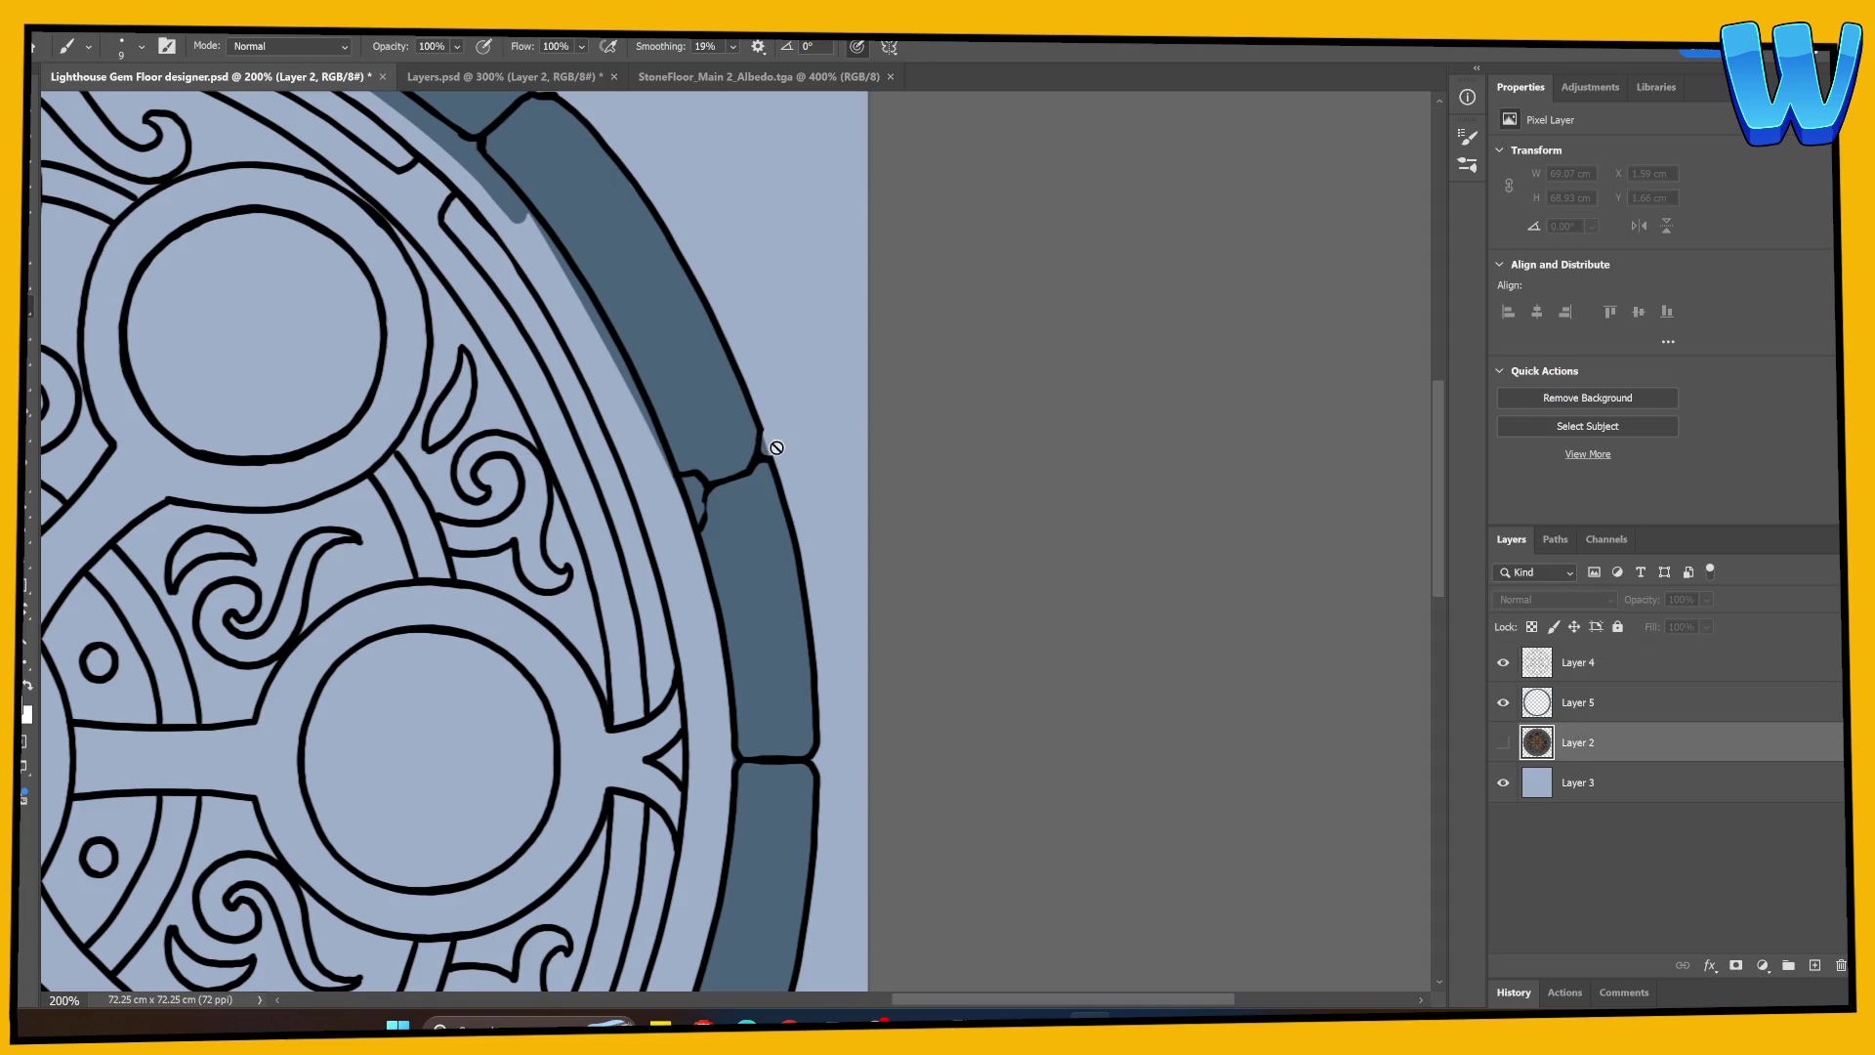
key("e")
left_click(1578, 711)
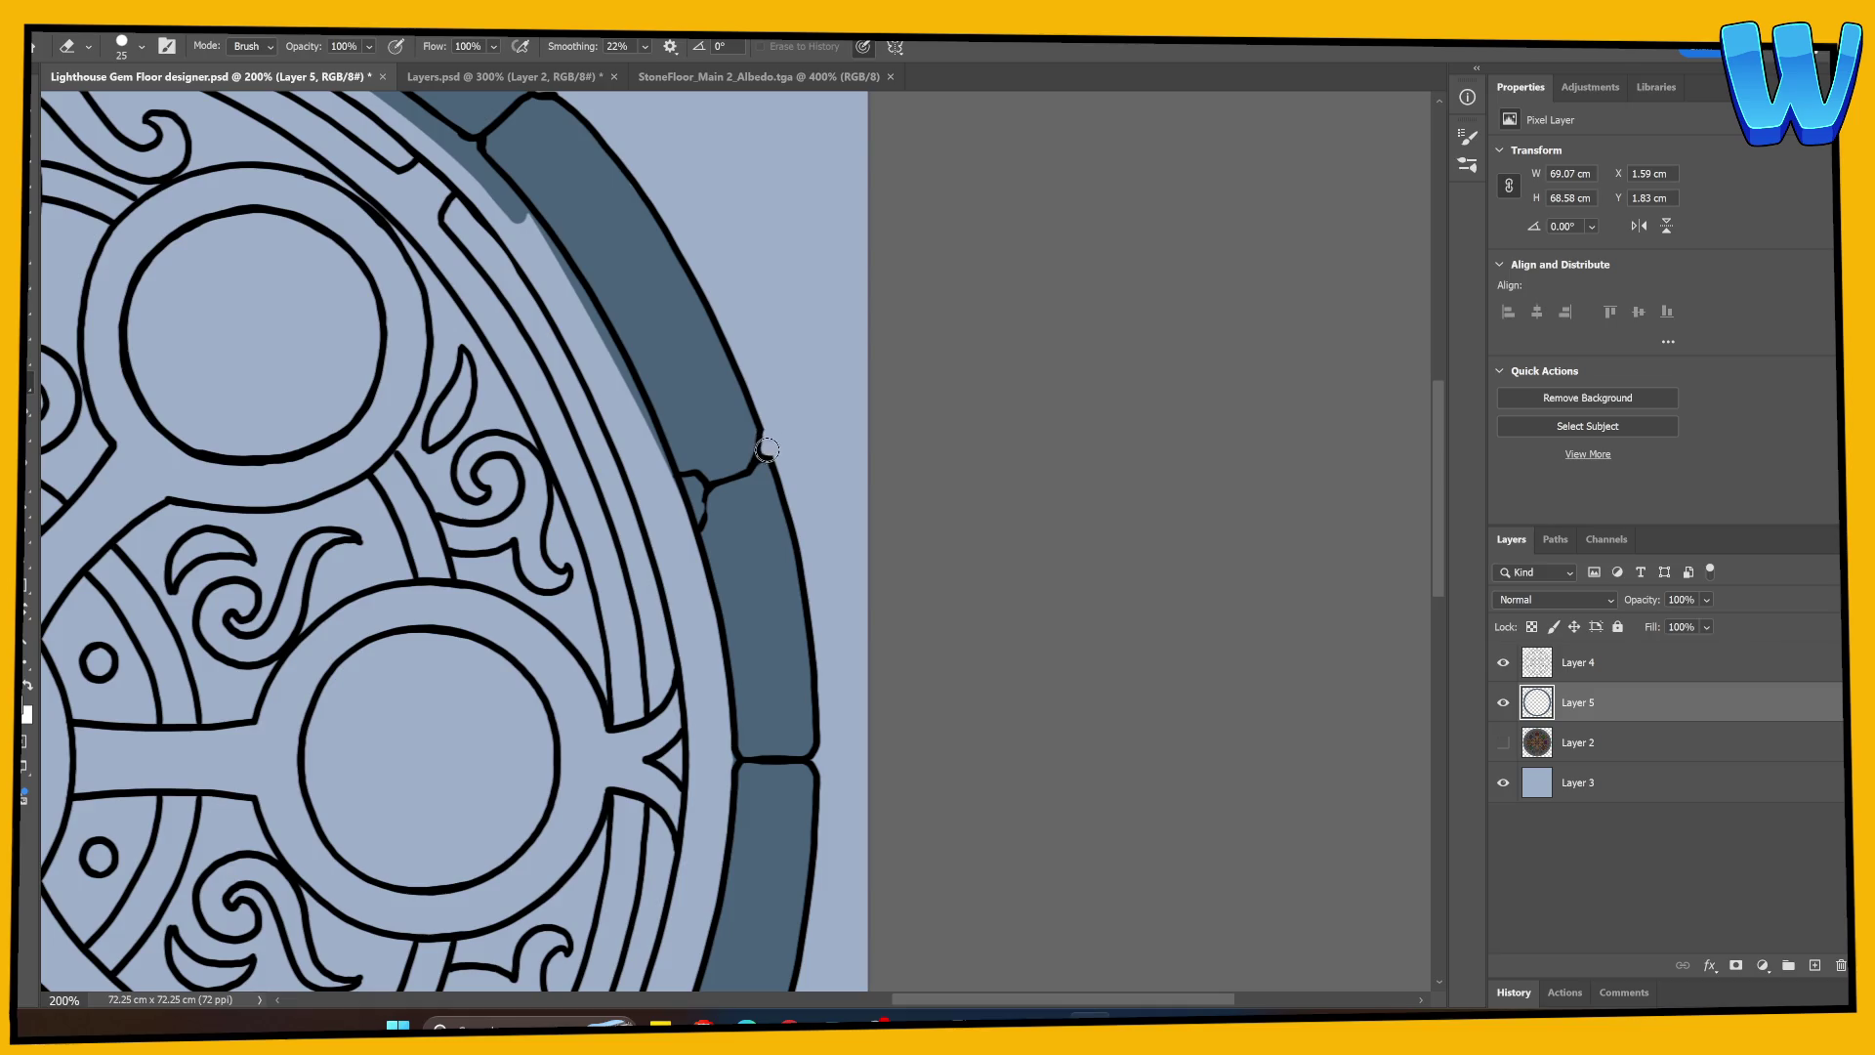
left_click_drag(752, 664, 931, 485)
left_click(1534, 663)
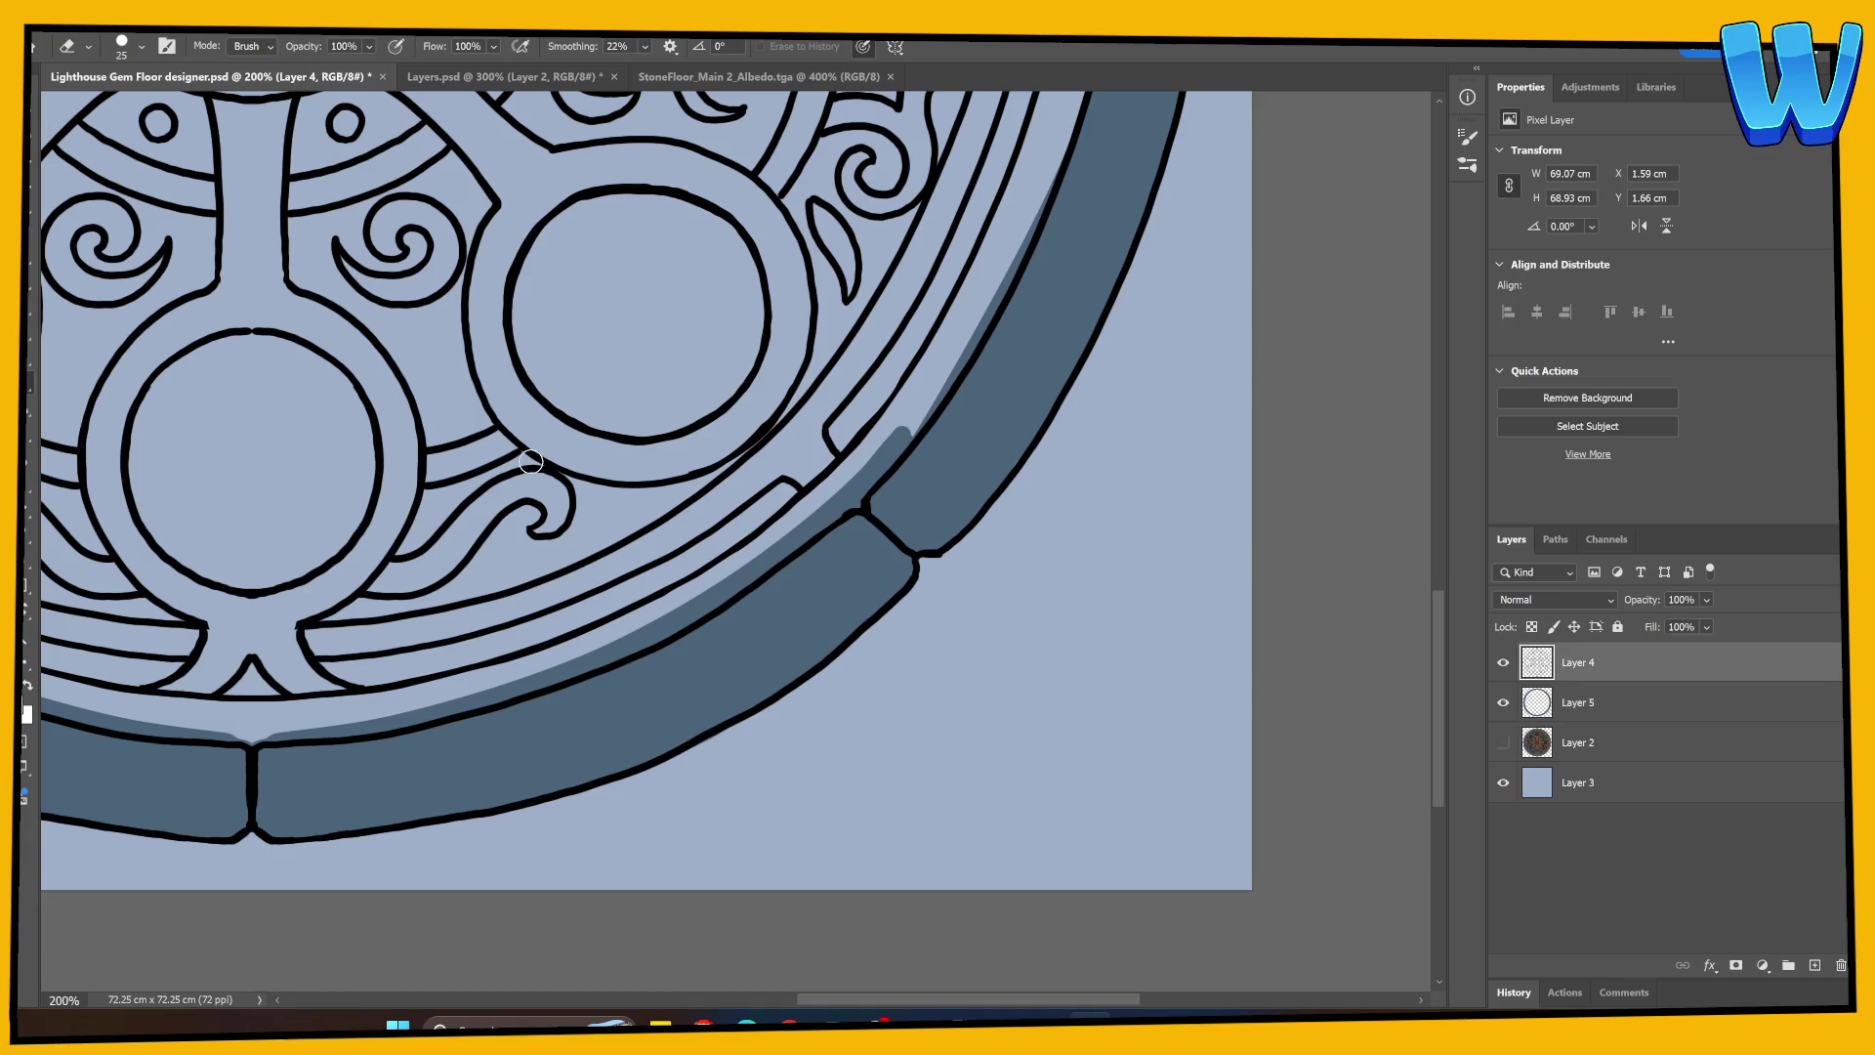
key("b")
left_click(503, 76)
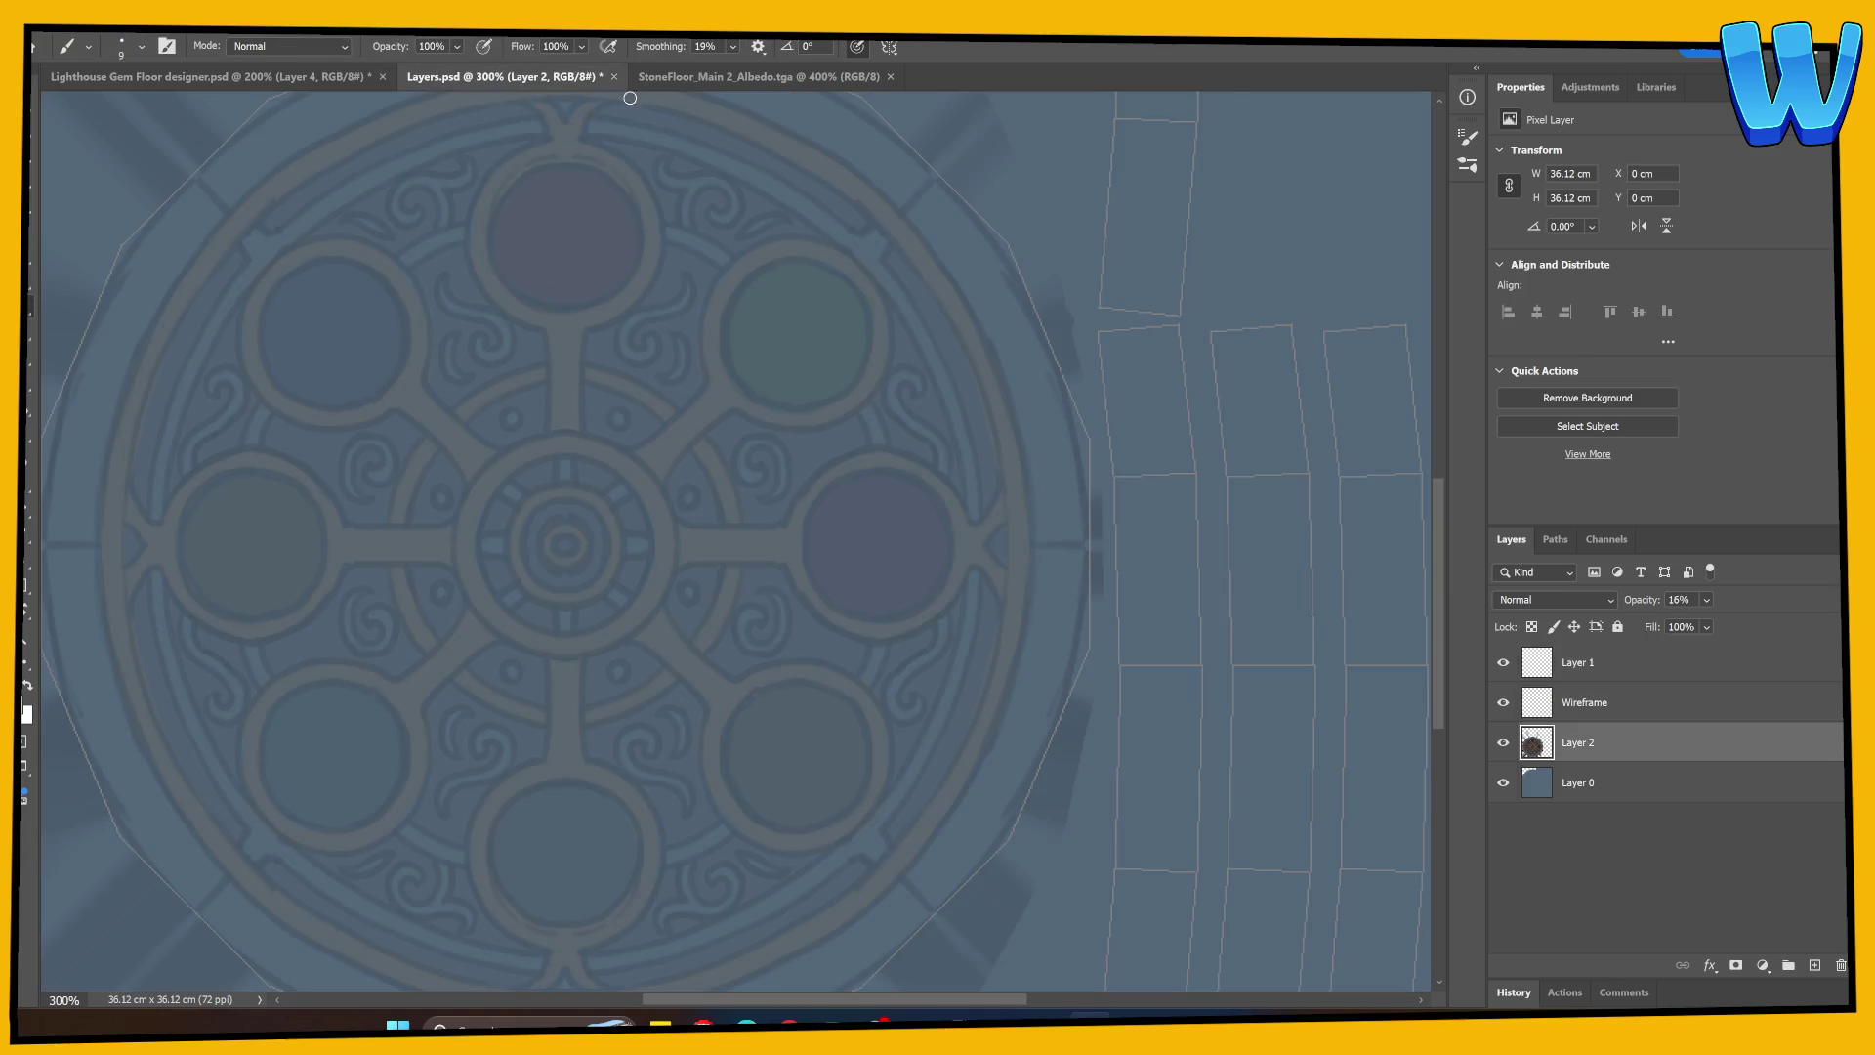
left_click(718, 76)
key("ctrl+Tab")
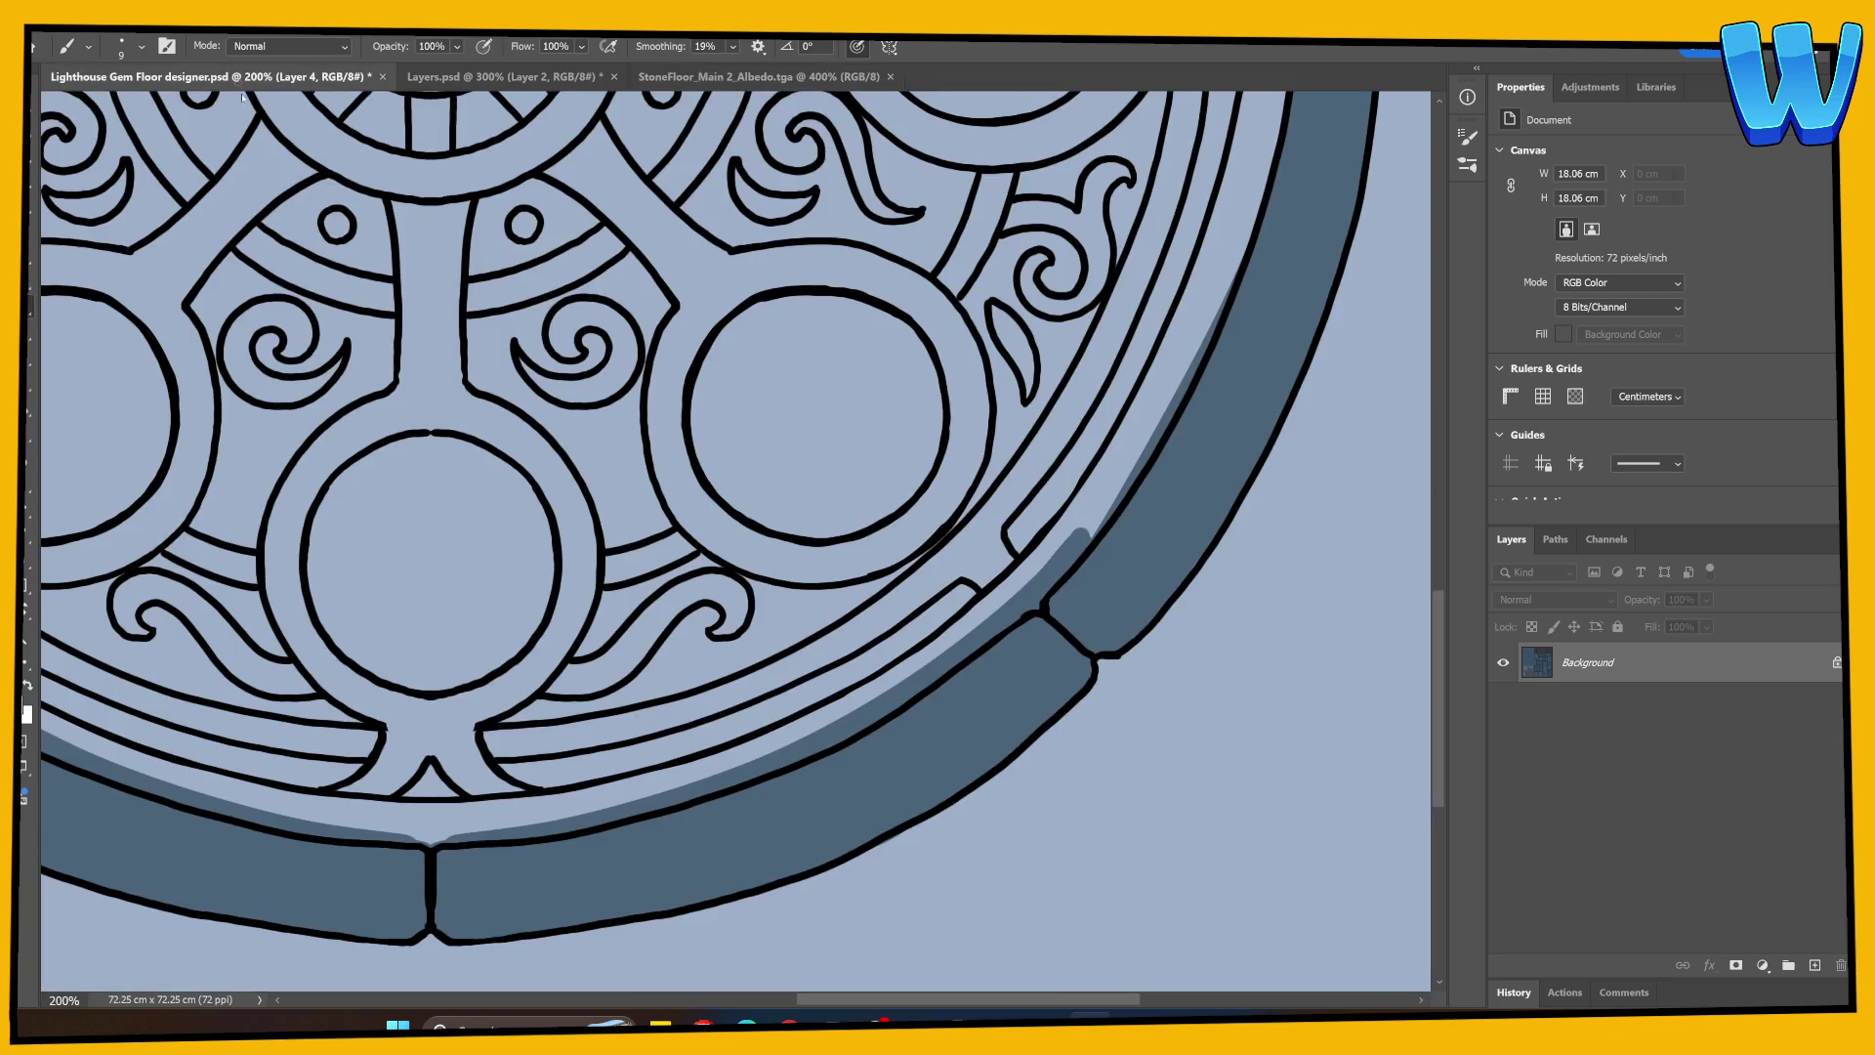
key("alt+bracketright")
key("alt+bracketright")
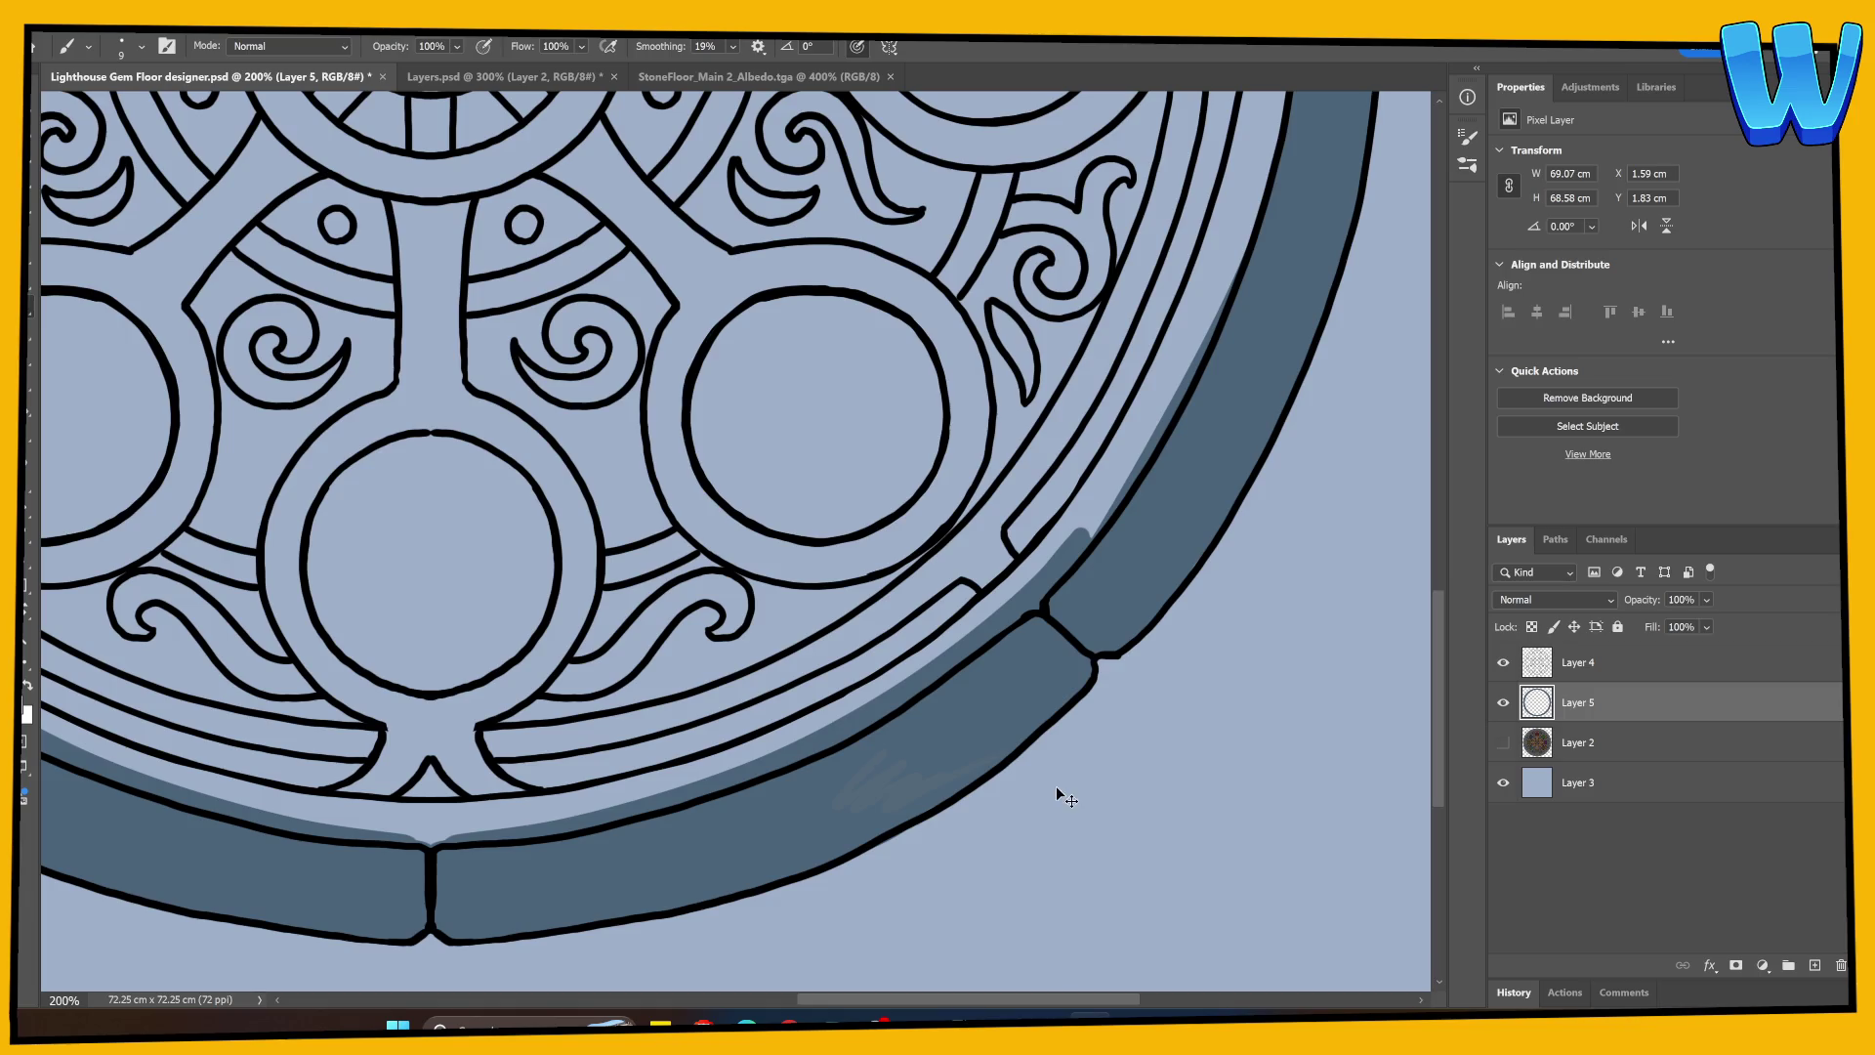
left_click(737, 80)
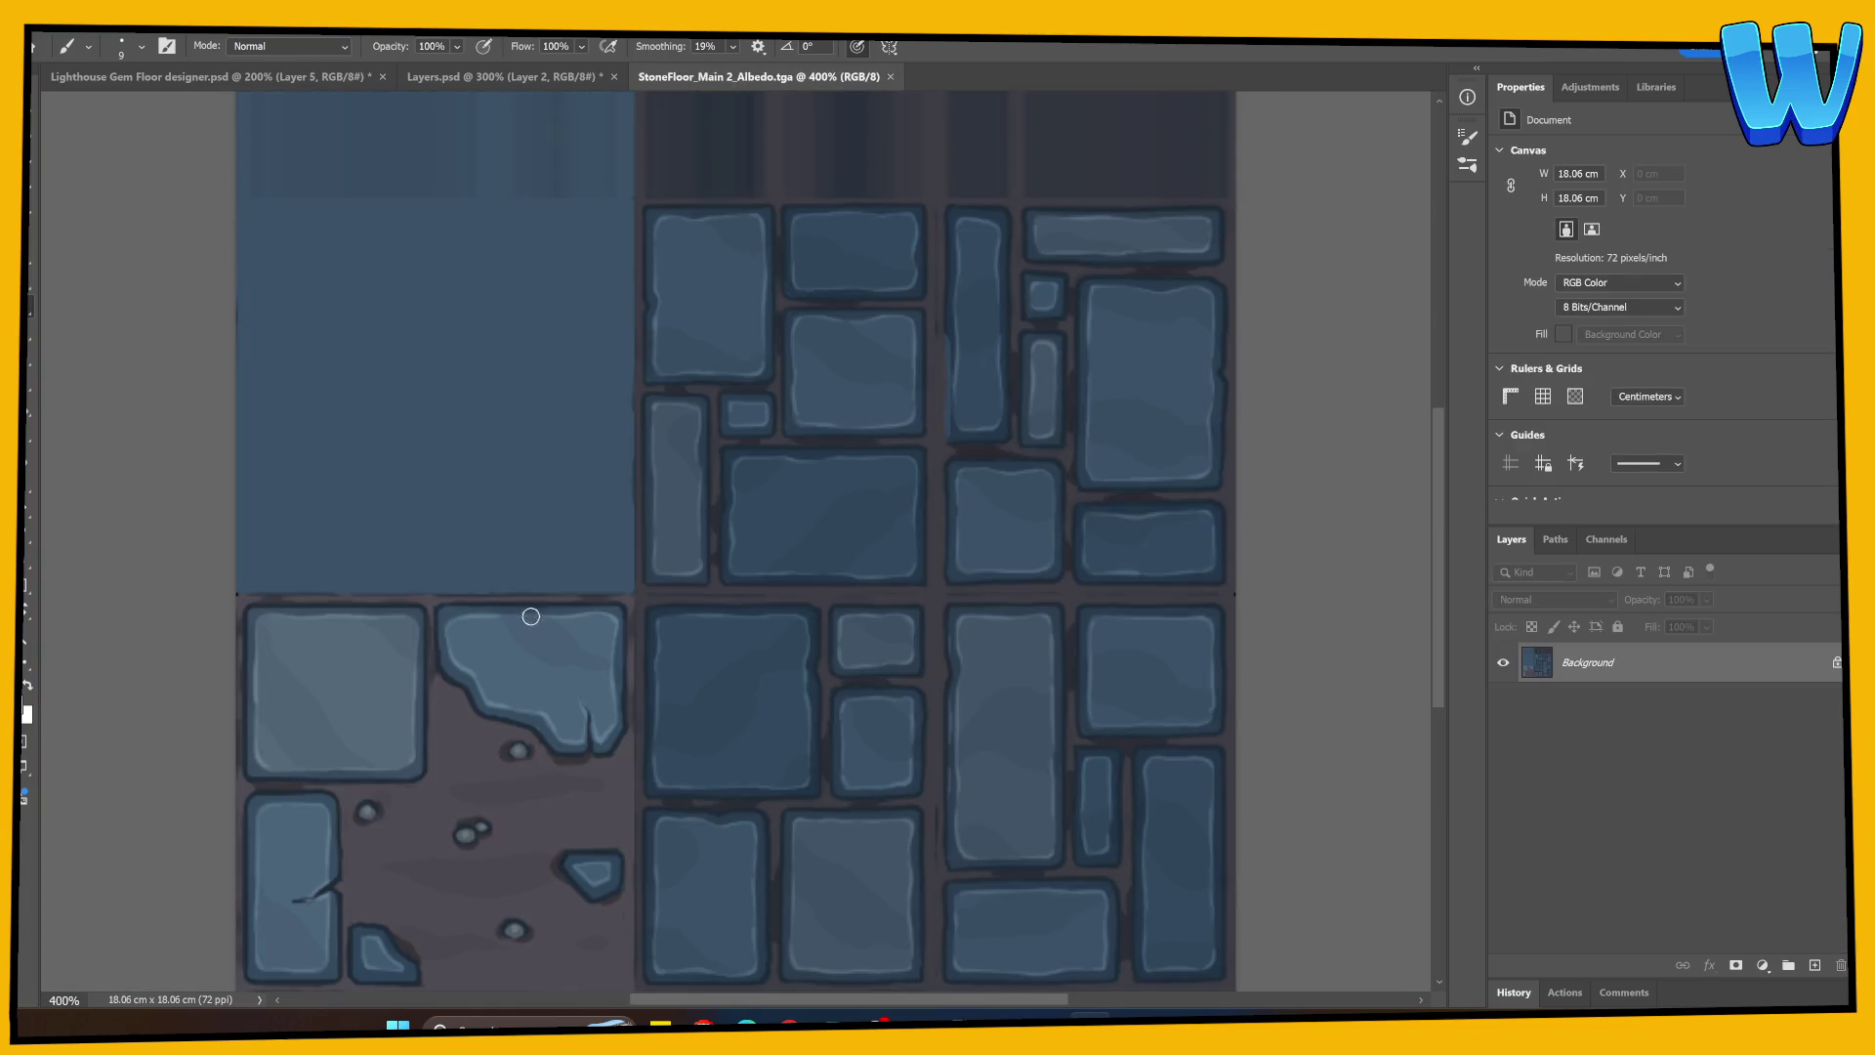
left_click(332, 79)
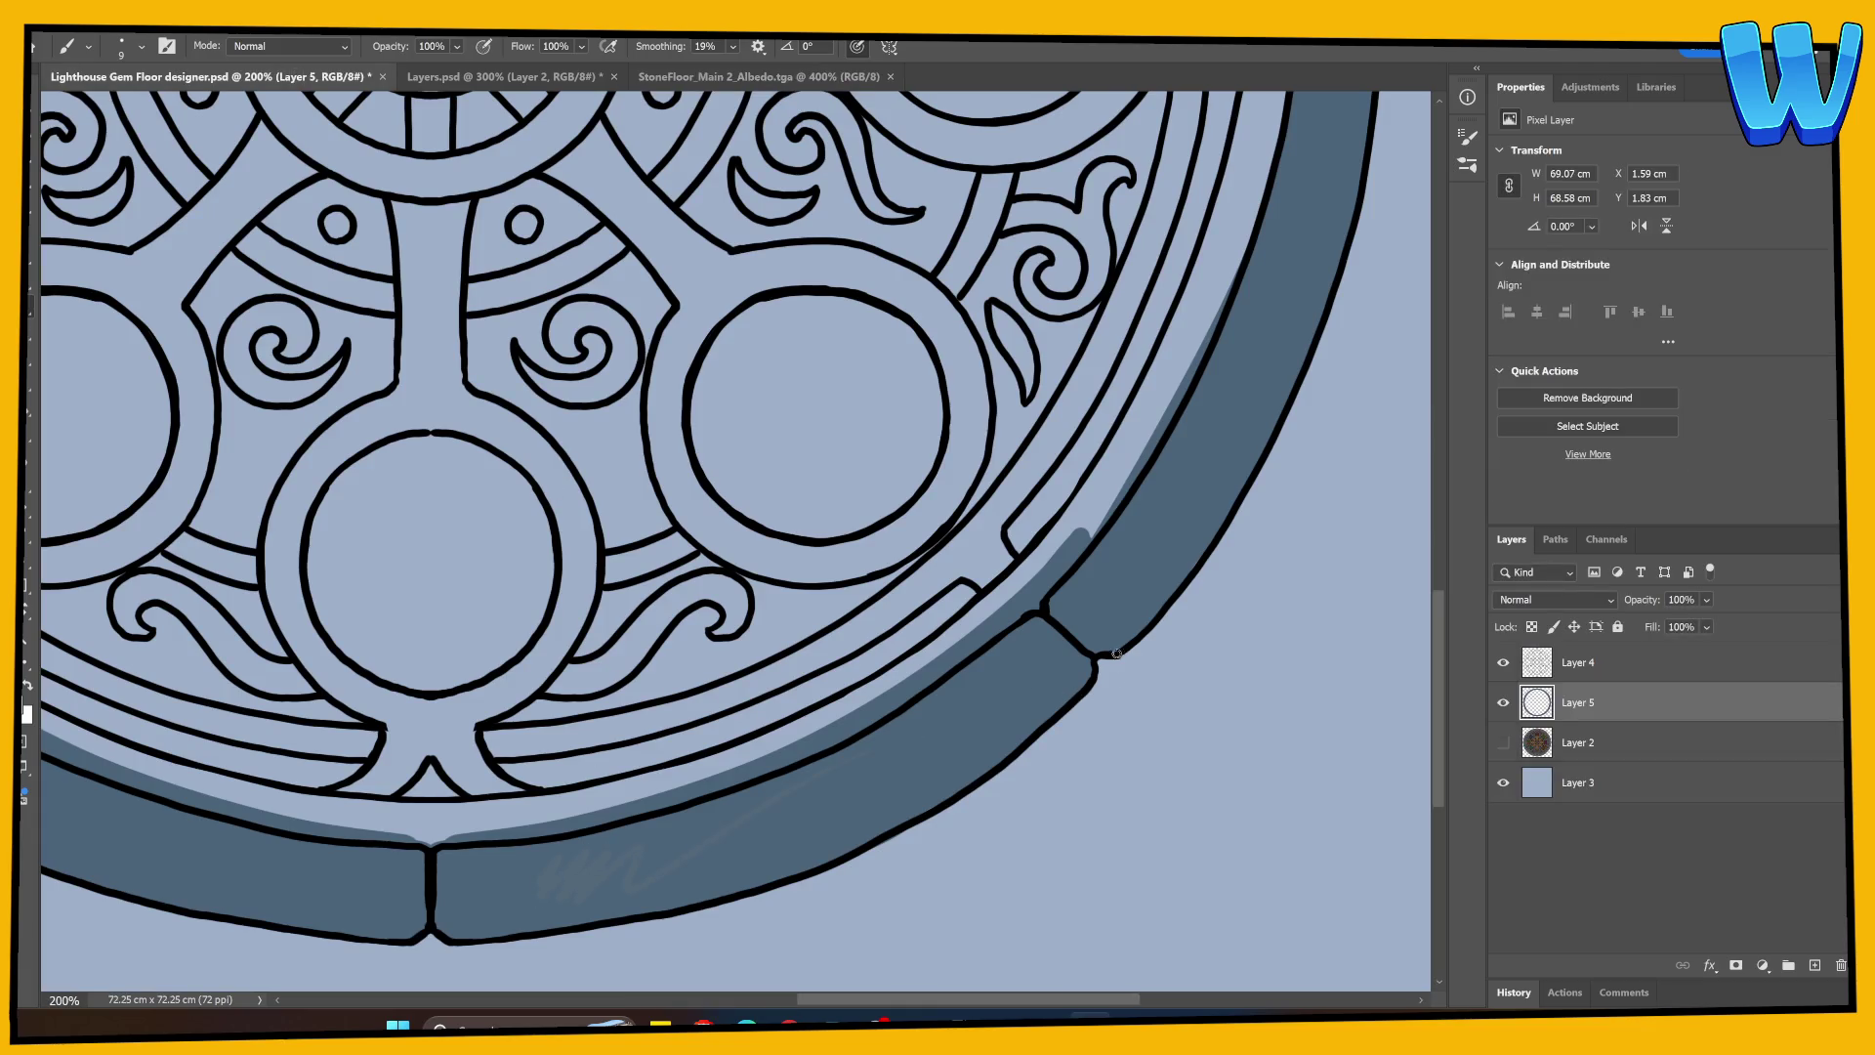
left_click(781, 78)
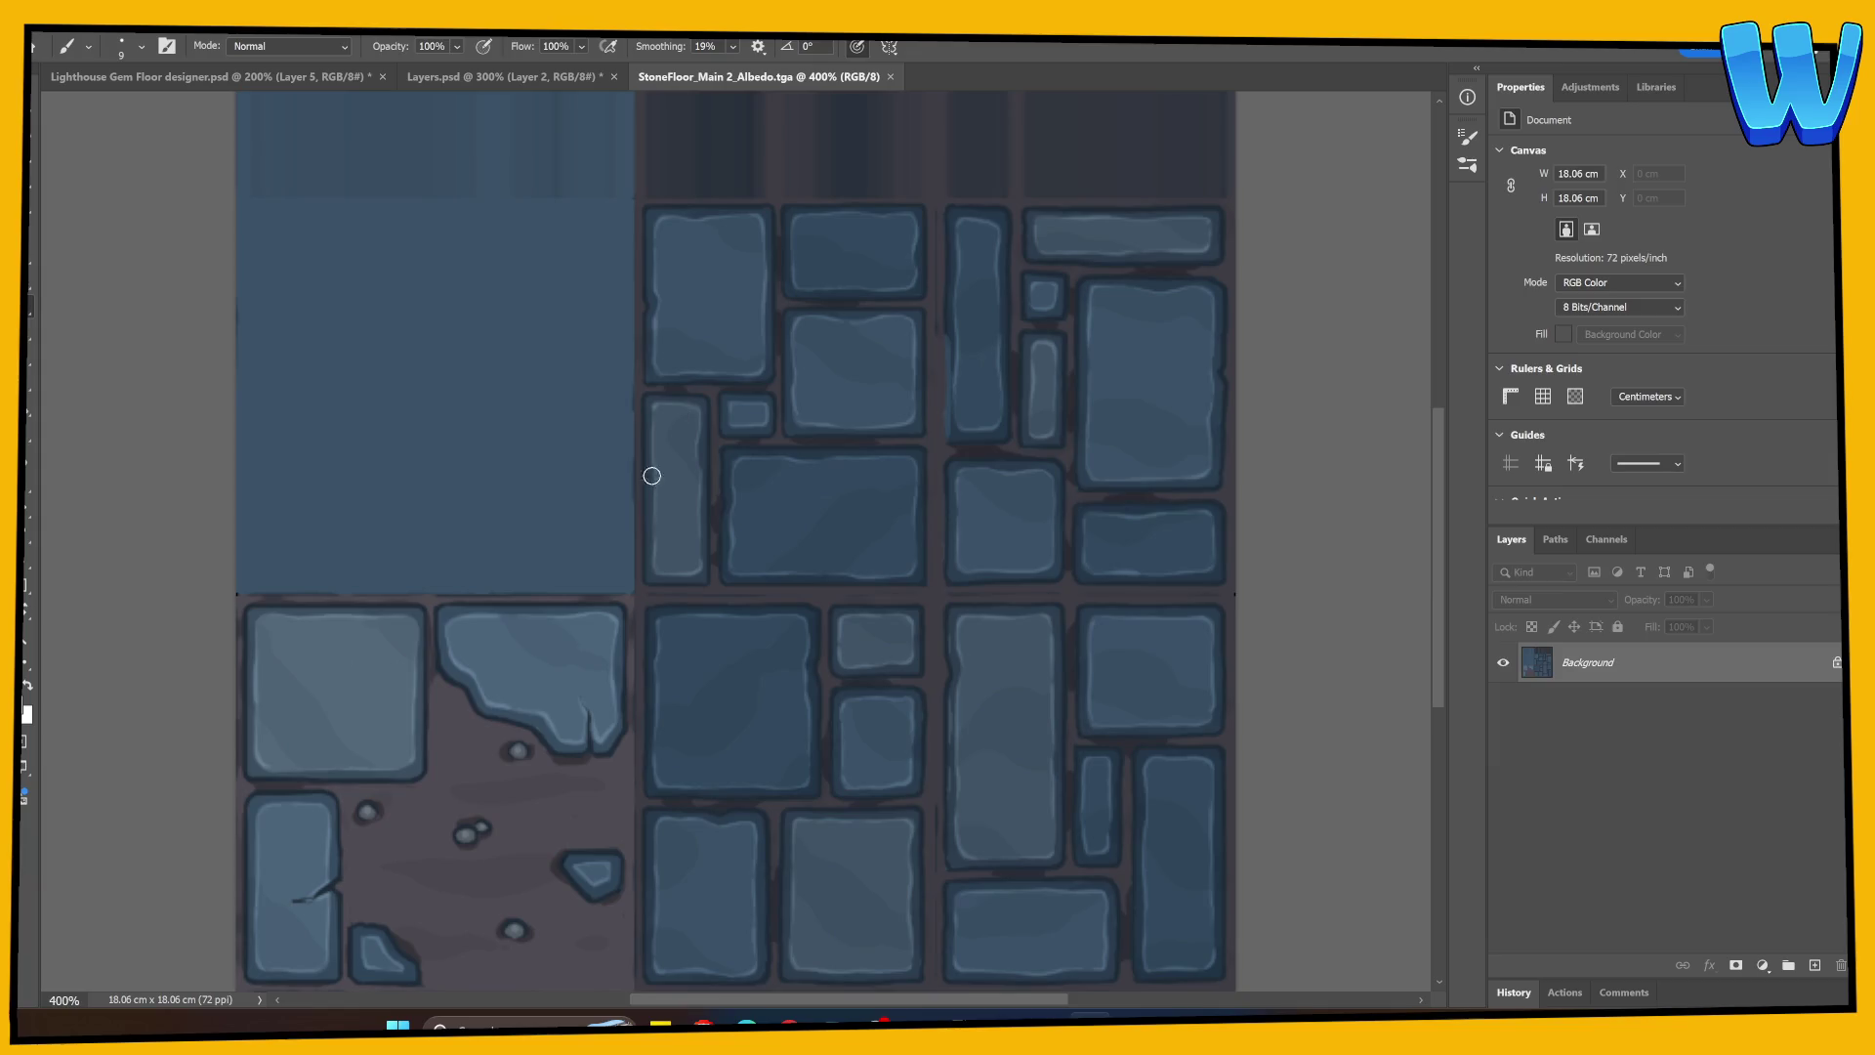
left_click(306, 840)
left_click(335, 78)
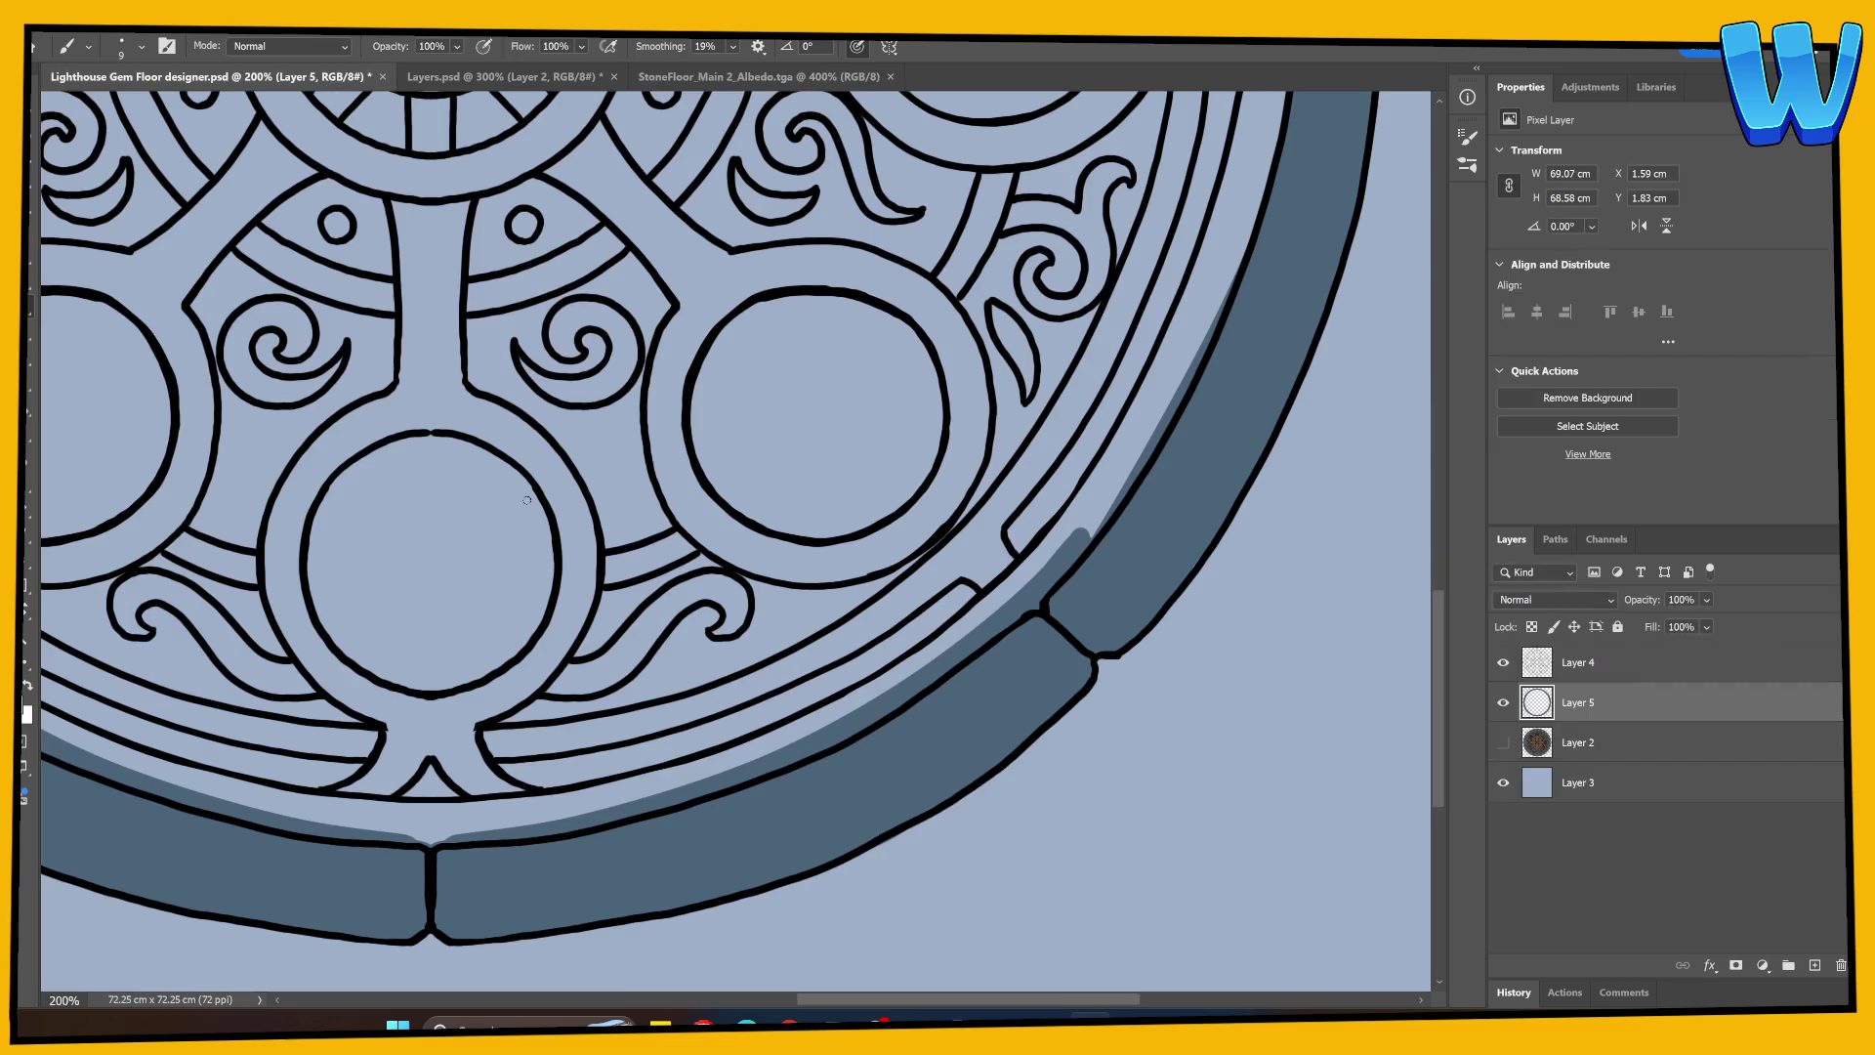
scroll(974, 715, "right", 10)
scroll(974, 715, "up", 3)
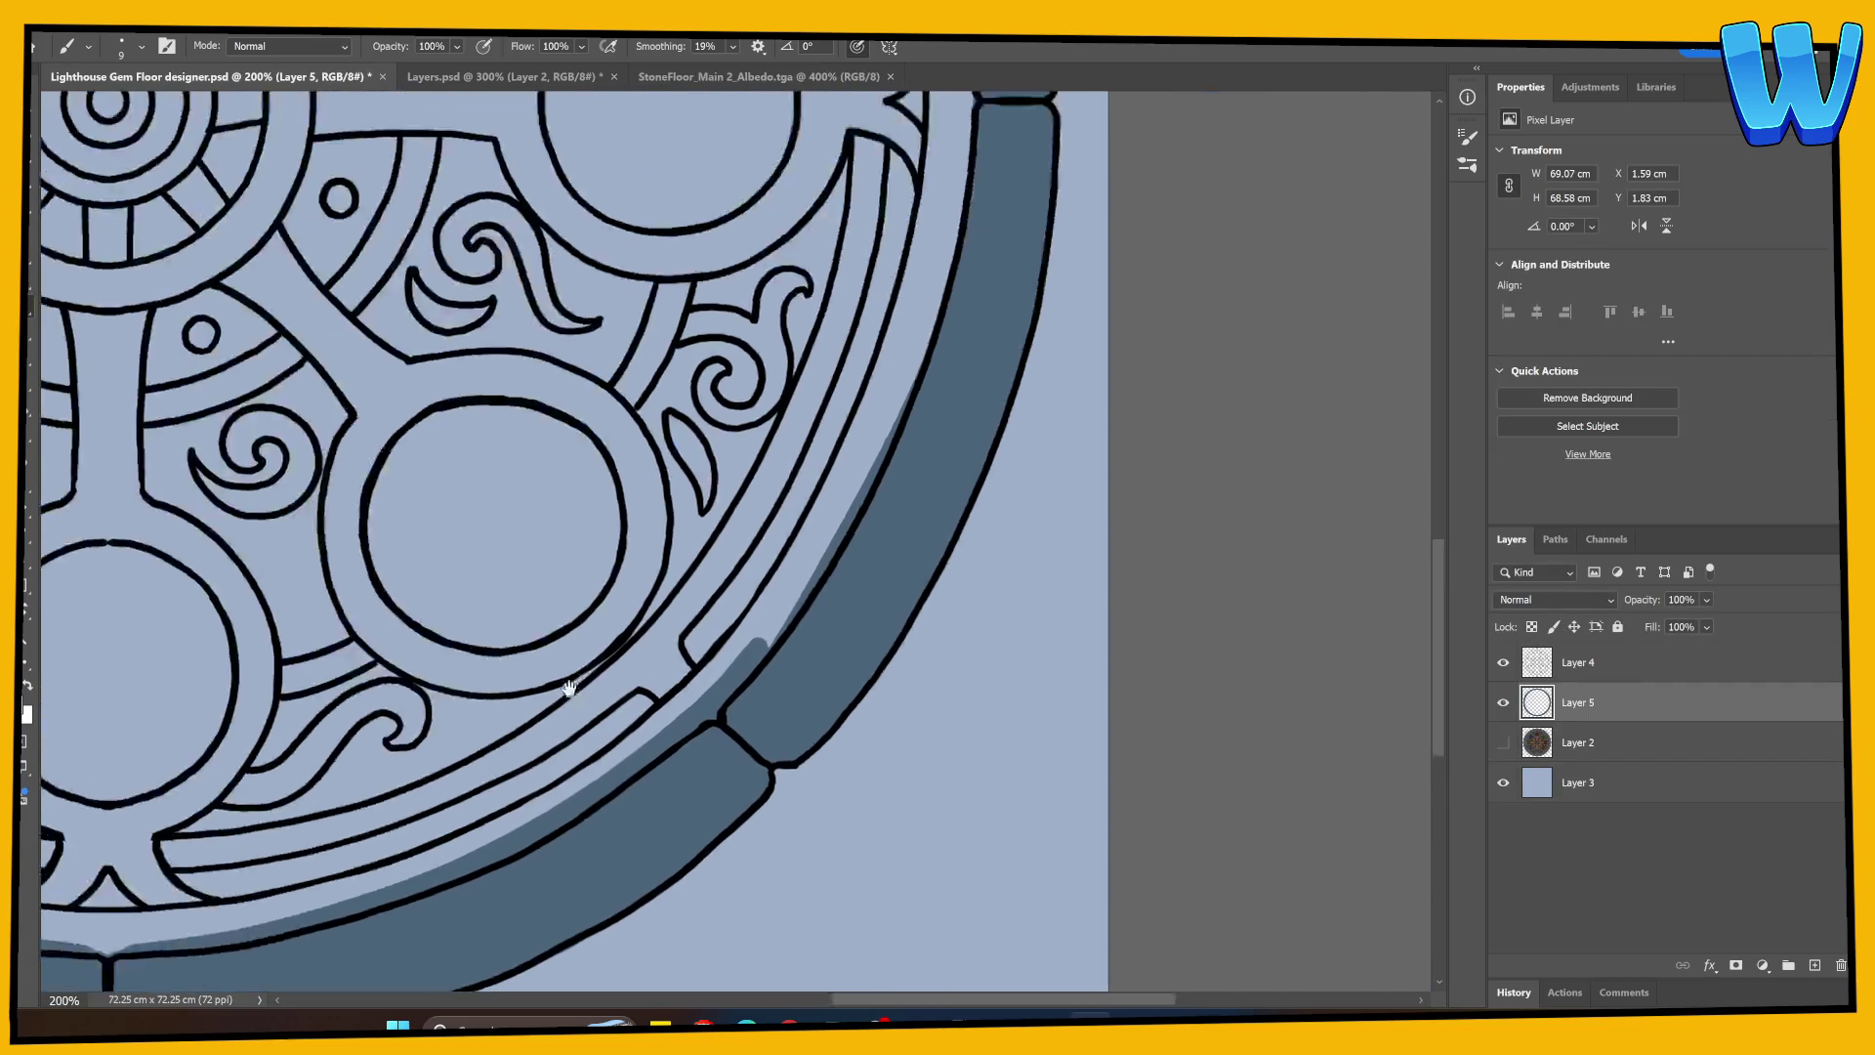
Step: On Layer 4, draw a crack line across a lower rim stone
left_click(1558, 674)
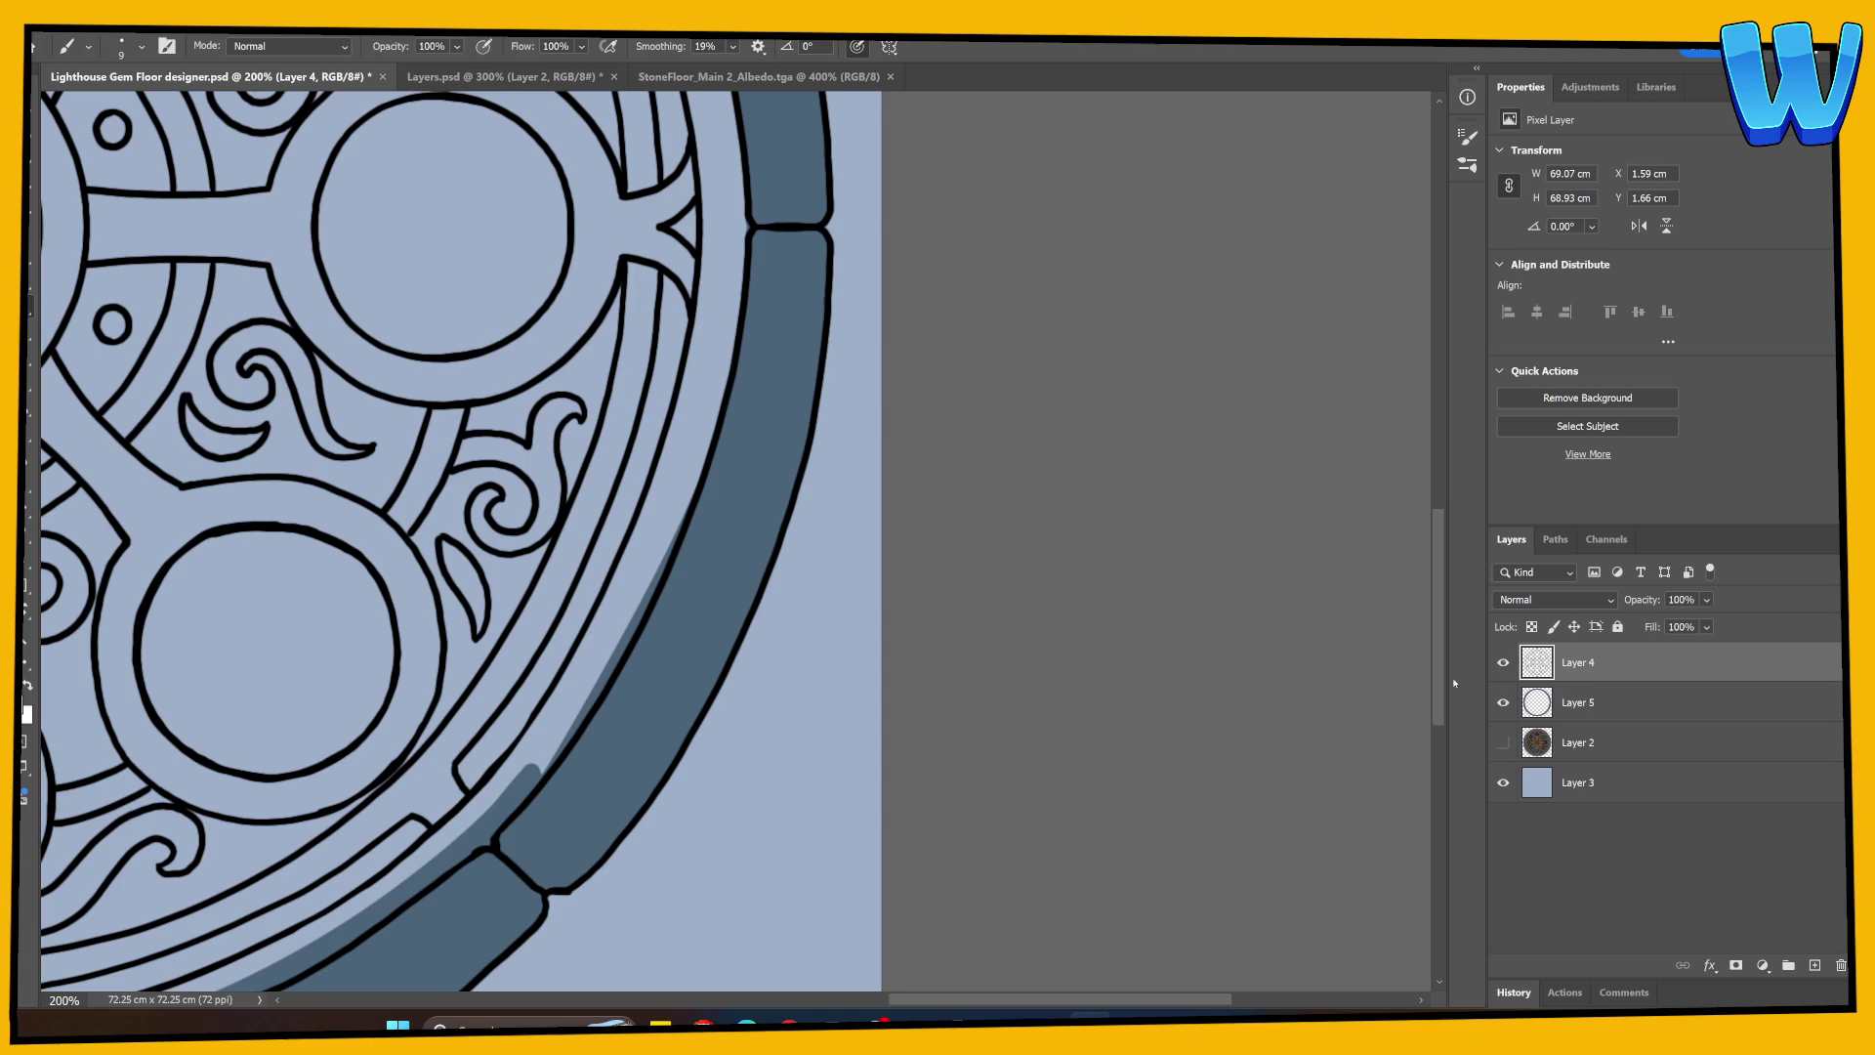
scroll(593, 854, "right", 4)
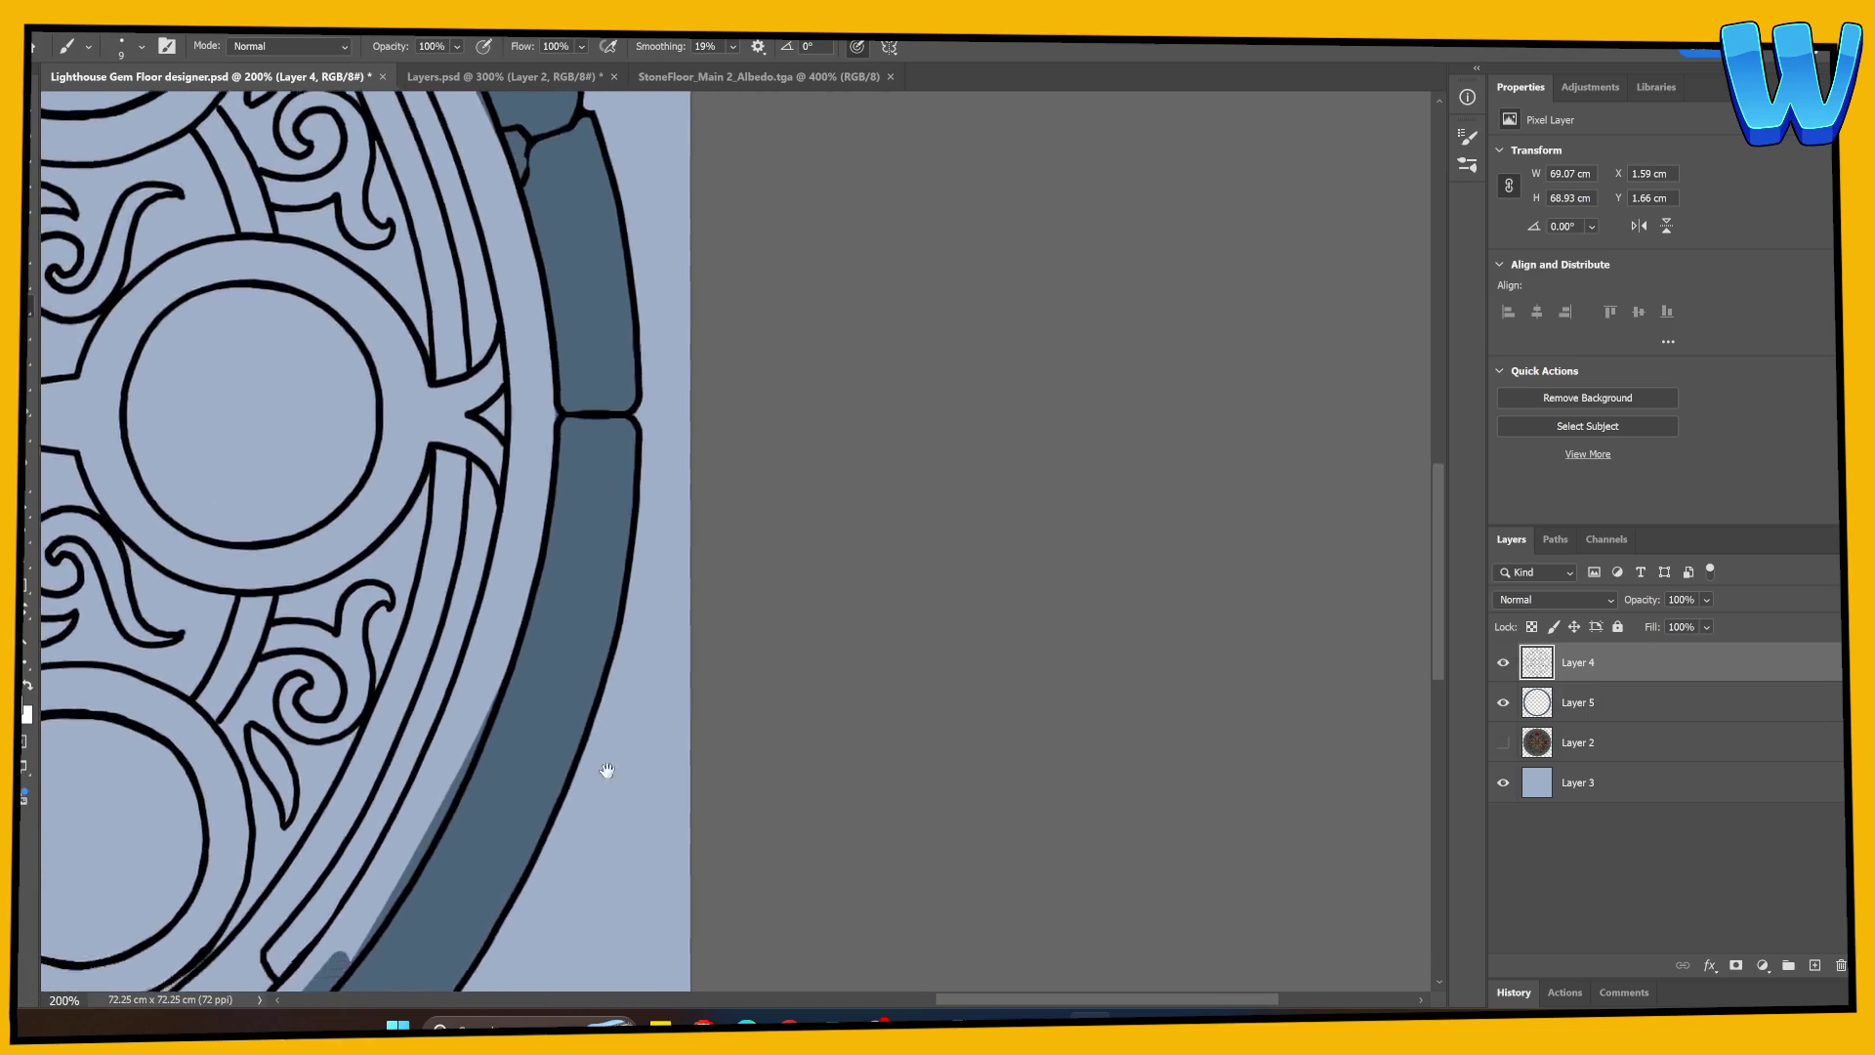
left_click_drag(607, 766, 916, 364)
left_click_drag(522, 595, 536, 652)
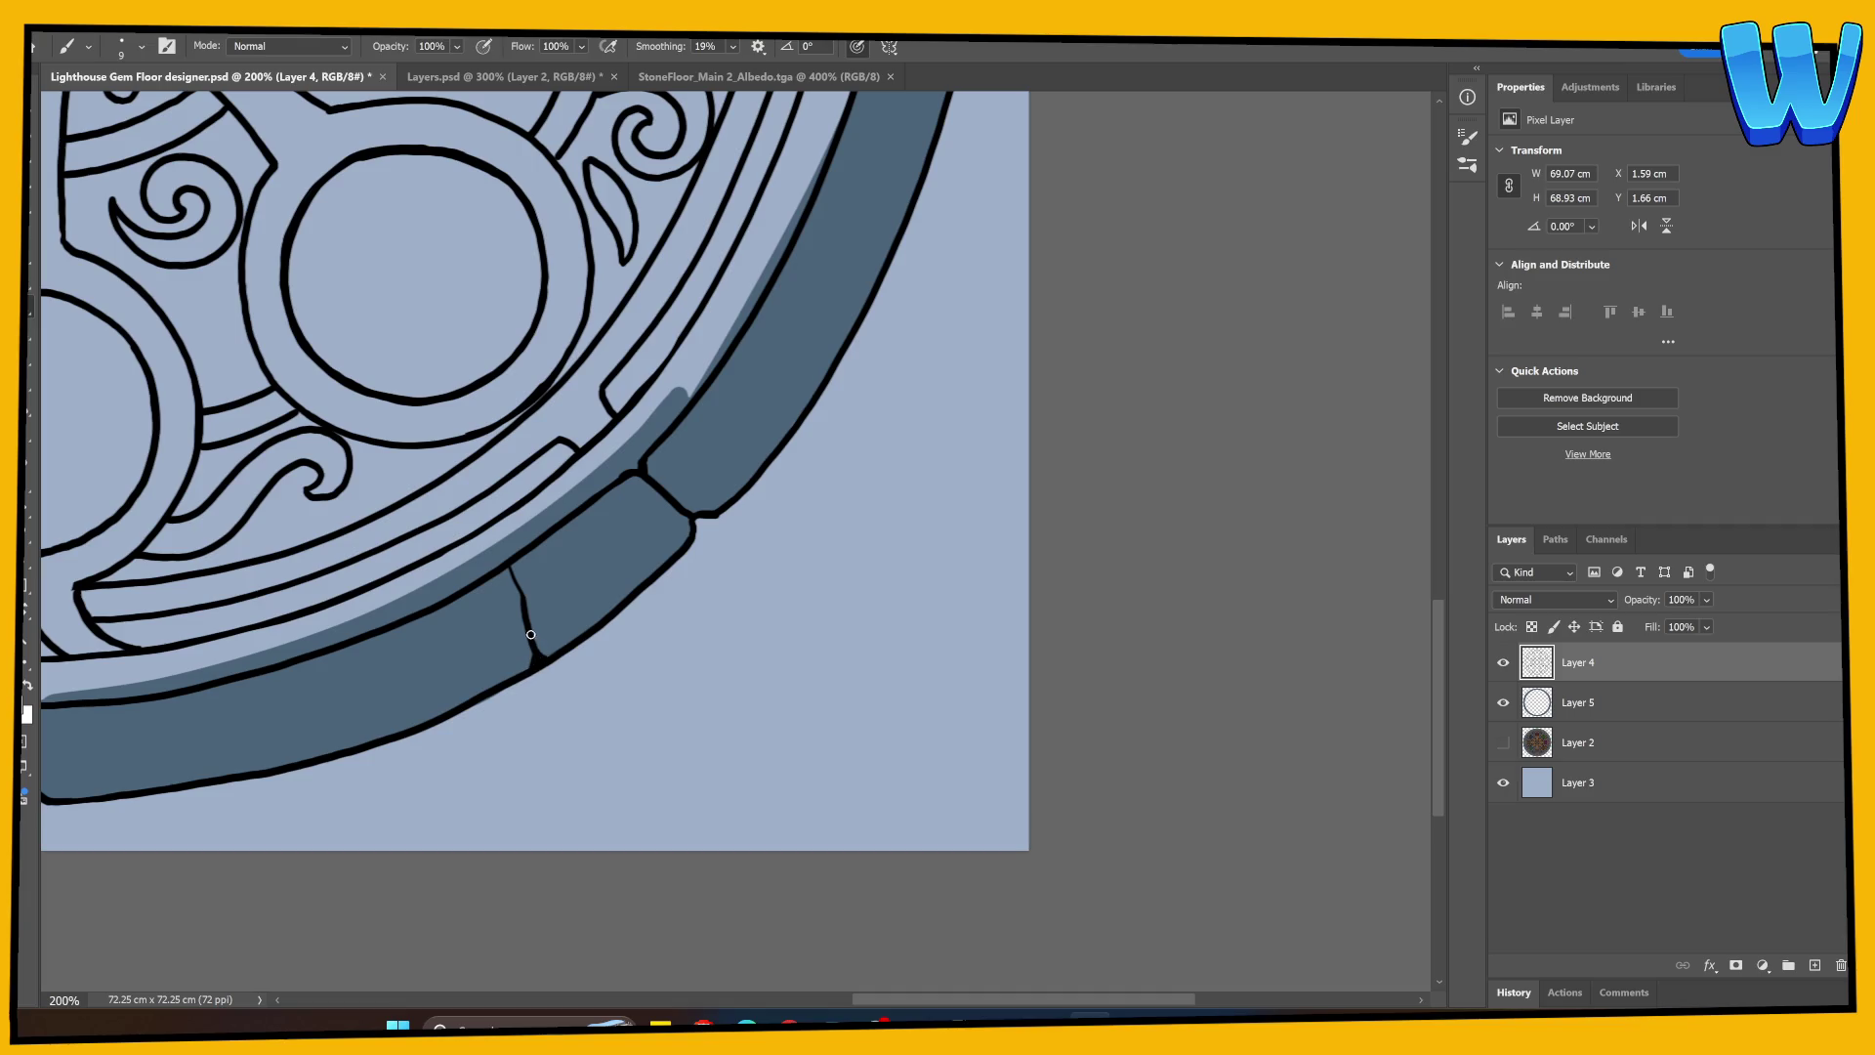
left_click_drag(521, 625, 975, 628)
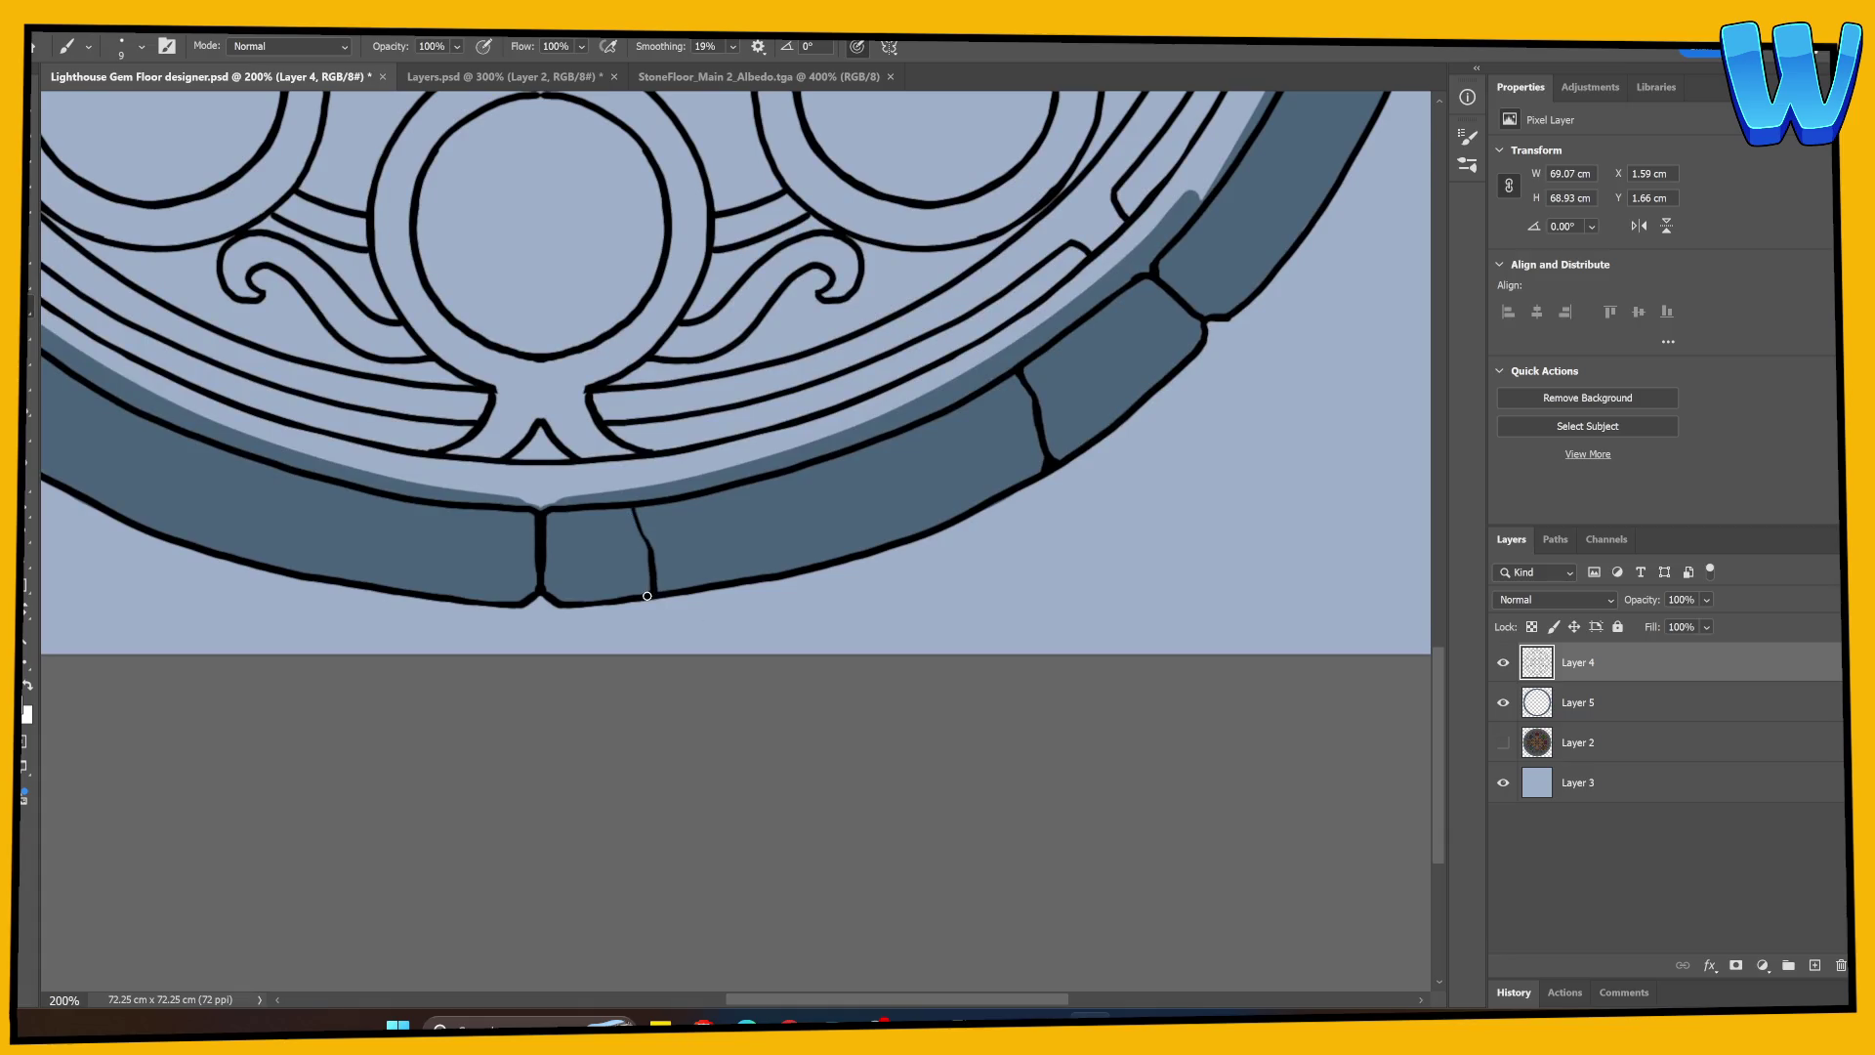
key("e")
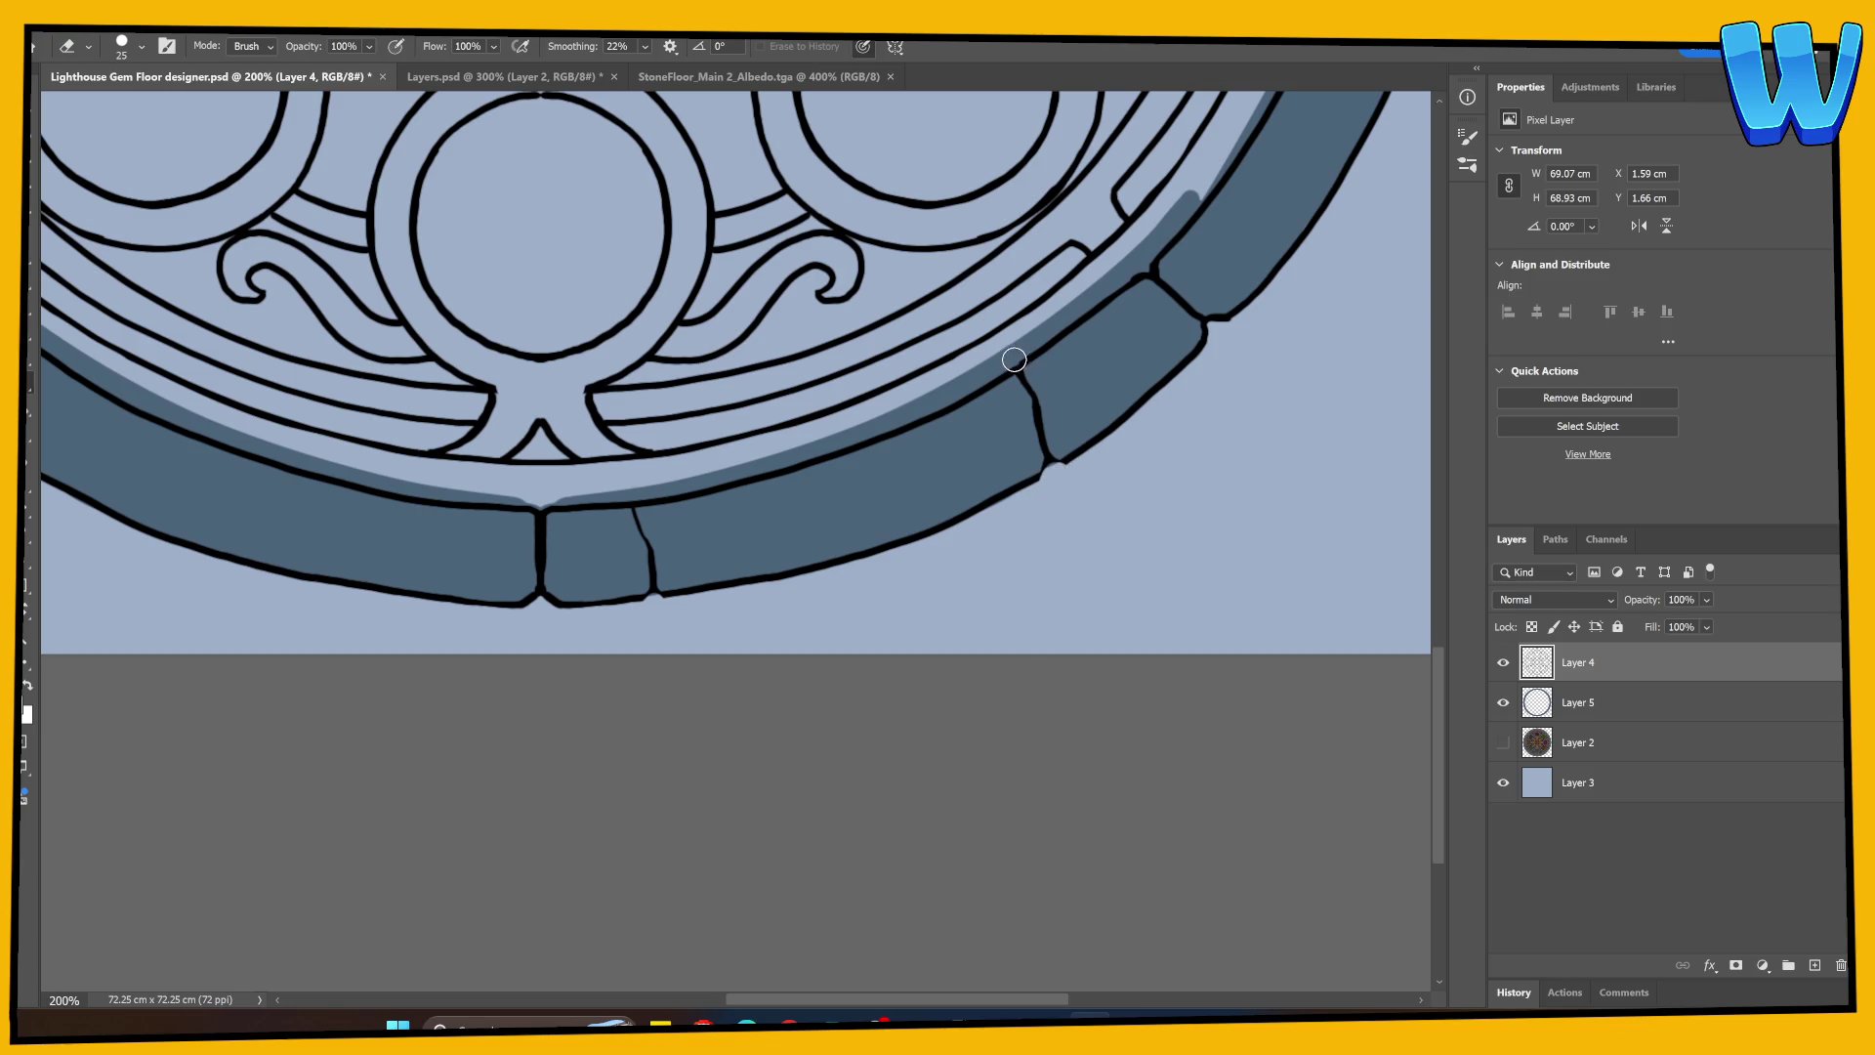
key("b")
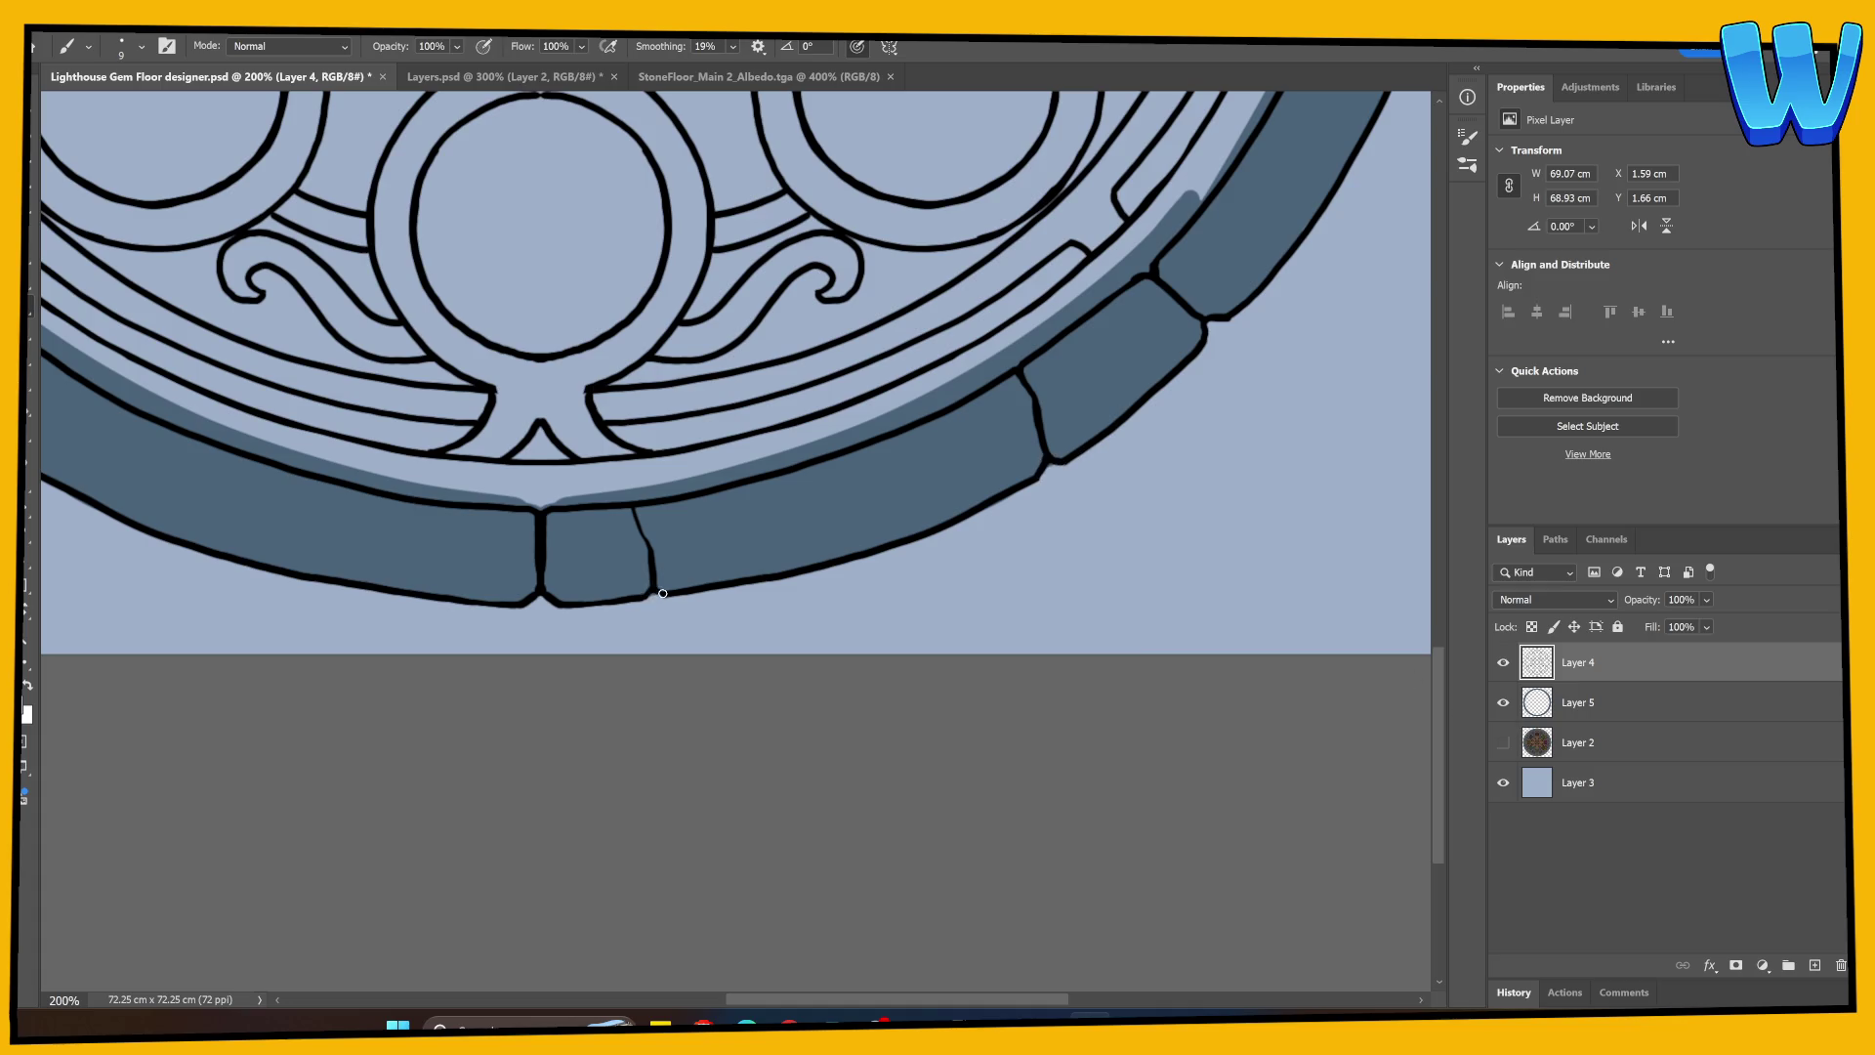
Step: Switch to the Eraser on Layer 5 over the lower-left rim stones
left_click_drag(663, 593, 1080, 875)
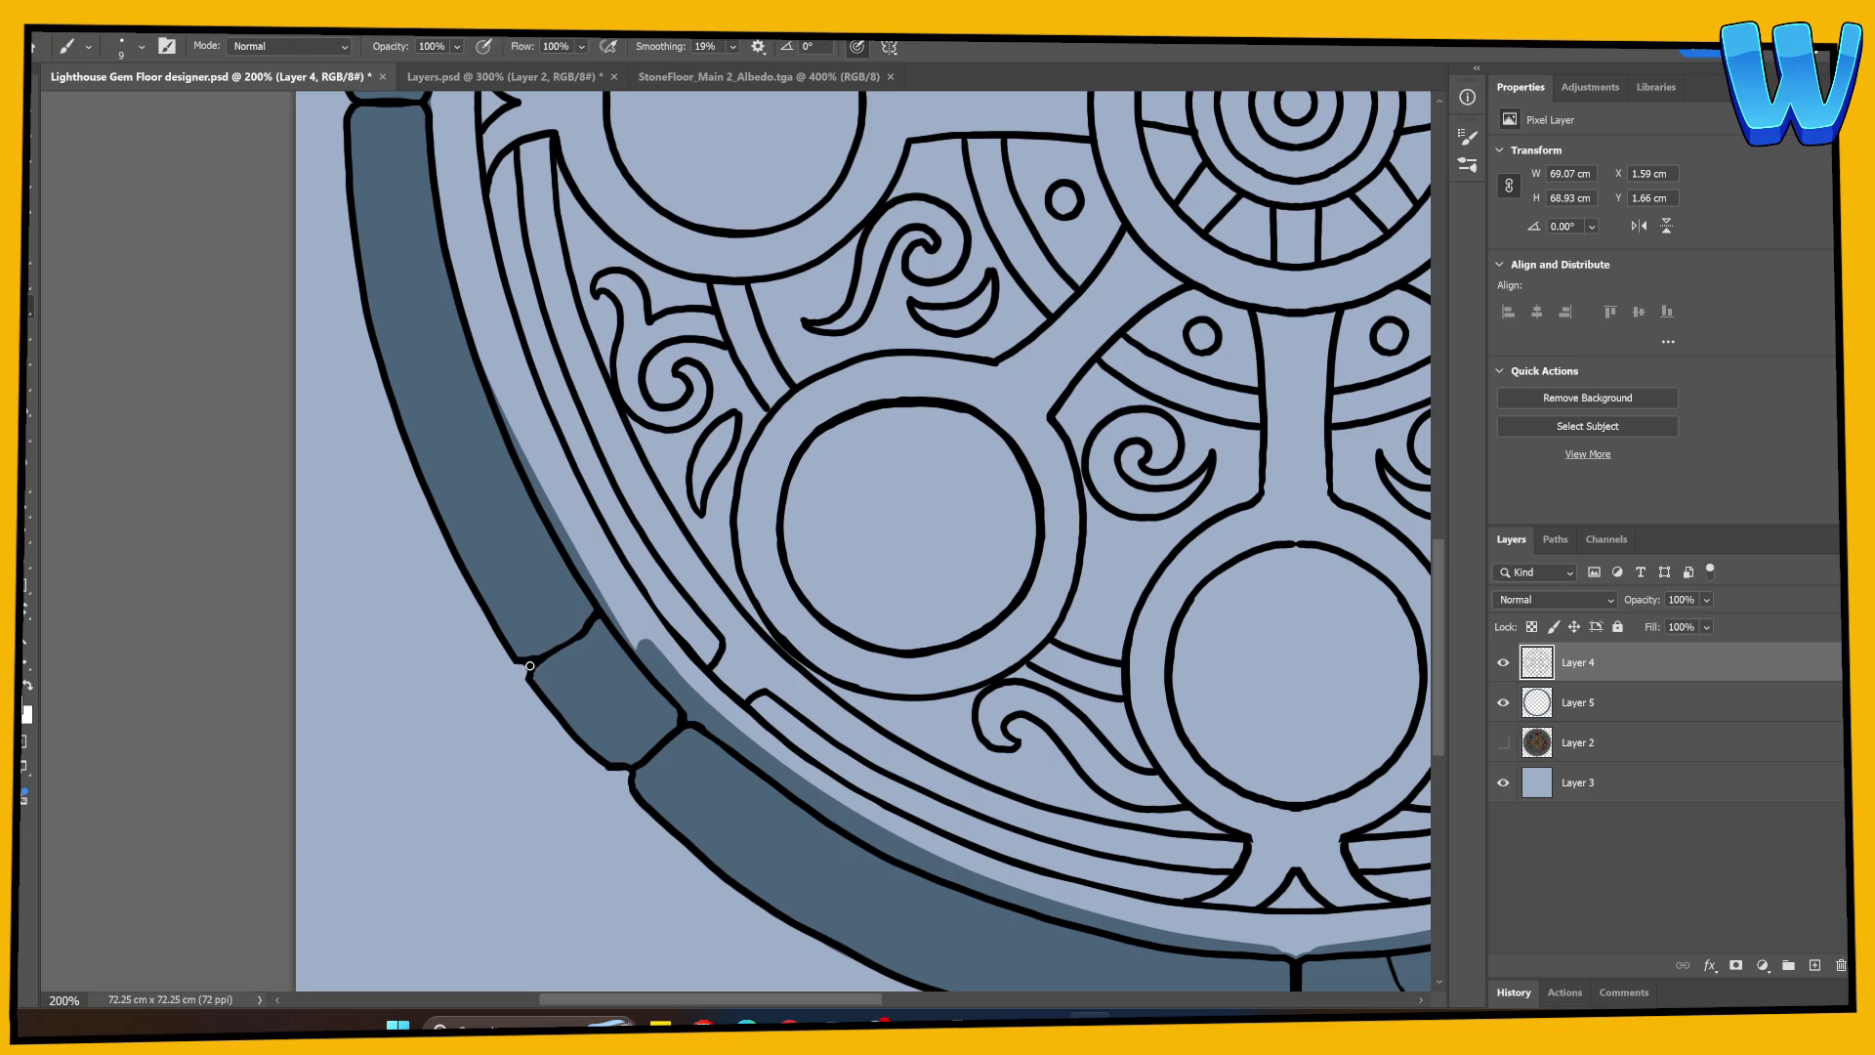
left_click(1576, 703)
scroll(896, 635, "down", 5)
scroll(896, 635, "right", 8)
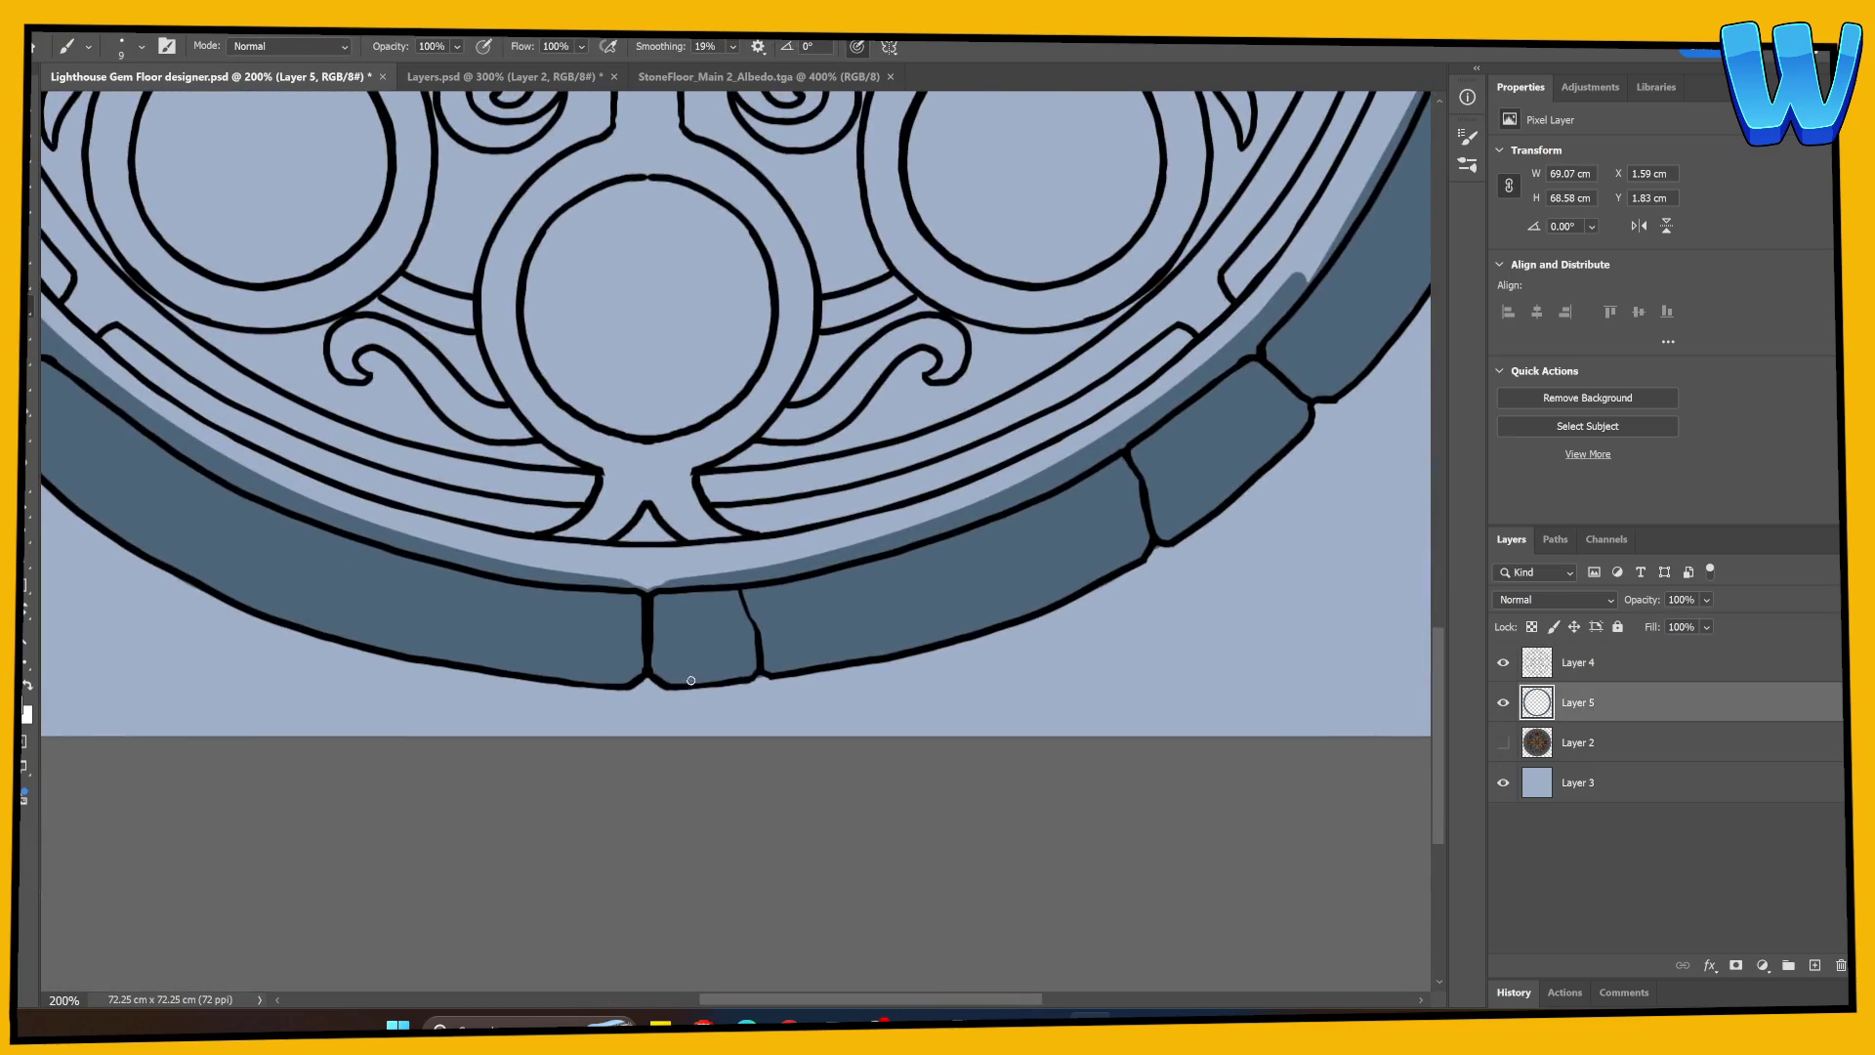
key("e")
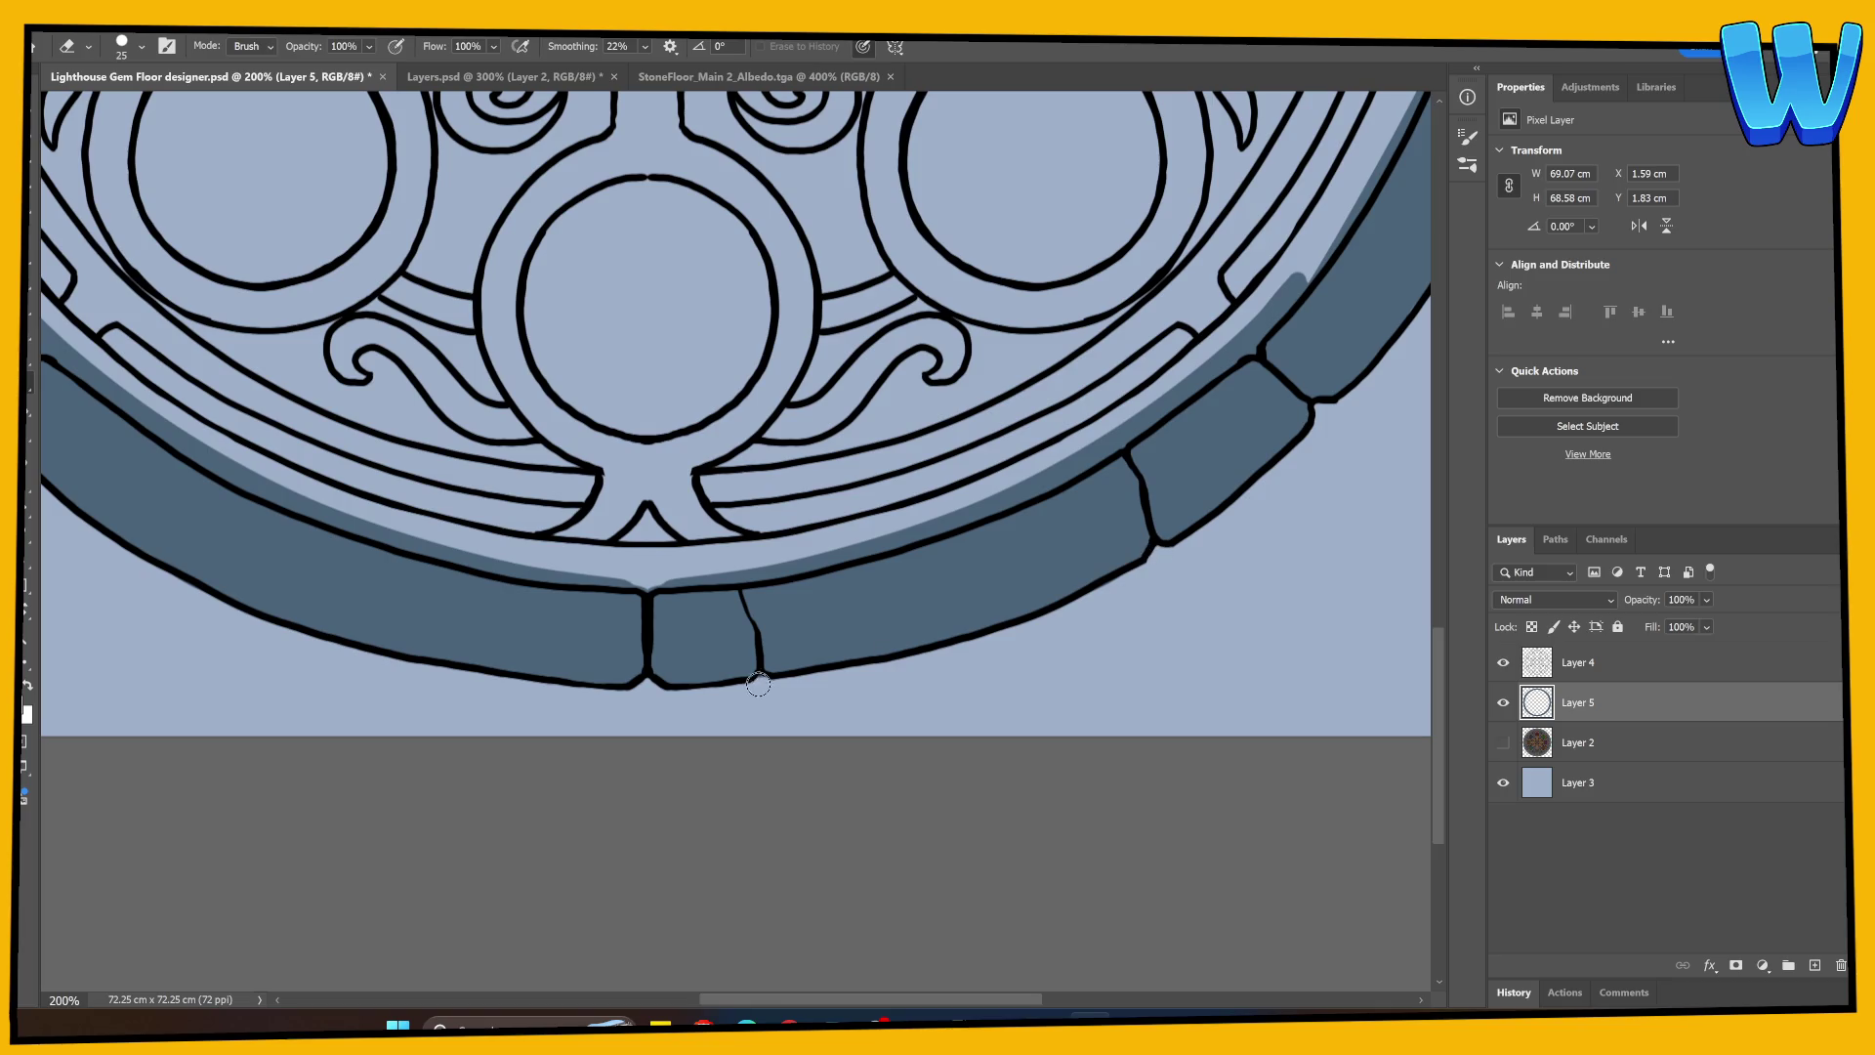
scroll(547, 801, "up", 5)
scroll(547, 801, "right", 8)
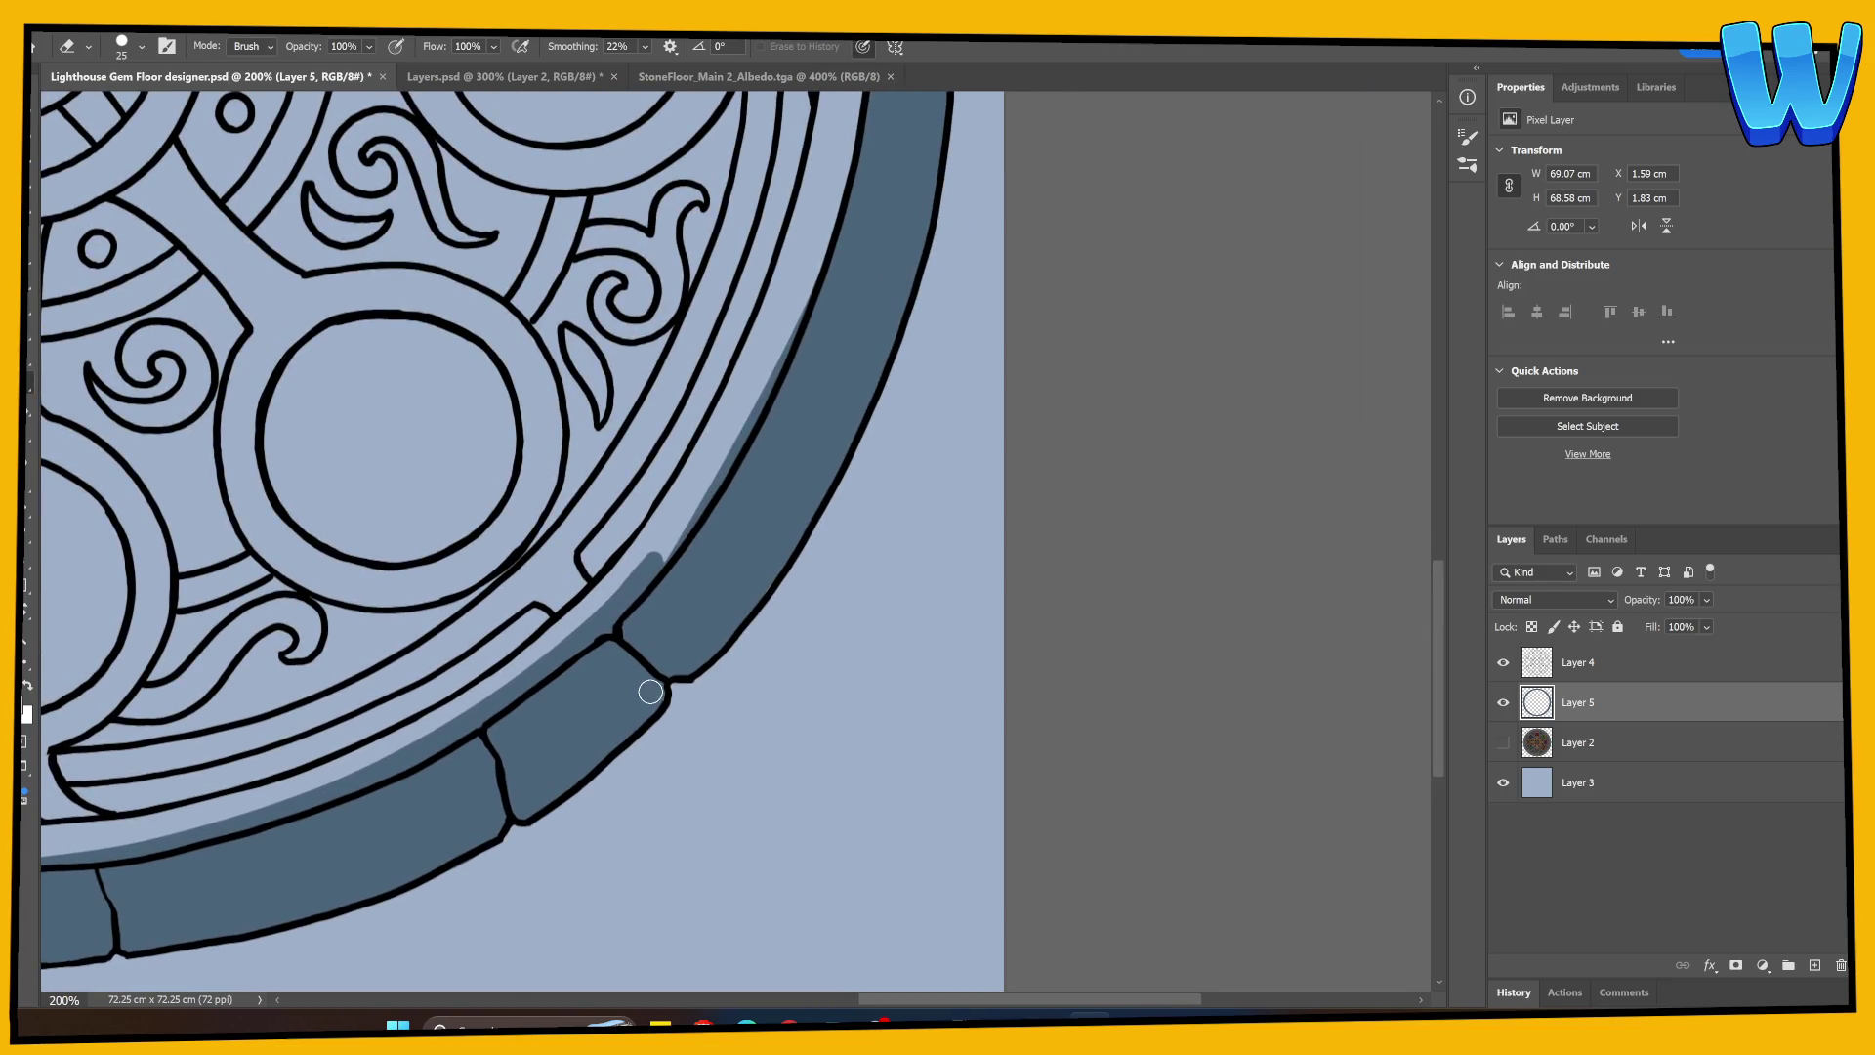
Step: Save the floor design and bring the whole design into view
key("ctrl+s")
scroll(652, 696, "down", 5)
scroll(649, 690, "up", 3)
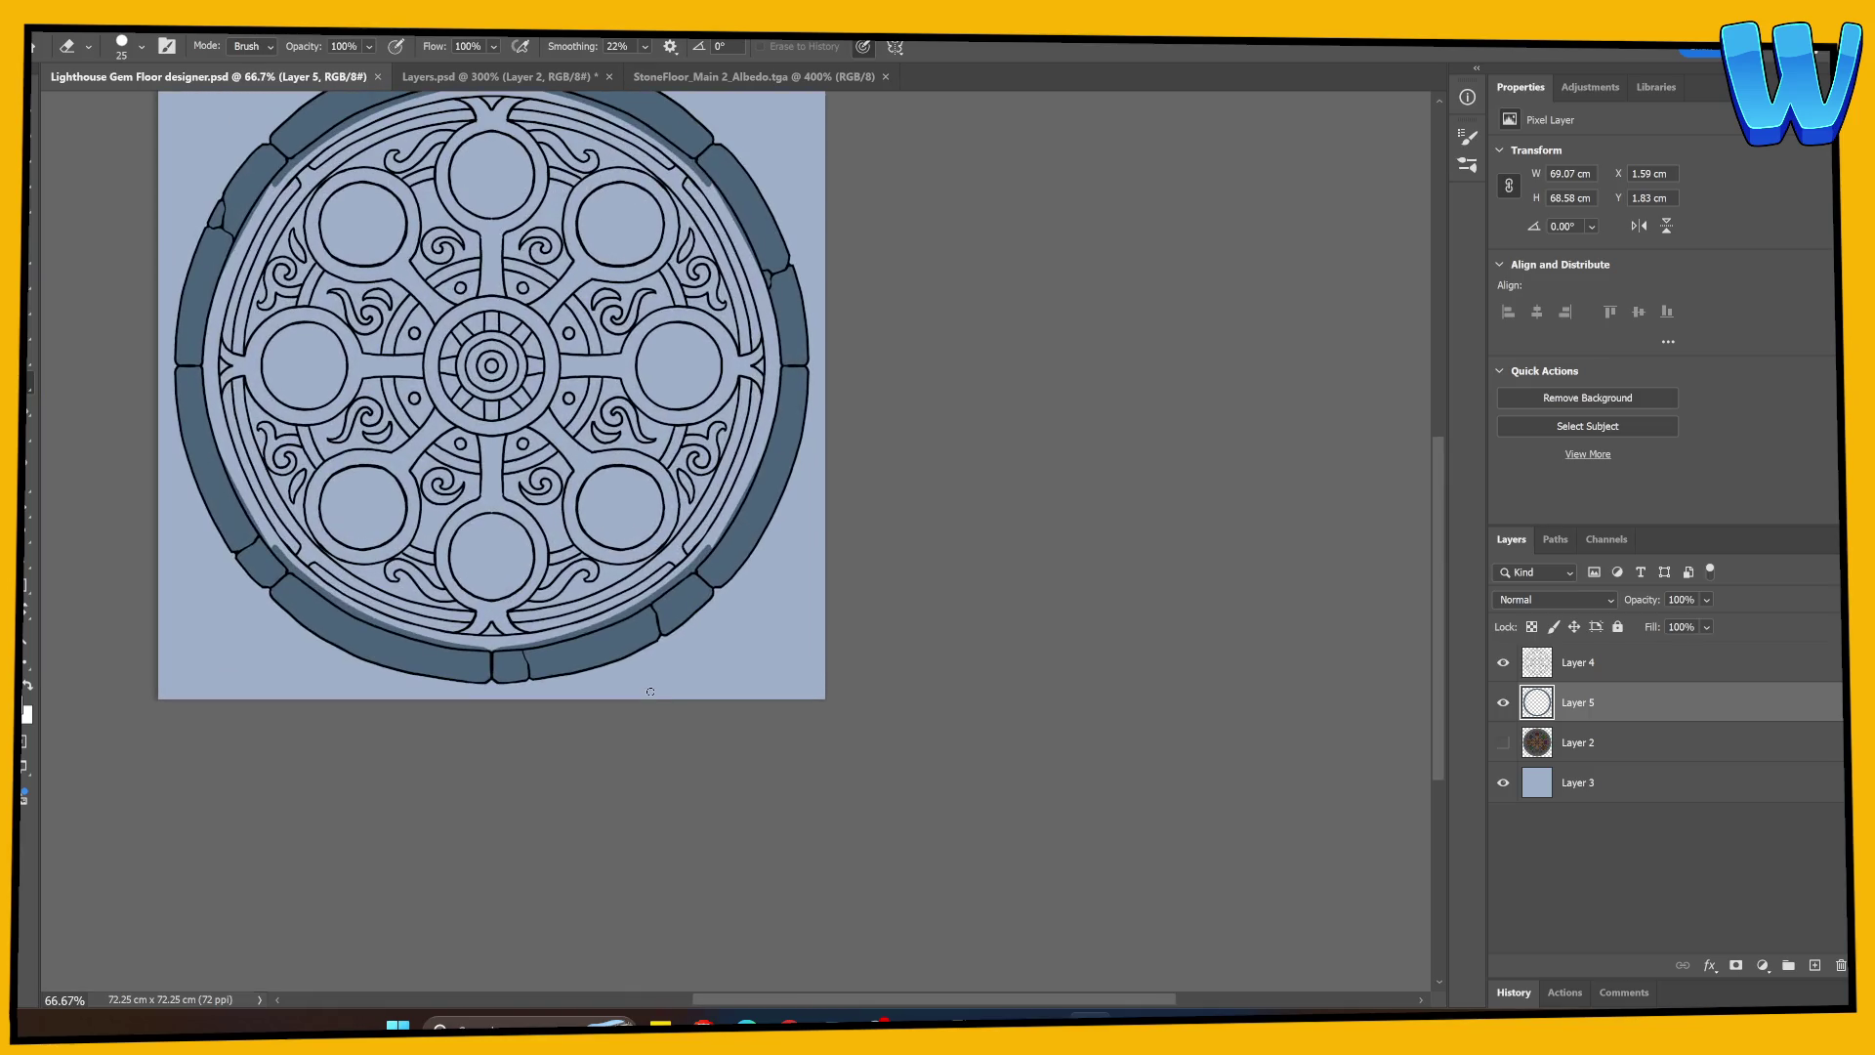
left_click_drag(522, 587, 602, 716)
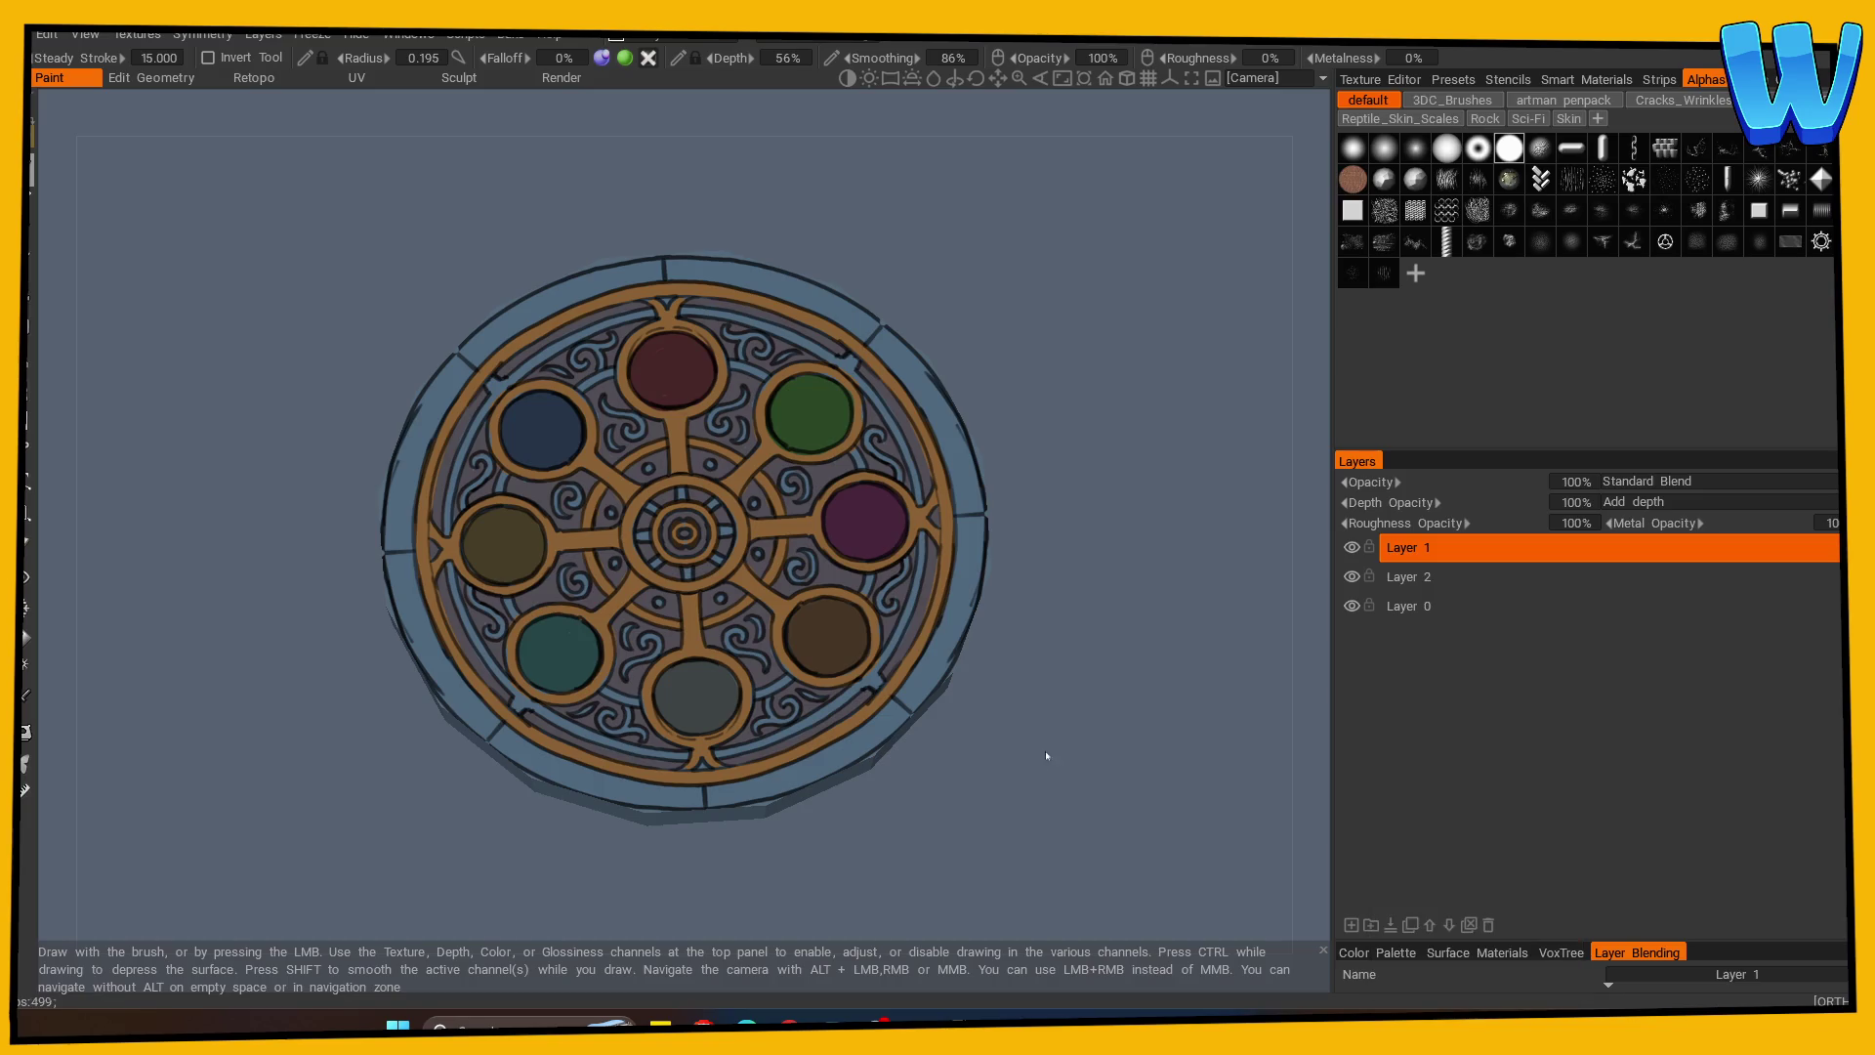
Step: Zoom and orbit the 3DCoat disc to inspect it from the side
scroll(797, 849, "up", 3)
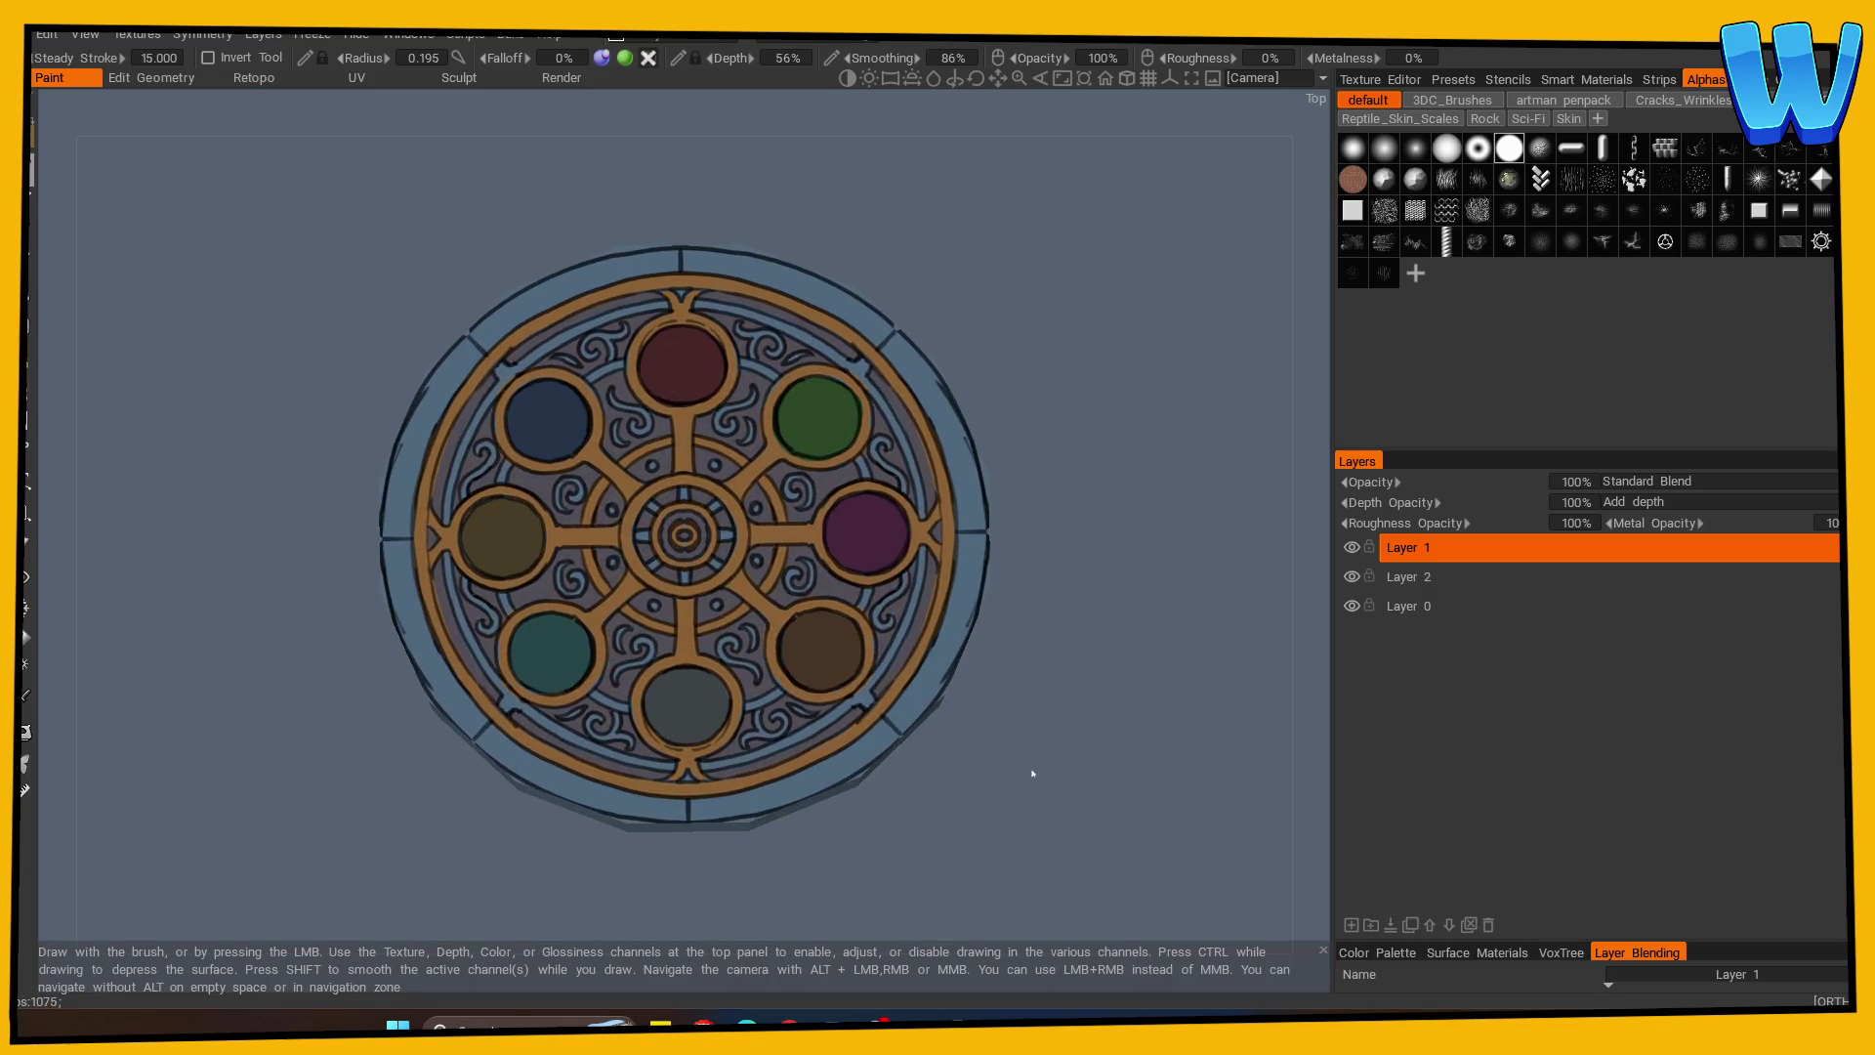
mouse_move(613, 582)
left_mouse_down()
mouse_move(878, 625)
mouse_move(992, 666)
mouse_move(983, 740)
left_mouse_up()
mouse_move(1015, 662)
left_mouse_down()
mouse_move(1033, 652)
mouse_move(781, 631)
left_mouse_up()
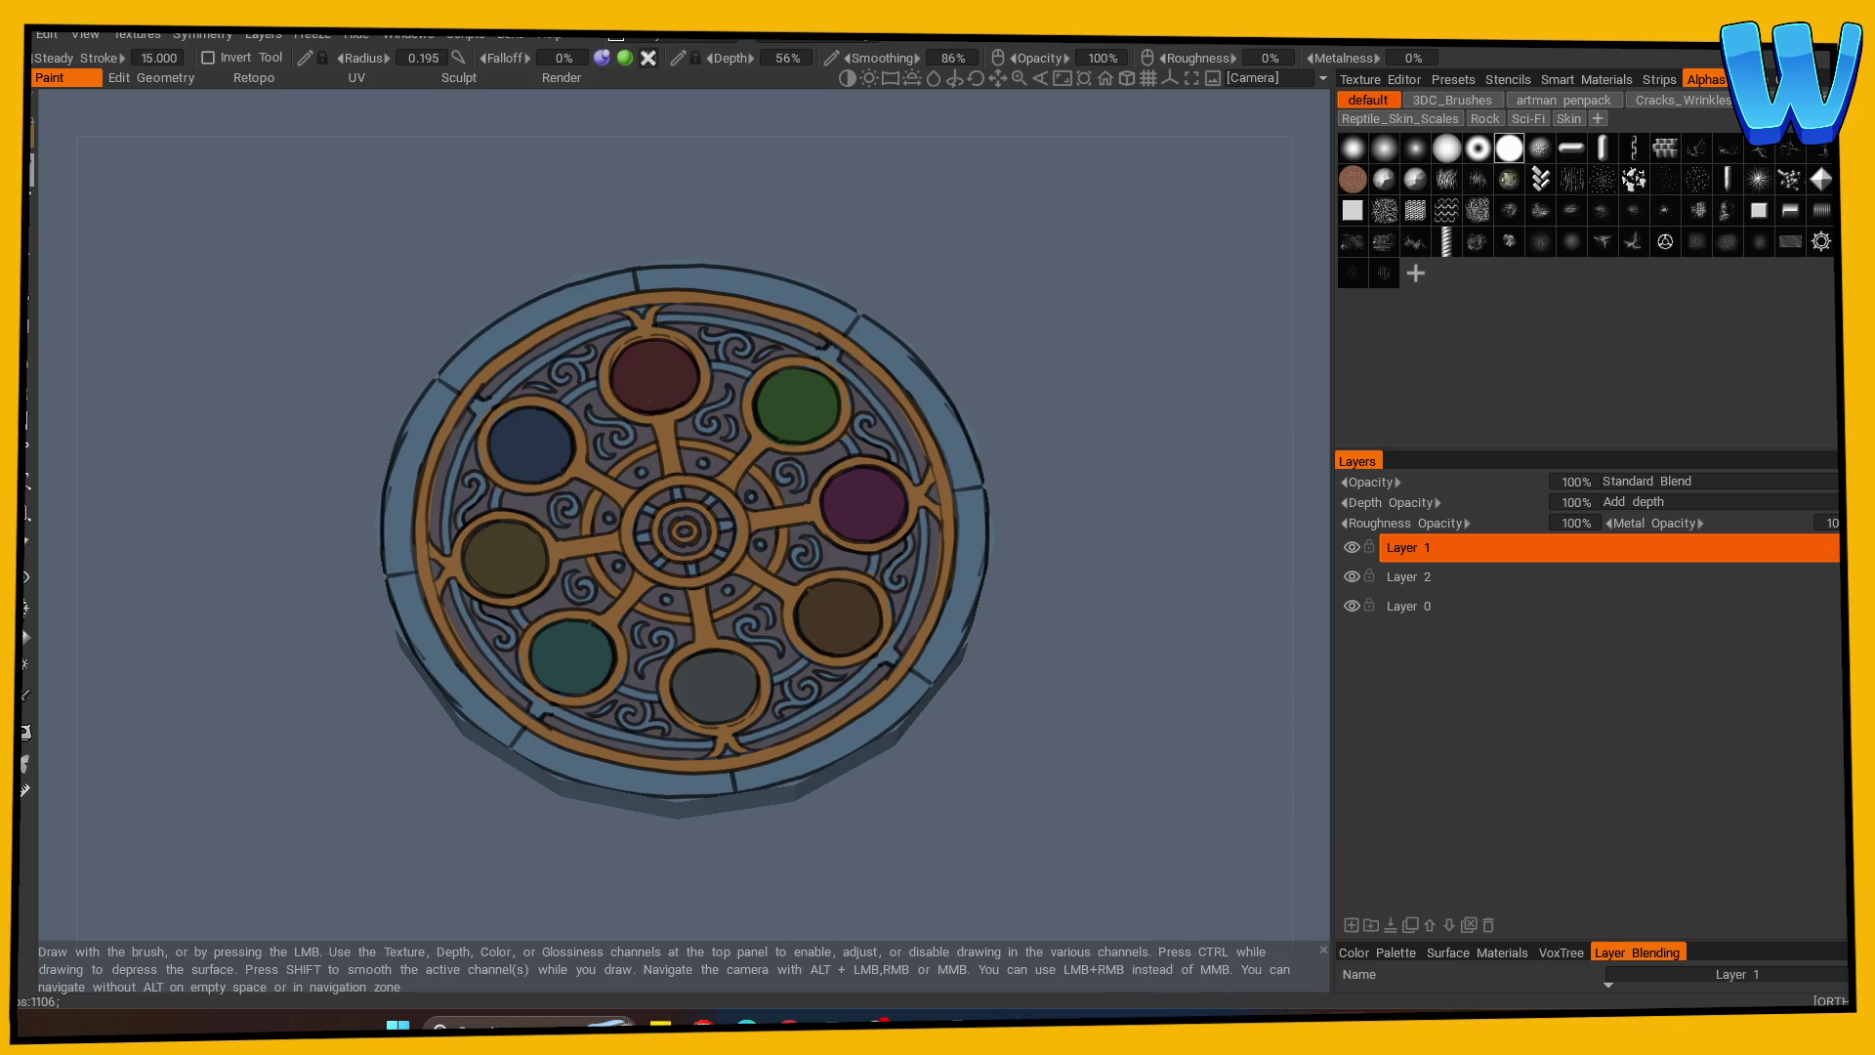
Step: Back in Photoshop at 100%, centre the design and show the coloured floor reference
mouse_move(1436, 1026)
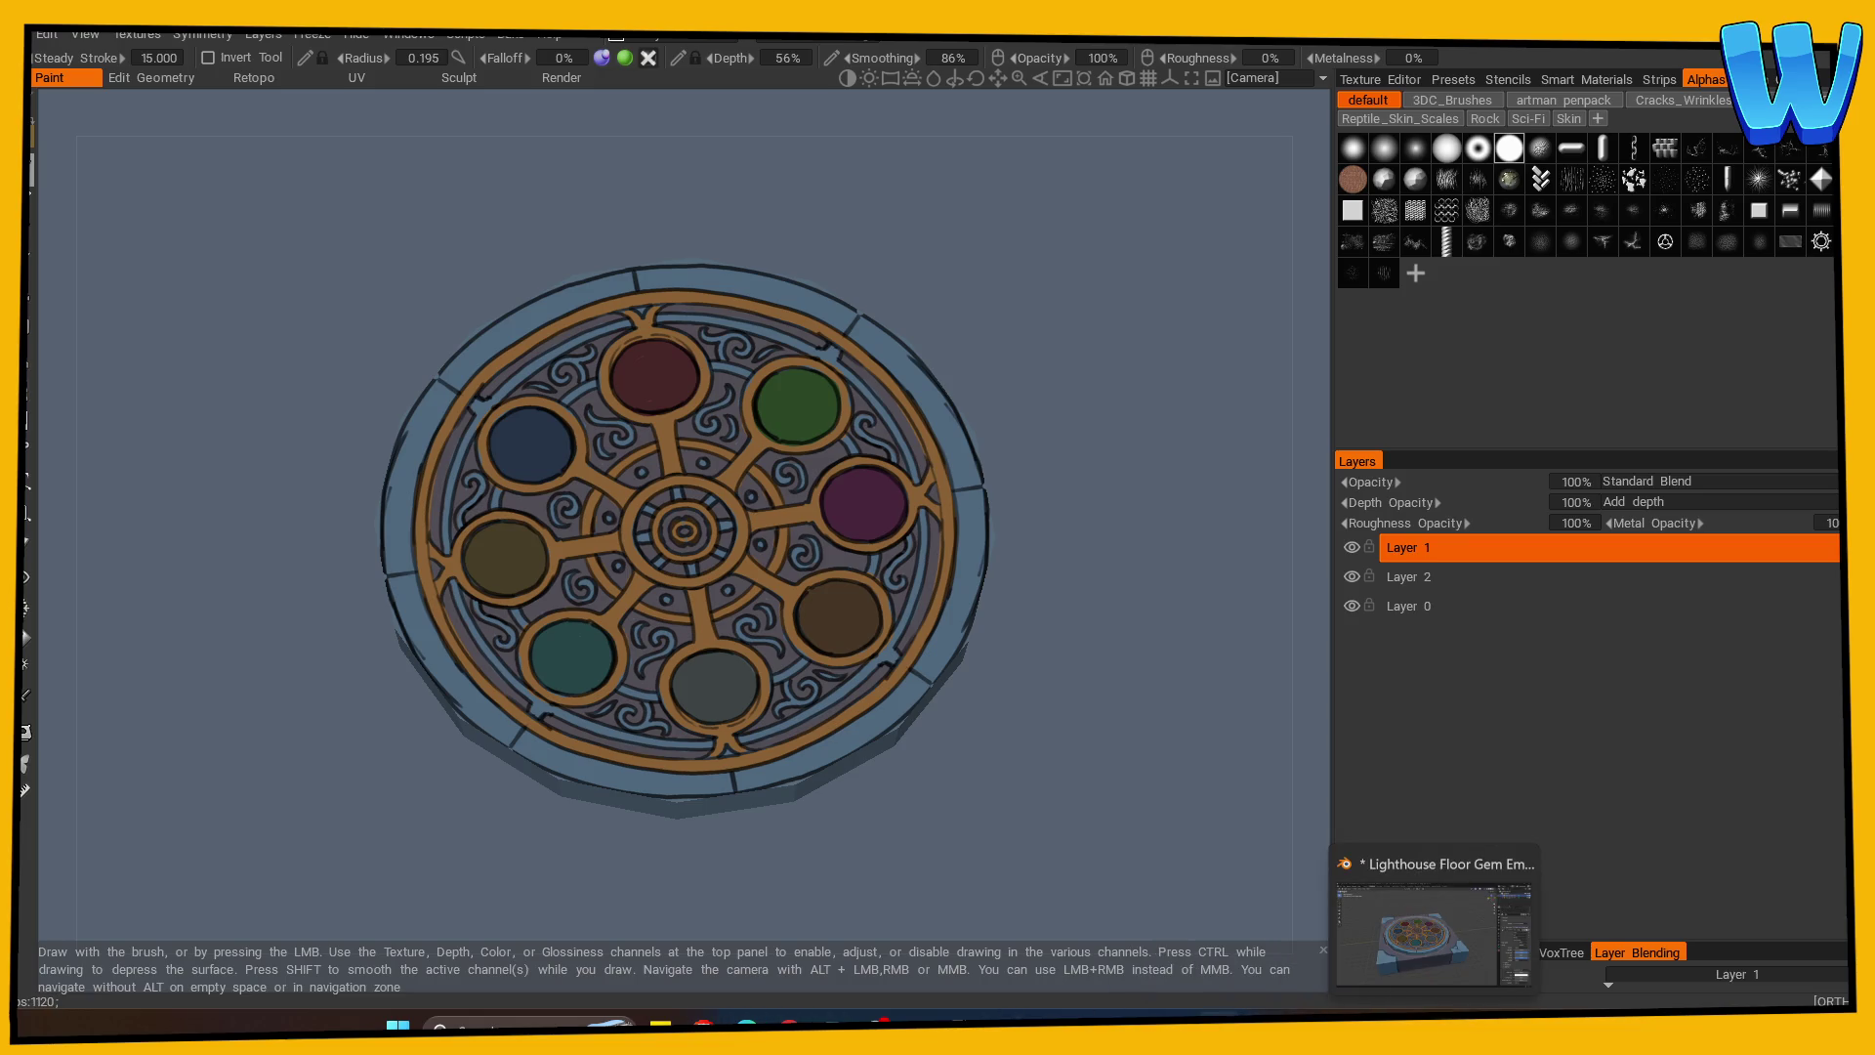
mouse_move(1091, 1025)
left_click(1091, 933)
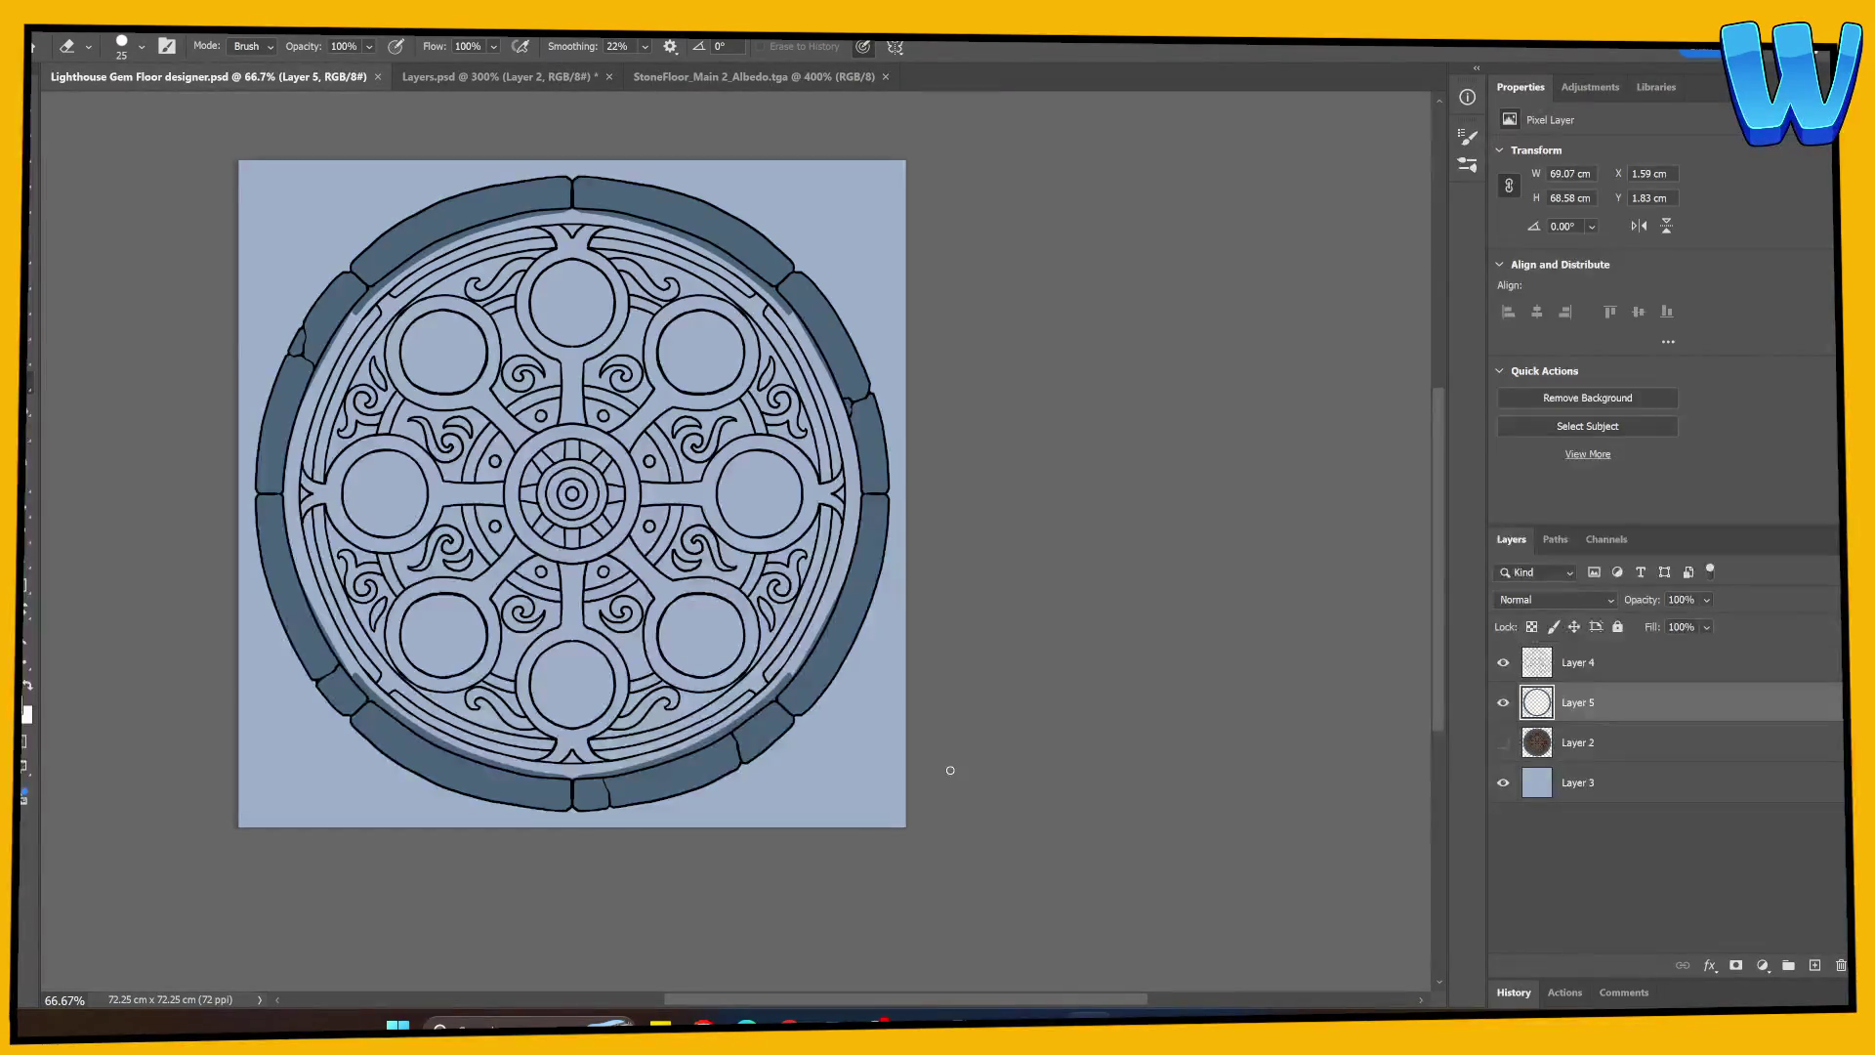
key("ctrl+plus")
left_click_drag(595, 547, 703, 696)
left_click(1505, 742)
left_click(1562, 742)
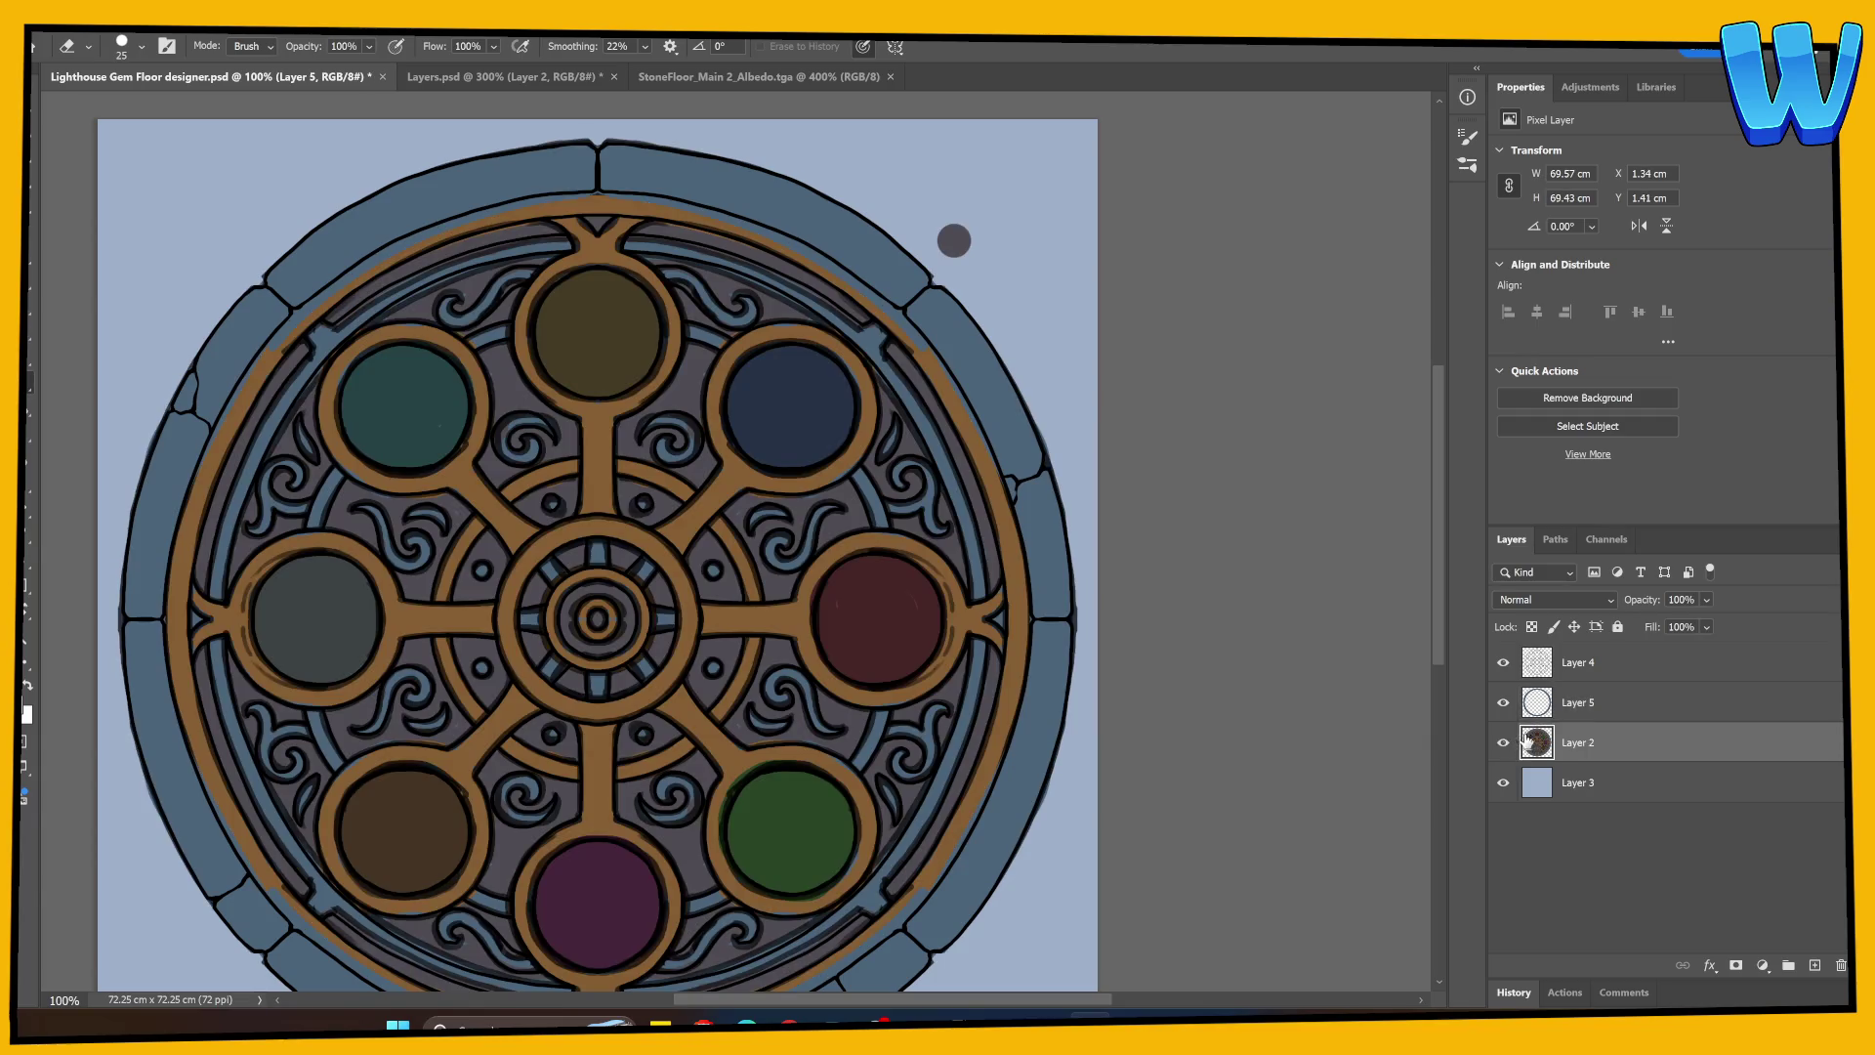
key("b")
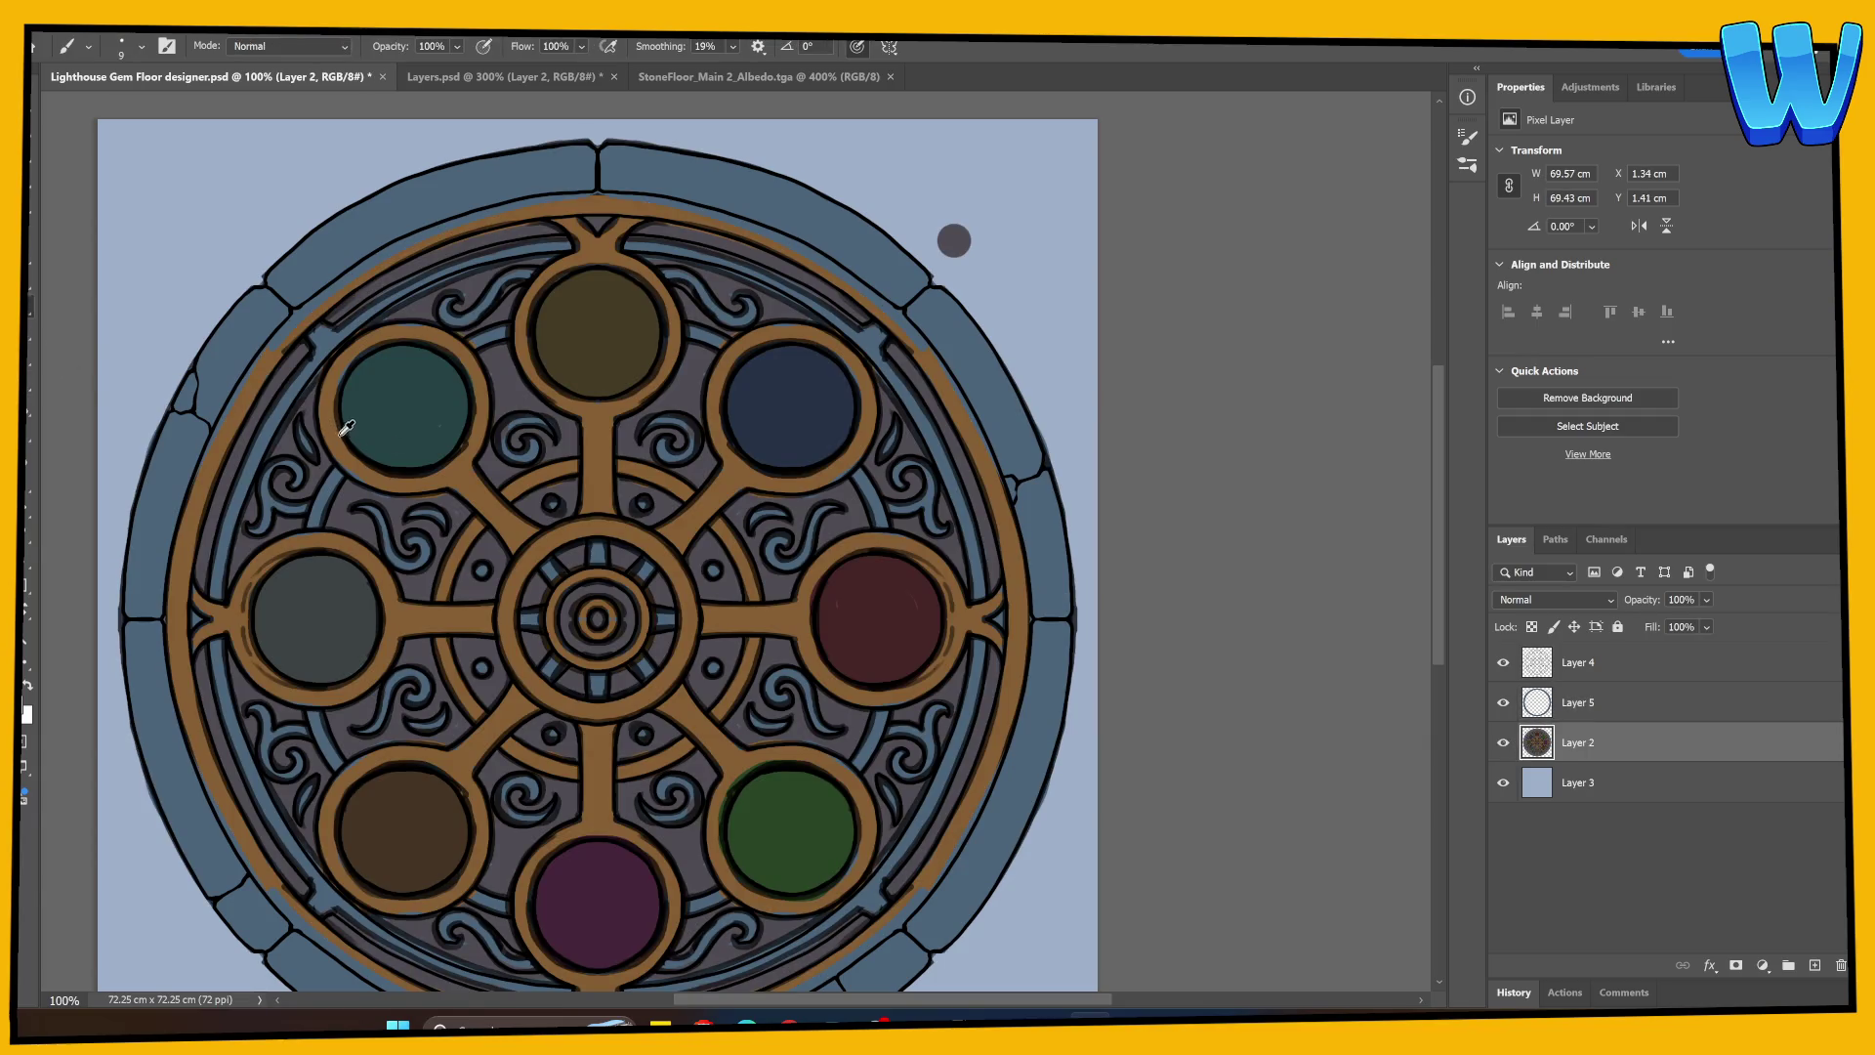
Step: On Layer 5 with a 30 px brush, paint brown strokes along the left inner ring and near the hub
left_click(1504, 742)
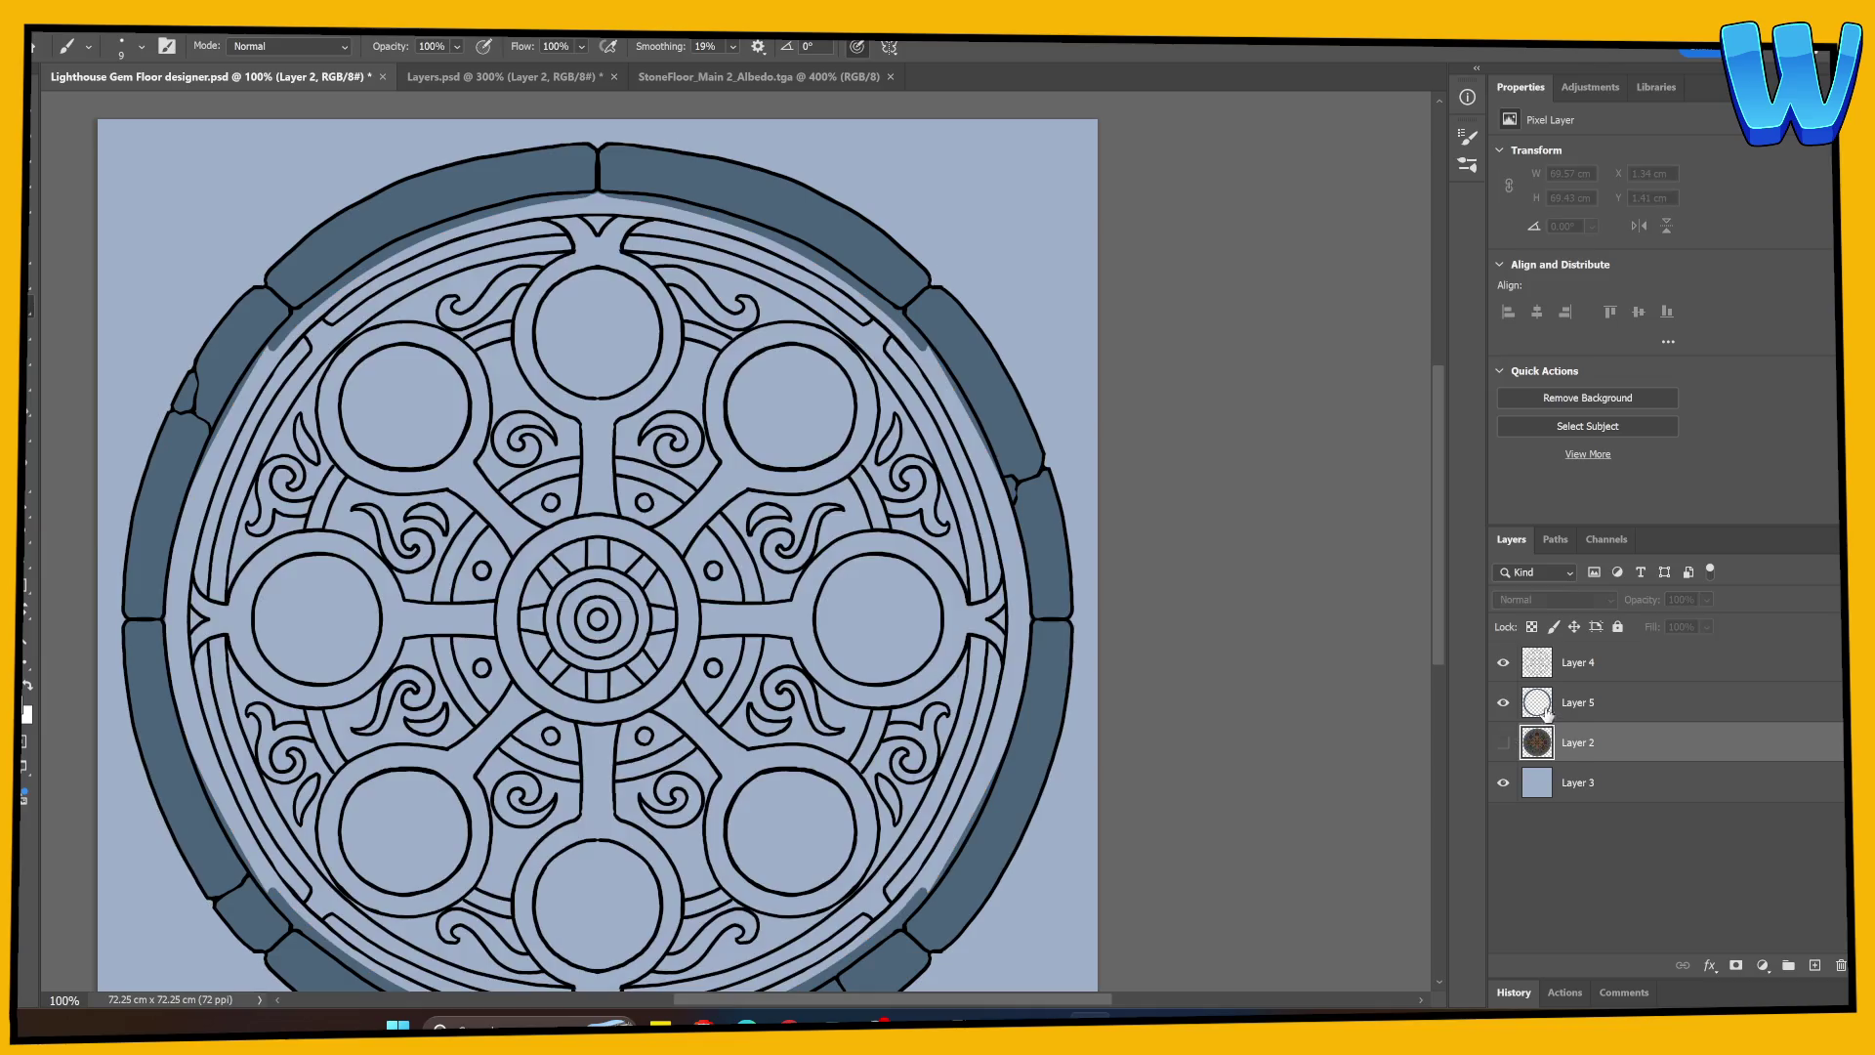
left_click(1548, 705)
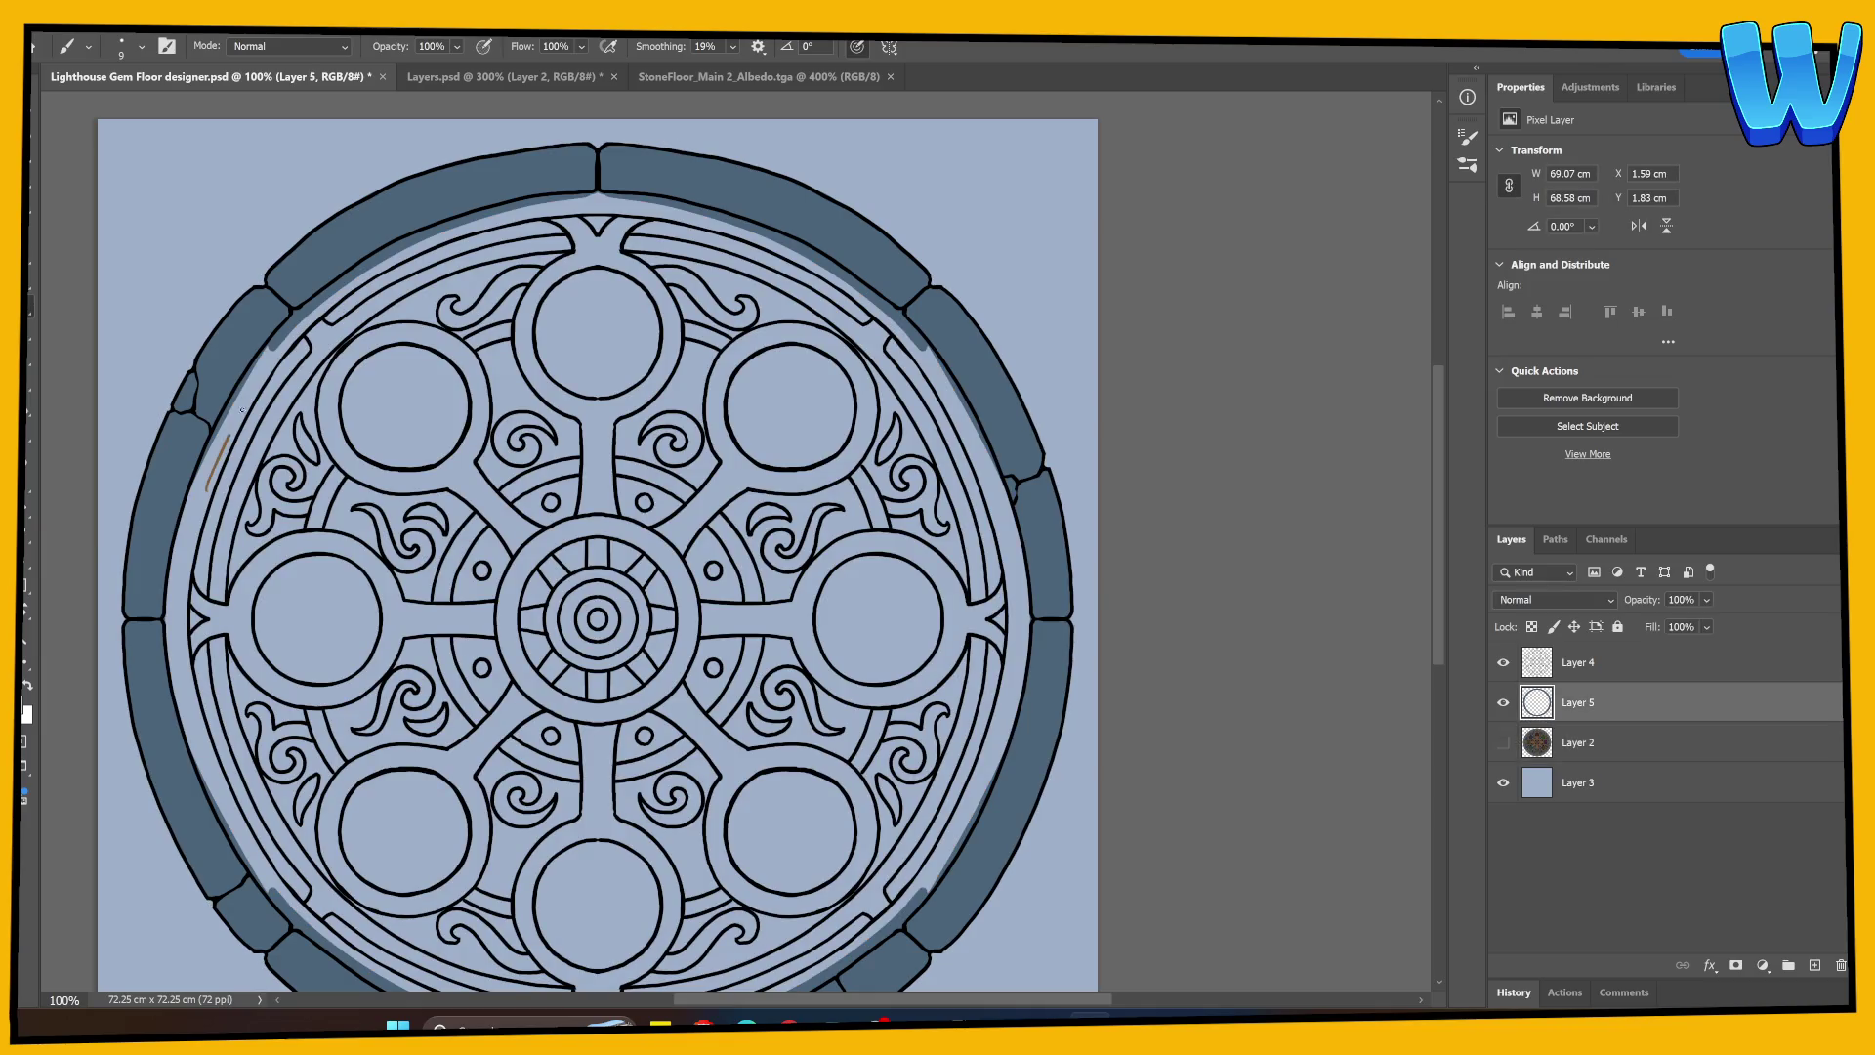
key("bracketright")
left_click_drag(274, 355, 205, 500)
left_click(1505, 743)
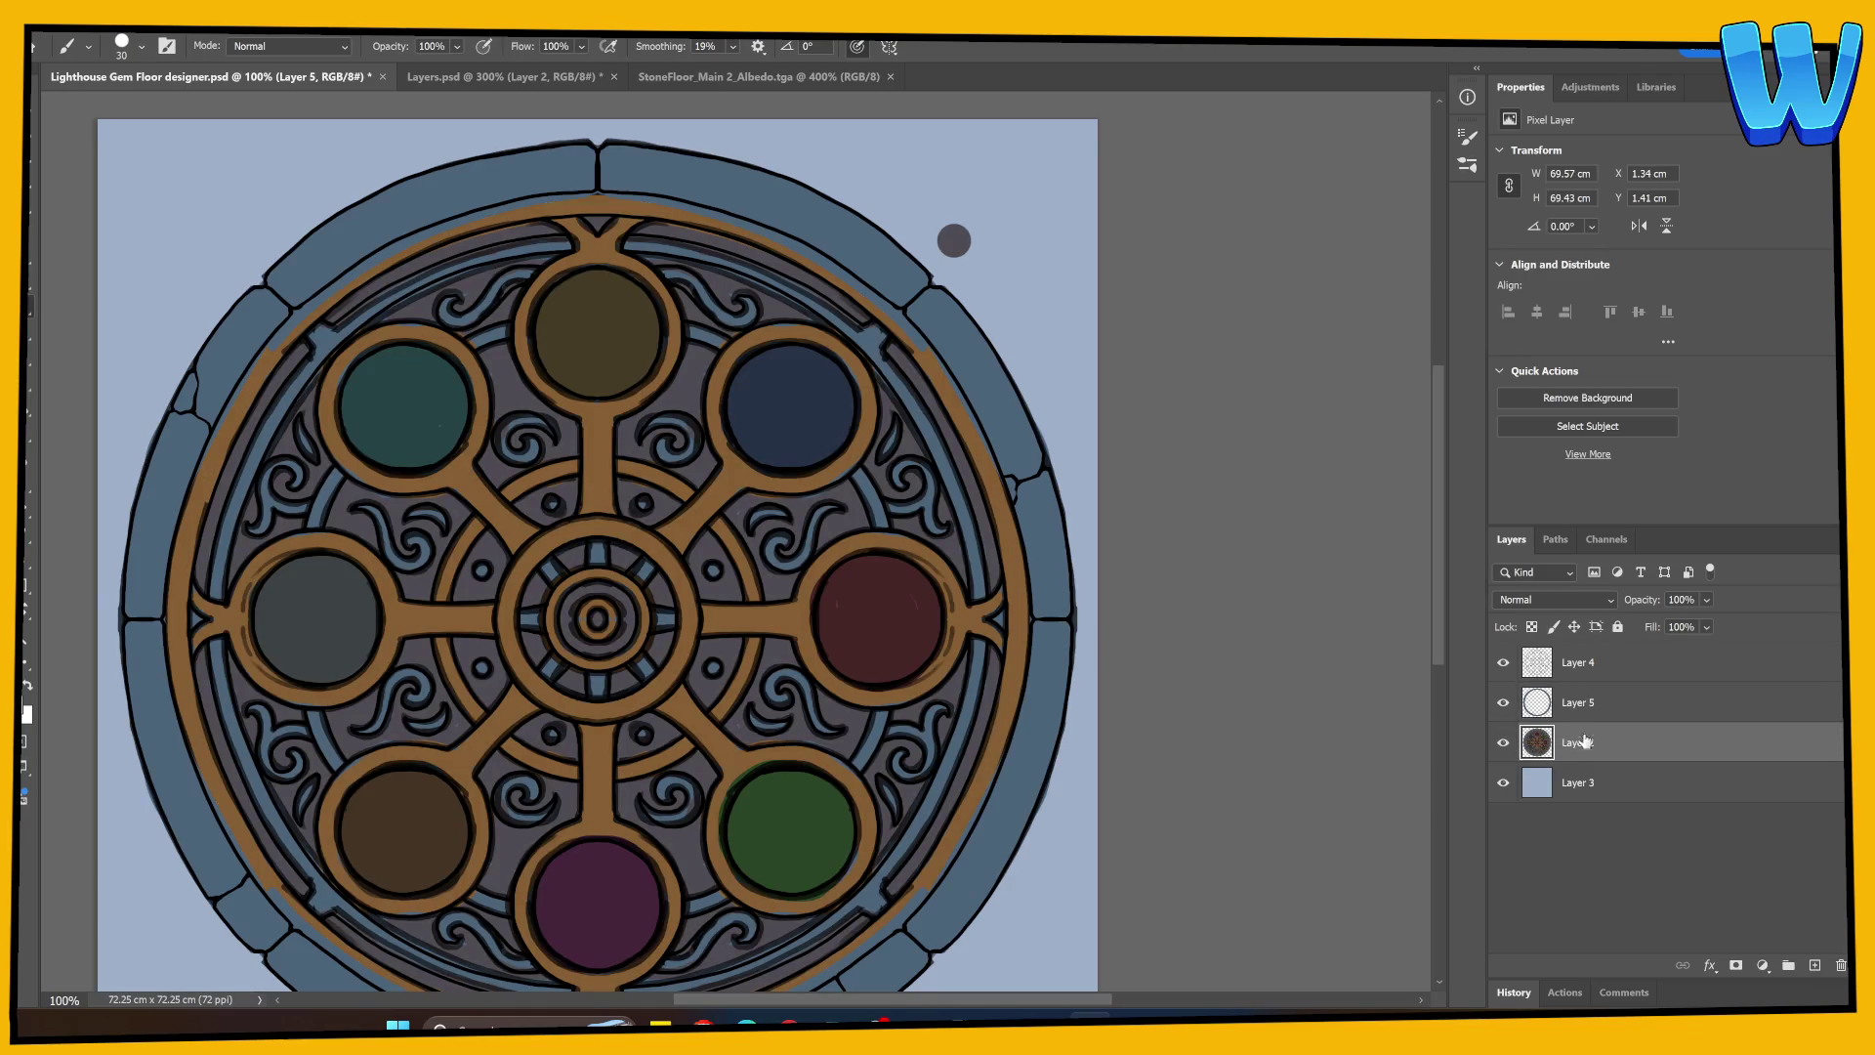
left_click(1578, 743)
left_click(1583, 704)
mouse_move(459, 471)
left_mouse_down()
mouse_move(515, 535)
mouse_move(574, 530)
left_mouse_up()
left_click_drag(448, 577, 480, 522)
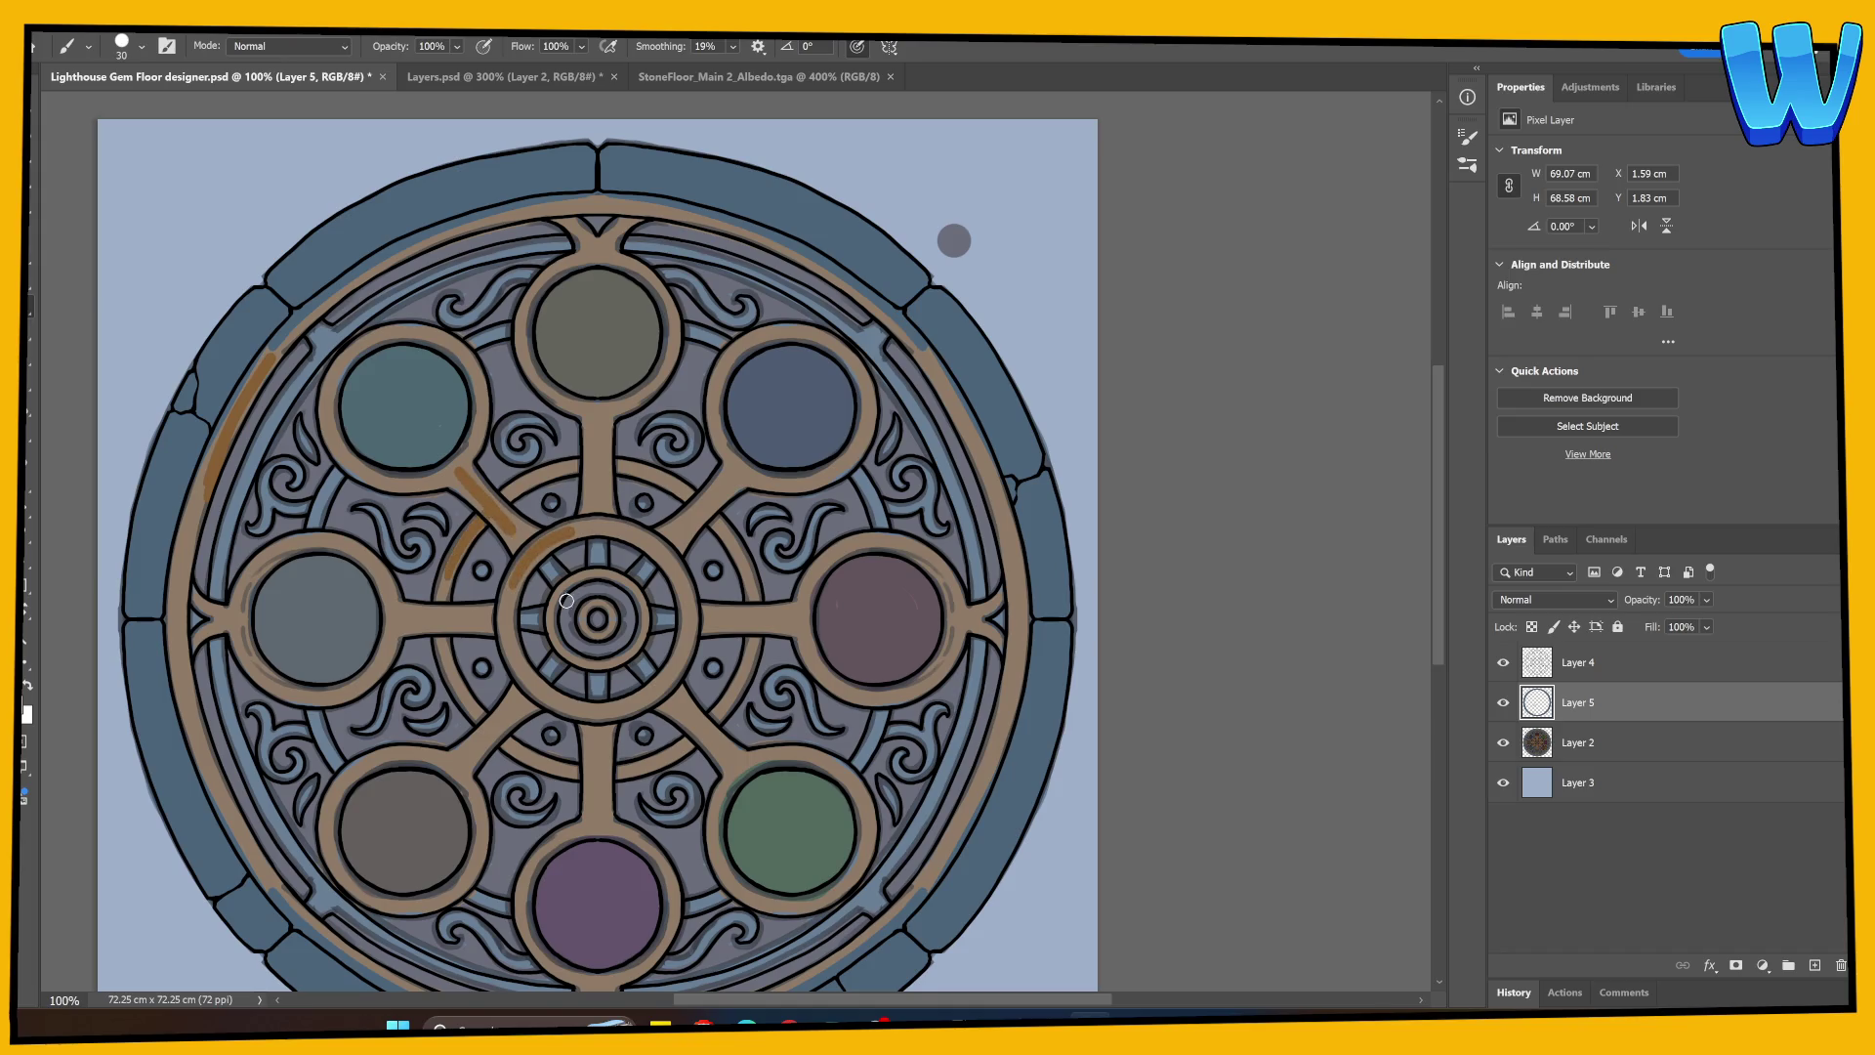
left_click_drag(559, 593, 553, 639)
Step: Hide the coloured reference and set painting symmetry to Dual Axis
left_click(1505, 742)
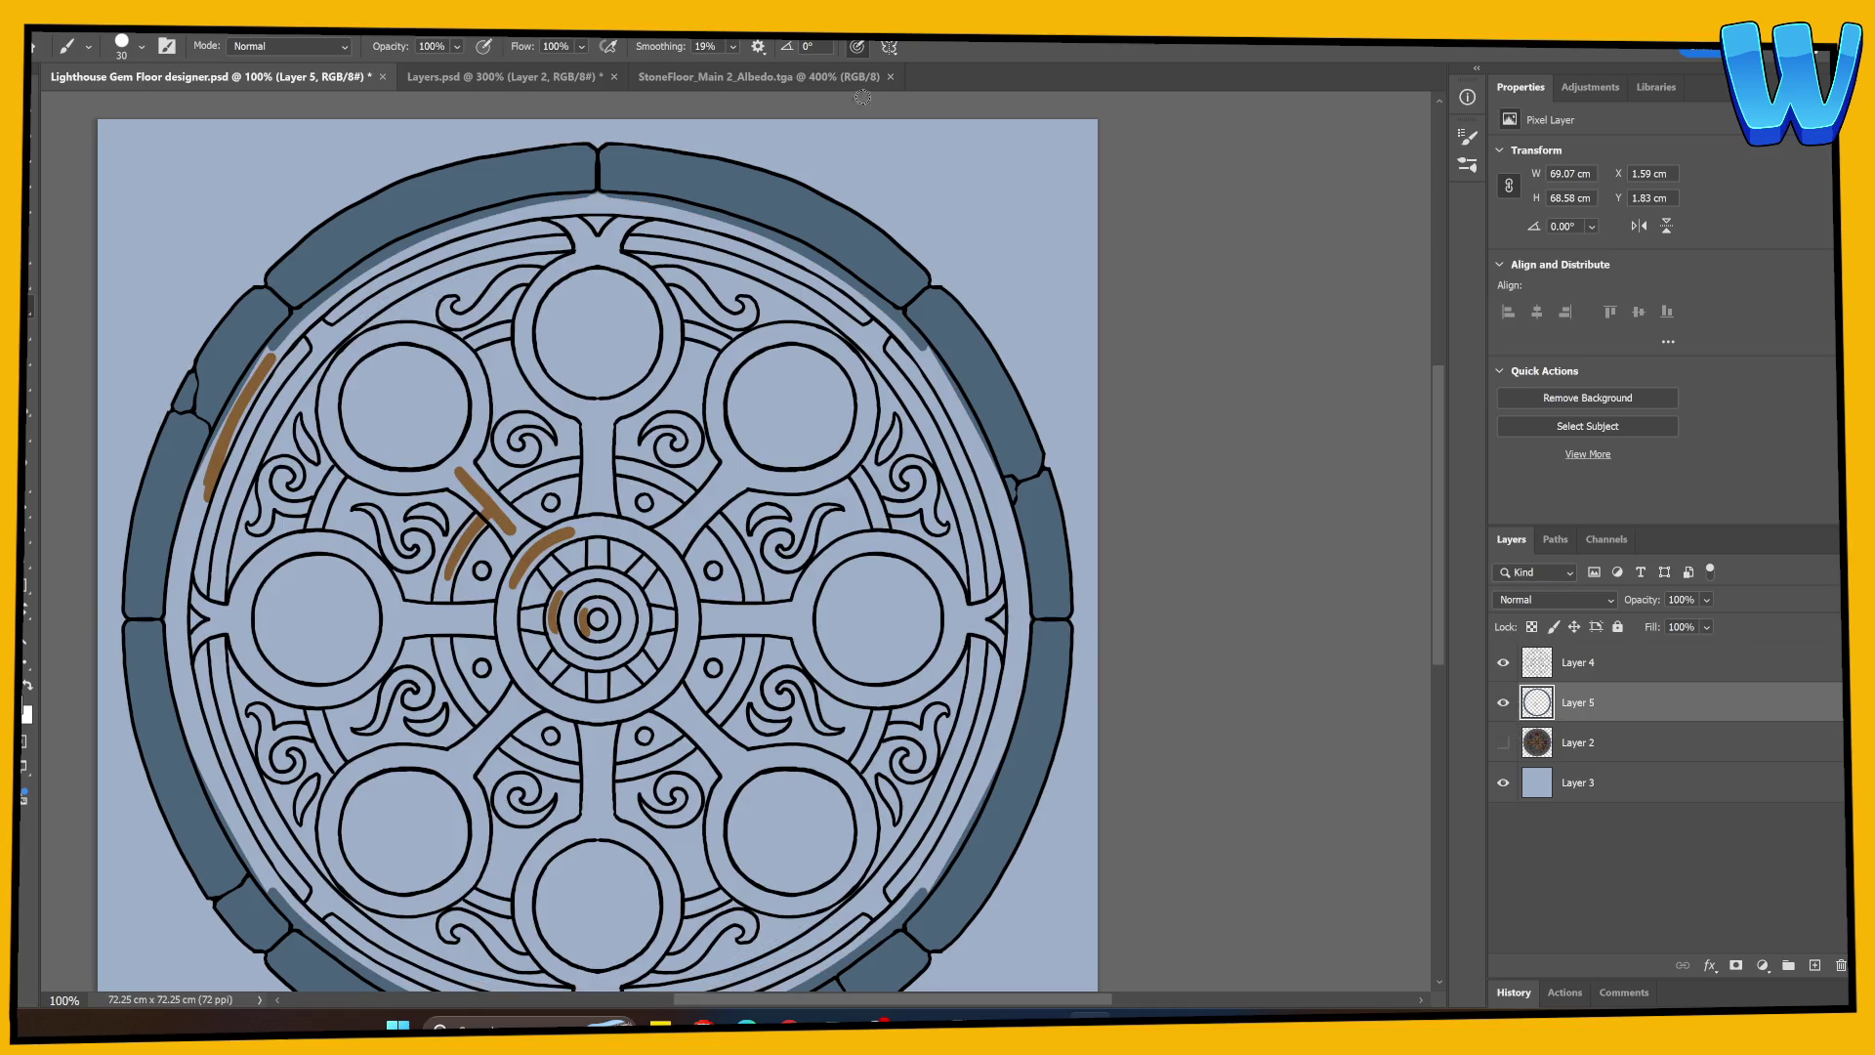
left_click(888, 45)
left_click(887, 155)
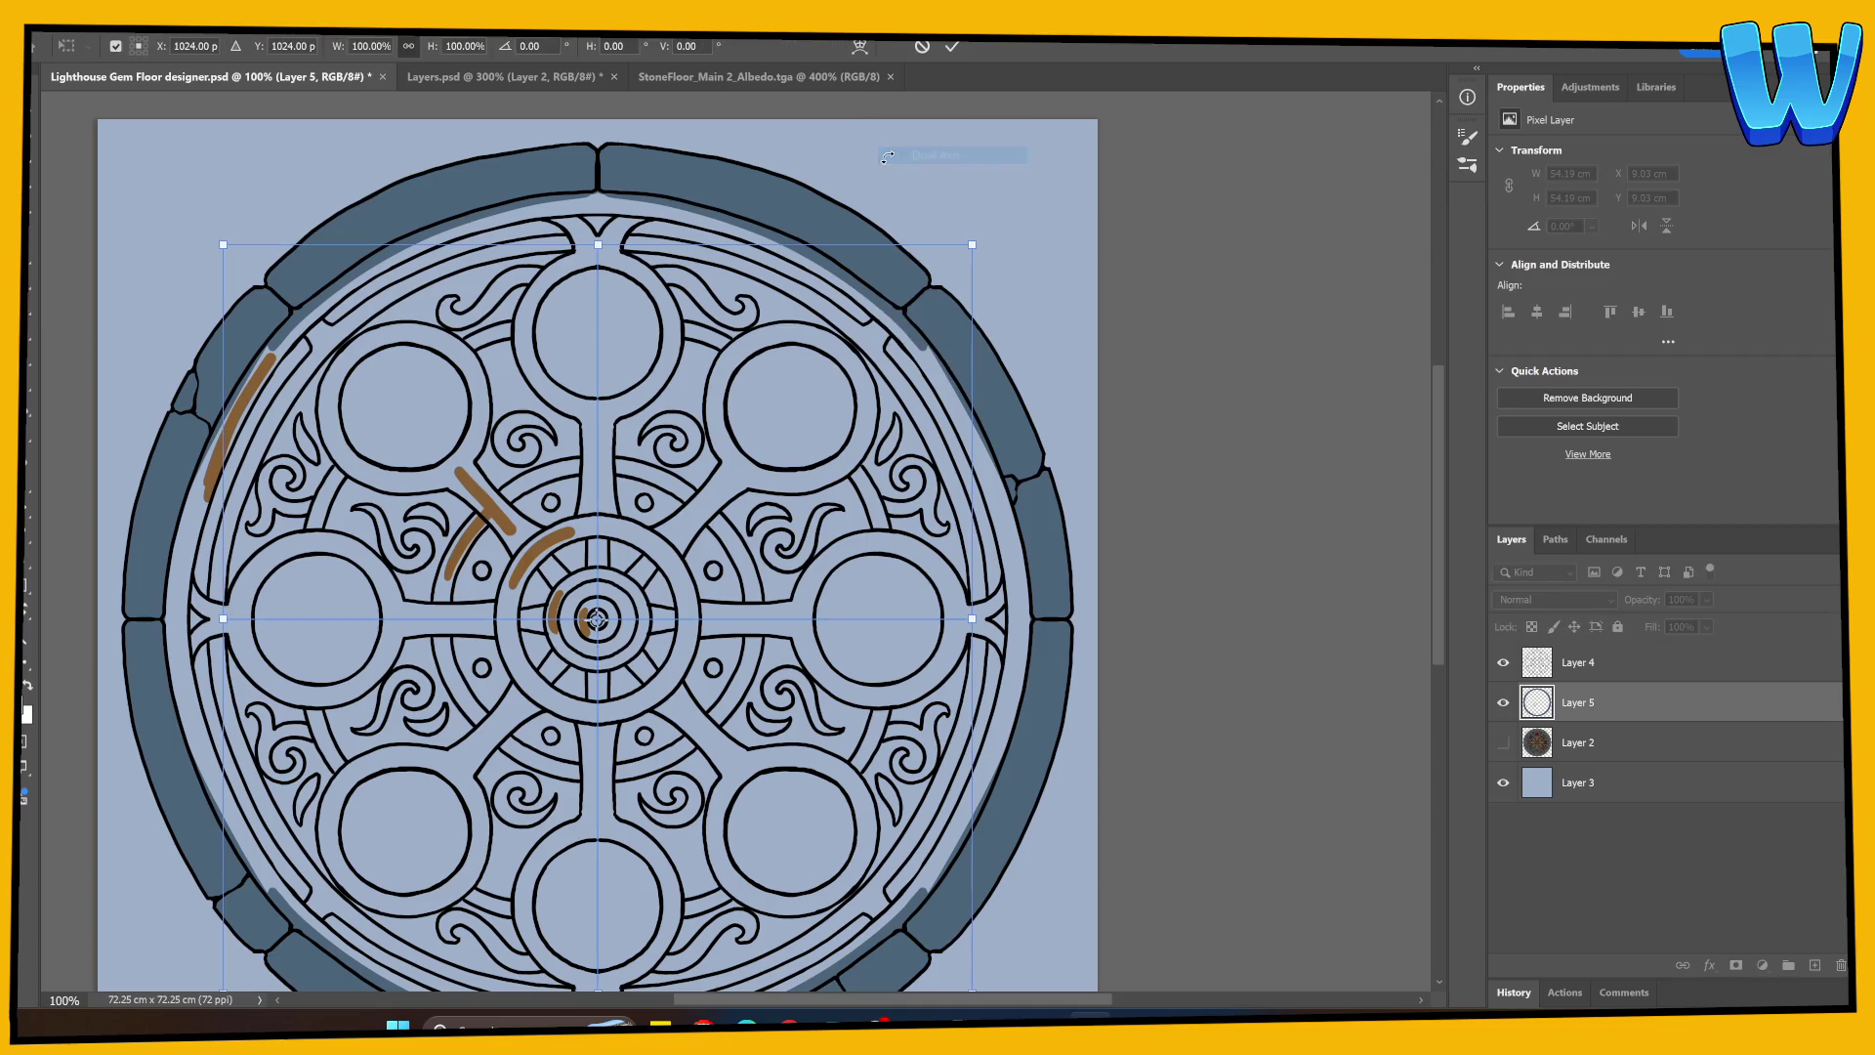
Step: Paint mirrored brown strokes on the rim at 200%, then undo the long left-rim stroke
key("Return")
left_click_drag(234, 376, 185, 566)
key("ctrl+plus")
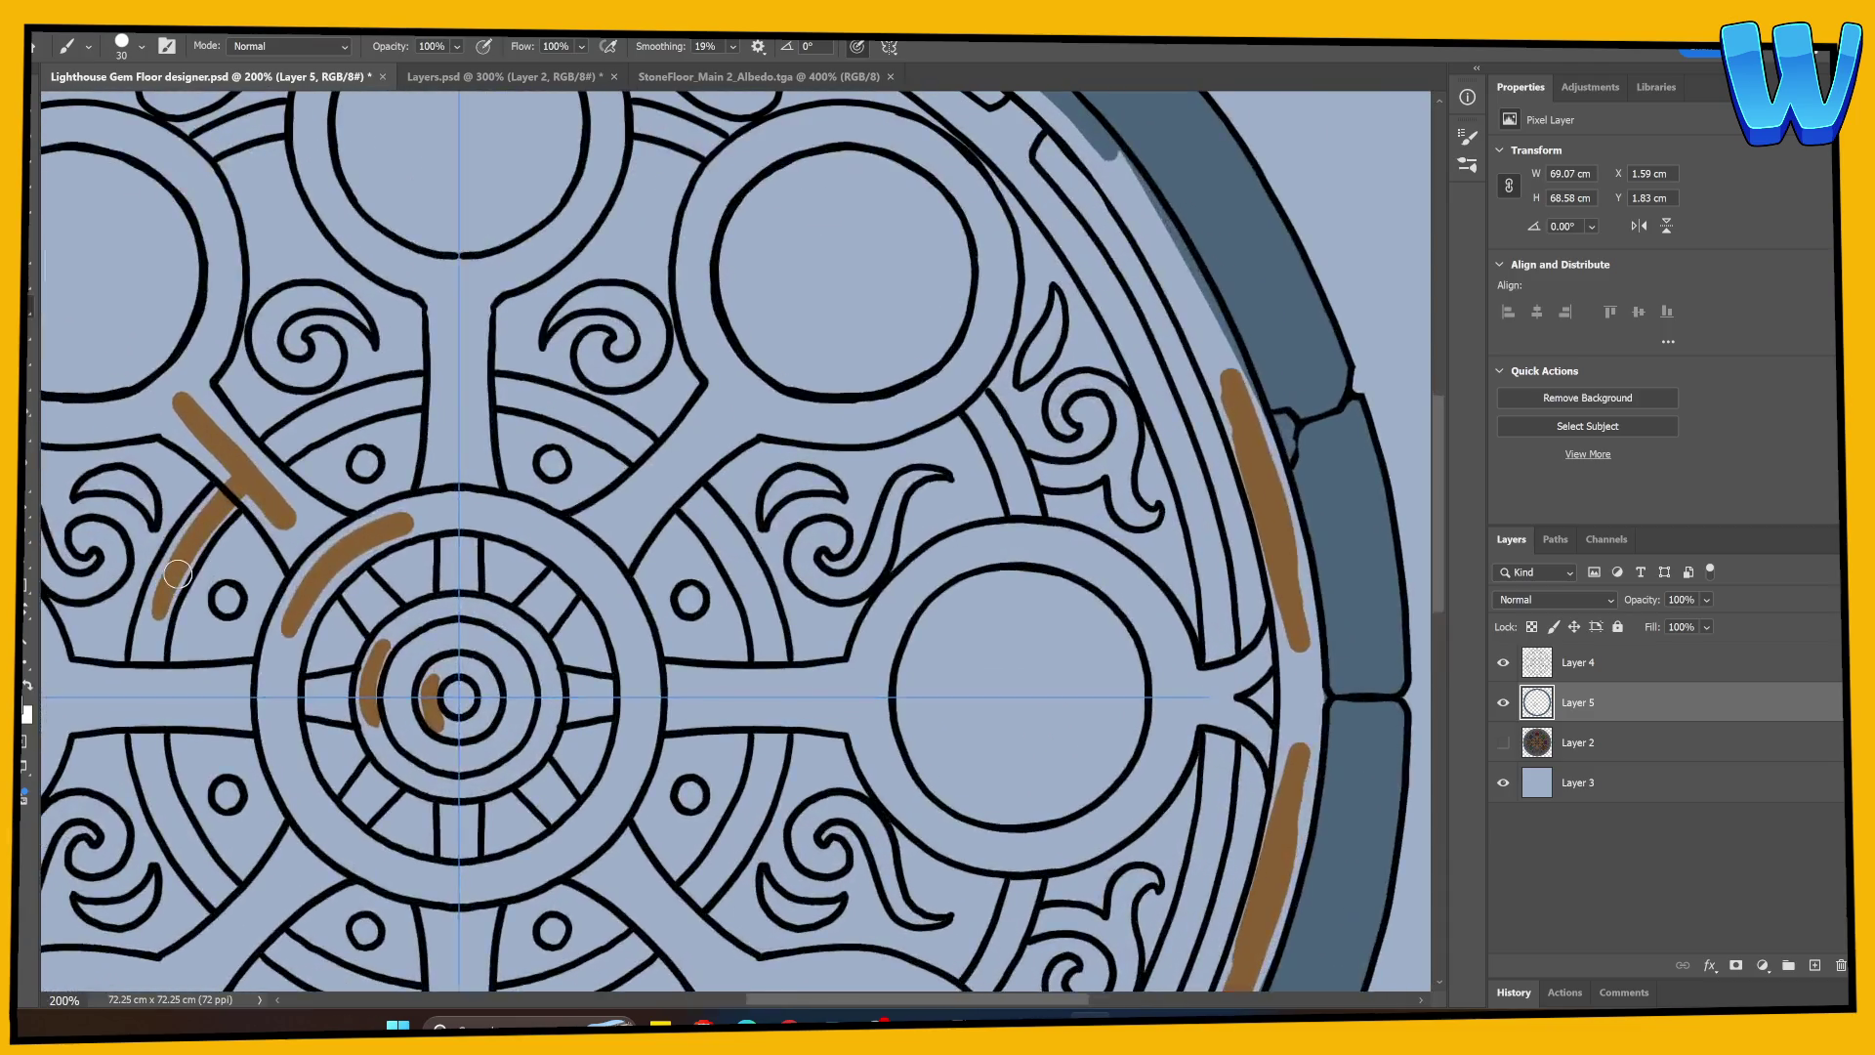
scroll(903, 638, "left", 5)
mouse_move(285, 643)
left_mouse_down()
mouse_move(283, 683)
mouse_move(288, 606)
mouse_move(252, 718)
mouse_move(270, 617)
mouse_move(279, 742)
mouse_move(264, 596)
mouse_move(285, 518)
mouse_move(288, 549)
mouse_move(252, 576)
mouse_move(332, 439)
mouse_move(249, 598)
mouse_move(434, 290)
mouse_move(297, 556)
mouse_move(474, 282)
left_mouse_up()
scroll(292, 528, "up", 5)
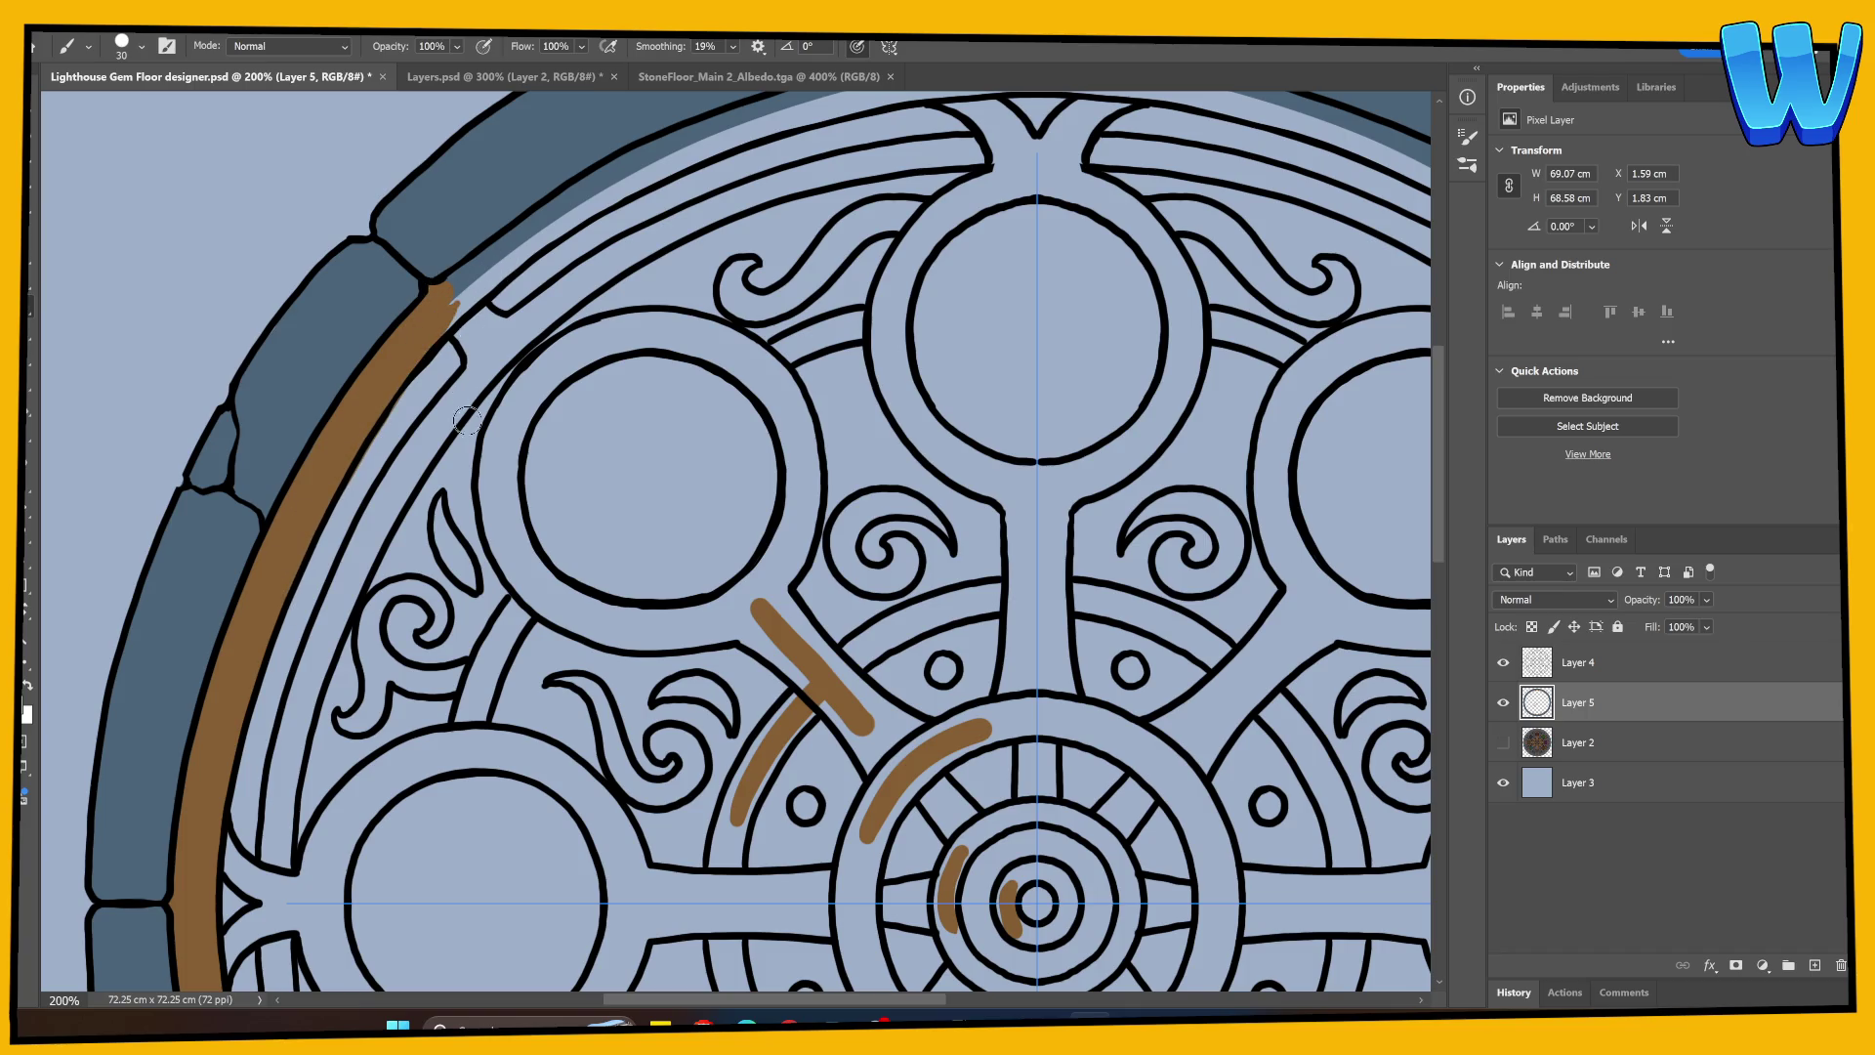
key("ctrl+z")
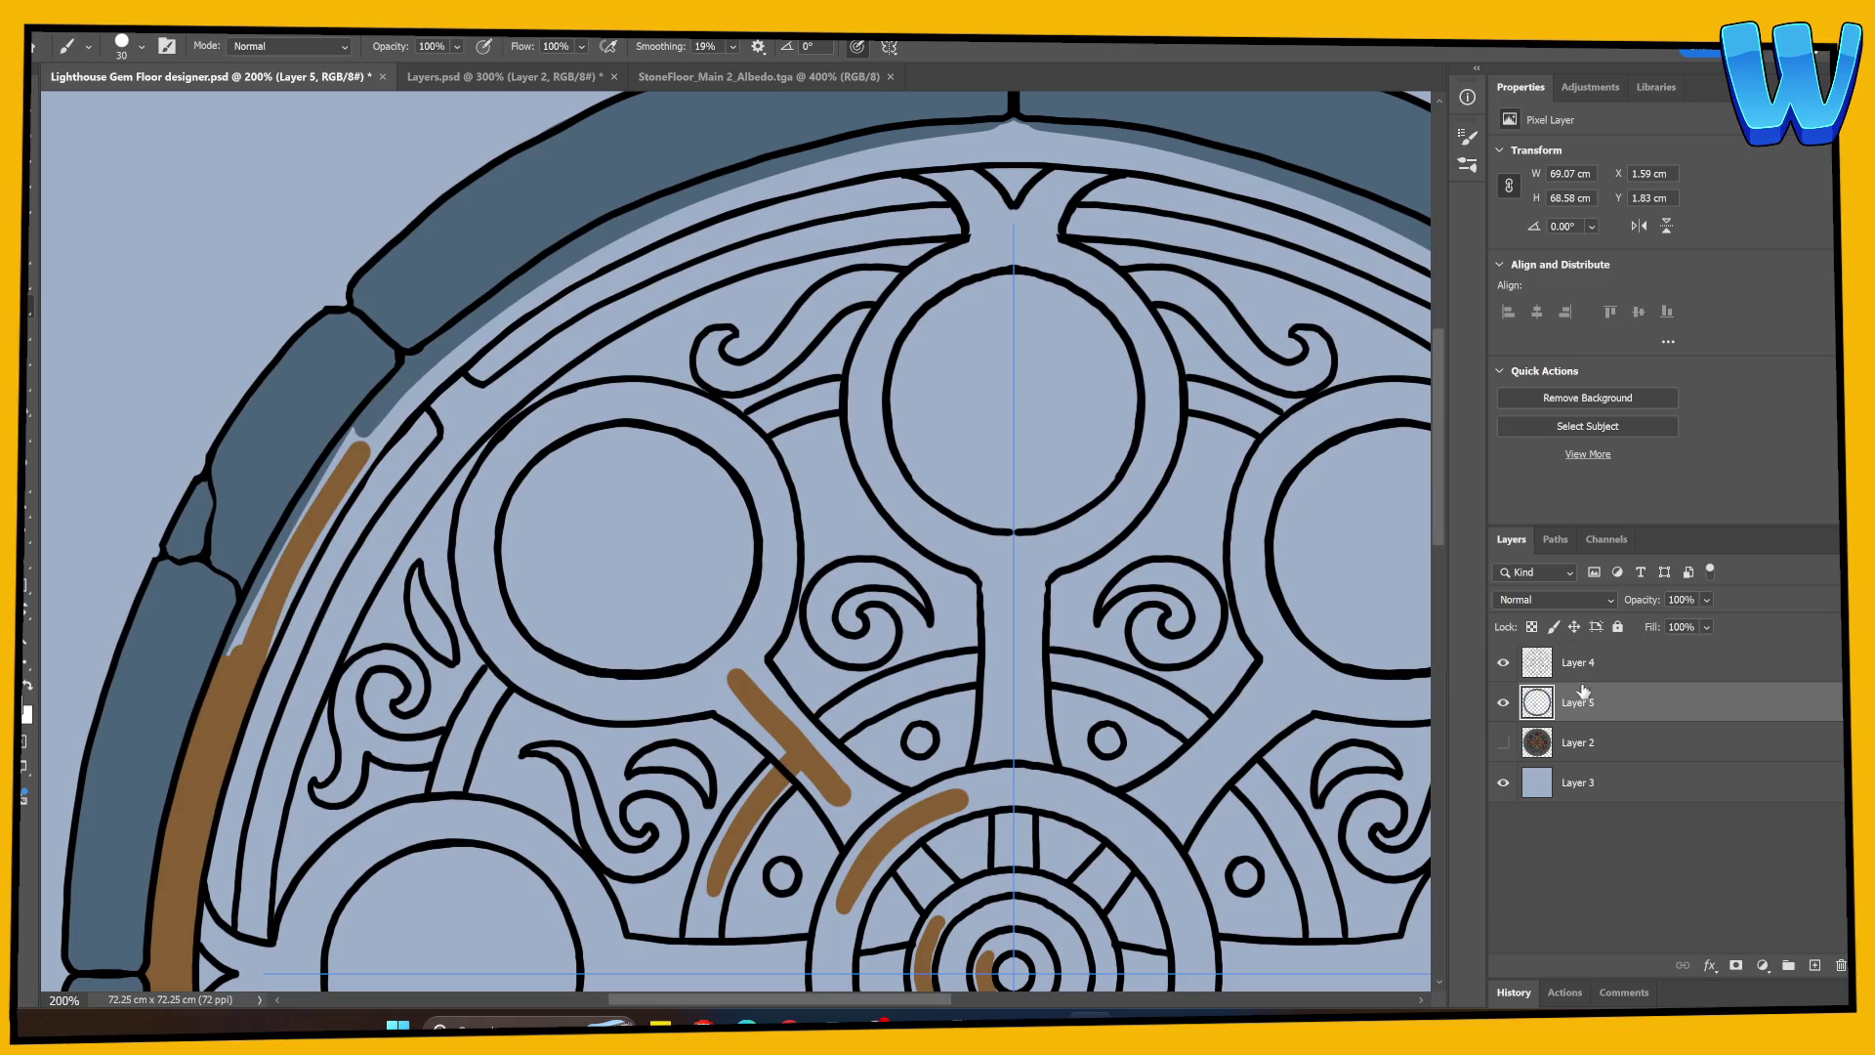
key("ctrl+z")
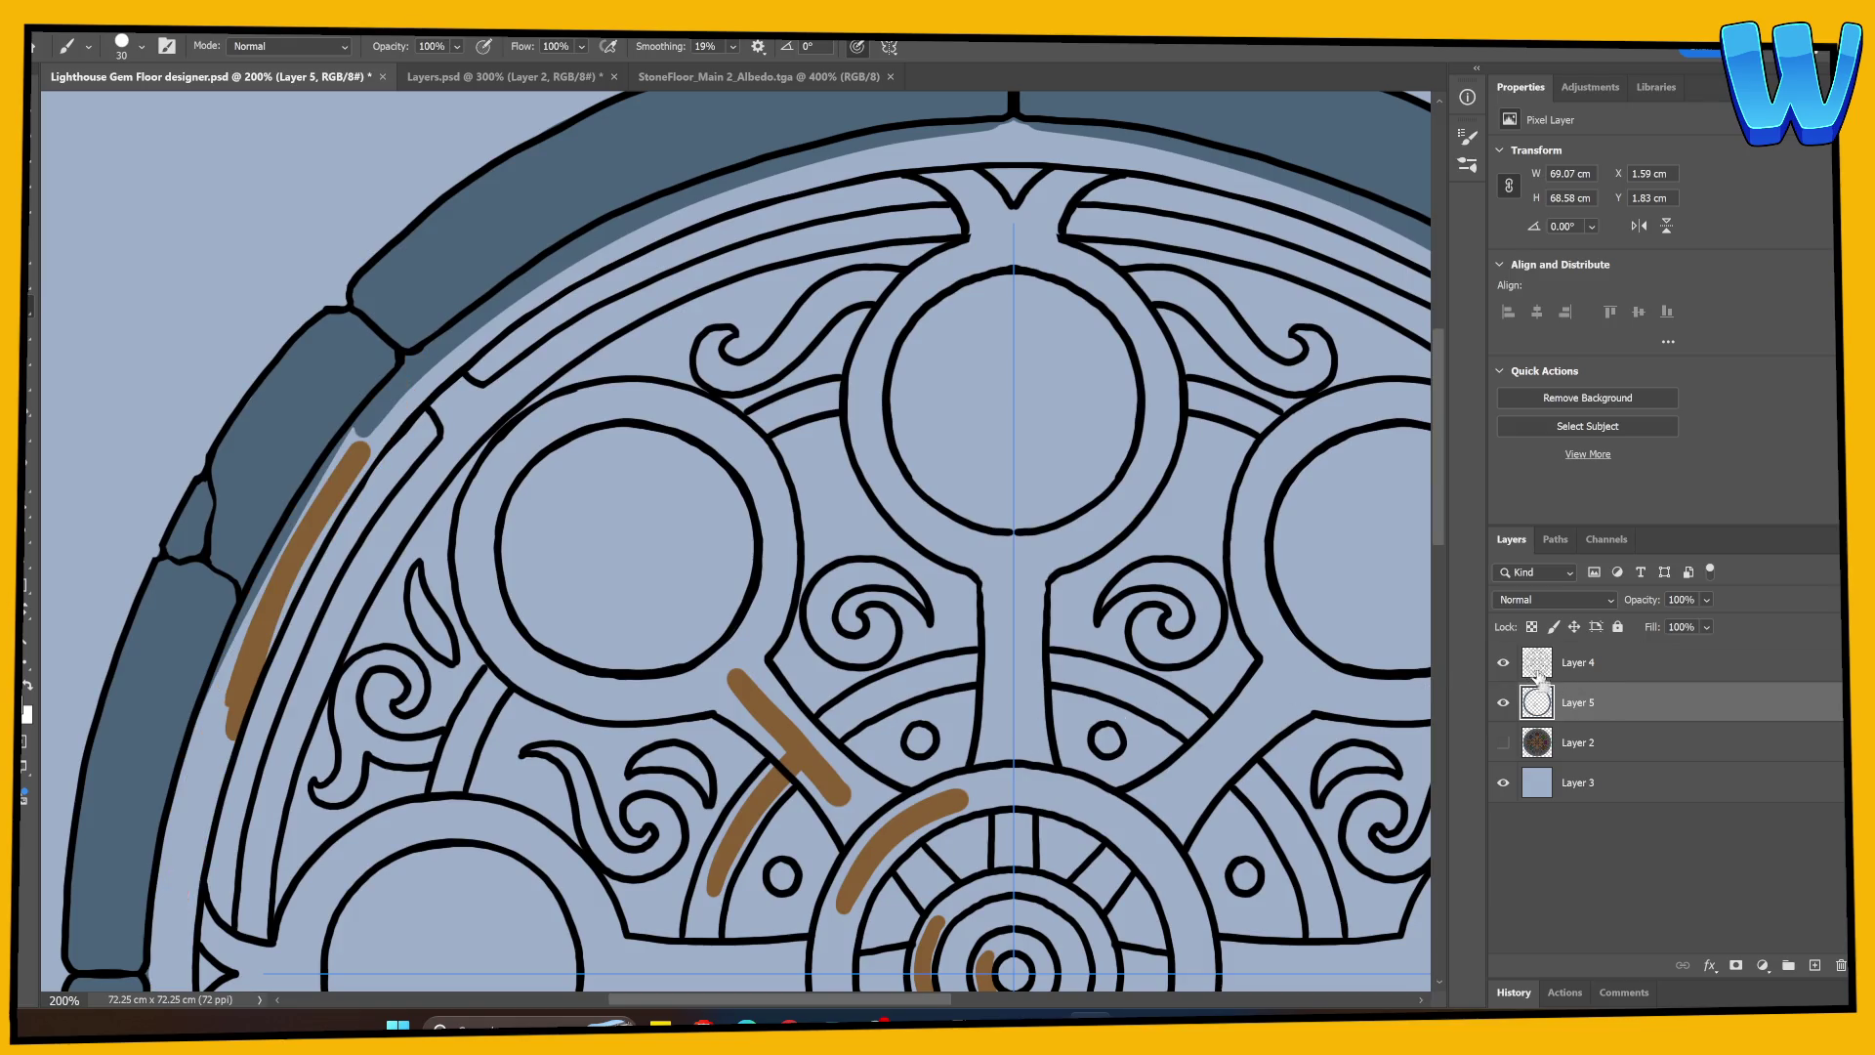
Step: On Layer 4, Magic Wand-select the rim band, the rings and the spokes
left_click(1543, 674)
key("w")
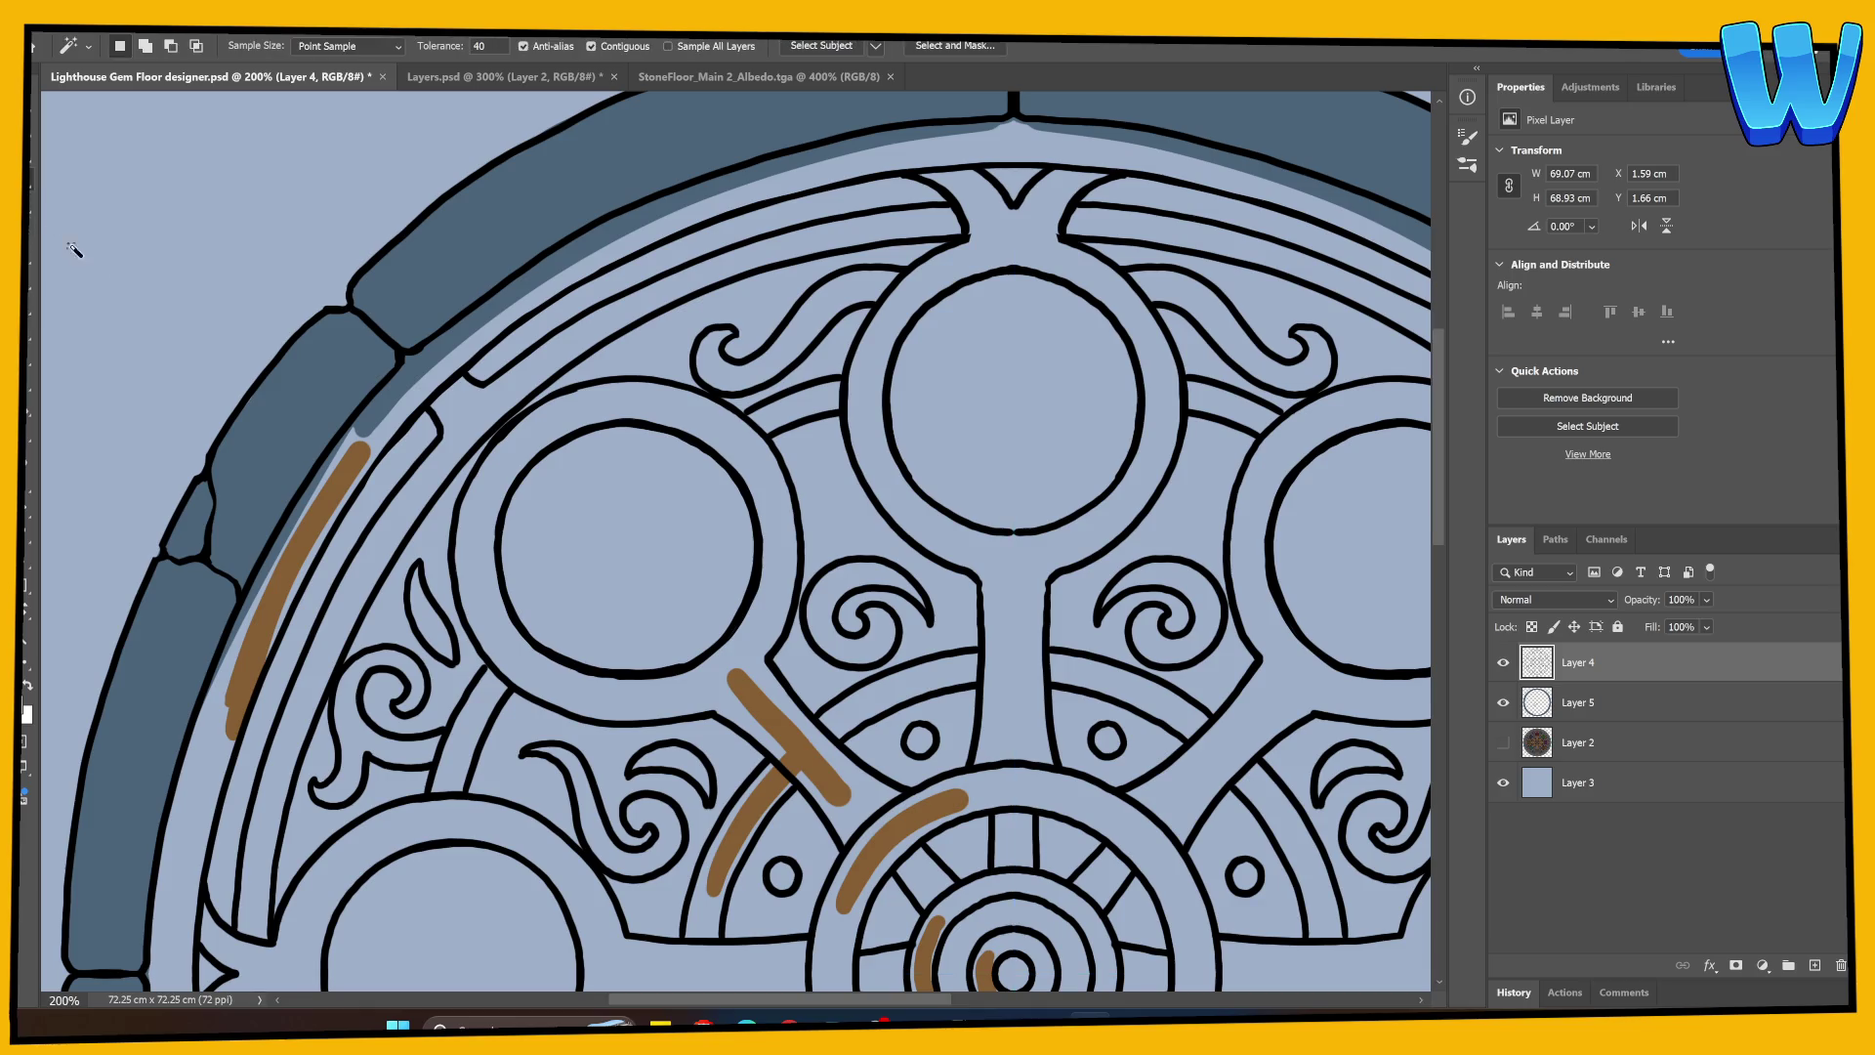
left_click(286, 574)
left_click_drag(523, 723, 501, 447)
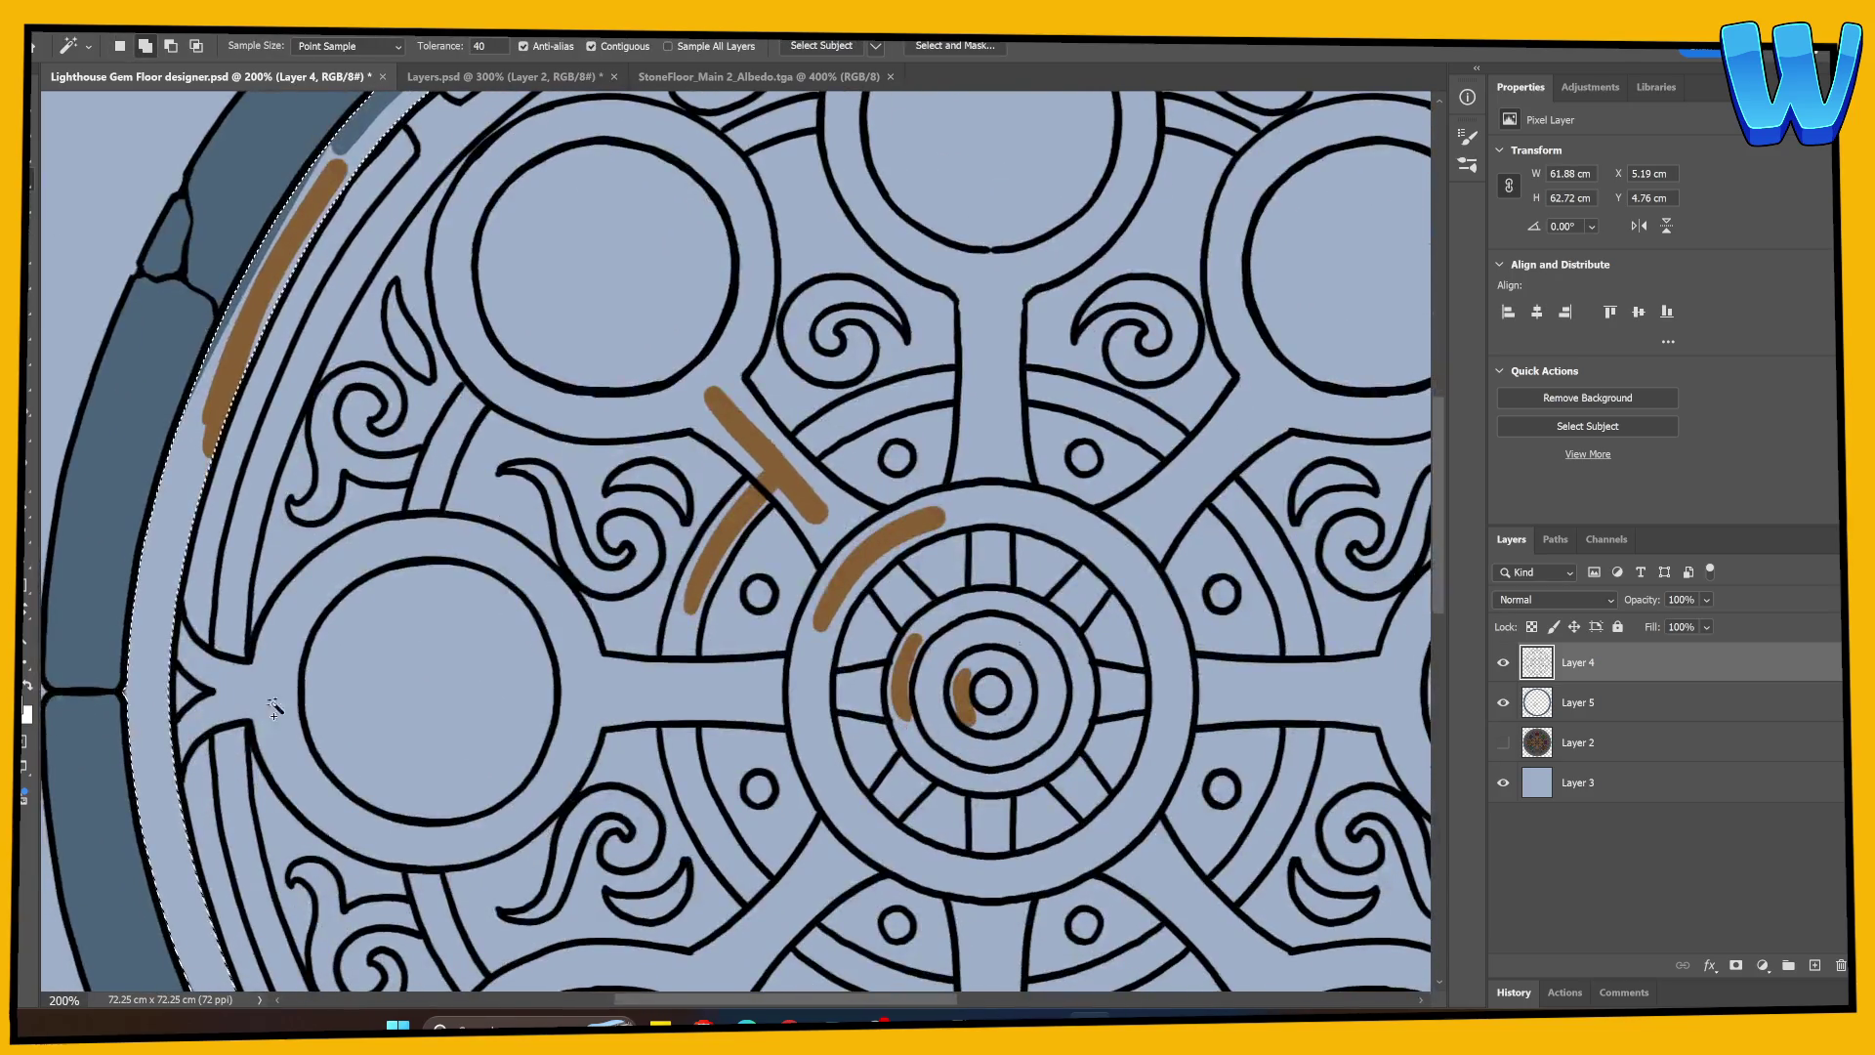
left_click(275, 683, "shift")
left_click(860, 810, "shift")
left_click(770, 361, "shift")
left_click(985, 937)
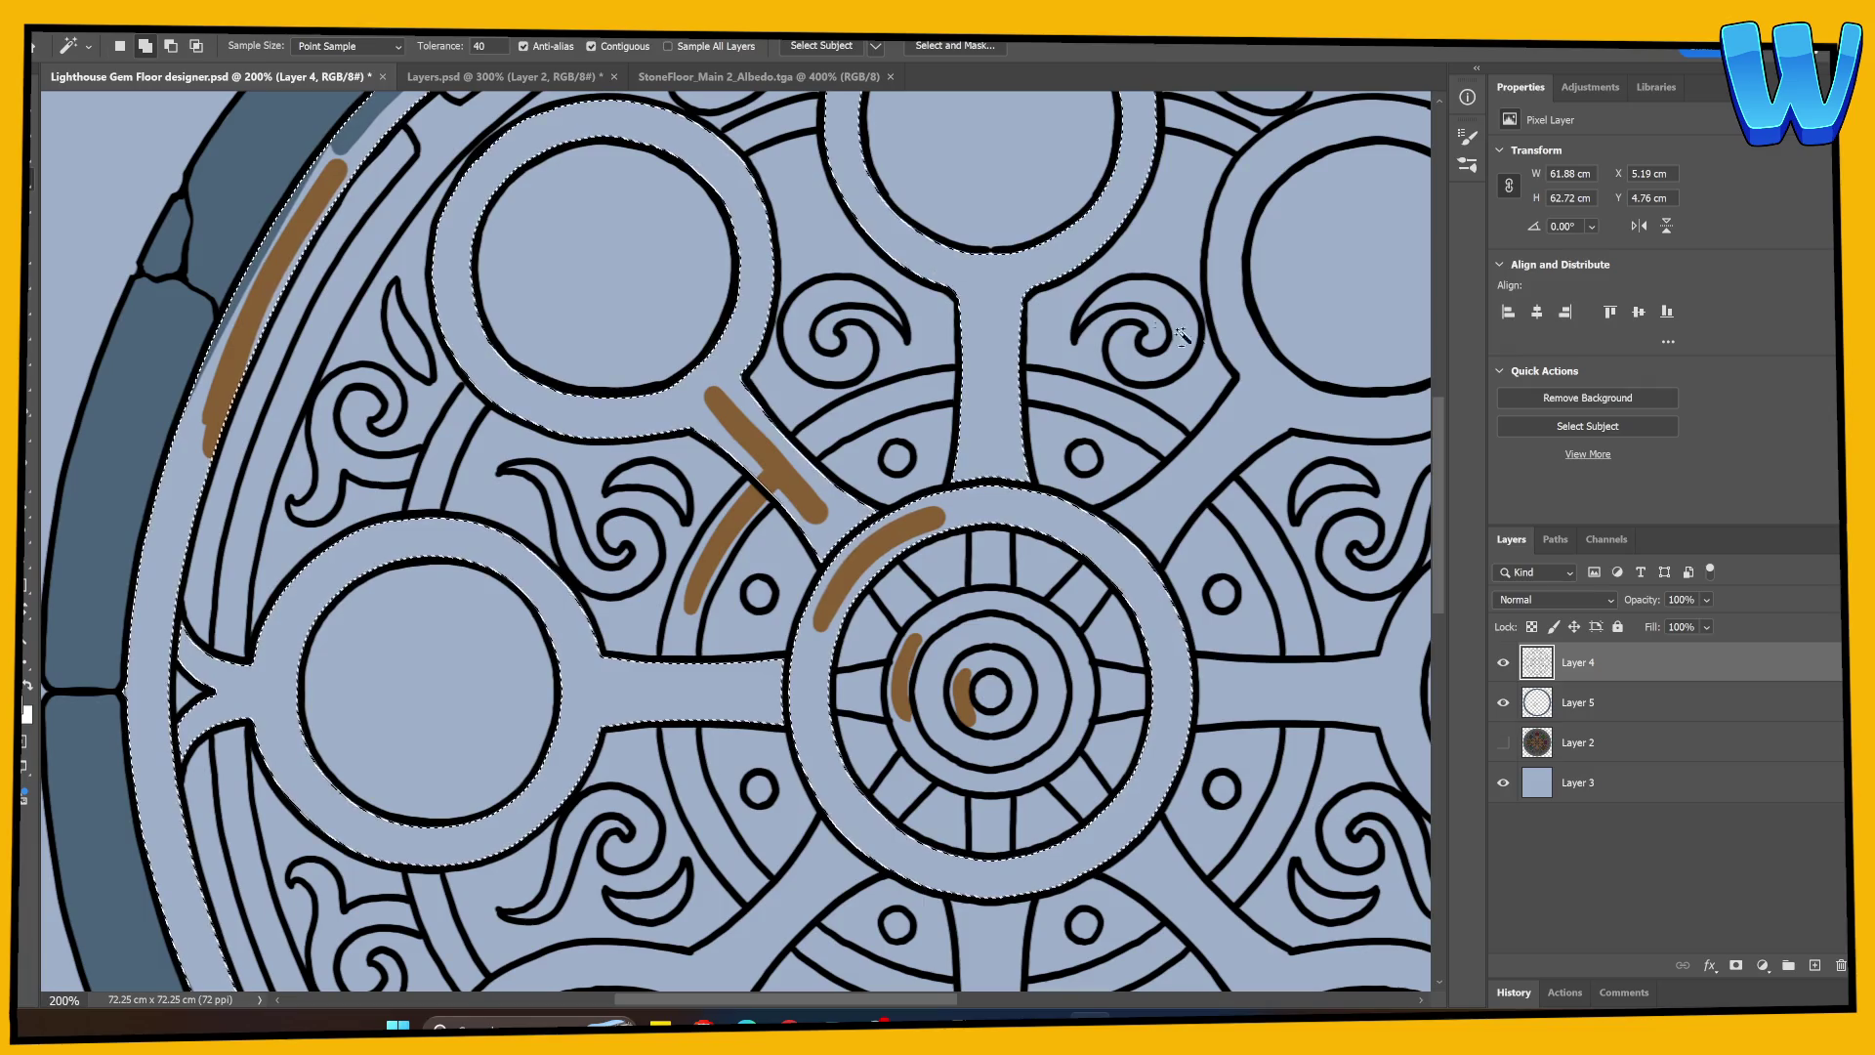
Step: Add the arc band below the small circles to the selection
mouse_move(985, 937)
left_mouse_down()
mouse_move(908, 552)
mouse_move(809, 507)
left_mouse_up()
left_click(803, 505, "shift")
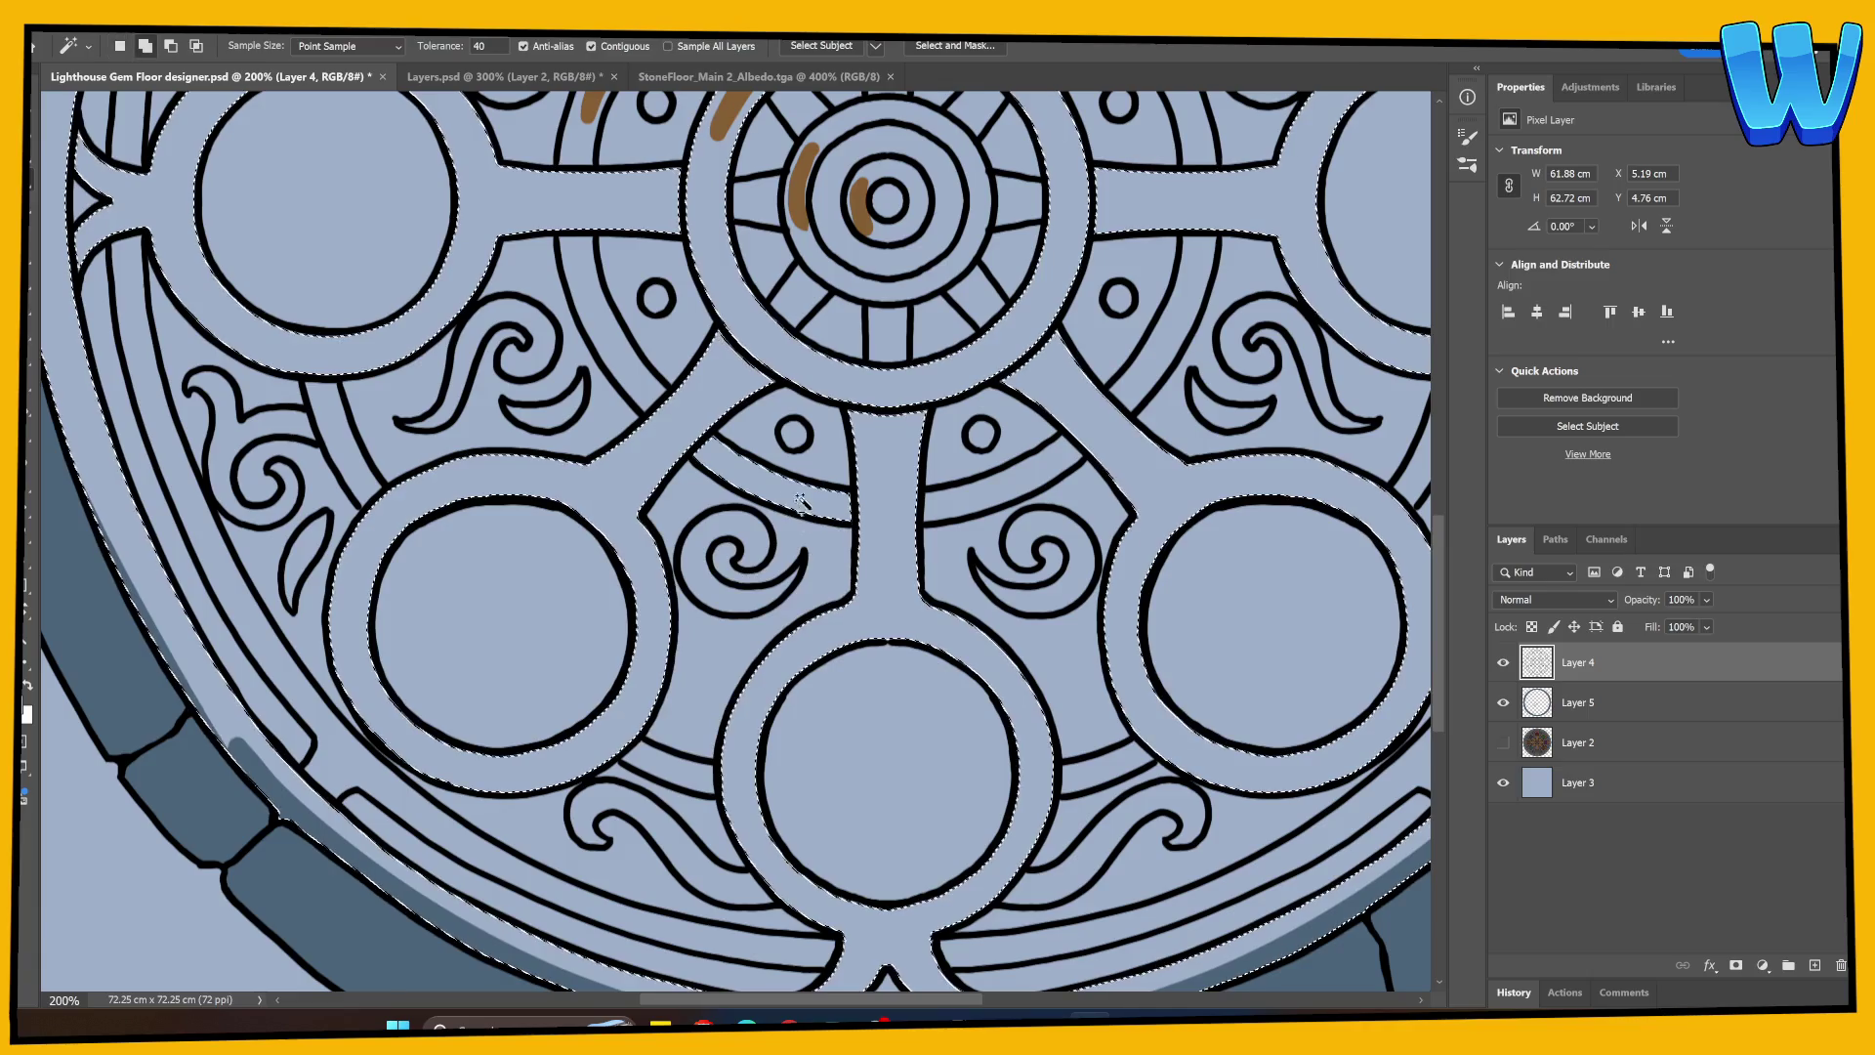
left_click_drag(1159, 190, 940, 505)
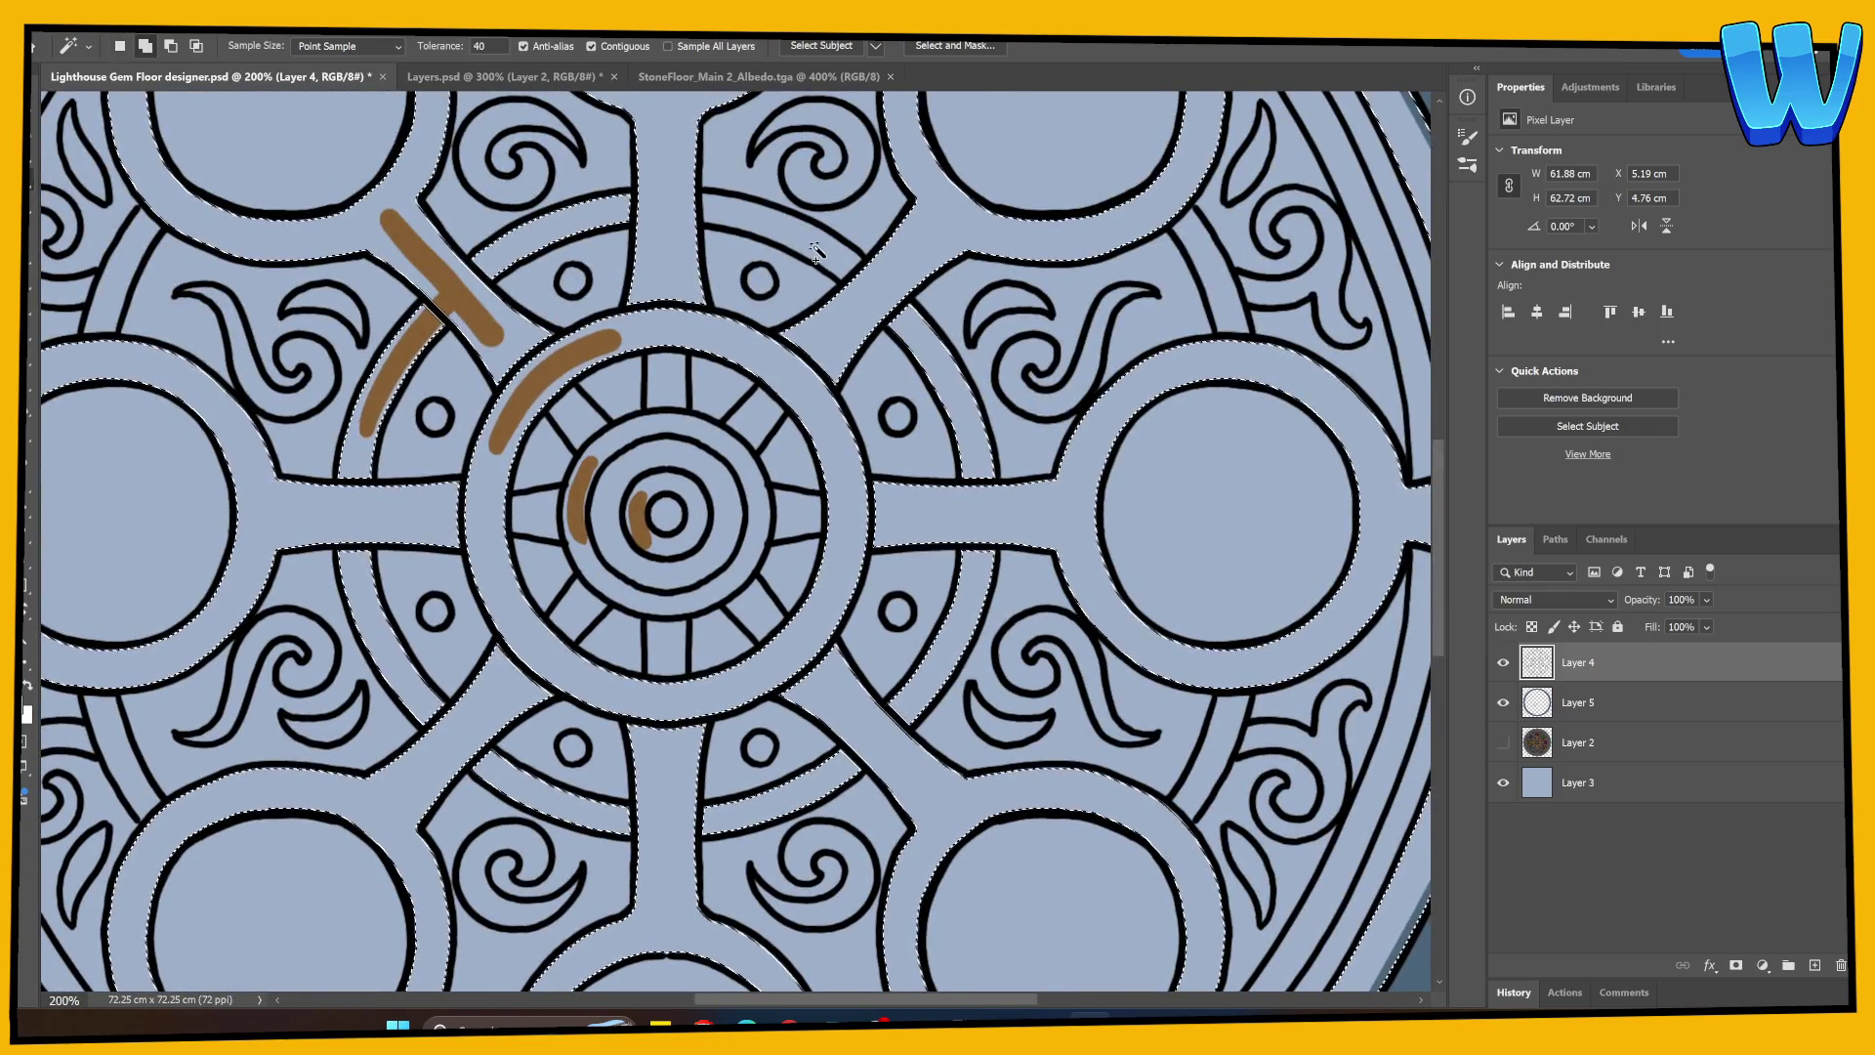
mouse_move(530, 876)
left_mouse_down()
mouse_move(646, 687)
mouse_move(693, 733)
left_mouse_up()
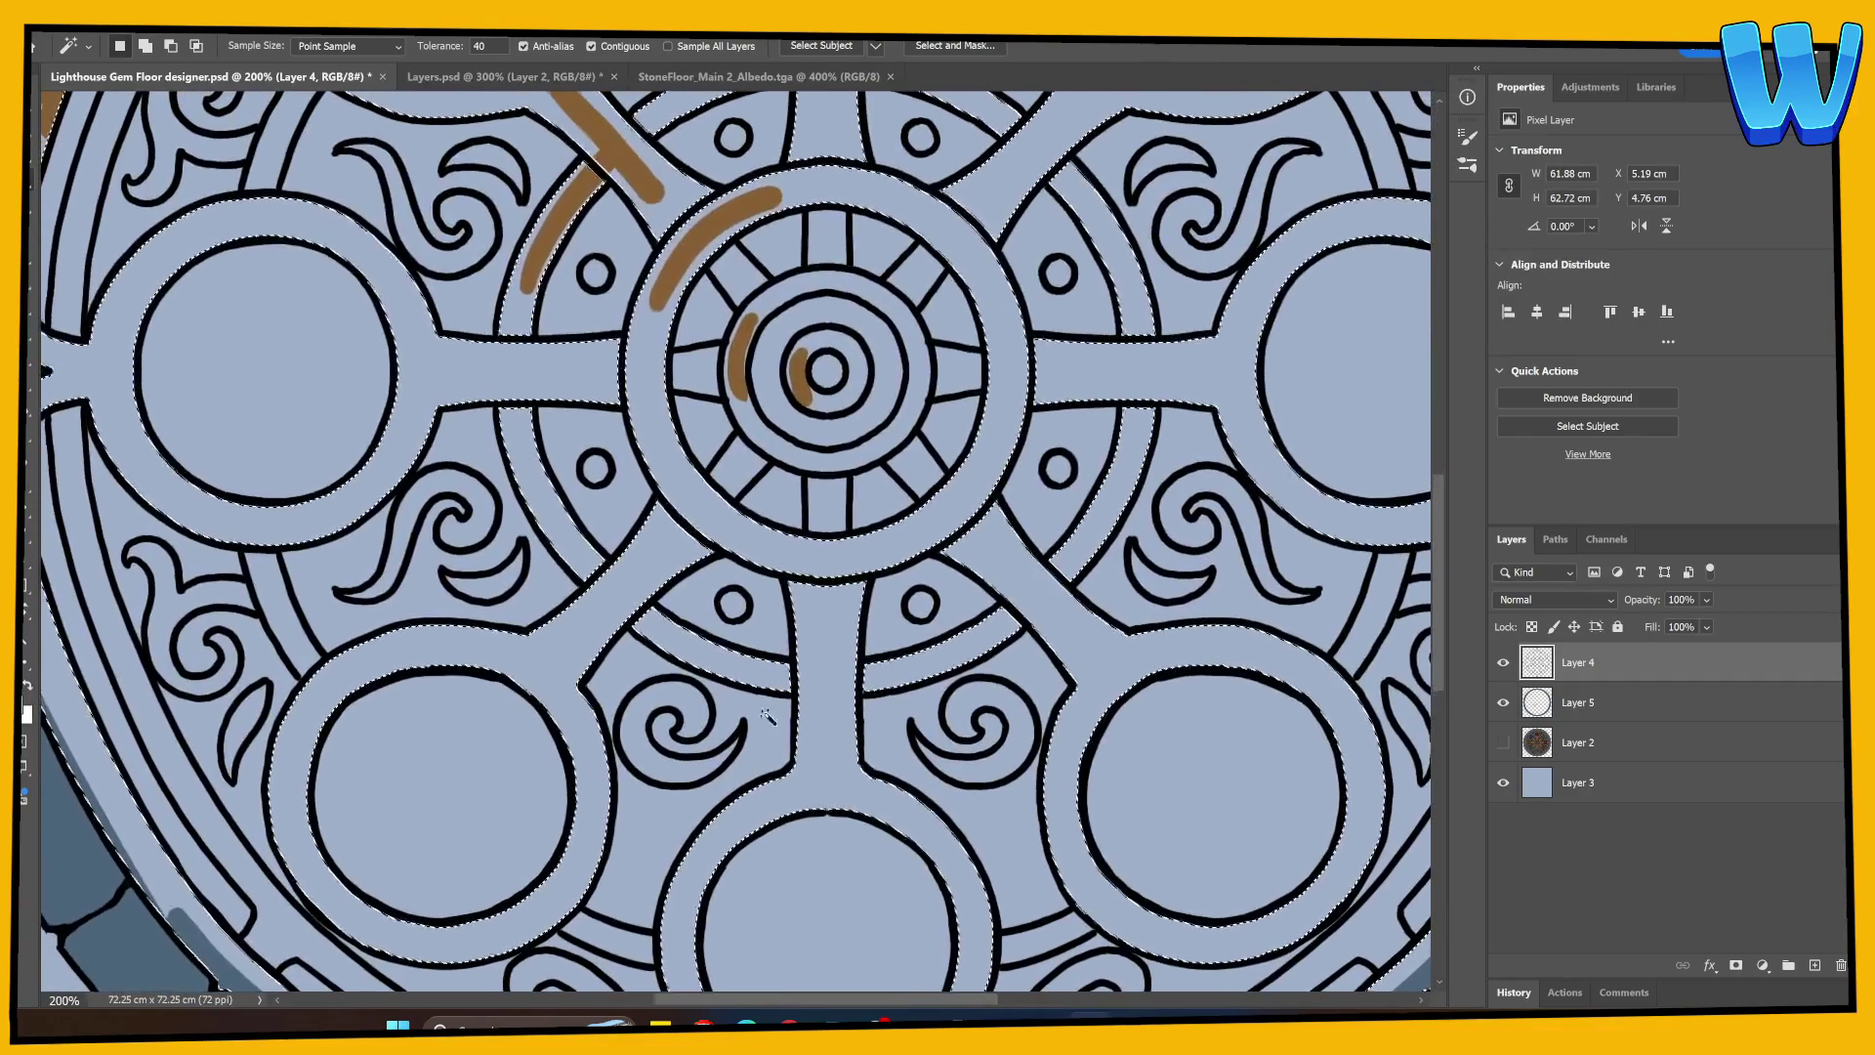
mouse_move(259, 713)
left_mouse_down()
mouse_move(807, 657)
mouse_move(825, 801)
mouse_move(510, 501)
left_mouse_up()
Step: Zoom out and add a new empty Layer 6 above Layer 5
key("ctrl+minus")
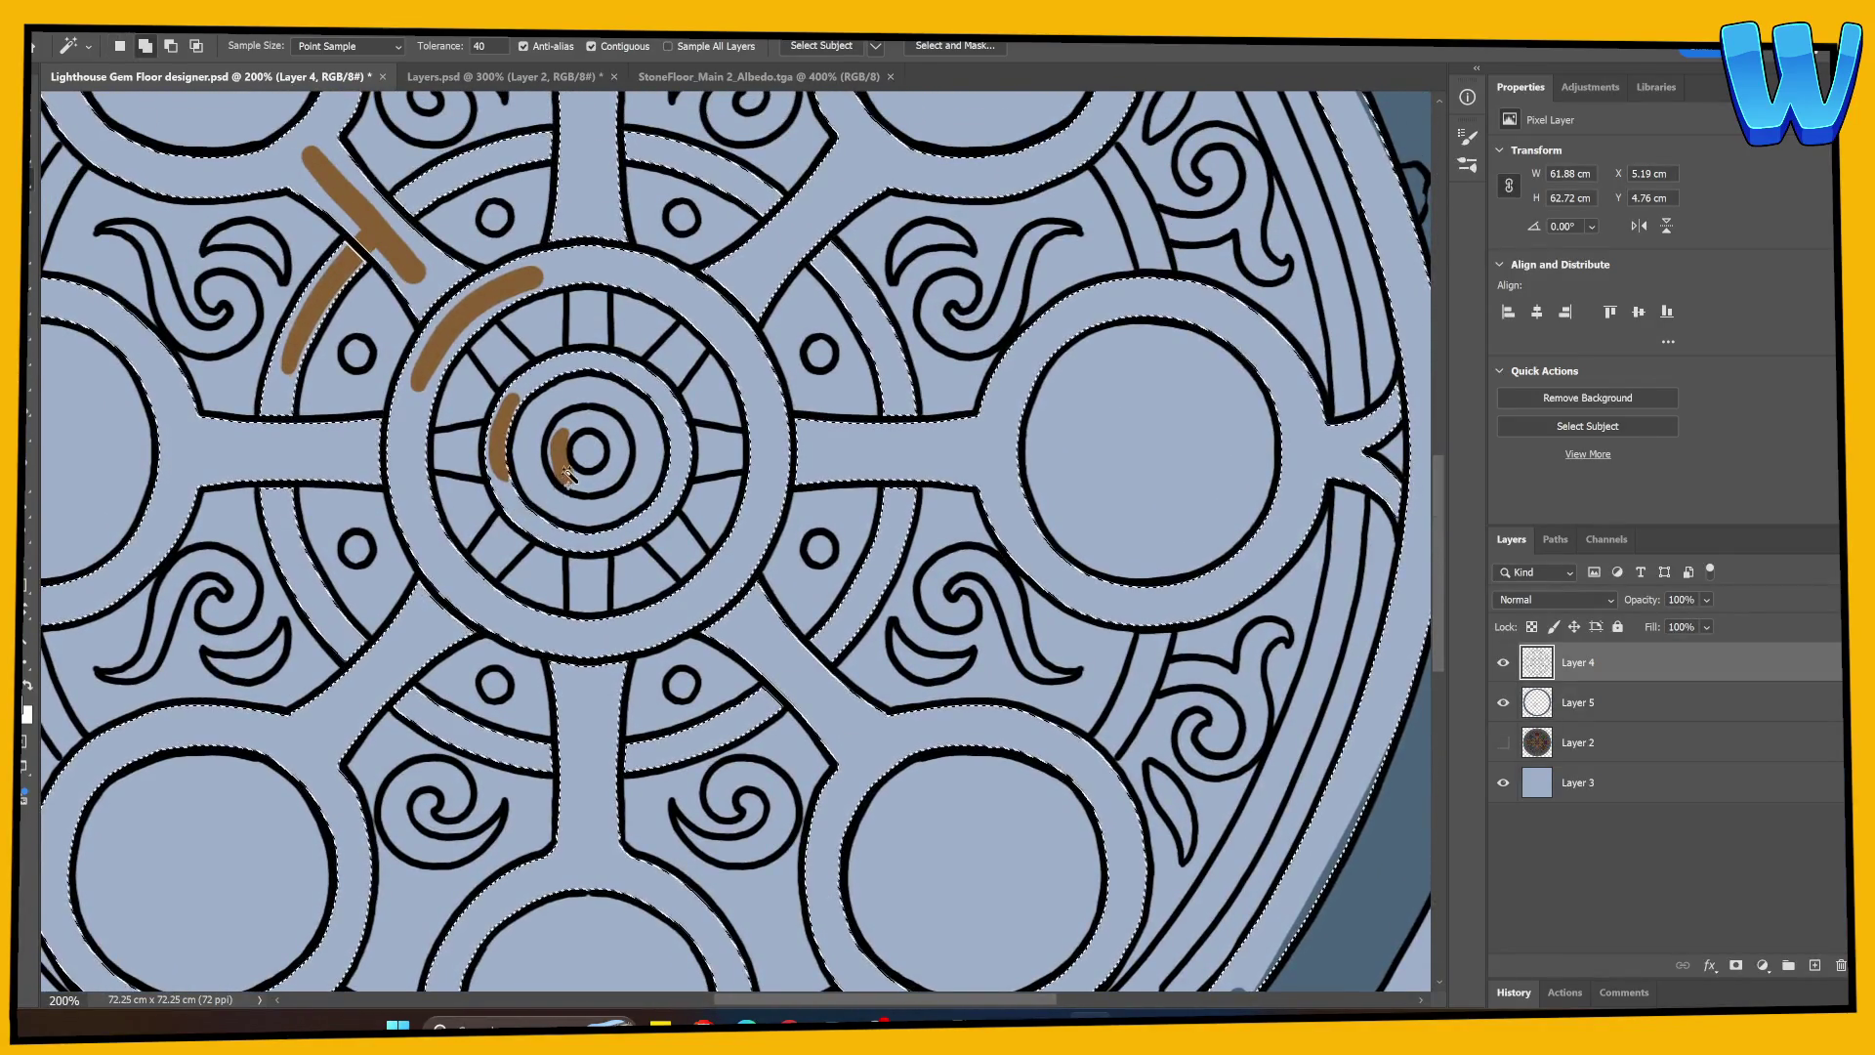
key("ctrl+minus")
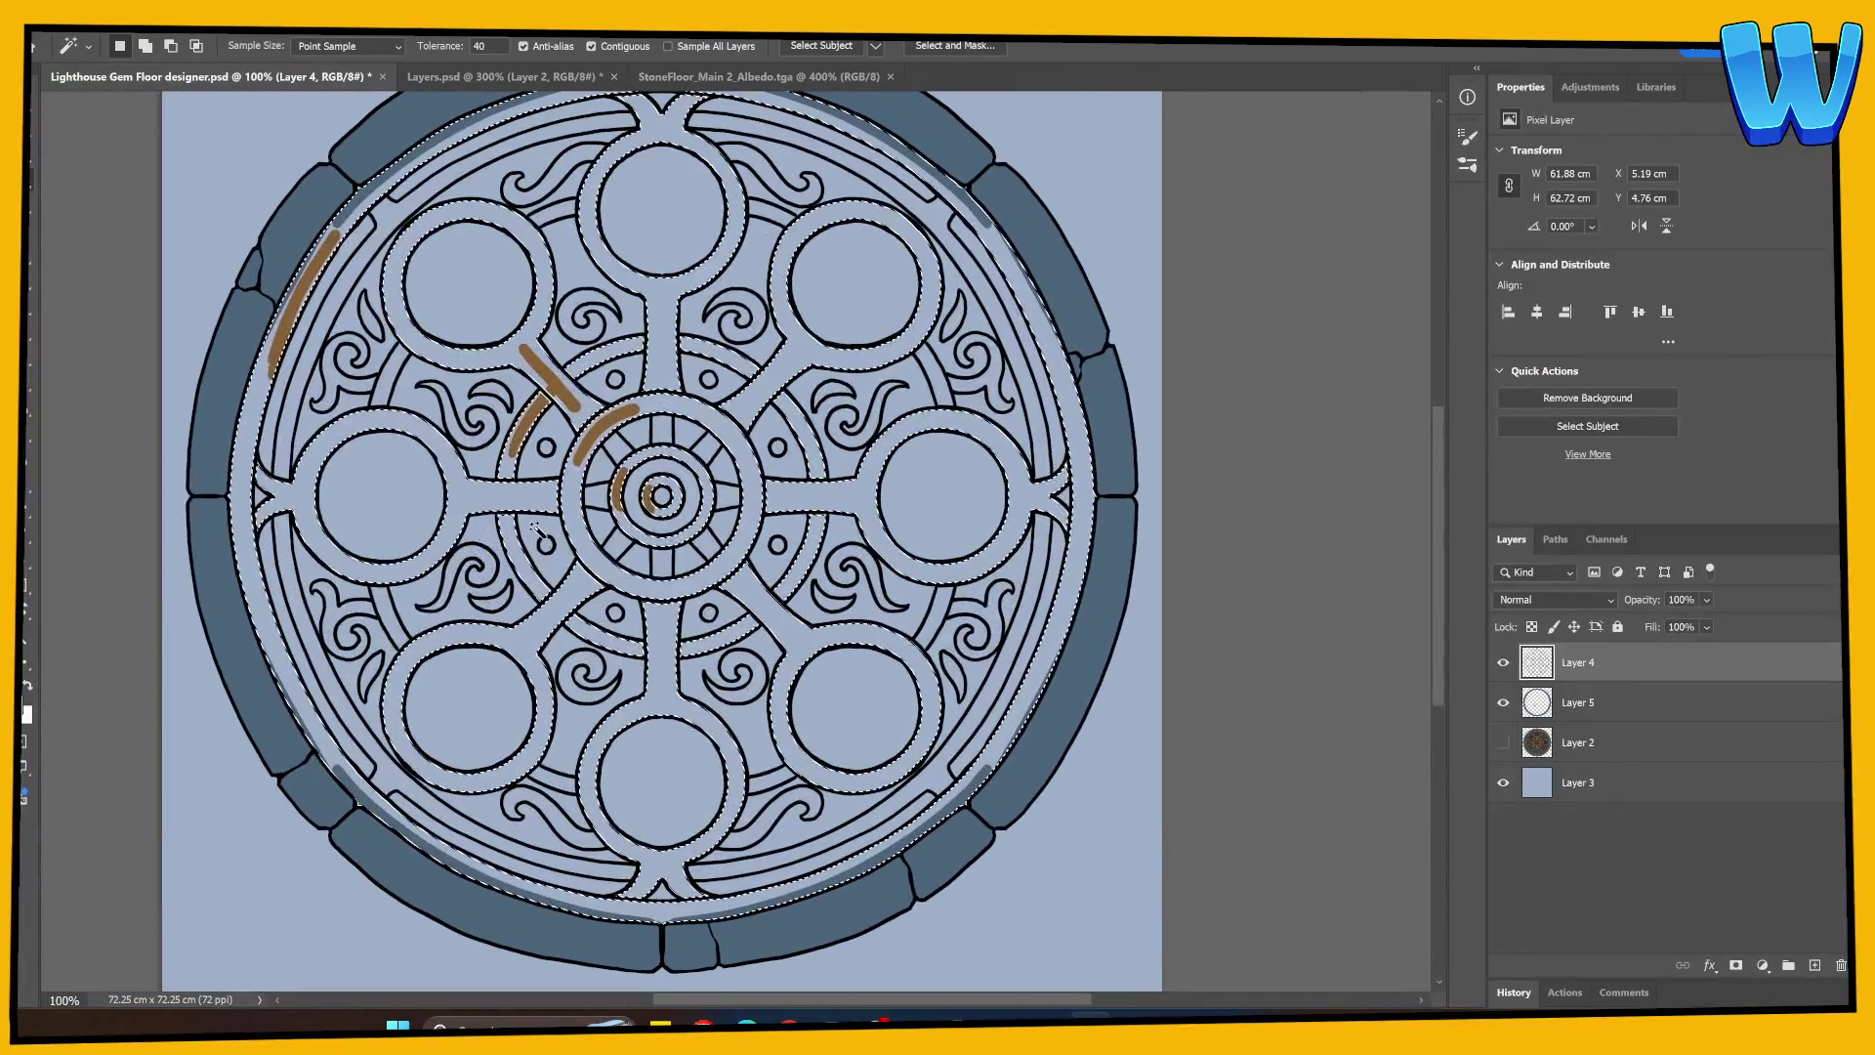
left_click(1577, 702)
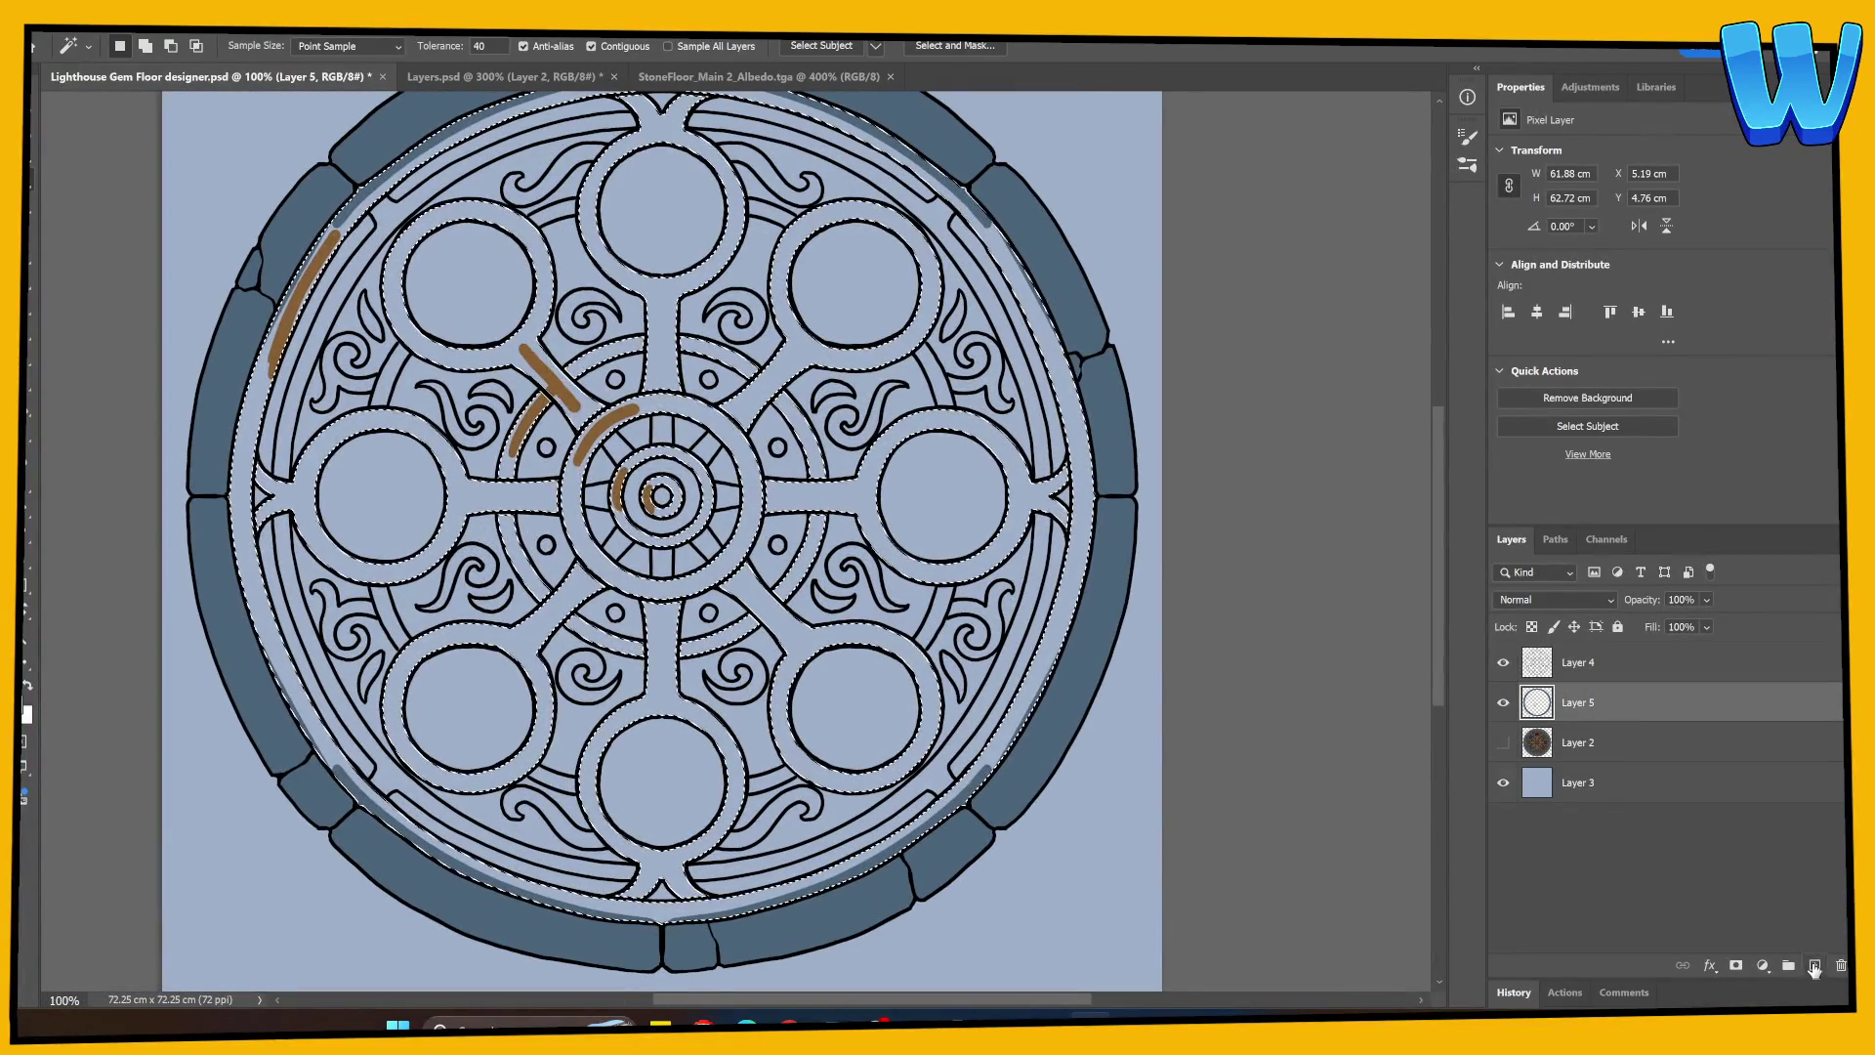
left_click(1815, 965)
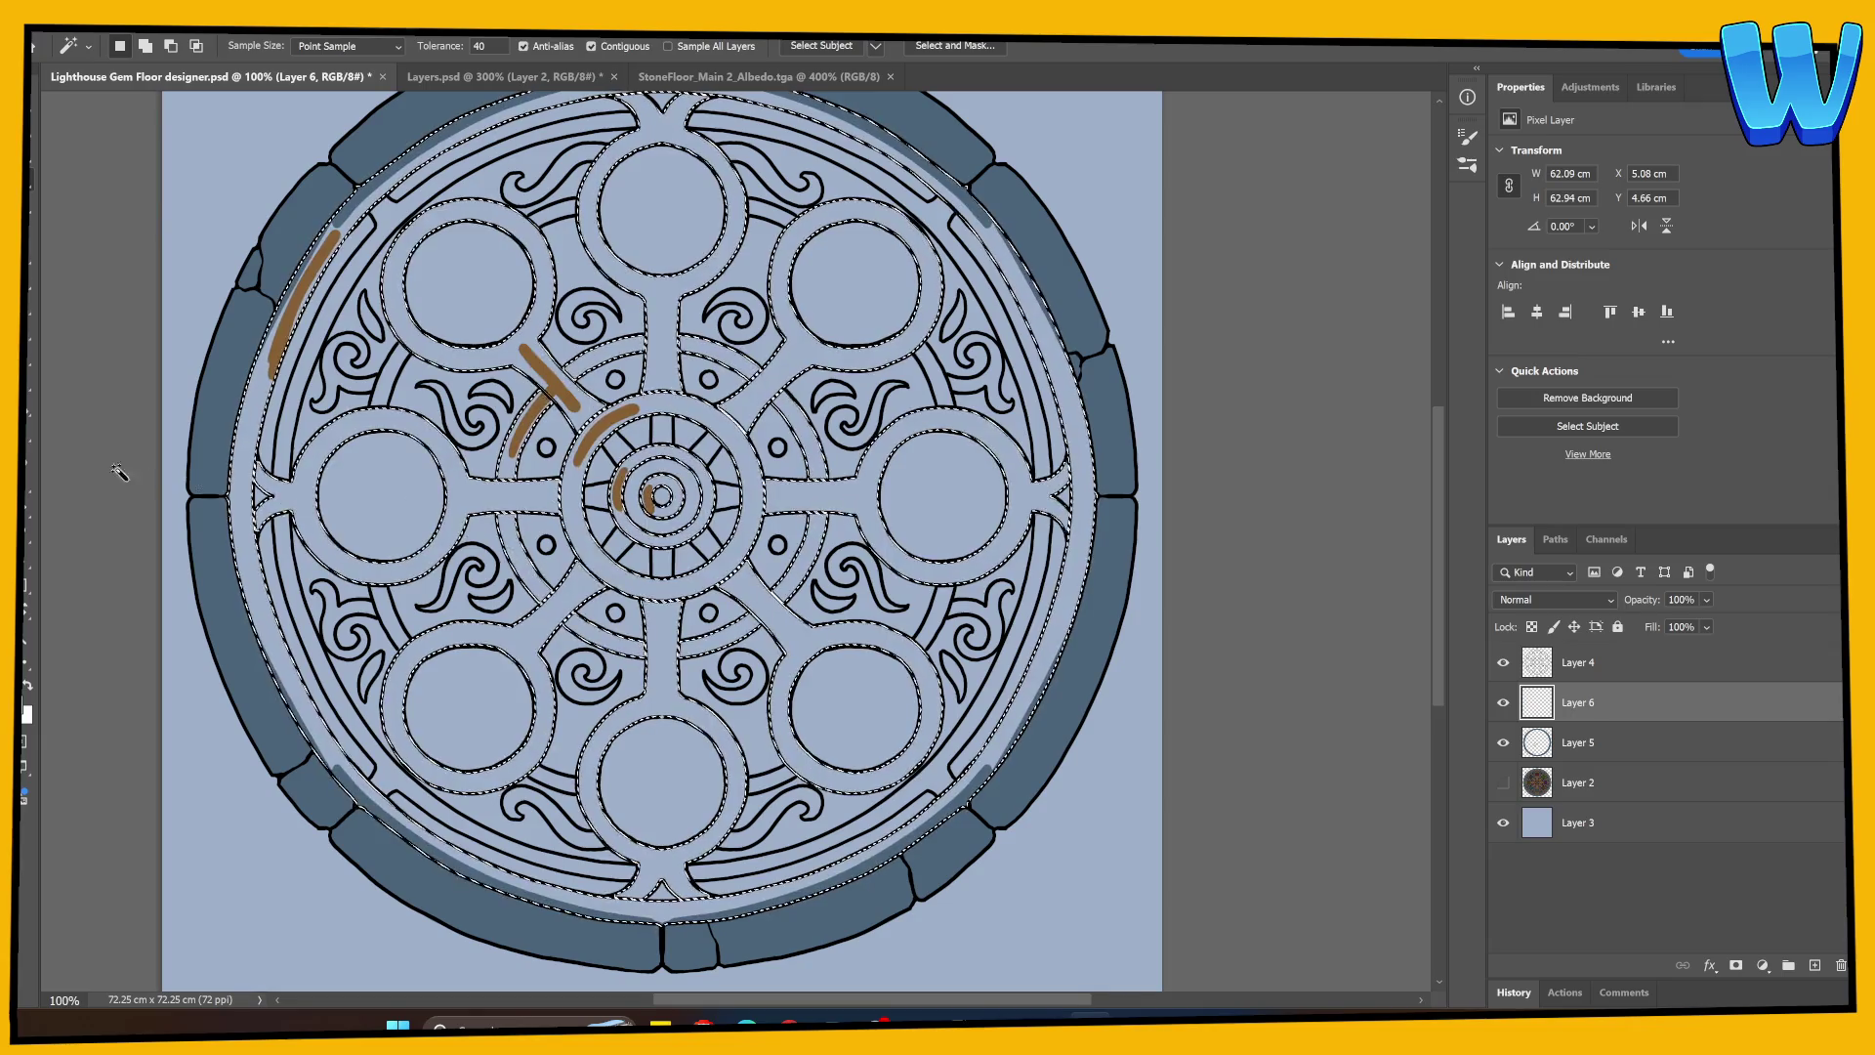
Step: Fill the selected spokes and rings solid brown with the Paint Bucket and deselect
key("g")
left_click(312, 478)
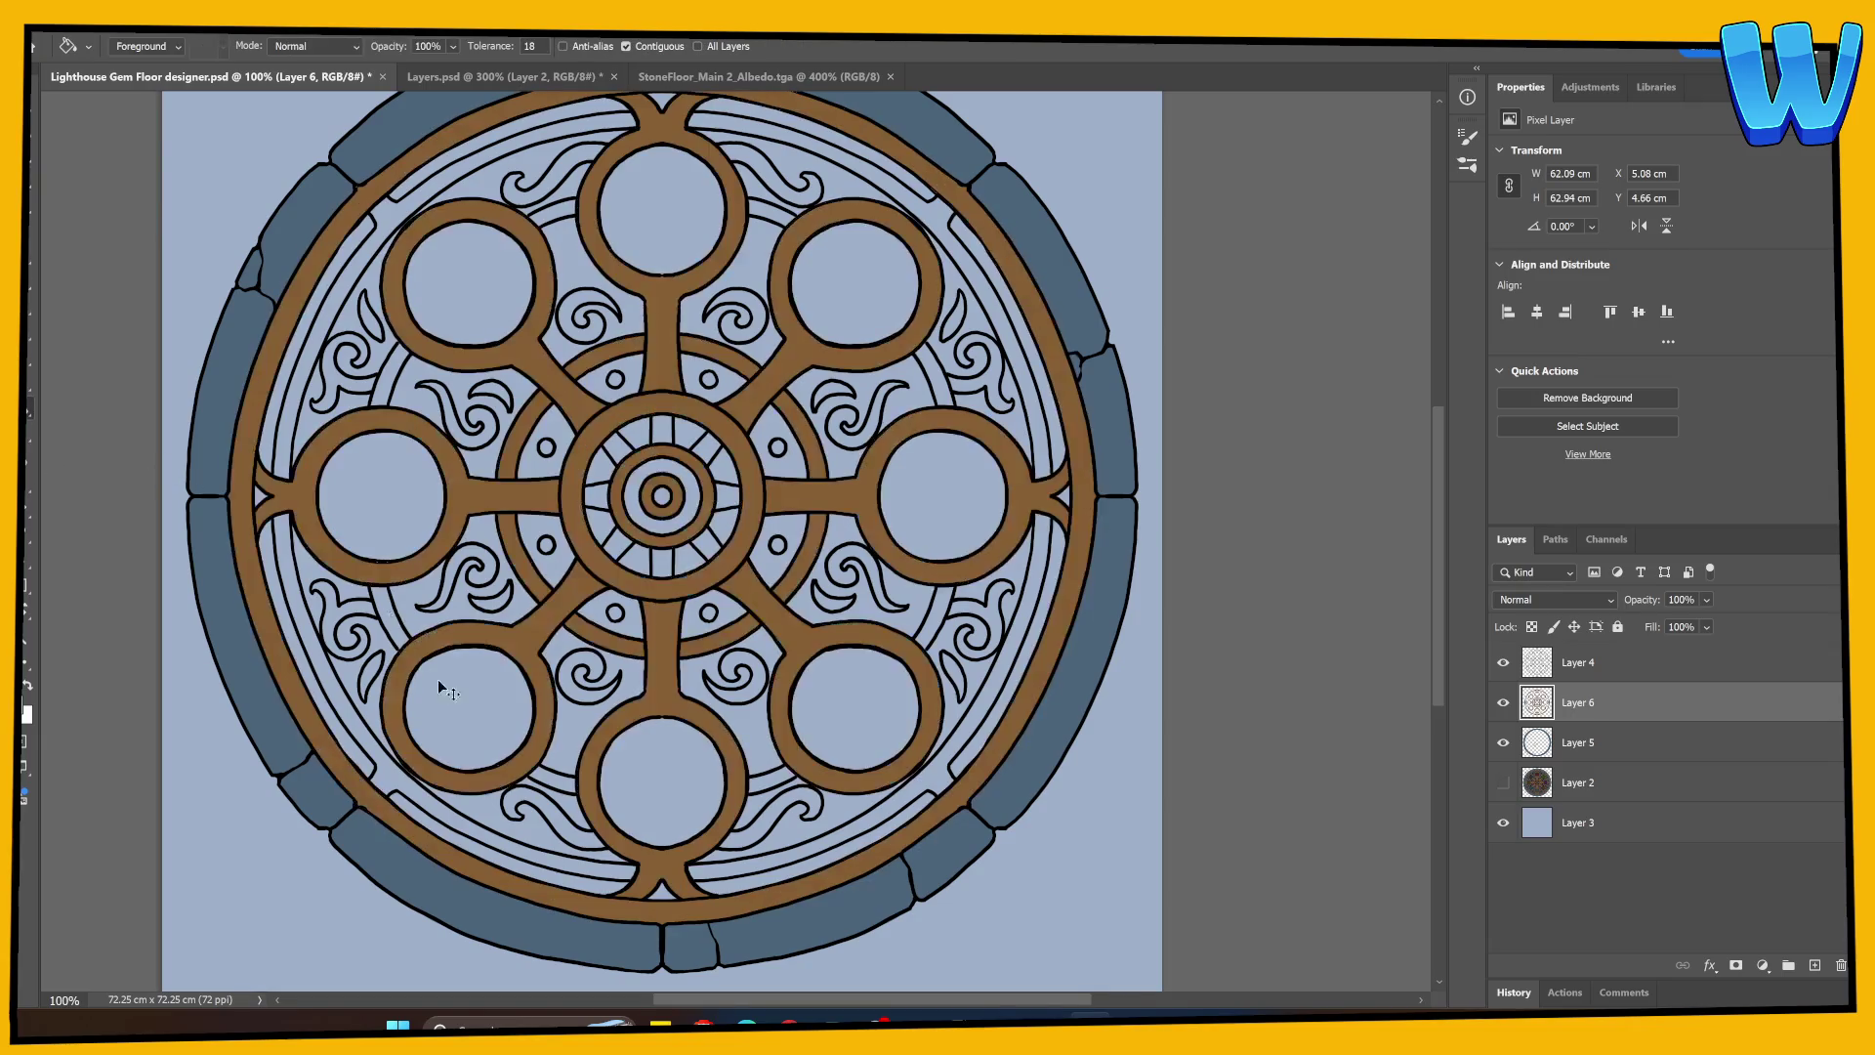
key("ctrl+d")
left_click(1504, 742)
left_click(1503, 742)
left_click(1547, 742)
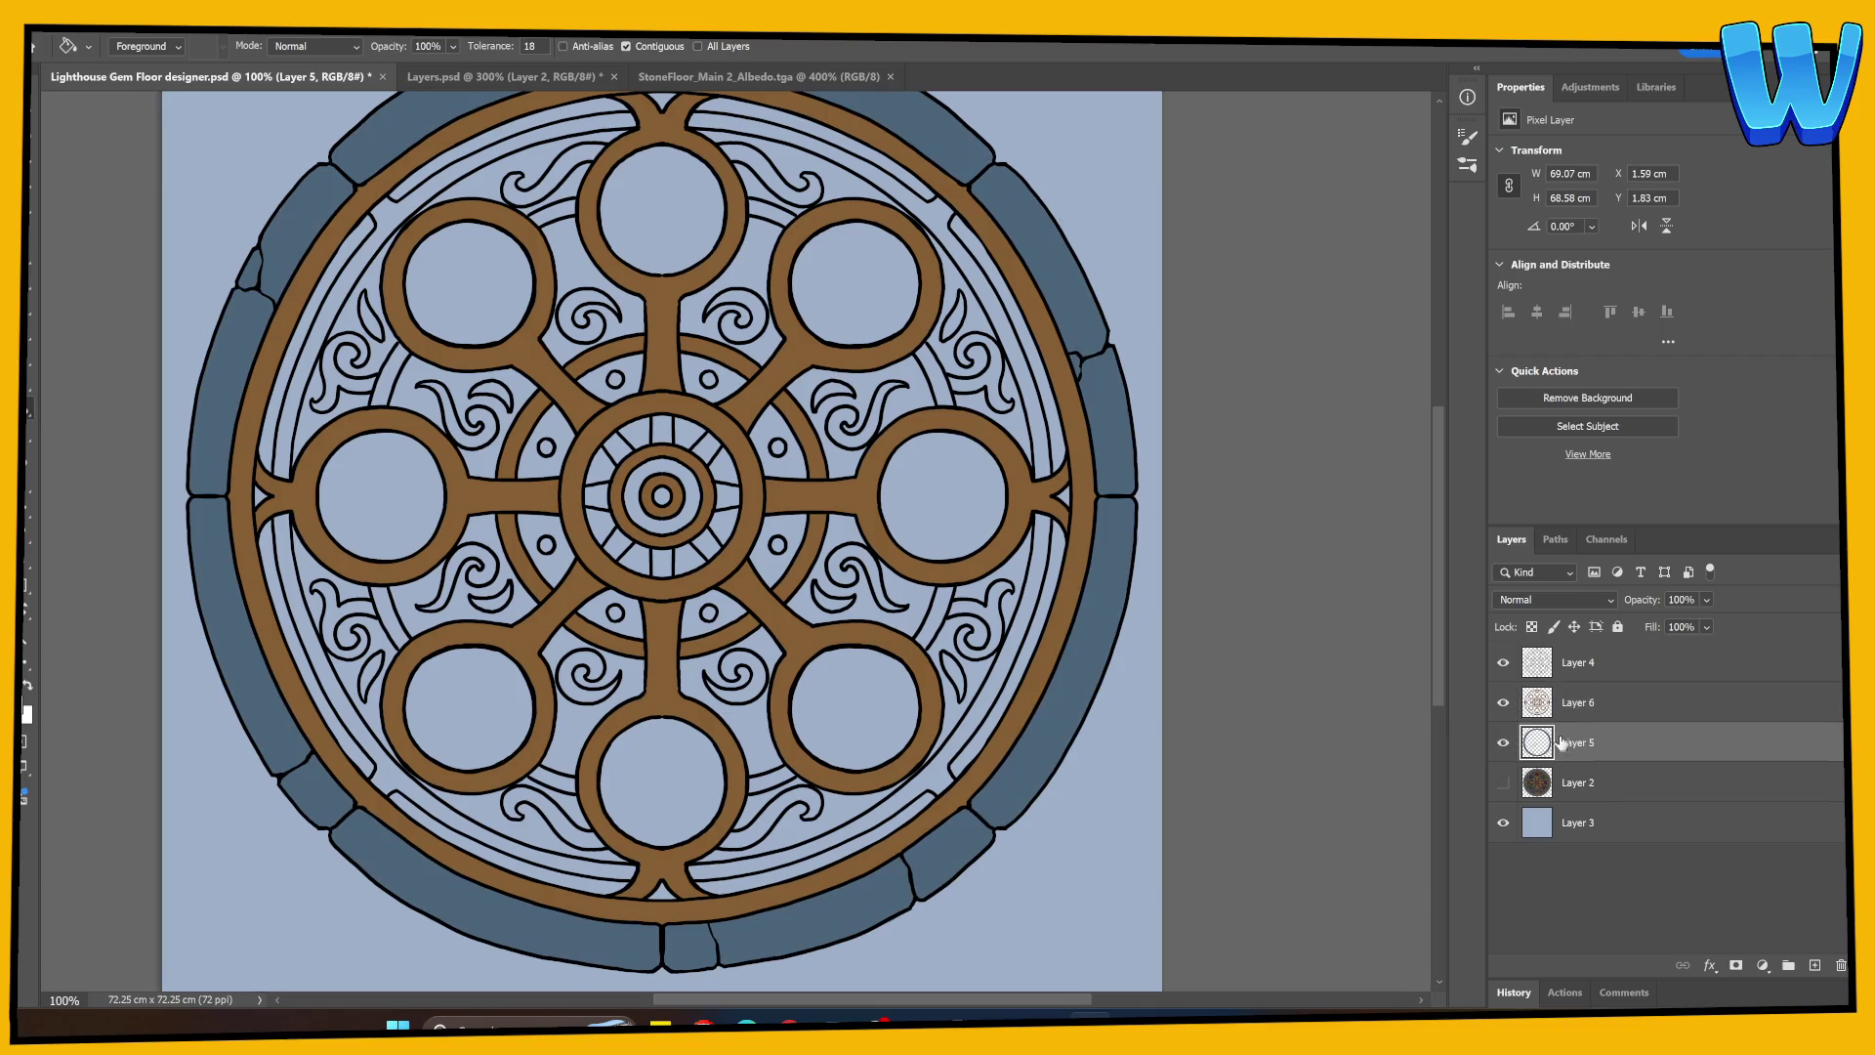
Step: With Layer 6 hidden, erase Layer 5's trial brown strokes with a size-35 eraser
left_click(1504, 703)
key("e")
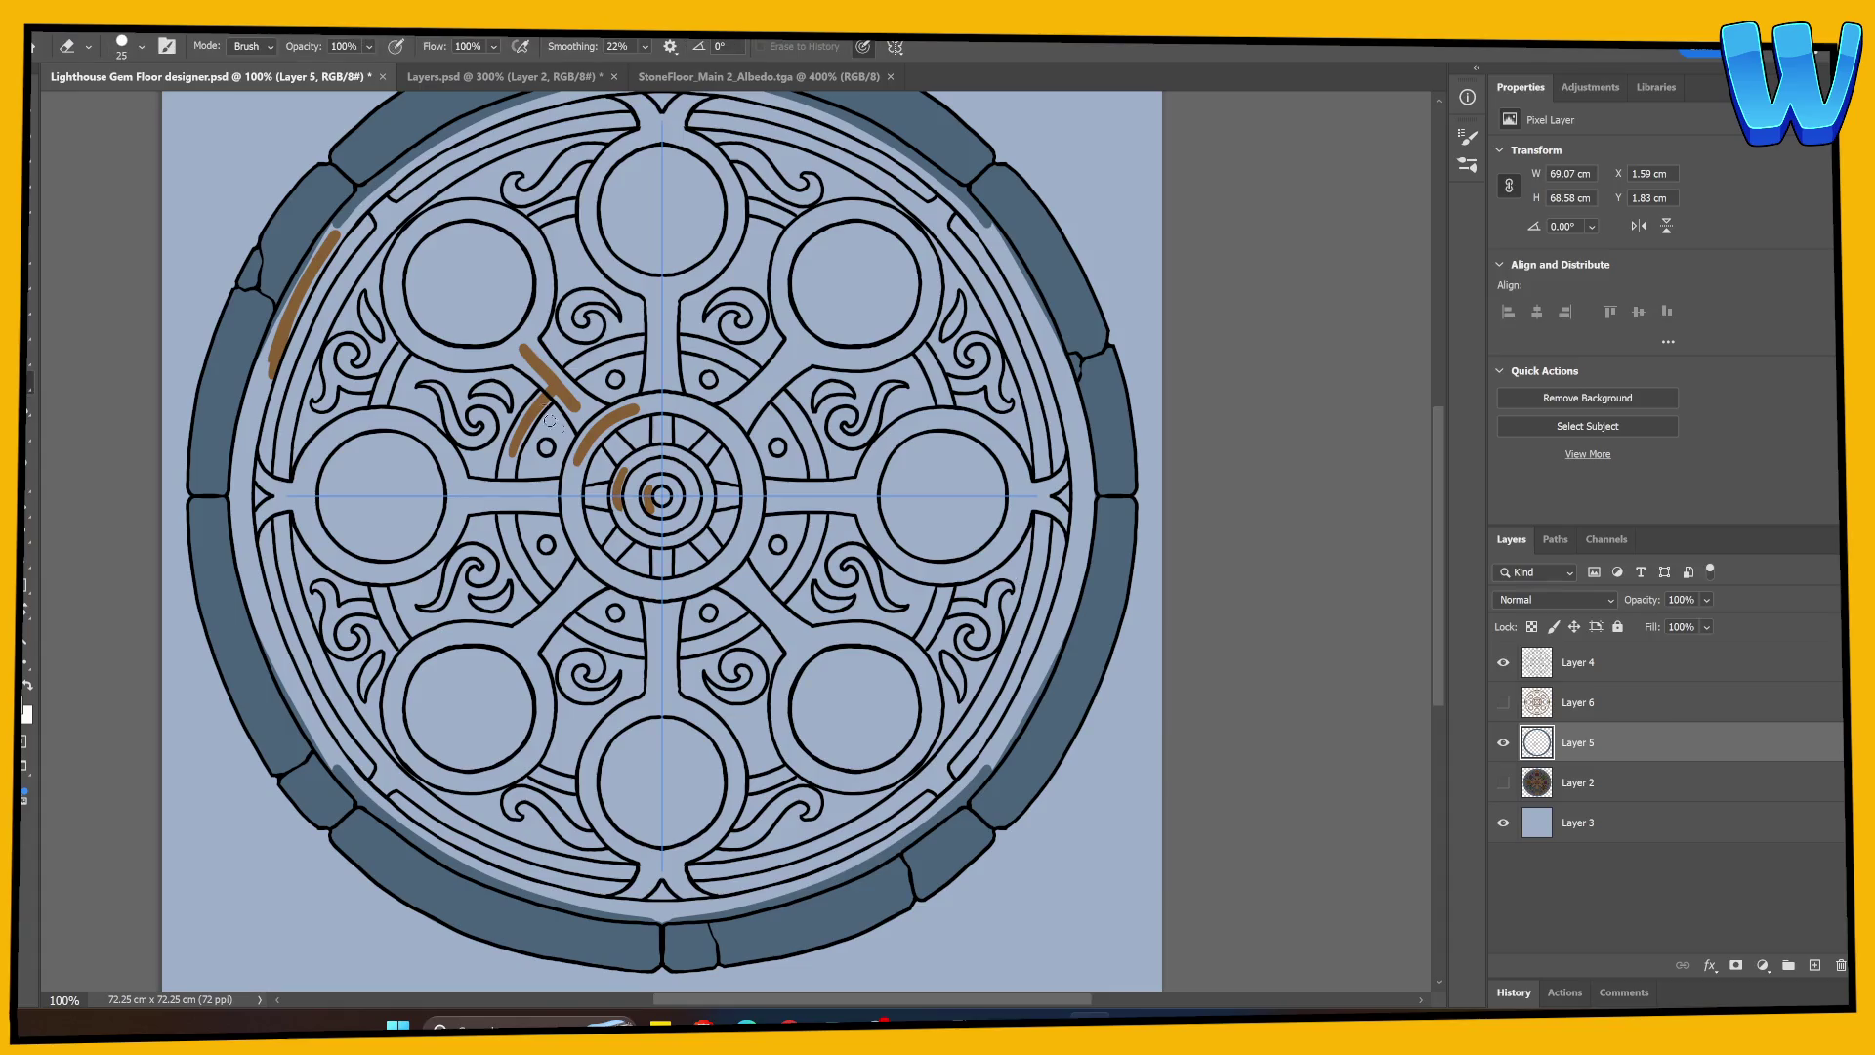
key("bracketright")
left_click_drag(278, 369, 342, 220)
mouse_move(556, 388)
left_mouse_down()
mouse_move(527, 420)
mouse_move(577, 395)
mouse_move(633, 411)
mouse_move(671, 489)
left_mouse_up()
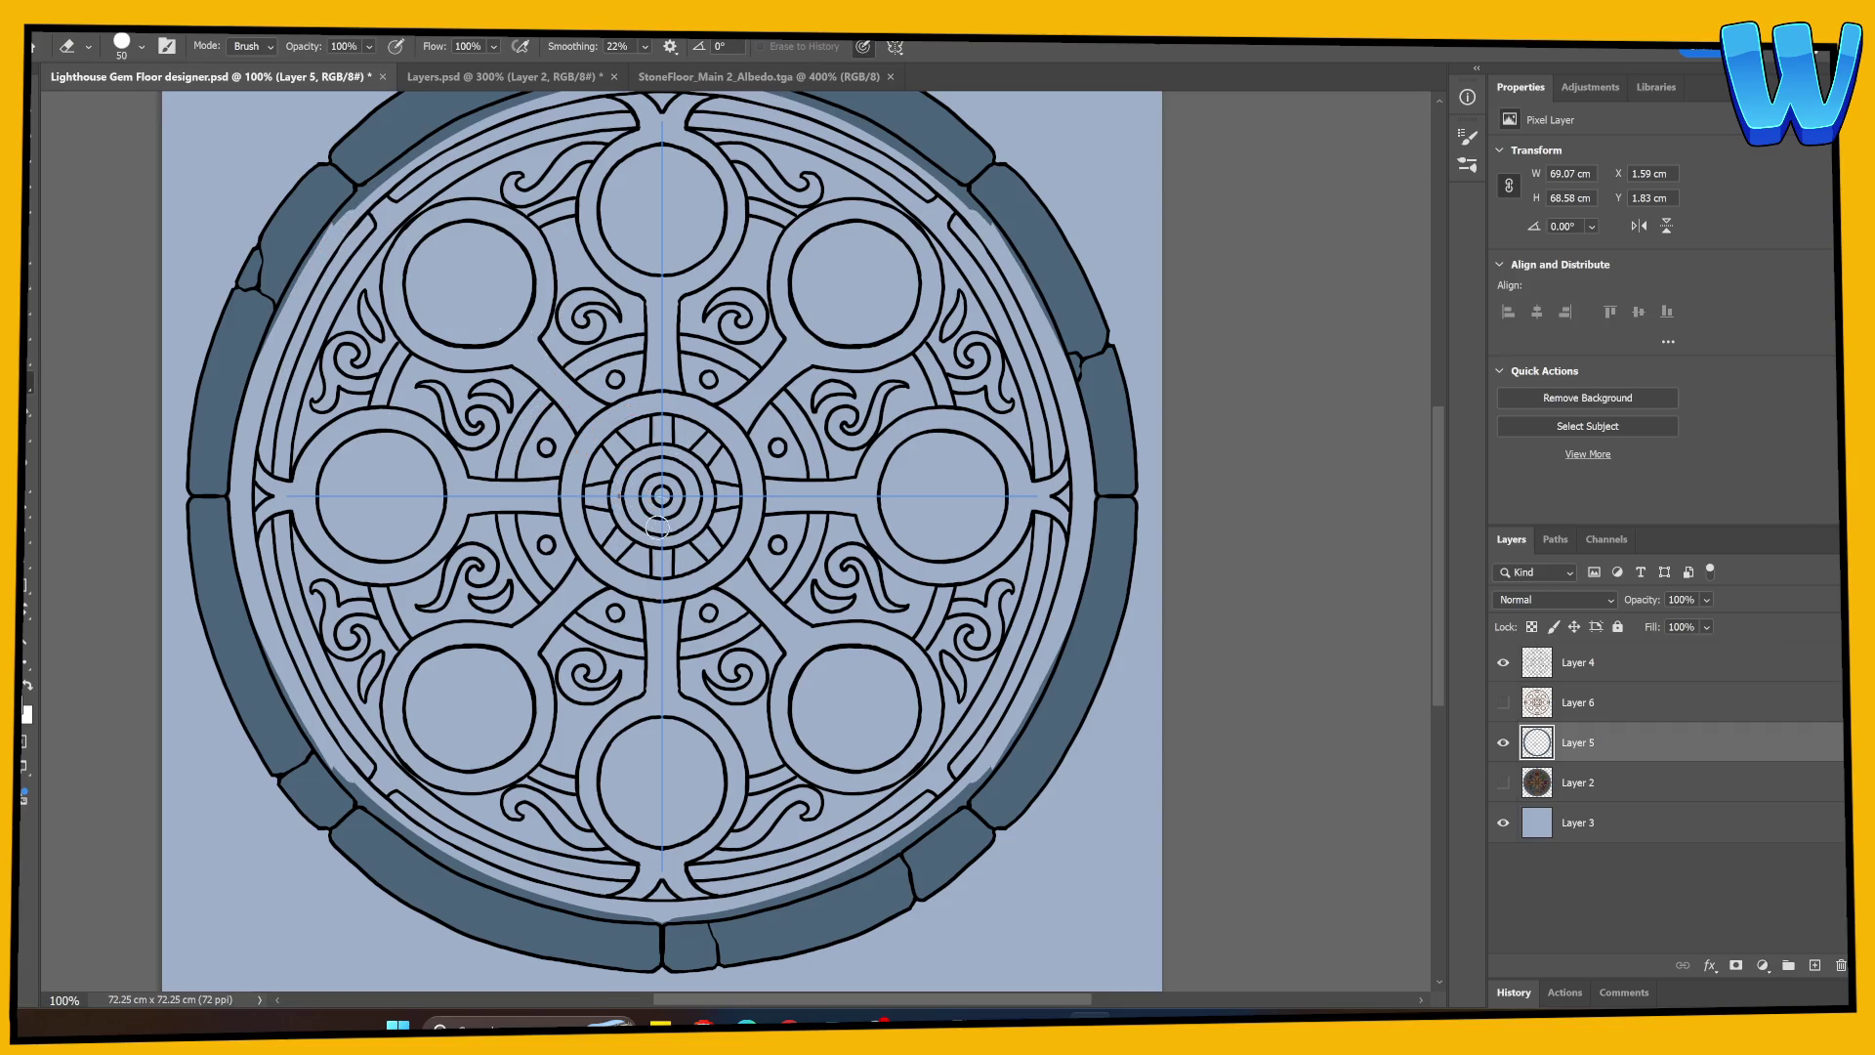
left_click(1503, 702)
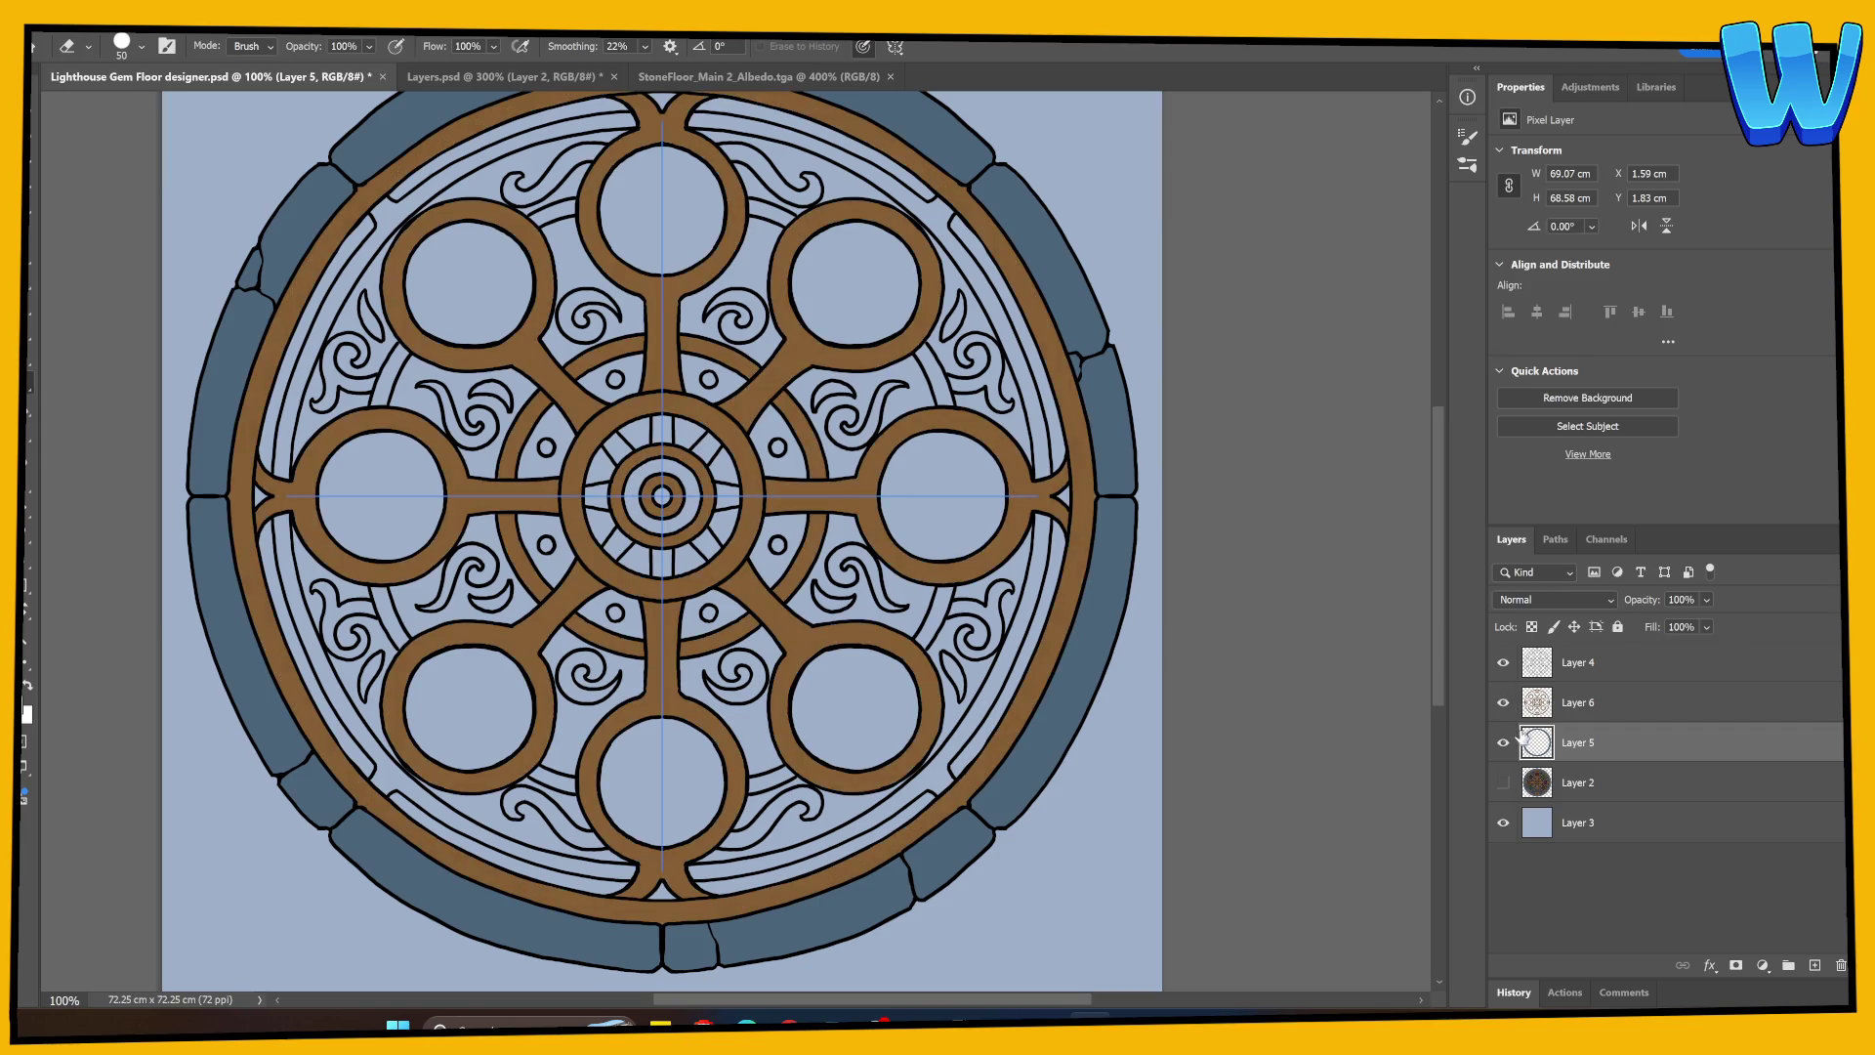
Step: Show Layer 2's shaded floor painting and make Layer 4 active with the Magic Wand
left_click(1504, 782)
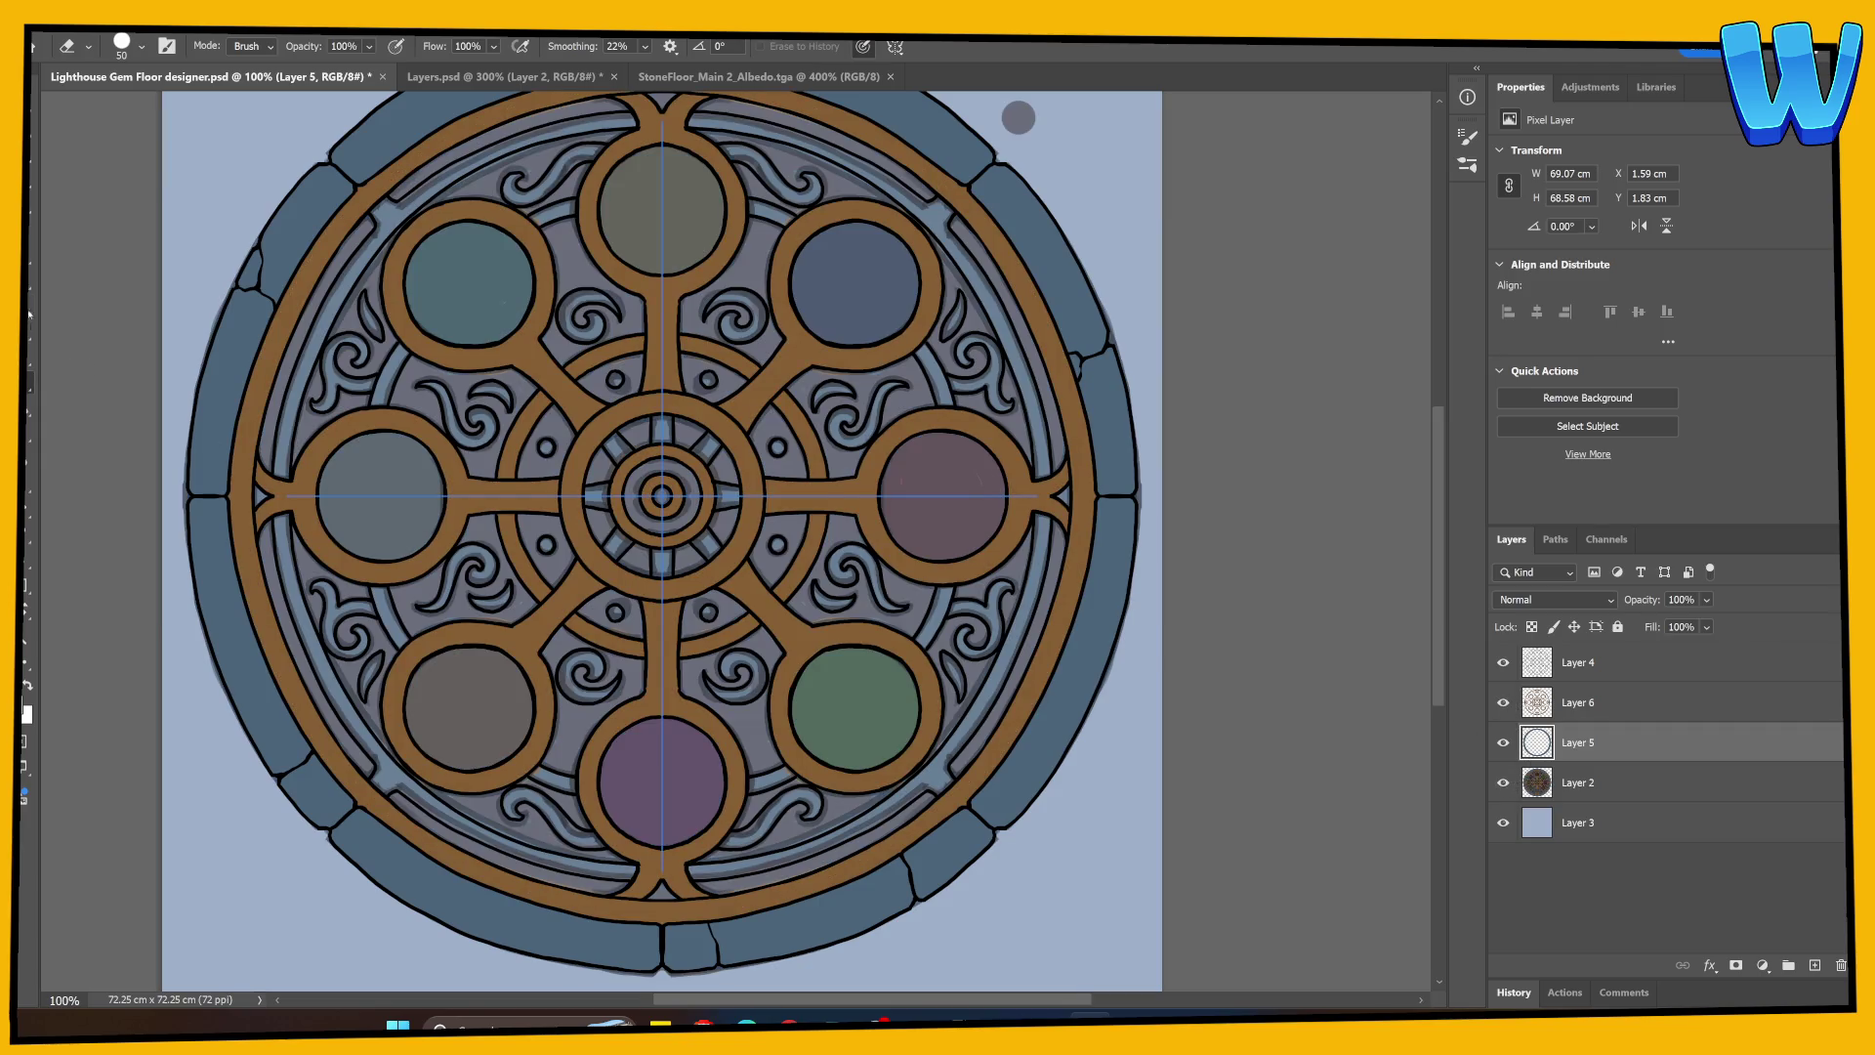
key("w")
left_click(1570, 676)
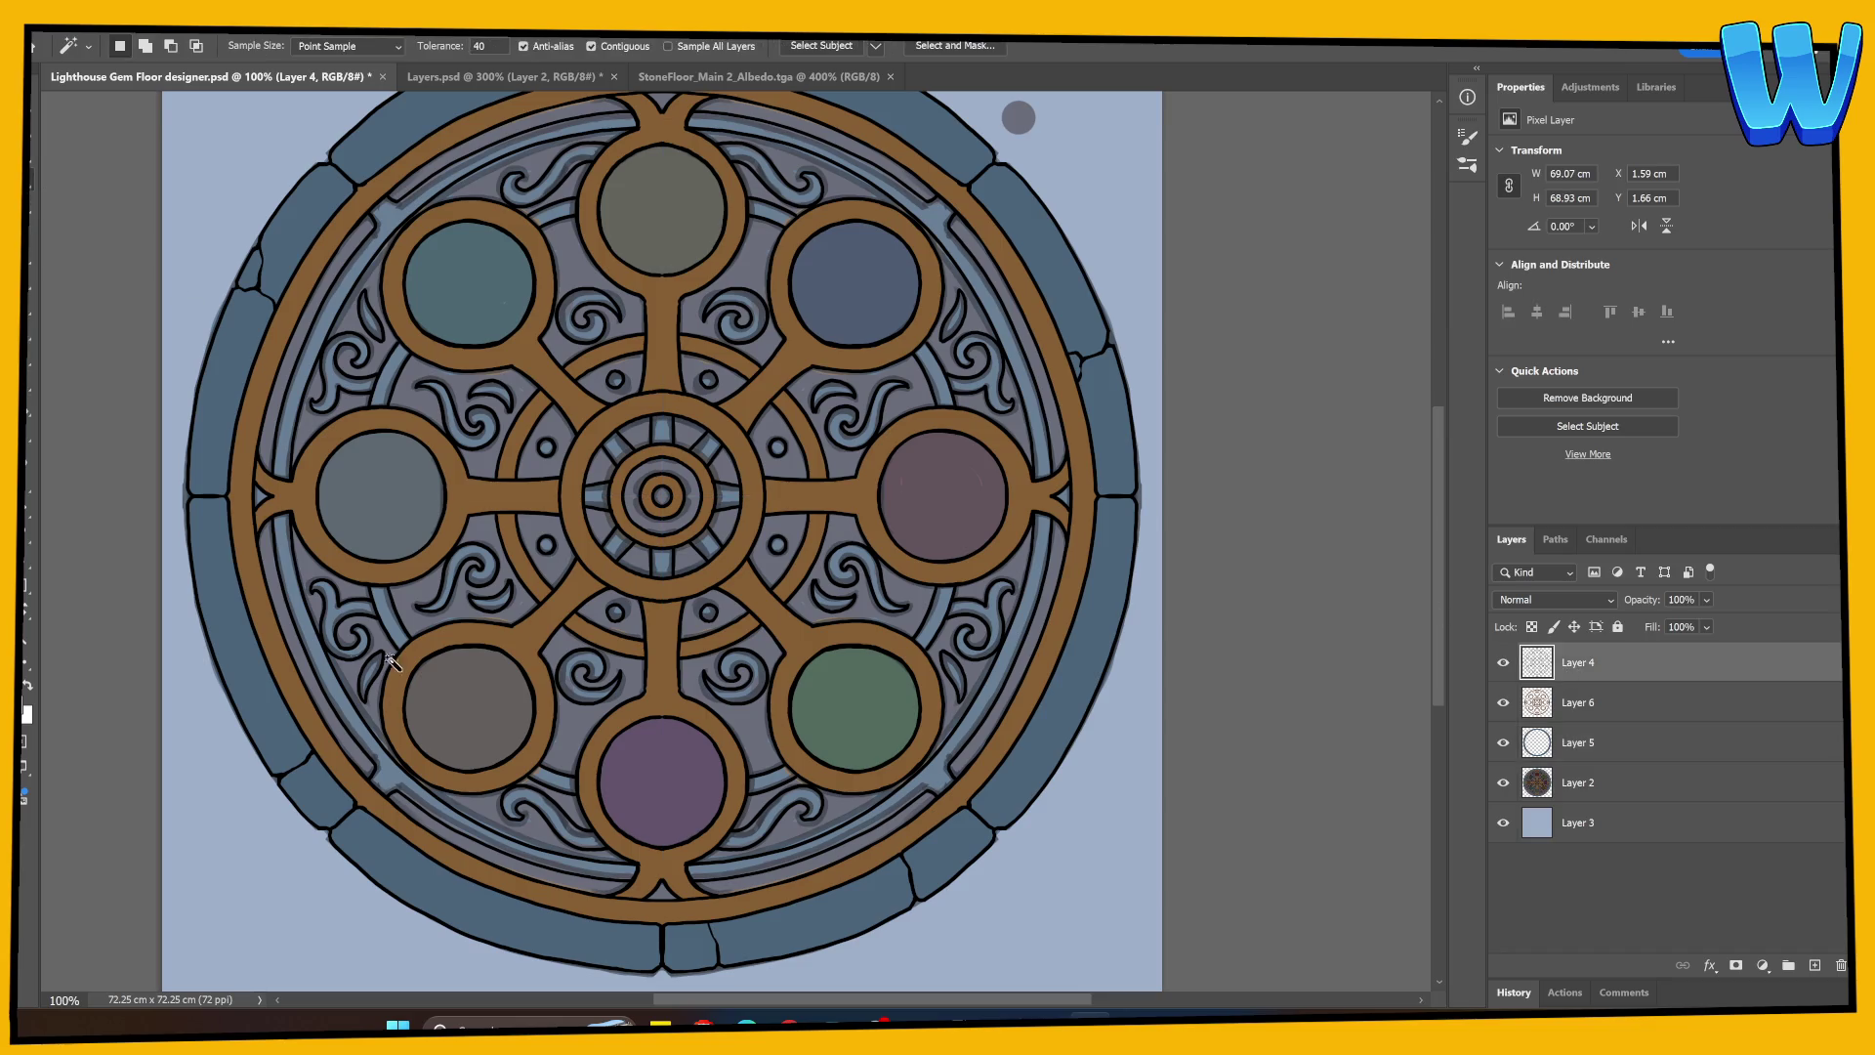
Step: Select the lower and upper left outer-ring arcs, swirl ornament, inner arc strip and leaf shape
left_click(299, 622)
left_click(301, 433, "shift")
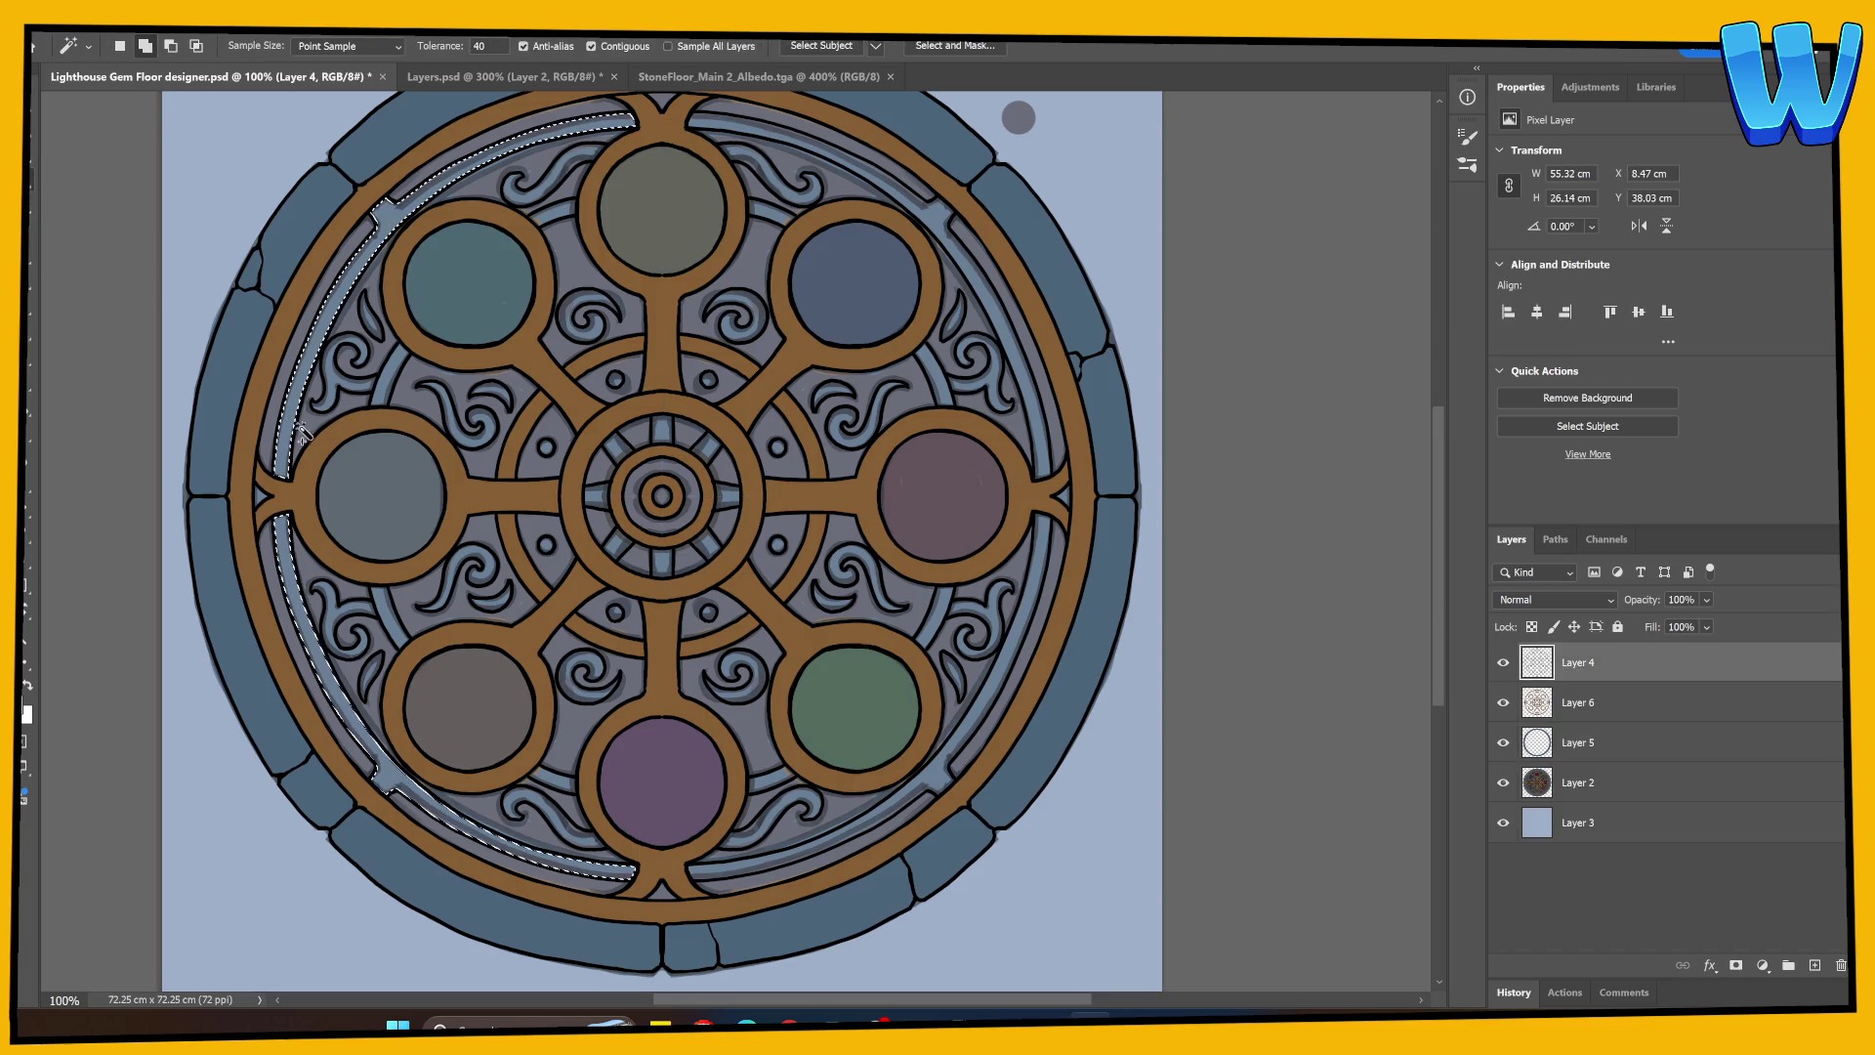
left_click(344, 363, "shift")
left_click(396, 376, "shift")
left_click(370, 314, "shift")
Step: Add the swirls, strips and spiral around the top circle, undoing the last added piece
left_click(547, 180, "shift")
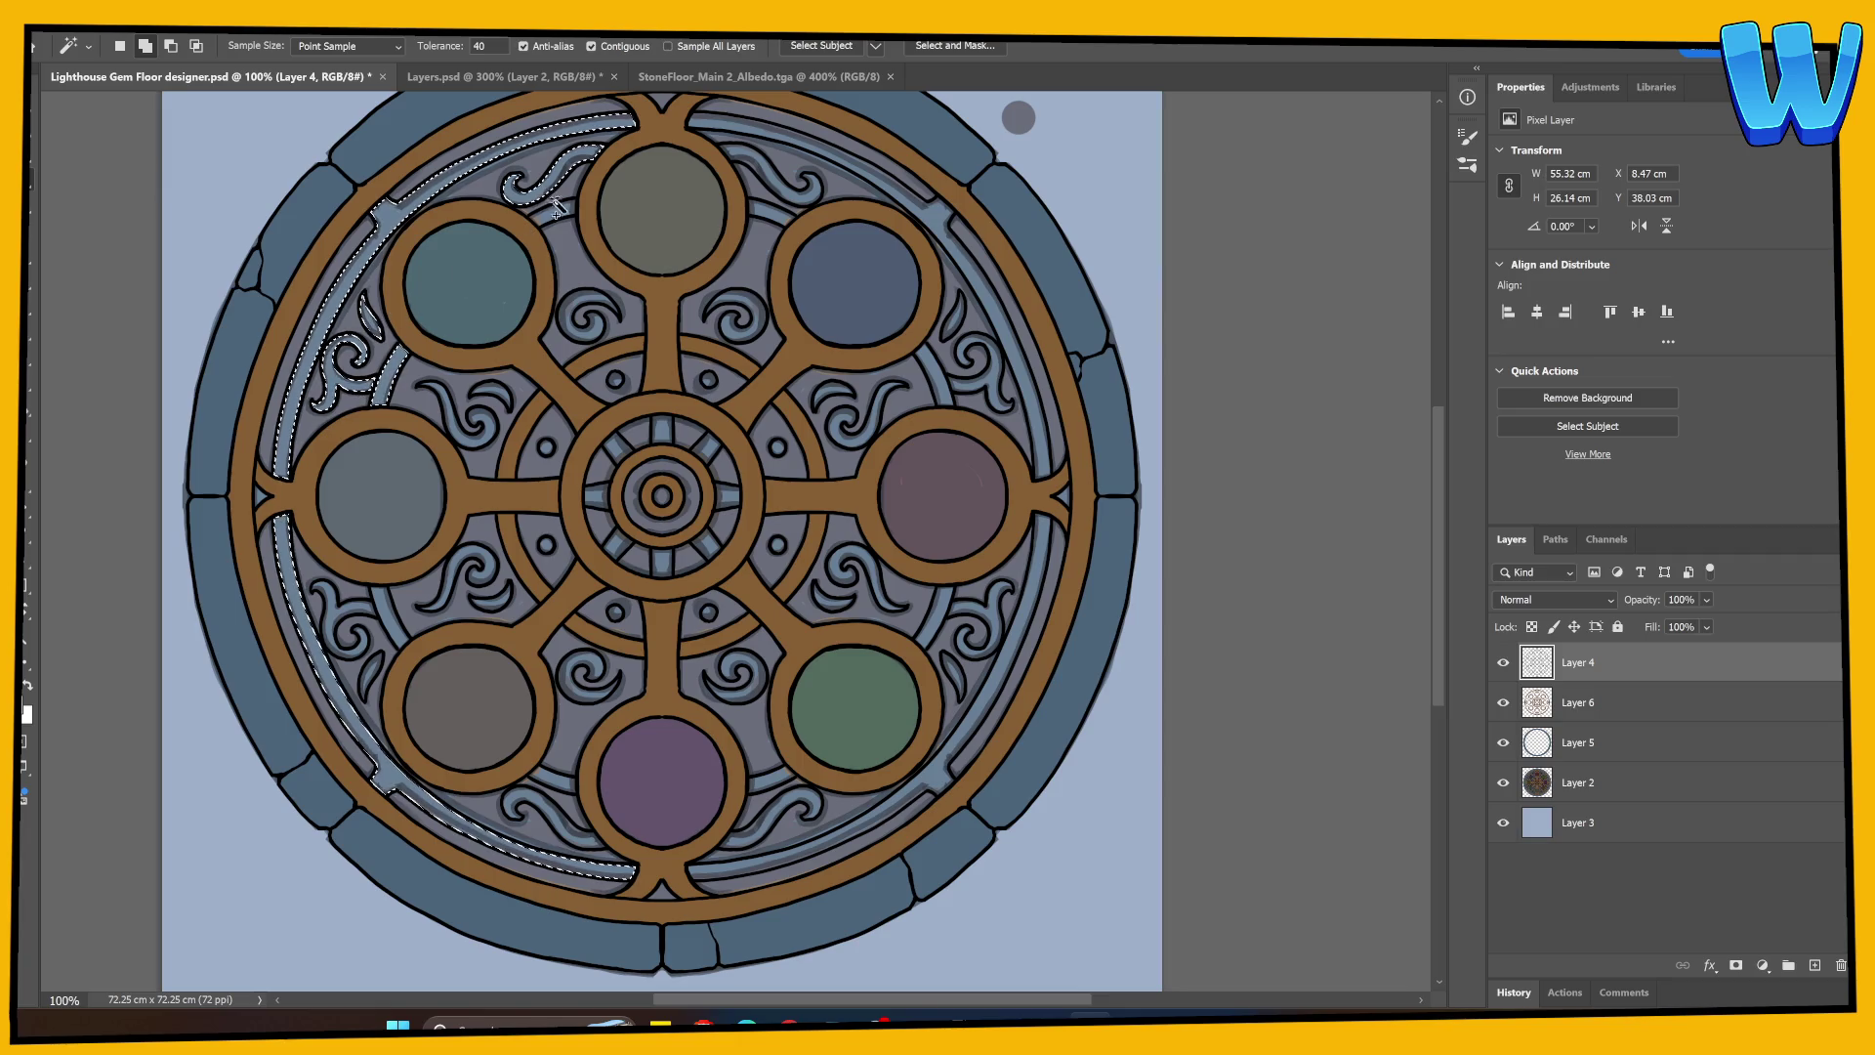
left_click(555, 209, "shift")
left_click(586, 313, "shift")
left_click(756, 200, "shift")
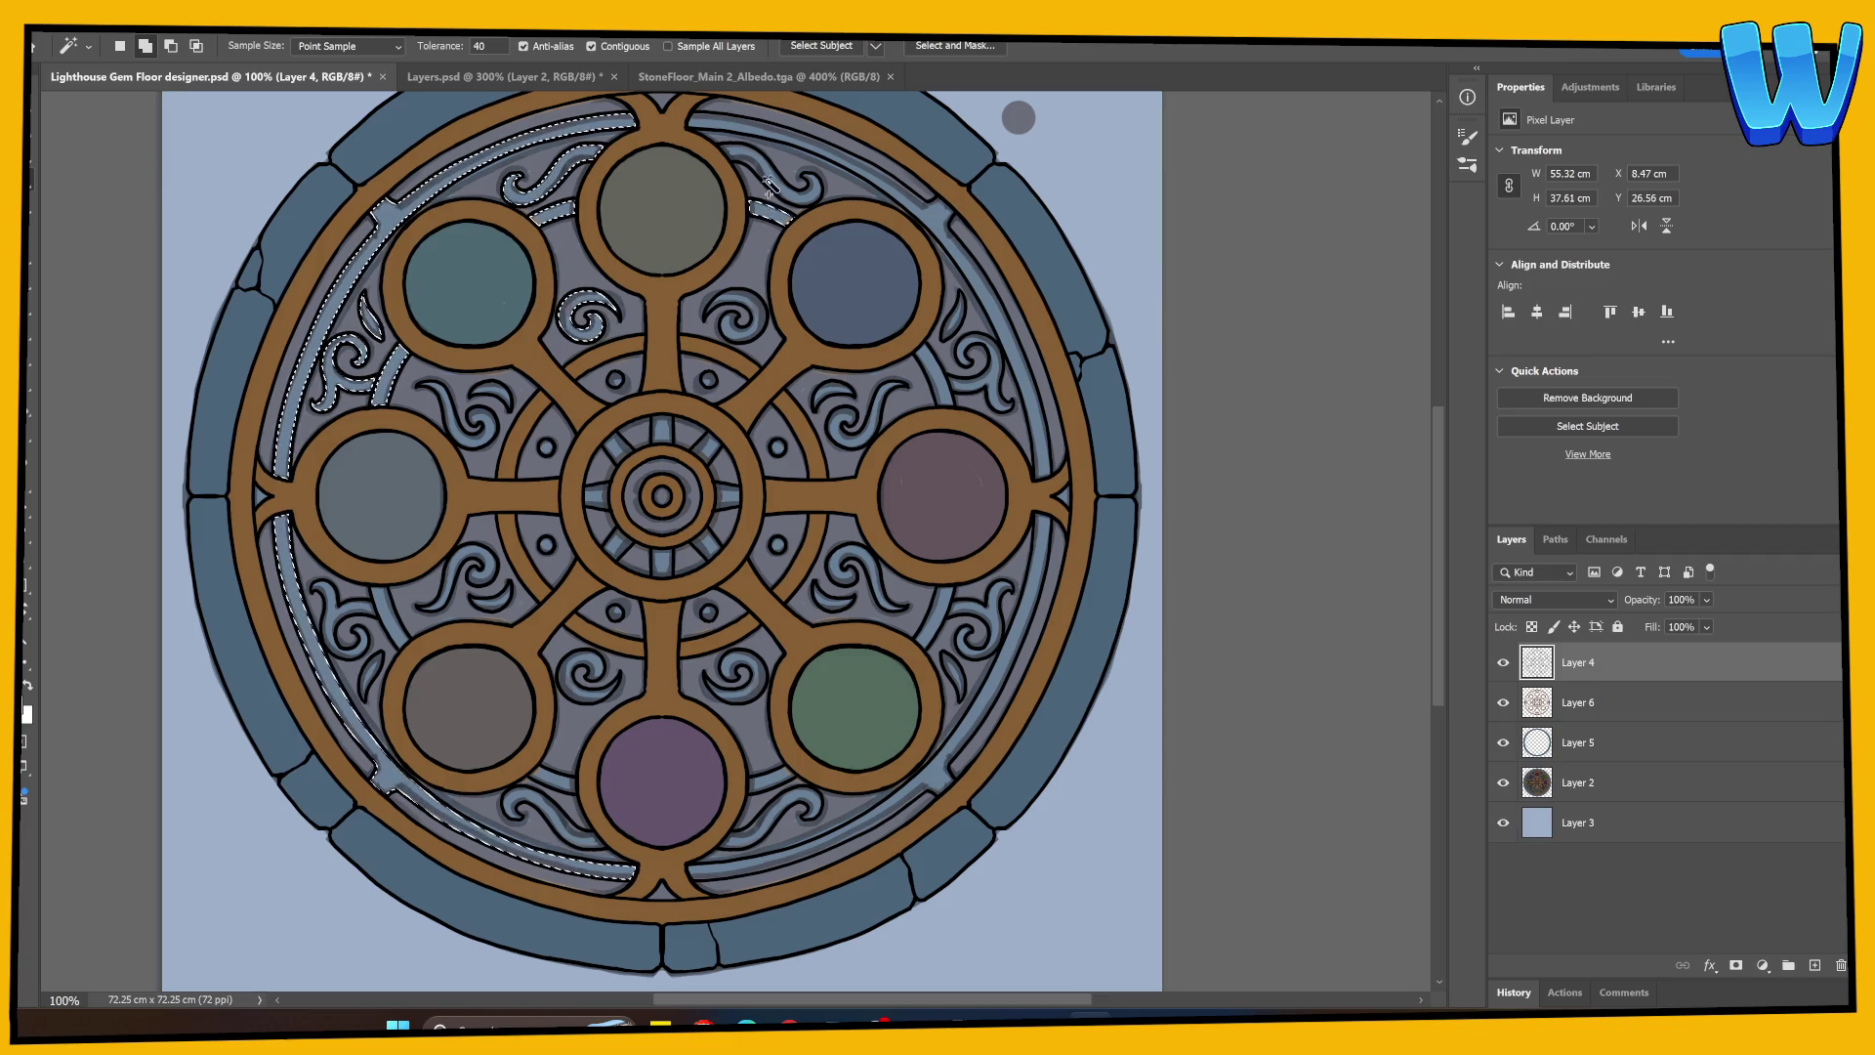
left_click(793, 181, "shift")
key("ctrl+z")
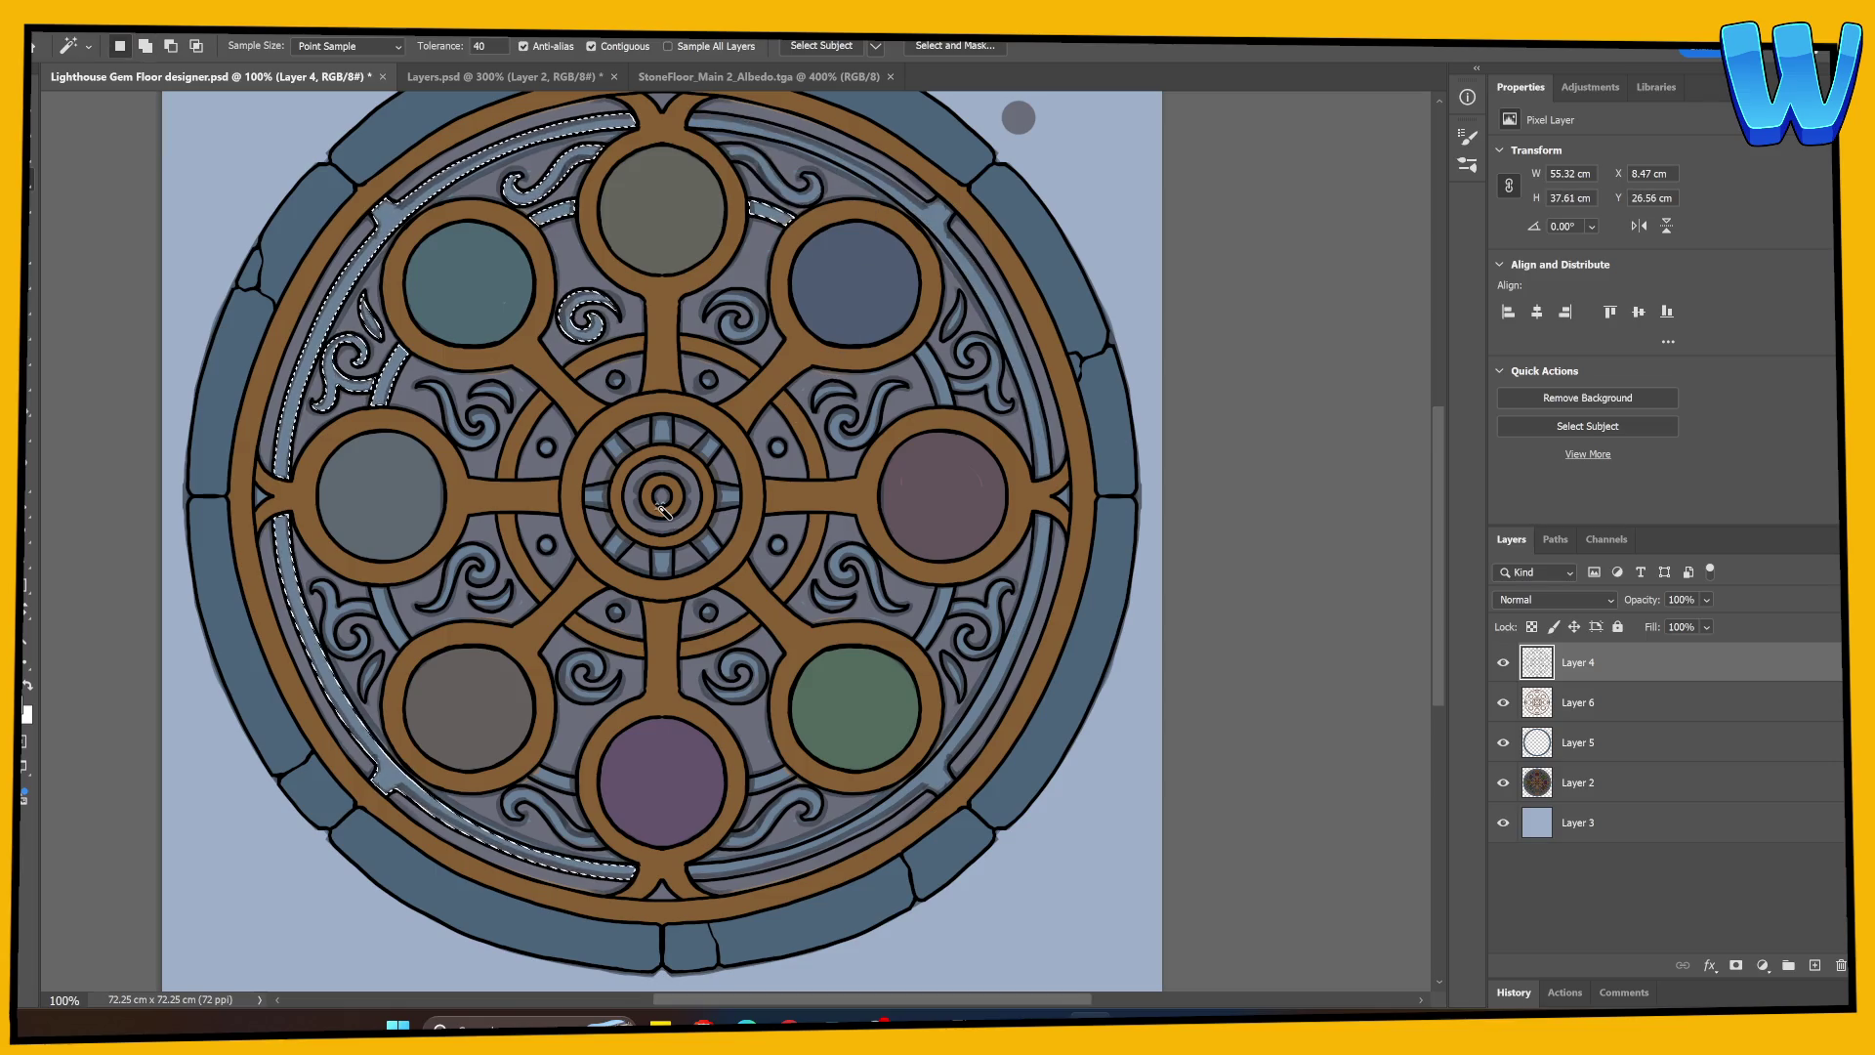
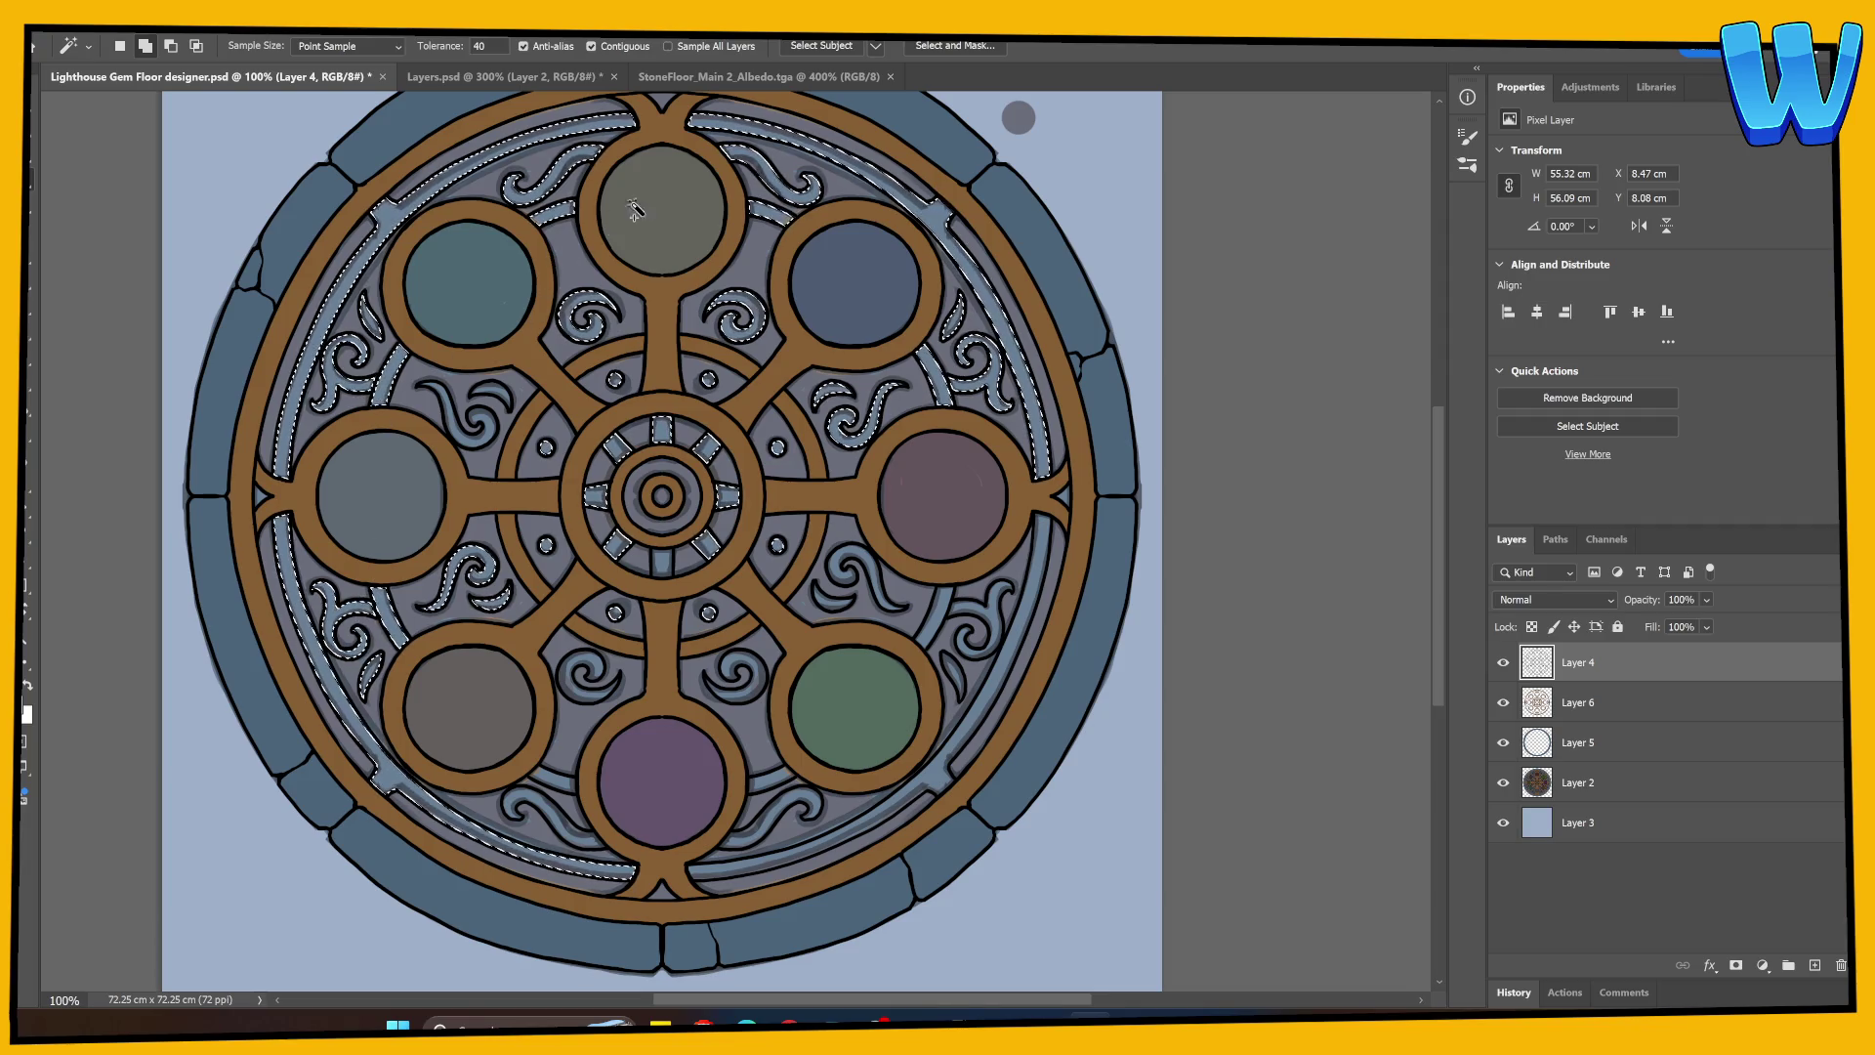
Step: Add the swirl to the band selection, fill it slate blue on new Layer 7, and hide Layer 2
left_click(837, 605)
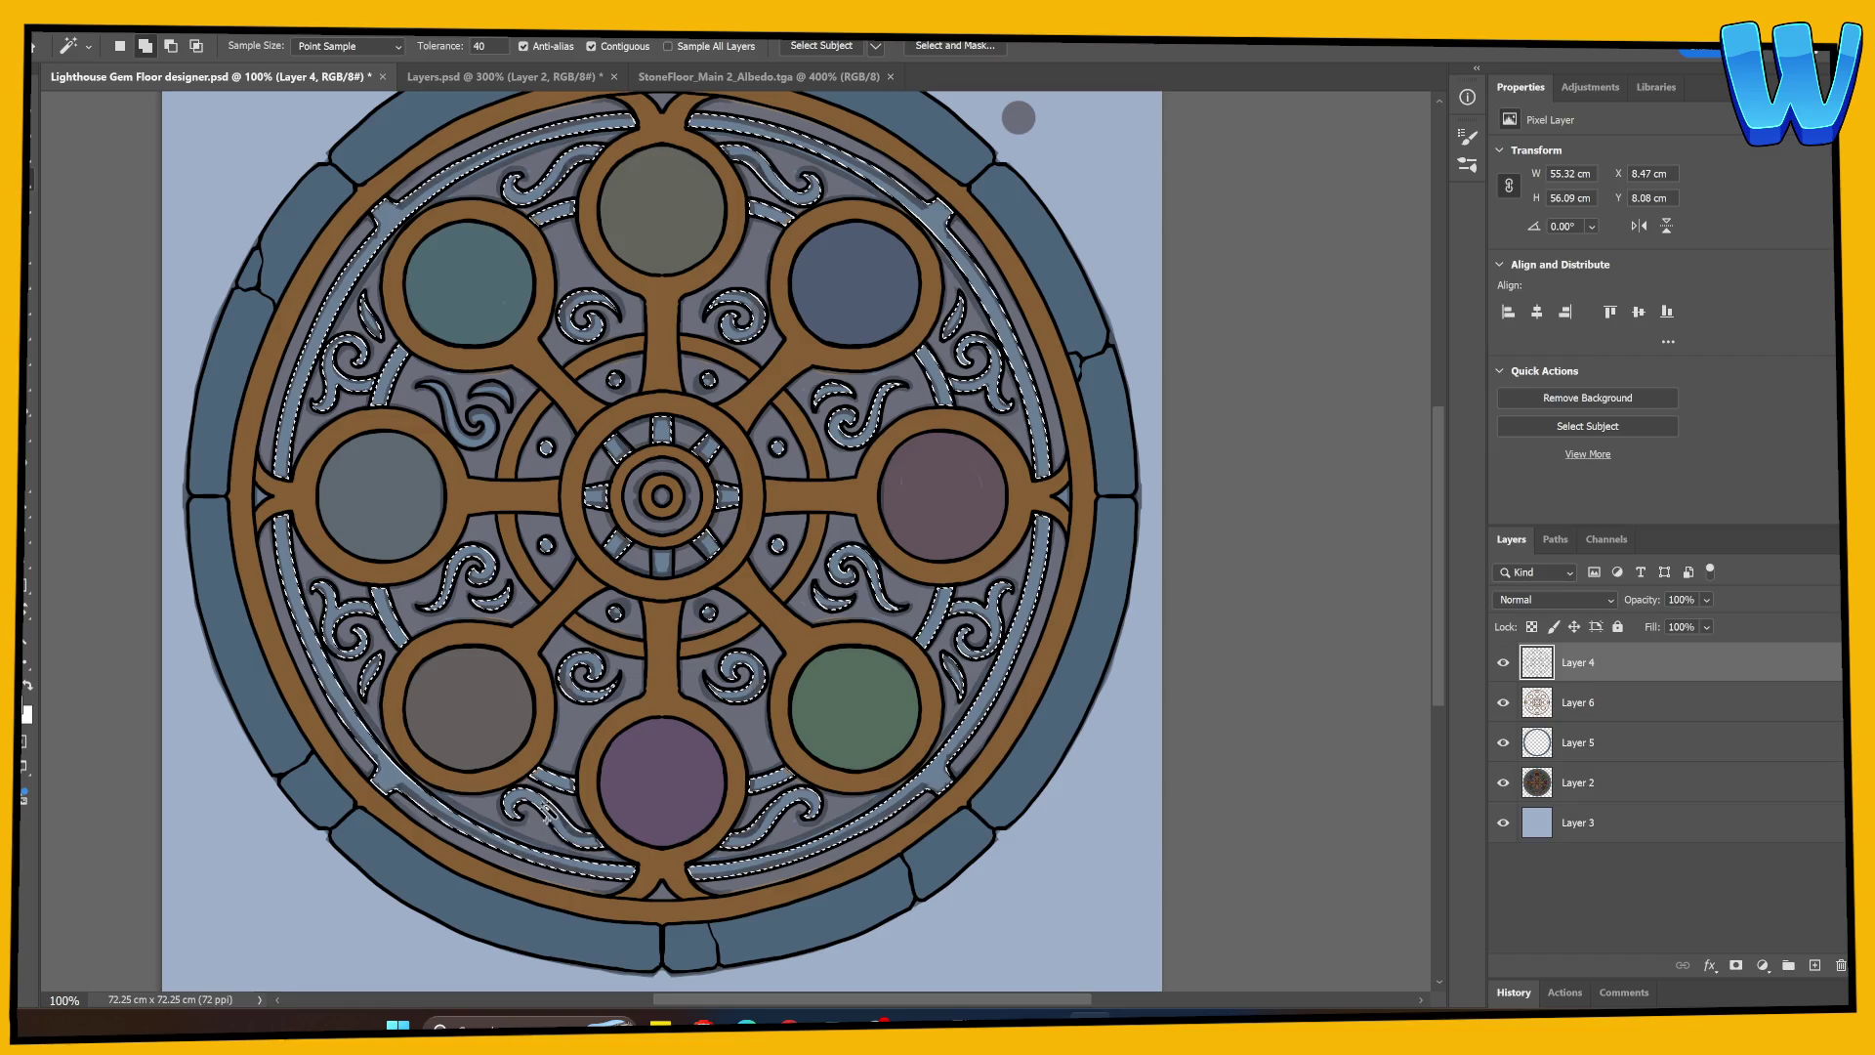
left_click(1814, 964)
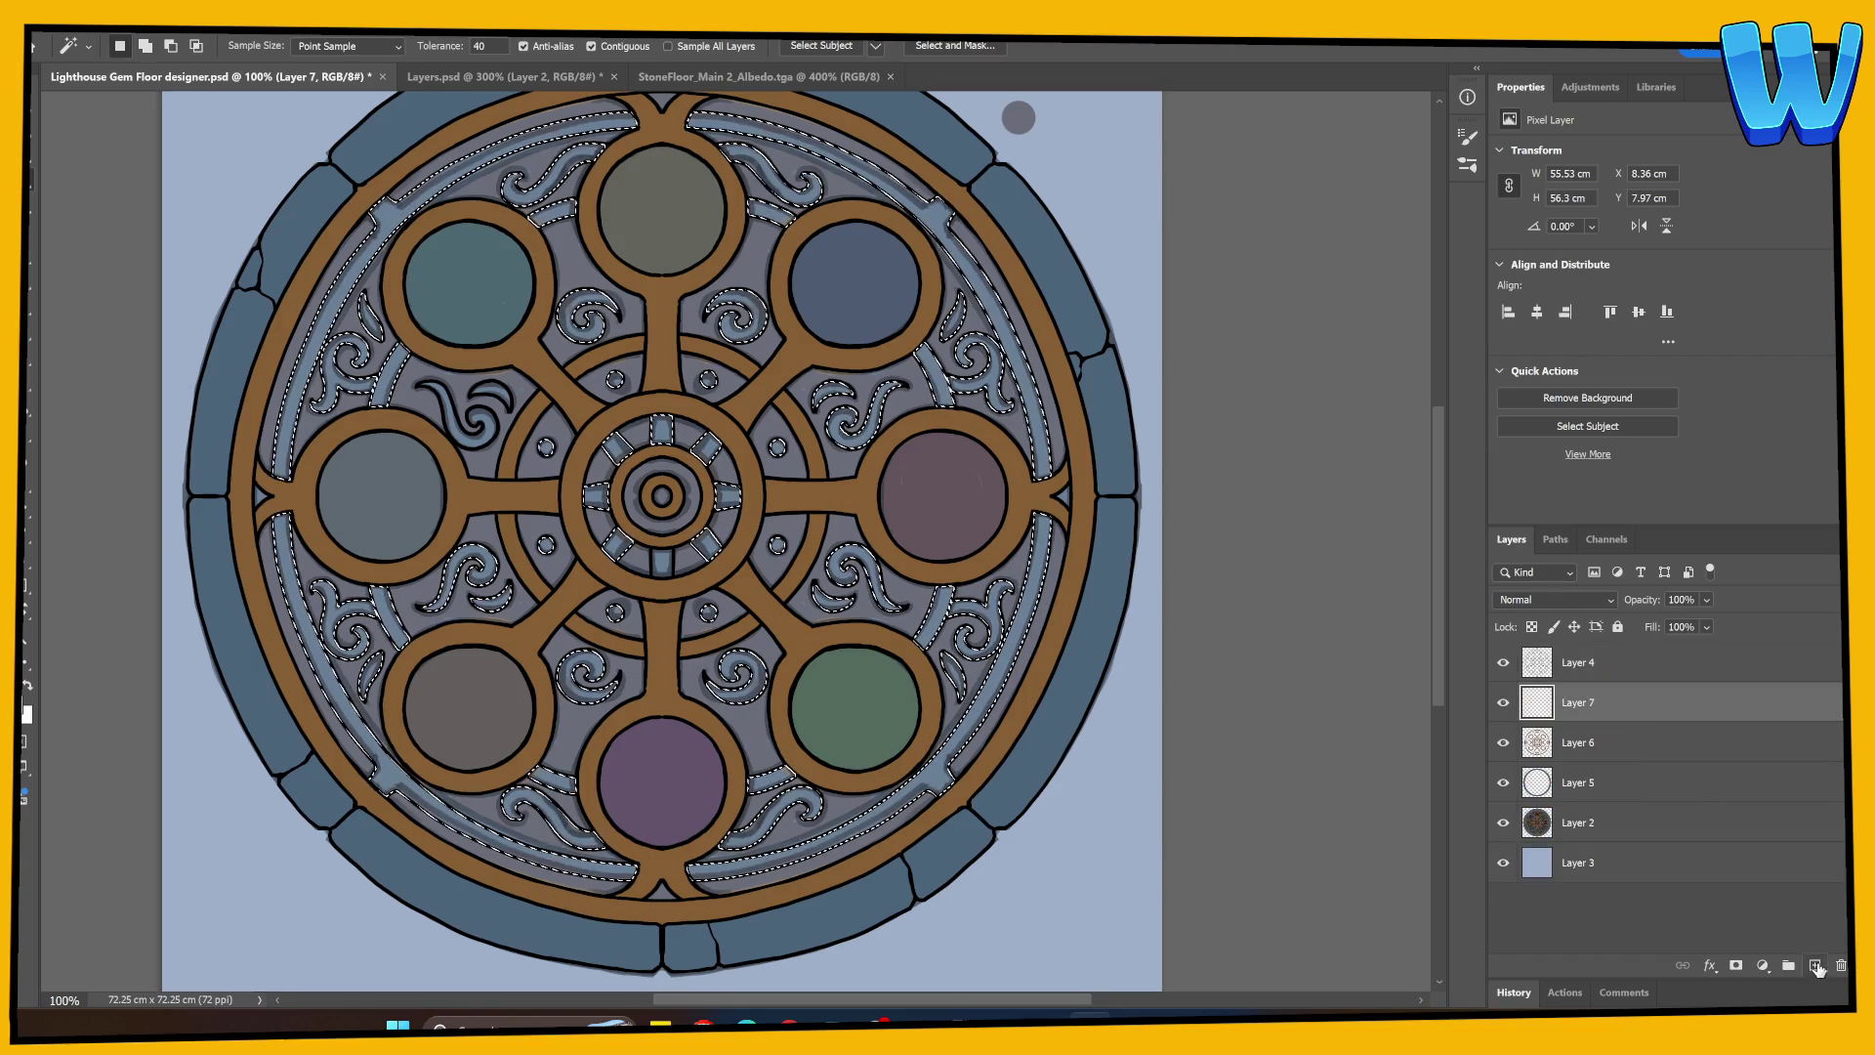
key("g")
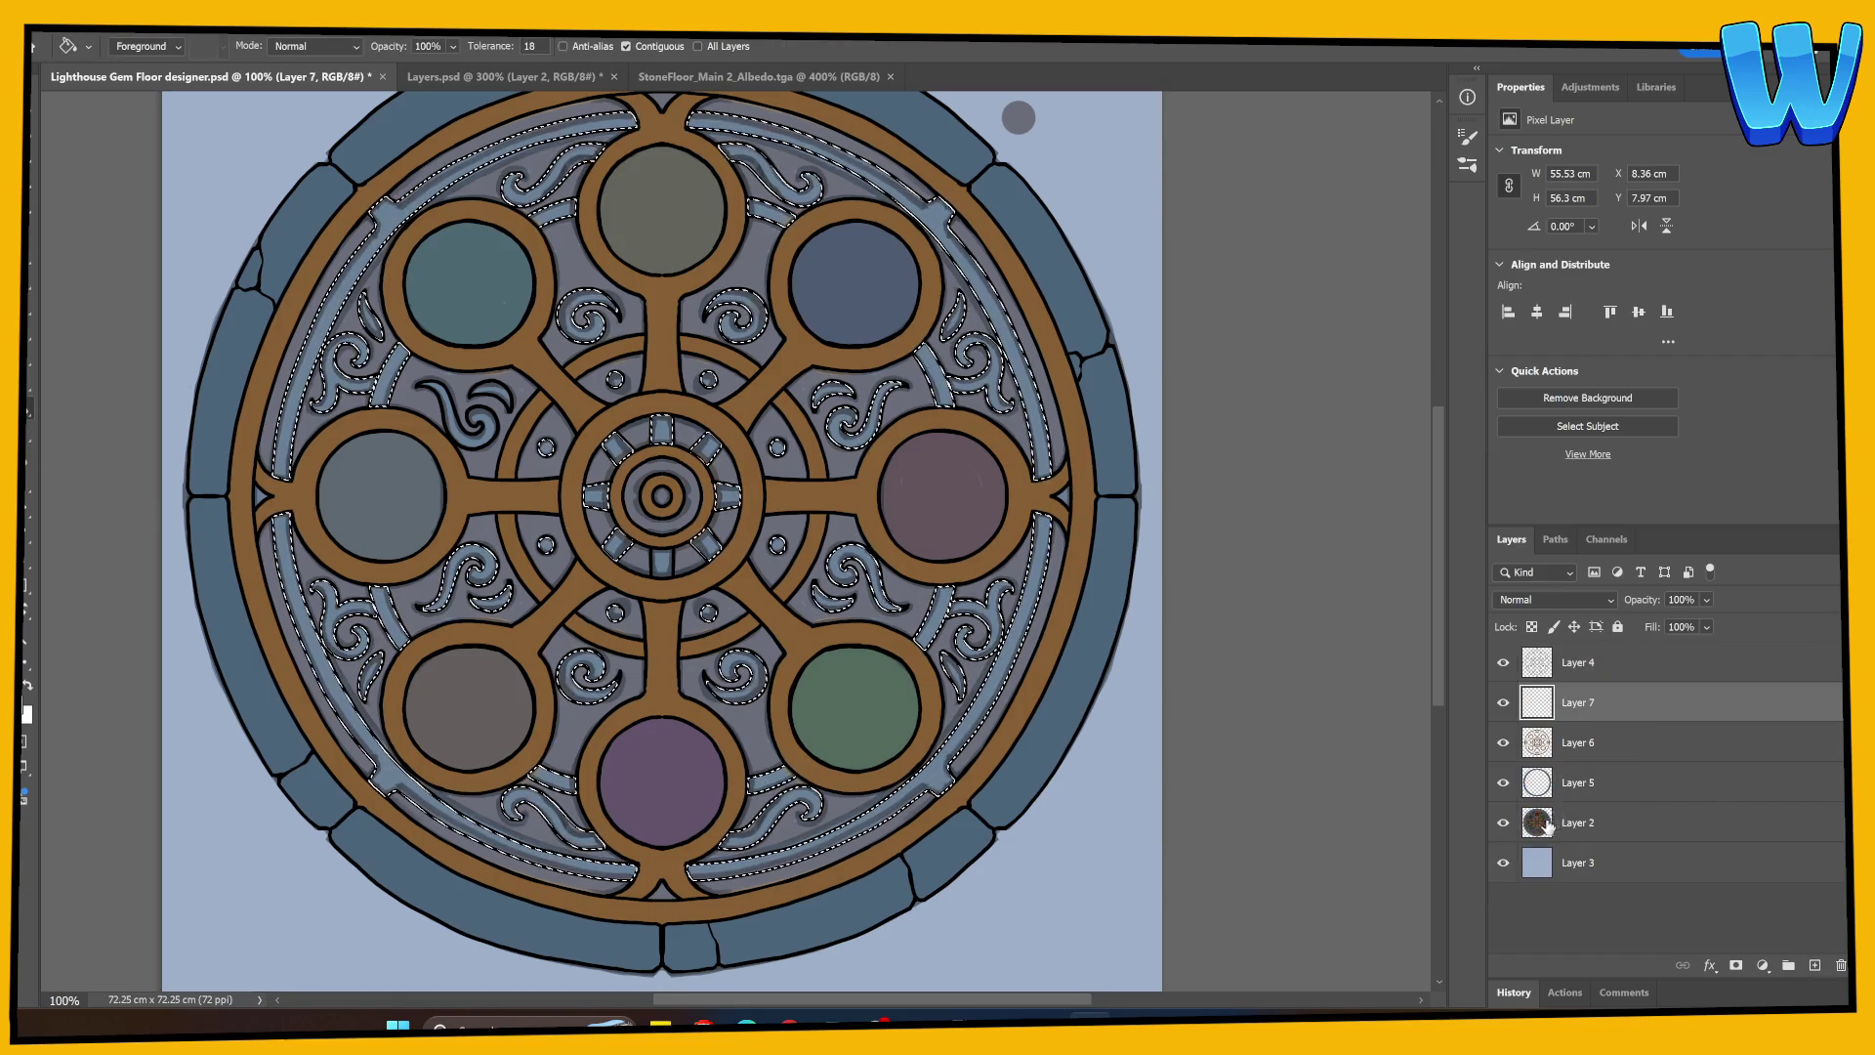
left_click(1553, 826)
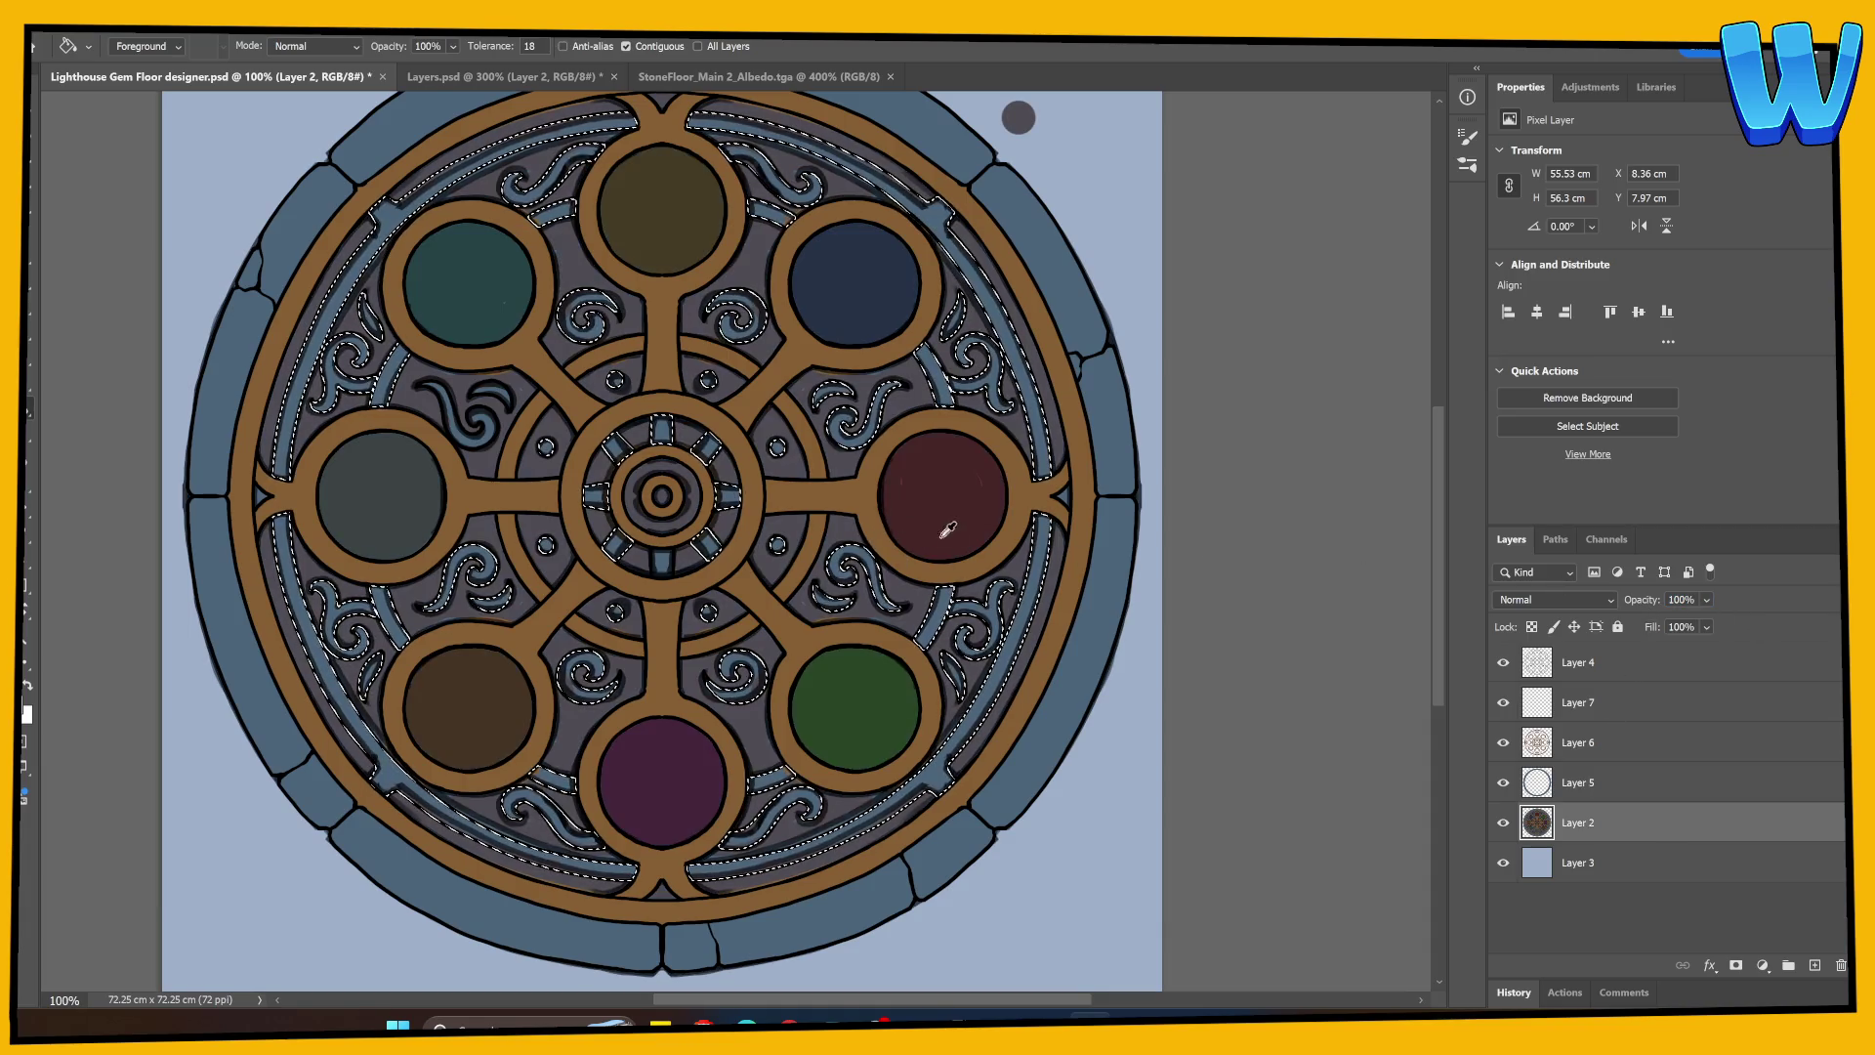
left_click(1503, 823)
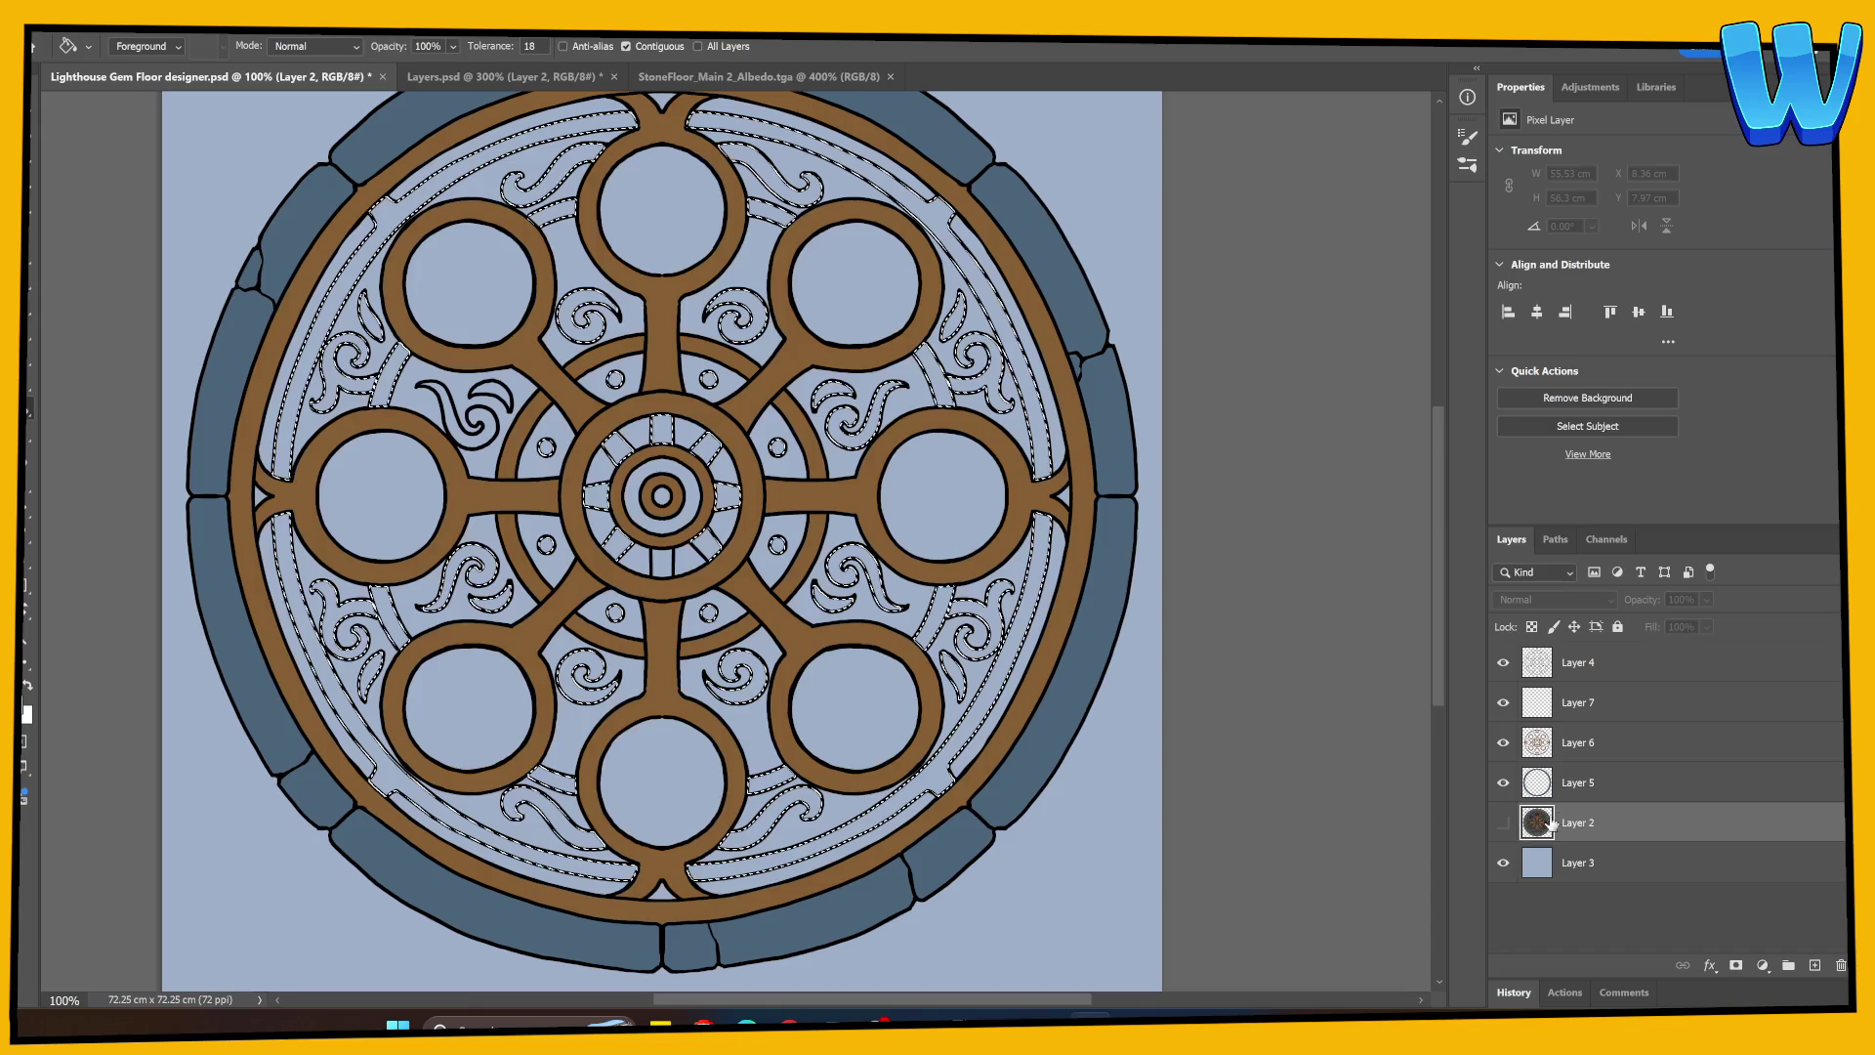
left_click(1568, 711)
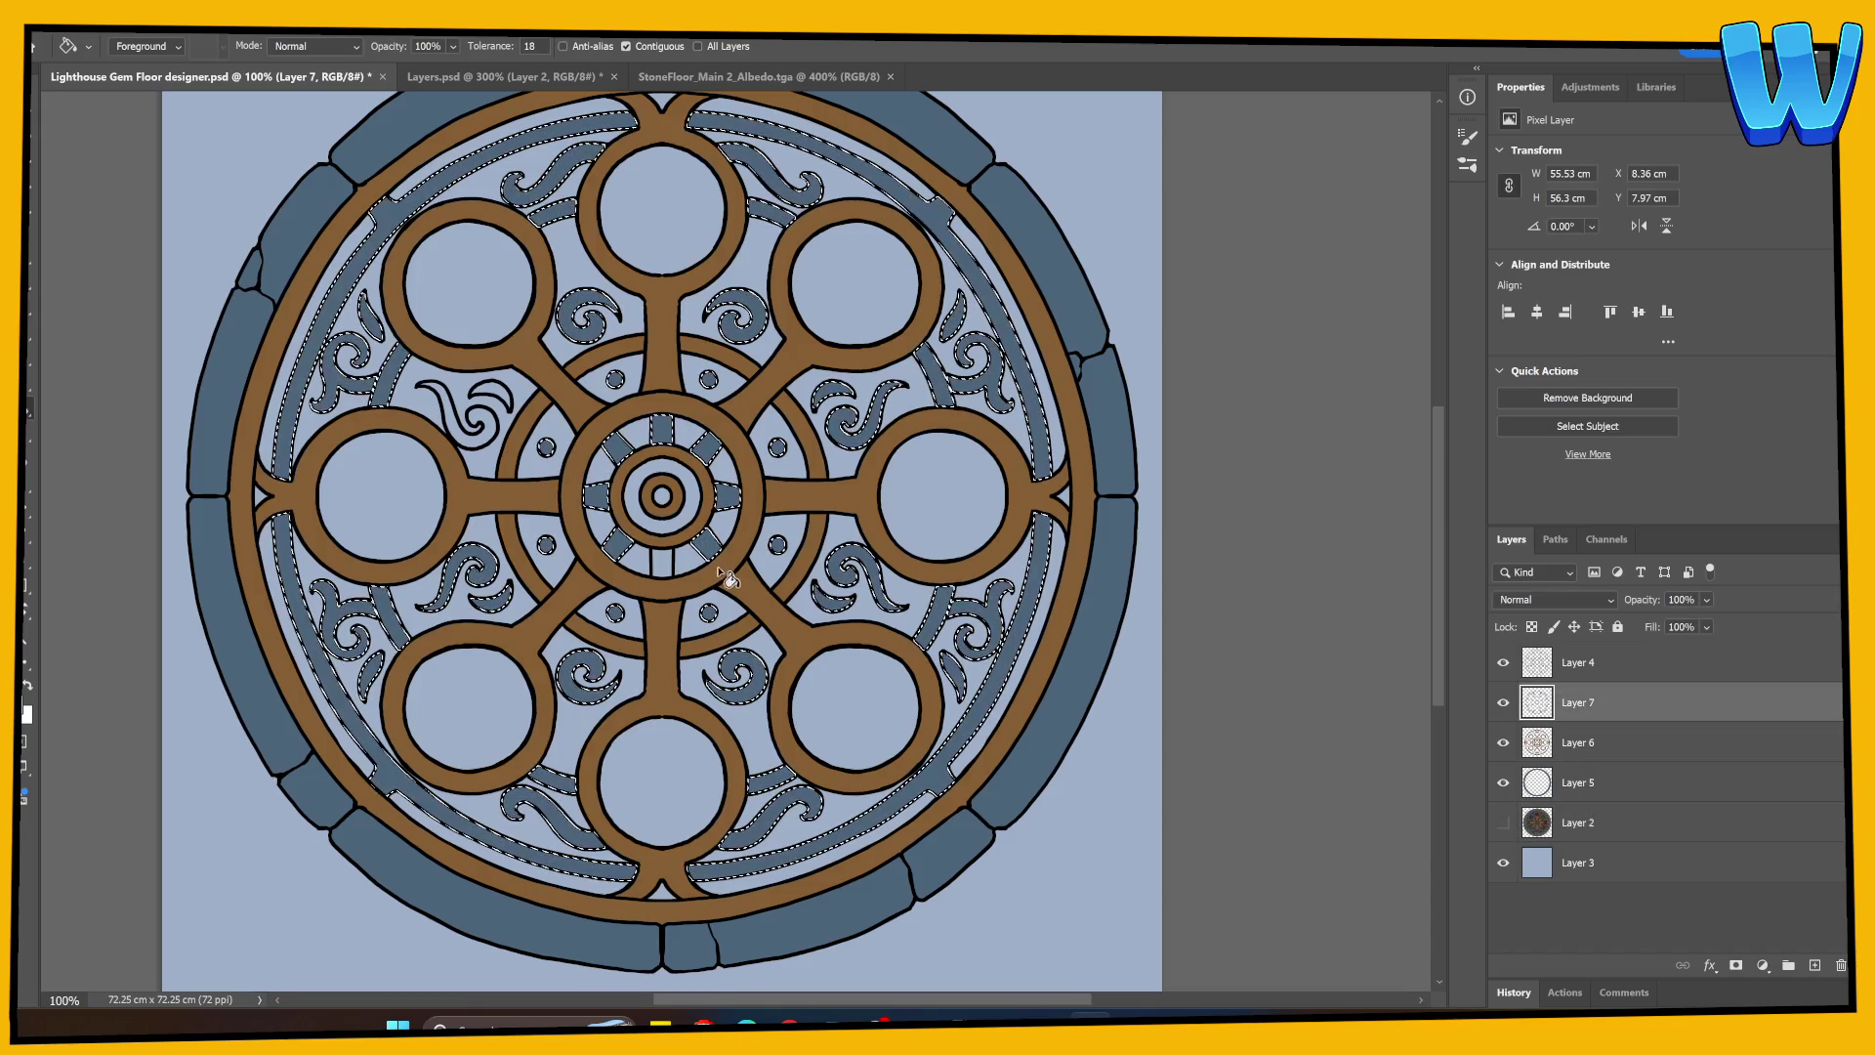
key("ctrl+d")
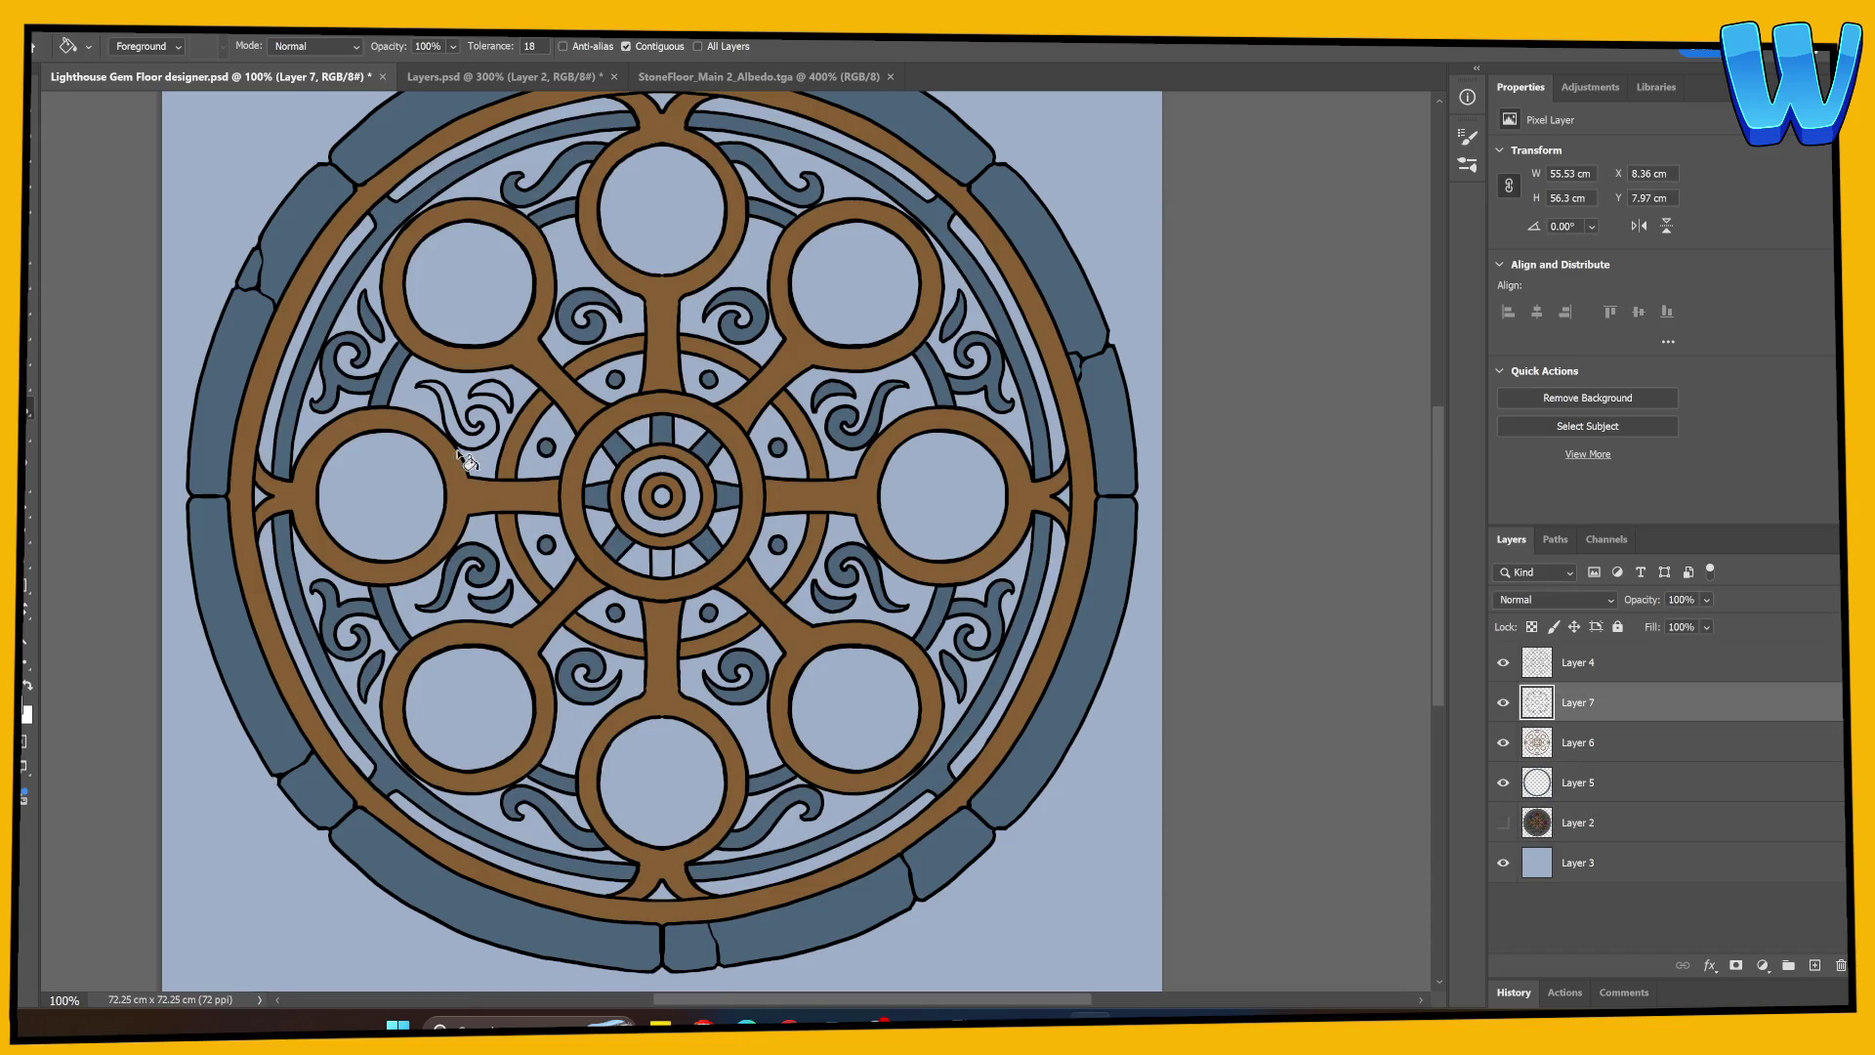
left_click(32, 313)
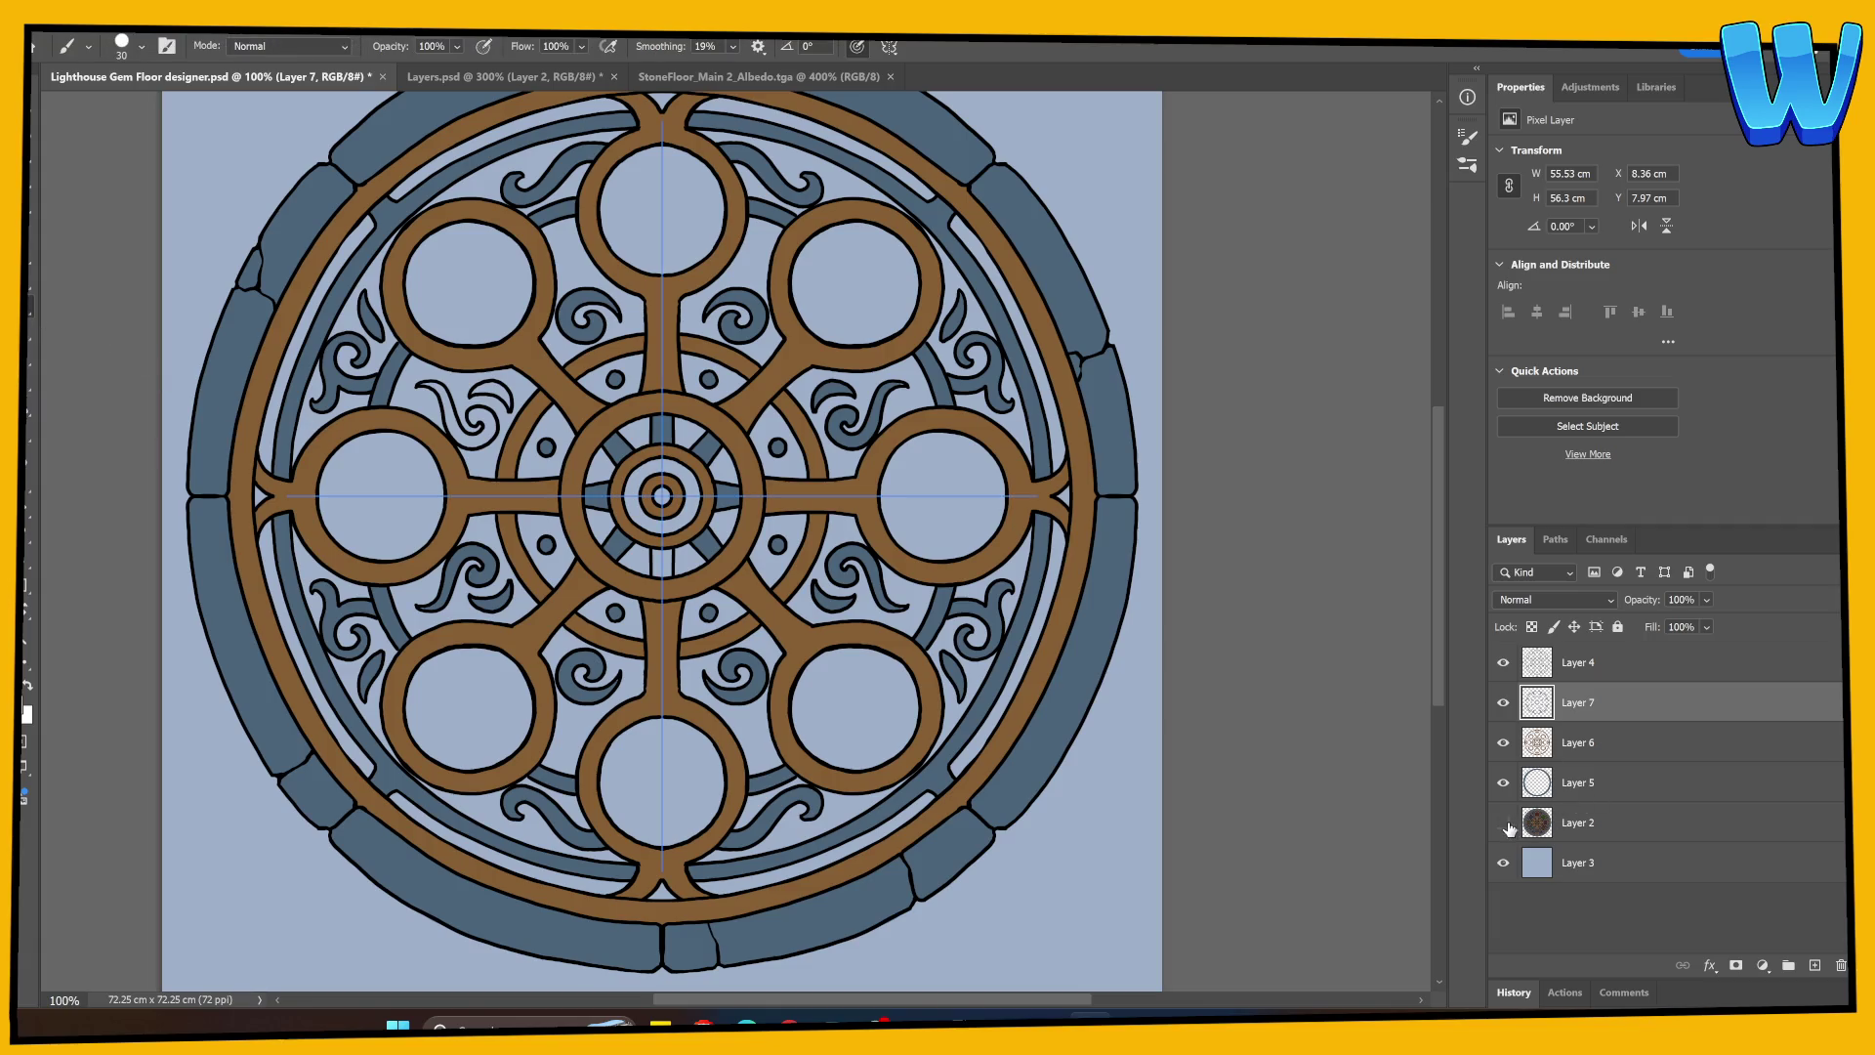
Step: At 300% zoom, brush slate blue over the unfilled swirl and crescent
left_click(1507, 826)
left_click(1507, 825)
key("ctrl+plus")
key("ctrl+plus")
mouse_move(544, 420)
left_mouse_down()
mouse_move(782, 625)
mouse_move(1045, 586)
left_mouse_up()
left_click(554, 395)
mouse_move(554, 395)
left_mouse_down()
mouse_move(547, 415)
mouse_move(581, 386)
mouse_move(567, 351)
mouse_move(510, 339)
mouse_move(527, 371)
mouse_move(571, 371)
mouse_move(542, 420)
mouse_move(459, 408)
mouse_move(402, 264)
mouse_move(362, 256)
mouse_move(425, 269)
mouse_move(454, 361)
mouse_move(522, 435)
left_mouse_up()
mouse_move(544, 268)
left_mouse_down()
mouse_move(556, 256)
mouse_move(625, 318)
mouse_move(587, 261)
left_mouse_up()
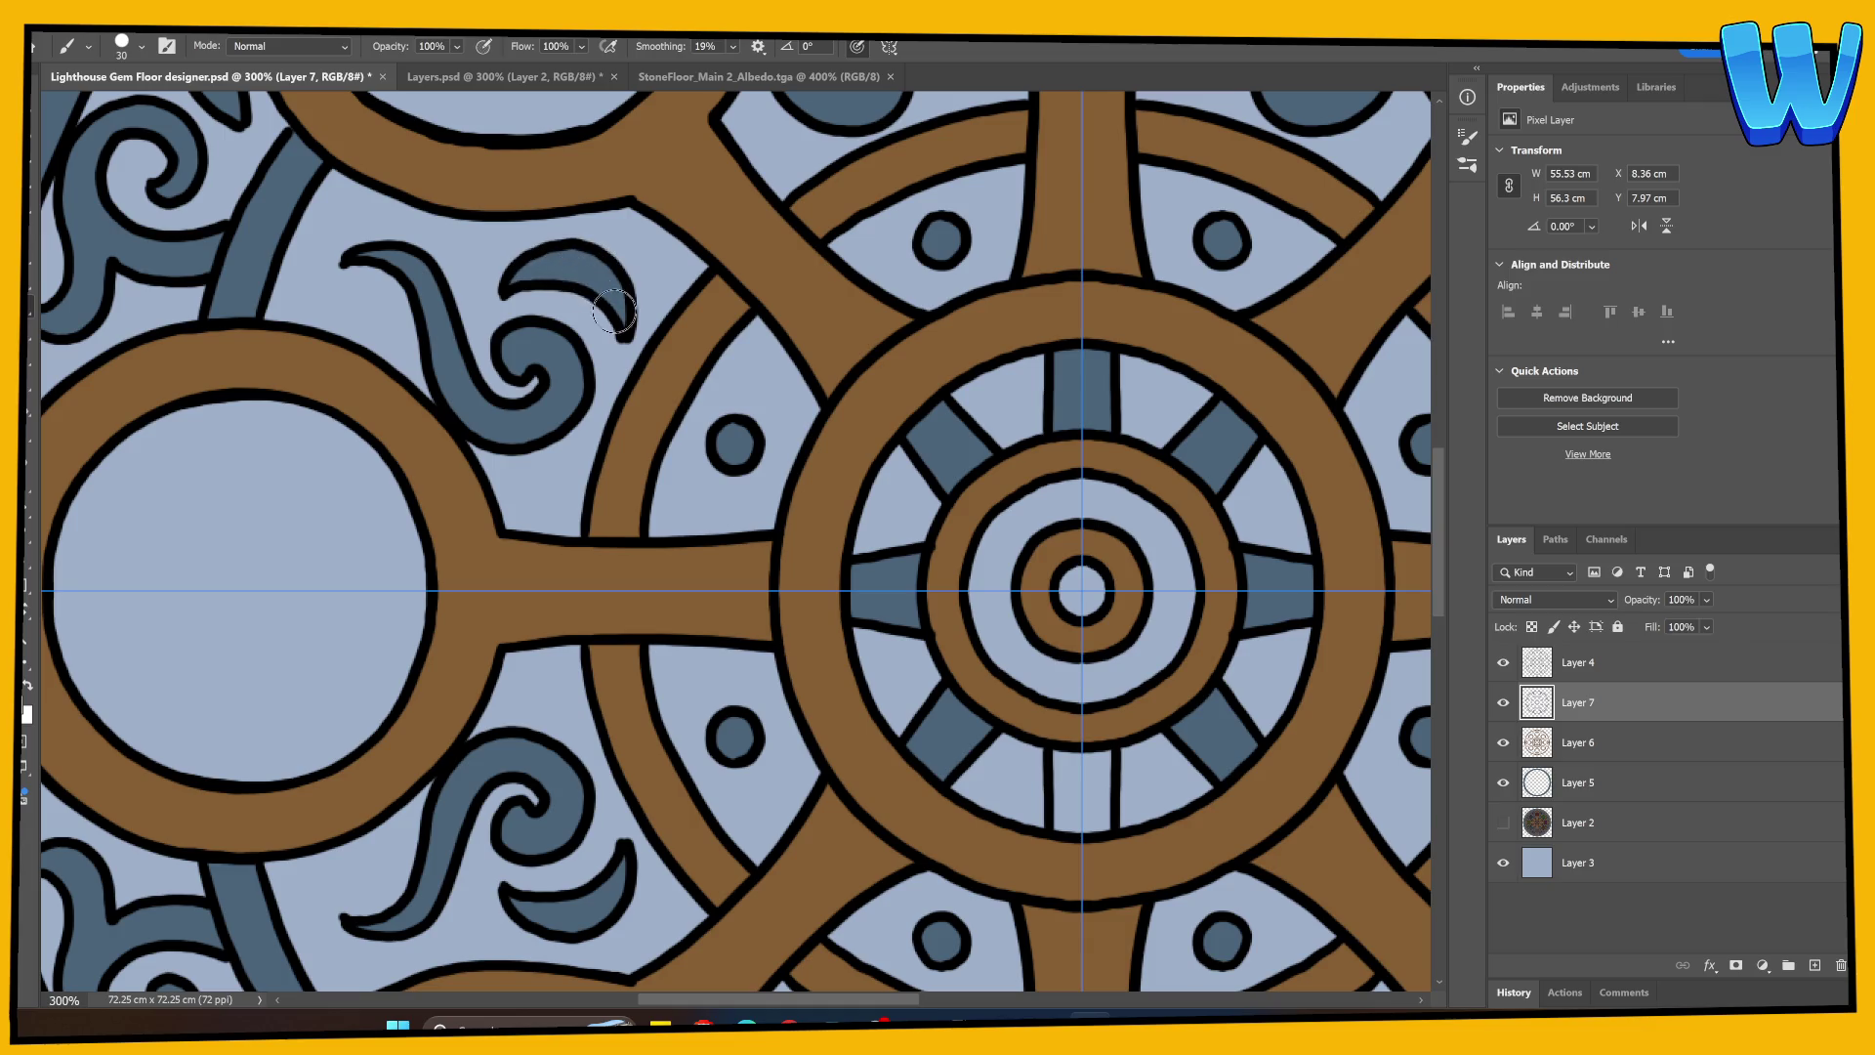
mouse_move(903, 660)
left_mouse_down()
mouse_move(867, 670)
mouse_move(511, 506)
mouse_move(505, 483)
mouse_move(506, 533)
mouse_move(510, 472)
left_mouse_up()
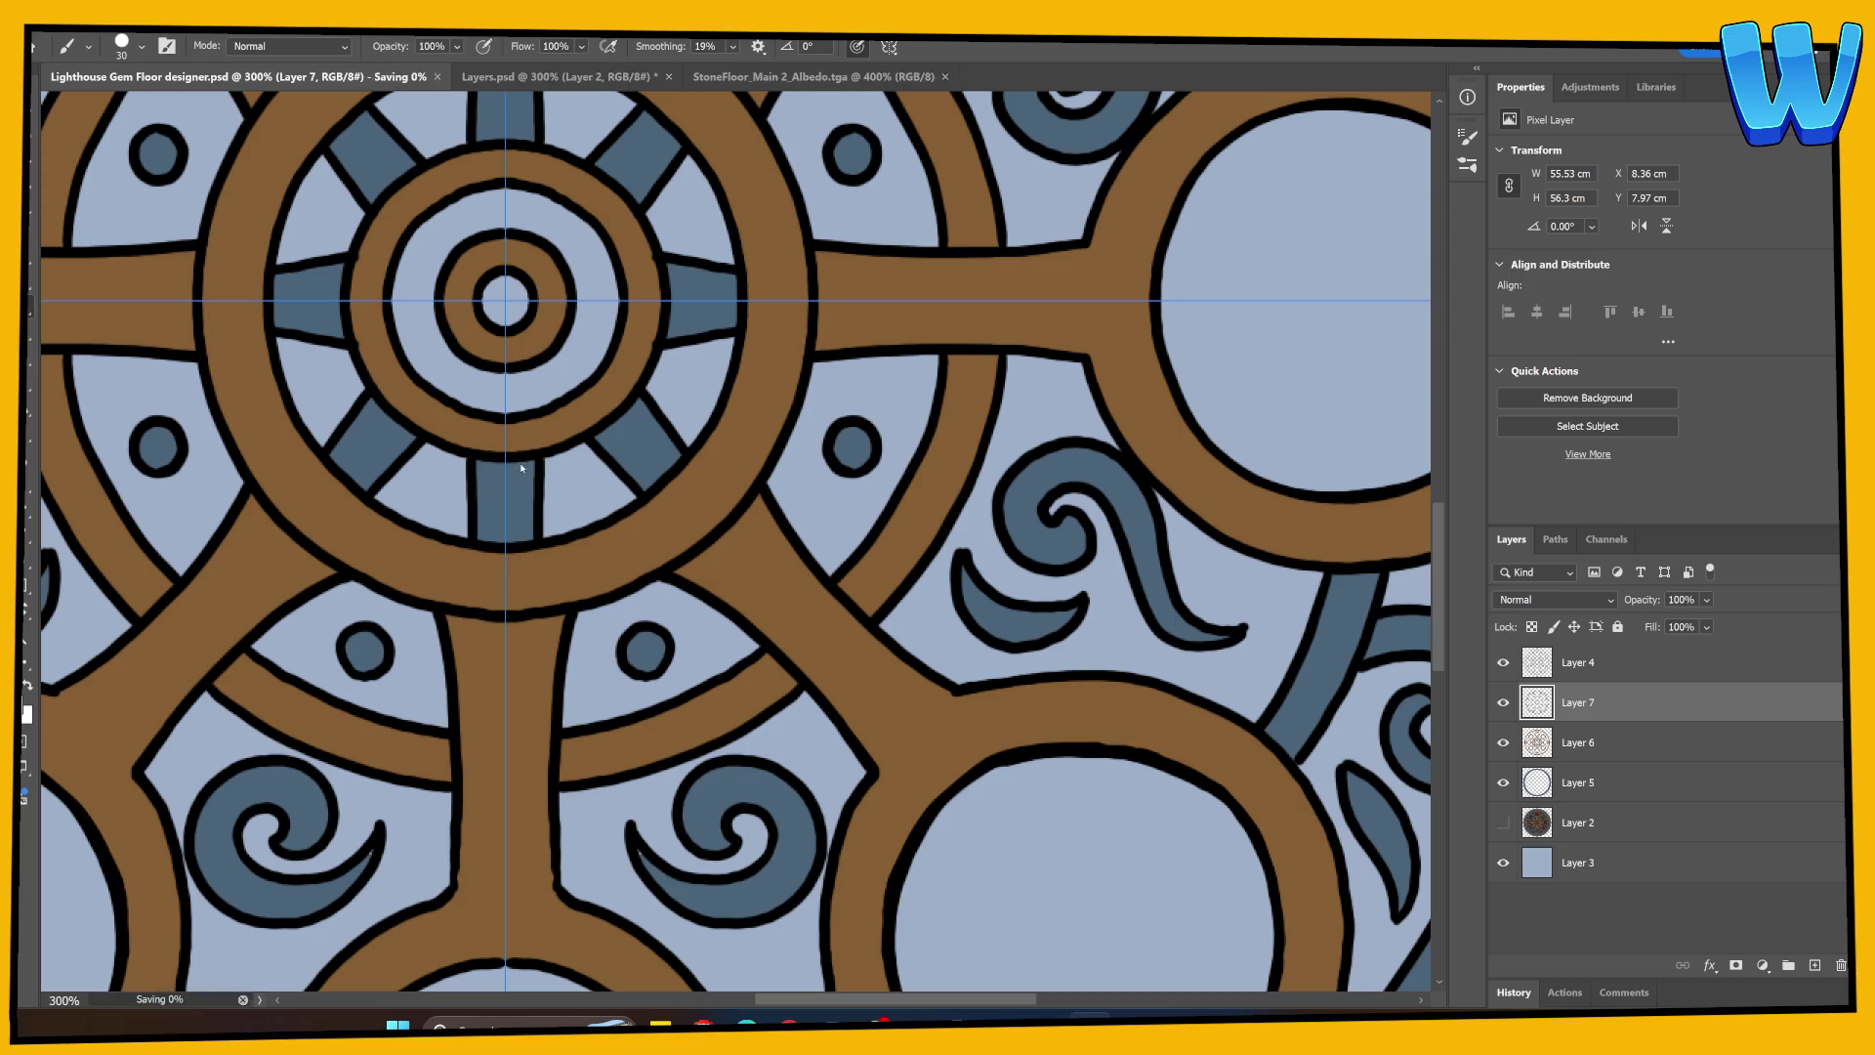
Step: Return to 100% view, save the document, and select Layers 7, 6 and 5 together
key("ctrl+minus")
key("ctrl+minus")
key("ctrl+minus")
key("ctrl+plus")
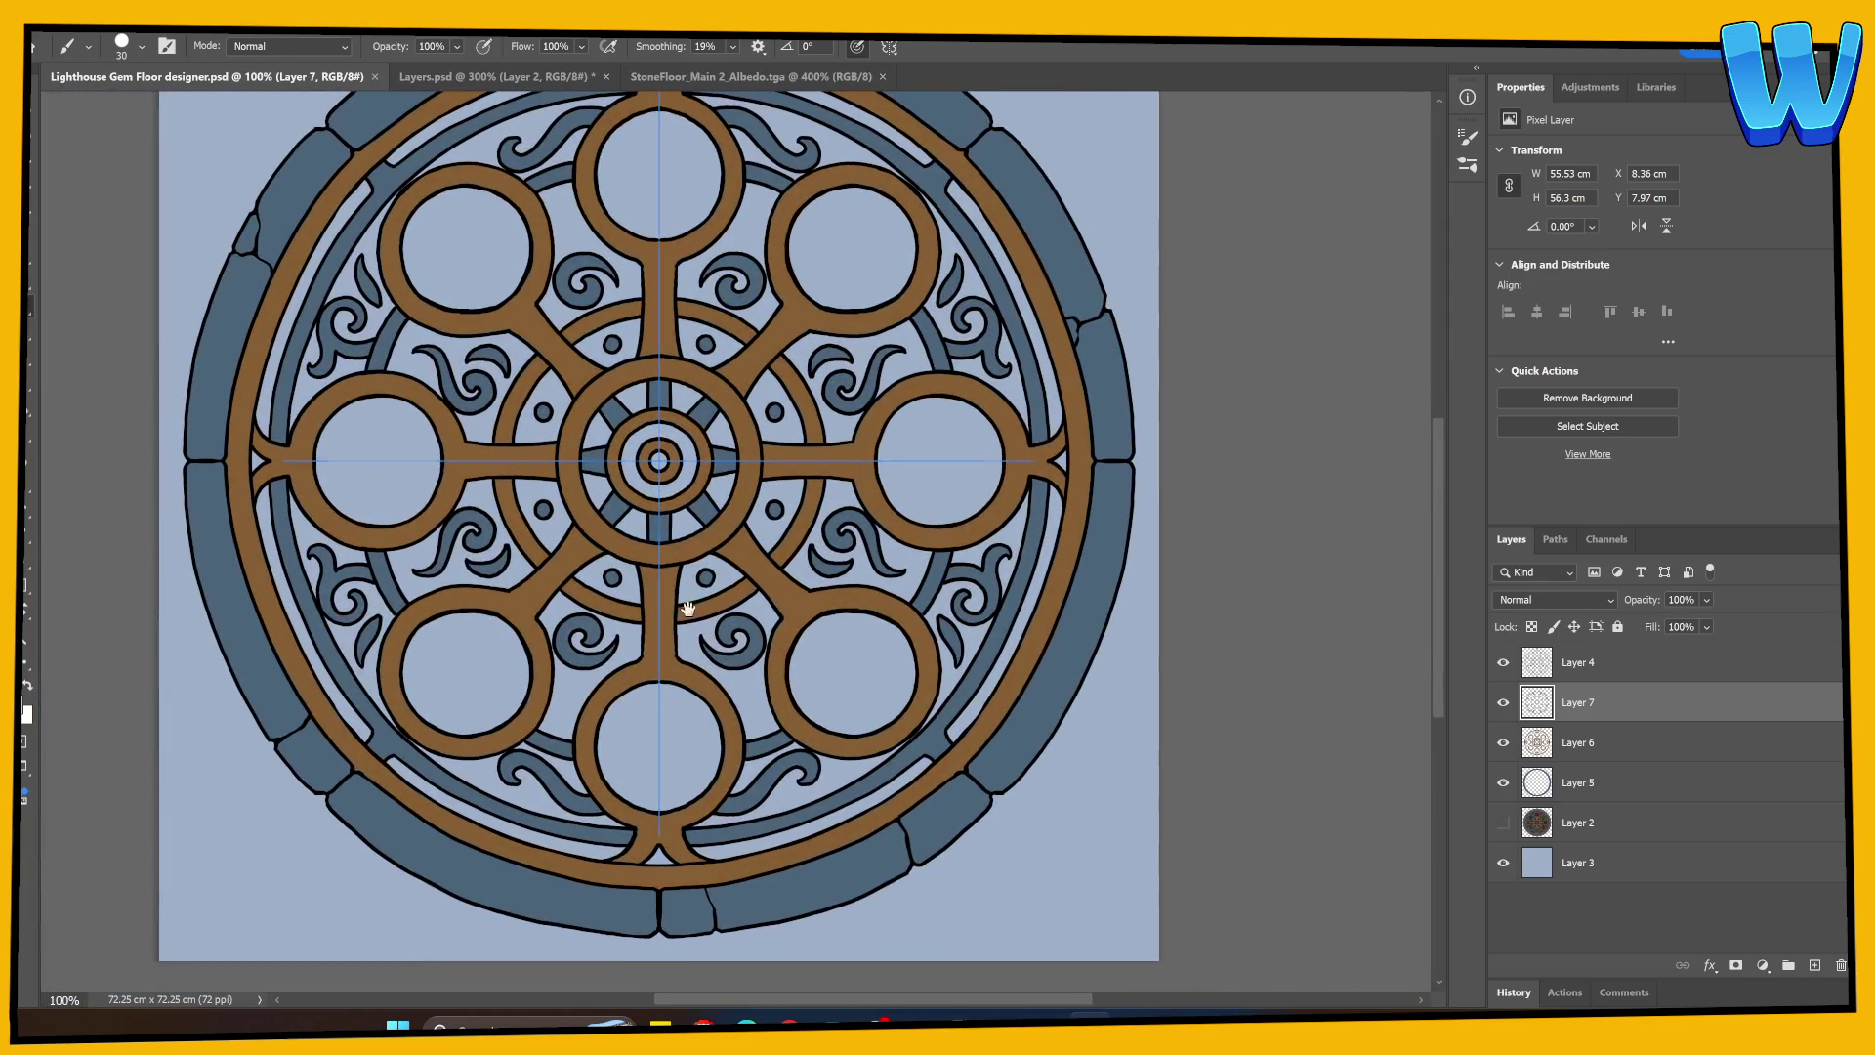
left_click_drag(689, 609, 623, 712)
left_click(1504, 822)
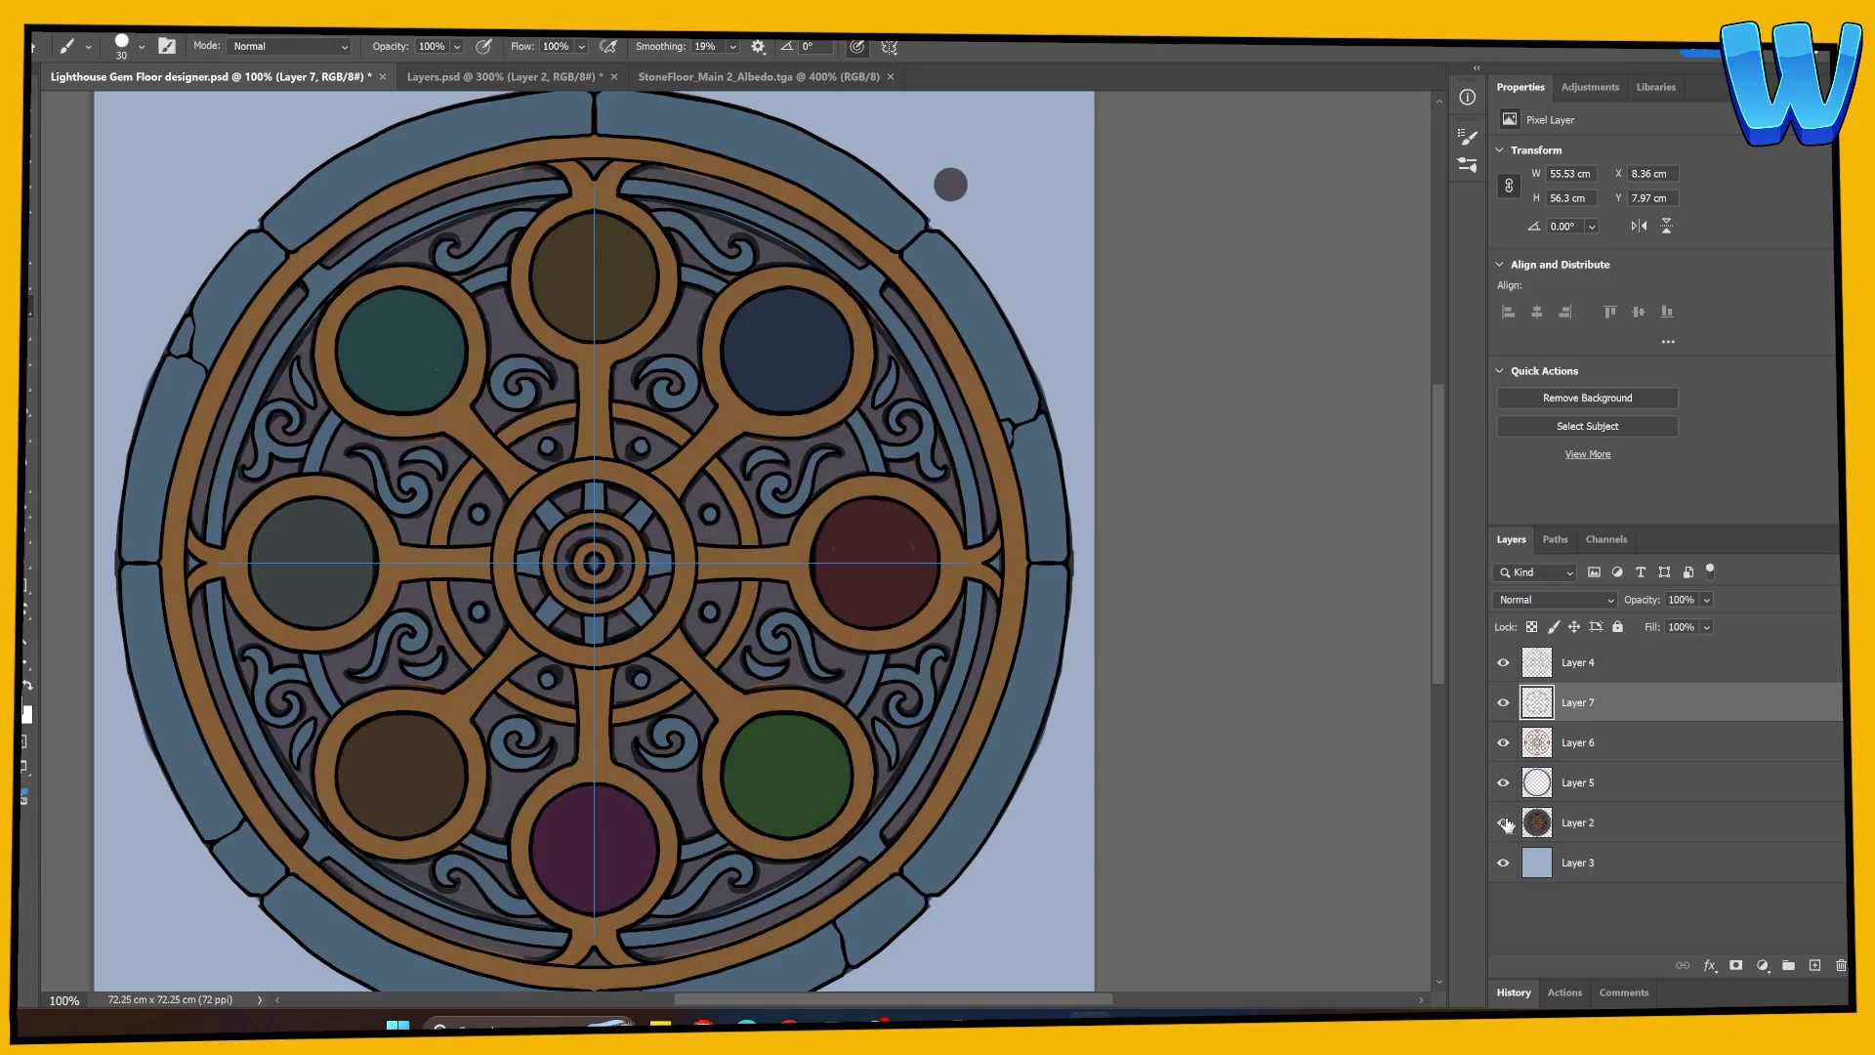
key("ctrl+s")
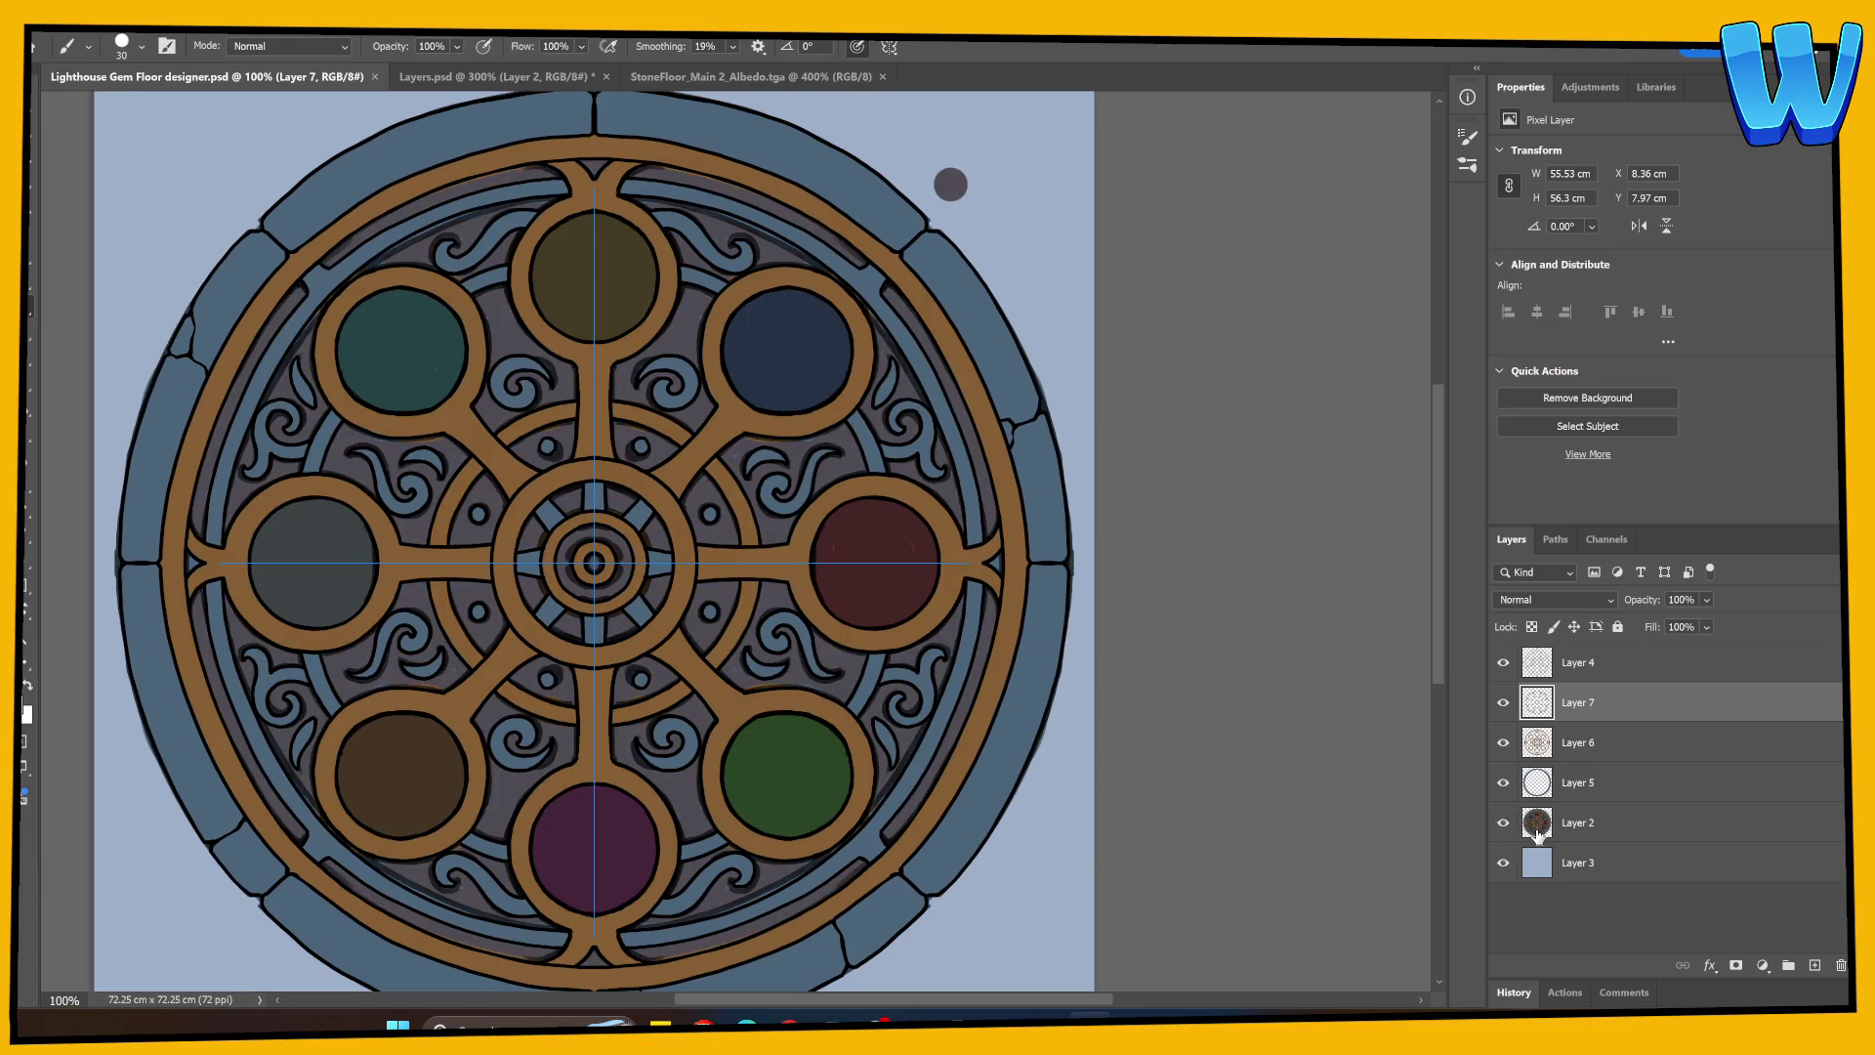
left_click(1504, 822)
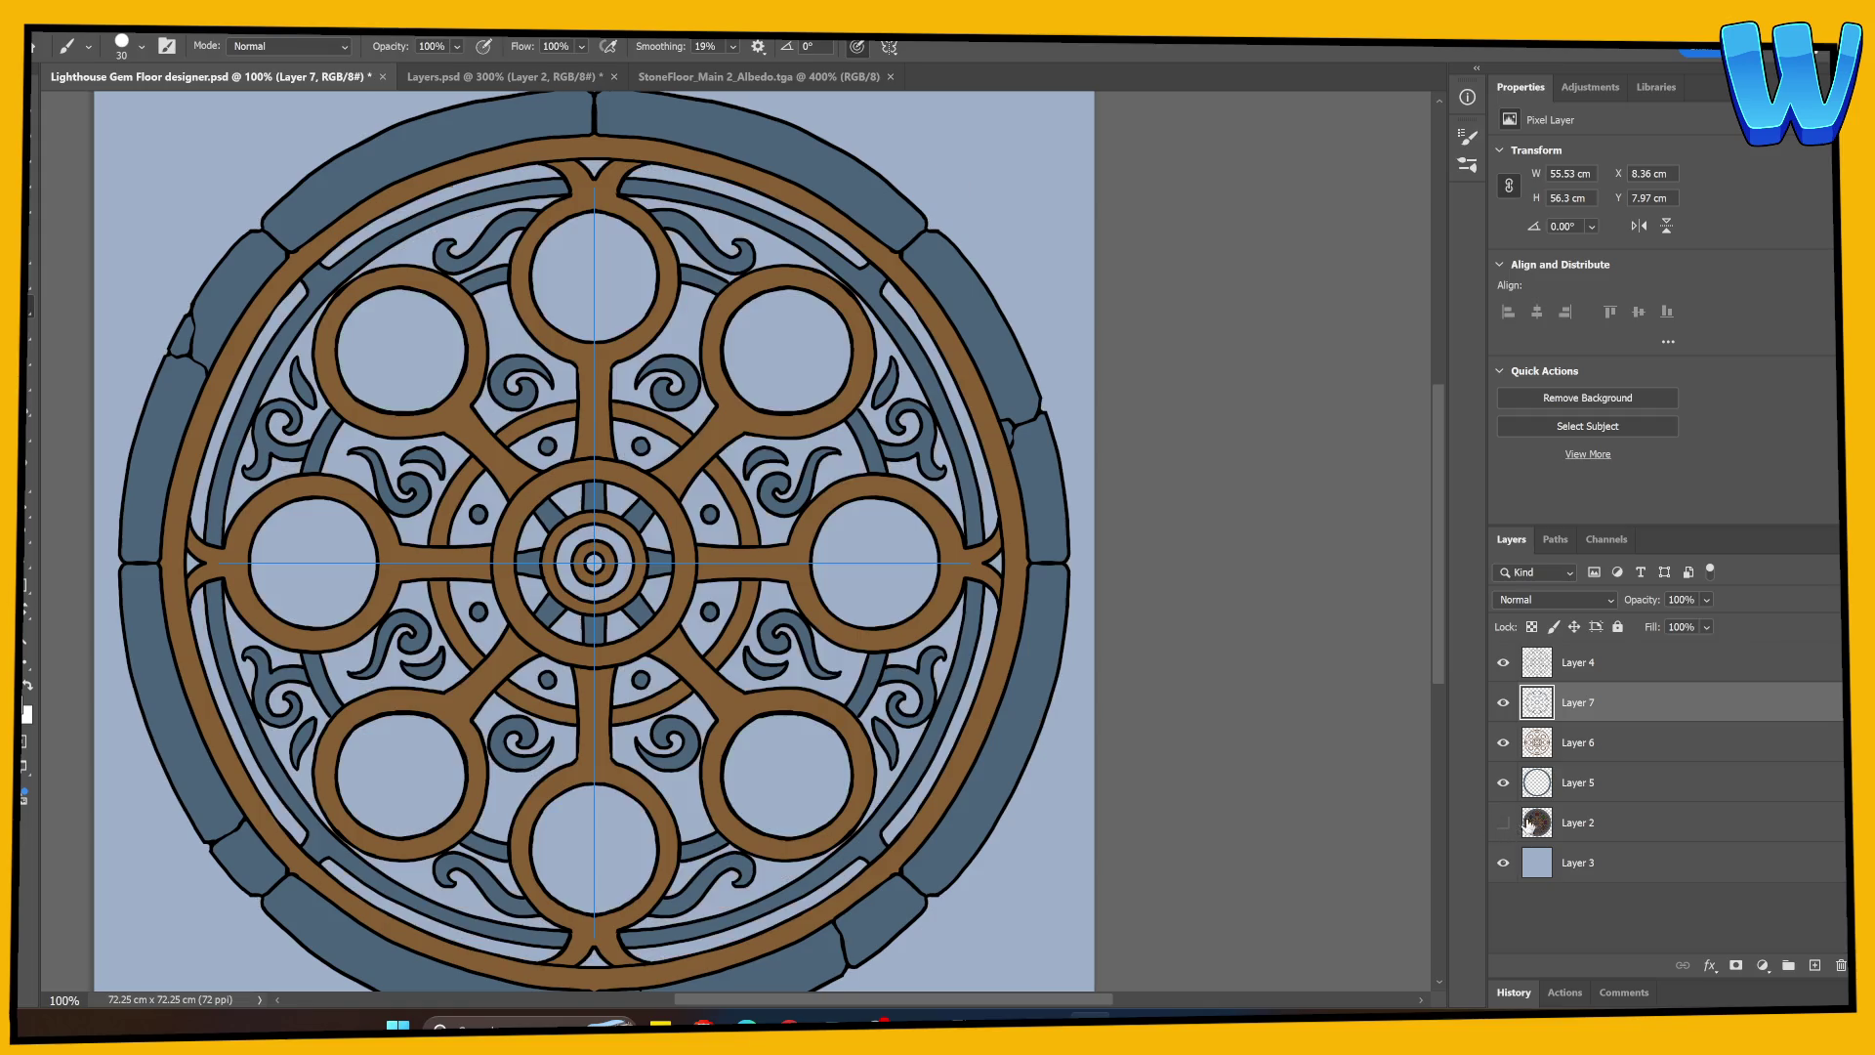
left_click(1563, 788, "shift")
right_click(1592, 728)
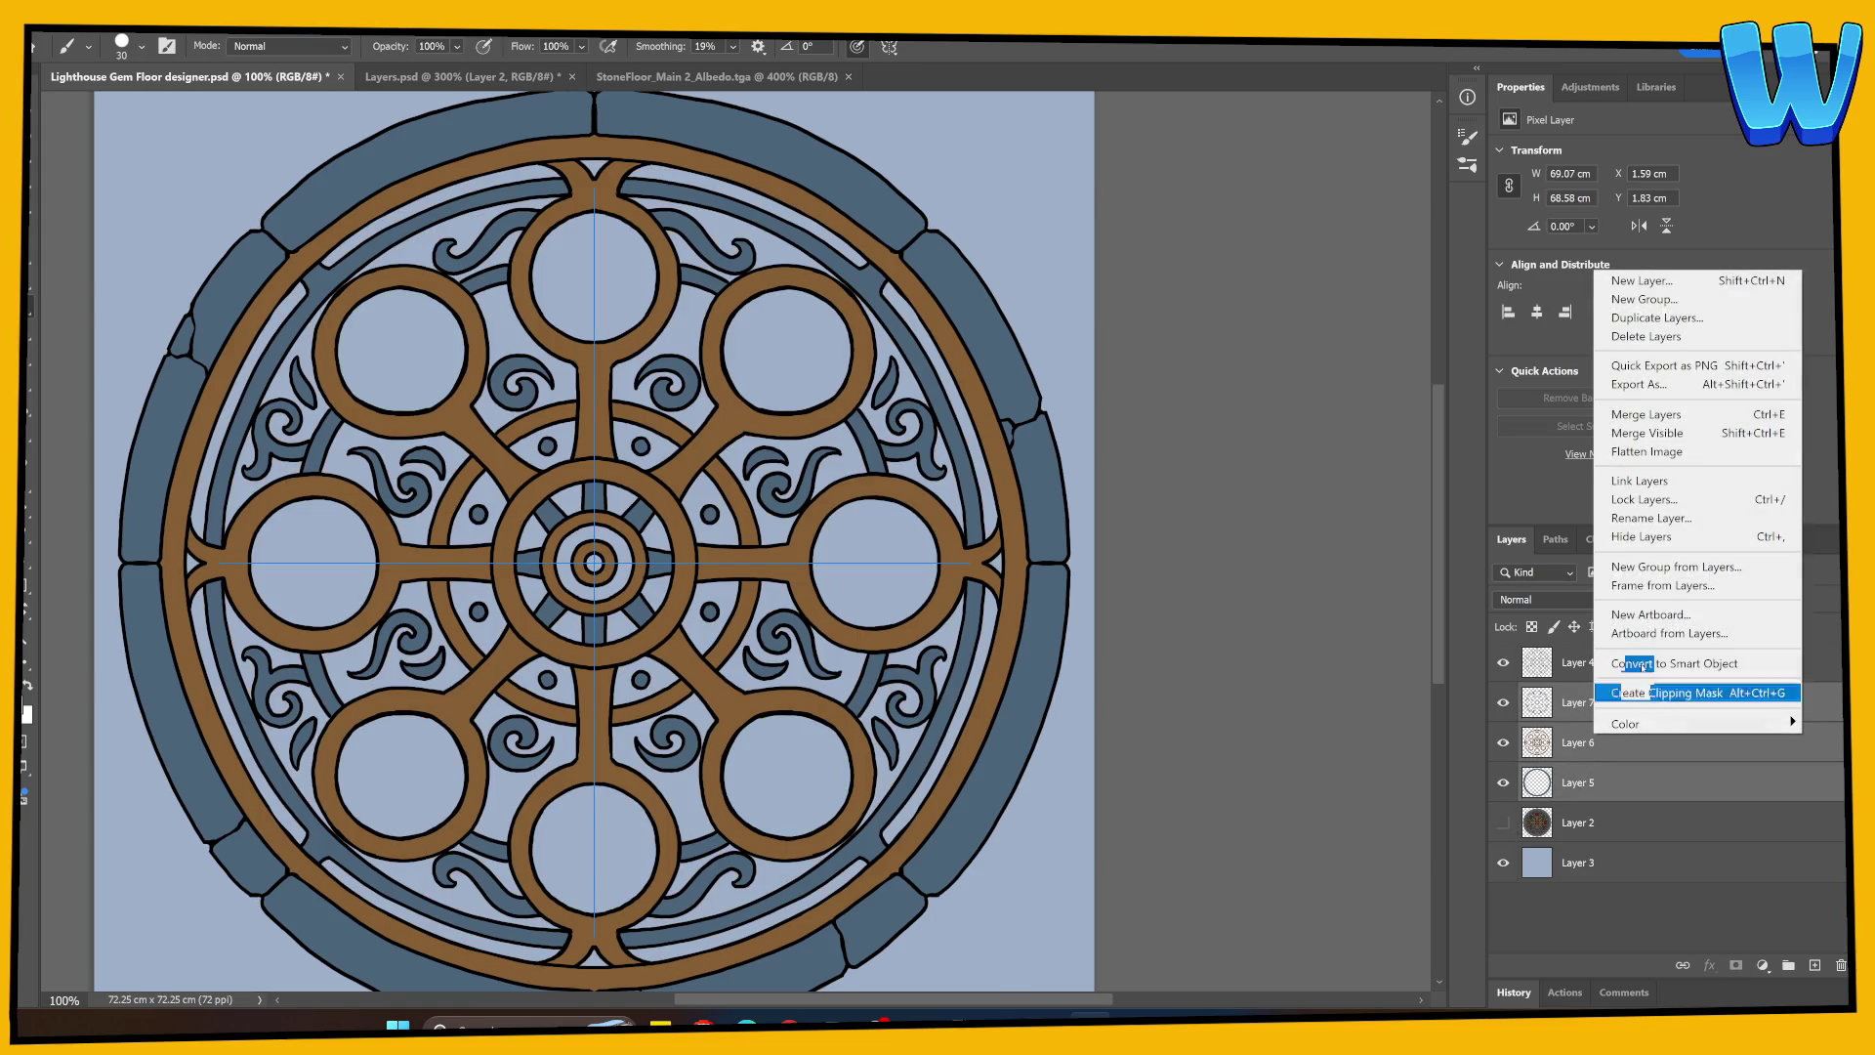
Step: Merge Layers 7, 6 and 5, then add a new layer above Layer 2
left_click(1660, 417)
left_click(1689, 742)
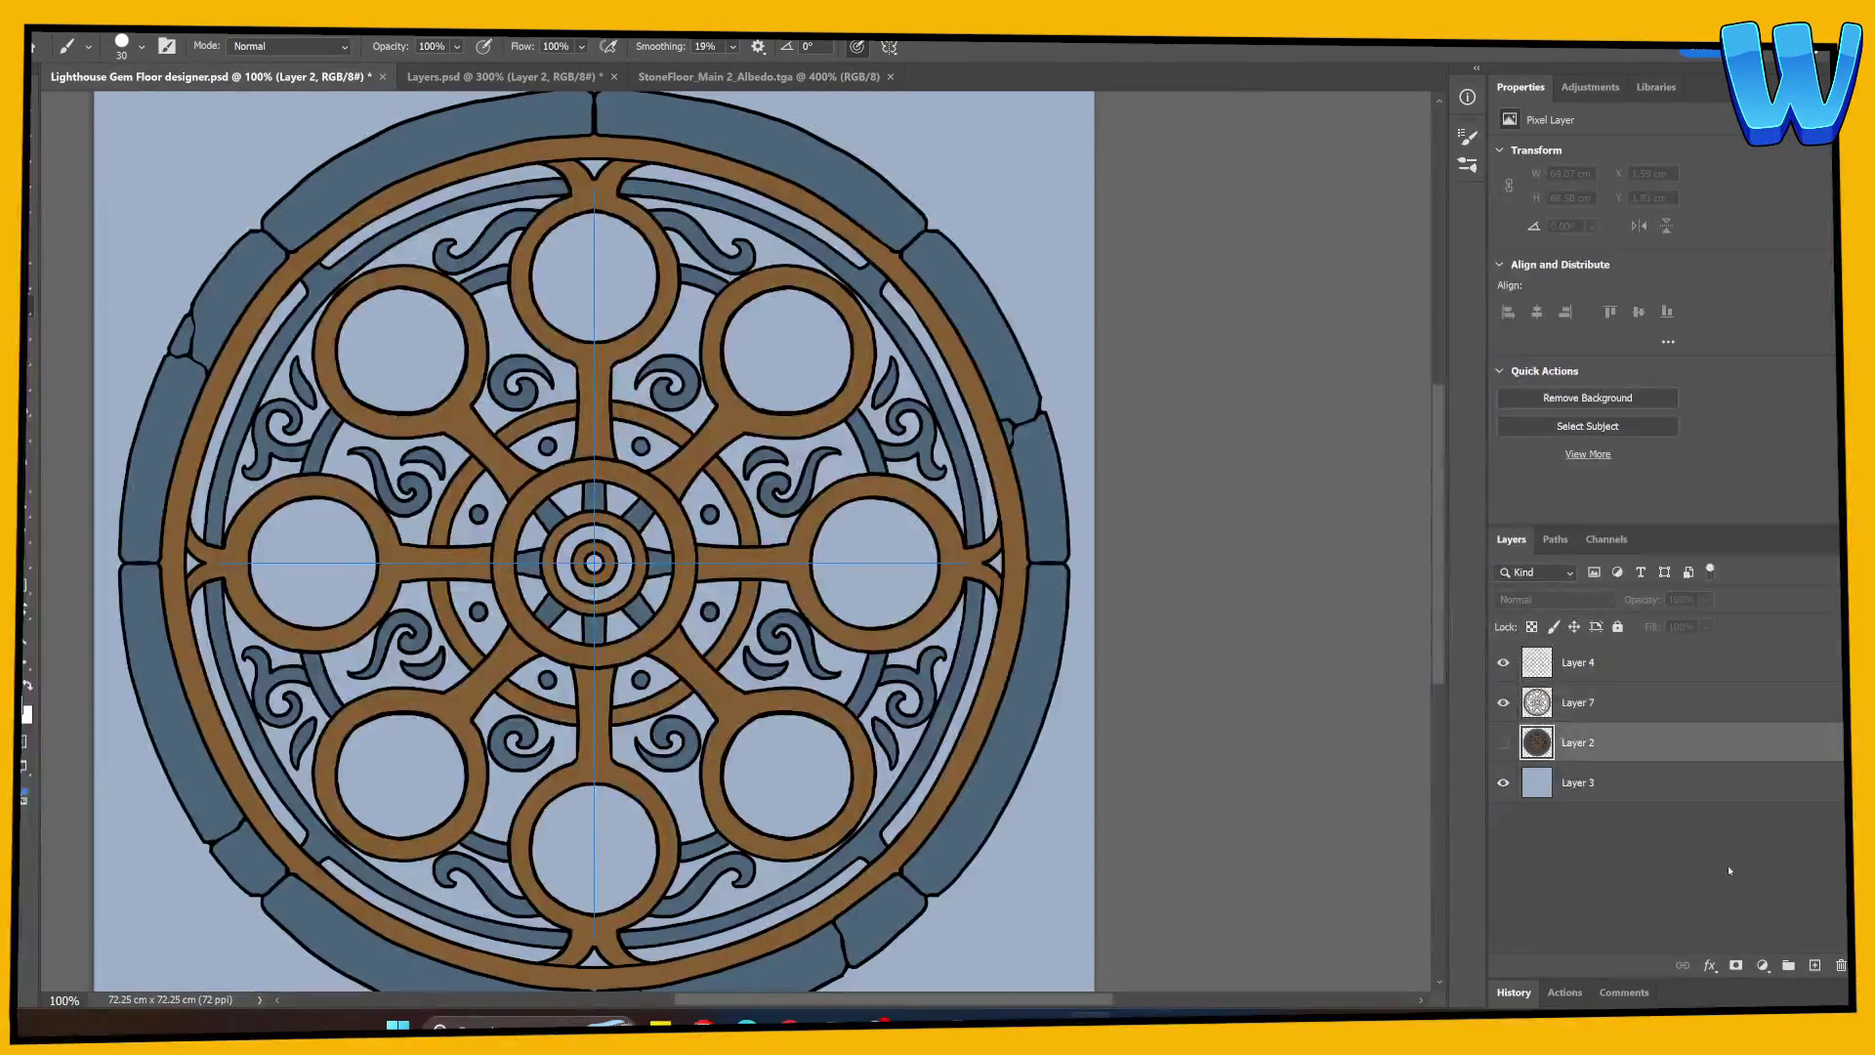
left_click(1812, 965)
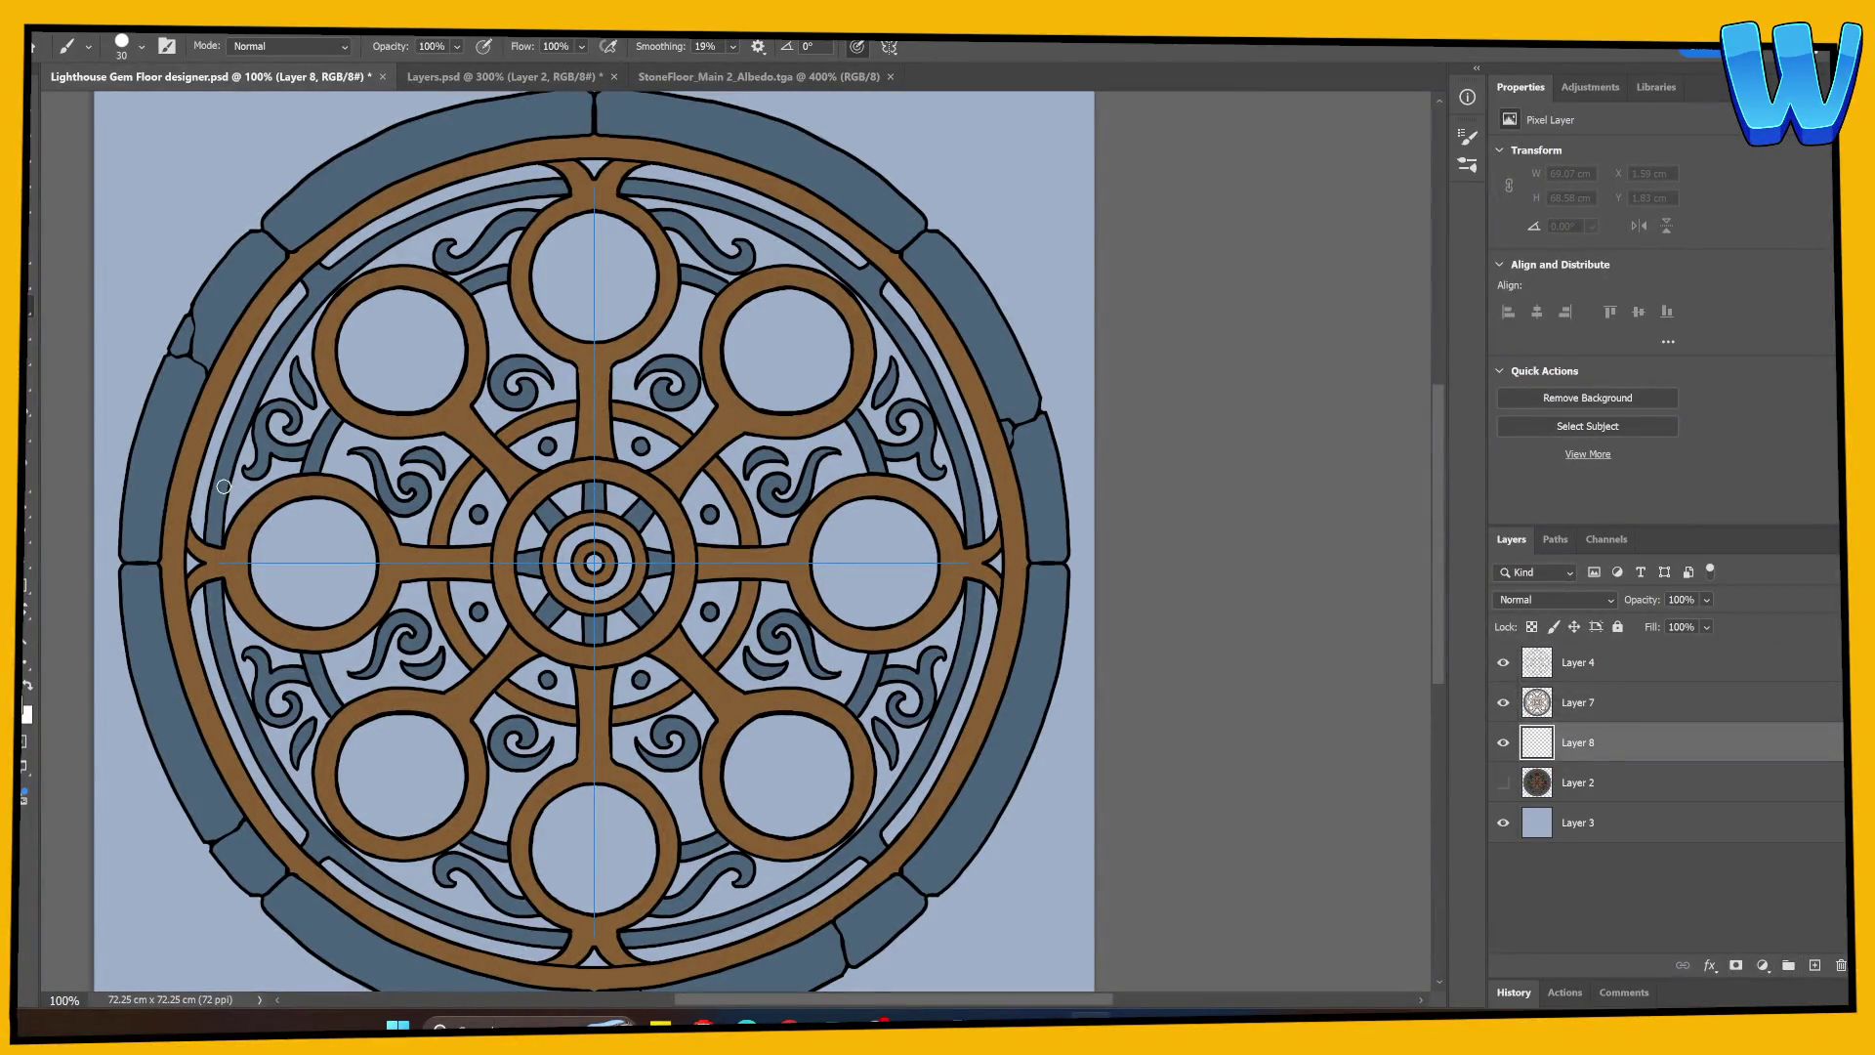
key("bracketright")
key("bracketright")
key("bracketright")
Step: Lasso around the disc's outer edge and fill it with dark purple-grey
left_click(27, 147)
left_click(107, 184)
mouse_move(182, 404)
left_mouse_down()
mouse_move(206, 366)
mouse_move(615, 130)
mouse_move(915, 240)
mouse_move(1039, 578)
mouse_move(910, 893)
mouse_move(734, 989)
mouse_move(766, 893)
mouse_move(672, 920)
mouse_move(422, 870)
mouse_move(227, 676)
mouse_move(183, 403)
left_mouse_up()
key("g")
left_click(444, 584)
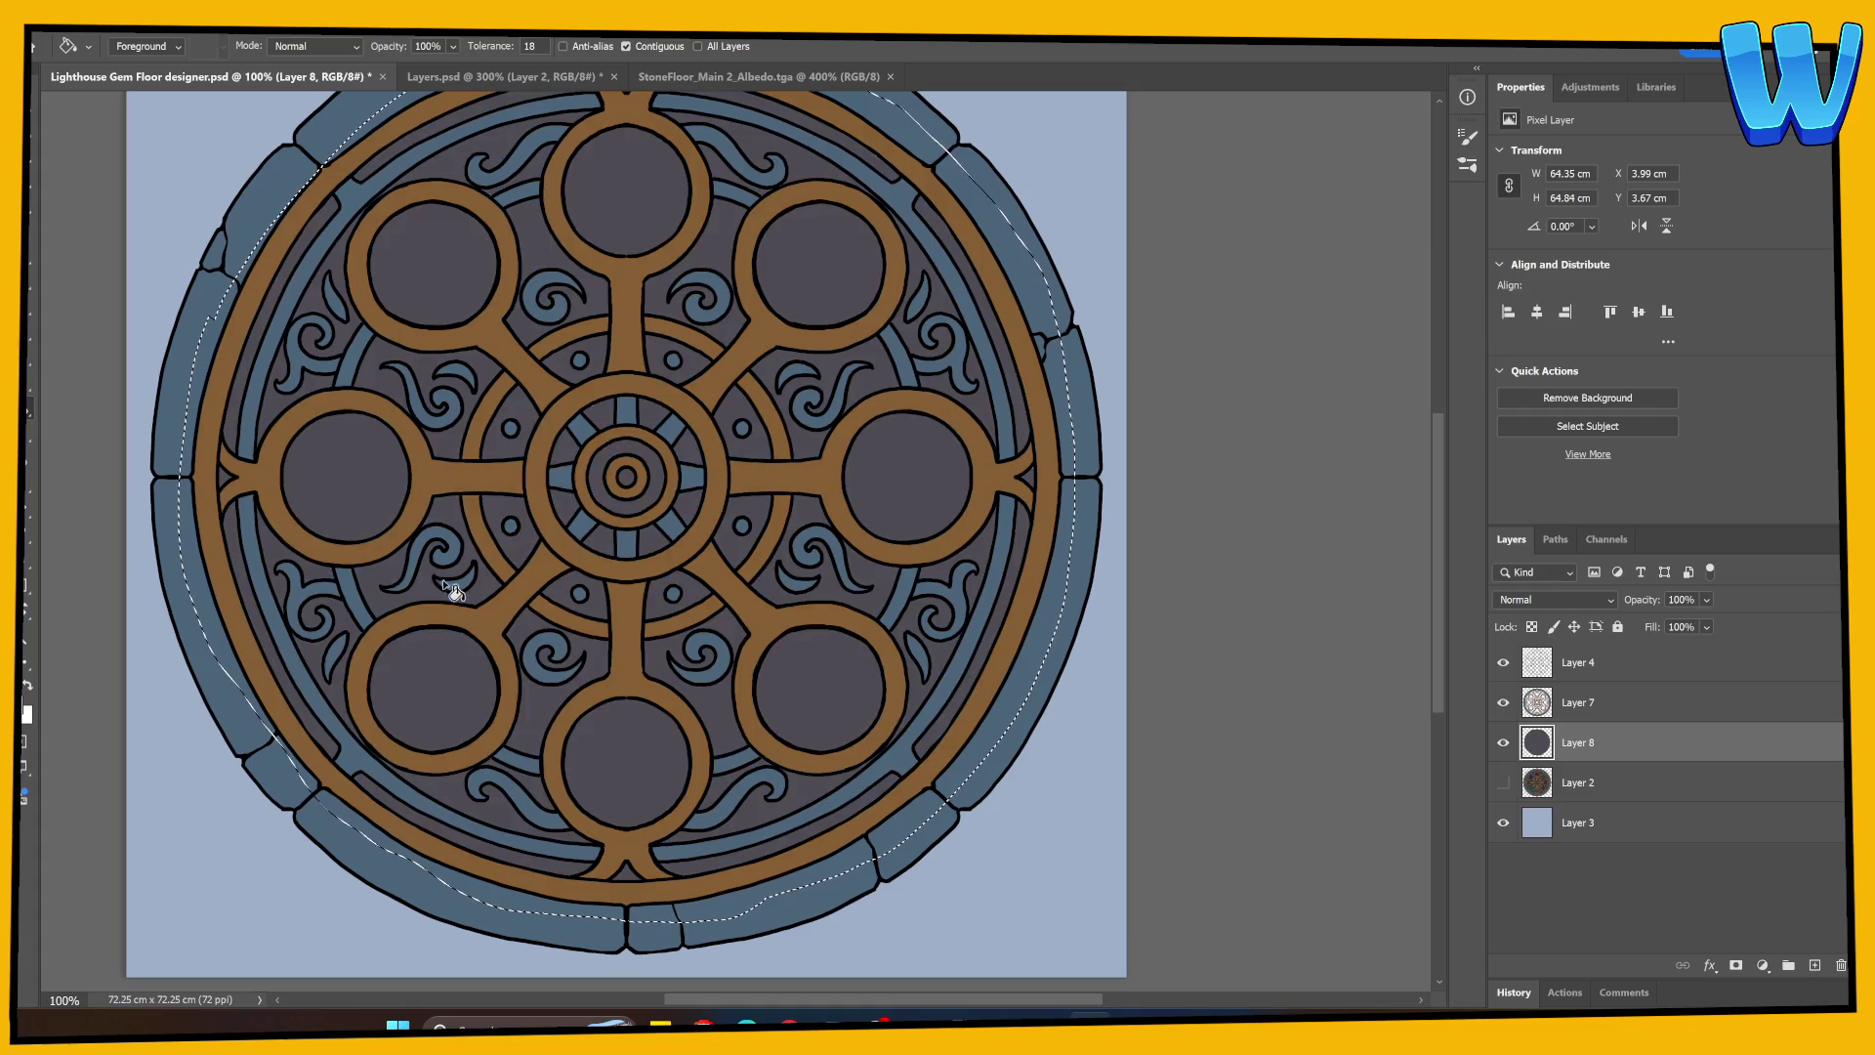
key("ctrl+d")
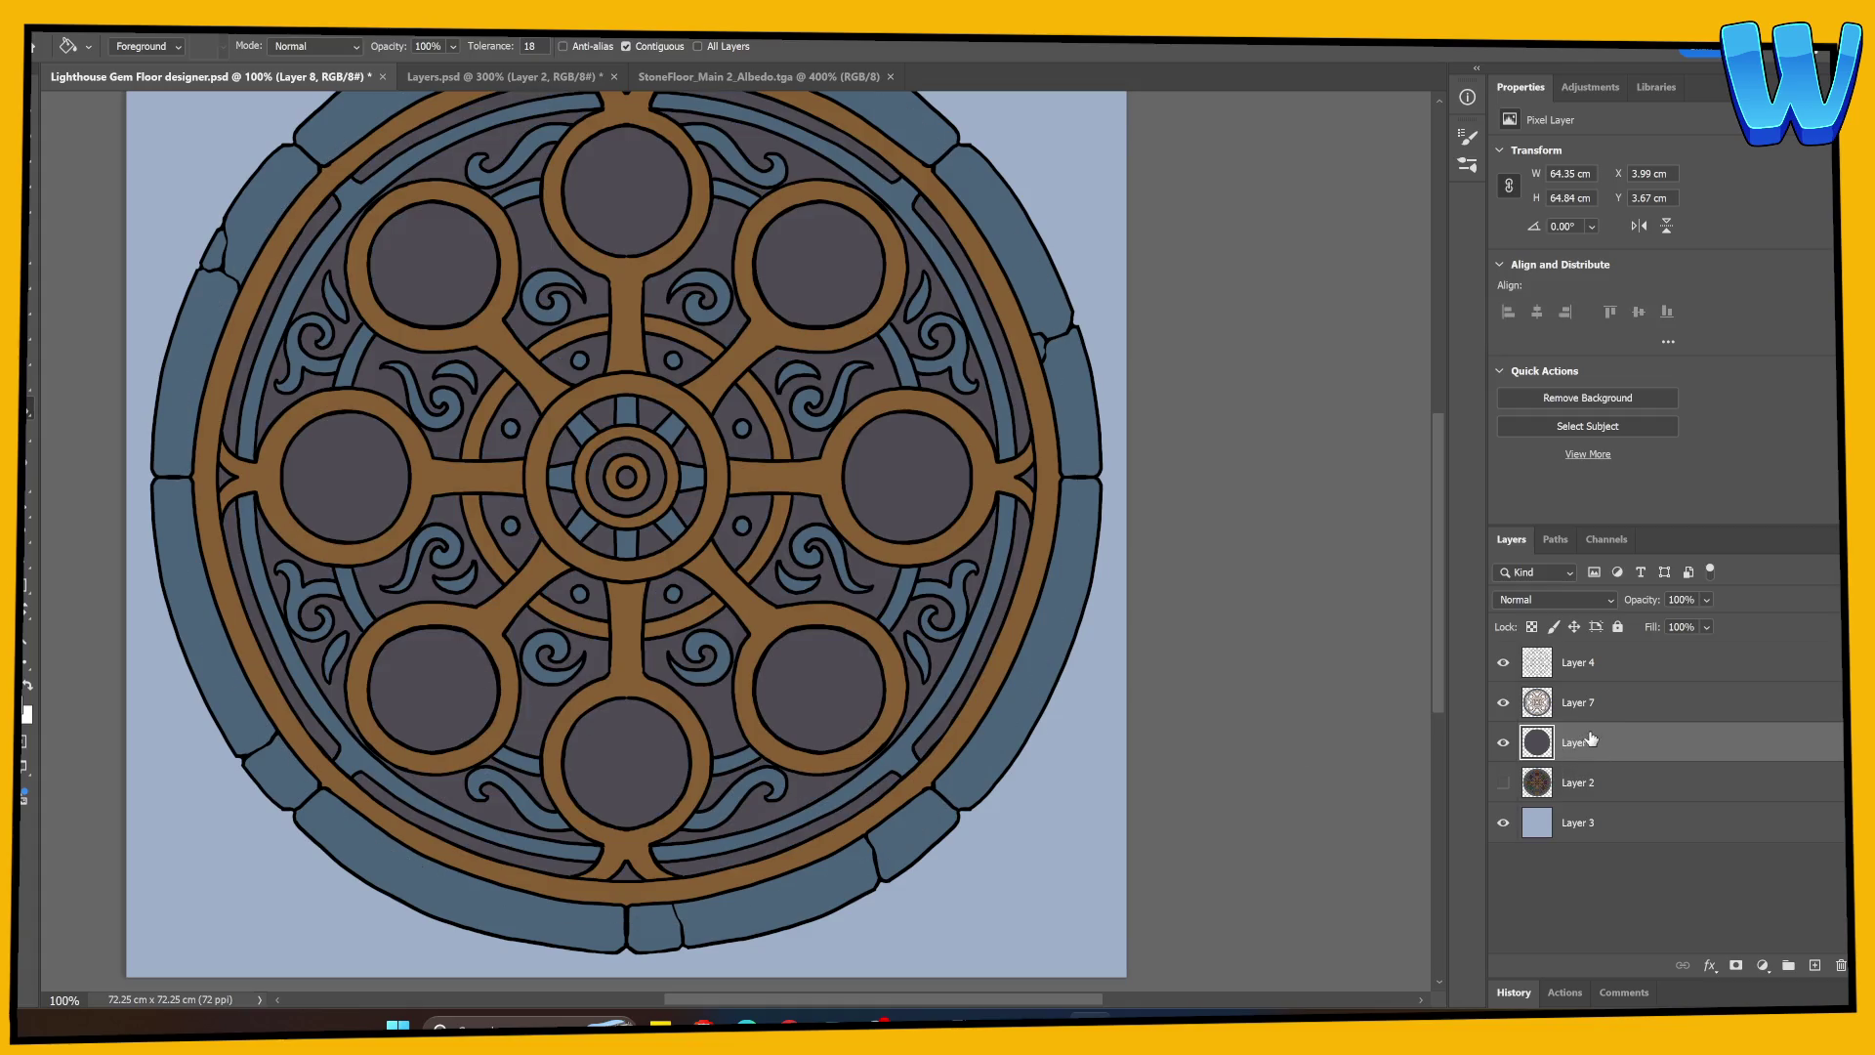
Step: Merge the grey fill layer into Layer 7, keeping the old gem colour Layer 2 hidden
left_click(1575, 715, "ctrl")
right_click(1582, 714)
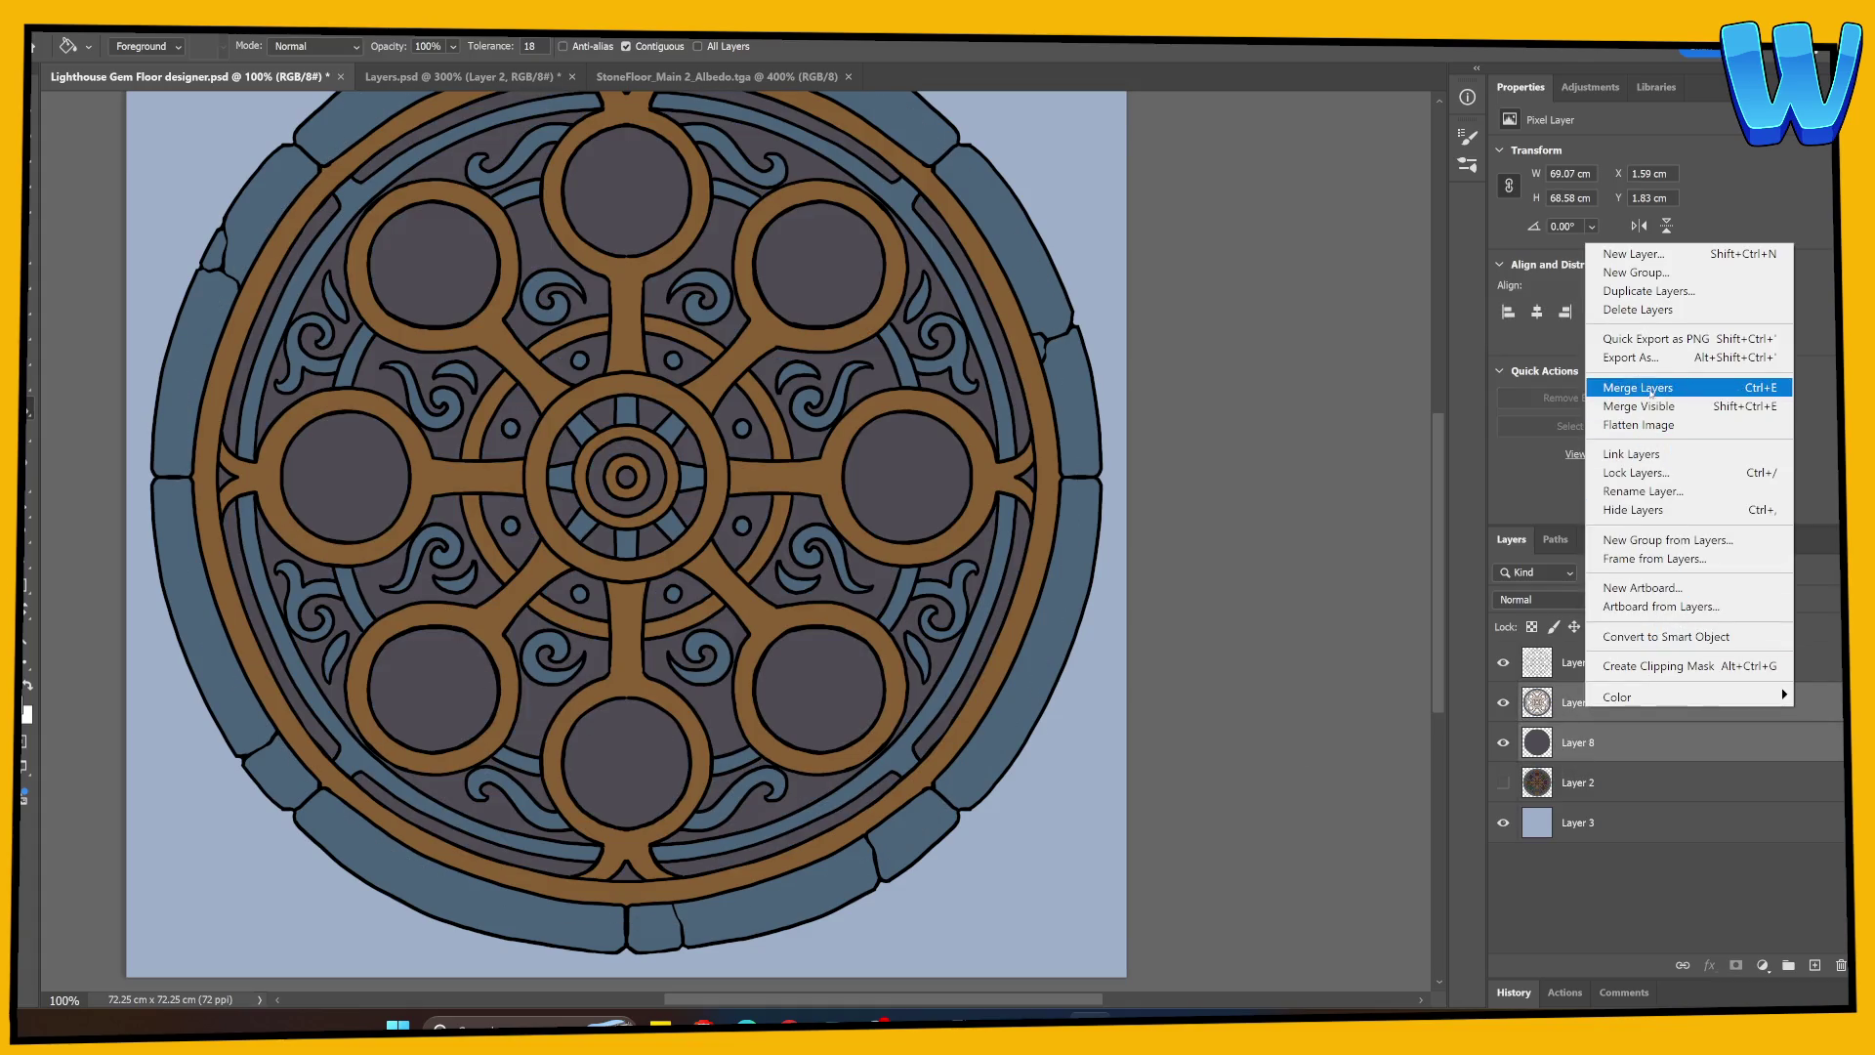
left_click(1651, 391)
left_click(1503, 743)
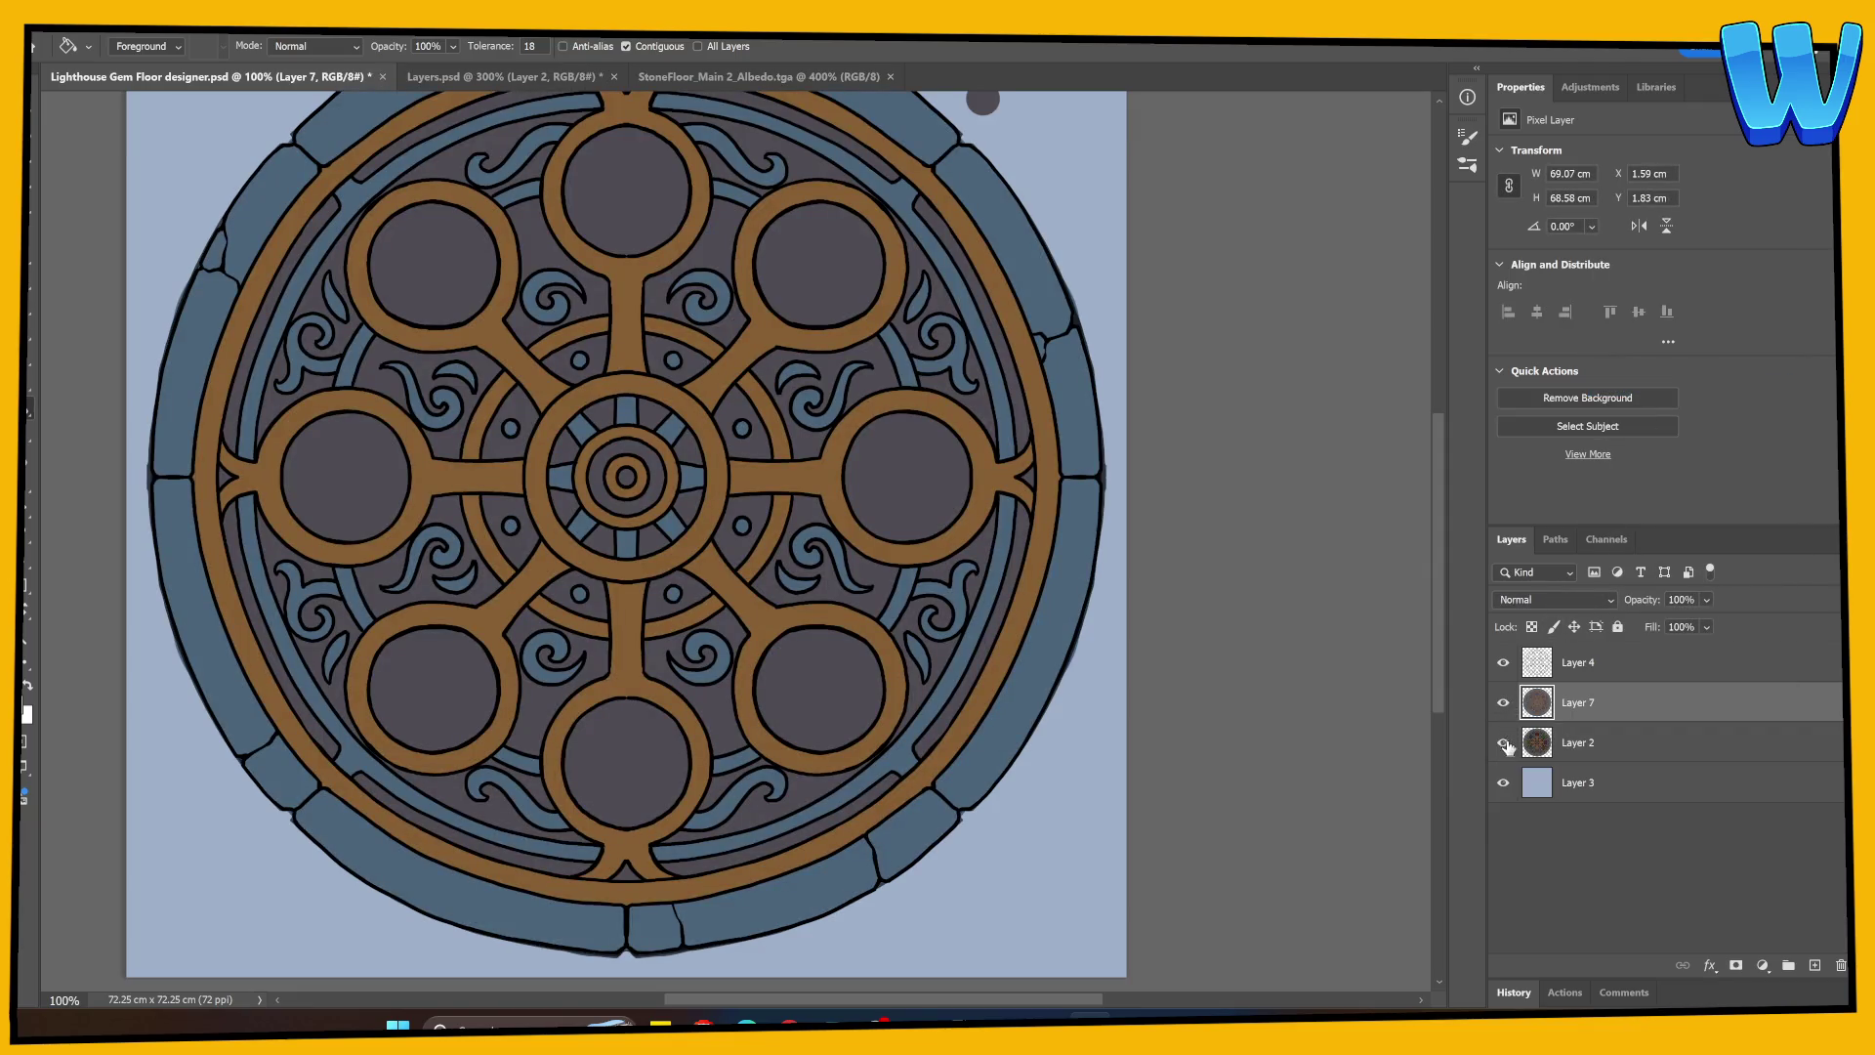
left_click(1504, 743)
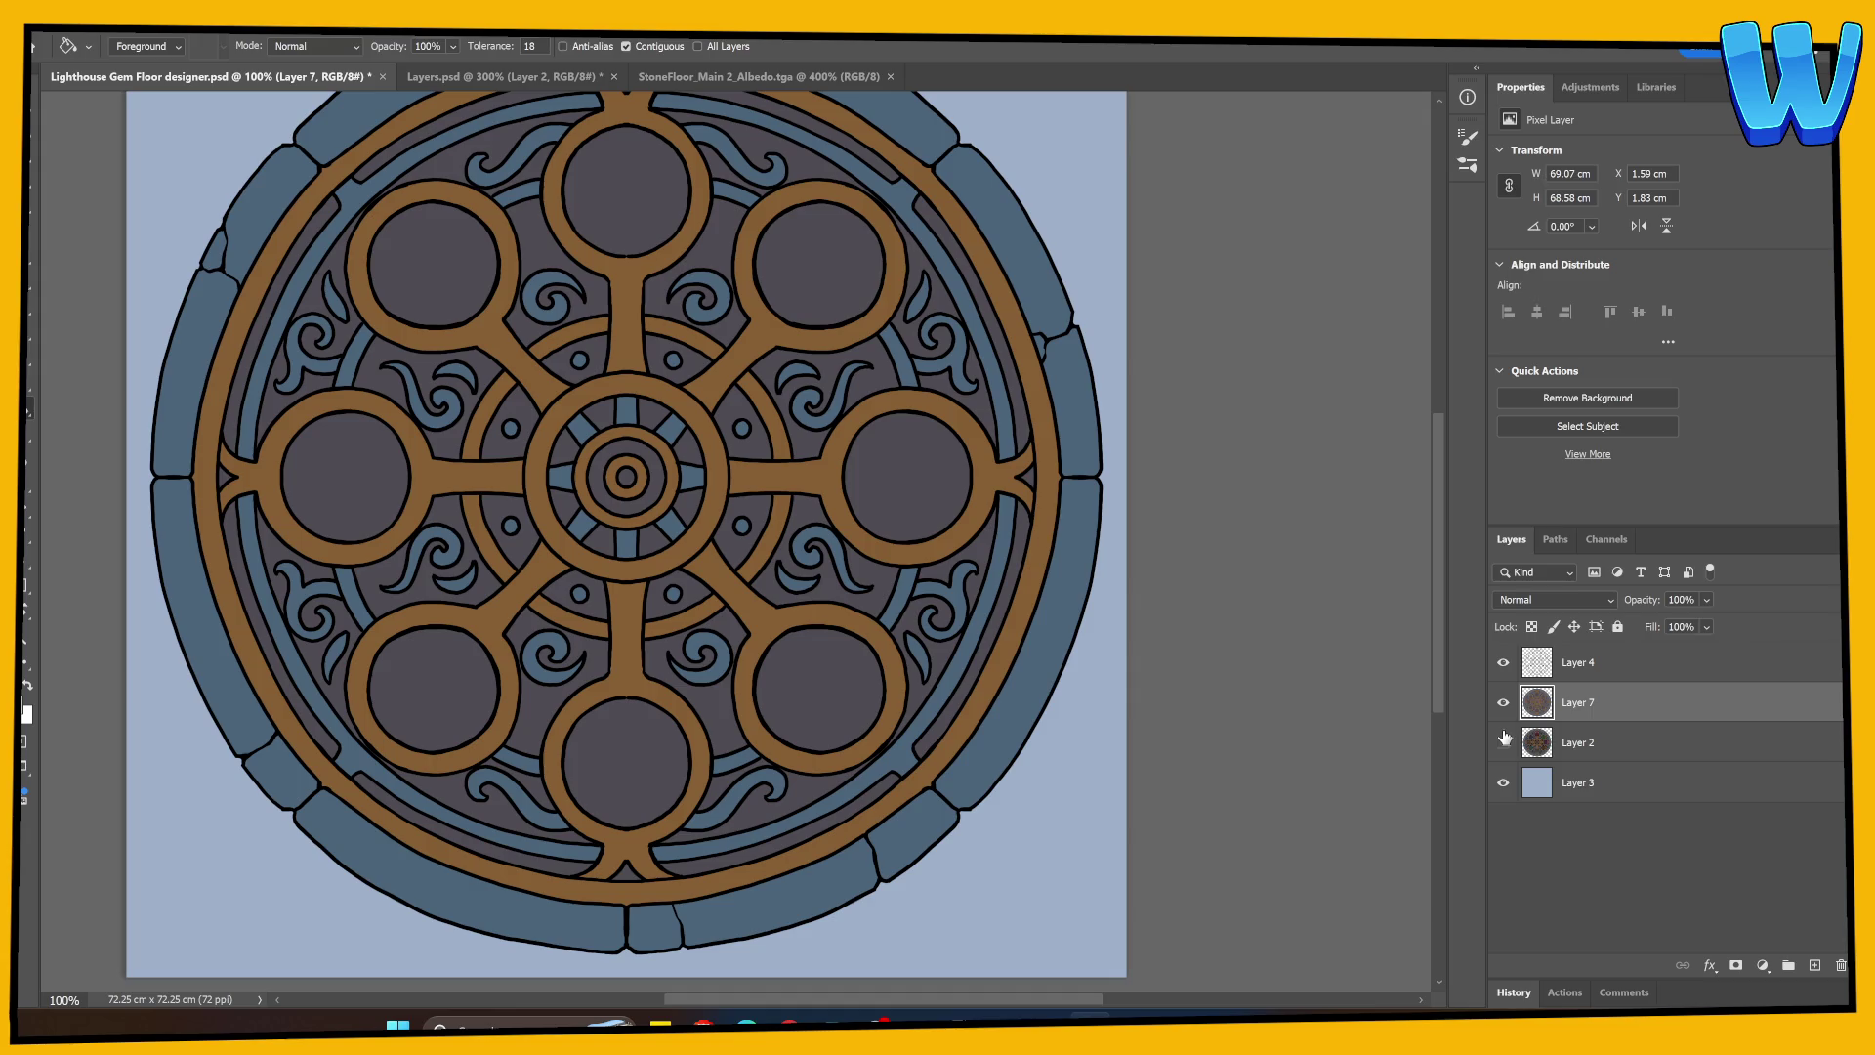
left_click(1504, 741)
left_click(1502, 715)
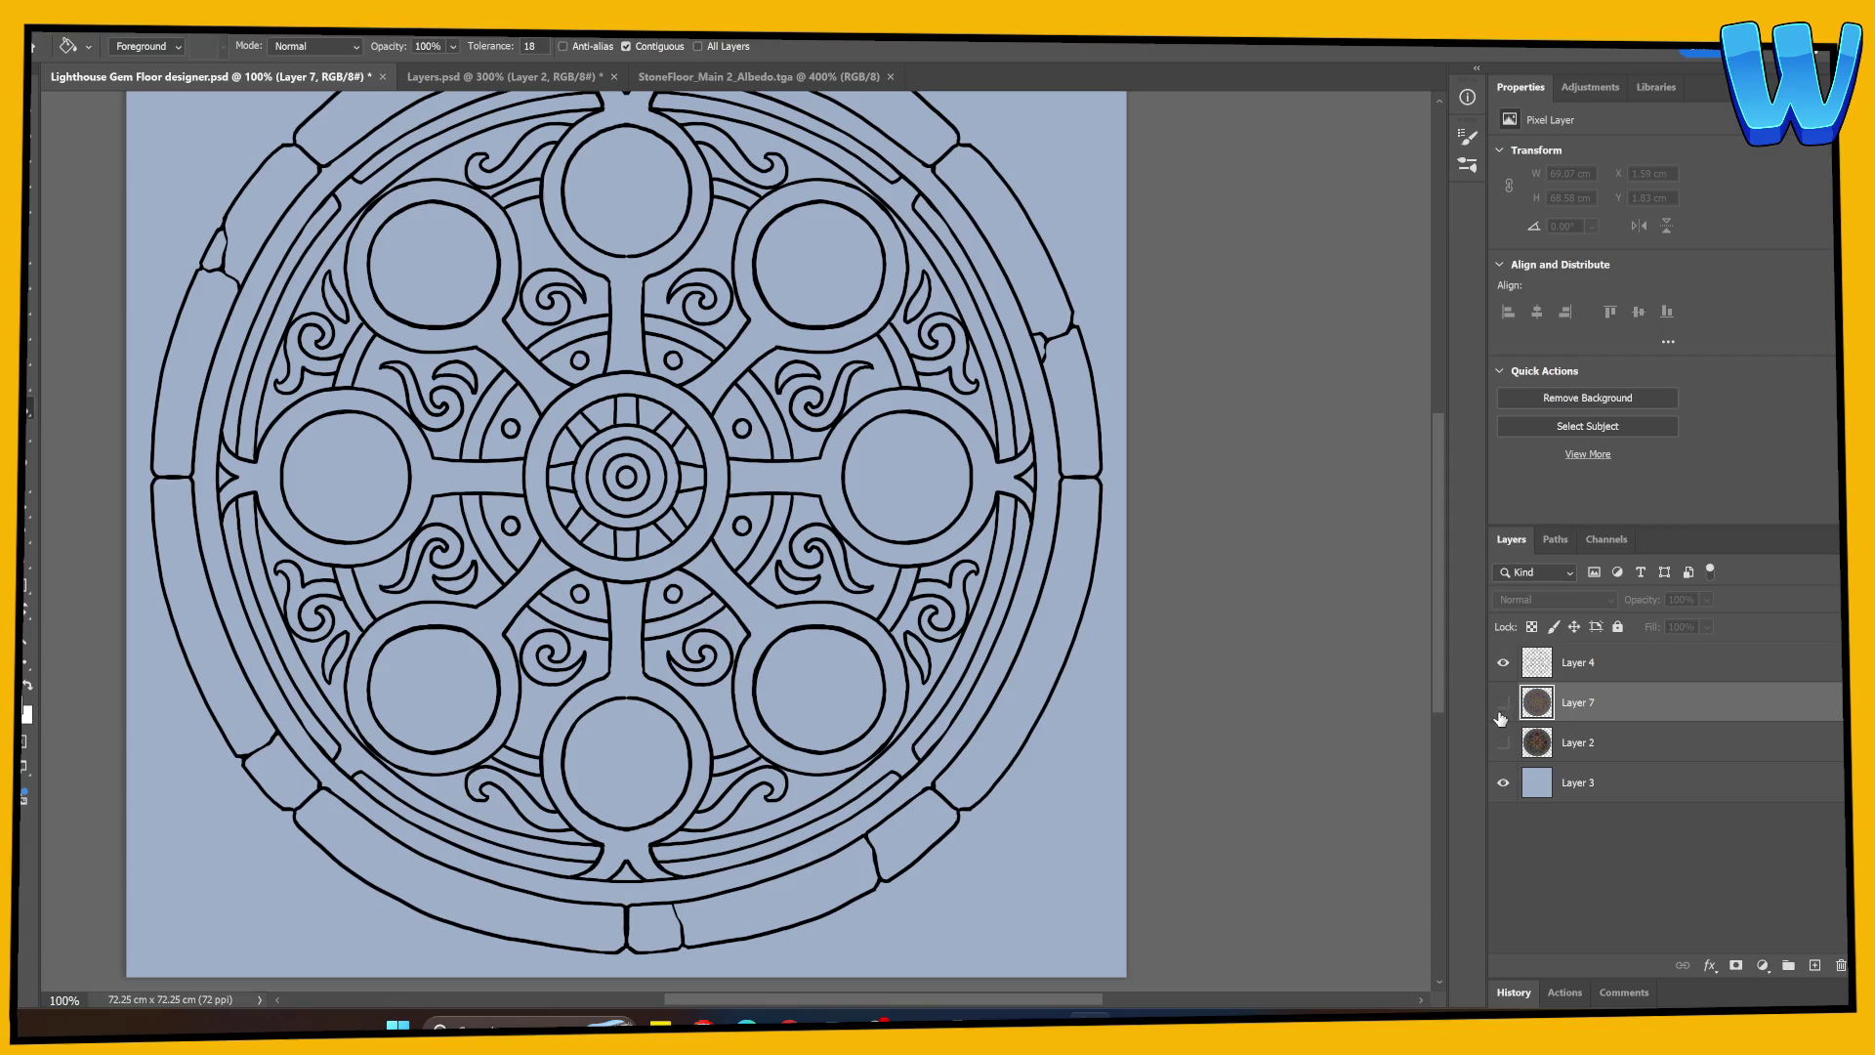
left_click(1501, 709)
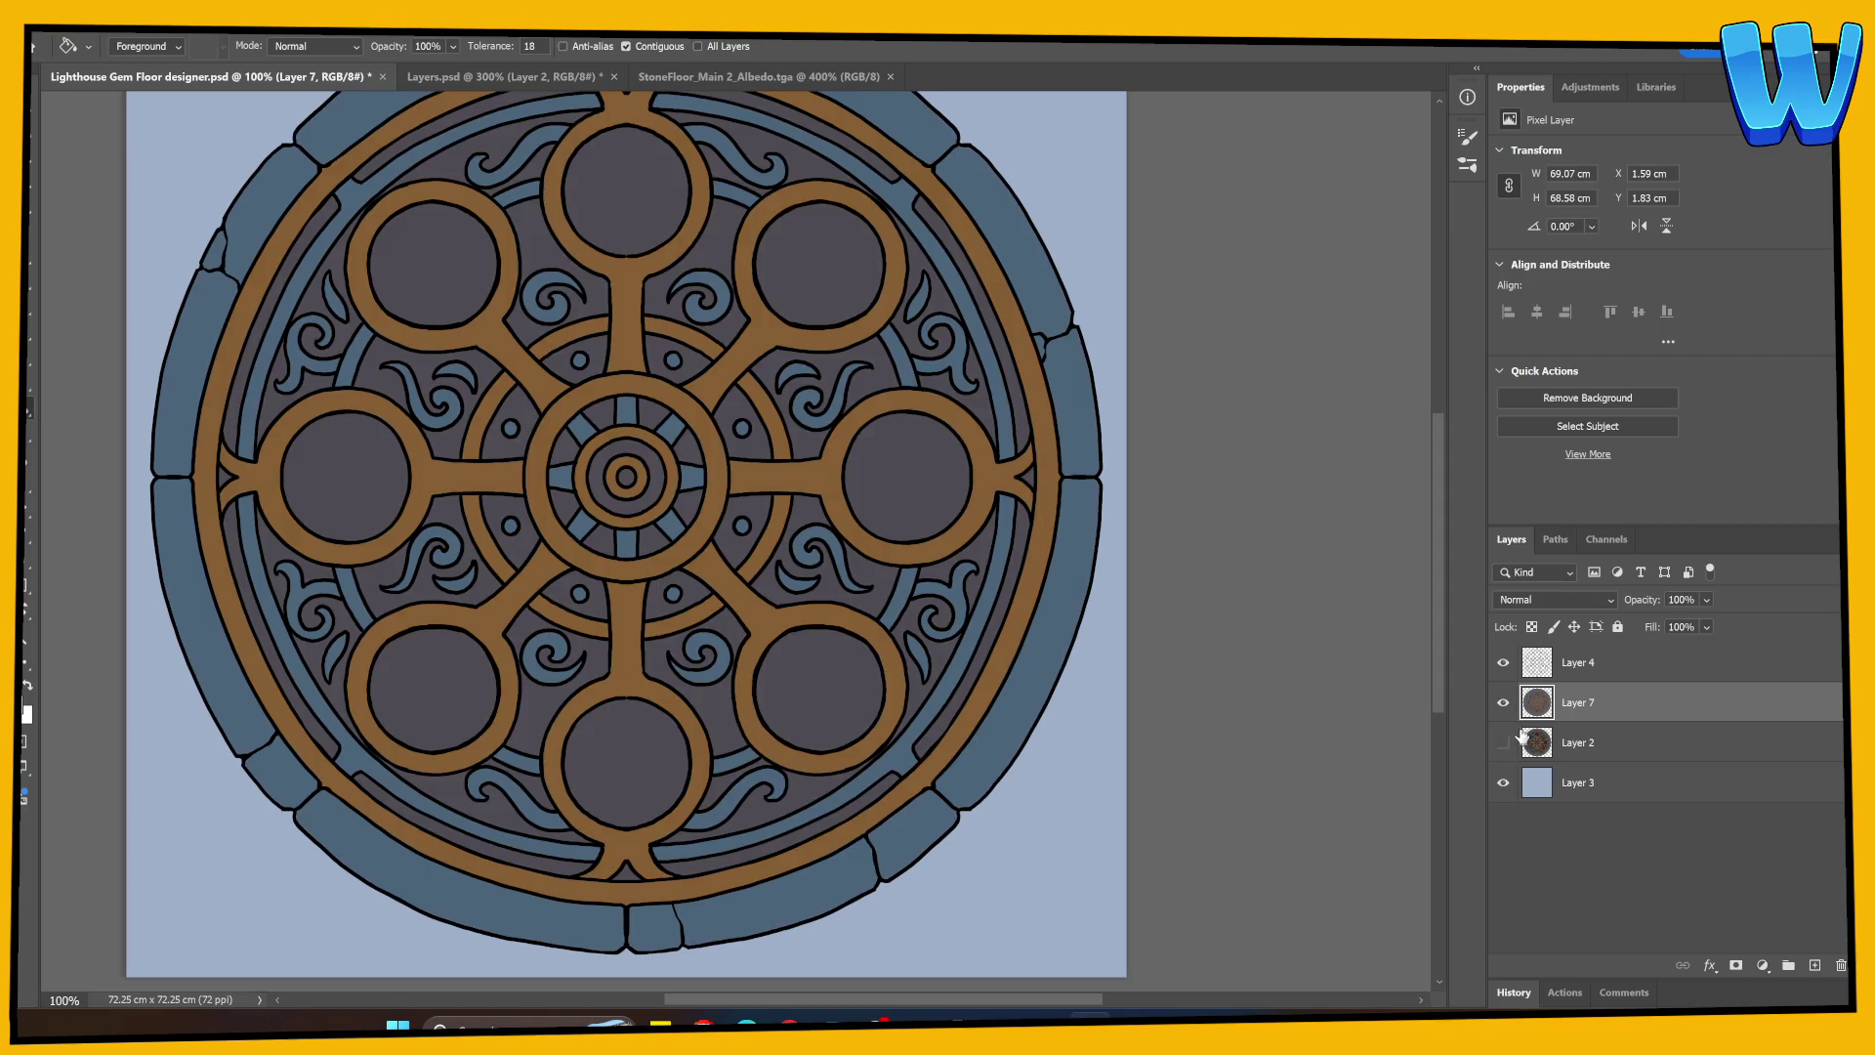
left_click(1539, 674)
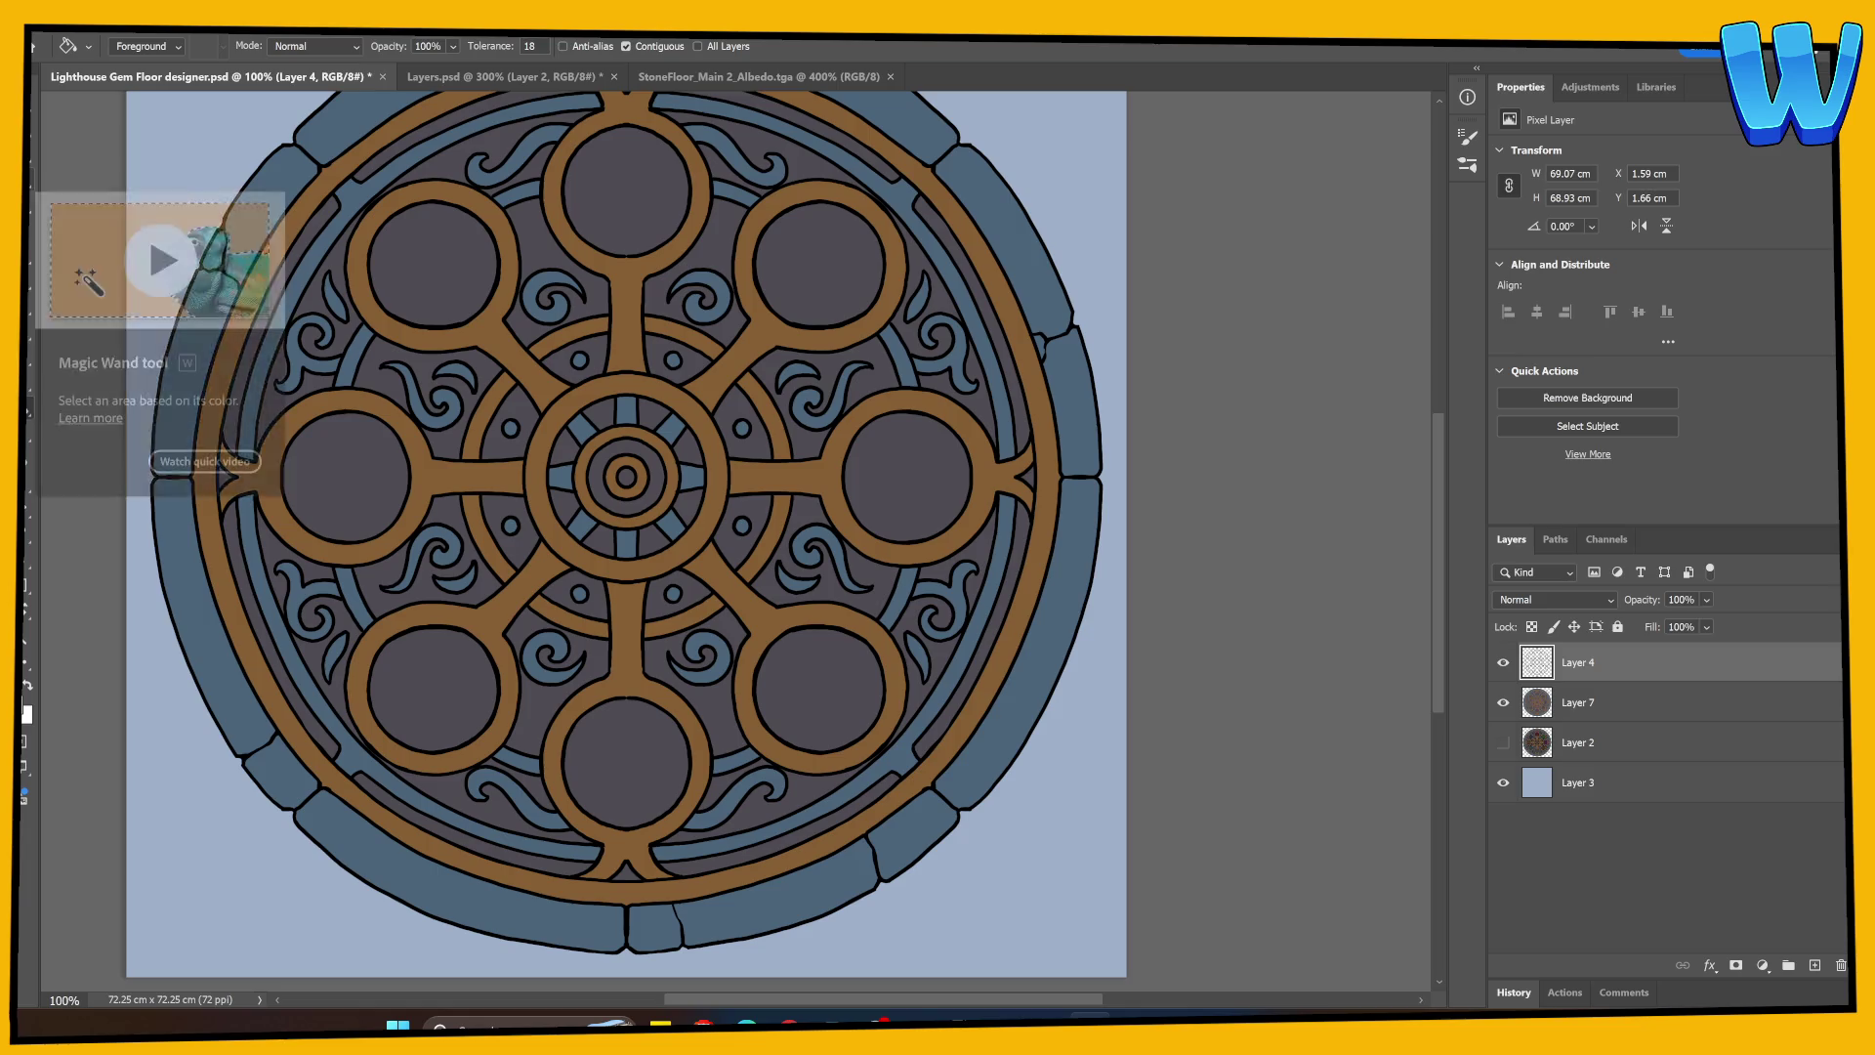
Step: Magic Wand-select the top gem circle and fill it dark red
left_click(27, 200)
left_click(625, 195)
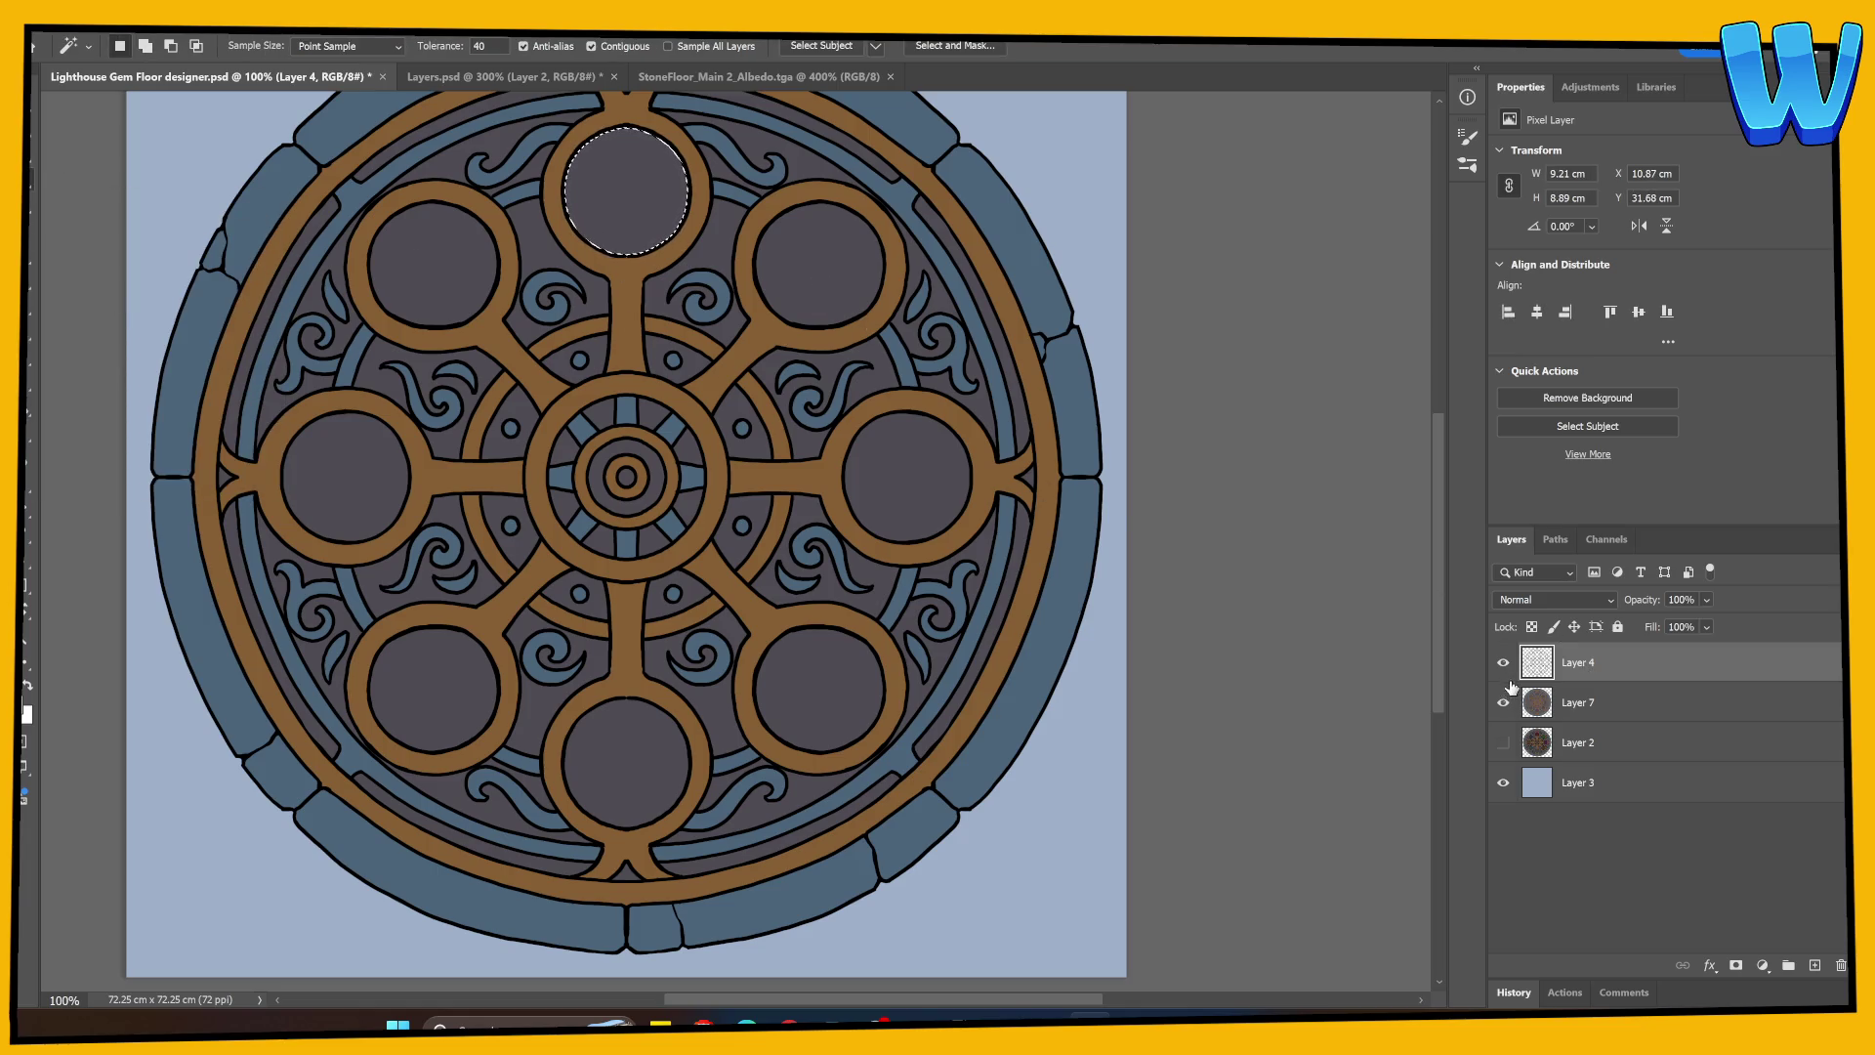
key("2")
key("0")
left_click(1814, 965, "ctrl")
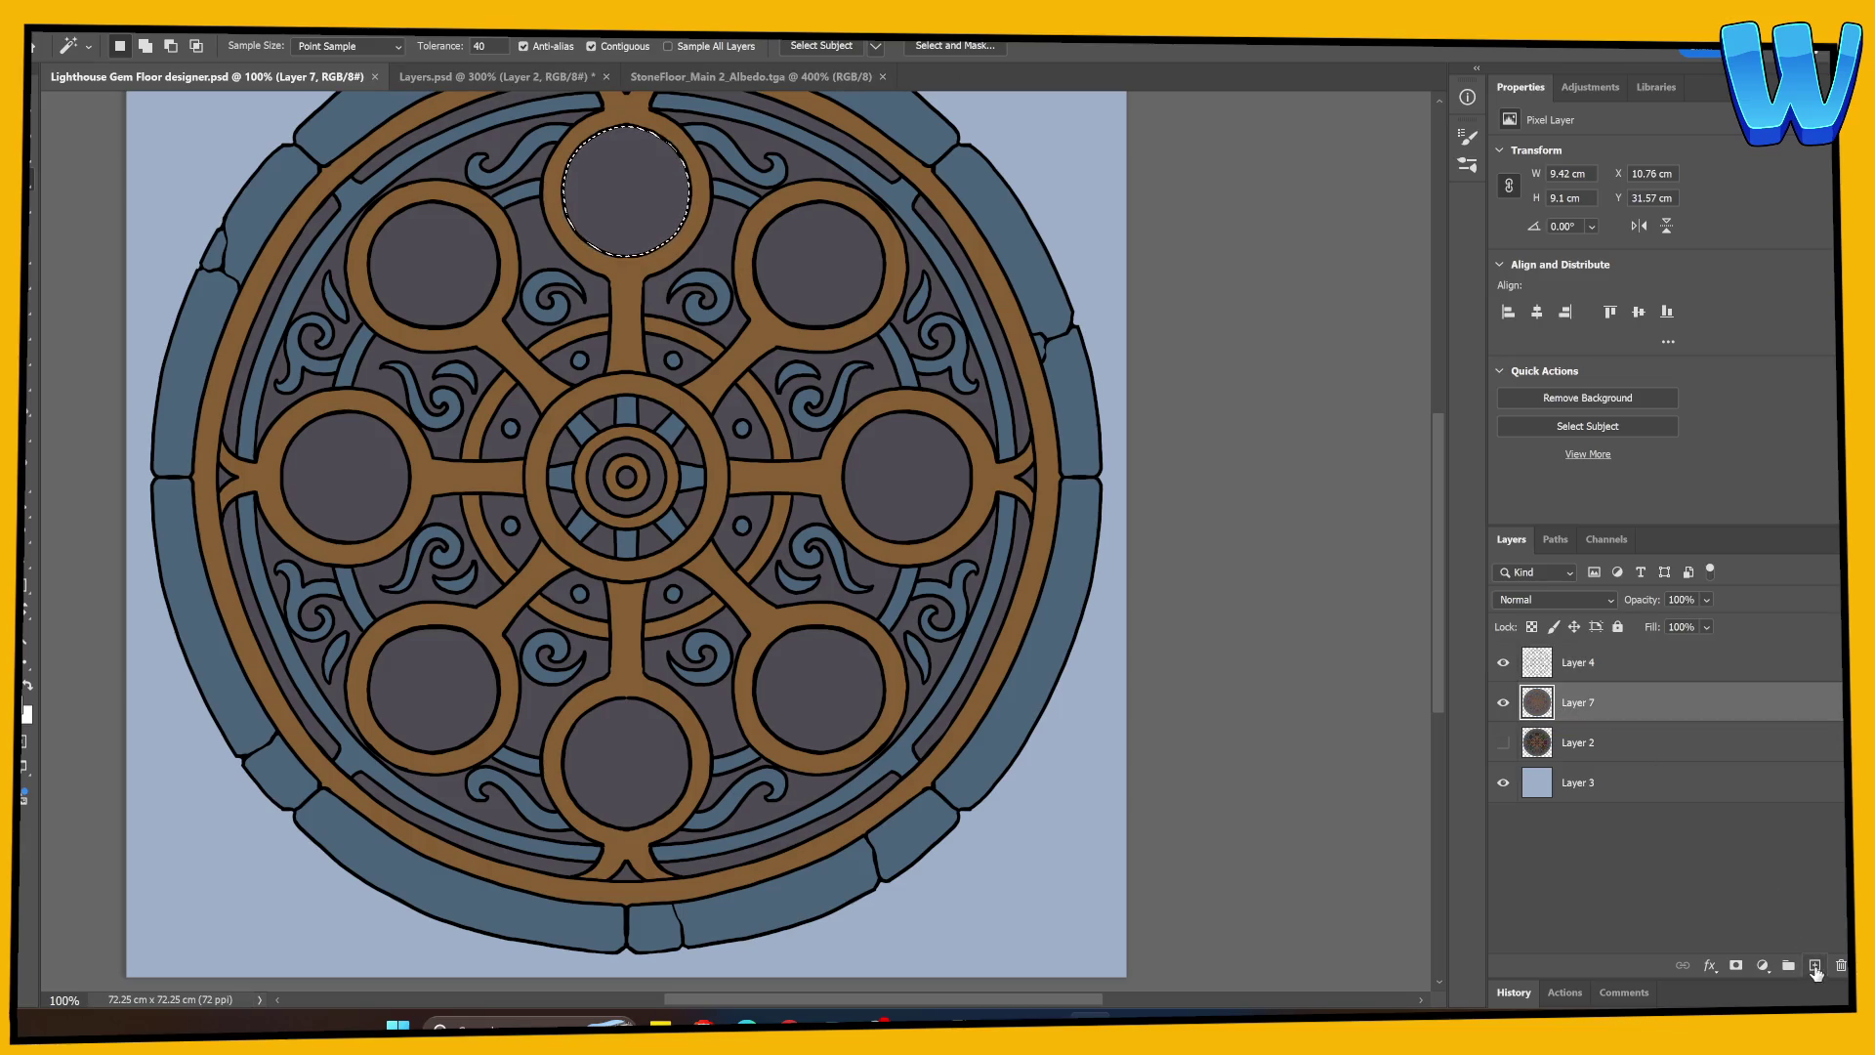
key("ctrl+e")
left_click(29, 423)
left_click(26, 712)
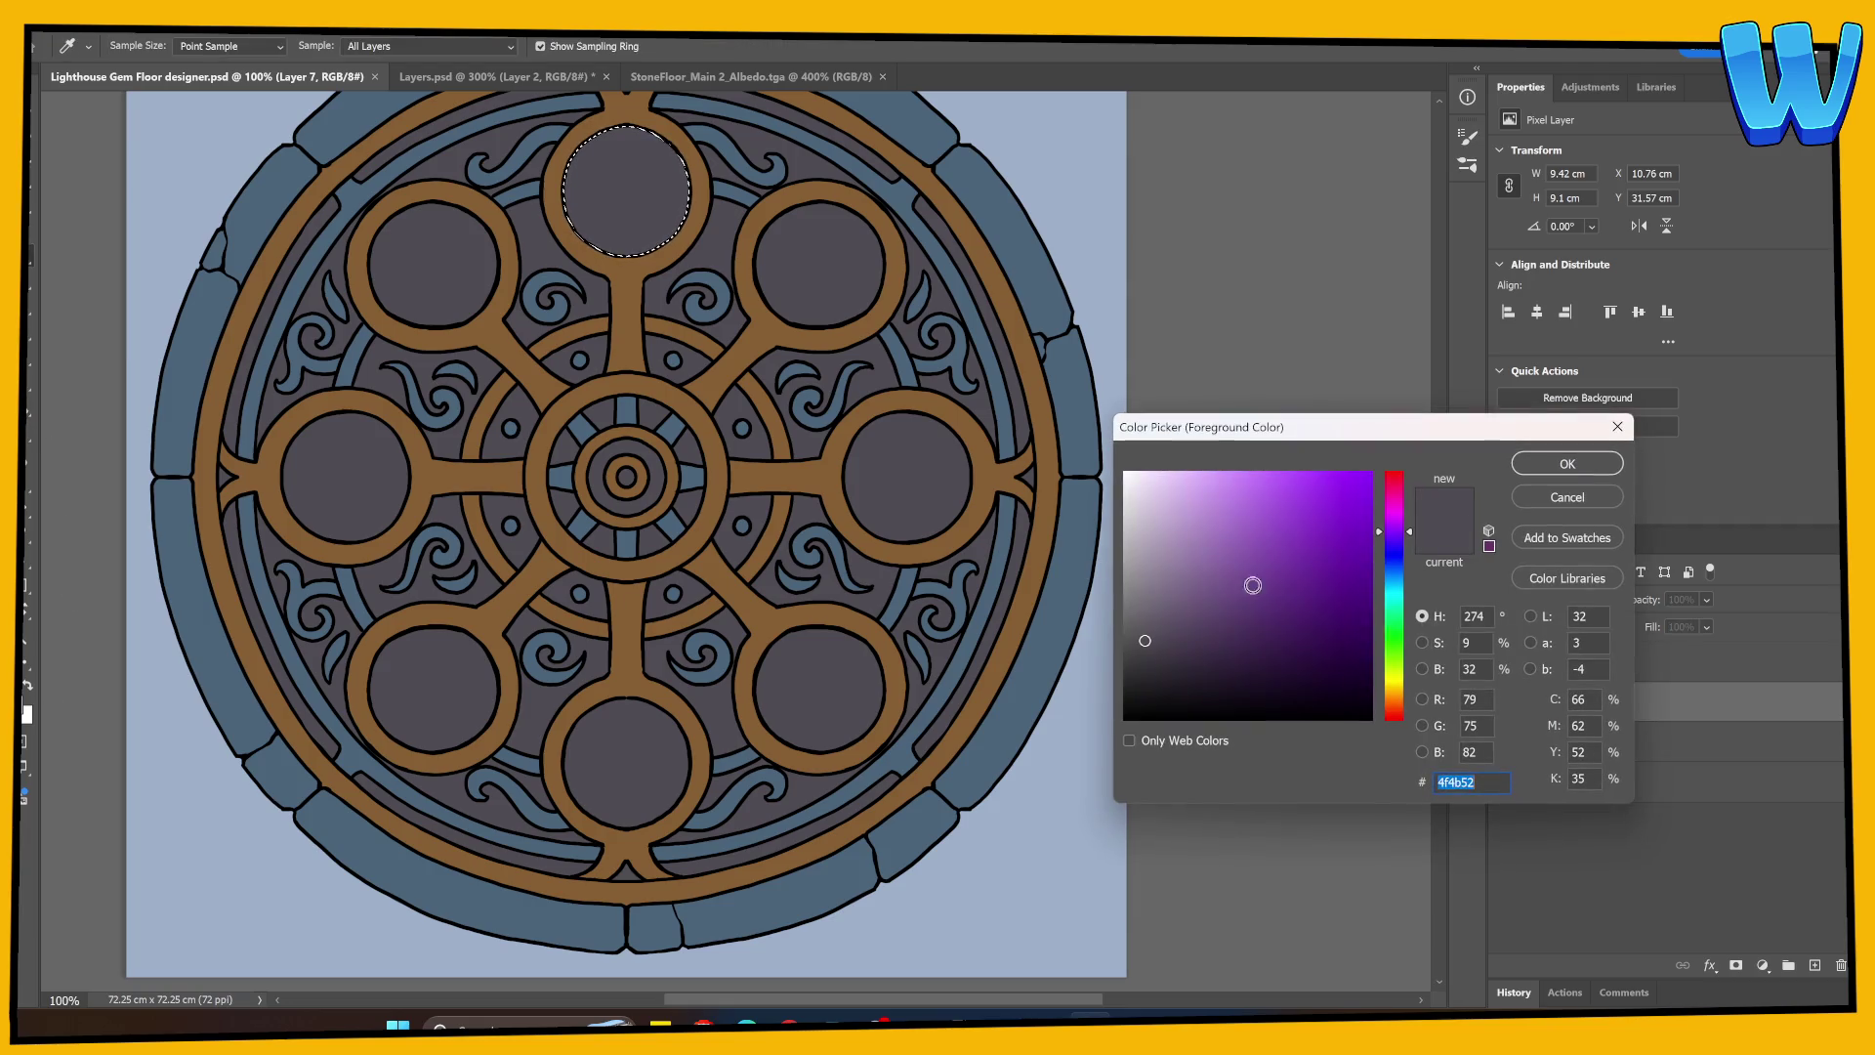
left_click_drag(1402, 496, 1396, 471)
left_click_drag(1260, 633, 1225, 646)
left_click(1524, 476)
left_click(619, 196)
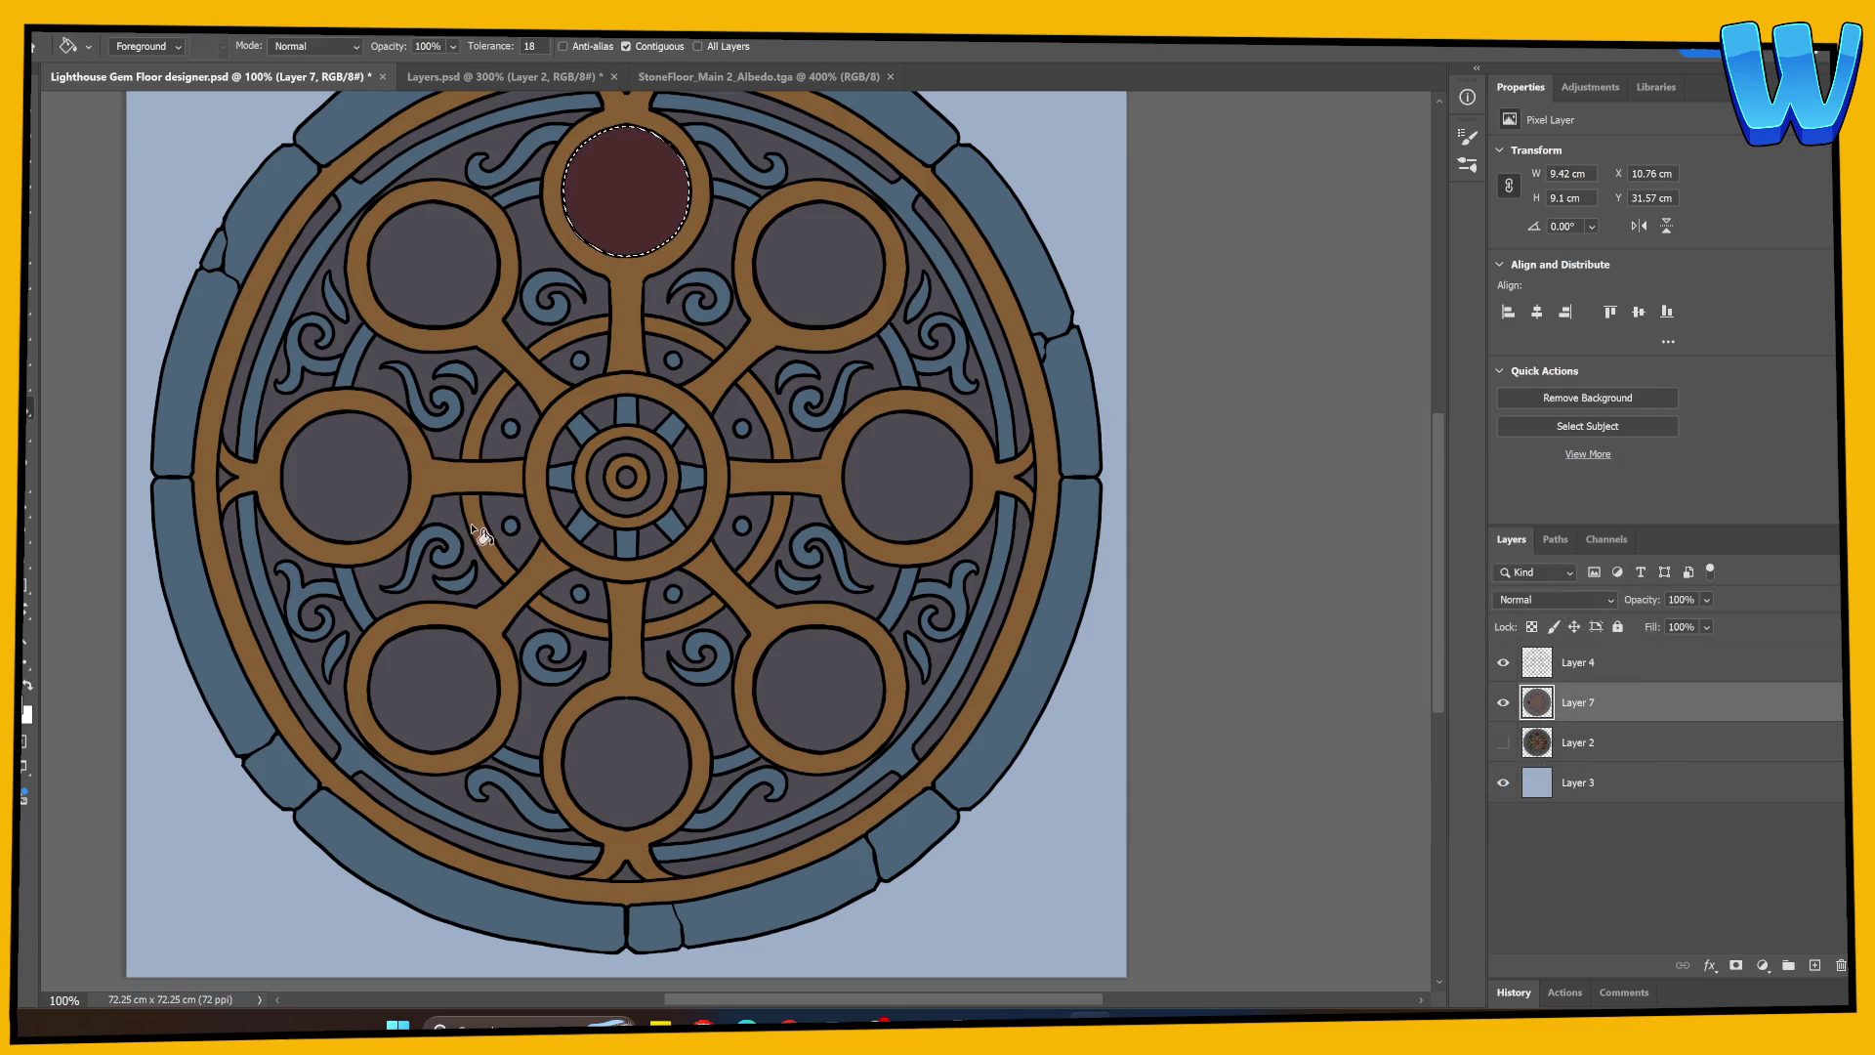
Step: Choose a brighter, more saturated green fill colour and deselect the top gem
left_click(27, 711)
left_click(1393, 659)
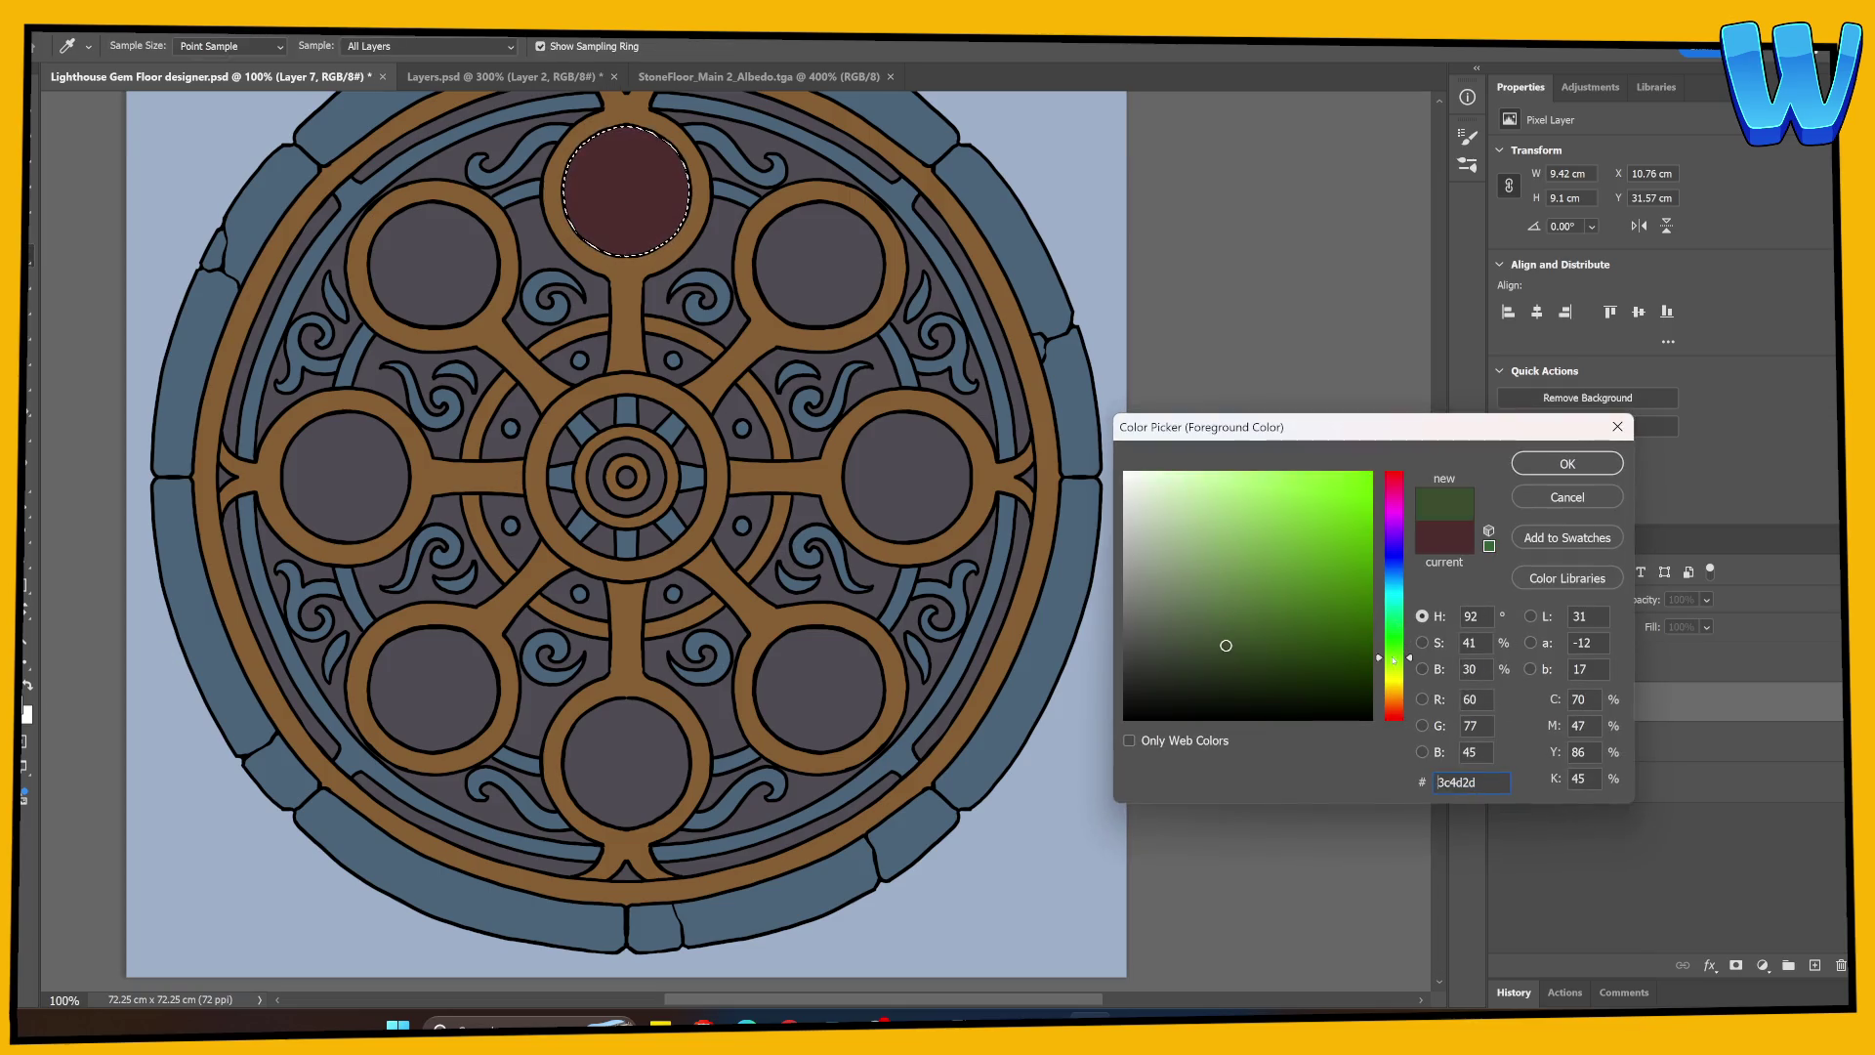
left_click_drag(1393, 659, 1395, 651)
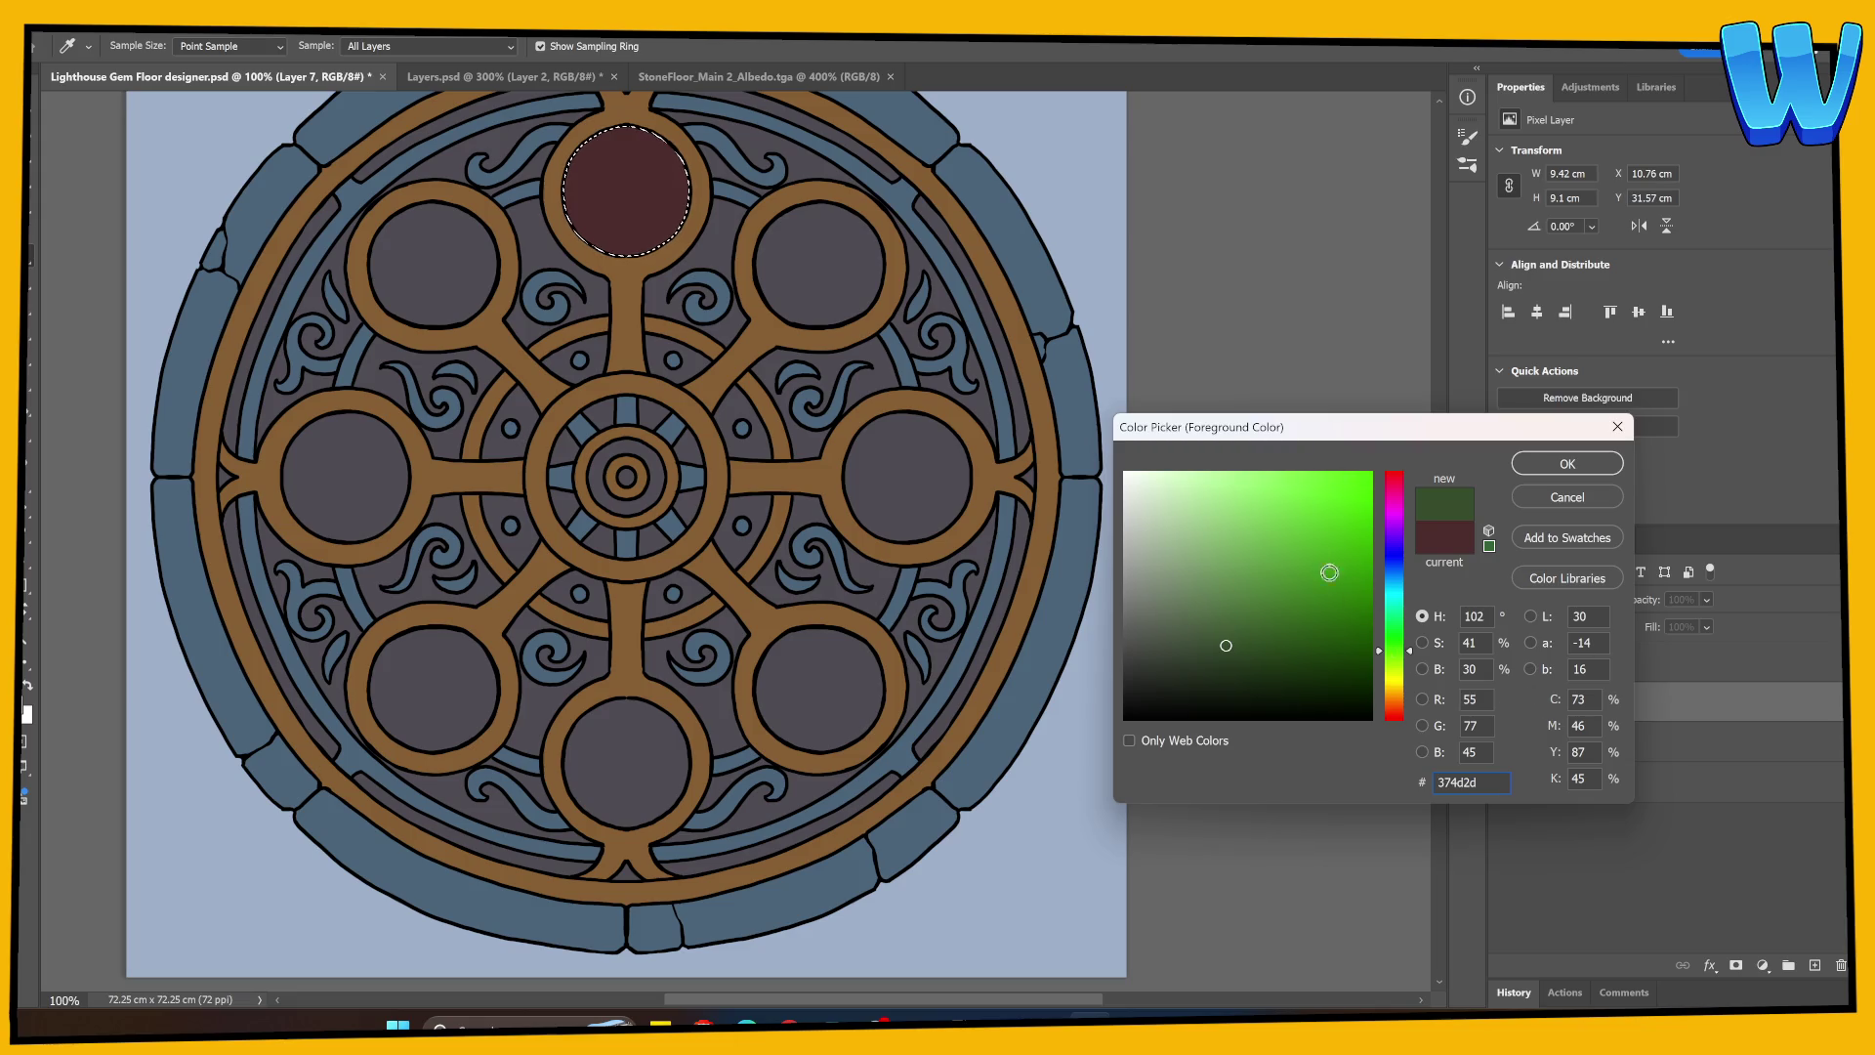
mouse_move(1328, 572)
left_mouse_down()
mouse_move(1331, 527)
mouse_move(1260, 623)
left_mouse_up()
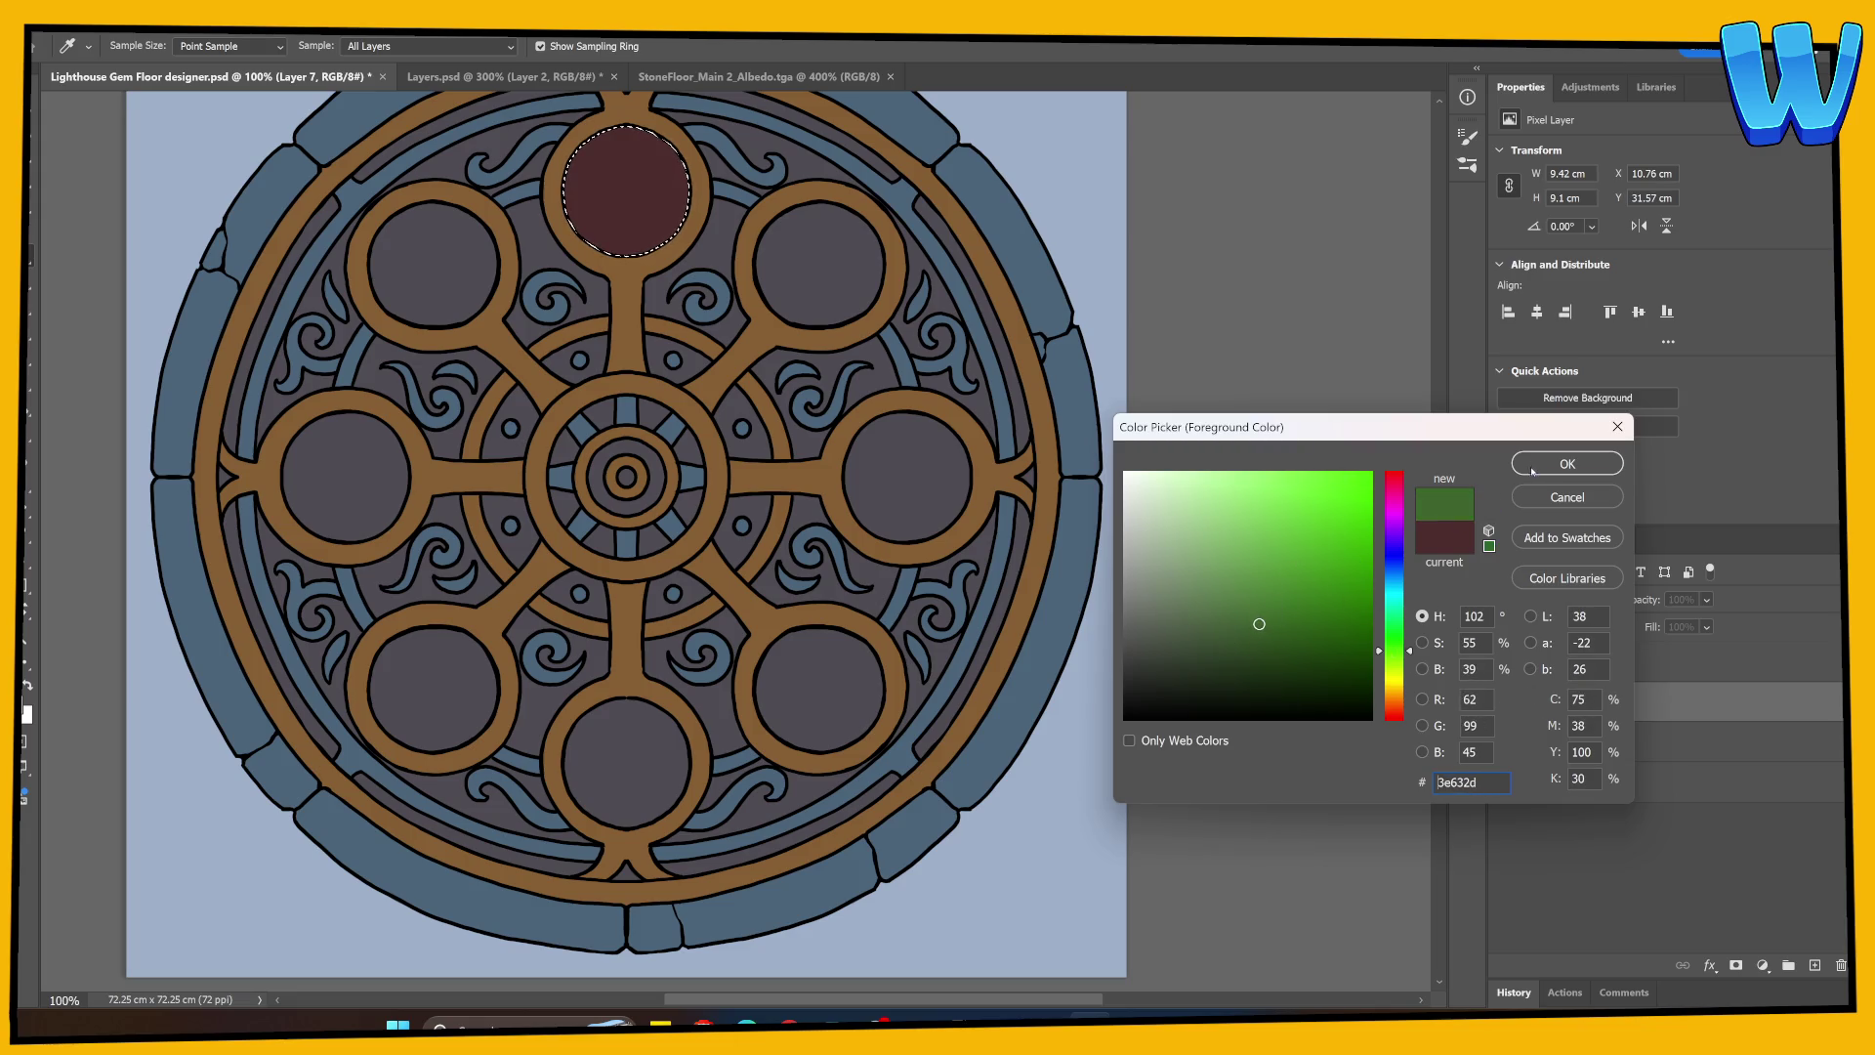
key("Return")
key("g")
key("ctrl+d")
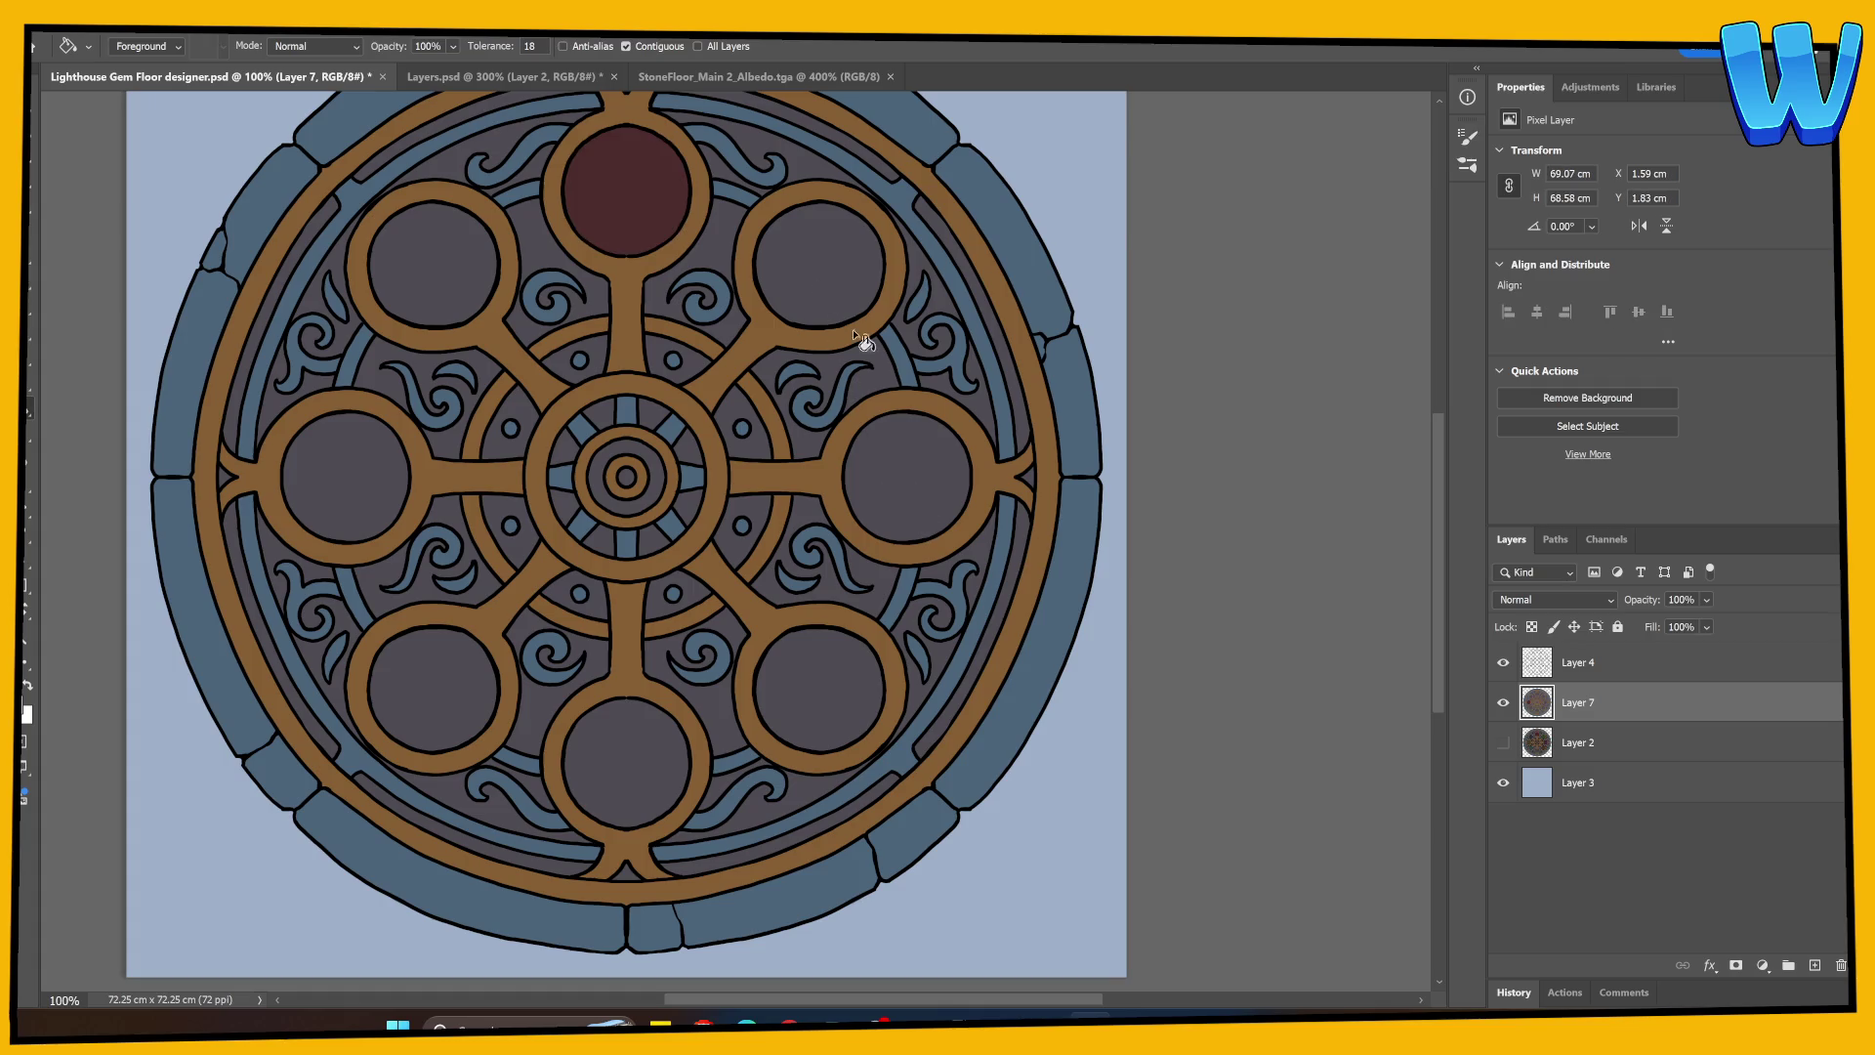
Step: Select the upper-right gem circle from the line art on Layer 4
key("w")
left_click(827, 276)
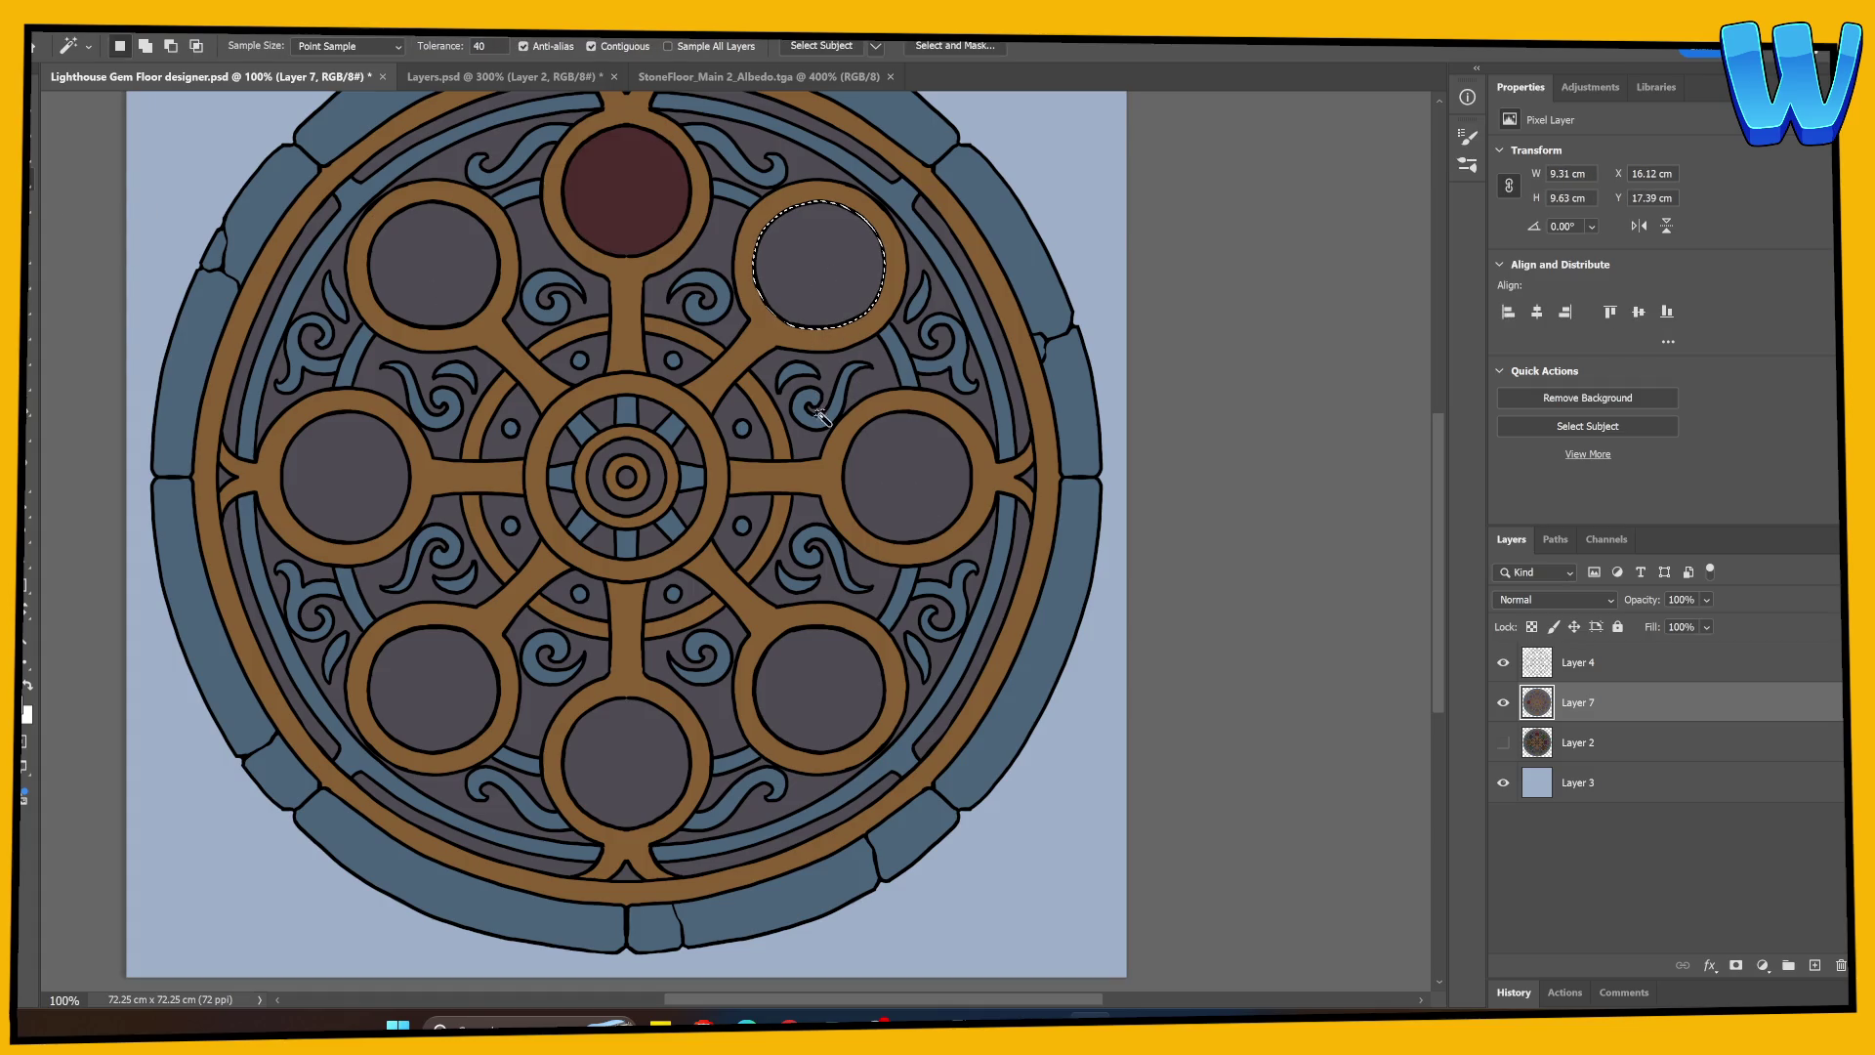
key("ctrl+z")
key("ctrl+z")
key("ctrl+z")
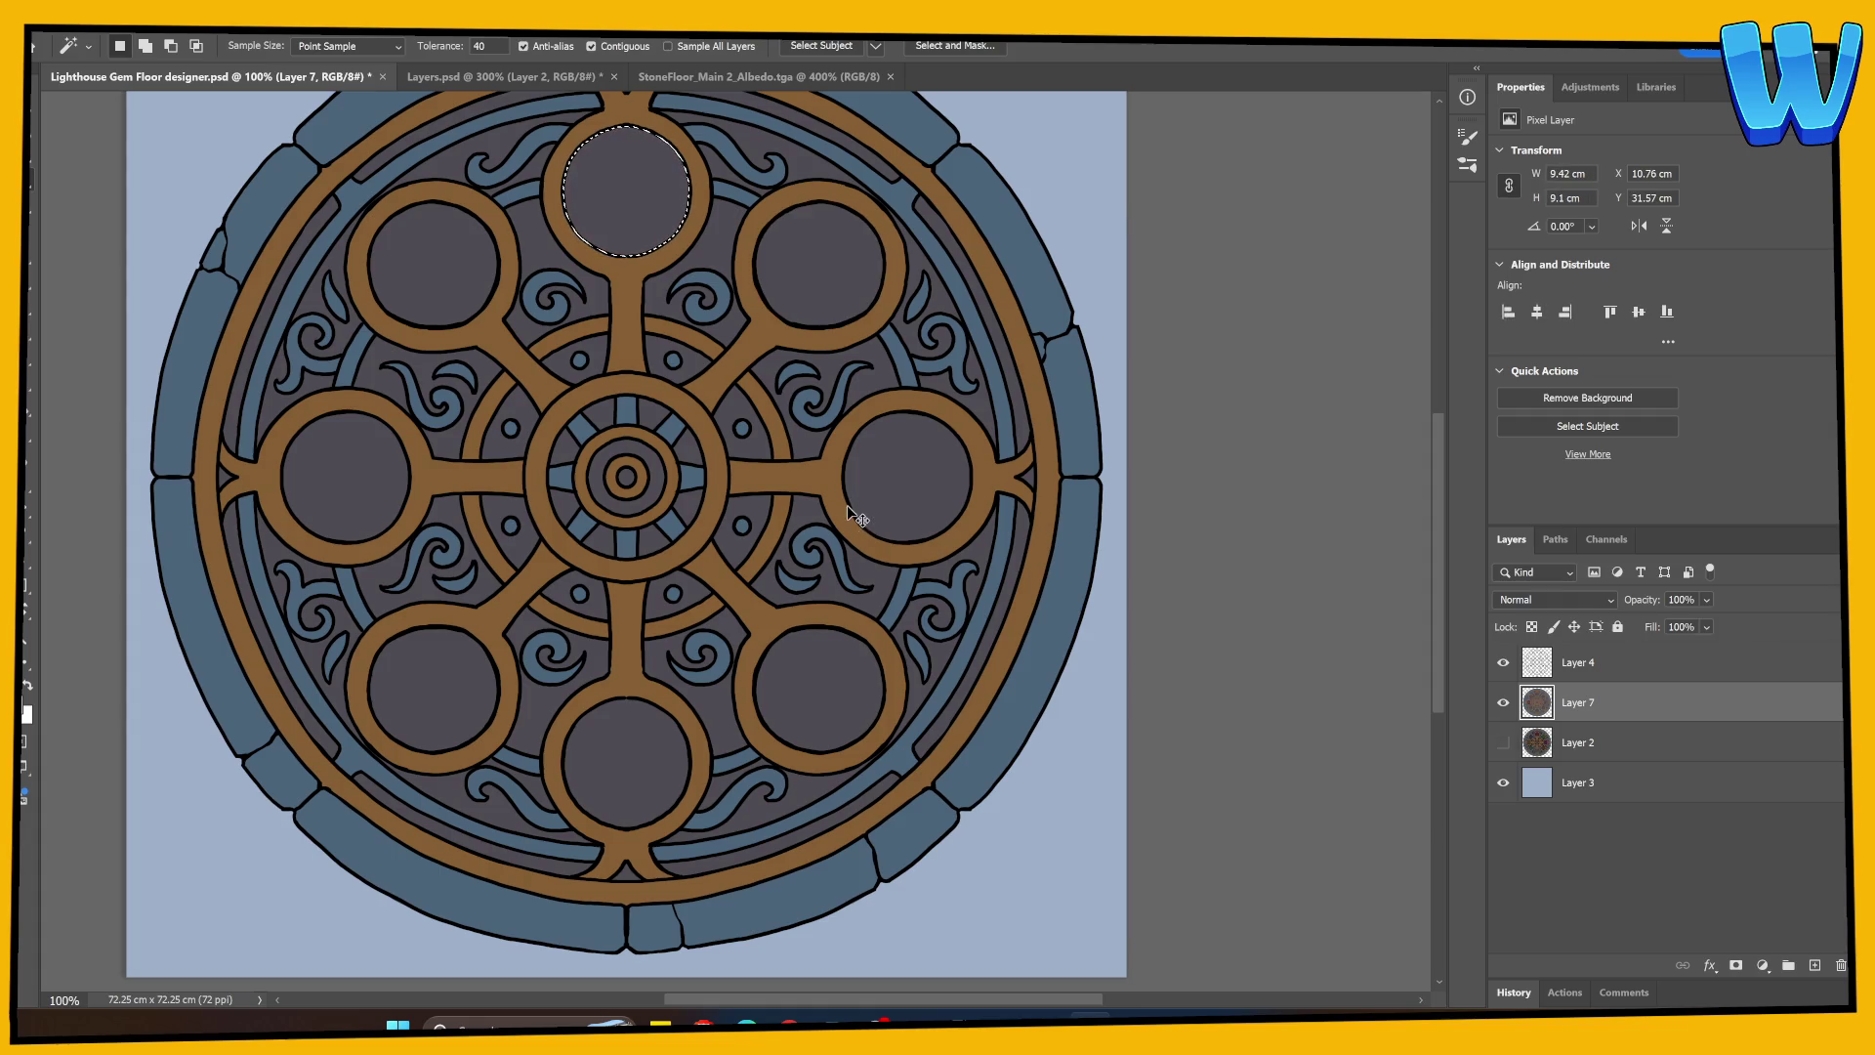
key("ctrl+shift+z")
left_click(844, 324)
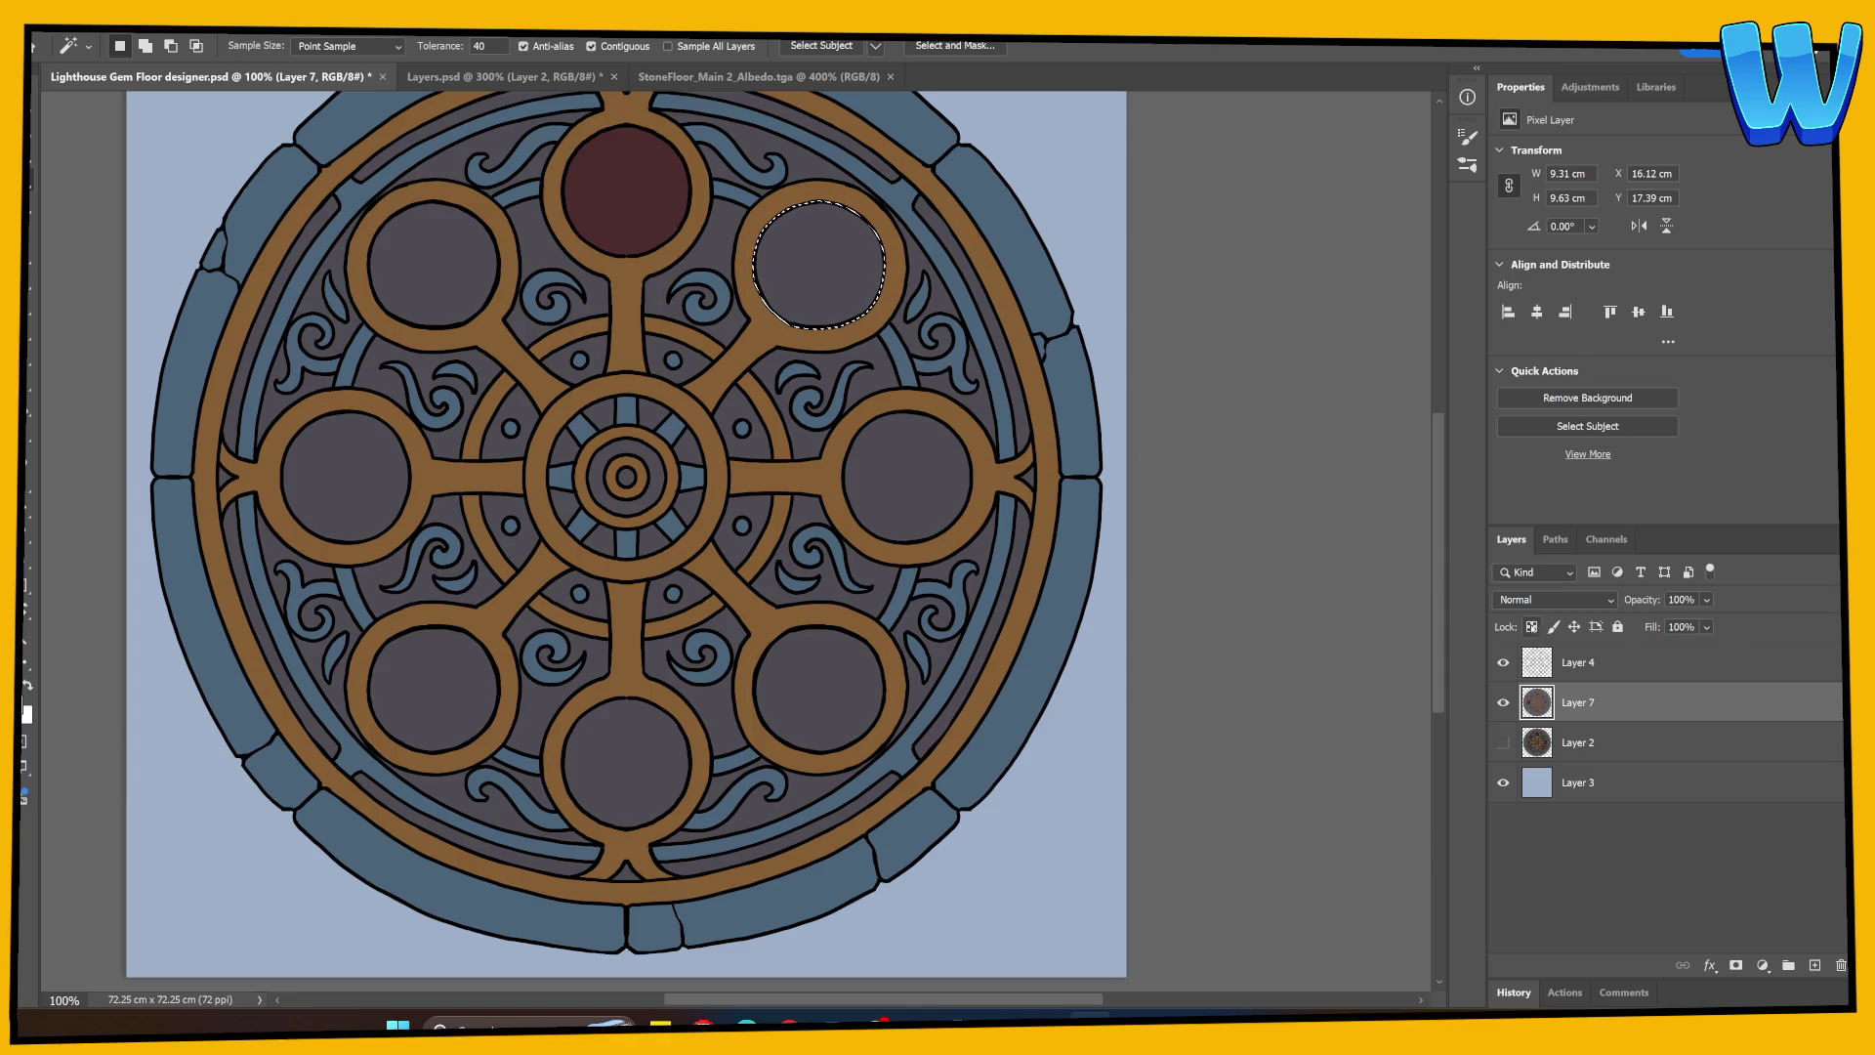
key("alt+bracketright")
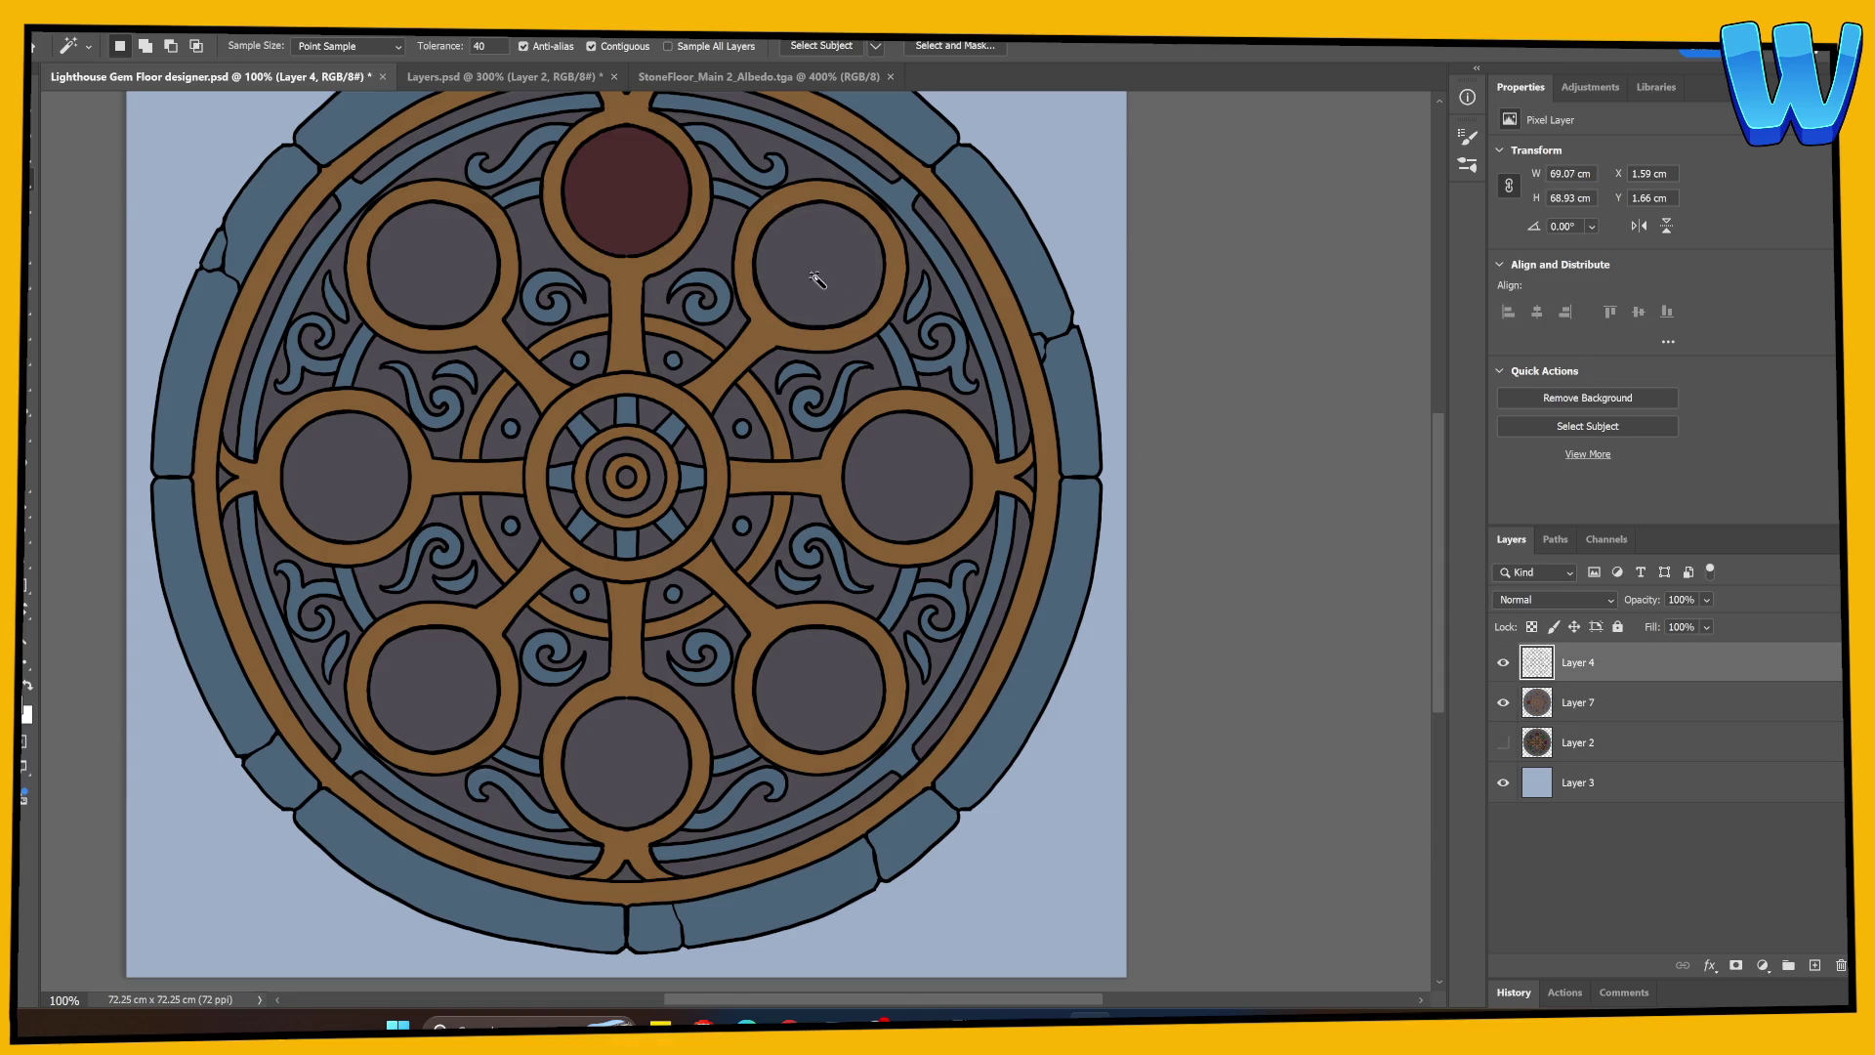
left_click(824, 302)
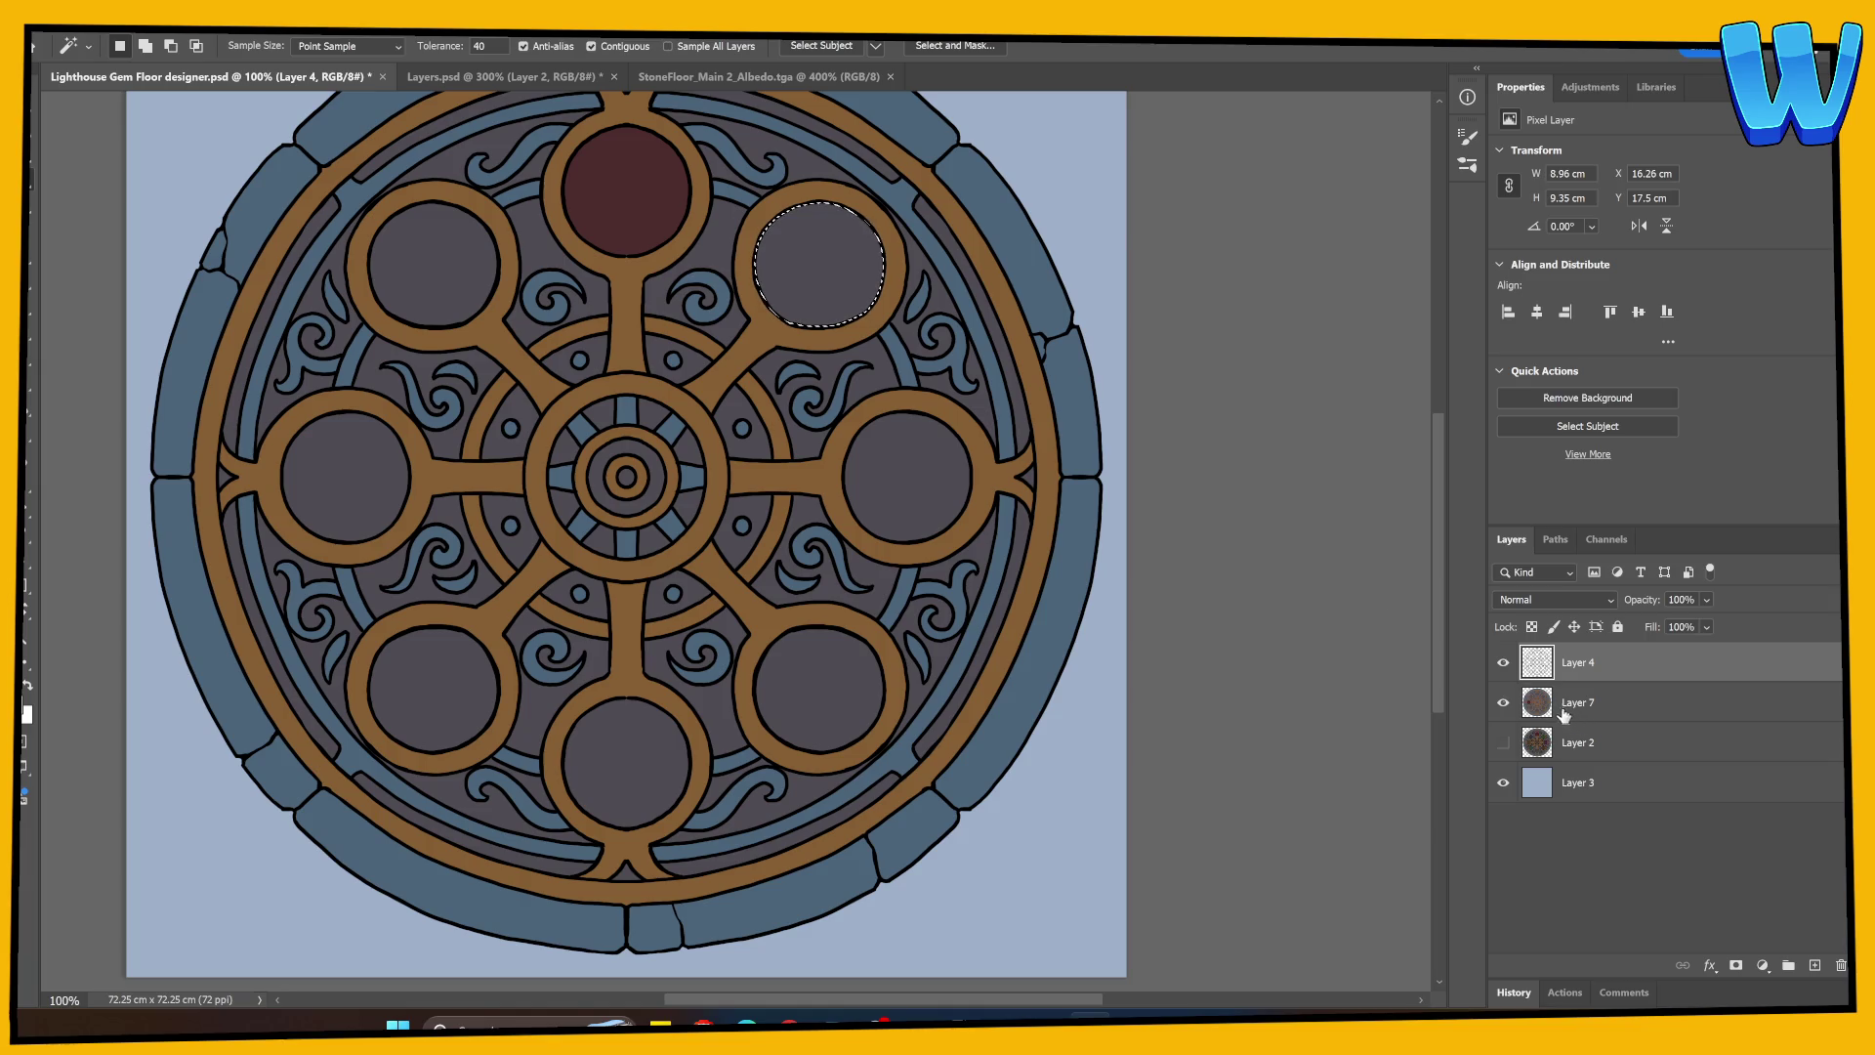
Step: Fill the upper-right gem dark green (#2f4a2a) on Layer 7 and deselect
left_click(1520, 695)
key("g")
left_click(845, 293)
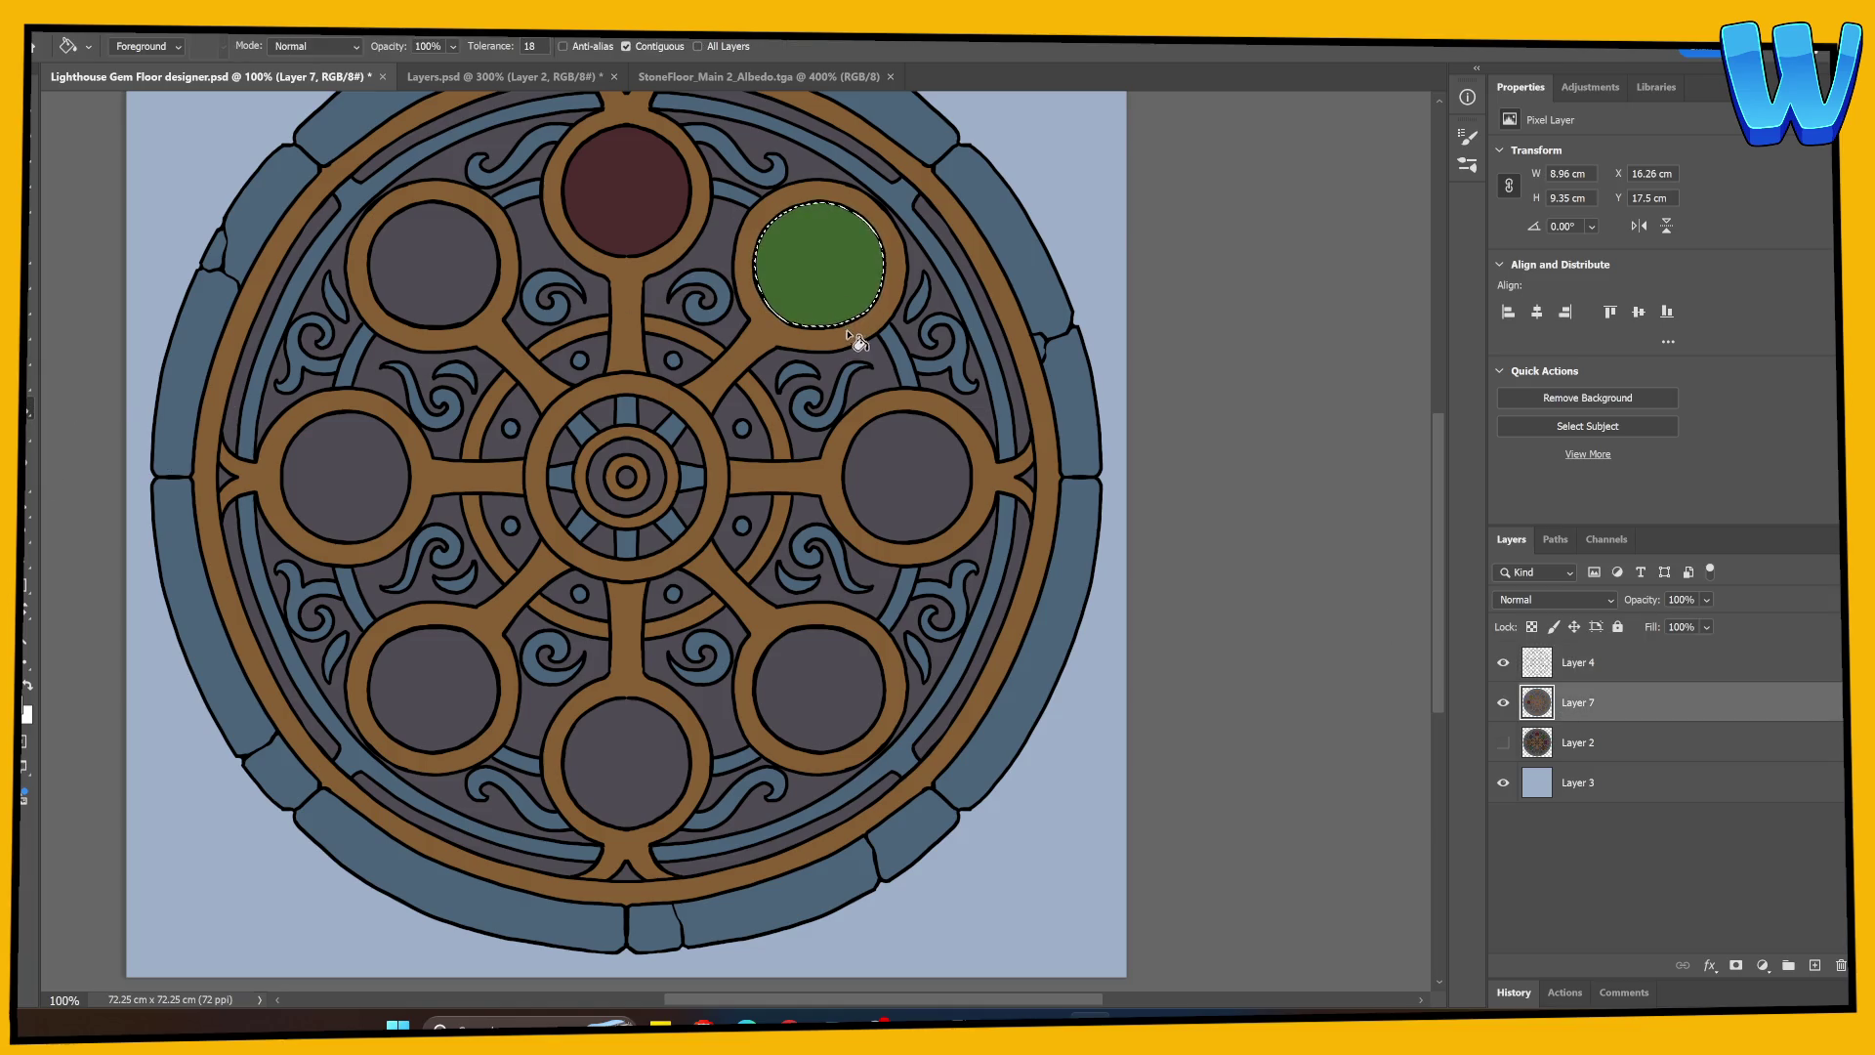
key("ctrl+z")
left_click(26, 711)
type("334e28")
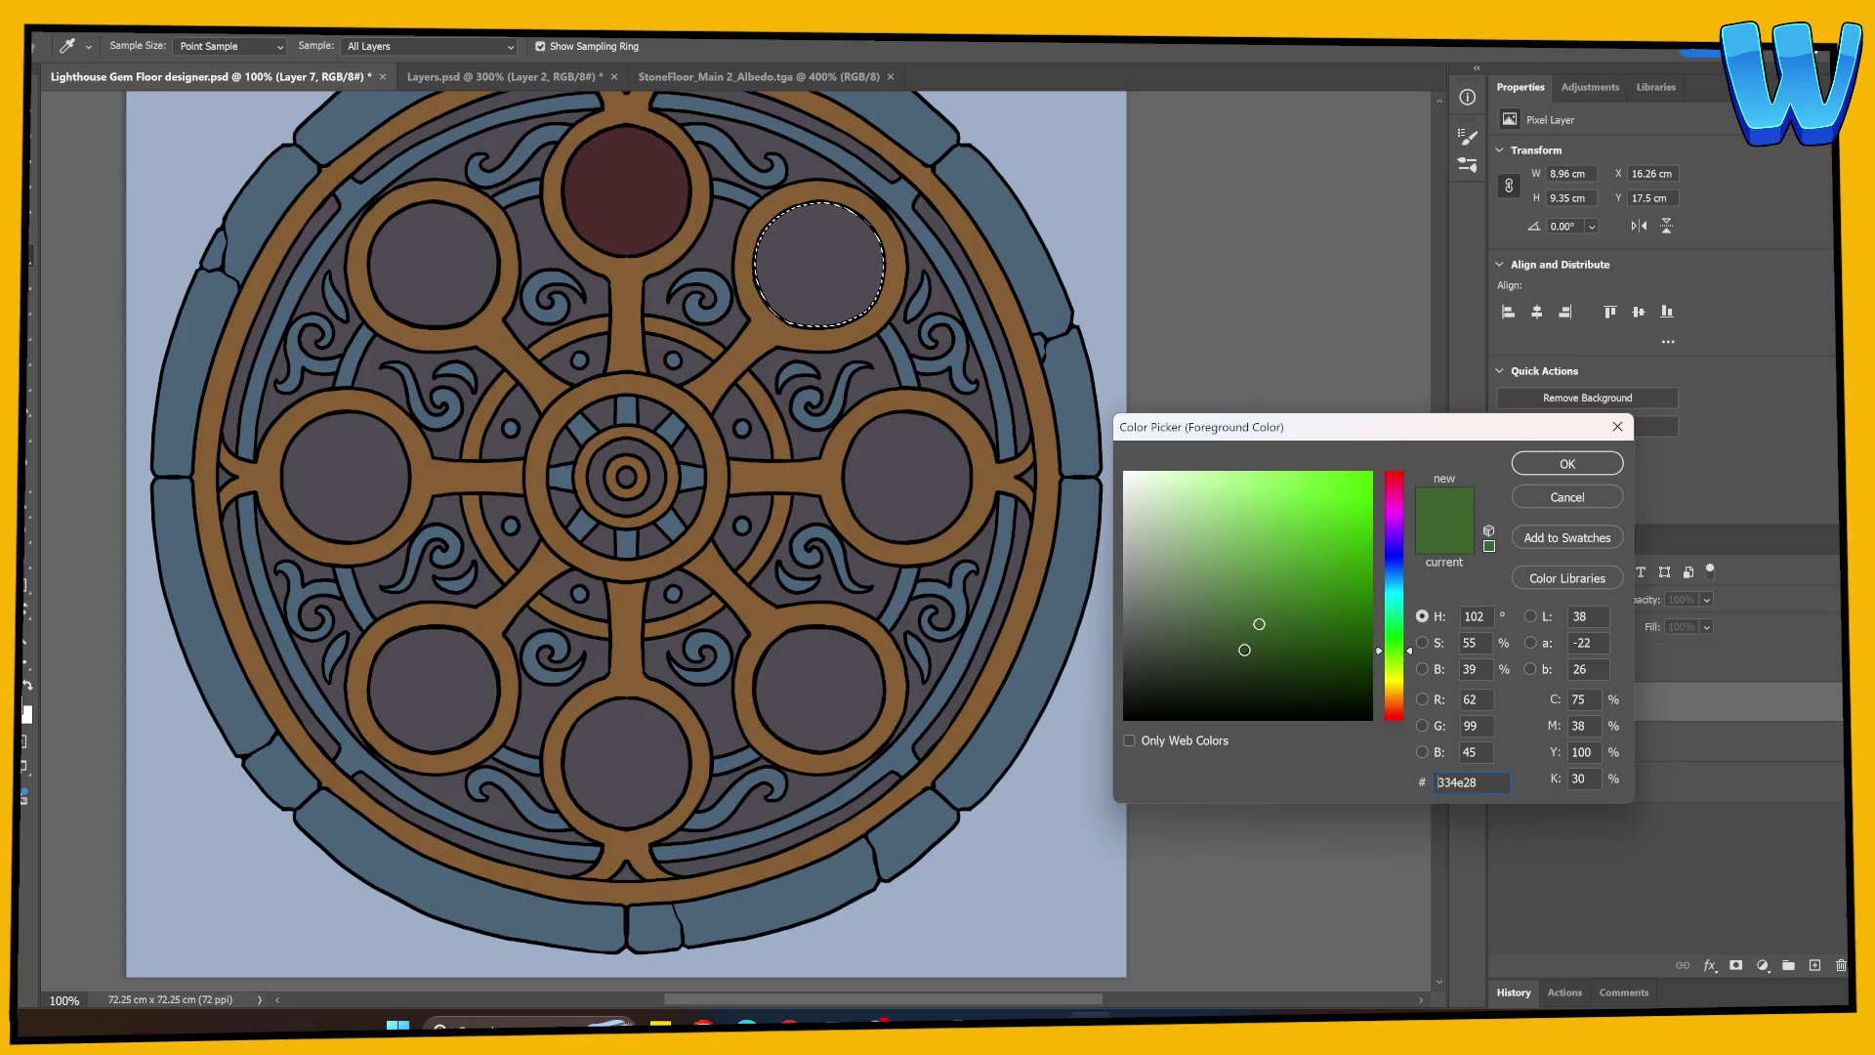
type("2f4a2a")
key("Return")
left_click(855, 234)
key("ctrl+d")
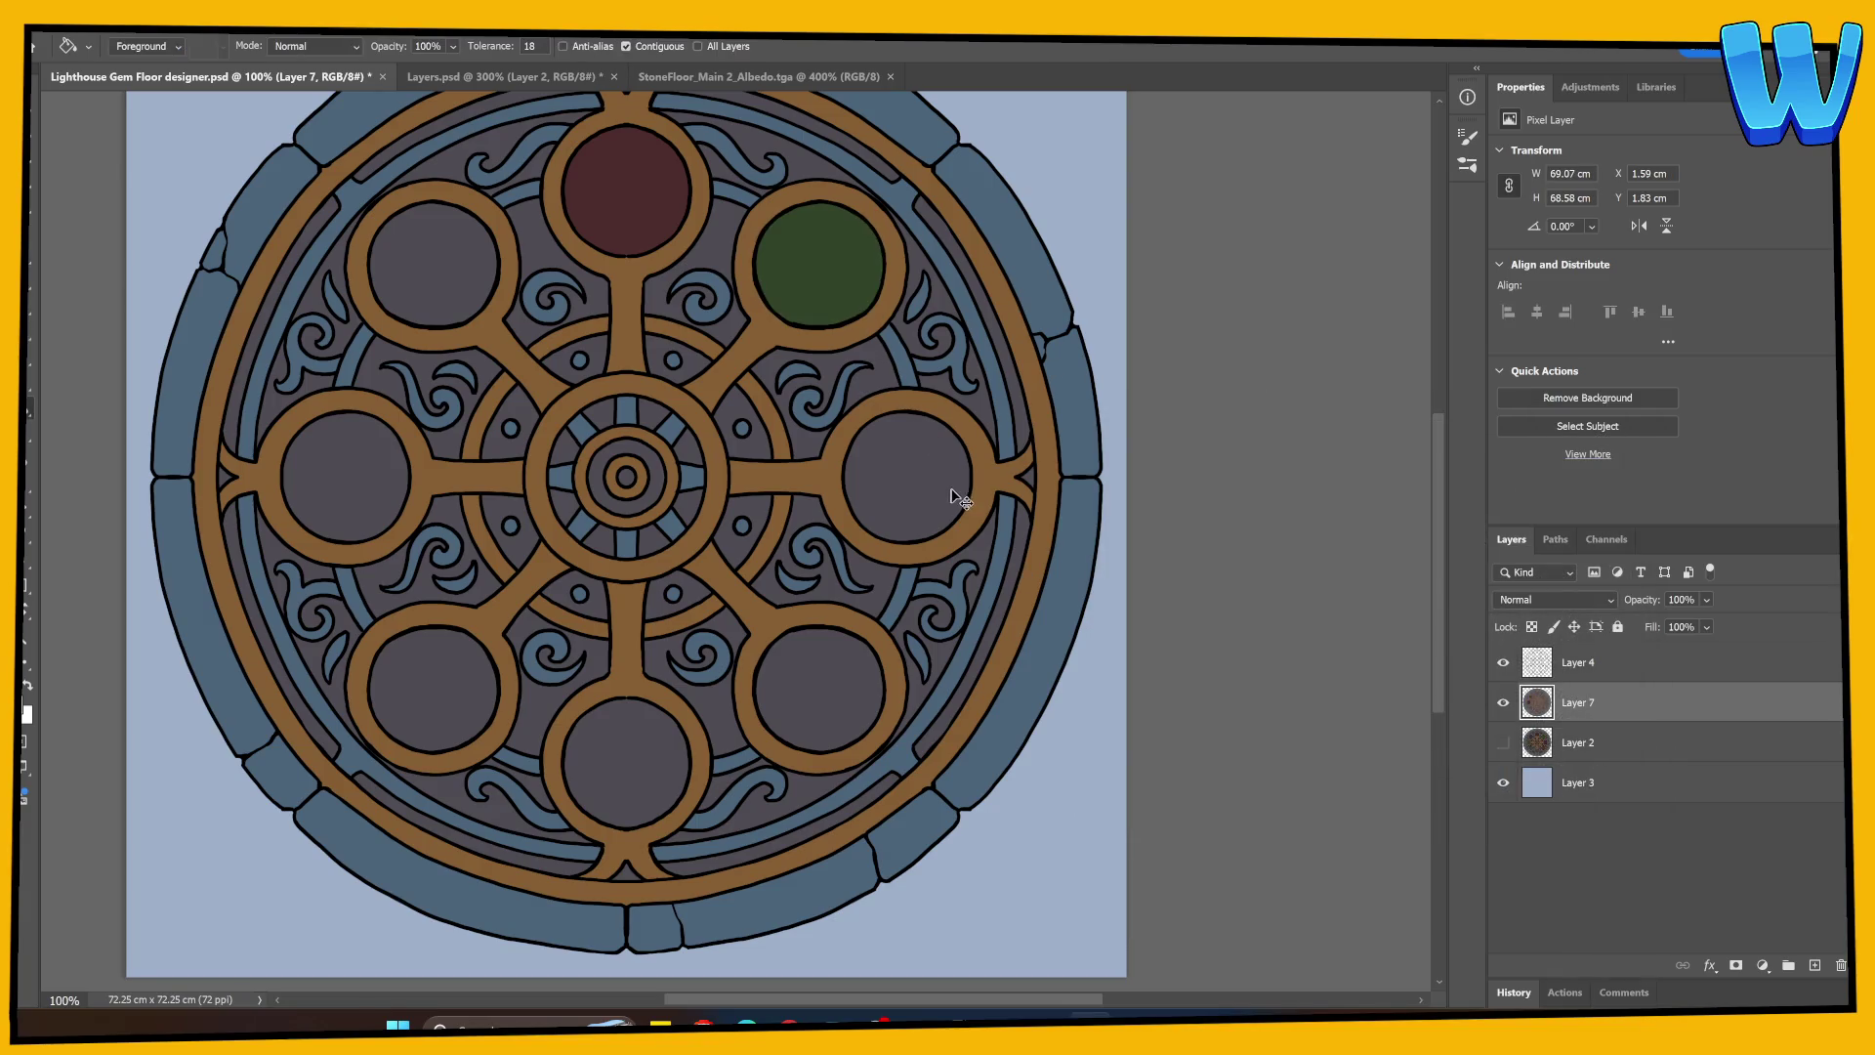
Step: Move the textured Layer 2 to the top of the layer stack and leave it hidden
left_click(1541, 673)
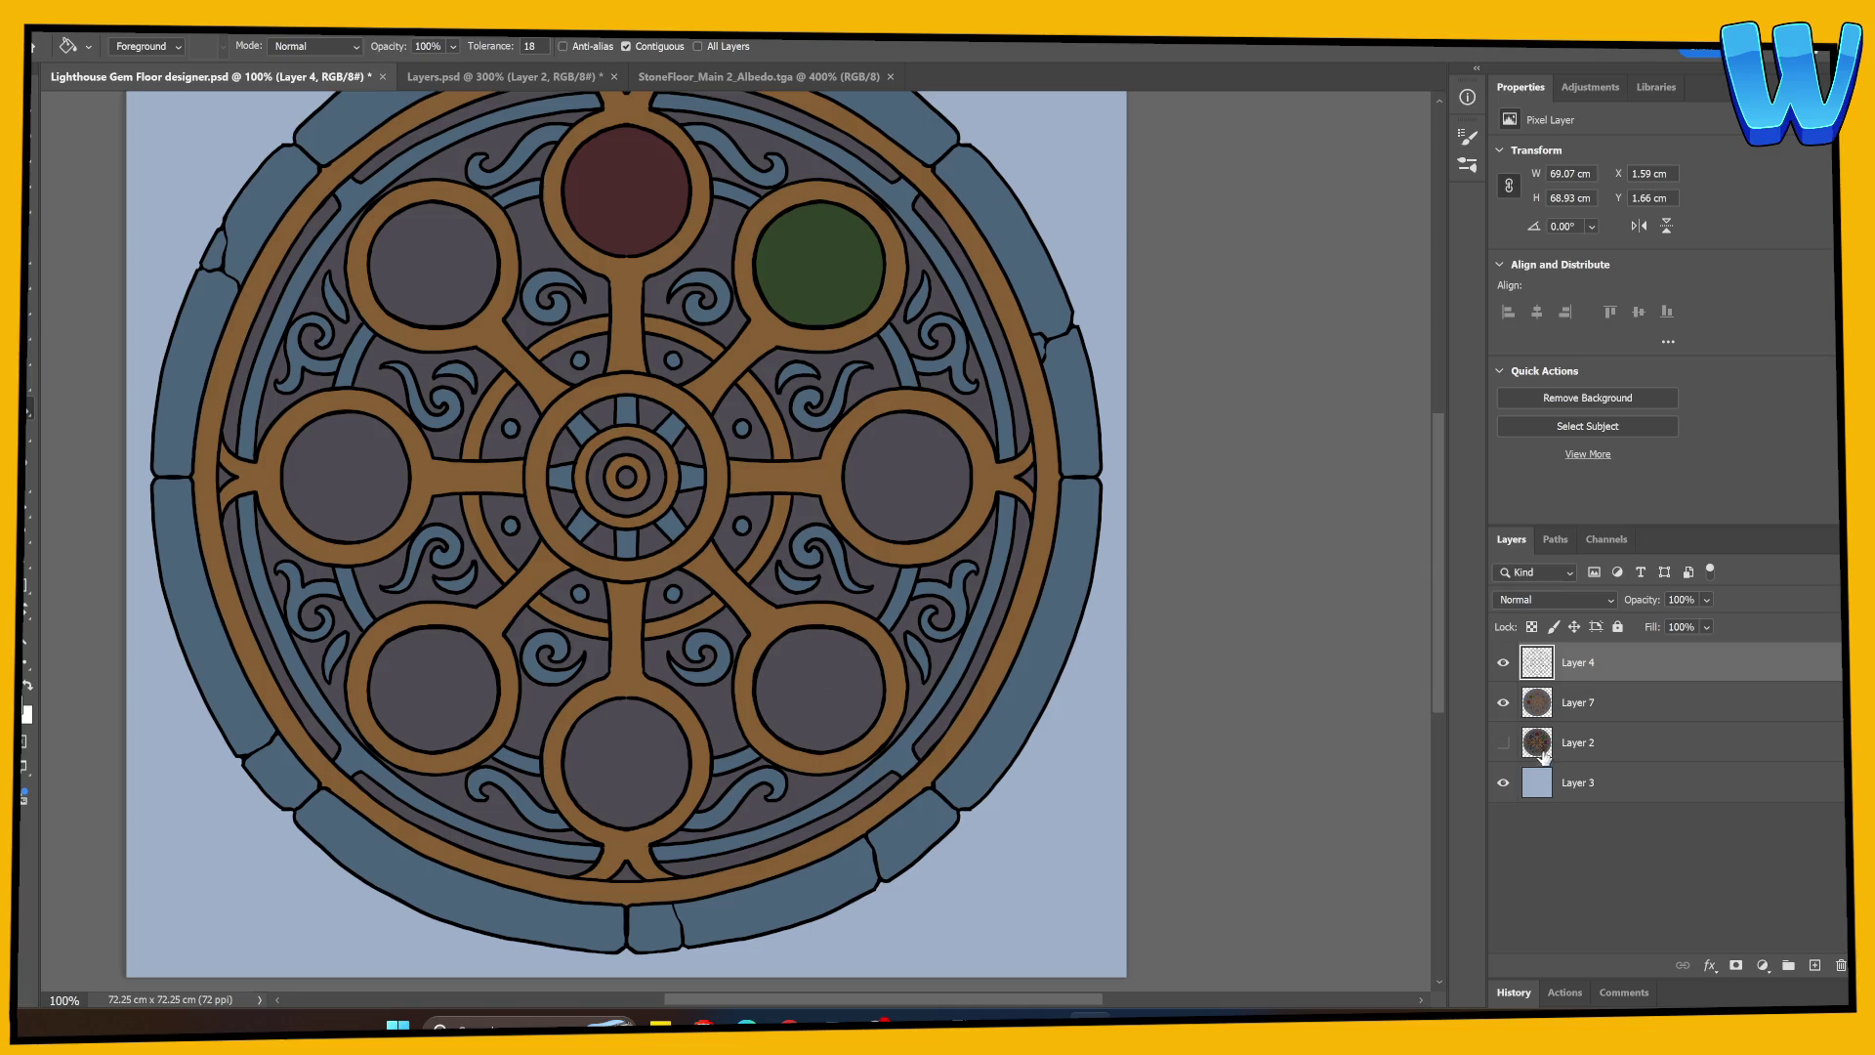
left_click_drag(1543, 747, 1541, 662)
left_click(1504, 663)
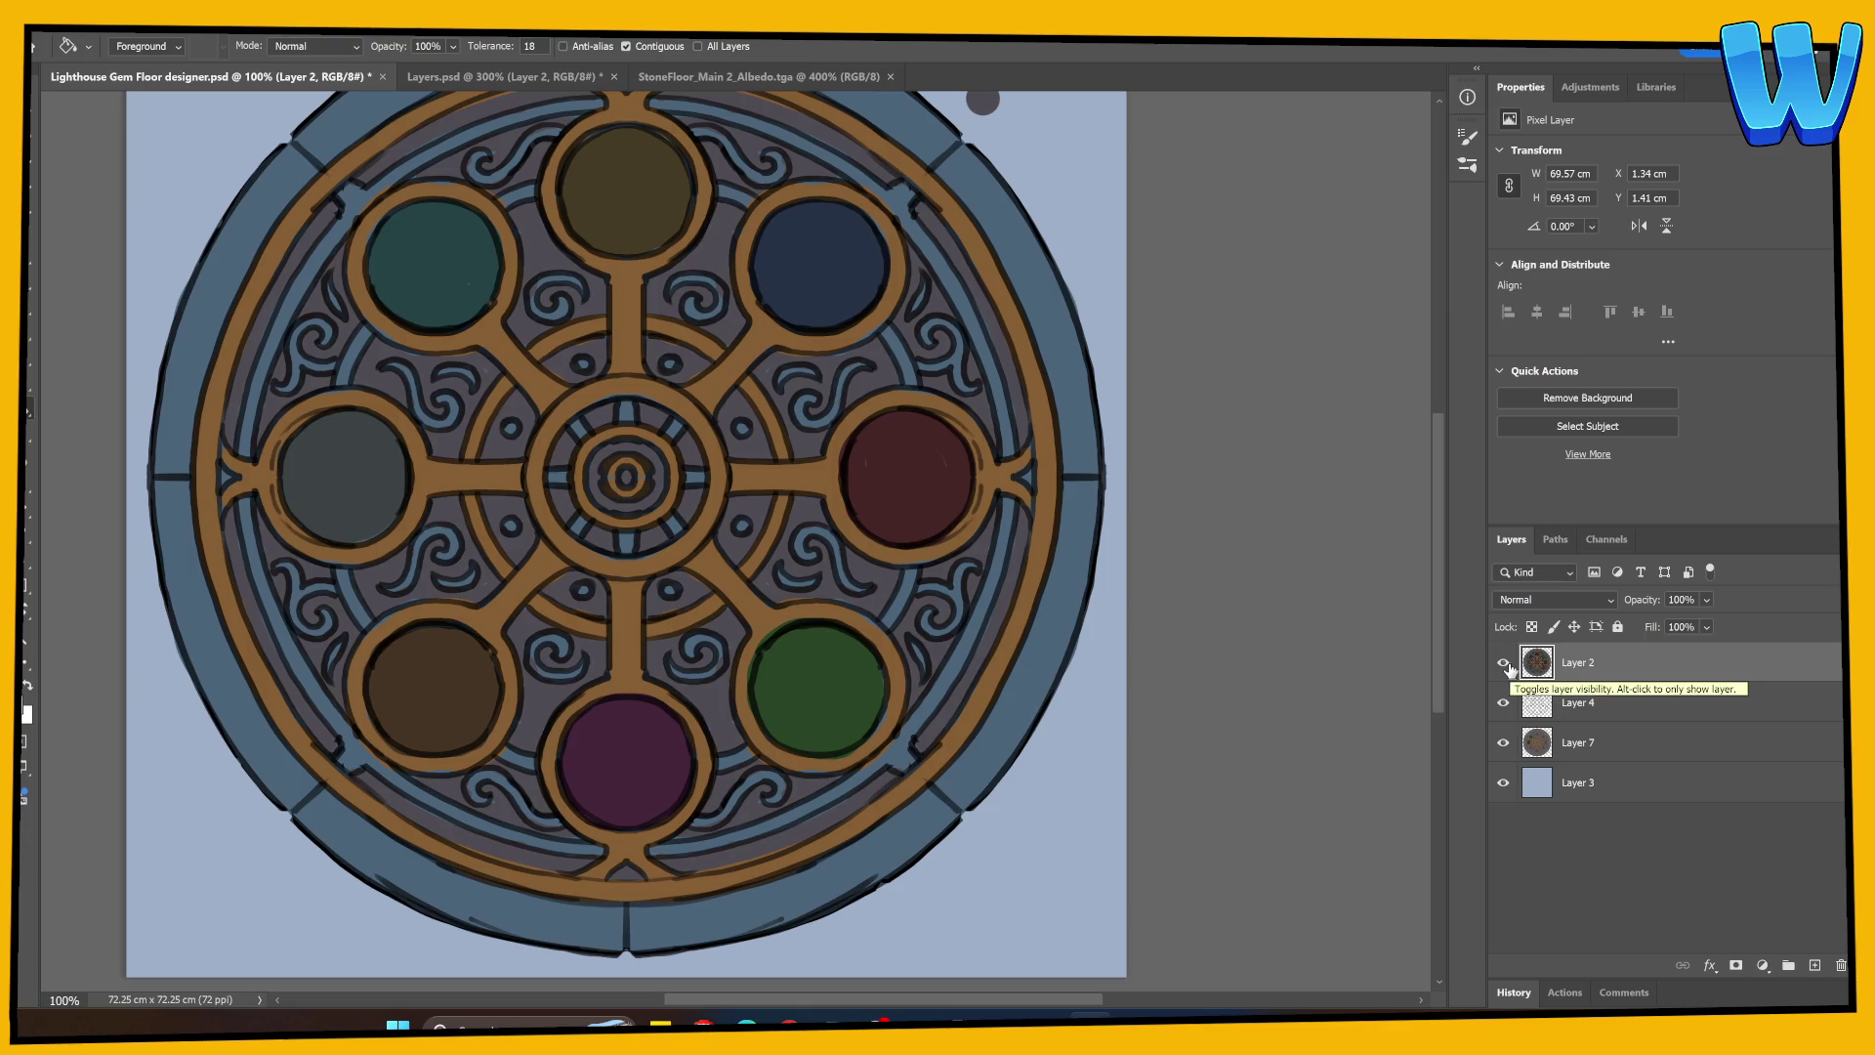
left_click(1503, 663)
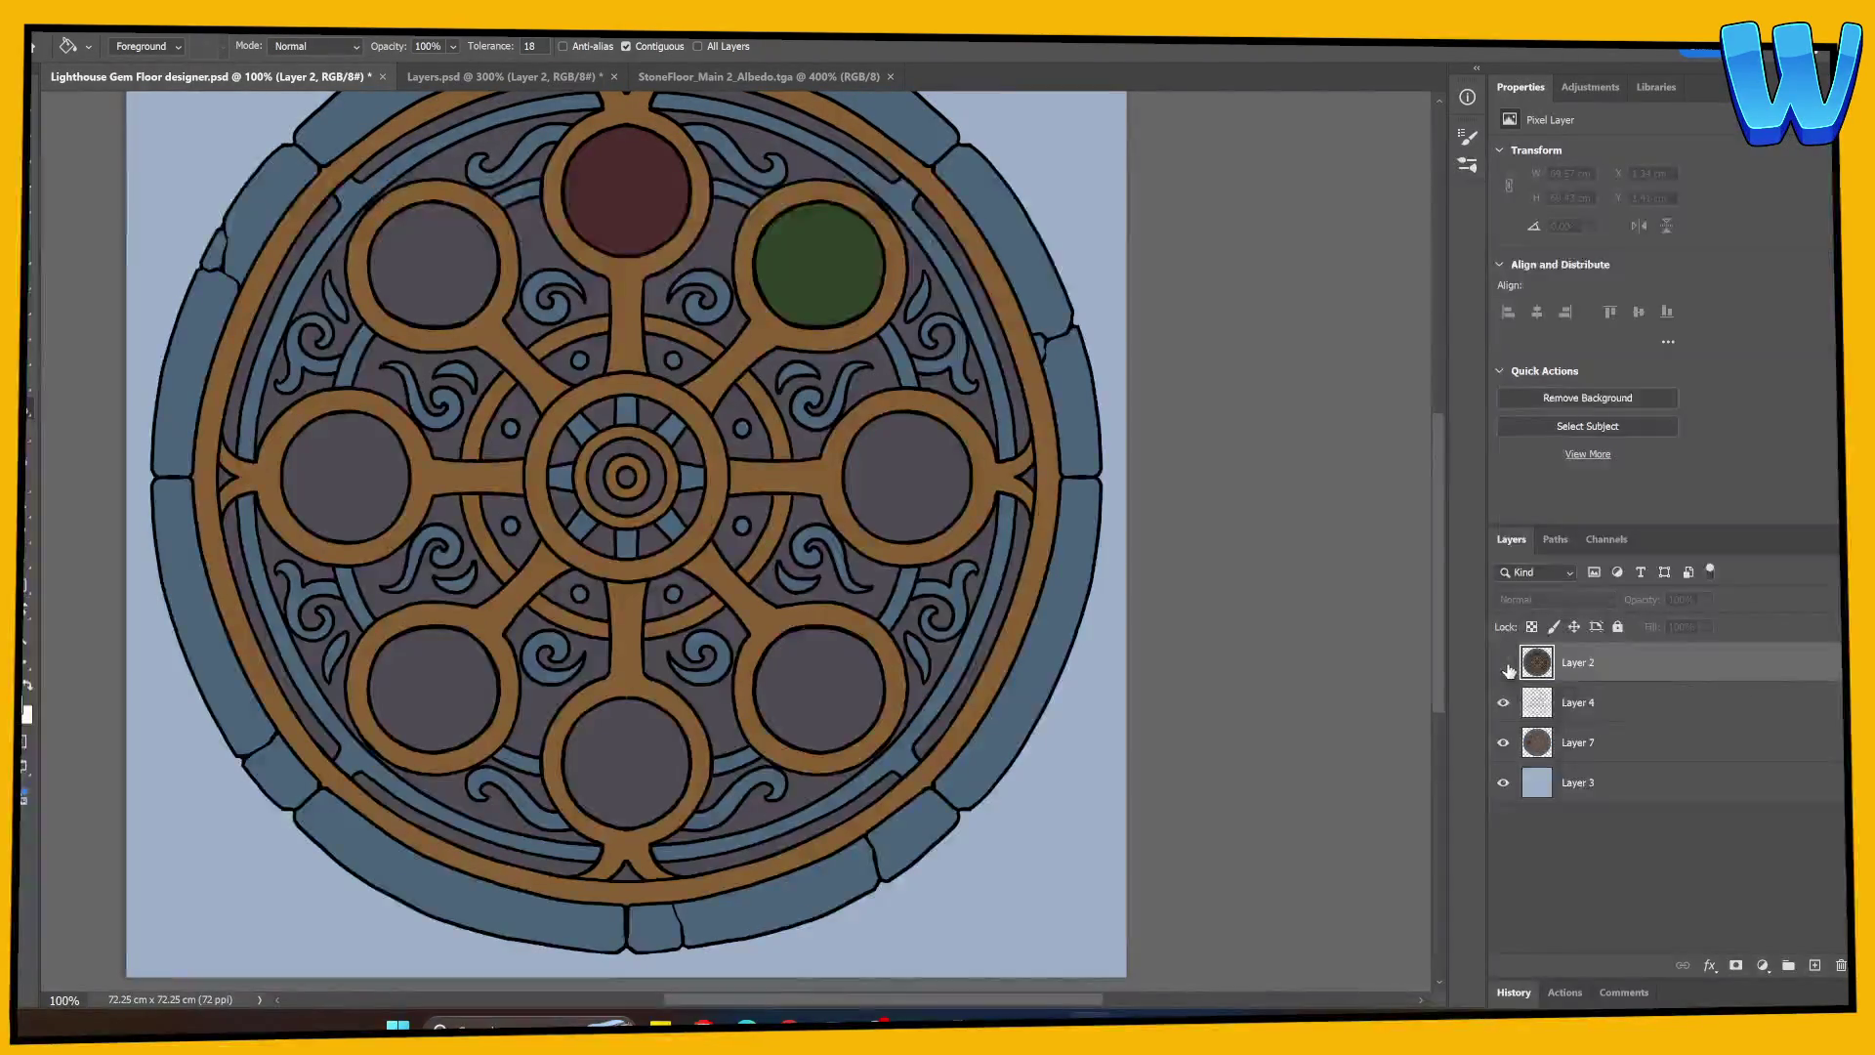
left_click(1504, 664)
left_click(1504, 663)
left_click(1503, 742)
left_click(1503, 742)
left_click(1504, 664)
left_click(1504, 664)
key("w")
left_click(1538, 713)
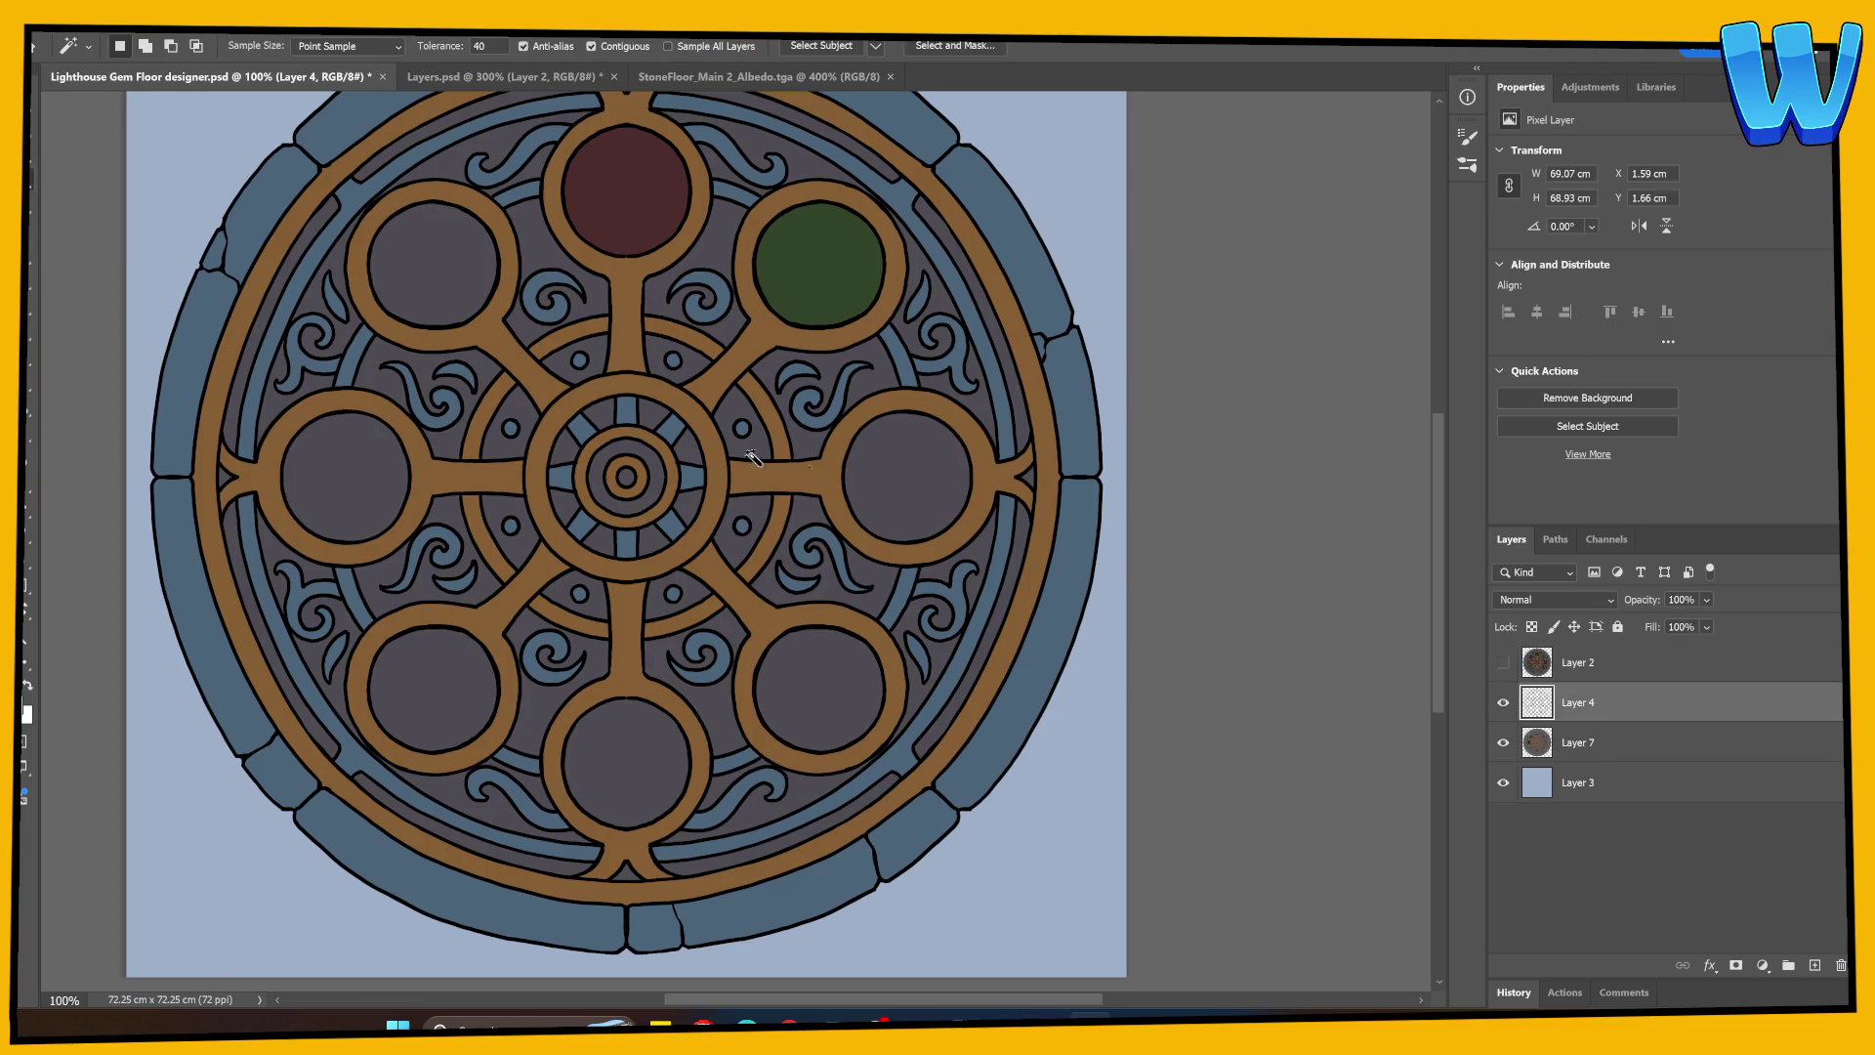
Step: Fill the upper-left gem circle dark navy blue (#333454) on Layer 7
left_click(445, 288)
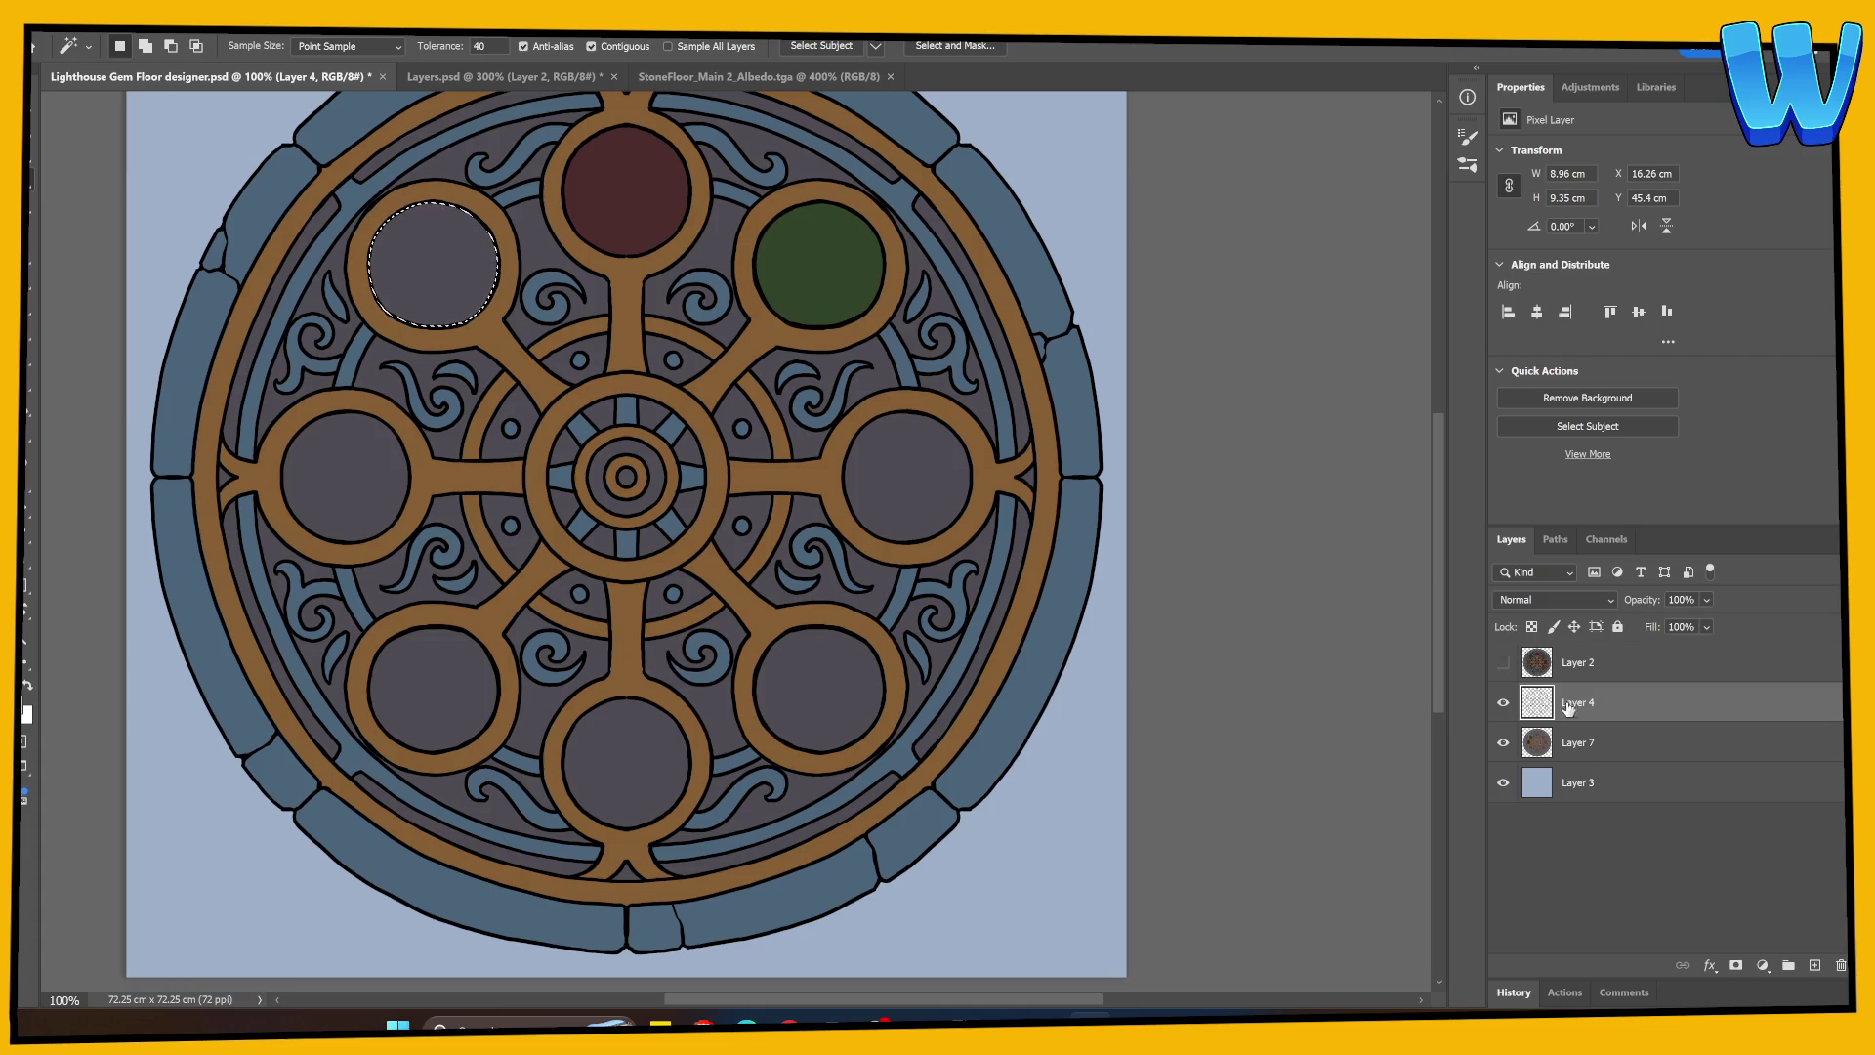
left_click(1538, 742)
key("g")
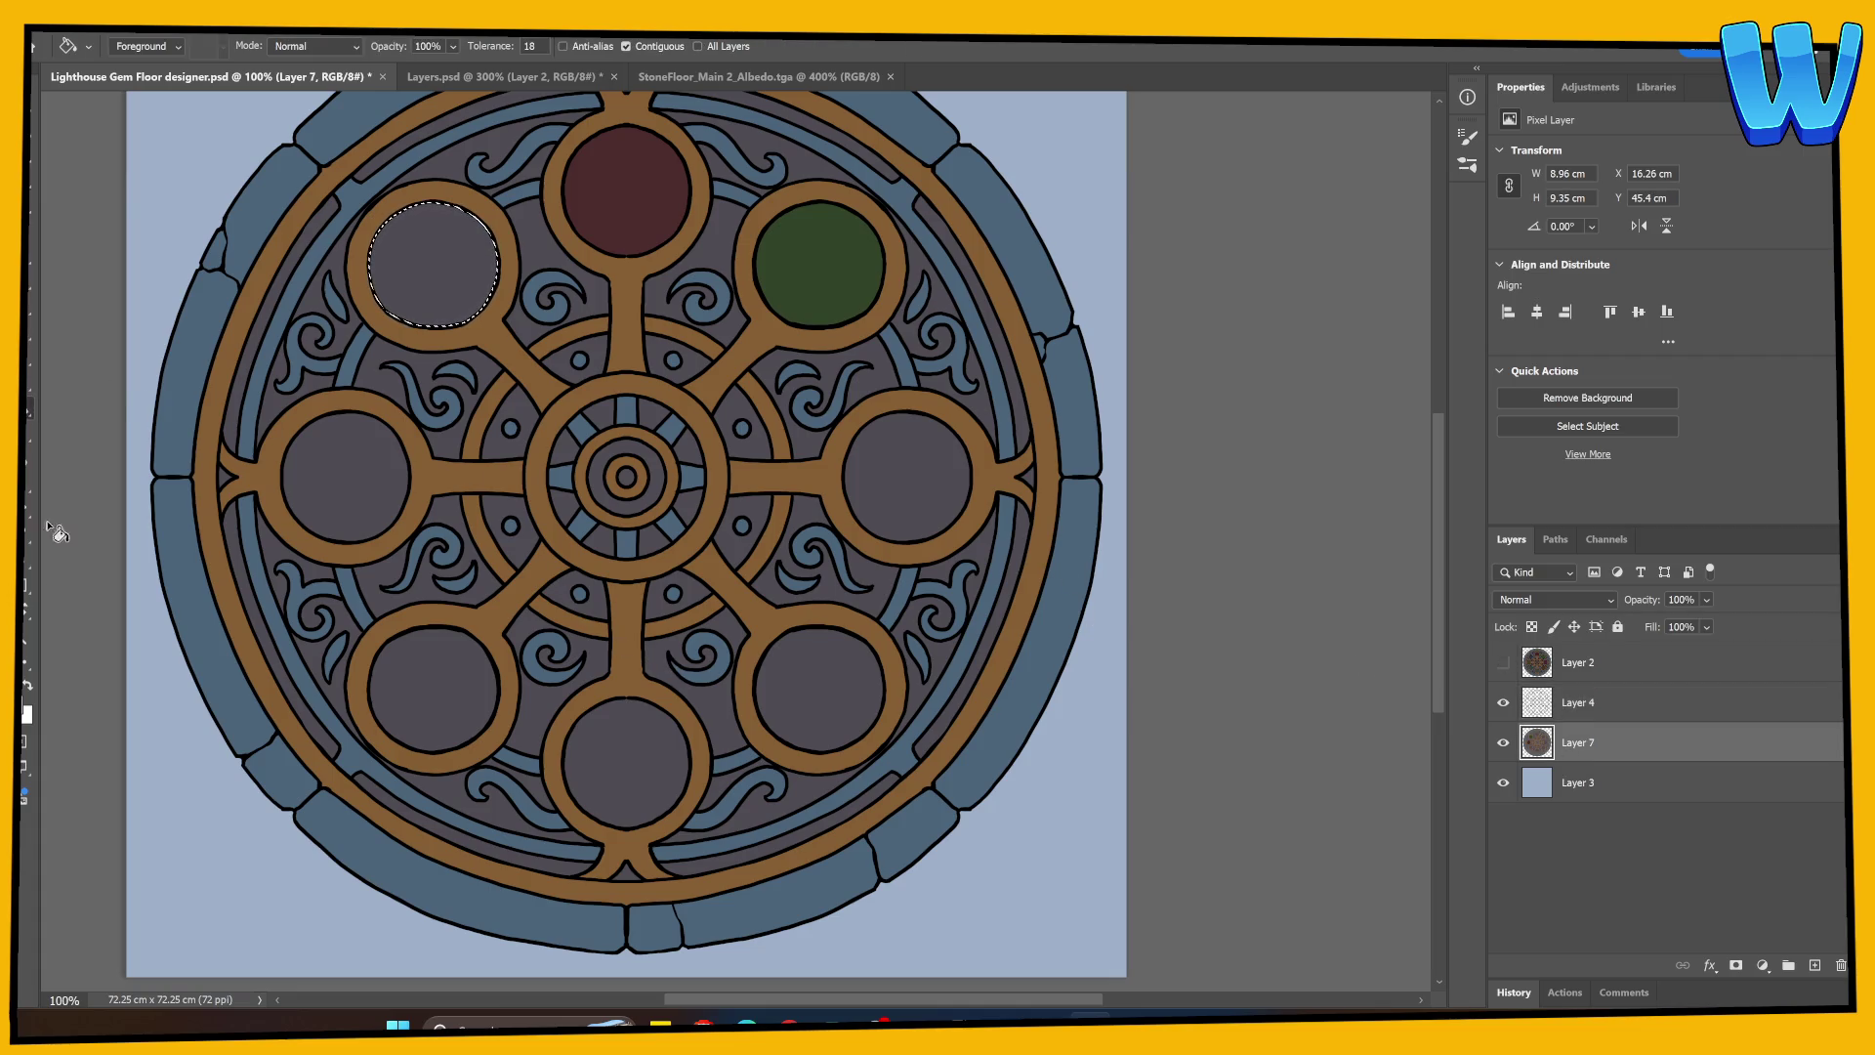
left_click(26, 711)
type("333454")
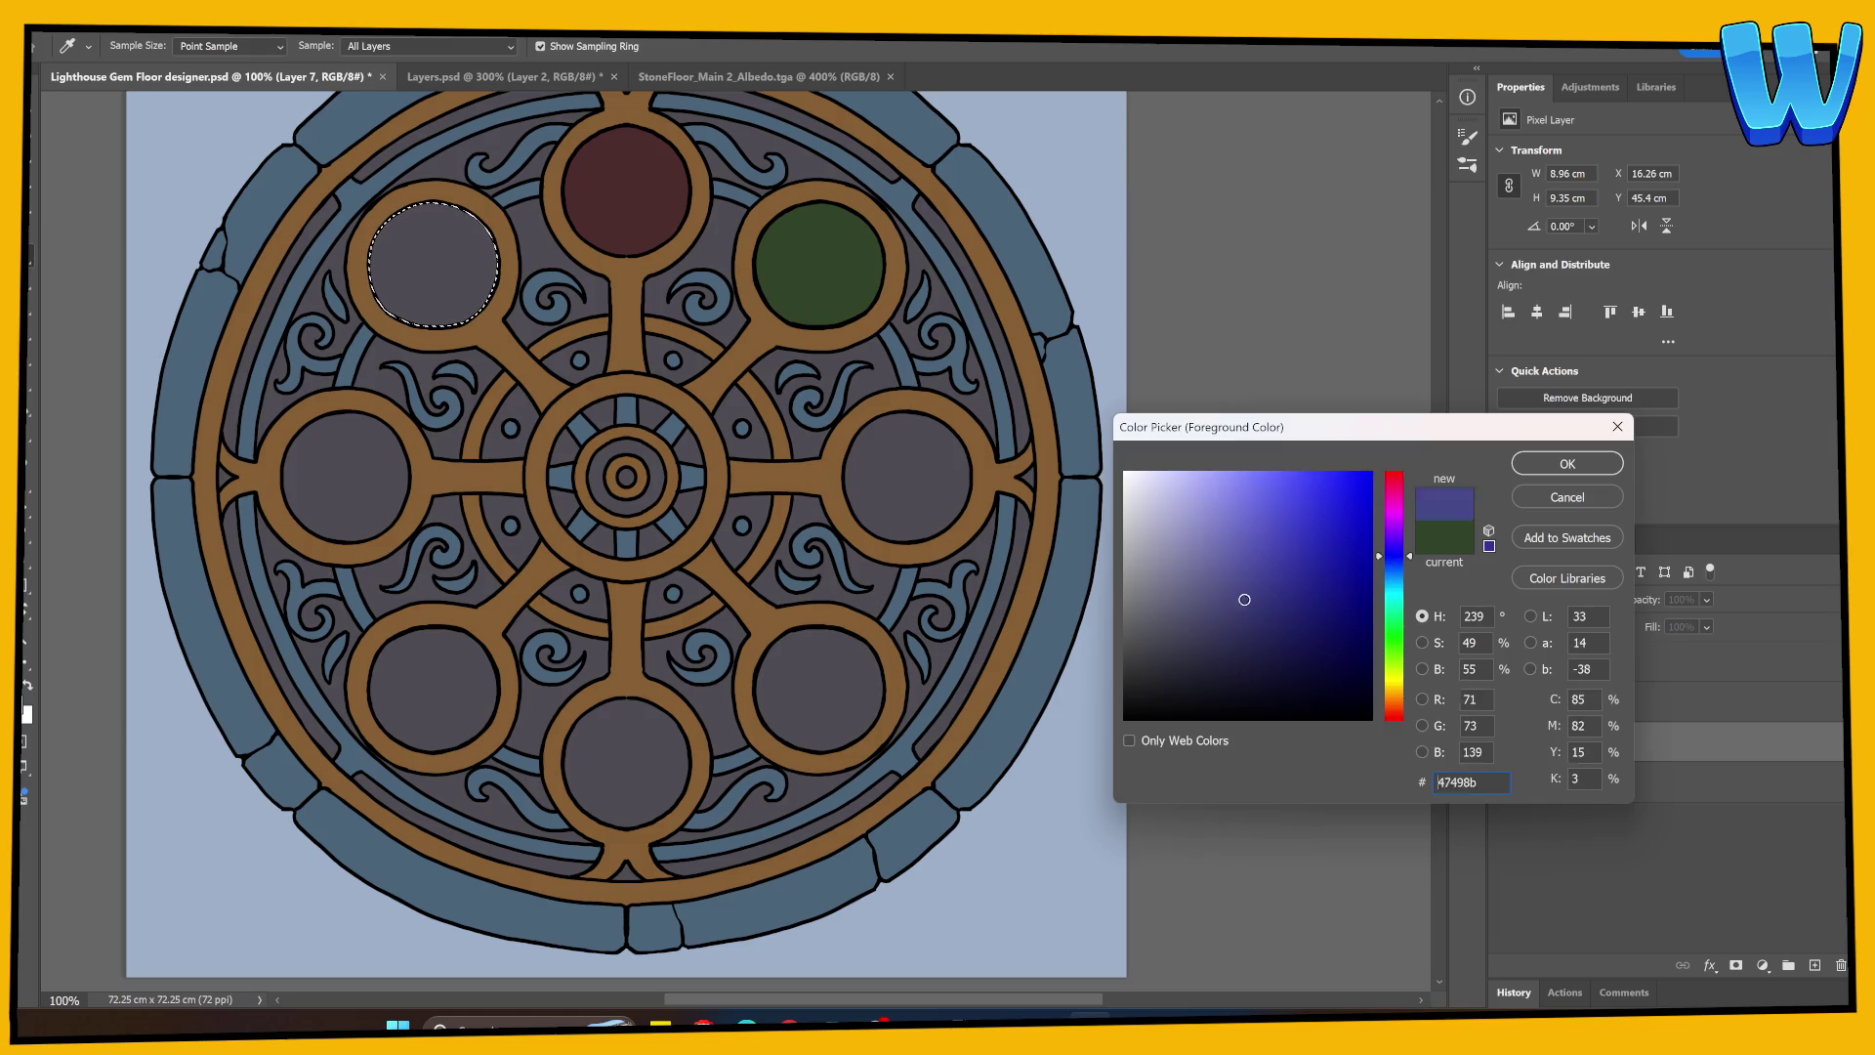
key("Return")
key("alt+BackSpace")
key("ctrl+d")
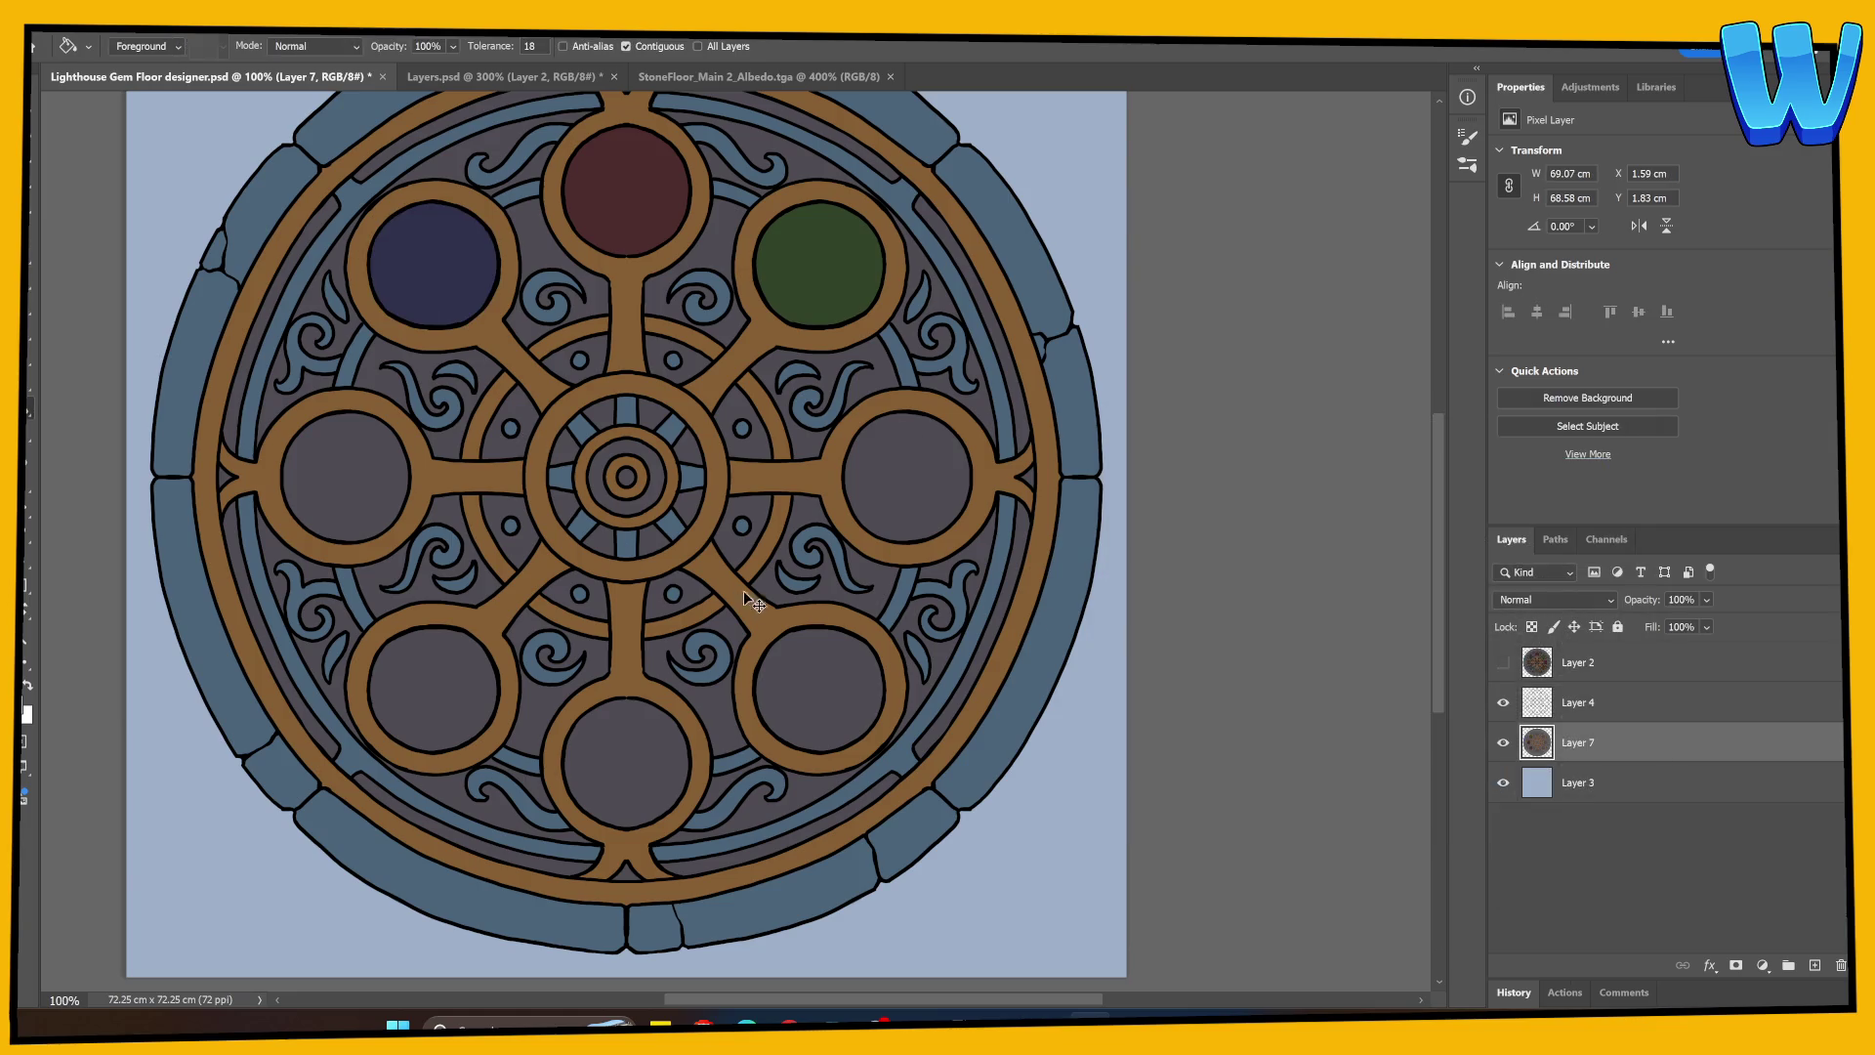
Step: Select the right-hand gem circle from Layer 4 and return to Layer 7
key("w")
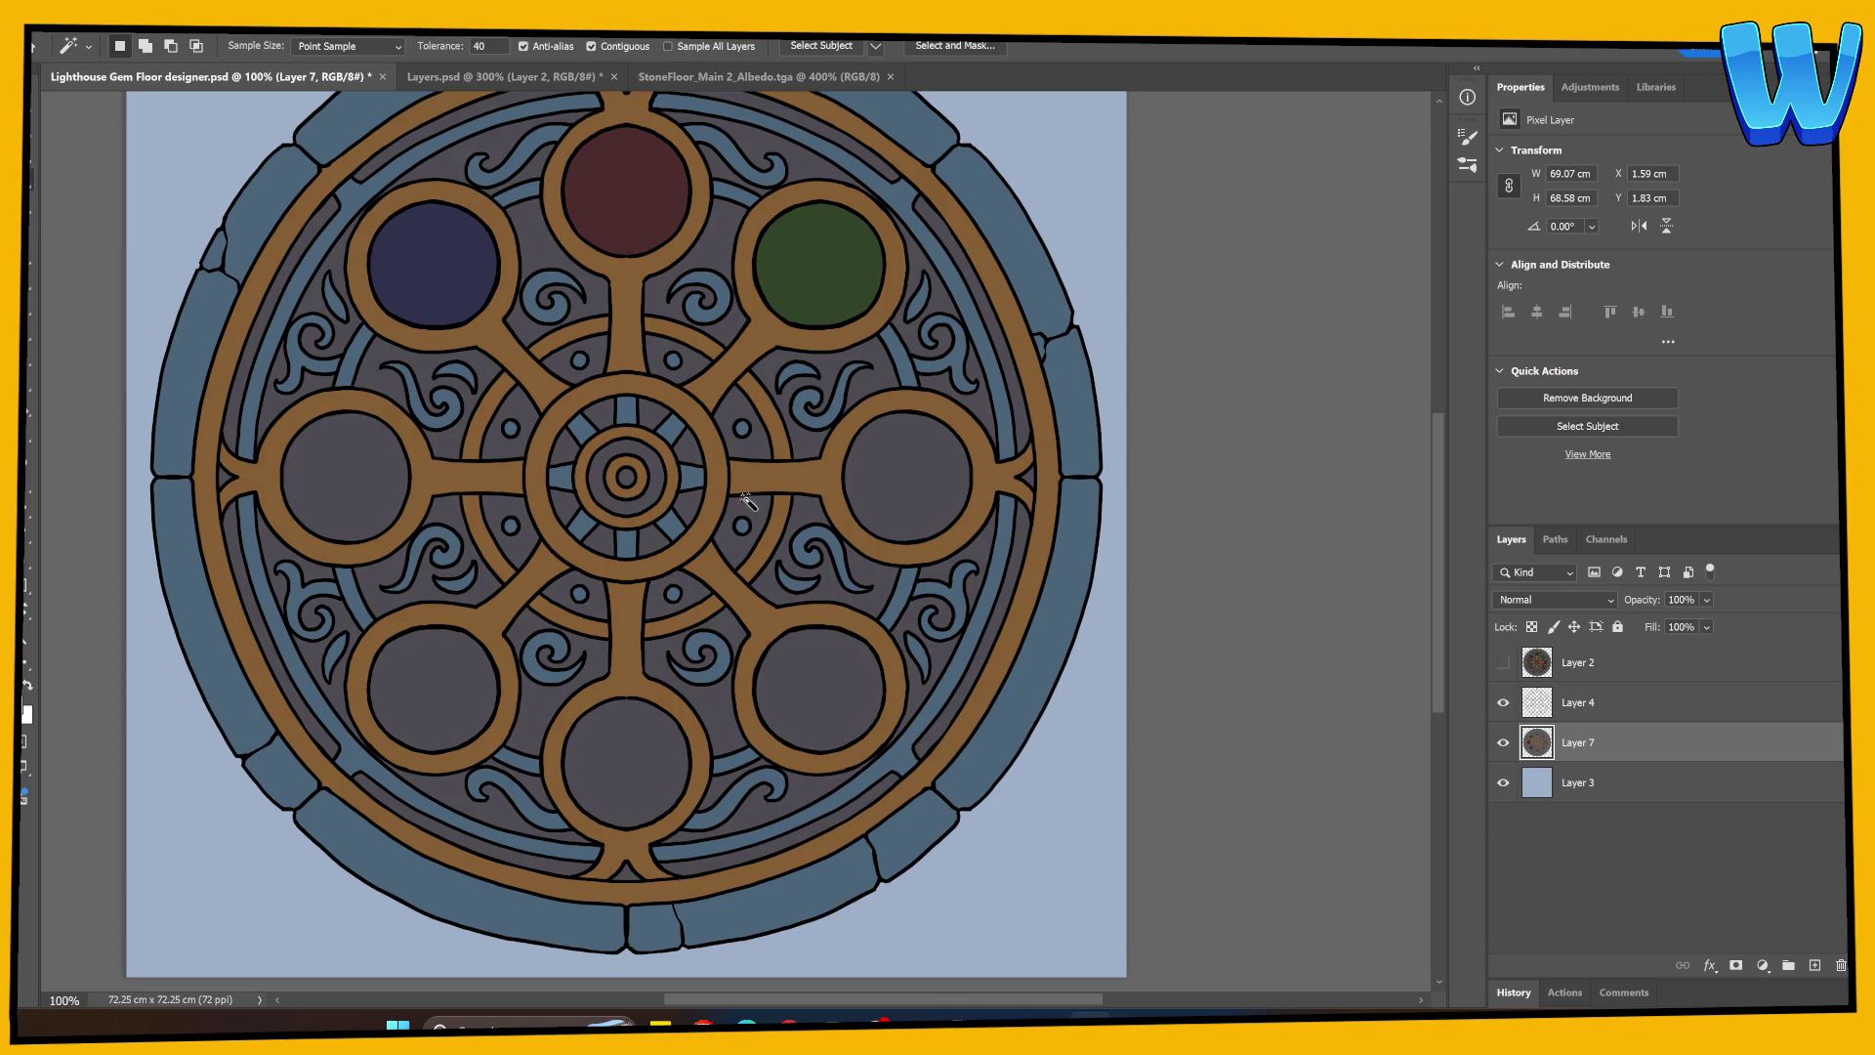
left_click(1553, 704)
left_click(943, 483)
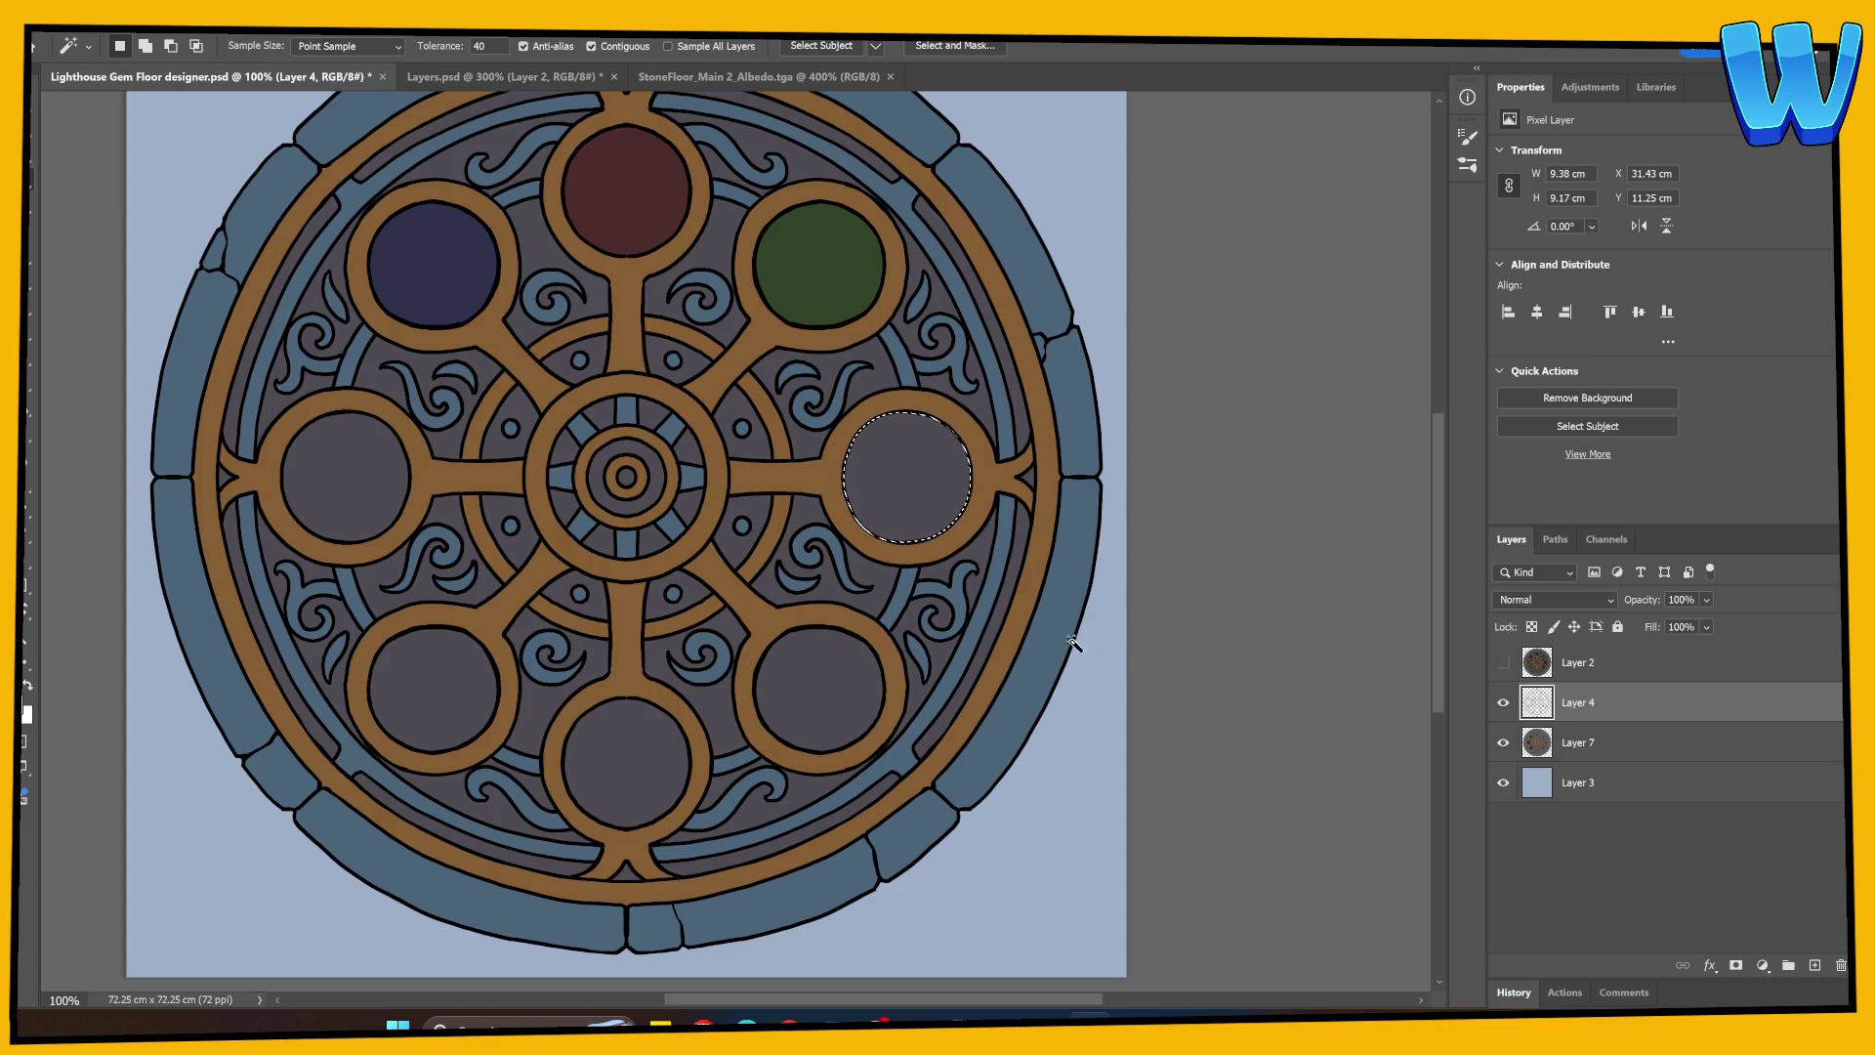
left_click(1577, 742)
Step: Fill the right-hand gem dark olive (hue 49), then compare against Layer 2
key("i")
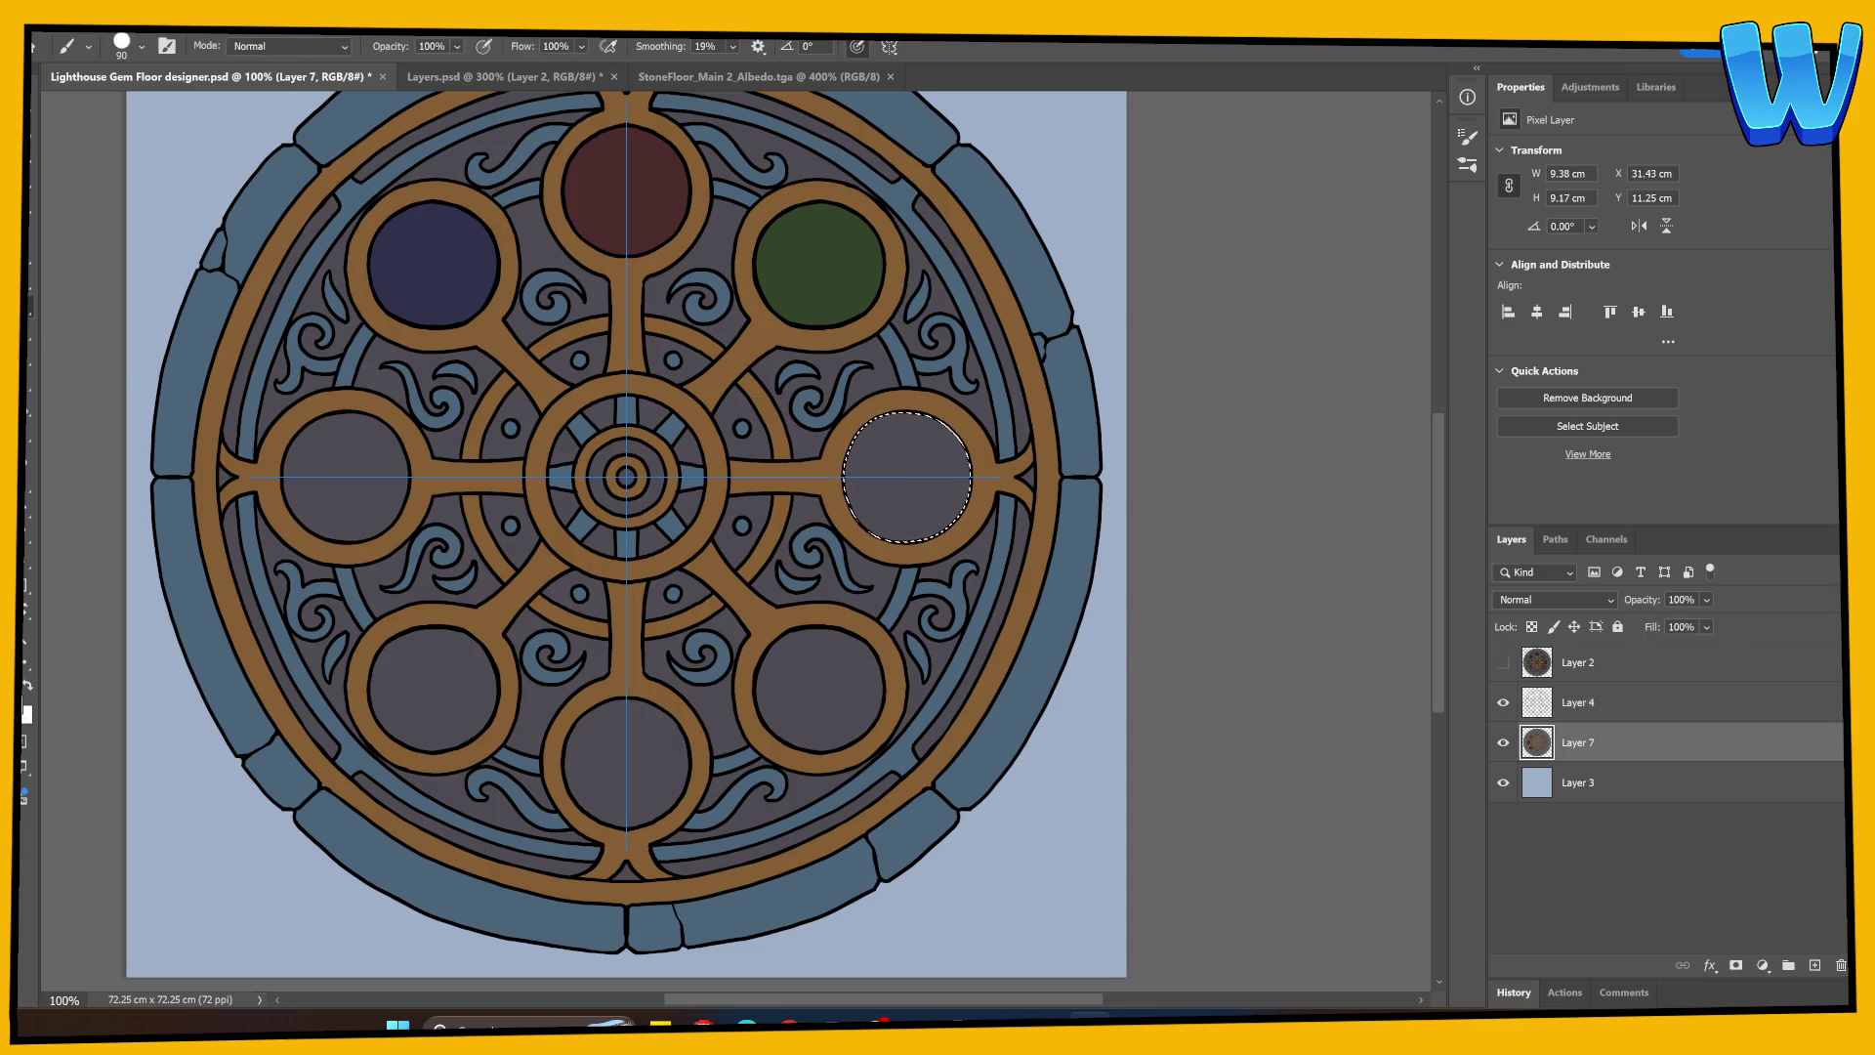
left_click(24, 708)
left_click(1397, 682)
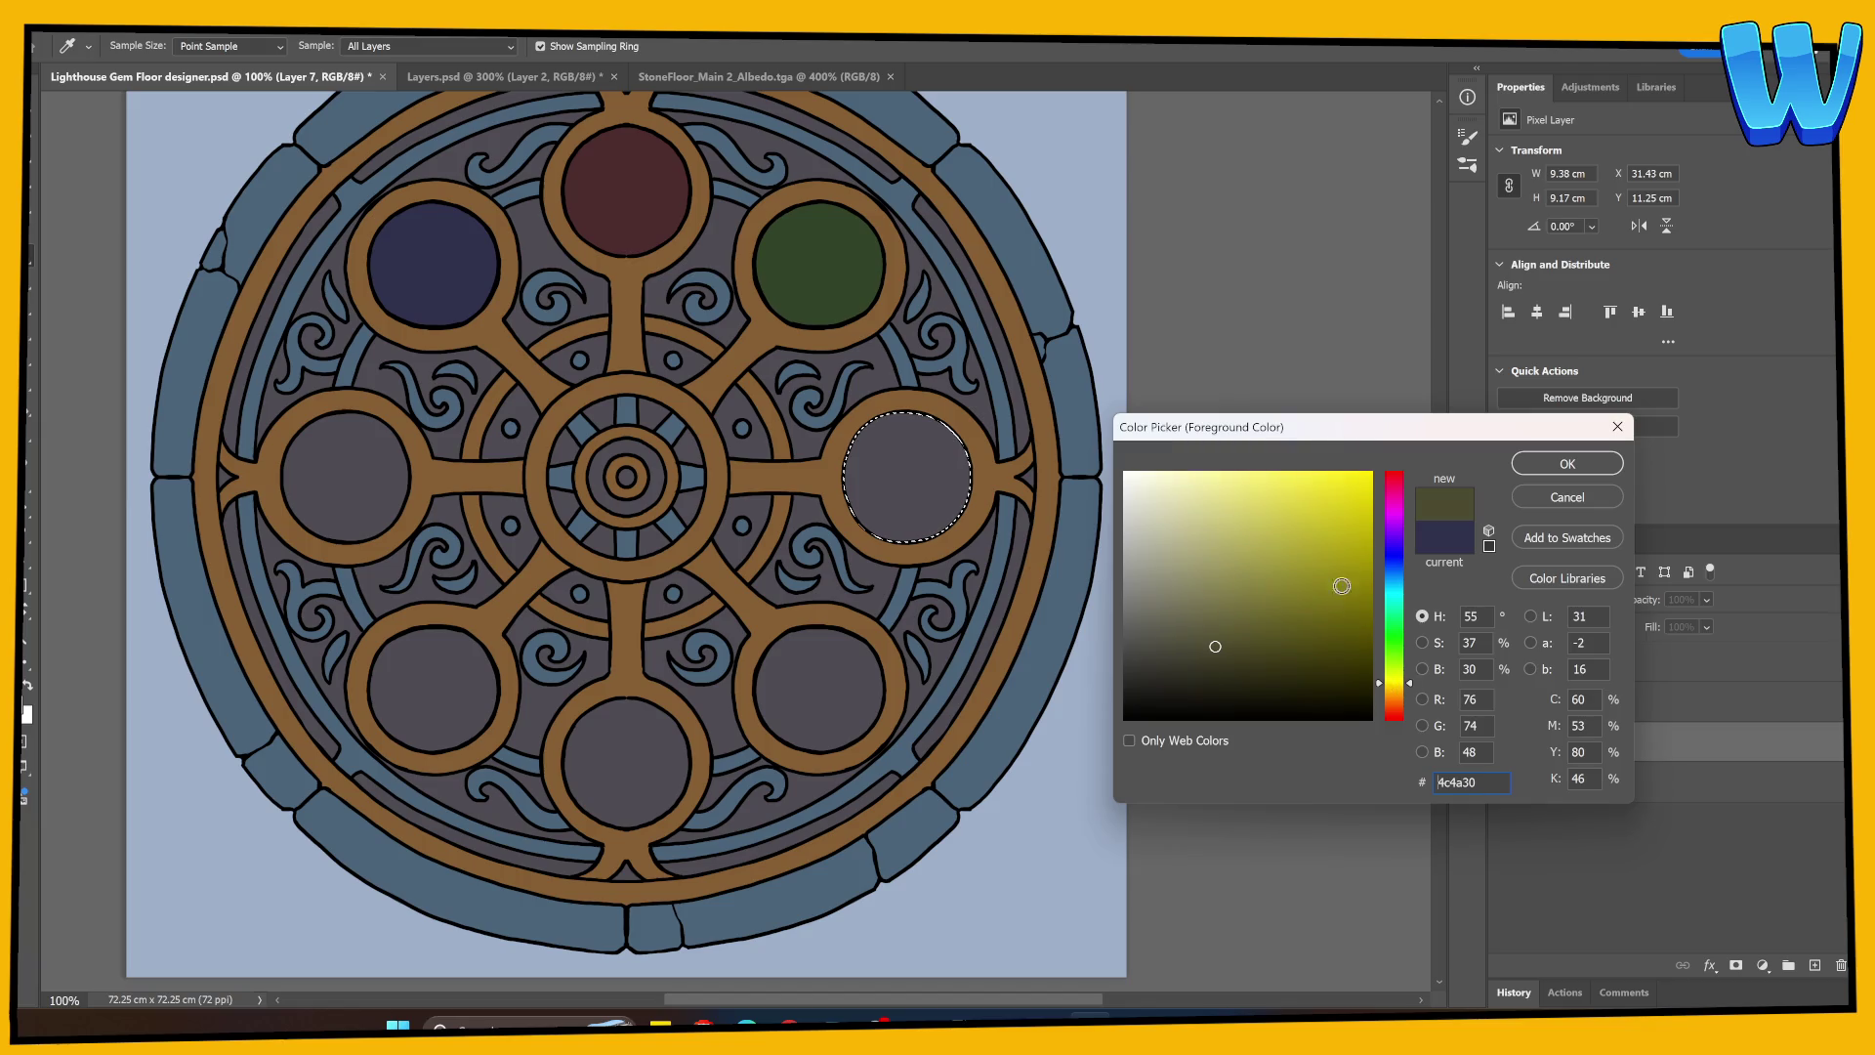
left_click(1394, 687)
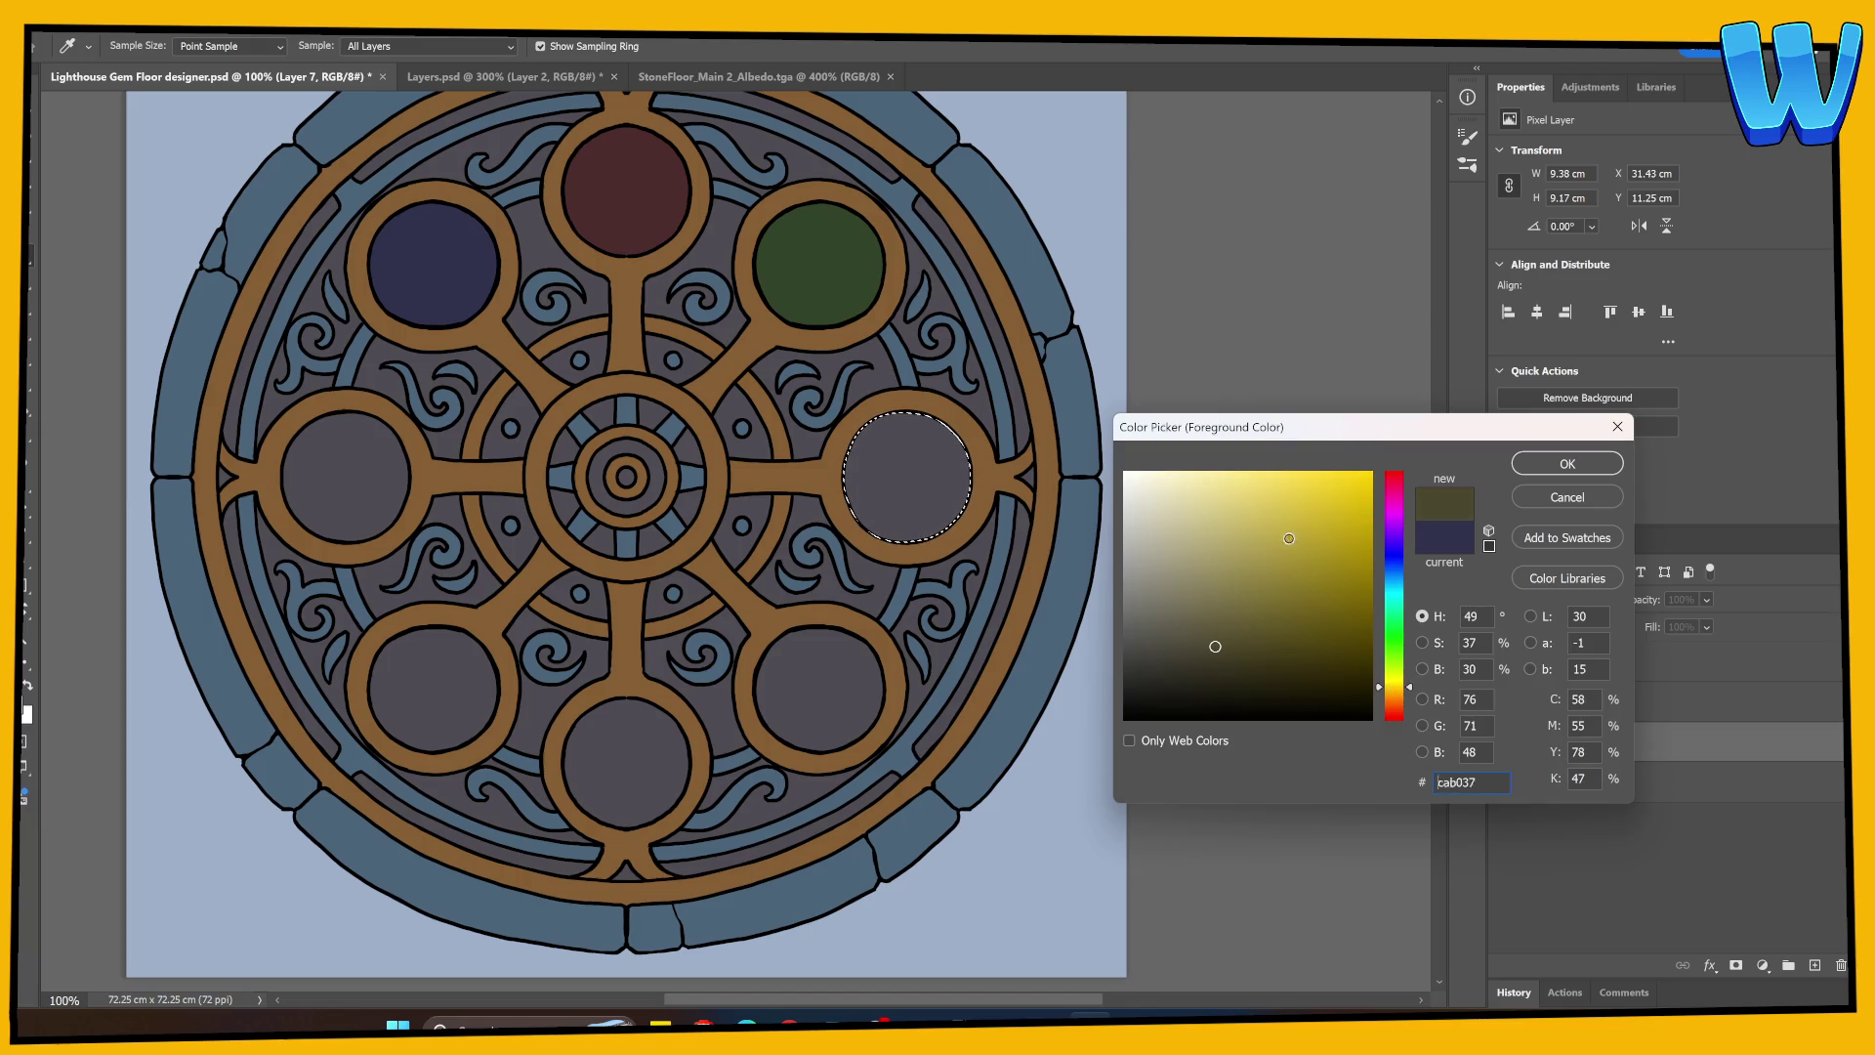
left_click(1230, 649)
key("Return")
key("b")
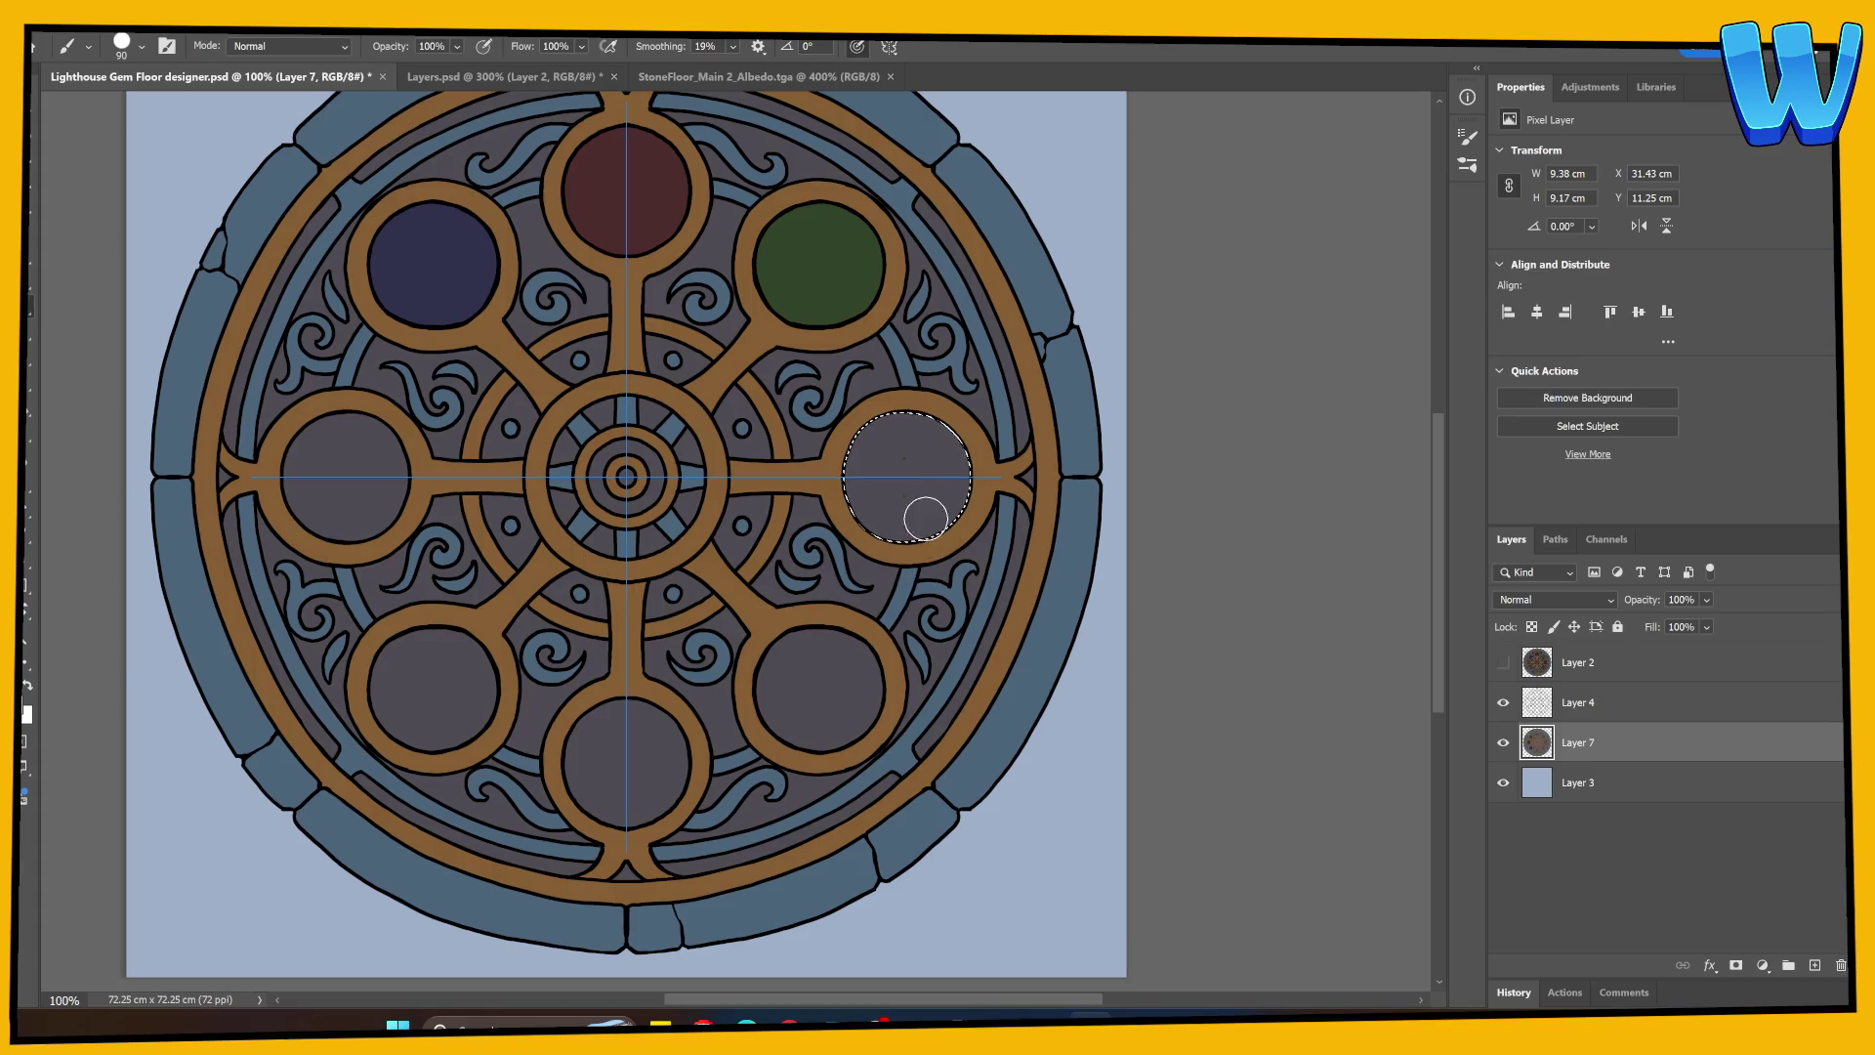
key("g")
left_click(906, 506)
key("ctrl+d")
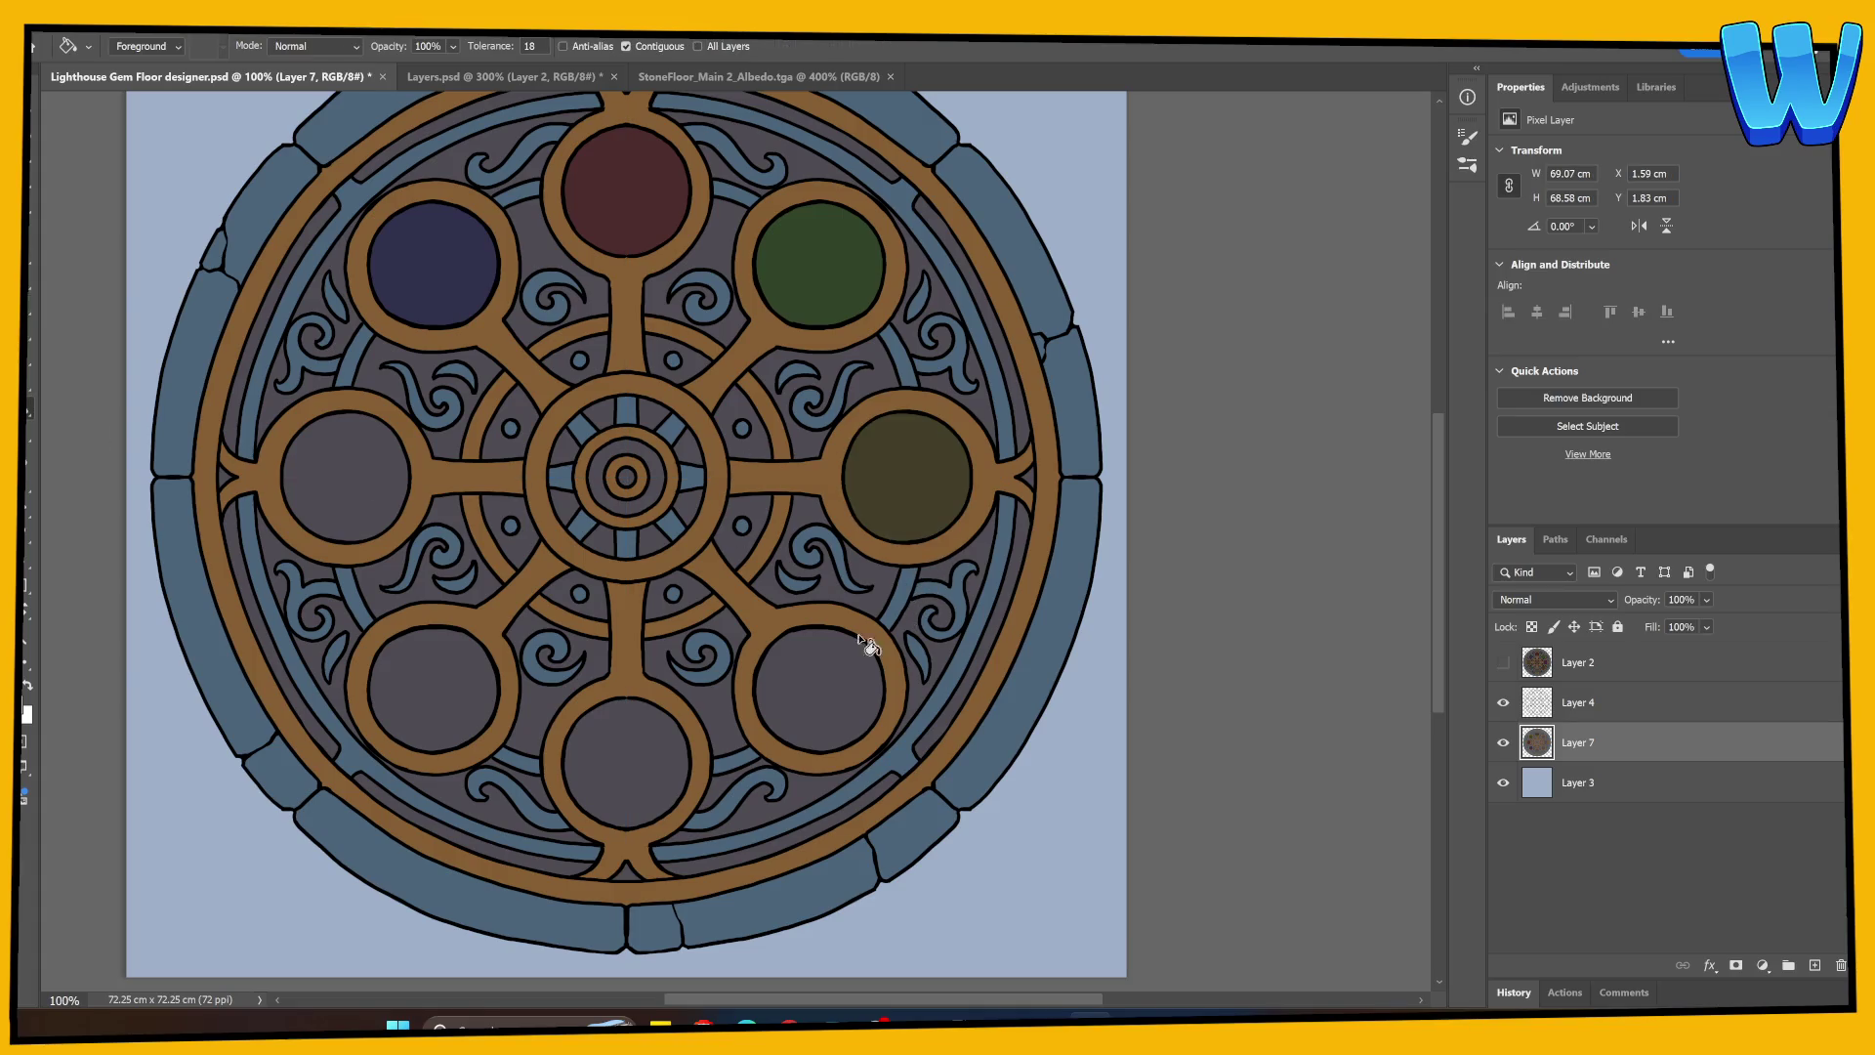
left_click(1504, 664)
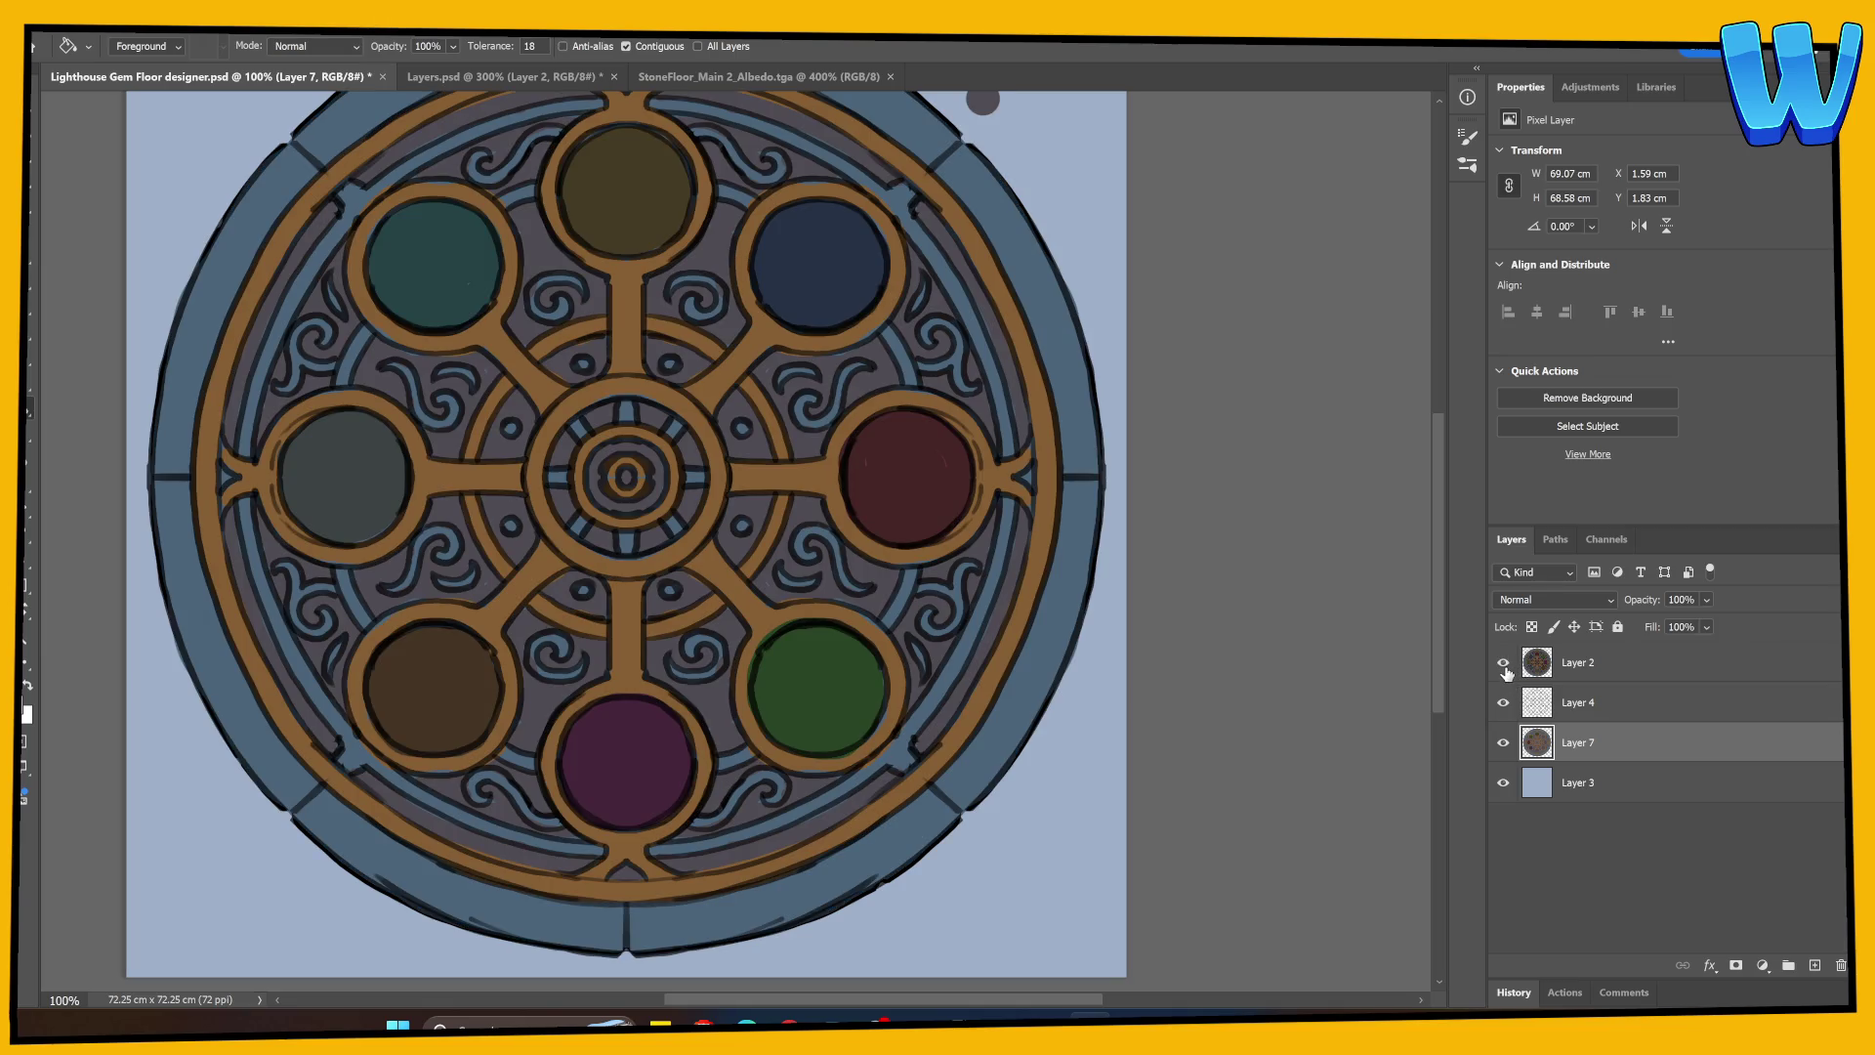
left_click(1504, 664)
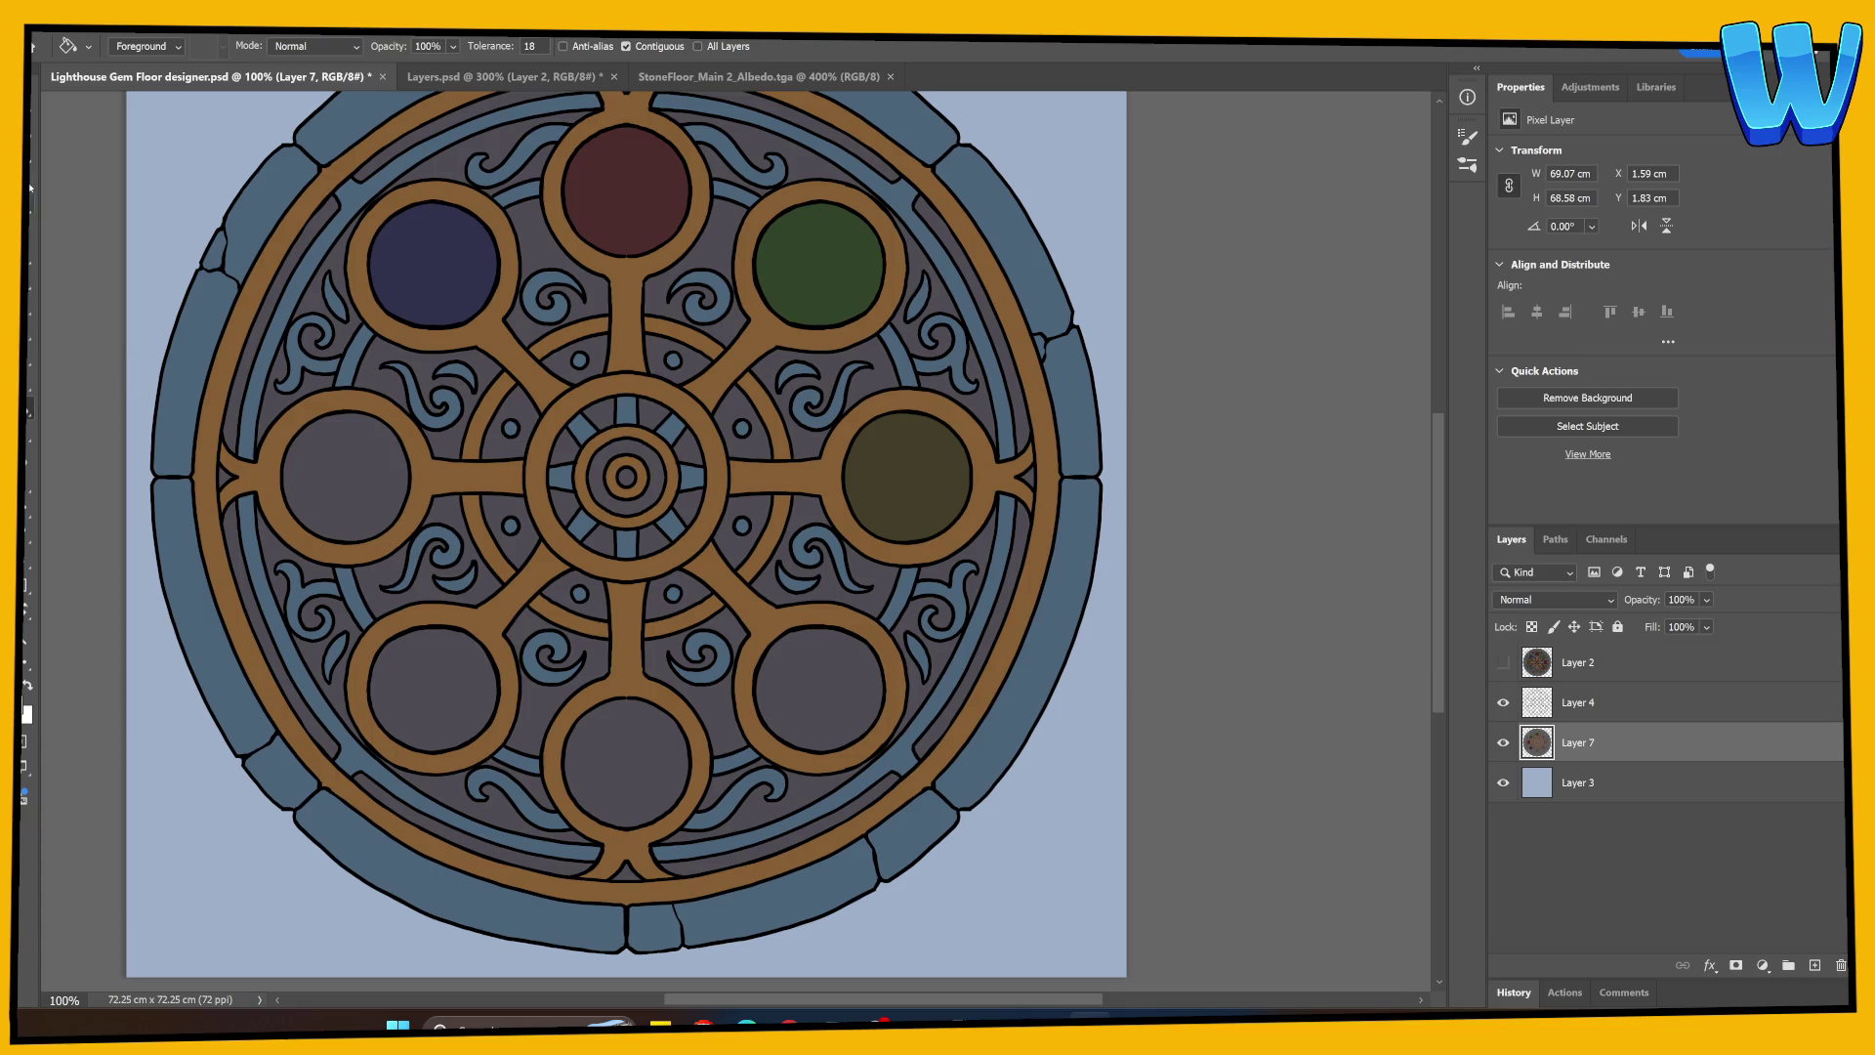
left_click(28, 711)
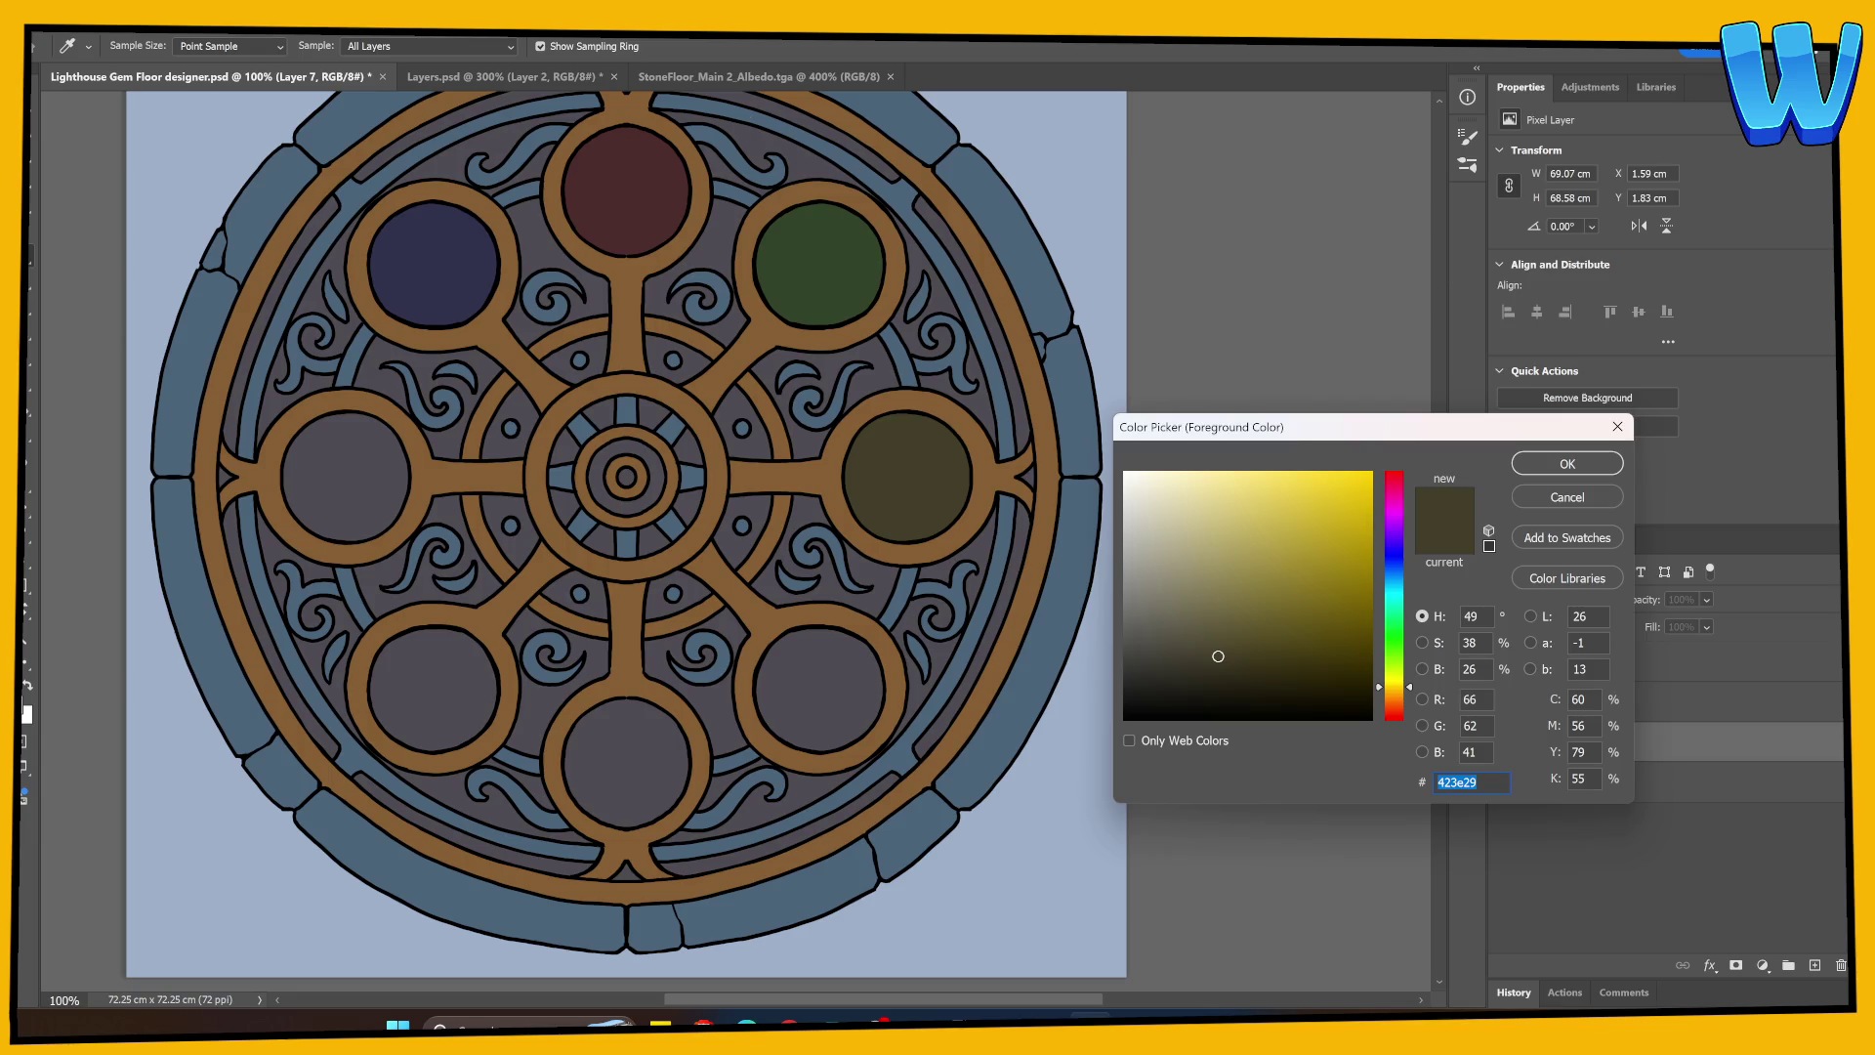
Step: Pick a dark plum-magenta colour and fill the left gem circle with it on Layer 7
left_click(1470, 781)
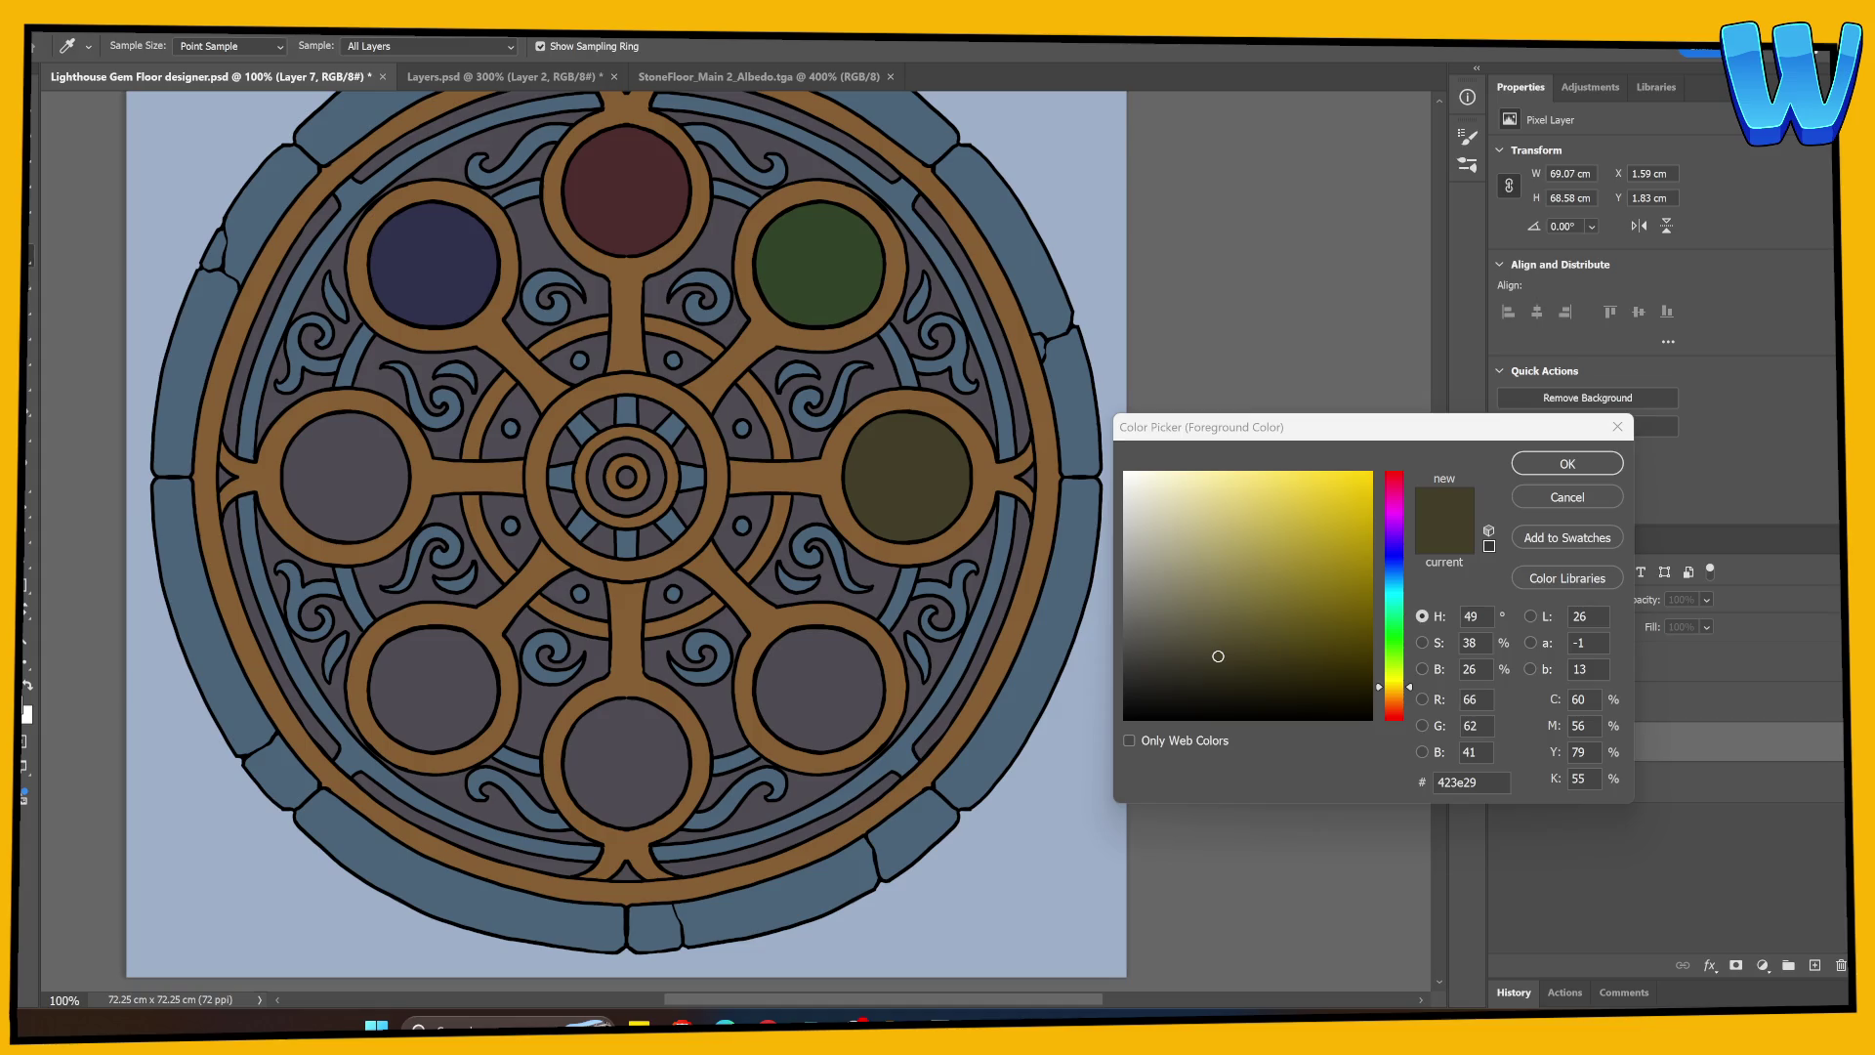
left_click(1394, 508)
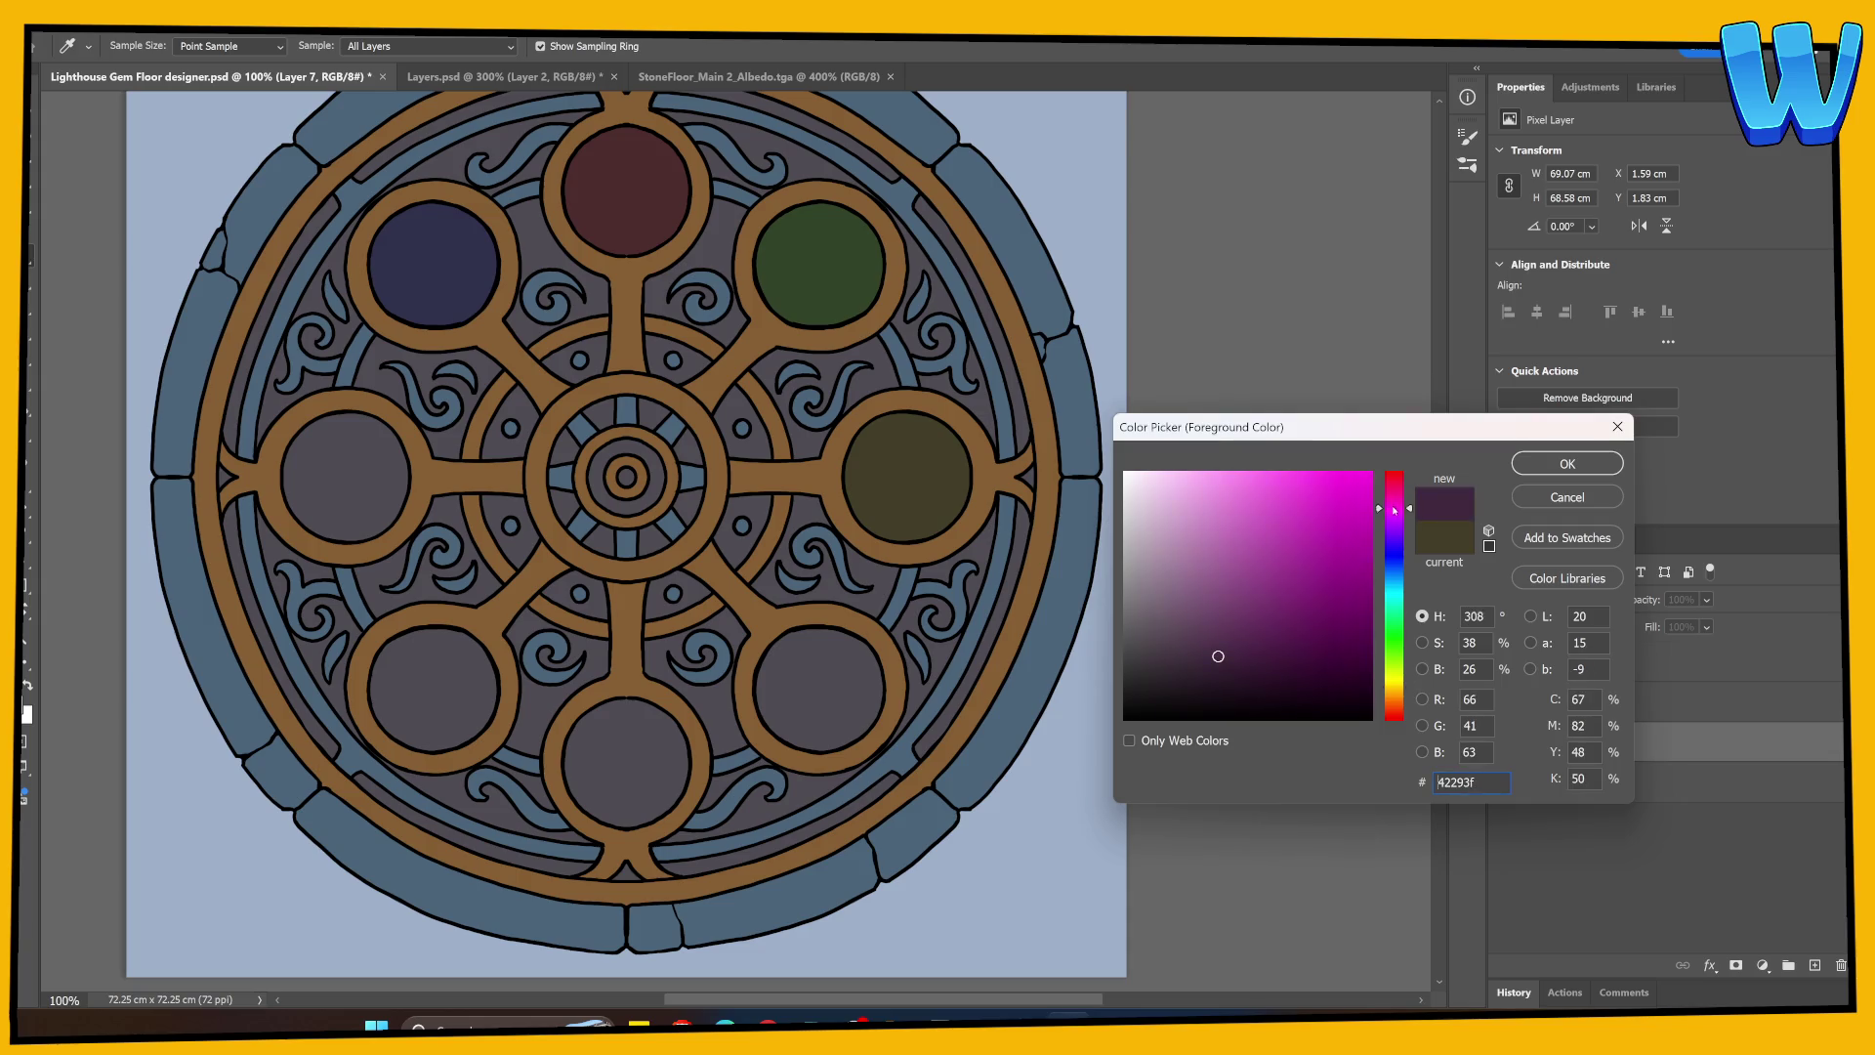
left_click(1539, 469)
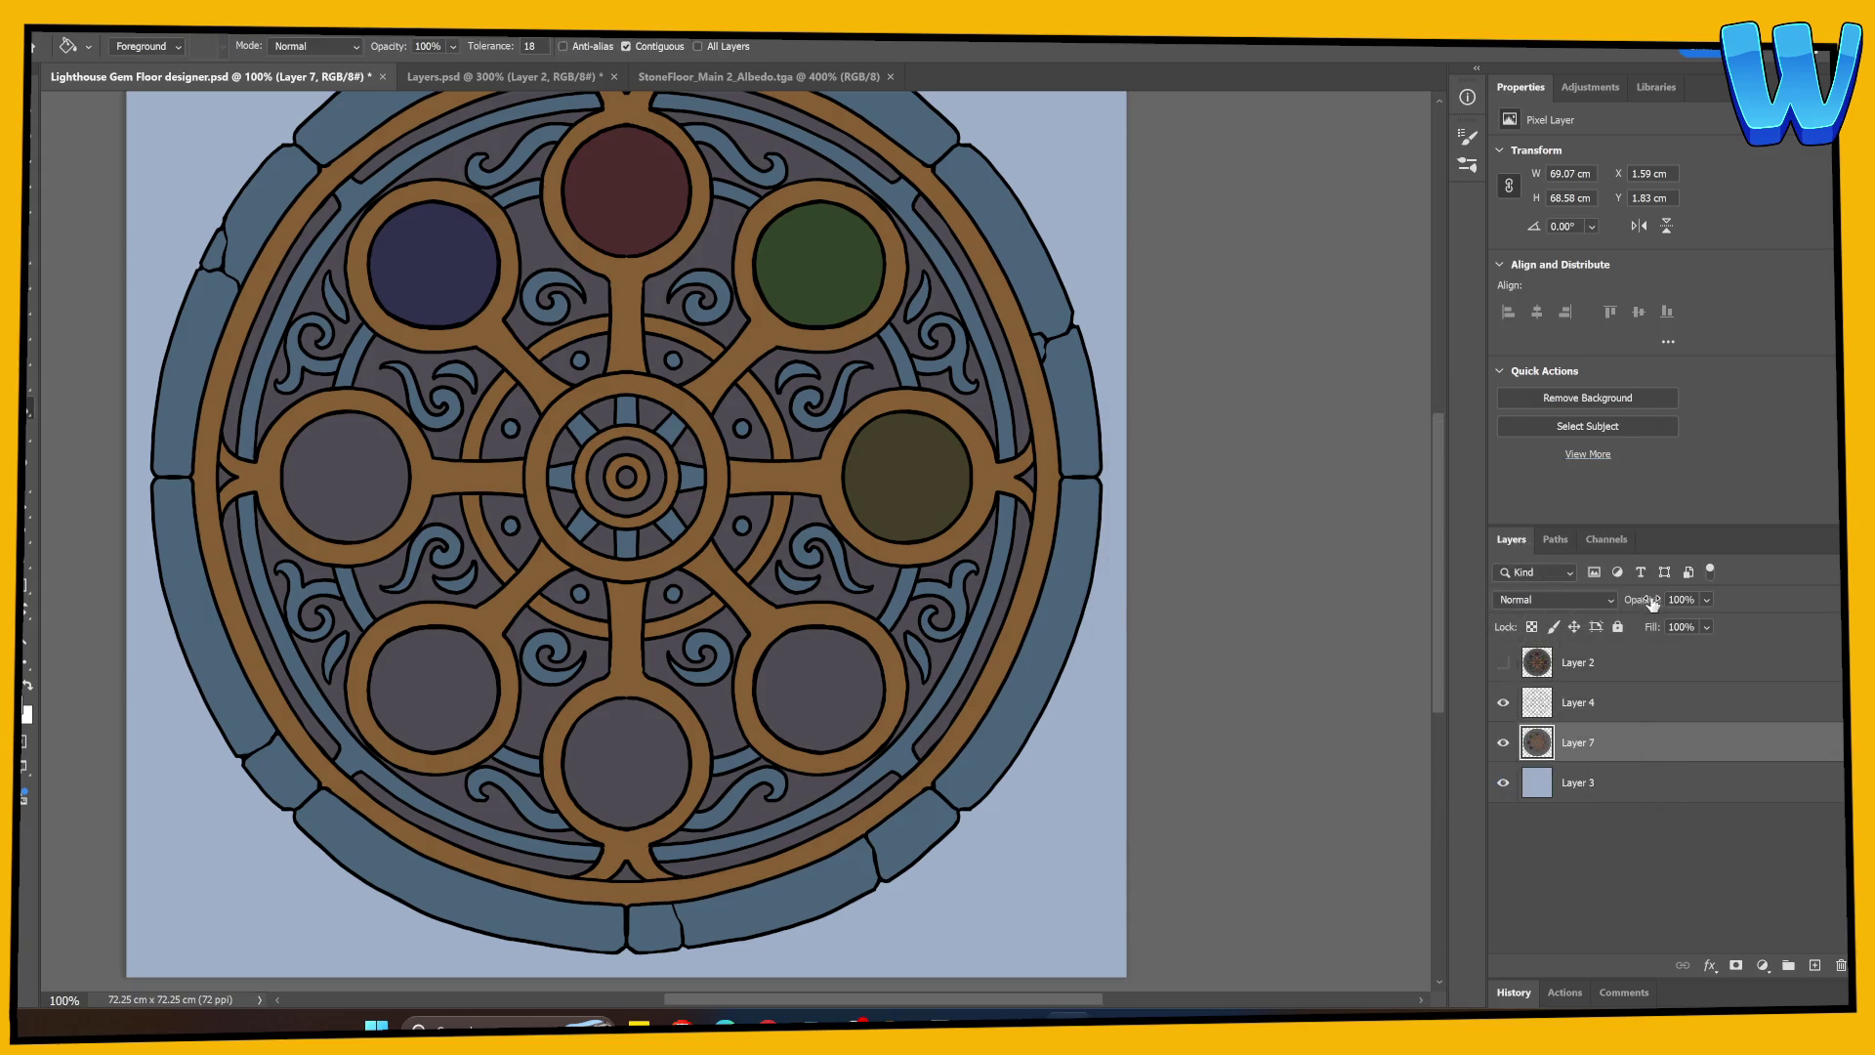
key("w")
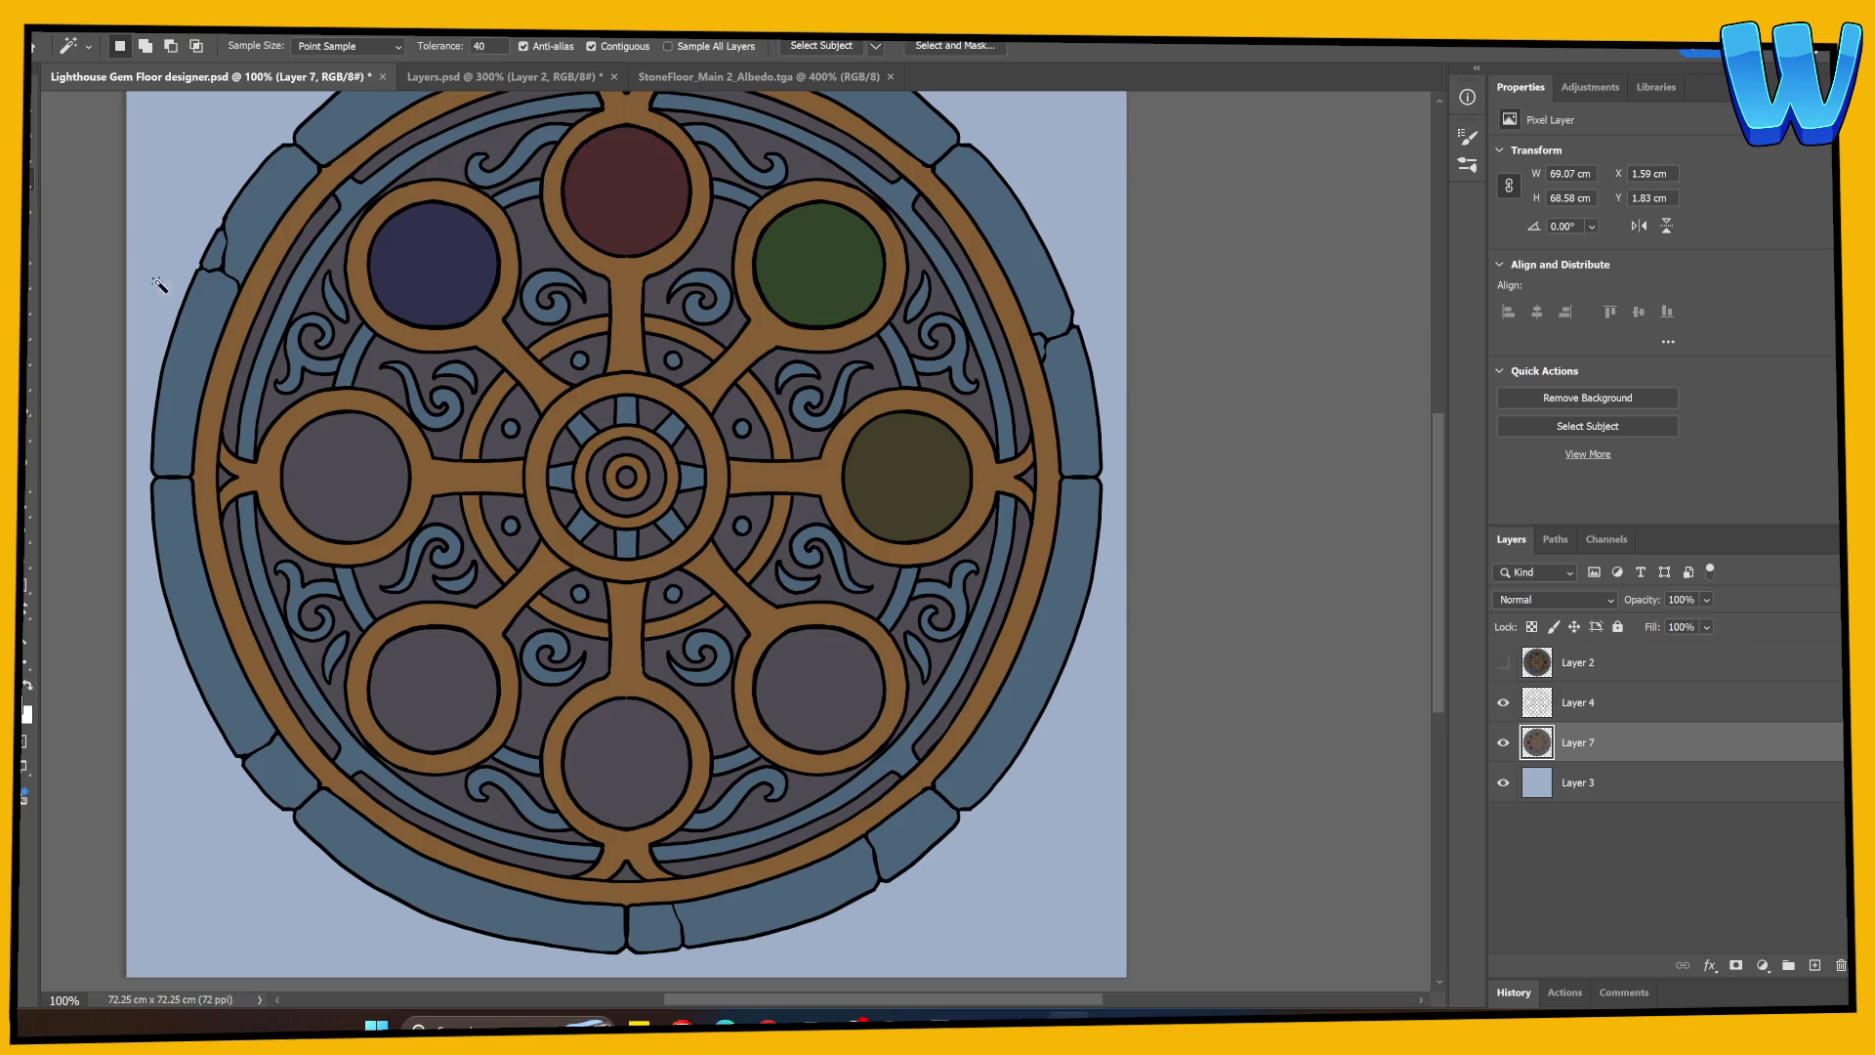
left_click(1572, 702)
left_click(327, 484)
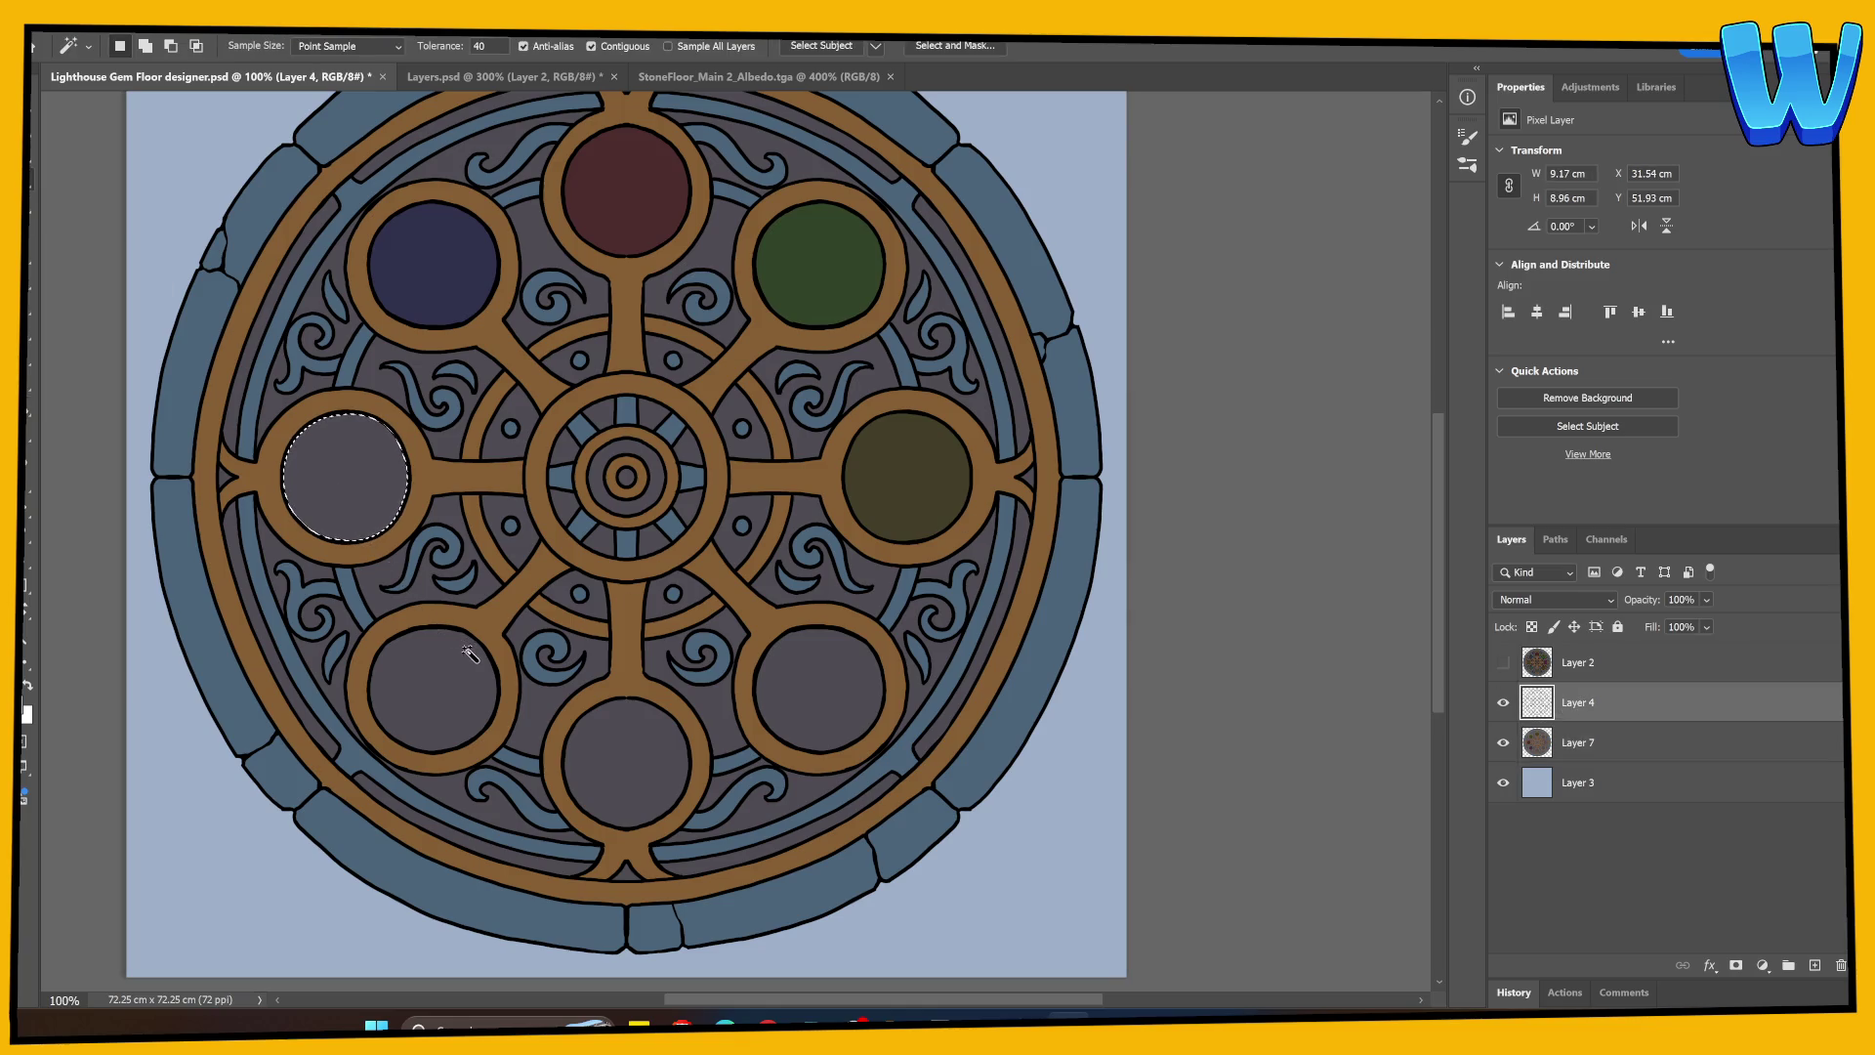
left_click(1582, 742)
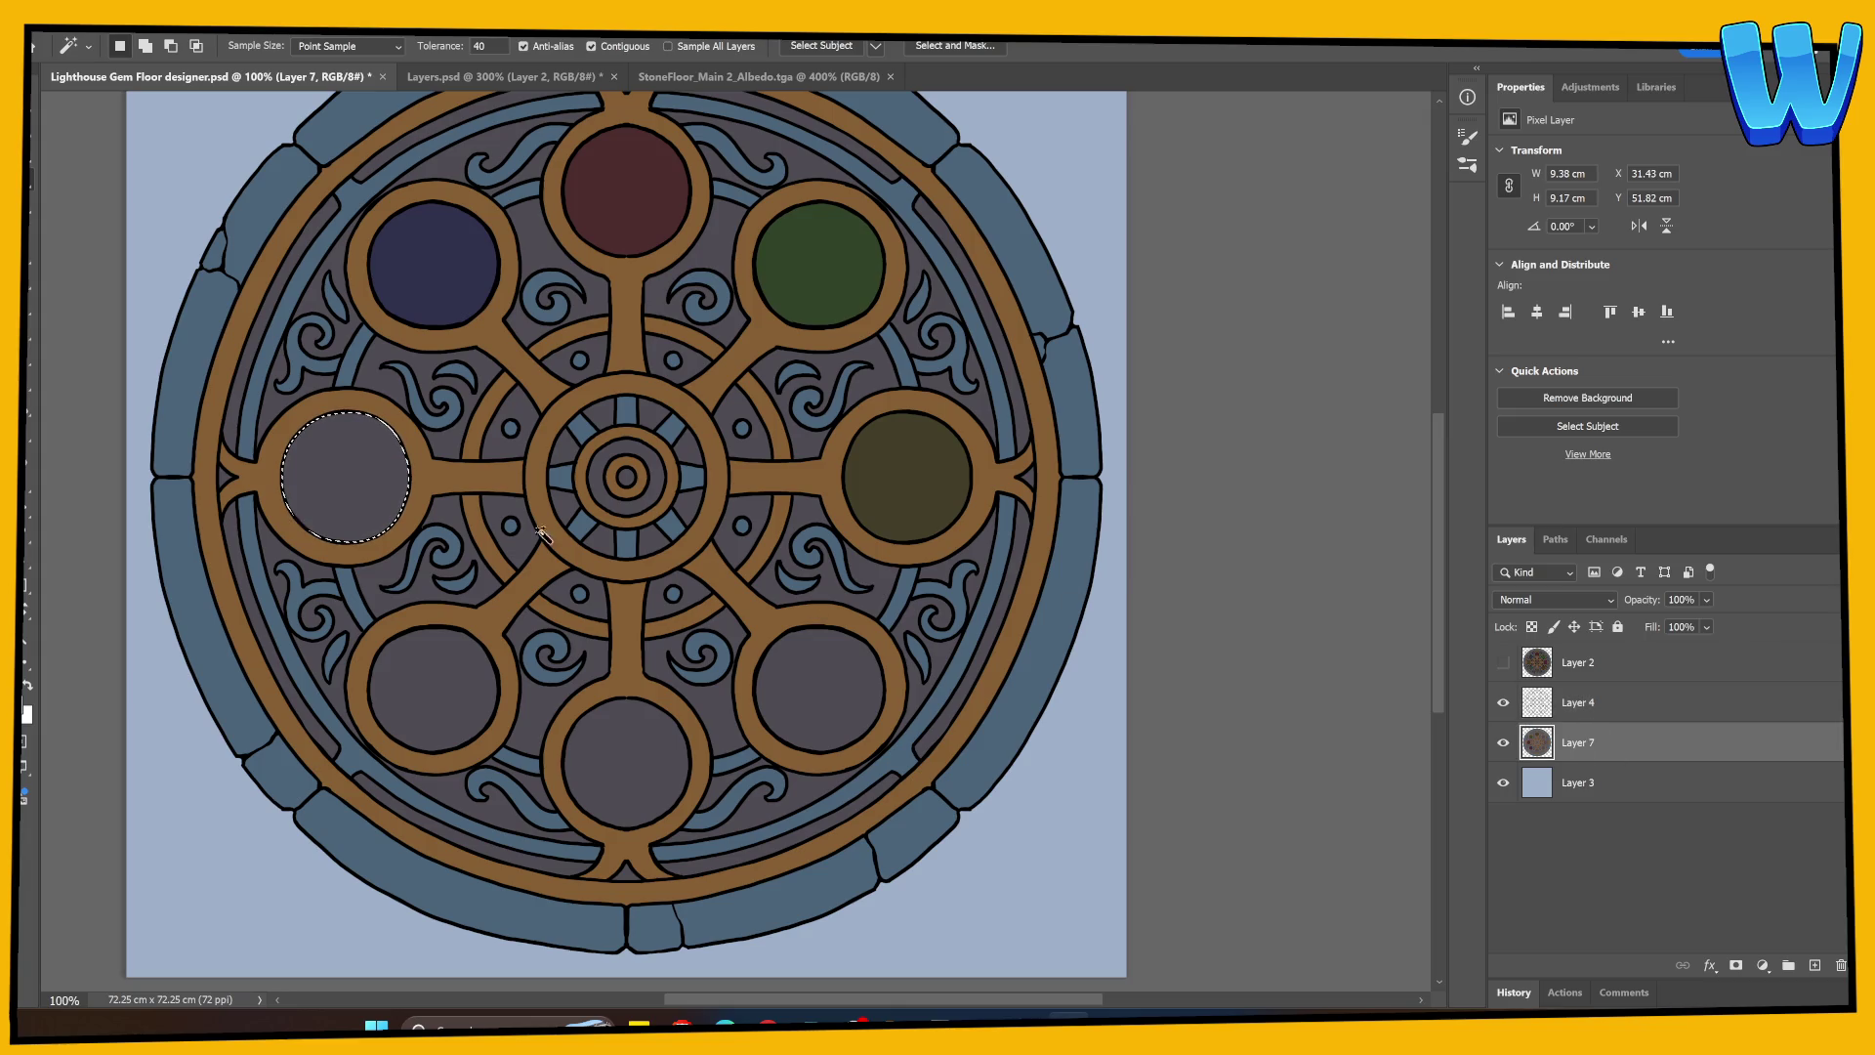
key("g")
left_click(369, 484)
key("ctrl+d")
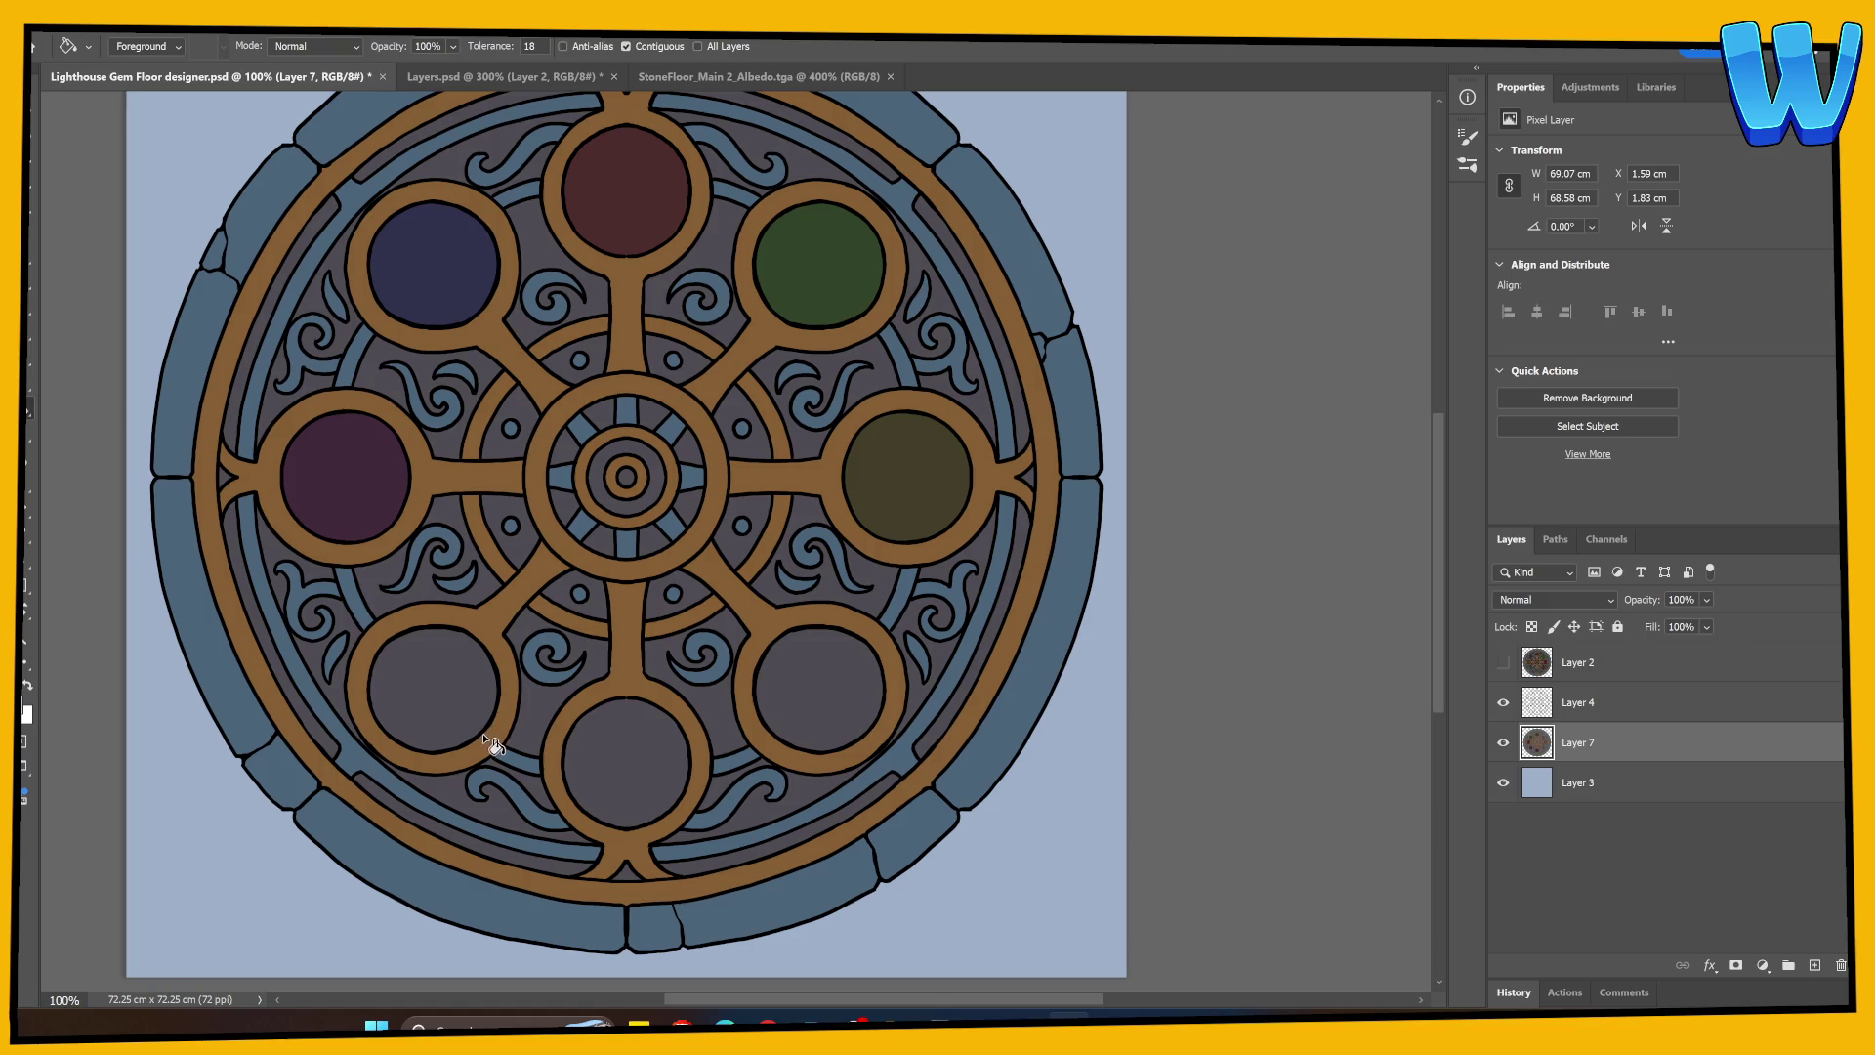
left_click(1529, 705)
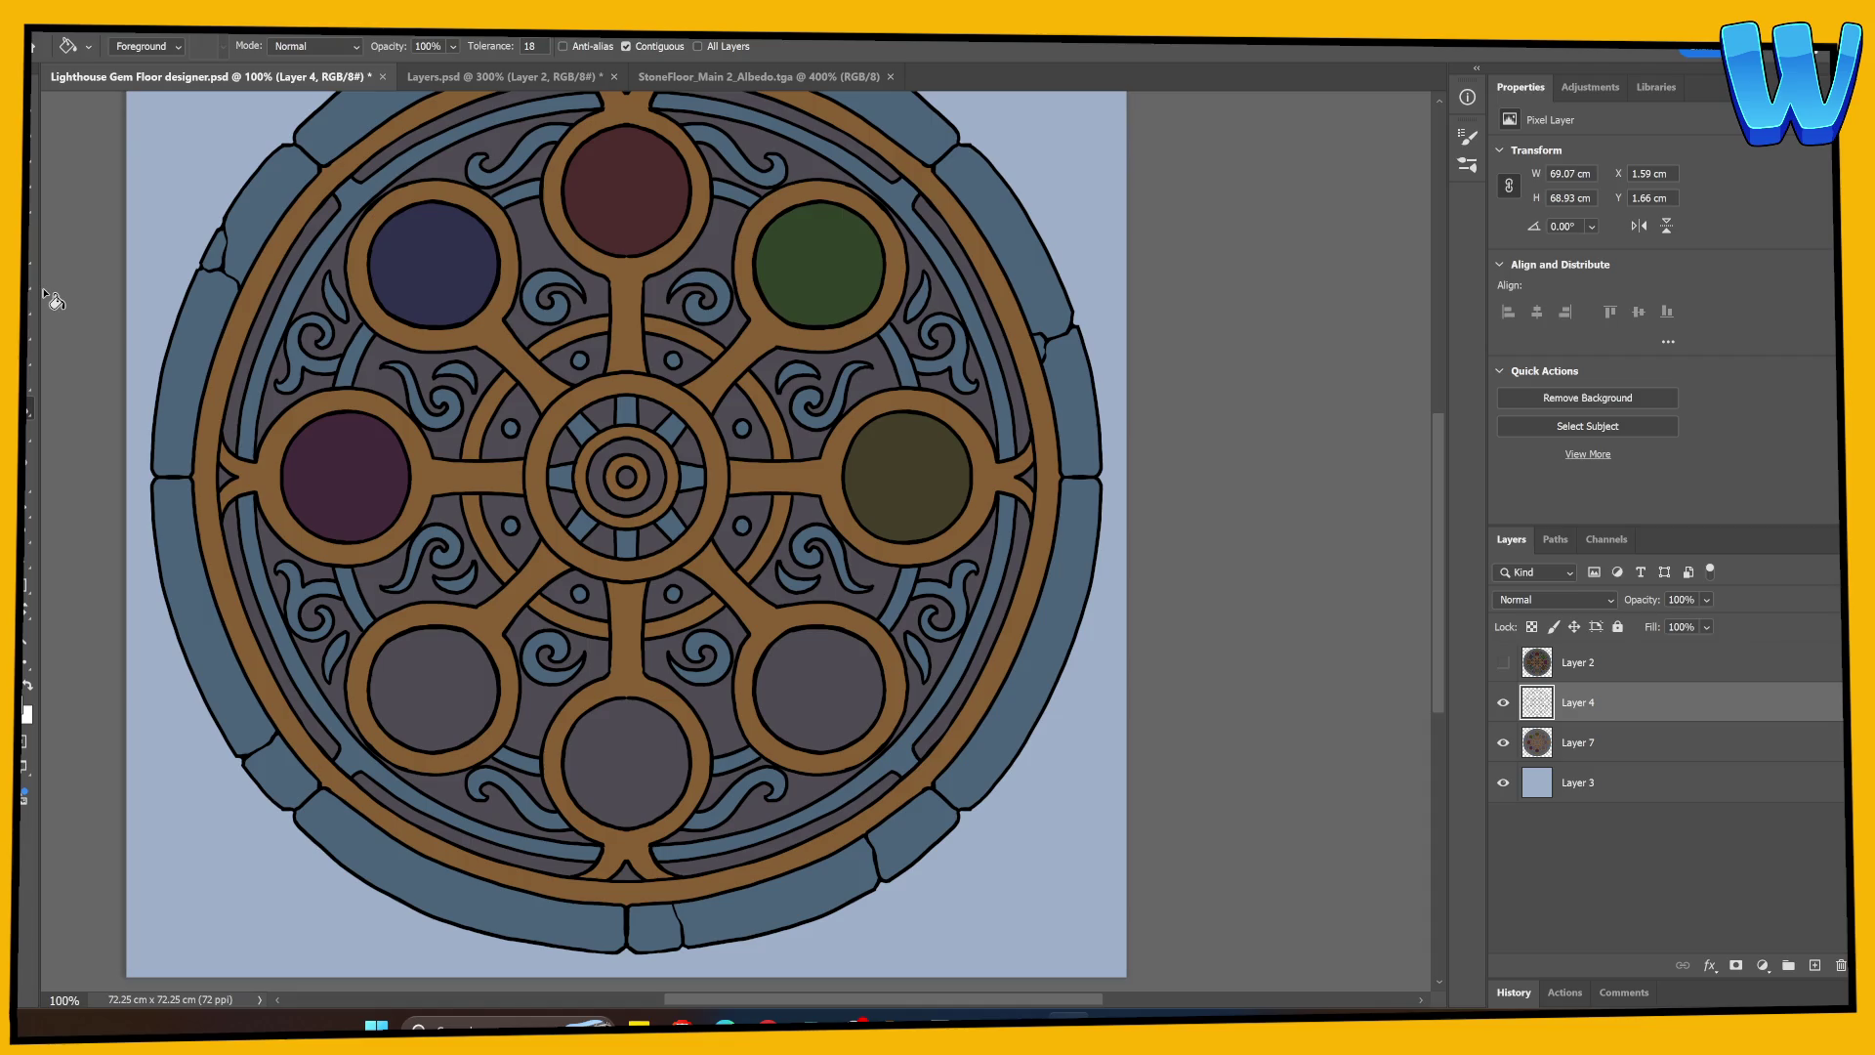
Step: Select the lower-left gem circle and fill it with #293e42 on Layer 7
key("w")
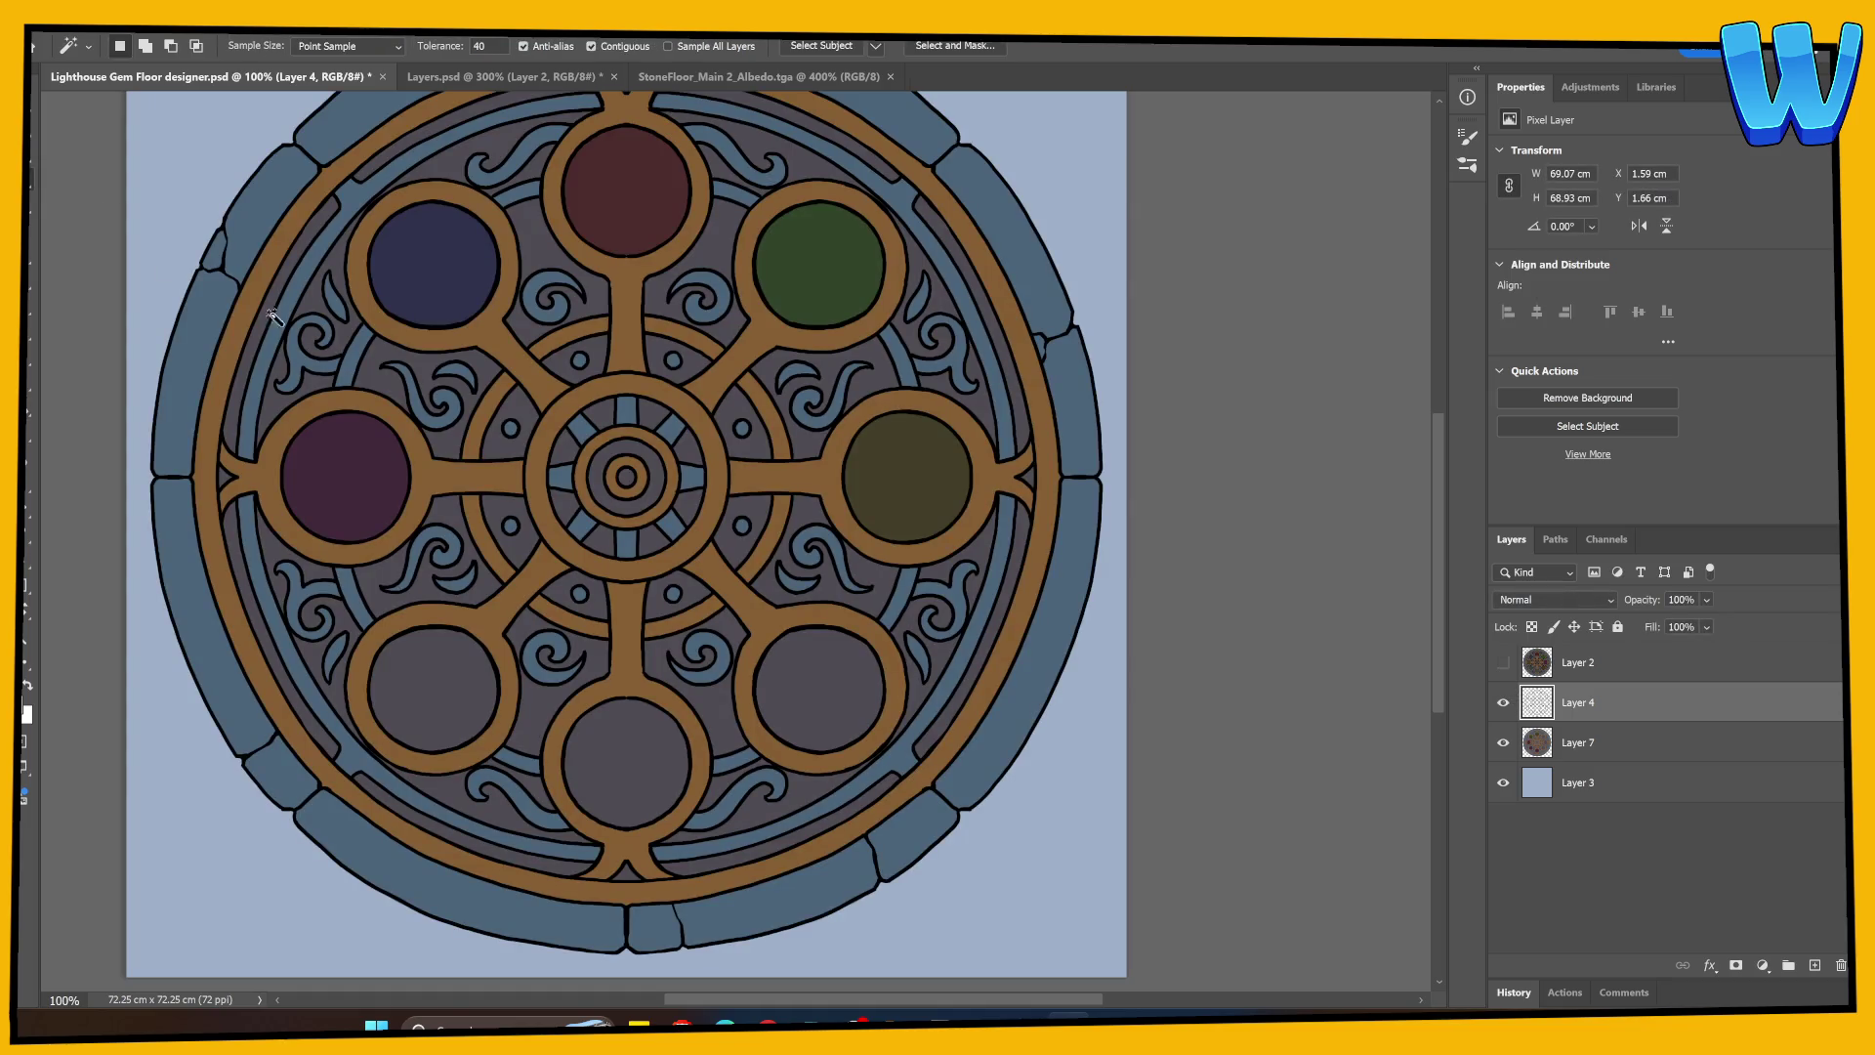
left_click(489, 725)
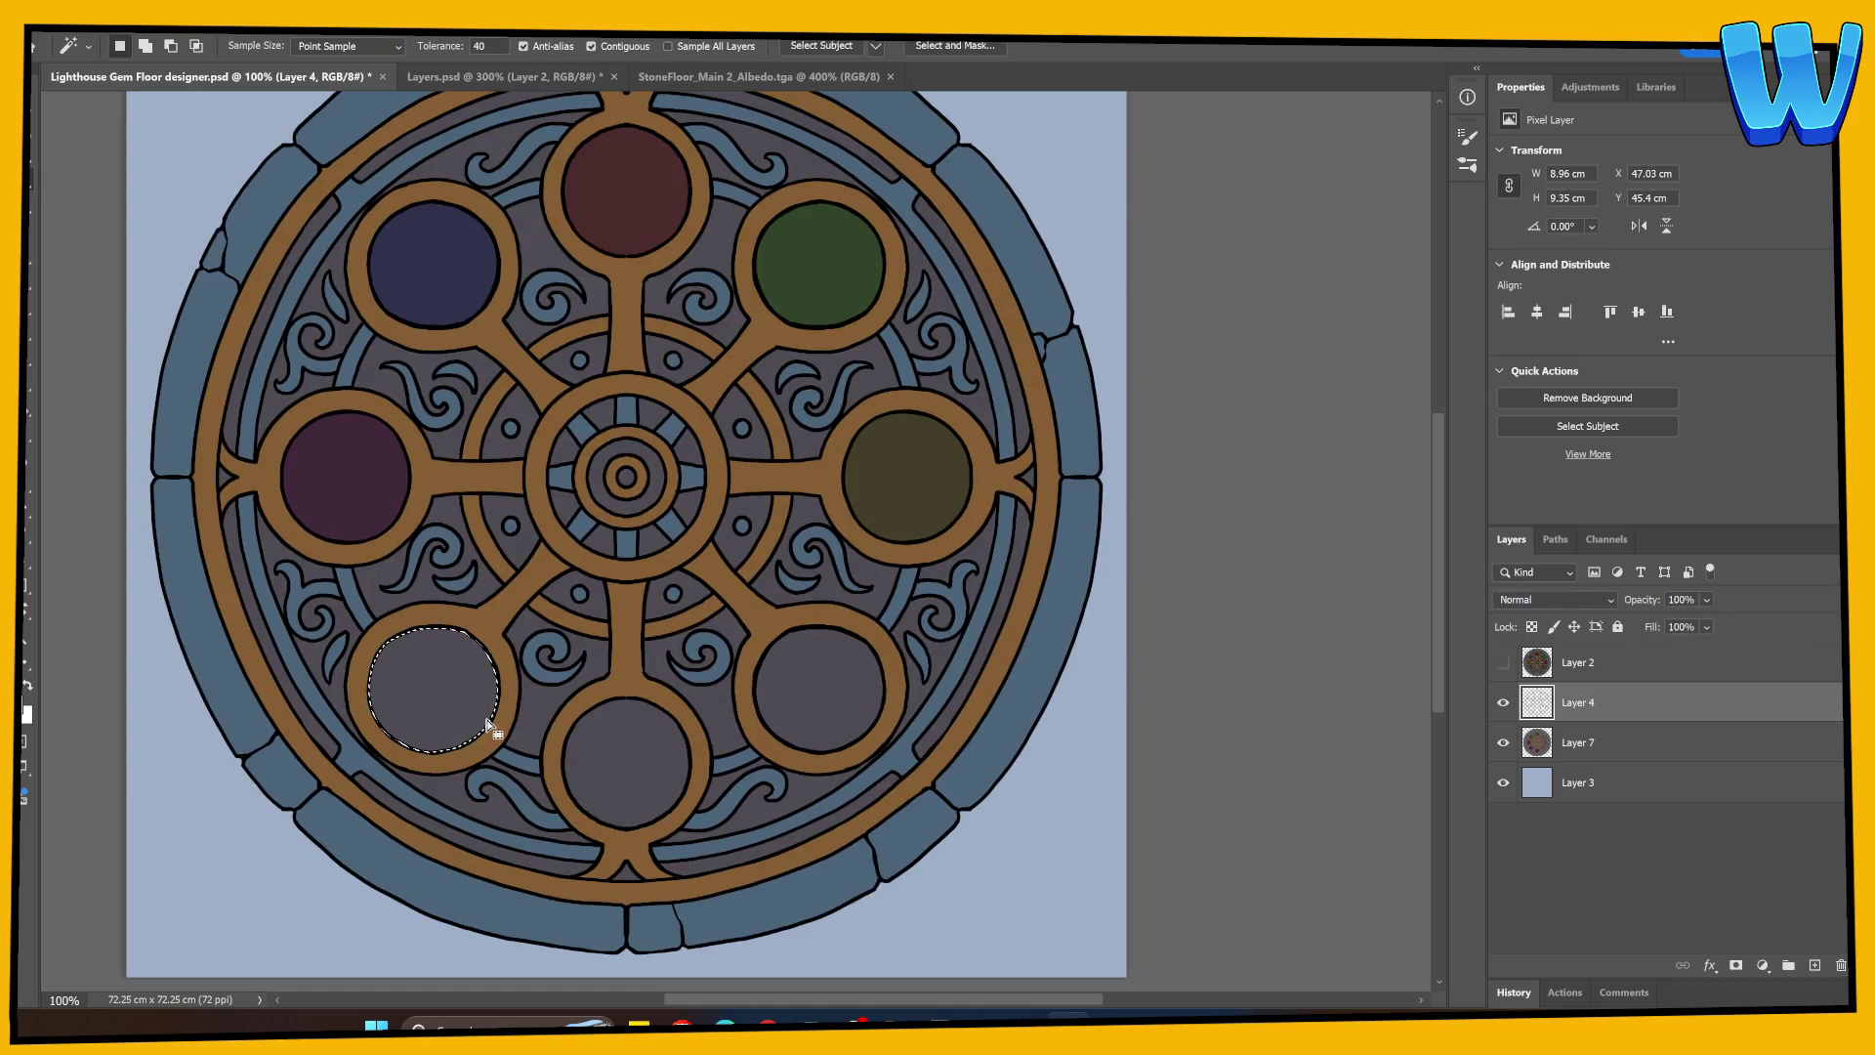
left_click(1631, 744)
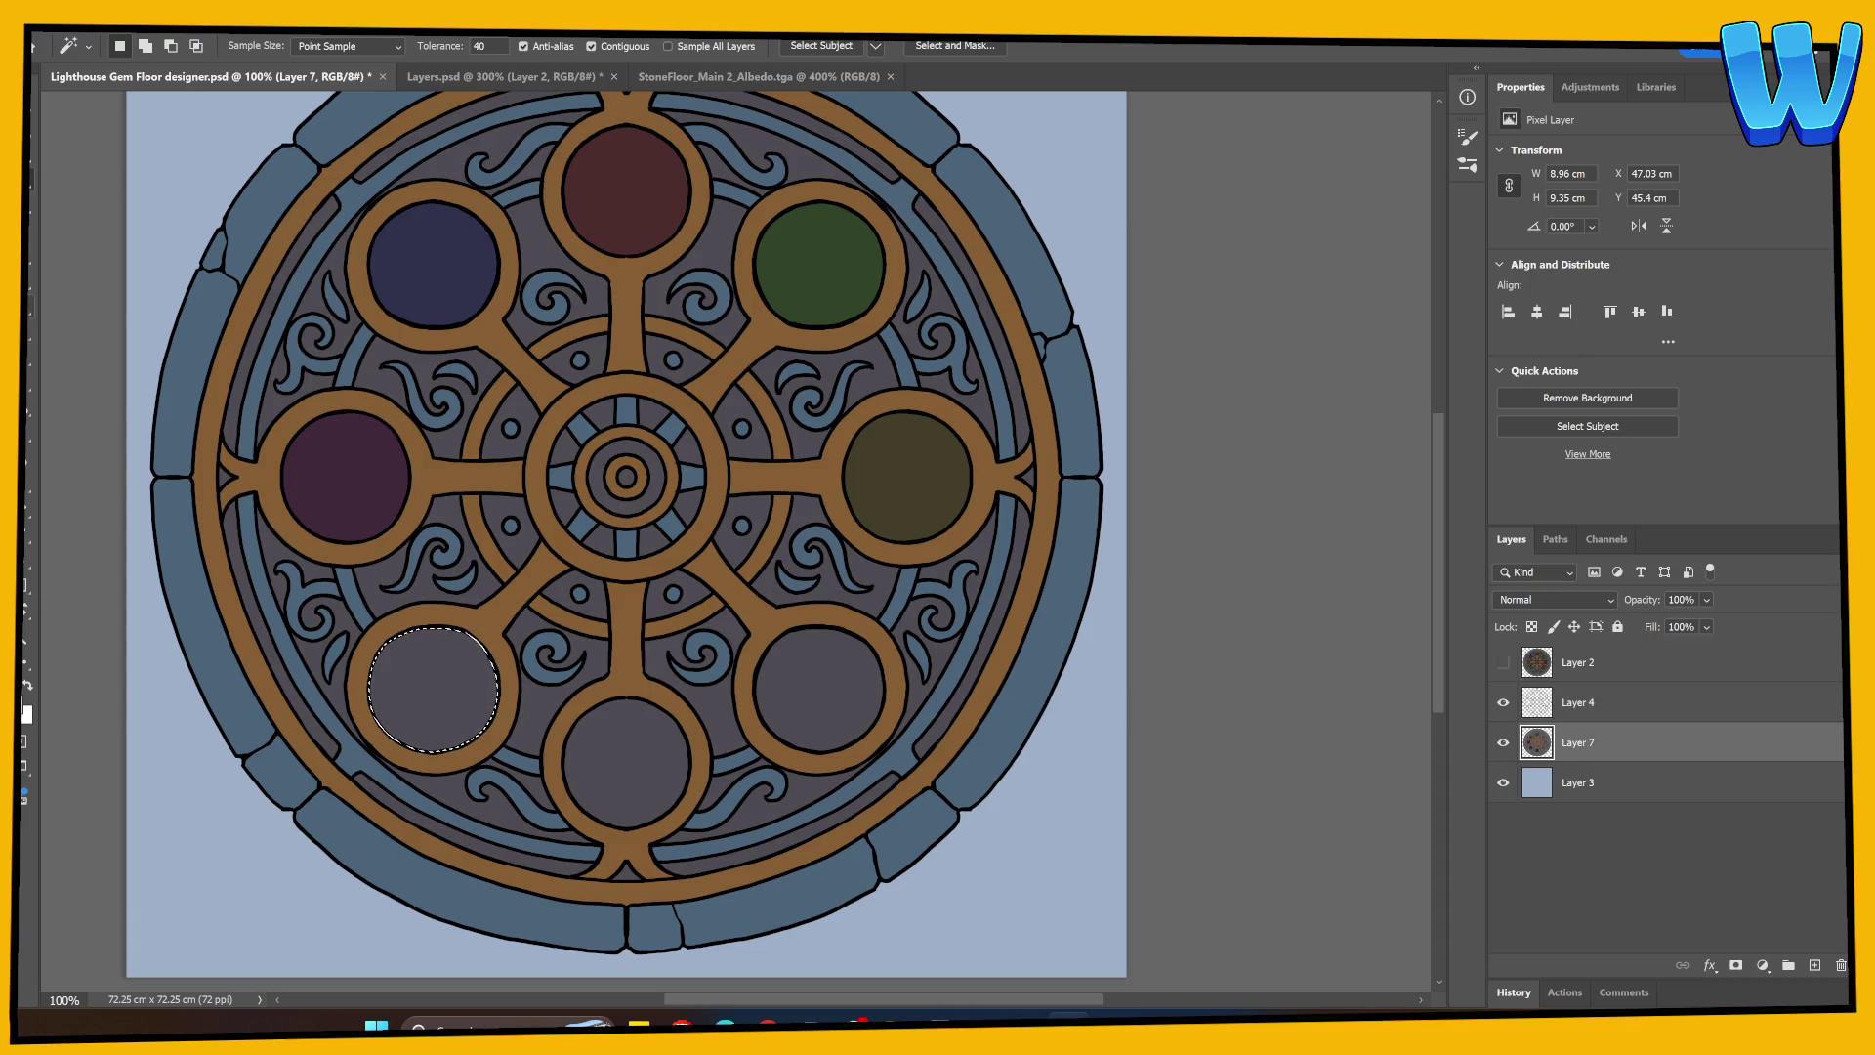
key("g")
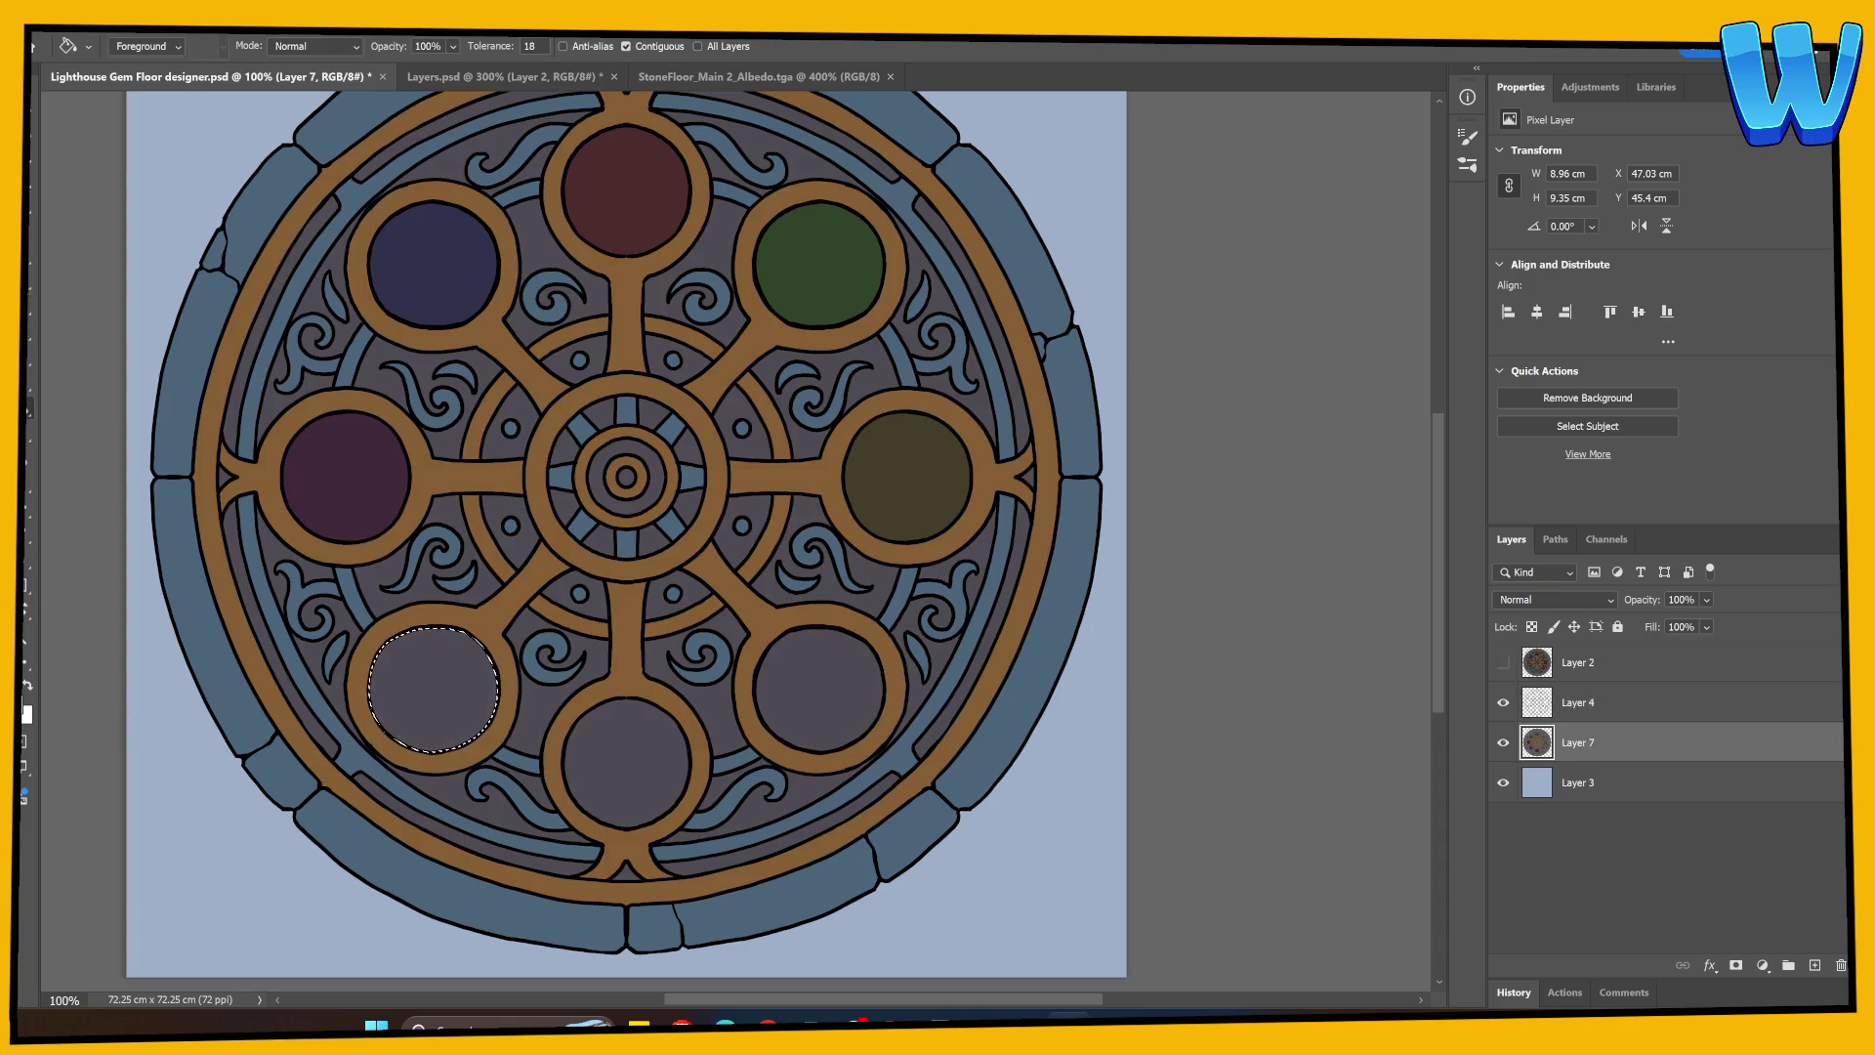
left_click(25, 703)
key("ctrl+v")
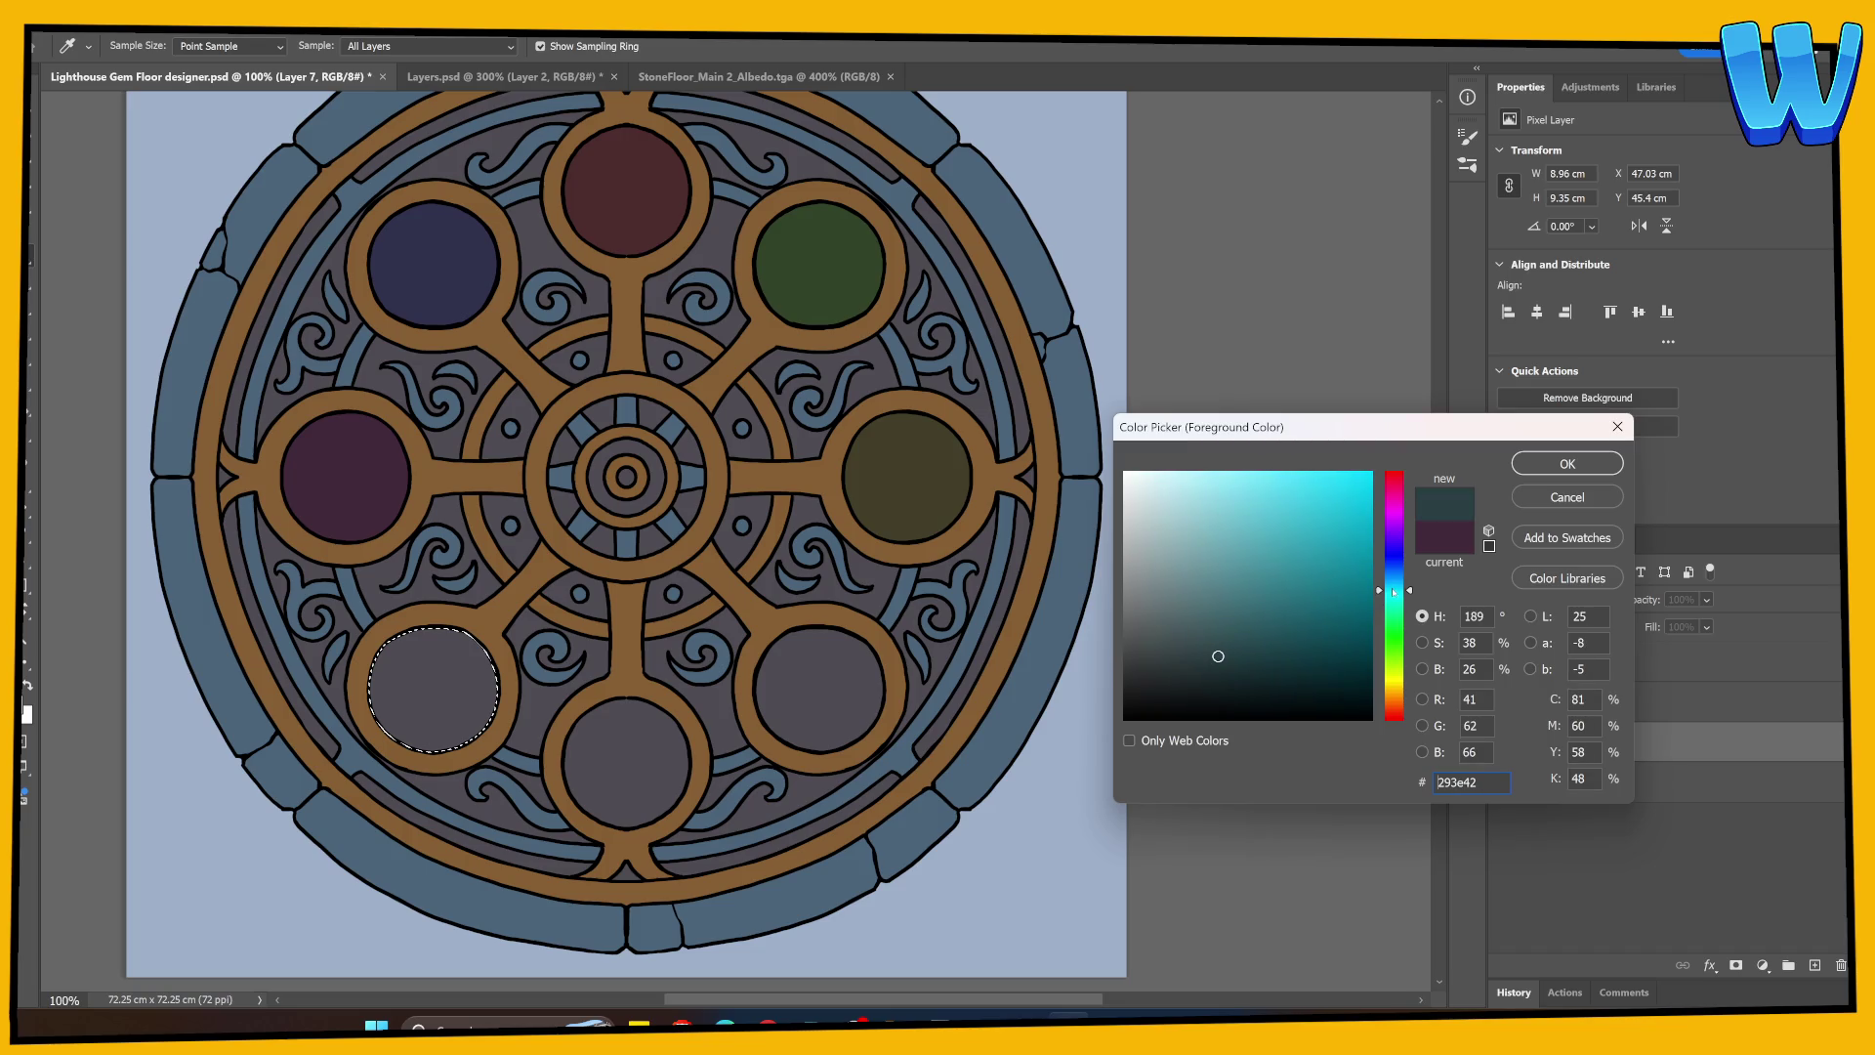
left_click(1567, 463)
left_click(468, 727)
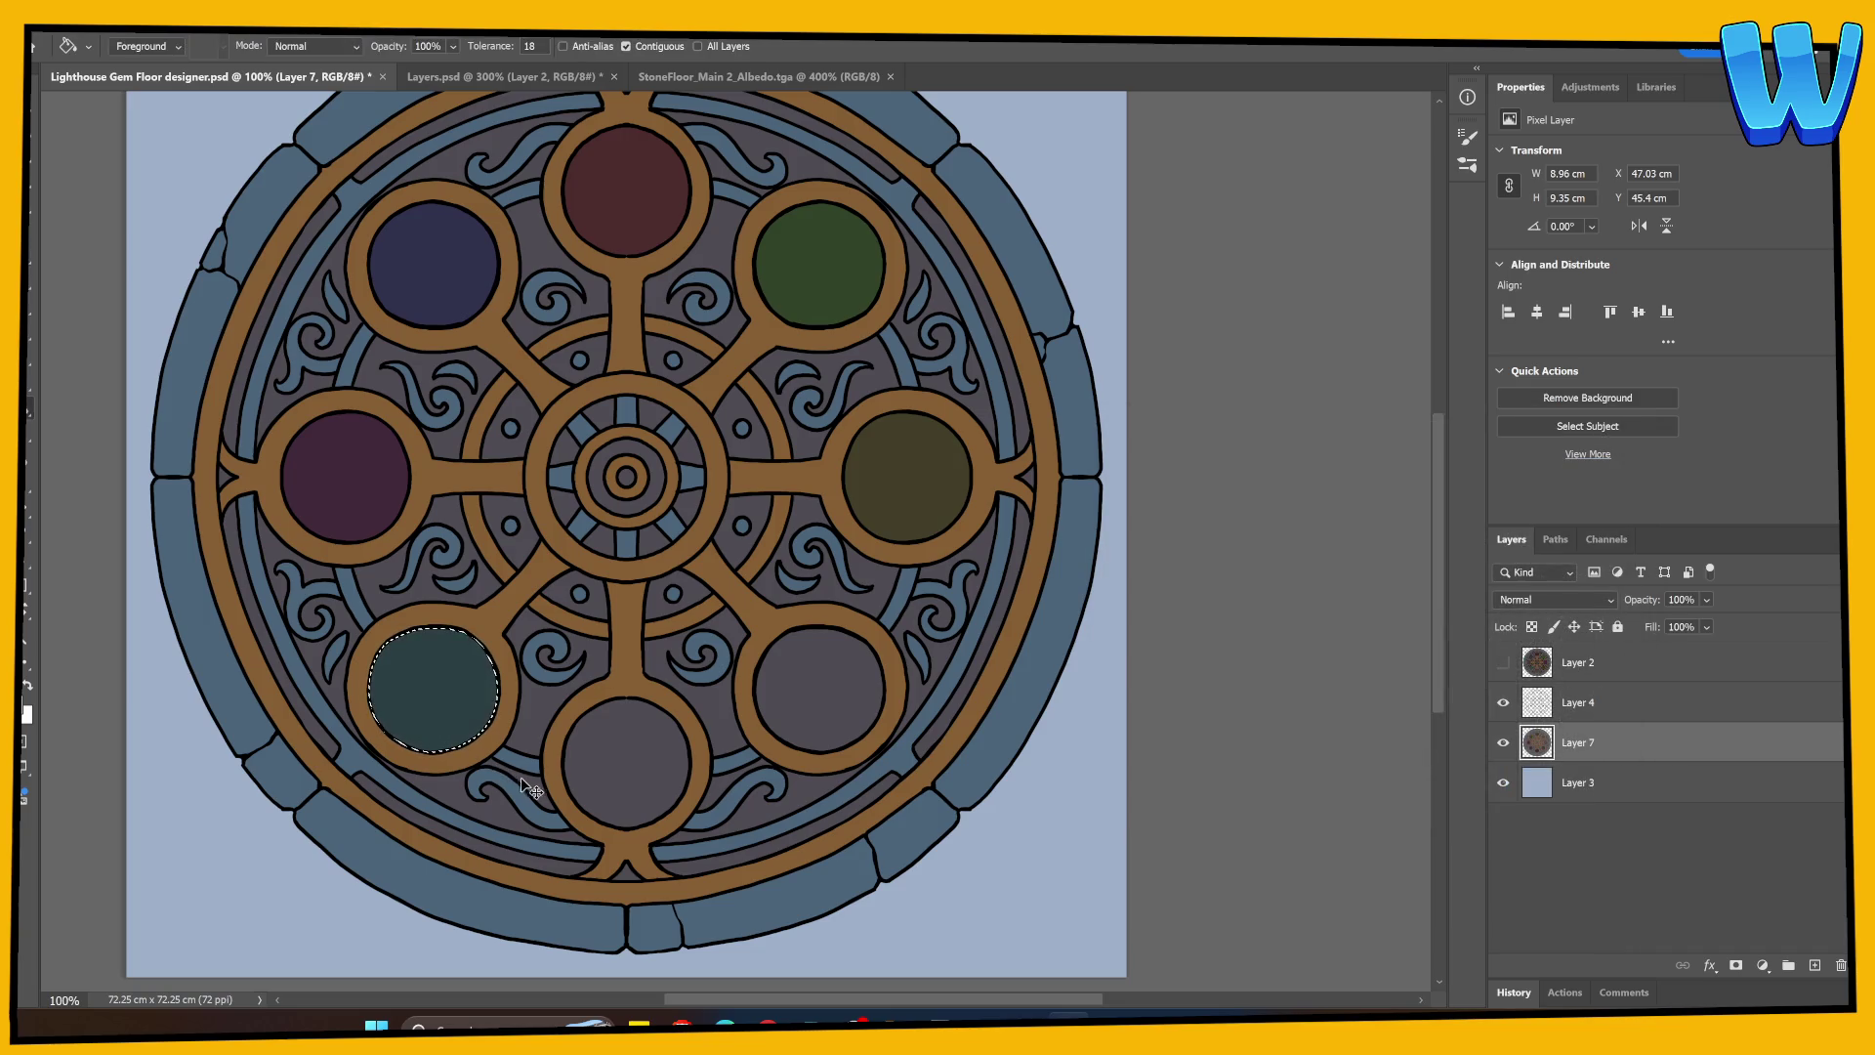
key("ctrl+d")
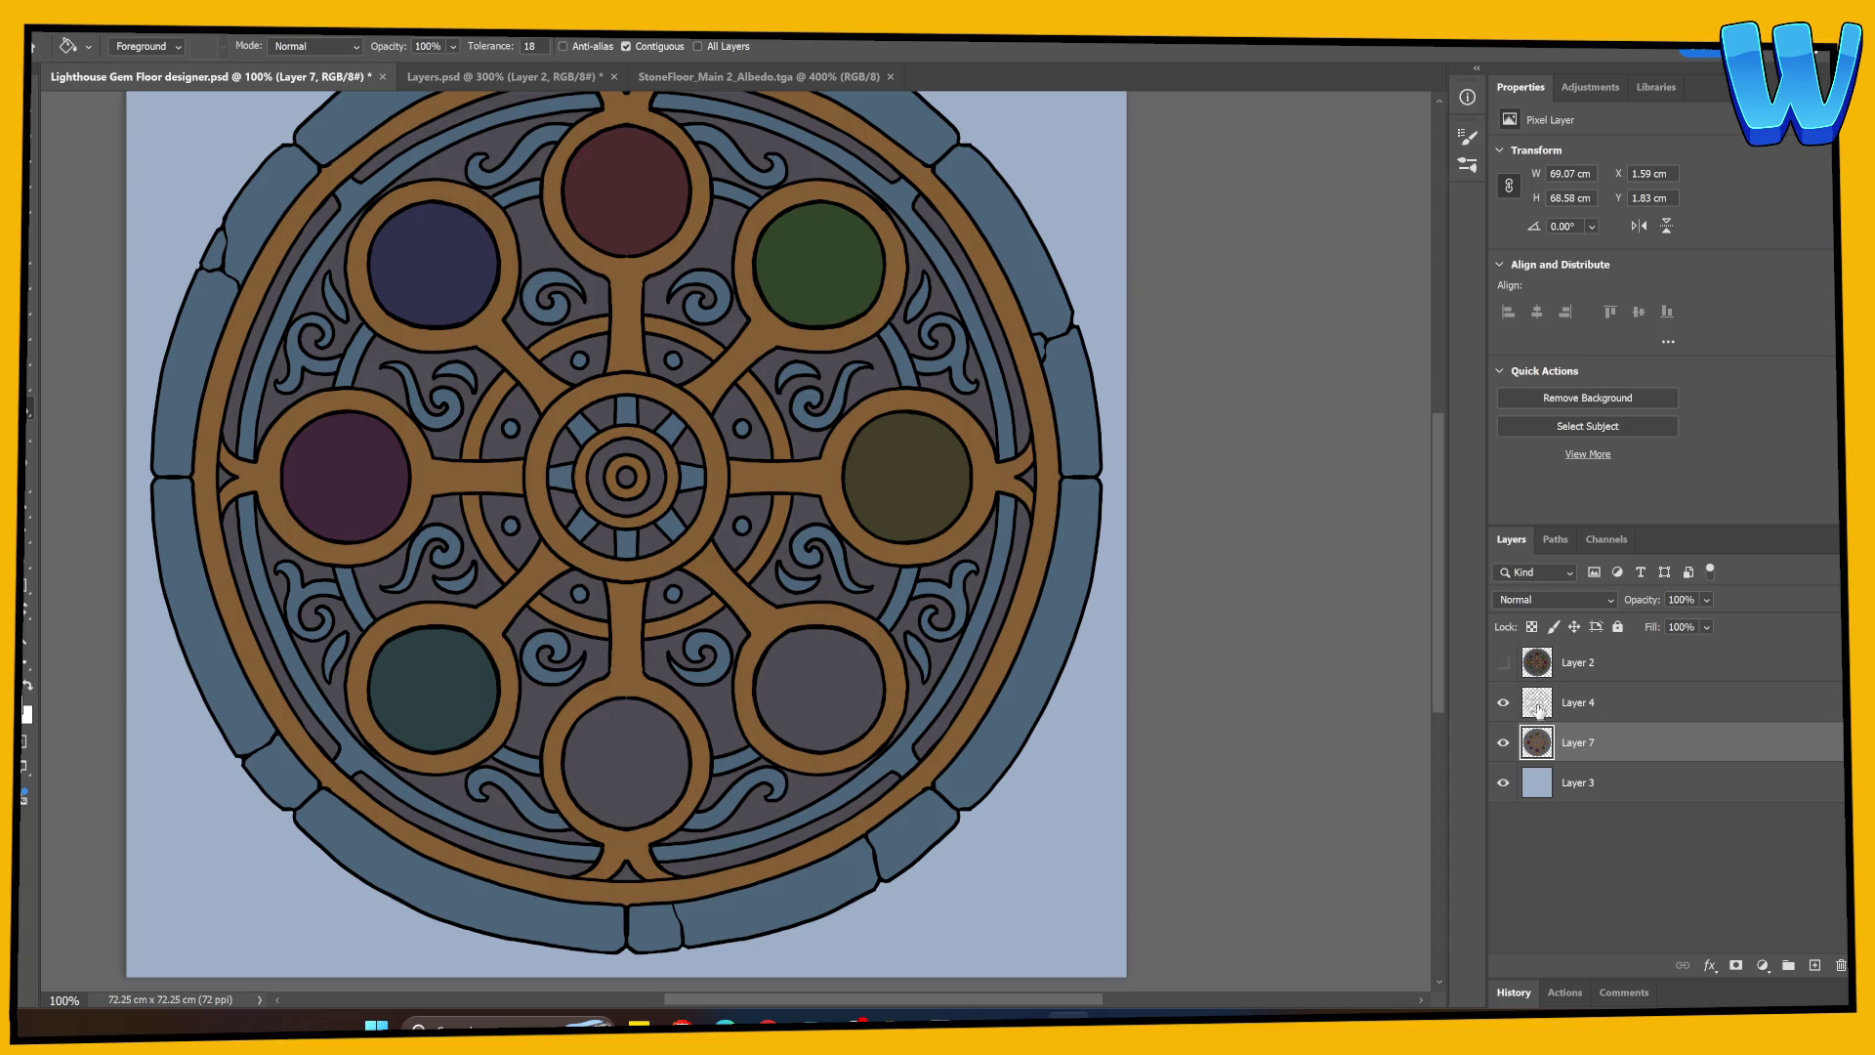
Step: Fill the lower-right gem on Layer 7 with dark brown 423429
left_click(1539, 708)
key("w")
left_click(821, 703)
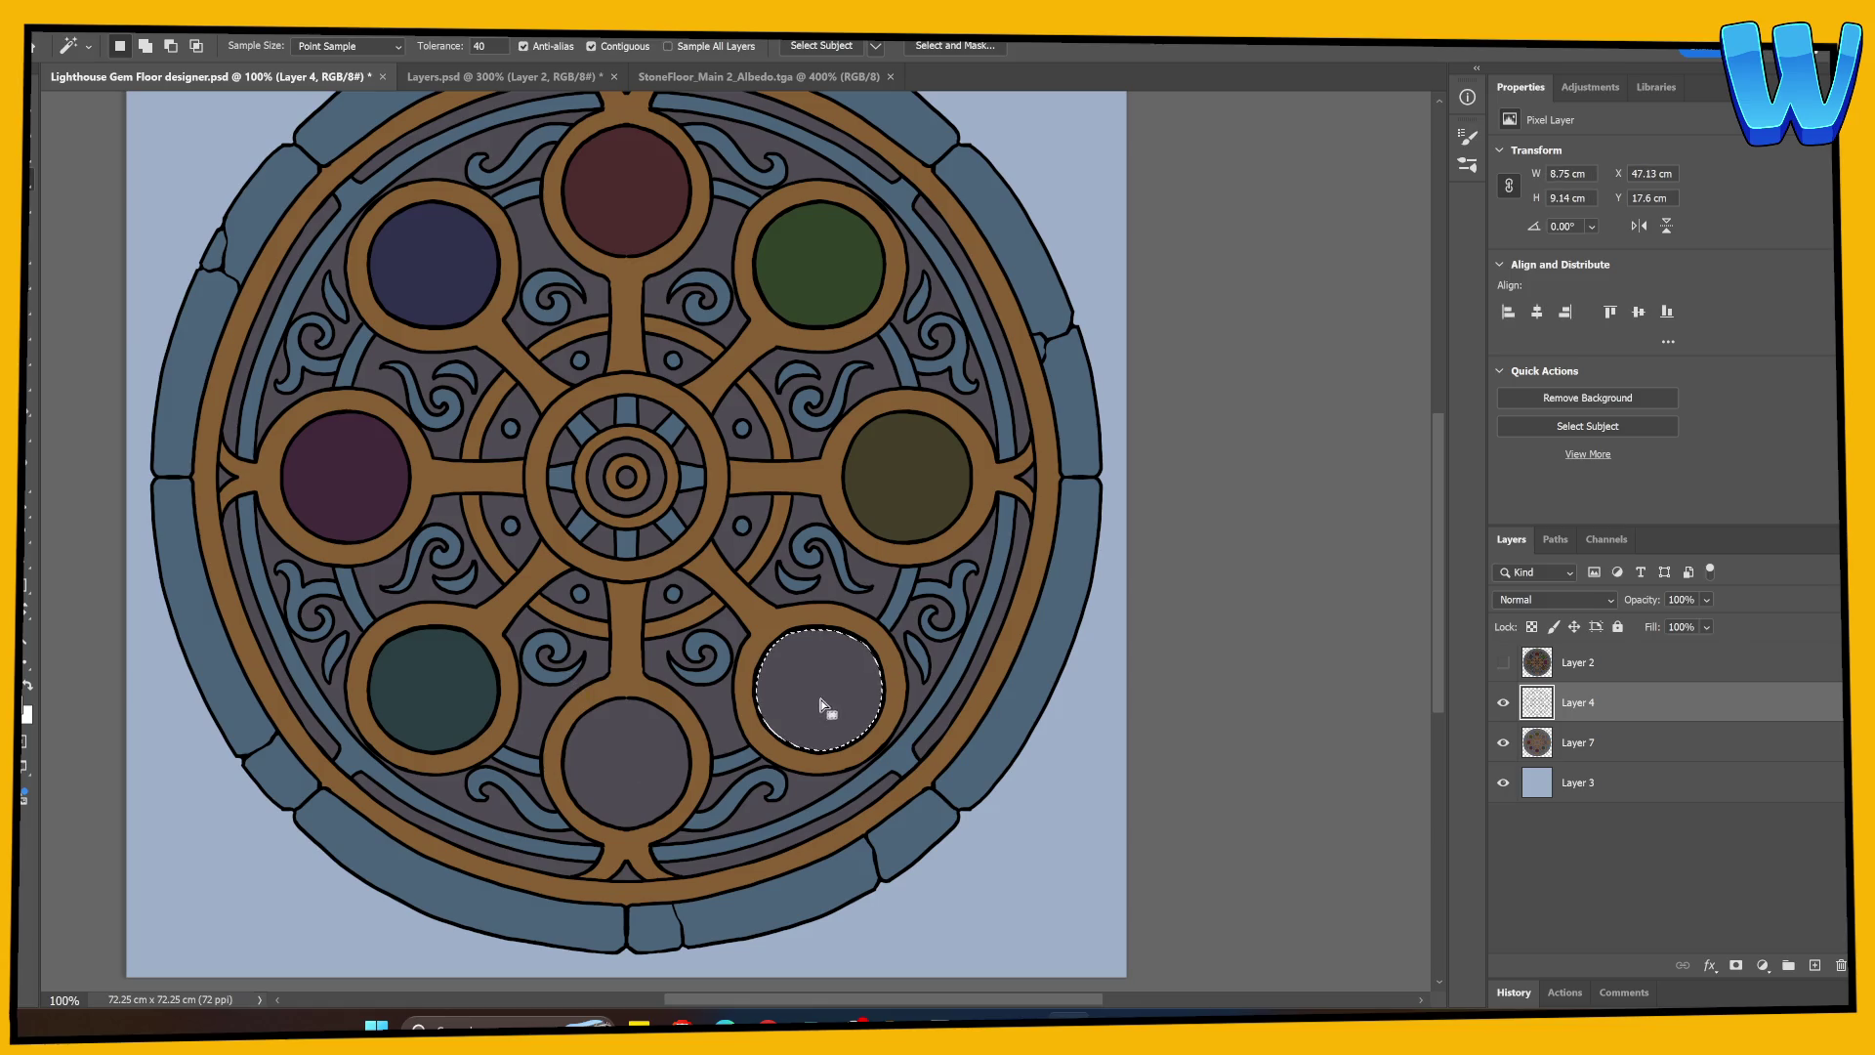
left_click(1602, 746)
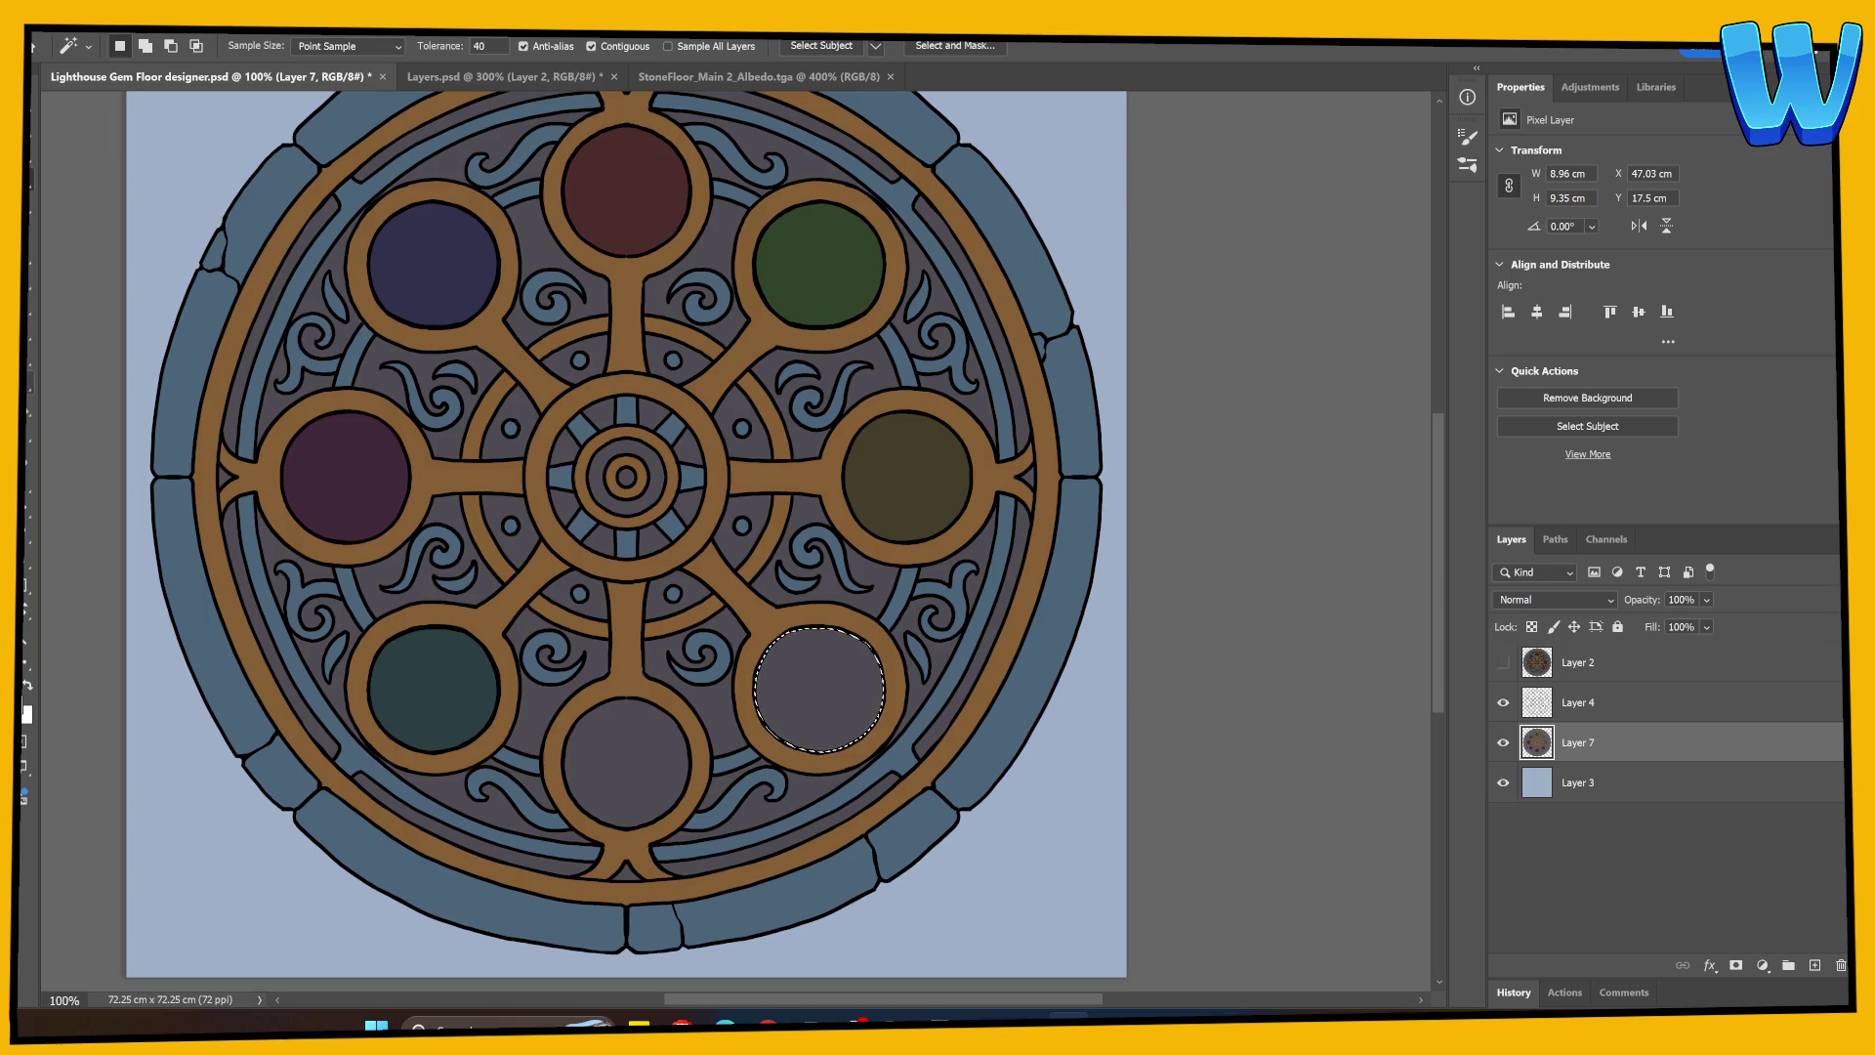
key("g")
left_click(27, 711)
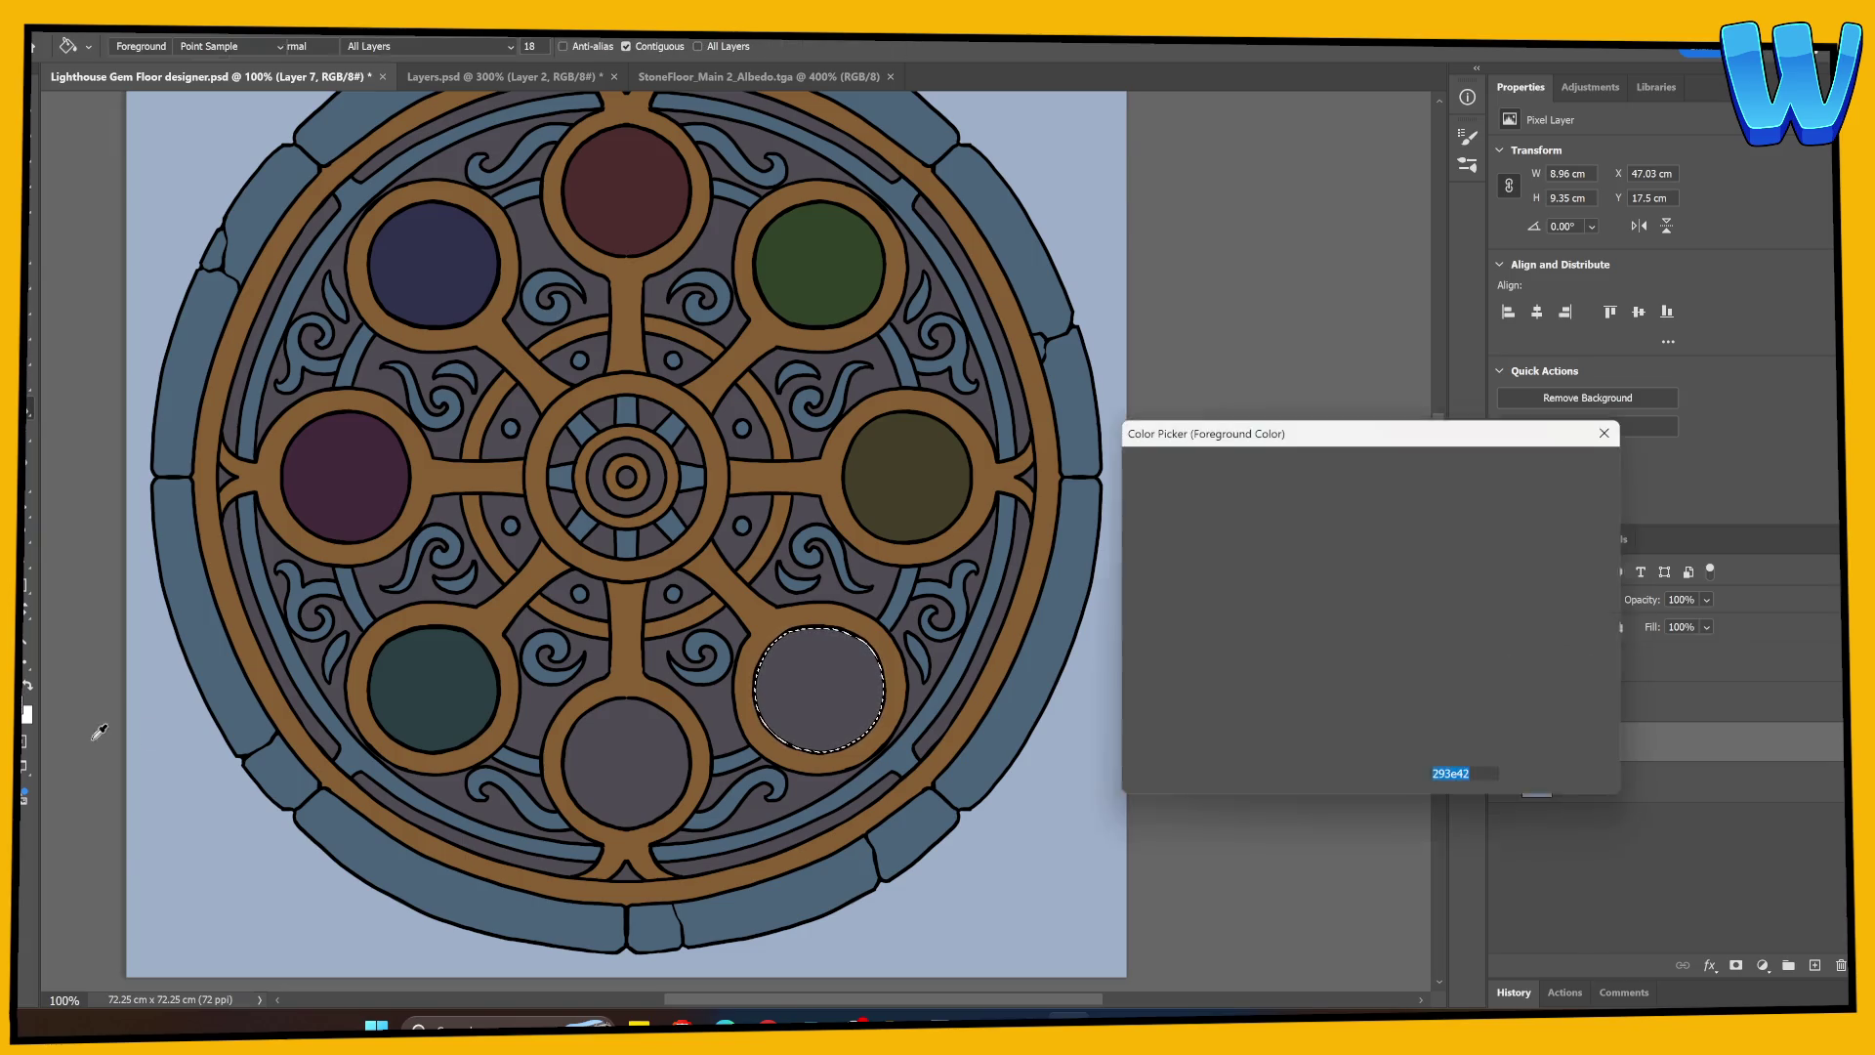
left_click(1393, 703)
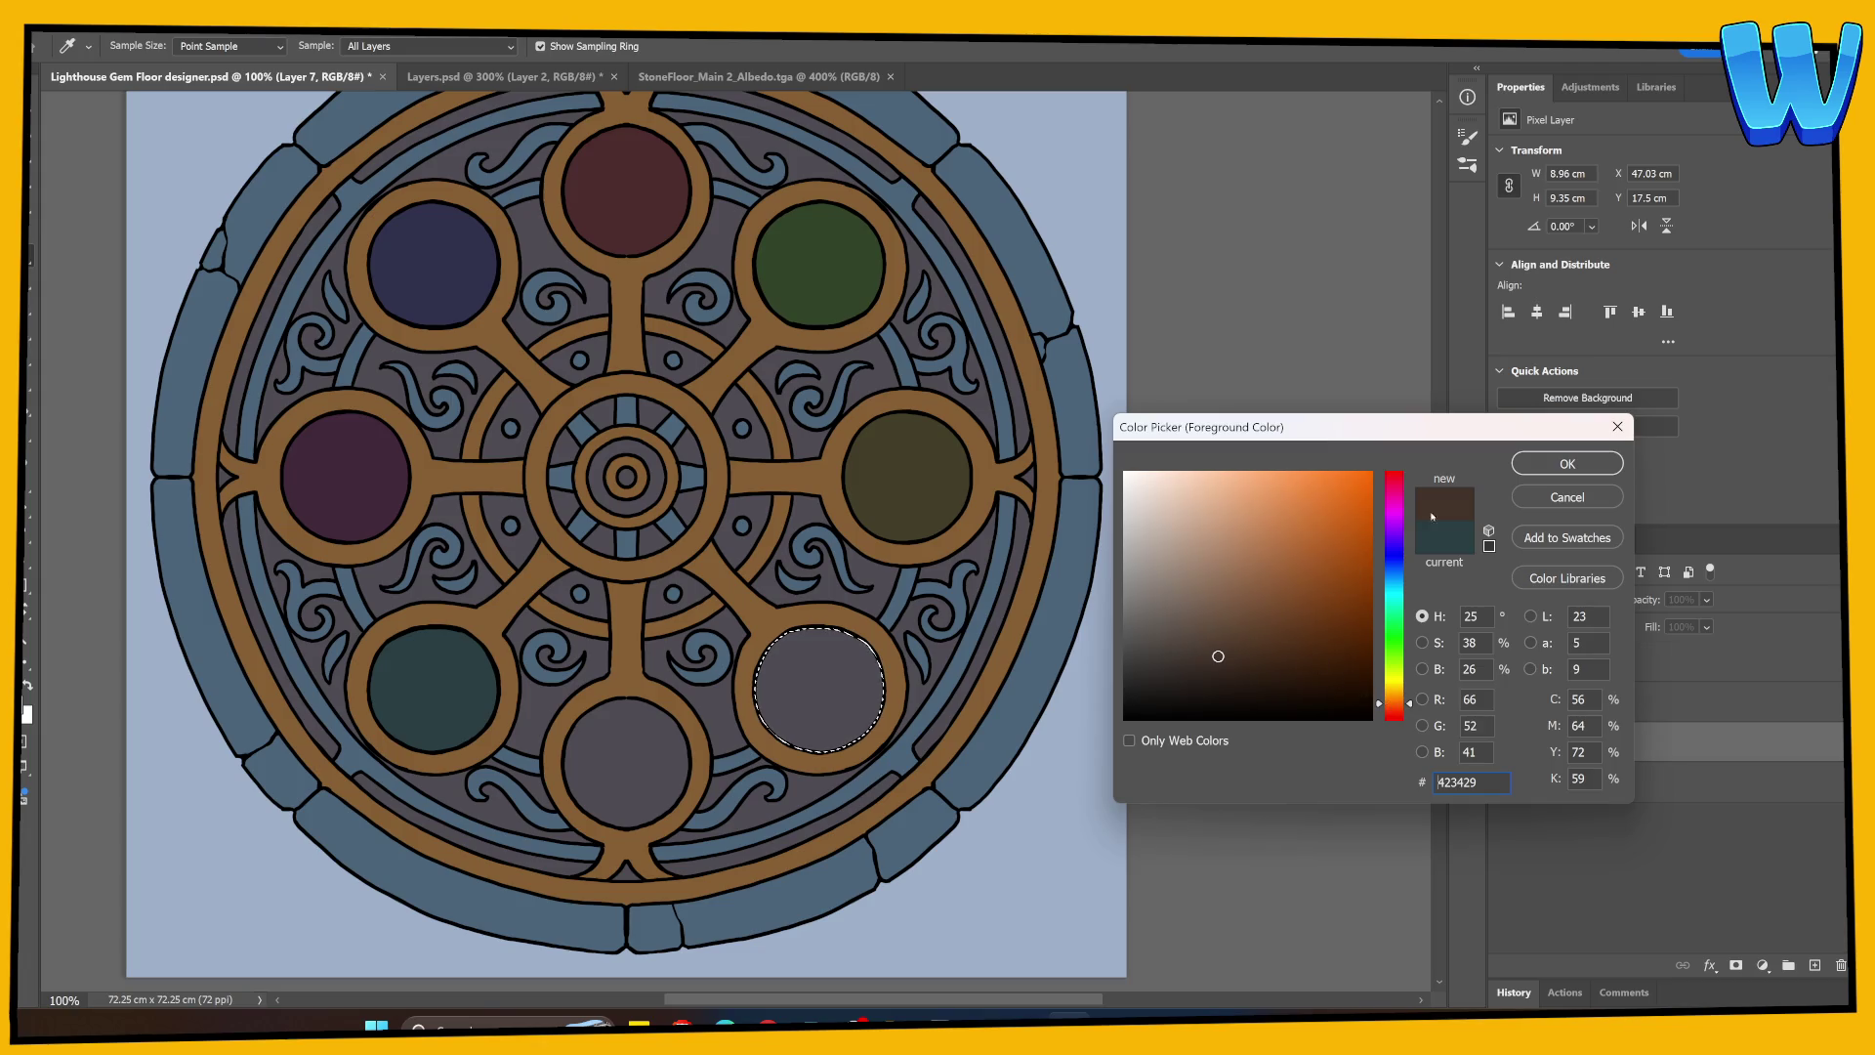
key("Return")
left_click(851, 694)
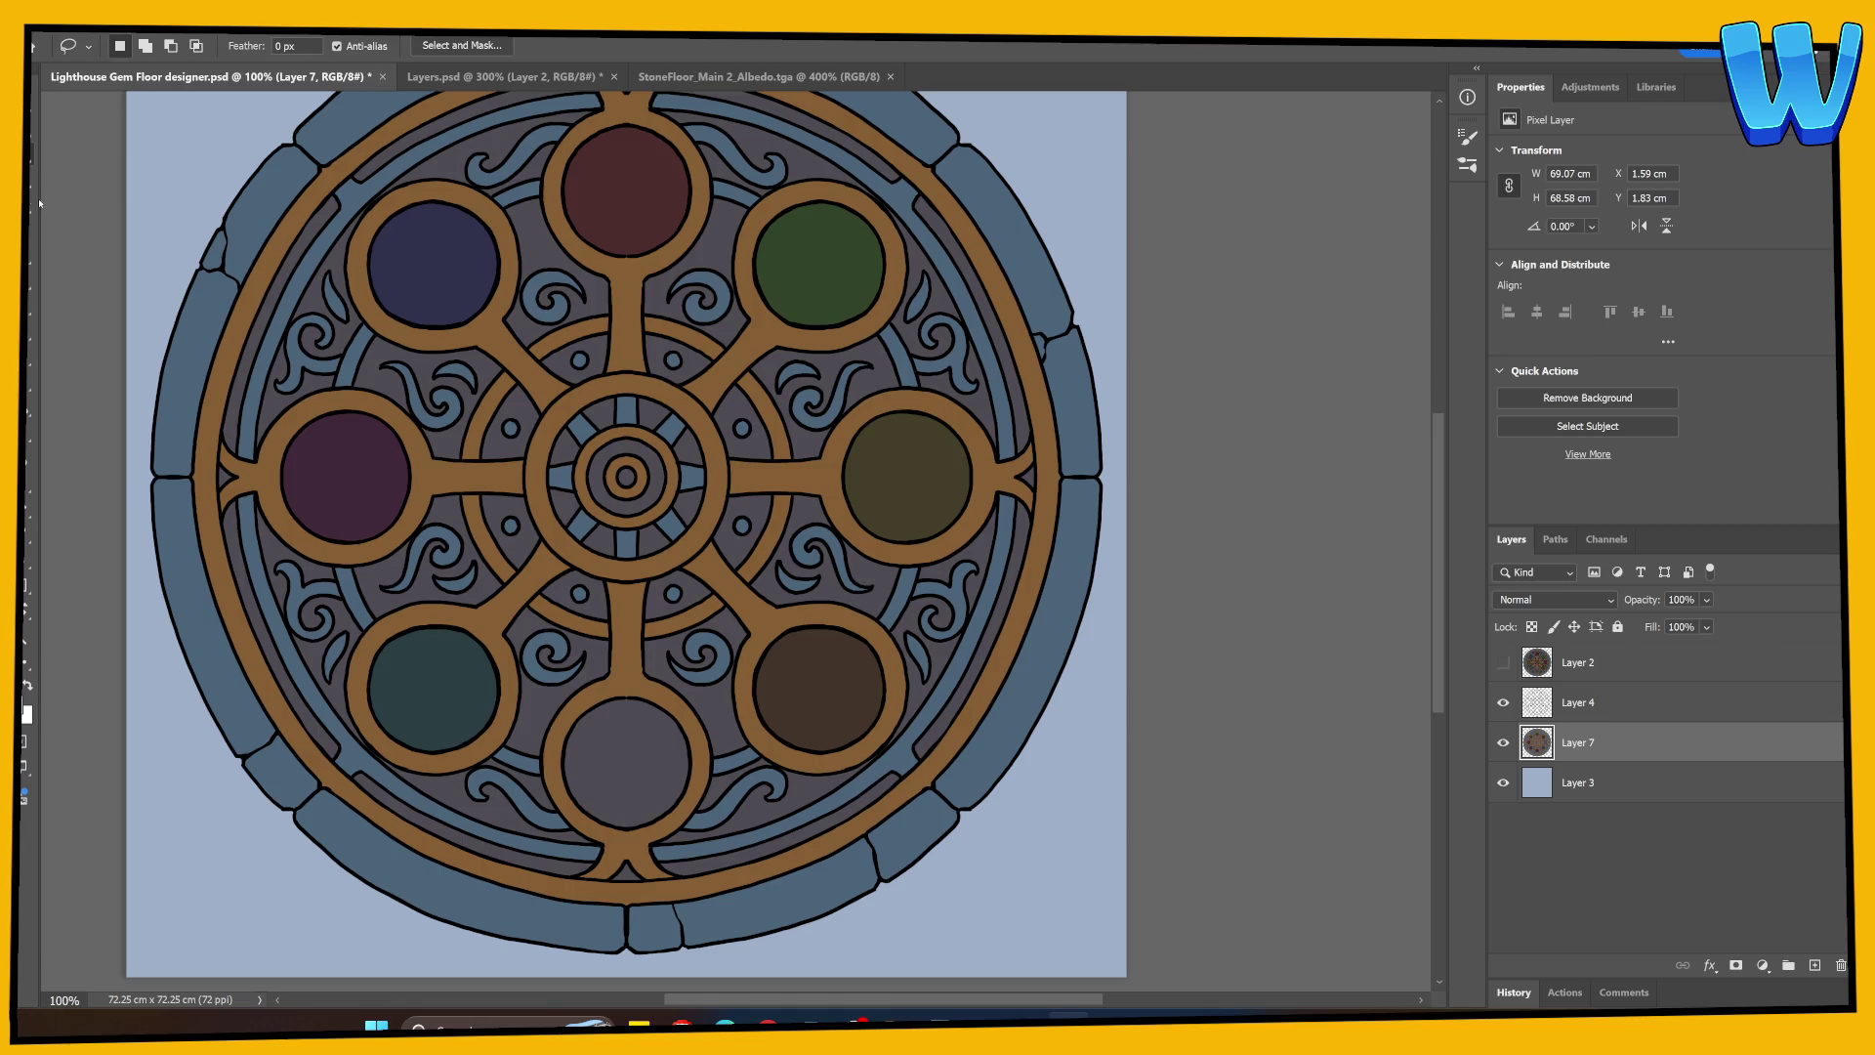
Step: Fill the bottom gem with grey 605d5a, then deselect and save the file
key("w")
left_click(633, 763)
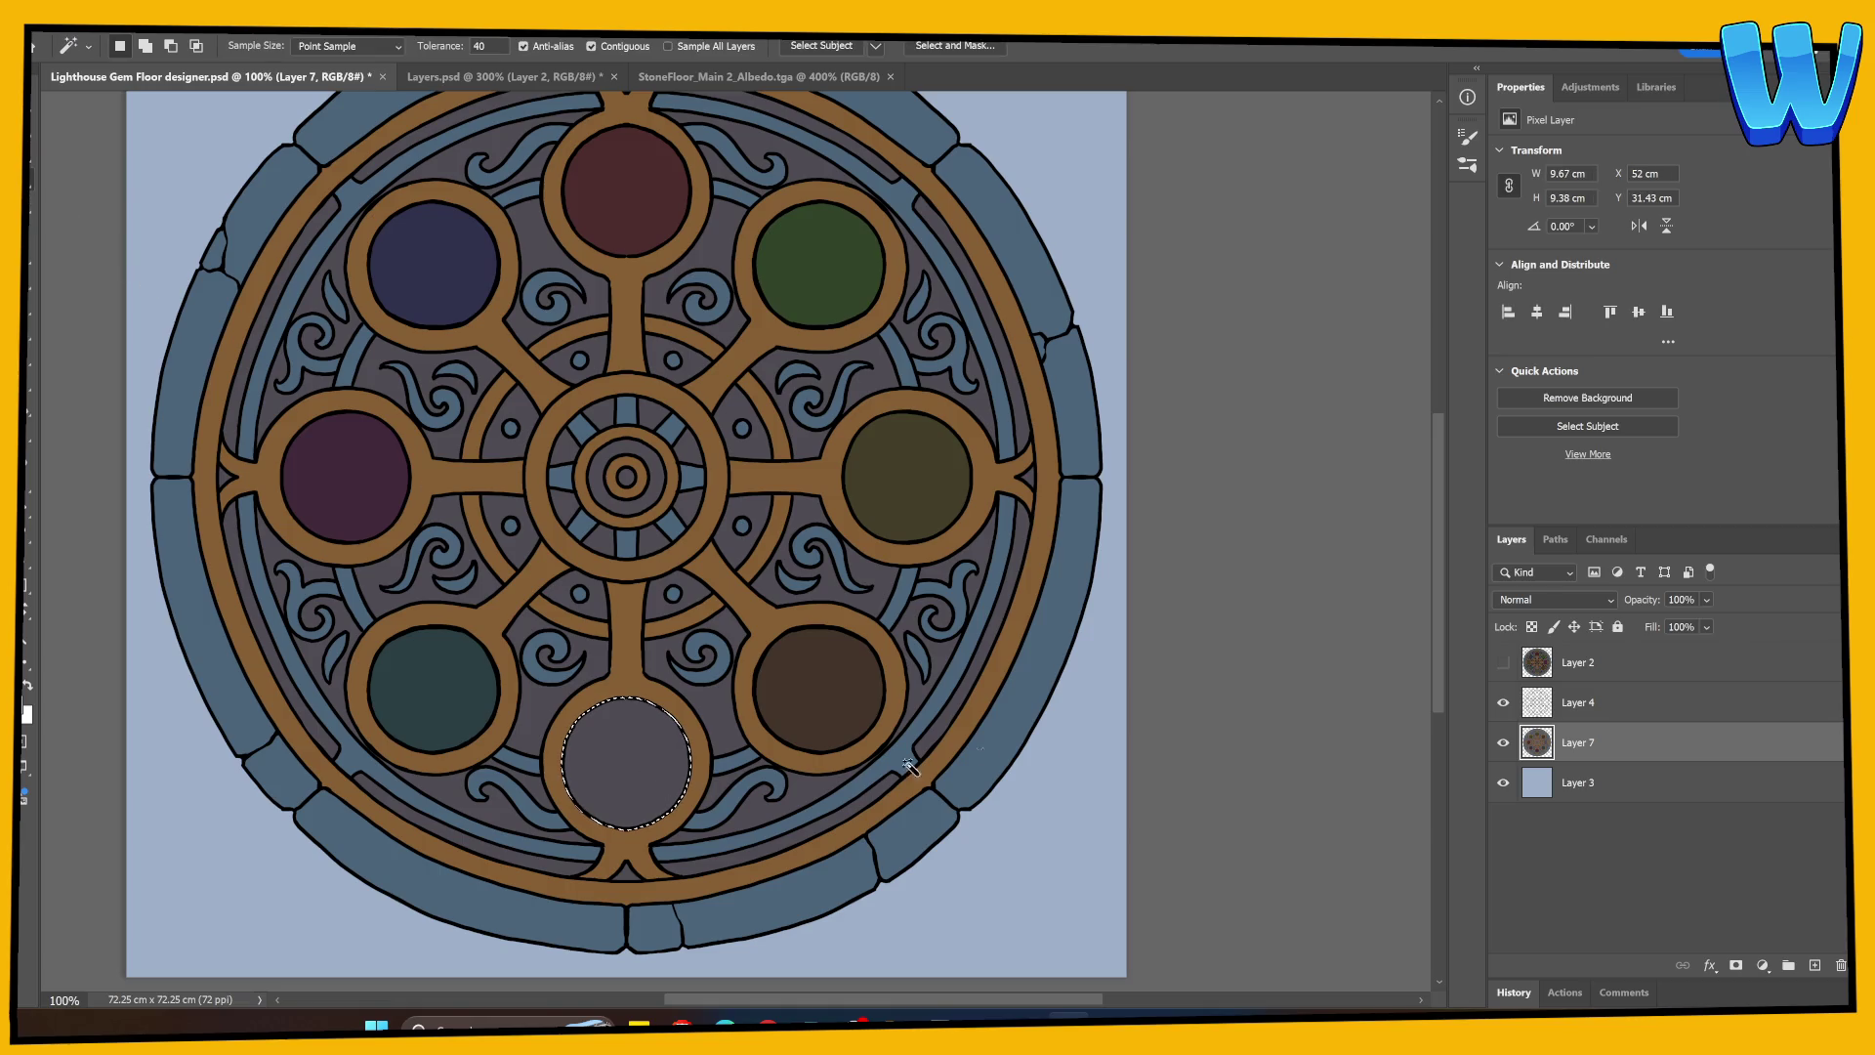
key("alt+bracketright")
left_click(649, 768)
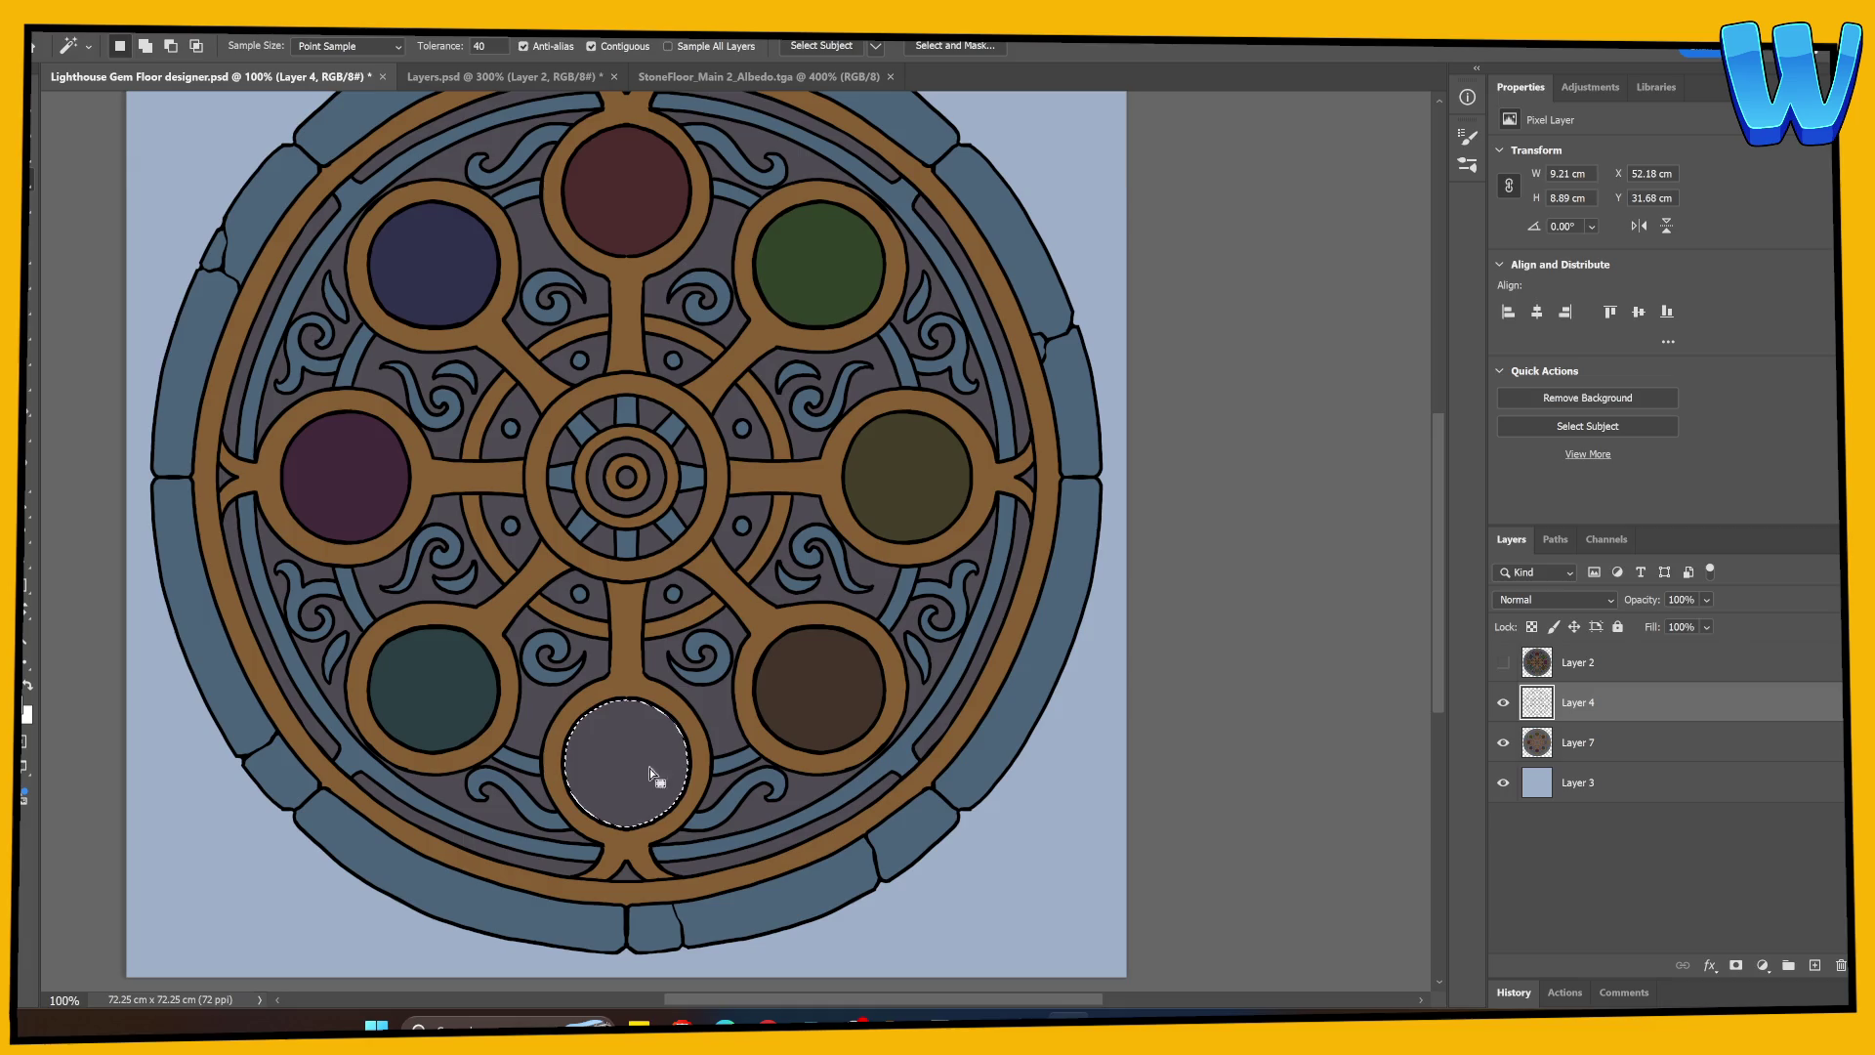
key("alt+bracketleft")
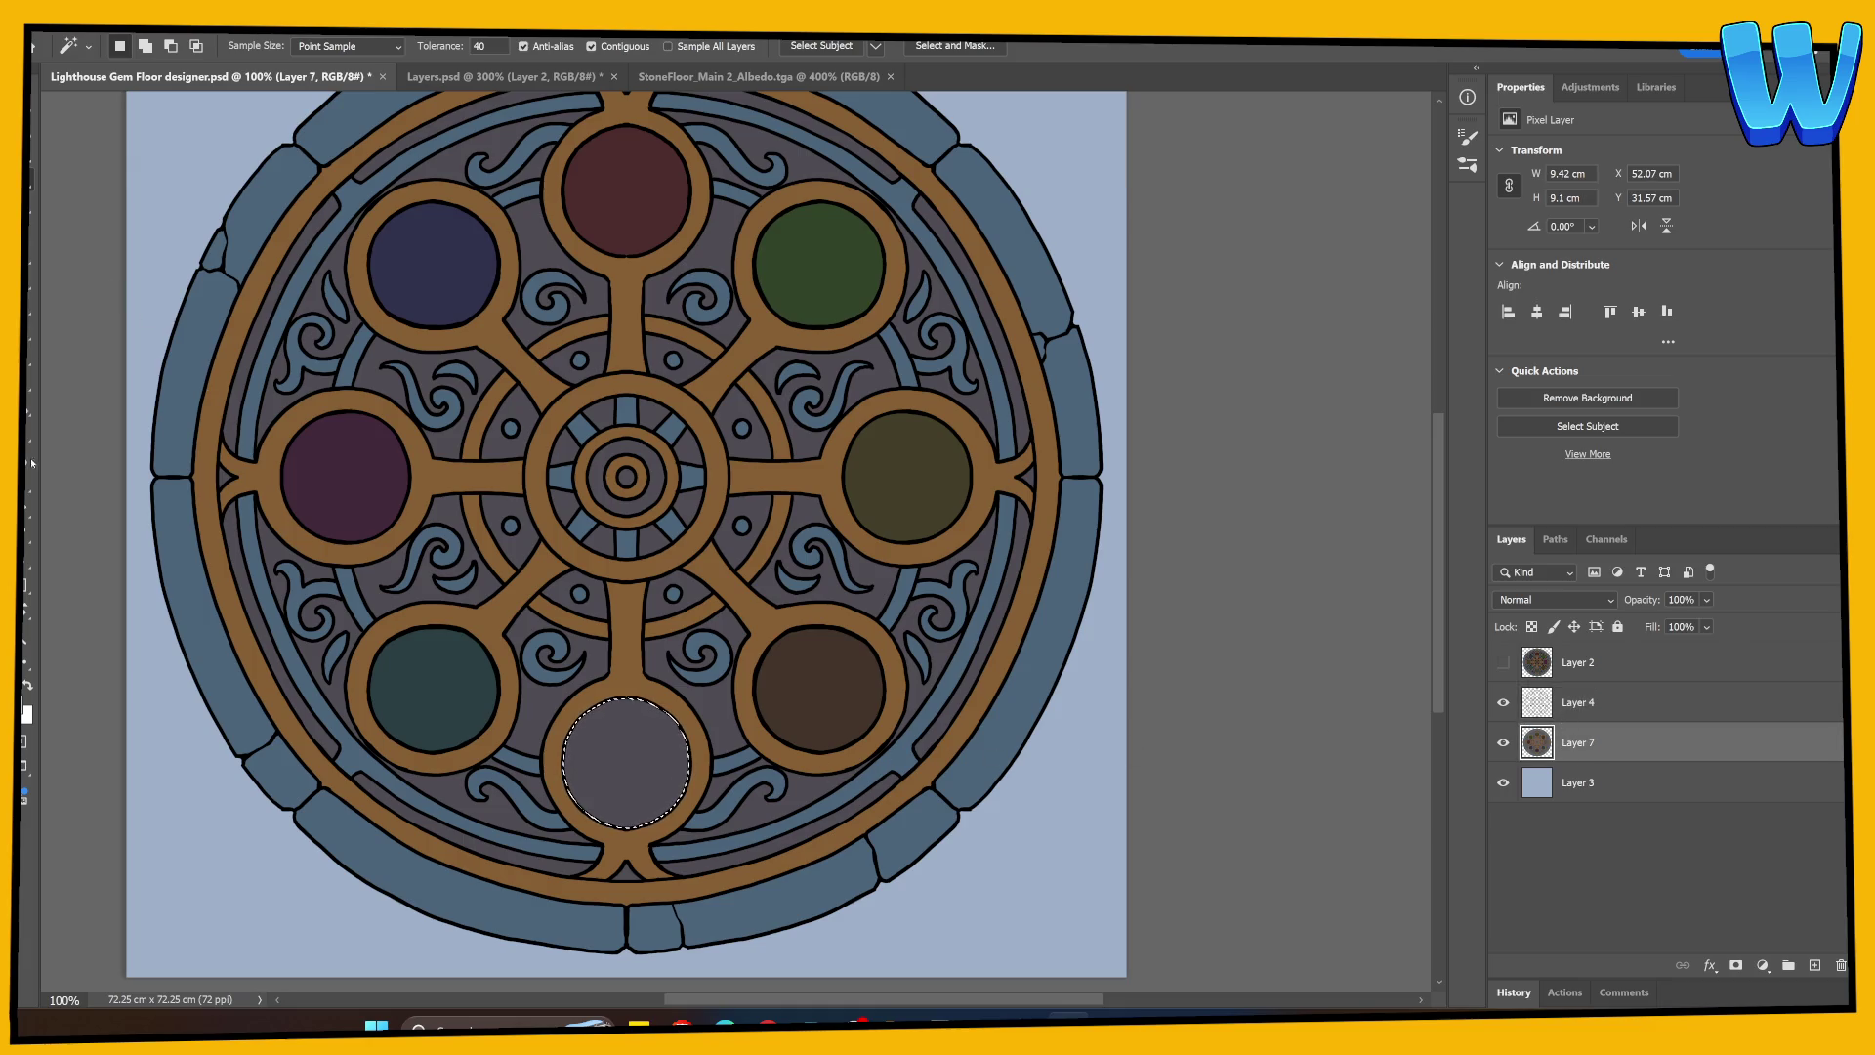
key("g")
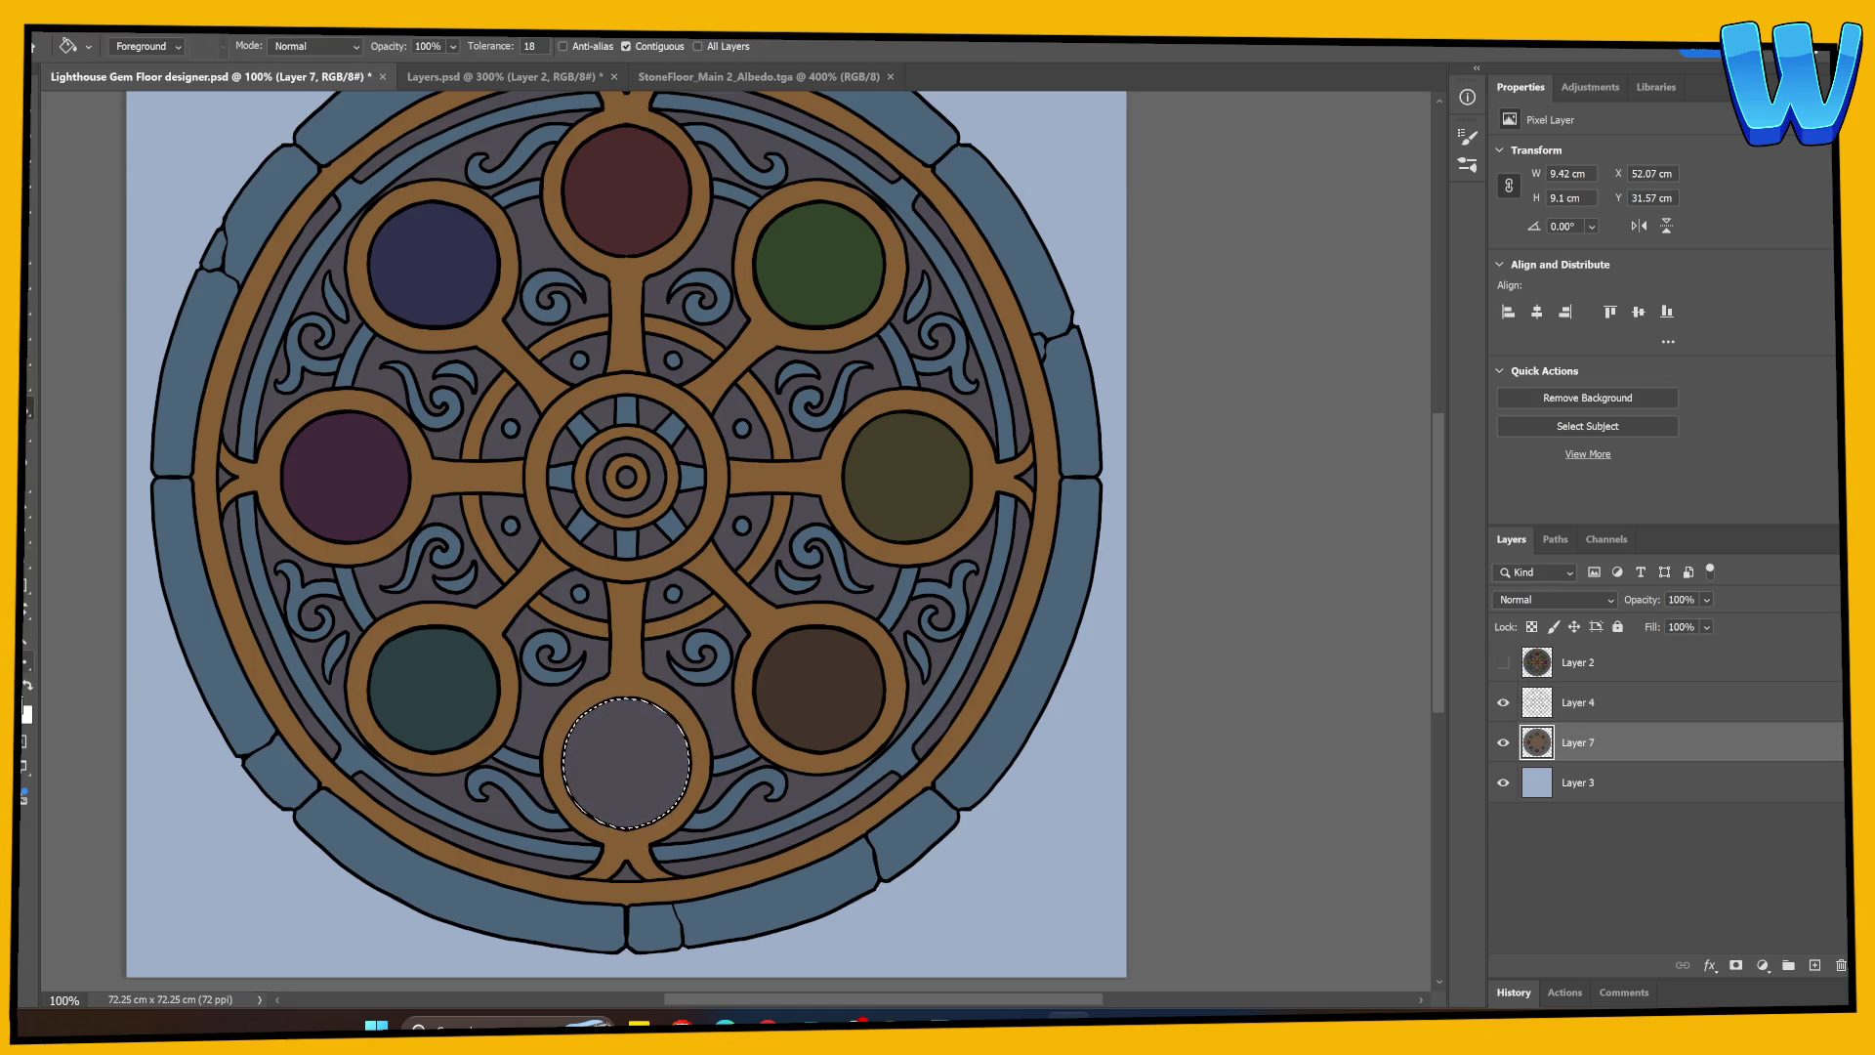
left_click(27, 705)
left_click(626, 762)
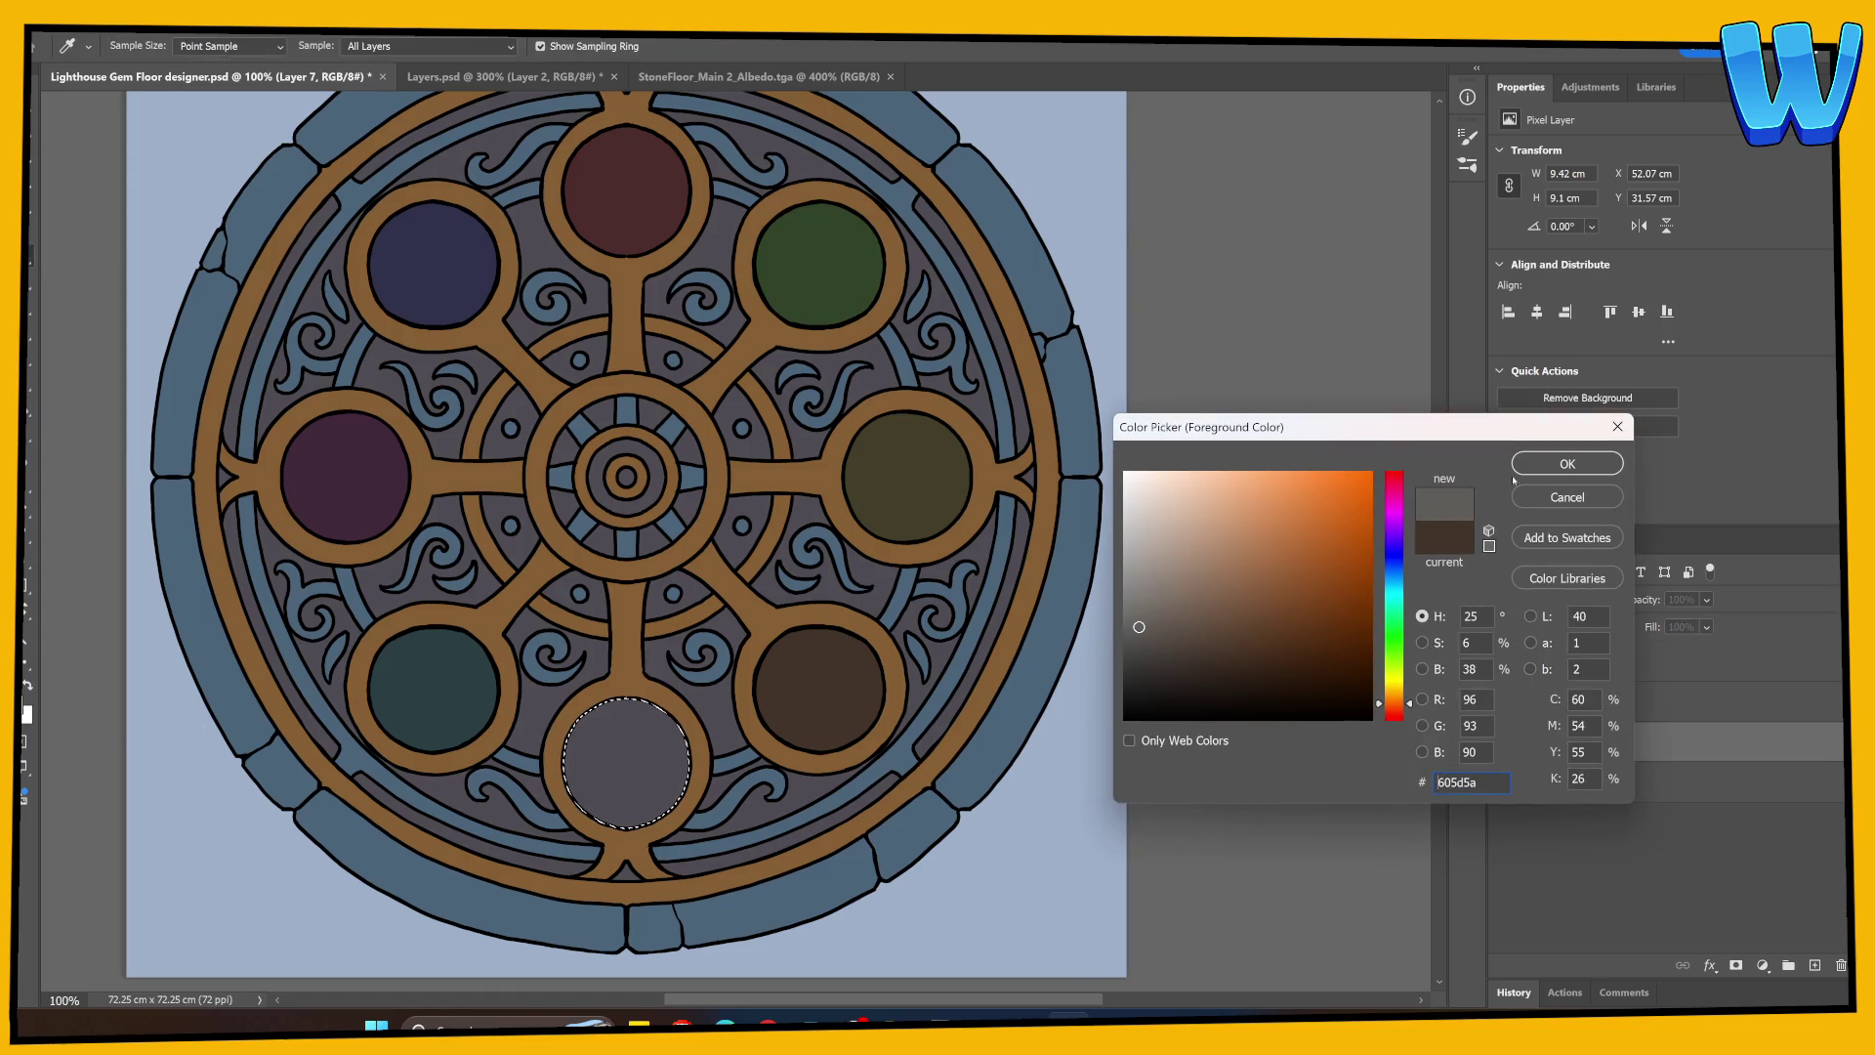
key("Return")
left_click(638, 752)
key("ctrl+d")
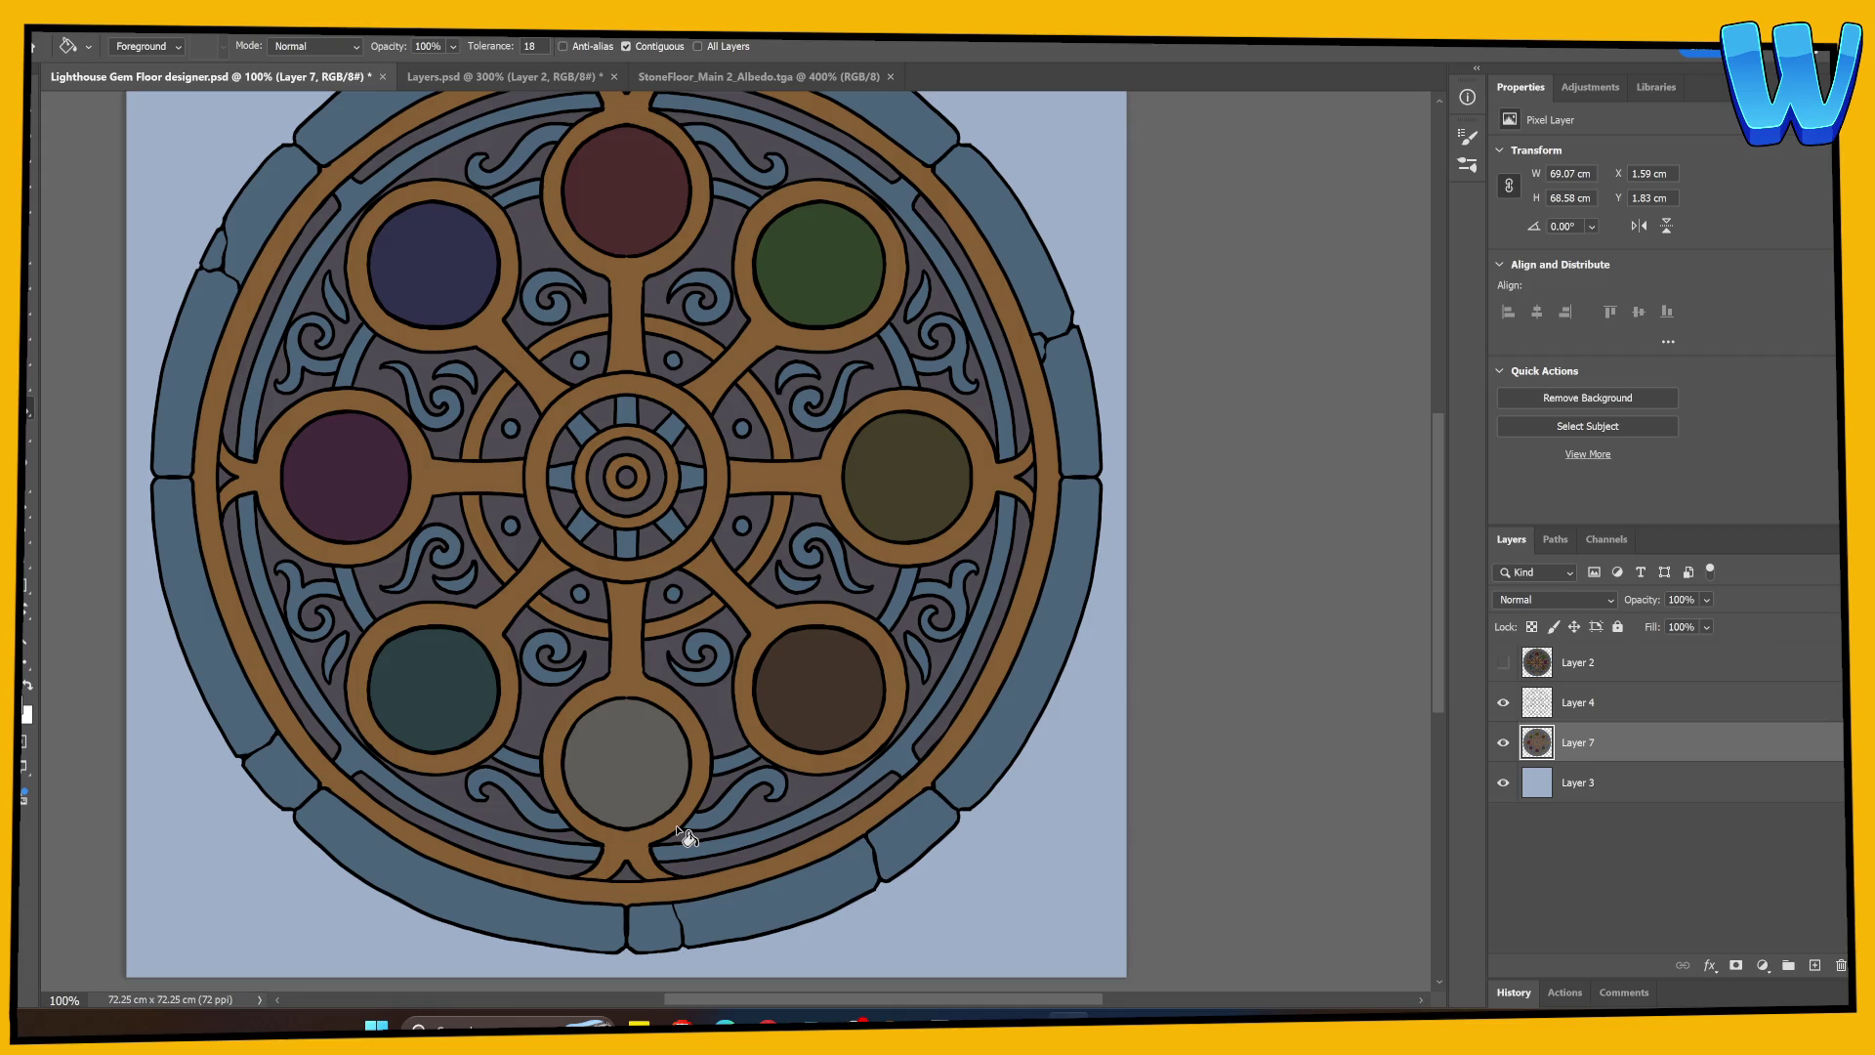
key("ctrl+s")
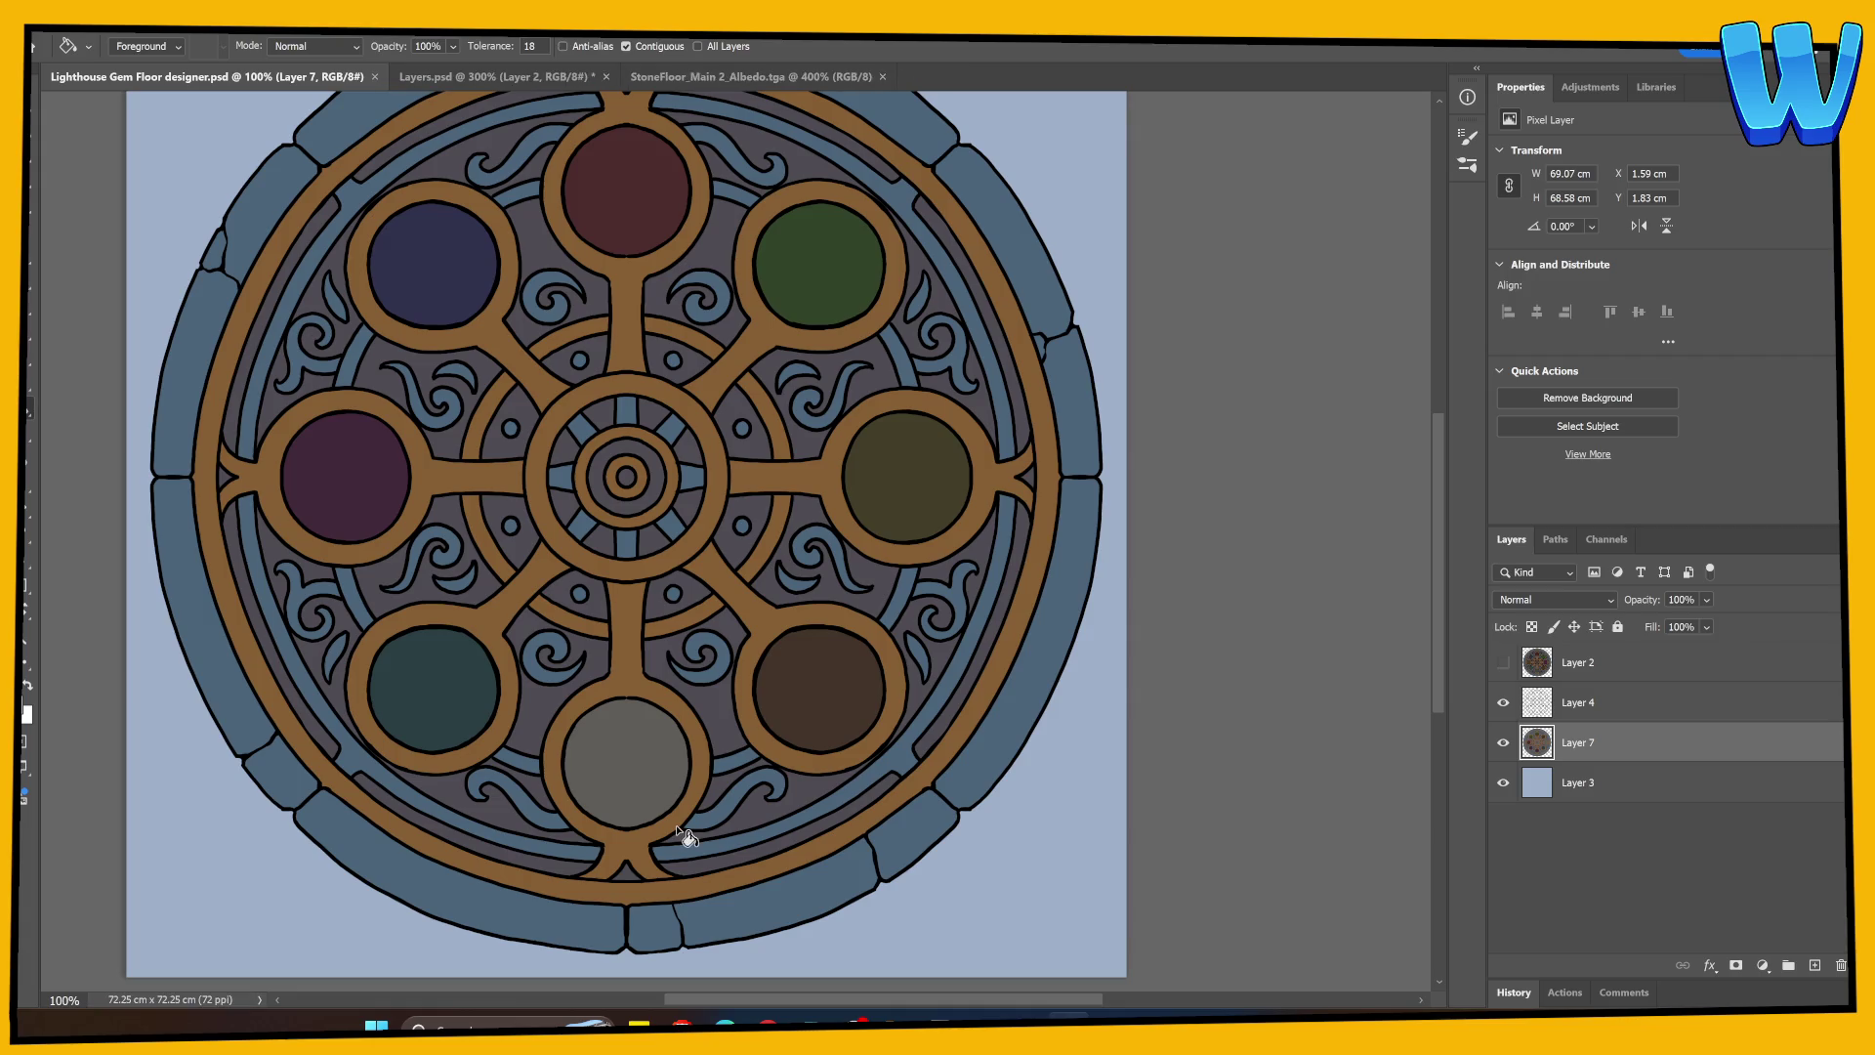
Step: Switch over to 3DCoat to preview the floor model
mouse_move(1067, 1021)
left_click(1455, 937)
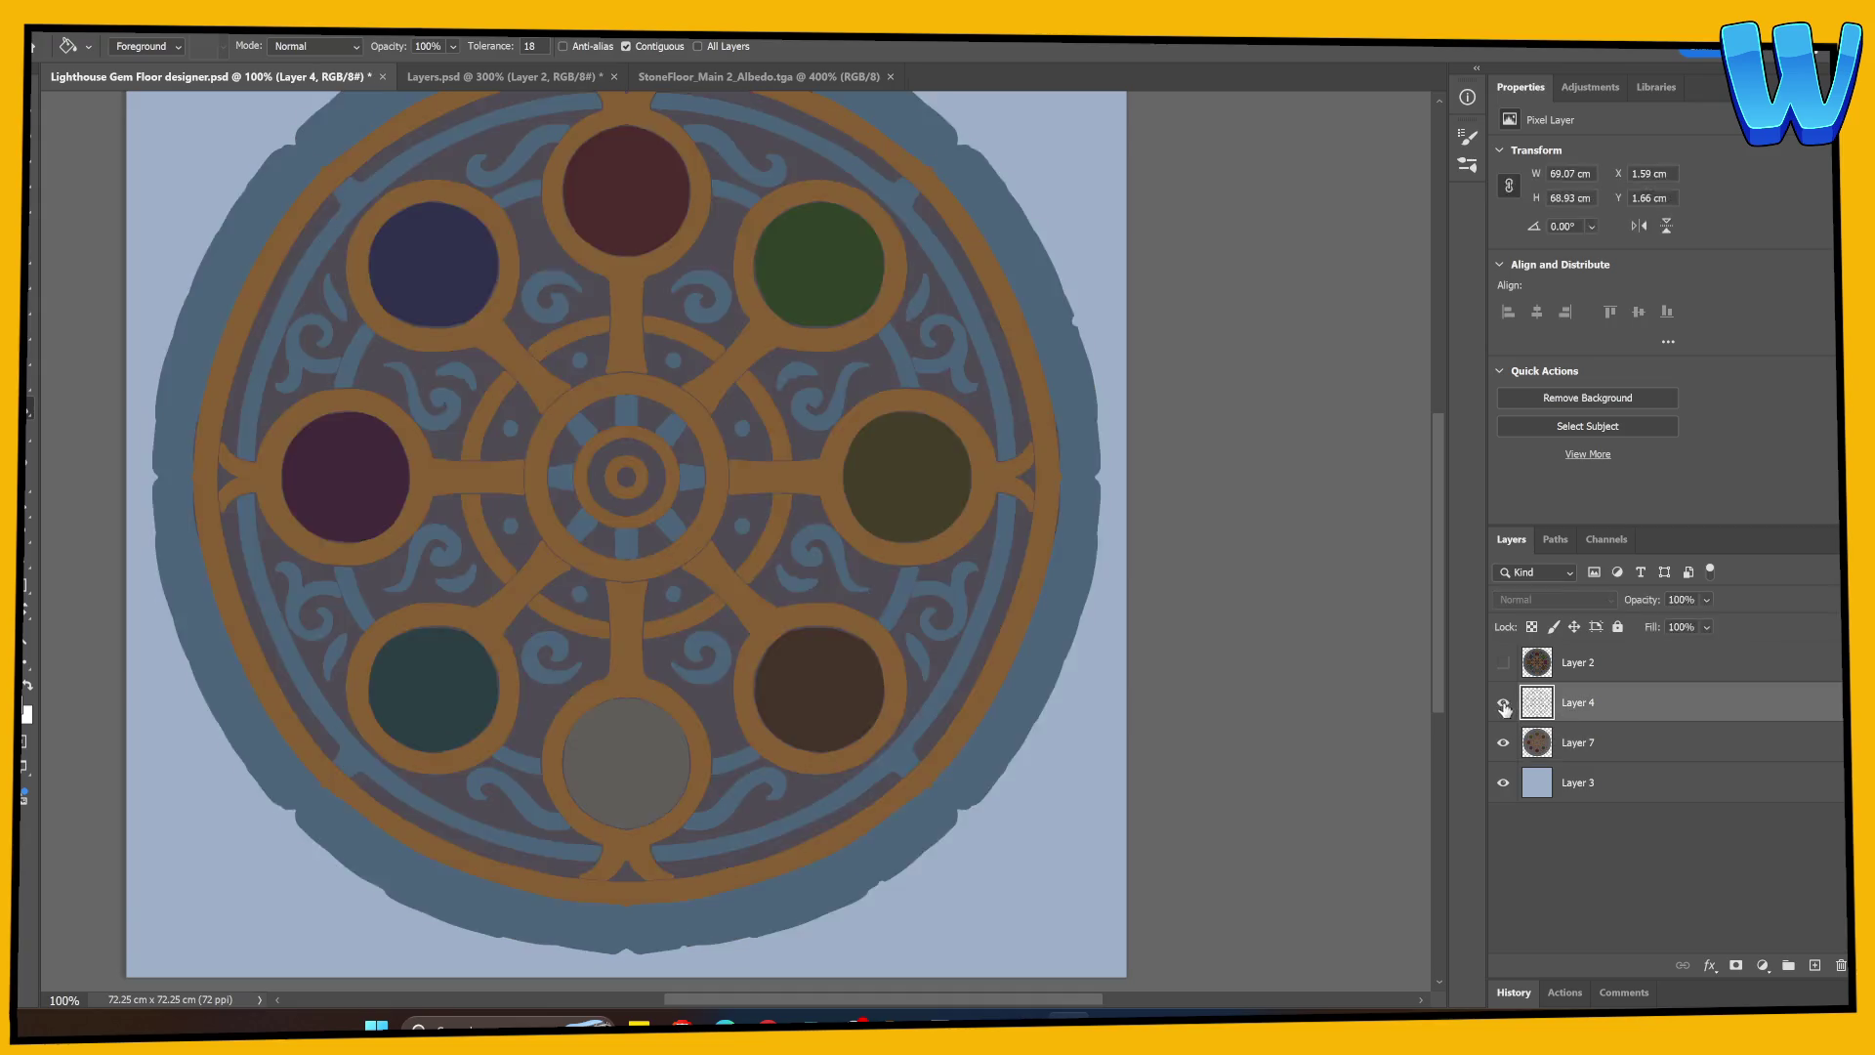
Step: Add layer S above Layer 7 set to Multiply at 45% opacity, zoomed to 200%
left_click(1815, 965)
double_click(1574, 743)
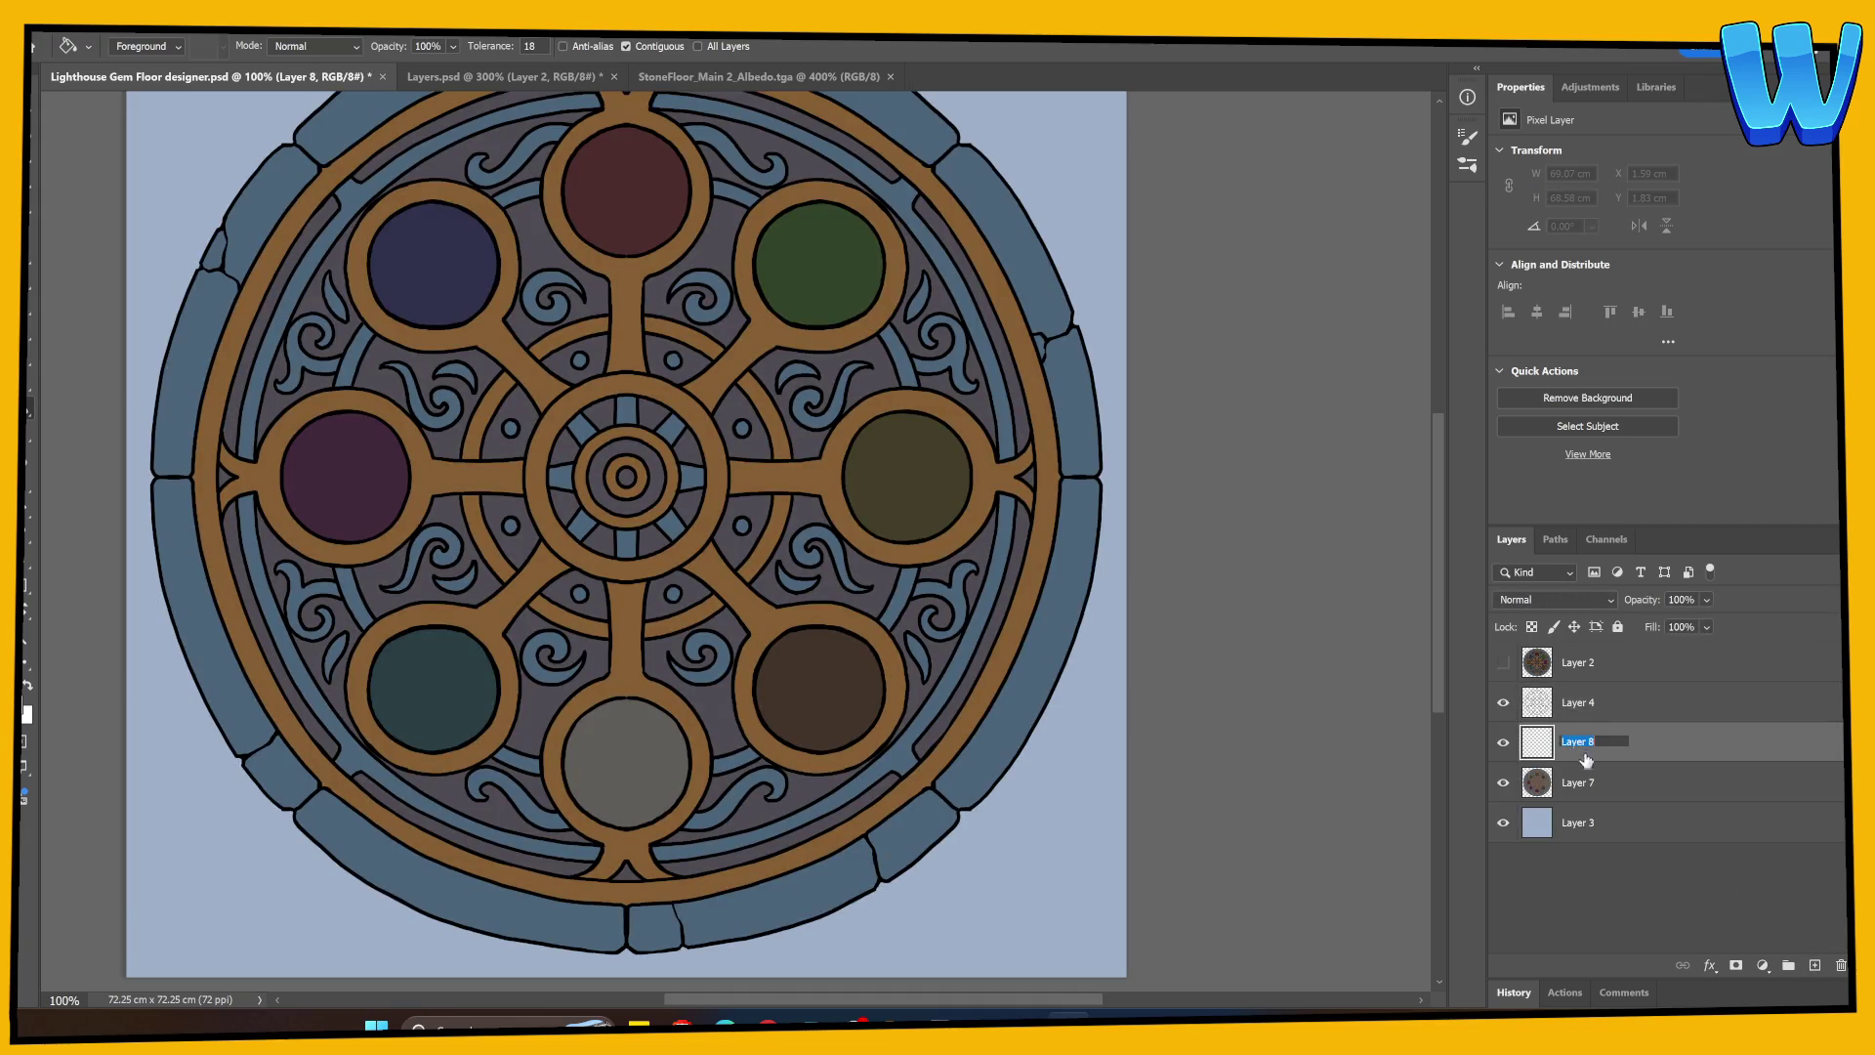
type("S")
key("Return")
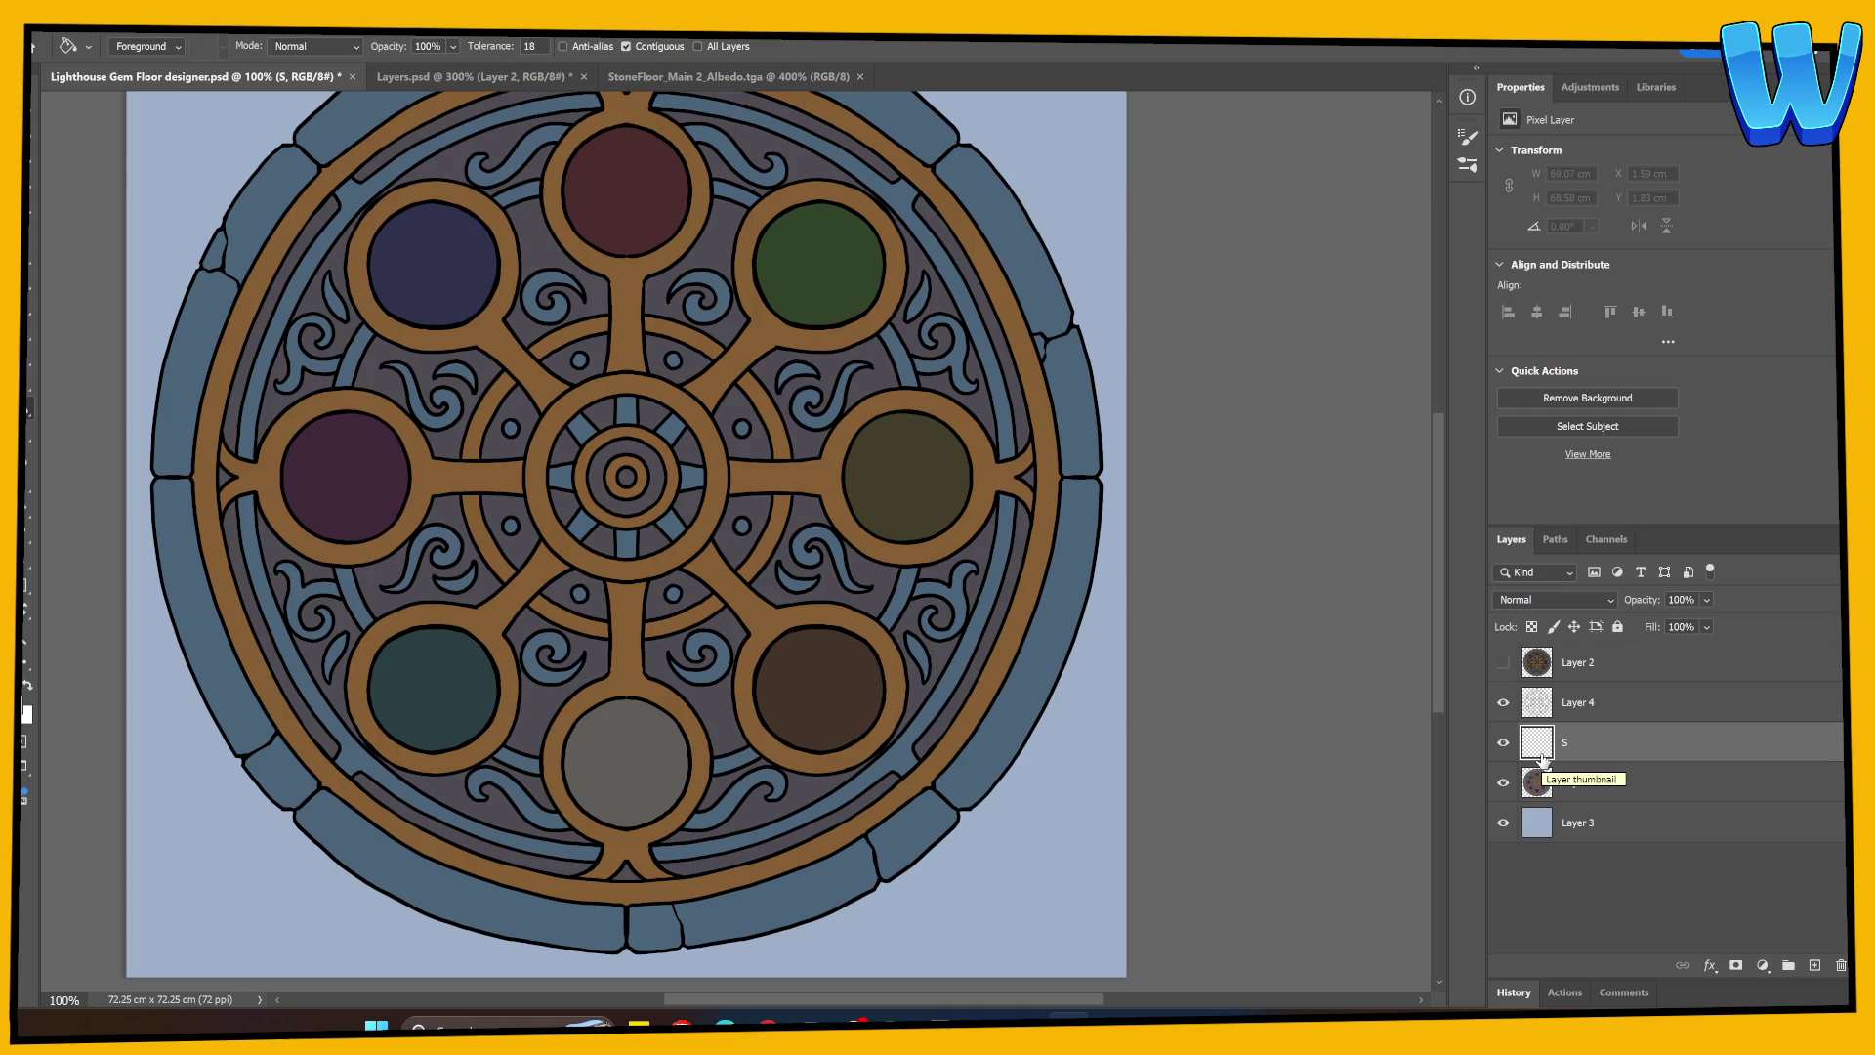
left_click_drag(1644, 600, 1568, 601)
left_click(1567, 600)
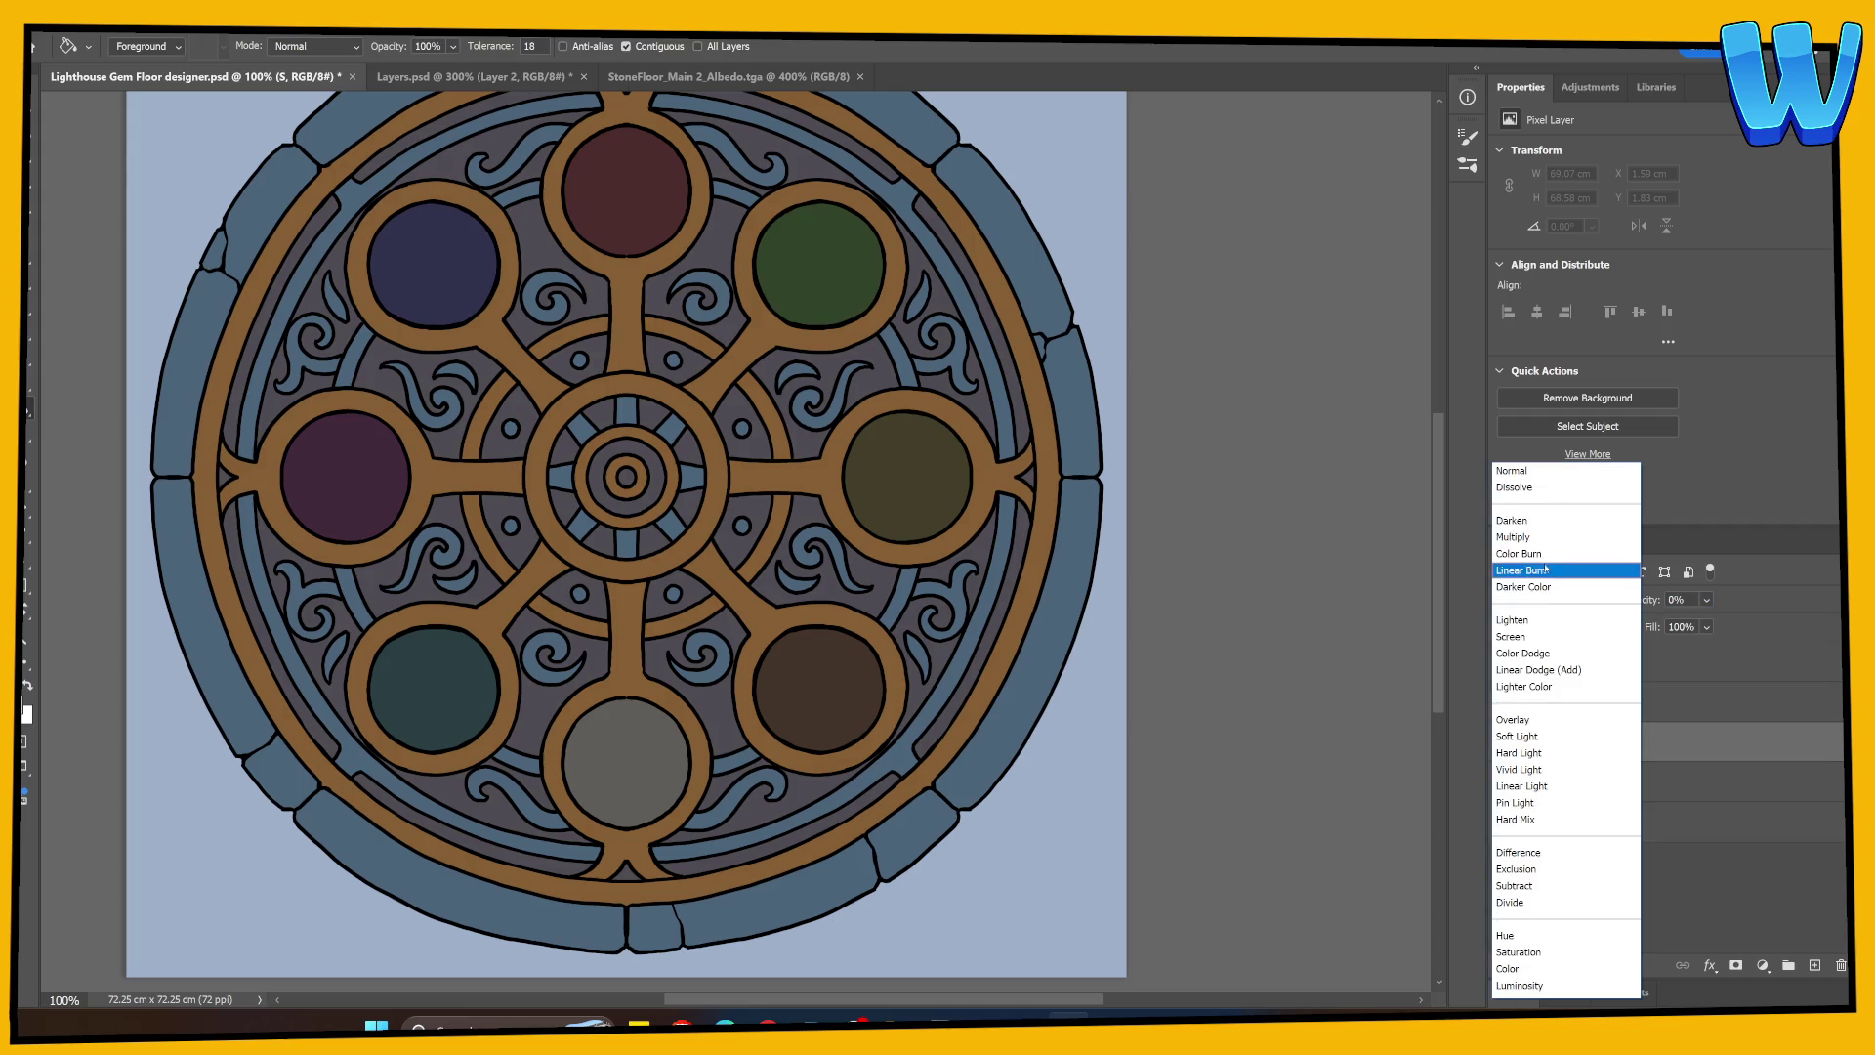
left_click(1552, 531)
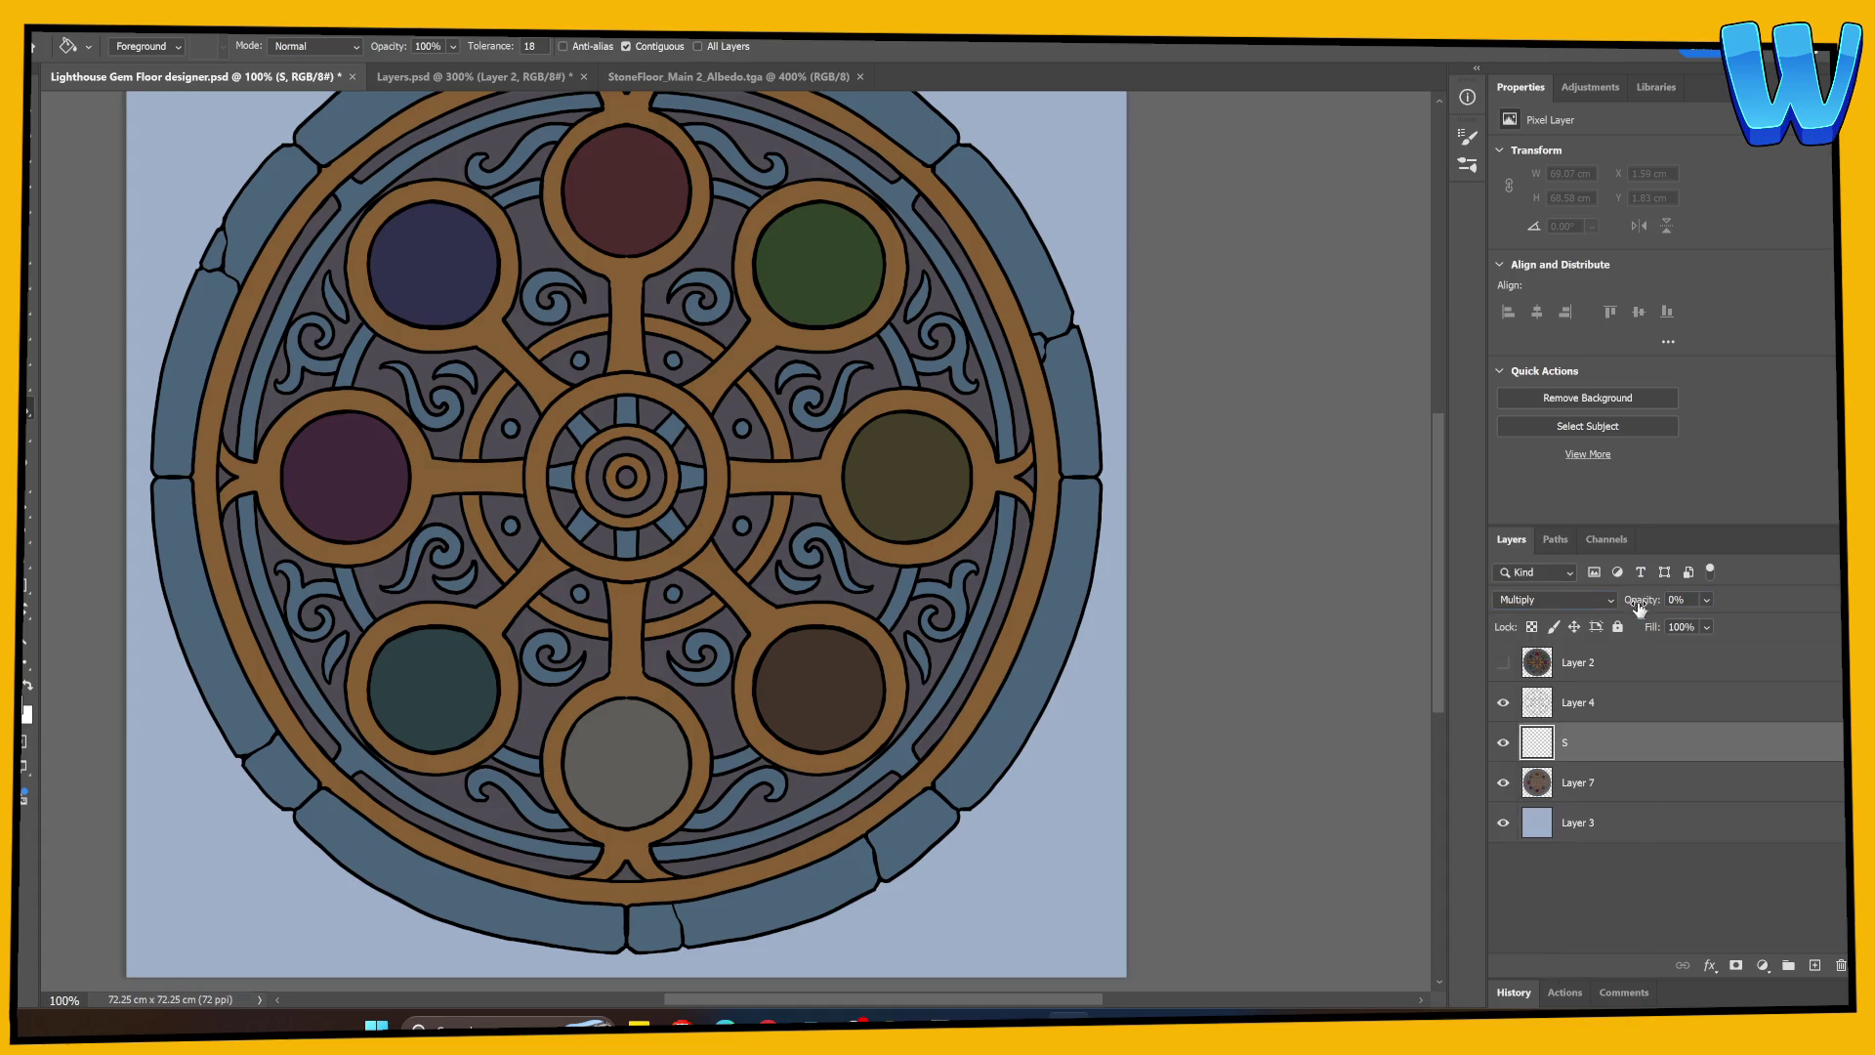
left_click_drag(1637, 605, 1655, 607)
key("ctrl+equal")
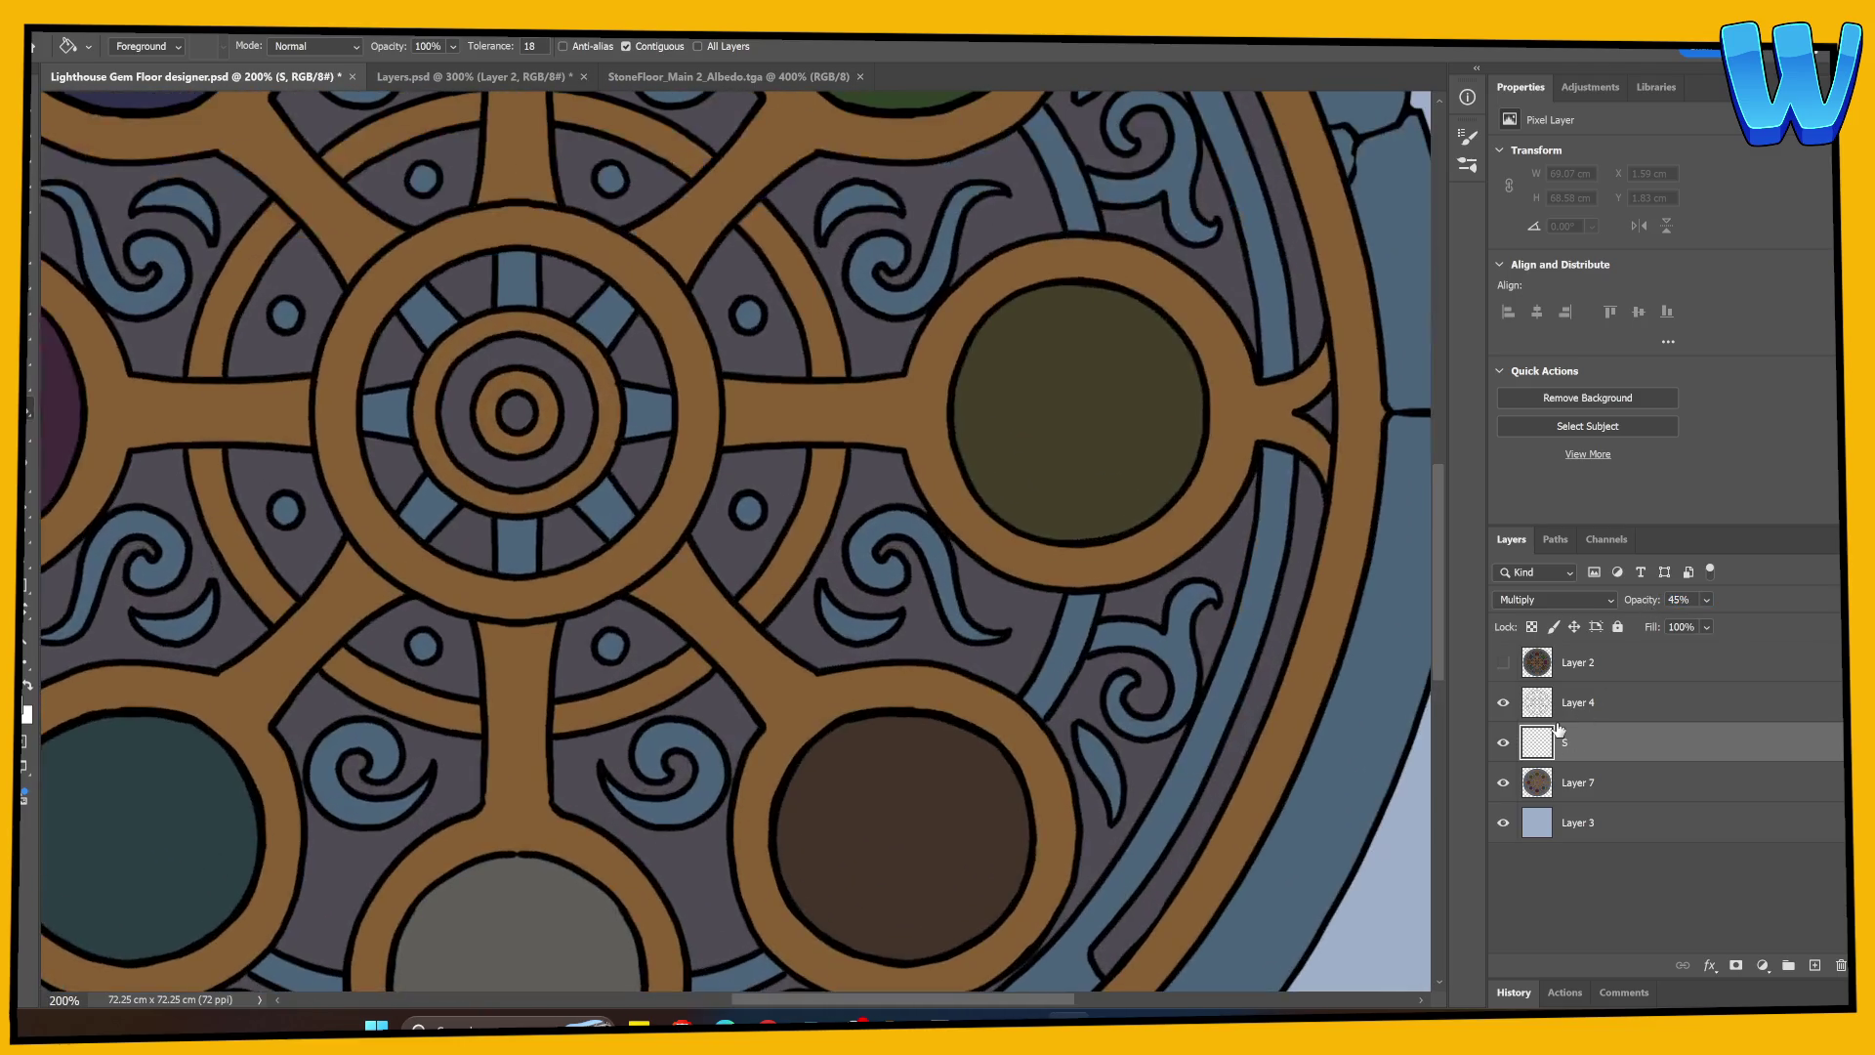
mouse_move(523, 397)
left_mouse_down()
mouse_move(564, 482)
mouse_move(904, 804)
mouse_move(985, 922)
left_mouse_up()
key("b")
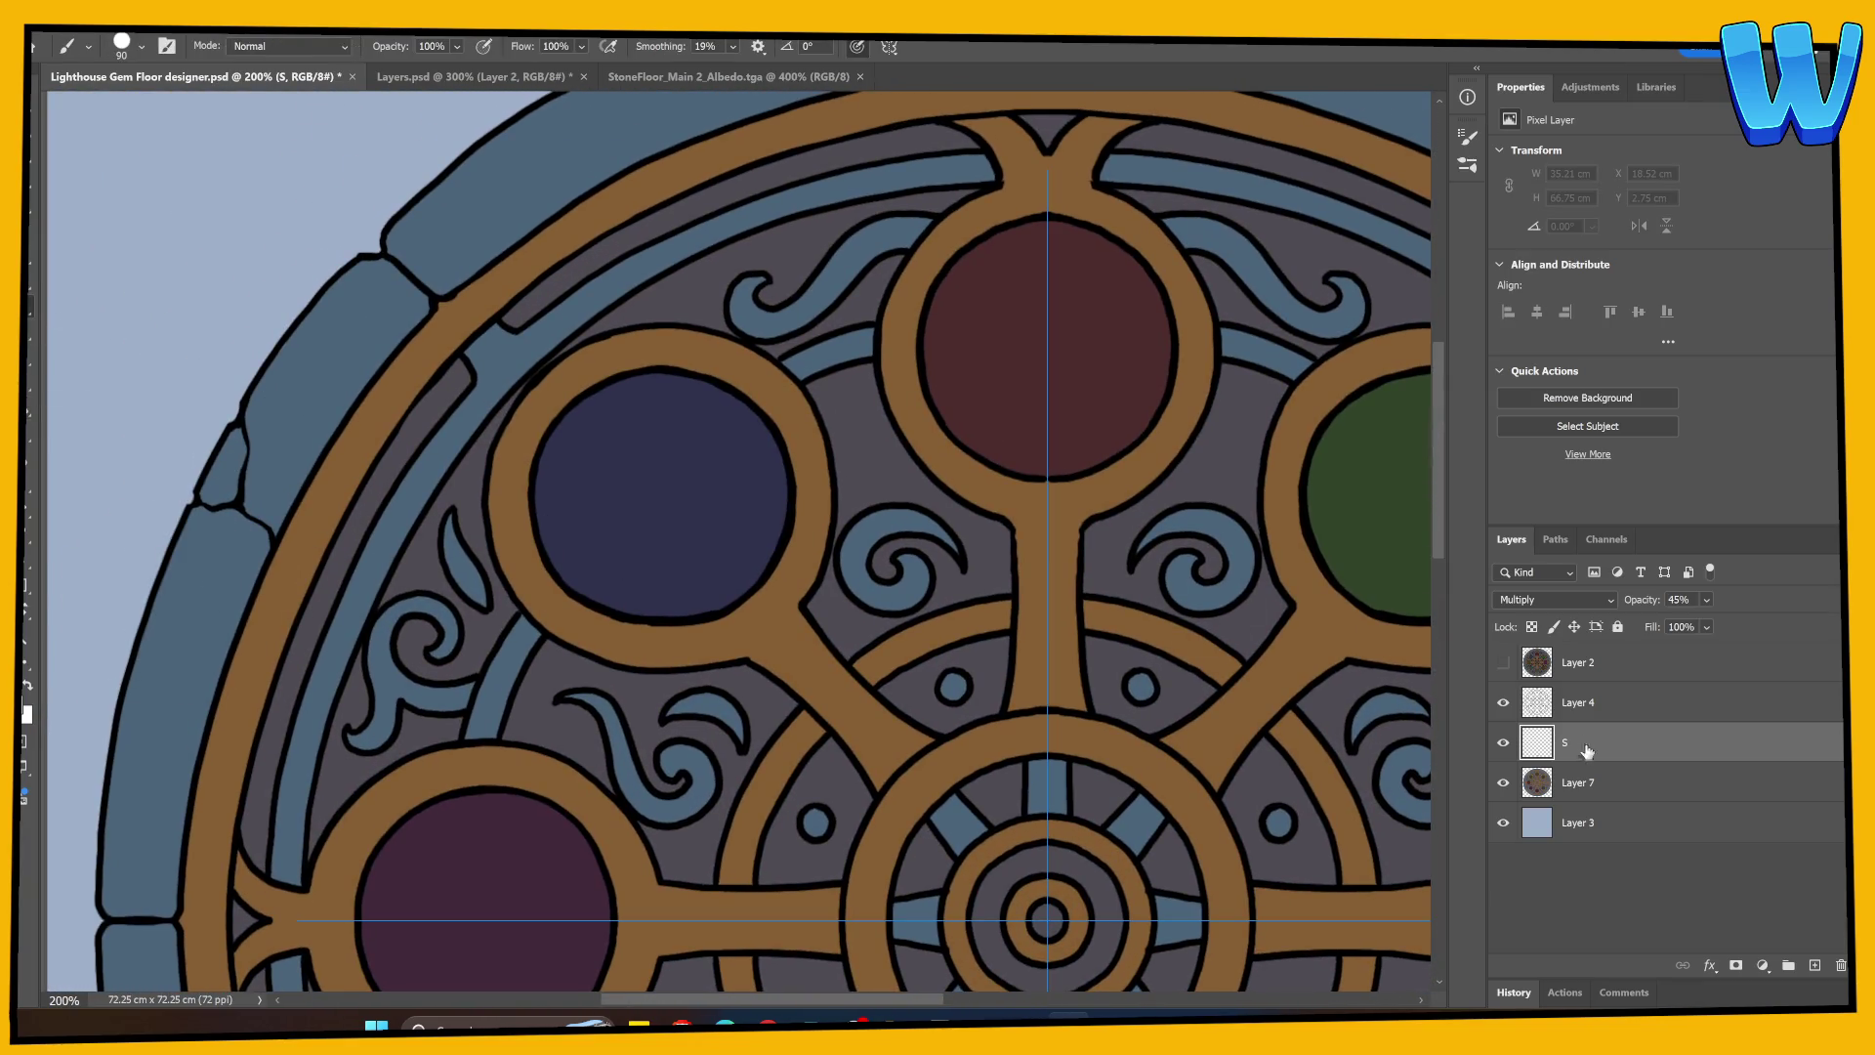
Step: Clip layer S to Layer 7 and shade the stone rim's outer edge with a size-30 brush
key("ctrl+alt+g")
key("bracketleft")
key("bracketleft")
key("bracketleft")
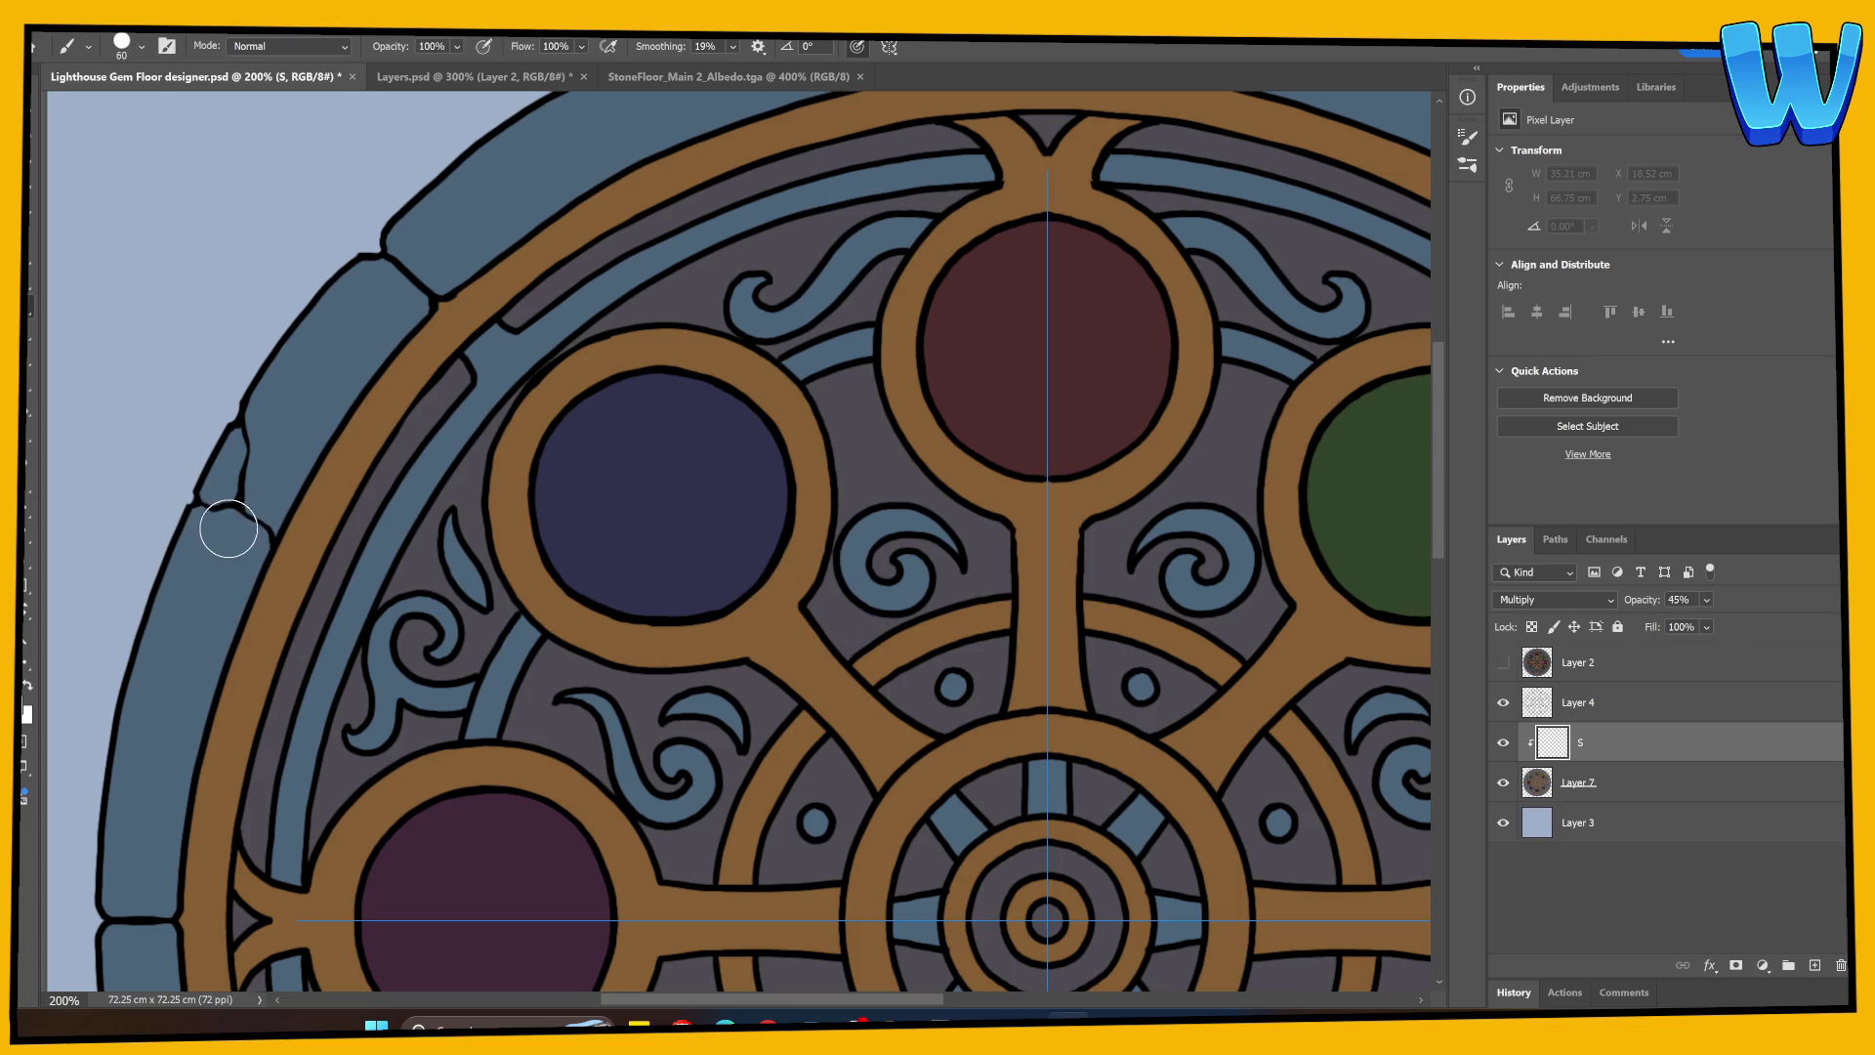
left_click_drag(262, 695, 318, 429)
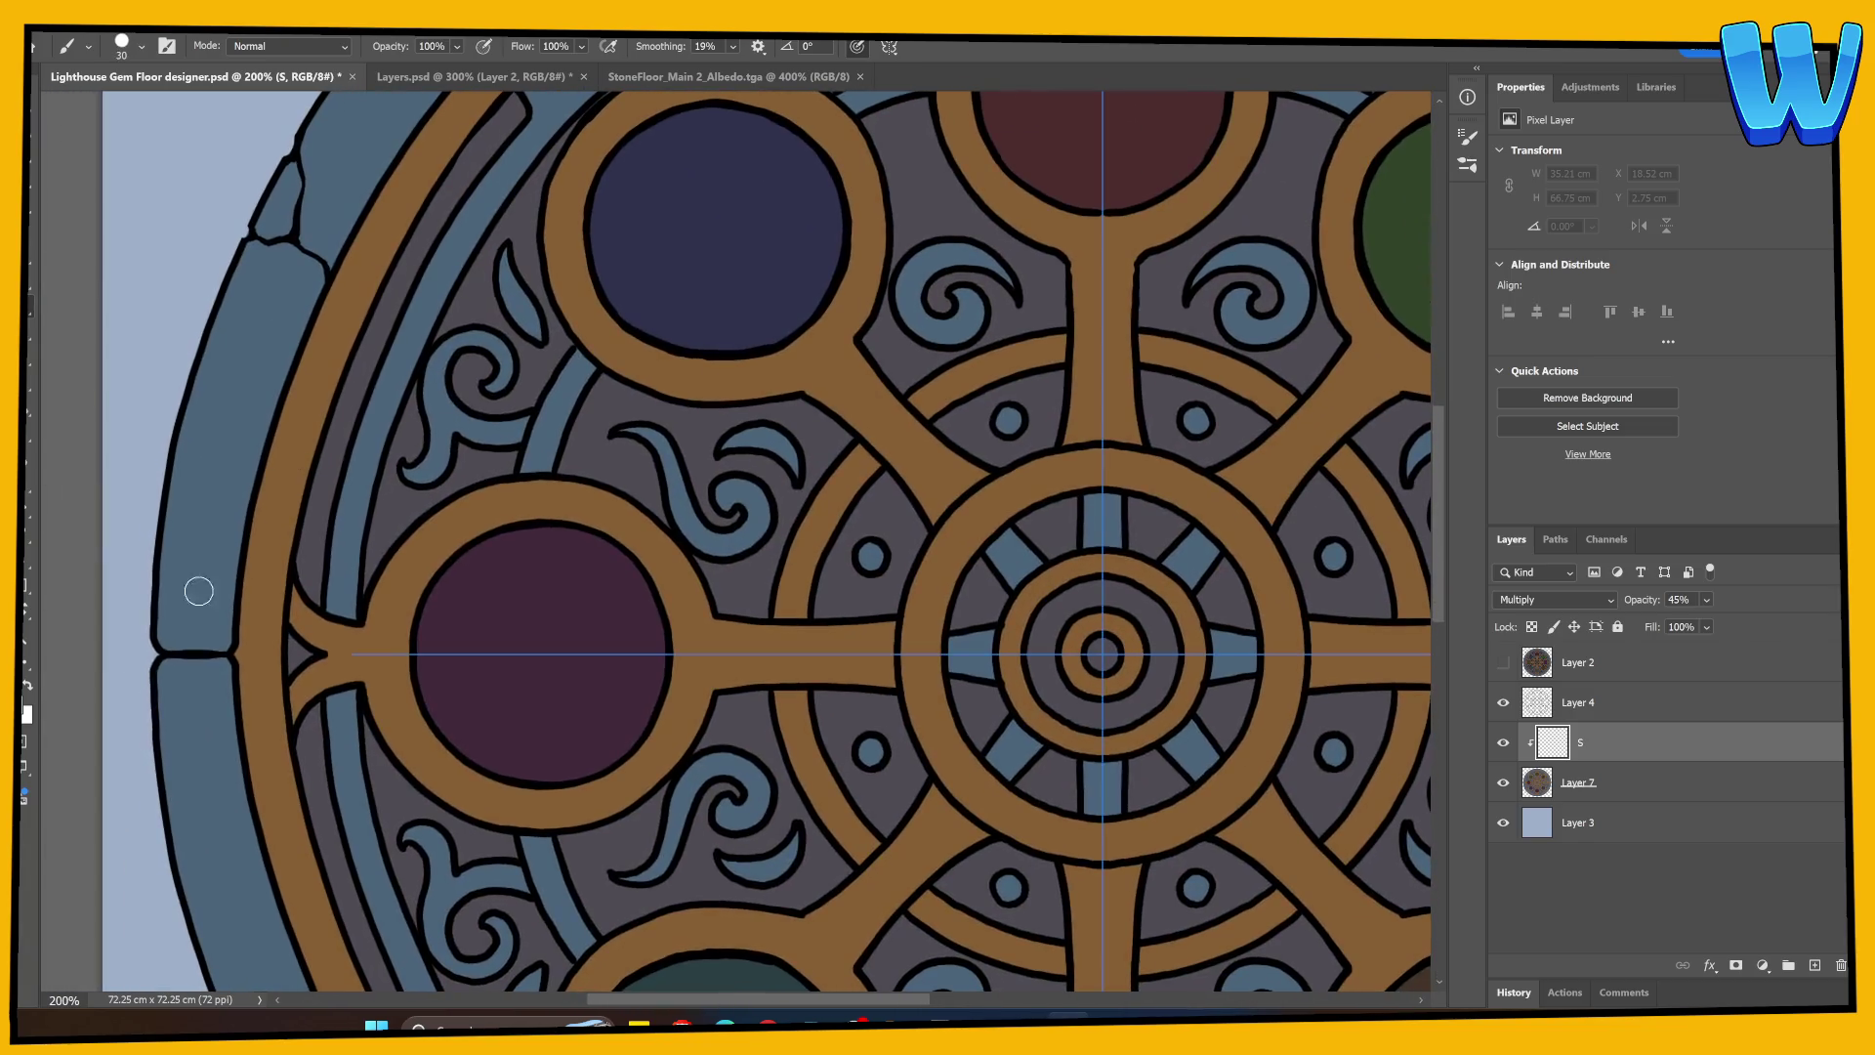
mouse_move(163, 642)
left_mouse_down()
mouse_move(186, 407)
mouse_move(308, 128)
left_mouse_up()
left_click_drag(308, 298, 205, 594)
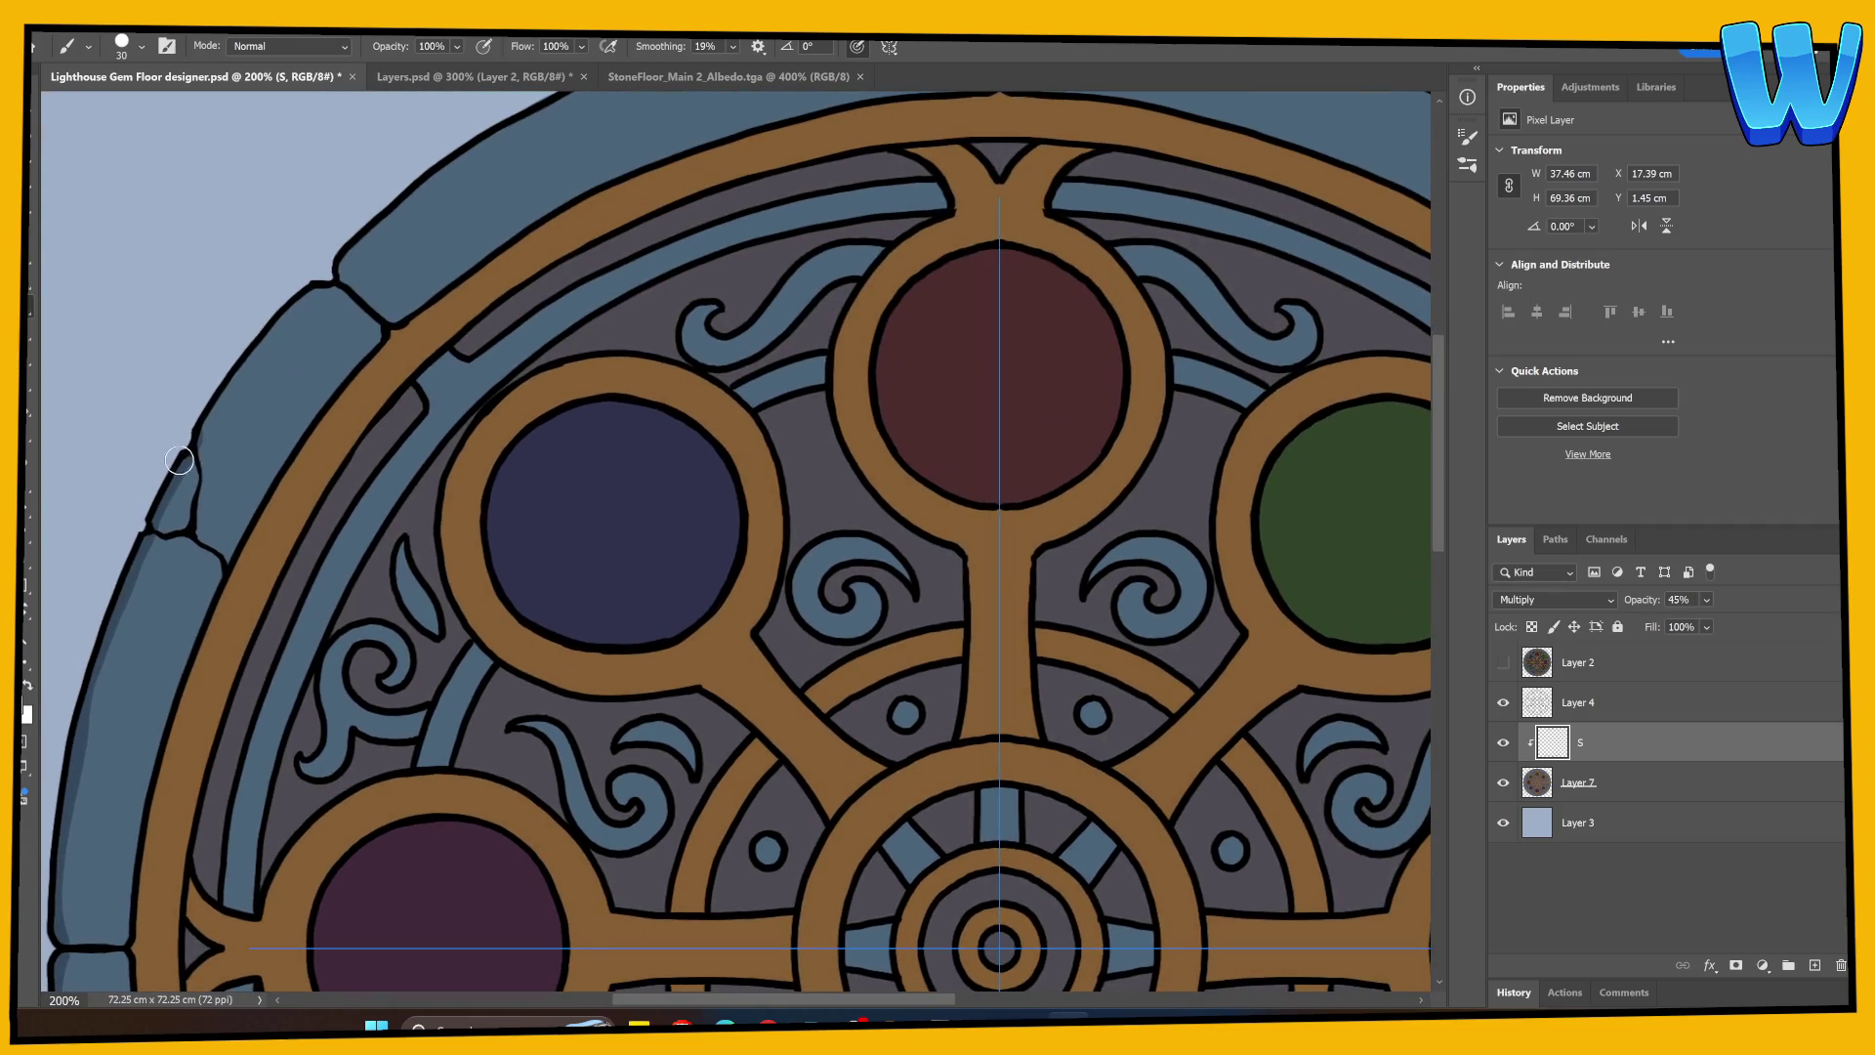
mouse_move(192, 444)
left_mouse_down()
mouse_move(282, 307)
mouse_move(347, 293)
mouse_move(375, 336)
left_mouse_up()
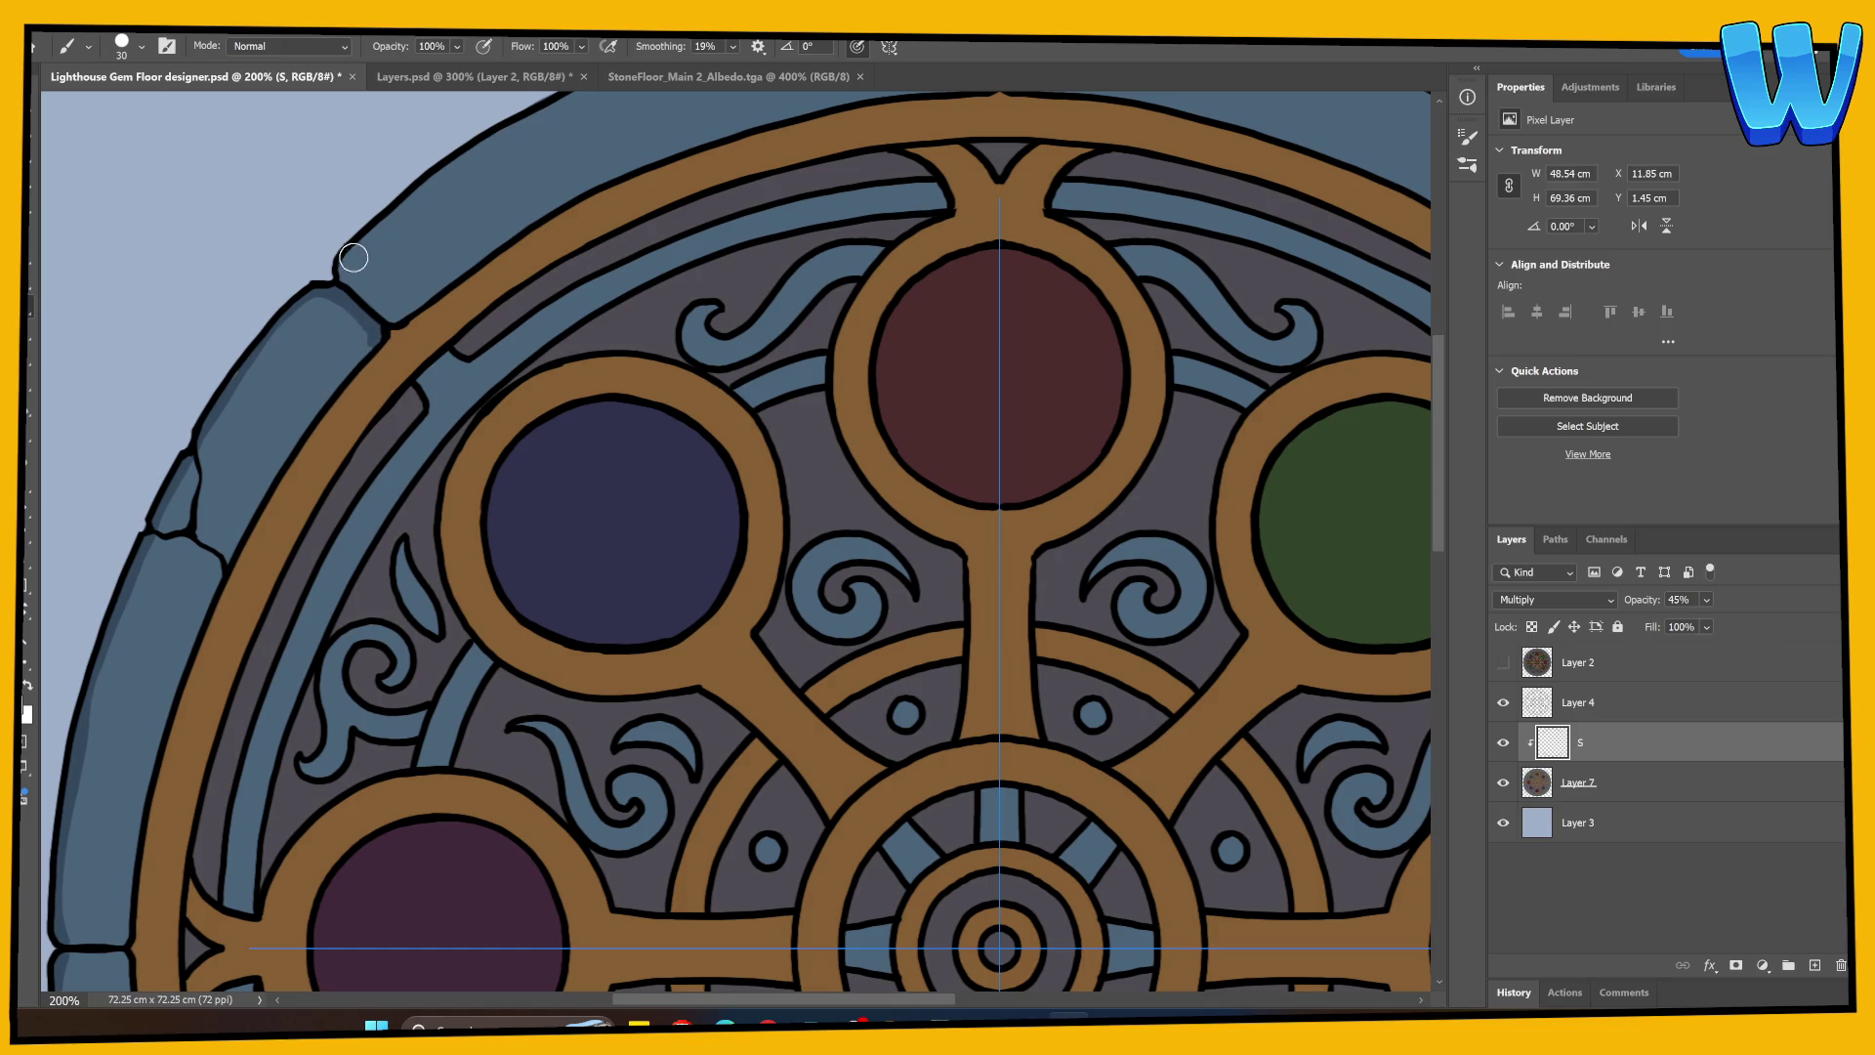
Step: Shade the rim stone joints and the upper and lower edges of the stone band
mouse_move(348, 254)
left_mouse_down()
mouse_move(392, 322)
mouse_move(380, 486)
left_mouse_up()
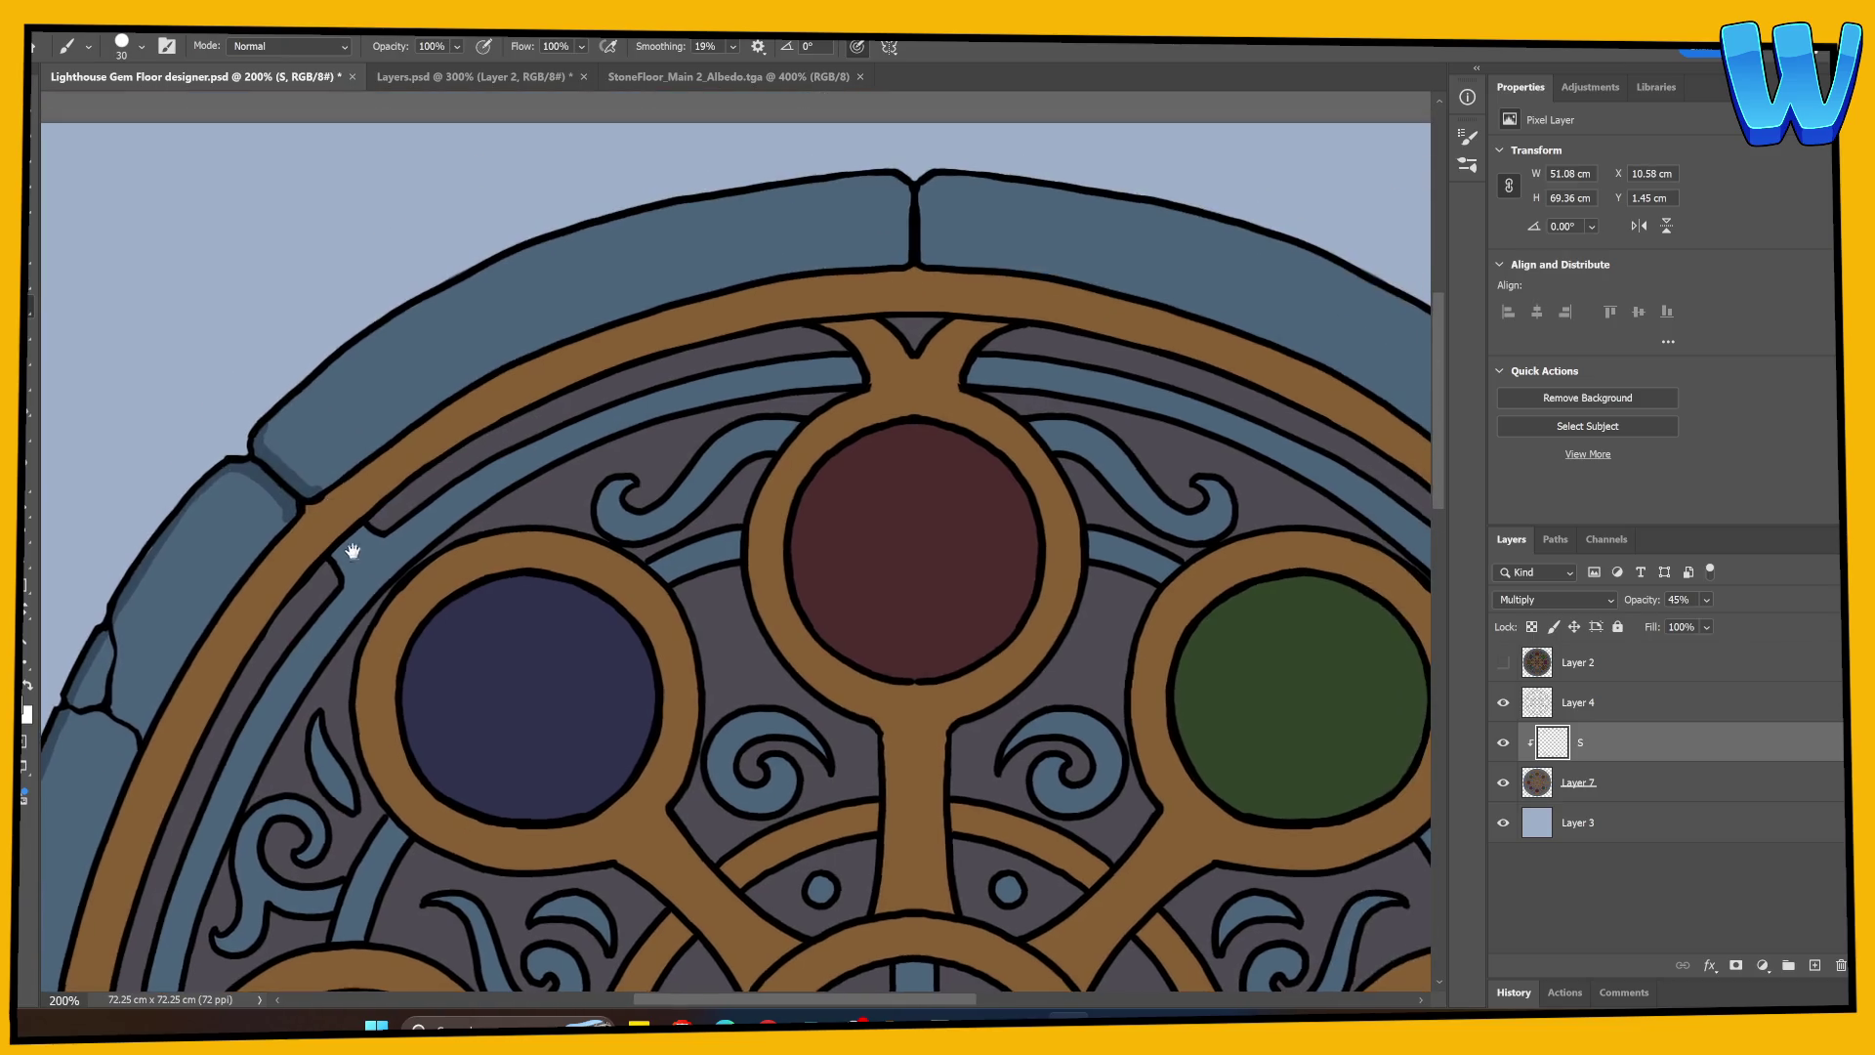
mouse_move(249, 455)
left_mouse_down()
mouse_move(371, 337)
mouse_move(548, 238)
mouse_move(904, 176)
left_mouse_up()
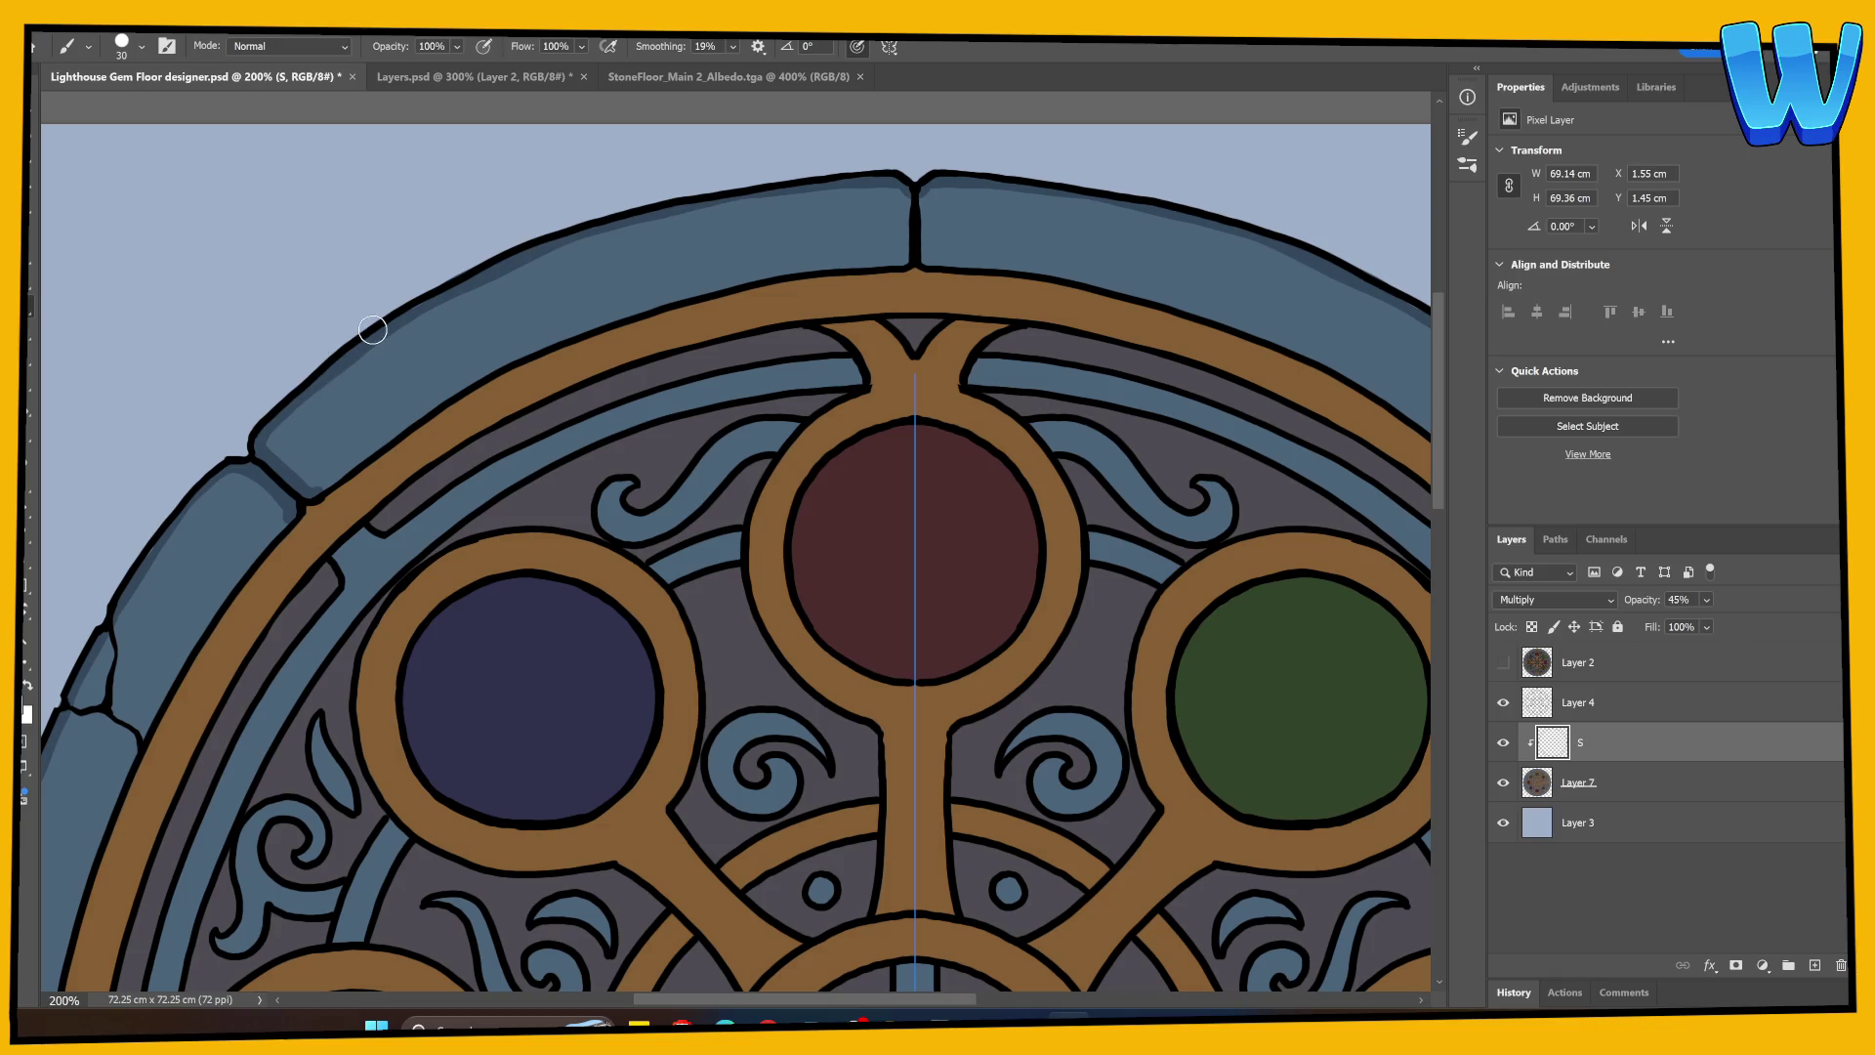
left_click_drag(682, 196, 908, 185)
mouse_move(278, 430)
left_mouse_down()
mouse_move(327, 477)
mouse_move(310, 488)
mouse_move(488, 373)
mouse_move(633, 312)
left_mouse_up()
mouse_move(725, 287)
left_mouse_down()
mouse_move(905, 251)
mouse_move(906, 189)
left_mouse_up()
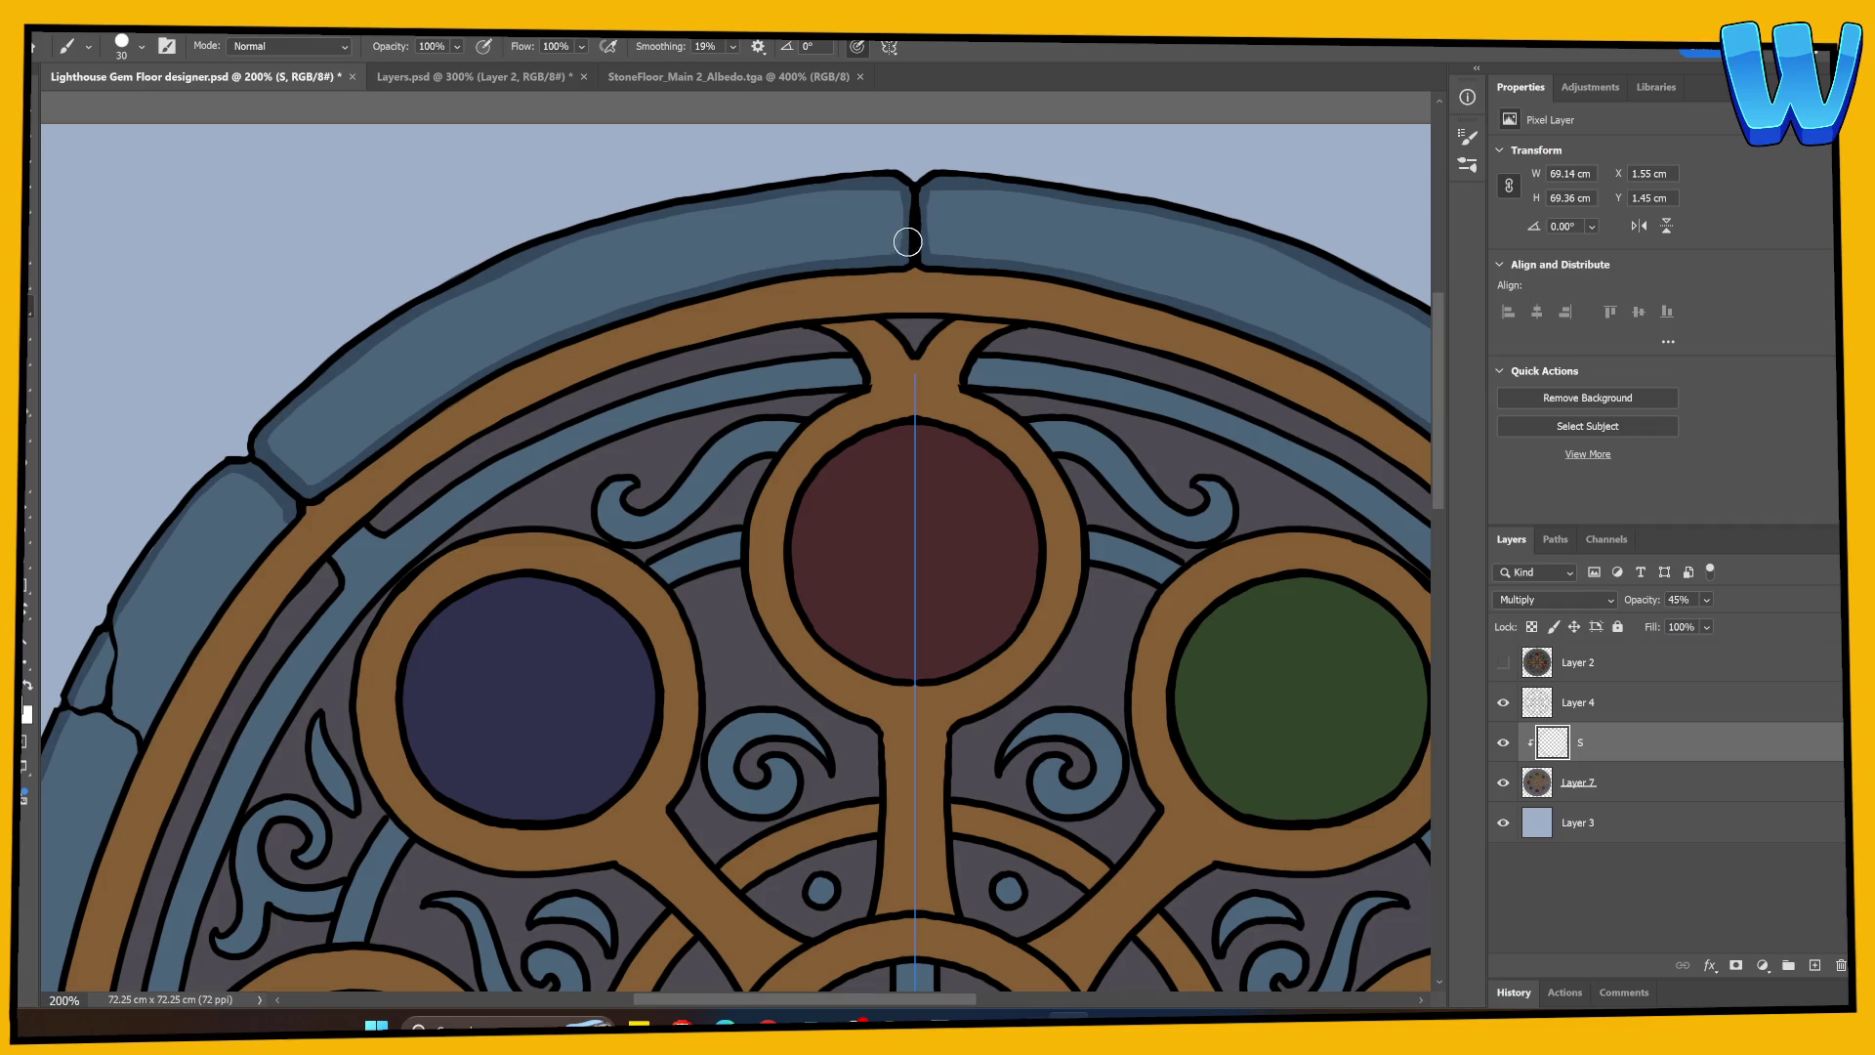
left_click_drag(530, 532, 688, 372)
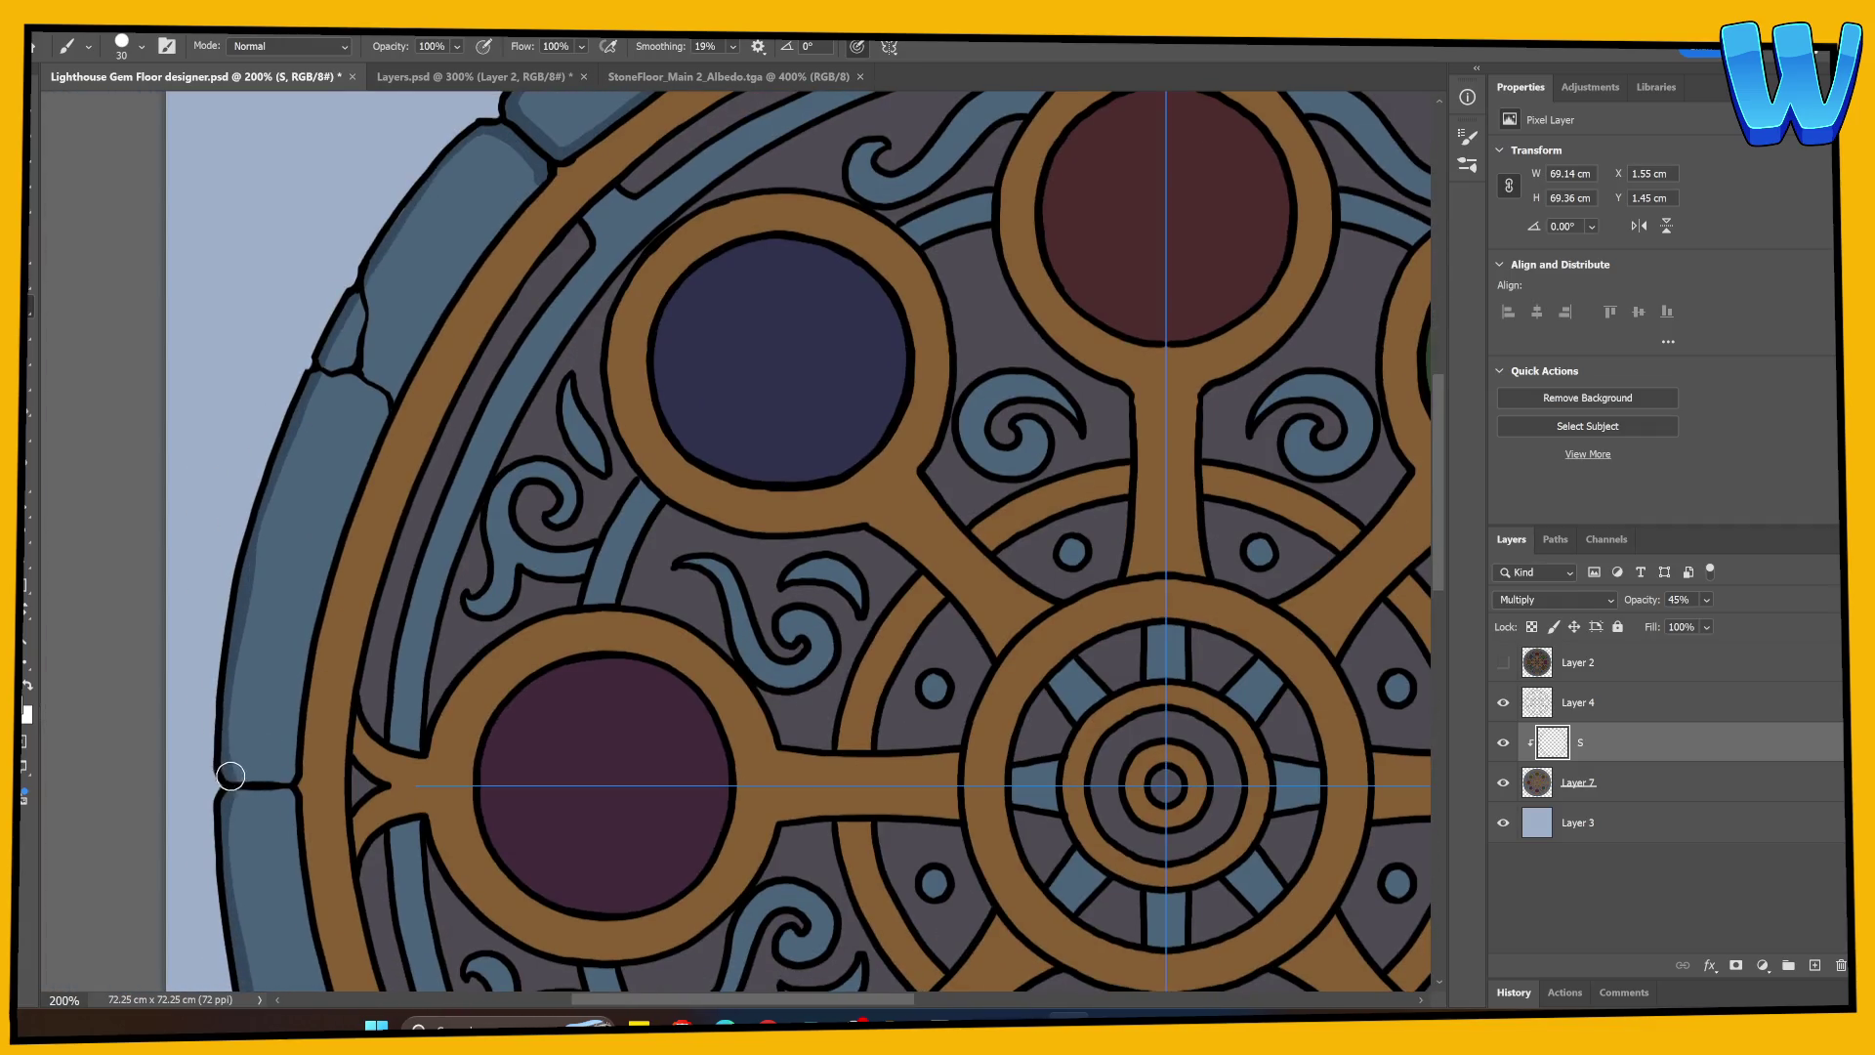
mouse_move(231, 775)
left_mouse_down()
mouse_move(284, 774)
mouse_move(305, 619)
mouse_move(384, 377)
mouse_move(348, 544)
mouse_move(403, 376)
mouse_move(543, 167)
left_mouse_up()
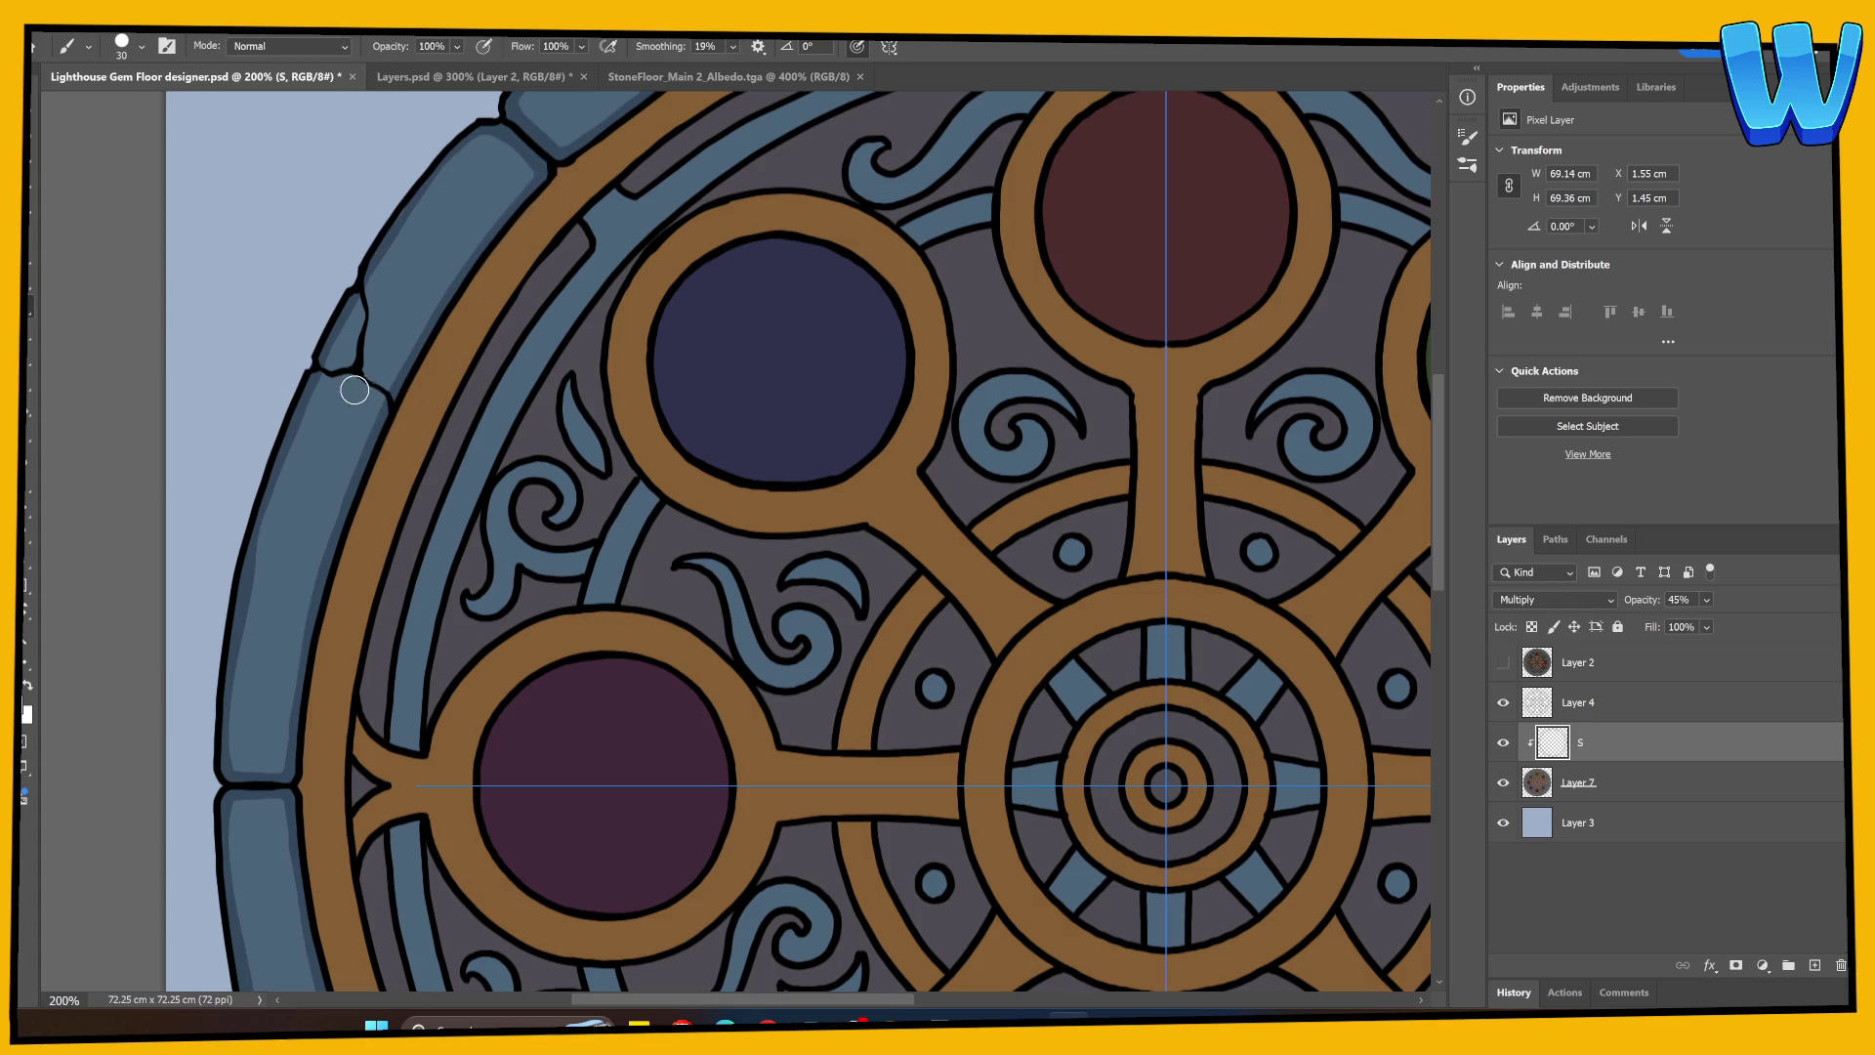
Step: Shade the left border's stone joint and the border's inner edge up to the top
mouse_move(650, 406)
left_mouse_down()
mouse_move(423, 615)
mouse_move(658, 473)
mouse_move(695, 419)
mouse_move(681, 363)
left_mouse_up()
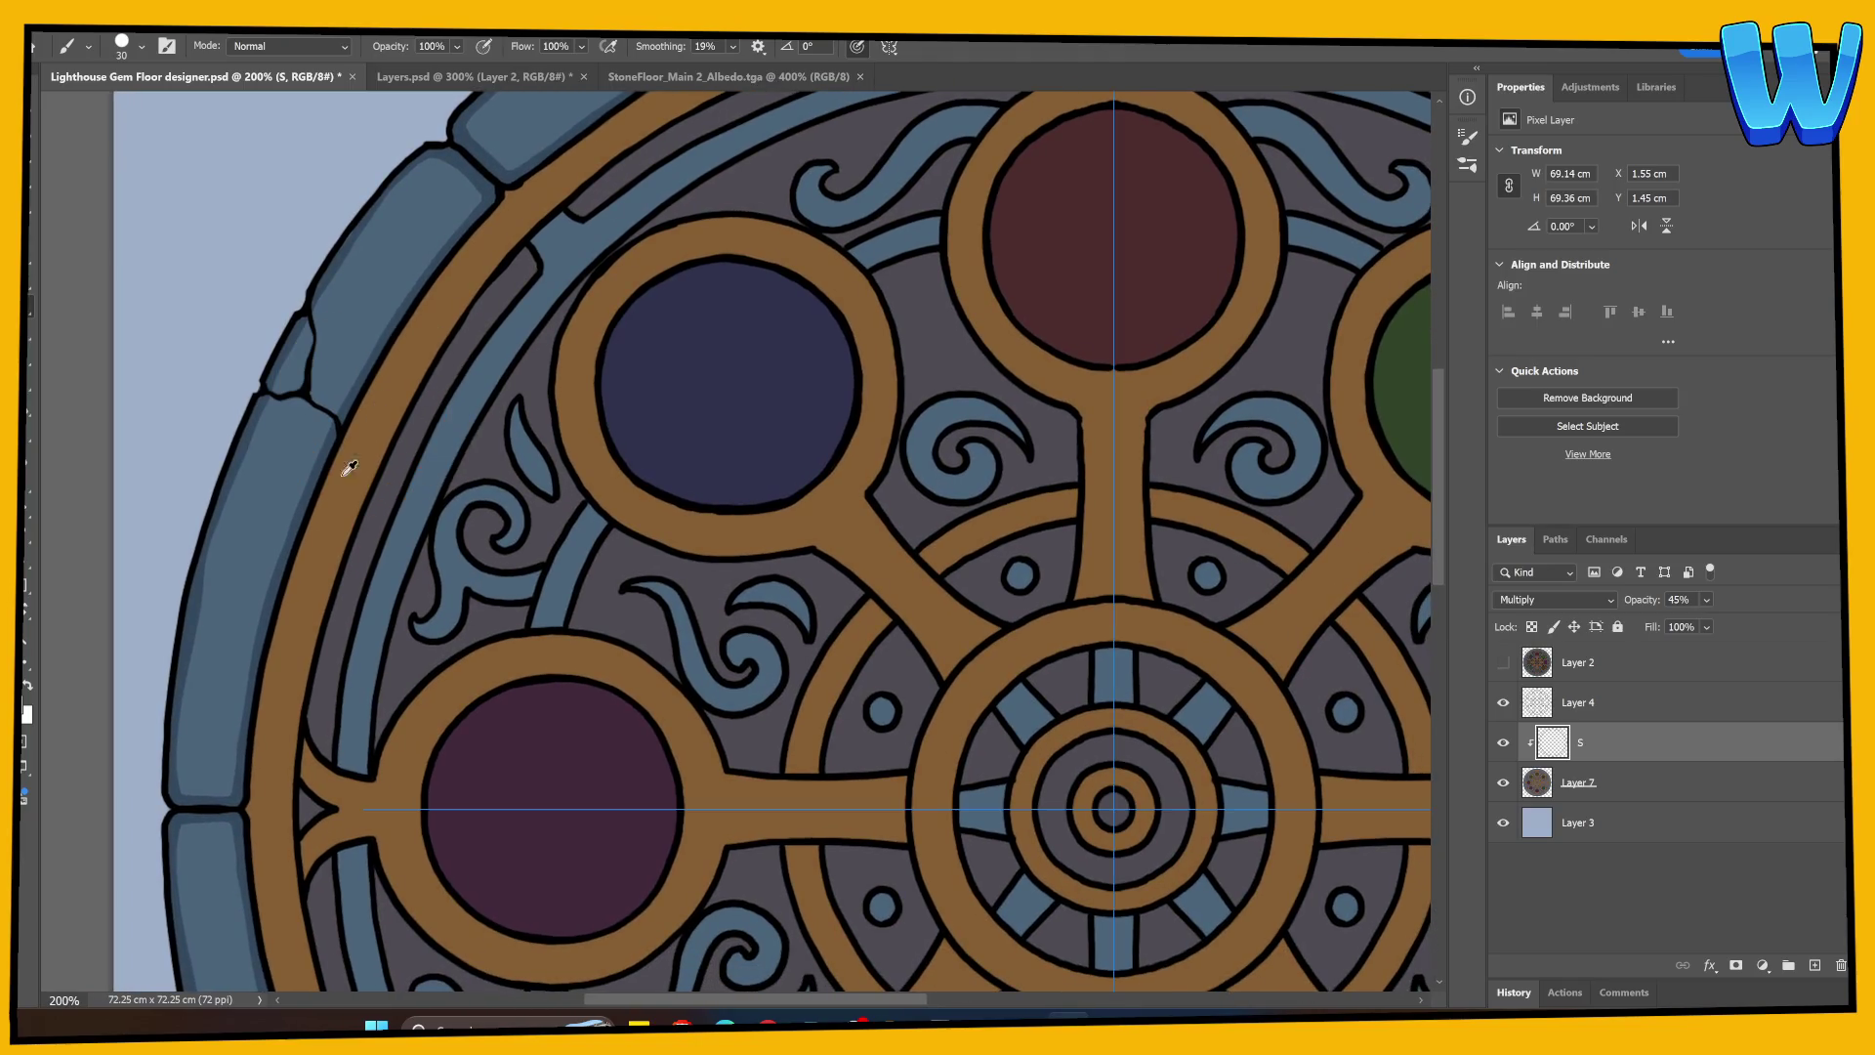
left_click_drag(254, 813, 252, 740)
mouse_move(252, 803)
left_mouse_down()
mouse_move(325, 477)
mouse_move(419, 302)
mouse_move(498, 220)
left_mouse_up()
mouse_move(498, 219)
left_mouse_down()
mouse_move(390, 489)
mouse_move(293, 519)
mouse_move(377, 431)
mouse_move(306, 507)
mouse_move(398, 423)
mouse_move(547, 335)
mouse_move(712, 280)
mouse_move(924, 250)
left_mouse_up()
mouse_move(601, 679)
left_mouse_down()
mouse_move(682, 388)
mouse_move(667, 392)
left_mouse_up()
scroll(667, 392, "down", 5)
scroll(481, 502, "left", 3)
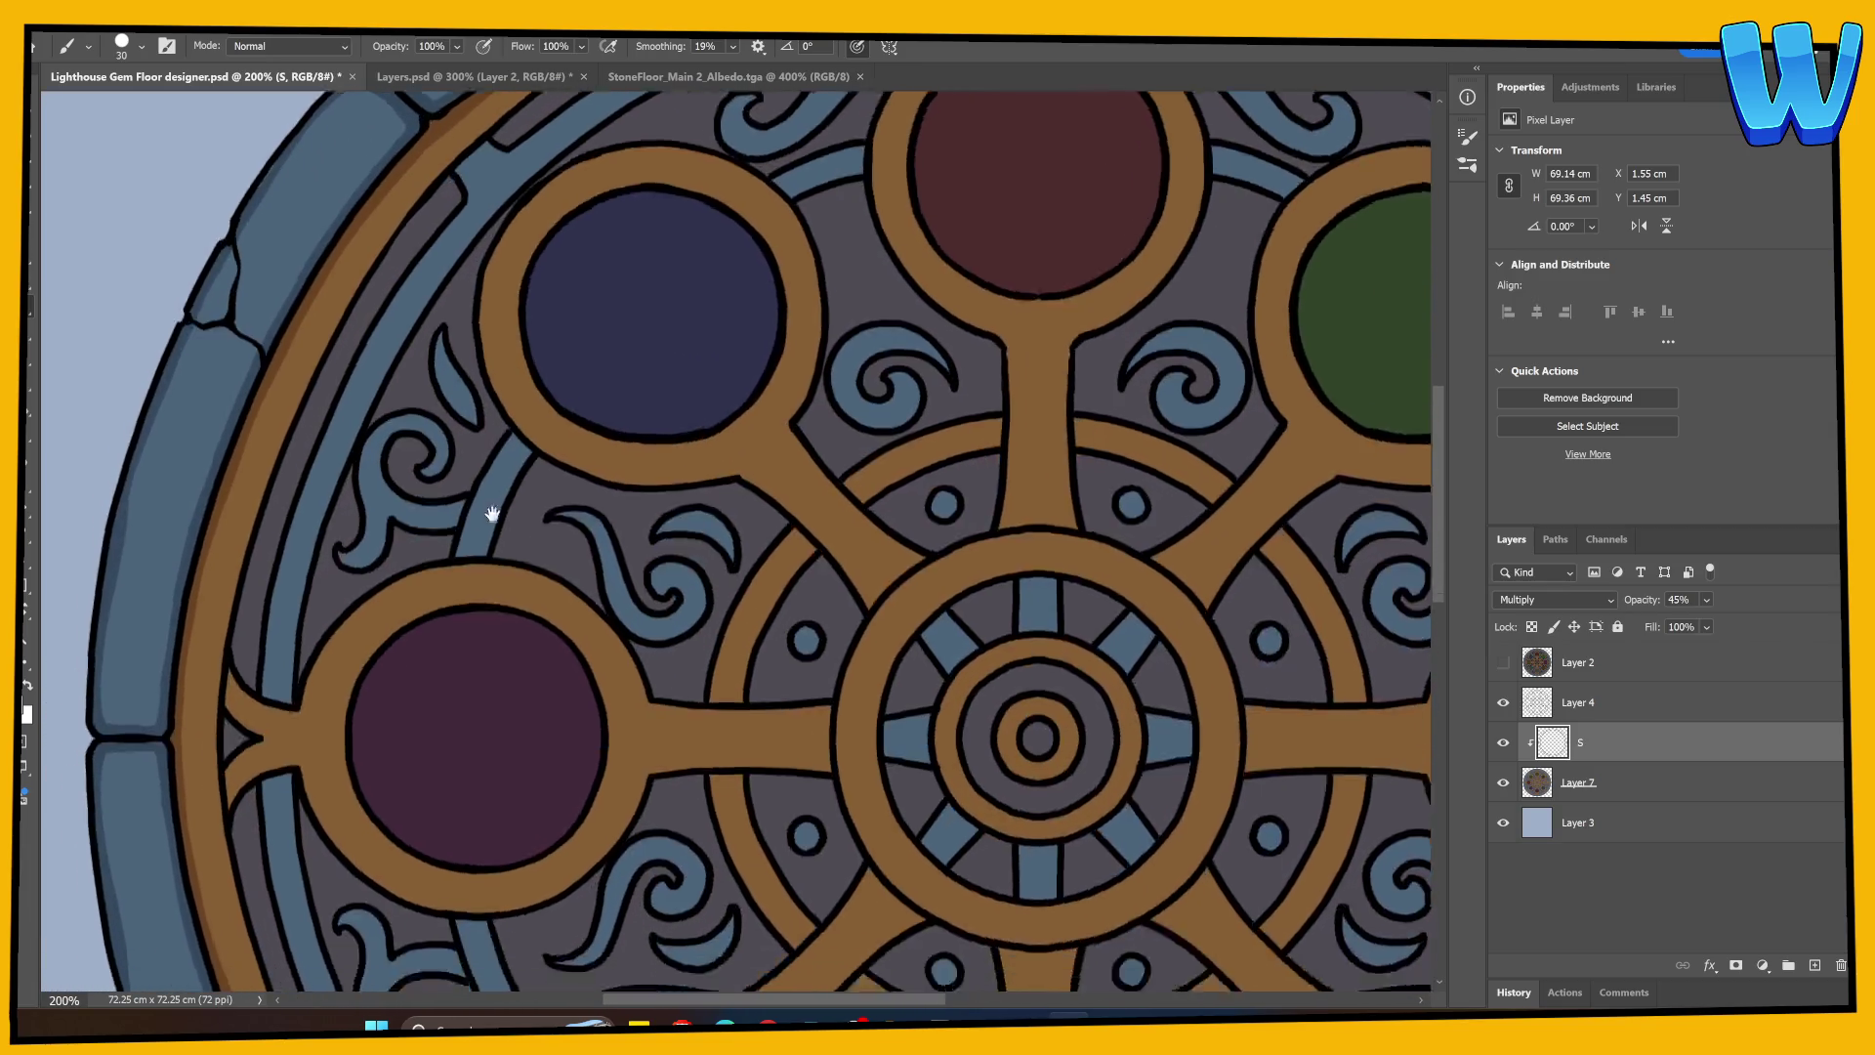
left_click_drag(320, 545, 355, 588)
Step: Darken the ring's inner edge and shade the stem edges, erasing excess shading
scroll(466, 615, "down", 2)
scroll(461, 576, "right", 2)
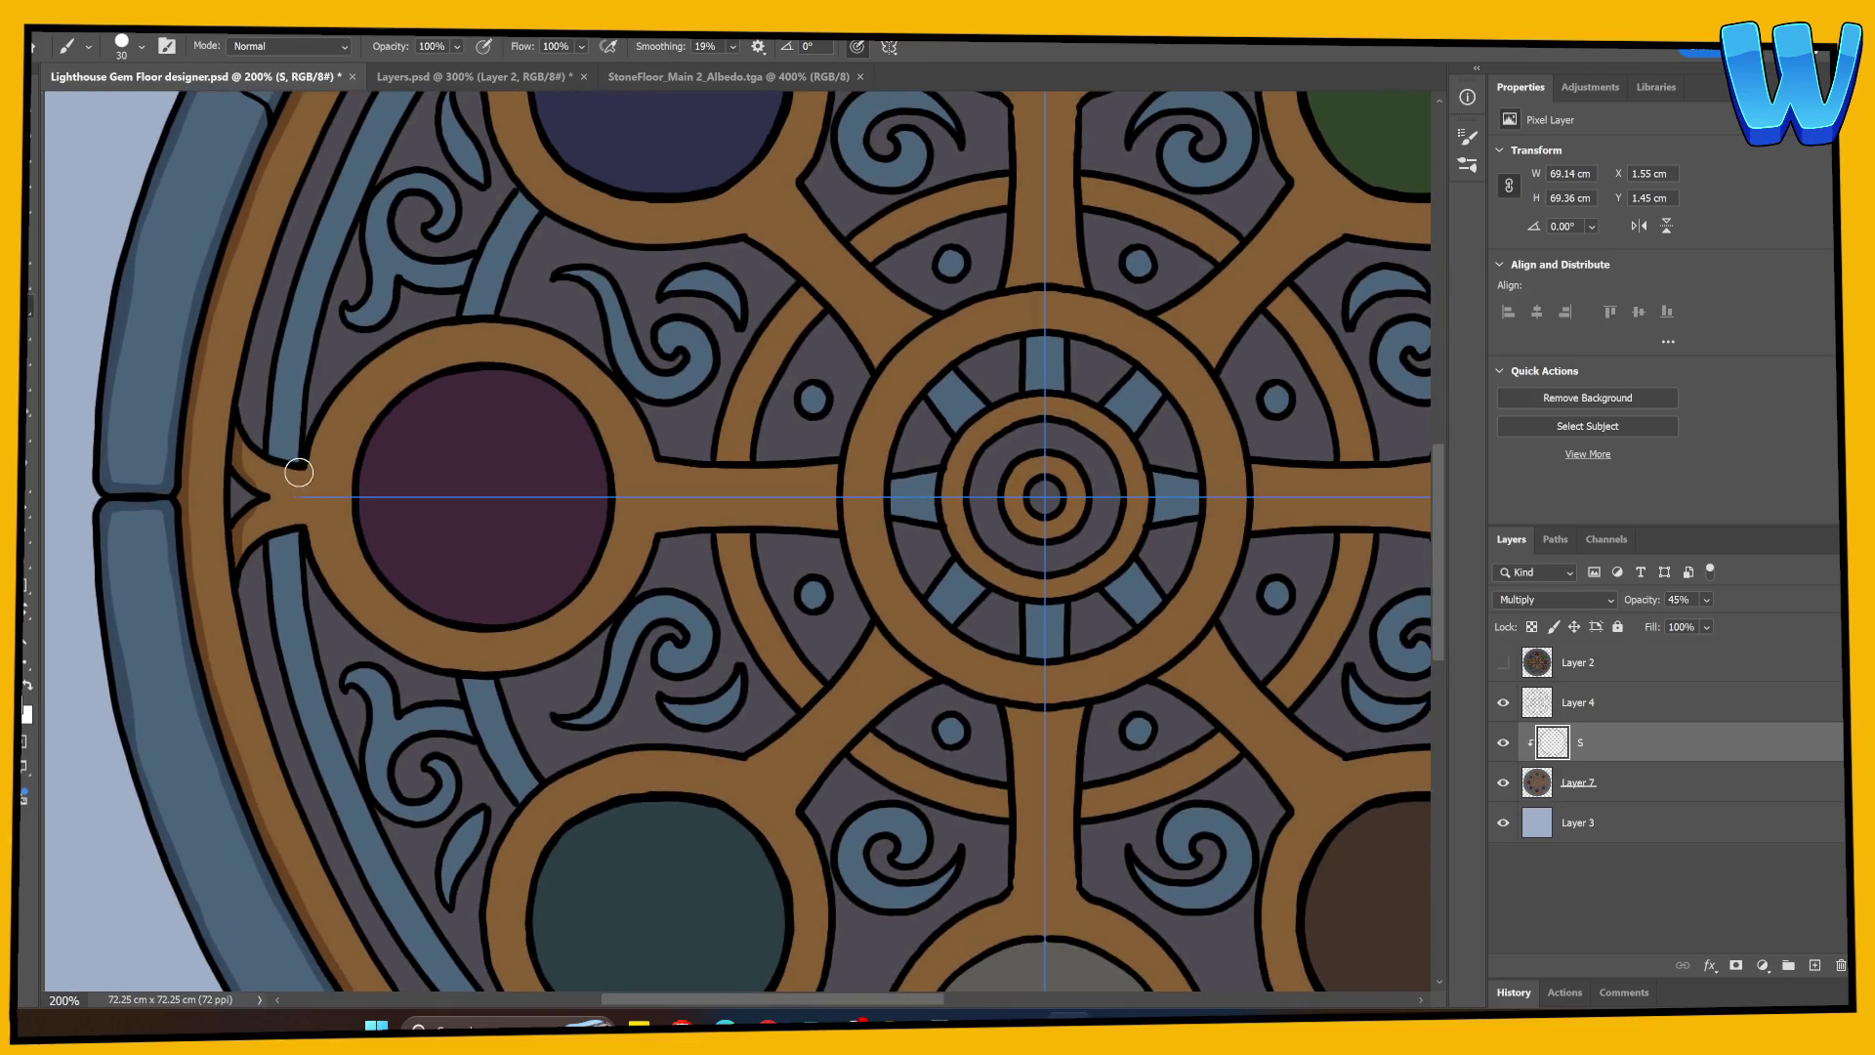
mouse_move(308, 466)
left_mouse_down()
mouse_move(377, 359)
mouse_move(491, 325)
mouse_move(586, 361)
mouse_move(654, 461)
mouse_move(780, 465)
left_mouse_up()
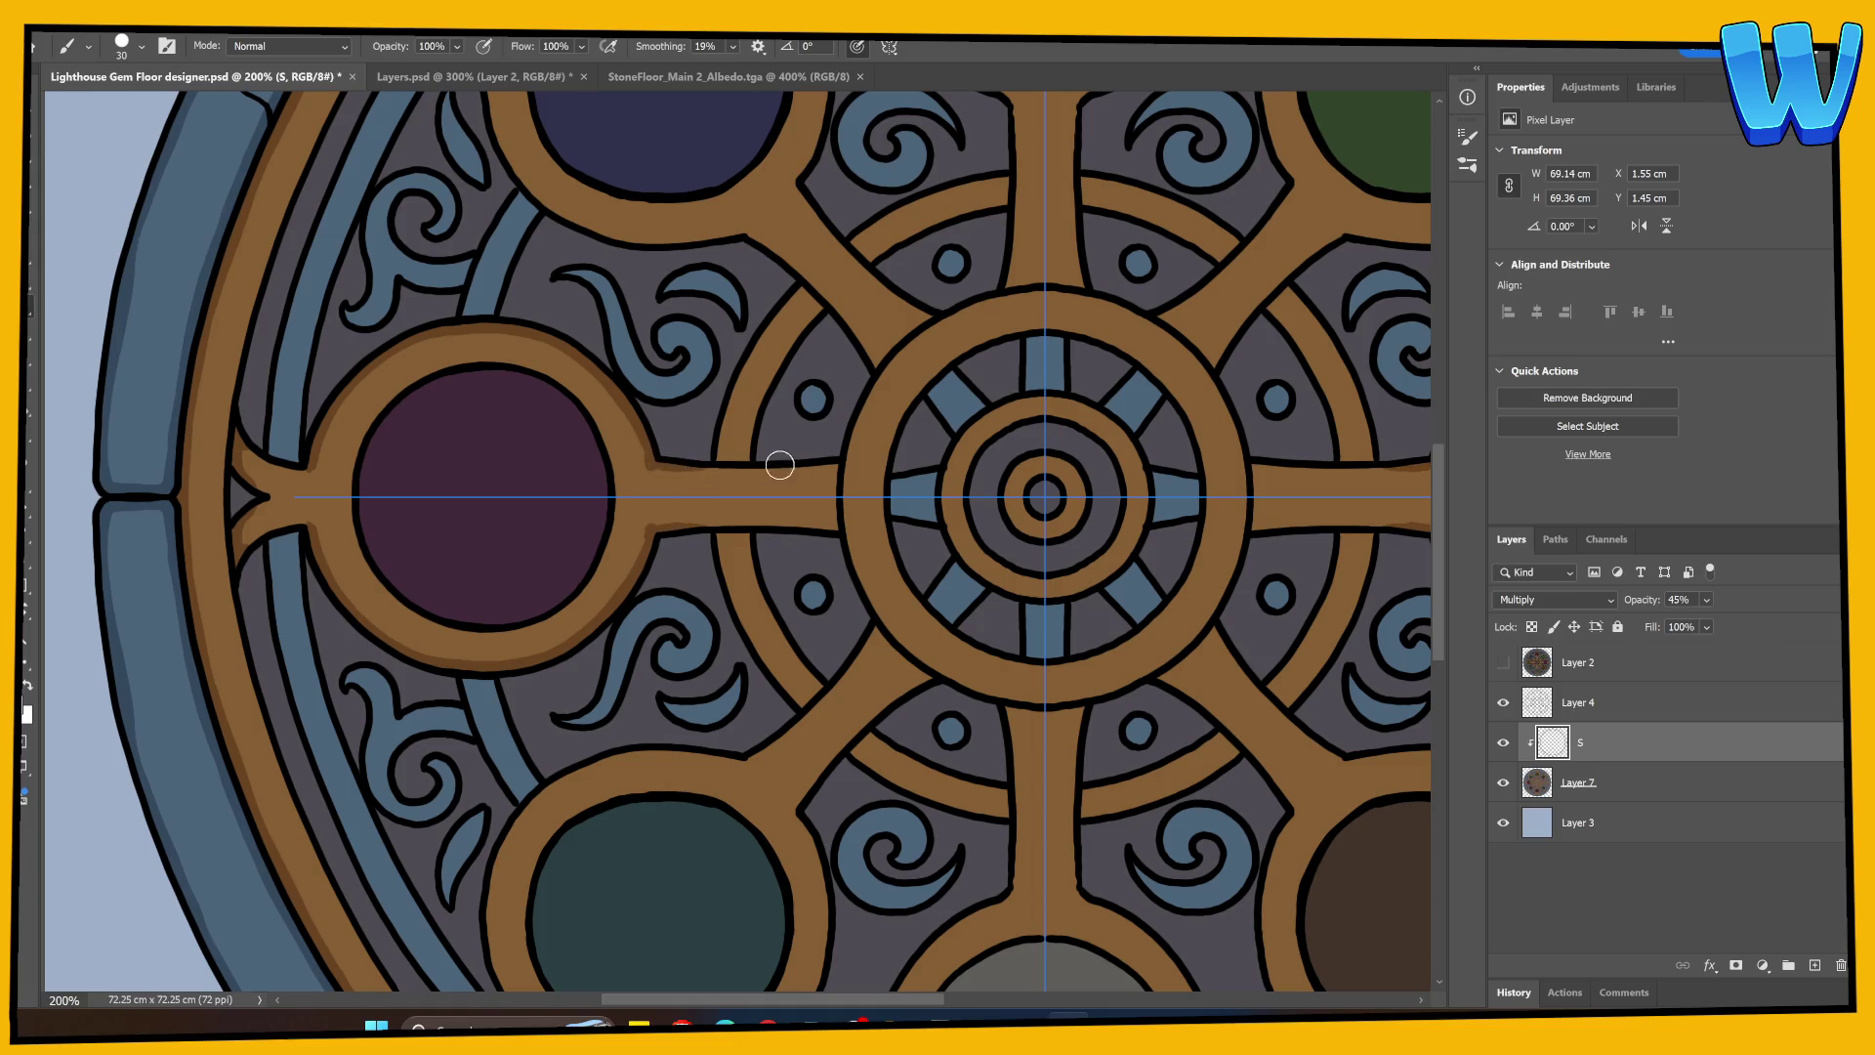
key("e")
mouse_move(640, 465)
left_mouse_down()
mouse_move(830, 484)
mouse_move(833, 526)
left_mouse_up()
key("b")
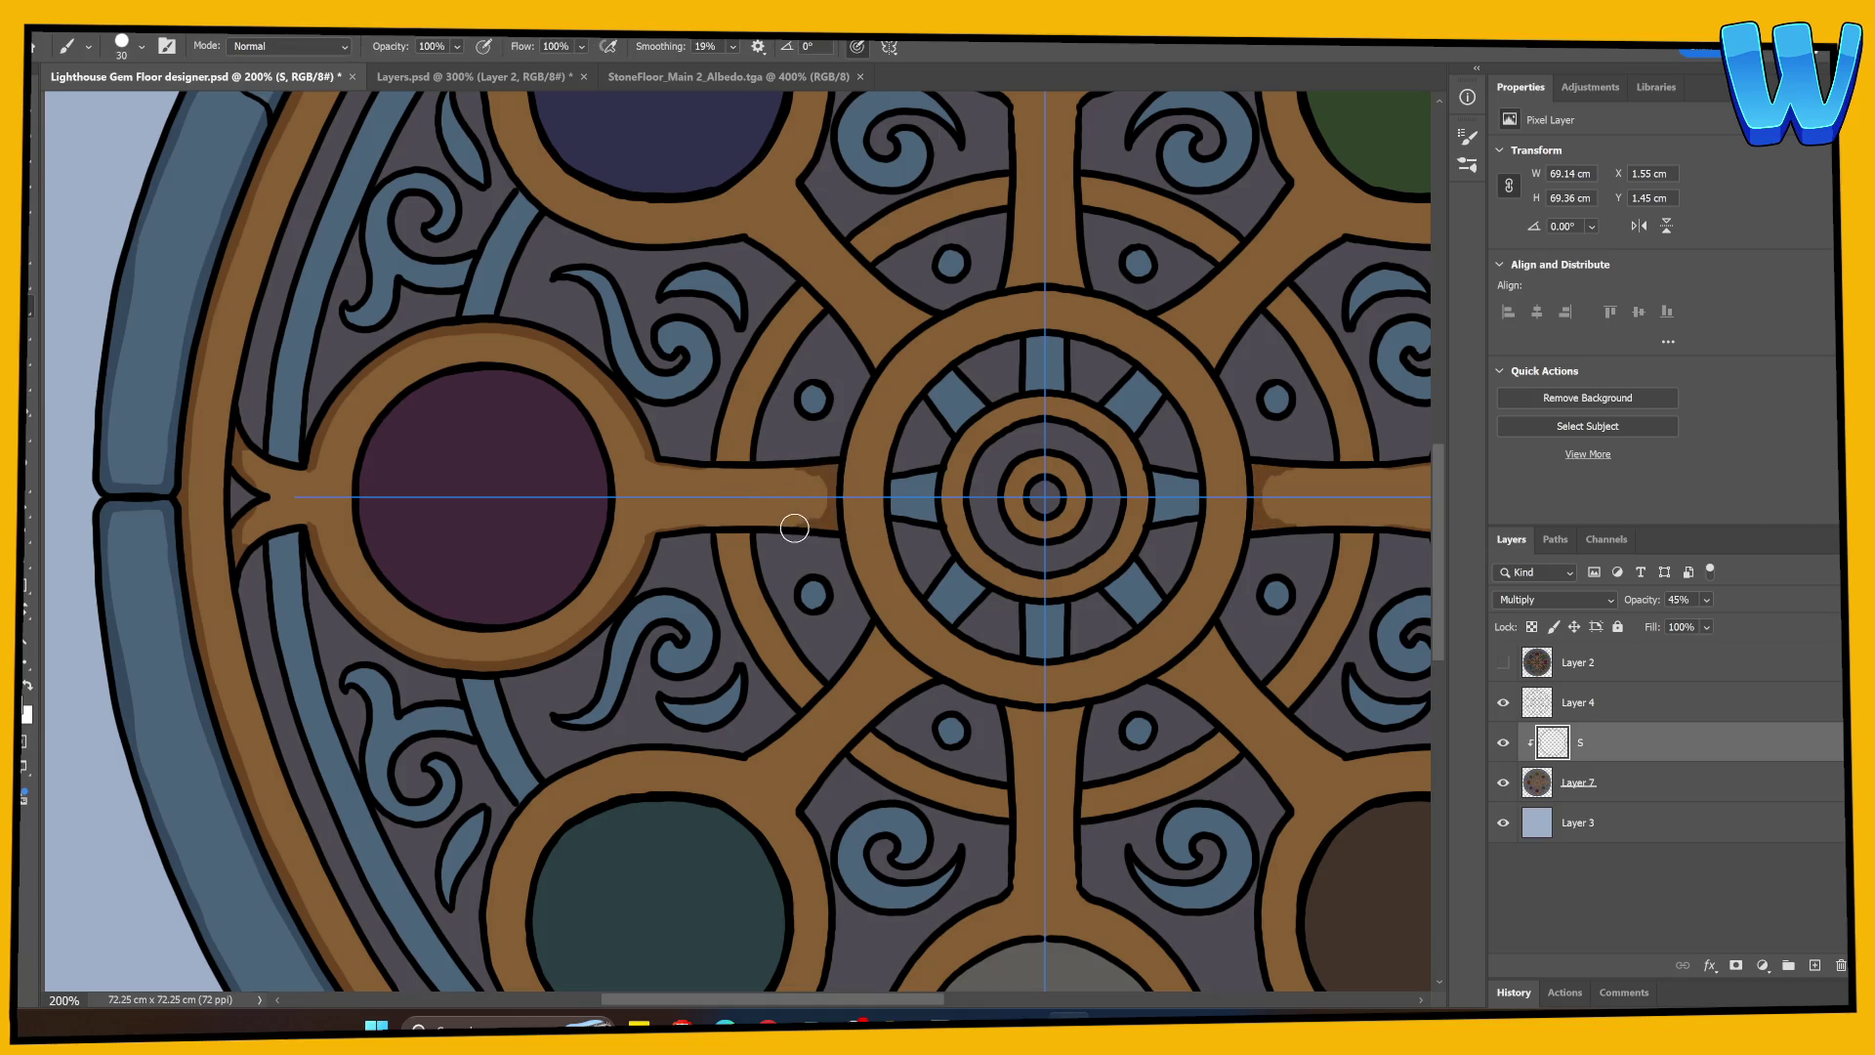
left_click_drag(814, 470, 817, 505)
key("e")
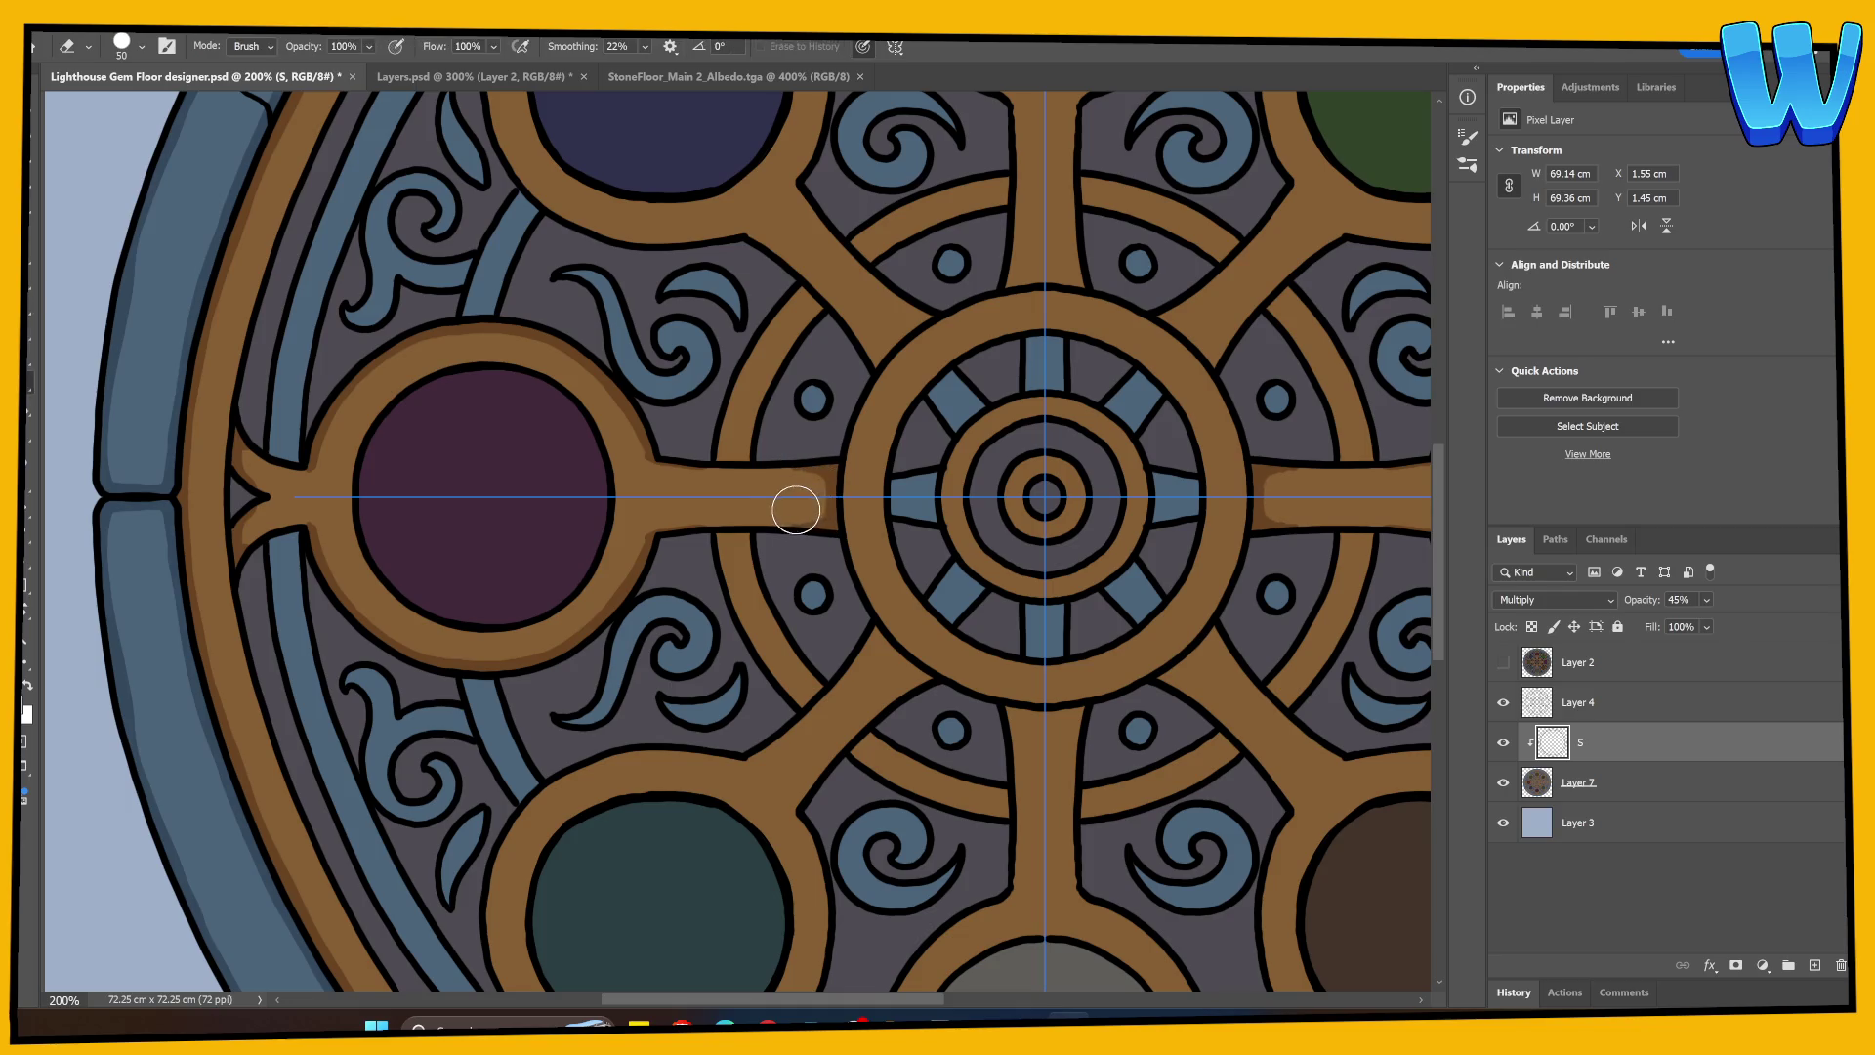
key("b")
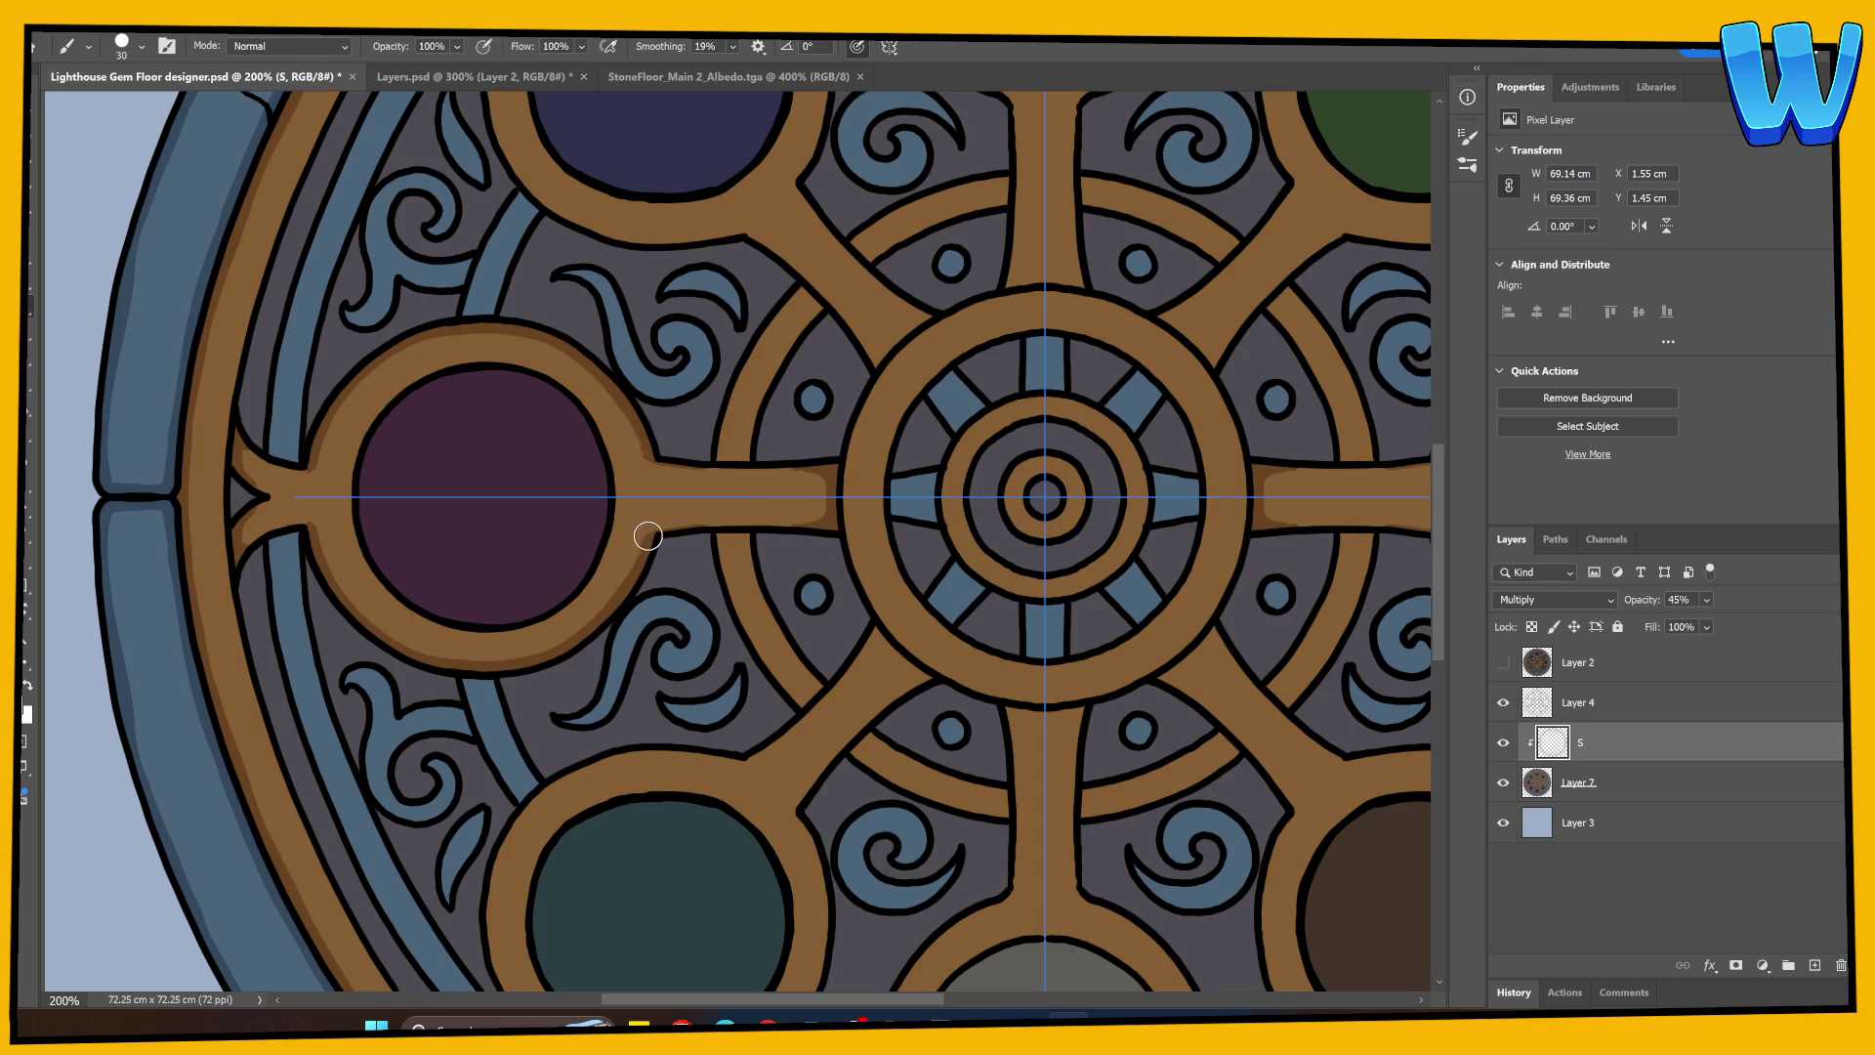
left_click_drag(647, 535, 828, 524)
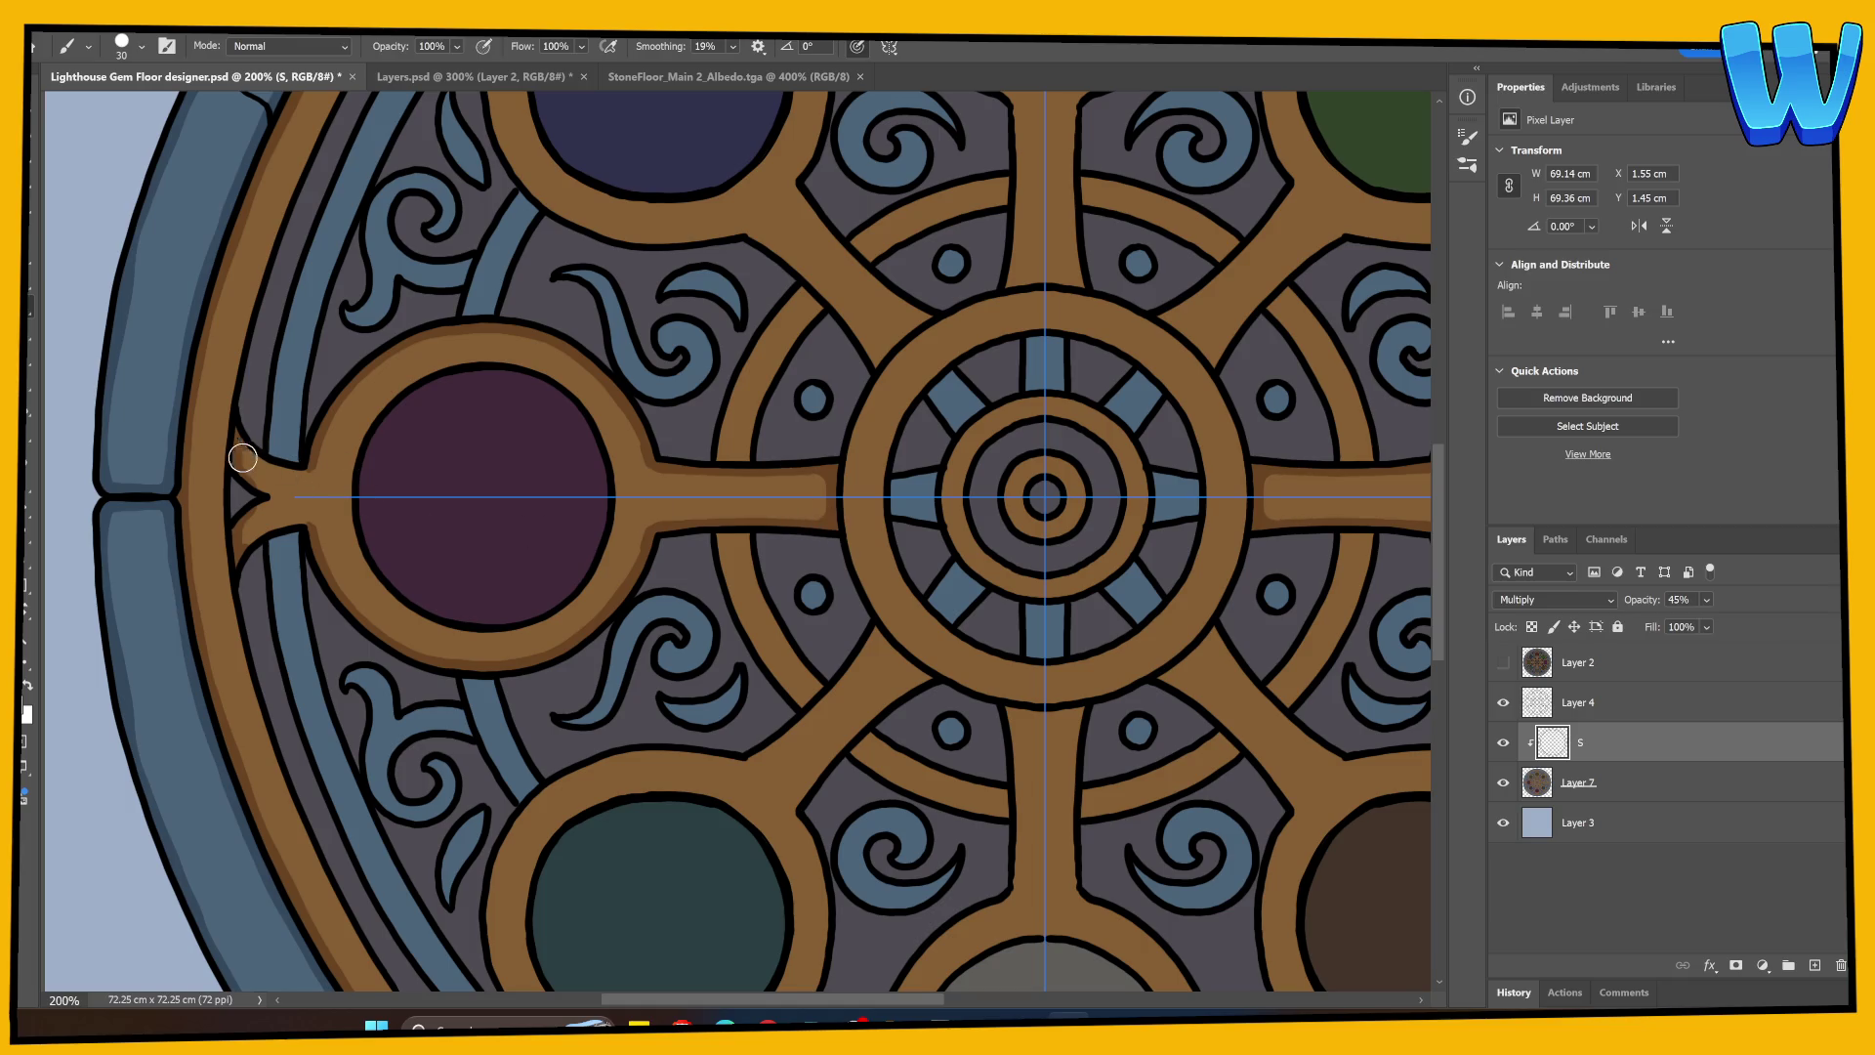
mouse_move(254, 455)
left_mouse_down()
mouse_move(279, 469)
mouse_move(275, 493)
left_mouse_up()
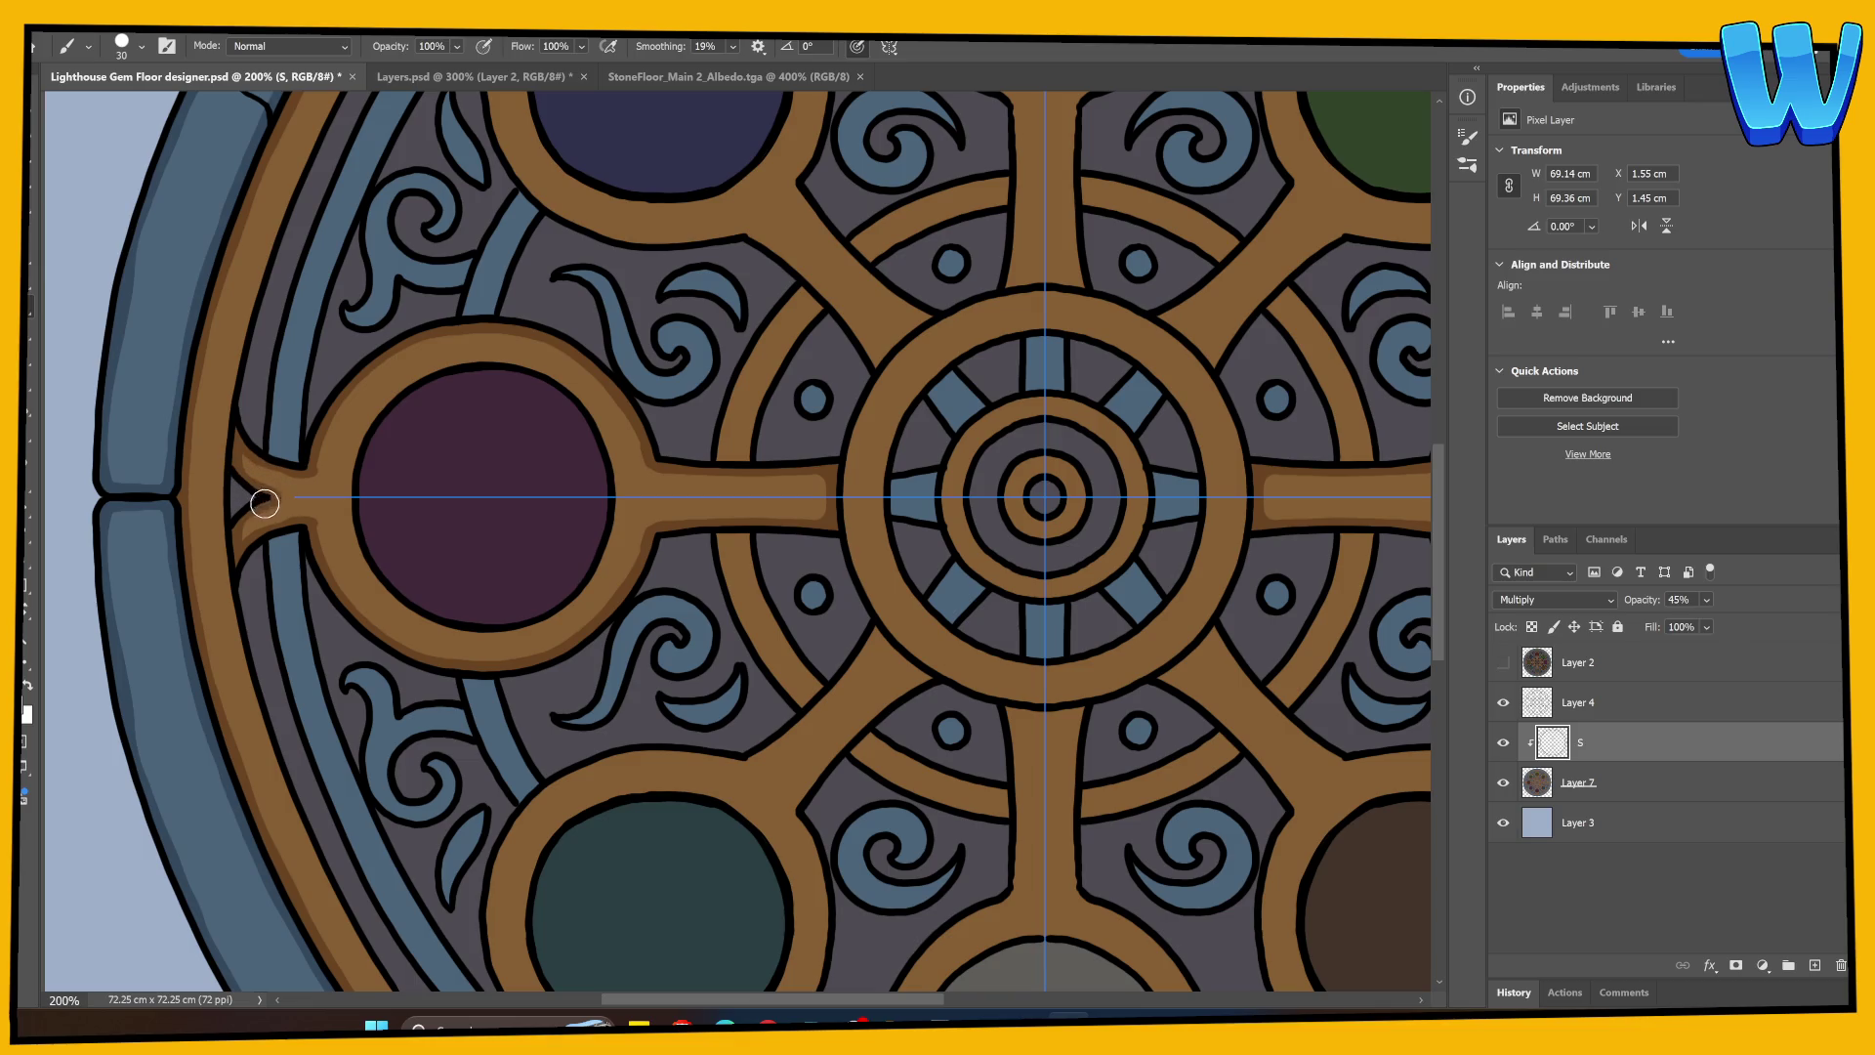
Step: Shade the blue gem ring's left edges, redoing strokes until the shading is fainter
mouse_move(642, 486)
left_mouse_down()
mouse_move(452, 736)
mouse_move(502, 737)
mouse_move(637, 565)
mouse_move(636, 440)
mouse_move(516, 783)
left_mouse_up()
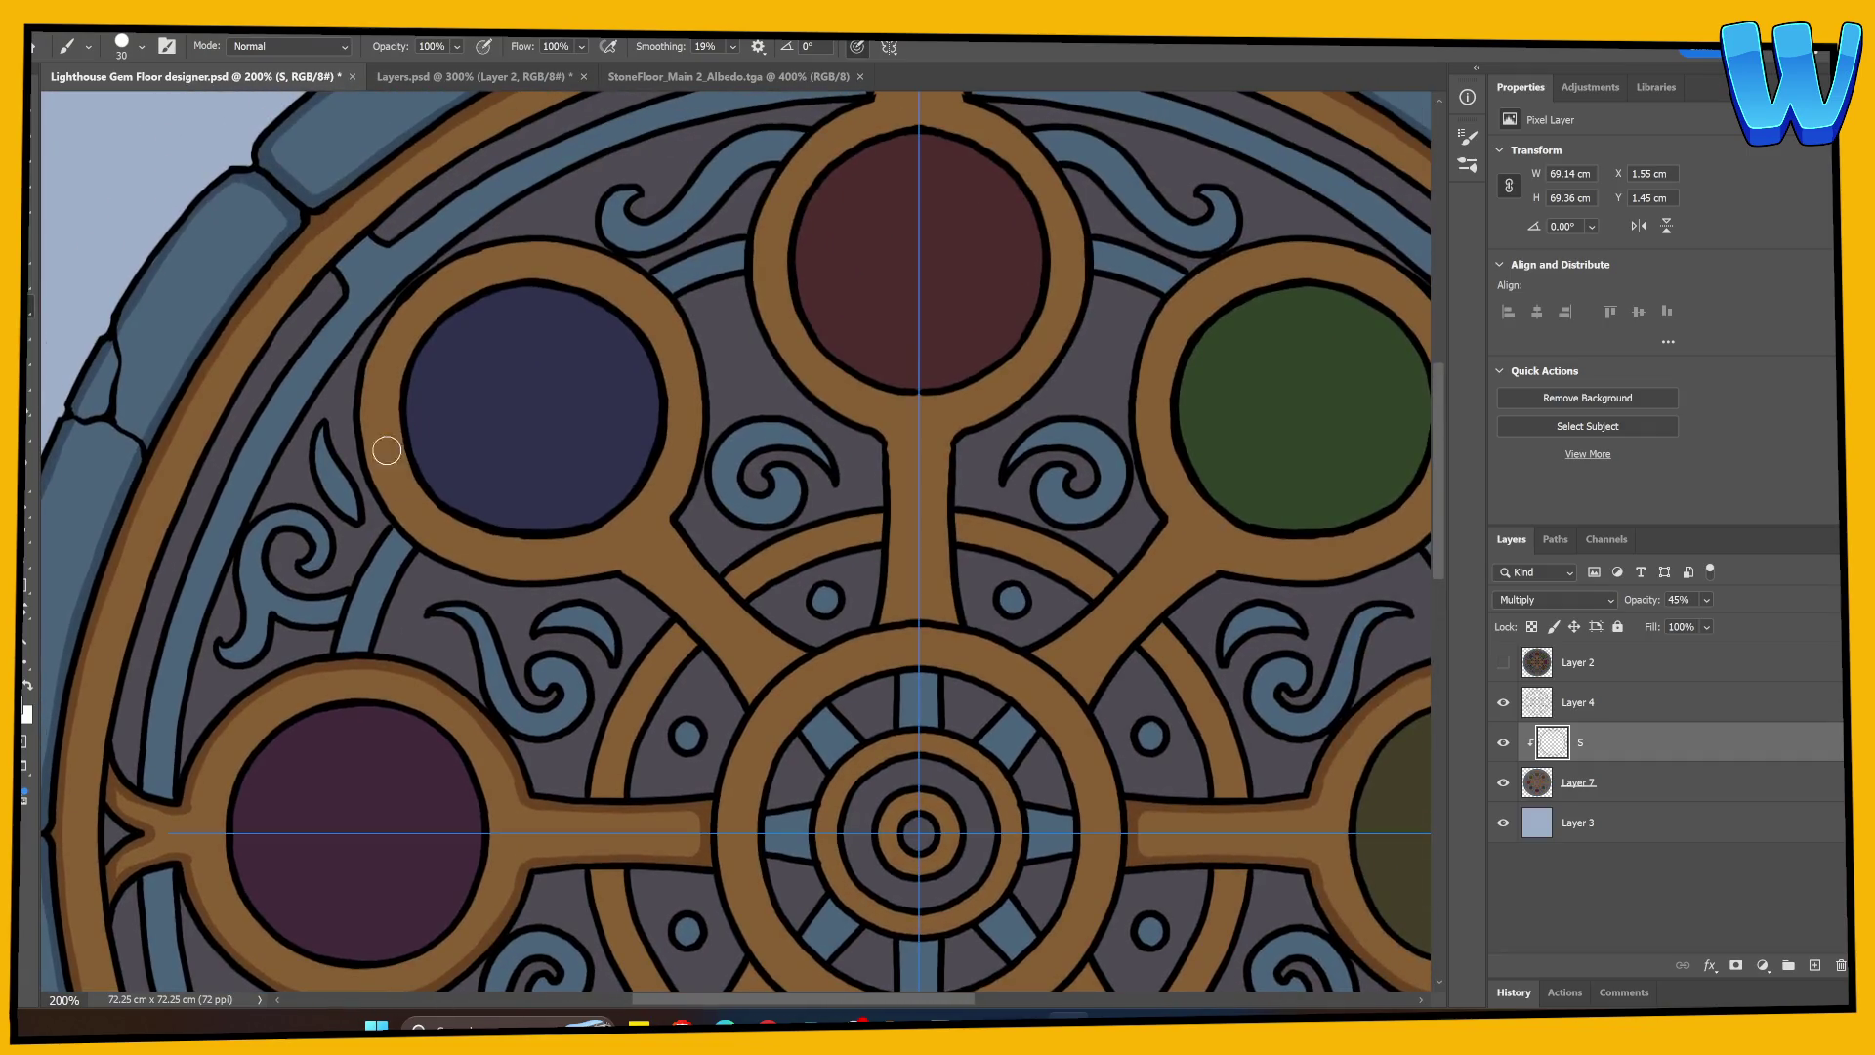
mouse_move(372, 357)
left_mouse_down()
mouse_move(370, 461)
mouse_move(397, 520)
mouse_move(493, 572)
mouse_move(598, 569)
mouse_move(625, 562)
mouse_move(687, 478)
mouse_move(701, 420)
mouse_move(677, 314)
left_mouse_up()
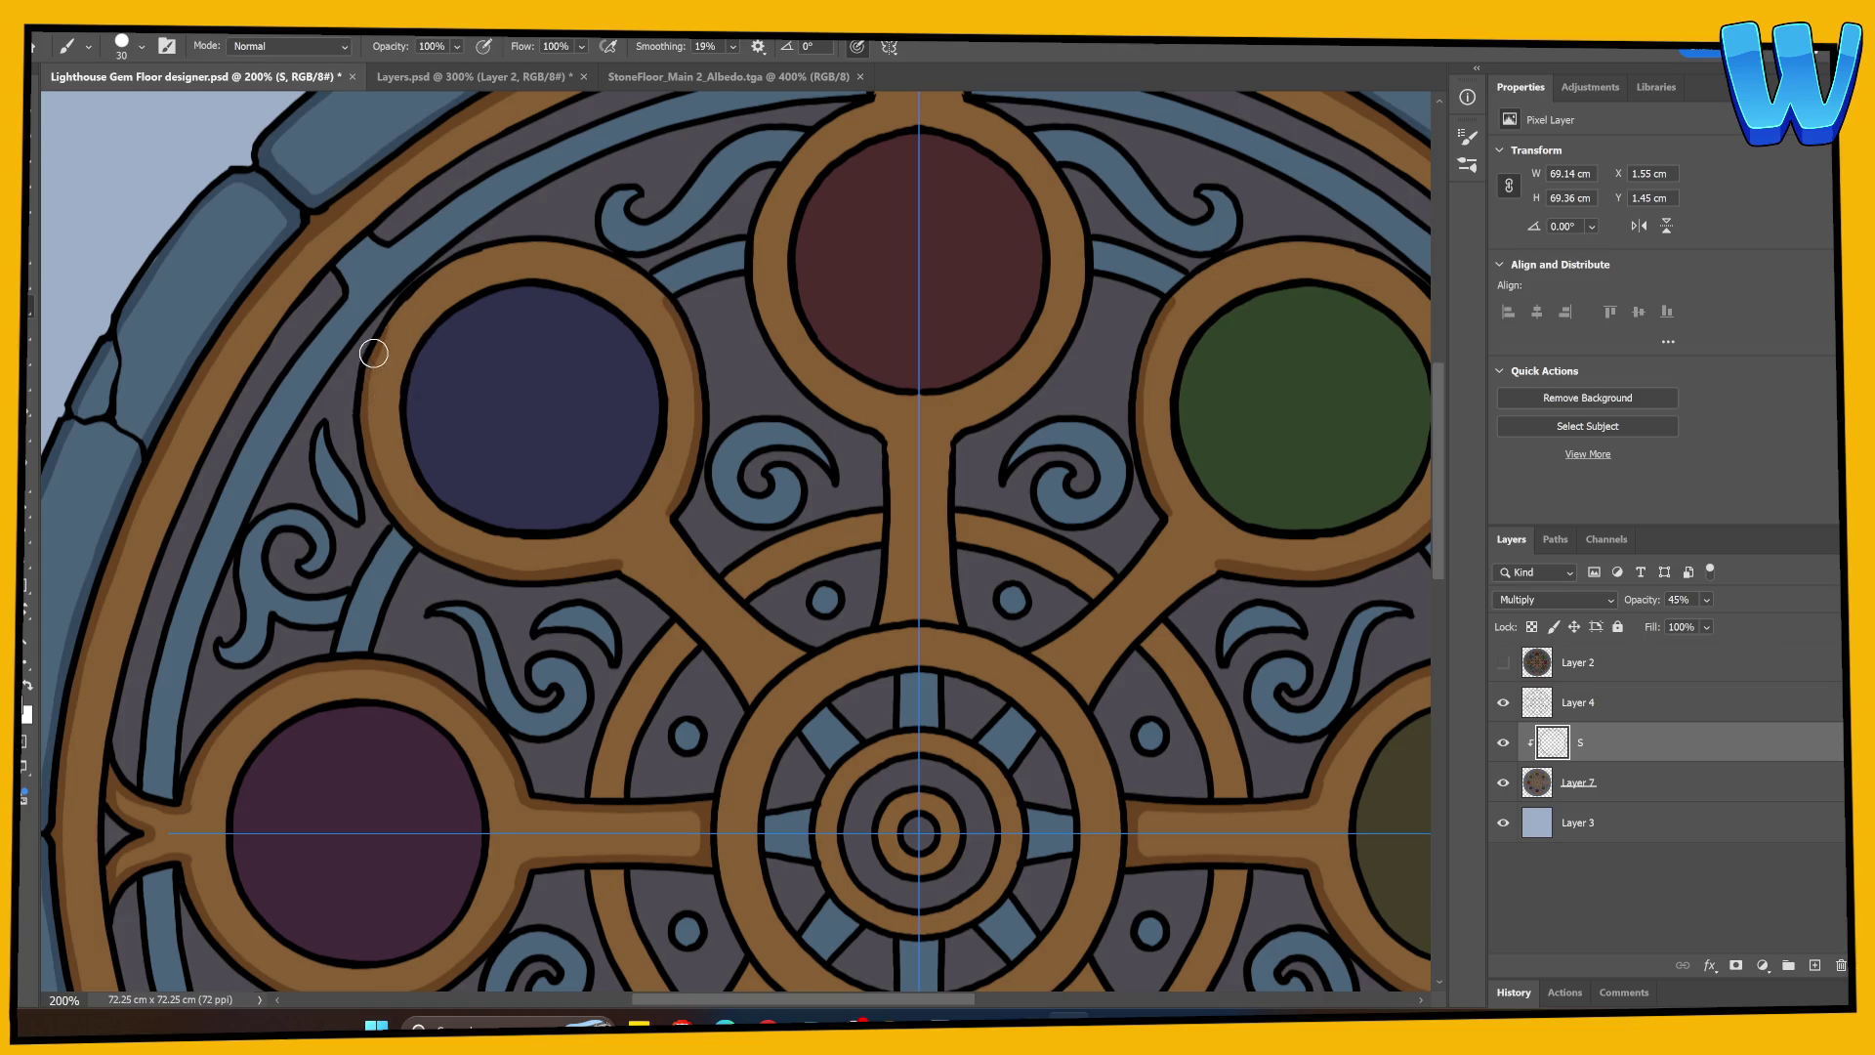
mouse_move(369, 376)
left_mouse_down()
mouse_move(410, 293)
mouse_move(539, 237)
left_mouse_up()
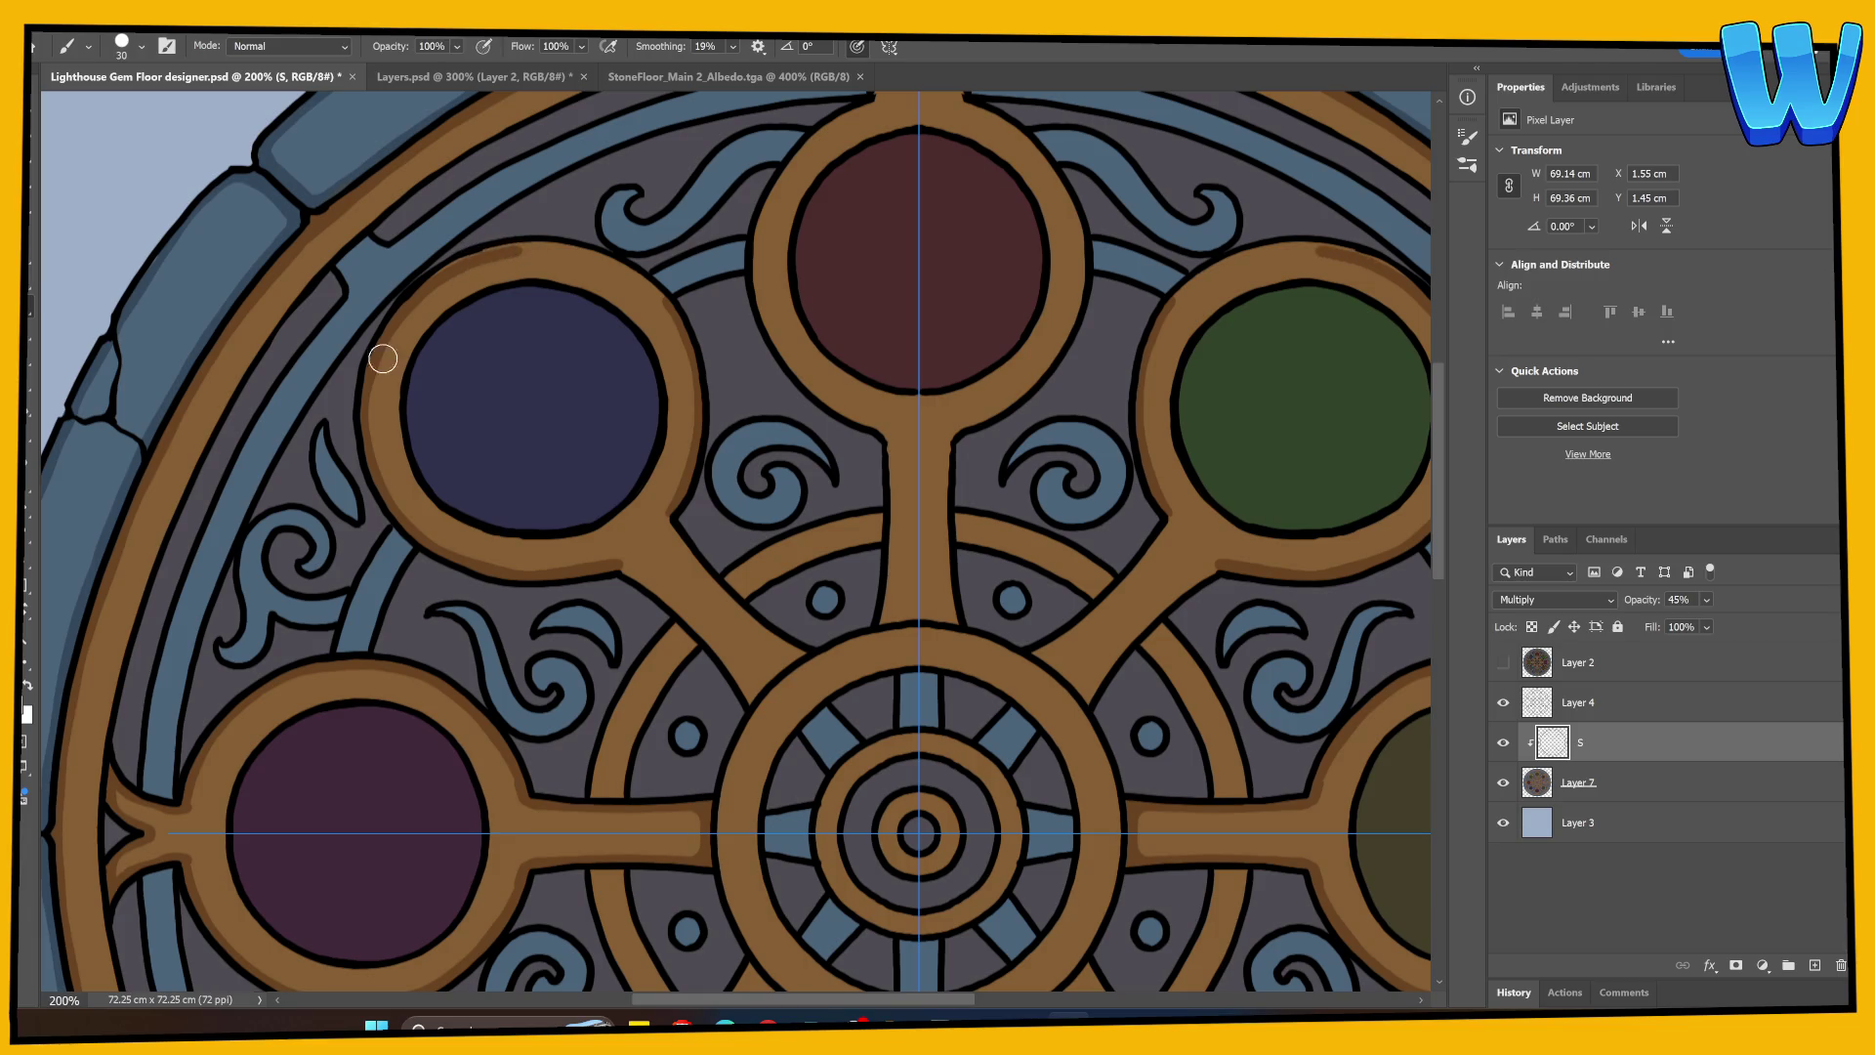
key("ctrl+z")
mouse_move(367, 375)
left_mouse_down()
mouse_move(410, 293)
mouse_move(548, 243)
mouse_move(628, 277)
mouse_move(672, 332)
left_mouse_up()
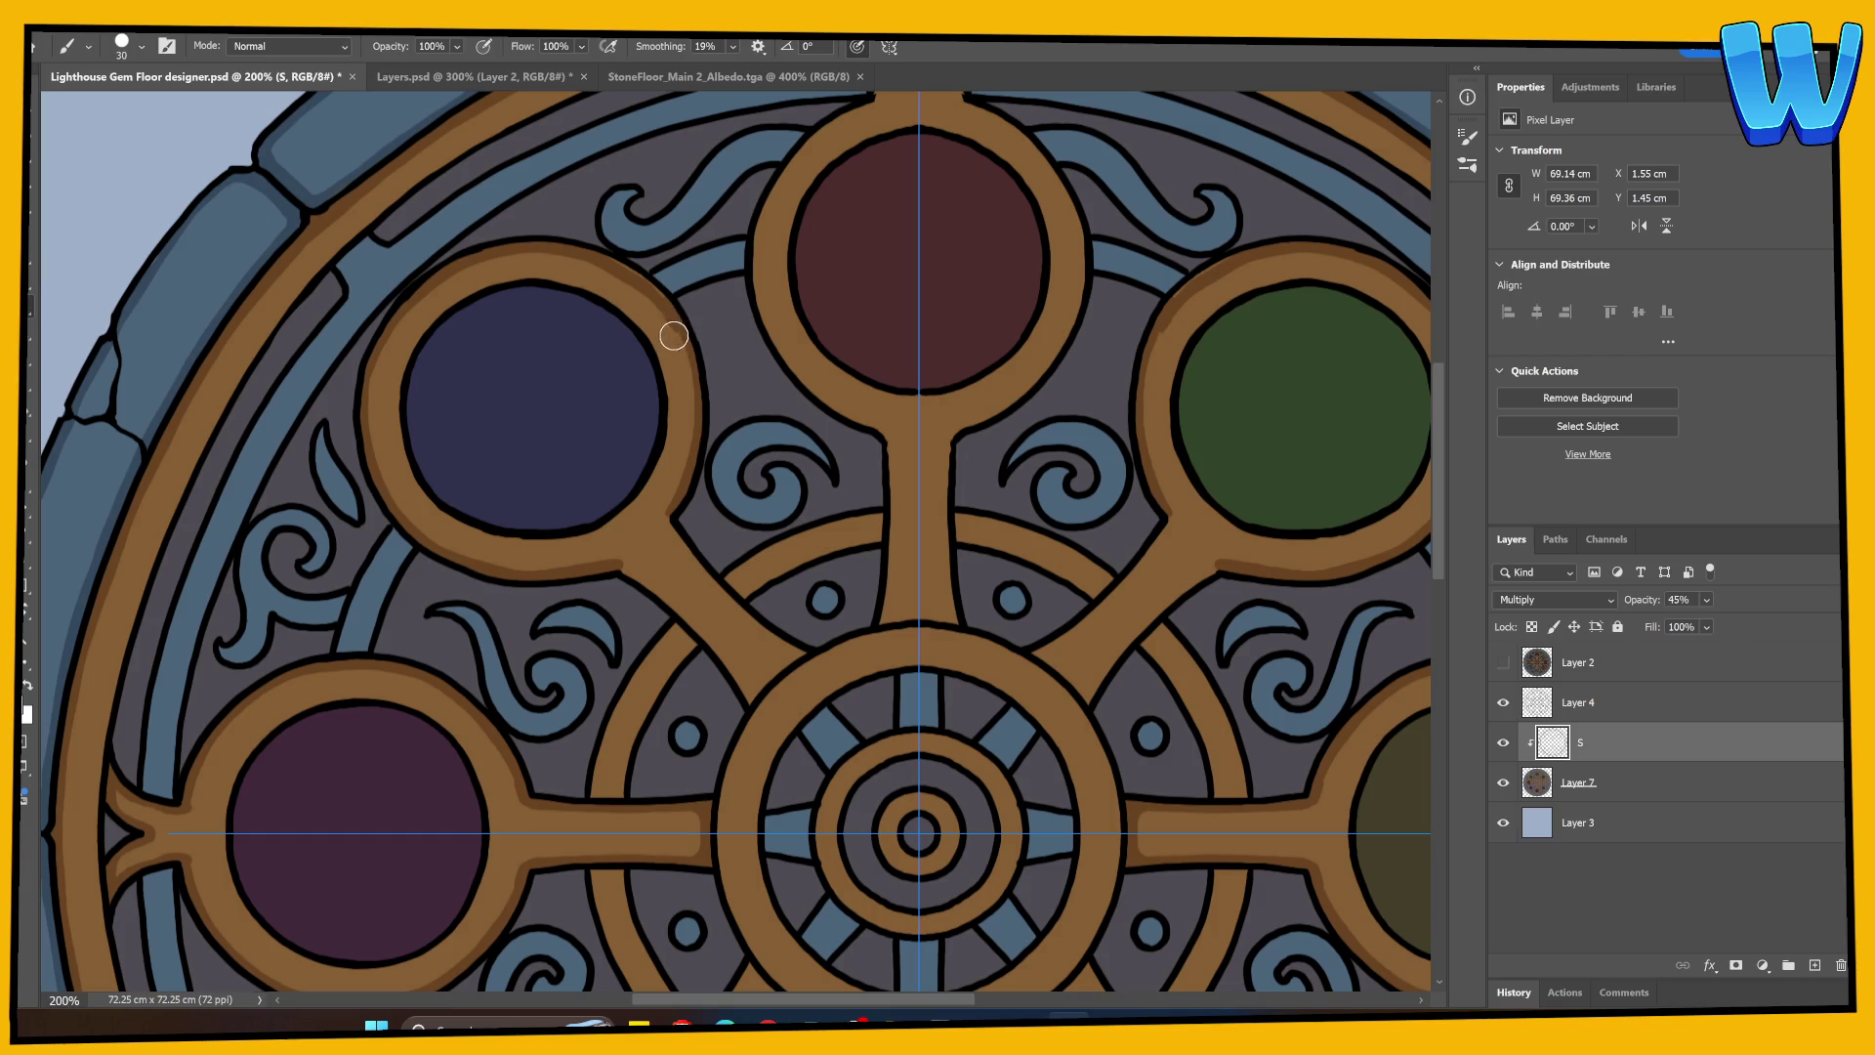
key("ctrl+z")
mouse_move(377, 377)
left_mouse_down()
mouse_move(414, 293)
mouse_move(528, 247)
mouse_move(600, 257)
mouse_move(667, 305)
left_mouse_up()
Step: Shade the brown spoke edges and the left brown arc around the centre wheel
left_click_drag(681, 511, 619, 494)
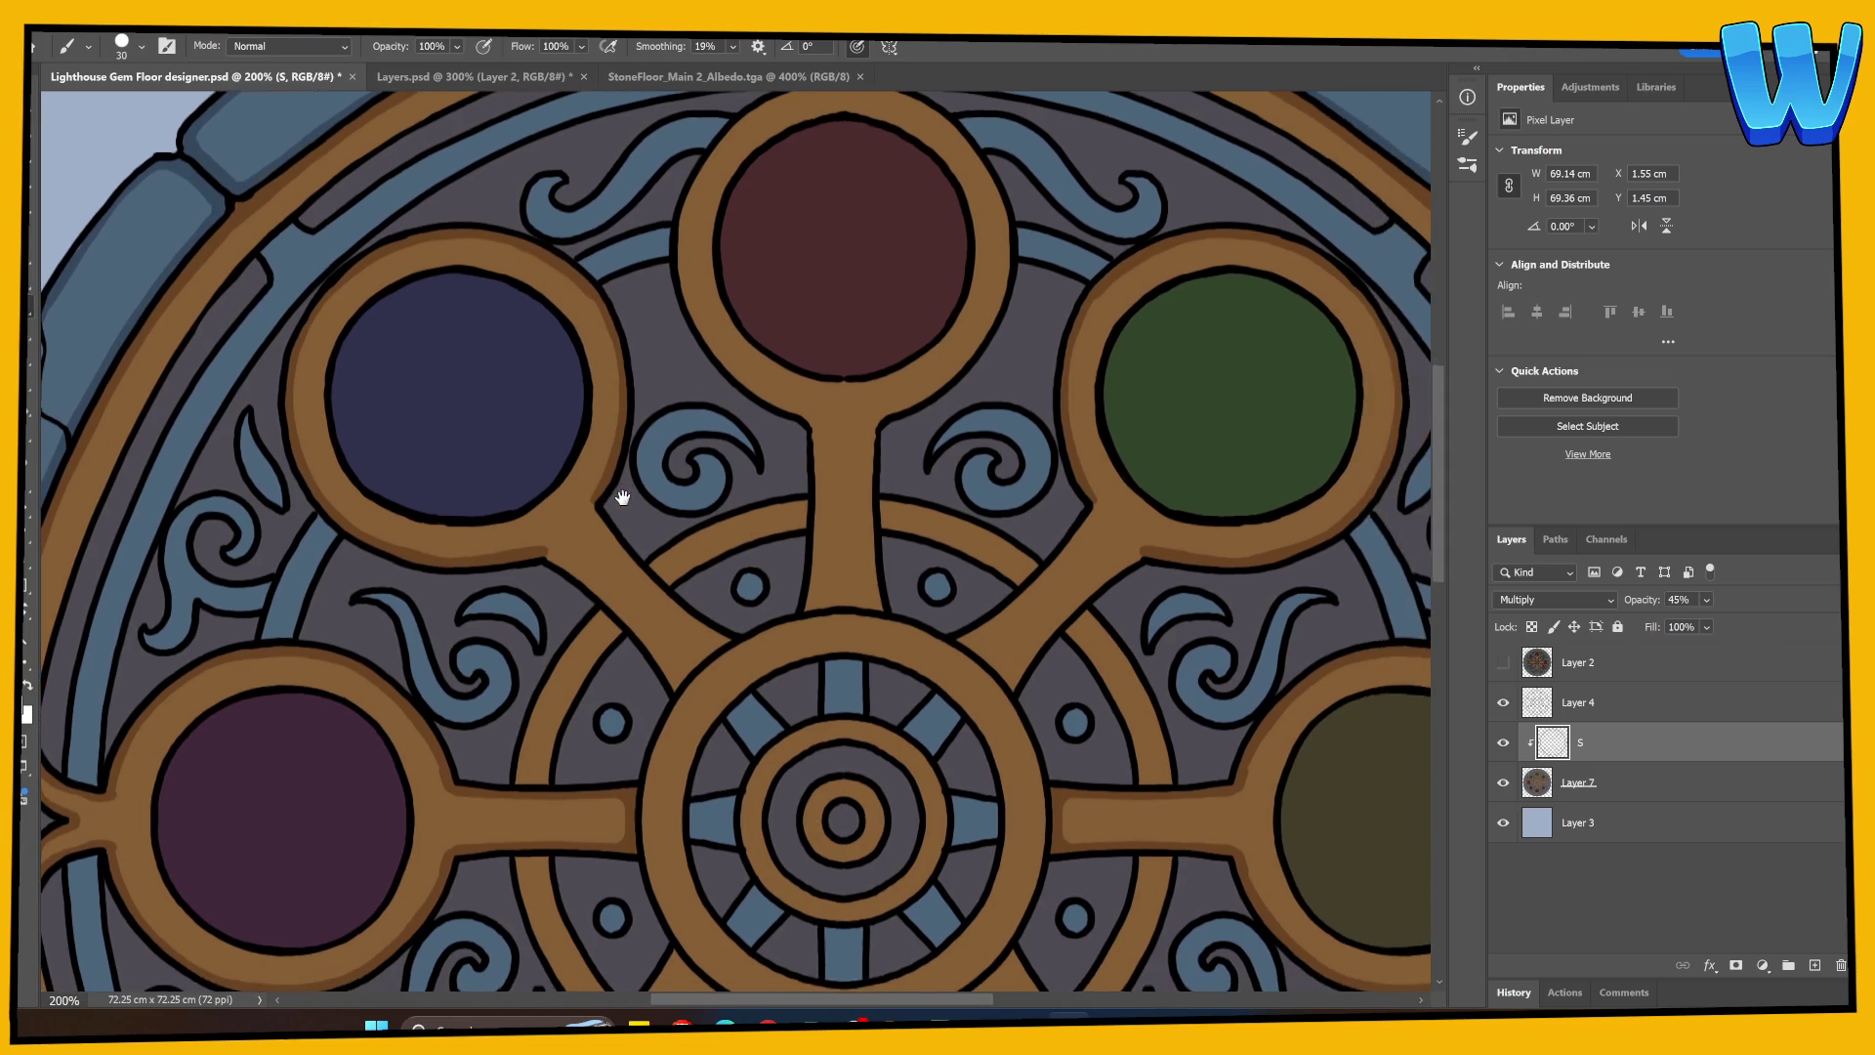
mouse_move(653, 557)
left_mouse_down()
mouse_move(452, 361)
mouse_move(345, 355)
mouse_move(482, 489)
left_mouse_up()
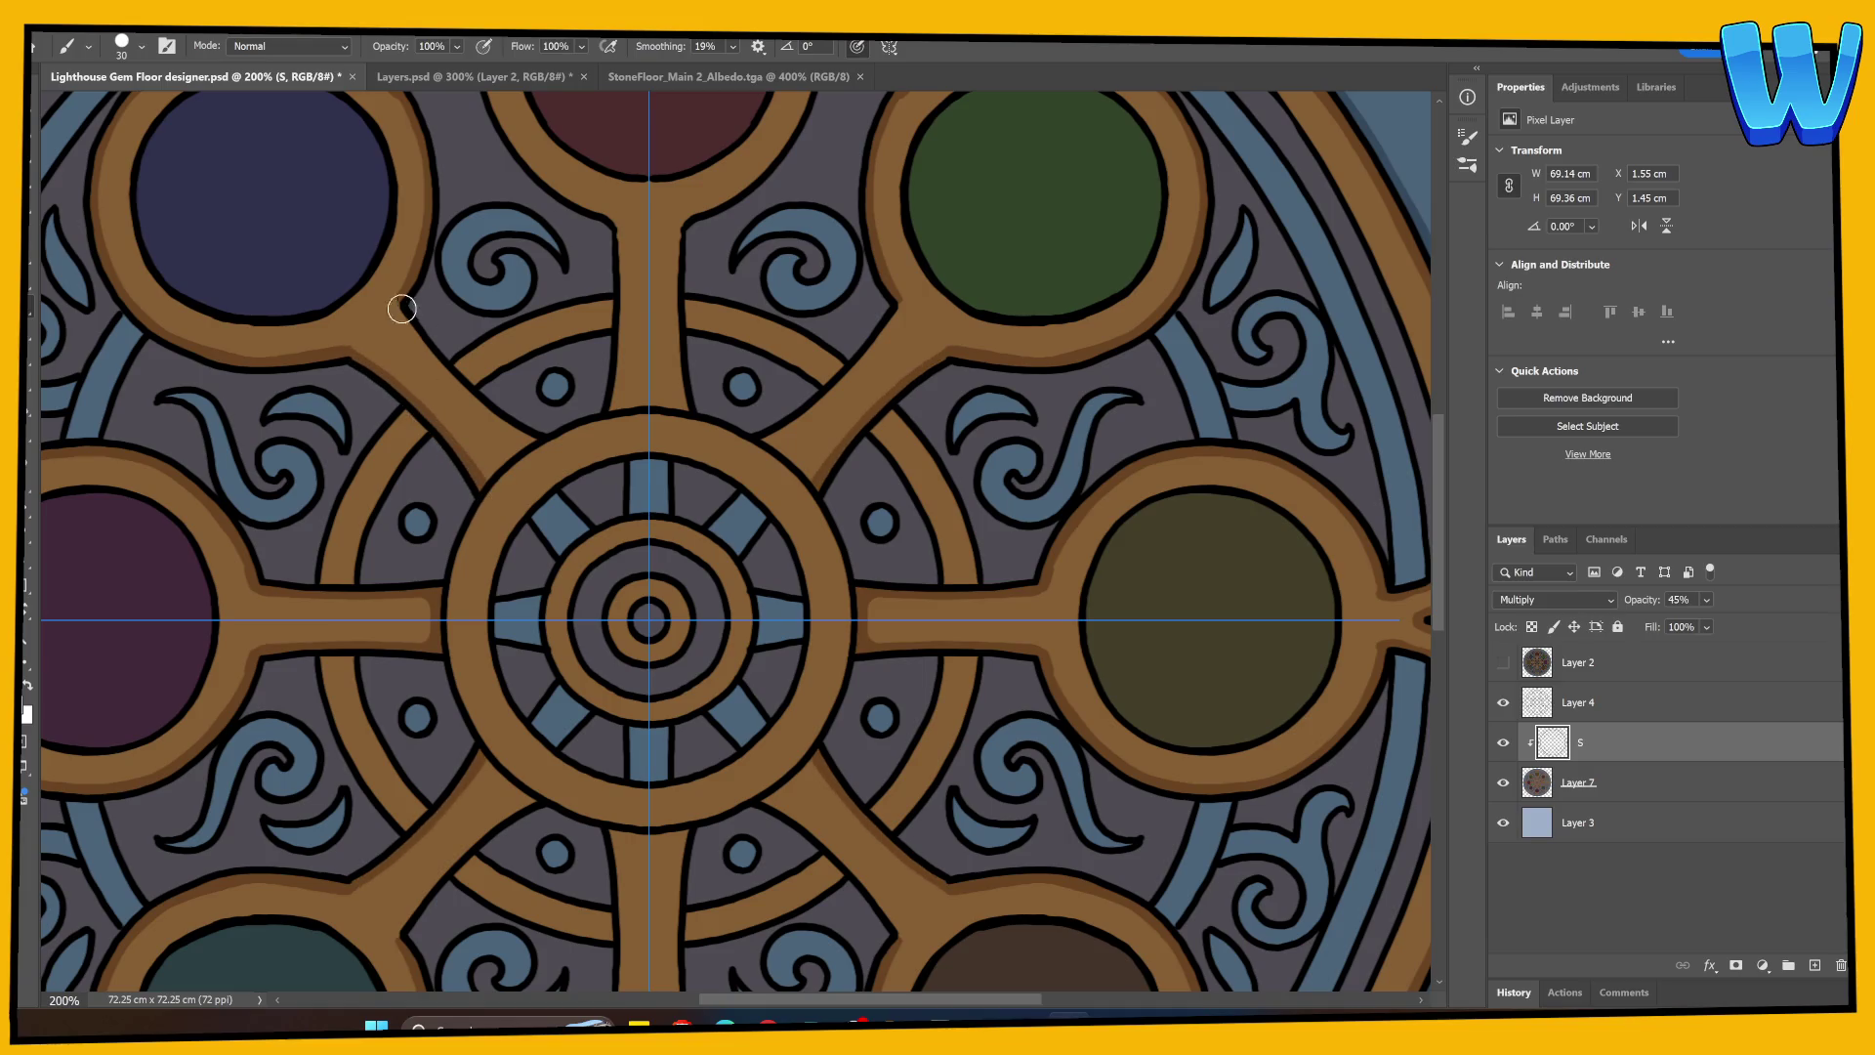
mouse_move(395, 305)
left_mouse_down()
mouse_move(500, 424)
mouse_move(513, 448)
mouse_move(489, 456)
mouse_move(526, 430)
left_mouse_up()
scroll(547, 371, "down", 3)
scroll(547, 371, "left", 3)
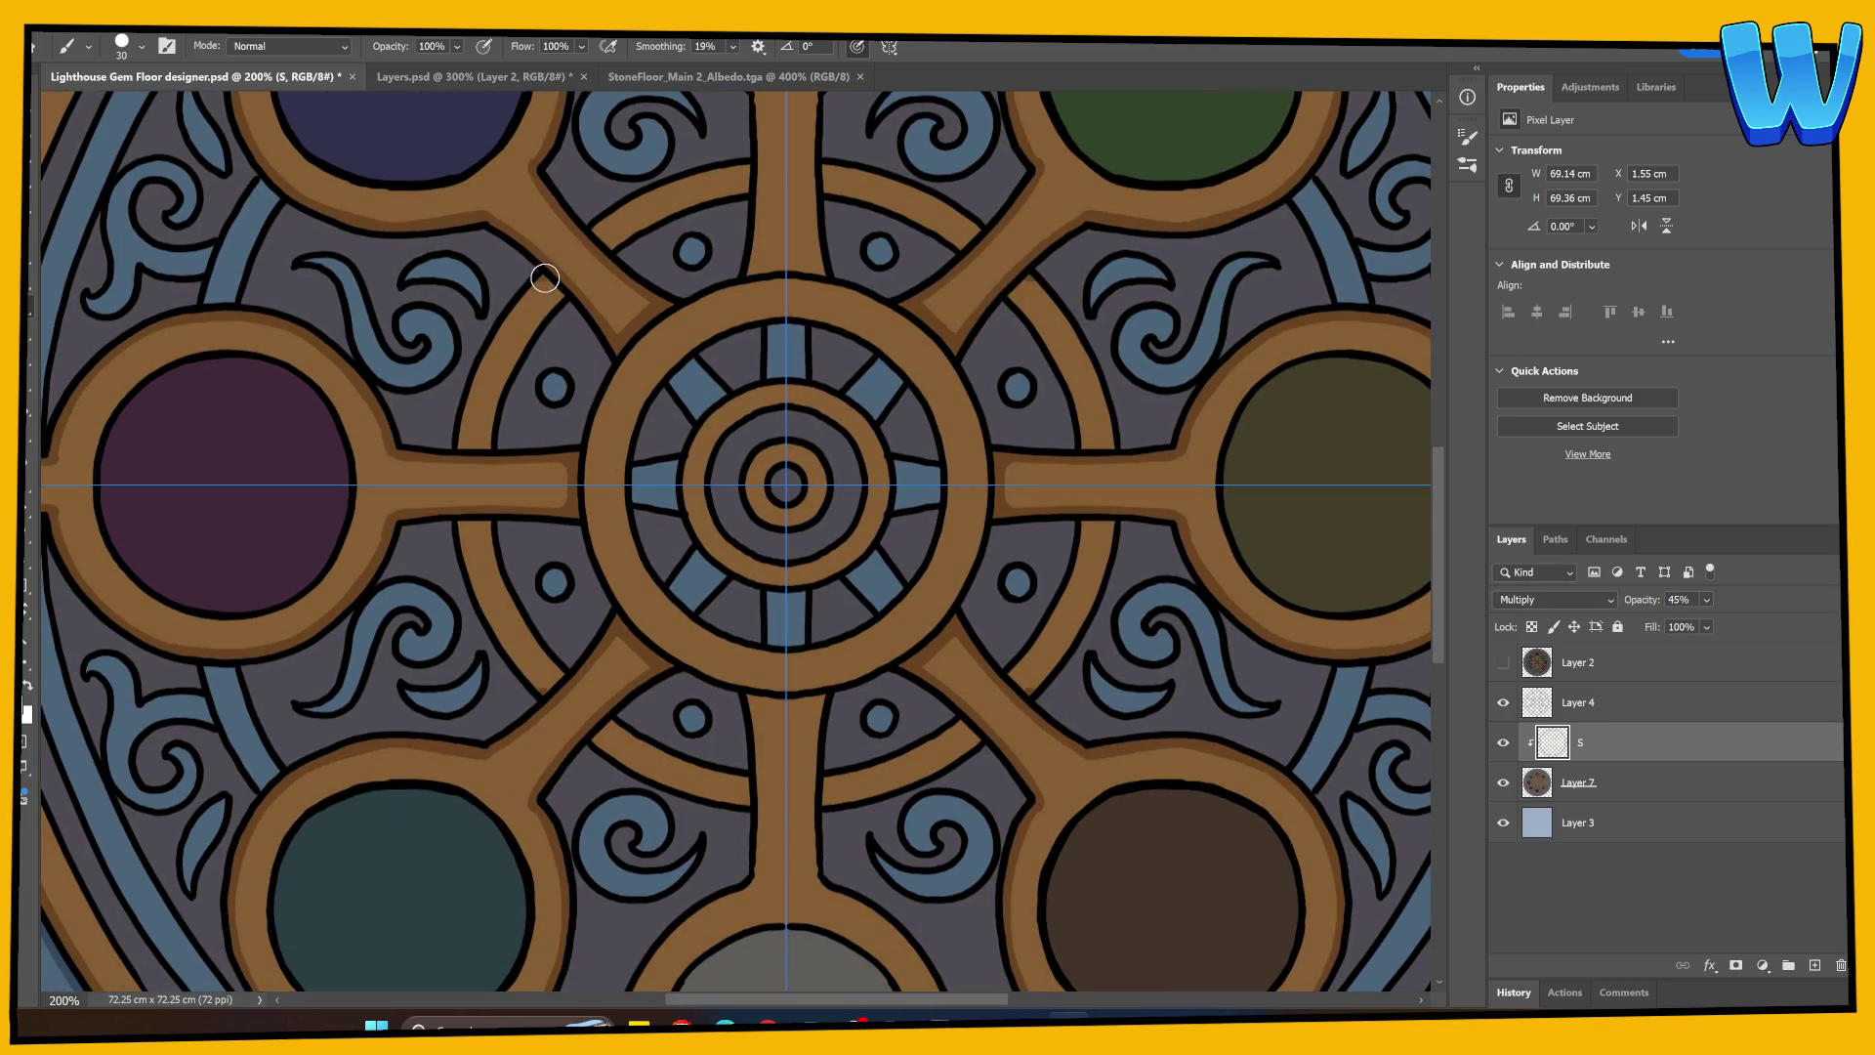
left_click_drag(545, 279, 559, 288)
left_click_drag(468, 449, 482, 446)
mouse_move(525, 292)
left_mouse_down()
mouse_move(460, 430)
mouse_move(465, 385)
mouse_move(535, 293)
mouse_move(559, 293)
mouse_move(502, 313)
mouse_move(465, 395)
mouse_move(481, 434)
mouse_move(511, 361)
mouse_move(586, 302)
mouse_move(576, 435)
mouse_move(645, 437)
left_mouse_up()
key("ctrl+z")
key("ctrl+z")
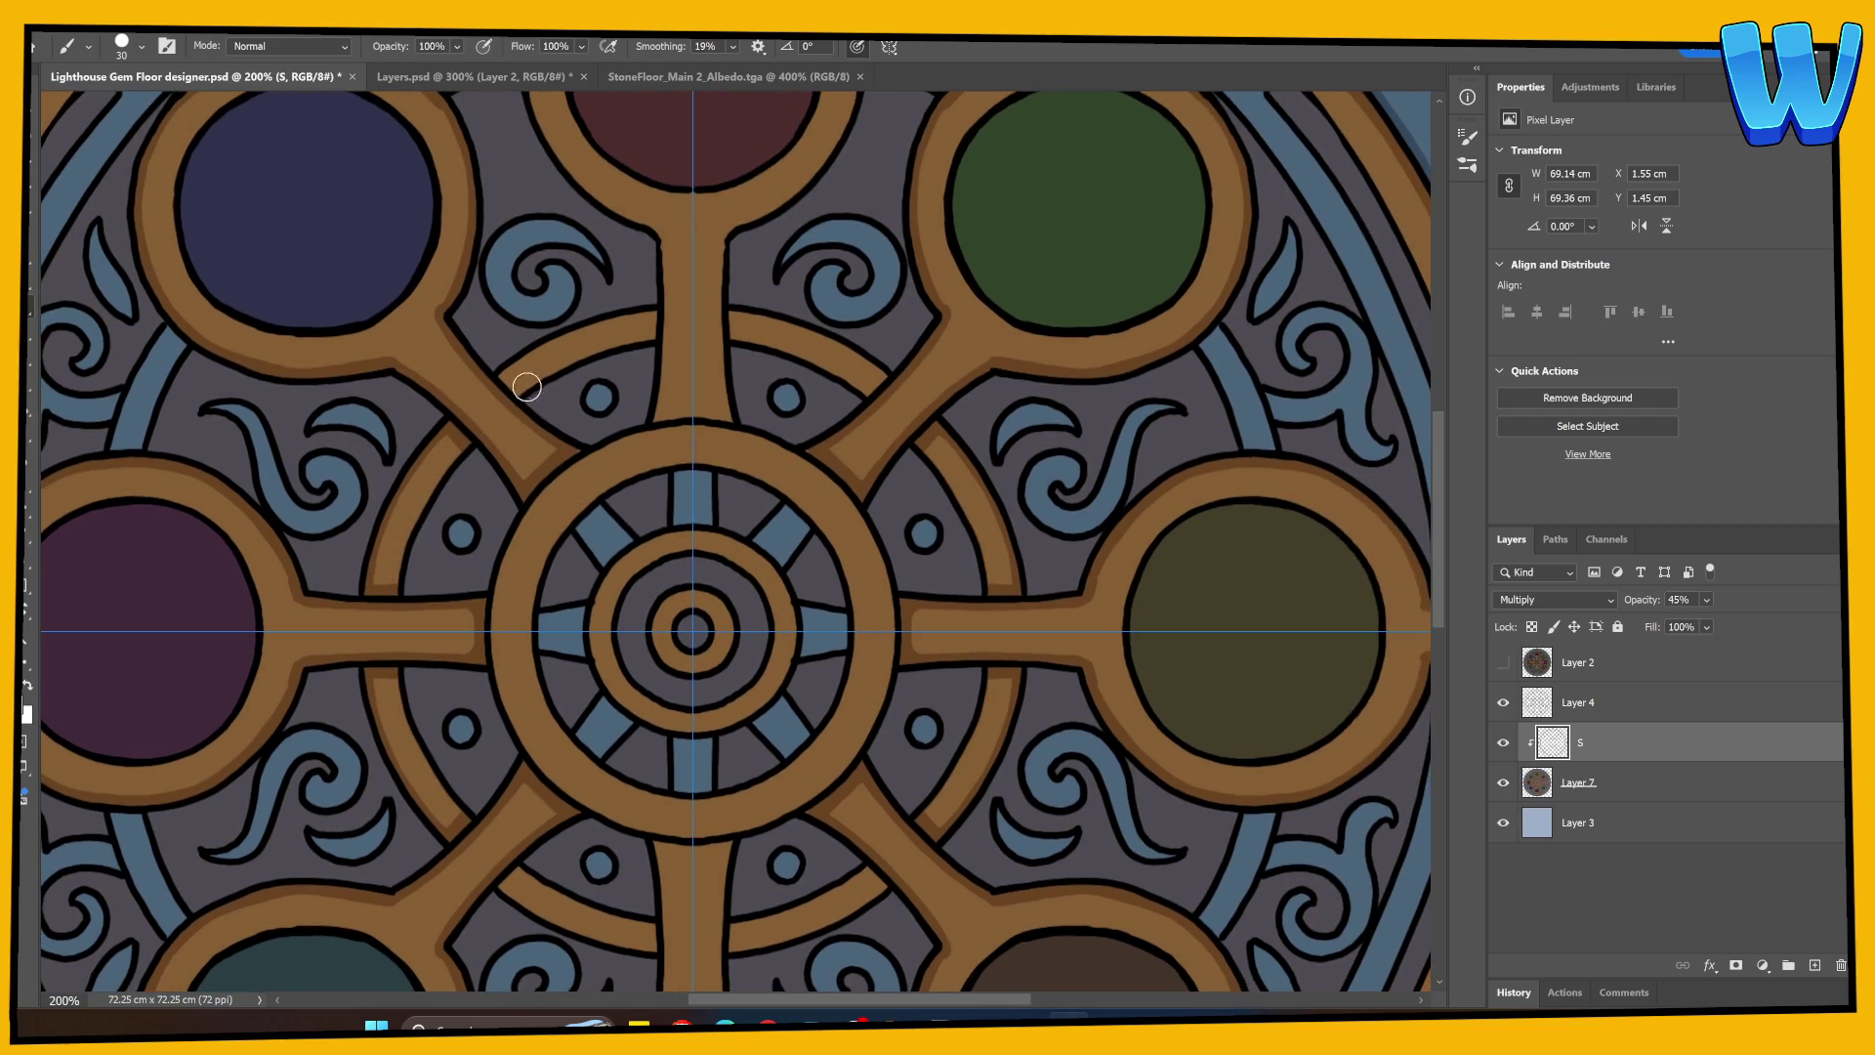
mouse_move(504, 380)
left_mouse_down()
mouse_move(515, 395)
mouse_move(556, 323)
mouse_move(649, 310)
mouse_move(653, 338)
left_mouse_up()
scroll(670, 544, "up", 5)
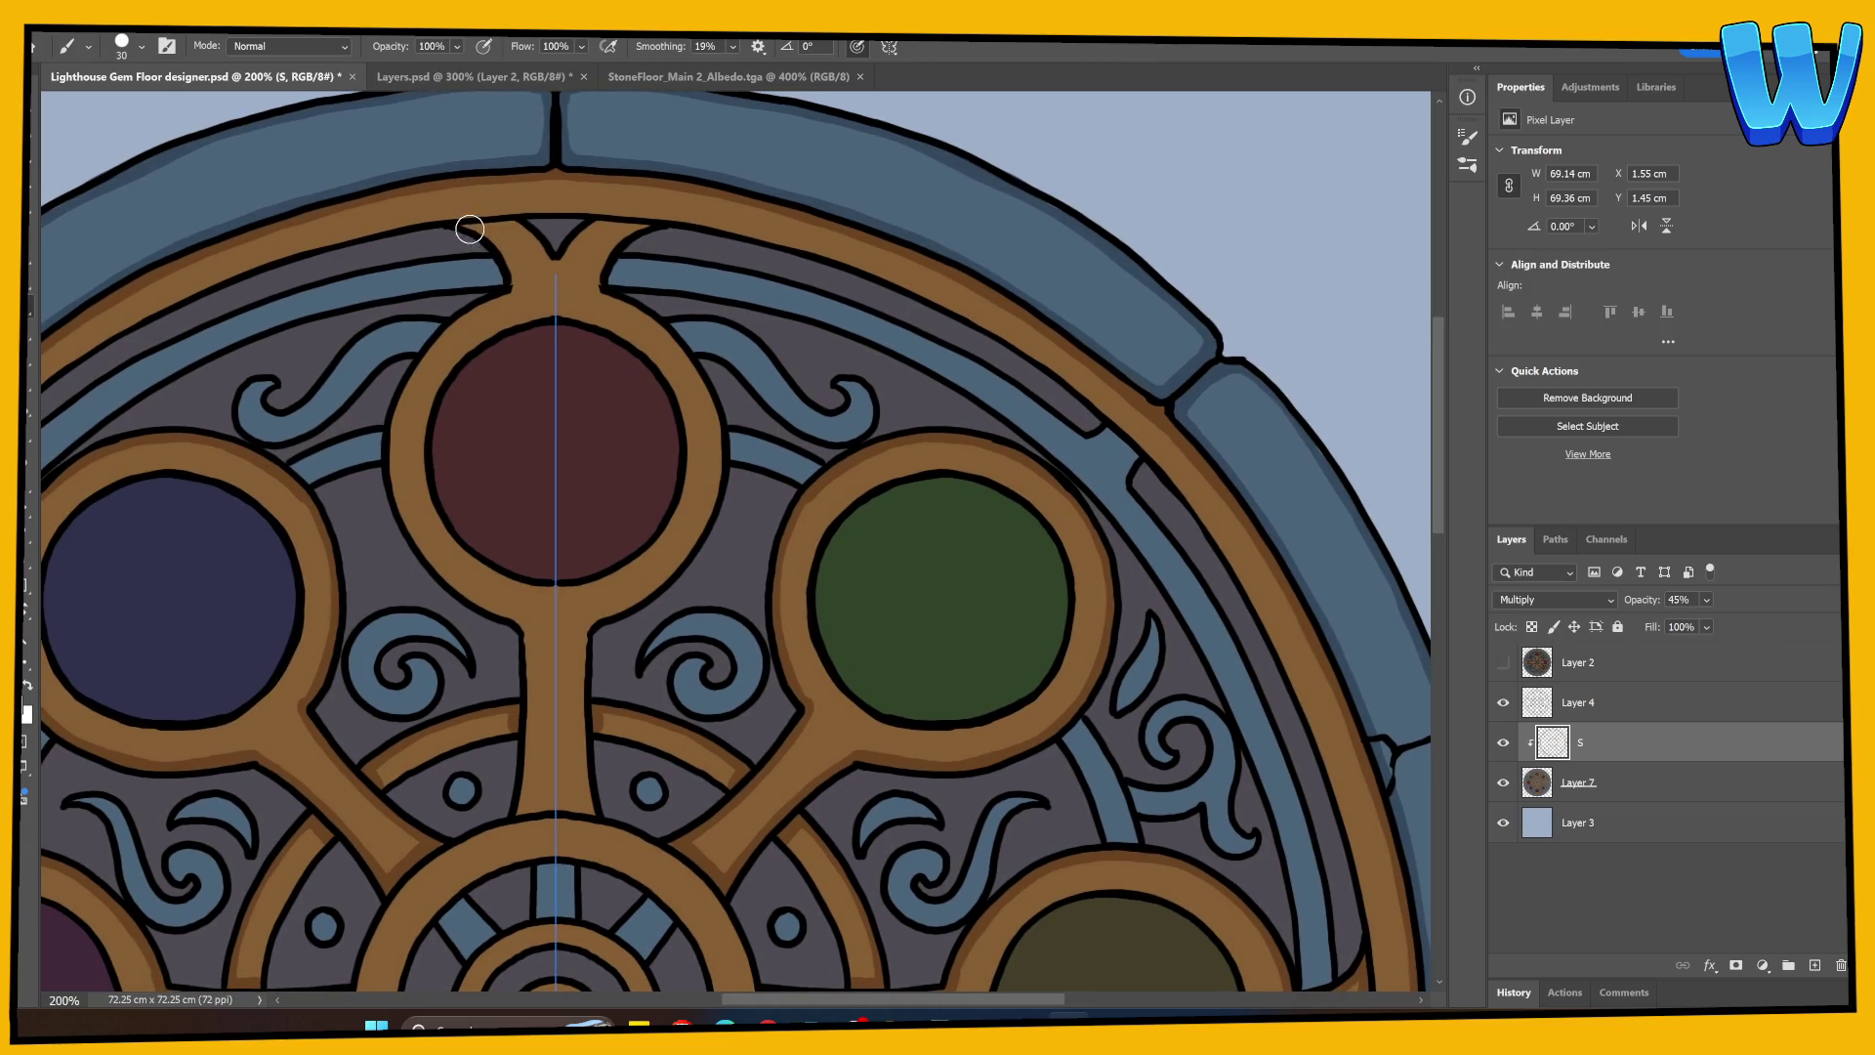
Step: Shade under the top arc, down the stem below the red gem, and along the ring's inner edge
mouse_move(470, 229)
left_mouse_down()
mouse_move(516, 226)
mouse_move(510, 279)
mouse_move(522, 230)
mouse_move(551, 261)
mouse_move(460, 313)
mouse_move(400, 391)
mouse_move(396, 493)
left_mouse_up()
key("ctrl+z")
mouse_move(510, 286)
left_mouse_down()
mouse_move(420, 357)
mouse_move(389, 493)
mouse_move(421, 553)
mouse_move(528, 633)
left_mouse_up()
scroll(586, 547, "down", 5)
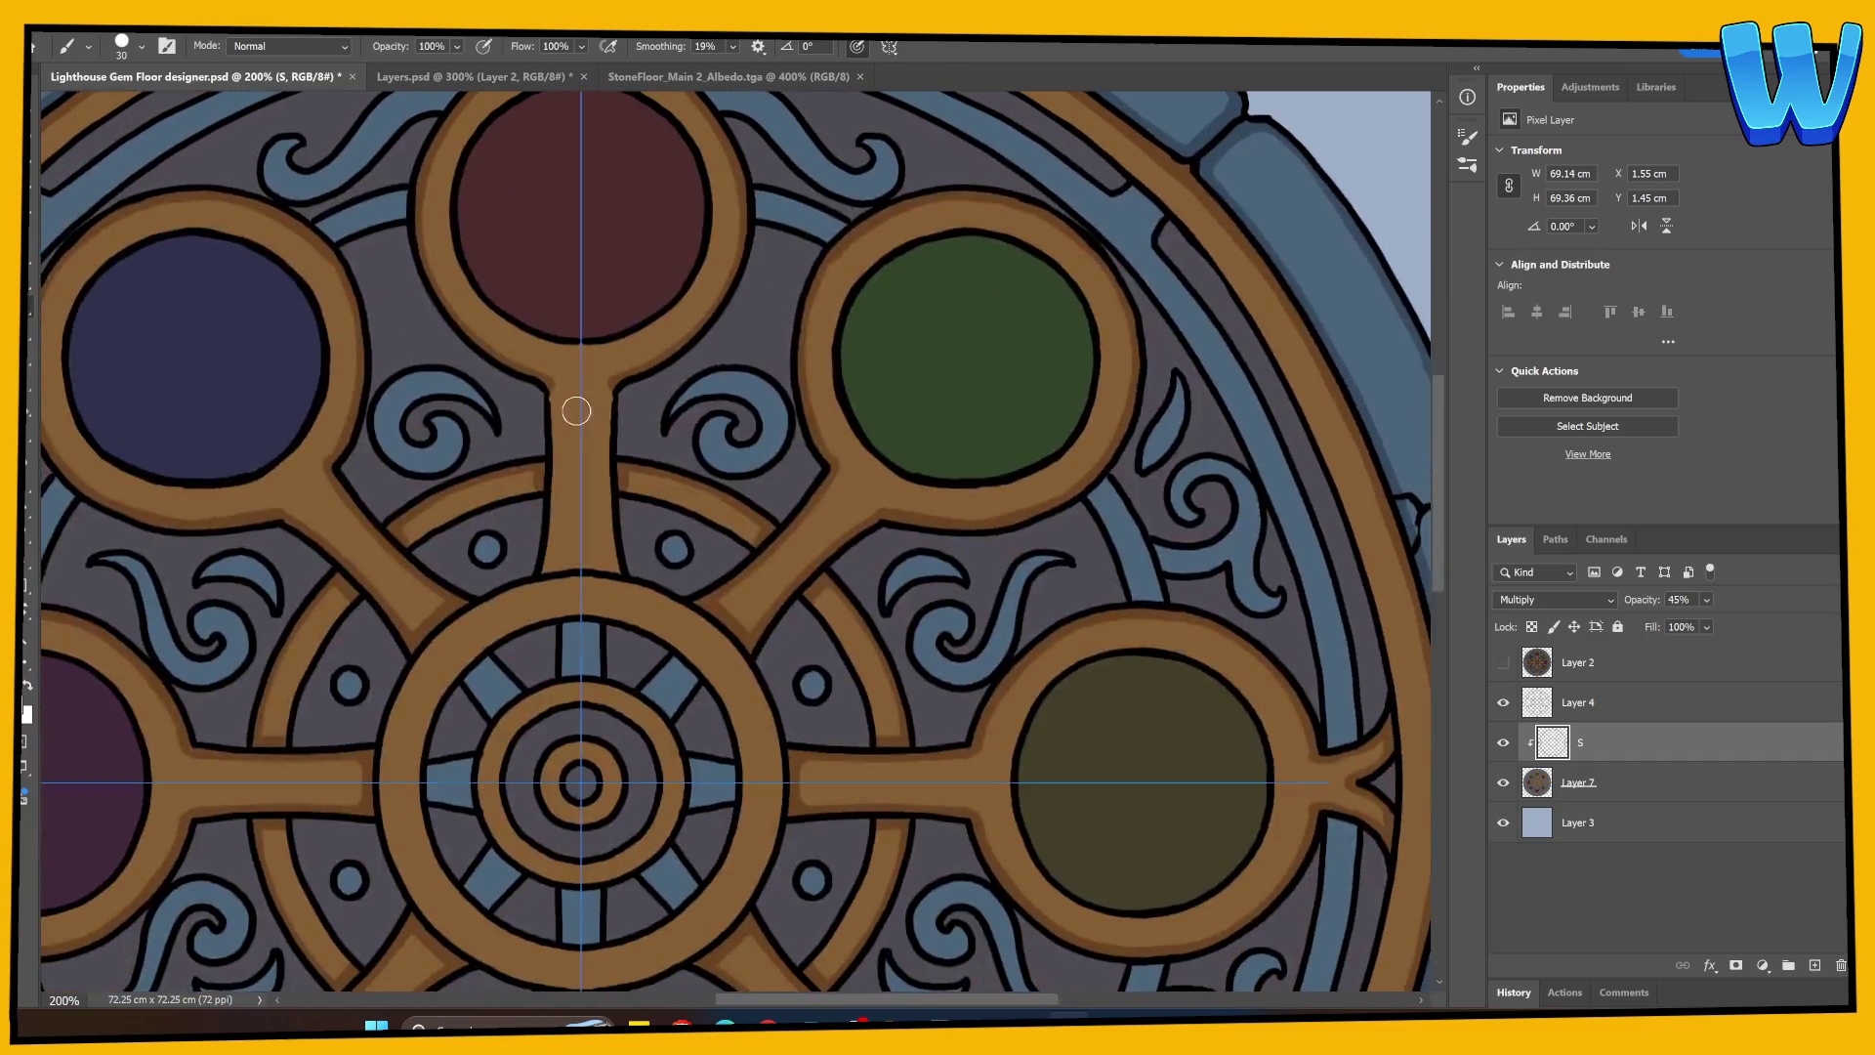
mouse_move(551, 391)
left_mouse_down()
mouse_move(548, 549)
mouse_move(583, 565)
left_mouse_up()
left_click_drag(686, 628, 683, 333)
mouse_move(419, 364)
left_mouse_down()
mouse_move(385, 410)
mouse_move(380, 527)
left_mouse_up()
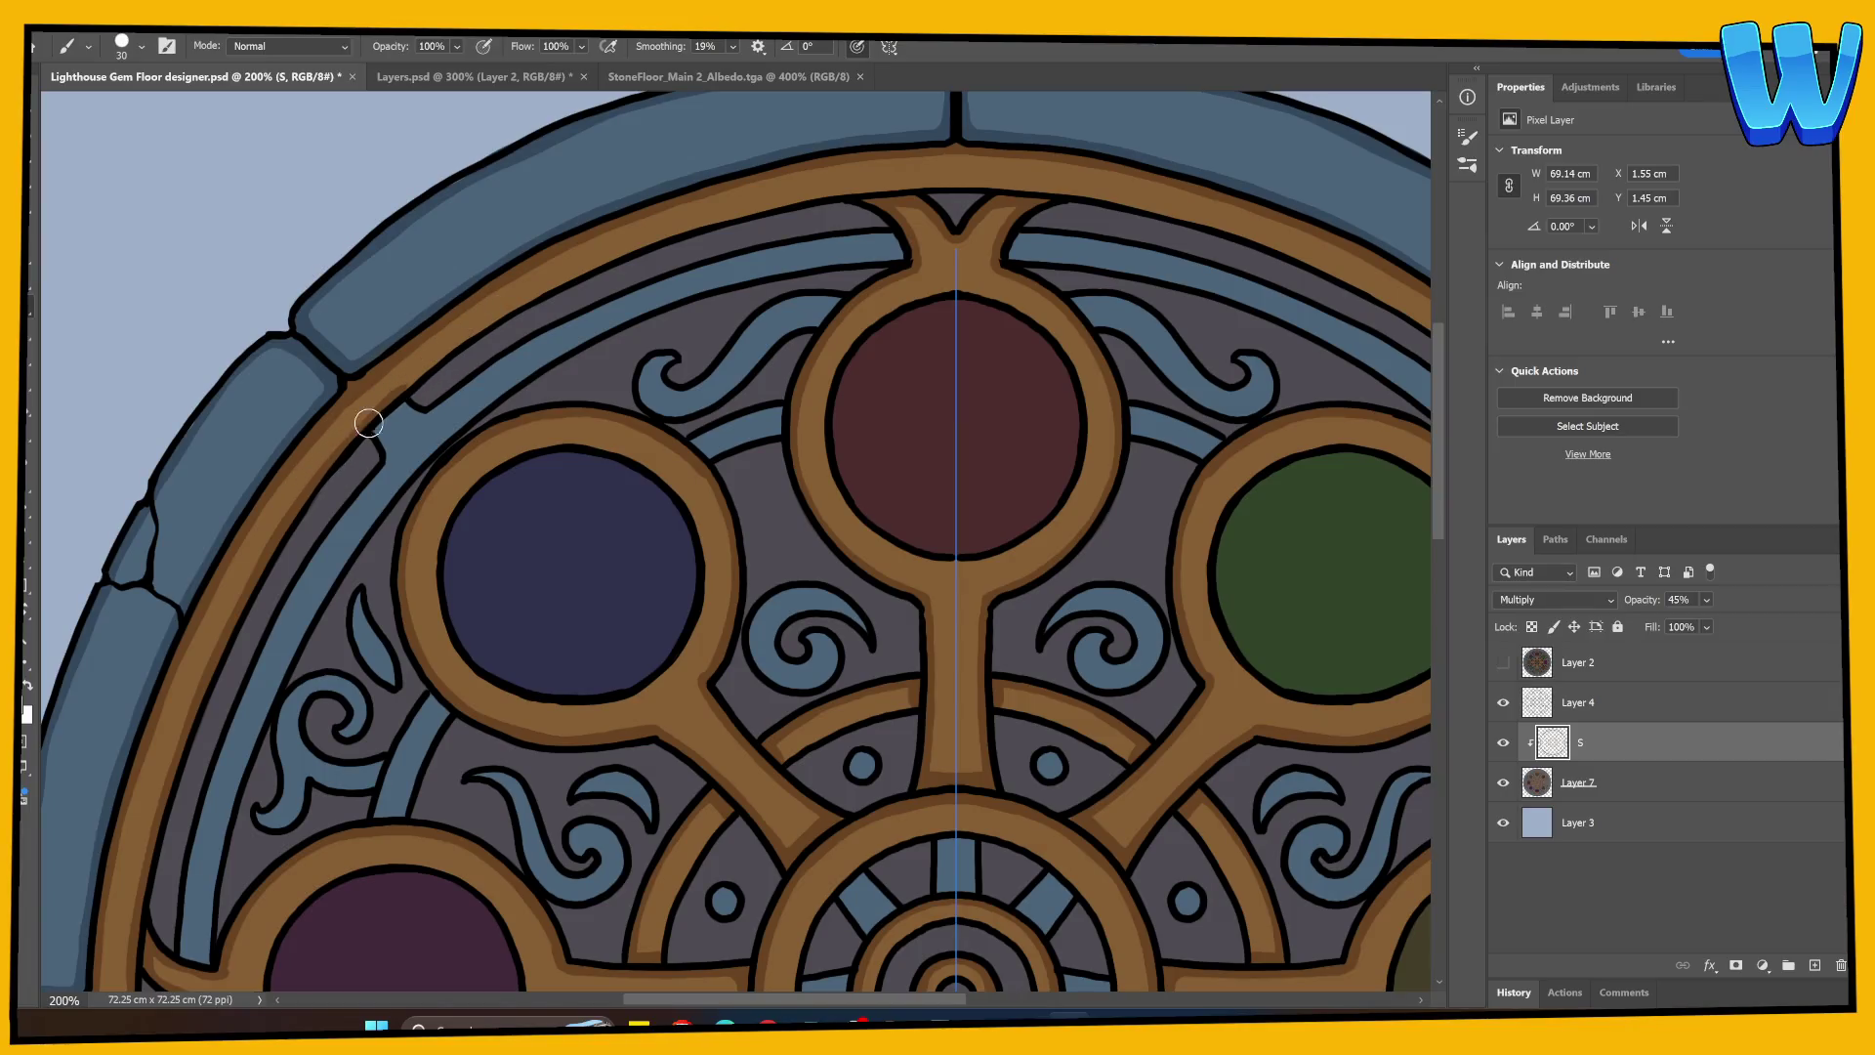
mouse_move(368, 423)
left_mouse_down()
mouse_move(511, 302)
mouse_move(494, 322)
mouse_move(590, 263)
mouse_move(785, 199)
mouse_move(1052, 186)
left_mouse_up()
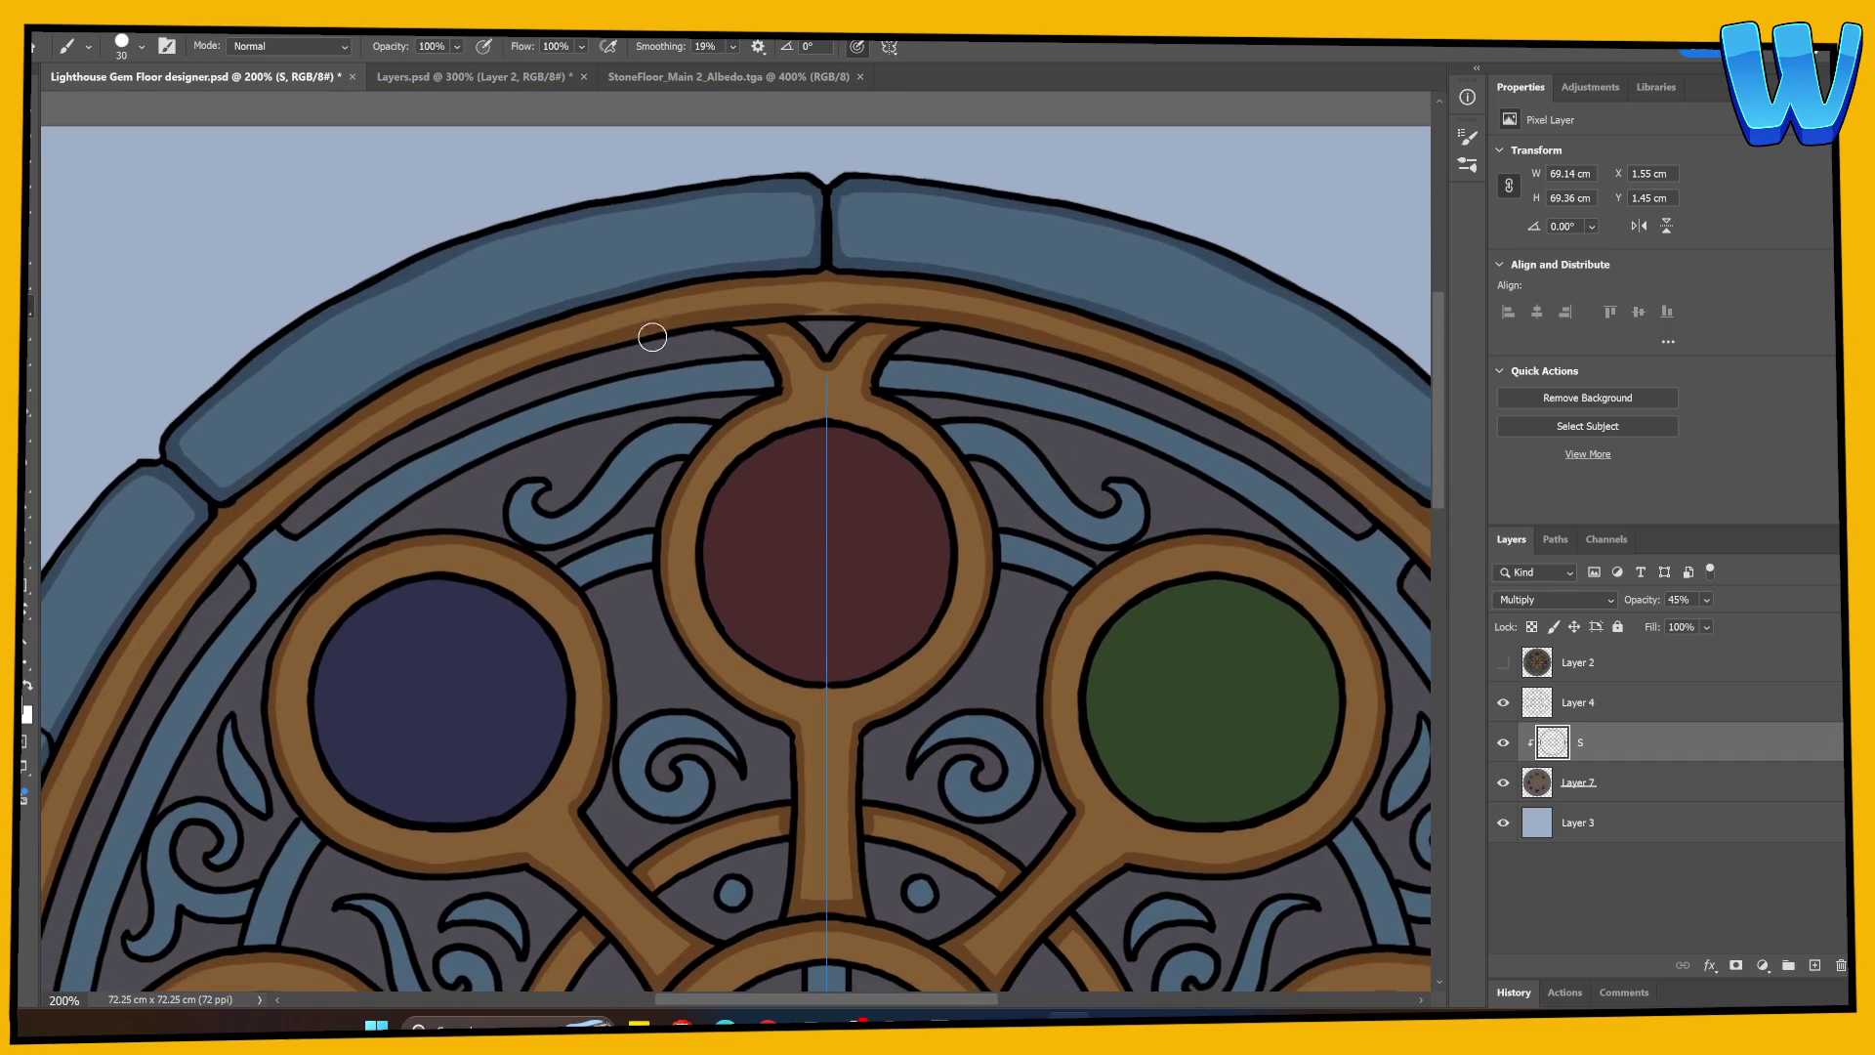
Step: Try lightening the brown ring with a smaller eraser, undo both strokes, and save the file
key("e")
key("bracketleft")
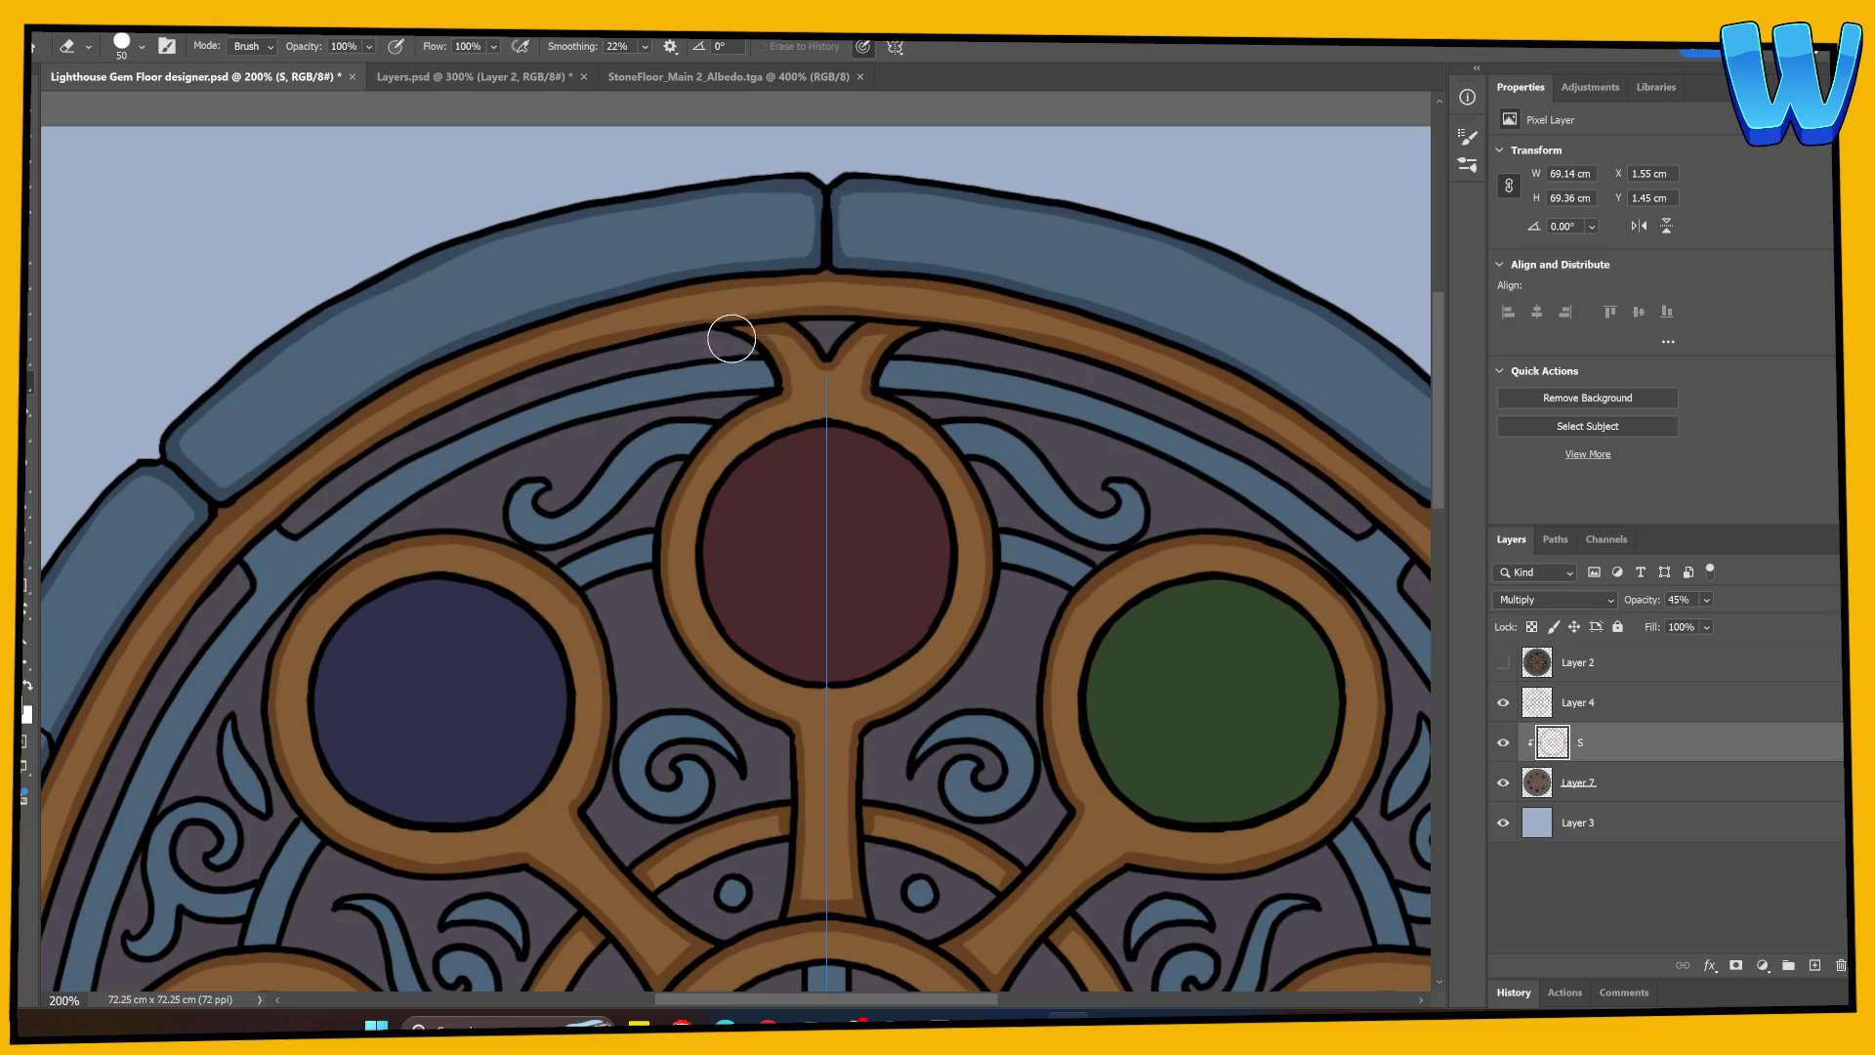
key("bracketleft")
key("bracketleft")
key("bracketleft")
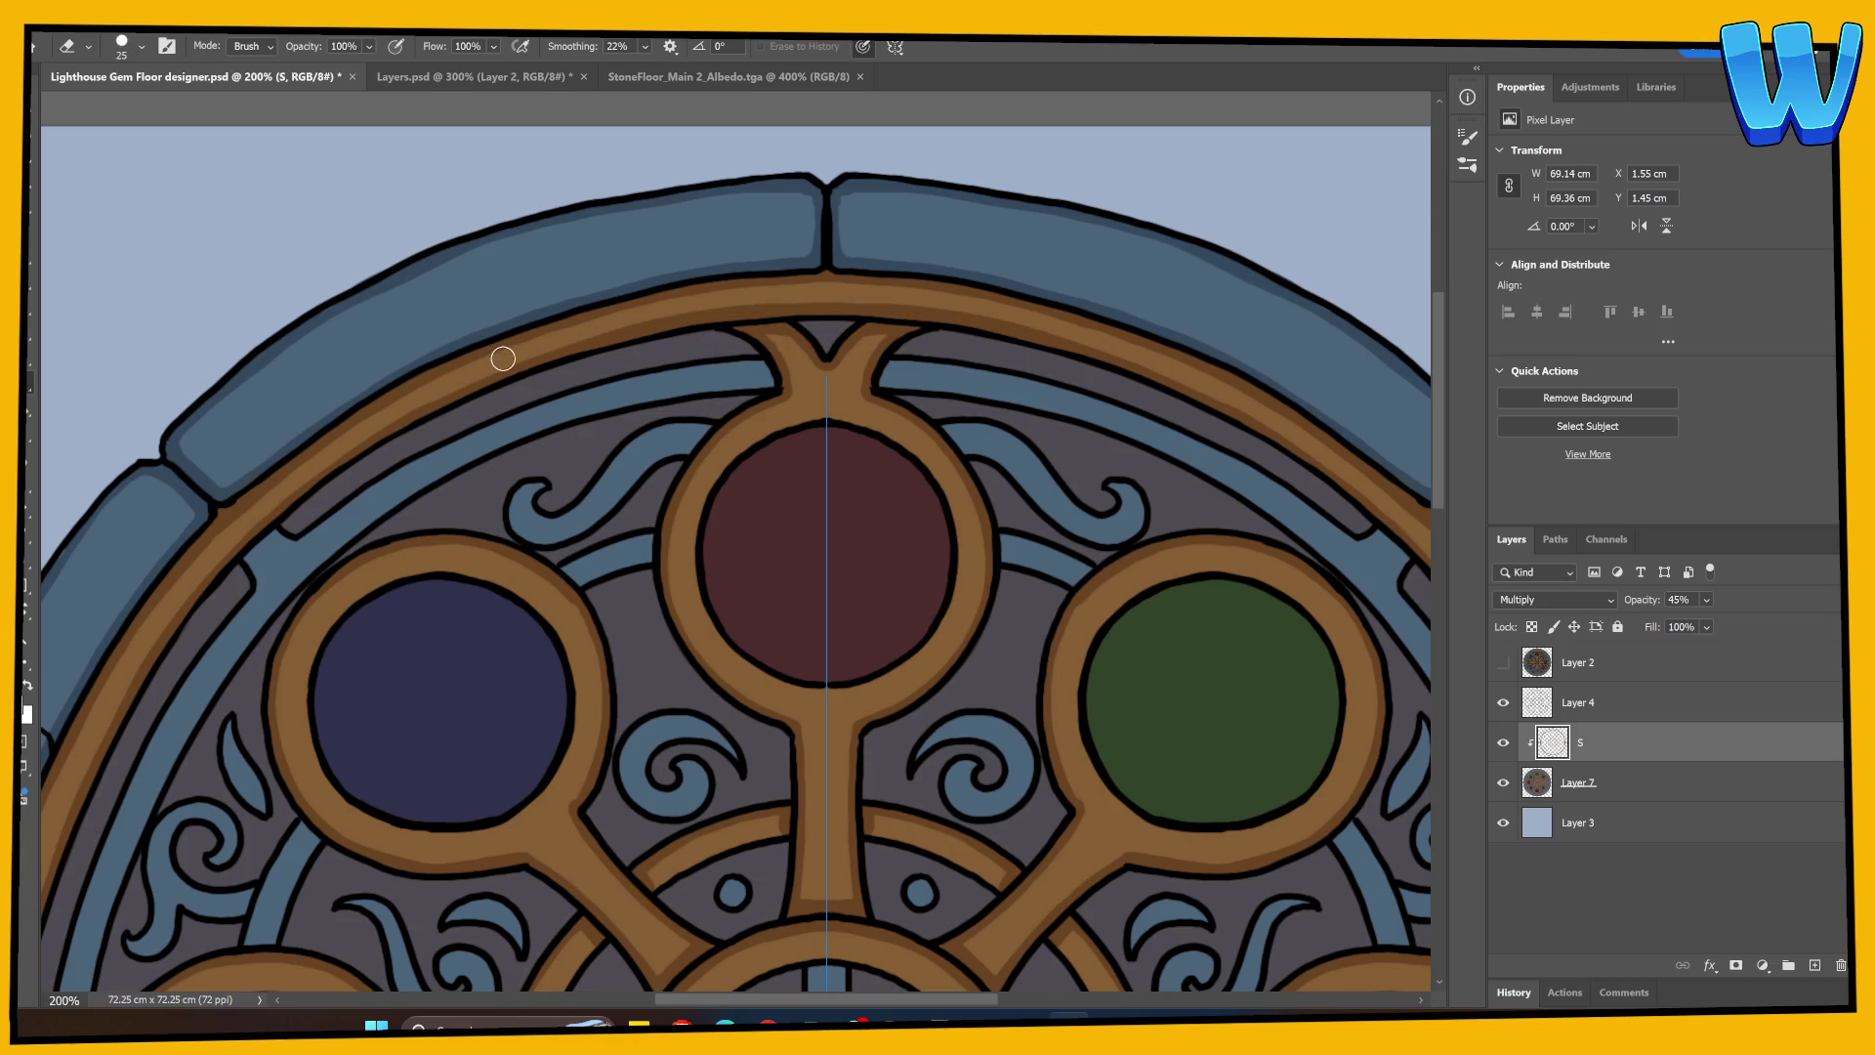
left_click_drag(503, 358, 820, 295)
key("ctrl+z")
left_click_drag(605, 330, 756, 304)
key("ctrl+z")
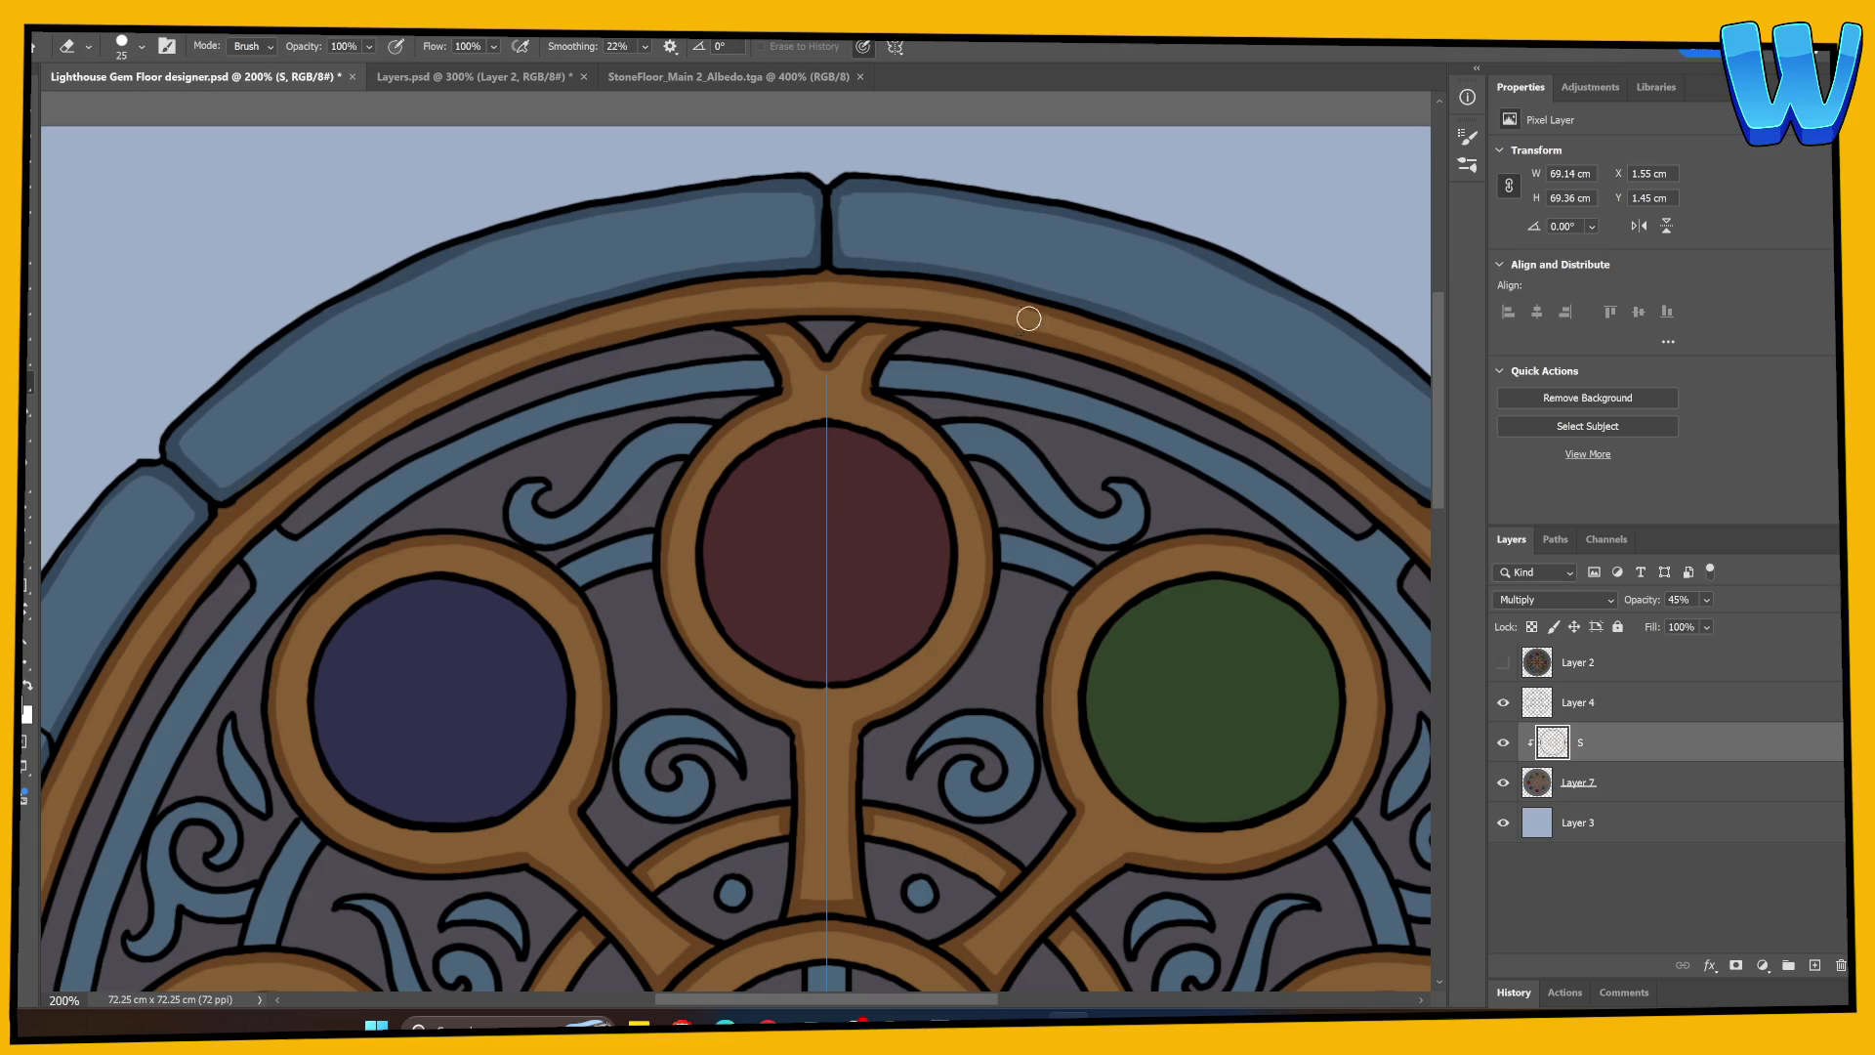
scroll(628, 482, "down", 2)
scroll(628, 481, "left", 3)
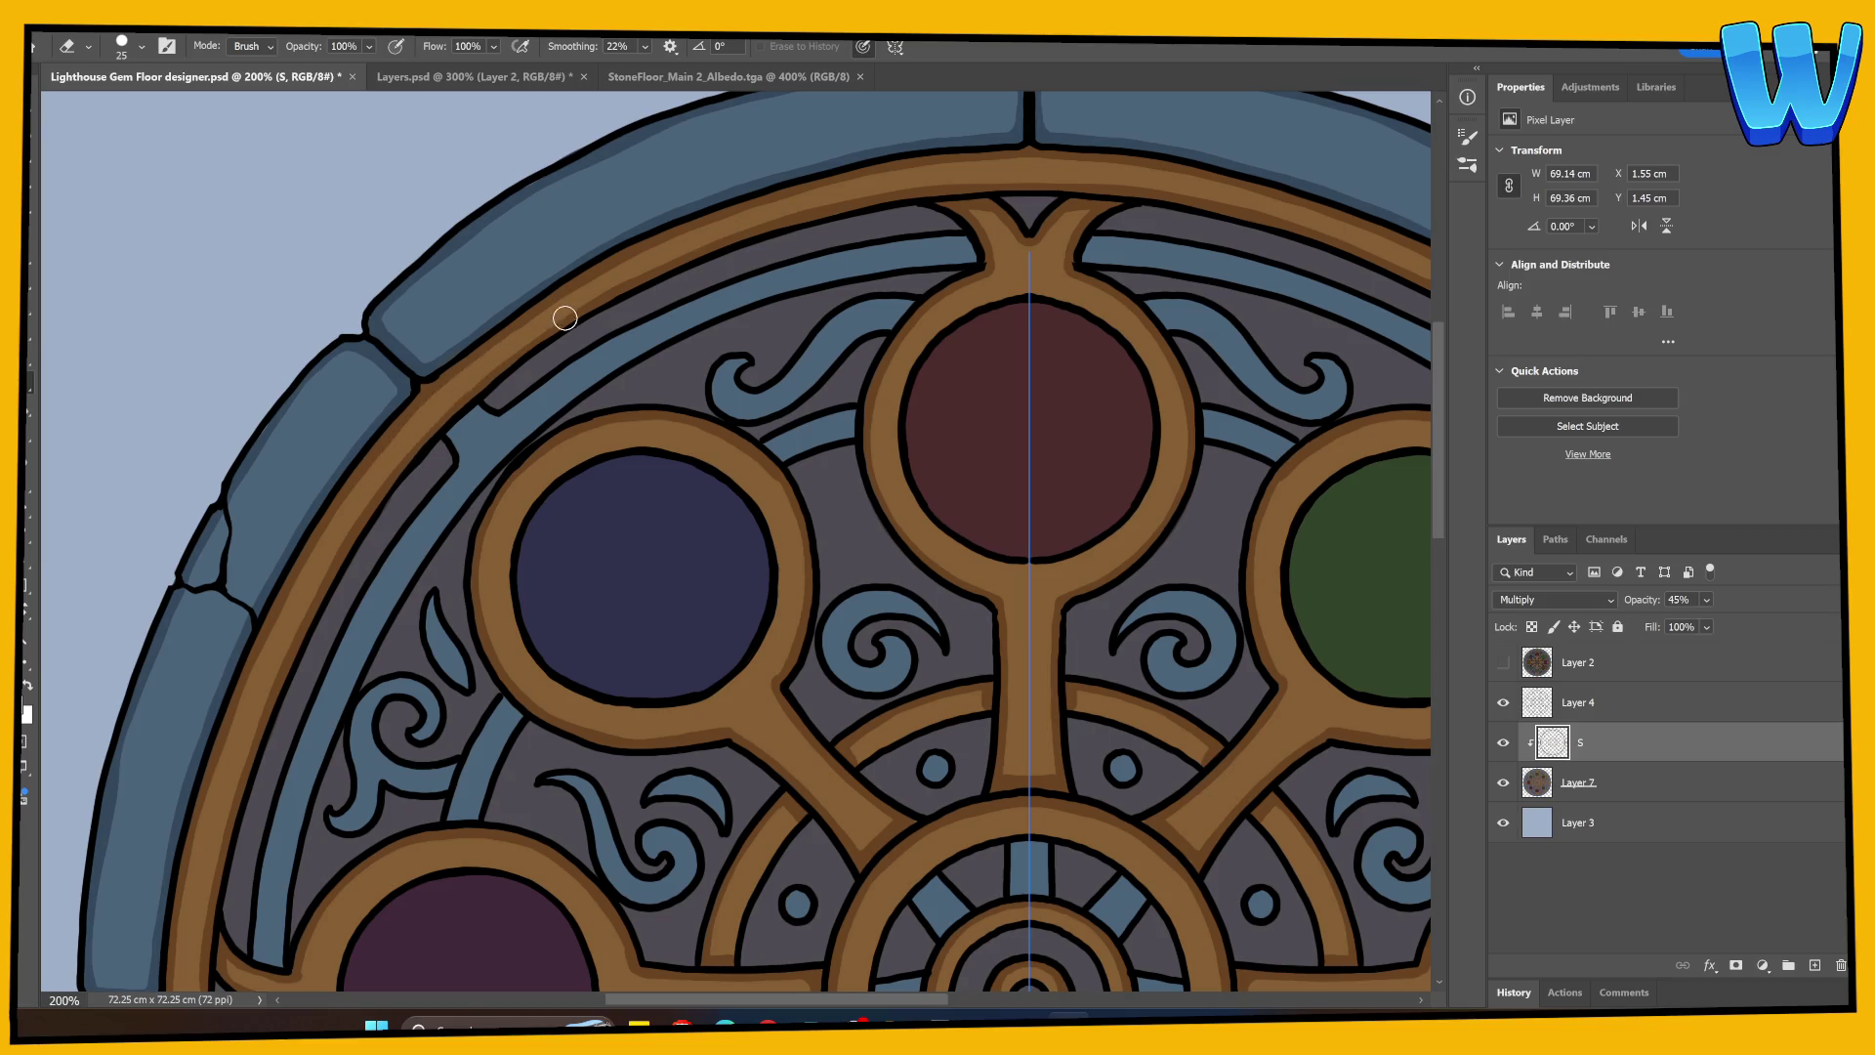
key("ctrl+s")
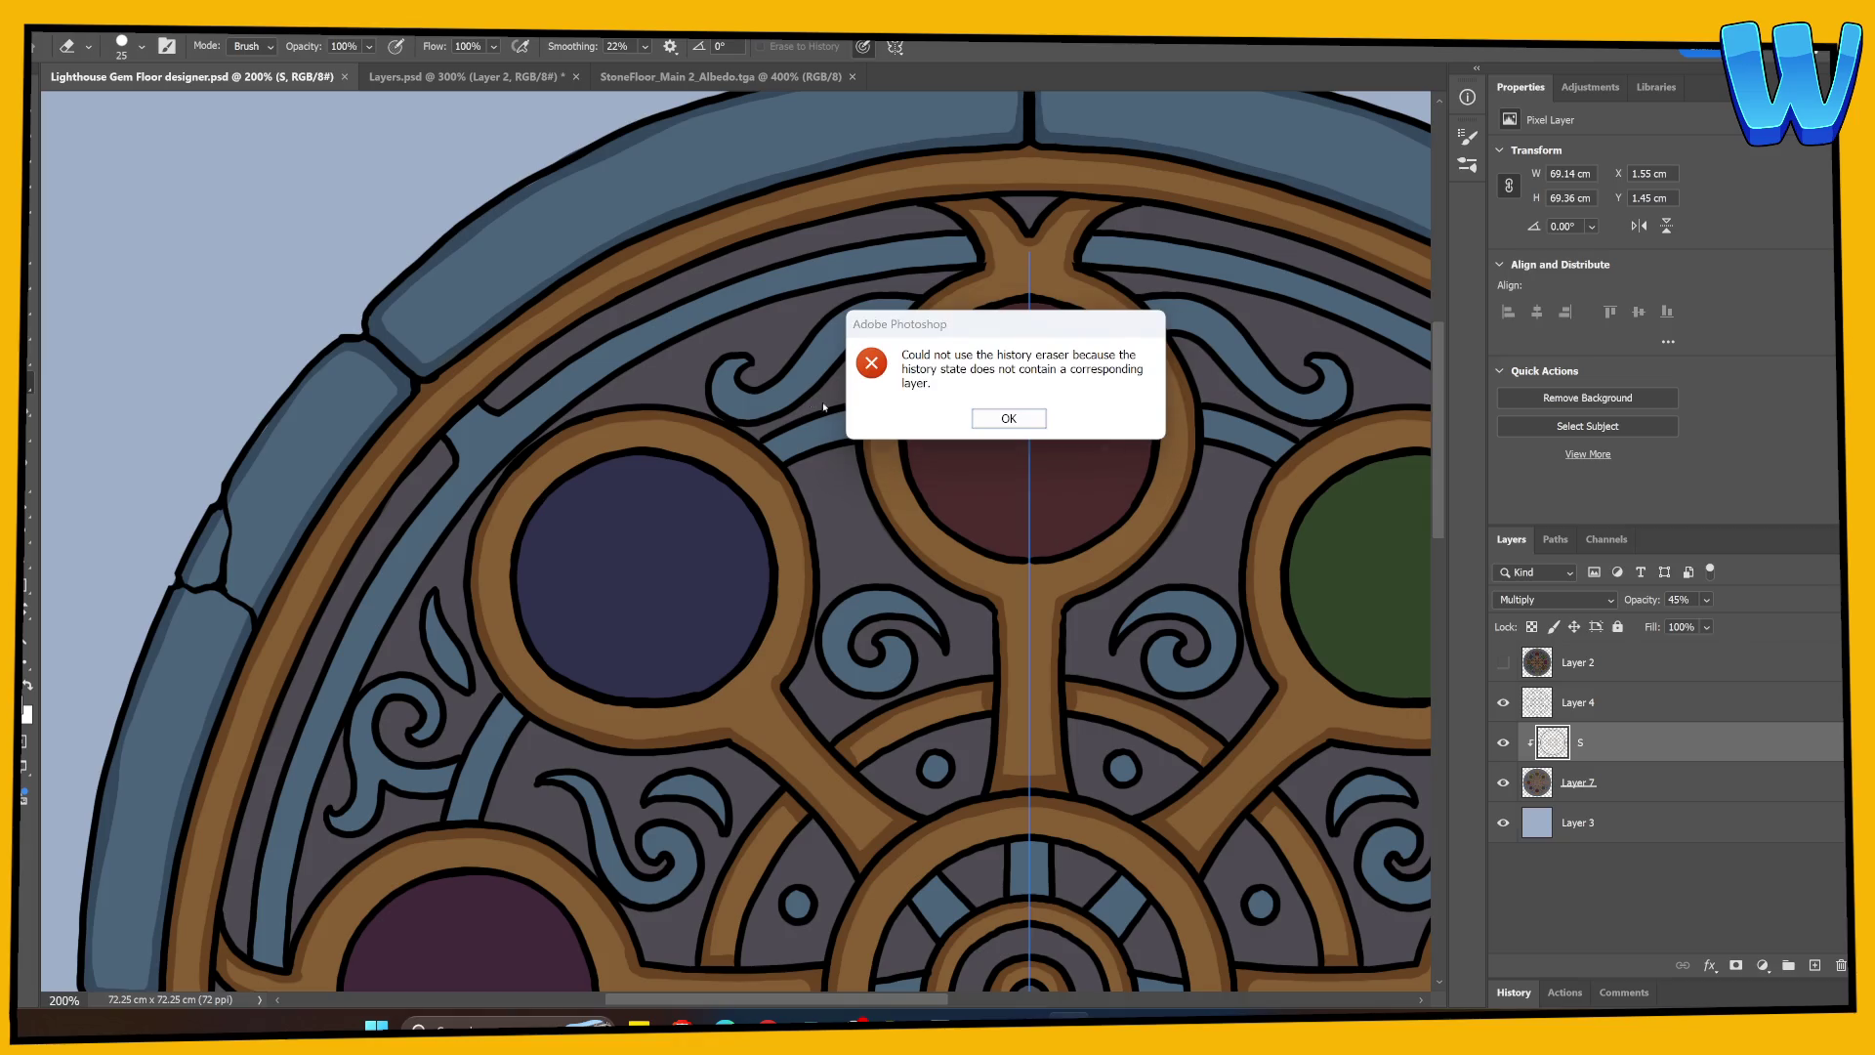
Step: Dismiss the History Eraser error and paint mirrored dark strokes up the inner blue band
key("Return")
key("b")
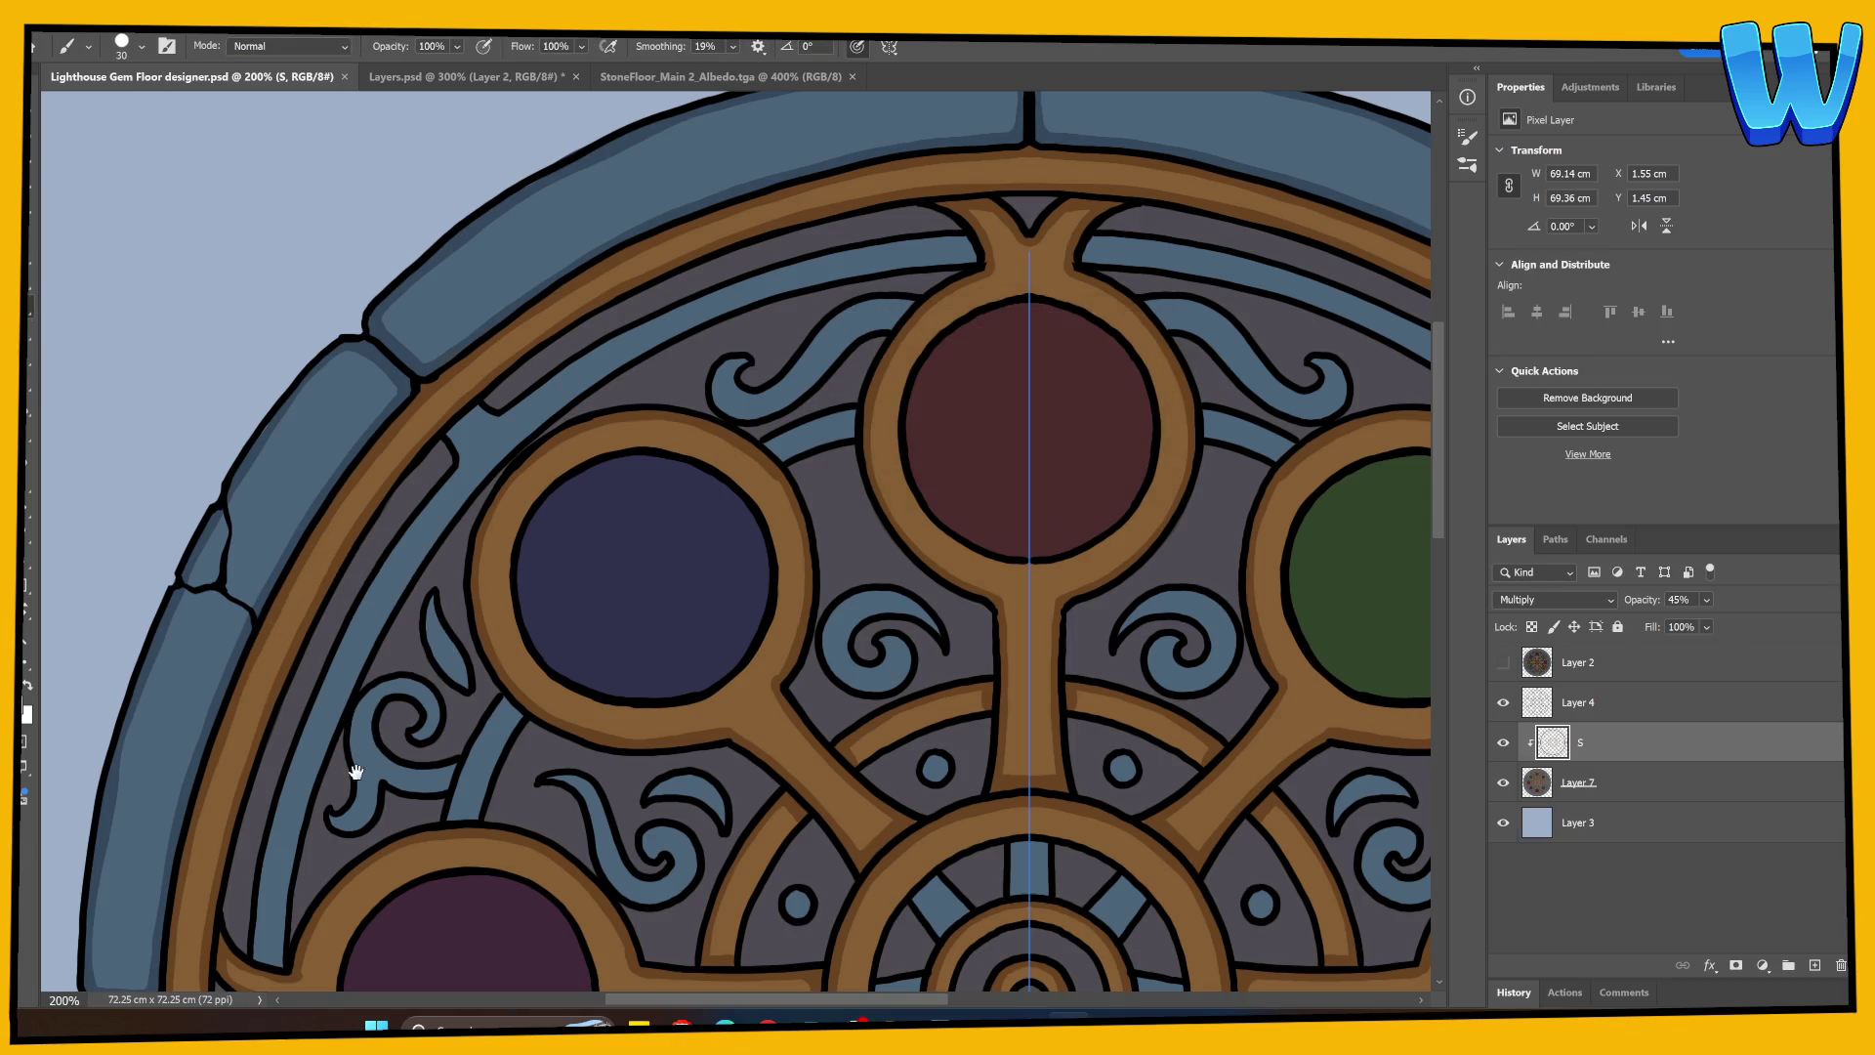
left_click_drag(358, 766, 431, 544)
mouse_move(517, 227)
left_mouse_down()
mouse_move(547, 196)
mouse_move(527, 254)
left_mouse_up()
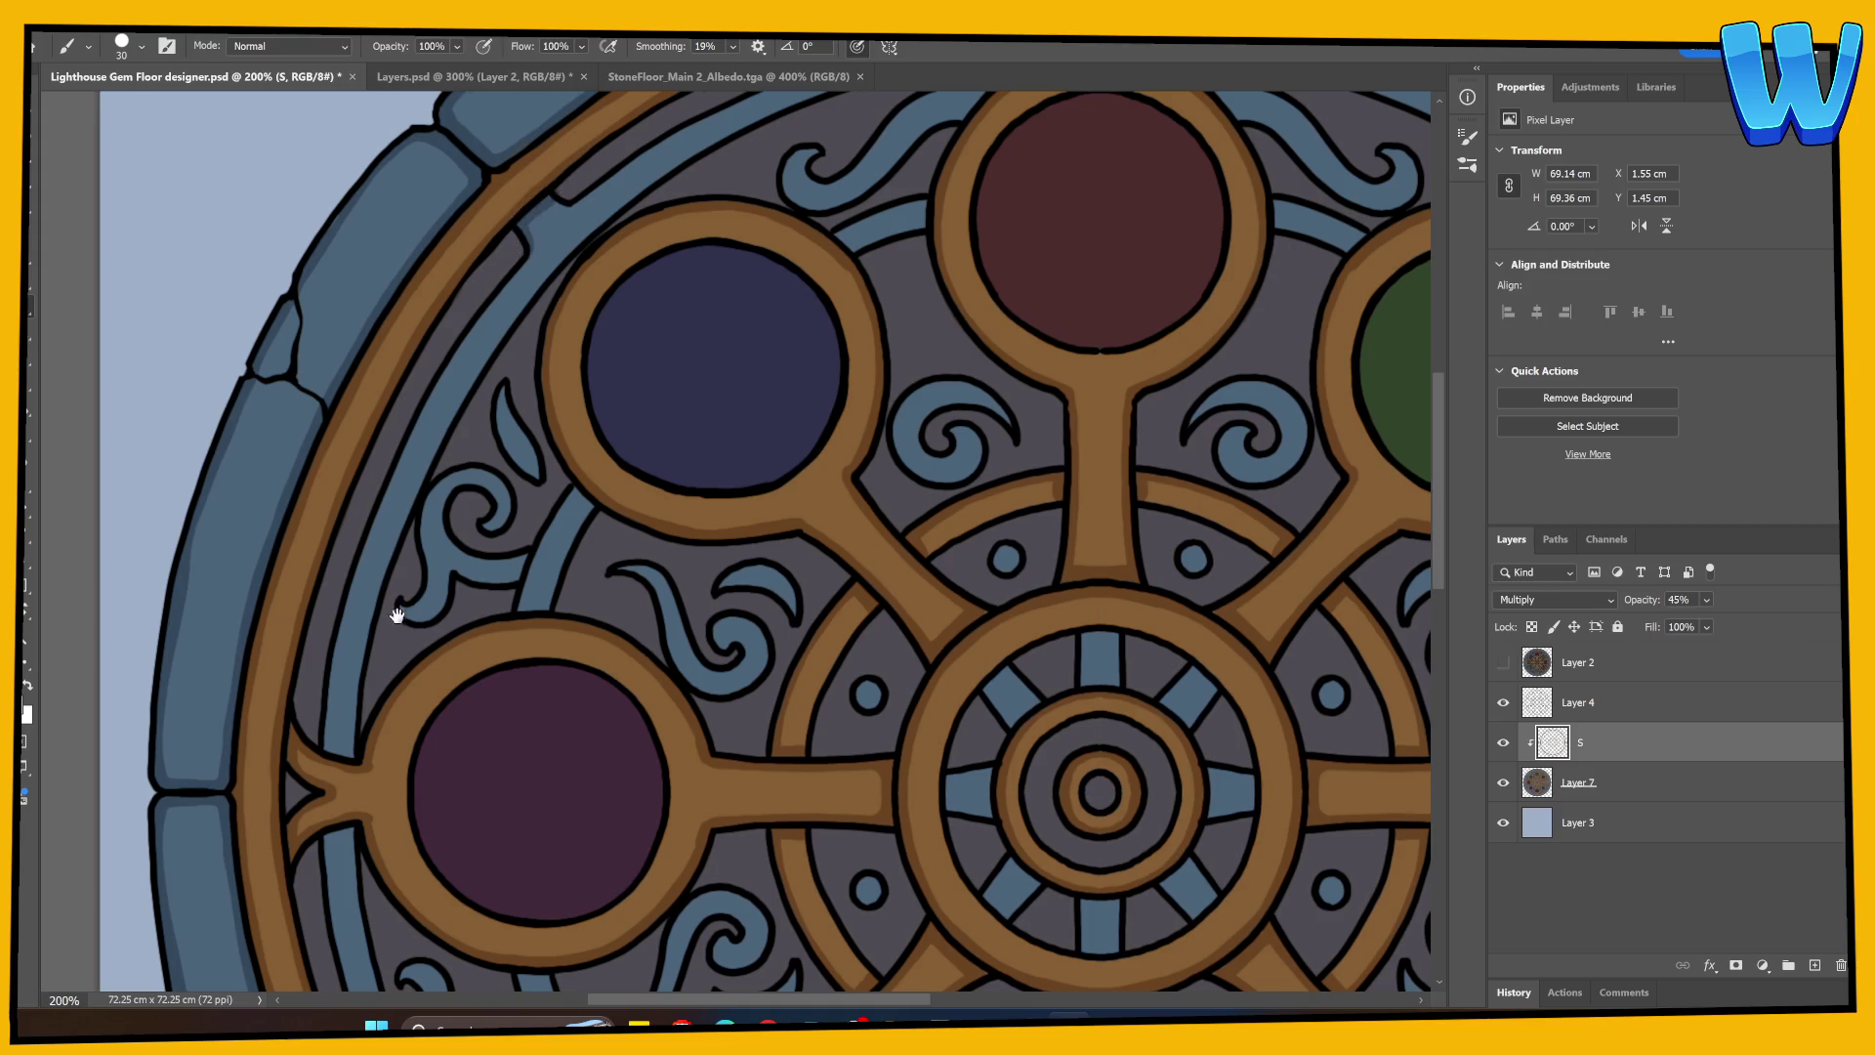
scroll(537, 298, "up", 1)
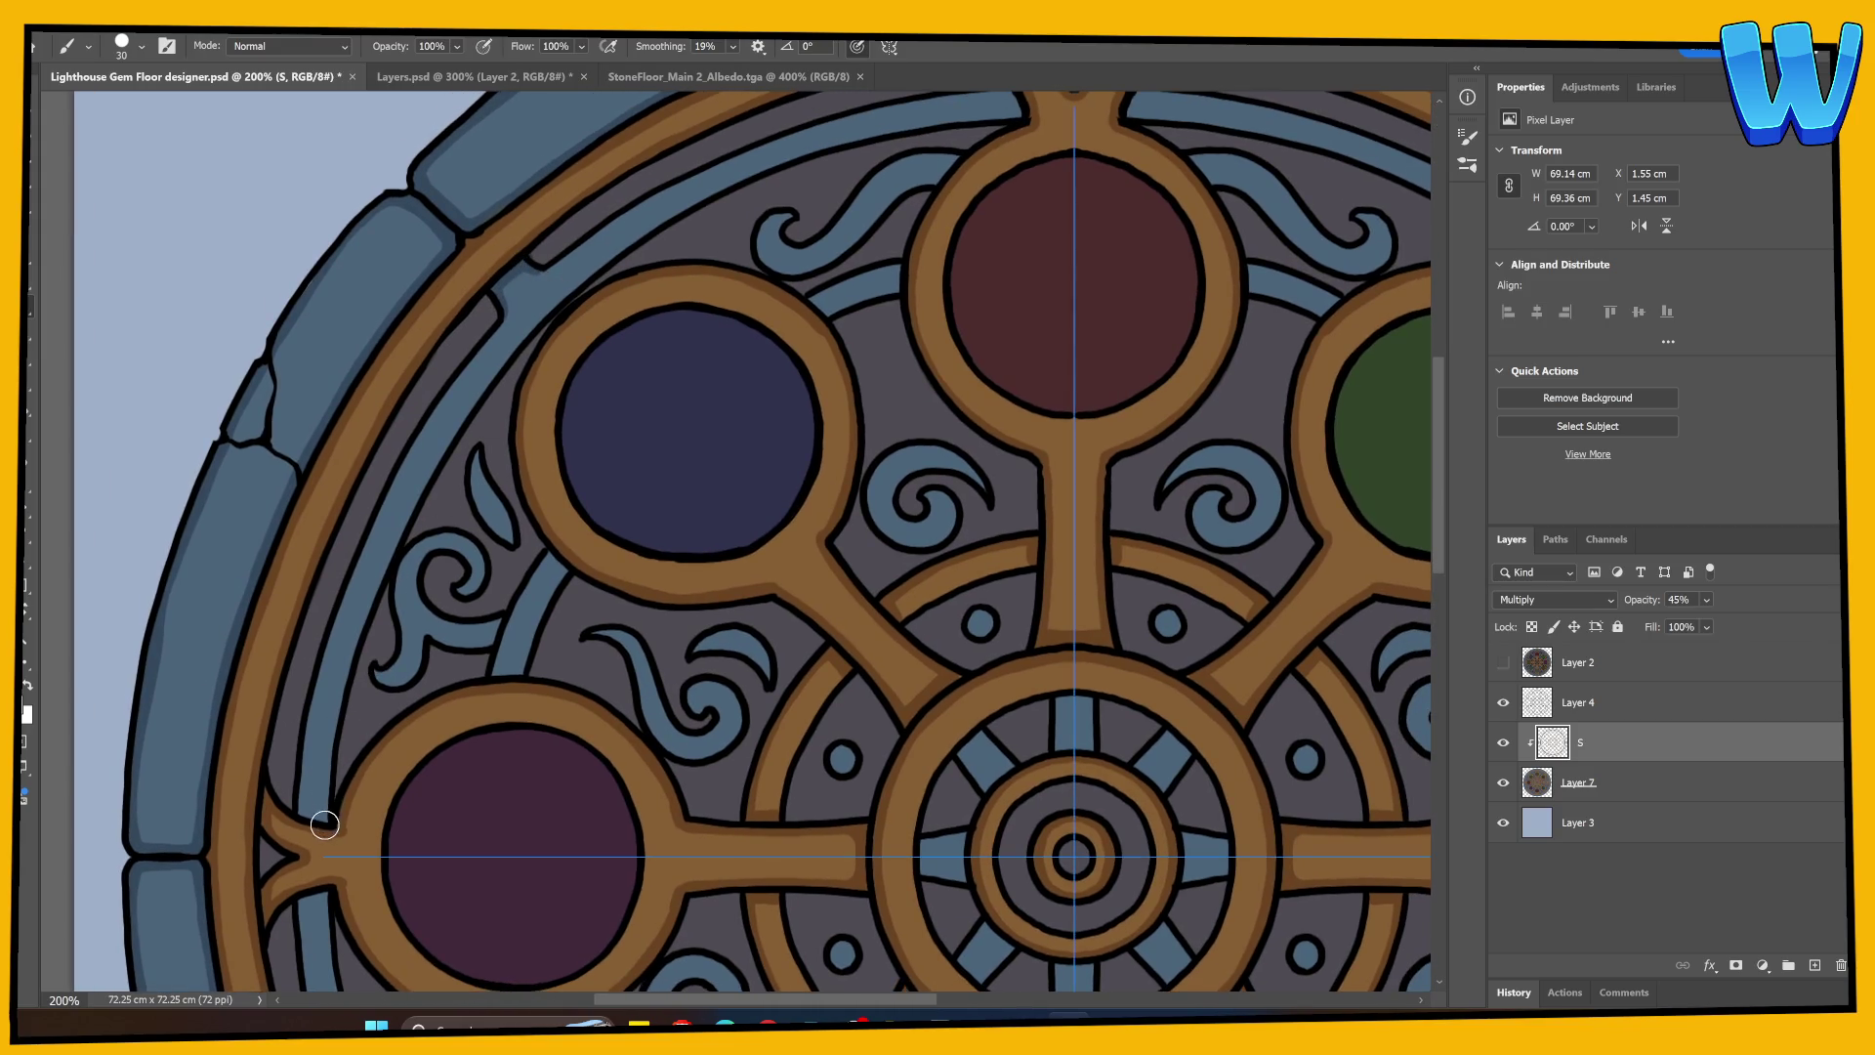
mouse_move(302, 812)
left_mouse_down()
mouse_move(312, 689)
mouse_move(351, 585)
mouse_move(503, 321)
left_mouse_up()
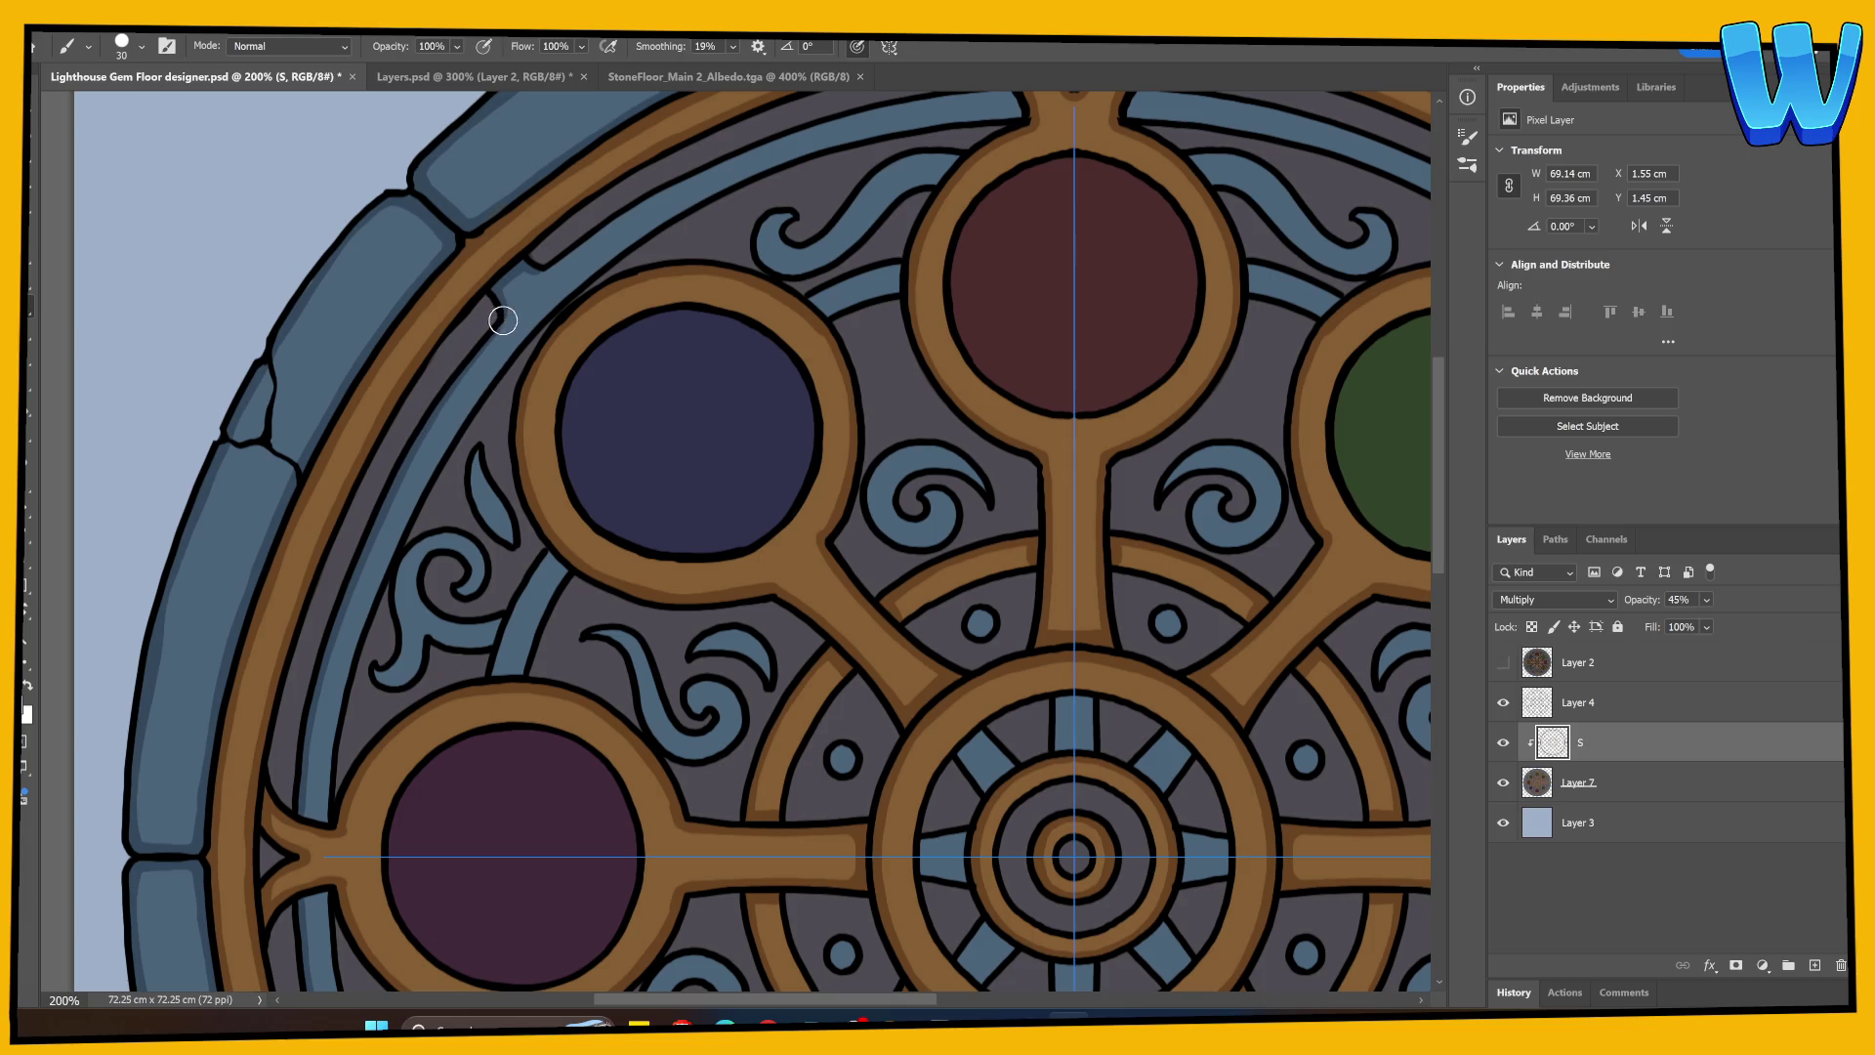
left_click_drag(455, 384, 493, 336)
Step: Extend the dark outline along the inner blue band's edge, redoing one stroke
scroll(460, 523, "up", 5)
scroll(460, 523, "right", 4)
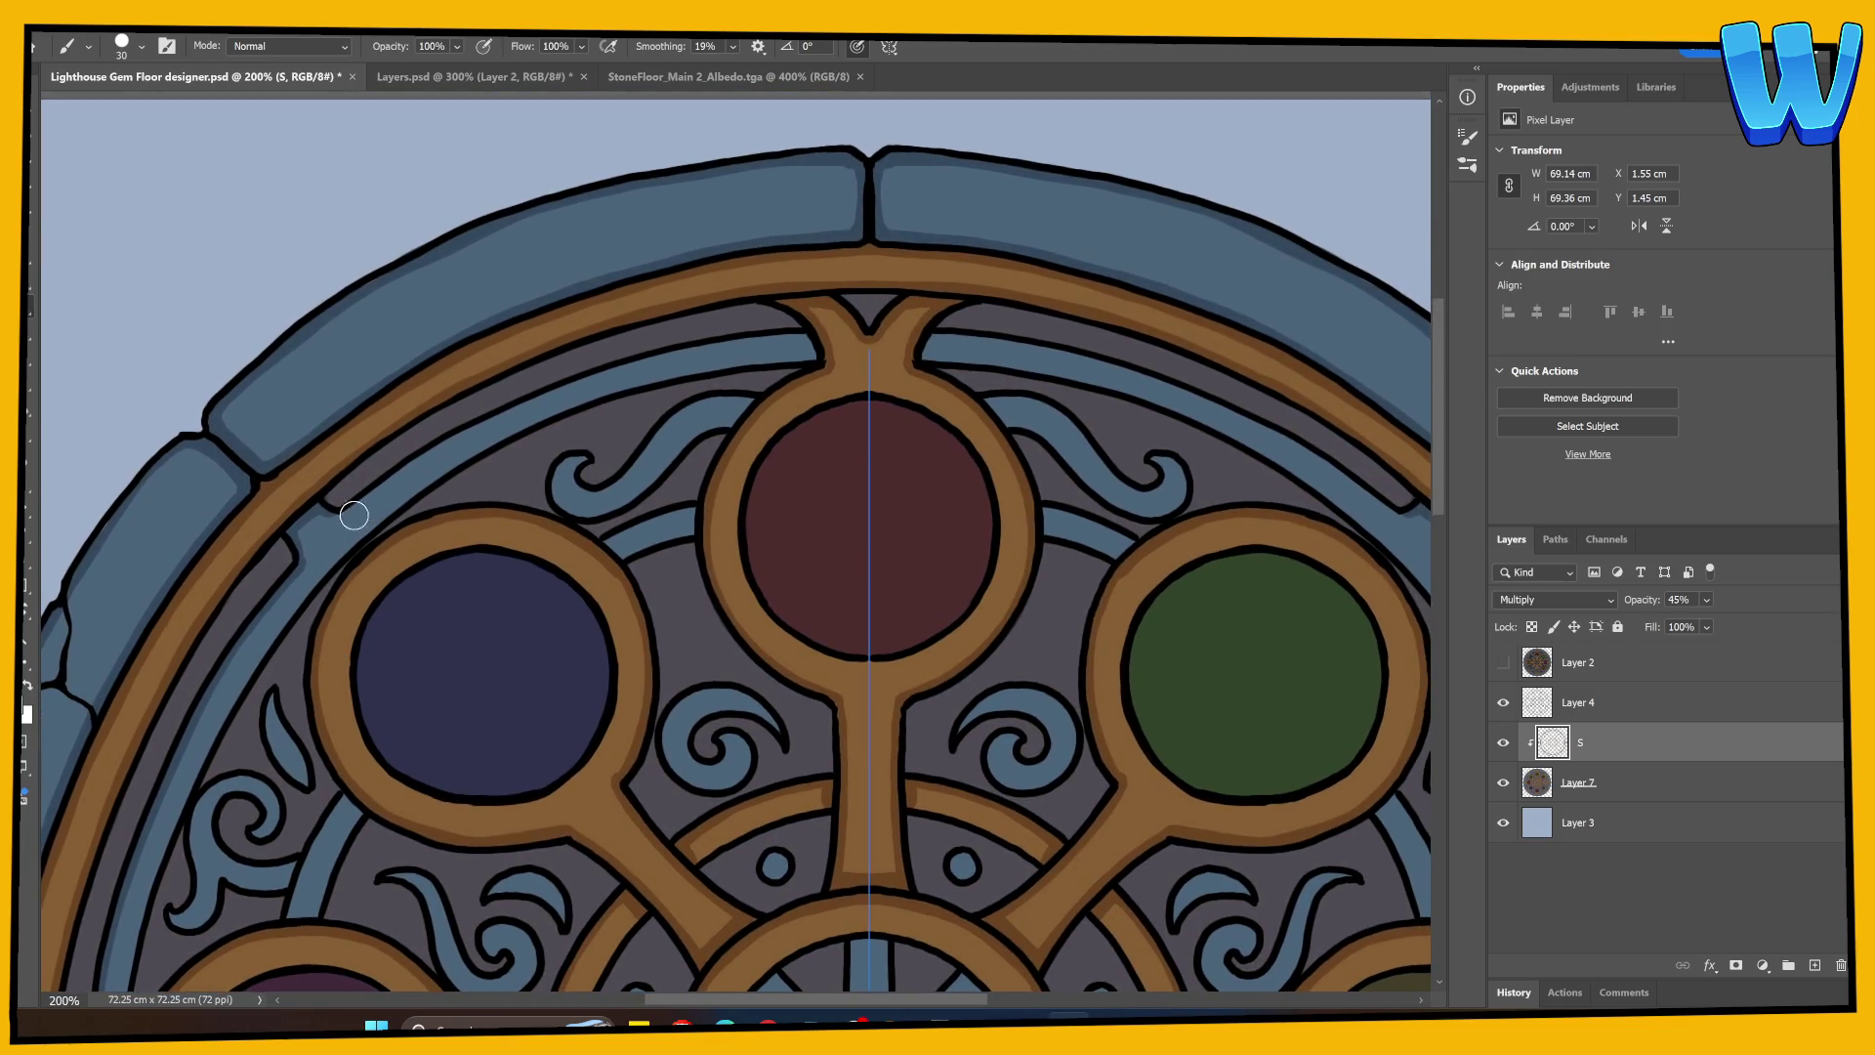
mouse_move(298, 567)
left_mouse_down()
mouse_move(302, 507)
mouse_move(359, 499)
mouse_move(508, 407)
mouse_move(695, 344)
mouse_move(793, 335)
mouse_move(812, 364)
left_mouse_up()
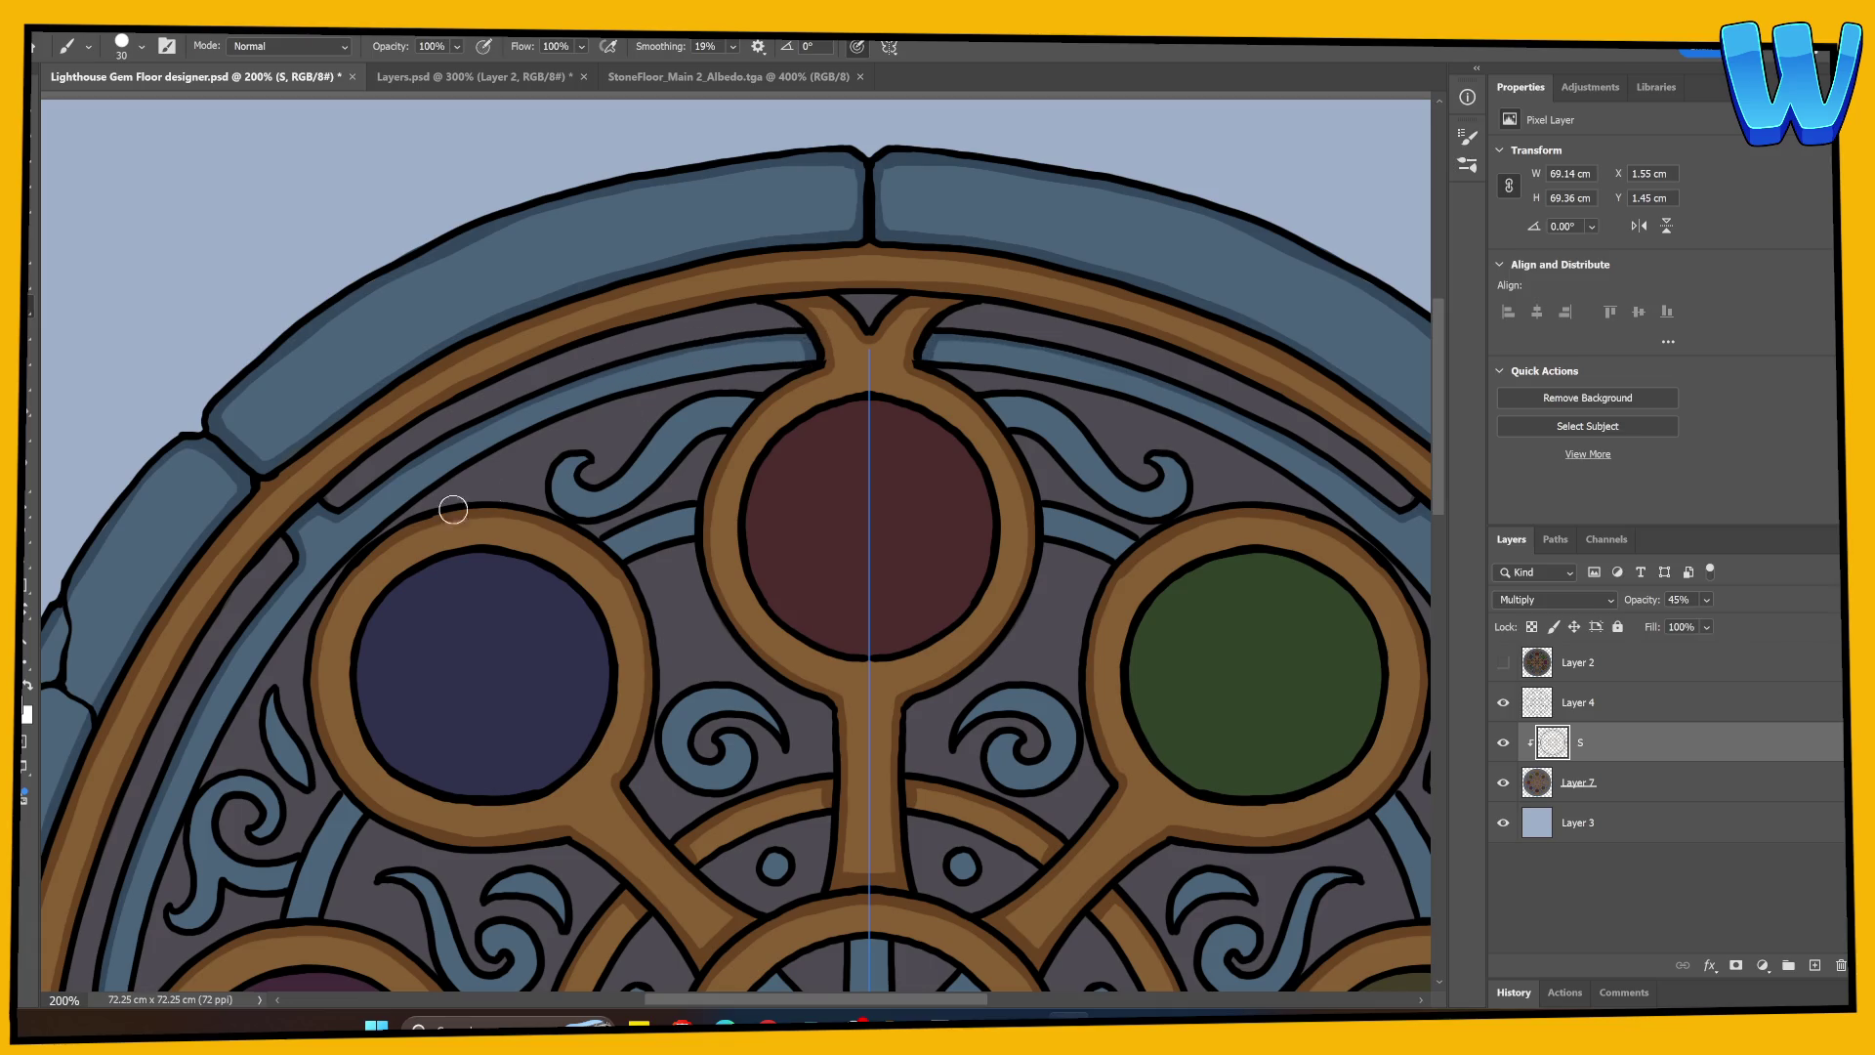
scroll(369, 490, "down", 5)
scroll(368, 489, "left", 2)
mouse_move(268, 581)
left_mouse_down()
mouse_move(252, 716)
mouse_move(295, 503)
mouse_move(283, 513)
left_mouse_up()
key("ctrl+z")
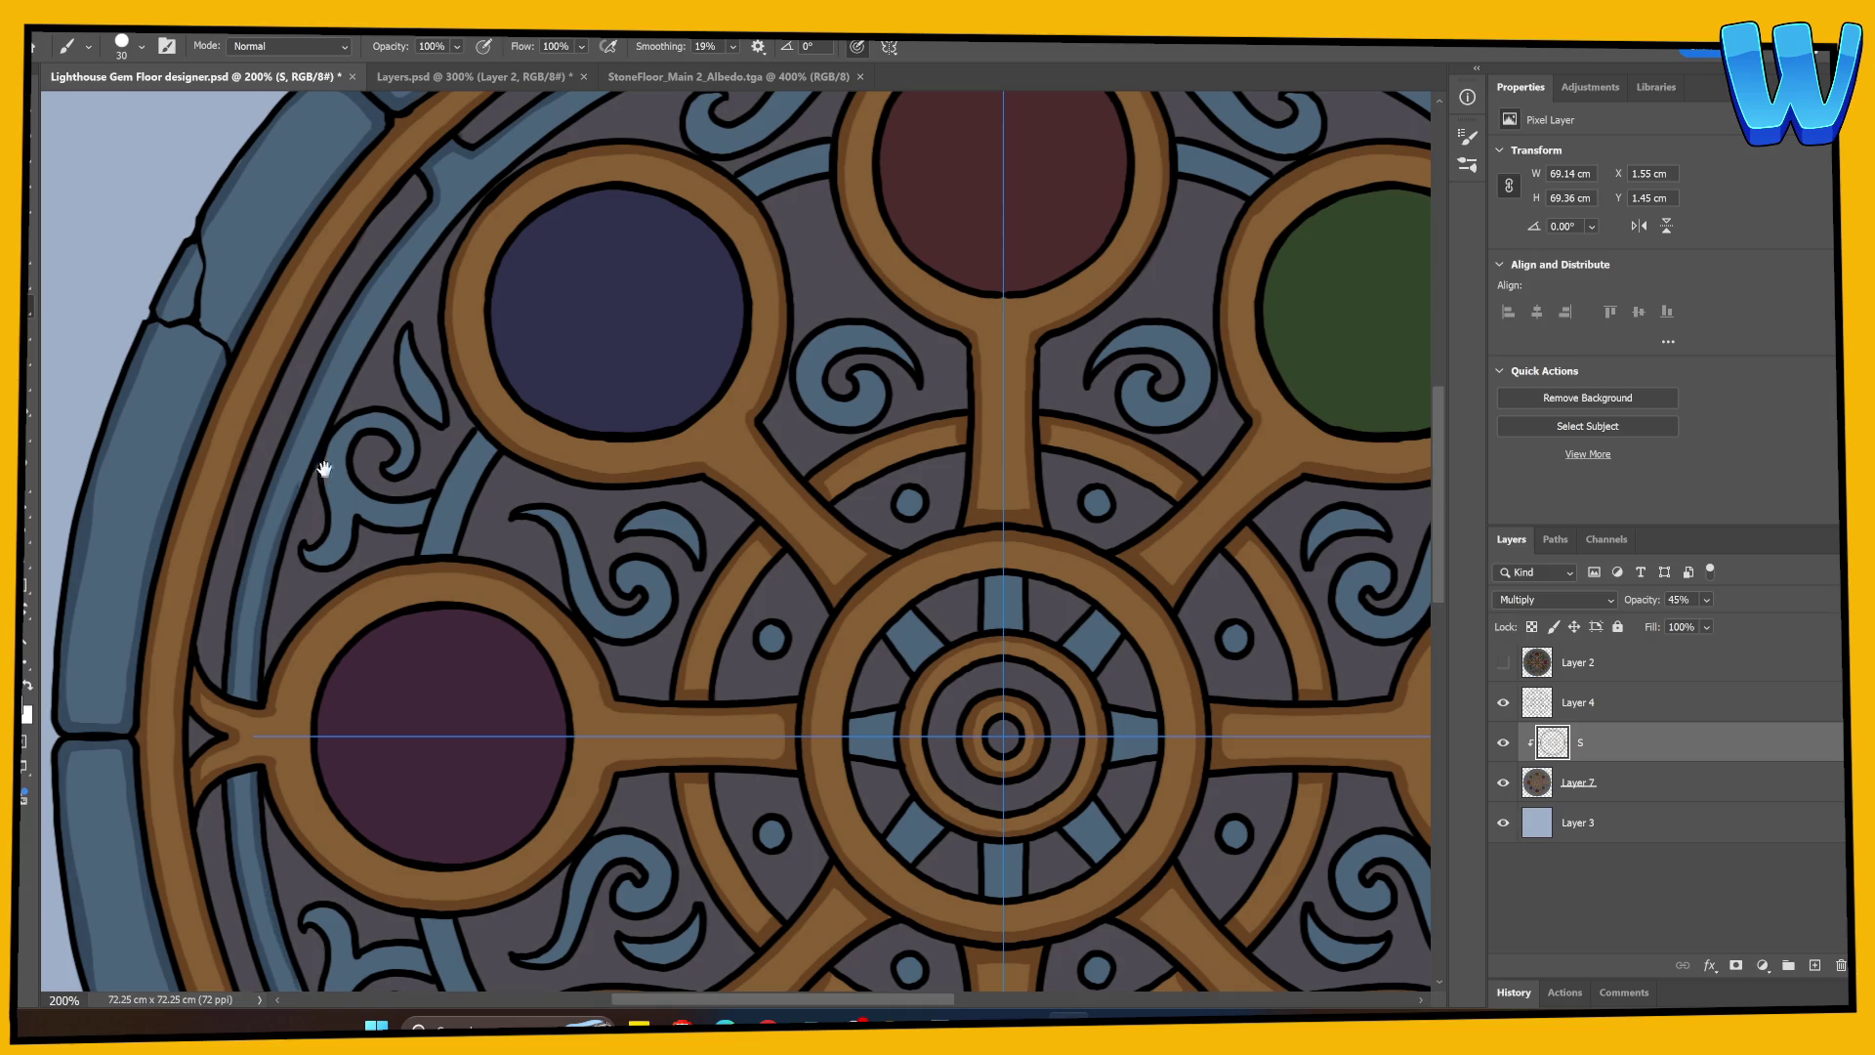
scroll(325, 467, "up", 3)
scroll(325, 467, "right", 1)
left_click_drag(235, 640, 372, 375)
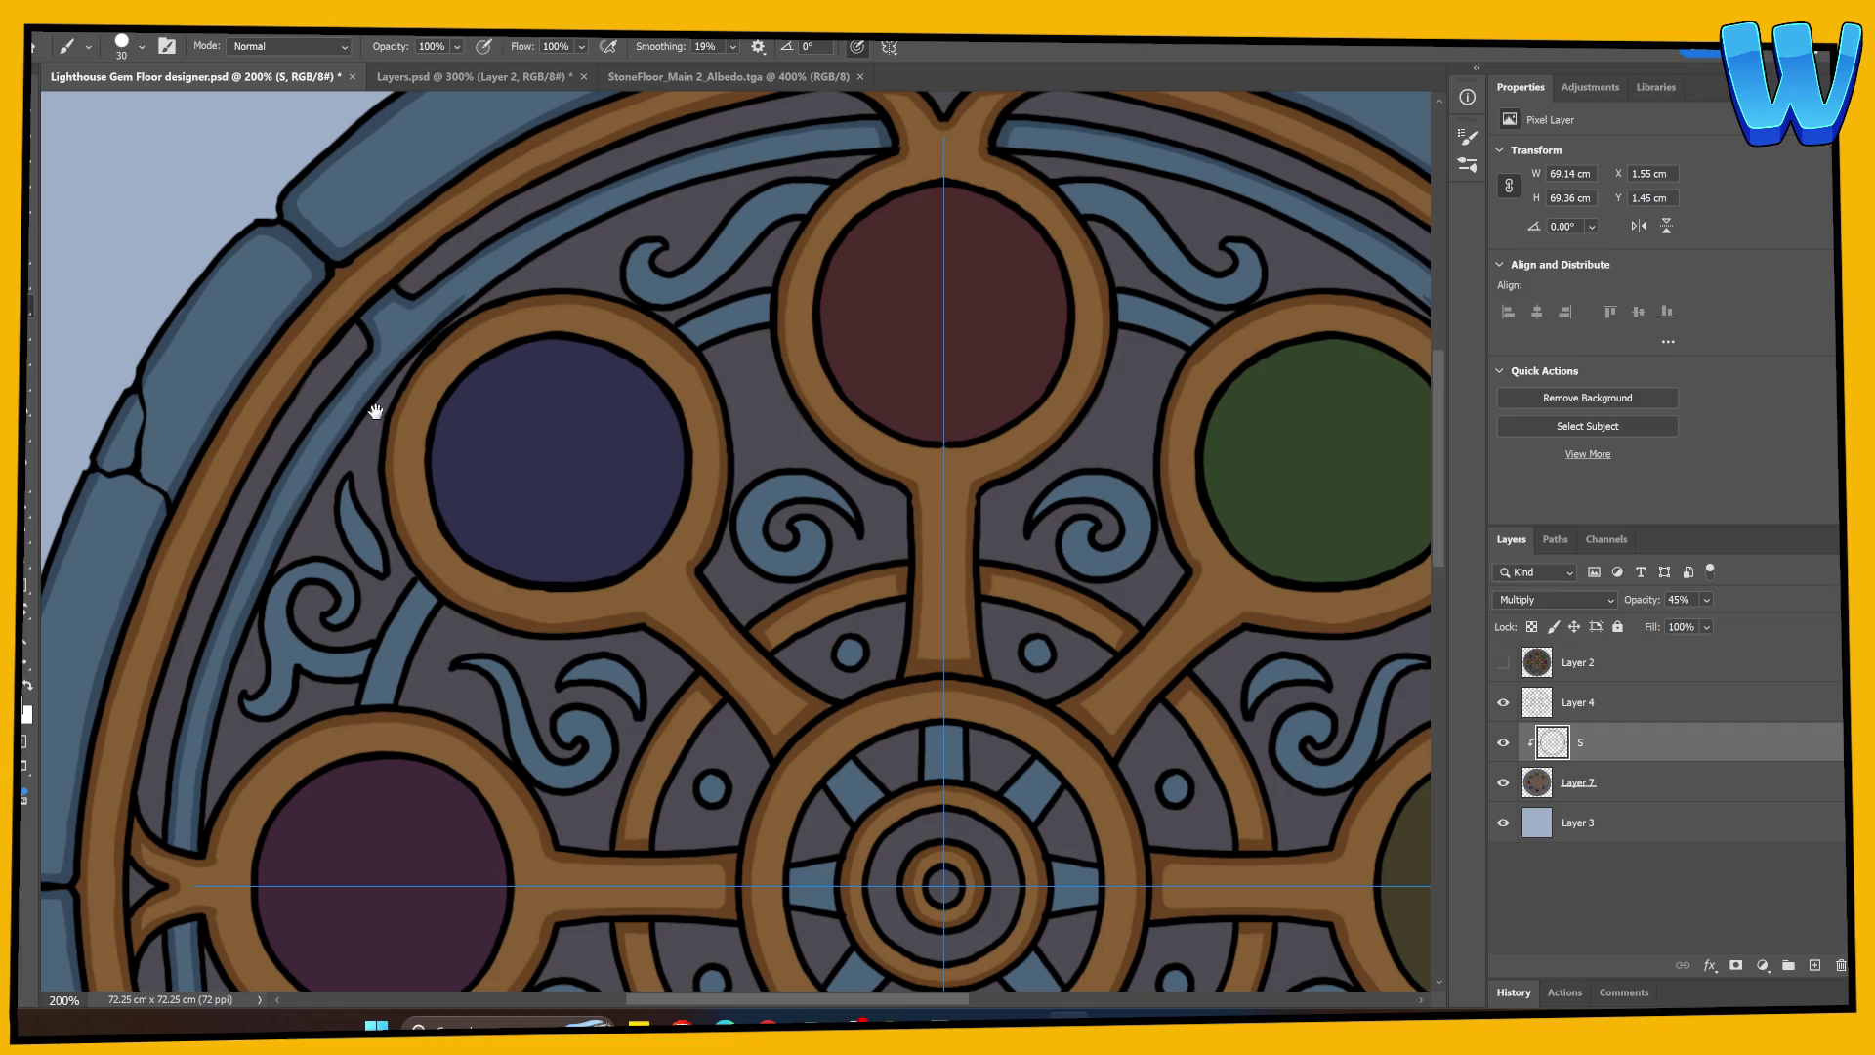
Step: Darken the blue band with mirrored strokes running toward the red gem
key("e")
key("b")
left_click_drag(468, 368, 347, 536)
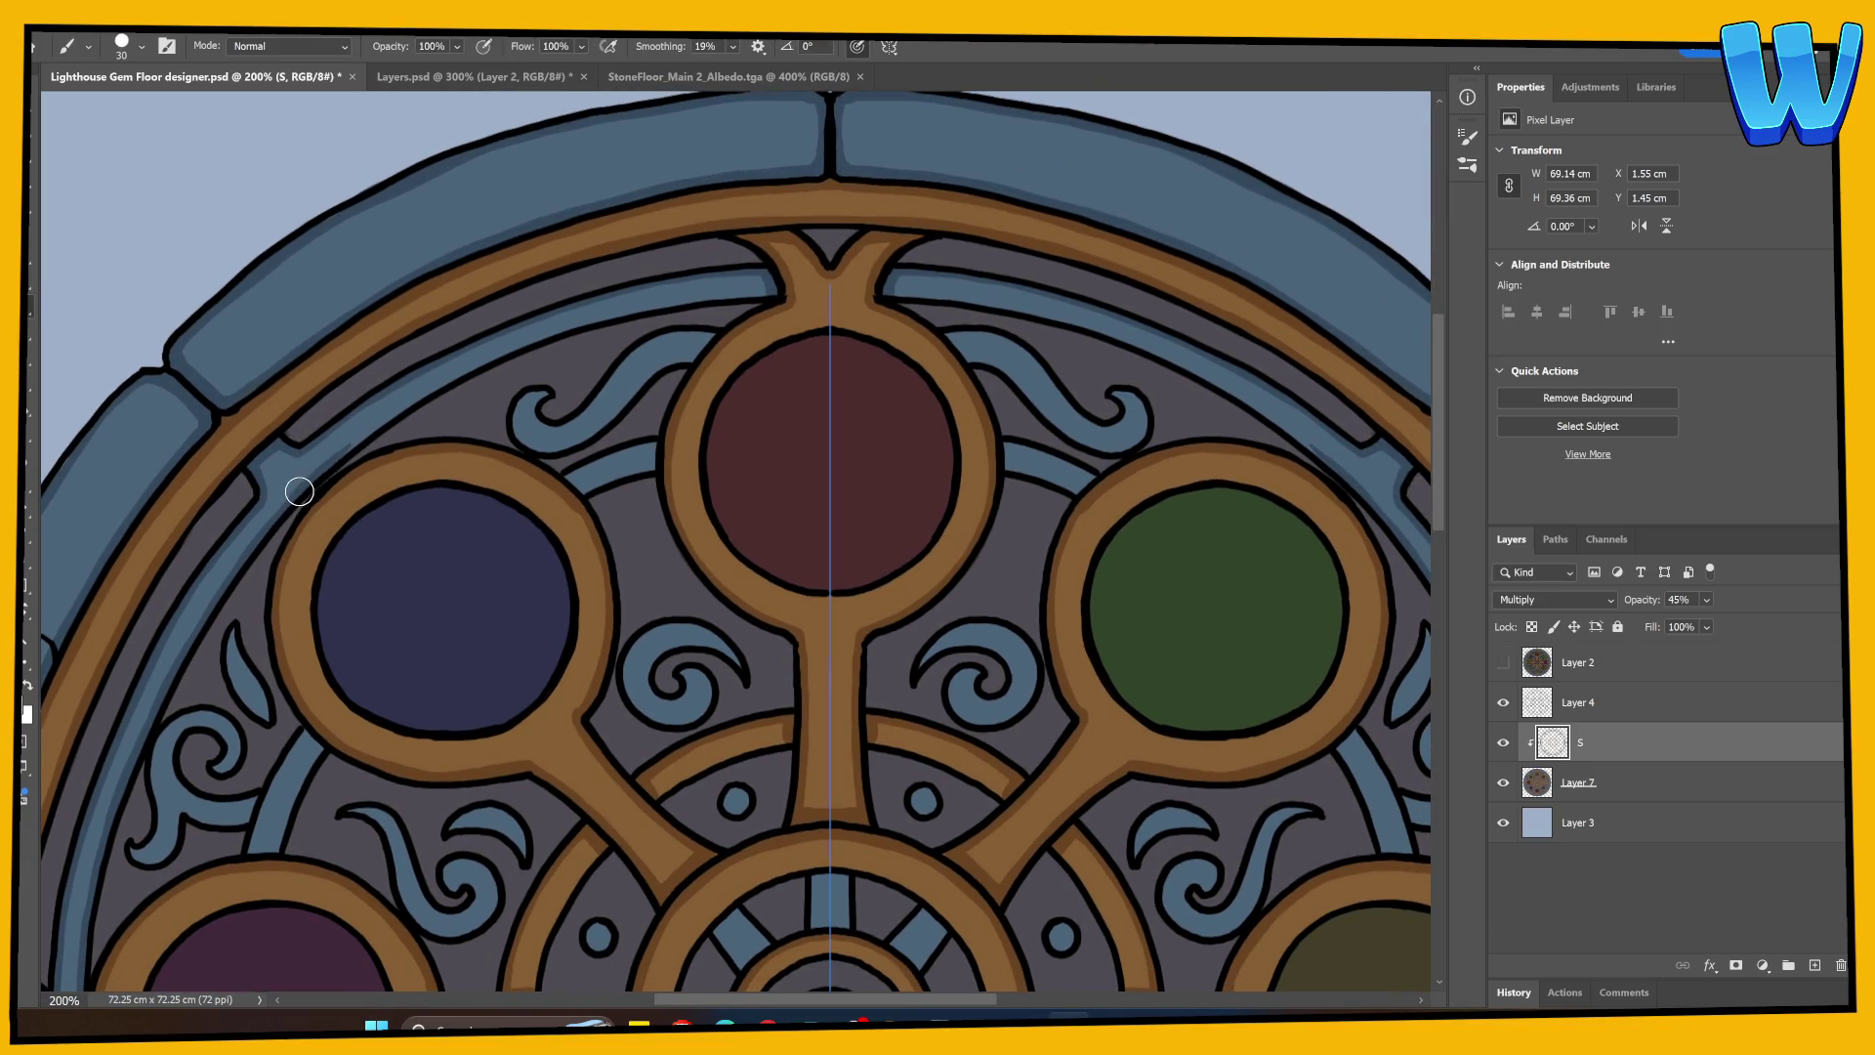
left_click_drag(332, 463, 480, 370)
left_click_drag(337, 456, 378, 424)
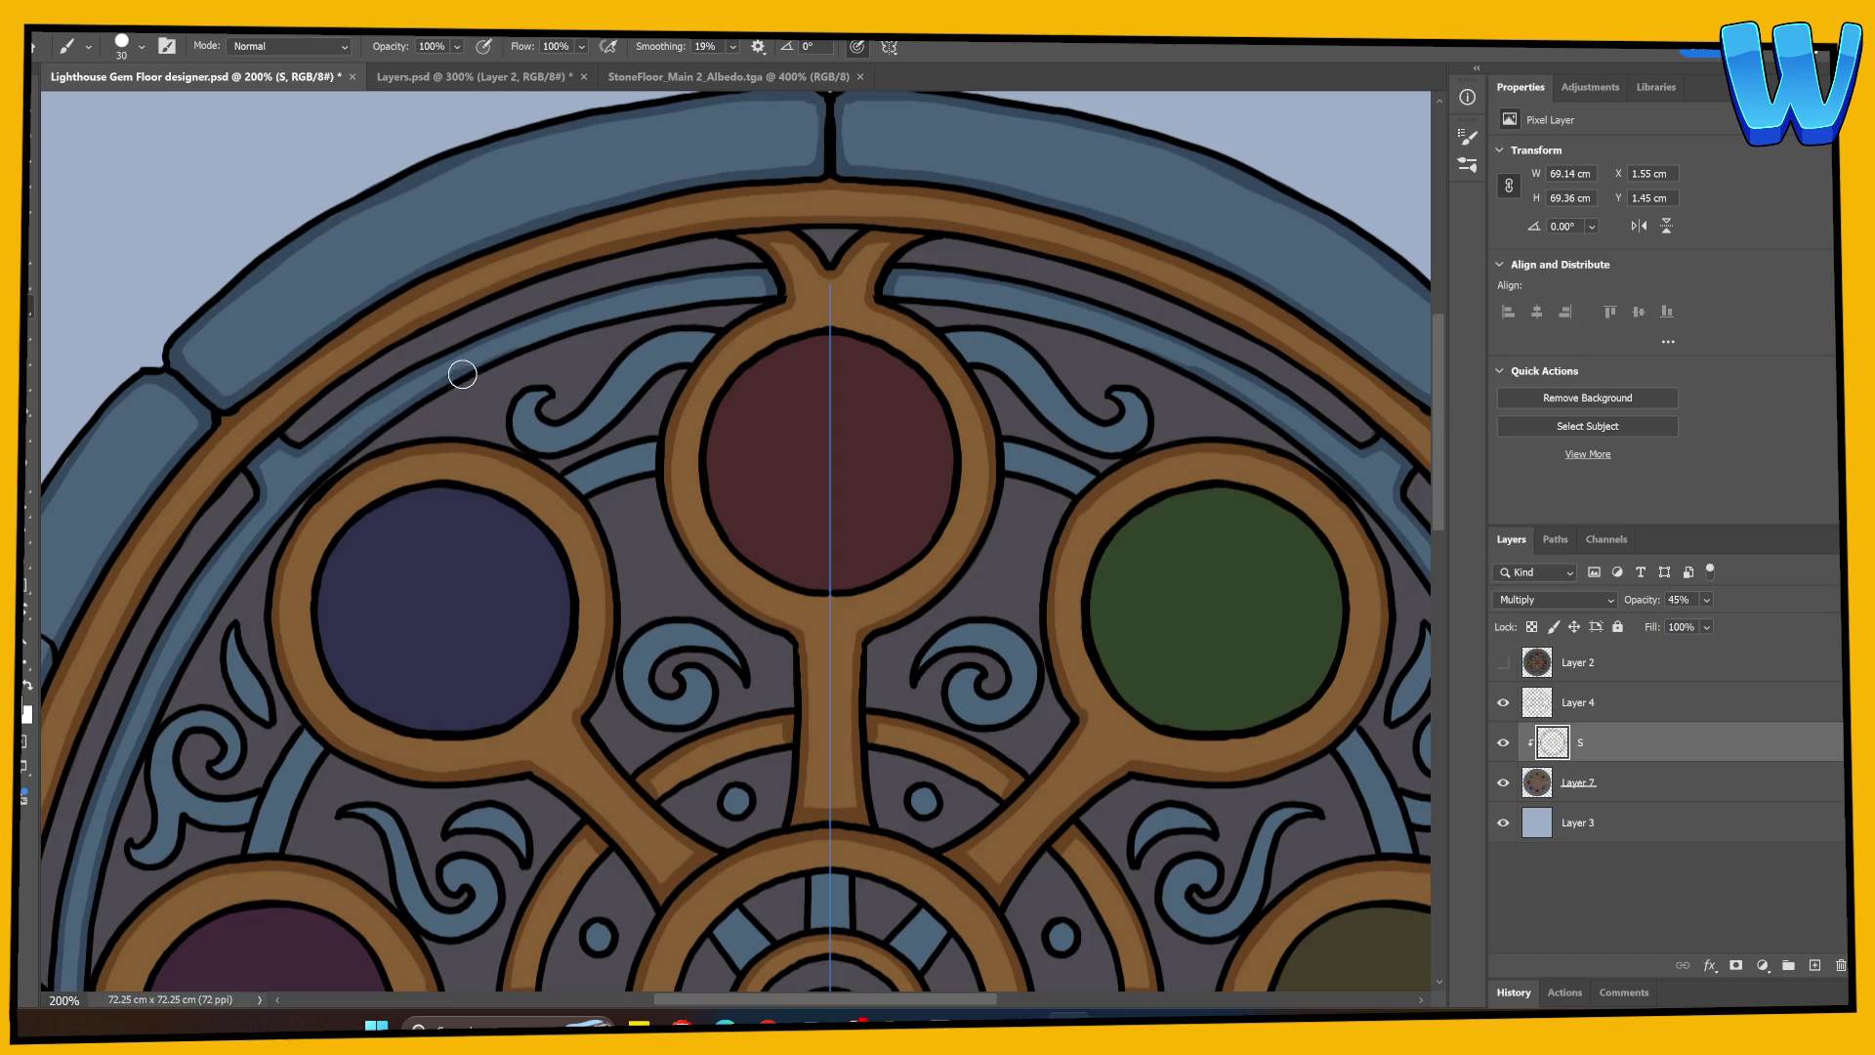
mouse_move(478, 364)
left_mouse_down()
mouse_move(536, 328)
mouse_move(767, 290)
left_mouse_up()
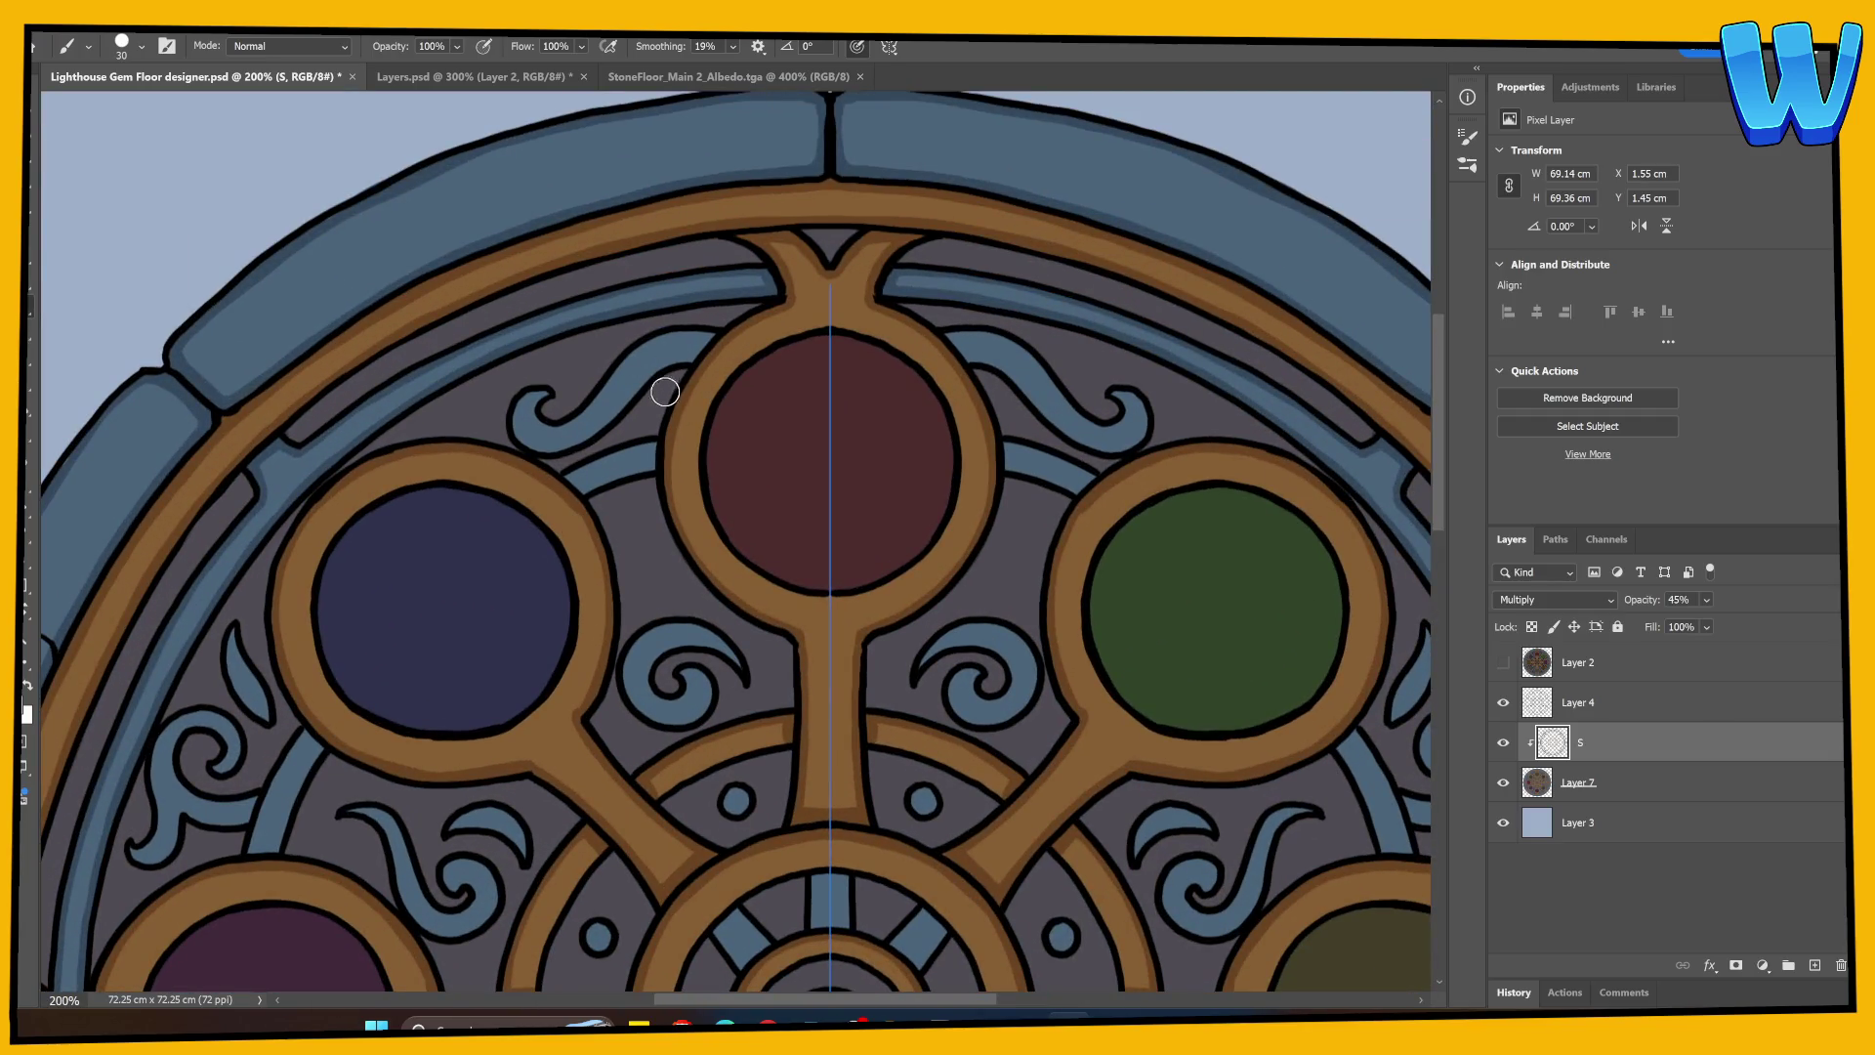
Step: Shade the left blue swirl's edges and the band between the gem rings near the red gem
left_click_drag(705, 342, 683, 356)
mouse_move(525, 394)
left_mouse_down()
mouse_move(514, 426)
mouse_move(578, 441)
mouse_move(688, 352)
left_mouse_up()
key("ctrl+z")
mouse_move(520, 402)
left_mouse_down()
mouse_move(514, 424)
mouse_move(567, 434)
mouse_move(706, 349)
left_mouse_up()
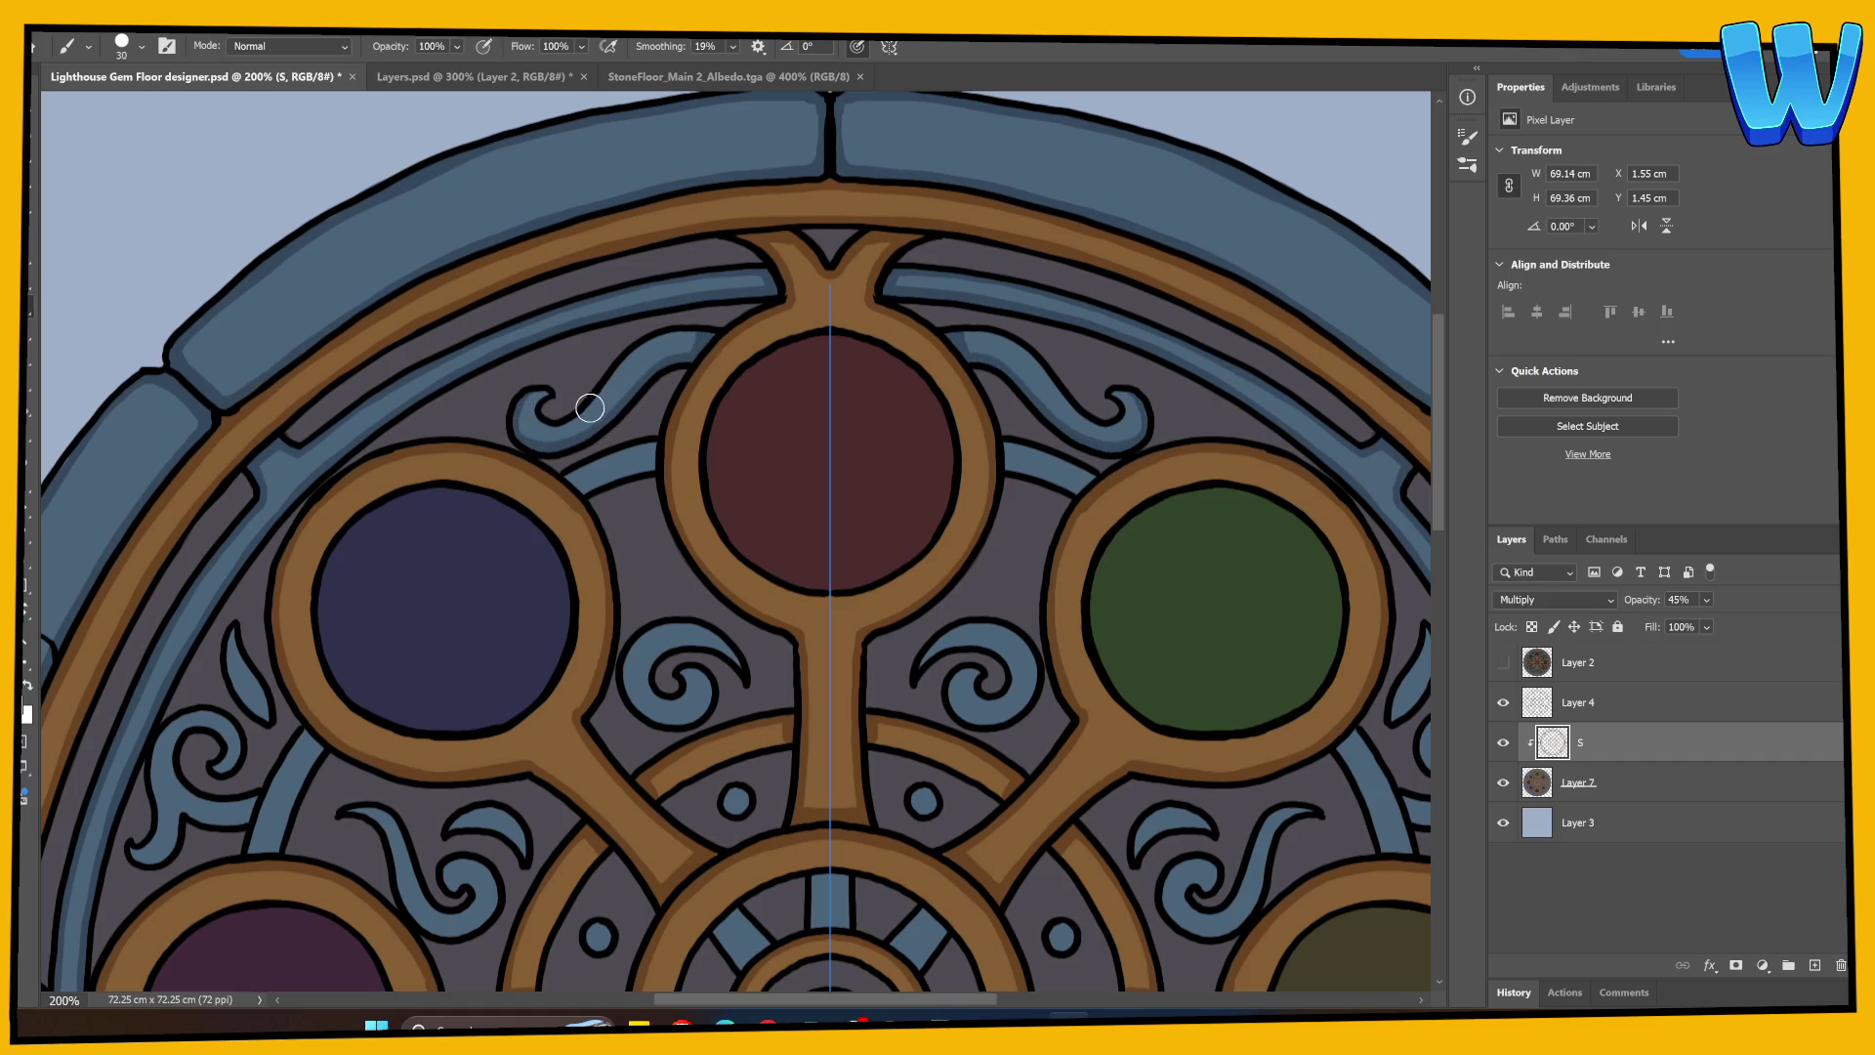
mouse_move(590, 407)
left_mouse_down()
mouse_move(683, 326)
mouse_move(723, 337)
left_mouse_up()
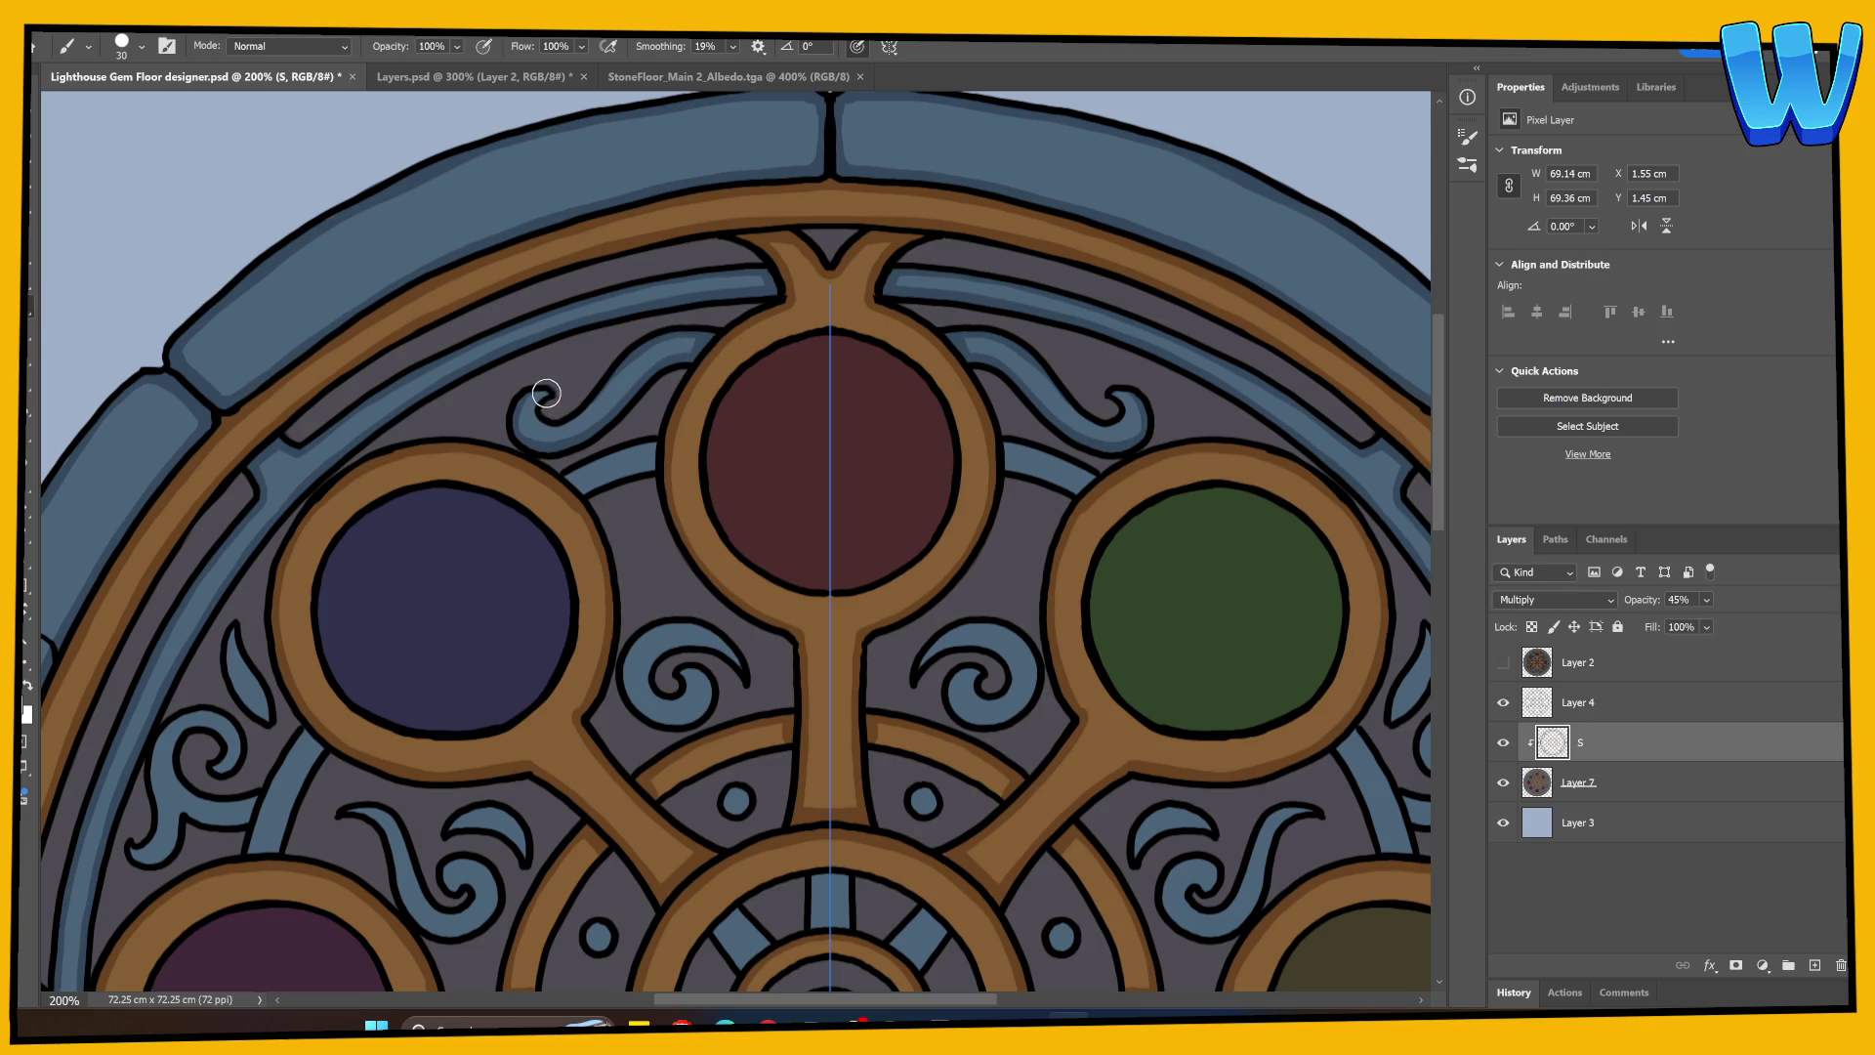
left_click_drag(560, 423, 631, 363)
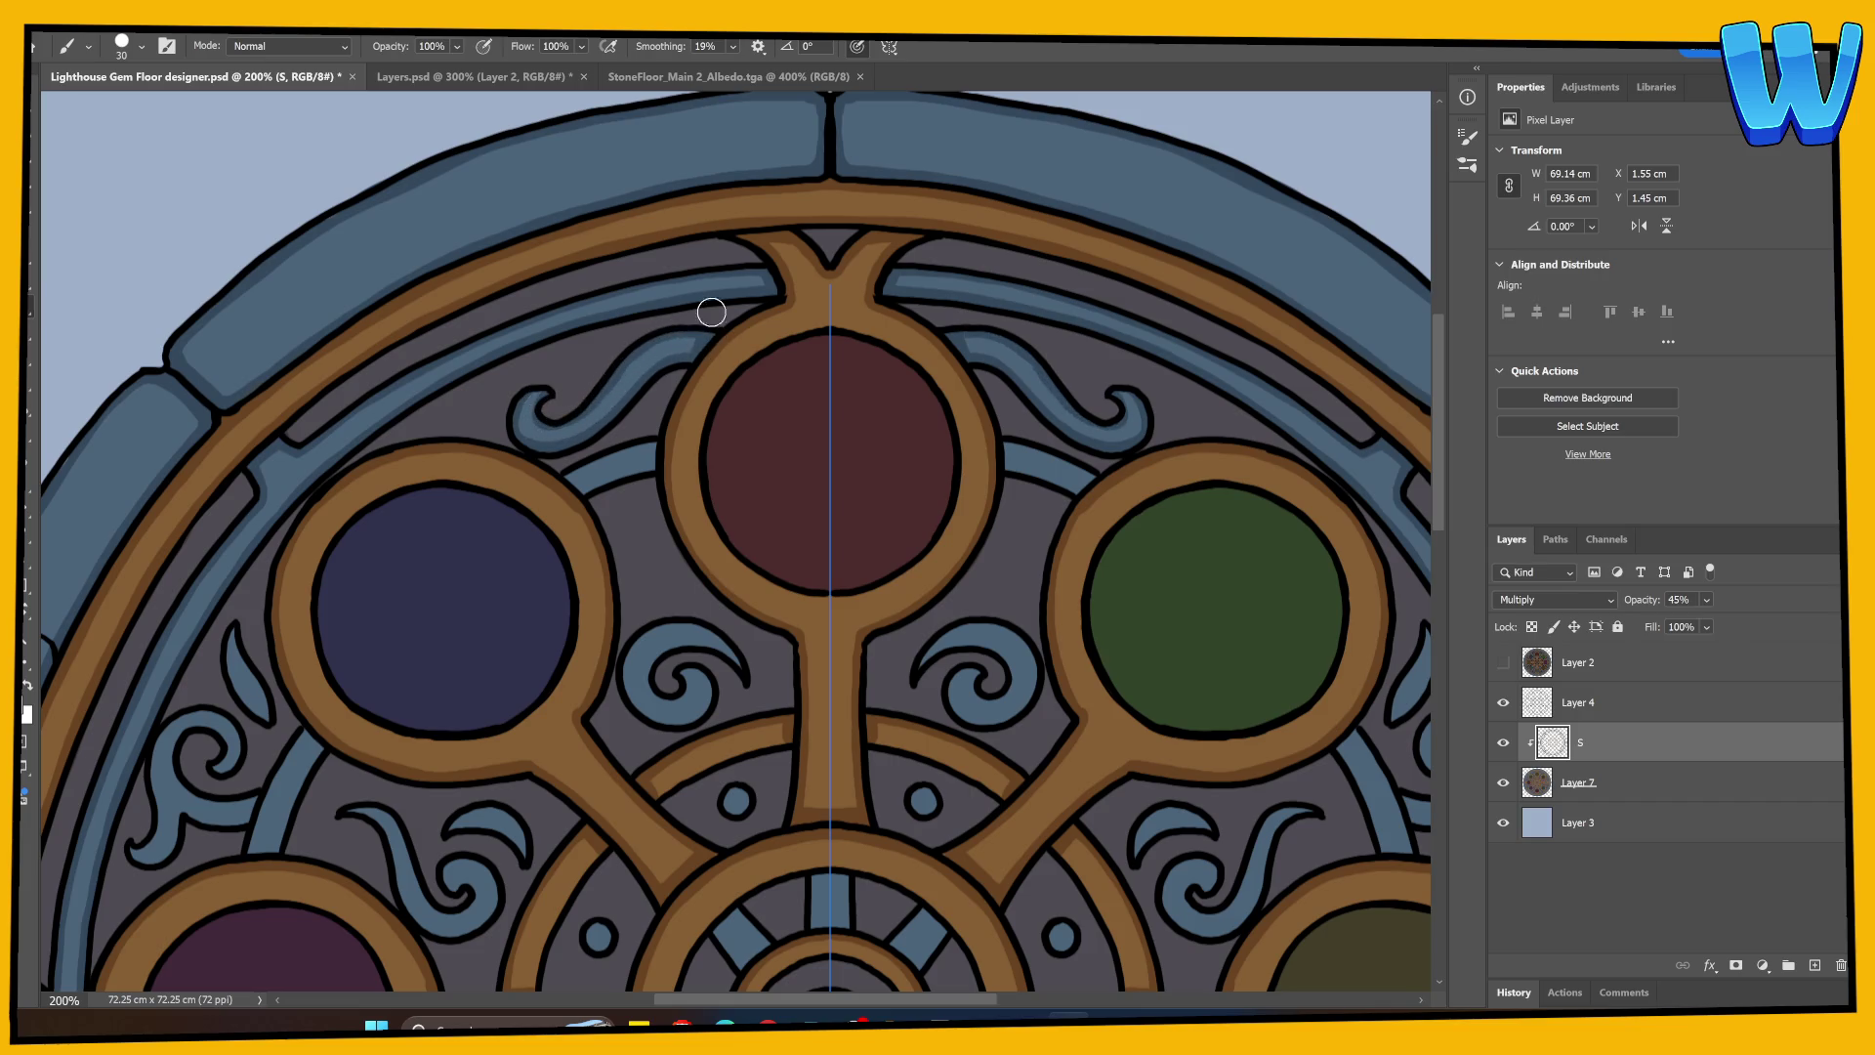
mouse_move(564, 481)
left_mouse_down()
mouse_move(656, 436)
mouse_move(577, 482)
mouse_move(655, 459)
left_mouse_up()
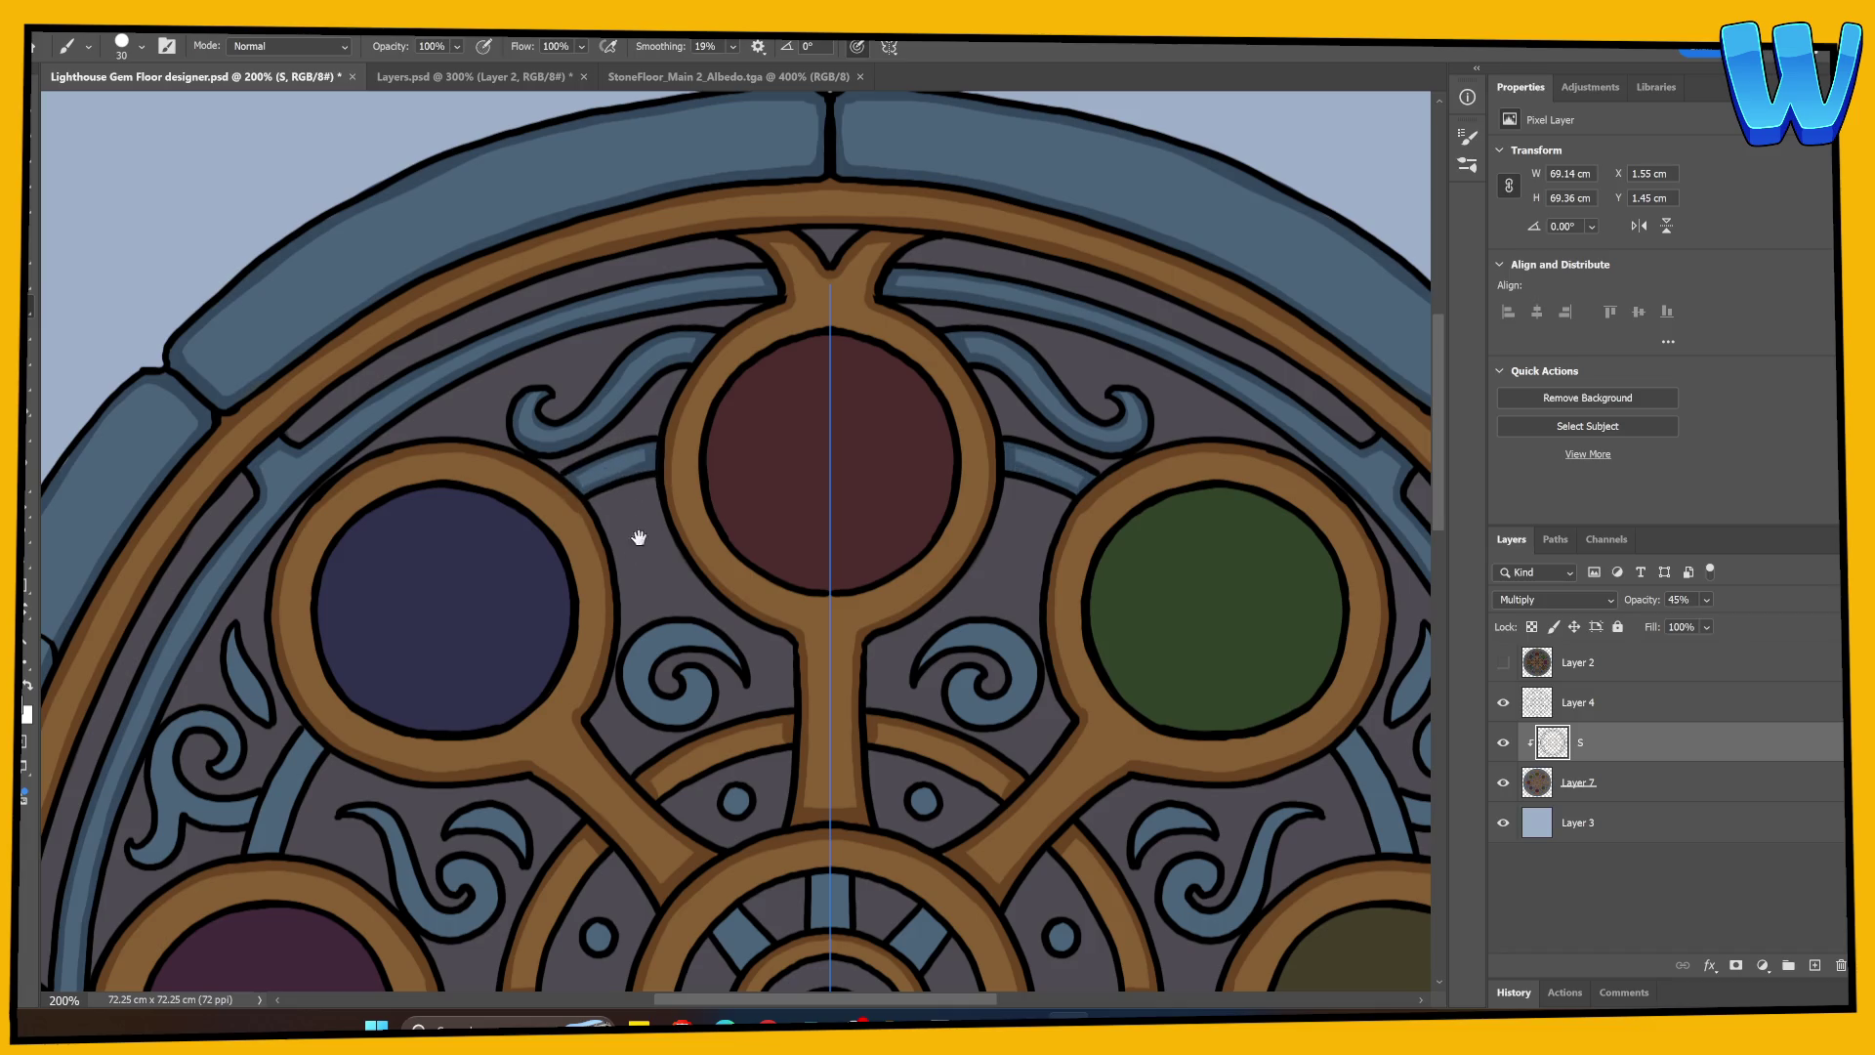
left_click_drag(636, 536, 773, 396)
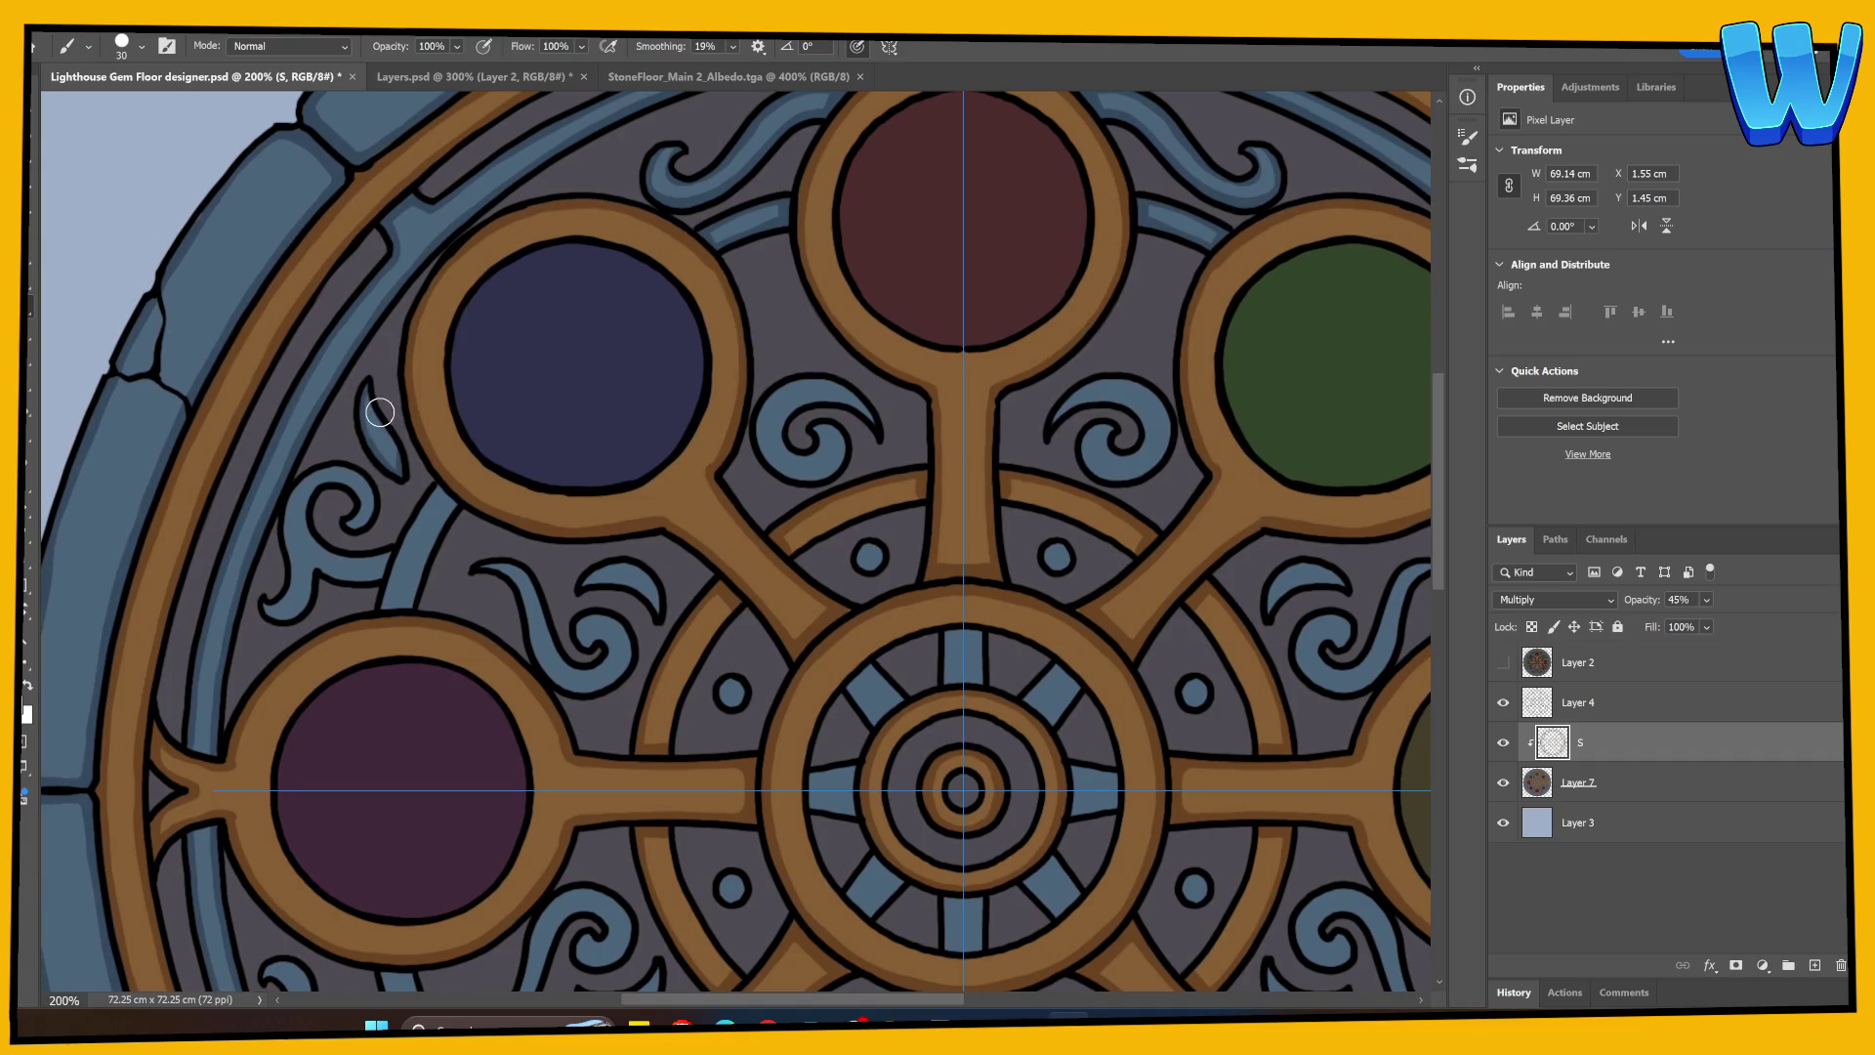
Step: Paint darker strokes inside the small leaf shape beside the blue gem and along the swirl tail
left_click_drag(380, 412, 400, 475)
mouse_move(296, 508)
left_mouse_down()
mouse_move(278, 581)
mouse_move(355, 449)
mouse_move(312, 527)
mouse_move(321, 484)
mouse_move(355, 527)
mouse_move(264, 607)
mouse_move(313, 572)
mouse_move(374, 579)
mouse_move(435, 494)
mouse_move(452, 504)
mouse_move(385, 600)
mouse_move(408, 608)
mouse_move(443, 524)
mouse_move(380, 625)
mouse_move(482, 511)
mouse_move(502, 533)
mouse_move(515, 741)
mouse_move(508, 605)
left_mouse_up()
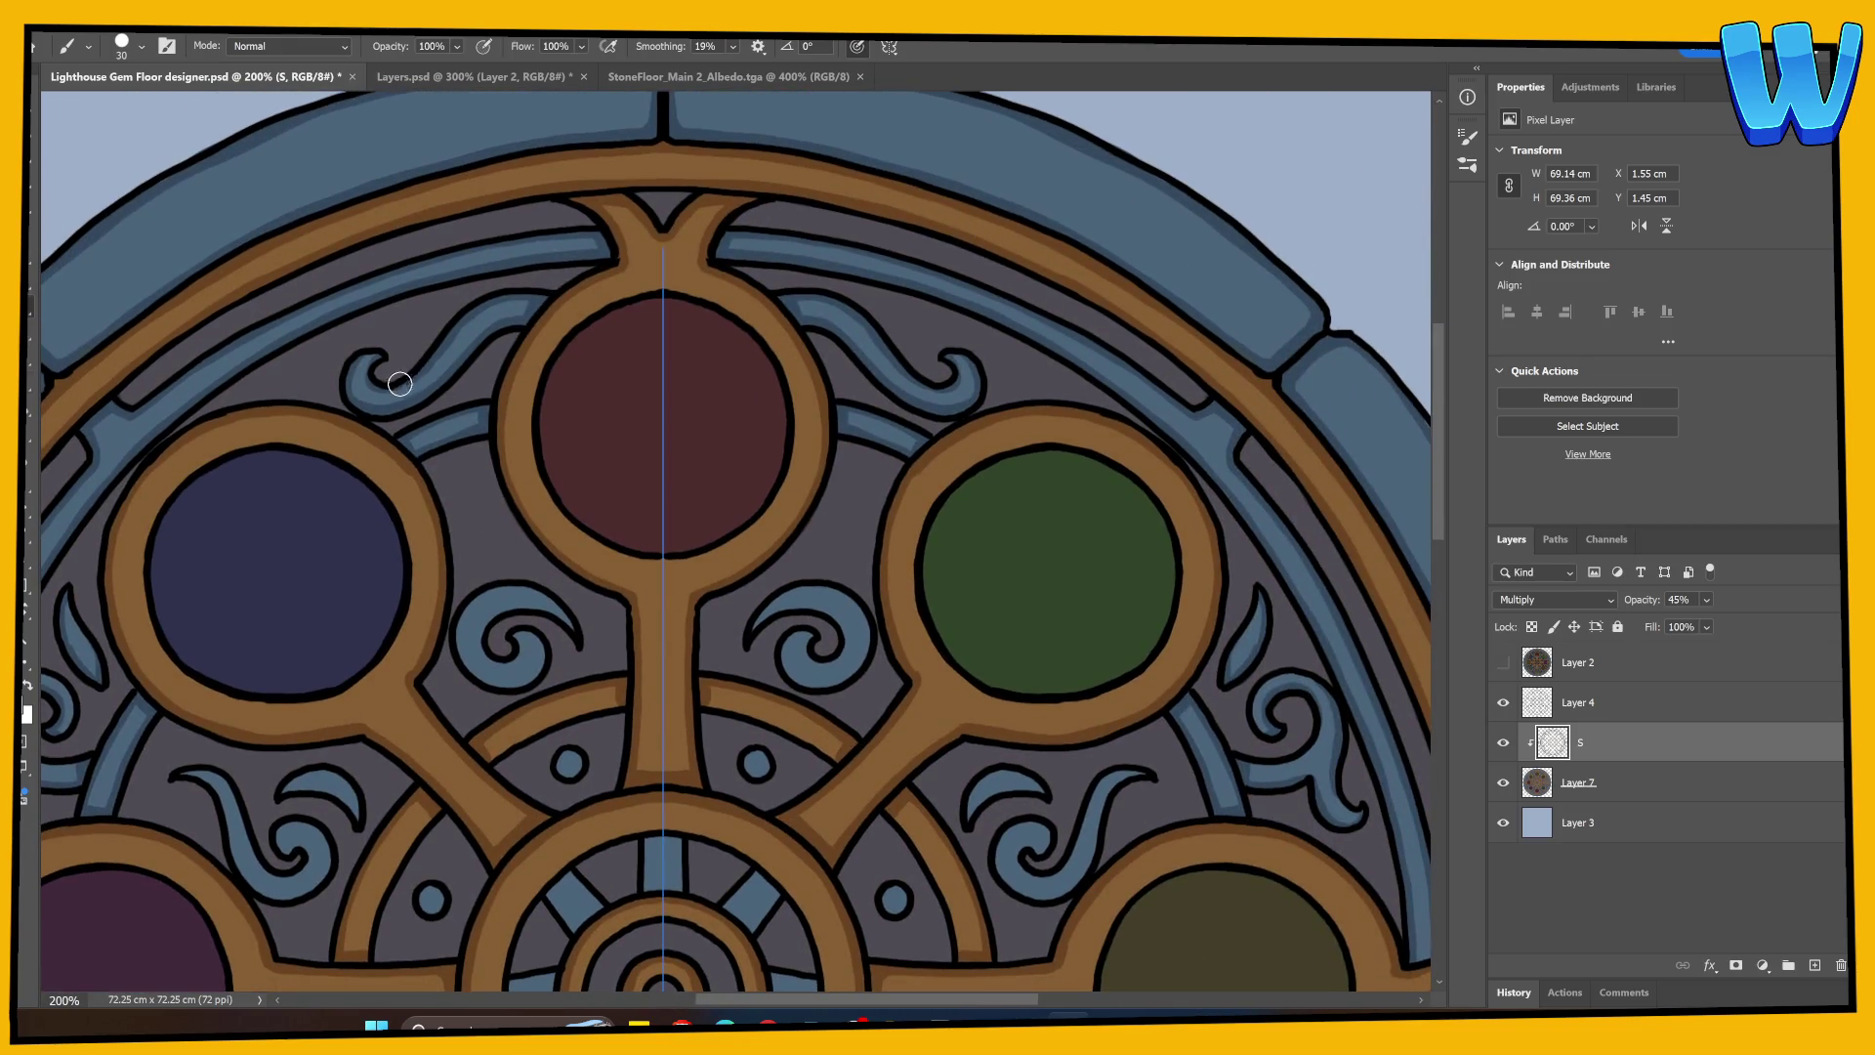
Step: Erase the stray shading near the top centre and return to the Brush
key("e")
left_click_drag(400, 384, 536, 284)
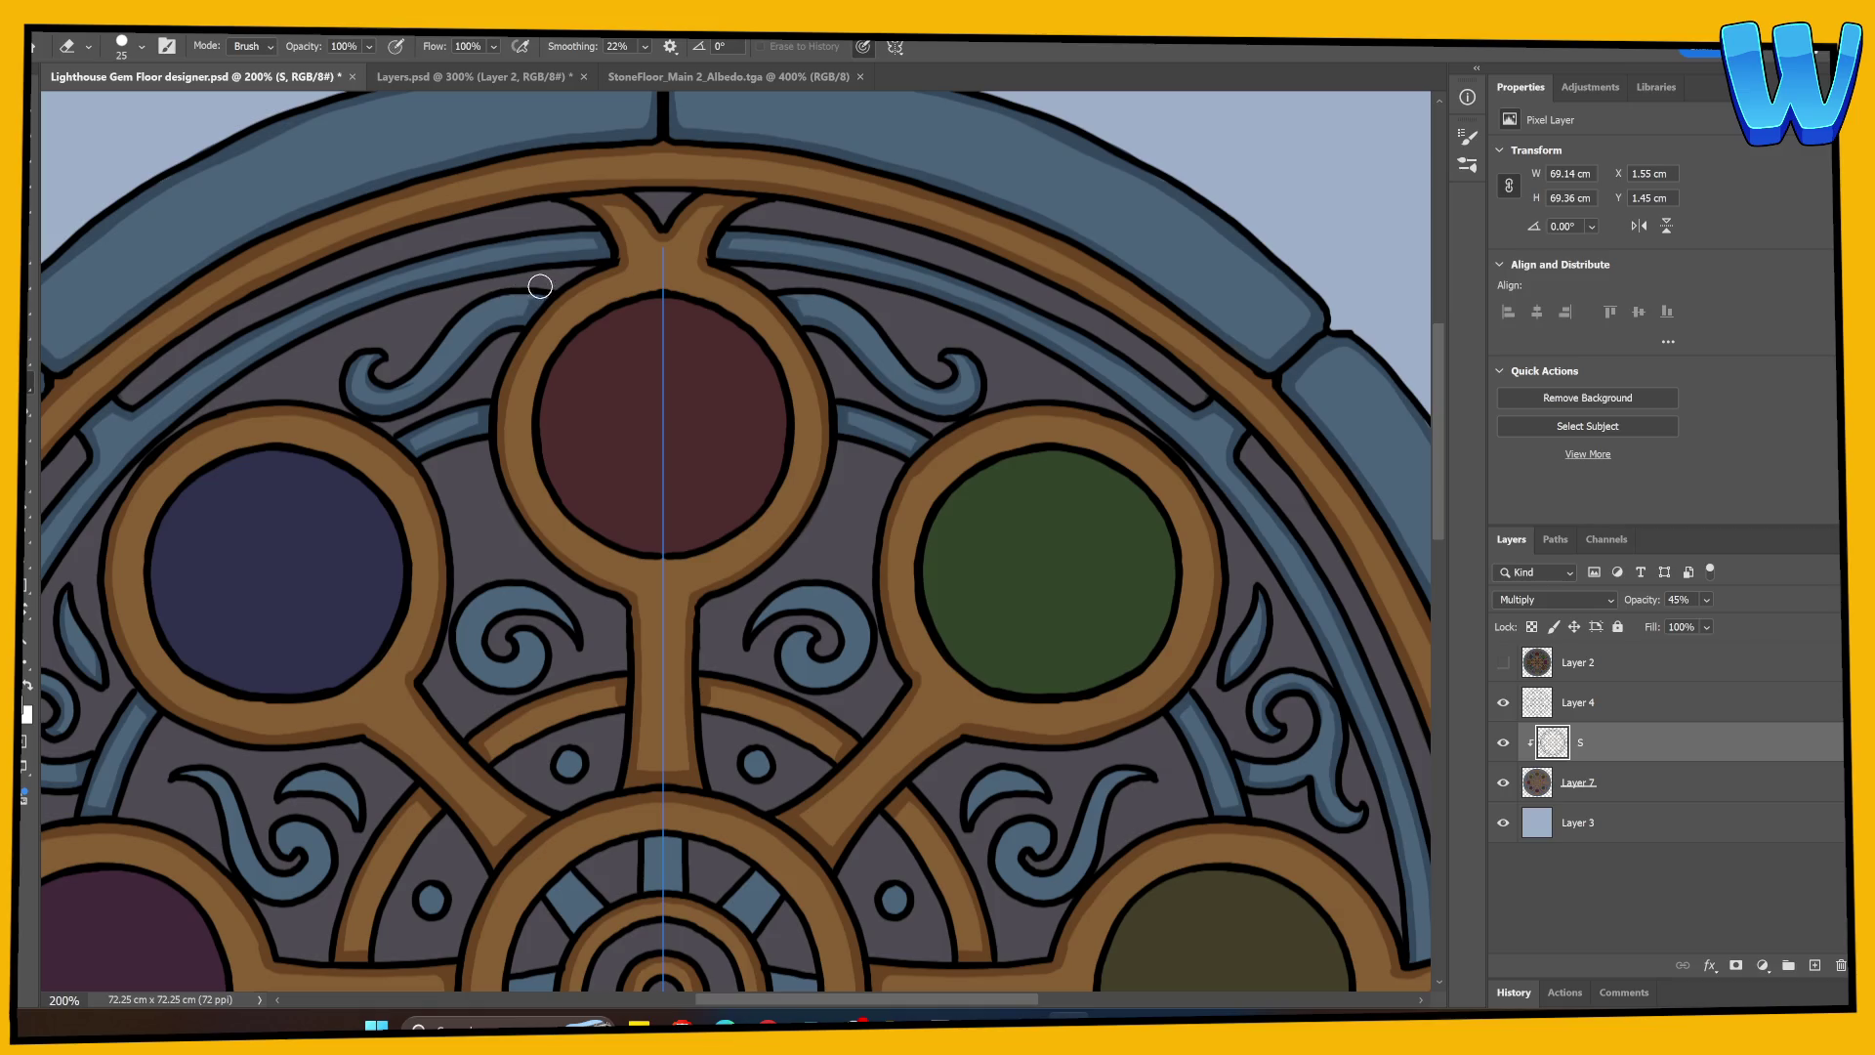
key("b")
key("e")
key("b")
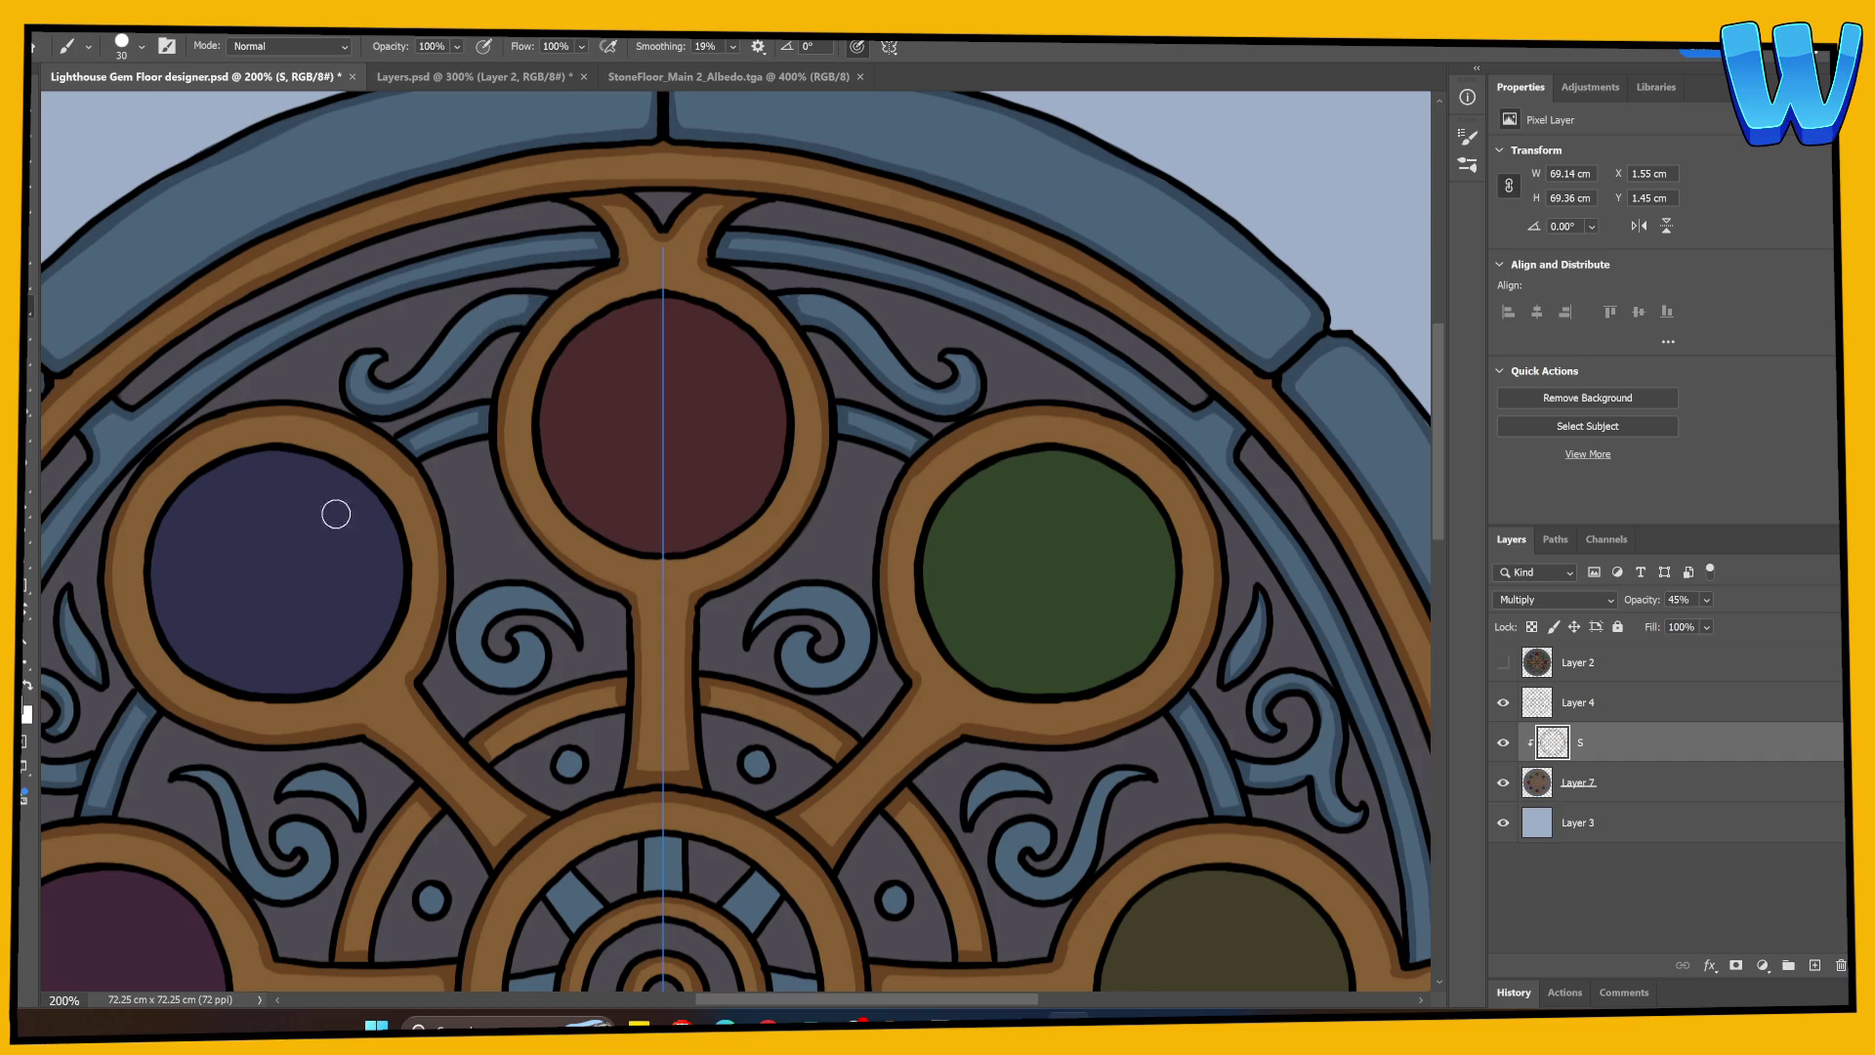
Step: Darken the crescent swirls' outlines and tips with mirrored shading strokes
scroll(548, 390, "down", 3)
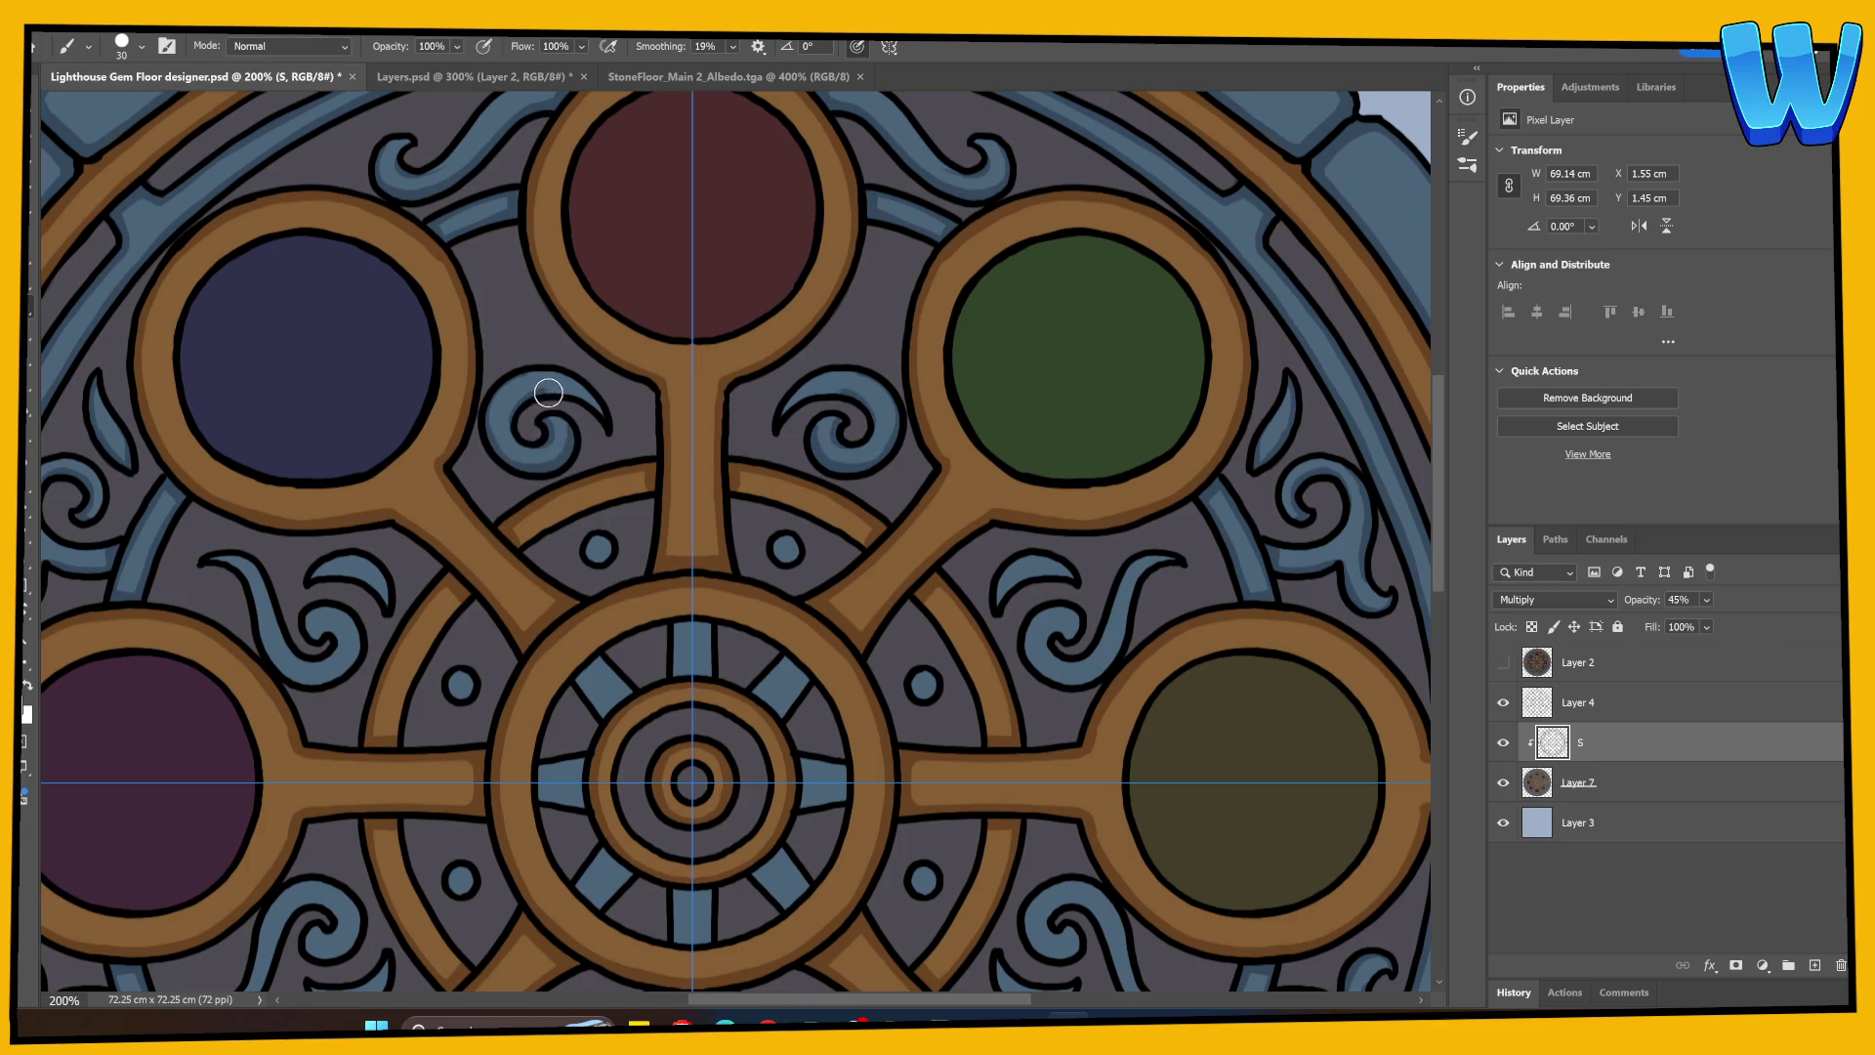
left_click_drag(545, 523, 668, 383)
key("ctrl+semicolon")
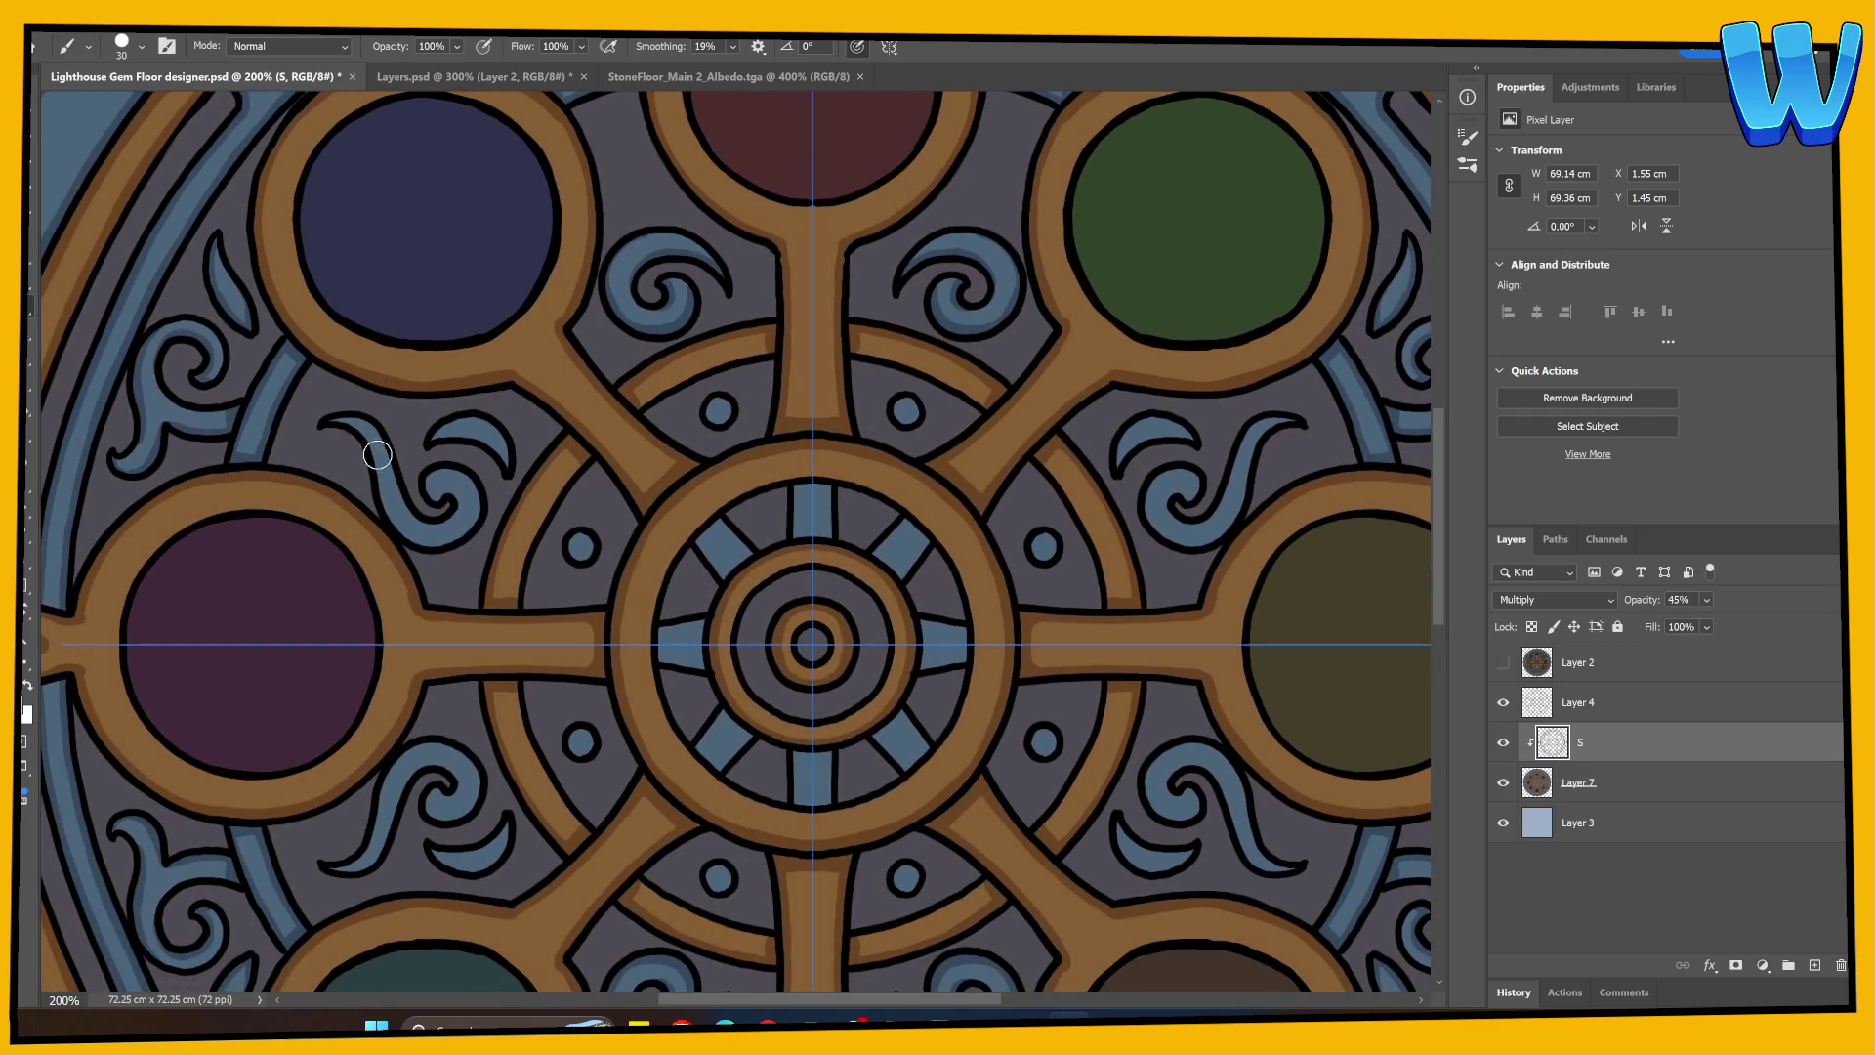
mouse_move(337, 422)
left_mouse_down()
mouse_move(418, 543)
mouse_move(450, 545)
mouse_move(474, 469)
mouse_move(430, 483)
mouse_move(432, 506)
left_mouse_up()
mouse_move(441, 435)
left_mouse_down()
mouse_move(481, 432)
mouse_move(504, 459)
mouse_move(492, 423)
mouse_move(422, 459)
left_mouse_up()
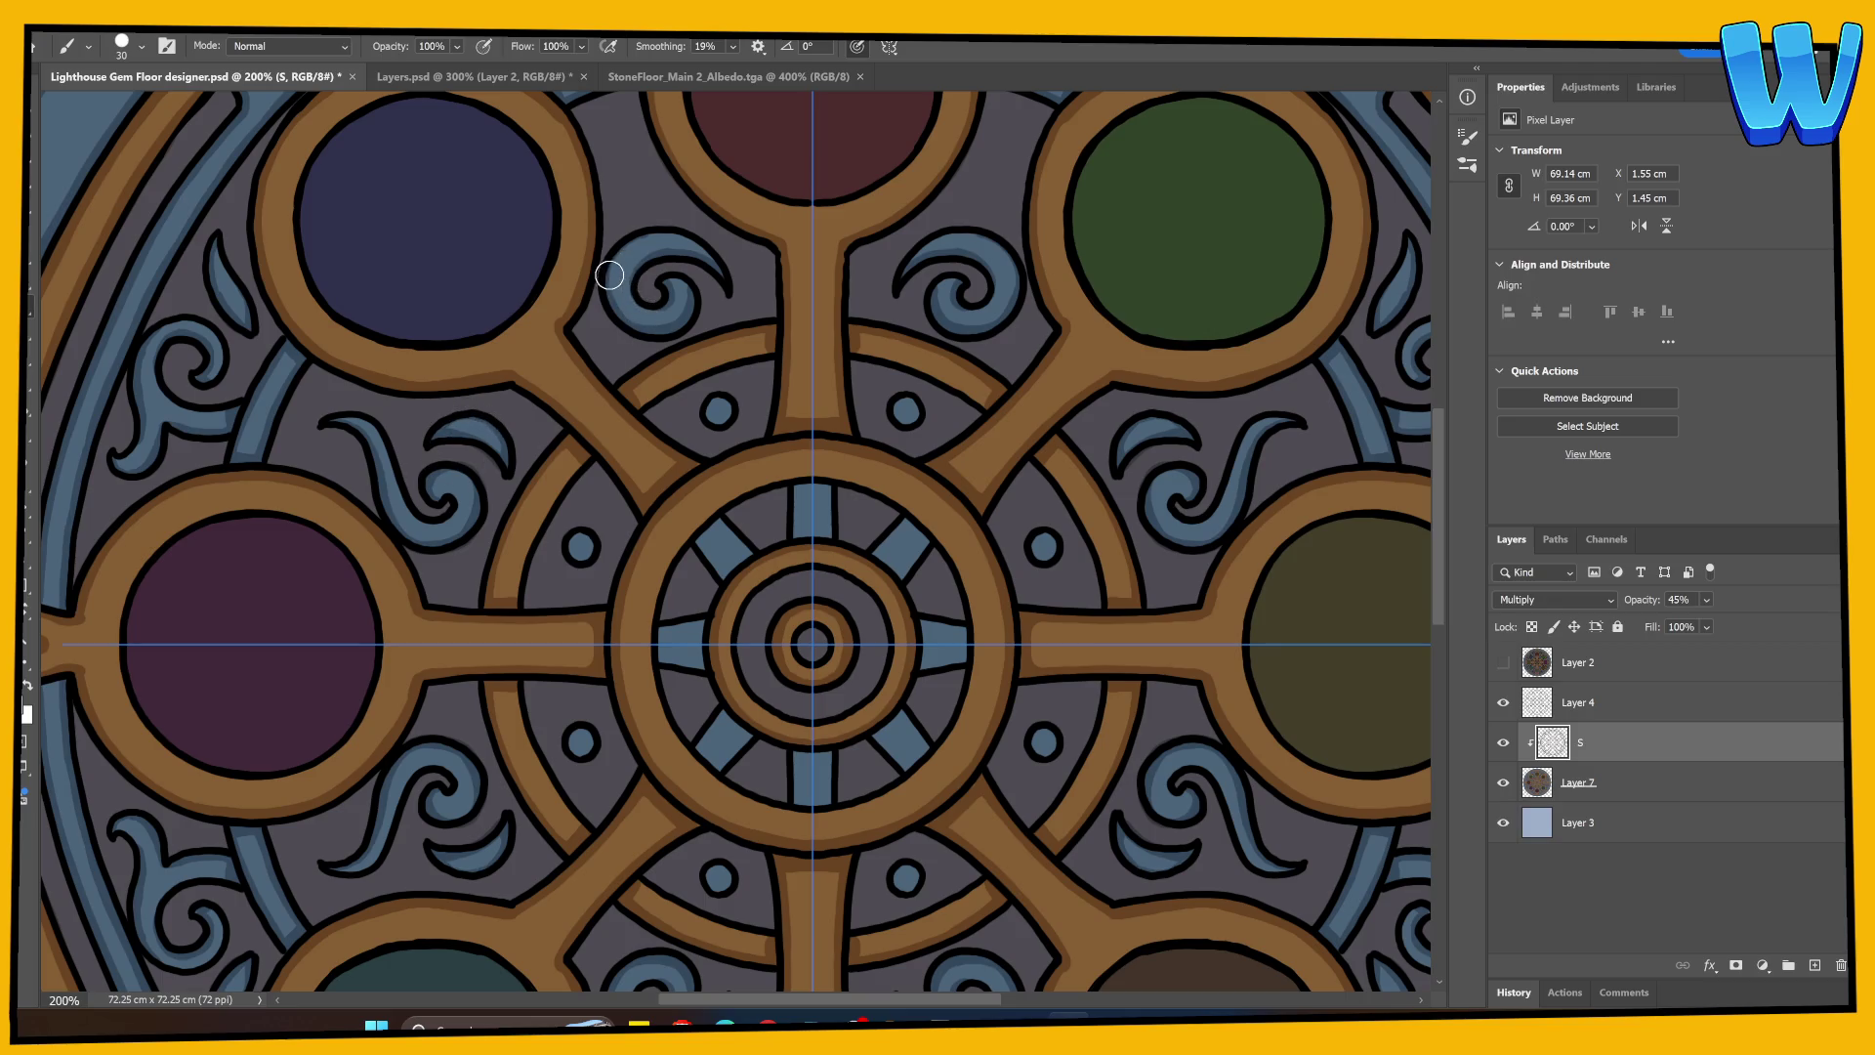
mouse_move(609, 275)
left_mouse_down()
mouse_move(670, 251)
mouse_move(611, 285)
mouse_move(625, 246)
left_mouse_up()
left_click_drag(178, 405, 227, 411)
Step: Darken the small blue dot and the blue spokes around the central hub
mouse_move(410, 380)
left_mouse_down()
mouse_move(283, 683)
mouse_move(244, 727)
left_mouse_up()
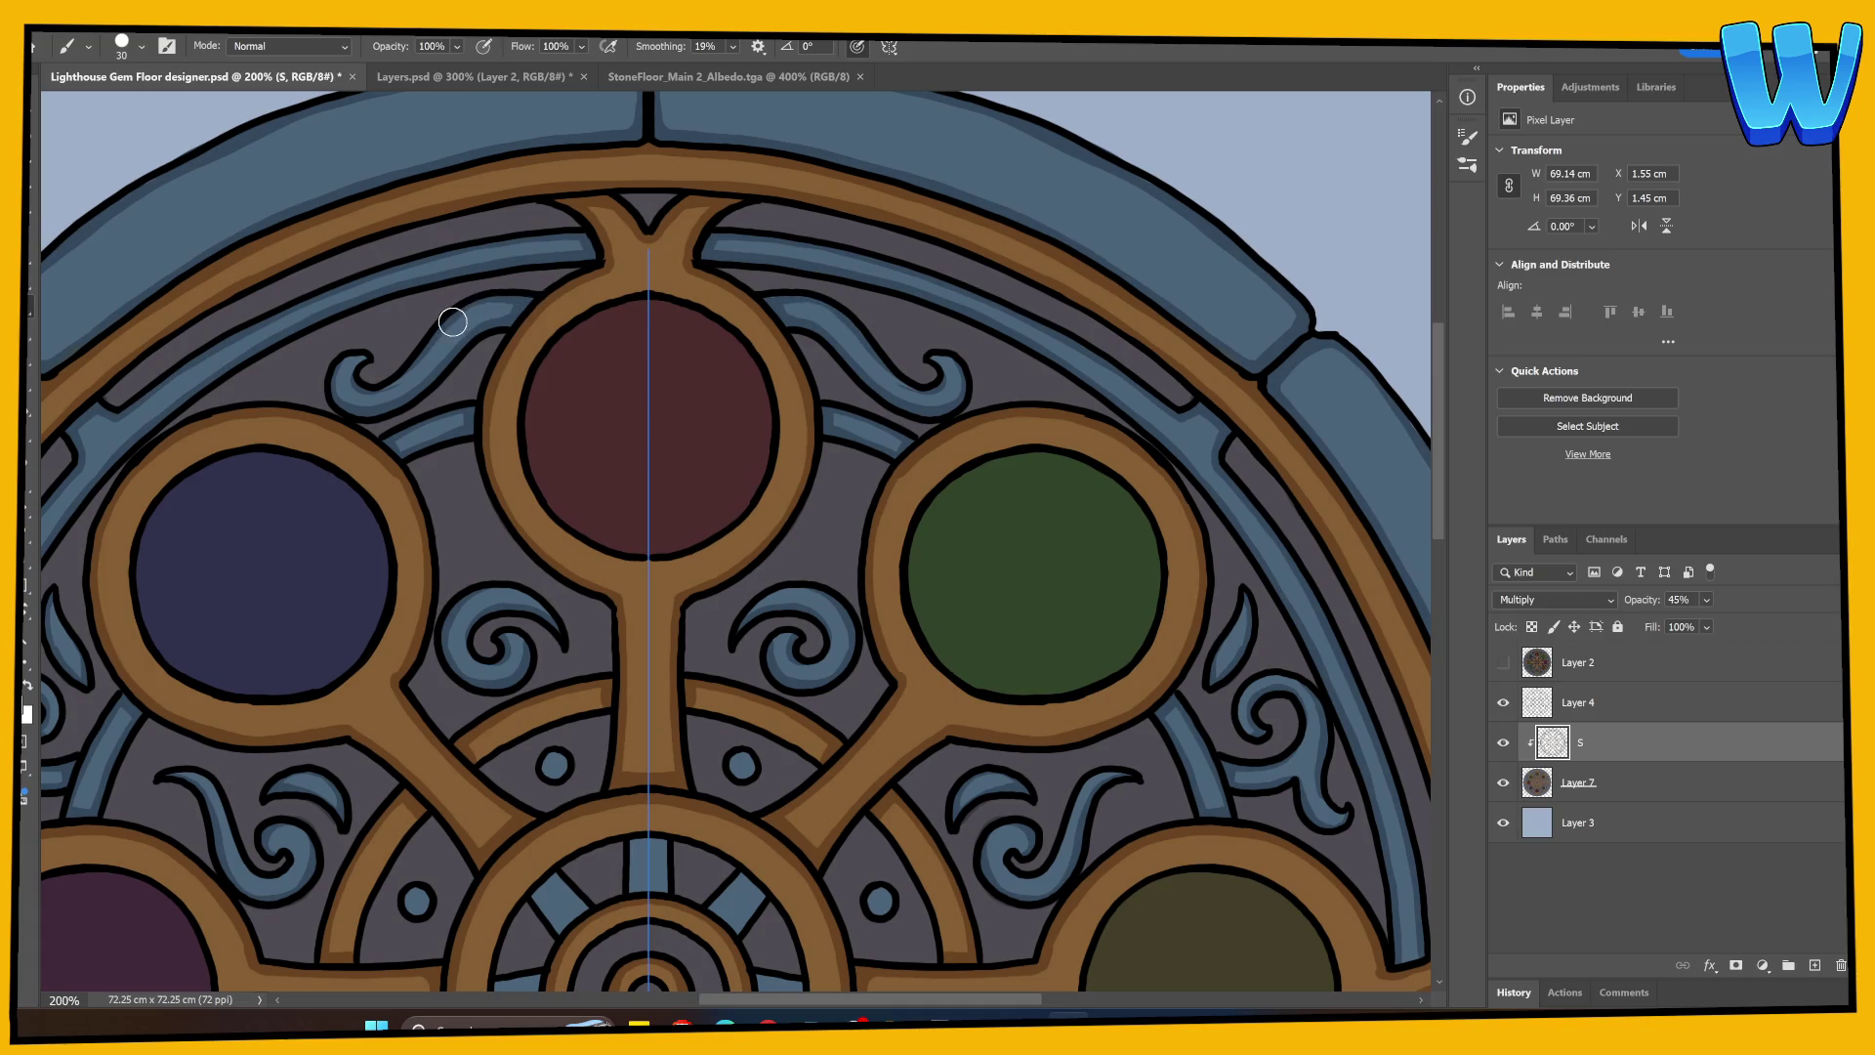
left_click_drag(648, 544, 489, 290)
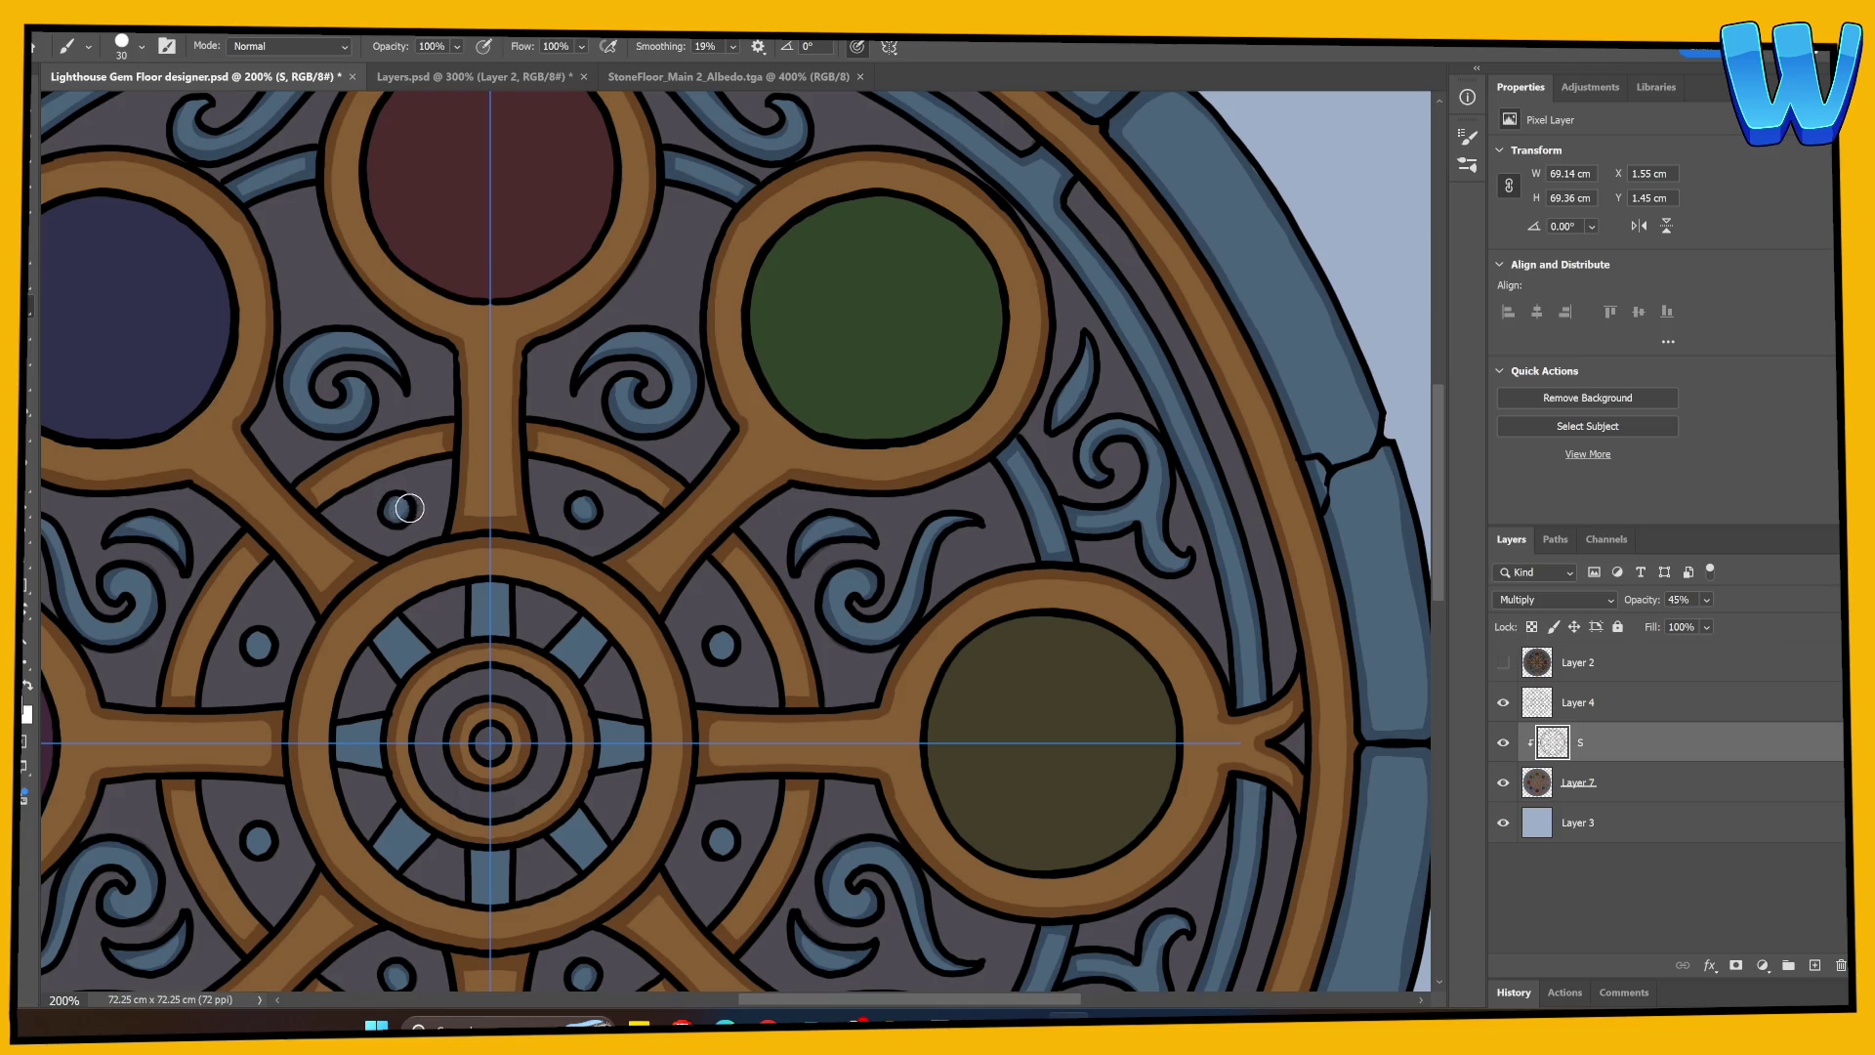
scroll(390, 499, "down", 5)
scroll(371, 440, "right", 1)
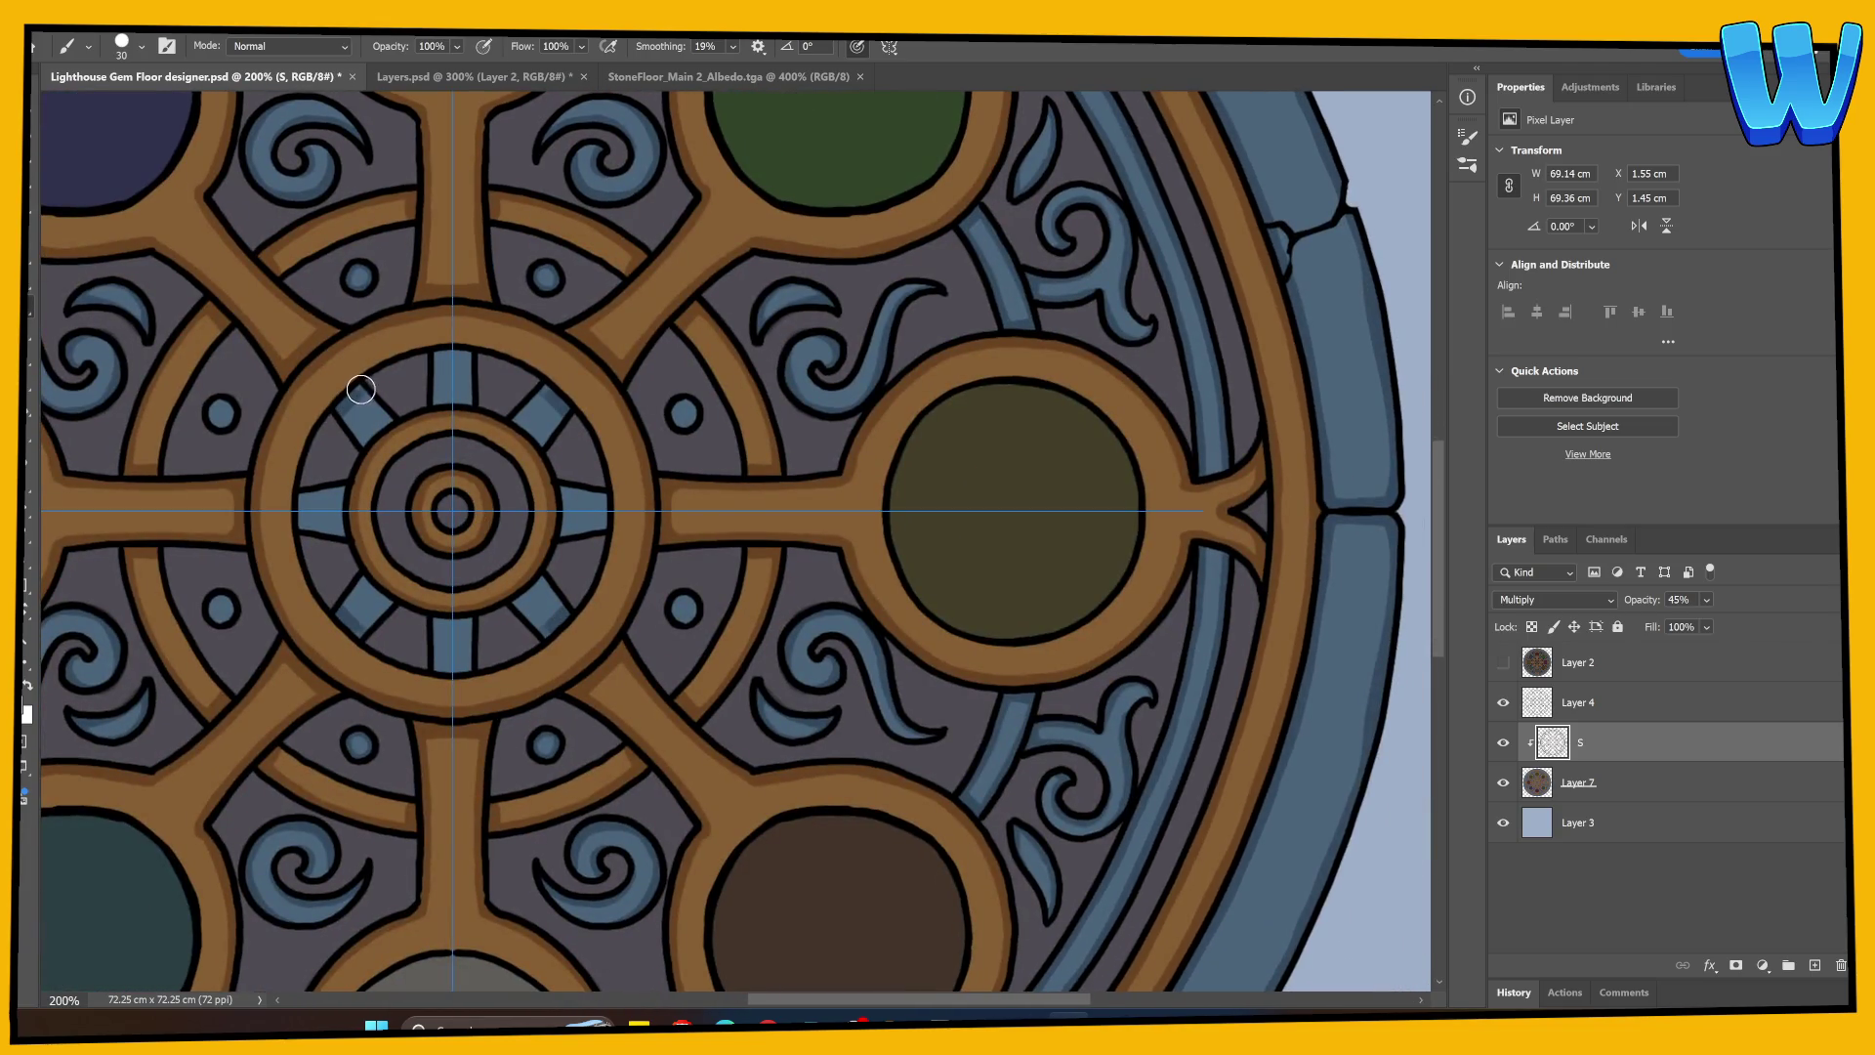
left_click_drag(215, 401, 220, 427)
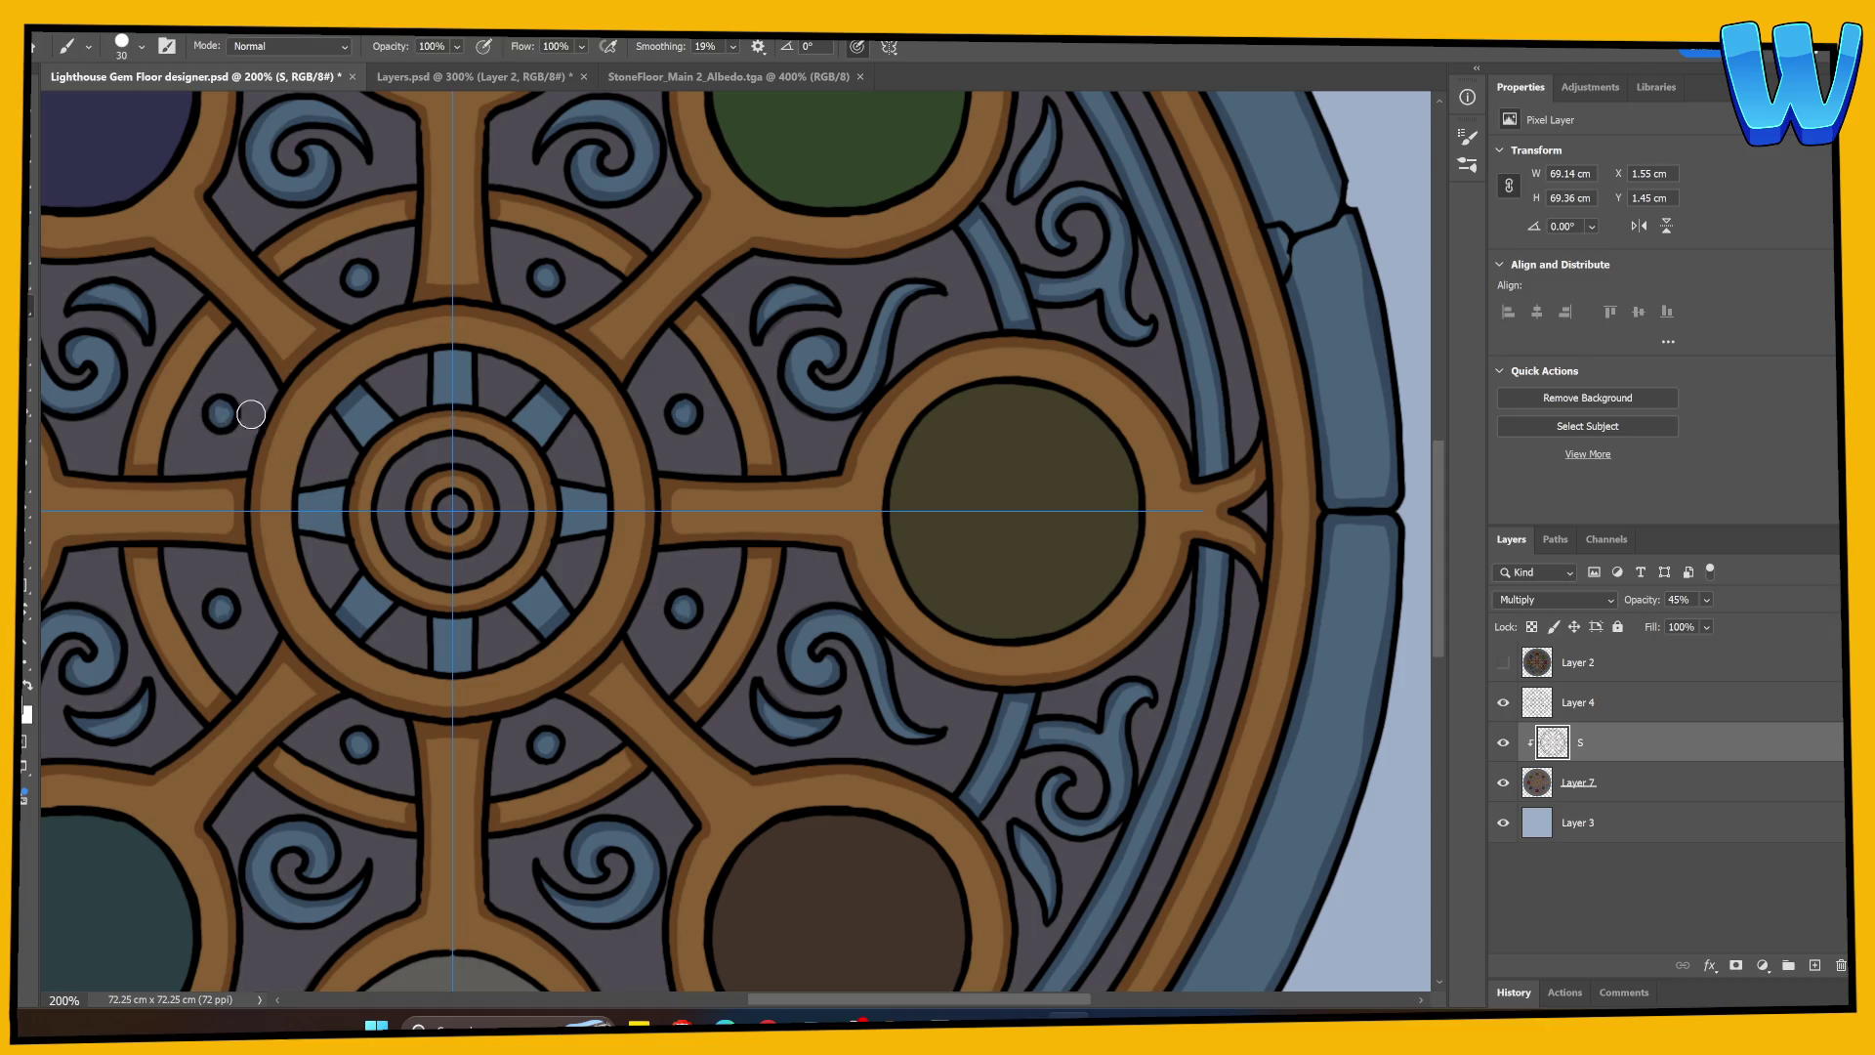
mouse_move(305, 491)
left_mouse_down()
mouse_move(304, 529)
mouse_move(341, 537)
left_mouse_up()
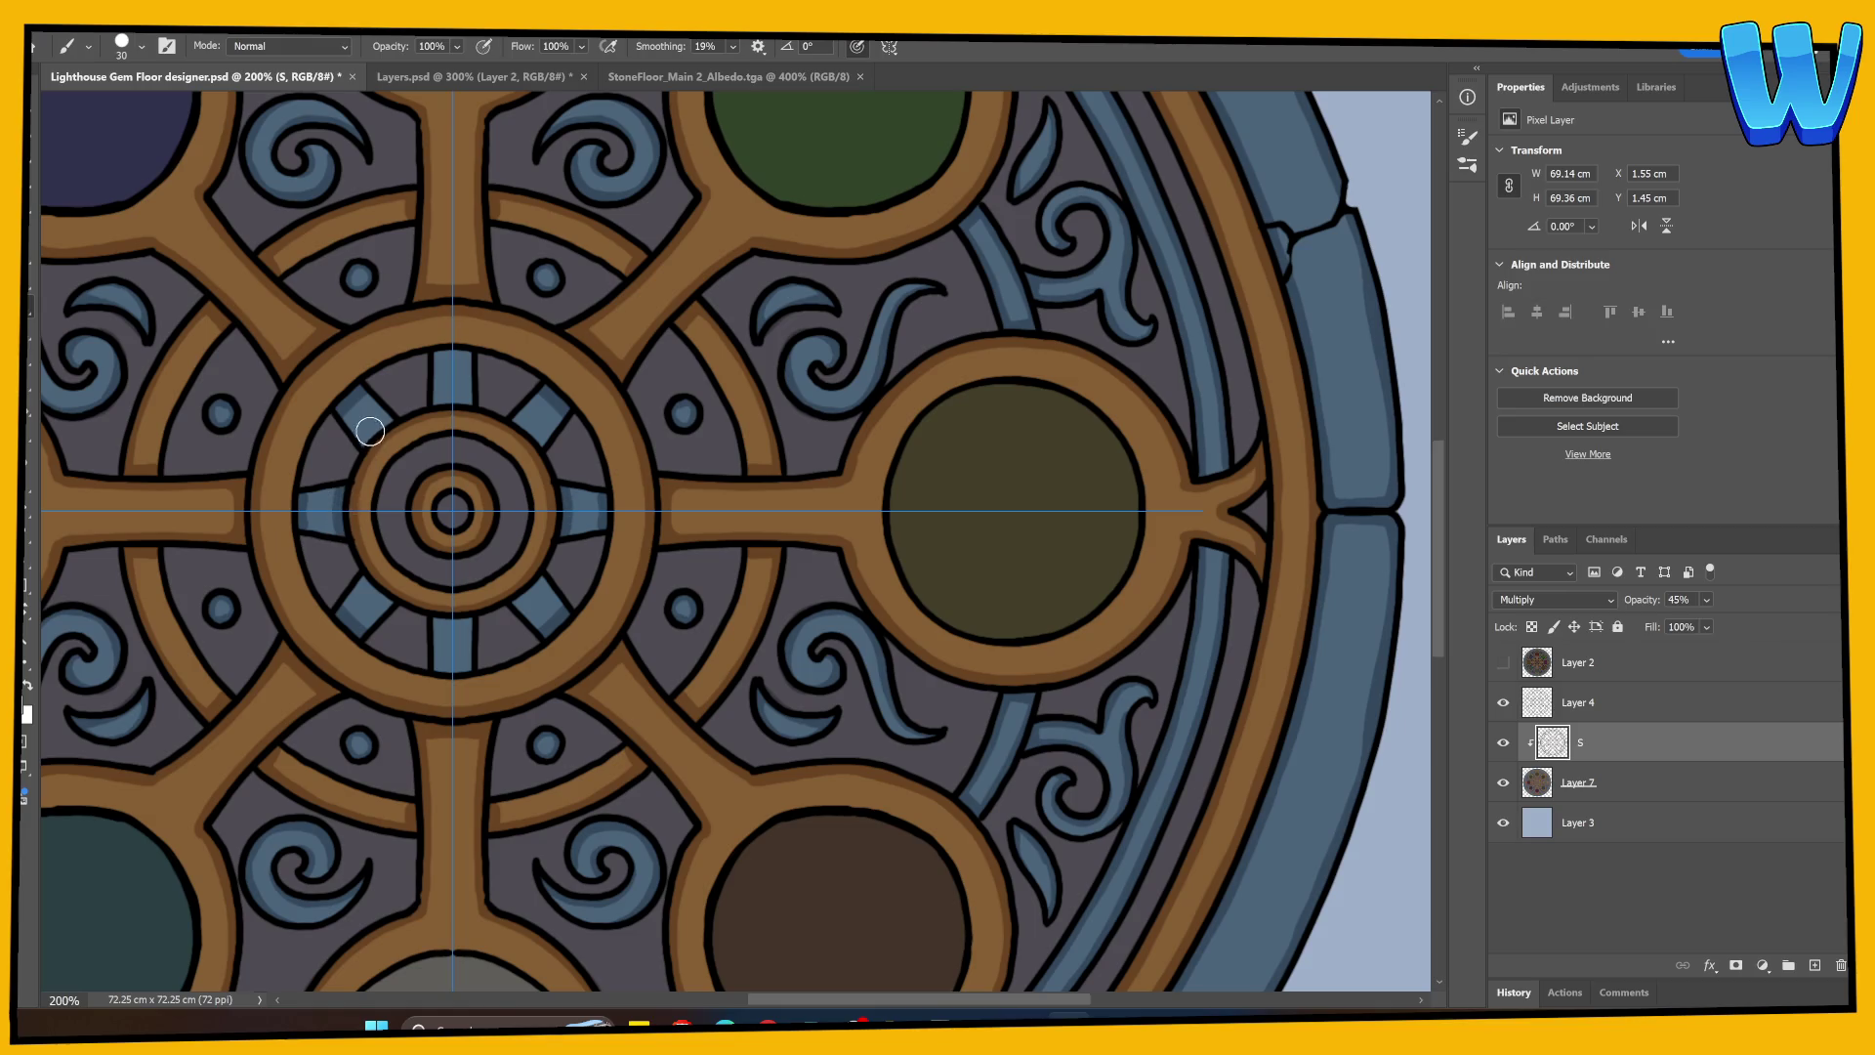
mouse_move(368, 419)
left_mouse_down()
mouse_move(468, 399)
mouse_move(472, 352)
mouse_move(359, 414)
mouse_move(344, 487)
left_mouse_up()
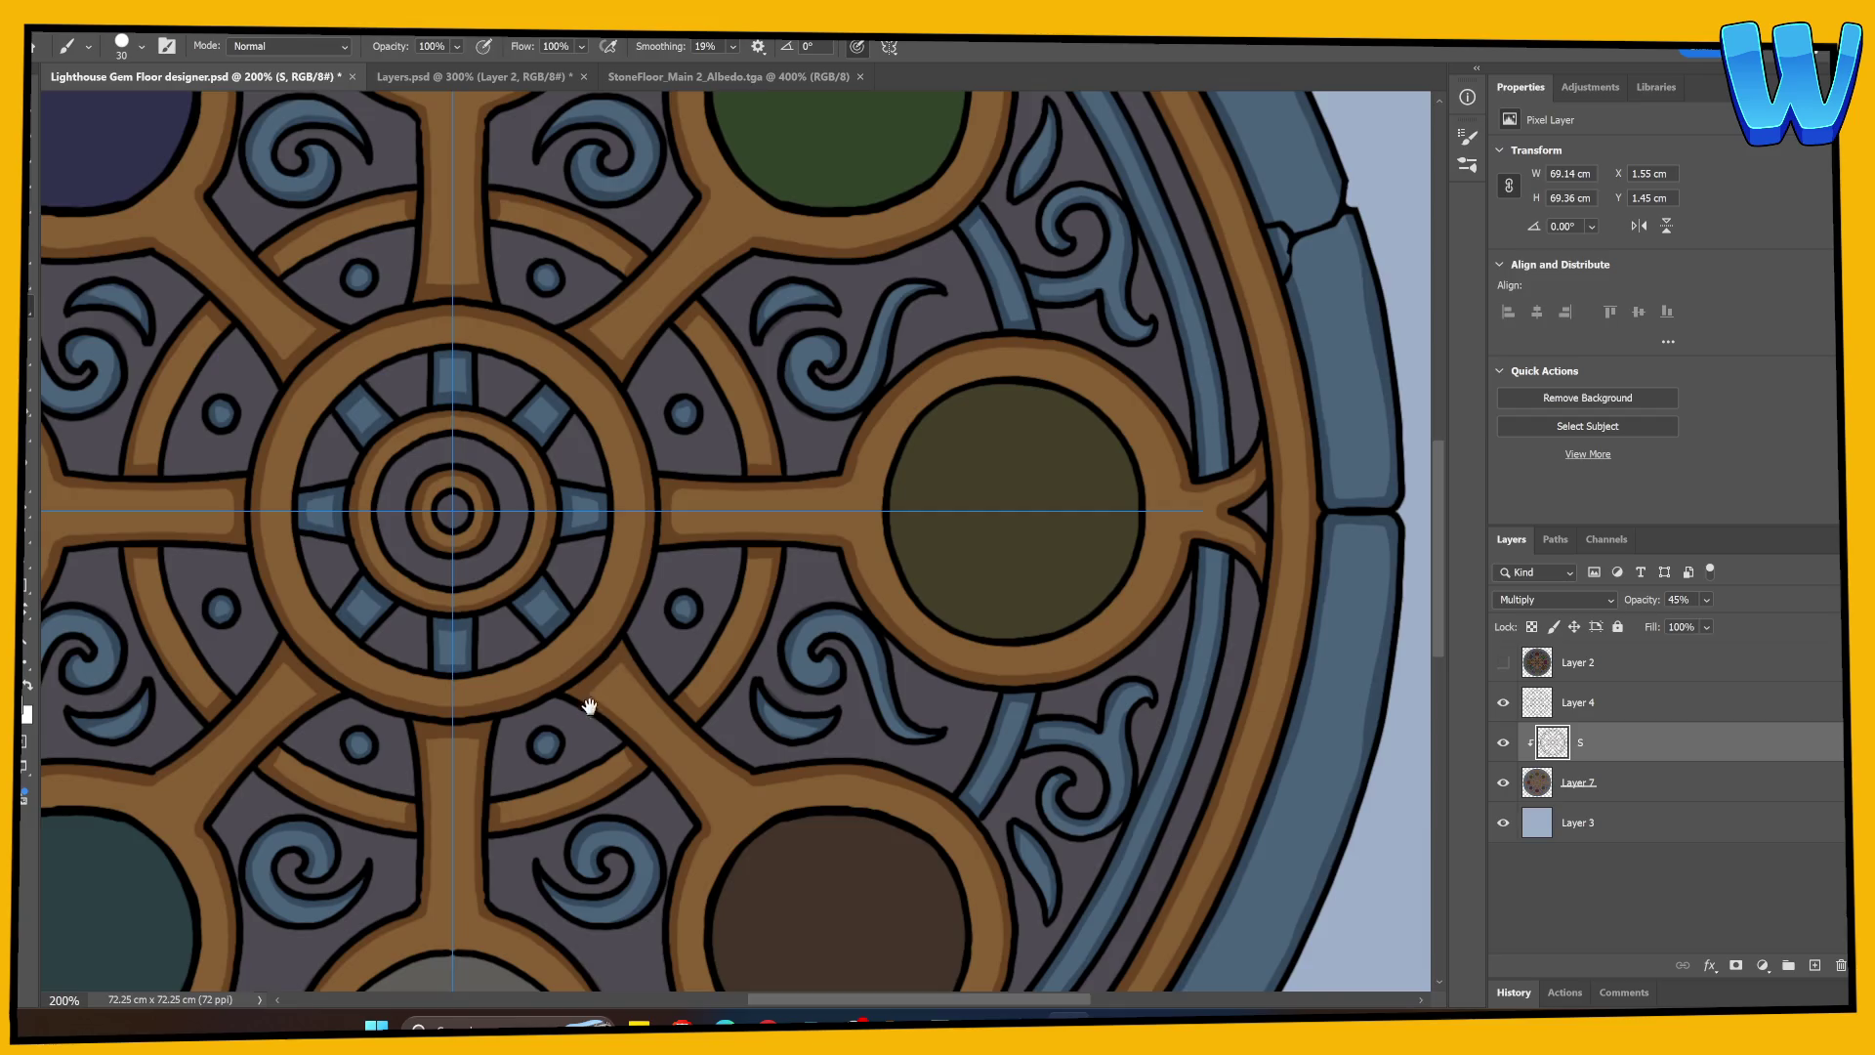
left_click_drag(590, 705, 846, 489)
mouse_move(455, 427)
left_mouse_down()
mouse_move(423, 485)
mouse_move(436, 599)
mouse_move(658, 619)
mouse_move(782, 544)
left_mouse_up()
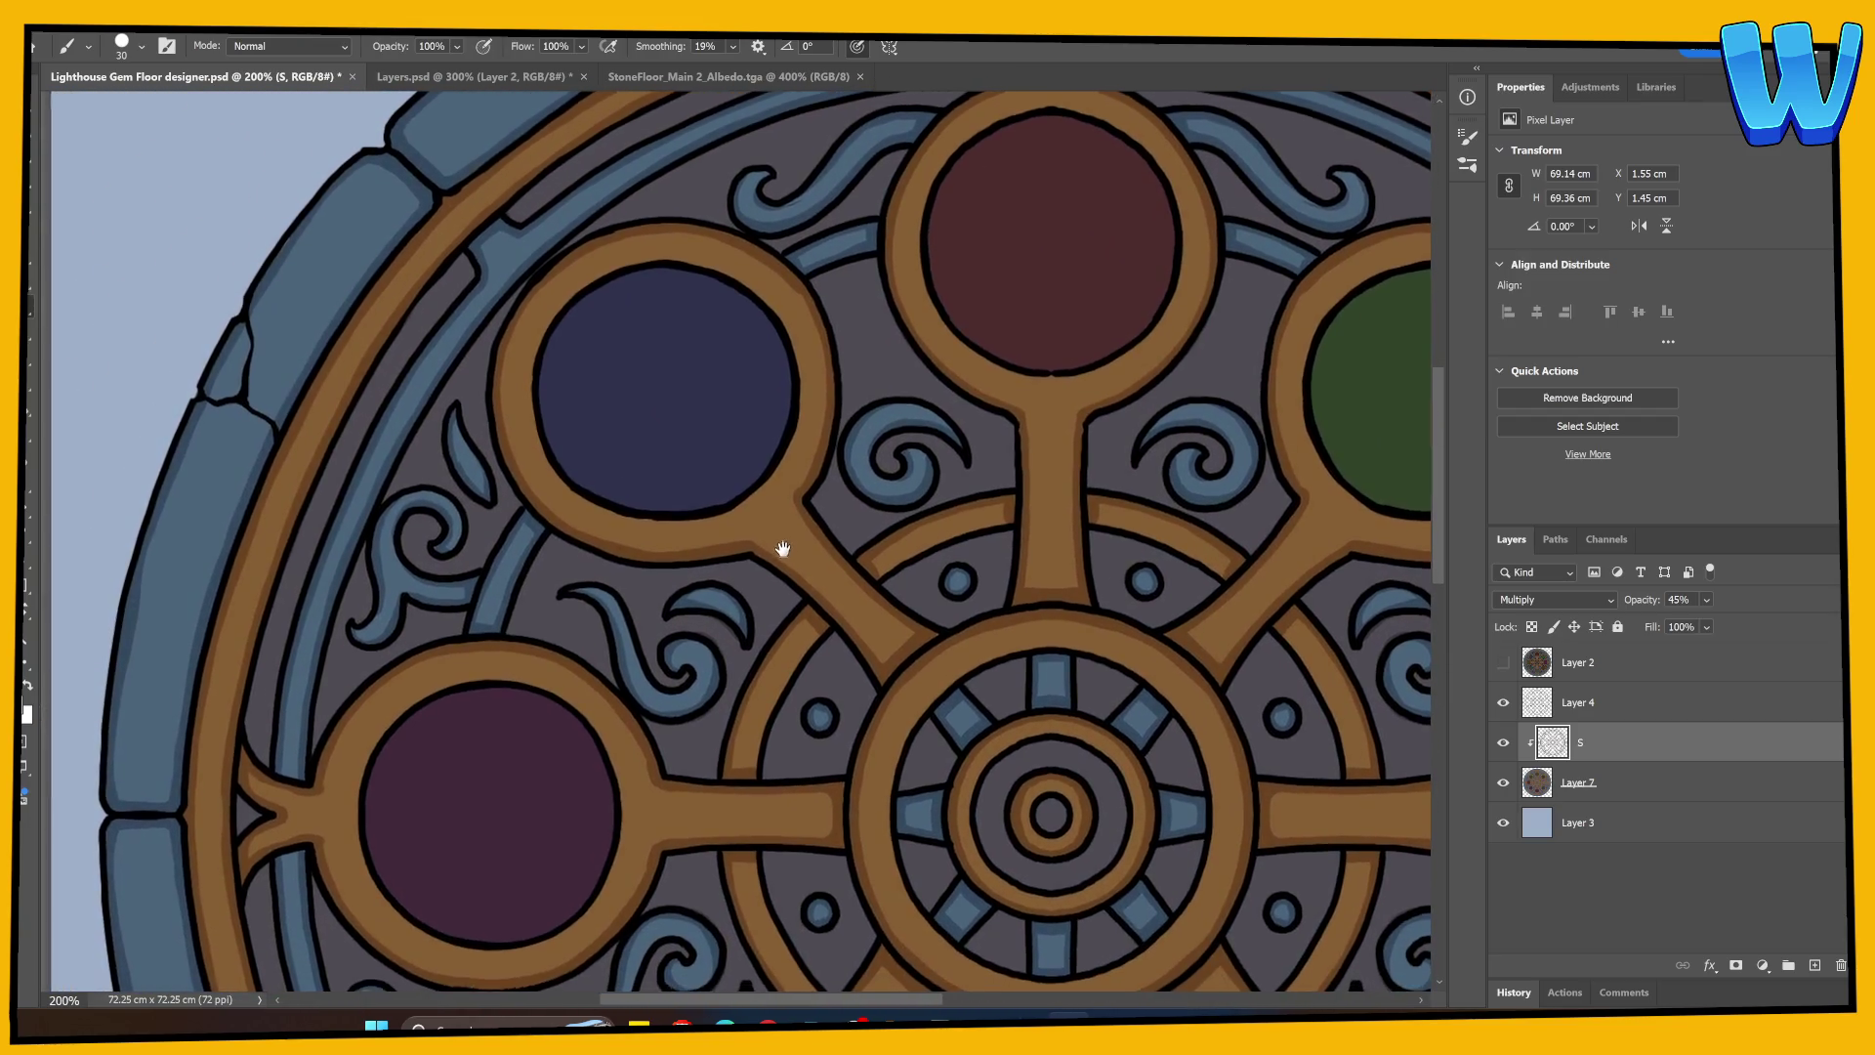
Step: Save, then paint mirrored shadows along the blue gem rims and the blue arc
key("ctrl+s")
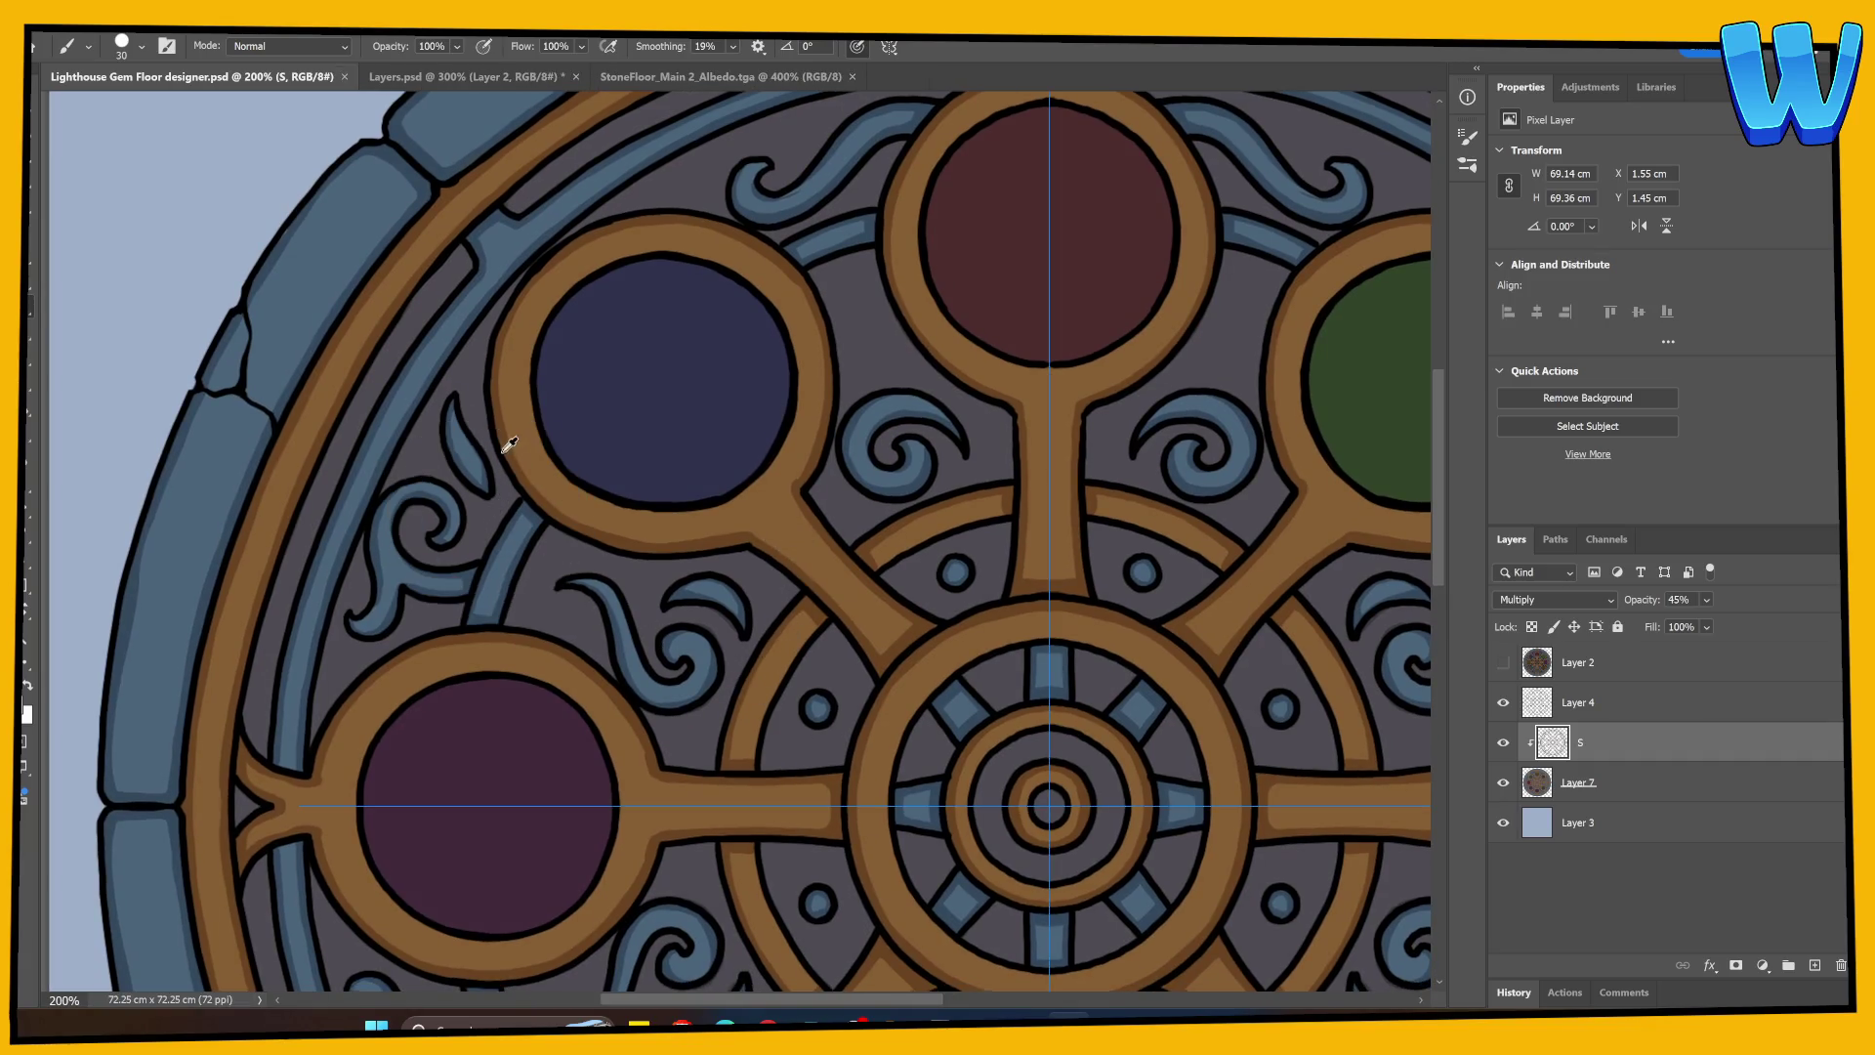
left_click_drag(503, 468, 510, 520)
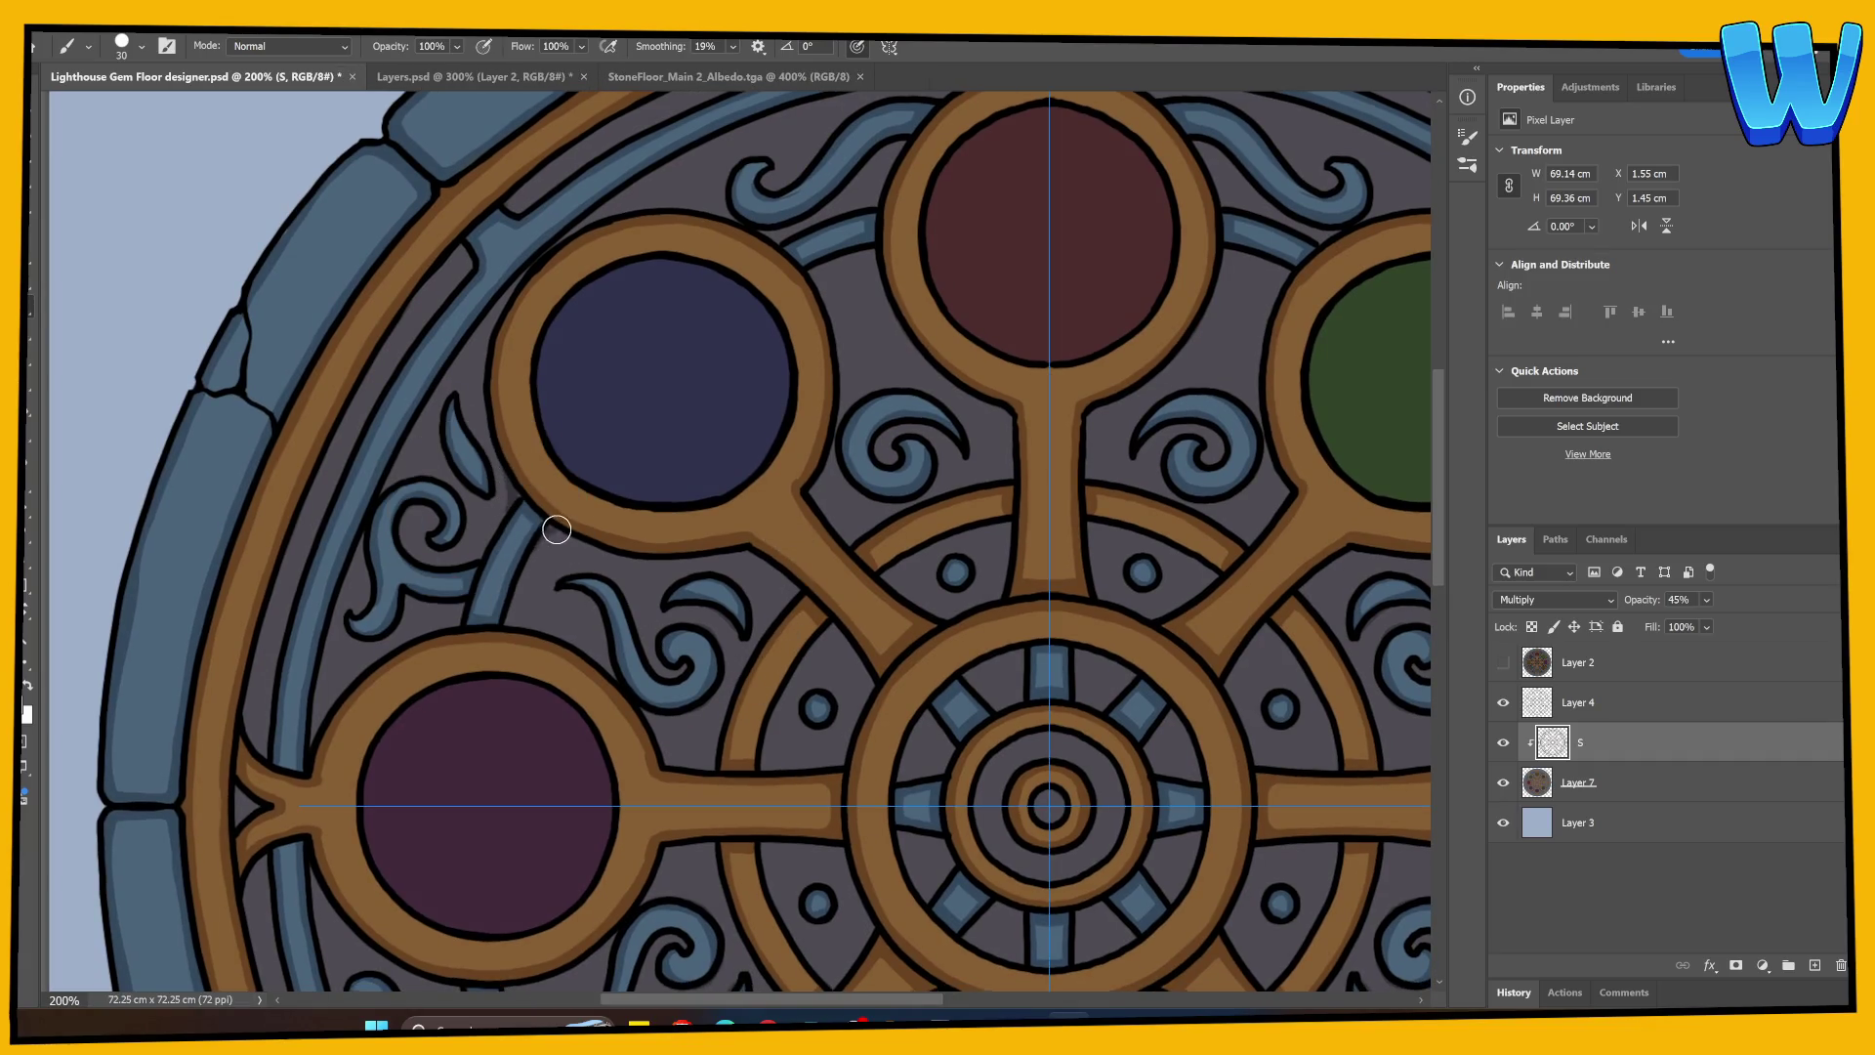
left_click_drag(599, 590, 306, 401)
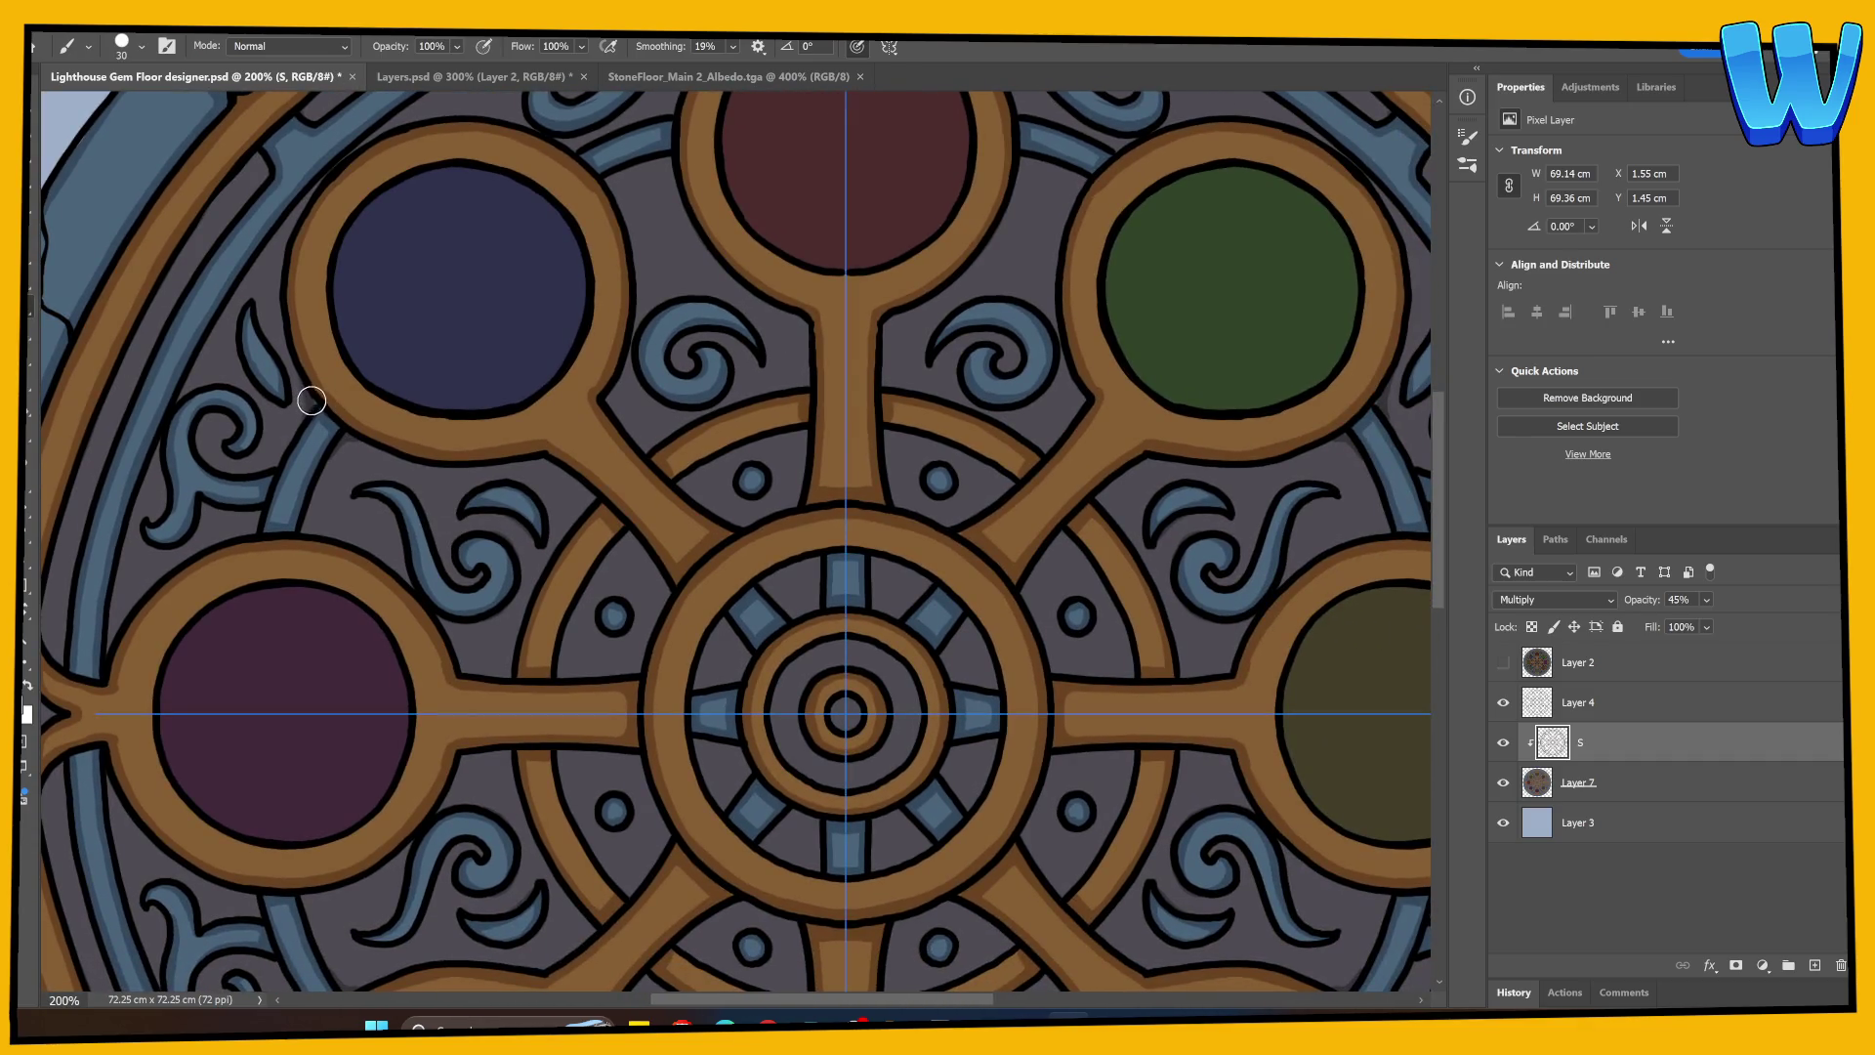
left_click_drag(515, 460, 589, 503)
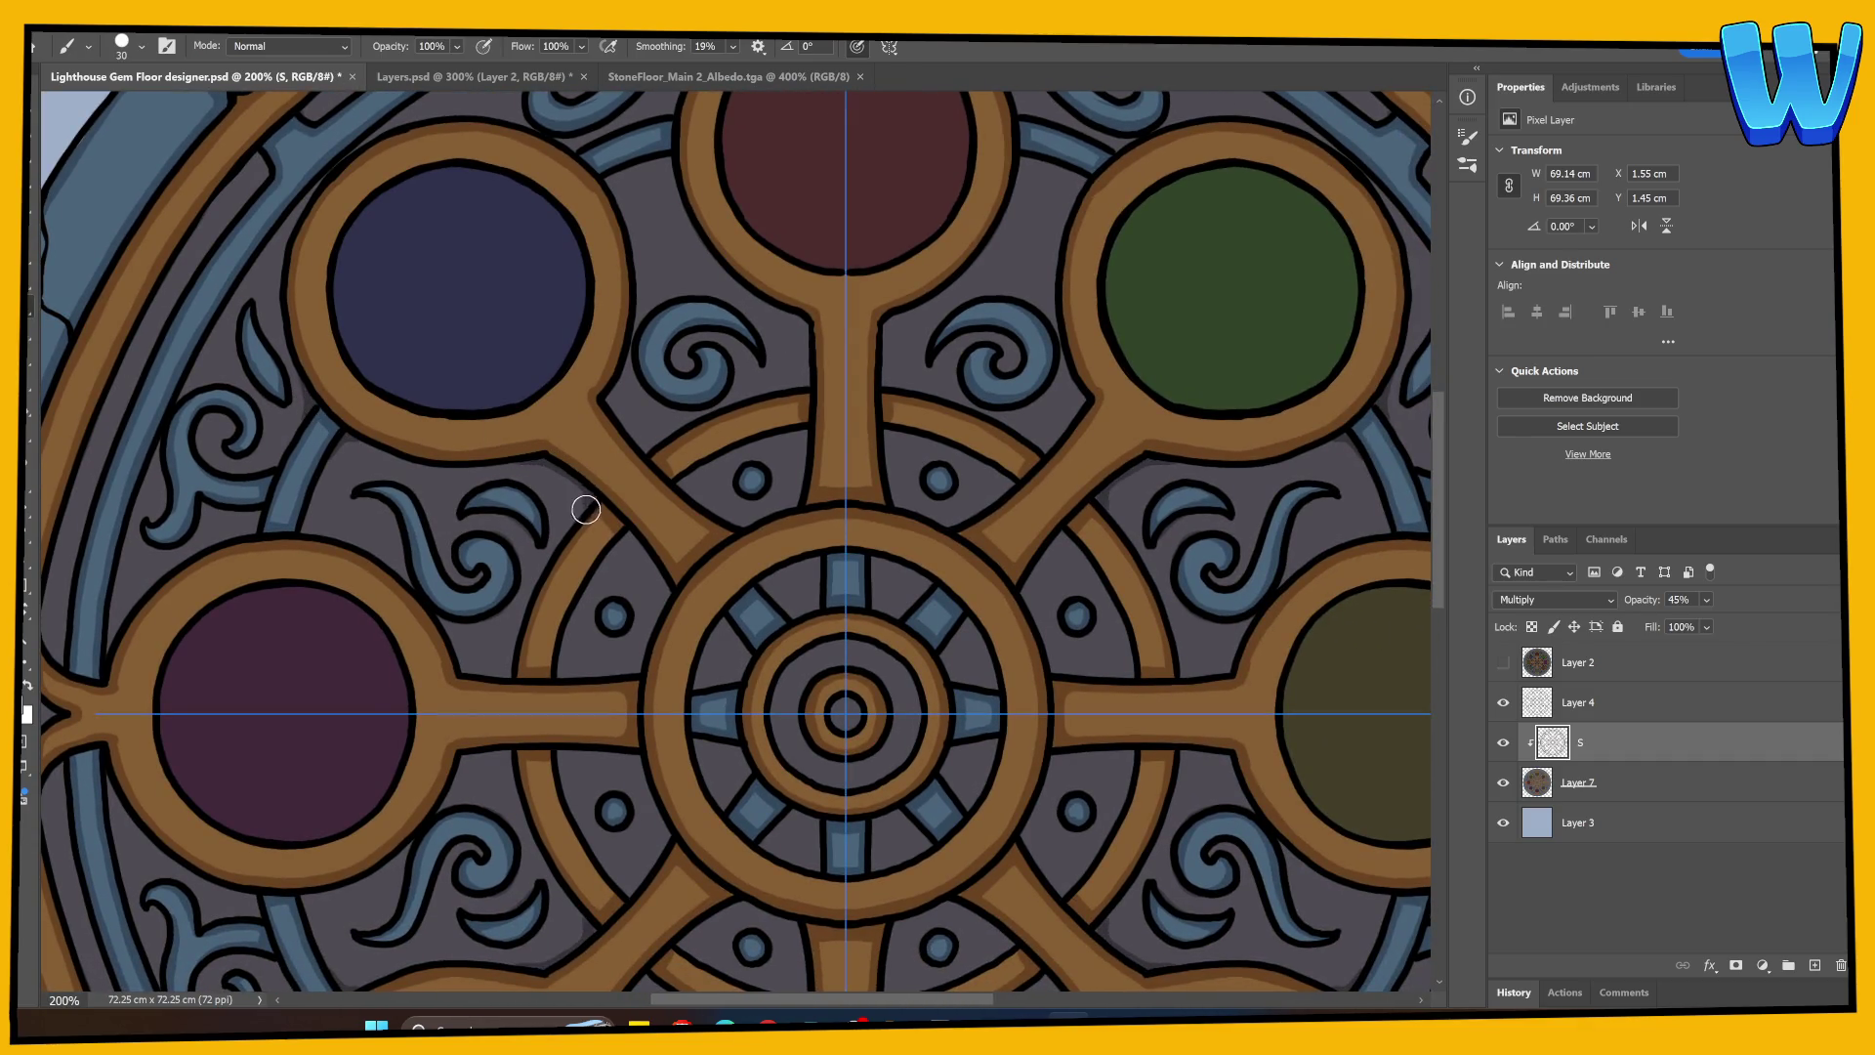
mouse_move(320, 524)
left_mouse_down()
mouse_move(387, 433)
mouse_move(313, 447)
left_mouse_up()
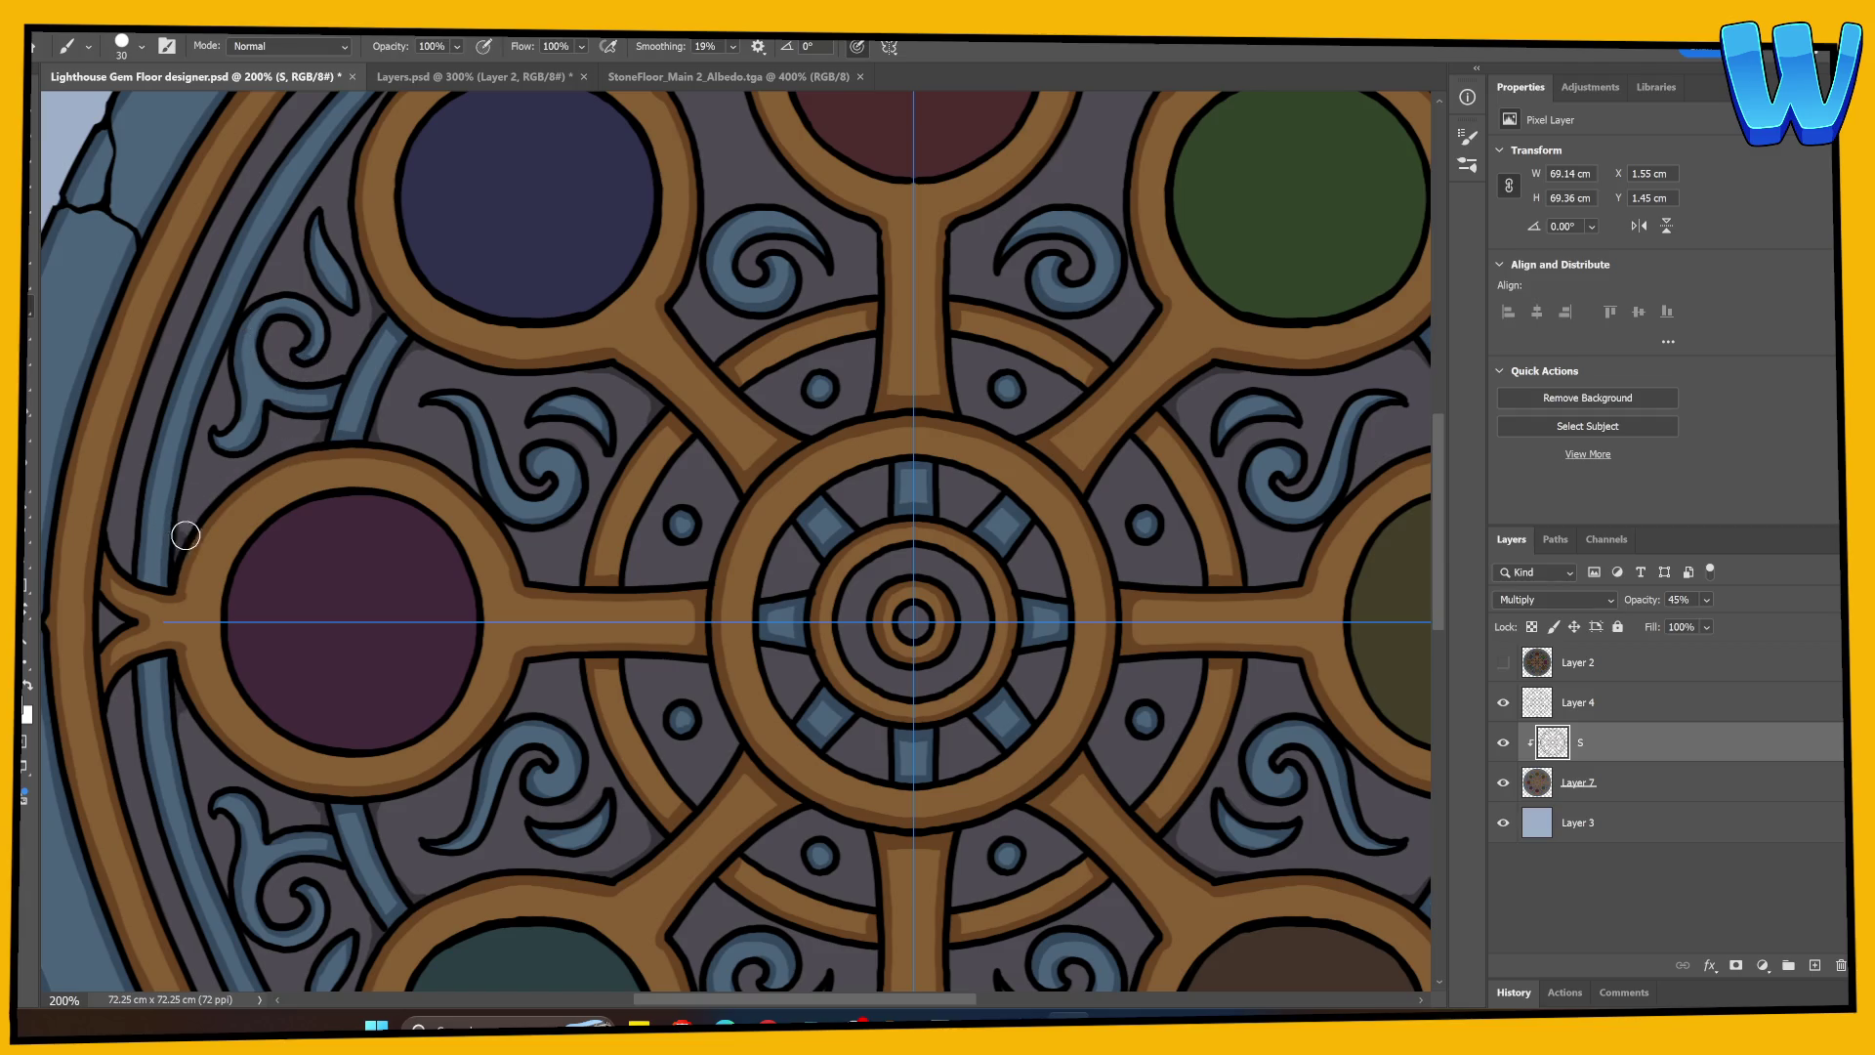
left_click_drag(185, 503, 186, 528)
Step: Paint over the blue ring's seam and touch up the outline at the top junction
scroll(196, 616, "up", 5)
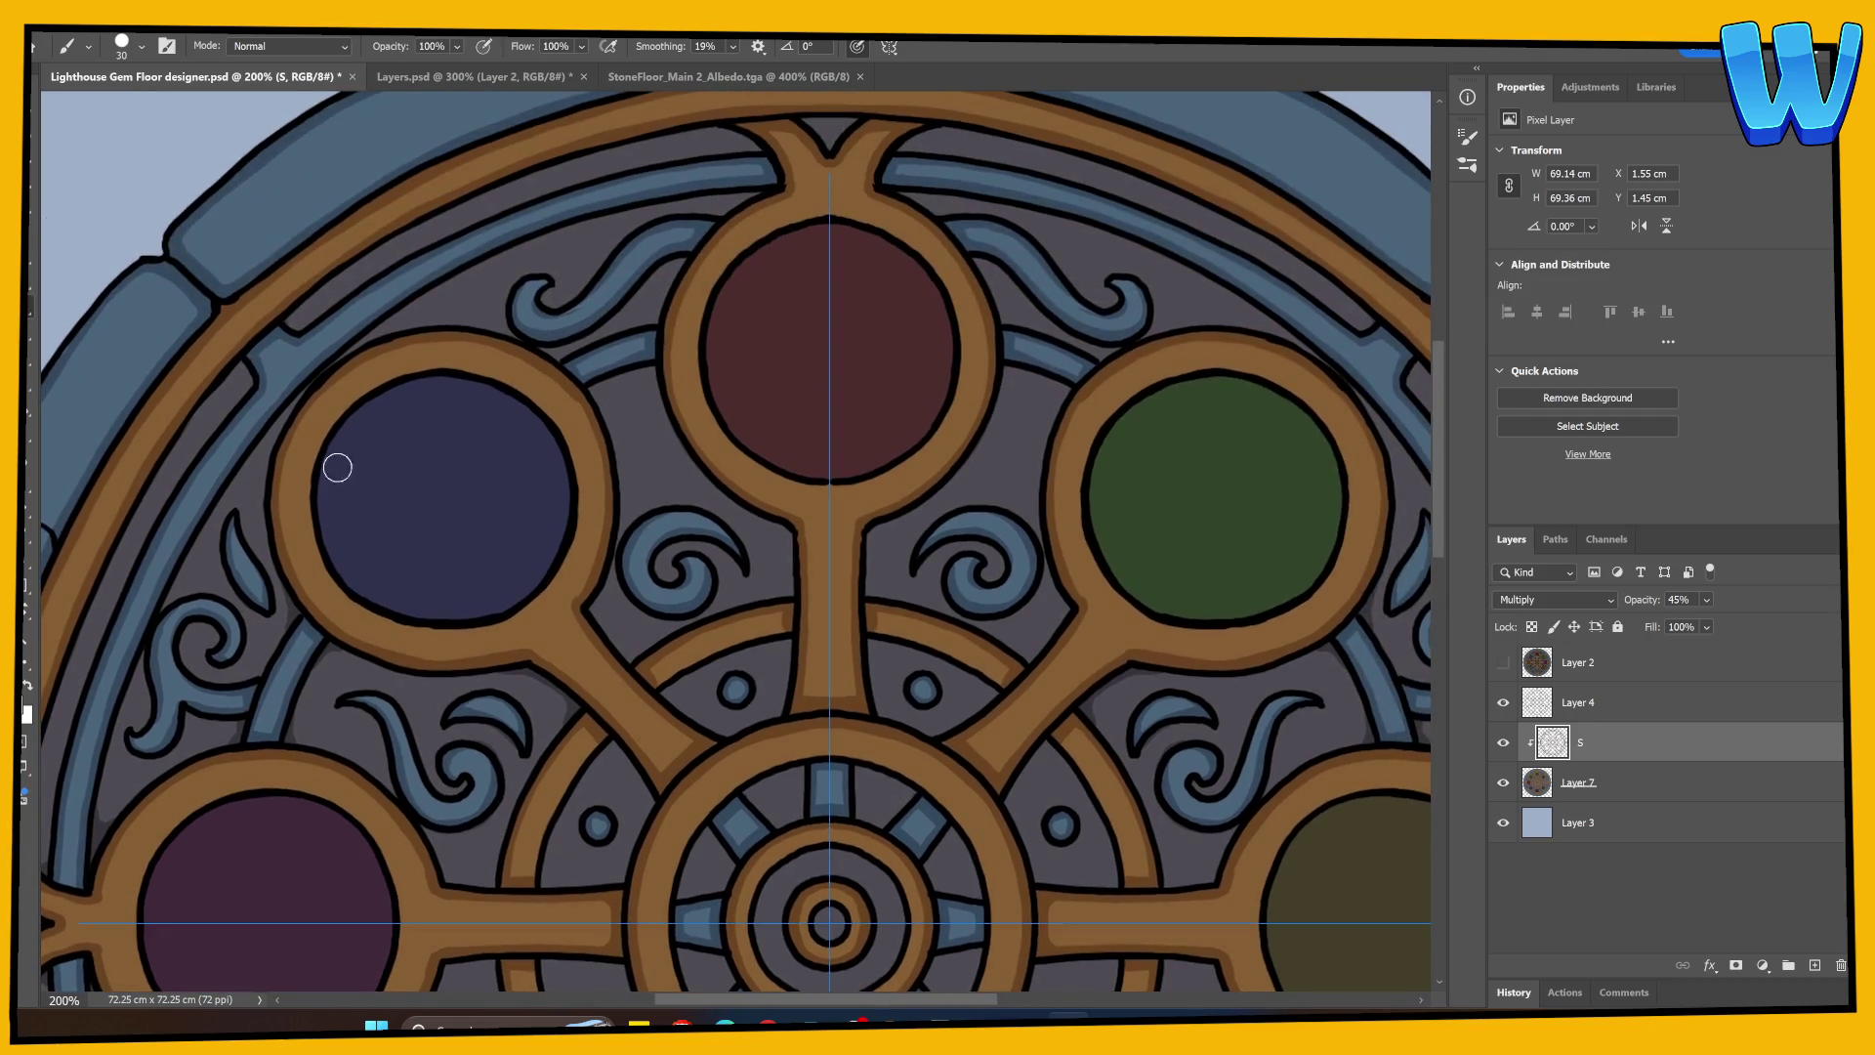
mouse_move(233, 369)
left_mouse_down()
mouse_move(247, 390)
mouse_move(297, 329)
left_mouse_up()
mouse_move(745, 143)
left_mouse_down()
mouse_move(510, 599)
mouse_move(522, 441)
left_mouse_up()
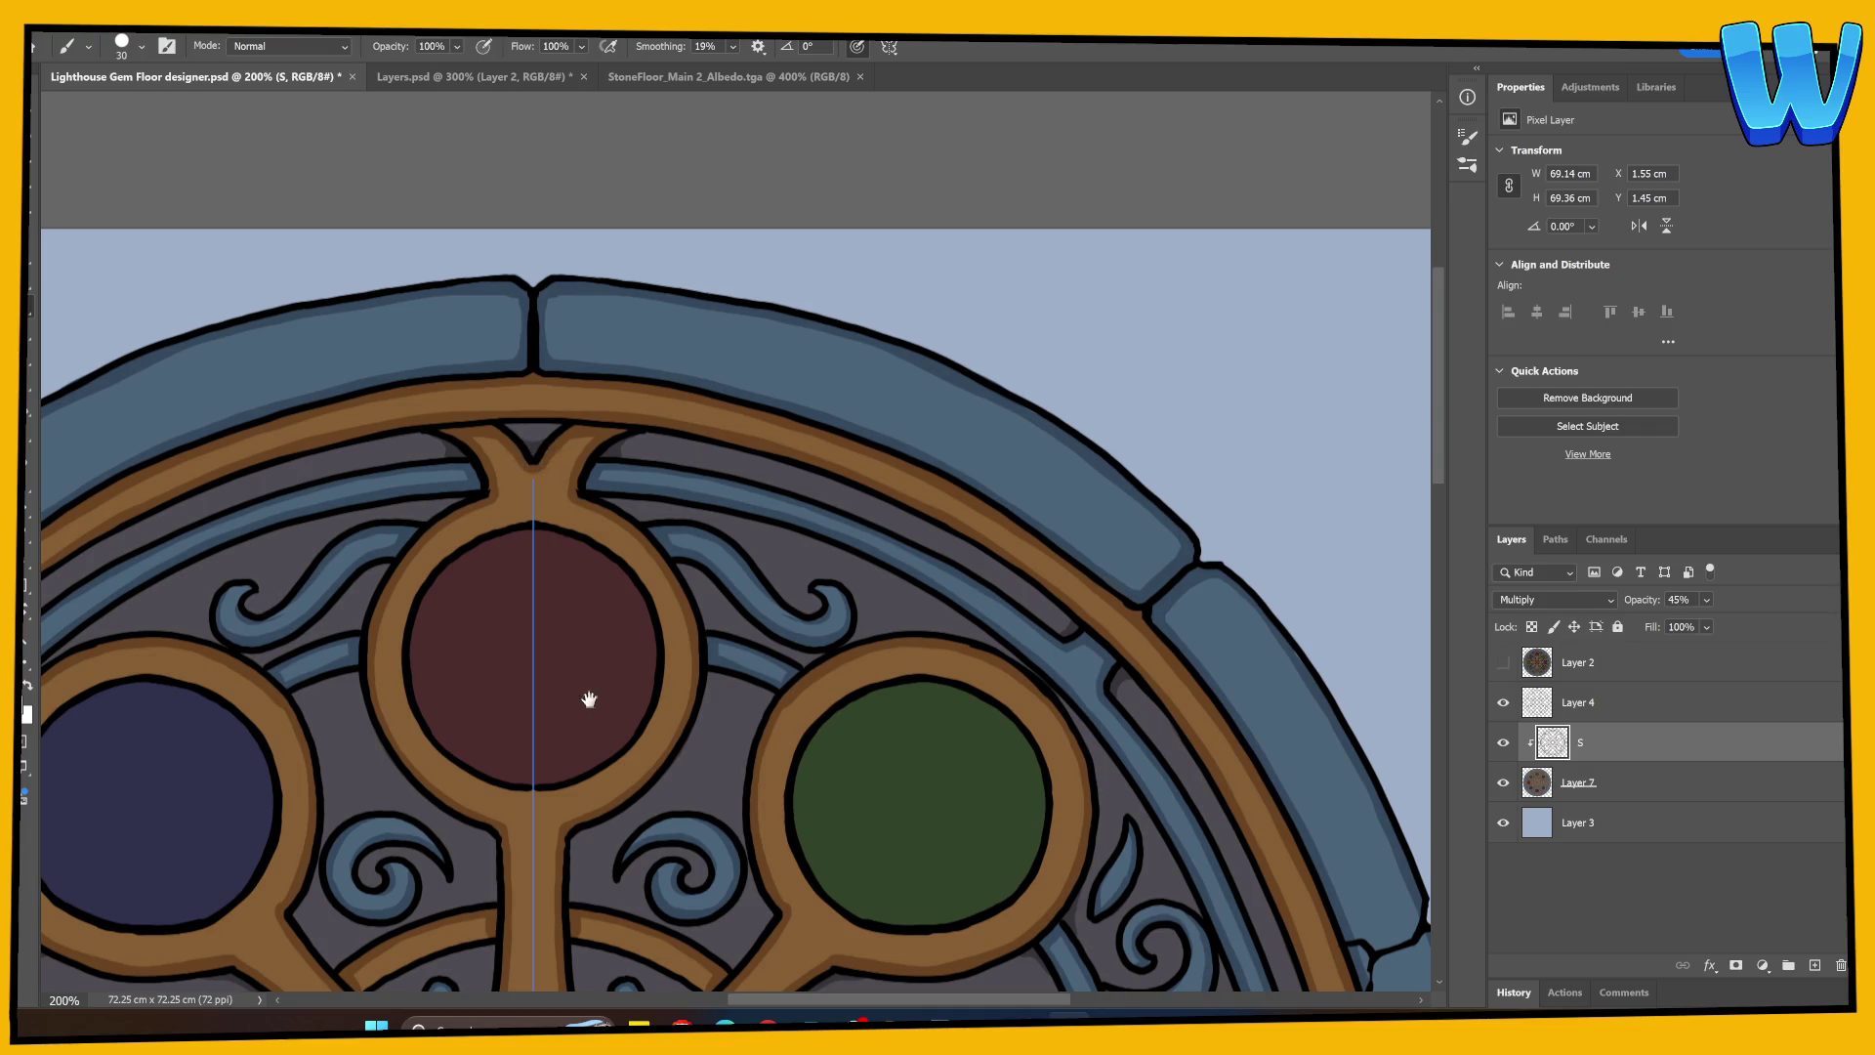
left_click_drag(589, 699, 617, 435)
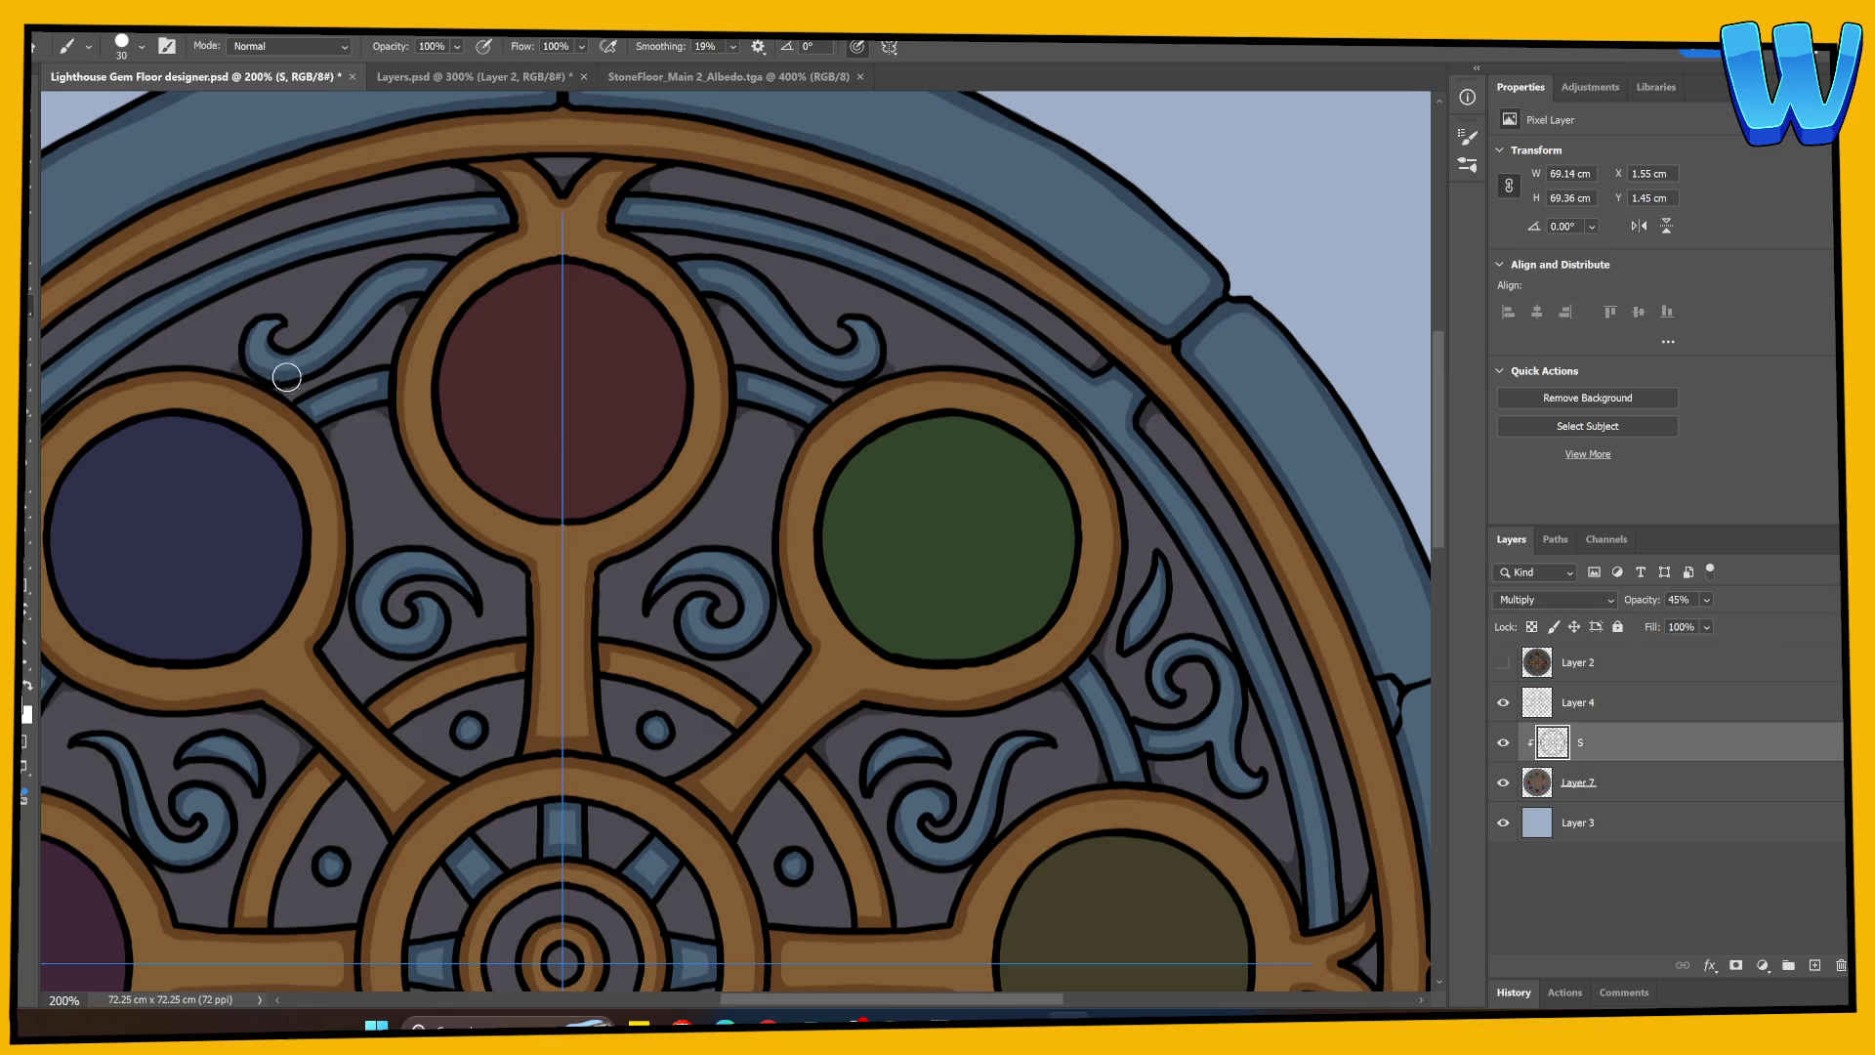
Step: Reposition the view around the central hub, save the file and zoom out
scroll(502, 440, "down", 3)
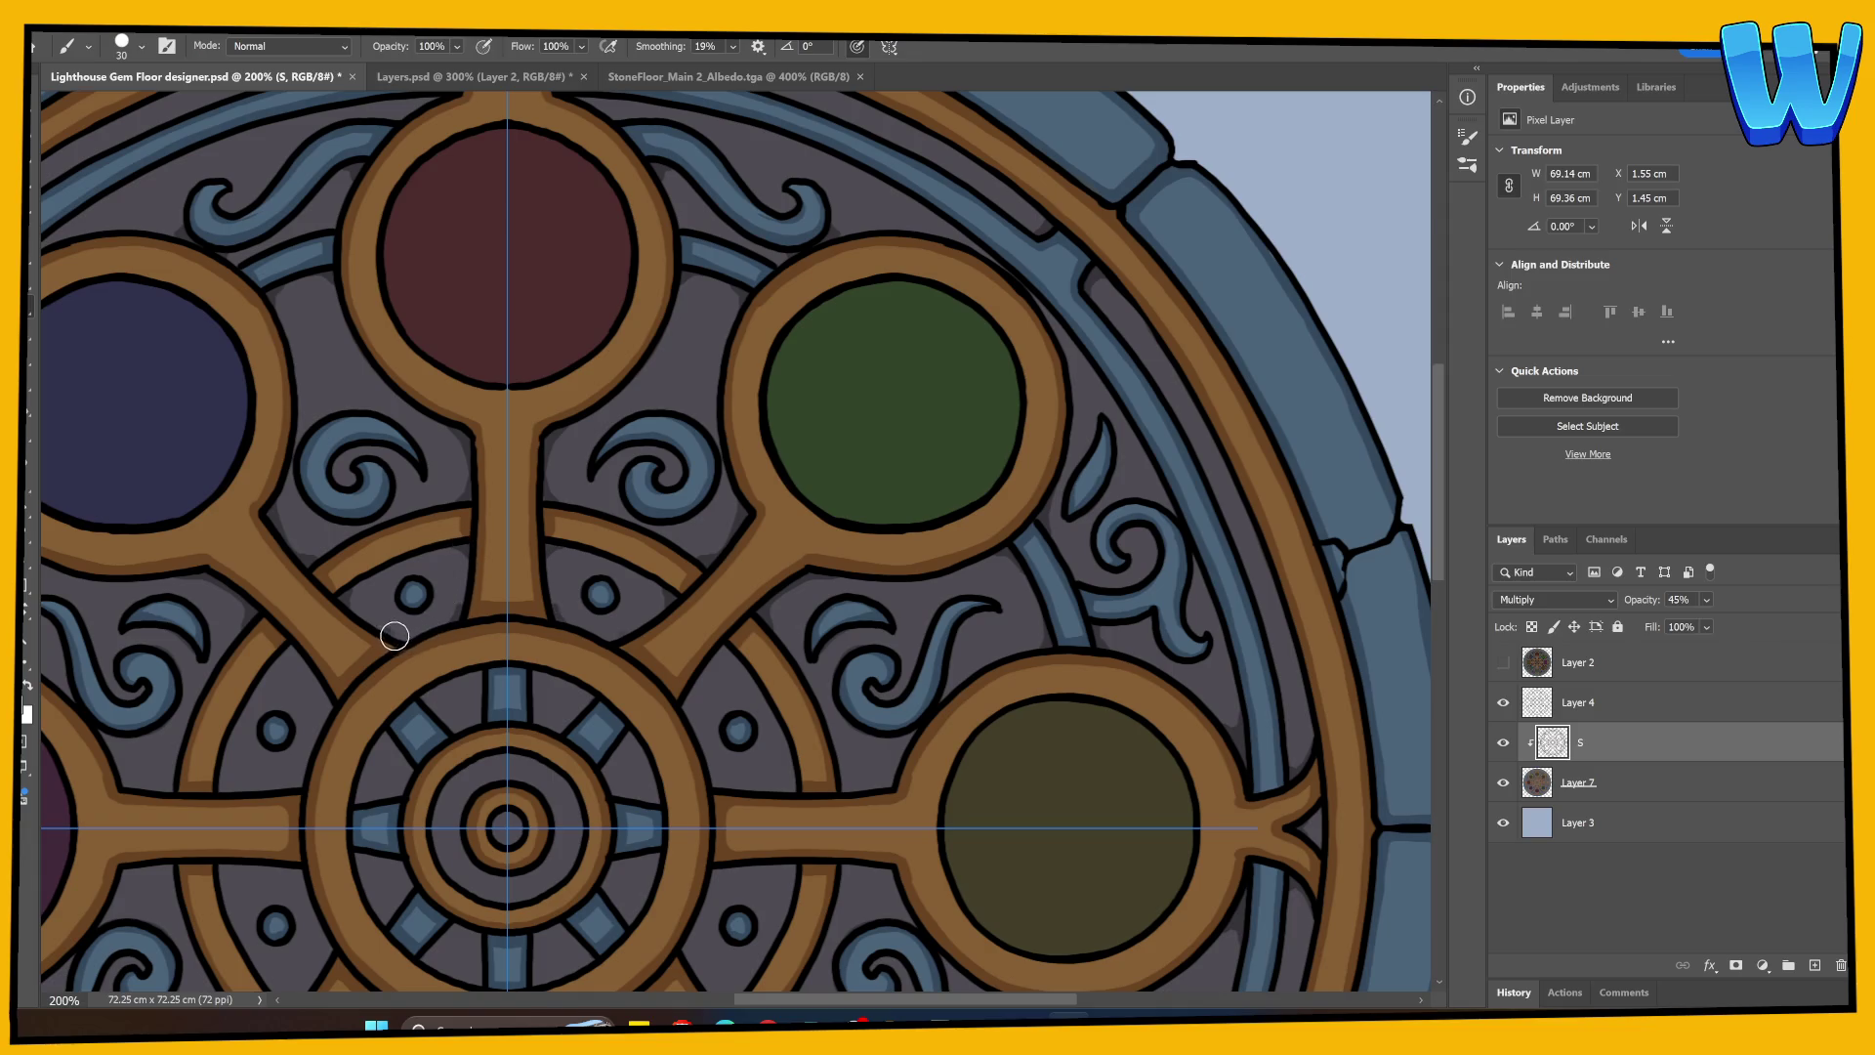
left_click_drag(469, 586, 571, 539)
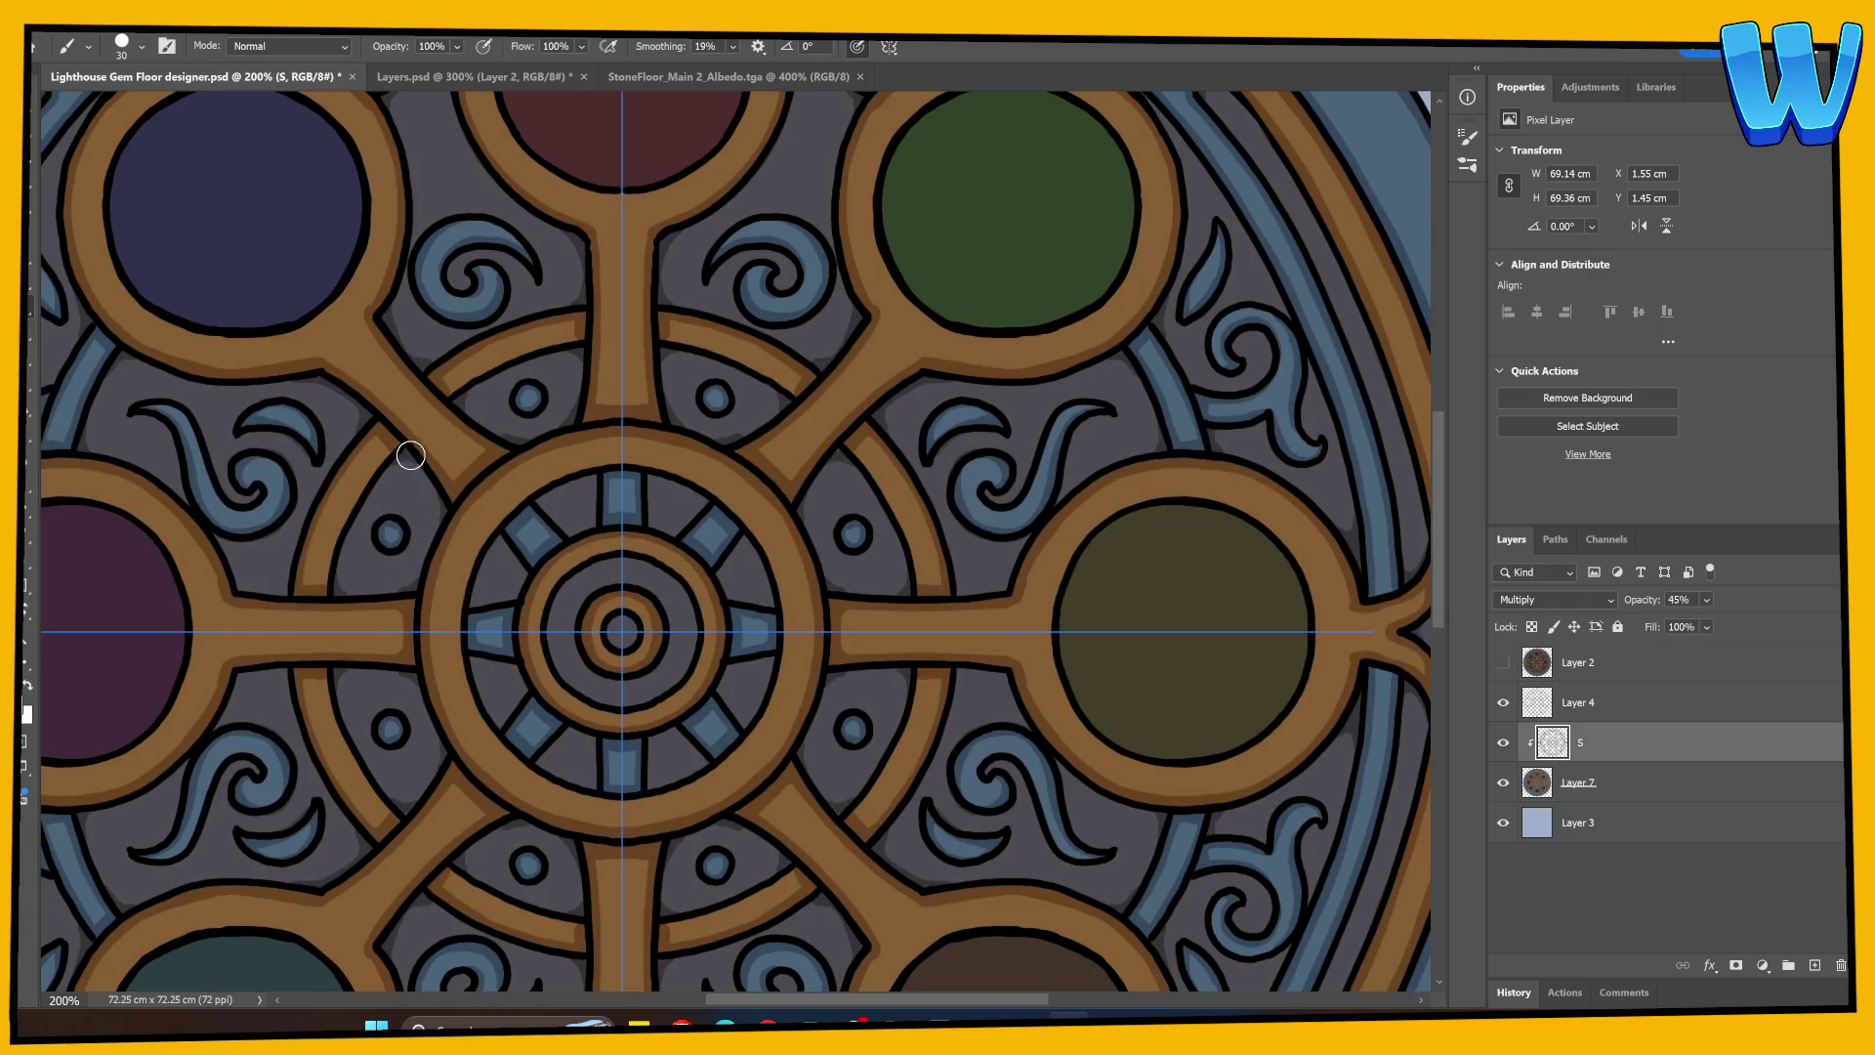
scroll(511, 615, "down", 3)
scroll(511, 615, "left", 4)
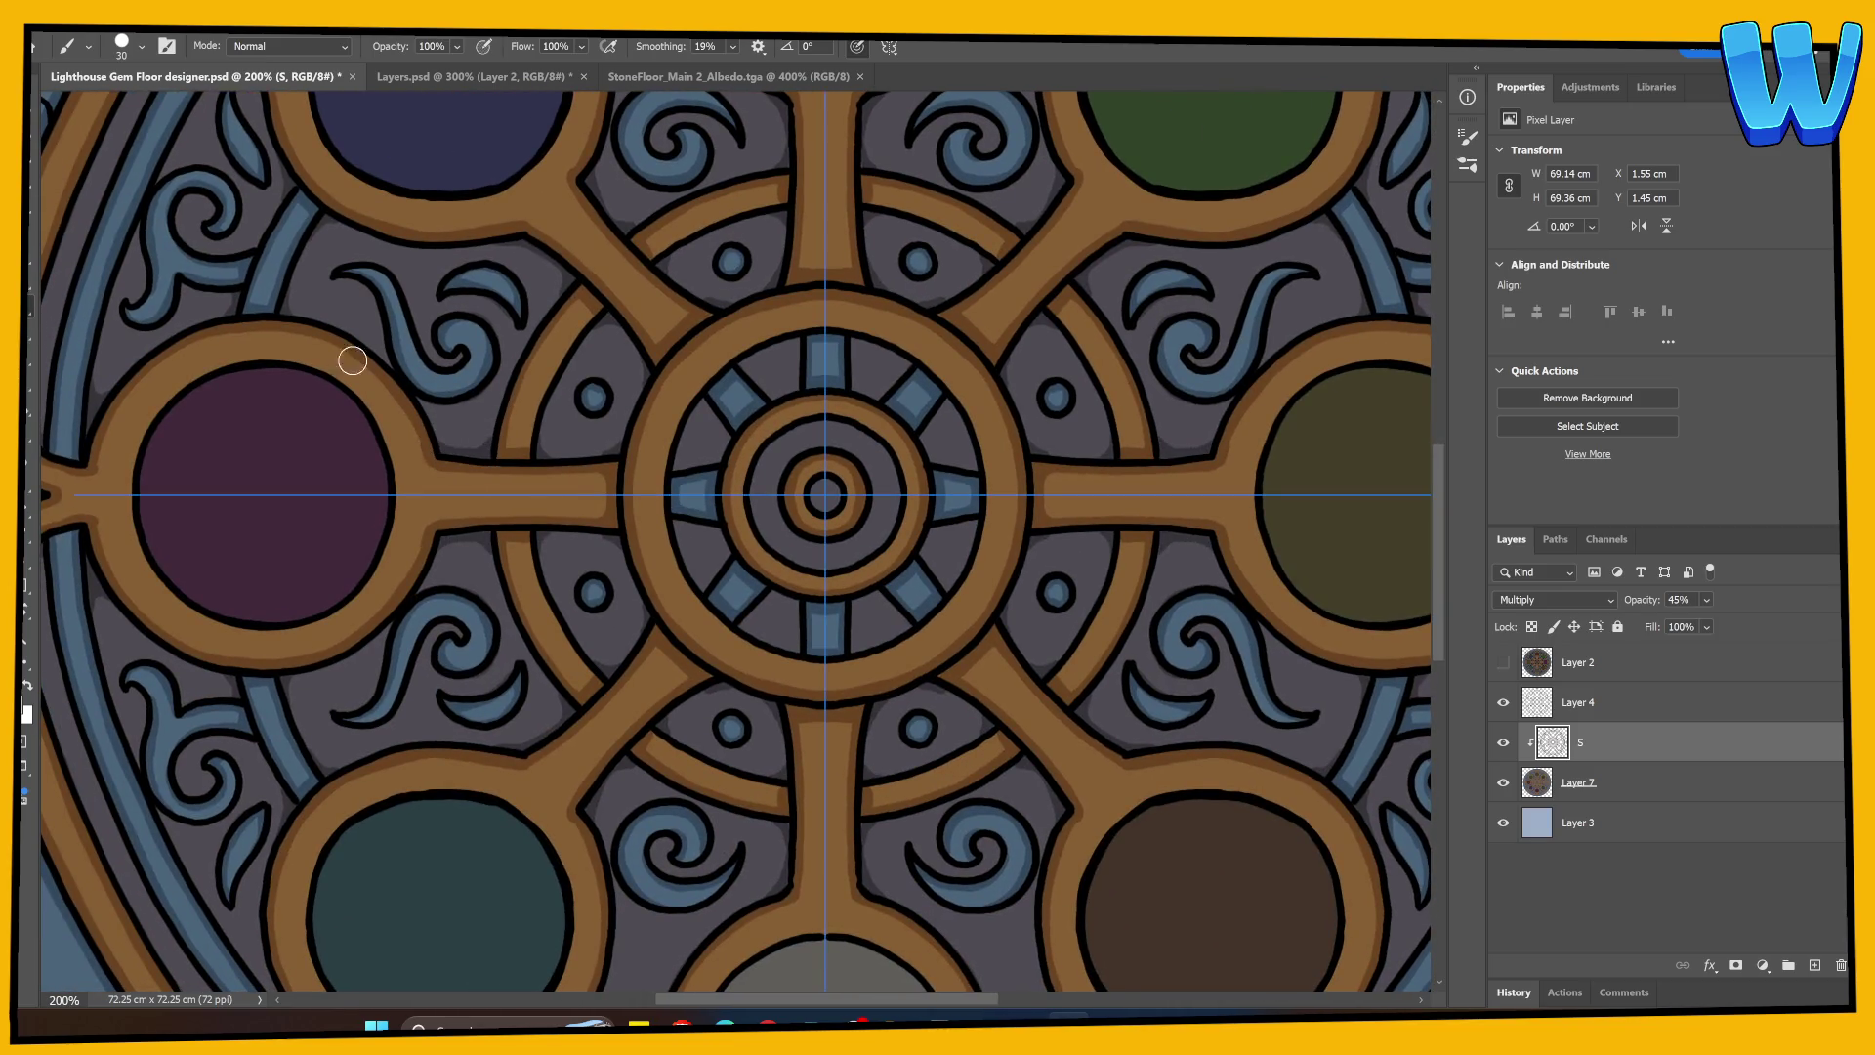
scroll(314, 394, "up", 3)
scroll(557, 703, "left", 3)
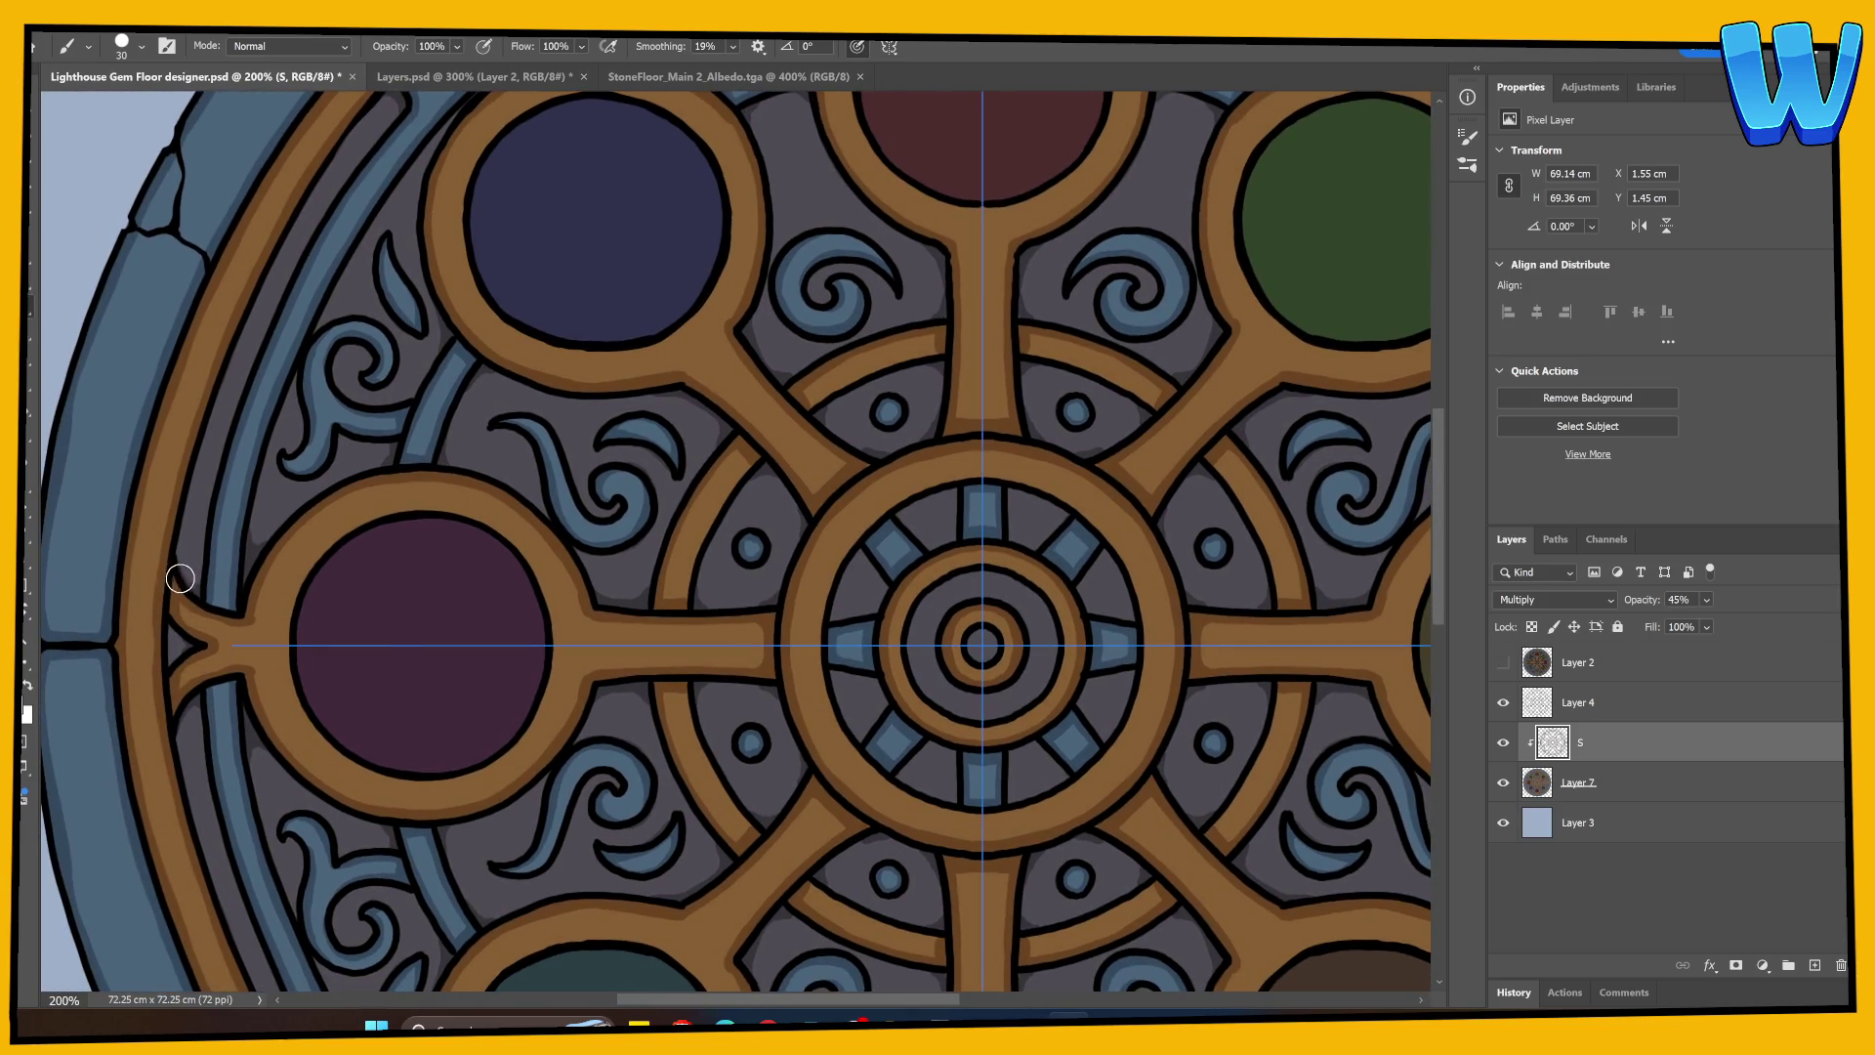
mouse_move(1008, 647)
left_mouse_down()
mouse_move(468, 630)
mouse_move(494, 631)
left_mouse_up()
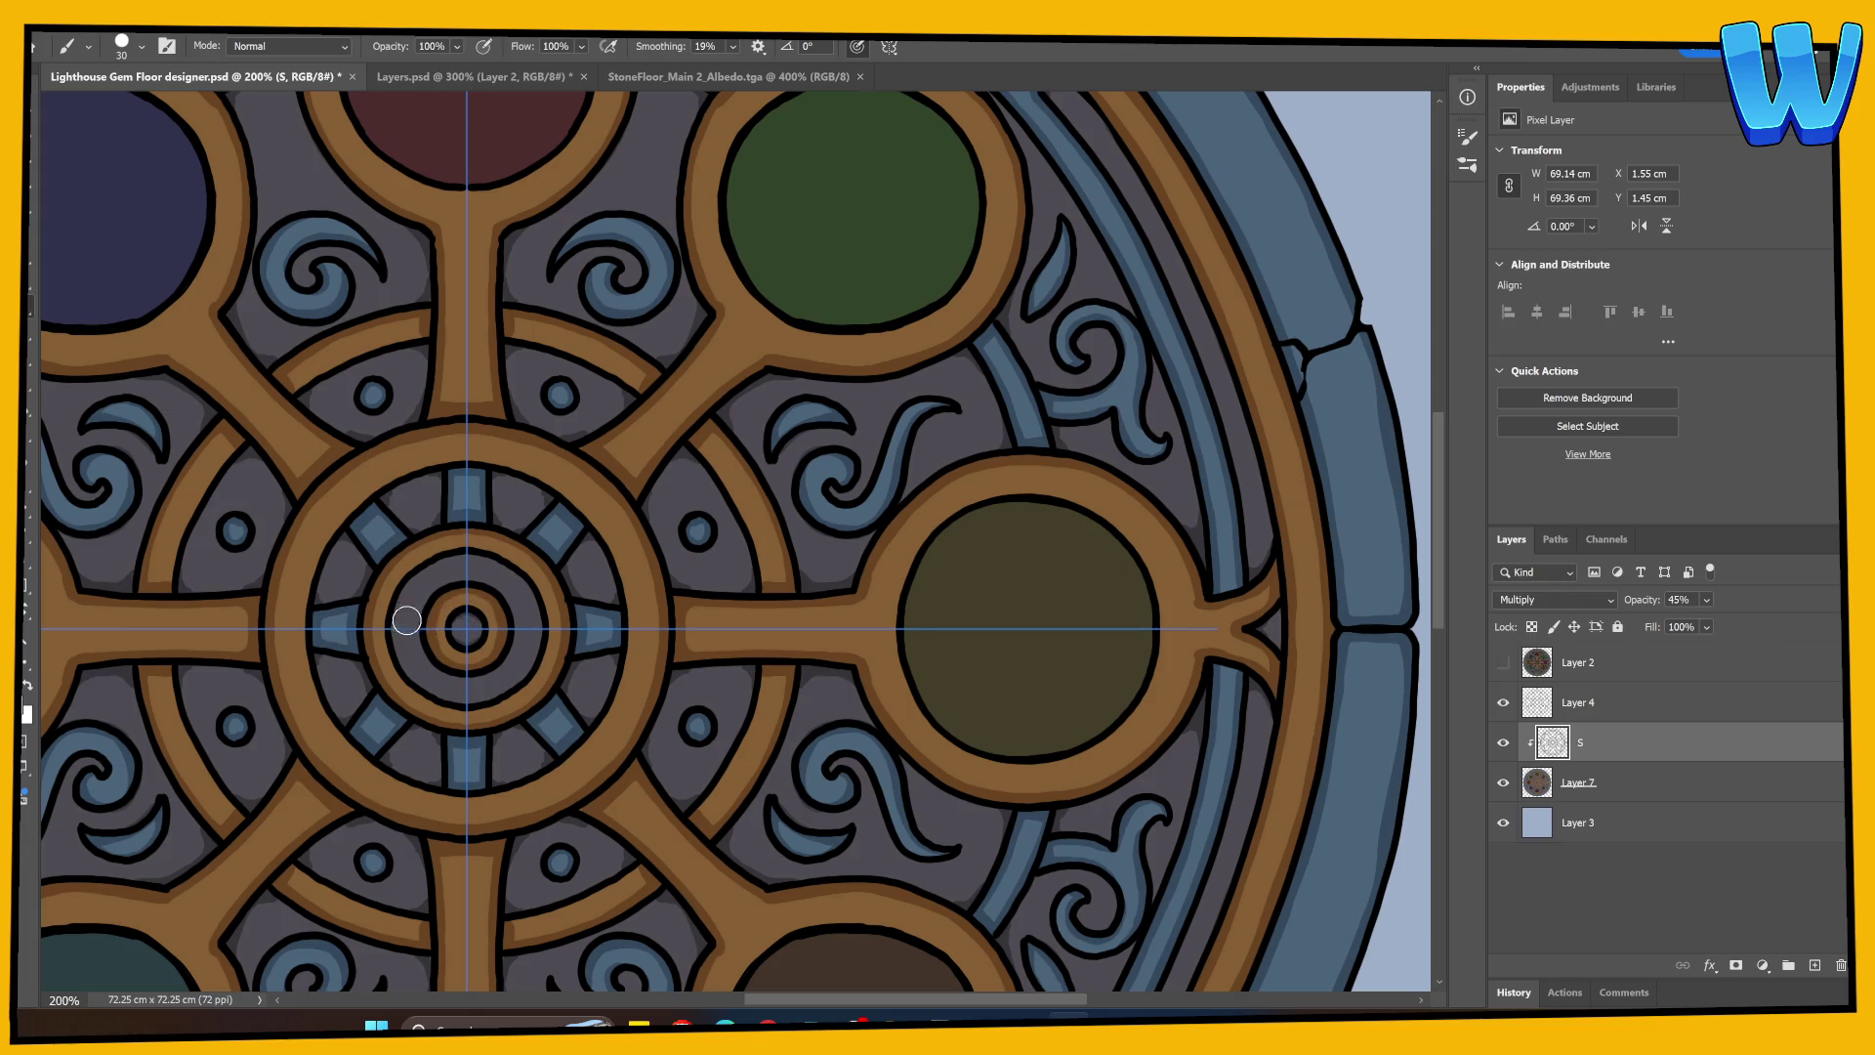
scroll(703, 589, "up", 5)
scroll(703, 589, "left", 3)
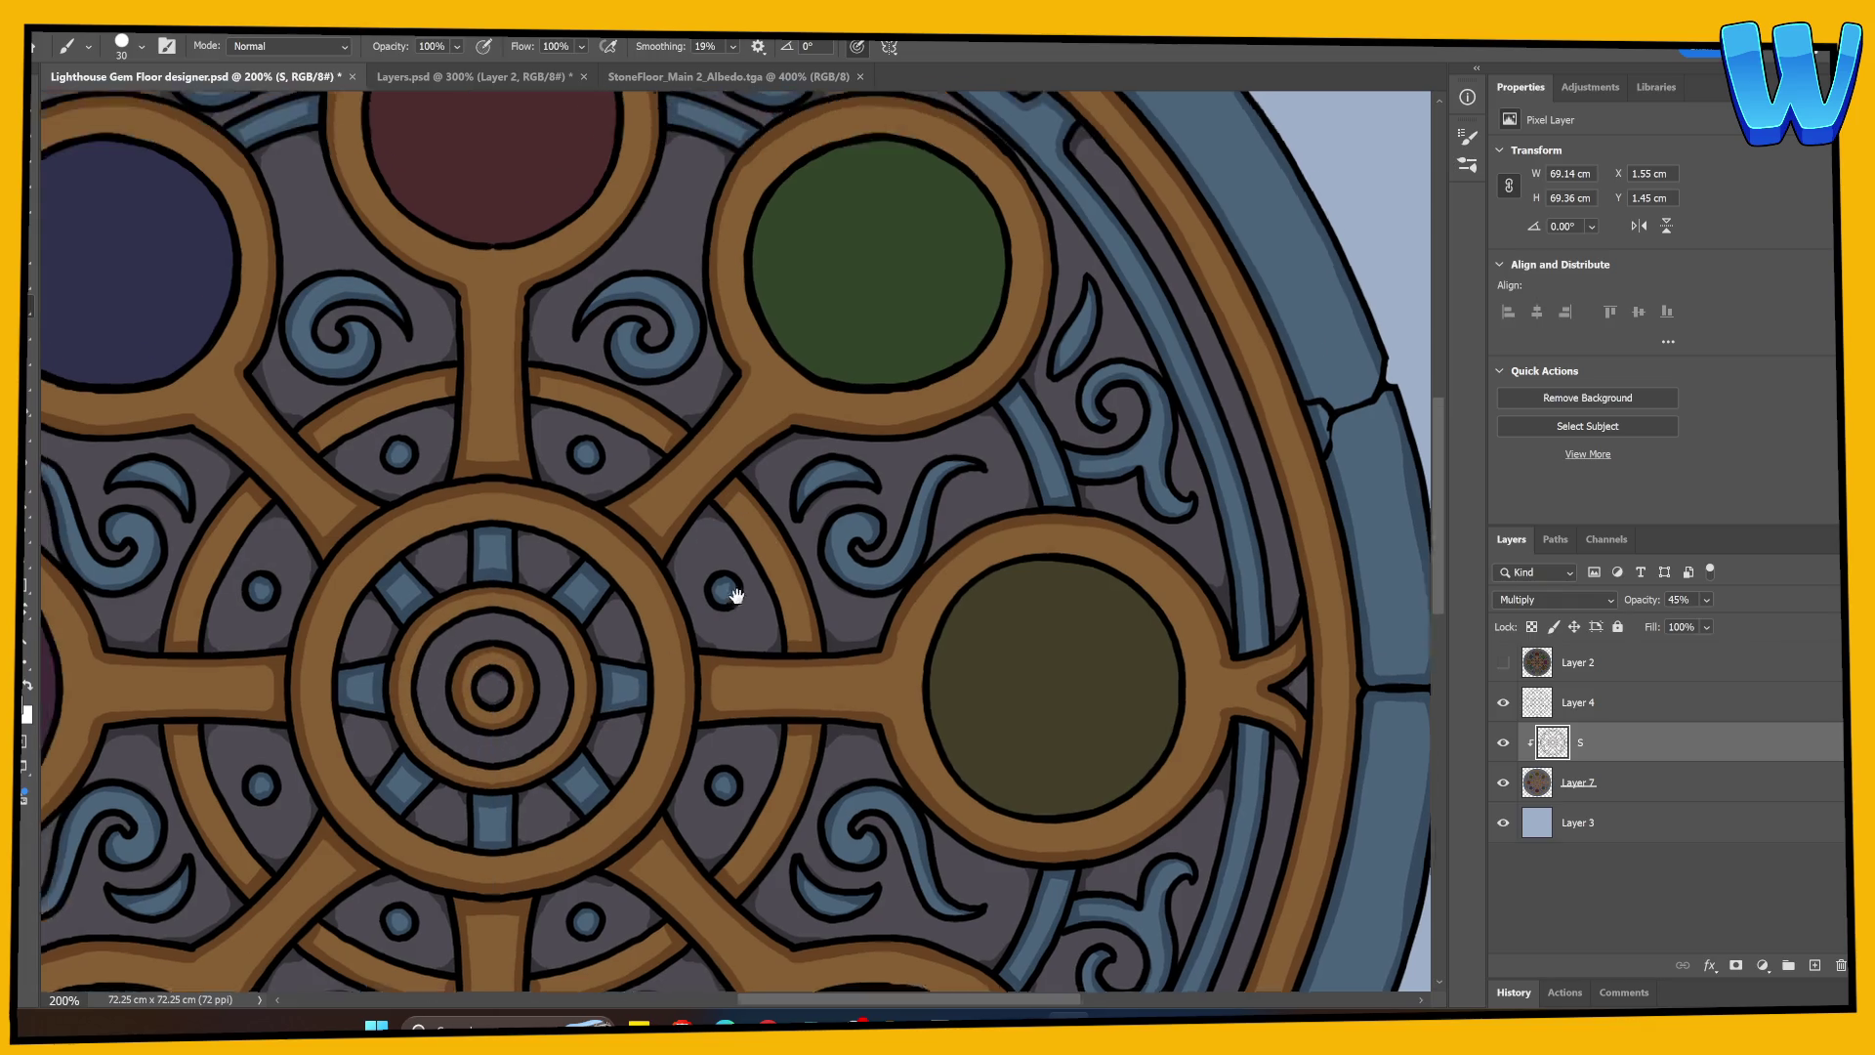
key("ctrl+s")
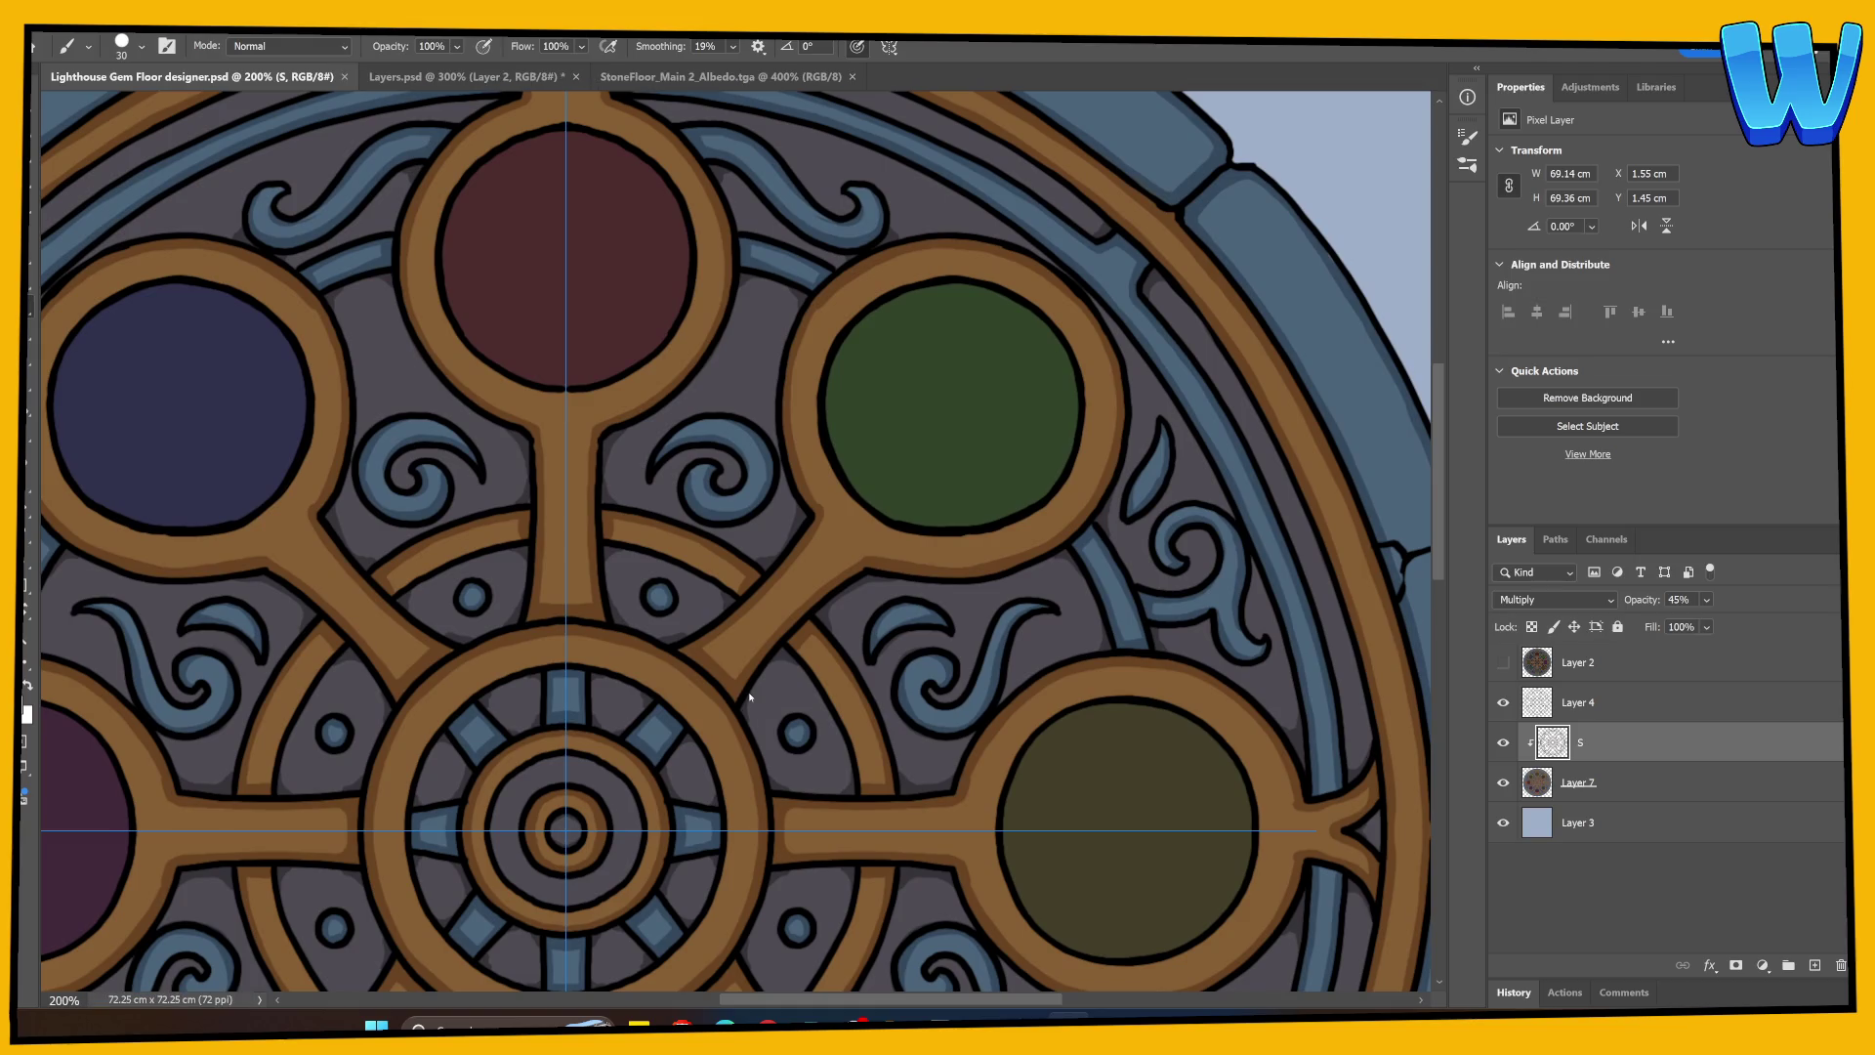
key("ctrl+minus")
key("ctrl+minus")
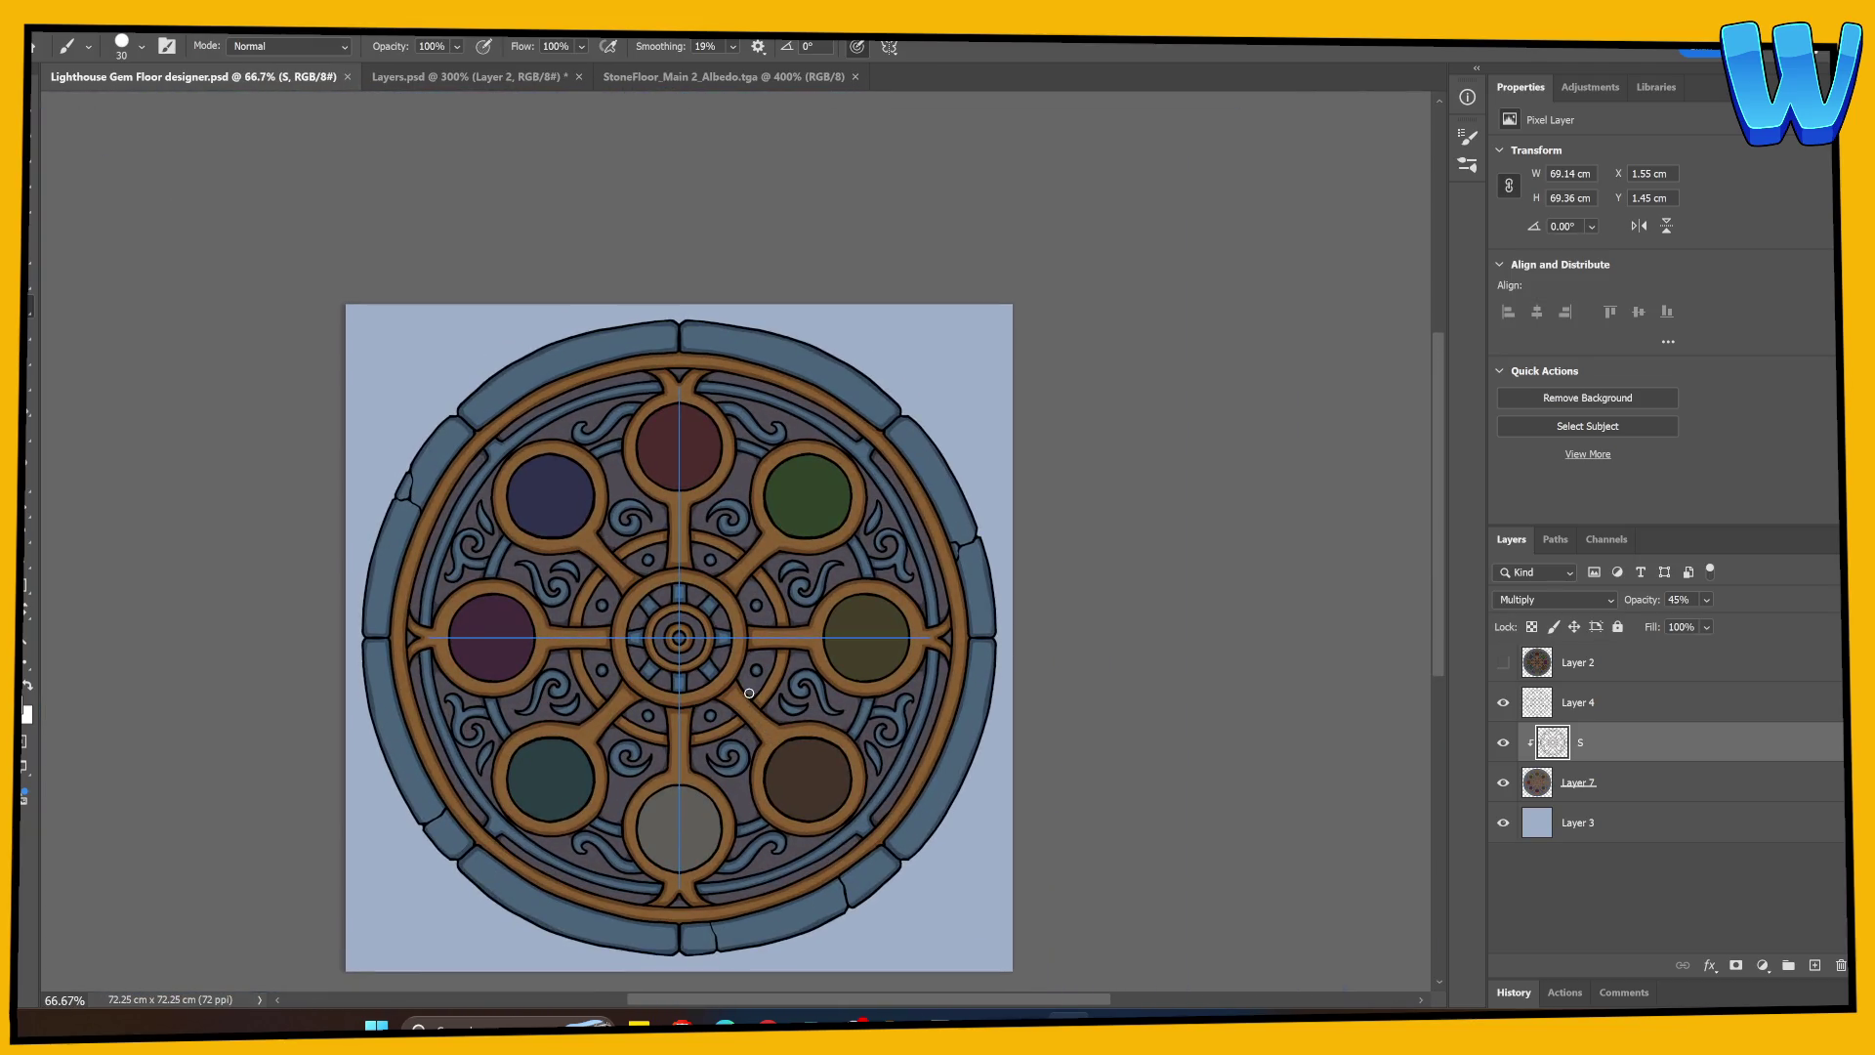
Step: Zoom in to 200% and shade the top red gem's inner edge, including its upper-left side
left_click_drag(992, 821, 987, 732)
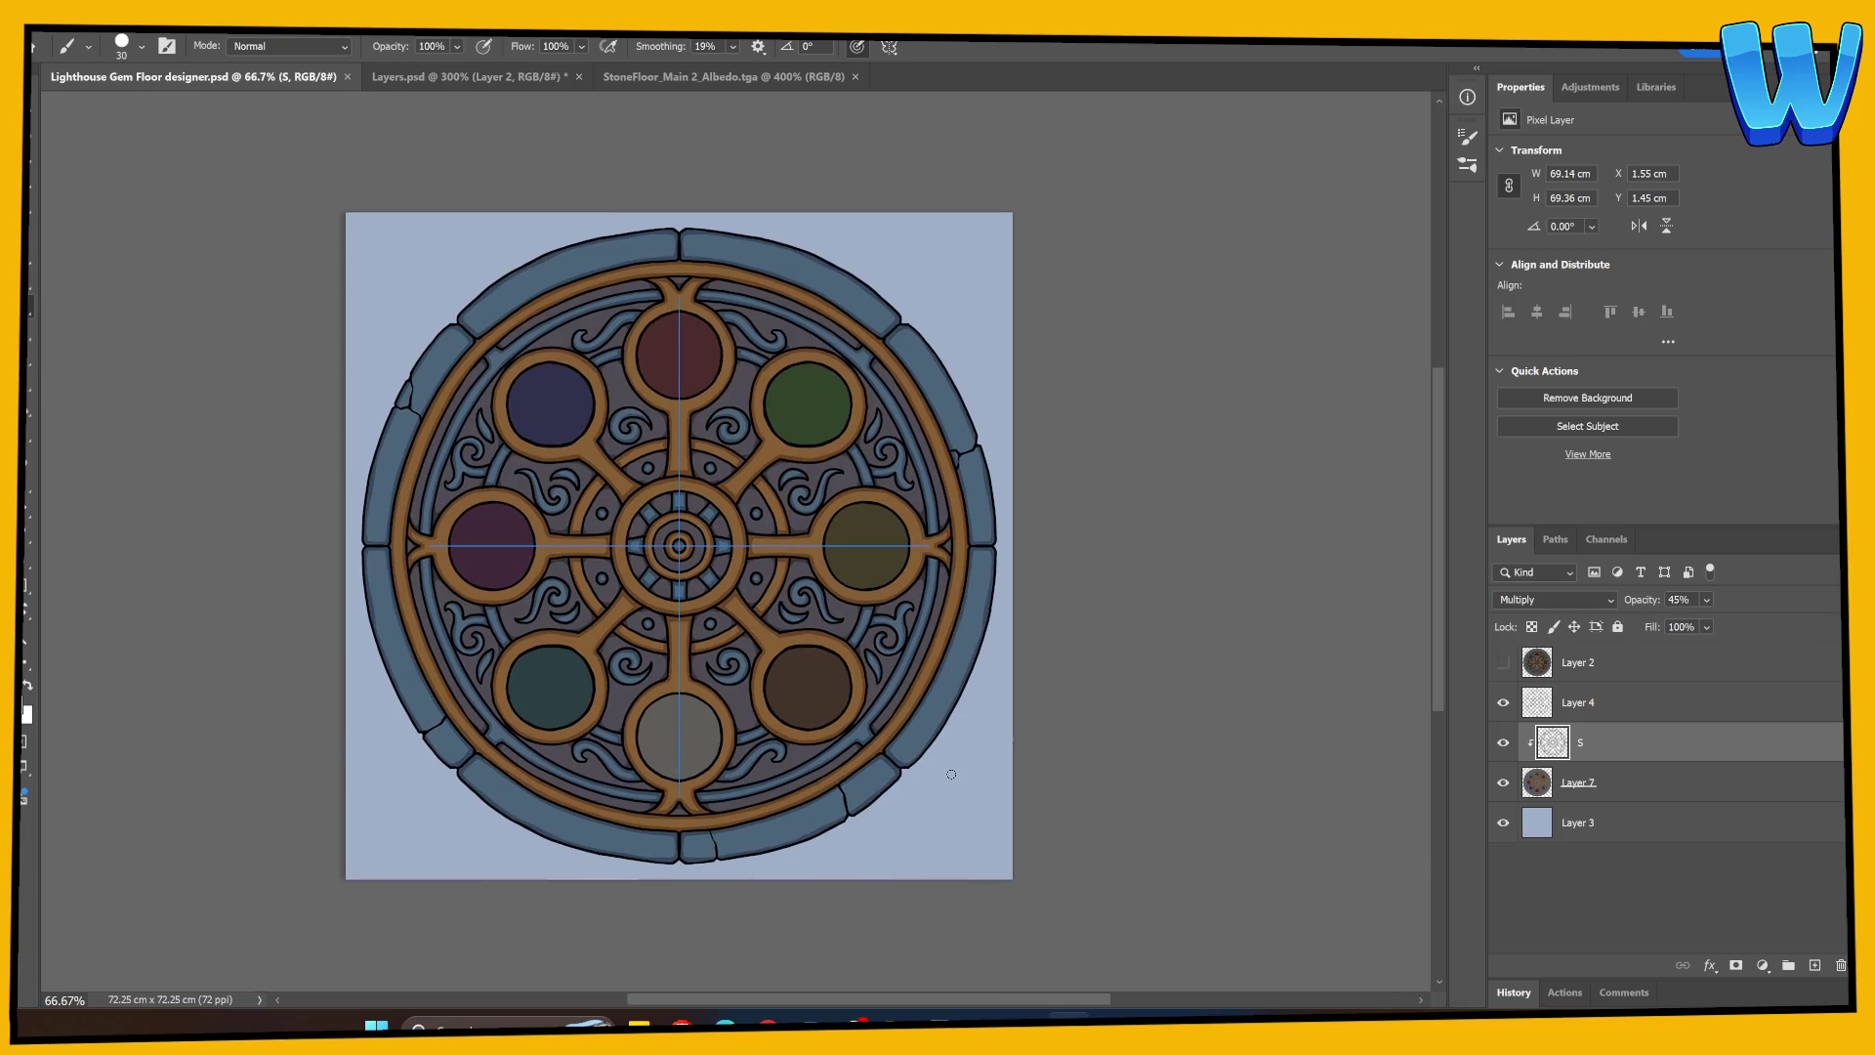
key("ctrl+plus")
key("ctrl+plus")
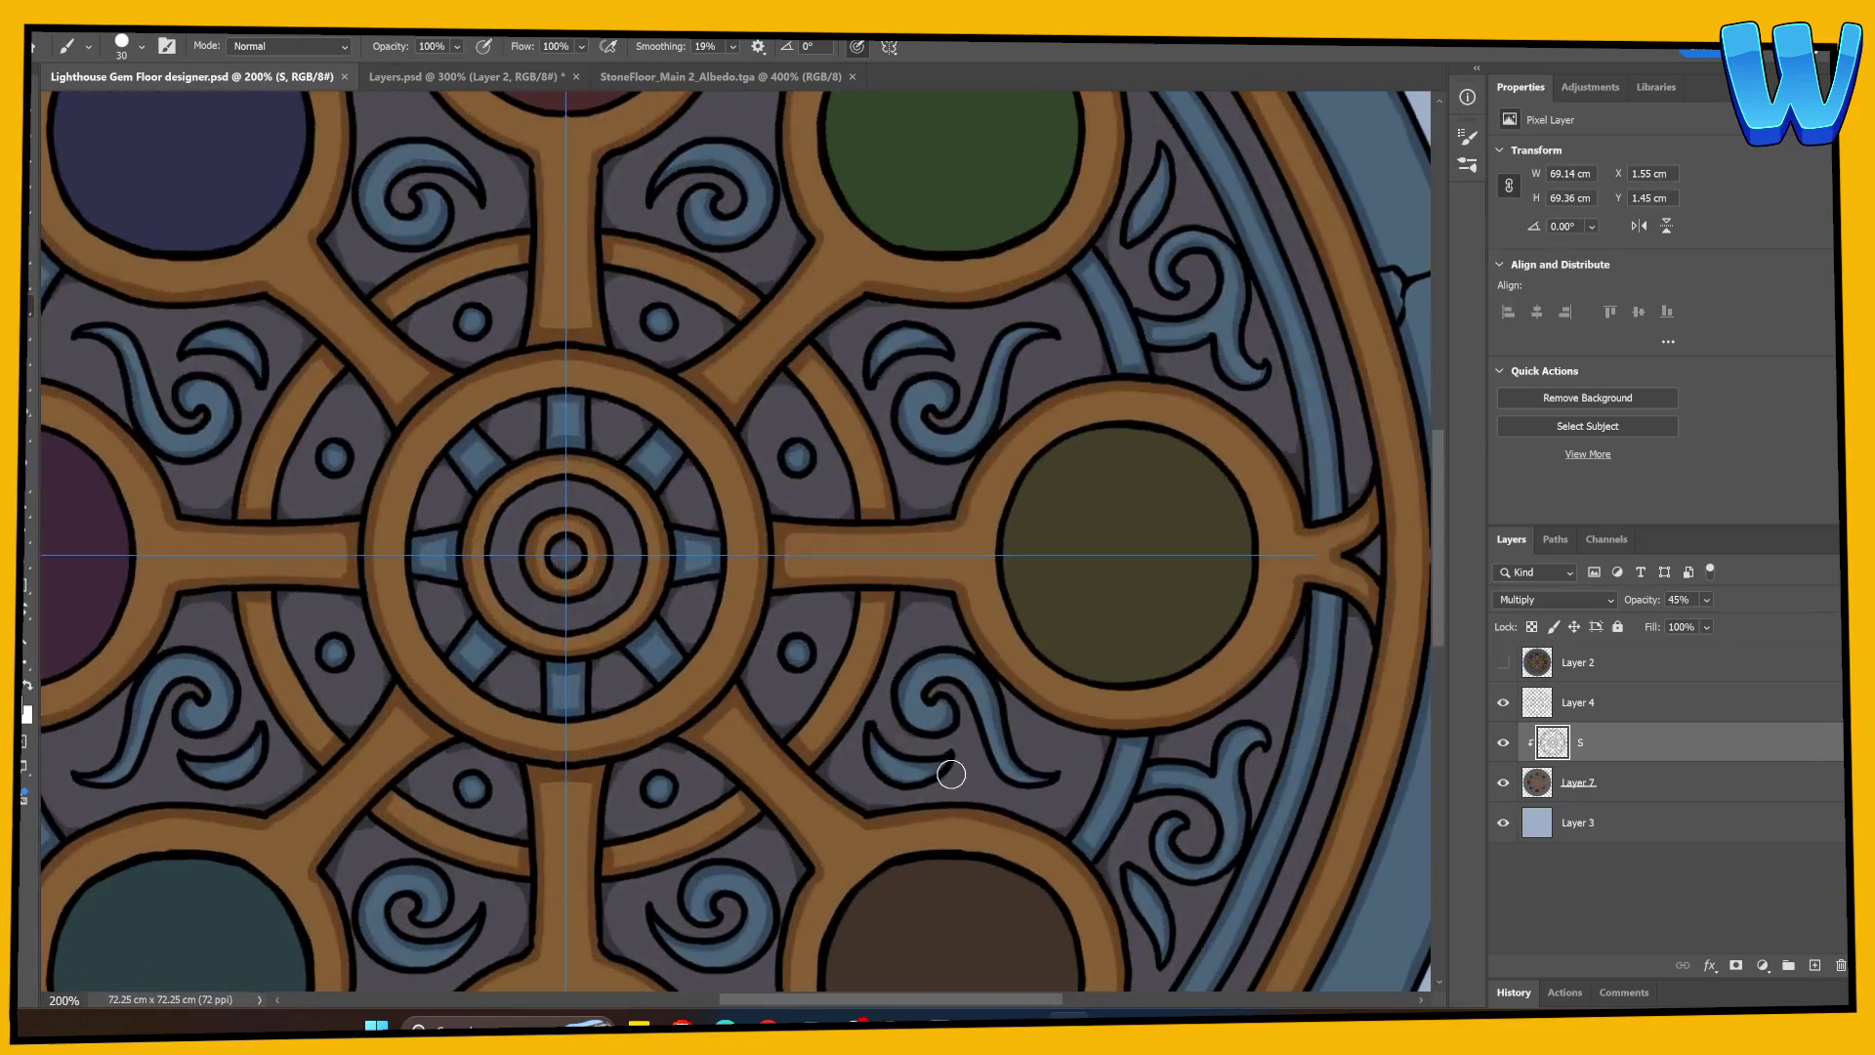
scroll(586, 774, "up", 3)
left_click_drag(547, 502, 752, 552)
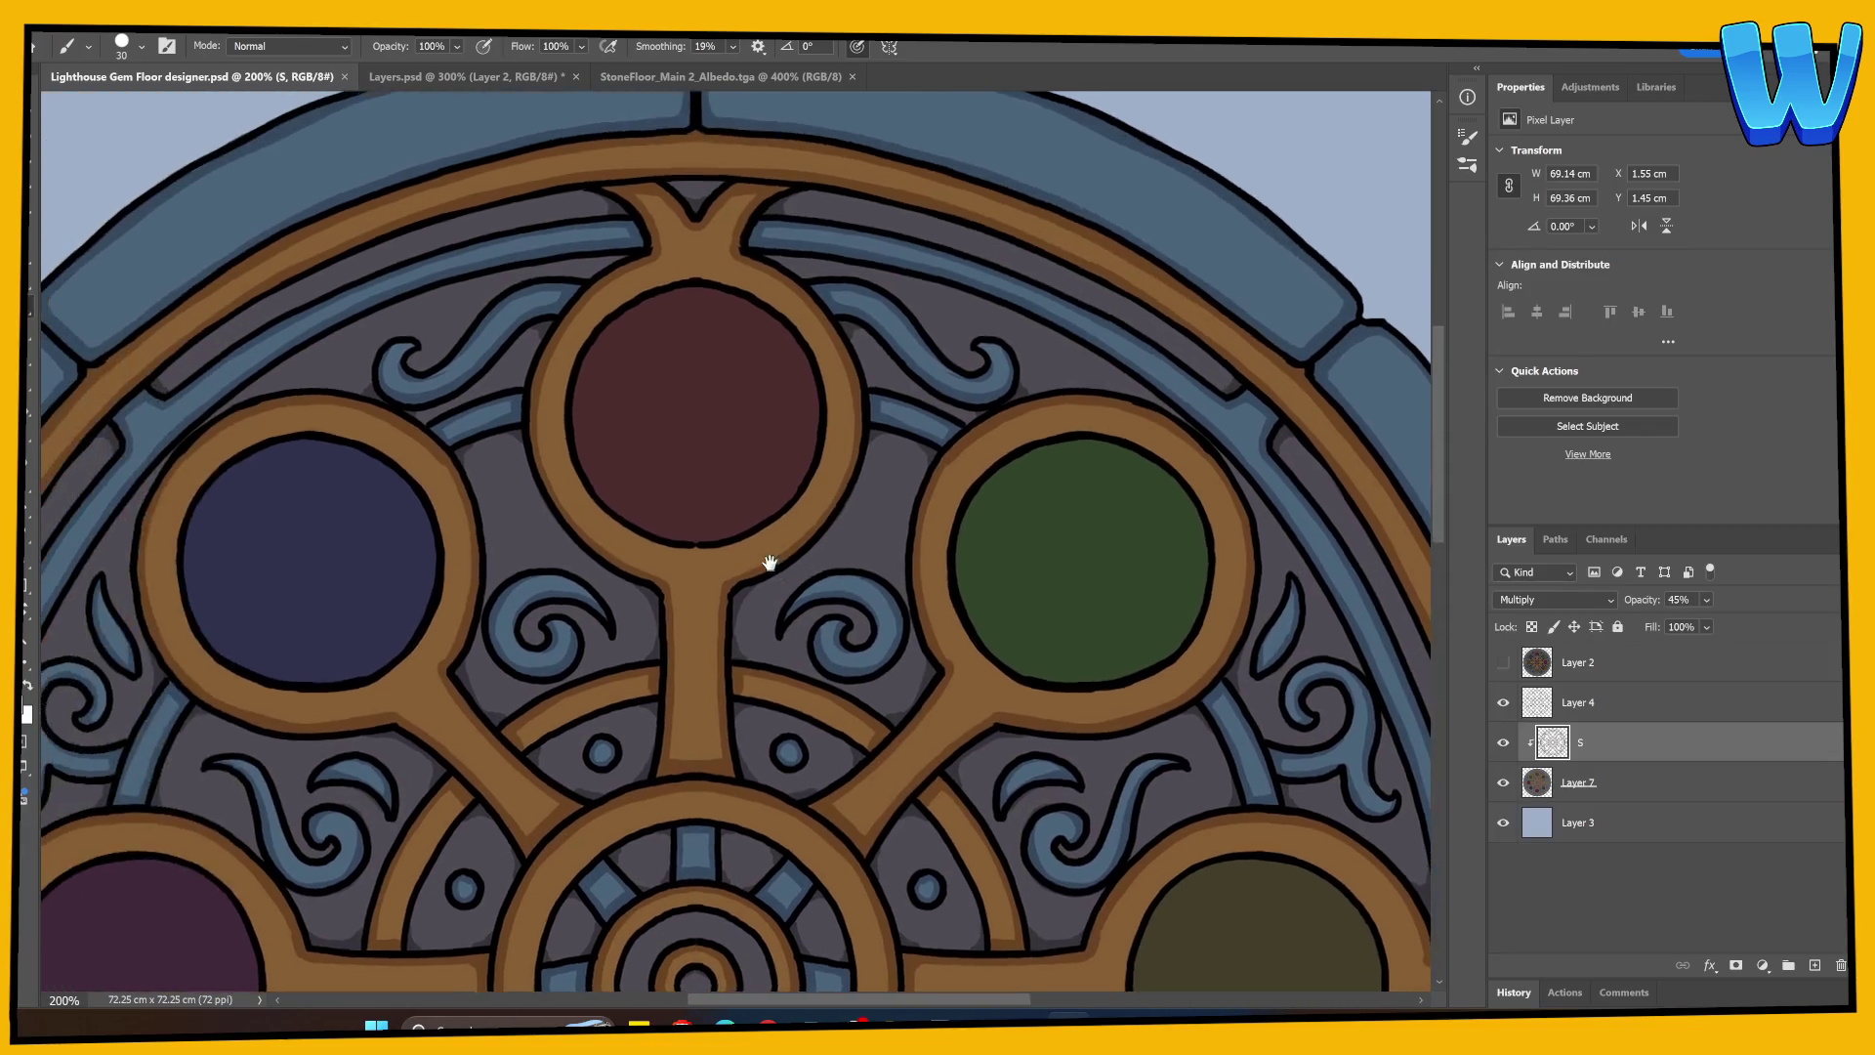
mouse_move(580, 372)
left_mouse_down()
mouse_move(582, 465)
mouse_move(670, 535)
left_mouse_up()
left_click_drag(1025, 703, 1130, 302)
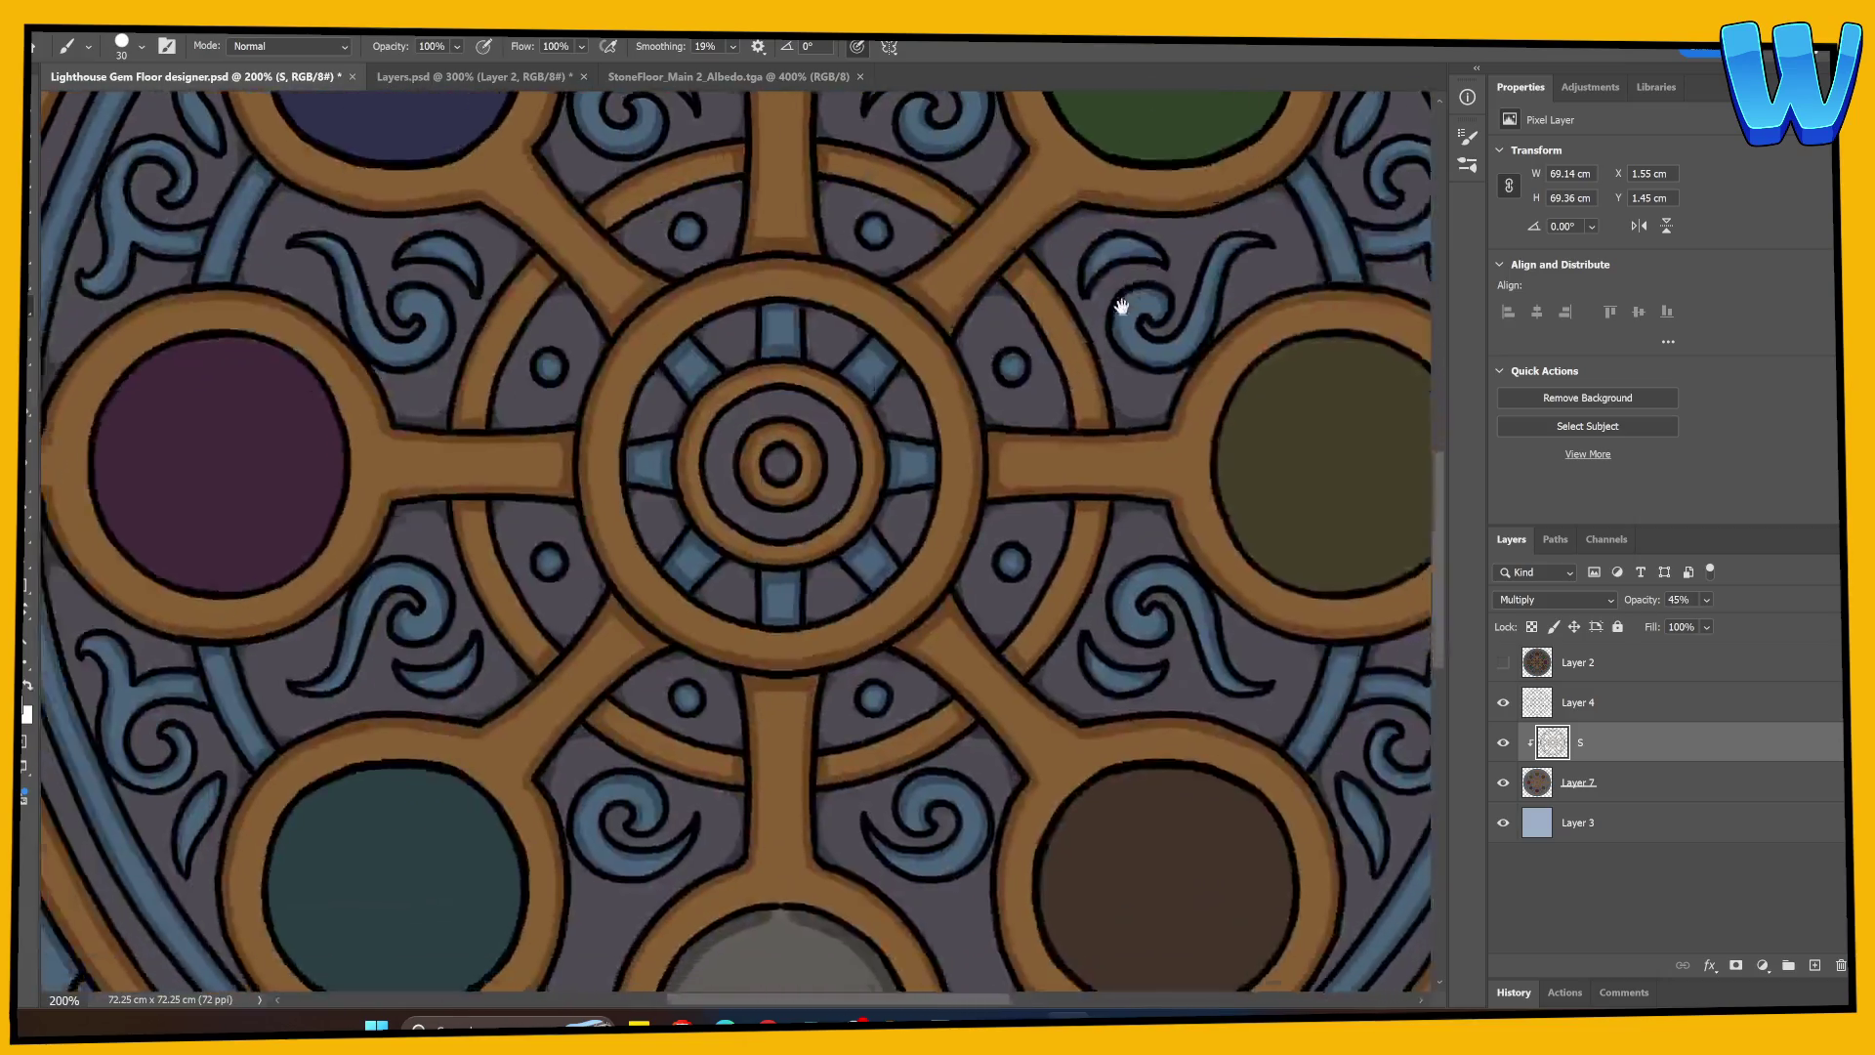
mouse_move(1059, 391)
left_mouse_down()
mouse_move(925, 639)
mouse_move(899, 732)
mouse_move(865, 598)
left_mouse_up()
mouse_move(385, 573)
left_mouse_down()
mouse_move(423, 481)
mouse_move(486, 448)
mouse_move(543, 485)
left_mouse_up()
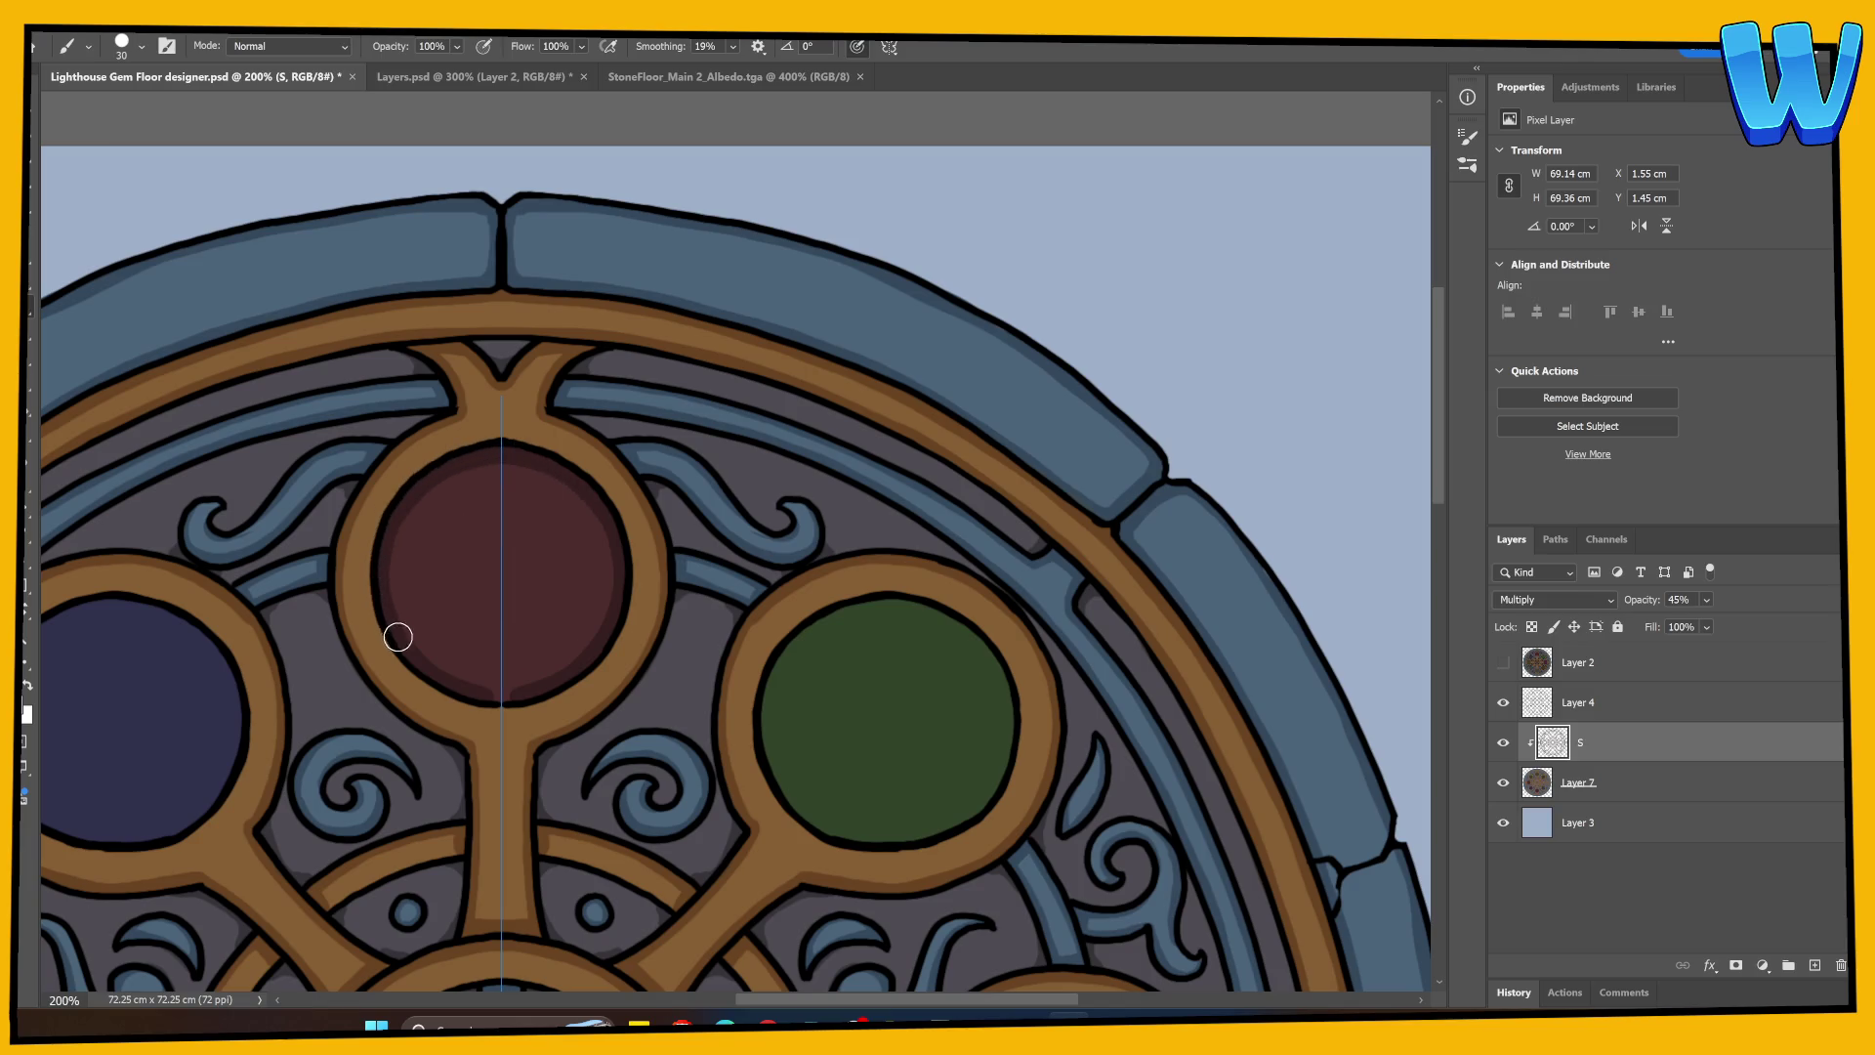
Step: Shade the blue gem's inner edges, undoing and repainting two strokes
mouse_move(564, 684)
left_mouse_down()
mouse_move(712, 619)
mouse_move(594, 585)
left_mouse_up()
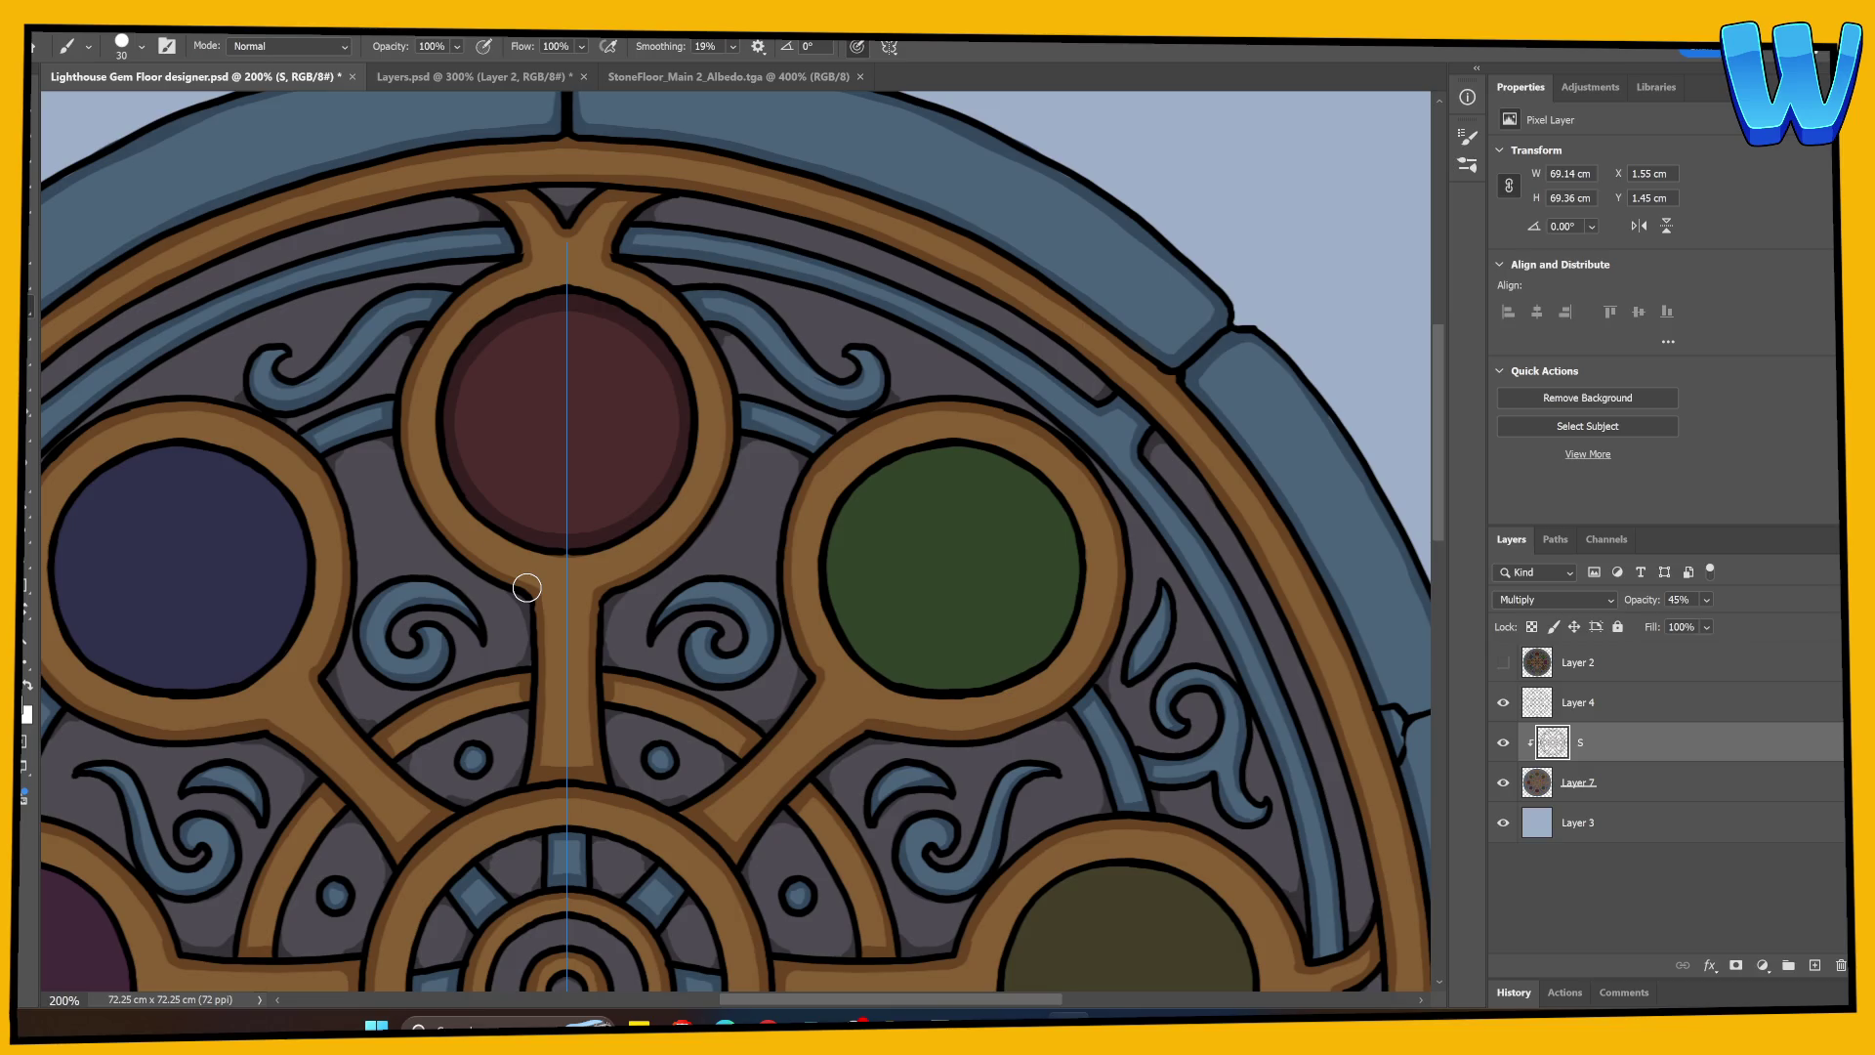
left_click_drag(326, 730, 552, 582)
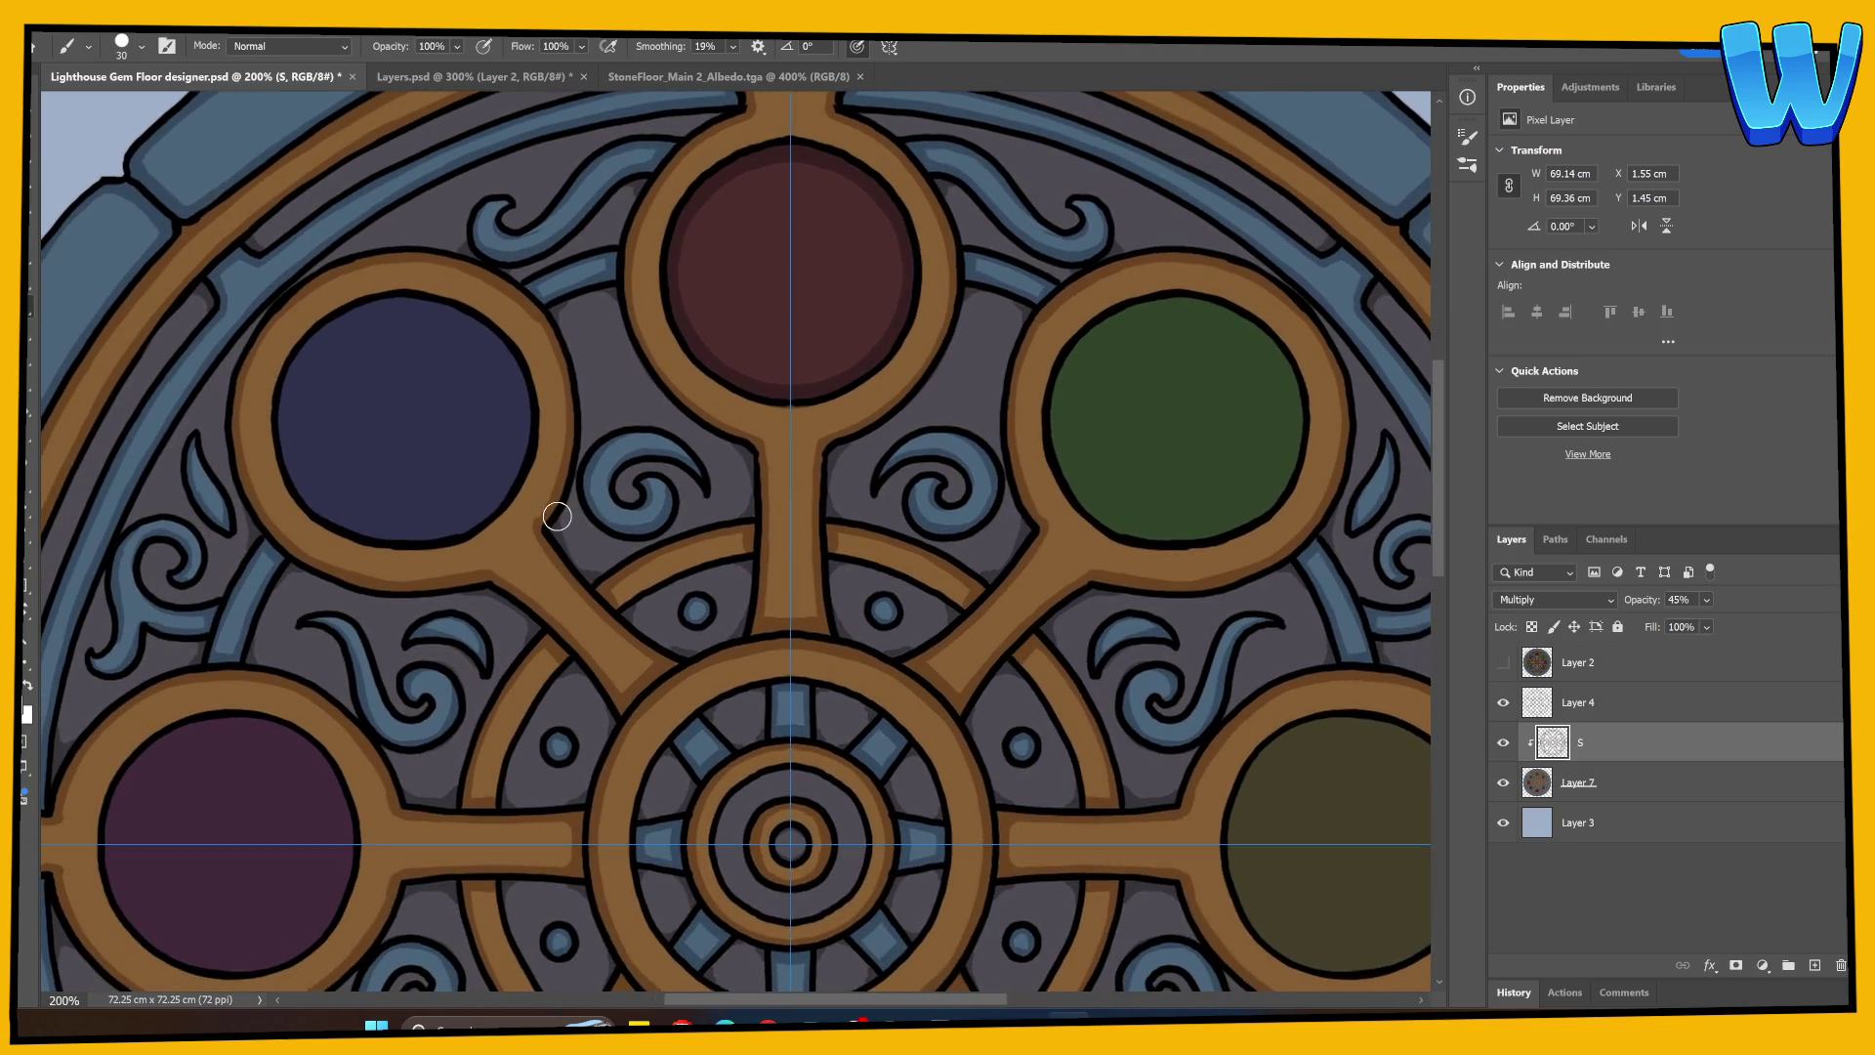
mouse_move(306, 345)
left_mouse_down()
mouse_move(281, 418)
mouse_move(320, 510)
mouse_move(409, 539)
mouse_move(514, 485)
left_mouse_up()
mouse_move(372, 528)
left_mouse_down()
mouse_move(482, 507)
mouse_move(517, 419)
left_mouse_up()
key("ctrl+z")
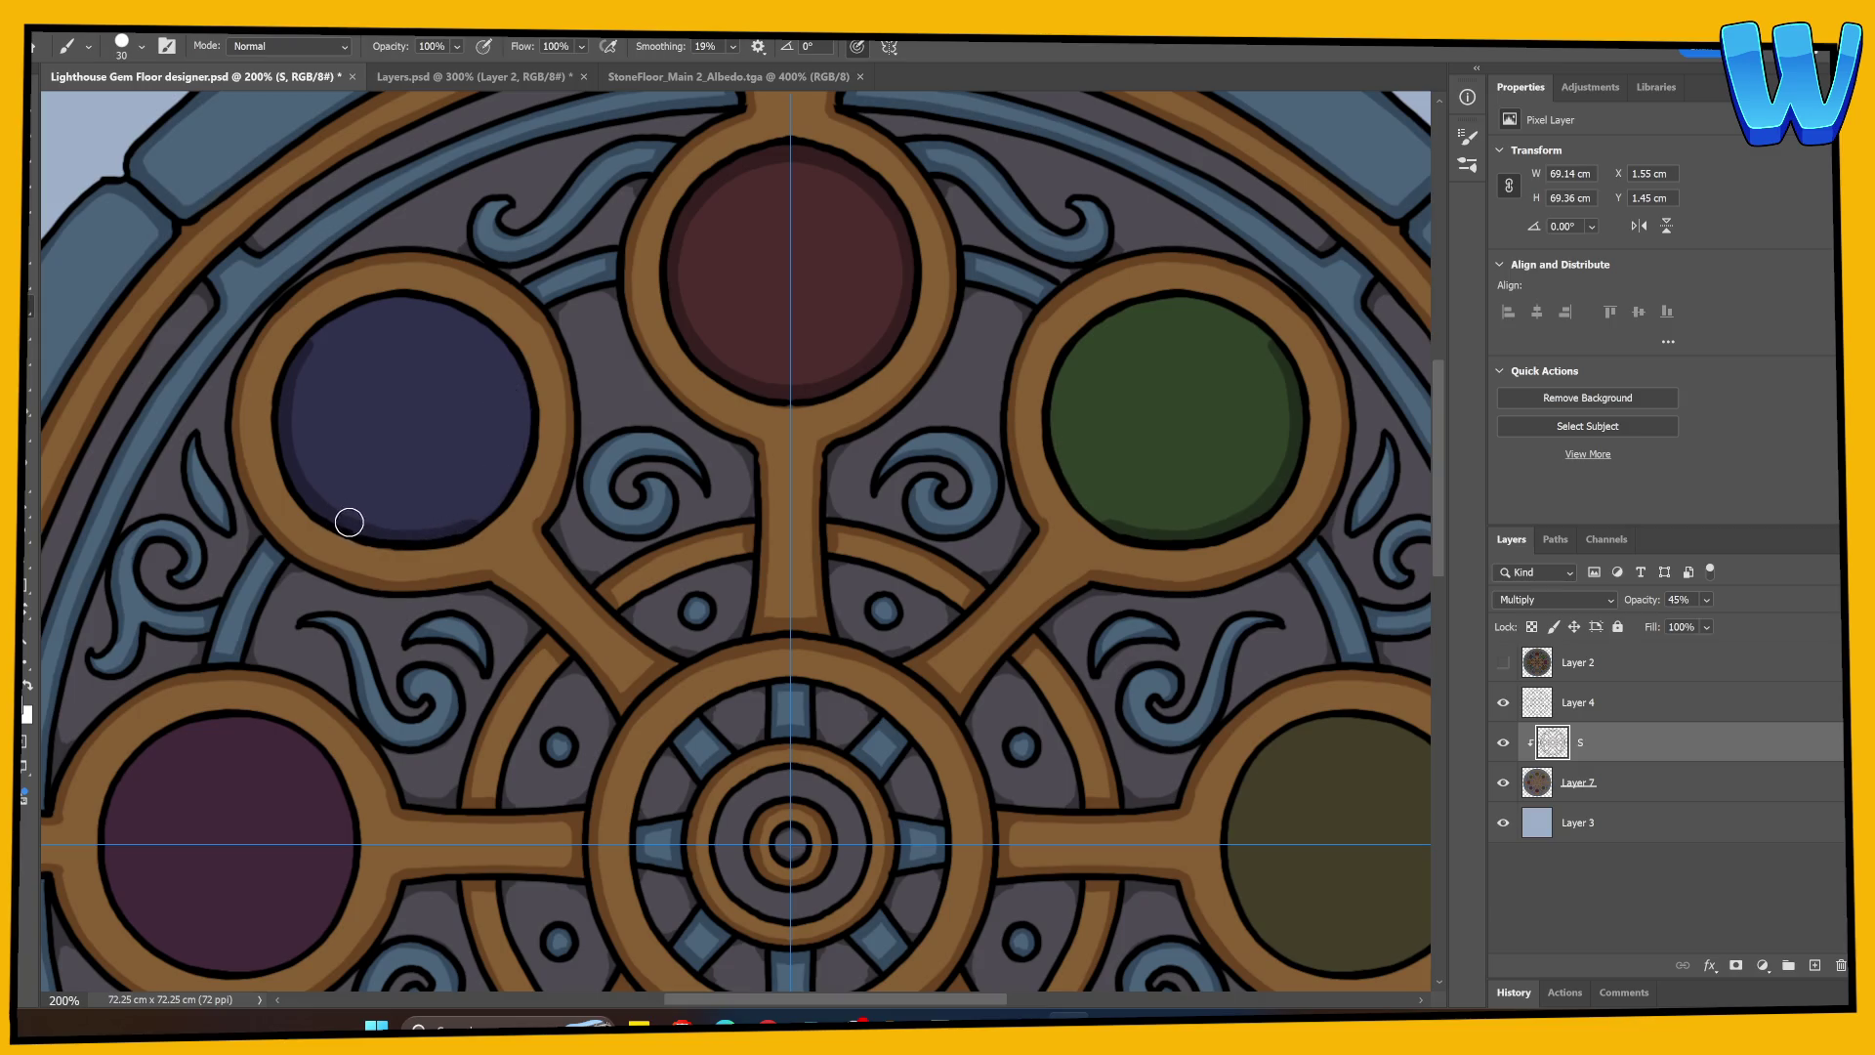
mouse_move(426, 532)
left_mouse_down()
mouse_move(469, 519)
mouse_move(507, 465)
mouse_move(515, 337)
left_mouse_up()
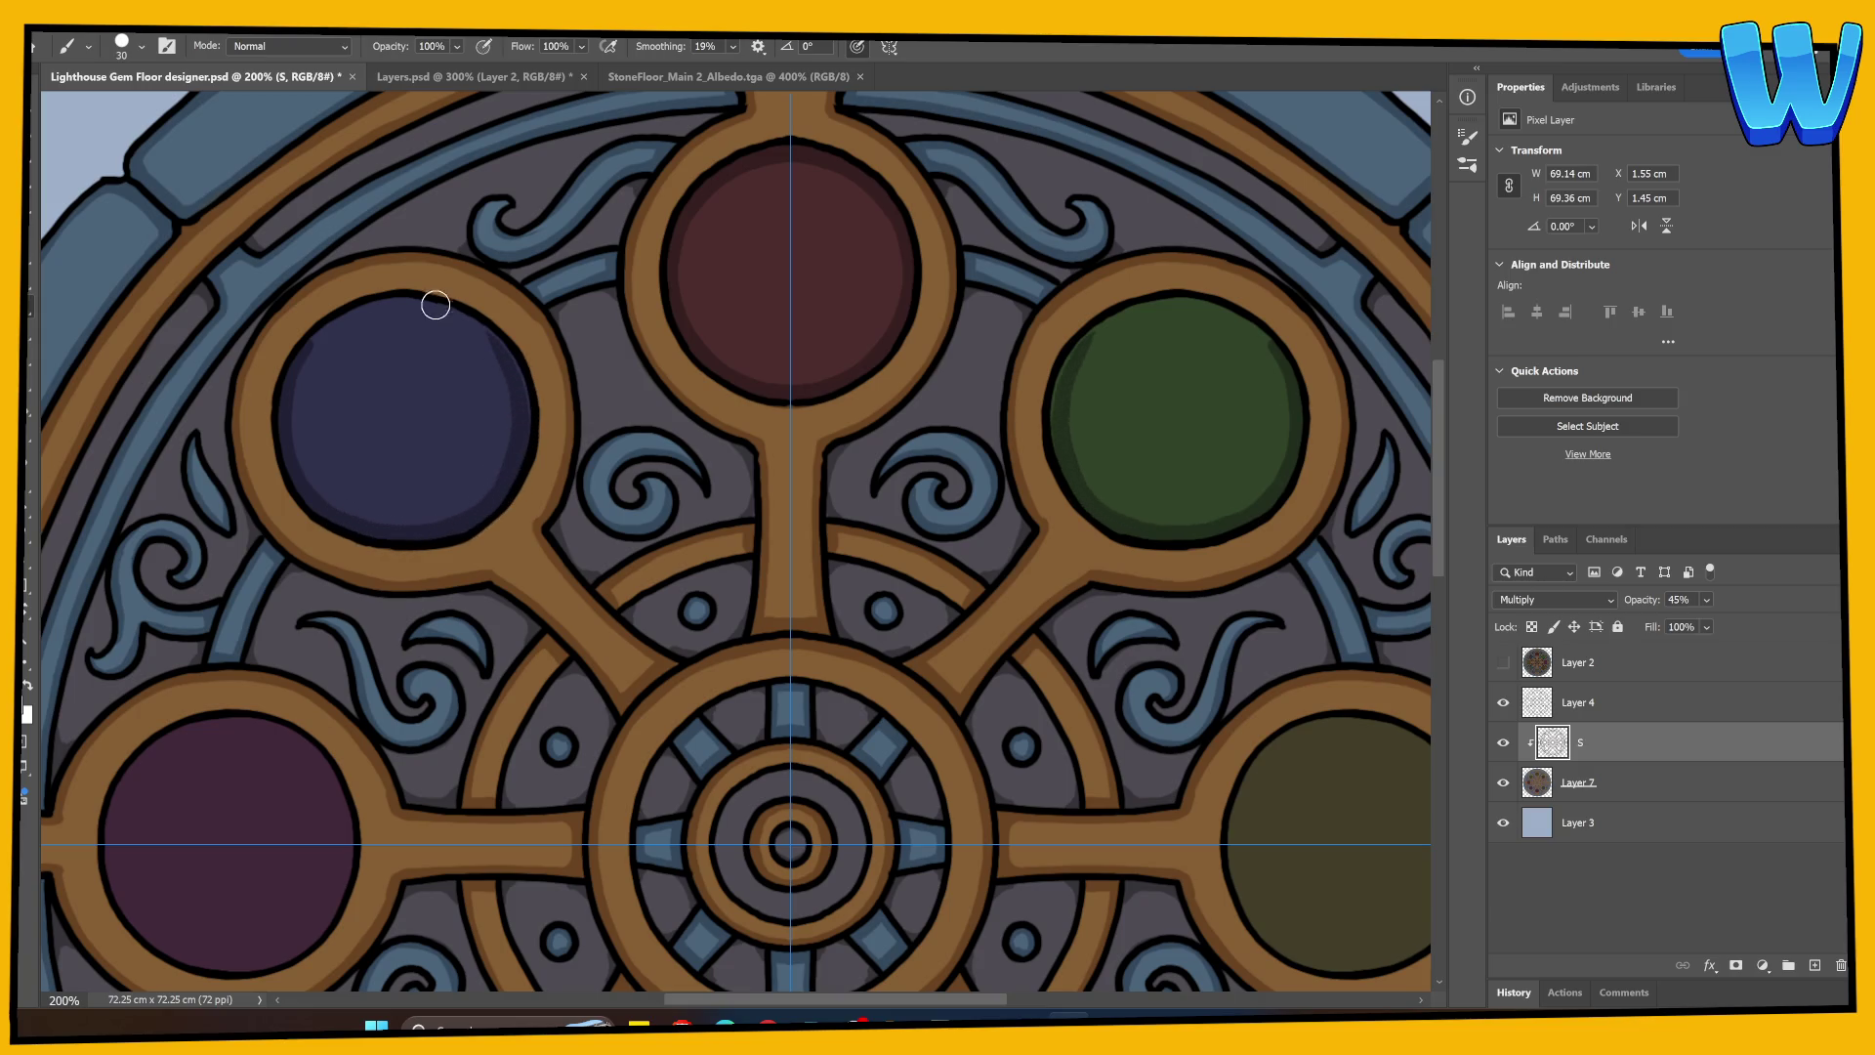
mouse_move(293, 385)
left_mouse_down()
mouse_move(377, 314)
mouse_move(494, 343)
mouse_move(503, 386)
left_mouse_up()
key("ctrl+z")
mouse_move(283, 398)
left_mouse_down()
mouse_move(322, 326)
mouse_move(389, 302)
mouse_move(458, 316)
mouse_move(507, 368)
left_mouse_up()
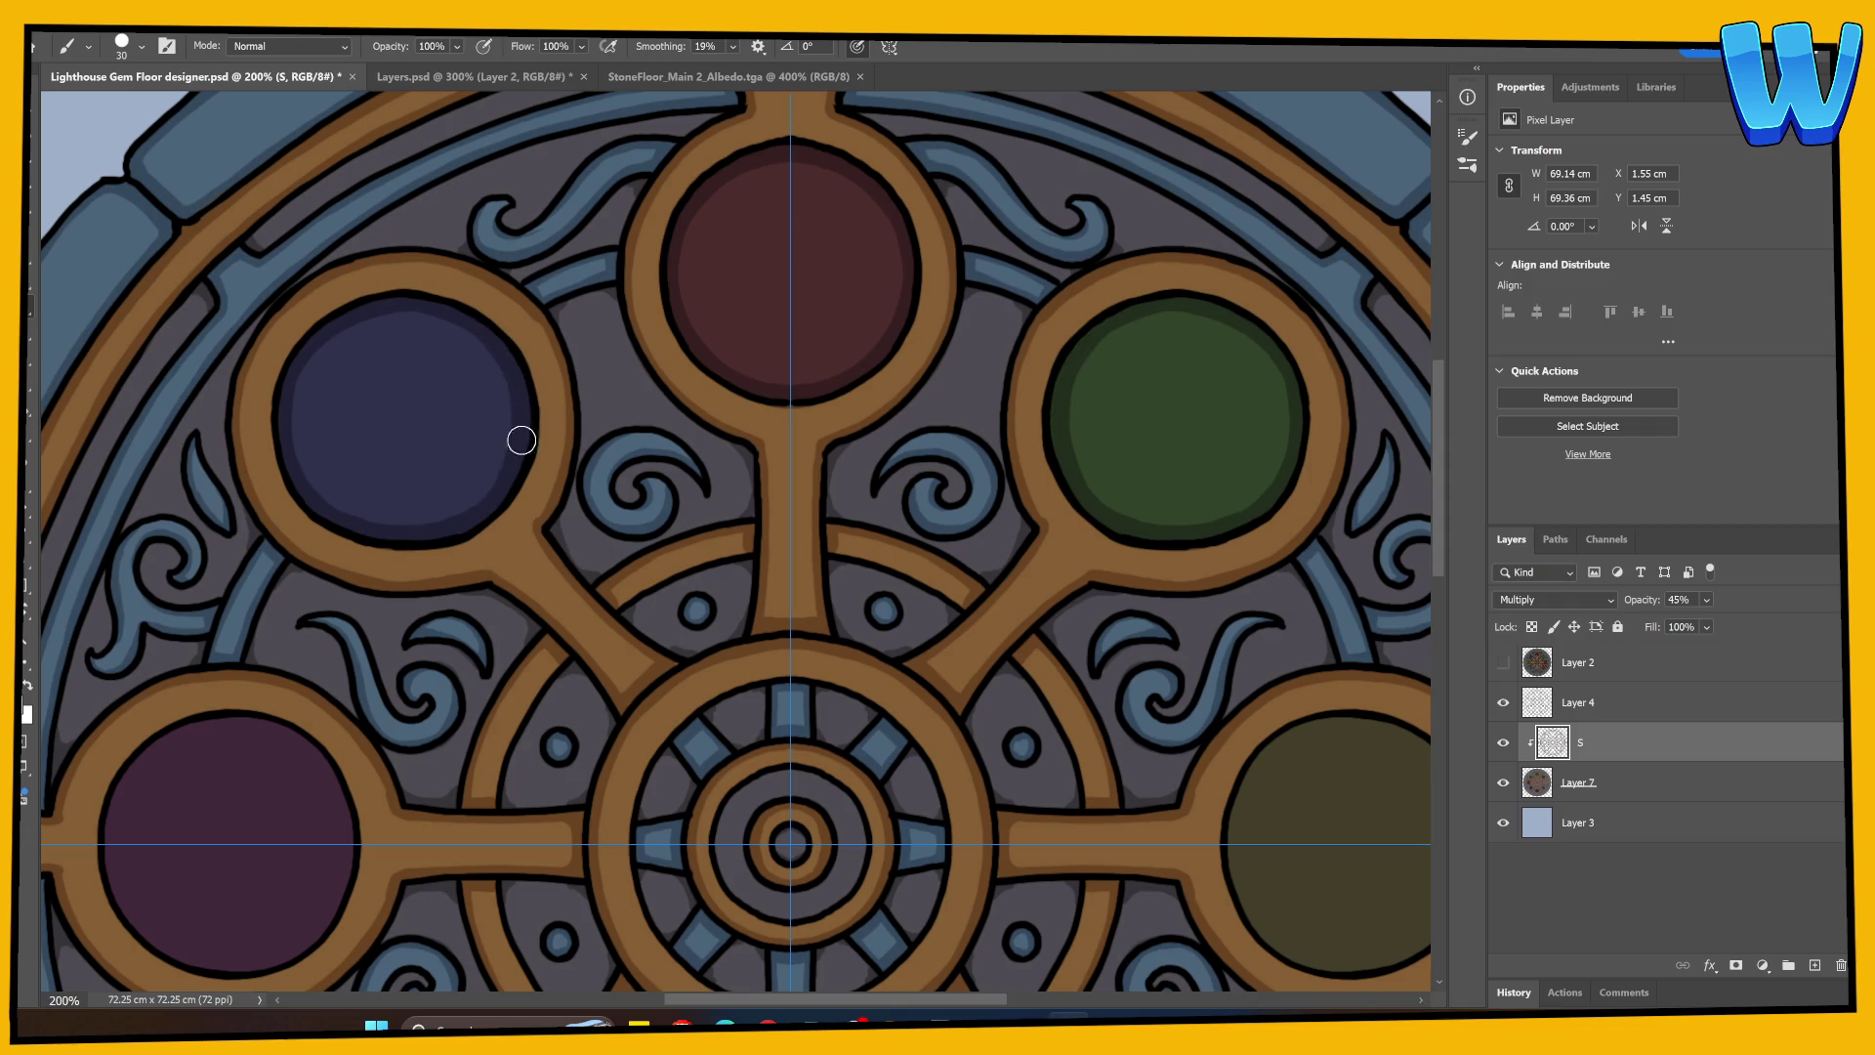
left_click_drag(529, 712, 768, 343)
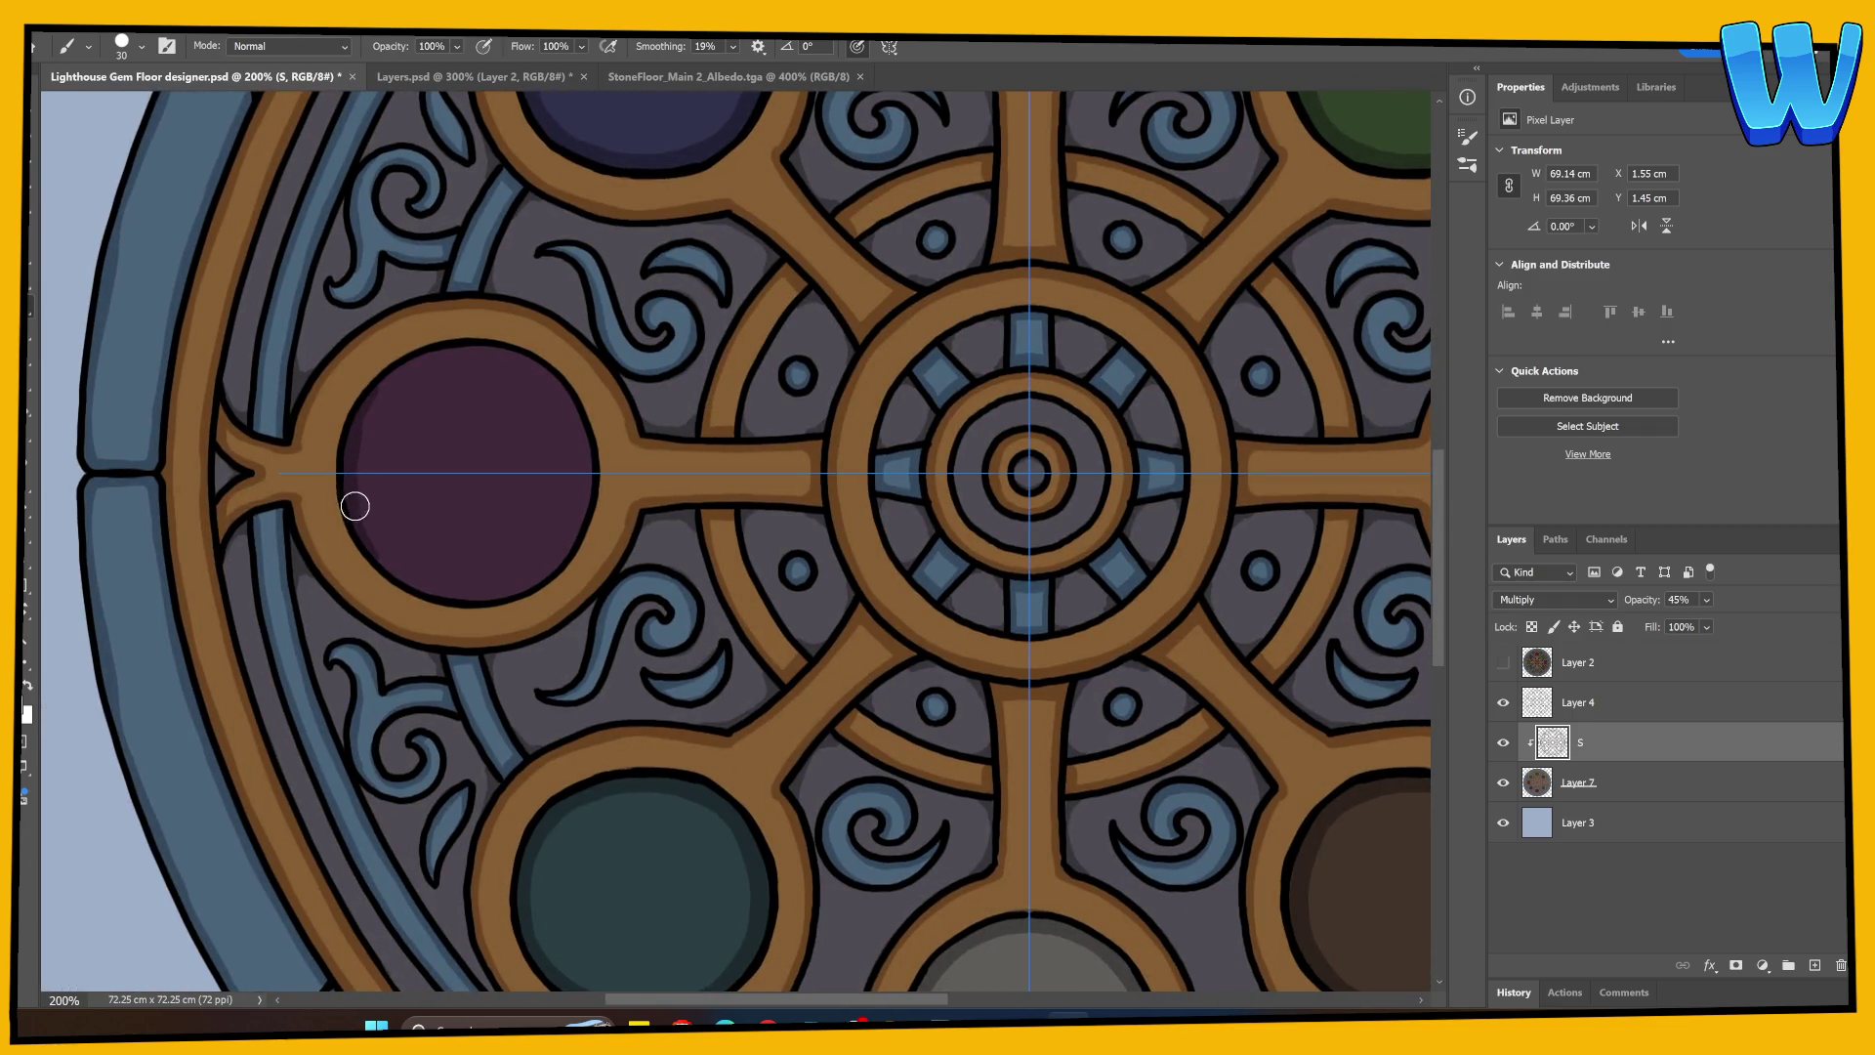
Step: Shade the purple gem's left inner edge, save, and add a new layer above S
mouse_move(356, 441)
left_mouse_down()
mouse_move(393, 377)
mouse_move(353, 493)
mouse_move(355, 435)
mouse_move(393, 380)
mouse_move(452, 351)
mouse_move(532, 368)
mouse_move(586, 465)
left_mouse_up()
mouse_move(690, 783)
left_mouse_down()
mouse_move(712, 440)
mouse_move(954, 489)
mouse_move(685, 641)
mouse_move(787, 720)
mouse_move(837, 859)
mouse_move(815, 881)
left_mouse_up()
key("ctrl+s")
key("ctrl+minus")
key("ctrl+minus")
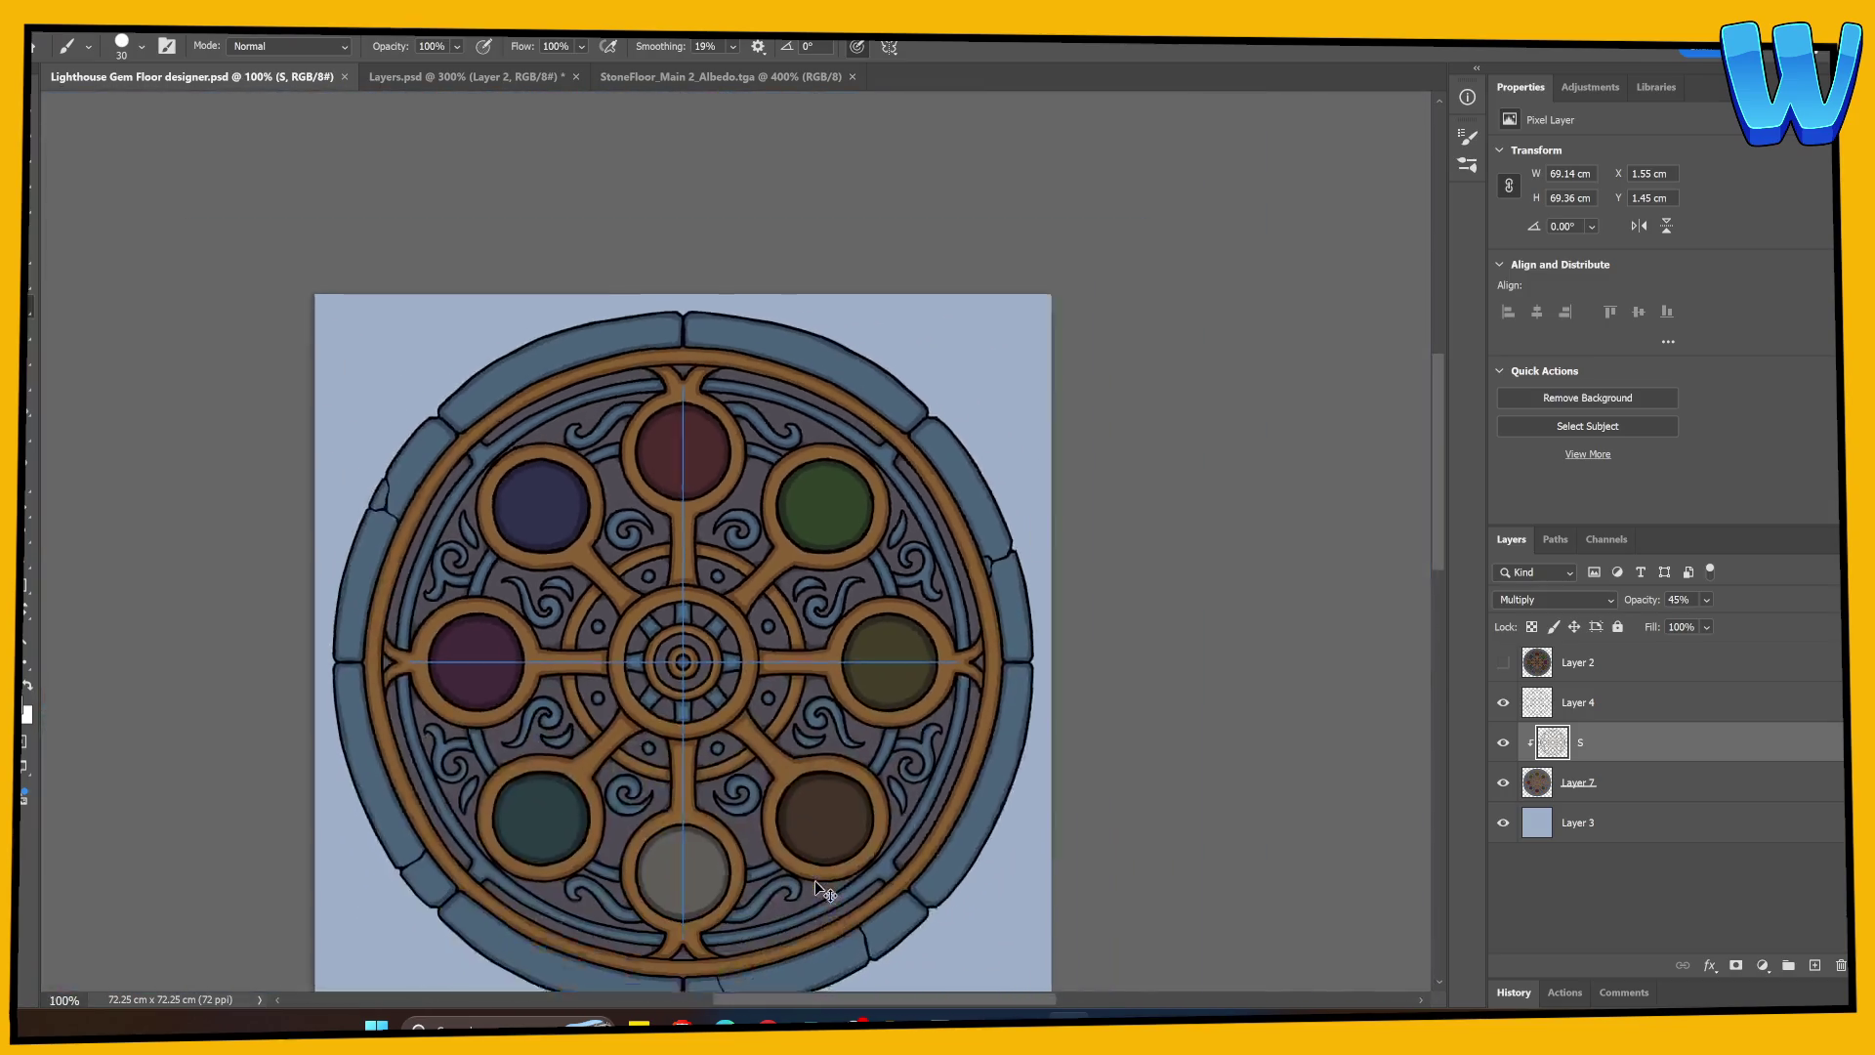
key("ctrl+plus")
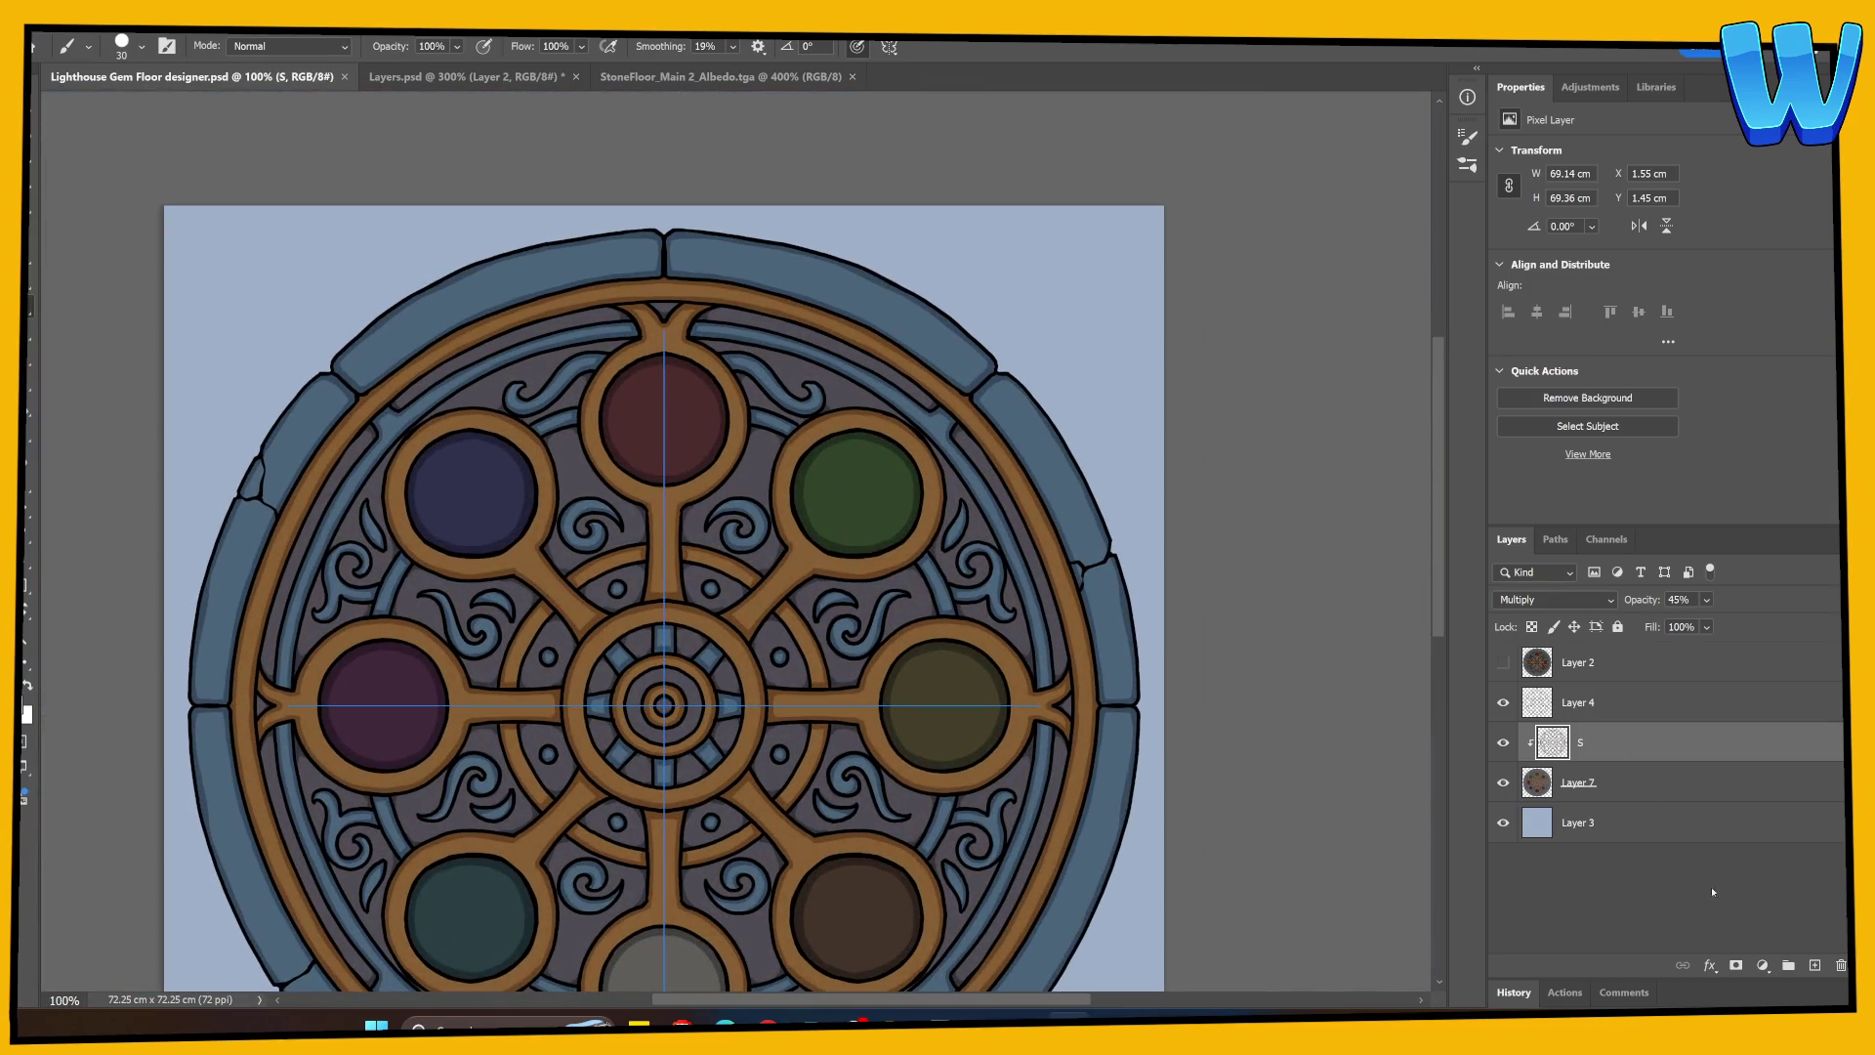
left_click(1814, 965)
double_click(1592, 741)
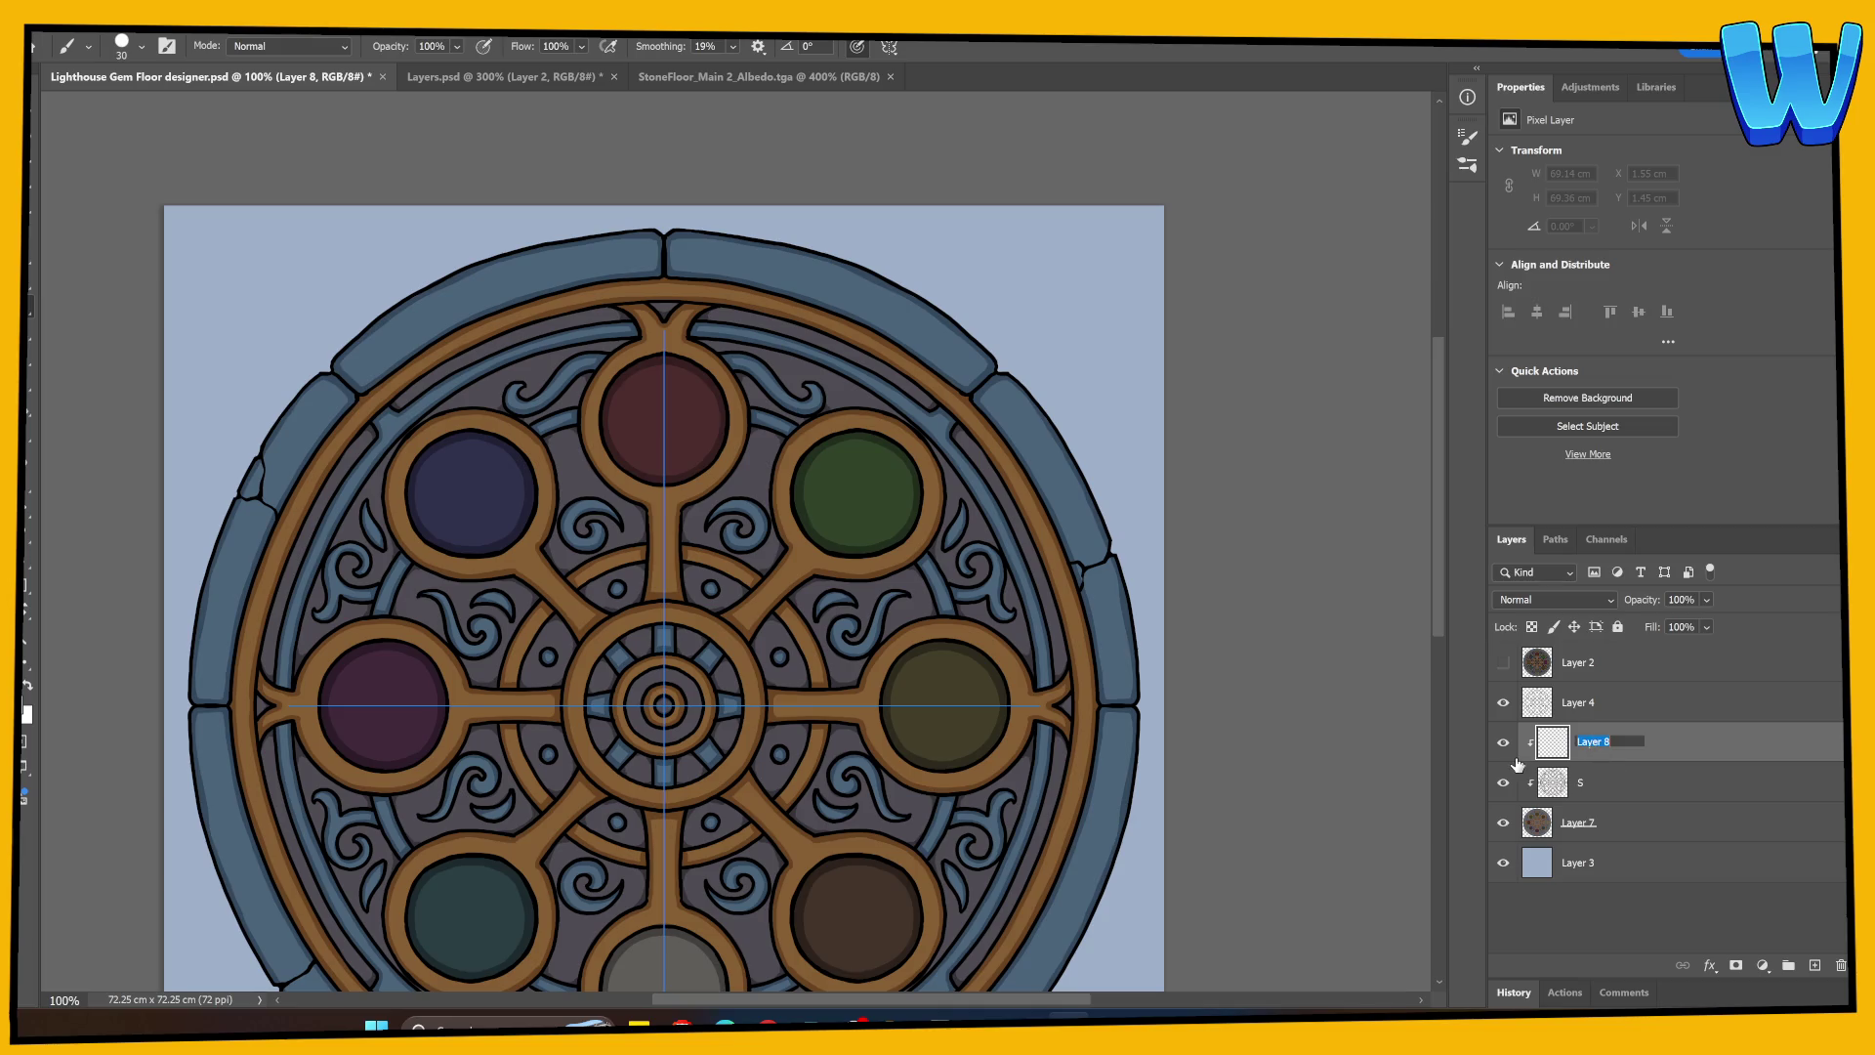
type("L")
Step: Name the new layer L and zoom in toward the upper-left gems
key("Return")
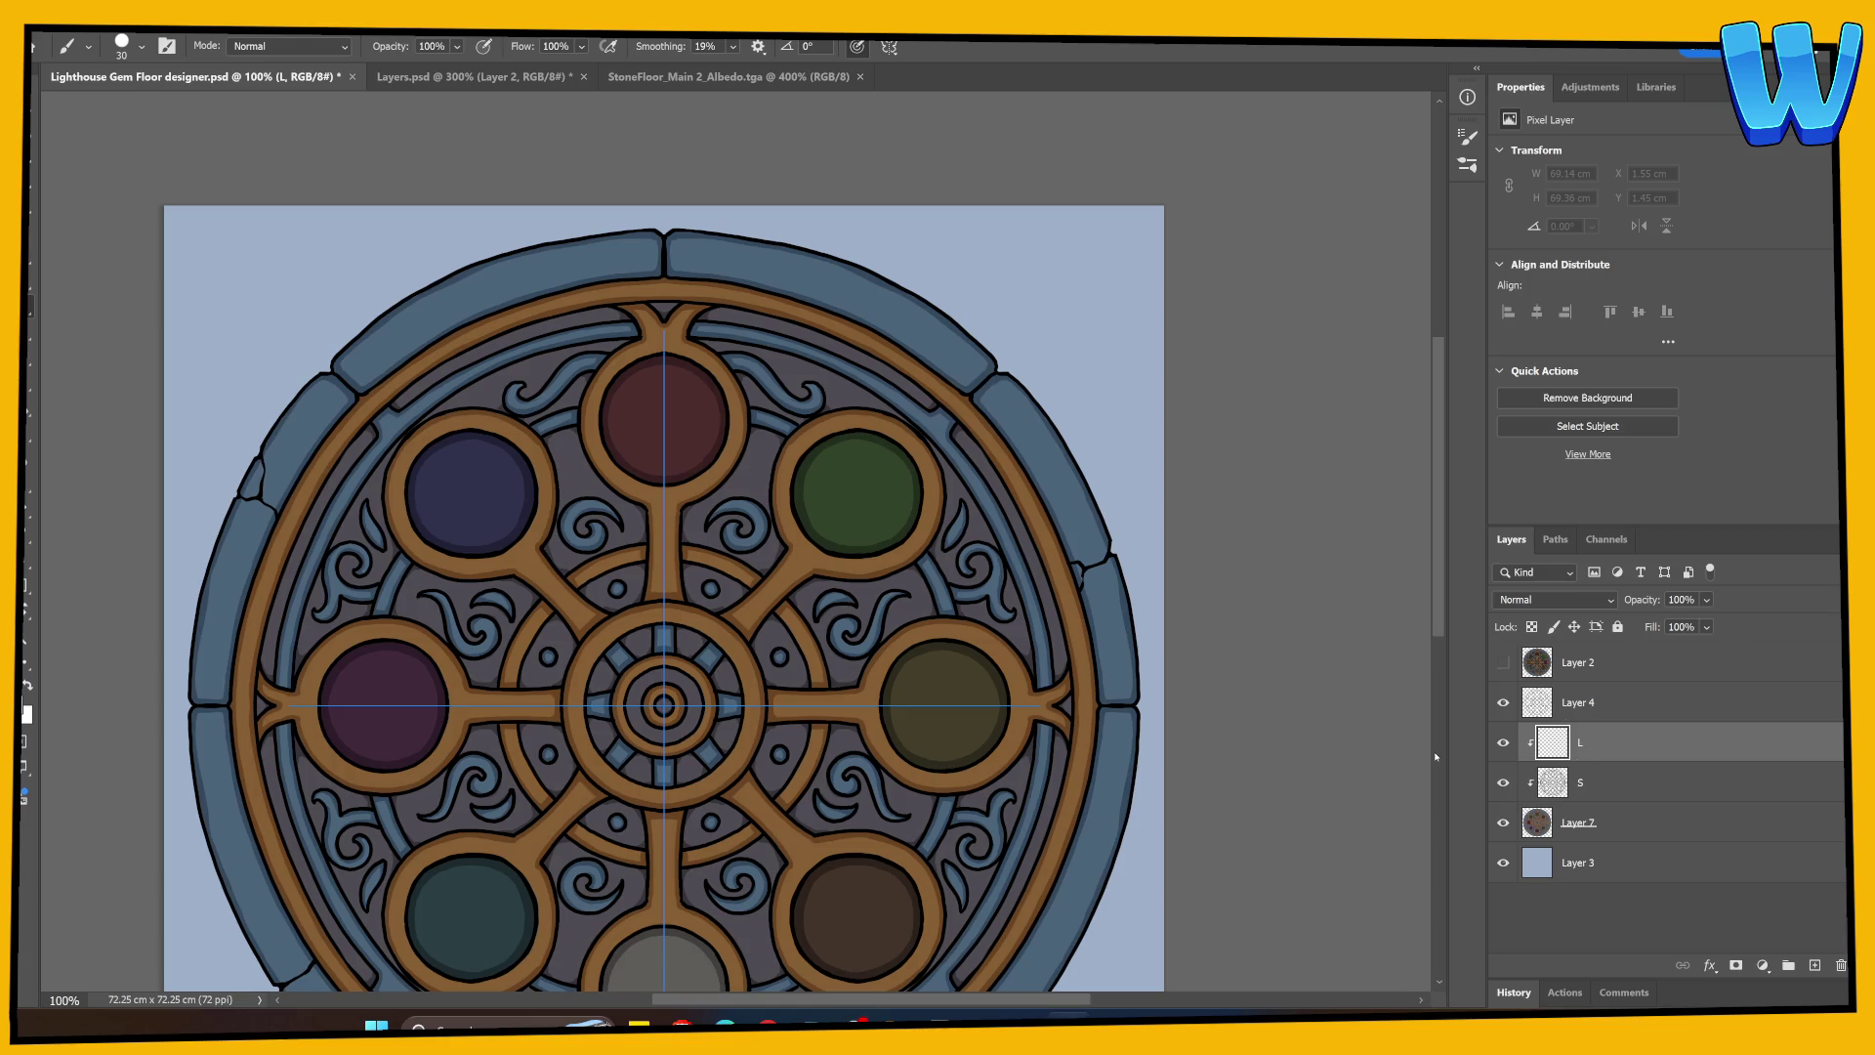
key("ctrl+plus")
scroll(733, 531, "left", 5)
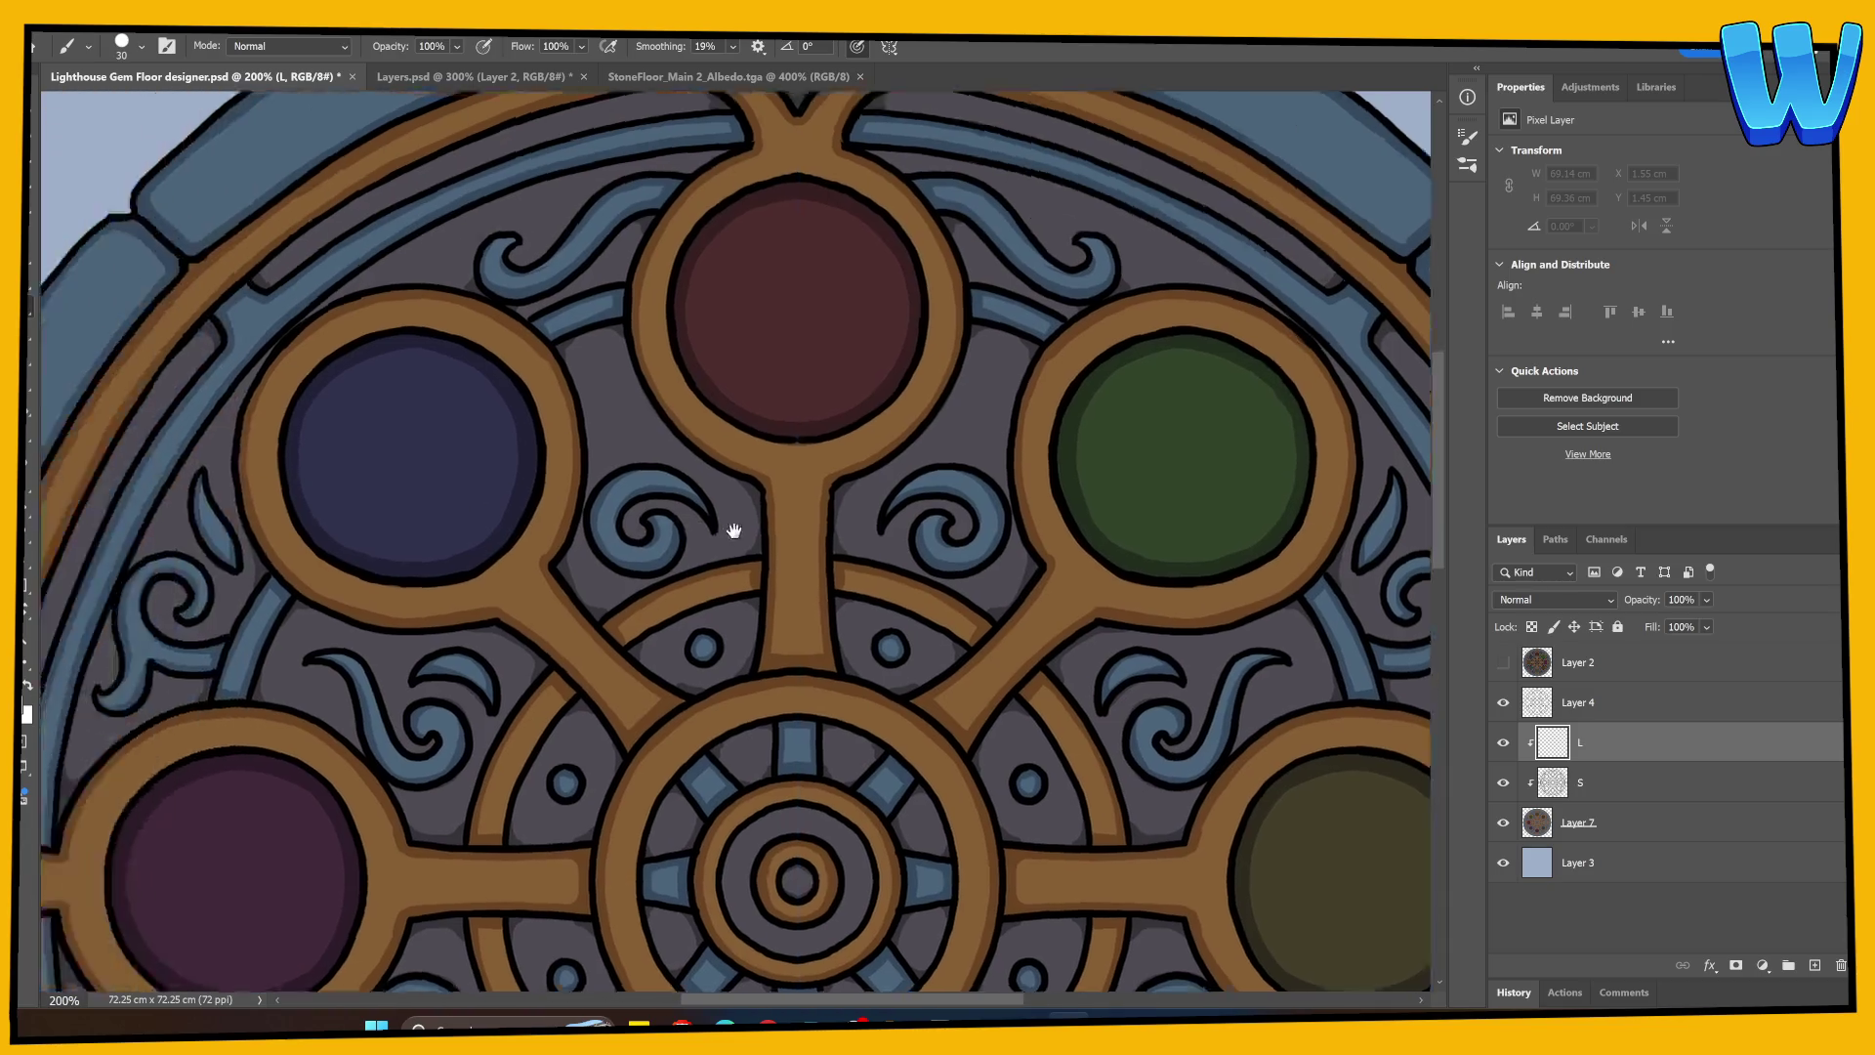
left_click_drag(398, 523, 502, 348)
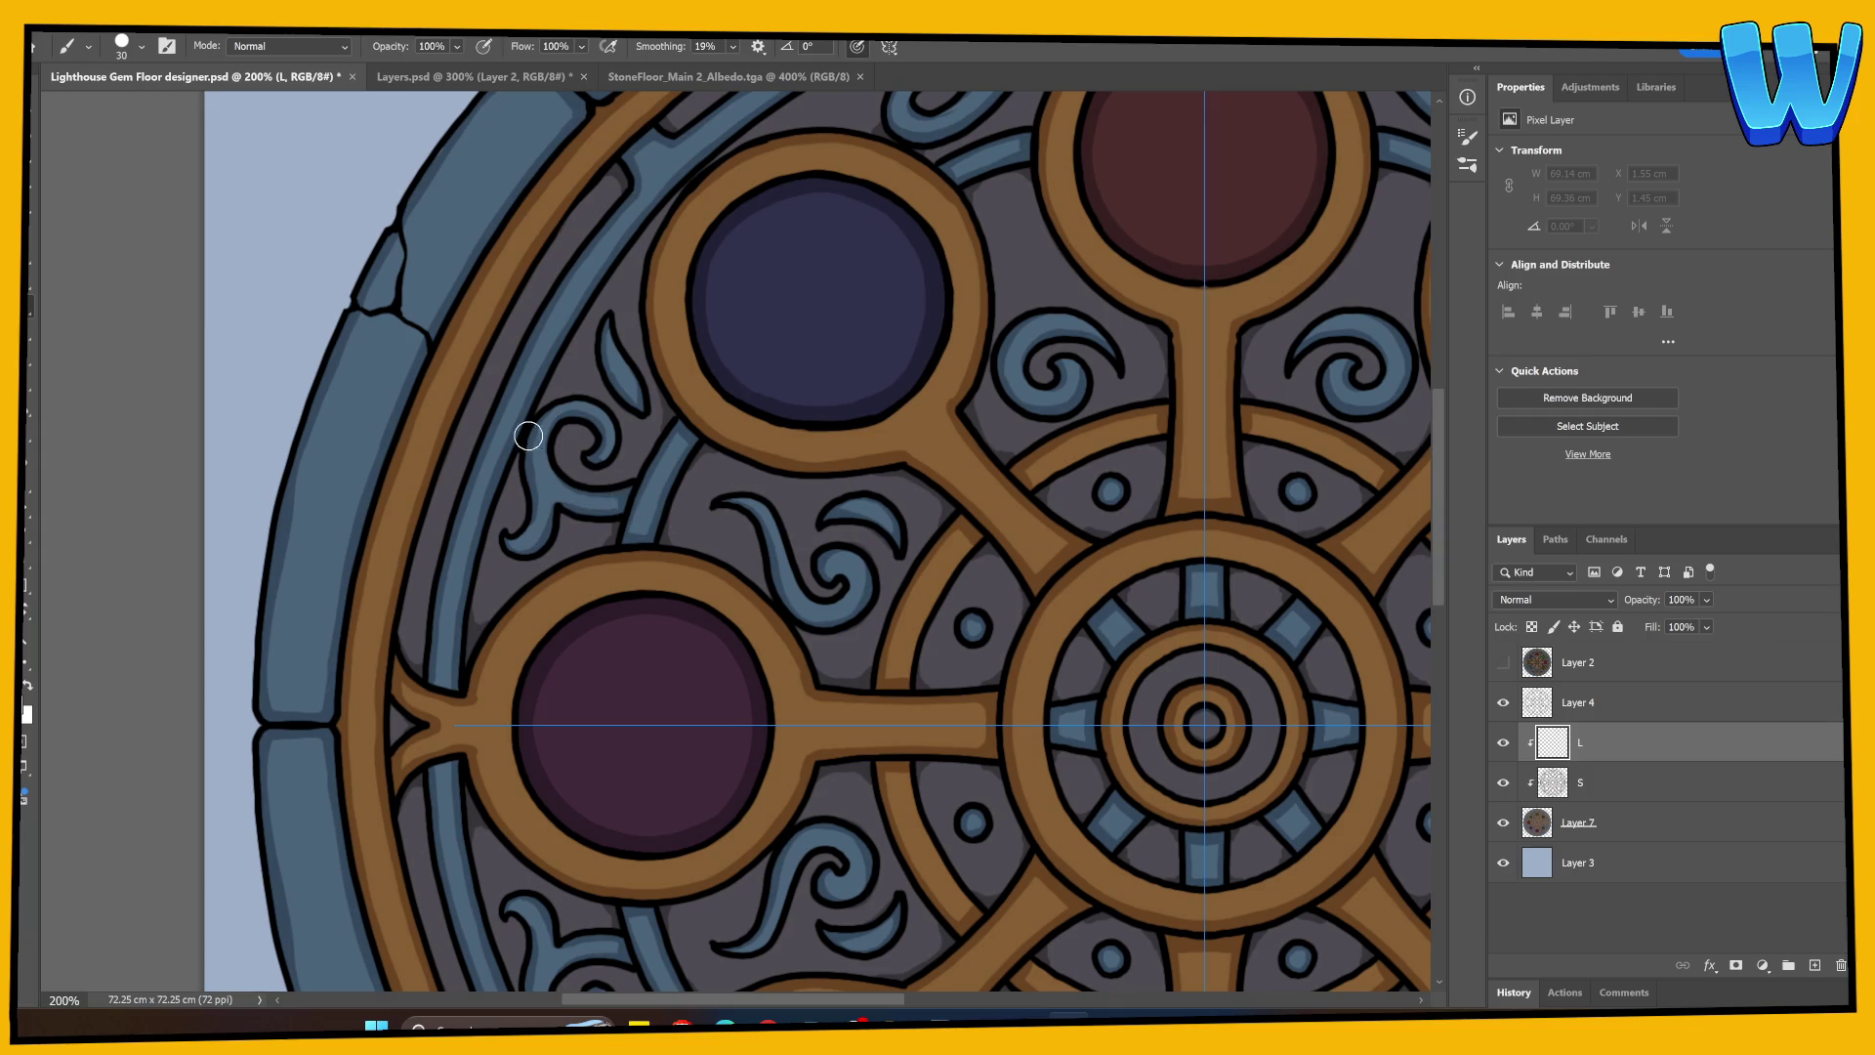
key("s")
key("b")
Step: Turn off painting symmetry, paint a short dark crack on a rim stone, and select layer S
left_click(896, 52)
left_click(952, 84)
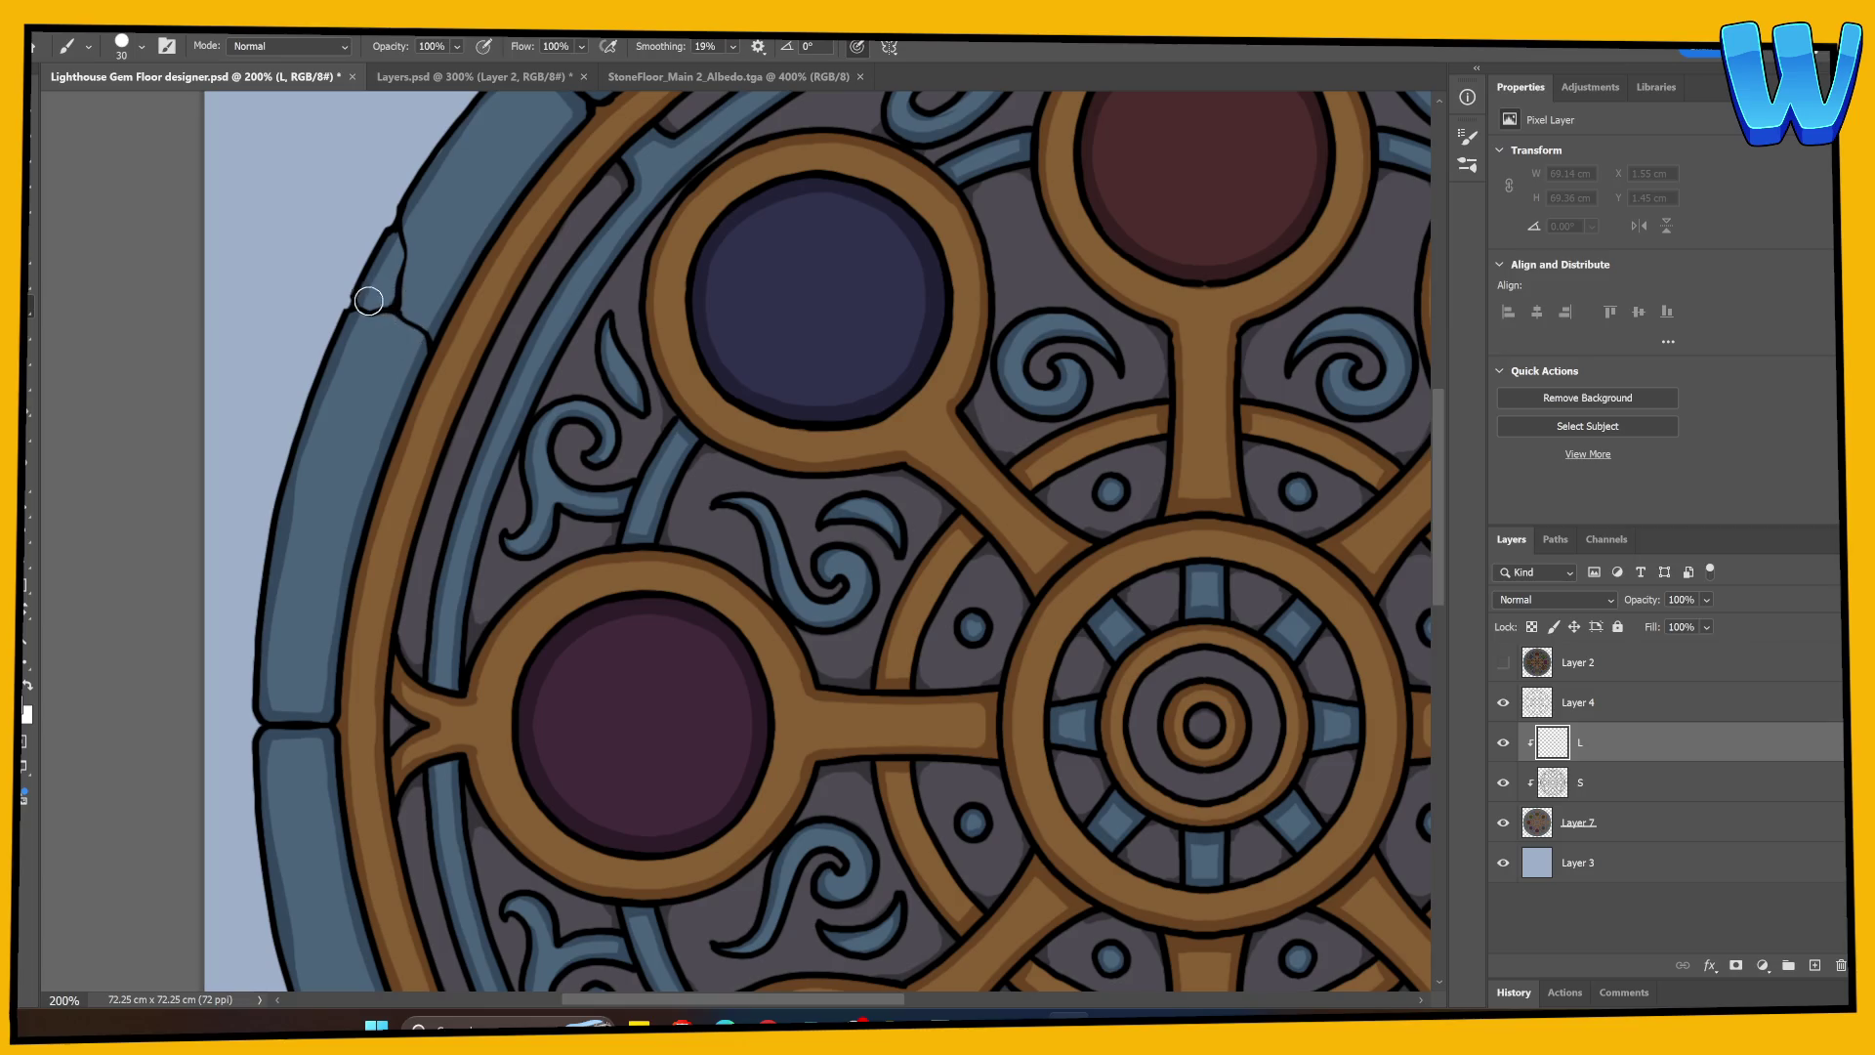
left_click_drag(349, 309, 398, 315)
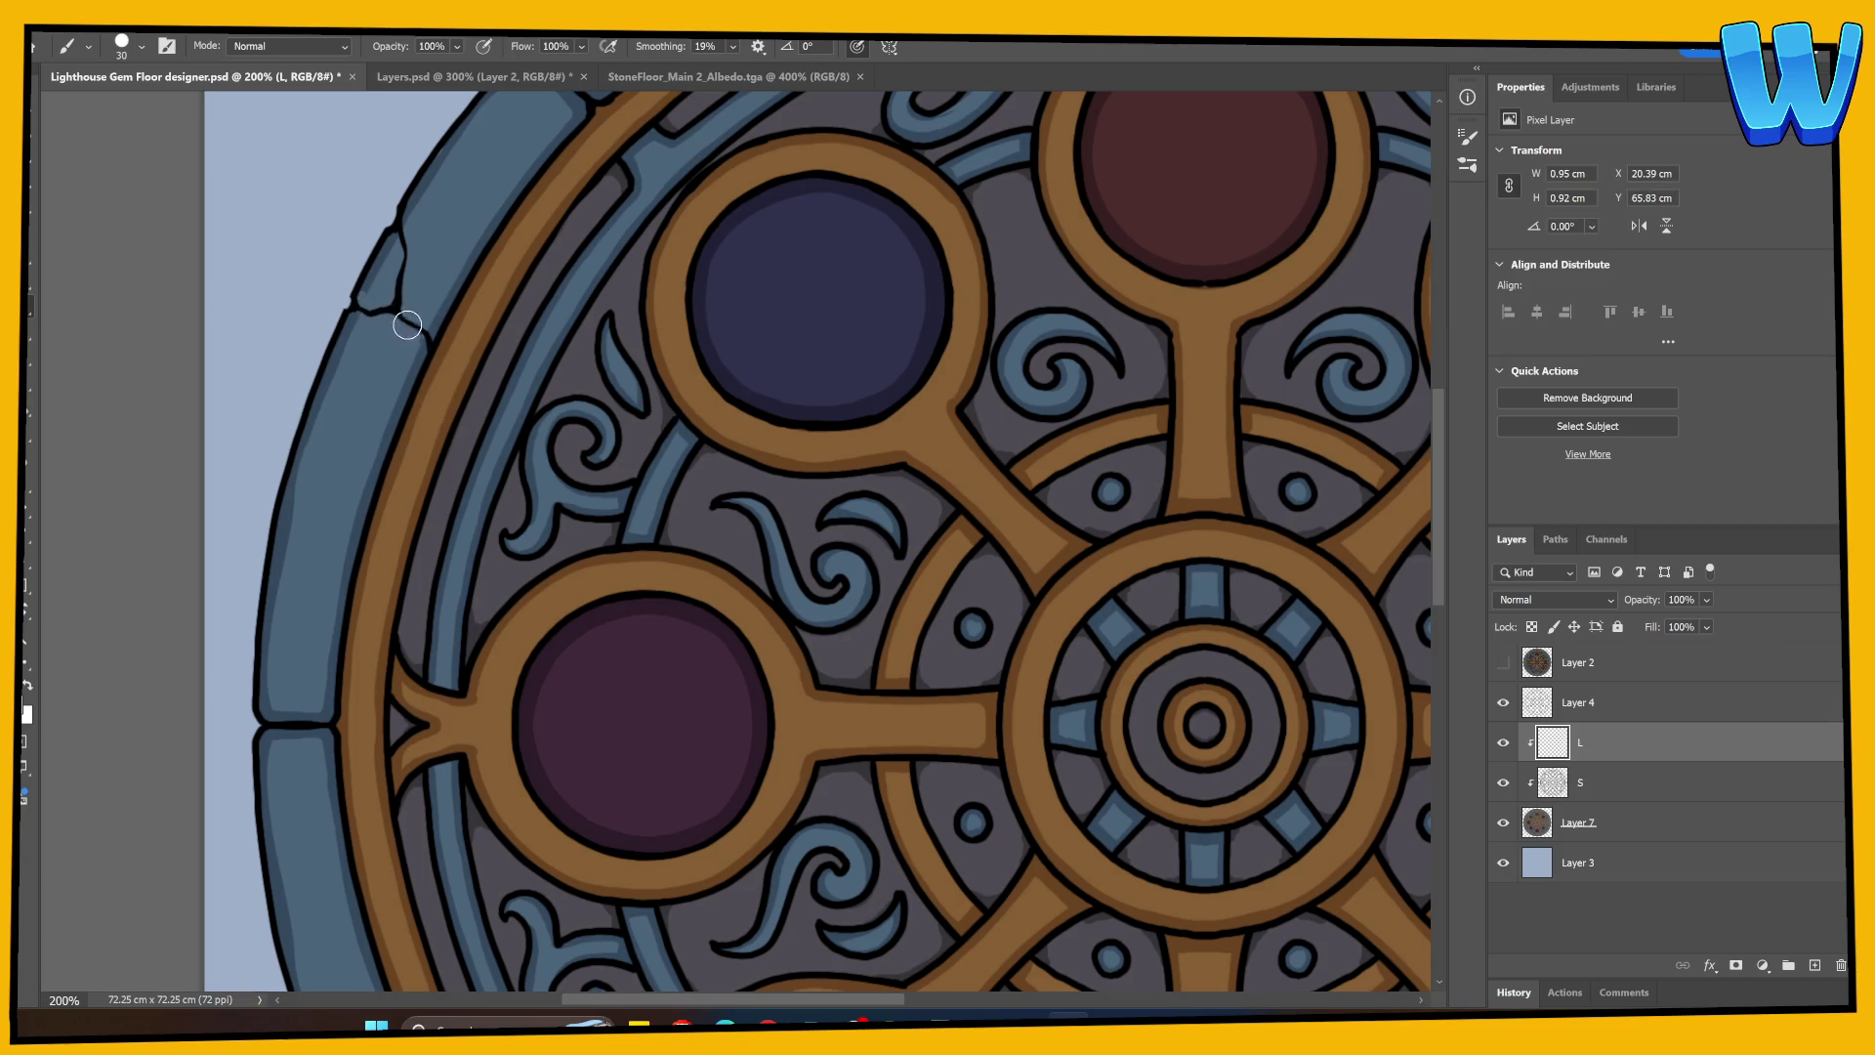
left_click(1617, 795)
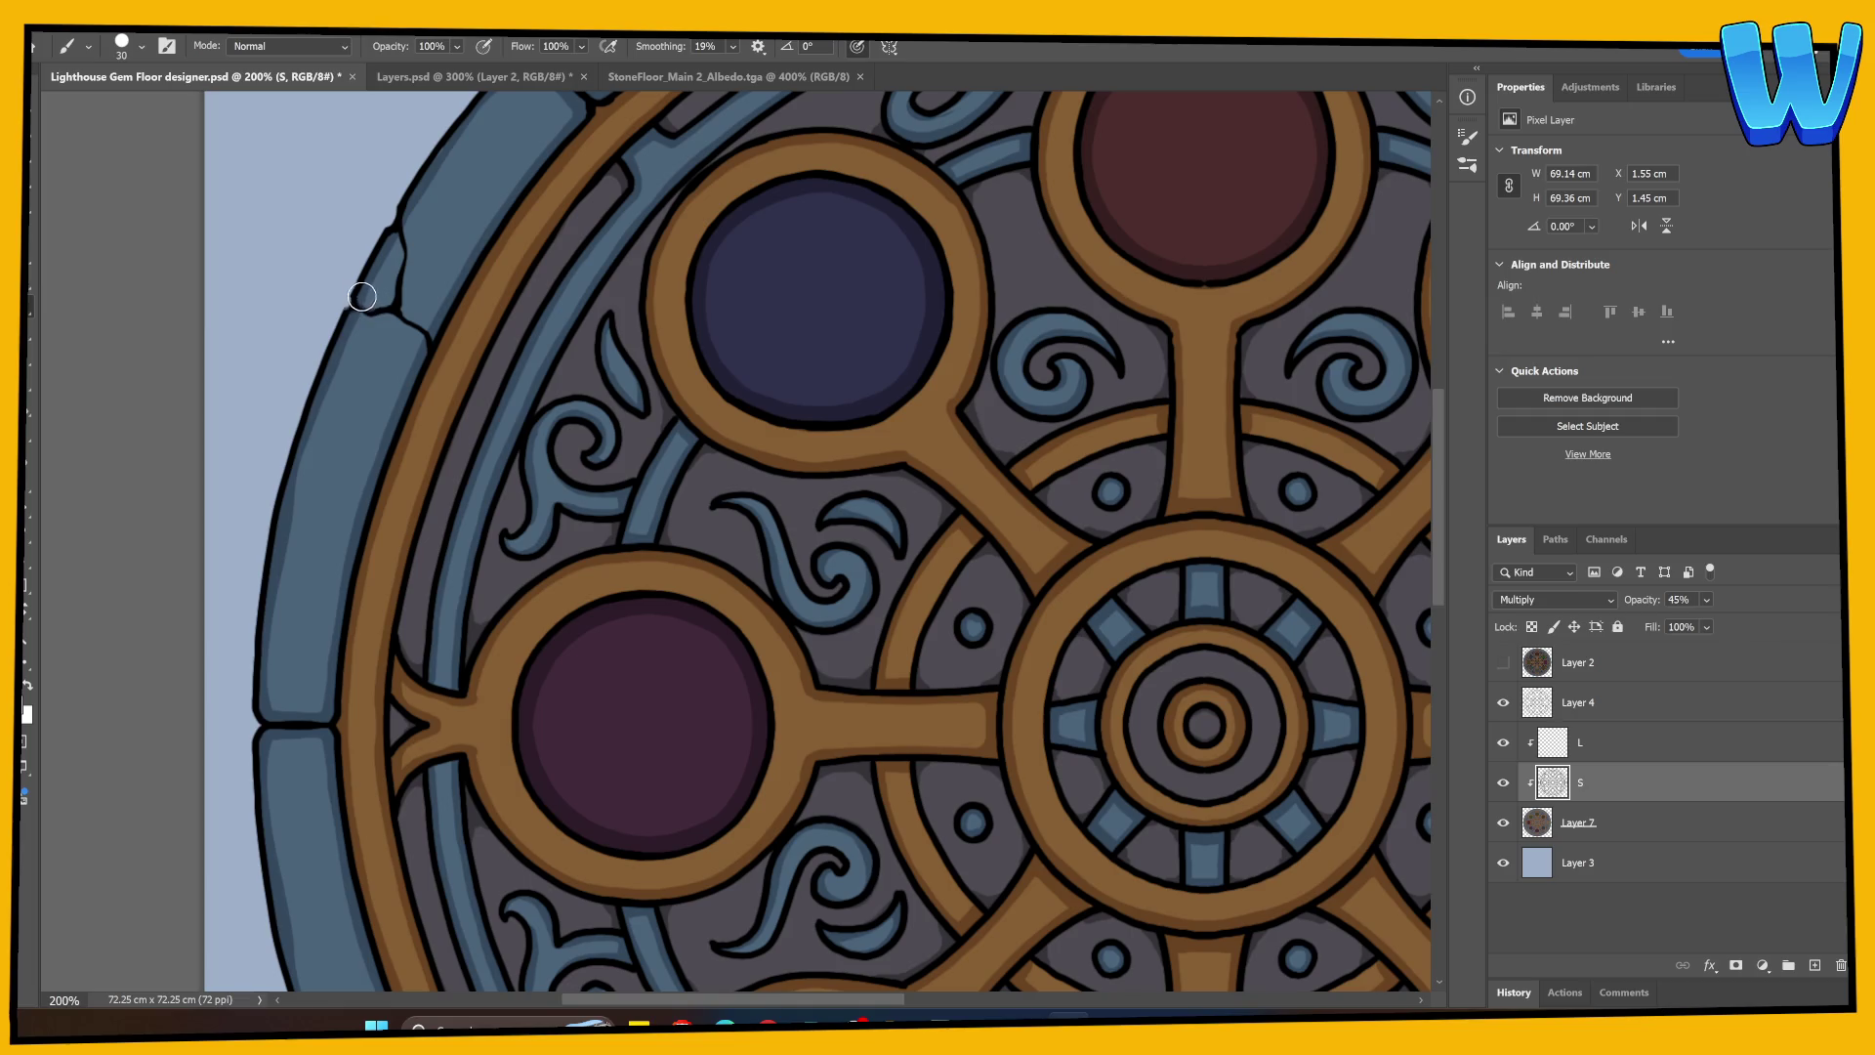
Step: Shade the small stone chip on layer S
mouse_move(400, 282)
left_mouse_down()
mouse_move(389, 251)
mouse_move(381, 306)
mouse_move(401, 284)
mouse_move(414, 322)
left_mouse_up()
left_click_drag(778, 284, 590, 364)
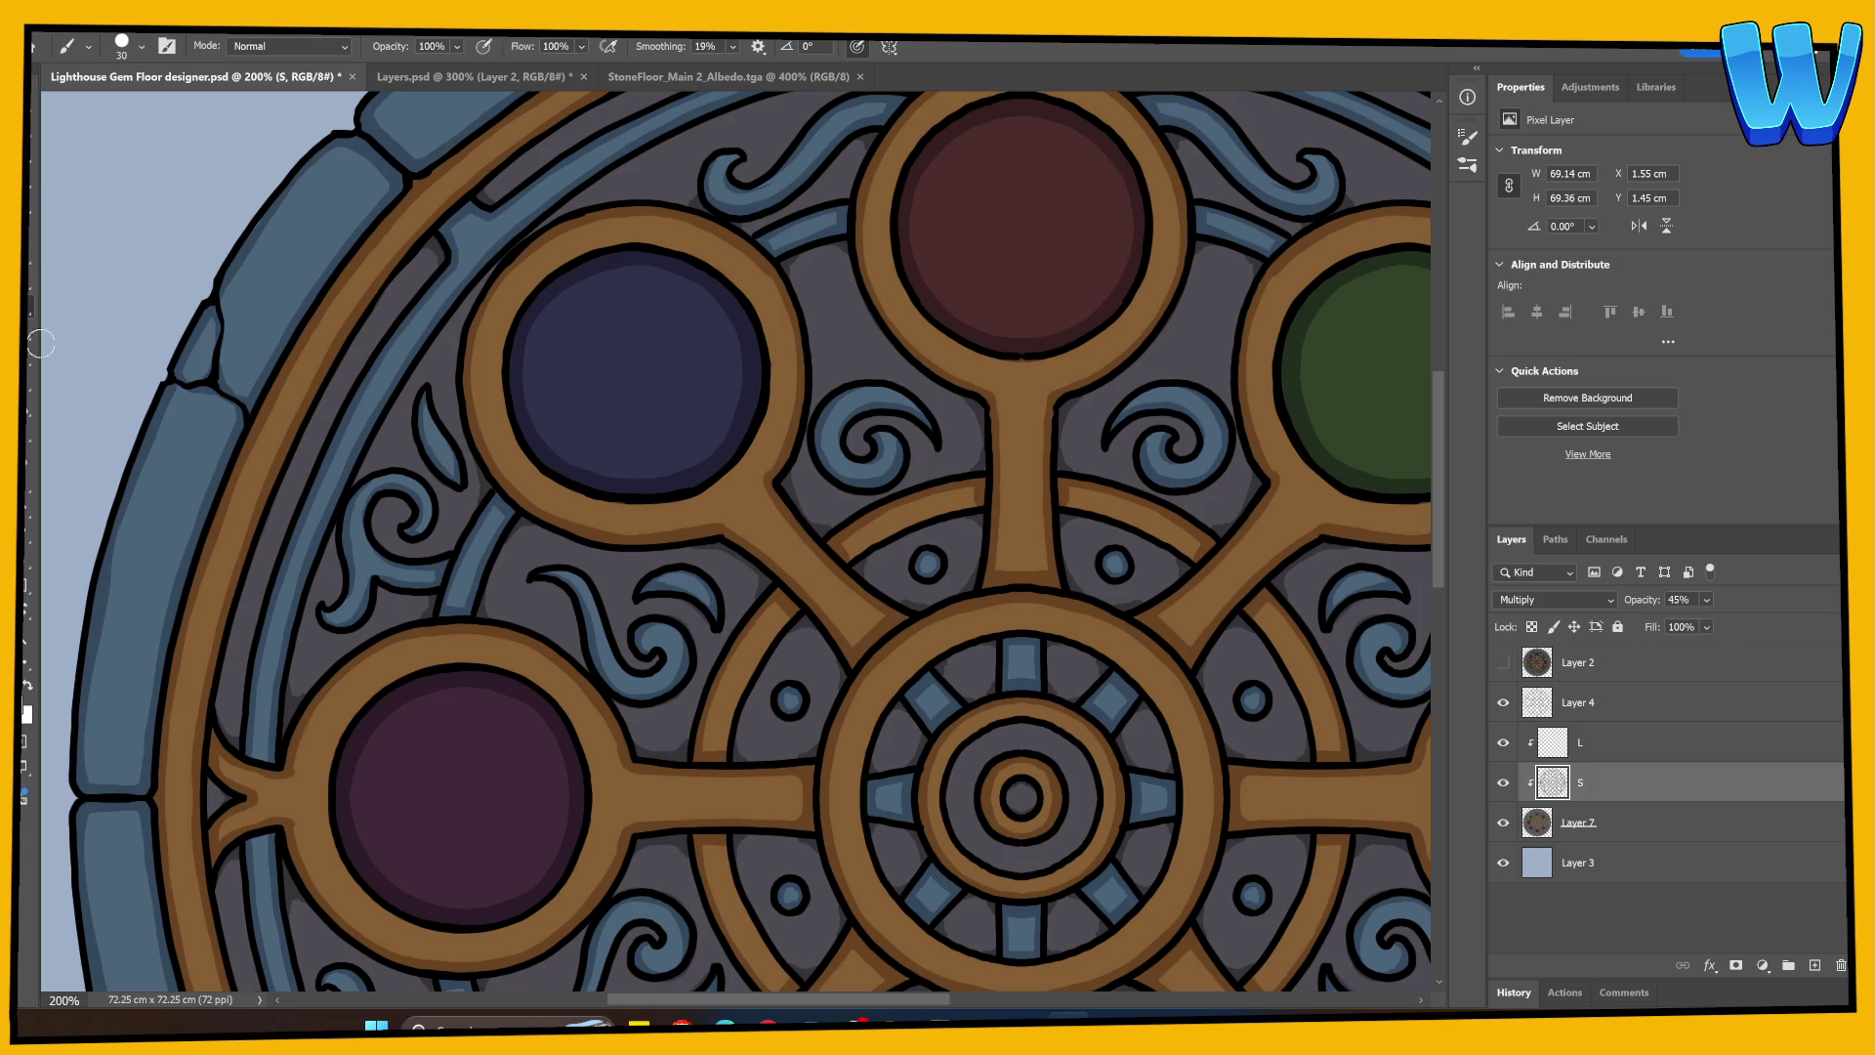
mouse_move(422, 273)
left_mouse_down()
mouse_move(301, 670)
mouse_move(201, 658)
mouse_move(557, 565)
mouse_move(352, 442)
mouse_move(292, 380)
mouse_move(289, 490)
mouse_move(293, 459)
mouse_move(330, 450)
left_mouse_up()
mouse_move(427, 620)
left_mouse_down()
mouse_move(444, 364)
mouse_move(350, 216)
left_mouse_up()
mouse_move(381, 684)
left_mouse_down()
mouse_move(452, 460)
mouse_move(460, 748)
left_mouse_up()
Step: Redraw the stone-ring cracks as bolder, darker lines, including the upper-left rim
left_click_drag(346, 635, 430, 640)
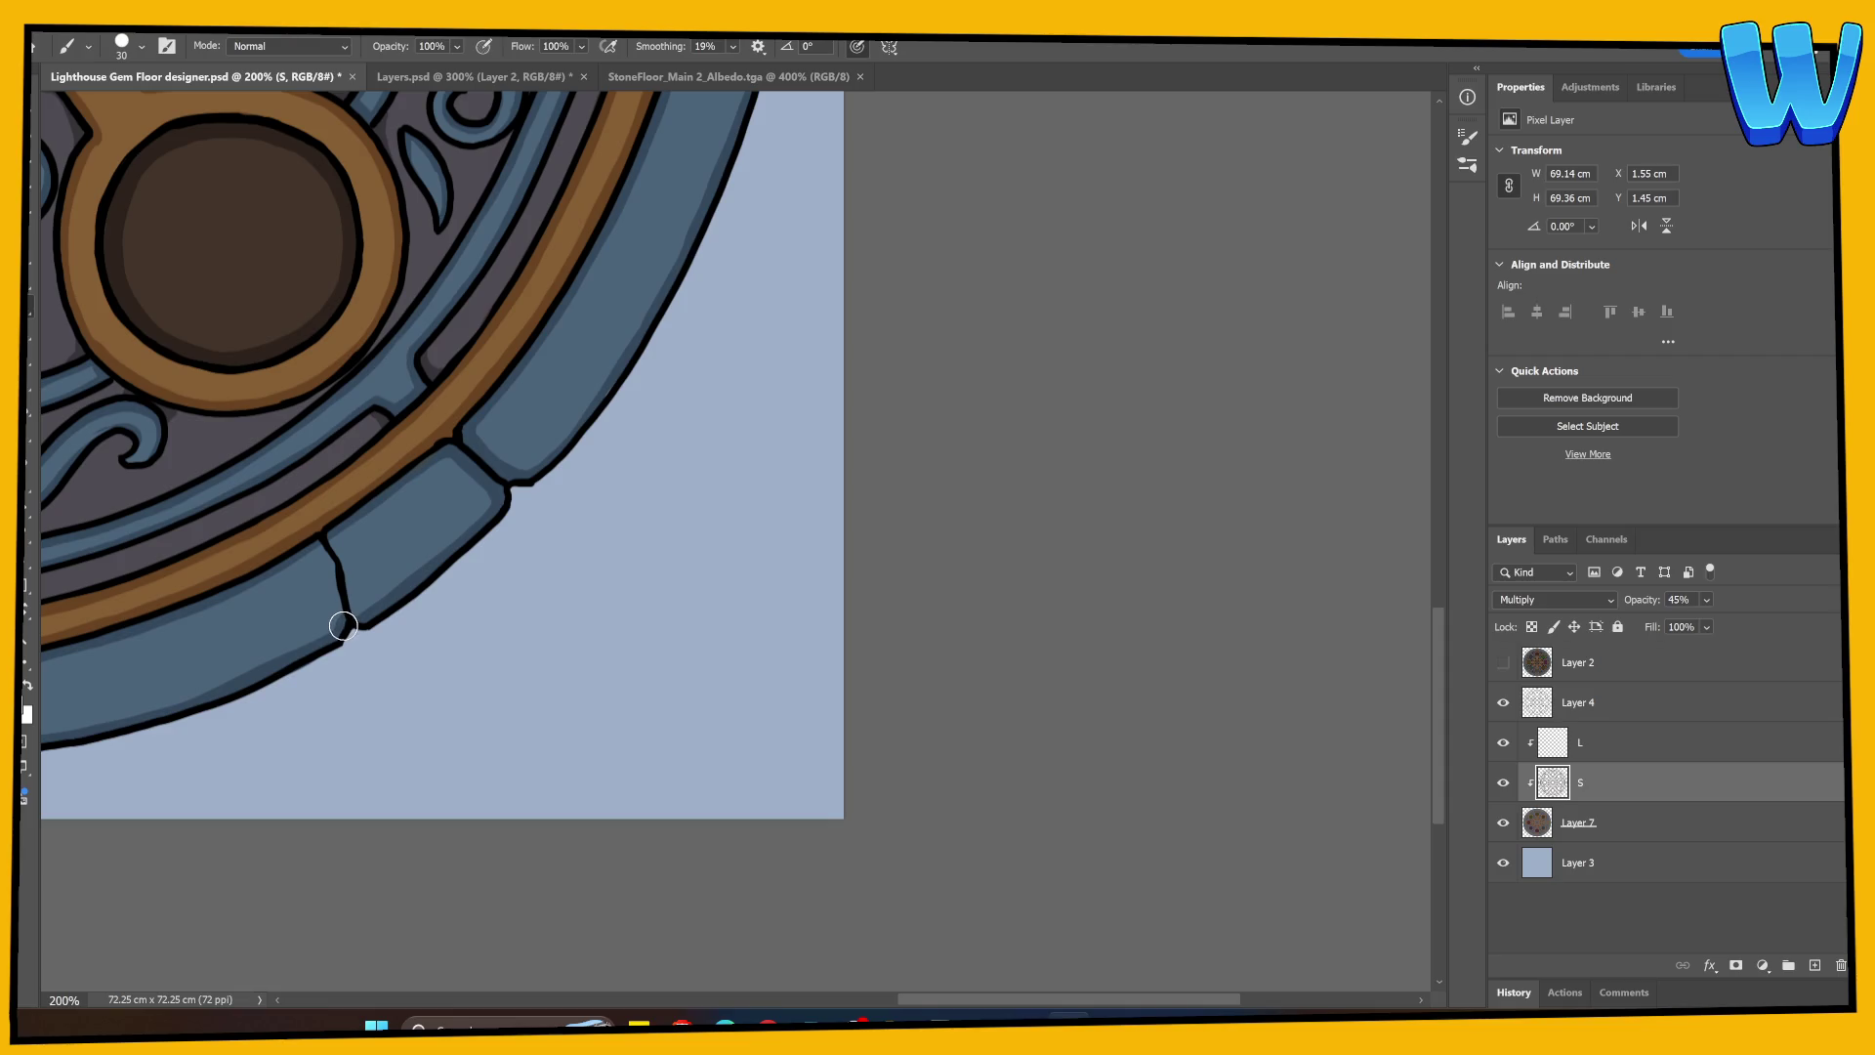
left_click_drag(344, 626, 314, 544)
left_click_drag(314, 720, 909, 648)
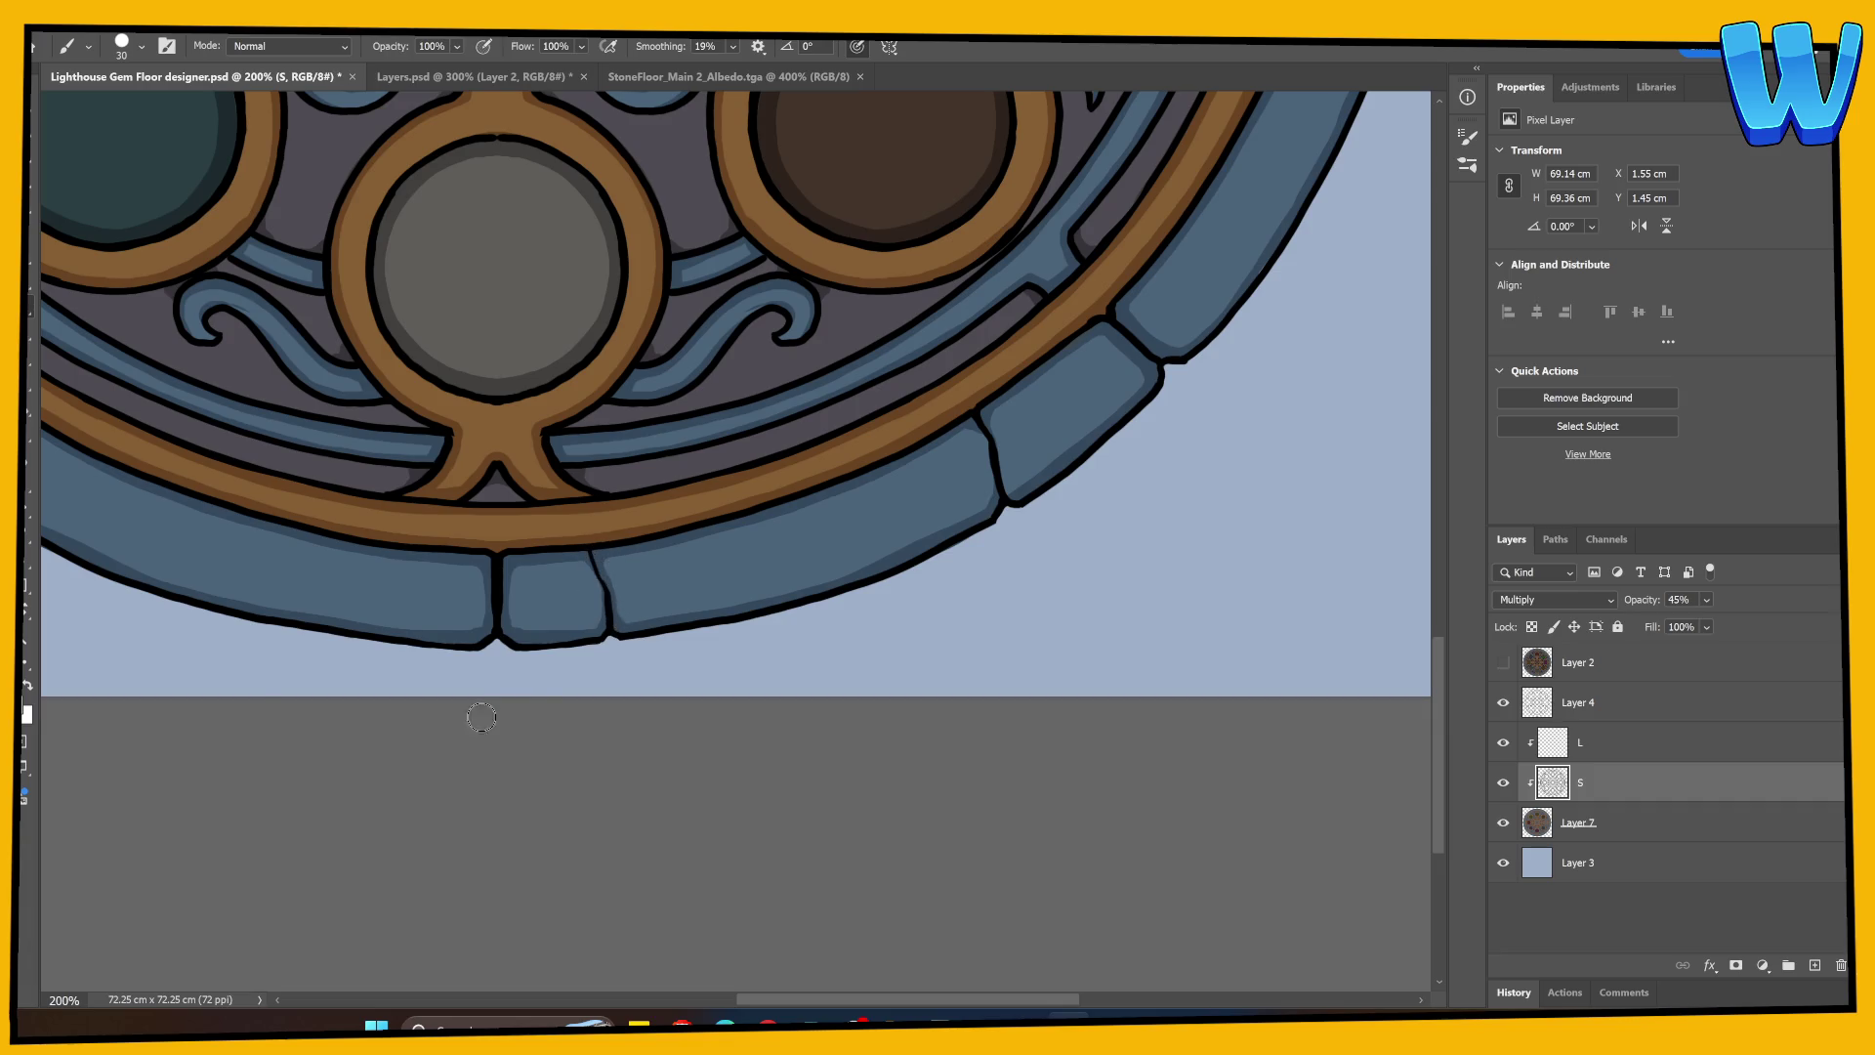
mouse_move(271, 650)
left_mouse_down()
mouse_move(548, 606)
mouse_move(719, 636)
mouse_move(476, 680)
left_mouse_up()
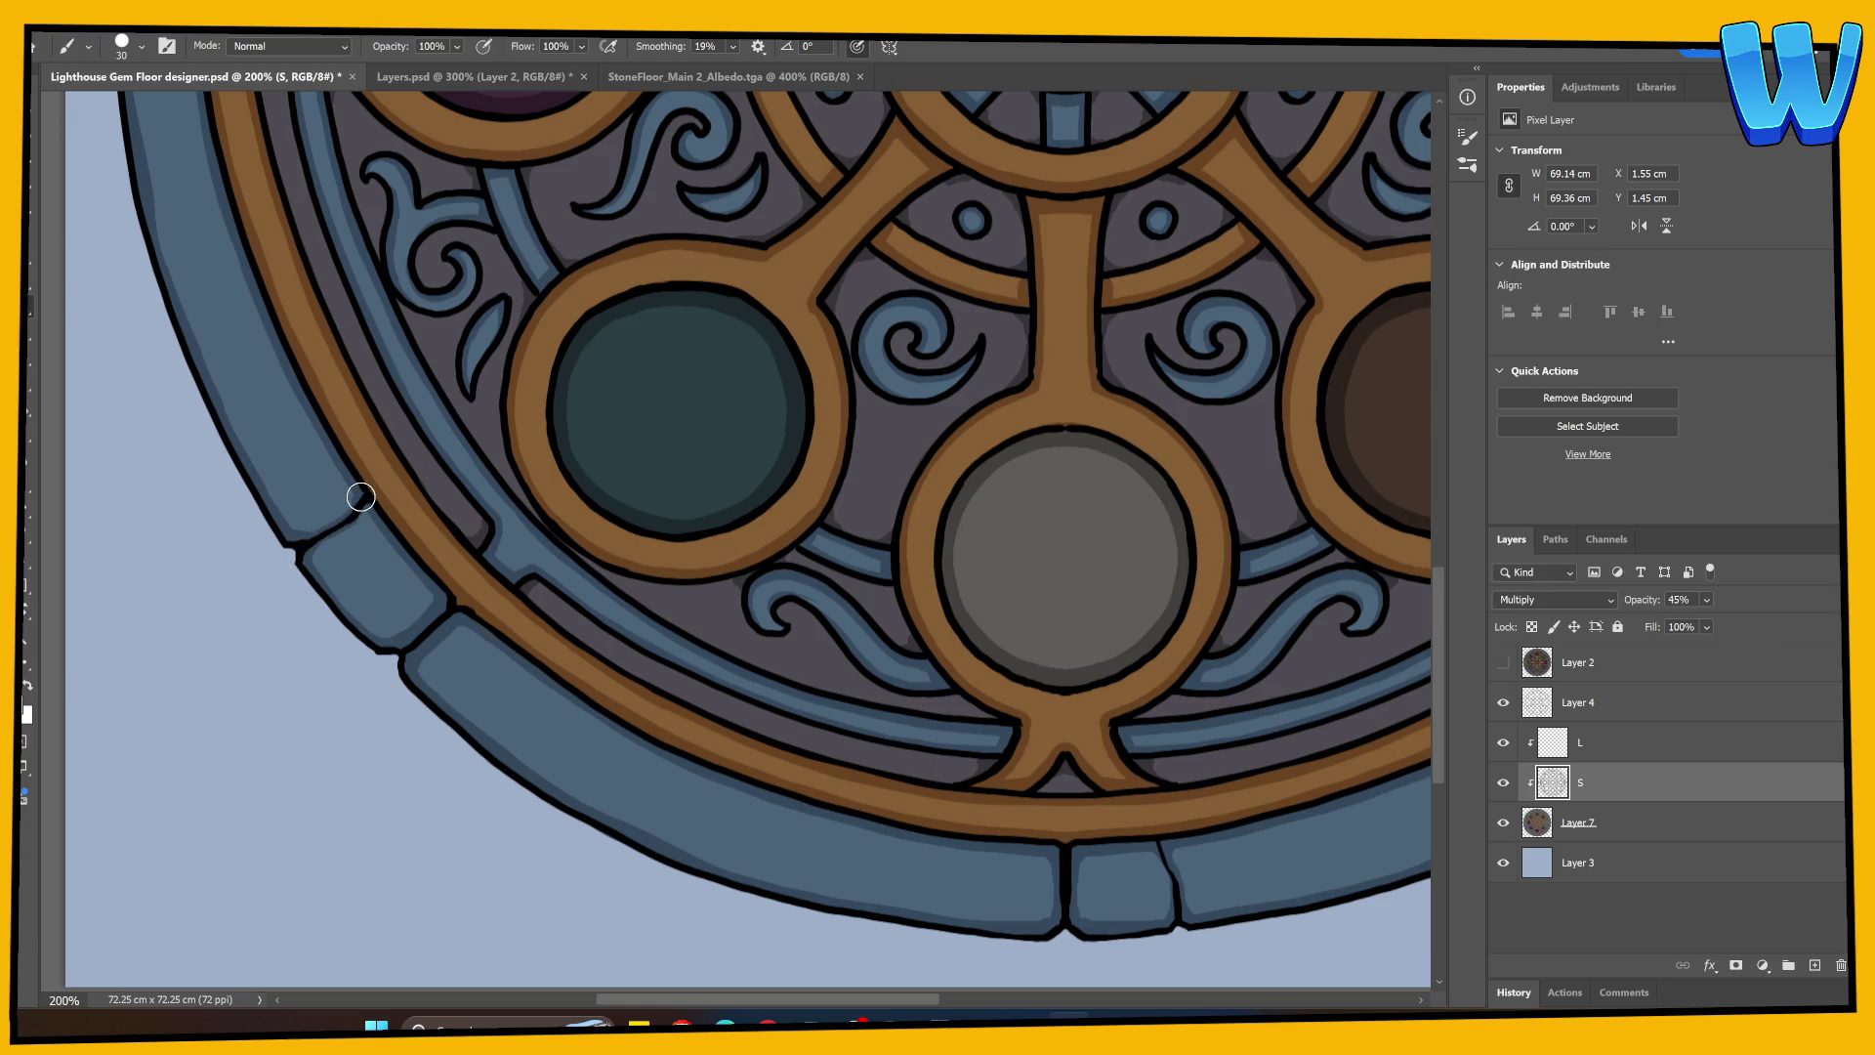
left_click_drag(366, 101, 379, 633)
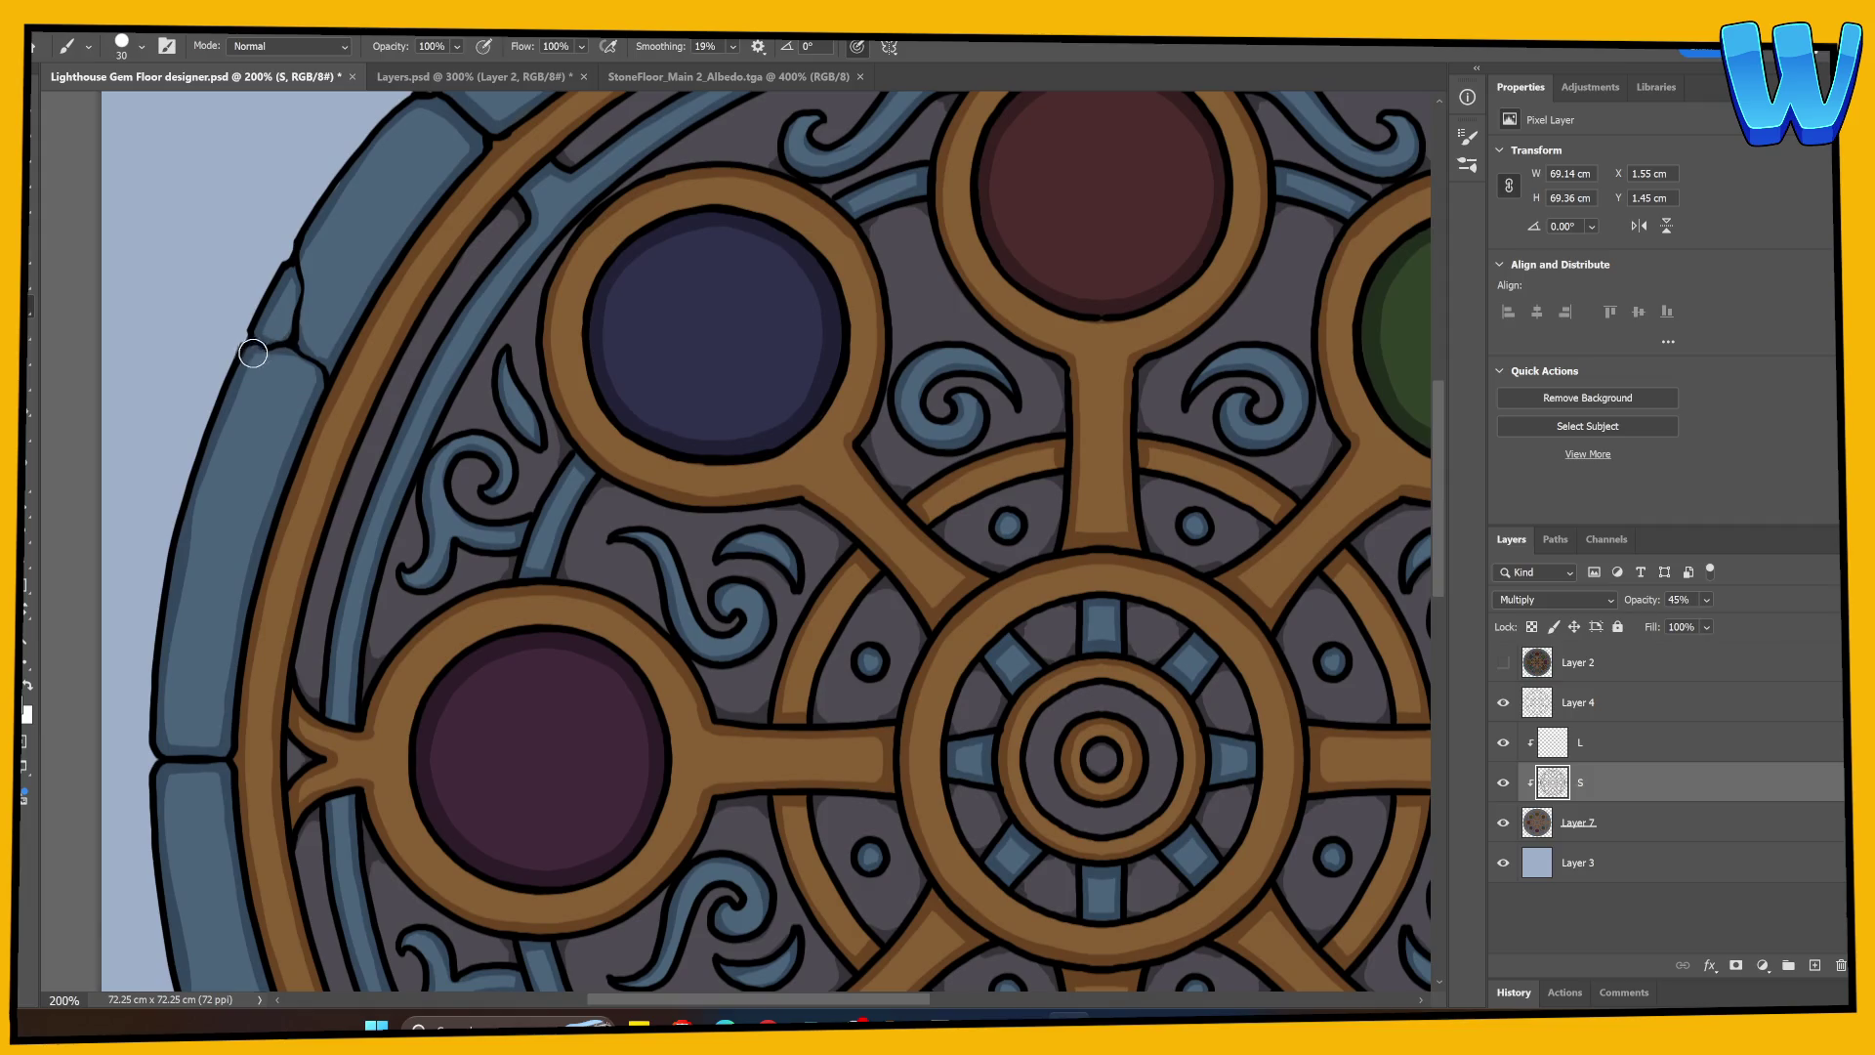
mouse_move(264, 326)
left_mouse_down()
mouse_move(251, 368)
mouse_move(280, 351)
left_mouse_up()
Step: Set layer L to Screen blend mode at 50% opacity
left_click(1610, 754)
left_click(1553, 600)
left_click(1553, 617)
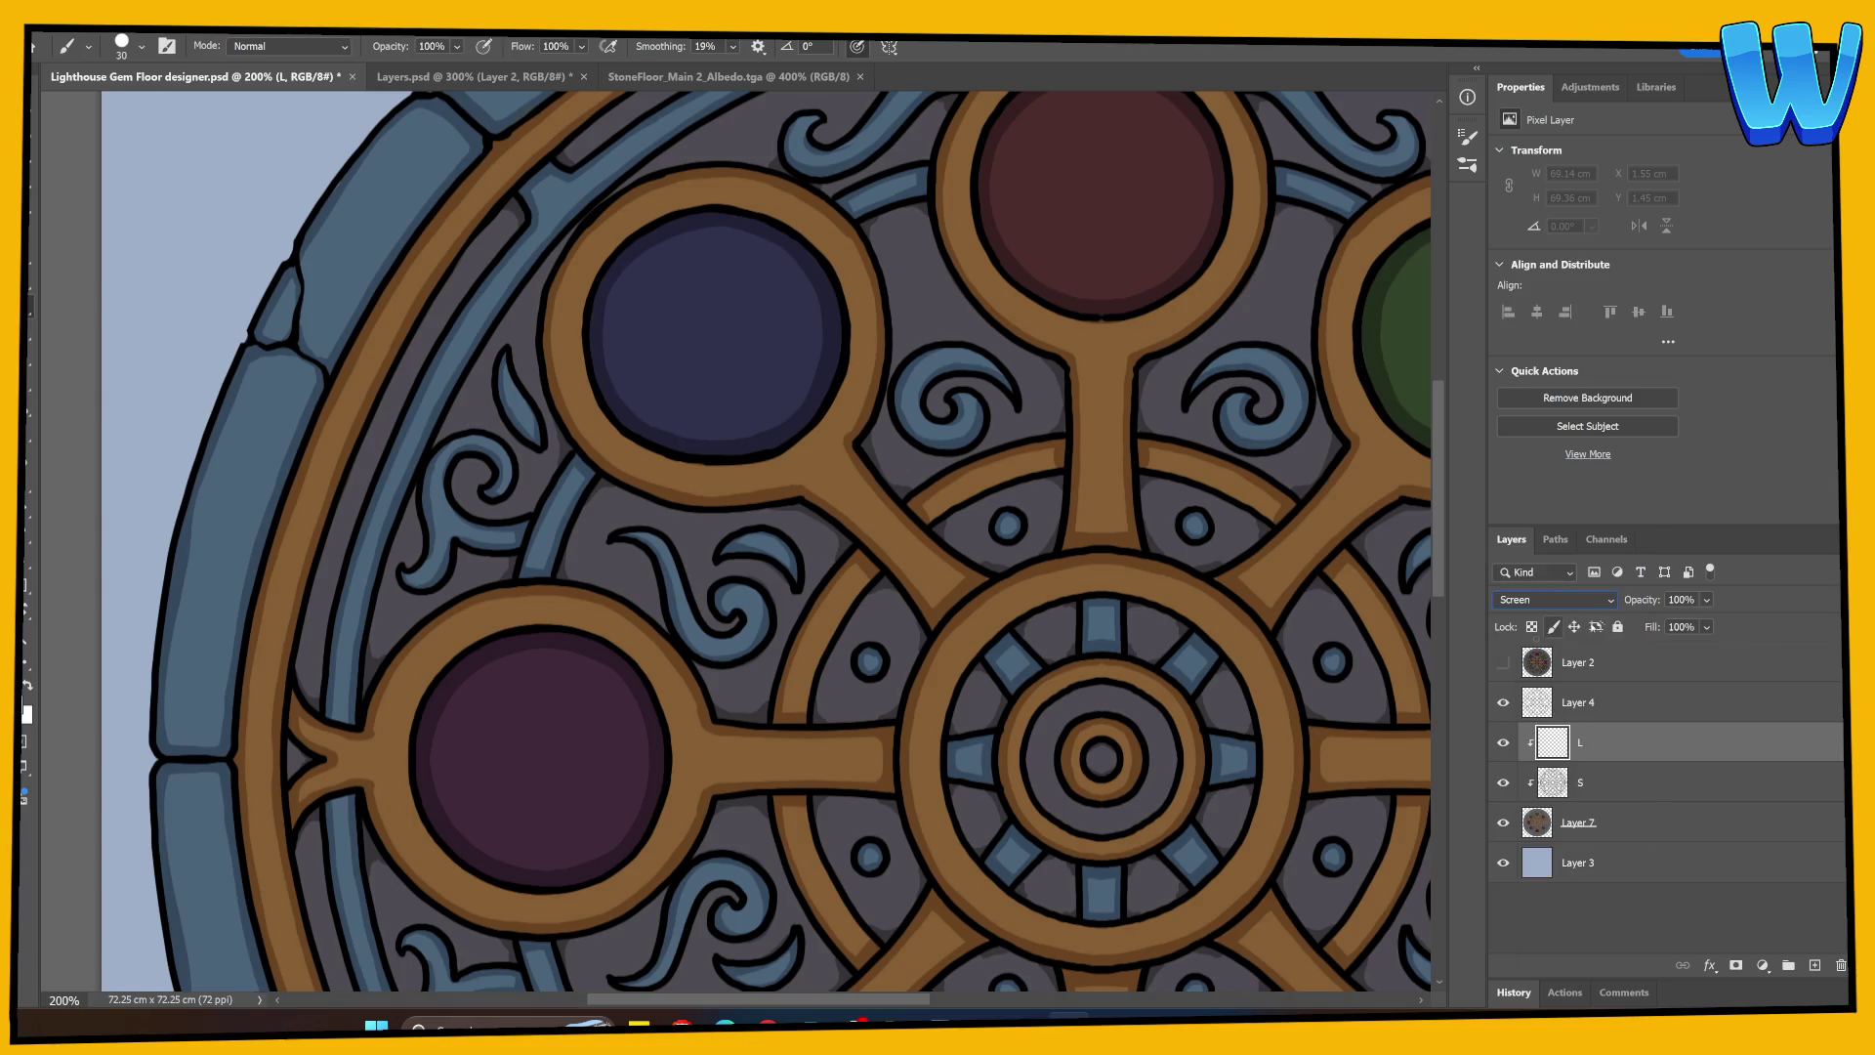
left_click_drag(1639, 603, 1630, 605)
left_click(29, 319)
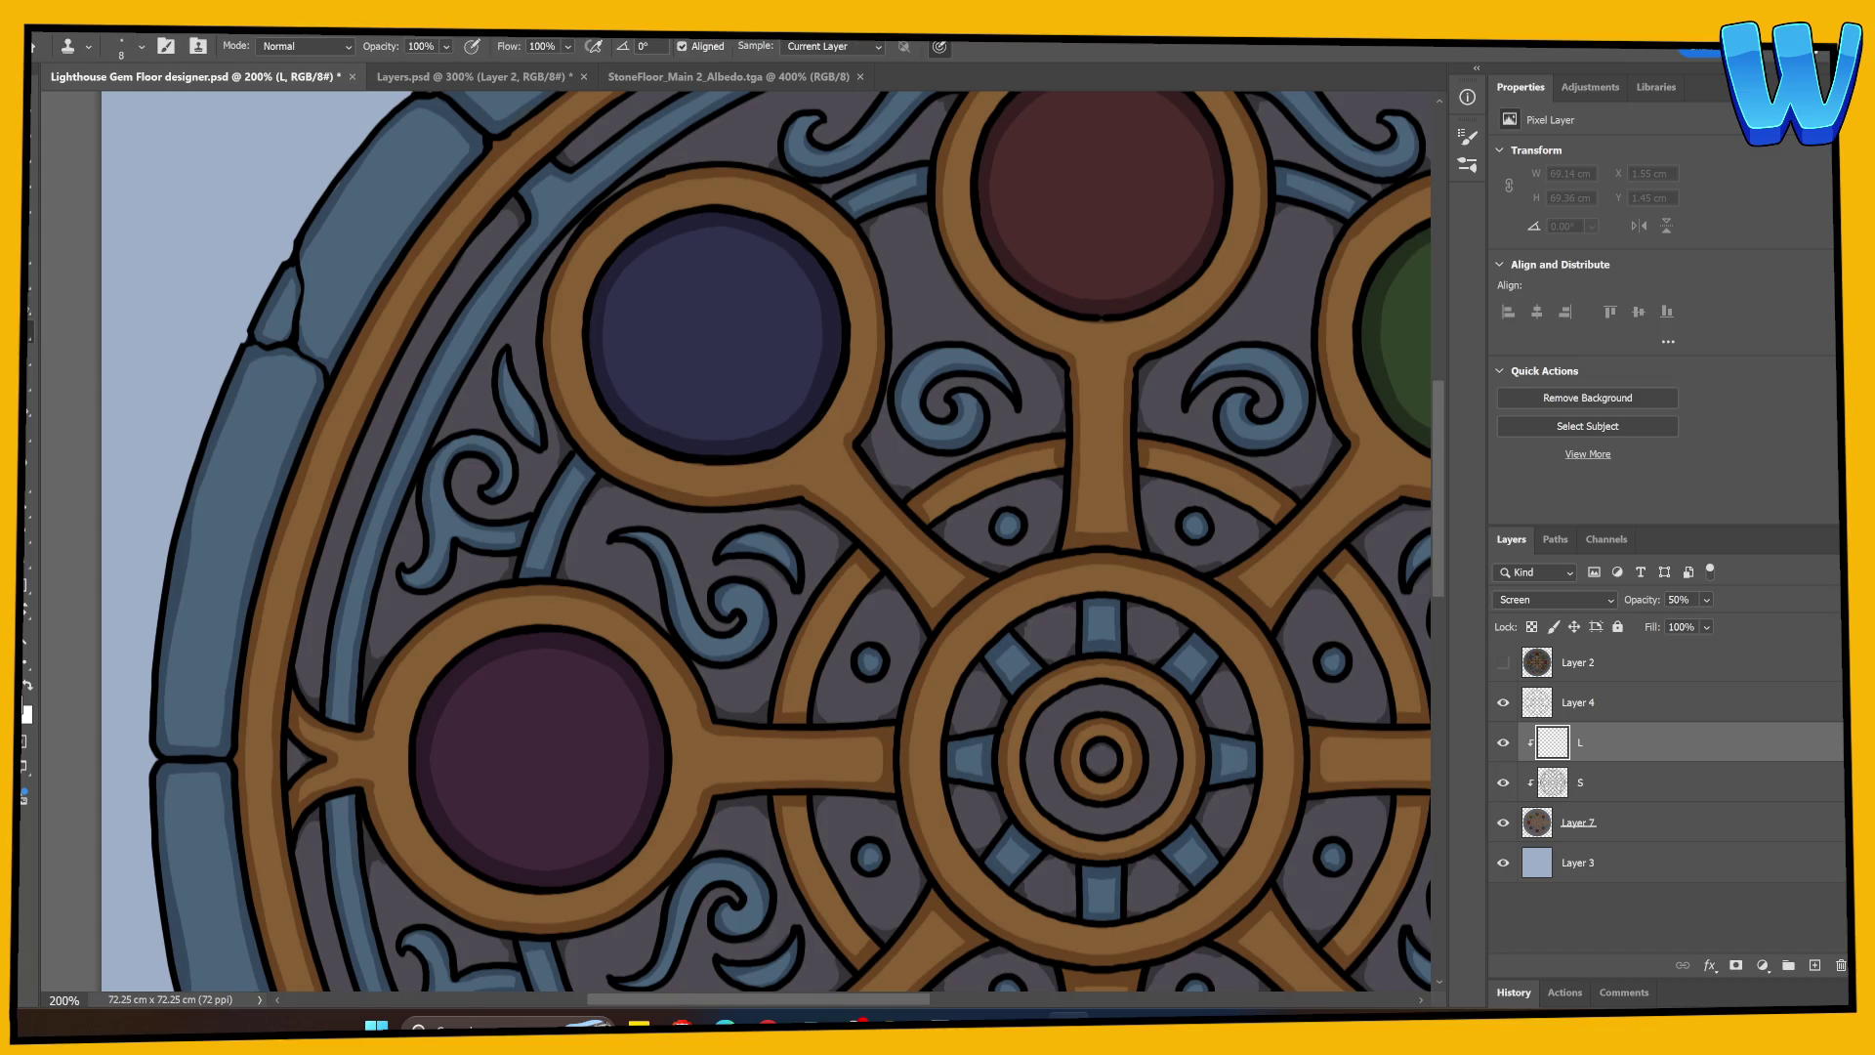
Step: Enable Dual Axis brush symmetry and shrink the brush to size 10
key("b")
left_click(888, 46)
left_click(918, 154)
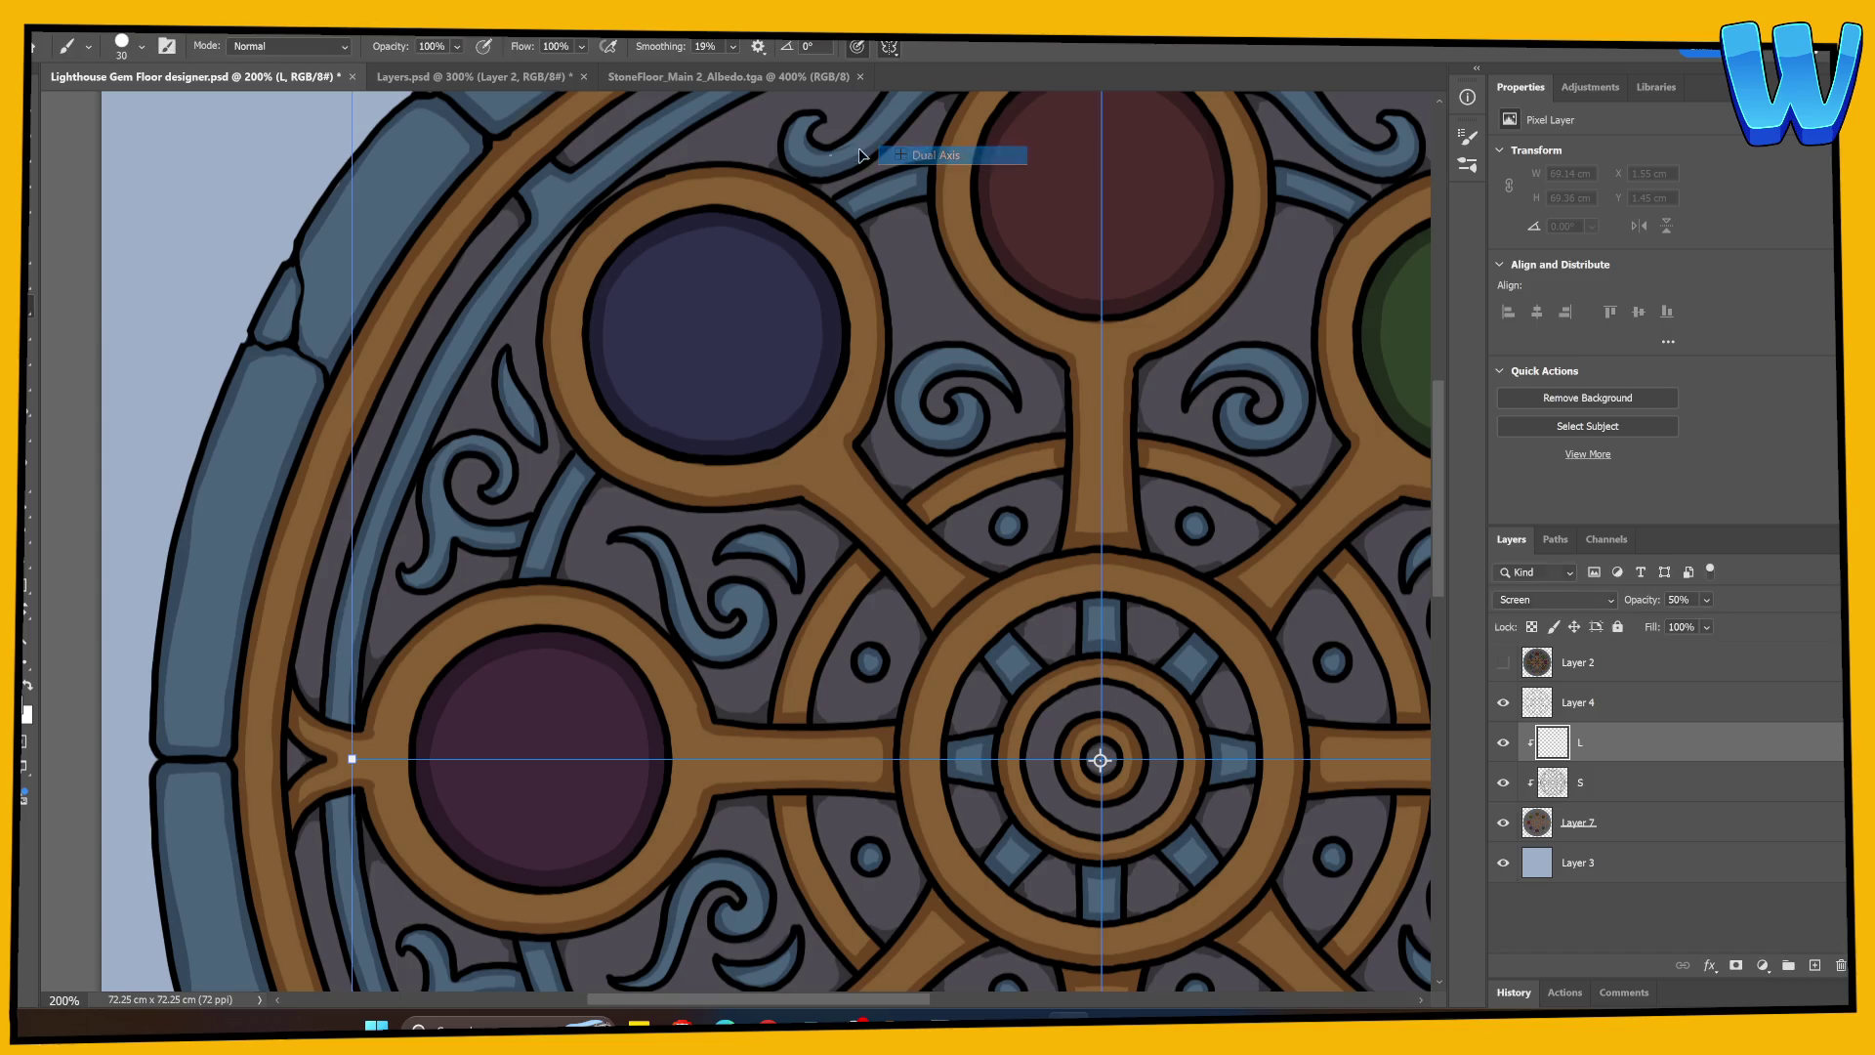
key("Return")
scroll(326, 448, "up", 1)
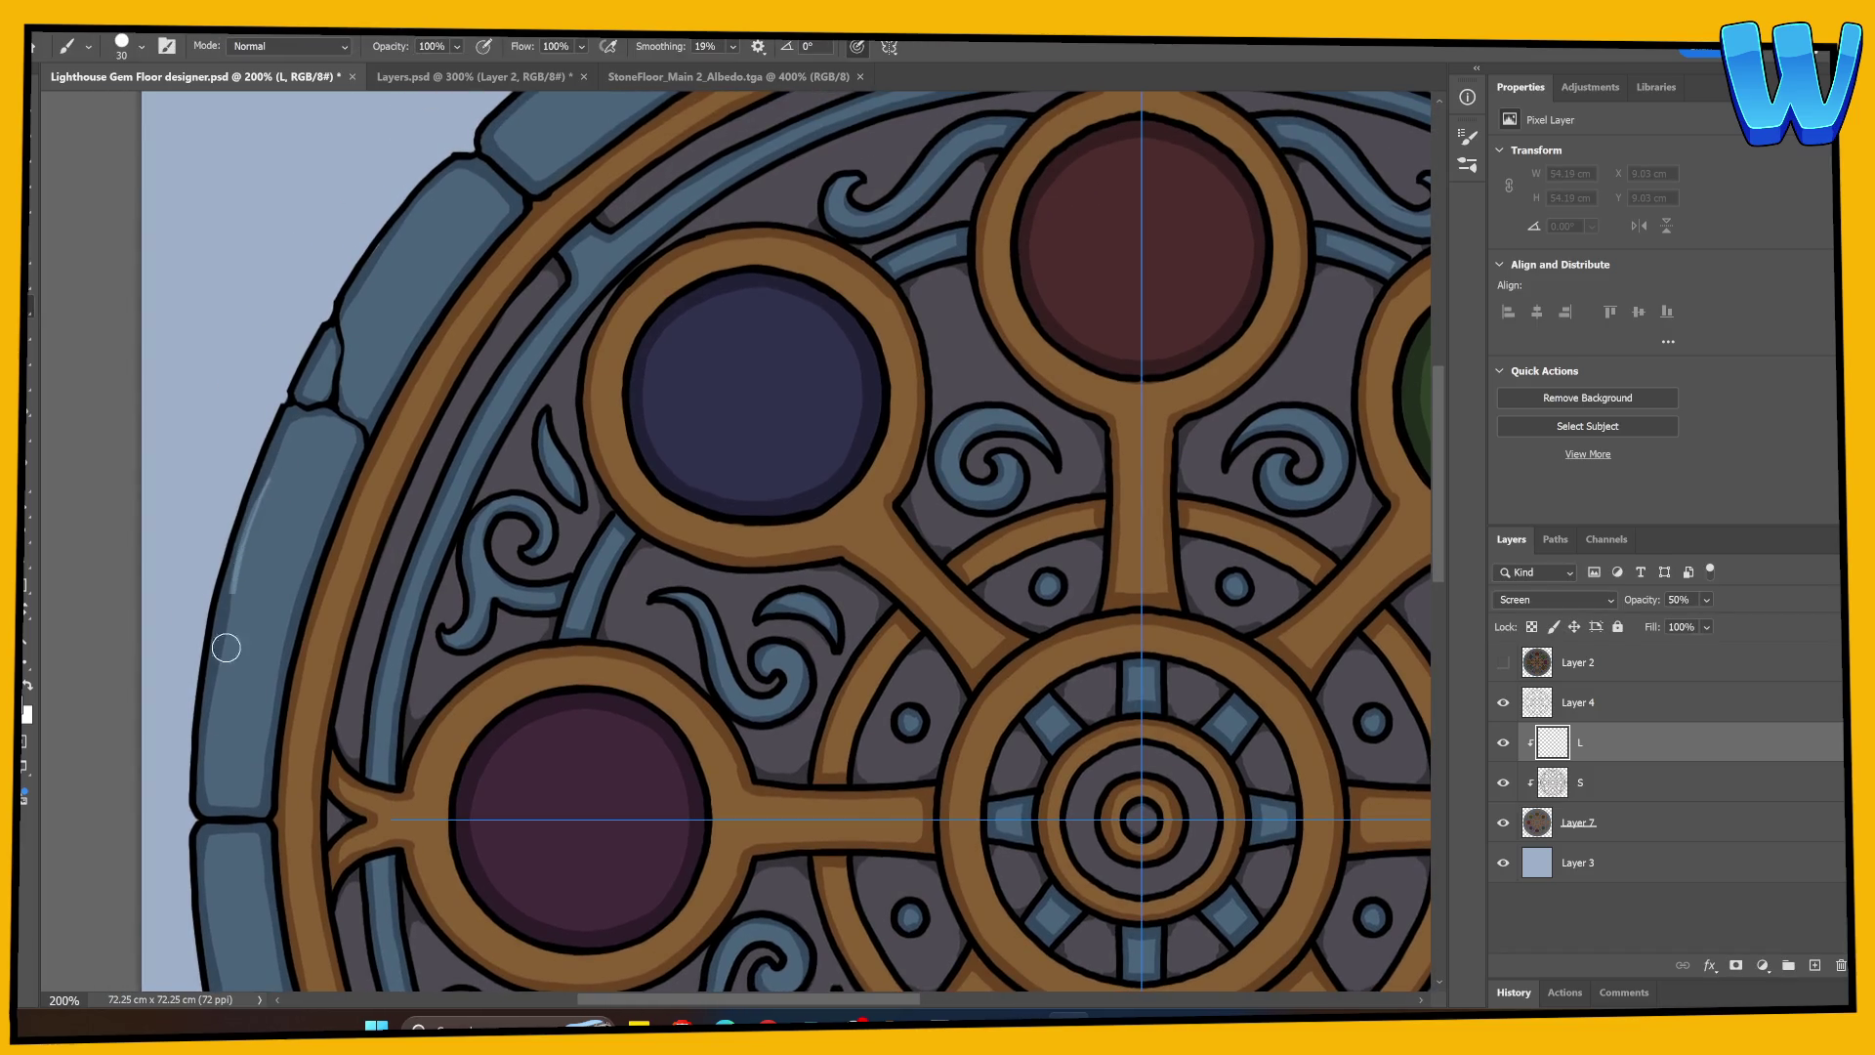
key("ctrl+z")
key("bracketleft")
key("bracketleft")
Step: Paint mirrored highlights down the left stone rim's inner edges and upper-left stone's top
mouse_move(259, 638)
left_mouse_down()
mouse_move(360, 586)
mouse_move(352, 566)
mouse_move(452, 535)
left_mouse_up()
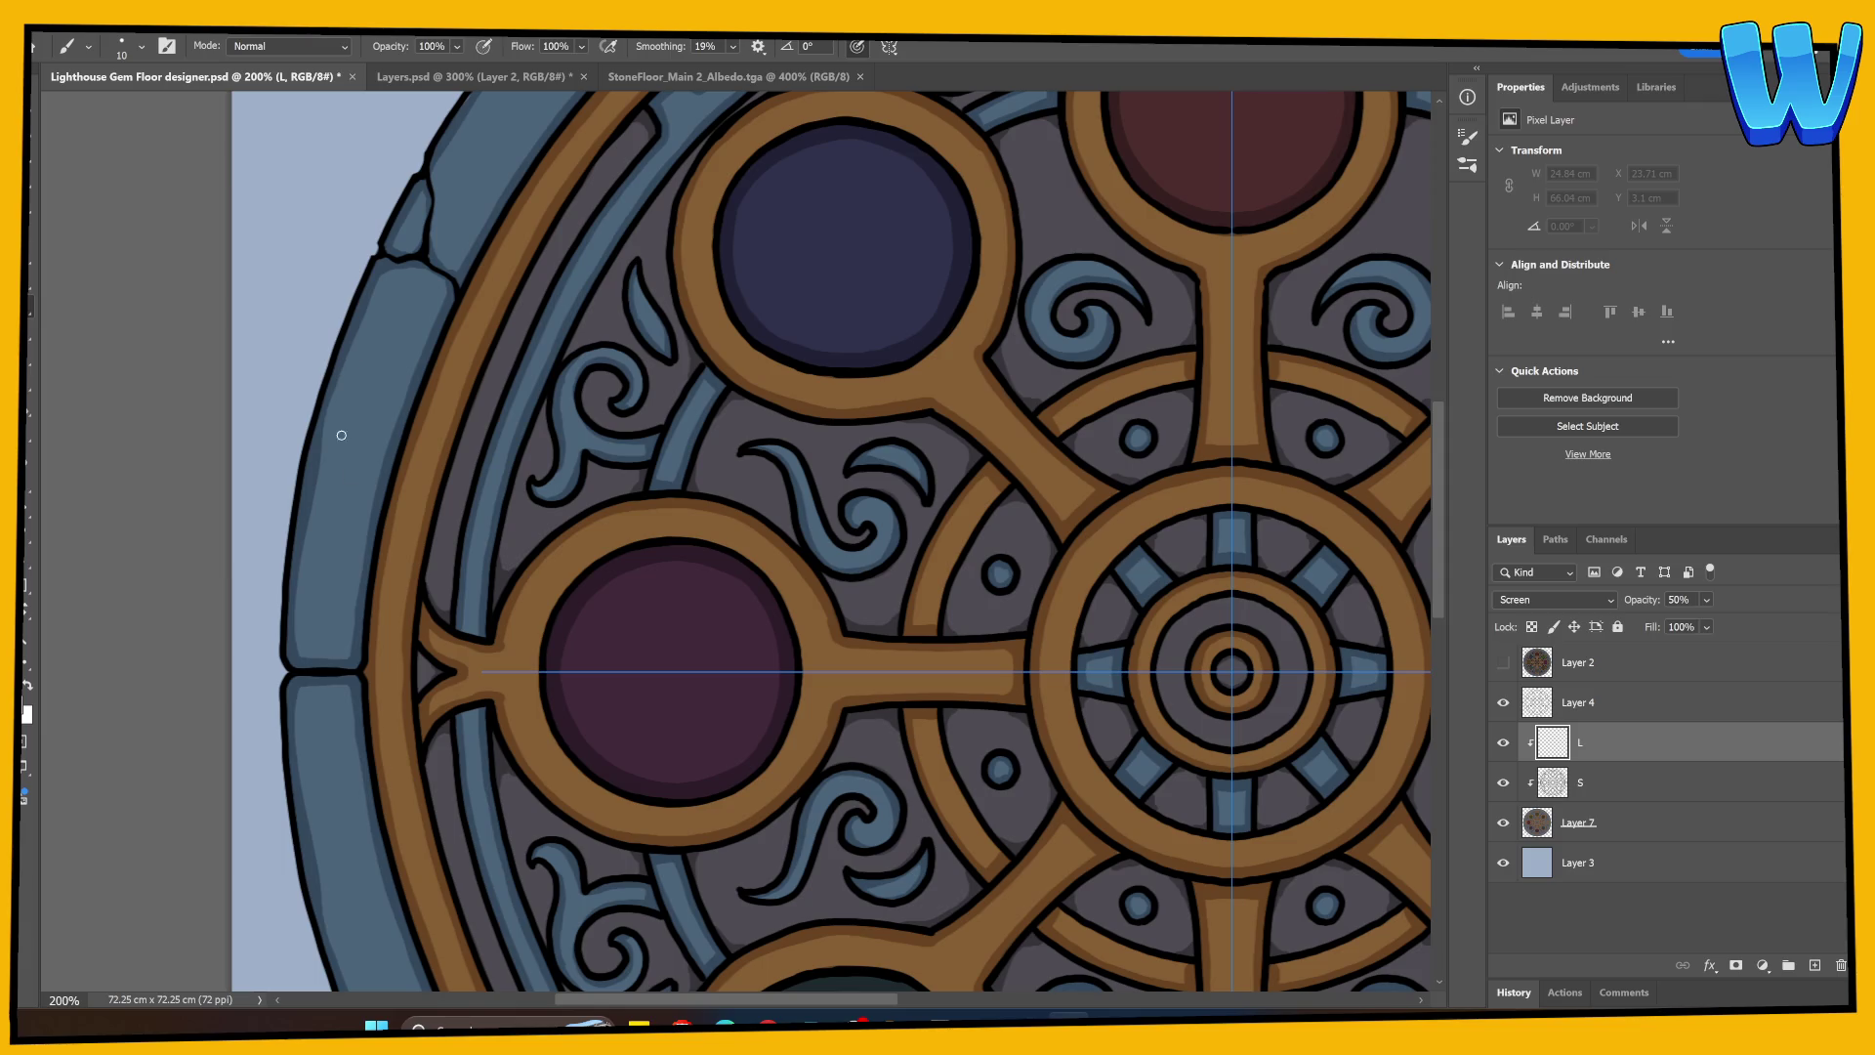
left_click_drag(378, 576, 405, 493)
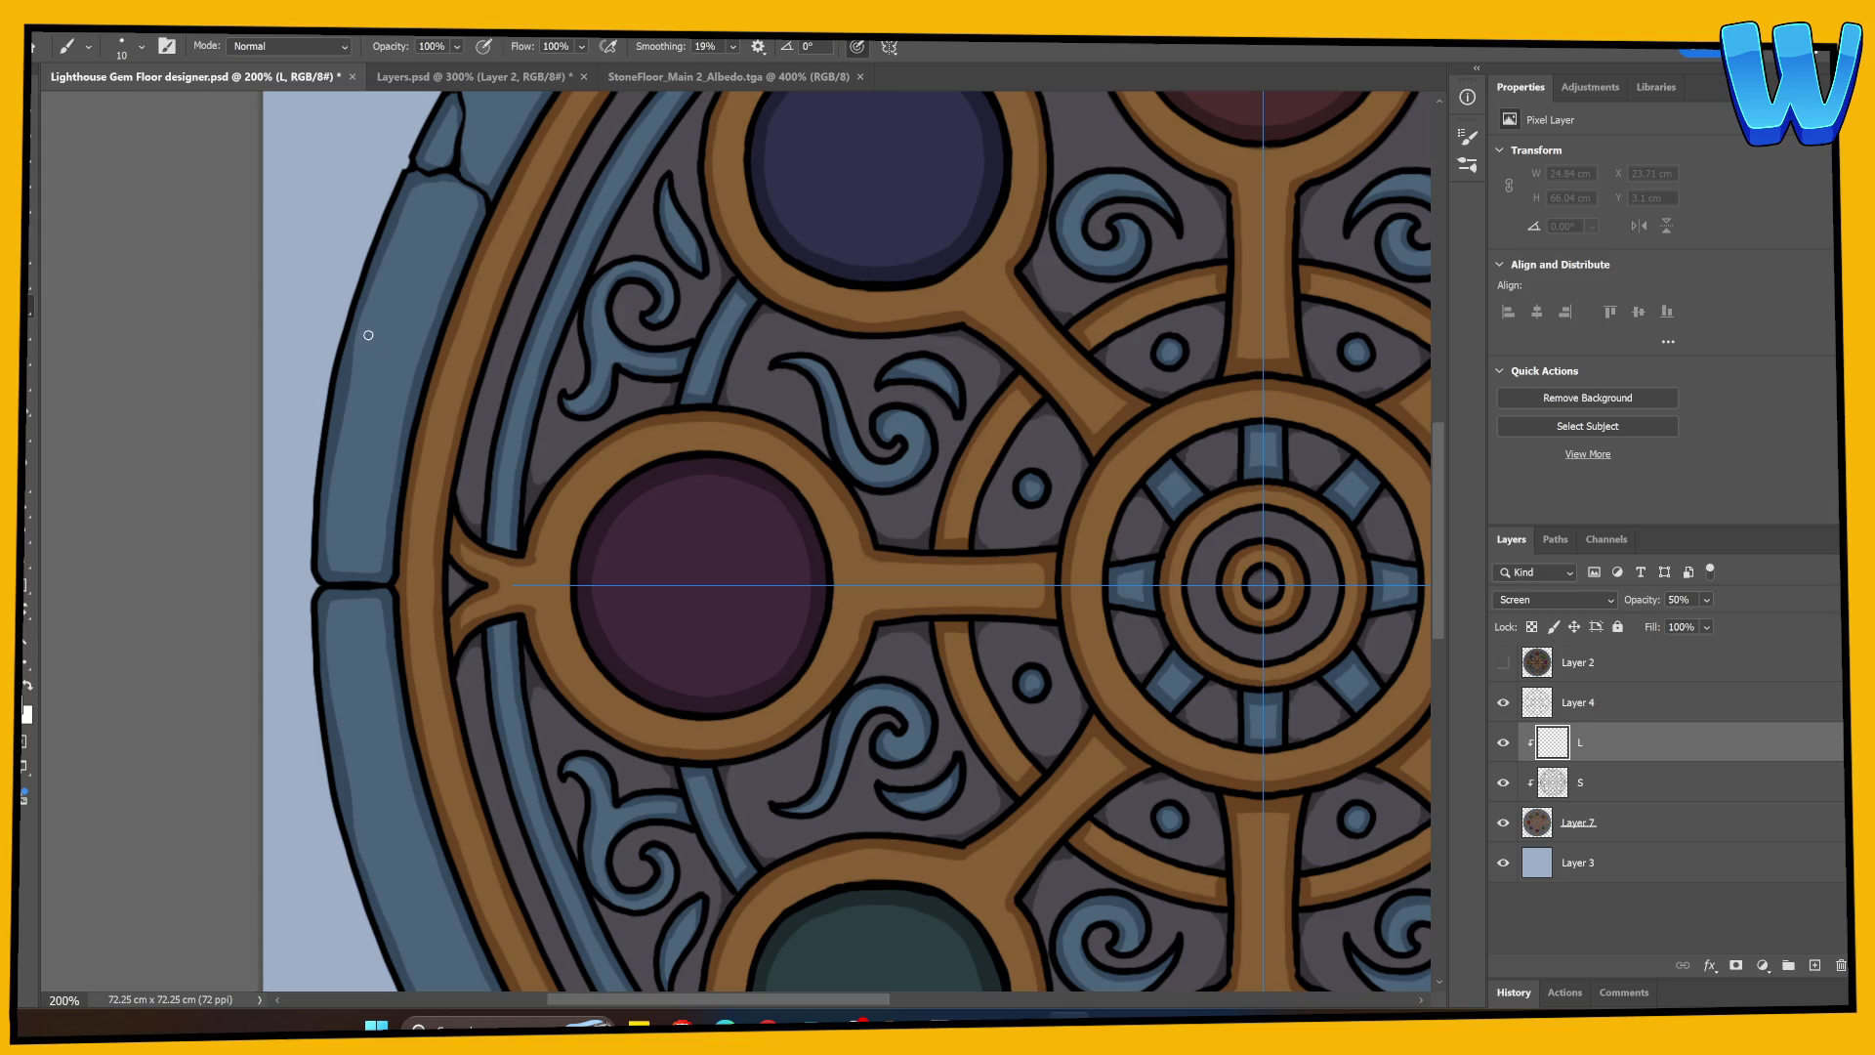
left_click_drag(360, 321, 351, 377)
left_click_drag(337, 453, 334, 570)
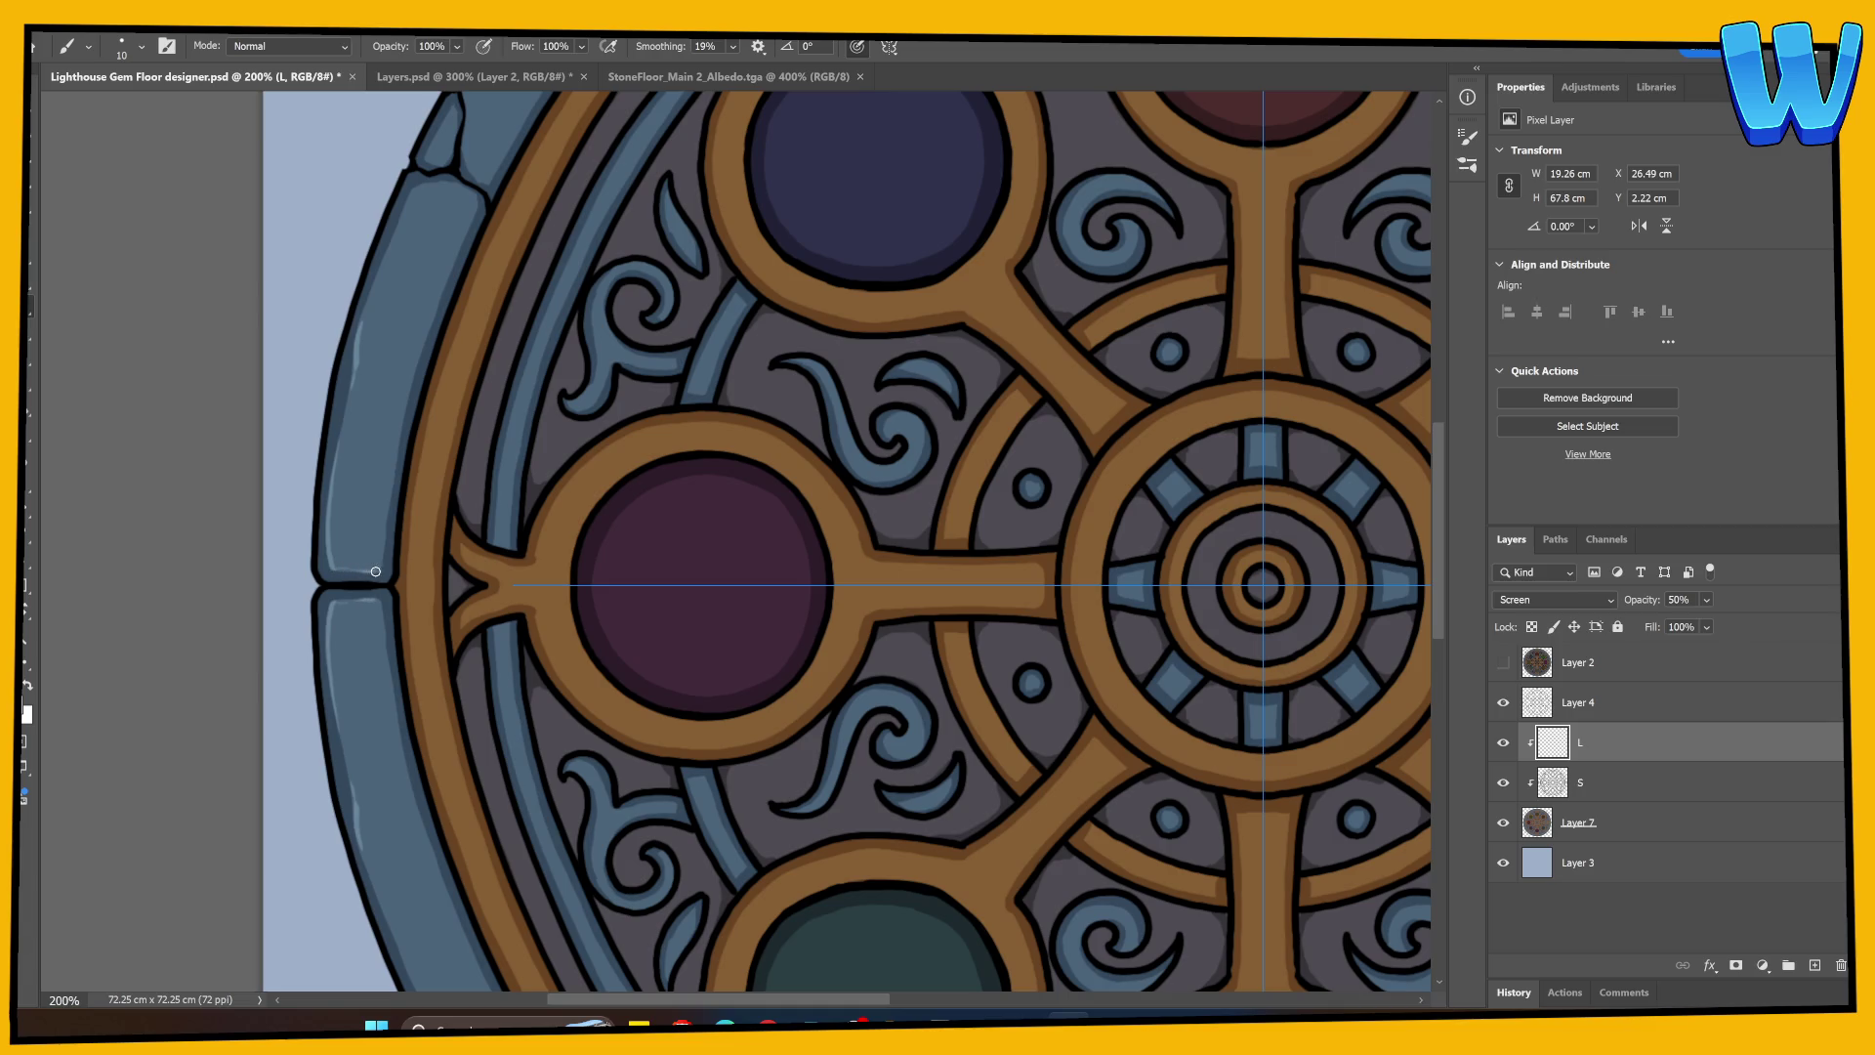
left_click_drag(445, 281, 383, 552)
mouse_move(466, 237)
left_mouse_down()
mouse_move(477, 208)
mouse_move(358, 344)
left_mouse_up()
left_click_drag(416, 192, 478, 200)
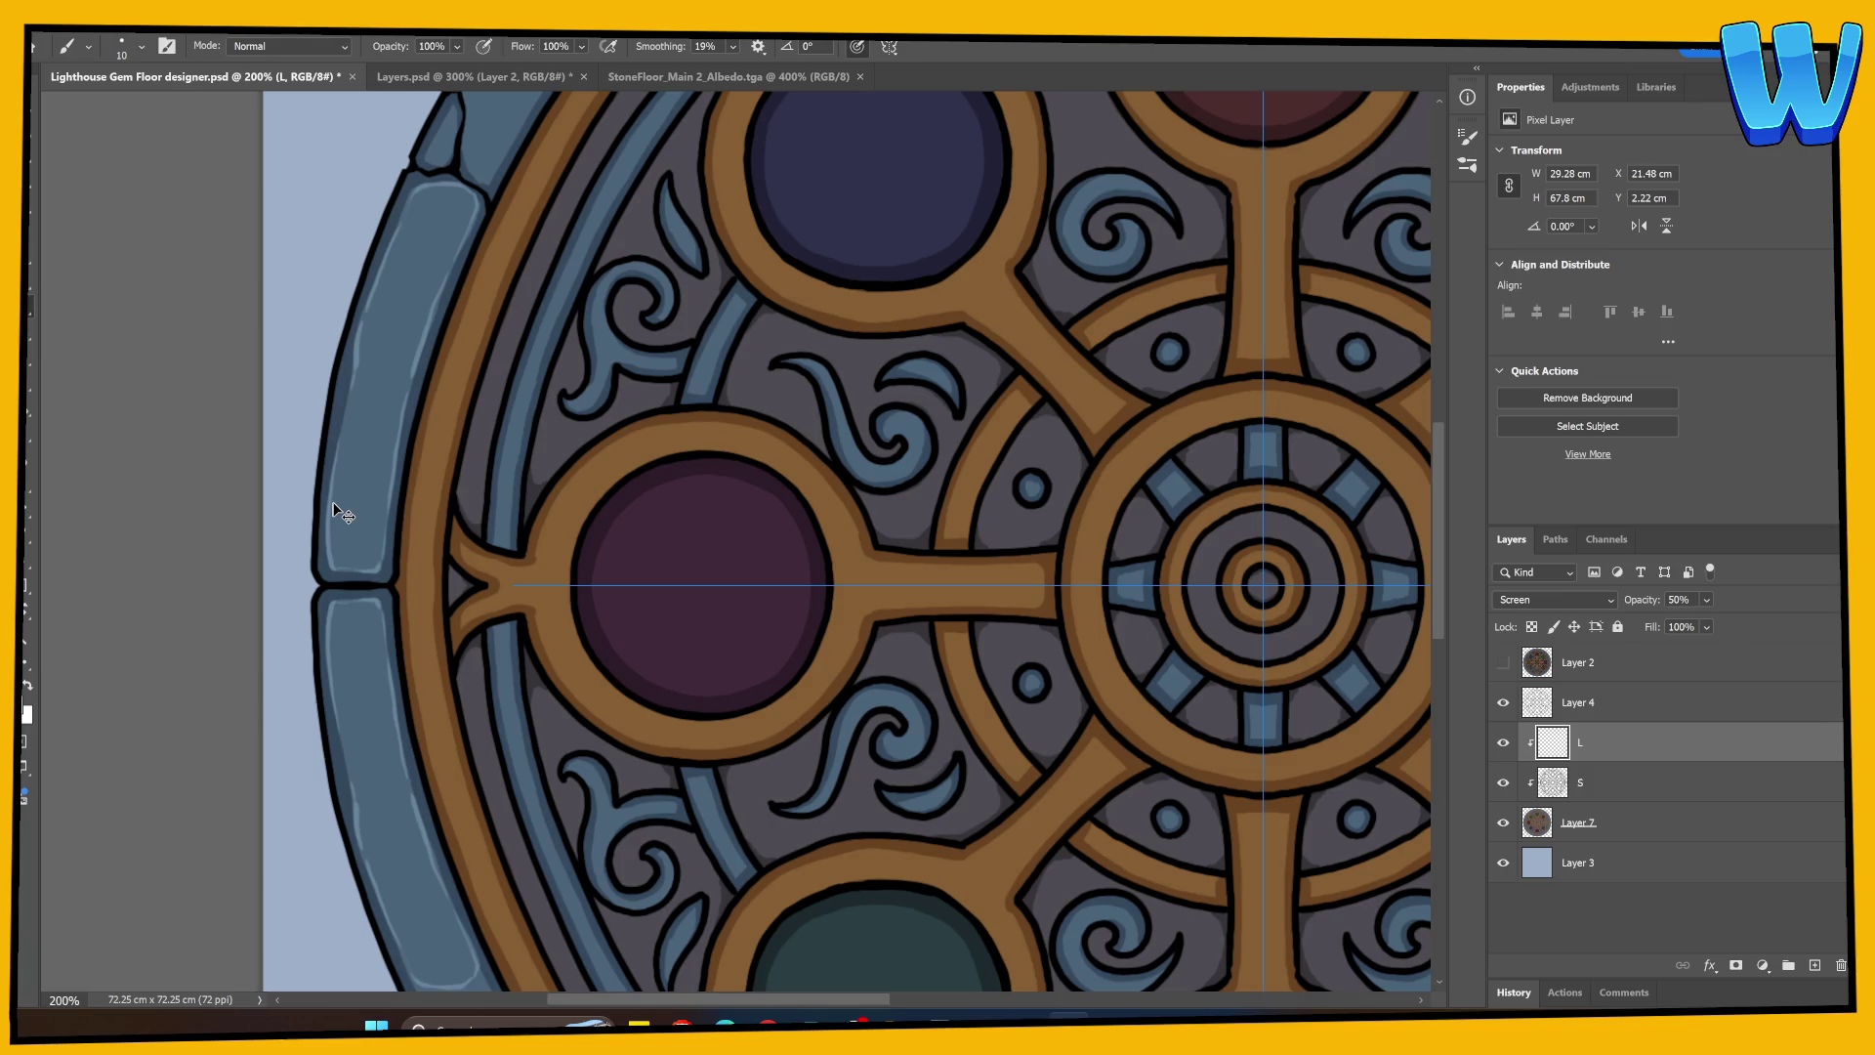
scroll(333, 509, "up", 1)
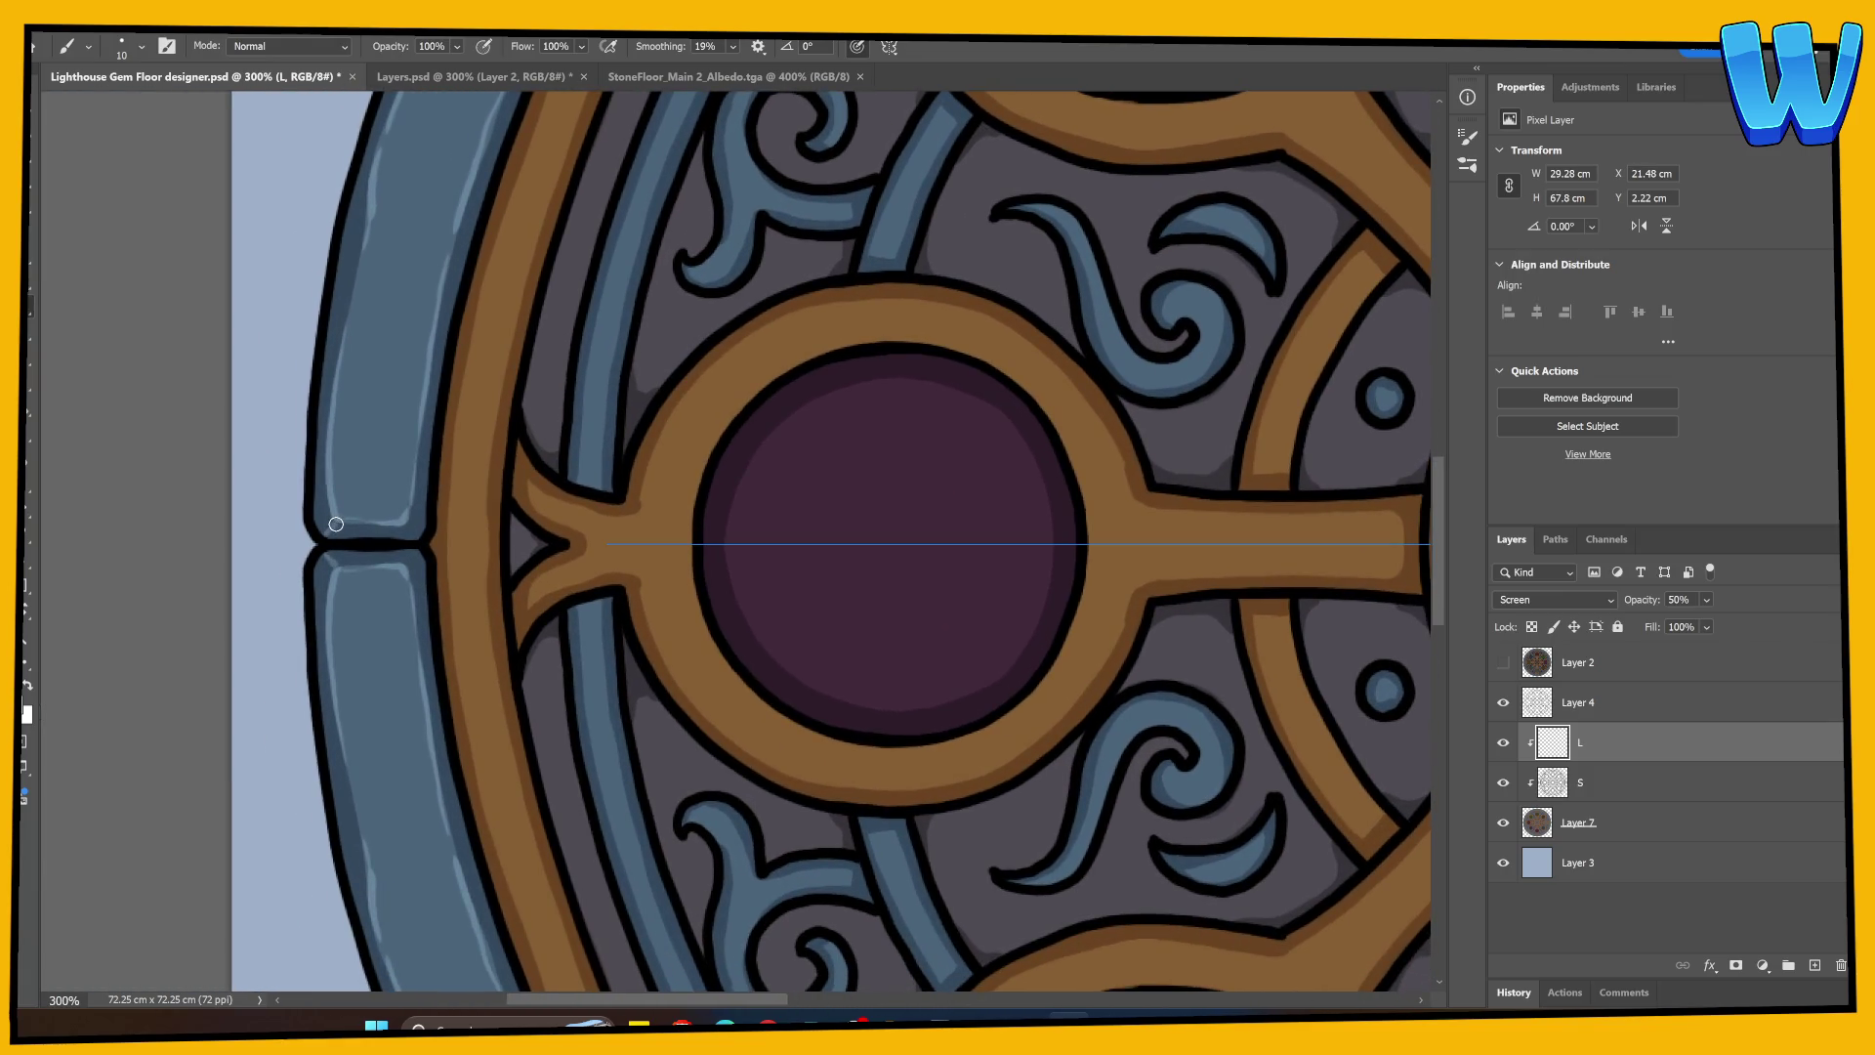
Step: Highlight a stone block's lower edge, the small stone, and the top stone's upper-left edge
left_click_drag(336, 524, 418, 537)
left_click_drag(511, 276, 386, 821)
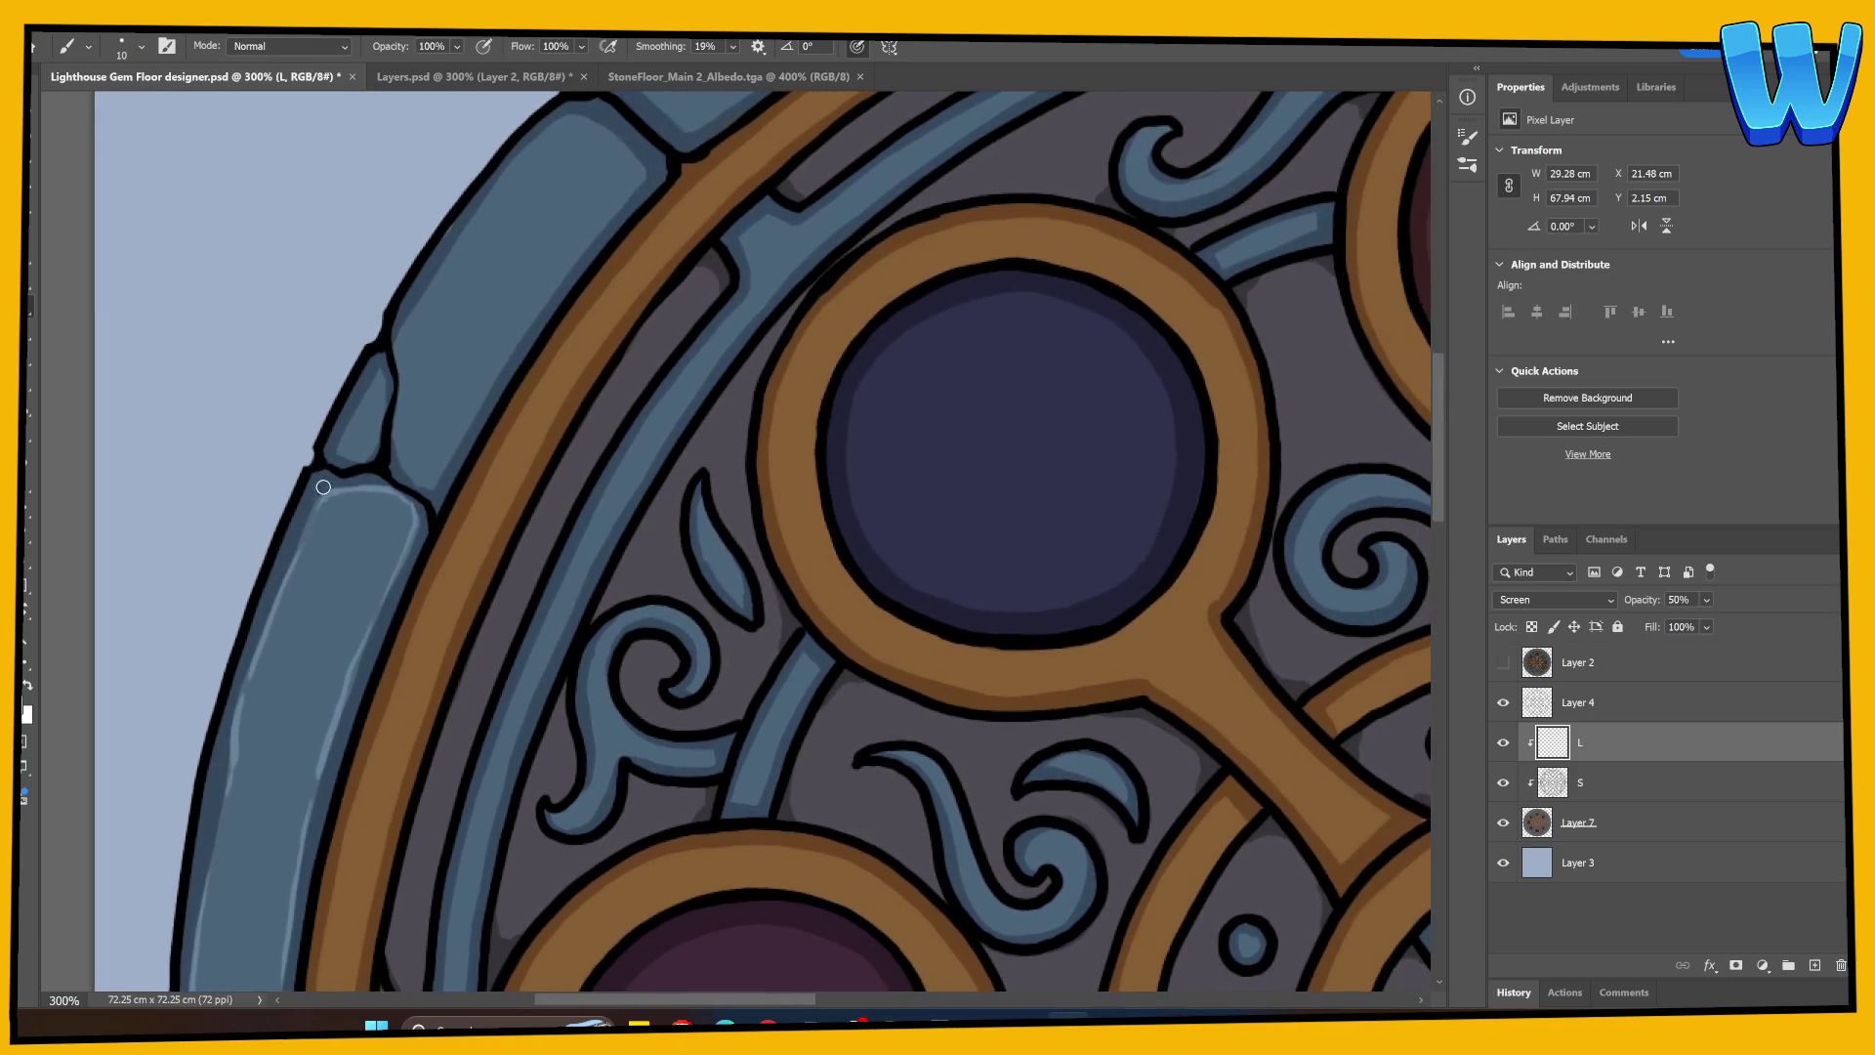
mouse_move(578, 420)
left_mouse_down()
mouse_move(348, 745)
mouse_move(196, 682)
mouse_move(238, 616)
mouse_move(598, 532)
mouse_move(1170, 586)
mouse_move(1209, 547)
mouse_move(1177, 522)
left_mouse_up()
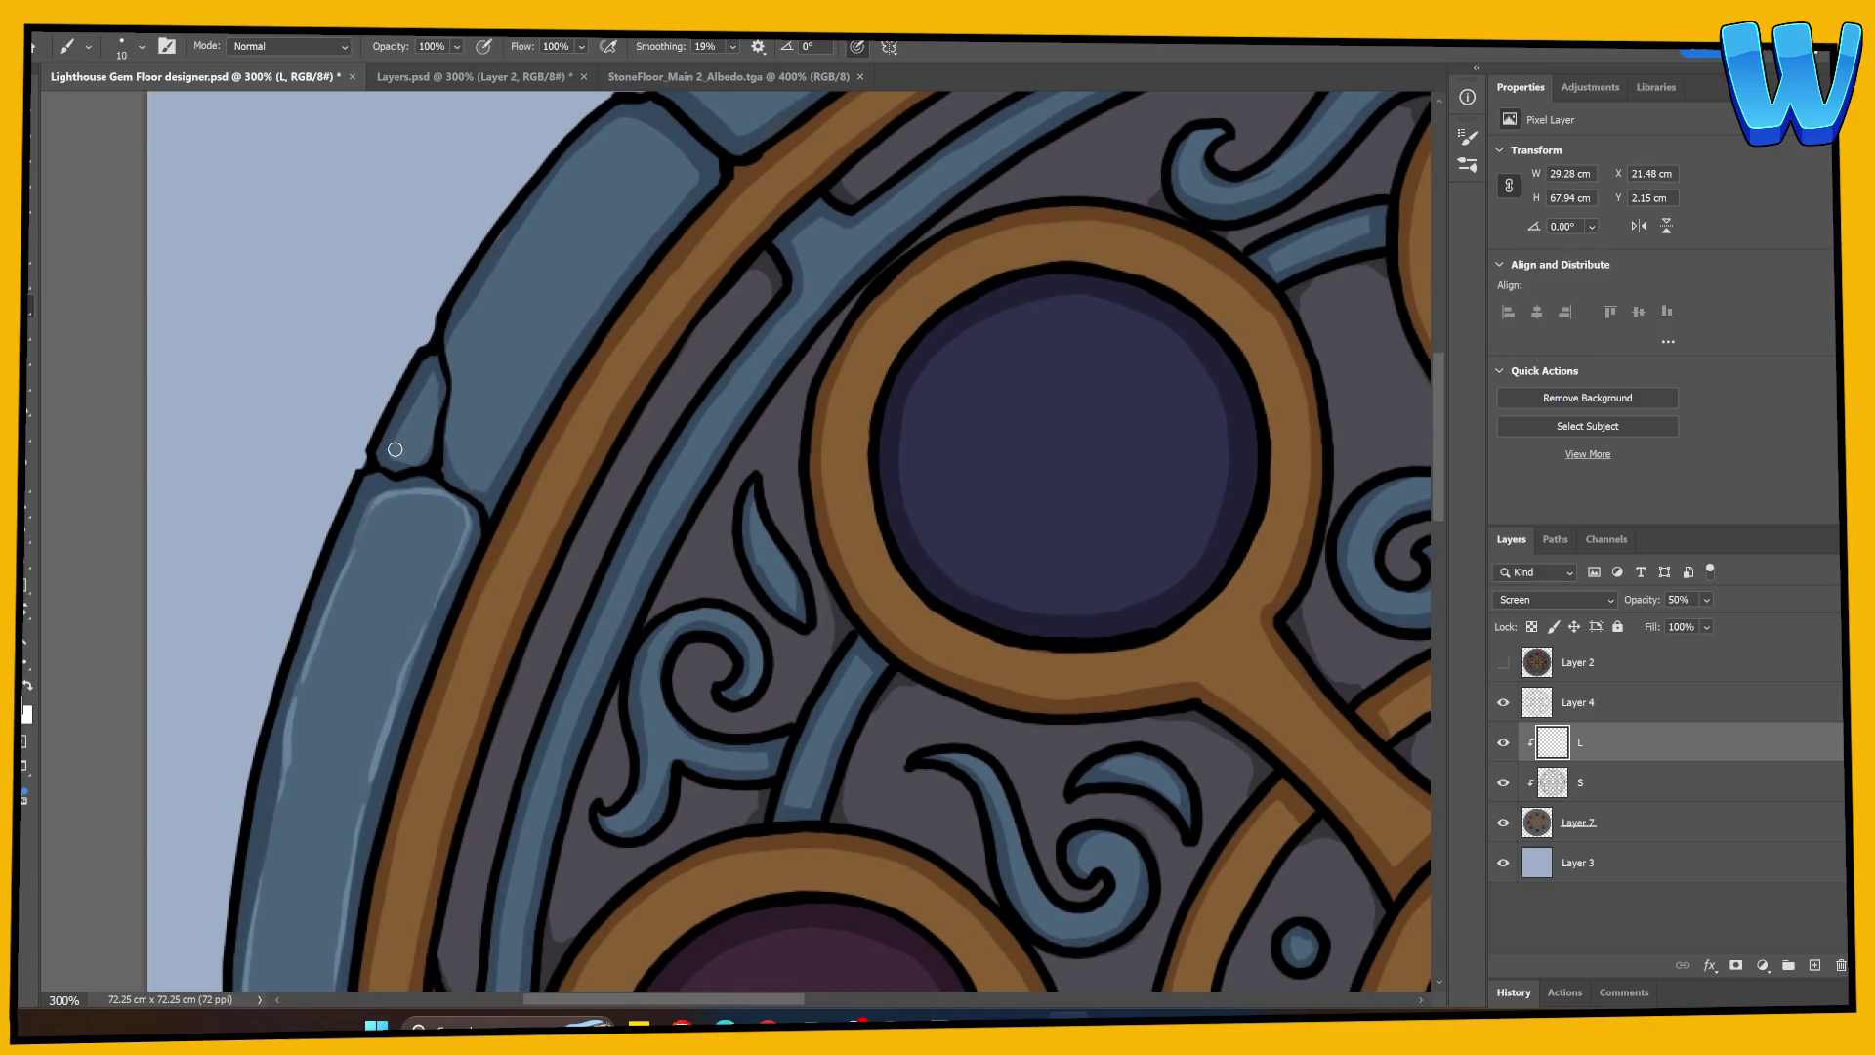
mouse_move(397, 444)
left_mouse_down()
mouse_move(584, 151)
mouse_move(621, 121)
mouse_move(695, 184)
left_mouse_up()
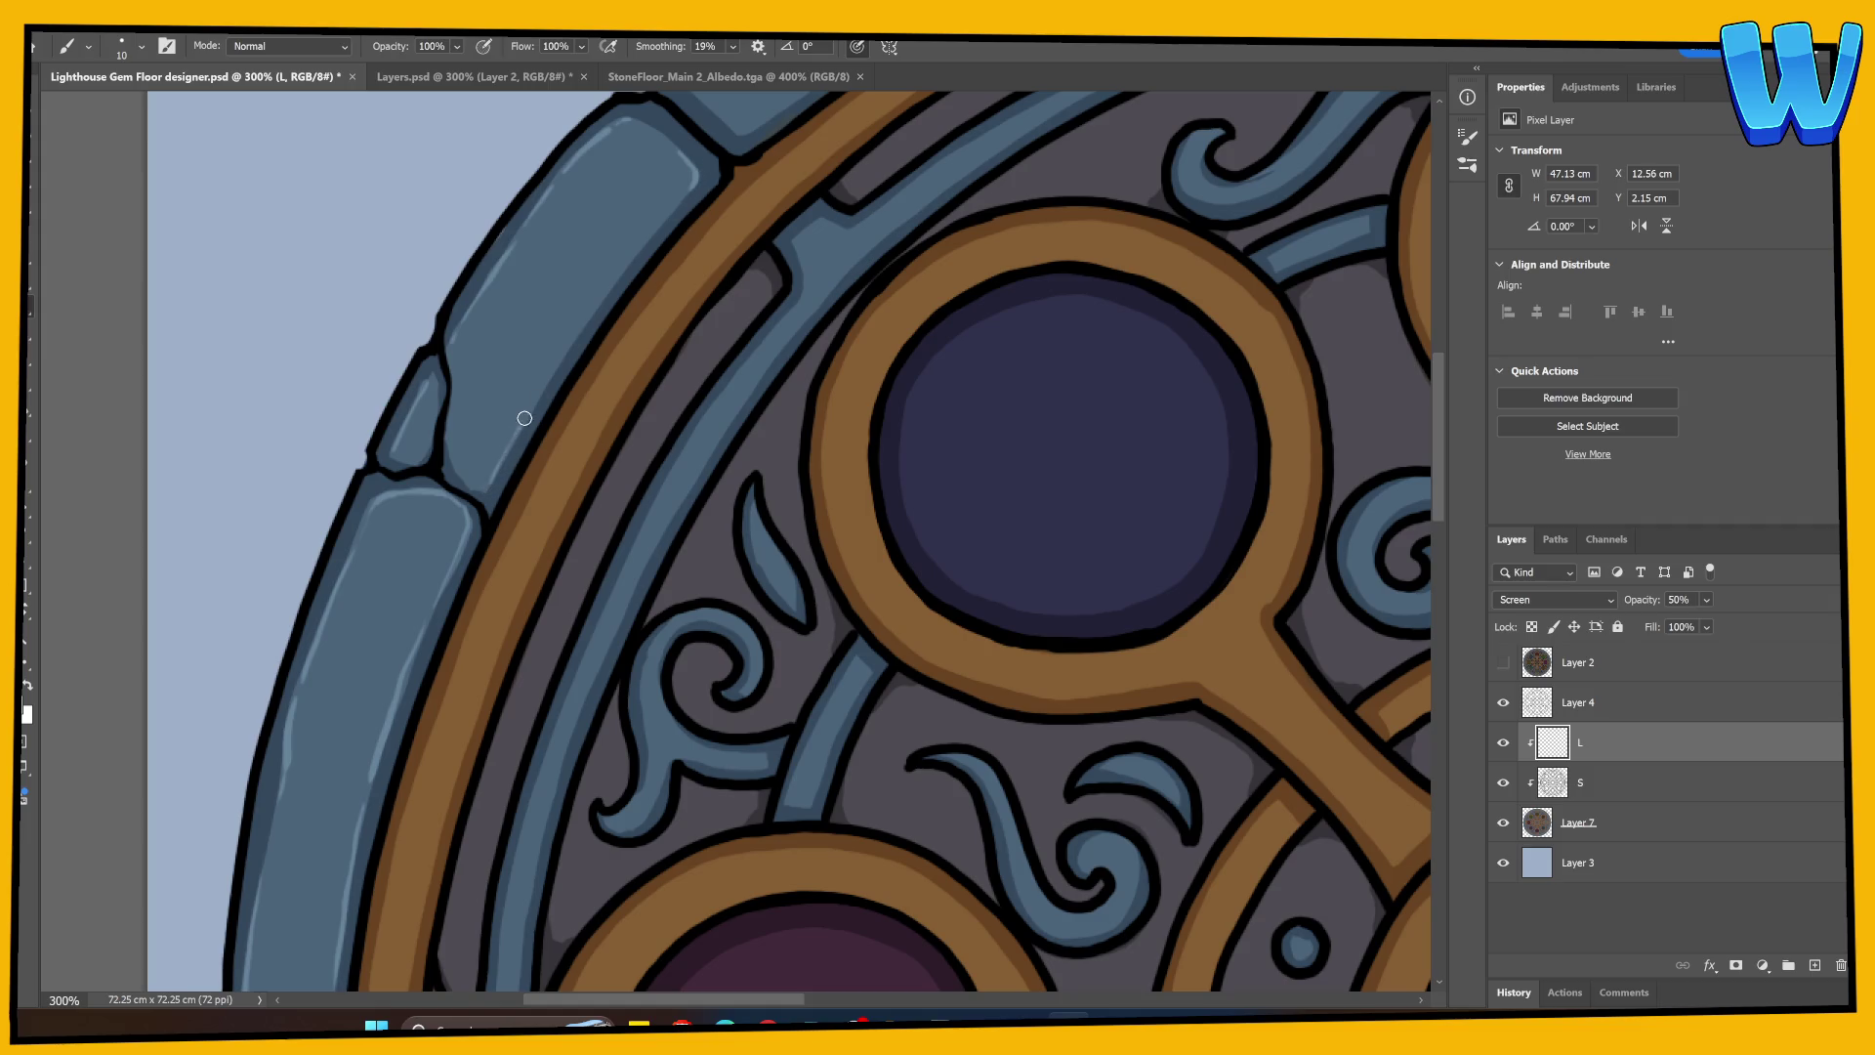
mouse_move(647, 135)
left_mouse_down()
mouse_move(621, 121)
mouse_move(637, 114)
left_mouse_up()
Step: Round off the notched stone corner and run a highlight along the top stone edge
scroll(594, 418, "down", 3)
scroll(594, 418, "left", 2)
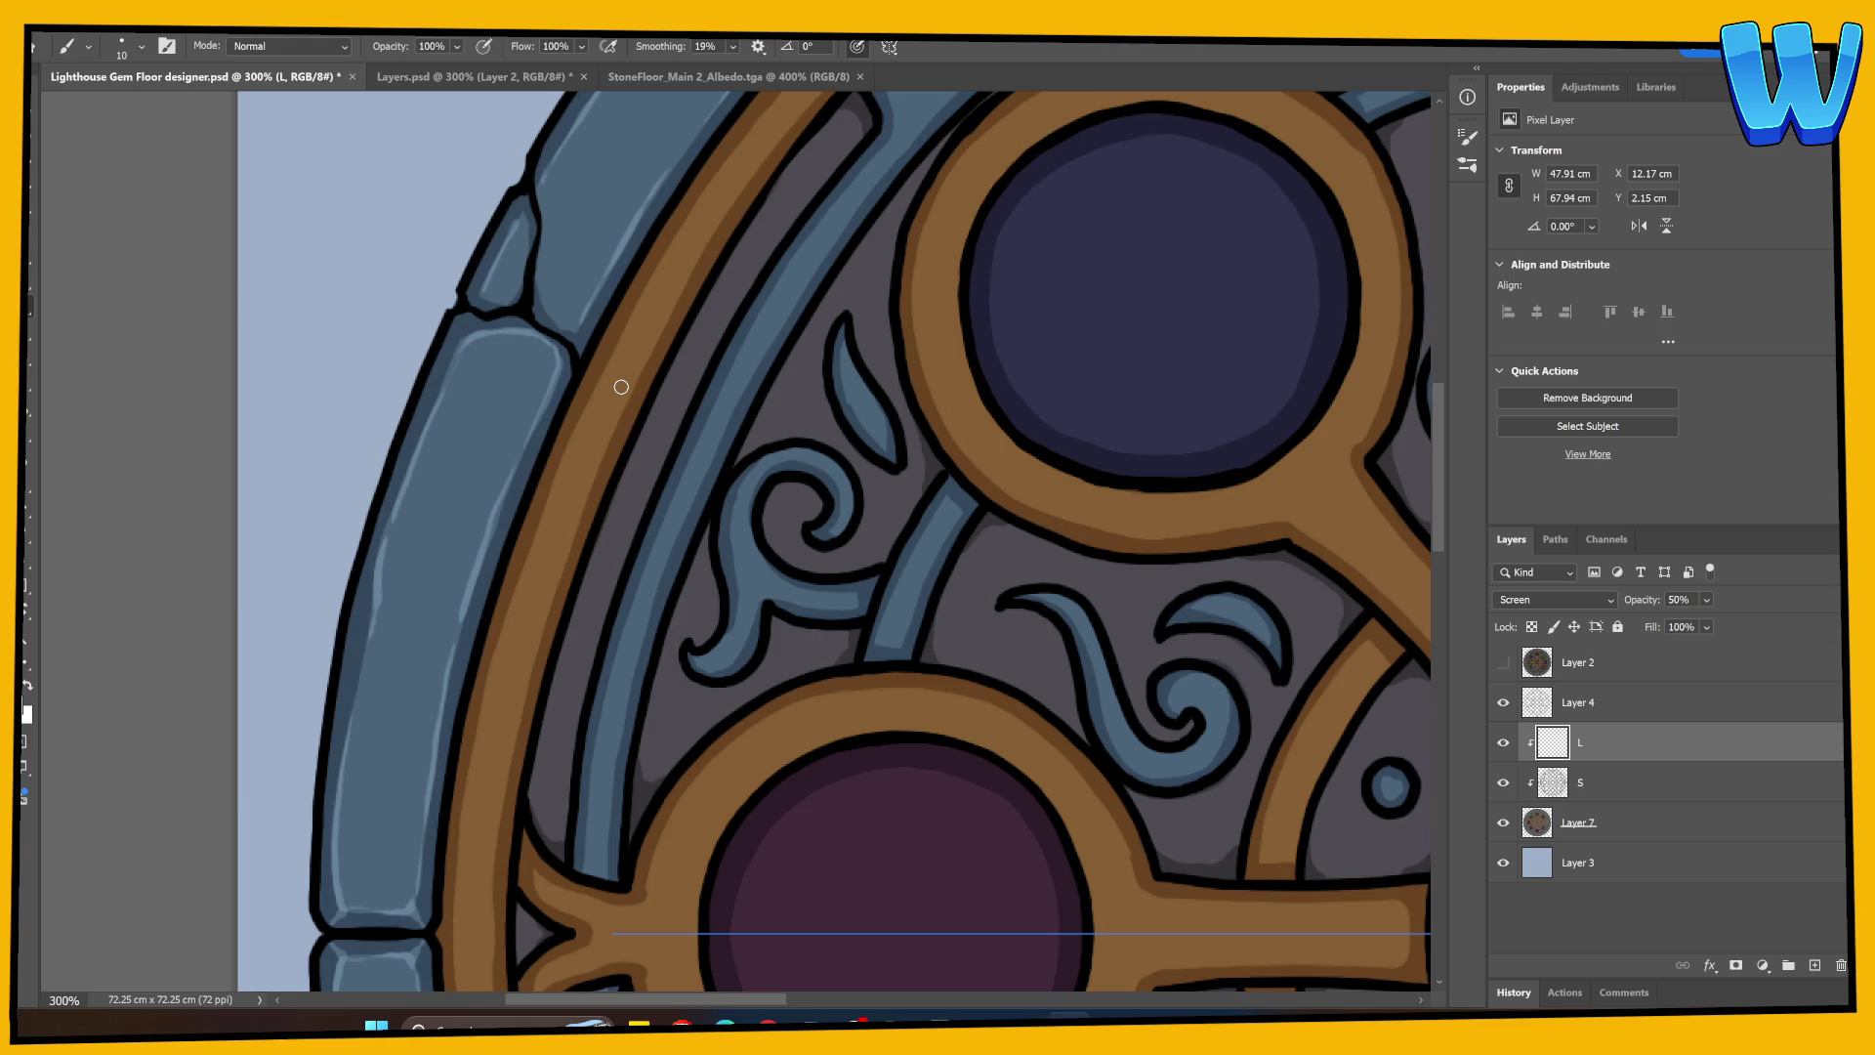
scroll(544, 347, "up", 2)
scroll(544, 347, "right", 1)
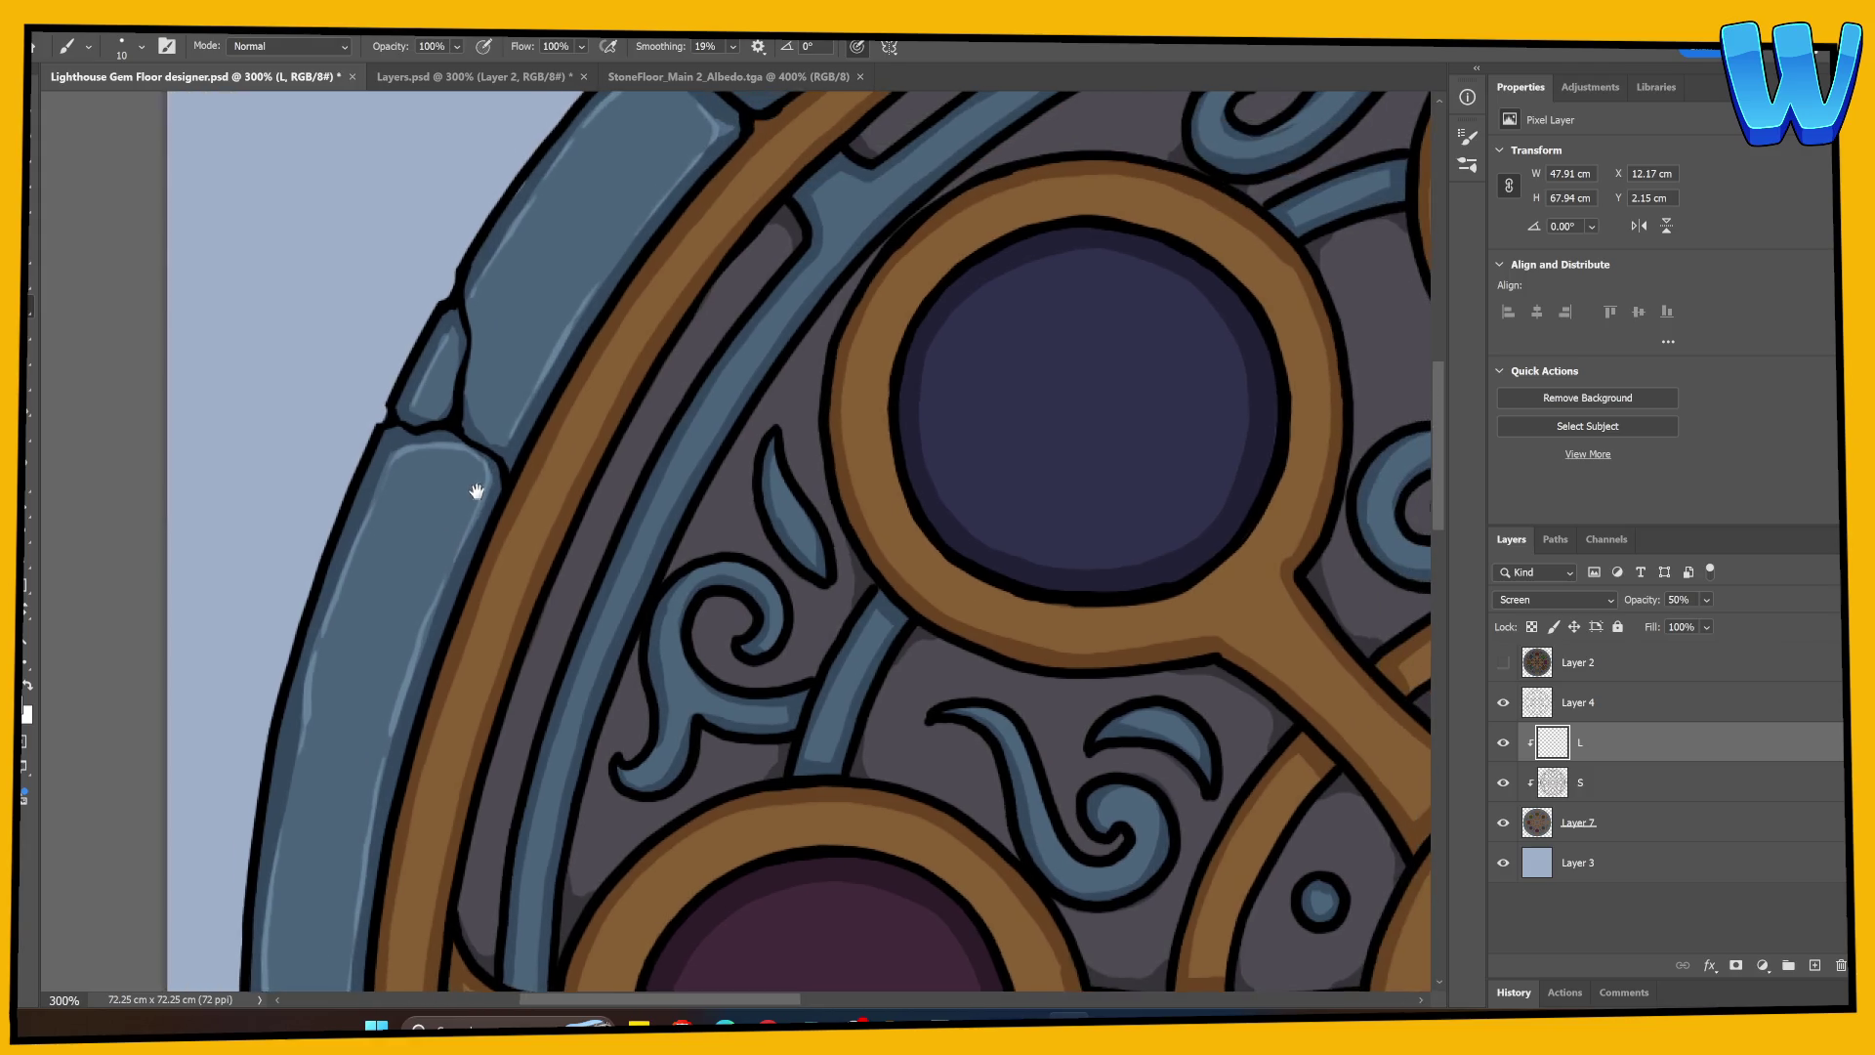
left_click_drag(651, 425, 385, 719)
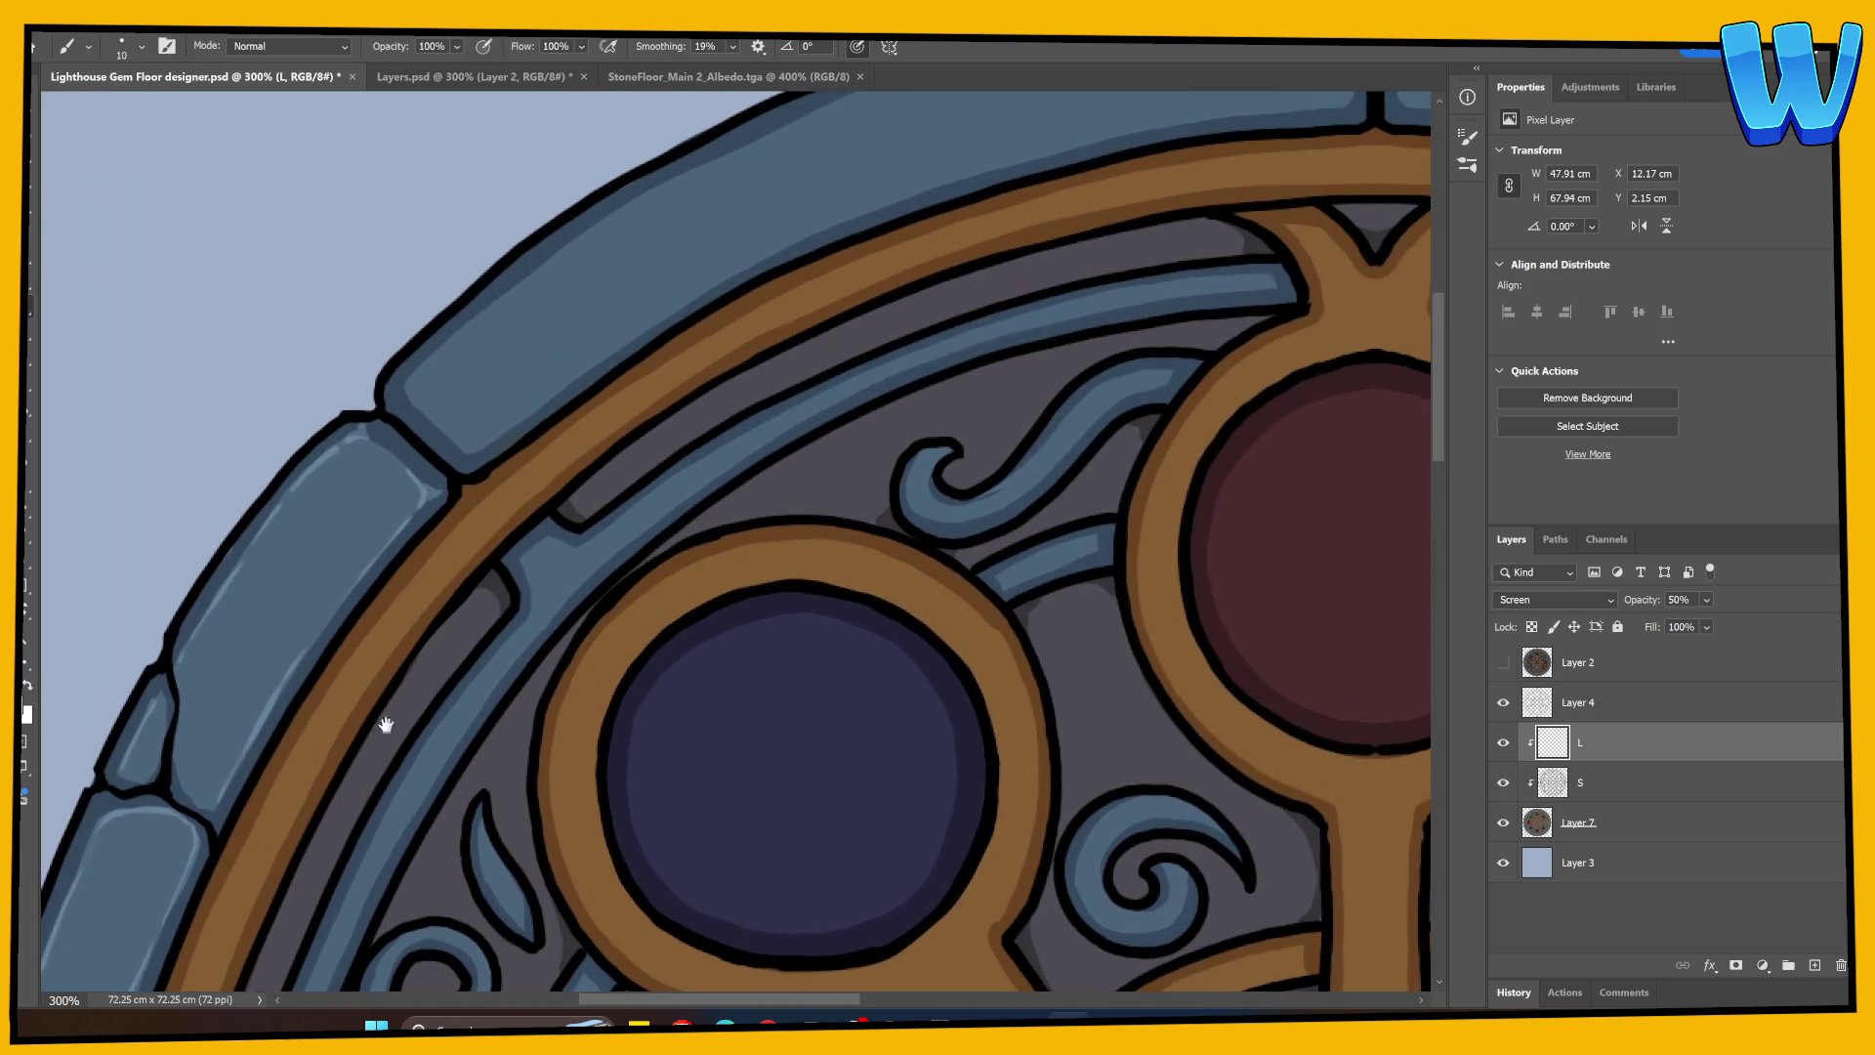
left_click_drag(389, 390, 407, 384)
left_click_drag(505, 298, 664, 190)
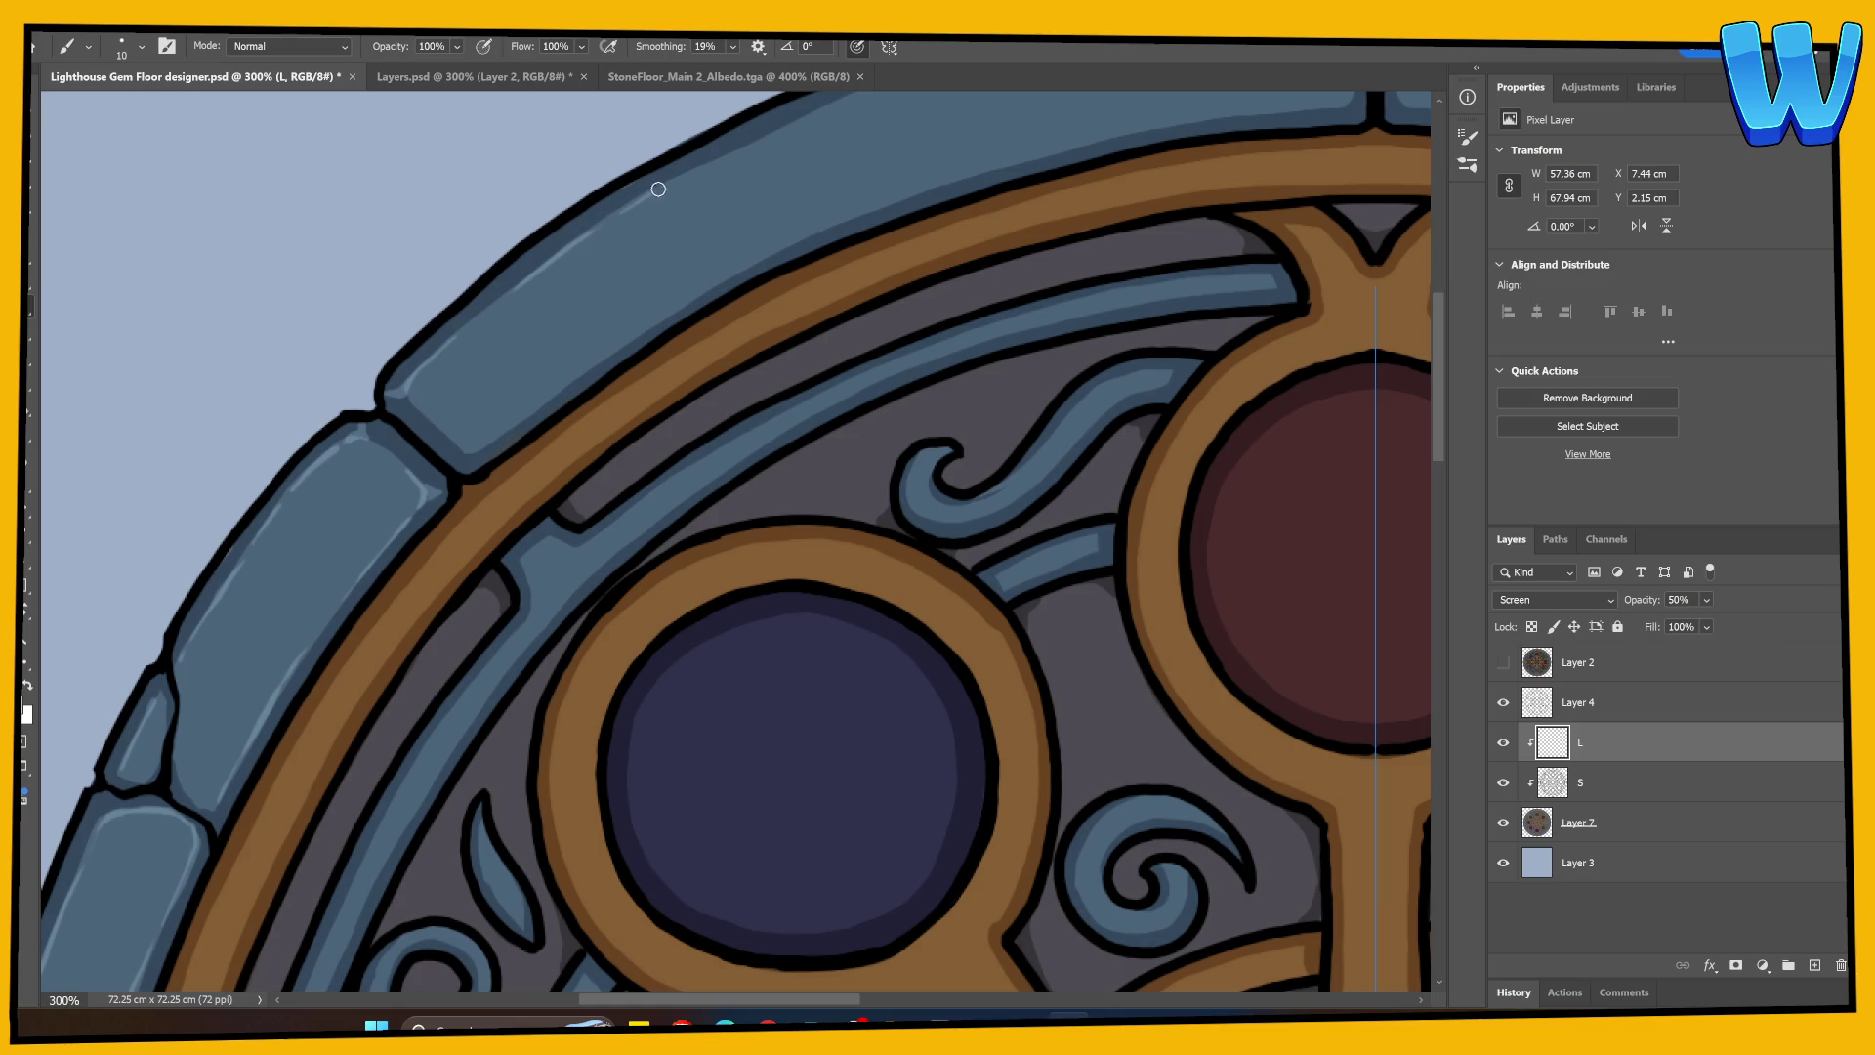
mouse_move(835, 123)
left_mouse_down()
mouse_move(372, 424)
mouse_move(396, 383)
left_mouse_up()
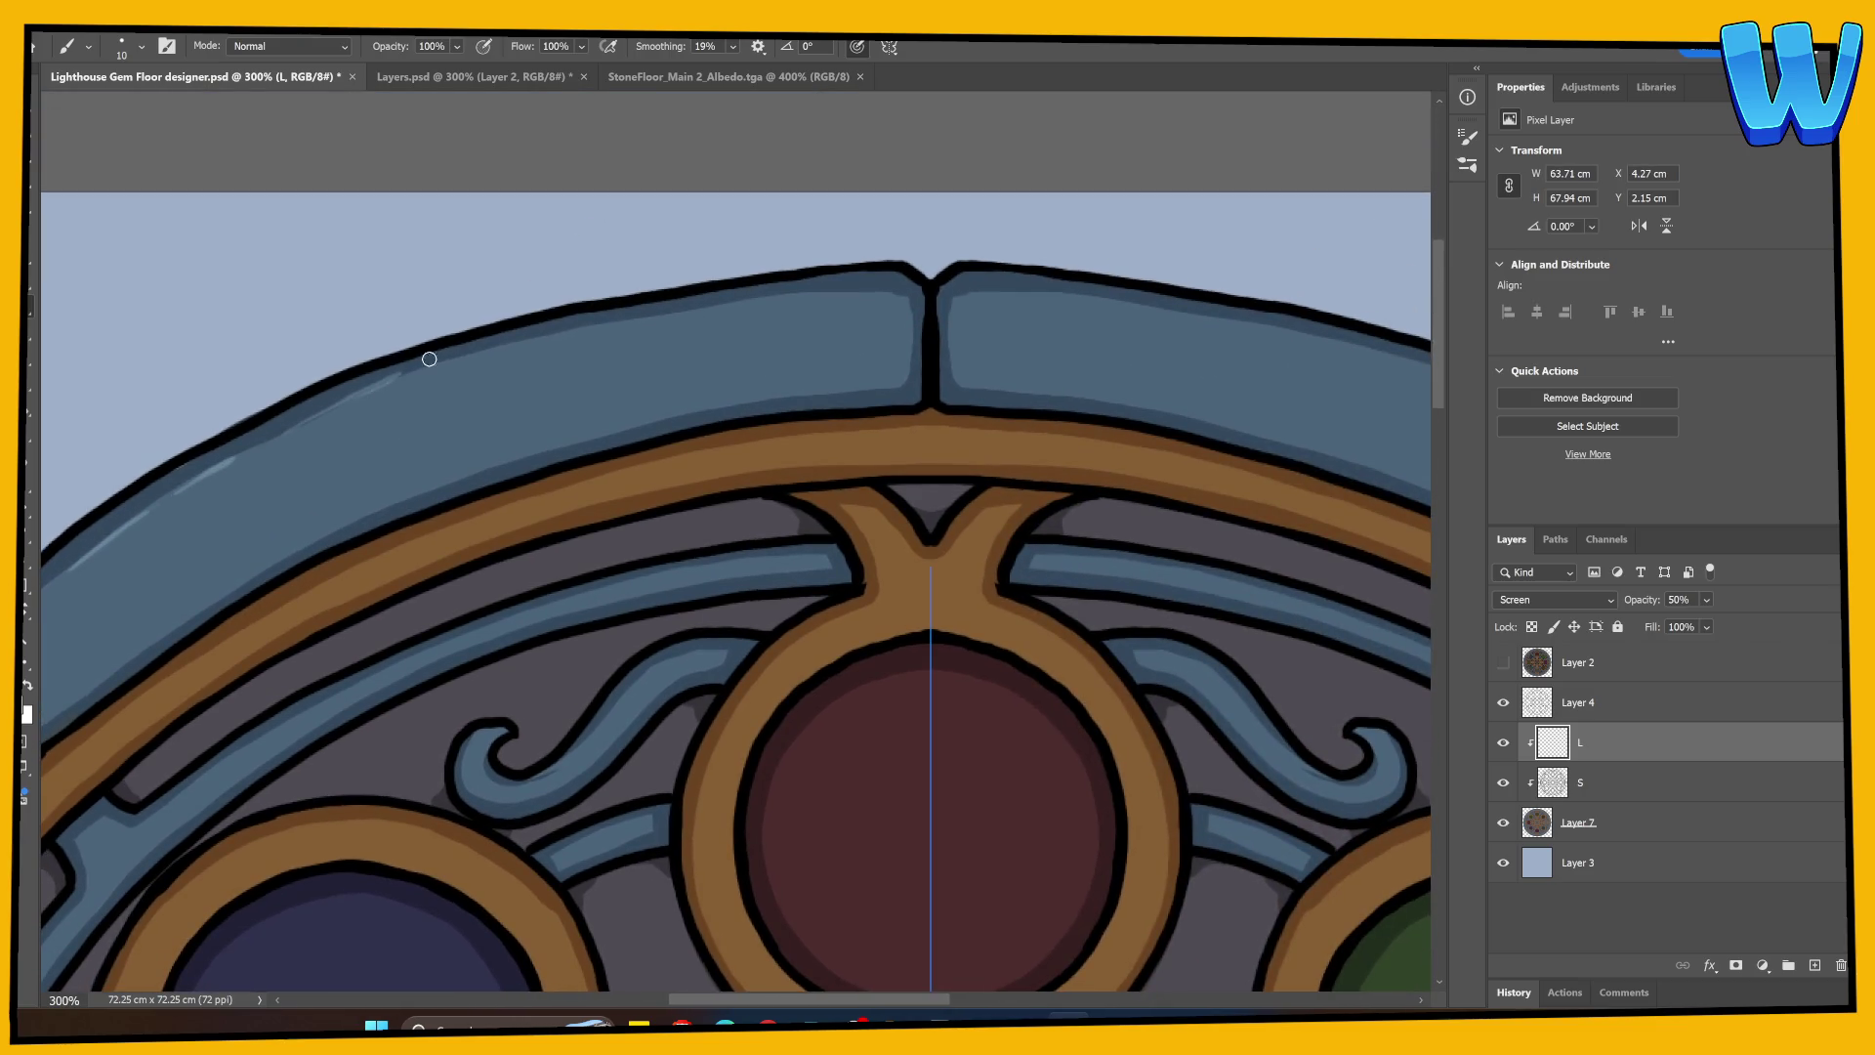
key("ctrl+z")
mouse_move(287, 438)
left_mouse_down()
mouse_move(532, 342)
mouse_move(916, 297)
mouse_move(911, 278)
mouse_move(909, 297)
left_mouse_up()
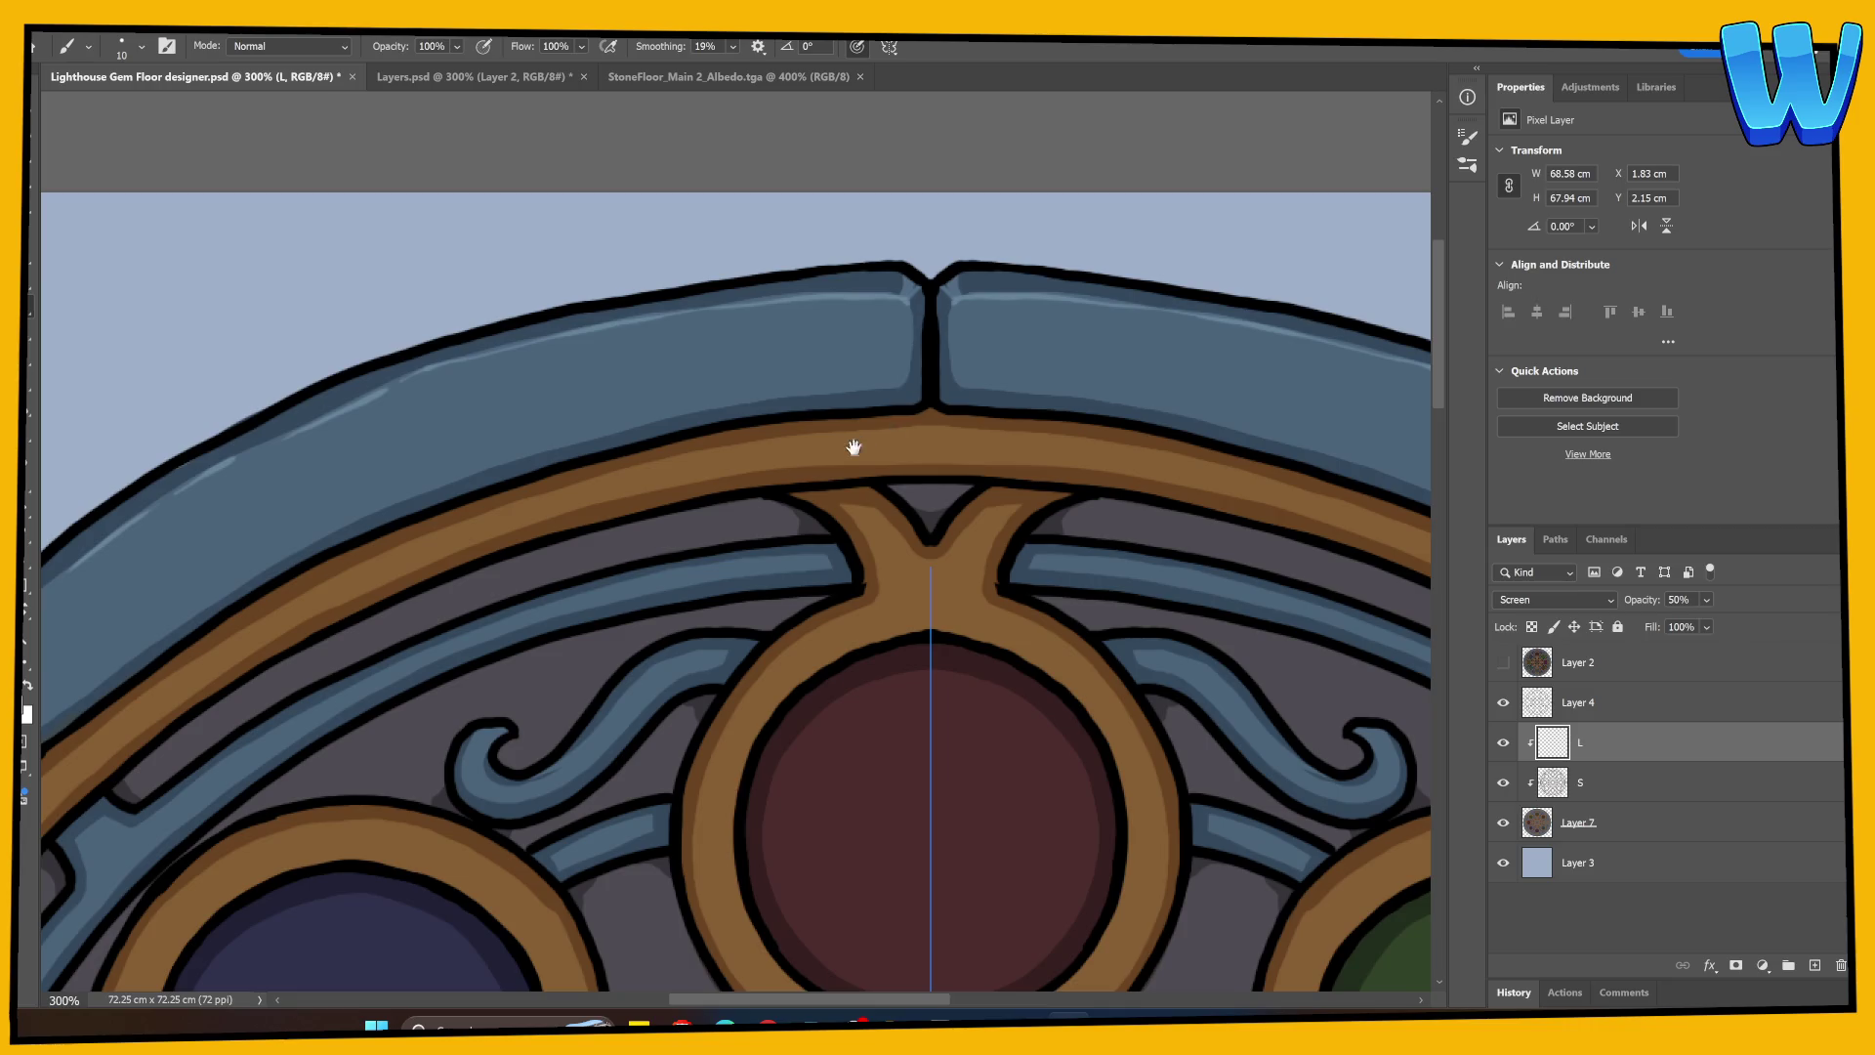
Step: Highlight the corners, side edges and lower edge of the two top-centre stones
left_click_drag(854, 440, 452, 514)
mouse_move(513, 382)
left_mouse_down()
mouse_move(521, 363)
mouse_move(510, 467)
left_mouse_up()
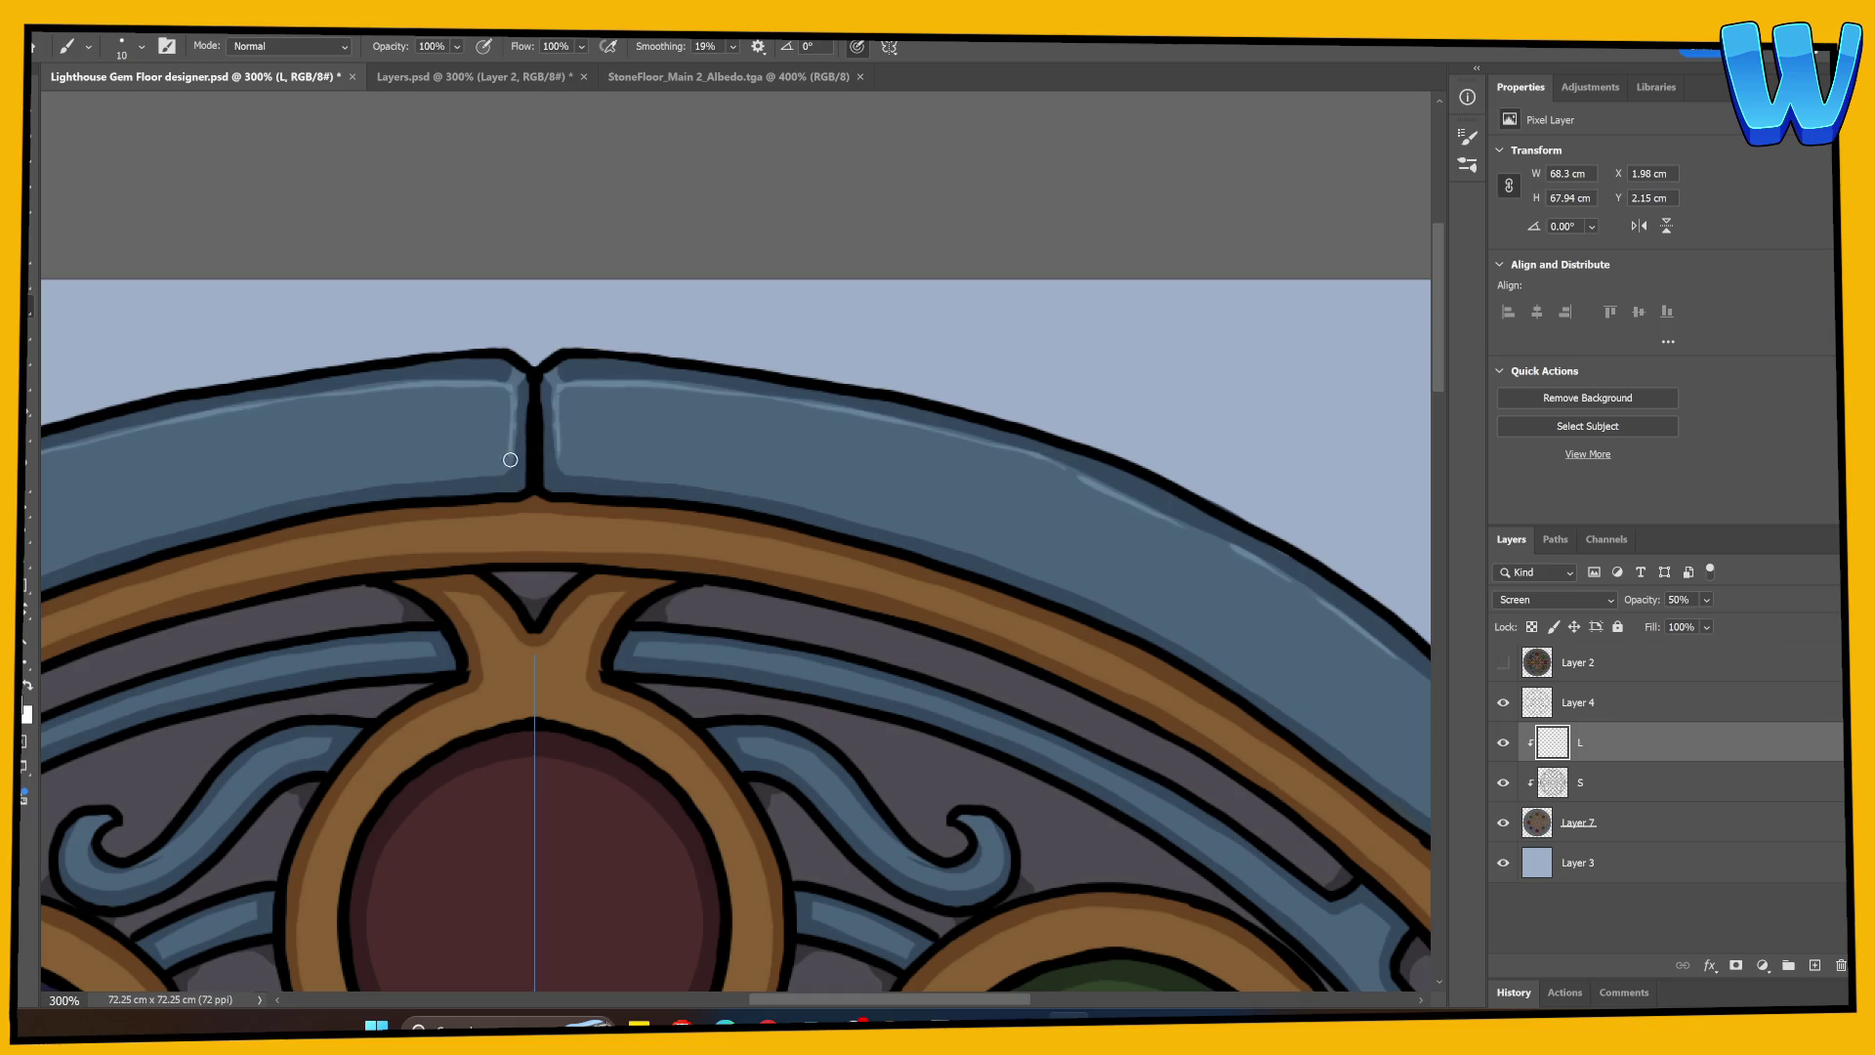
left_click_drag(513, 395, 512, 486)
left_click_drag(505, 519, 766, 502)
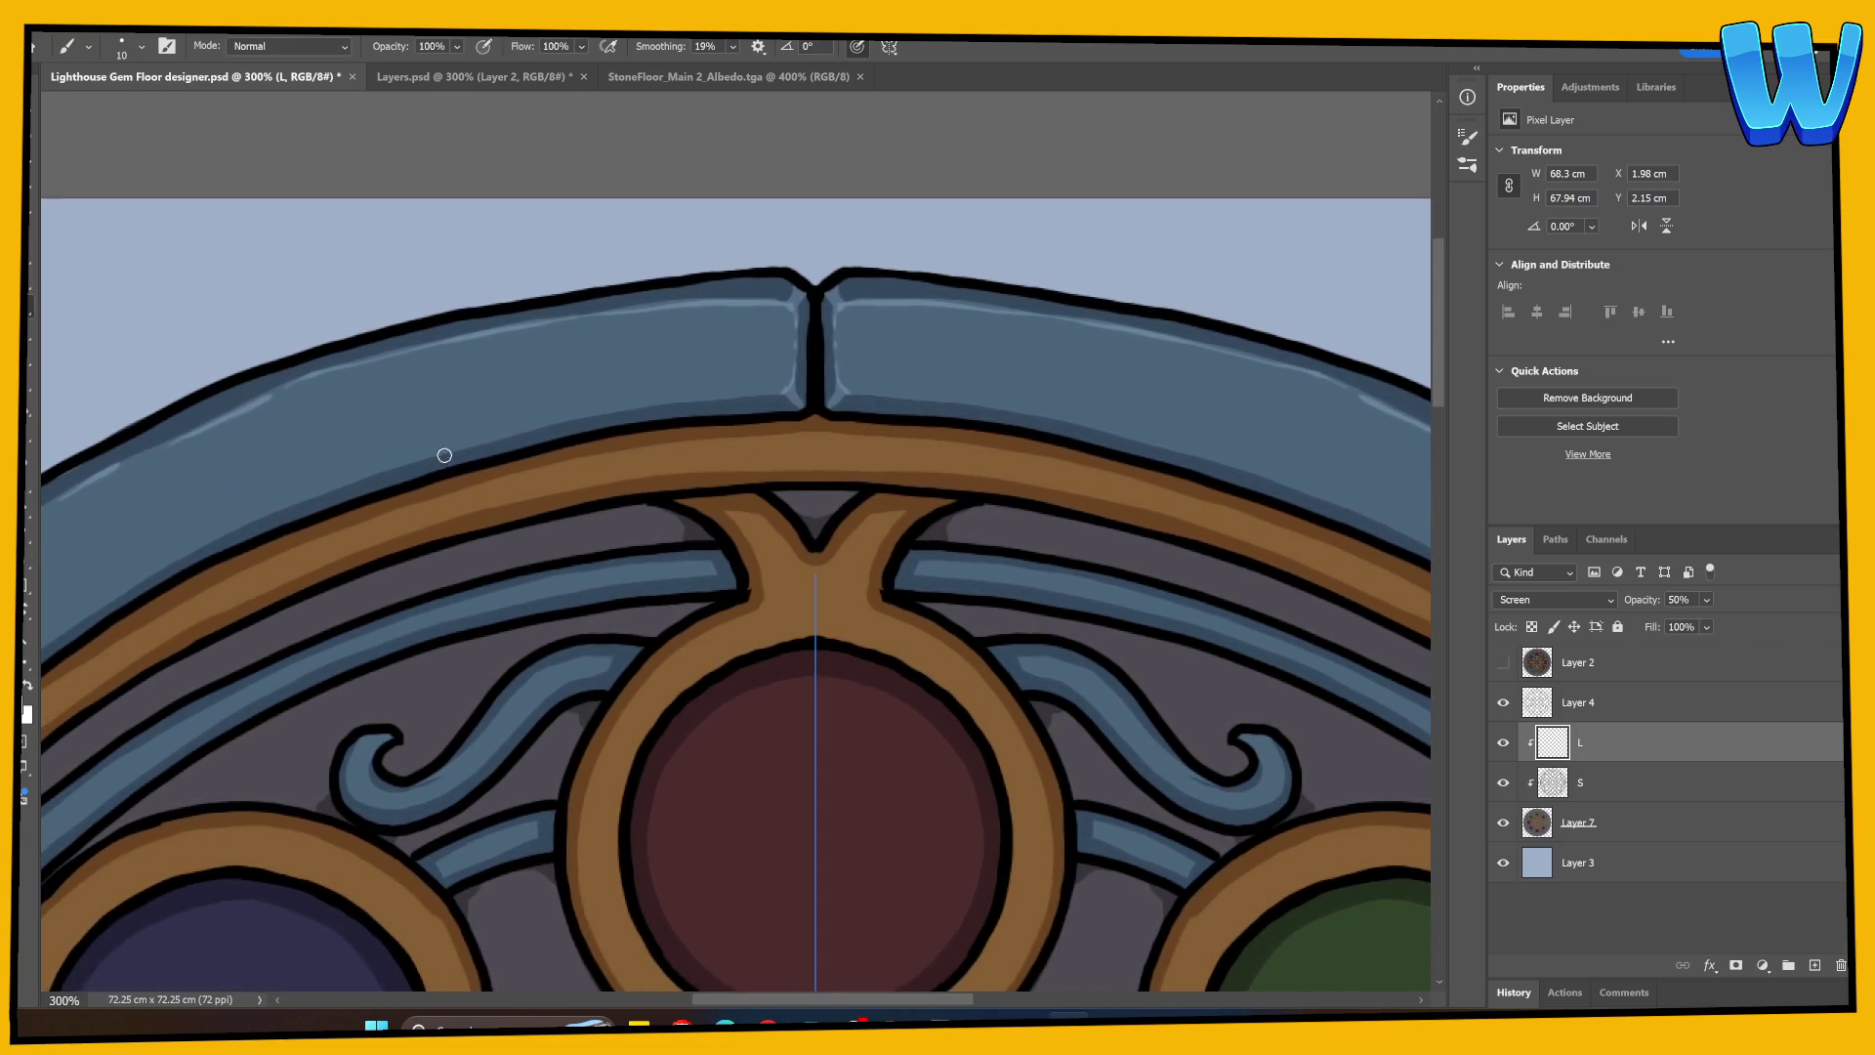
left_click_drag(472, 447, 744, 395)
key("ctrl+z")
left_click_drag(484, 442, 586, 414)
left_click_drag(598, 548, 937, 397)
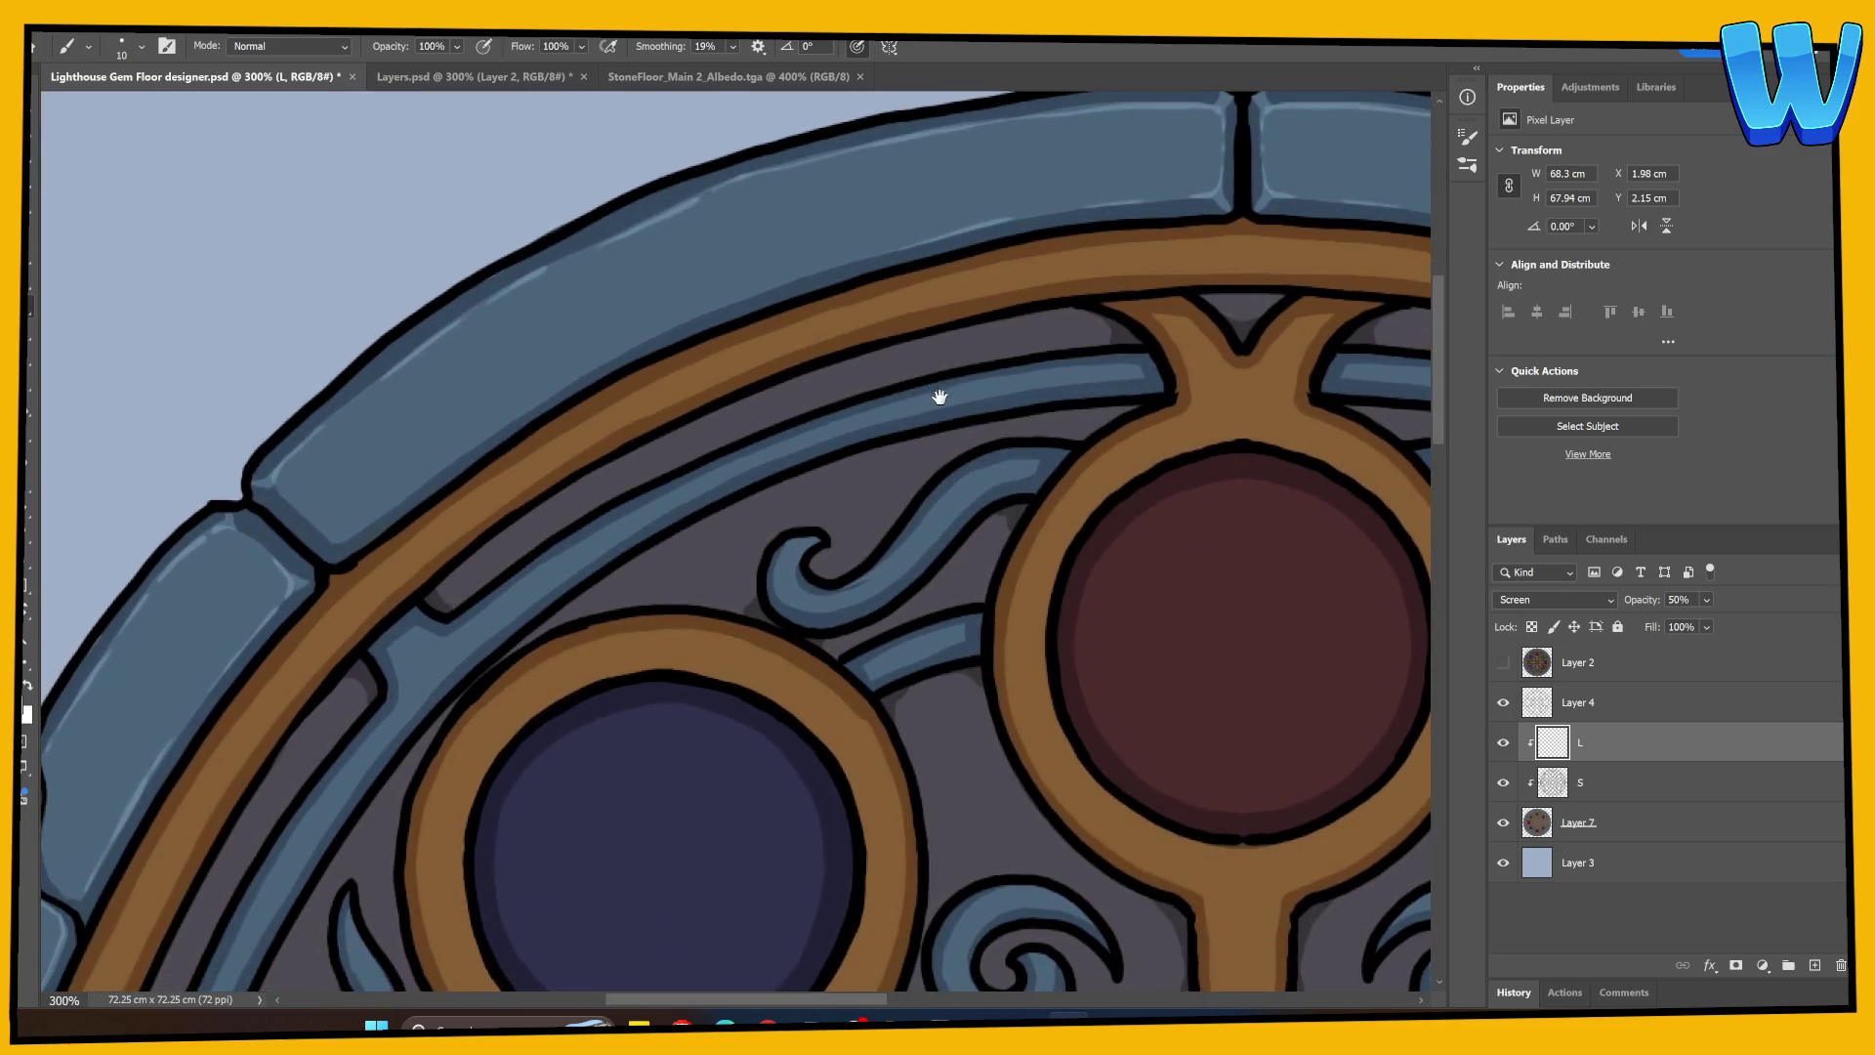
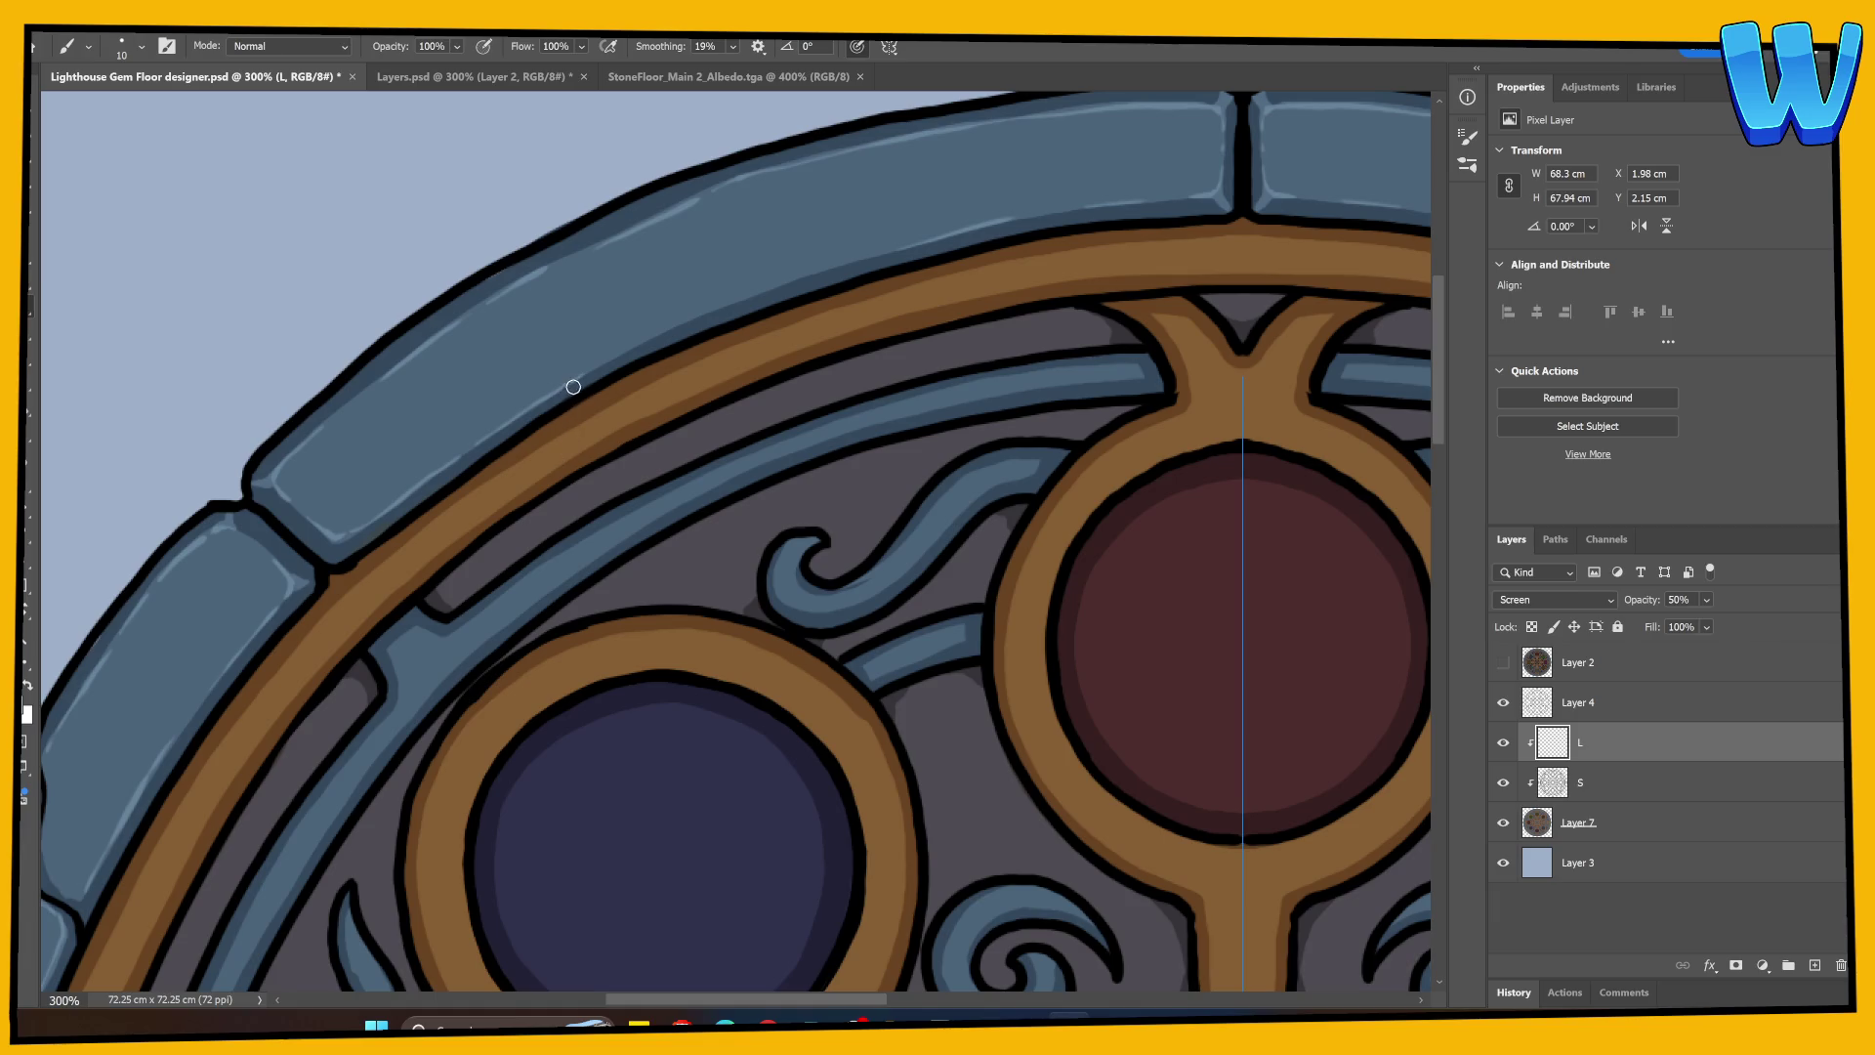
Step: Paint a light-blue highlight along the upper stone rim's inner edge, then pan to the ring's left side
left_click_drag(588, 457, 371, 564)
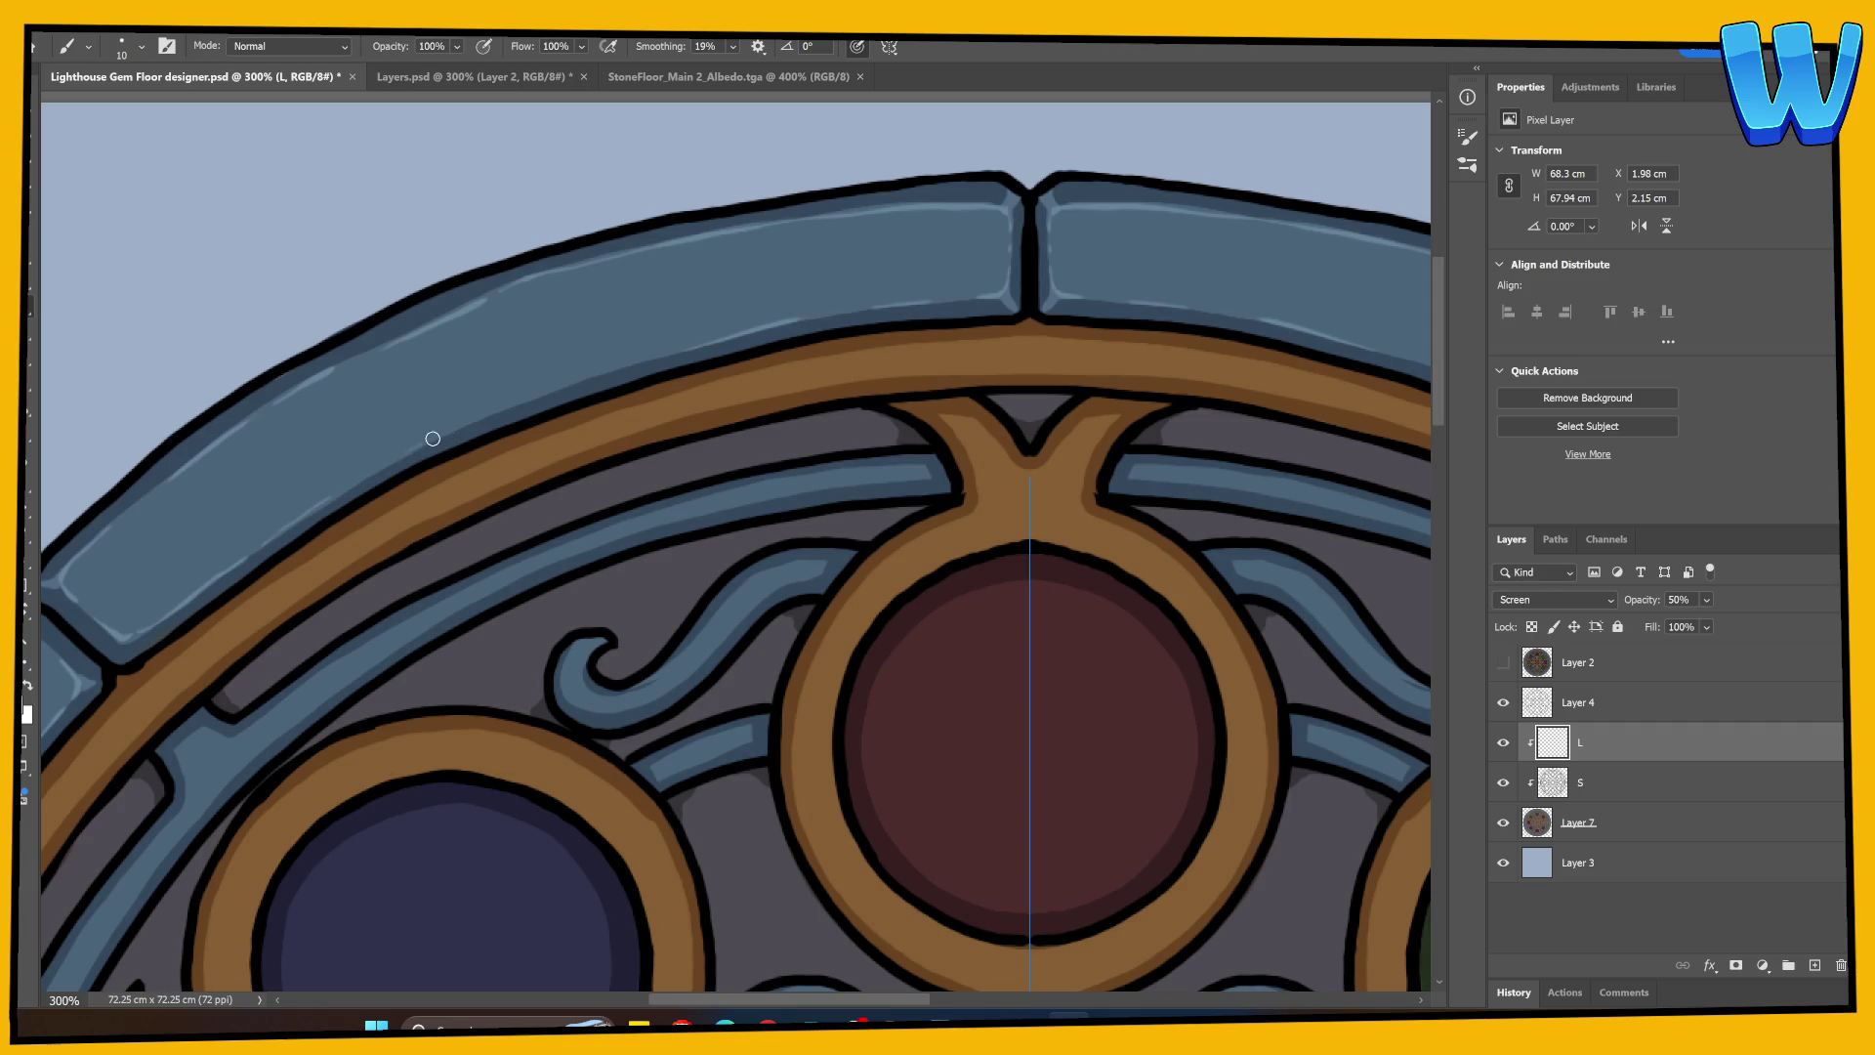
mouse_move(432, 438)
left_mouse_down()
mouse_move(553, 384)
mouse_move(781, 360)
left_mouse_up()
left_click_drag(375, 756, 684, 469)
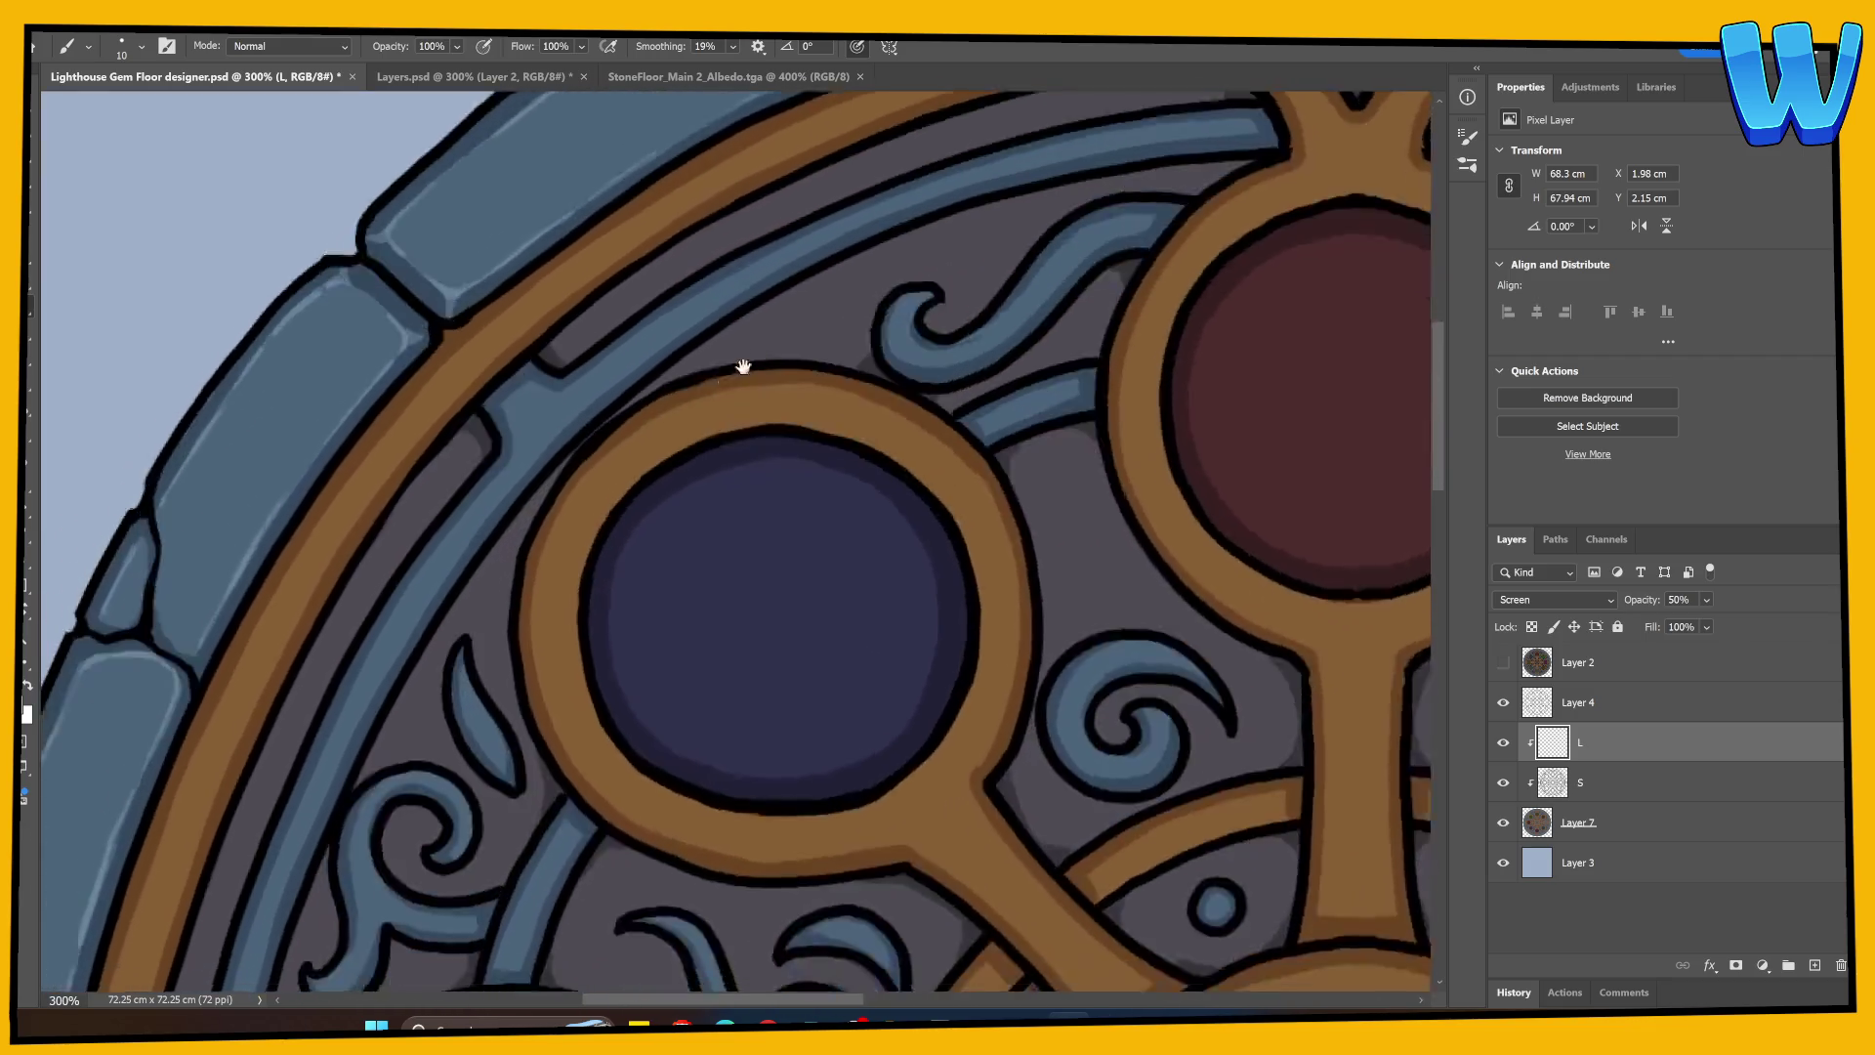
mouse_move(188, 900)
left_mouse_down()
mouse_move(482, 544)
mouse_move(475, 347)
mouse_move(468, 502)
mouse_move(448, 448)
left_mouse_up()
scroll(475, 347, "down", 5)
Step: Turn symmetry painting off and erase the stray highlight streaks on the blue rim
left_click(889, 46)
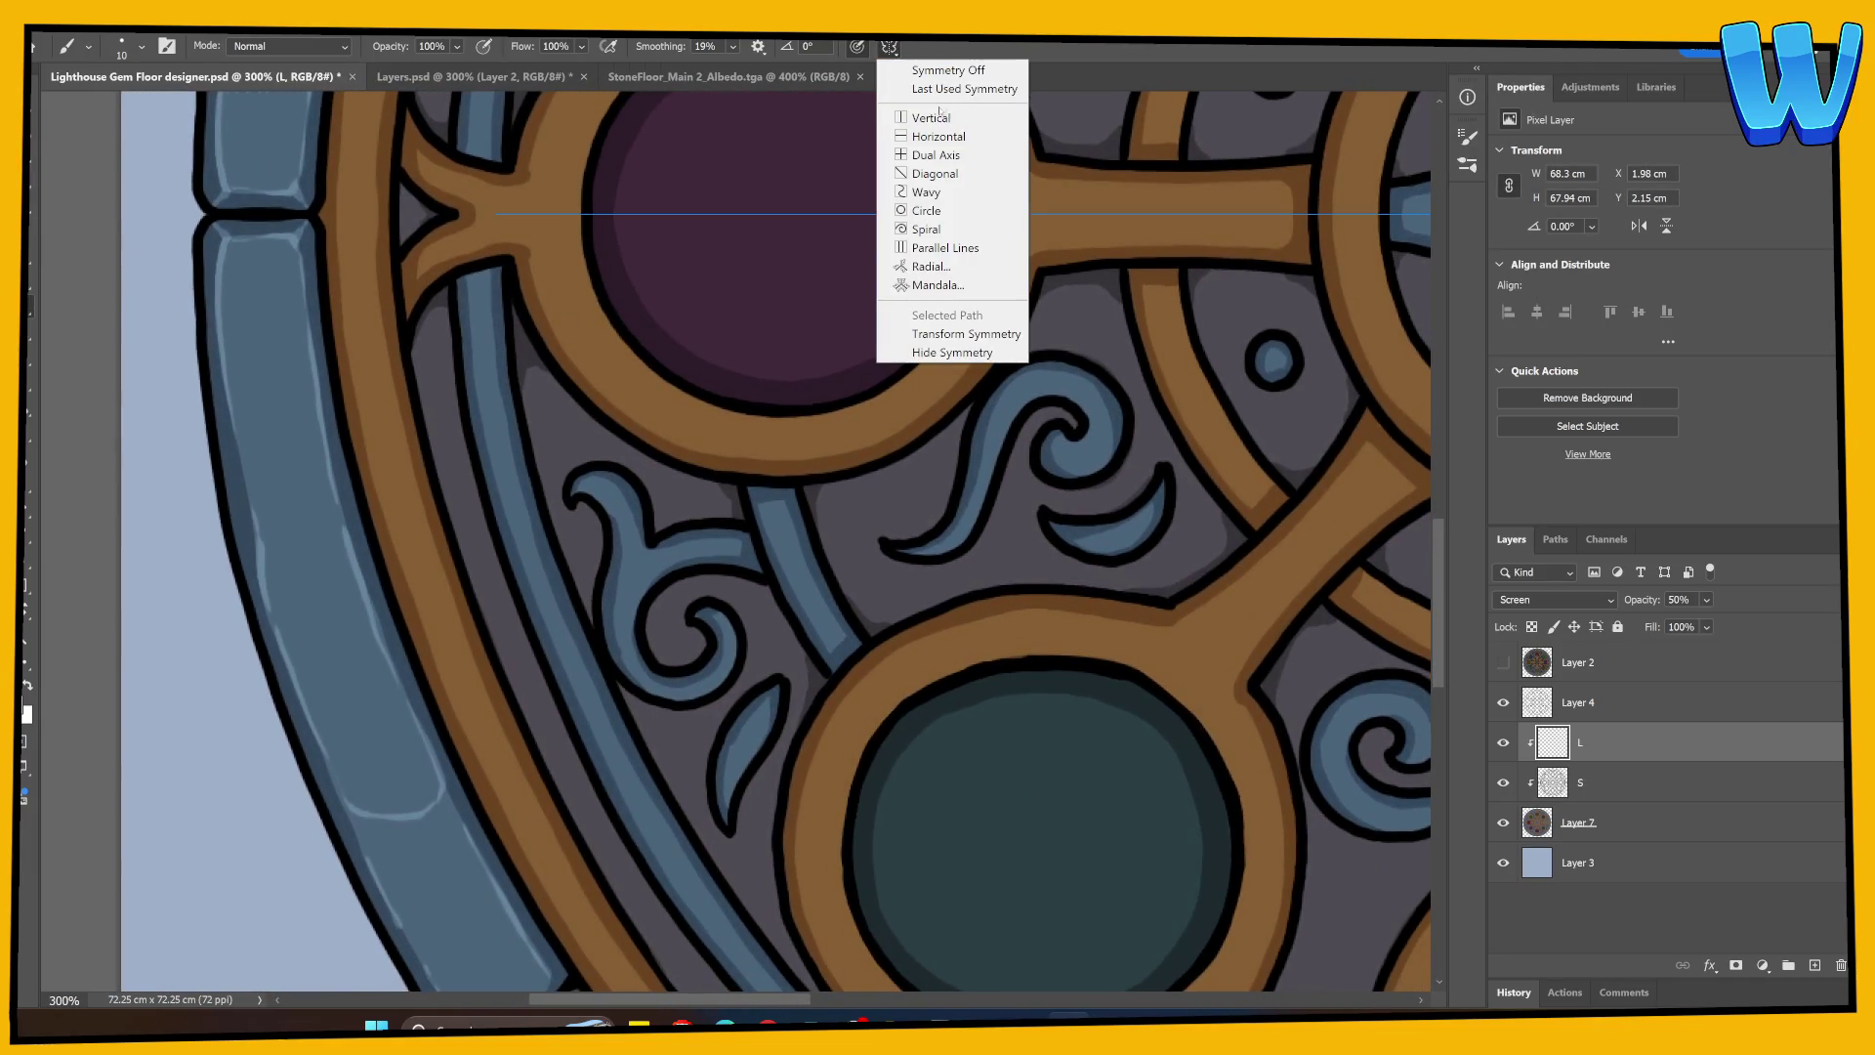
left_click(947, 70)
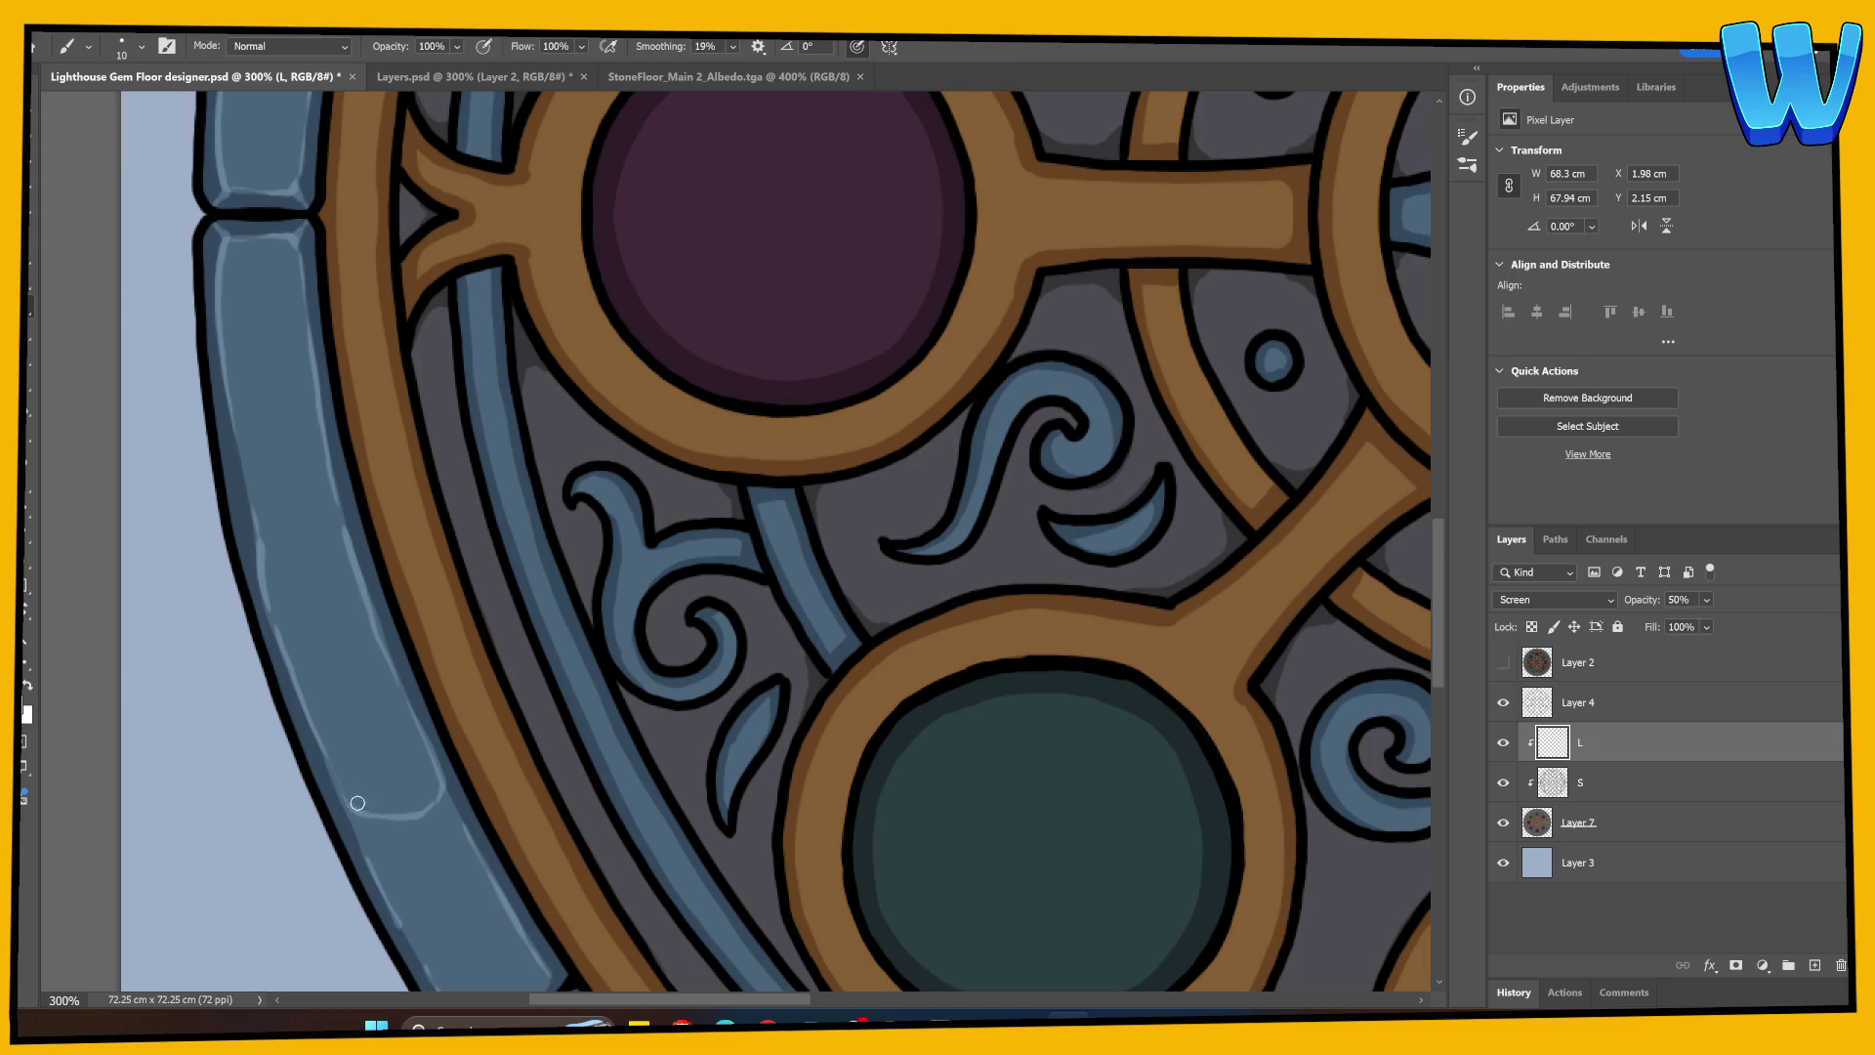
key("e")
mouse_move(400, 816)
left_mouse_down()
mouse_move(443, 811)
mouse_move(430, 733)
mouse_move(456, 781)
mouse_move(326, 536)
mouse_move(264, 469)
mouse_move(299, 562)
left_mouse_up()
Step: Repaint a light highlight along the lower rim brick's top-left edge
key("b")
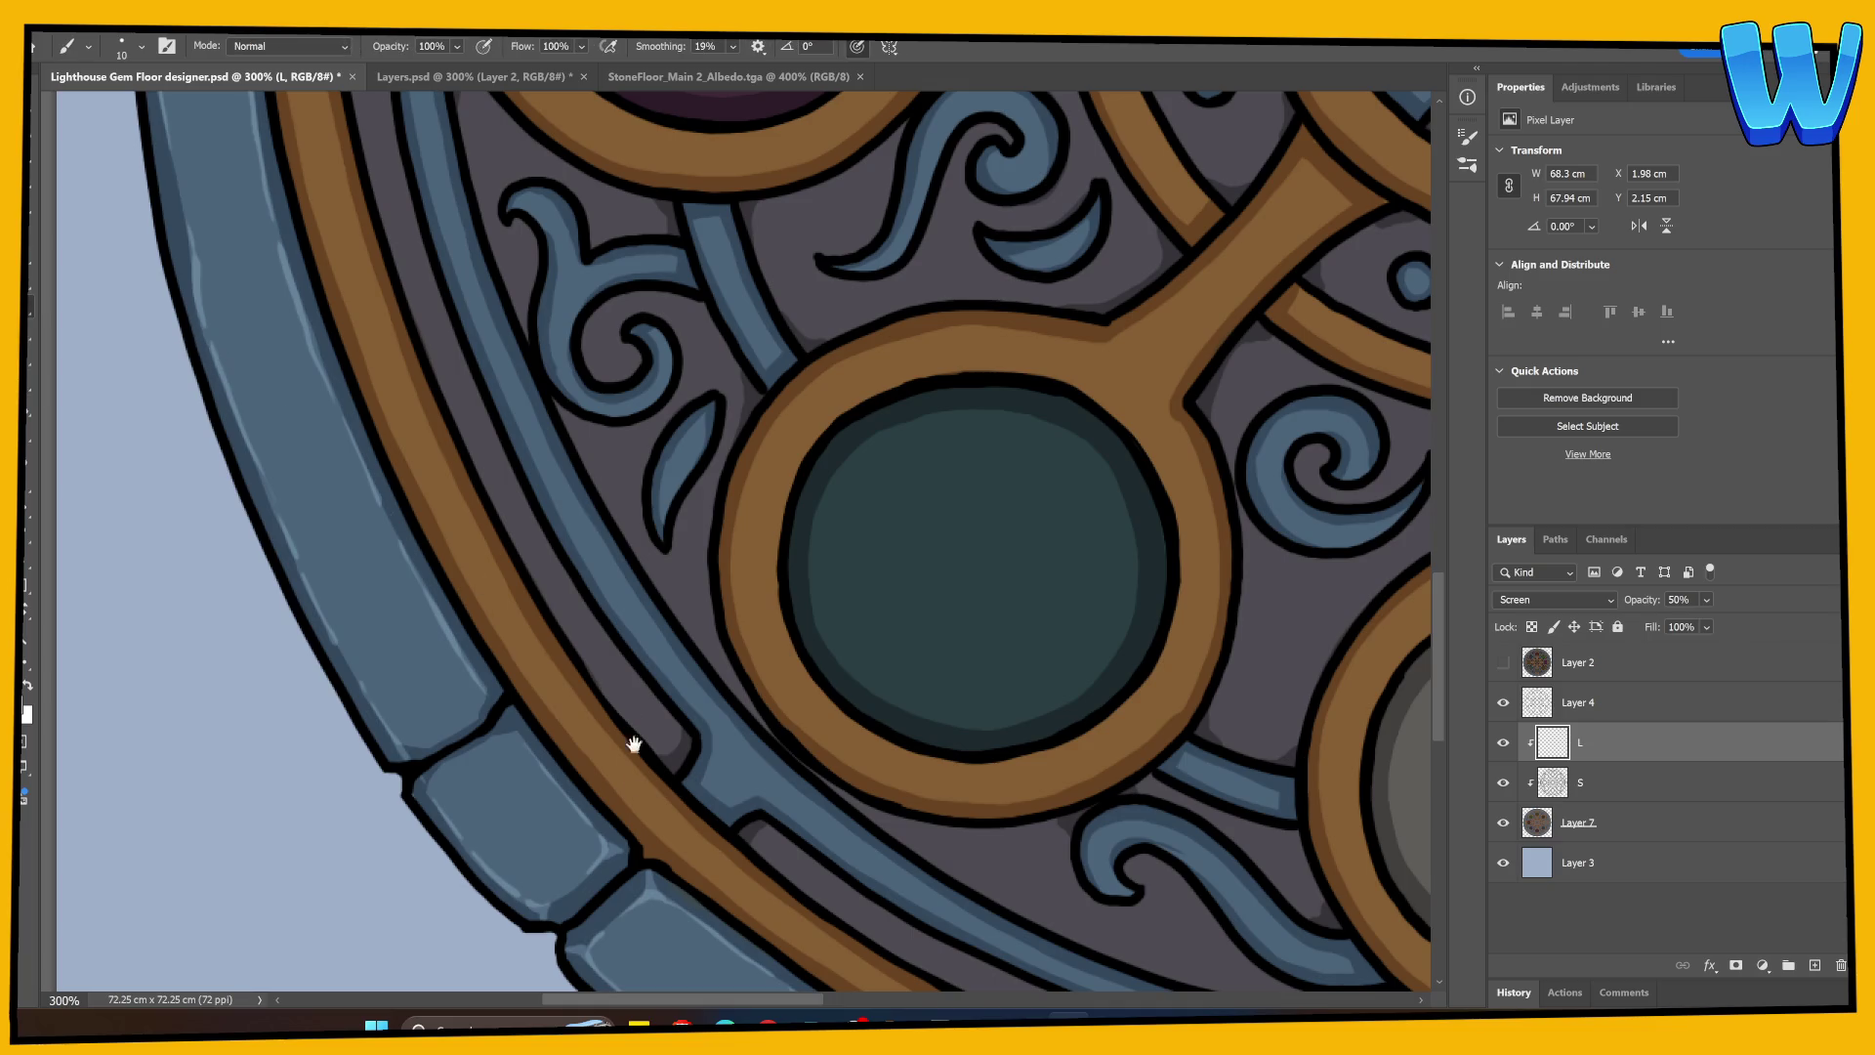
left_click_drag(628, 745, 548, 581)
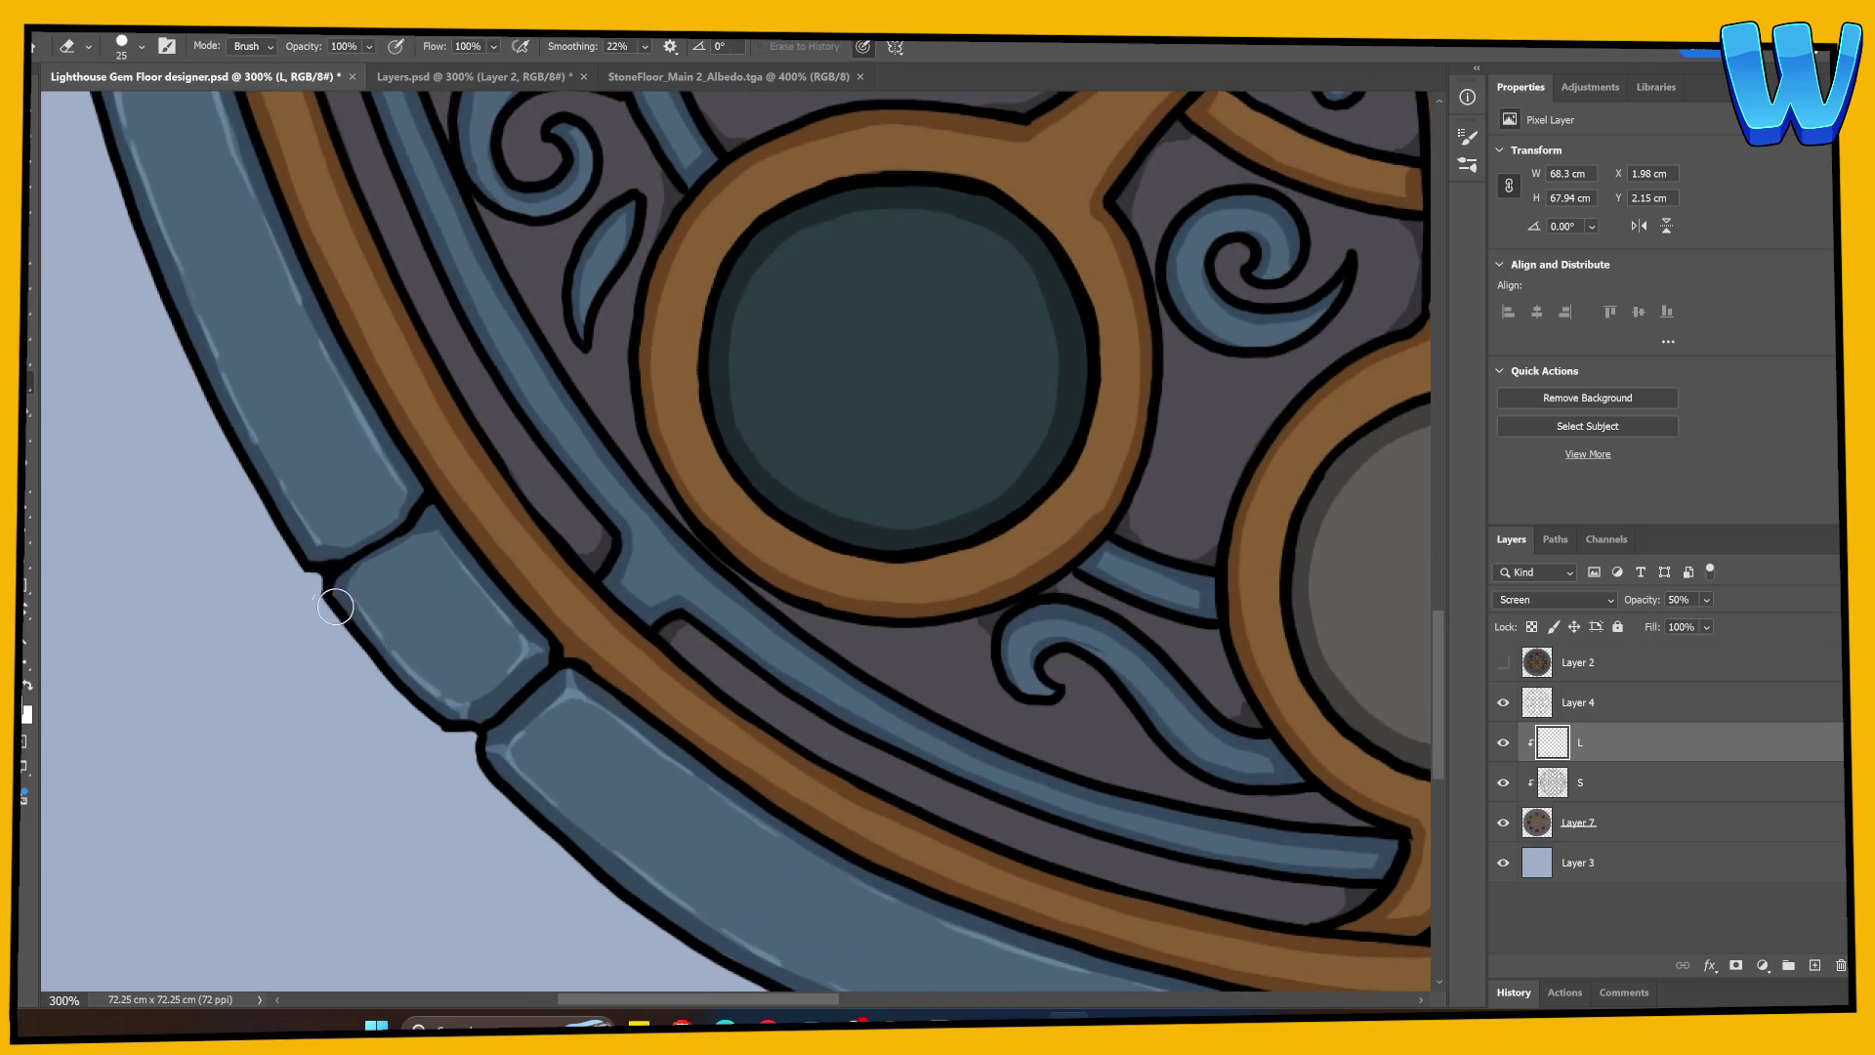
mouse_move(360, 592)
left_mouse_down()
mouse_move(369, 564)
mouse_move(427, 535)
left_mouse_up()
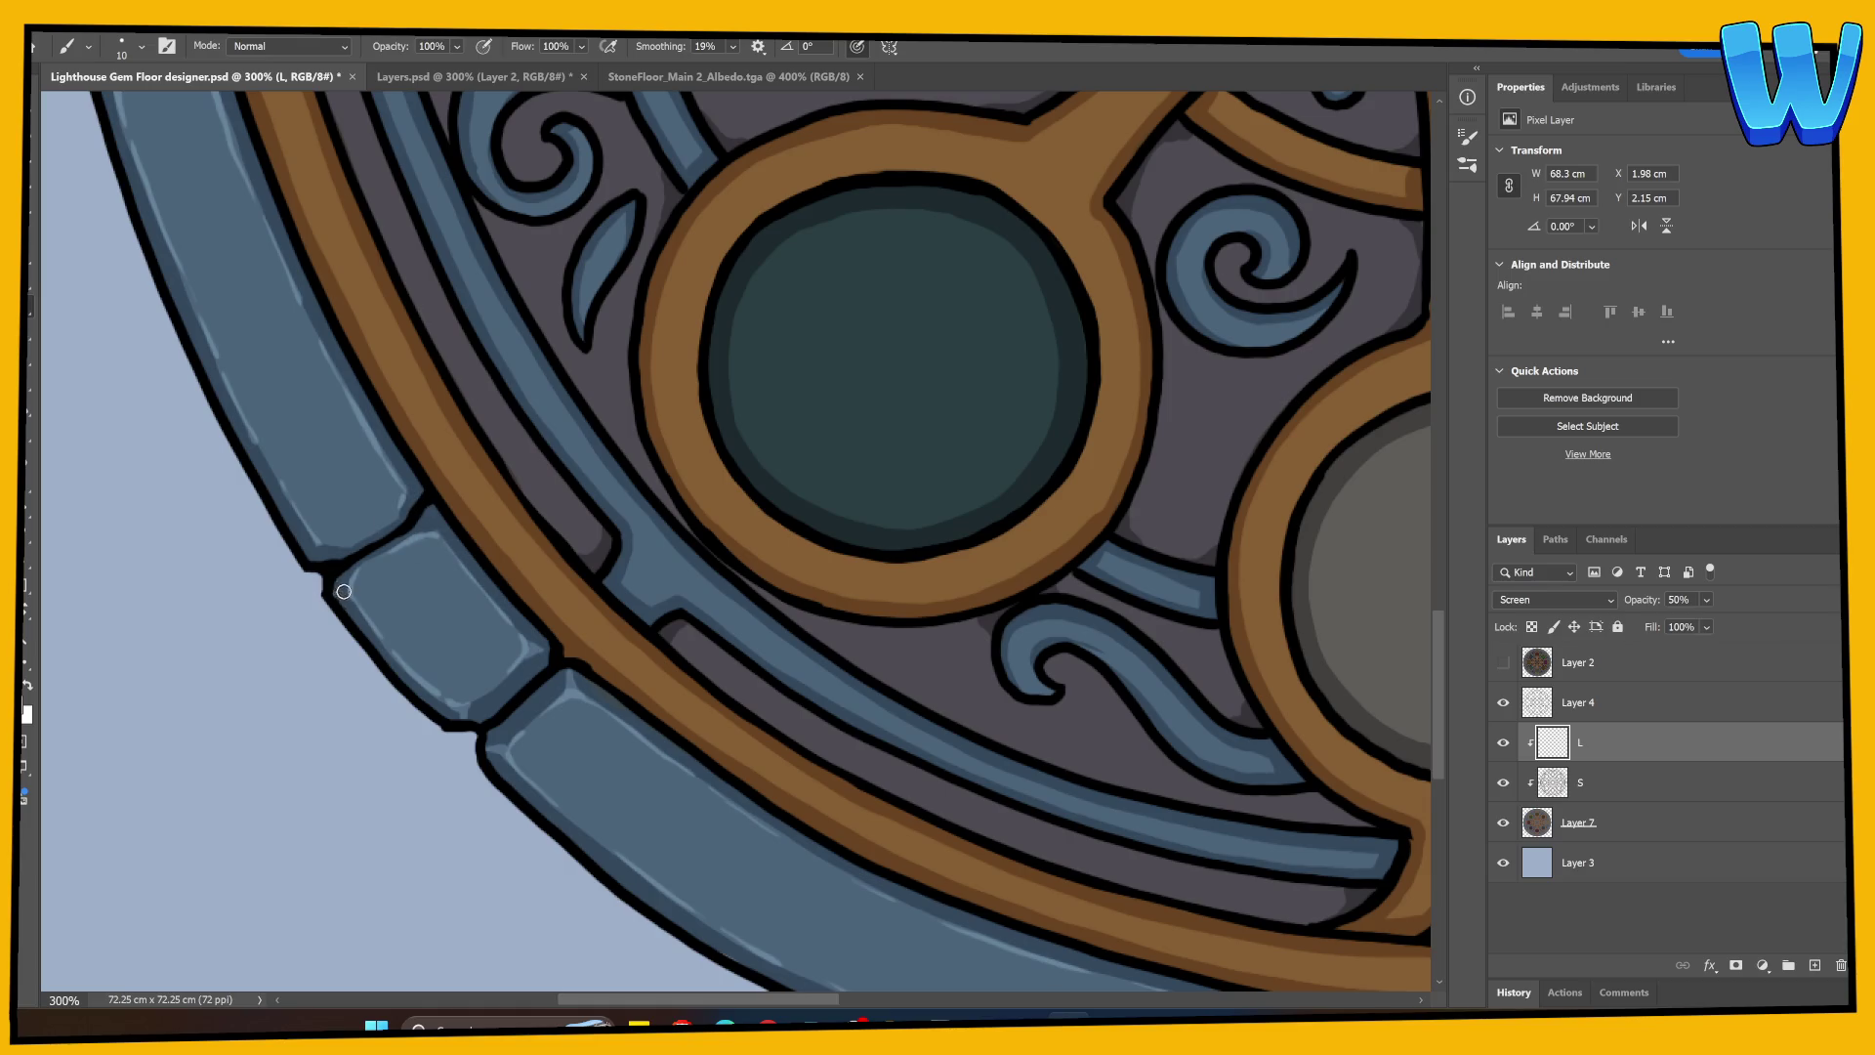
mouse_move(344, 592)
left_mouse_down()
mouse_move(452, 590)
mouse_move(483, 513)
mouse_move(409, 535)
left_mouse_up()
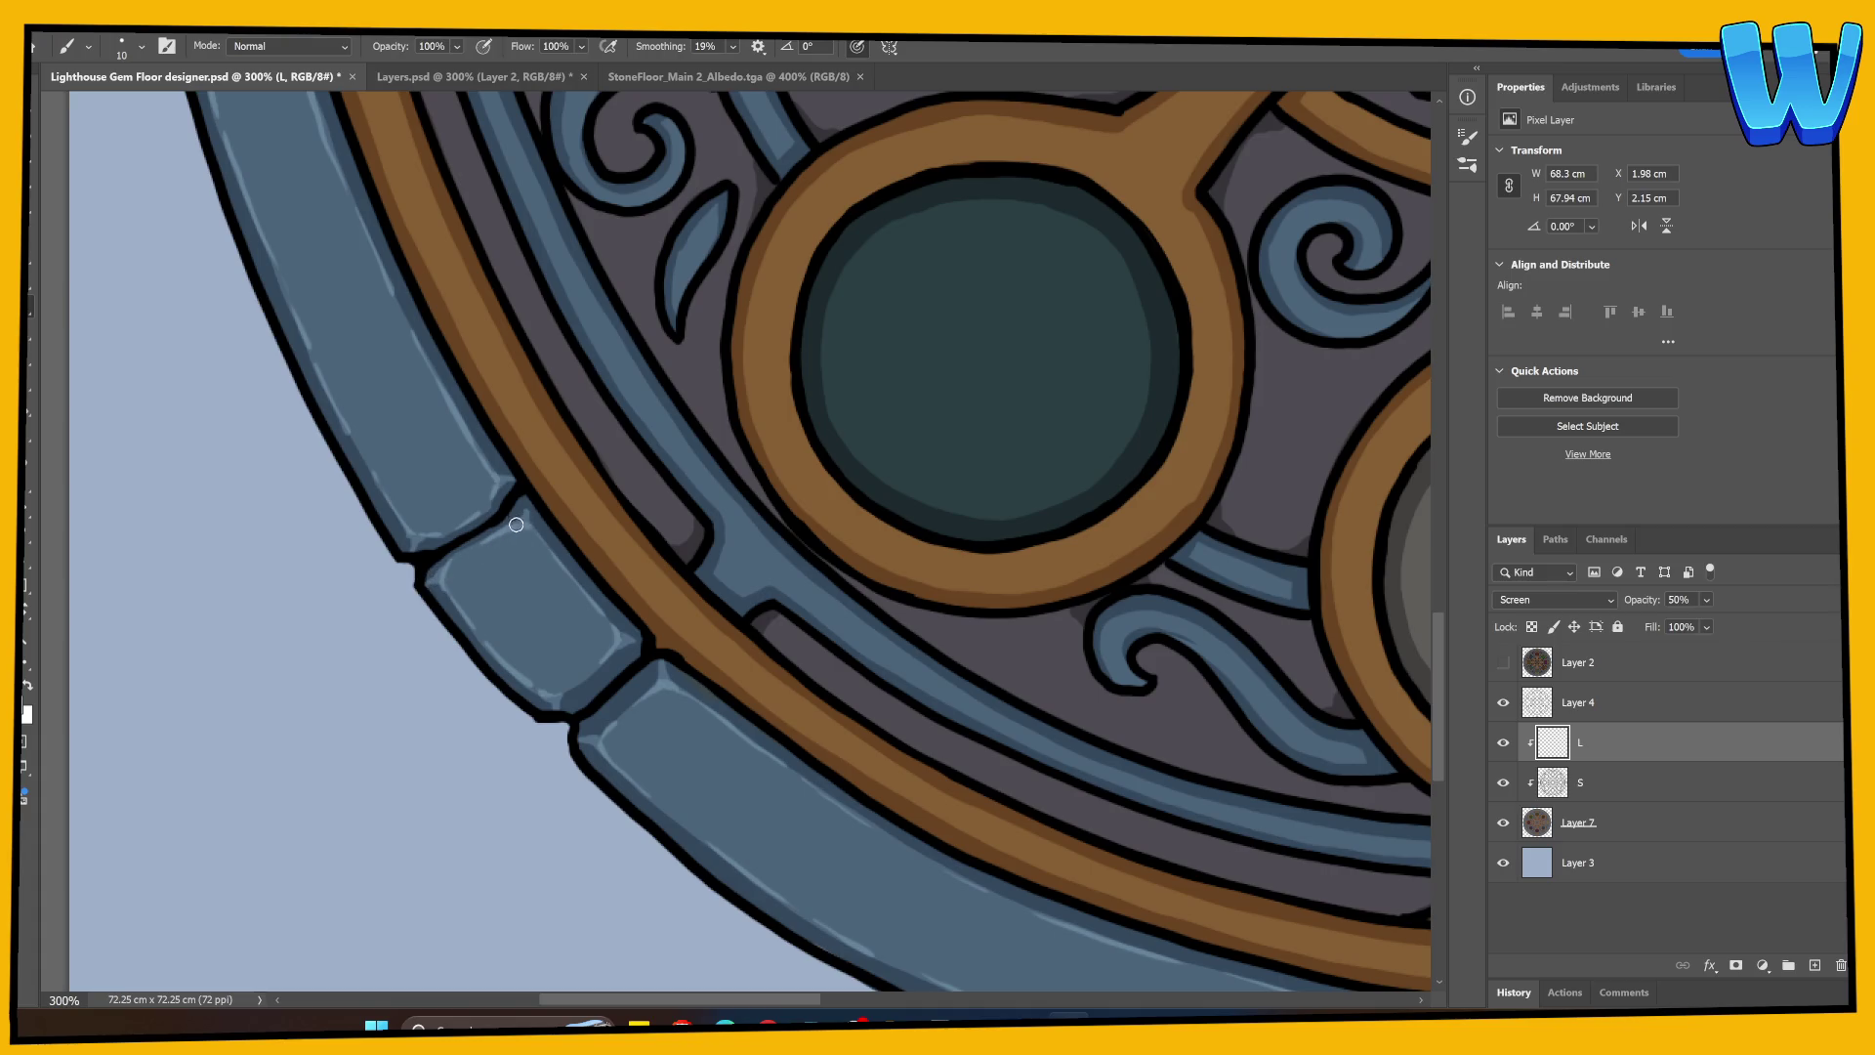
mouse_move(607, 586)
left_mouse_down()
mouse_move(511, 619)
mouse_move(350, 492)
left_mouse_up()
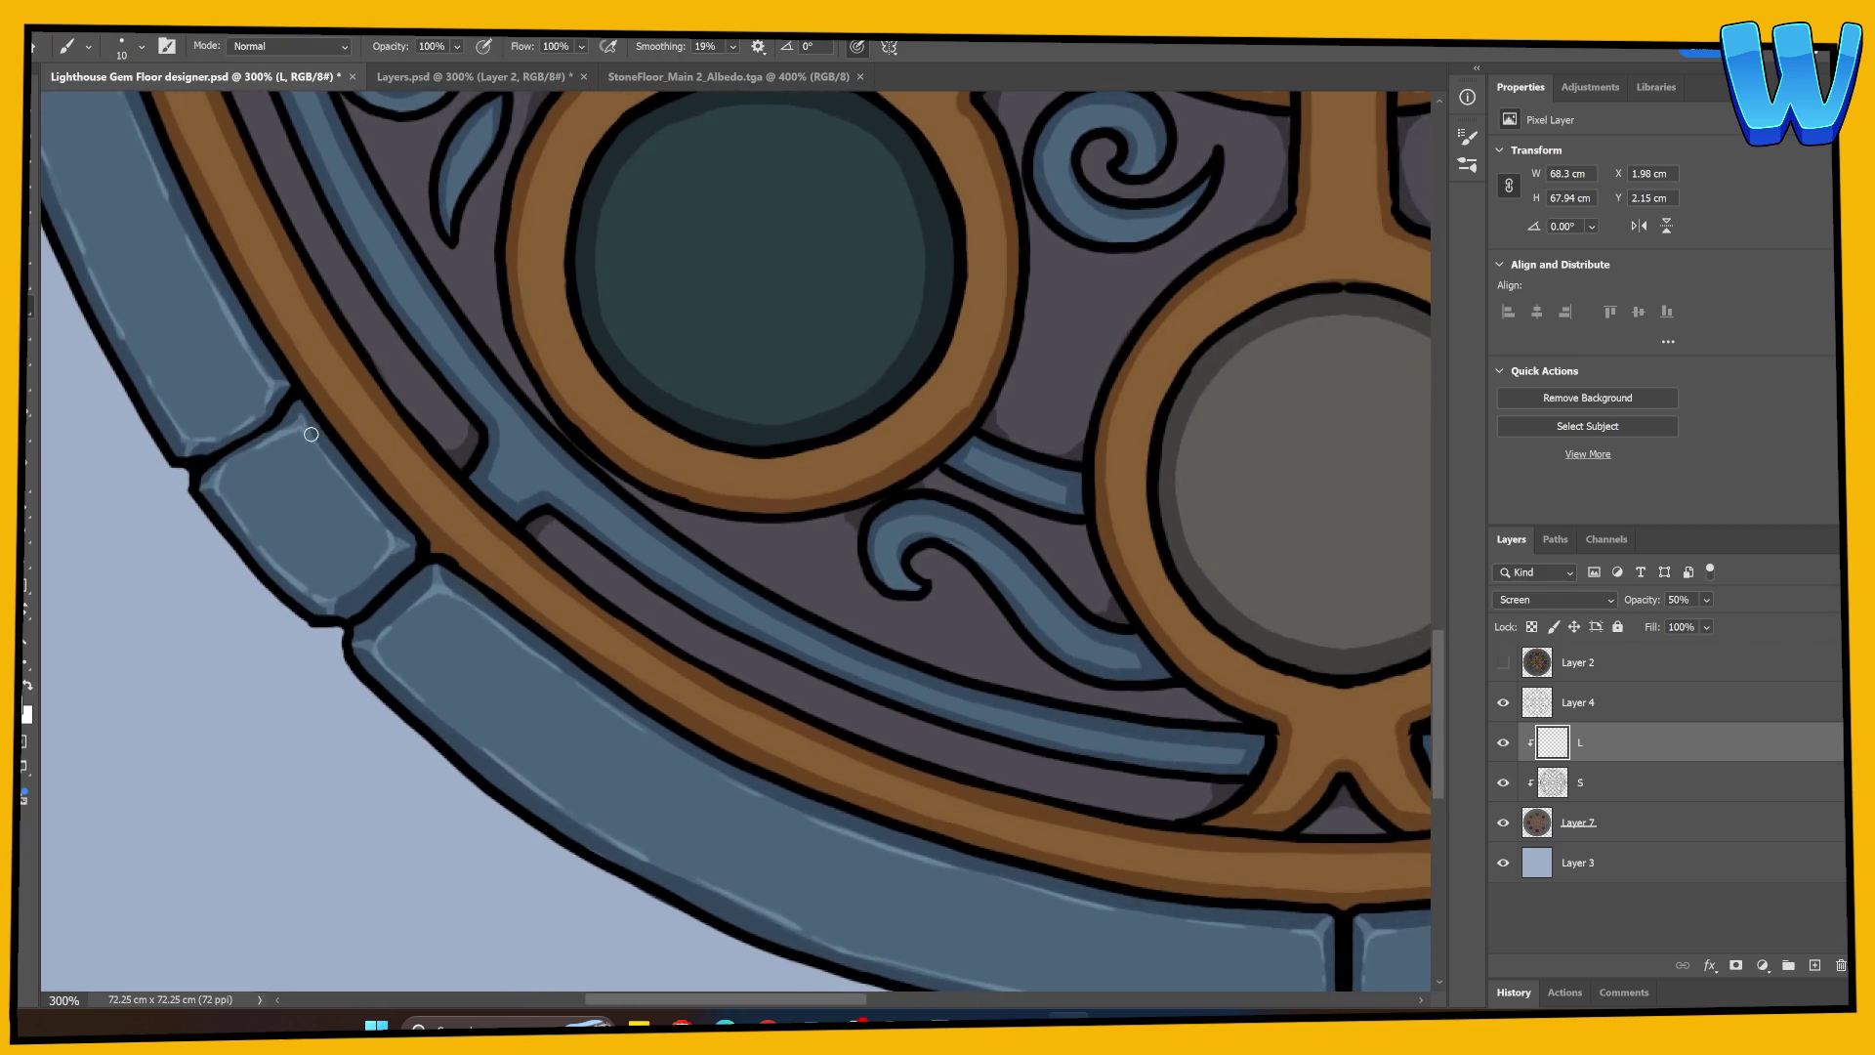
Step: Add highlights to the lower rim bricks and touch up the bottom of the brick crack
mouse_move(565, 670)
left_mouse_down()
mouse_move(531, 611)
mouse_move(465, 571)
mouse_move(302, 670)
mouse_move(435, 599)
mouse_move(481, 679)
left_mouse_up()
key("e")
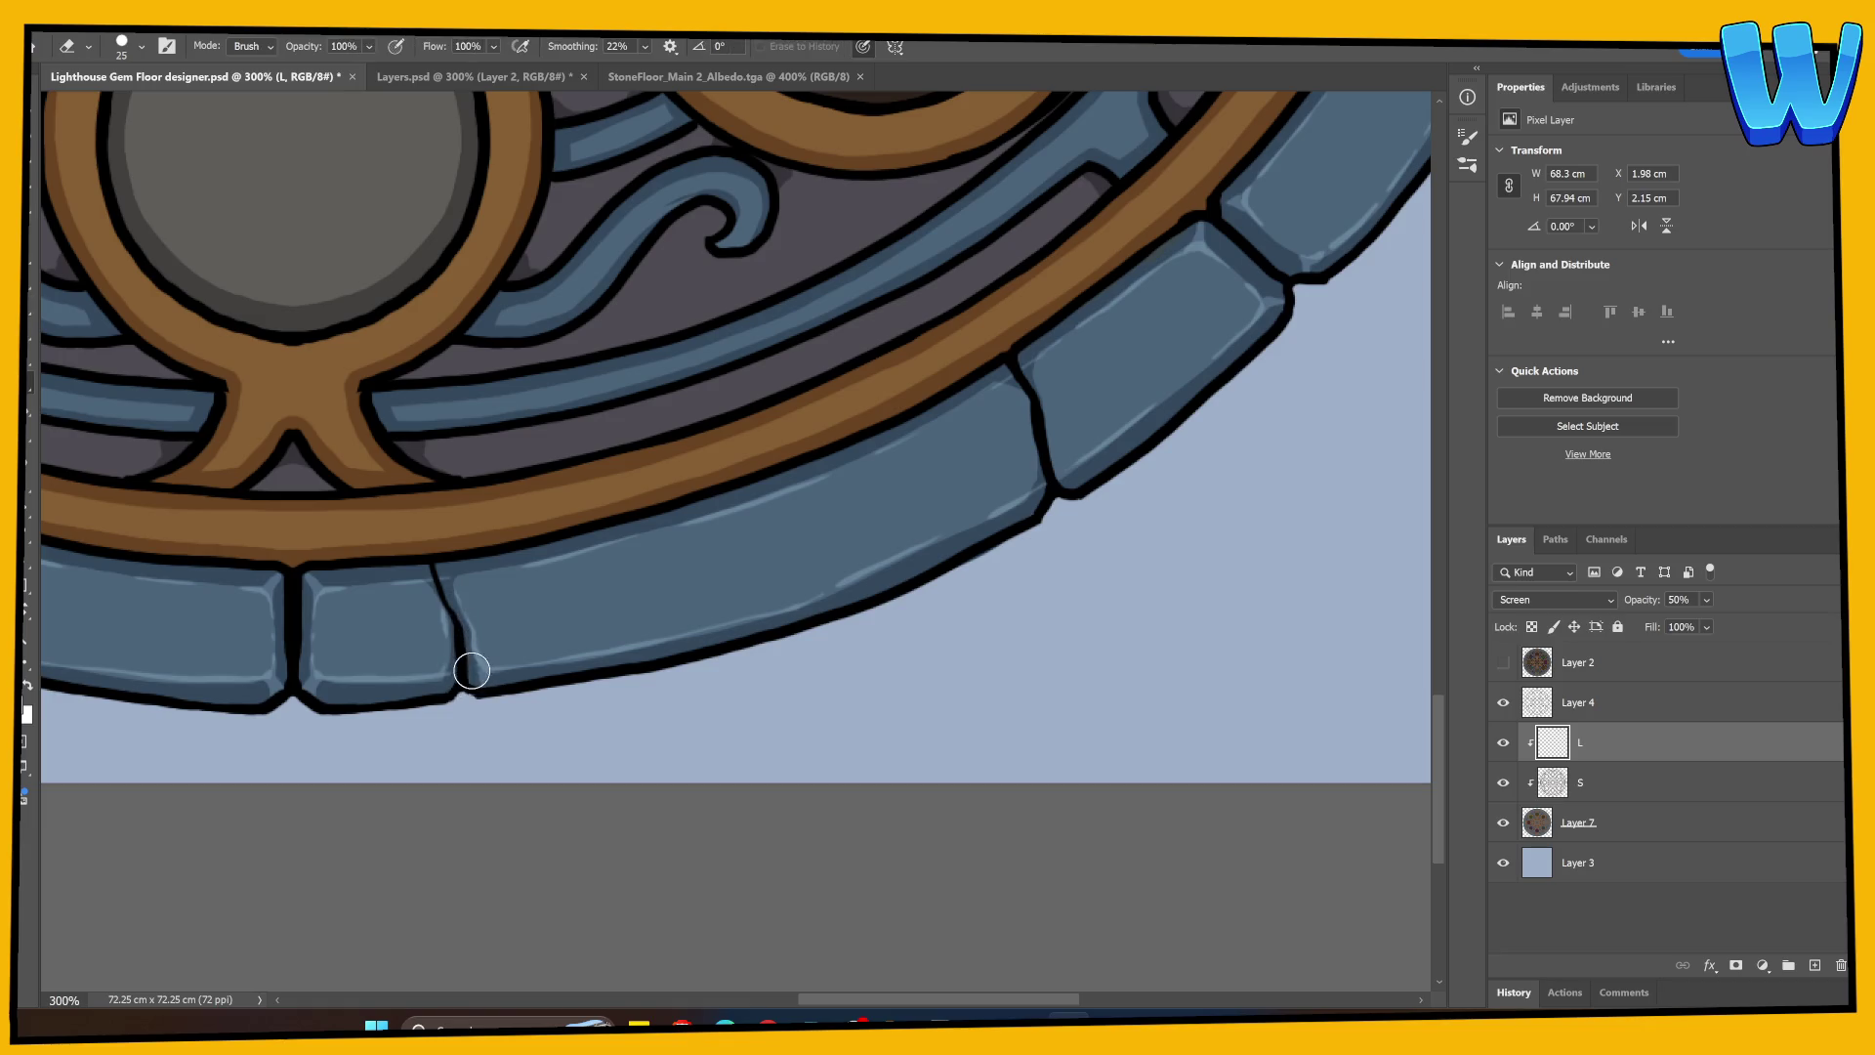
key("b")
key("e")
key("b")
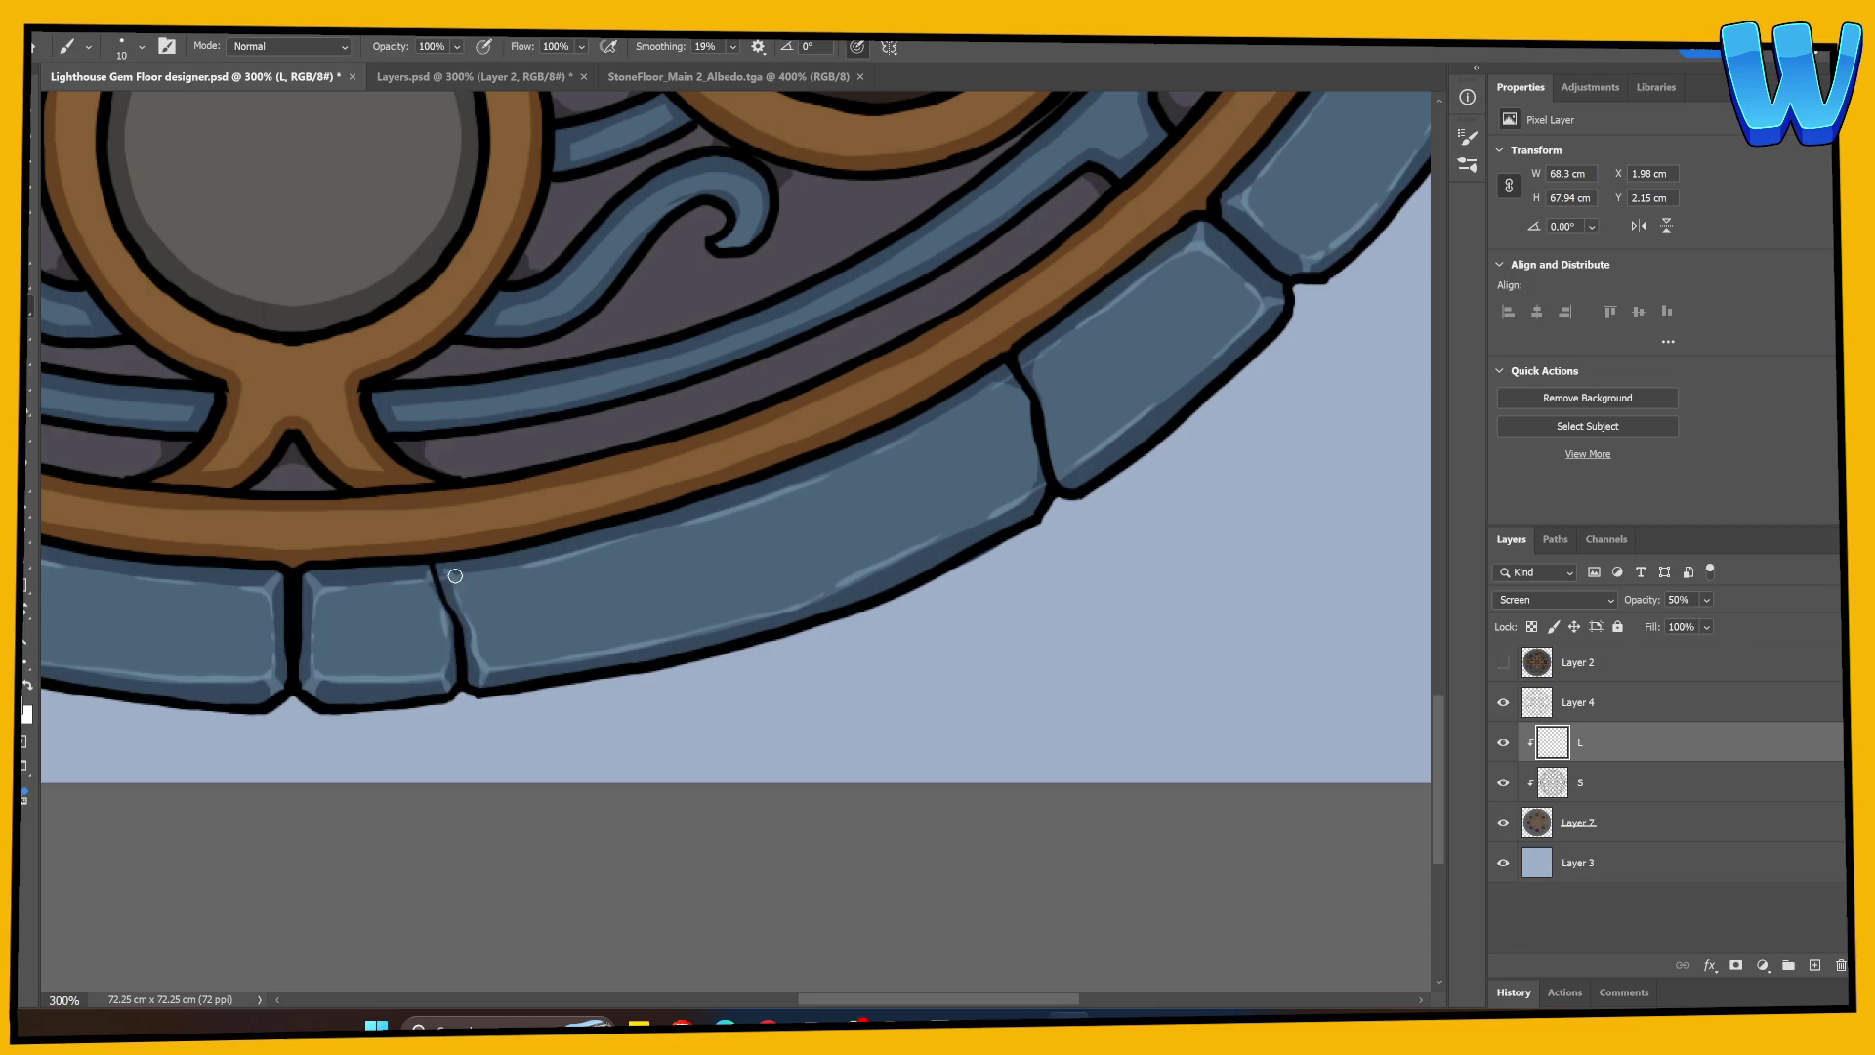
left_click_drag(829, 599, 251, 766)
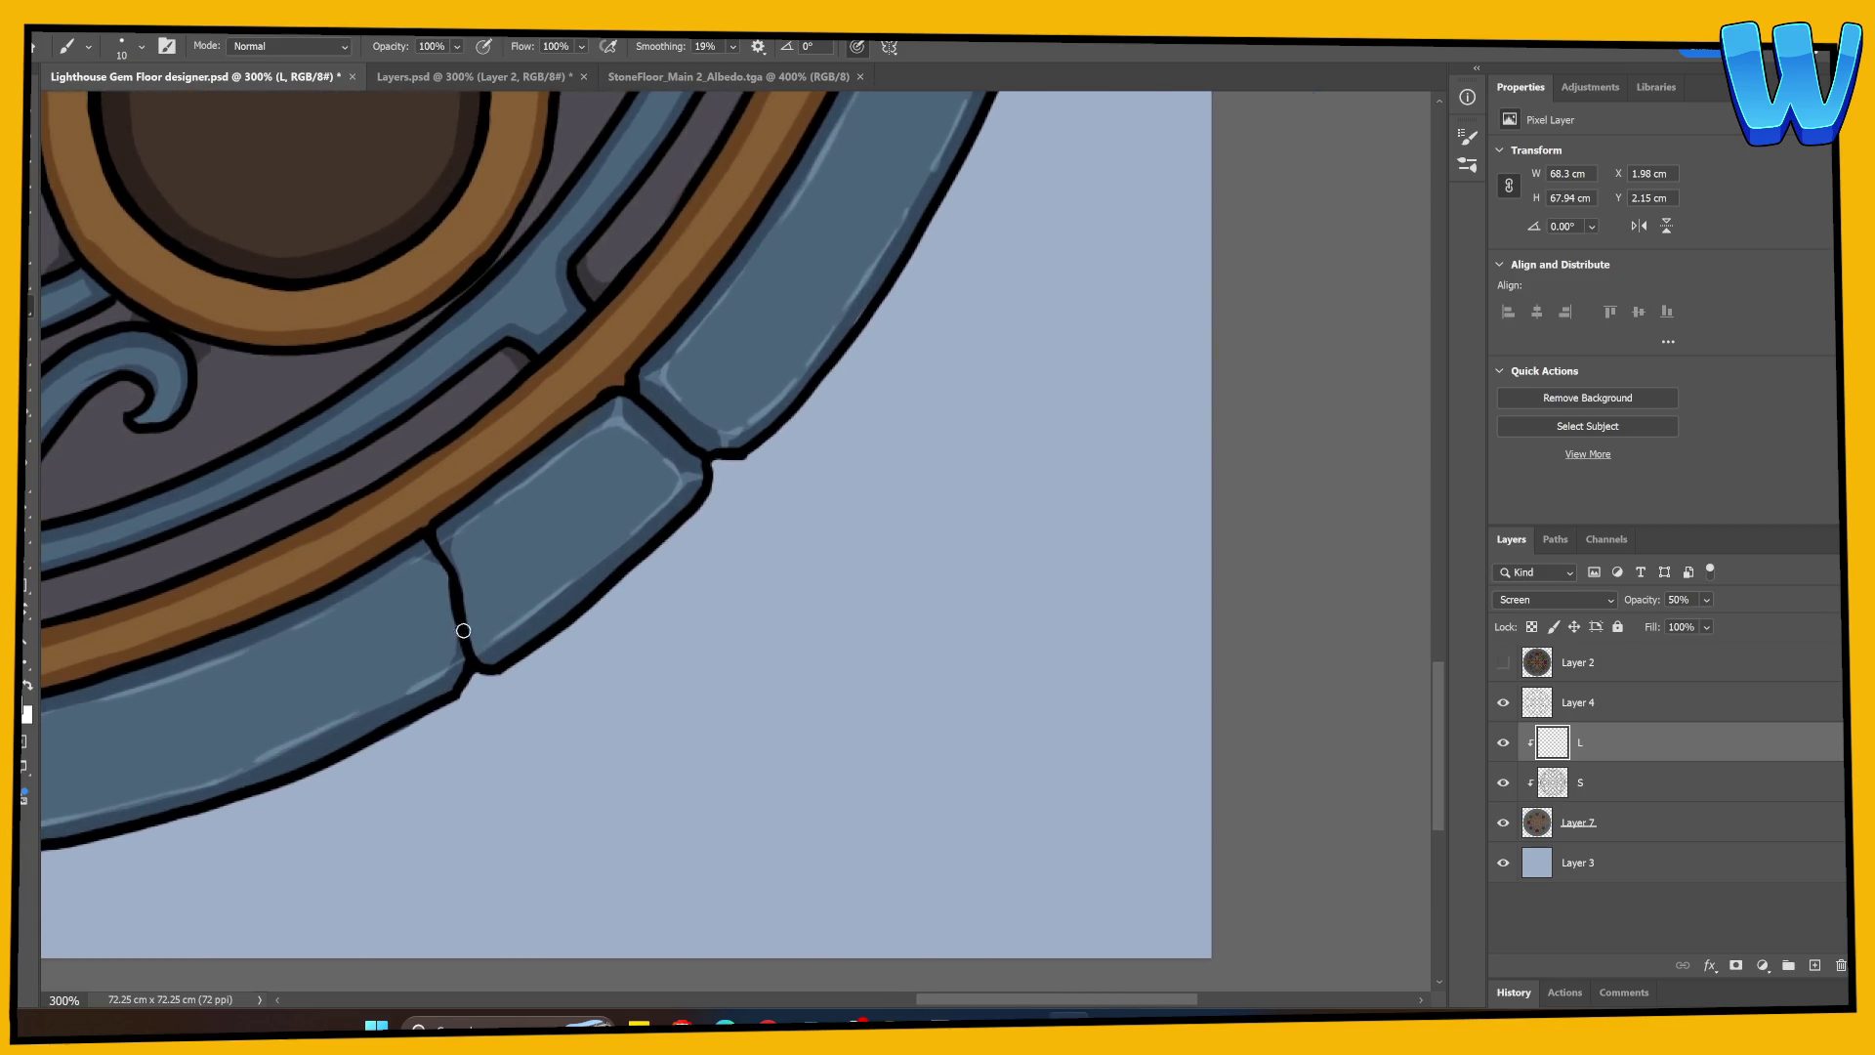
mouse_move(452, 655)
left_mouse_down()
mouse_move(459, 679)
mouse_move(488, 657)
left_mouse_up()
Step: Erase the old light highlights on the rim stone and the upper stone
mouse_move(745, 628)
left_mouse_down()
mouse_move(490, 732)
mouse_move(385, 549)
mouse_move(297, 720)
left_mouse_up()
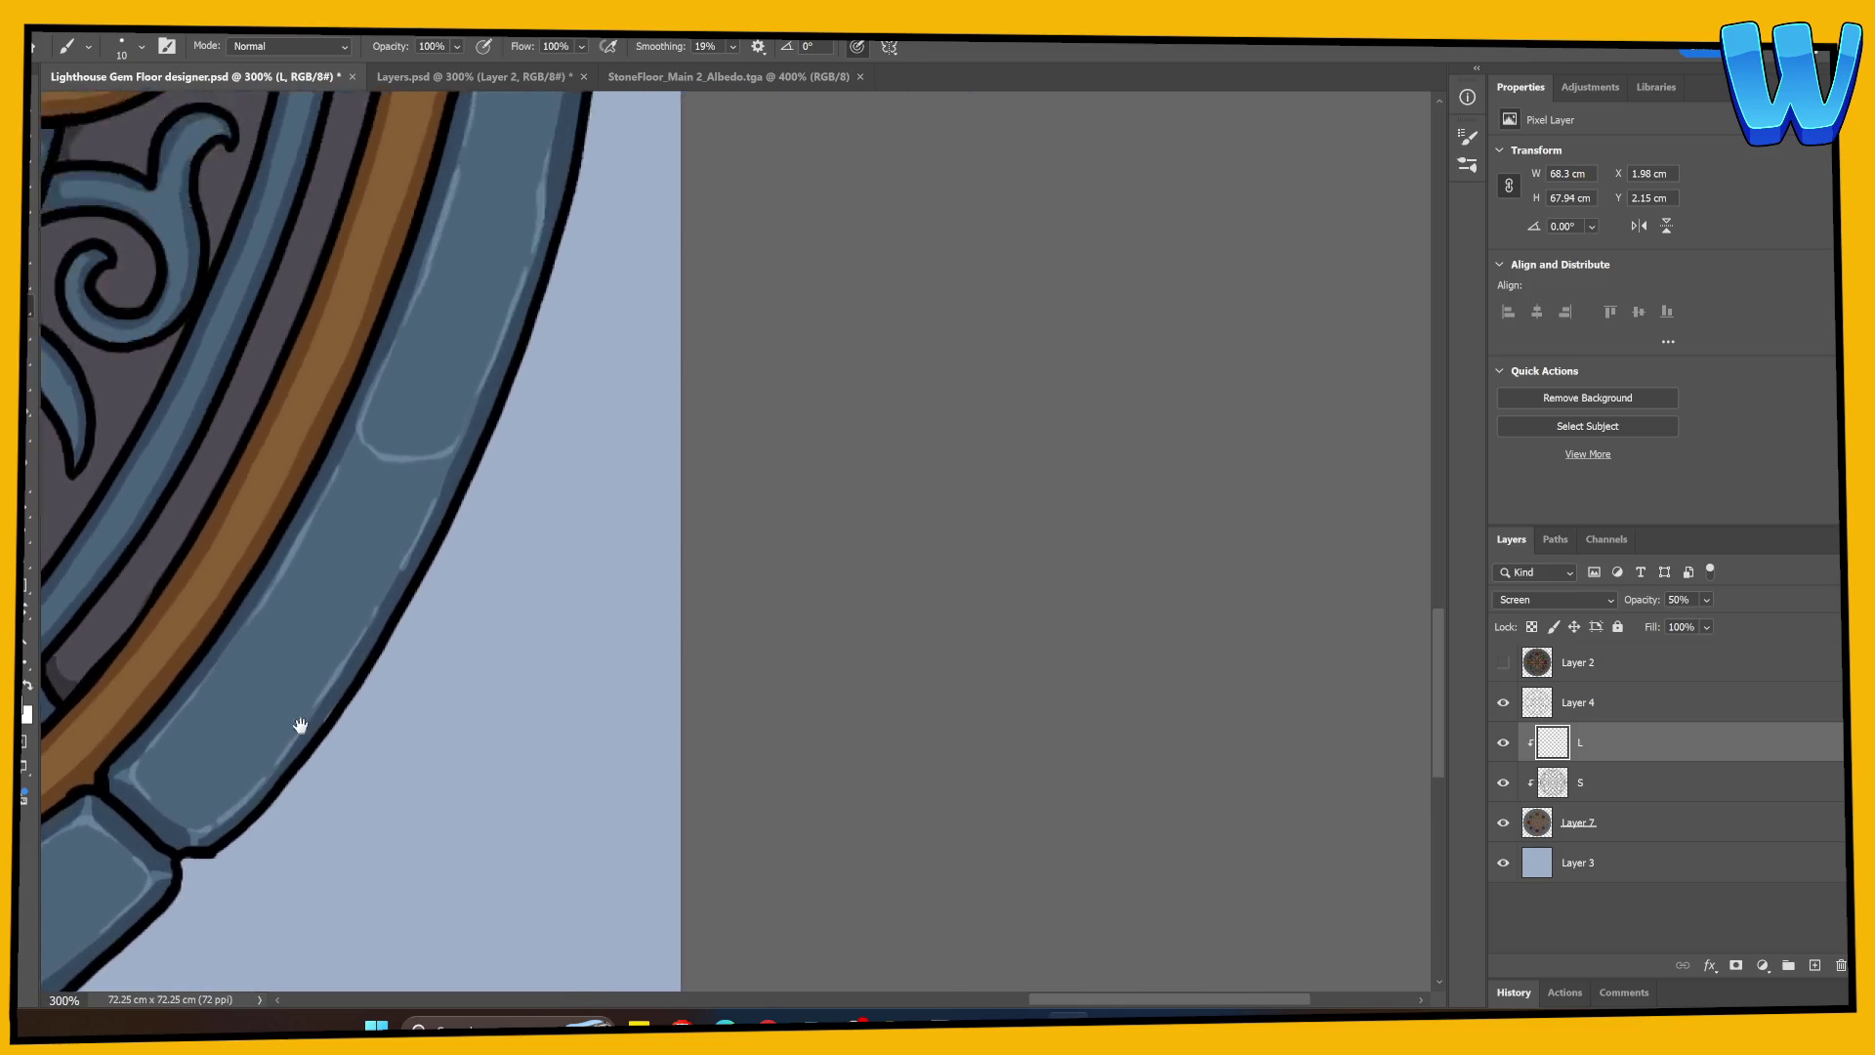
key("e")
mouse_move(260, 574)
left_mouse_down()
mouse_move(357, 563)
mouse_move(396, 517)
left_mouse_up()
key("b")
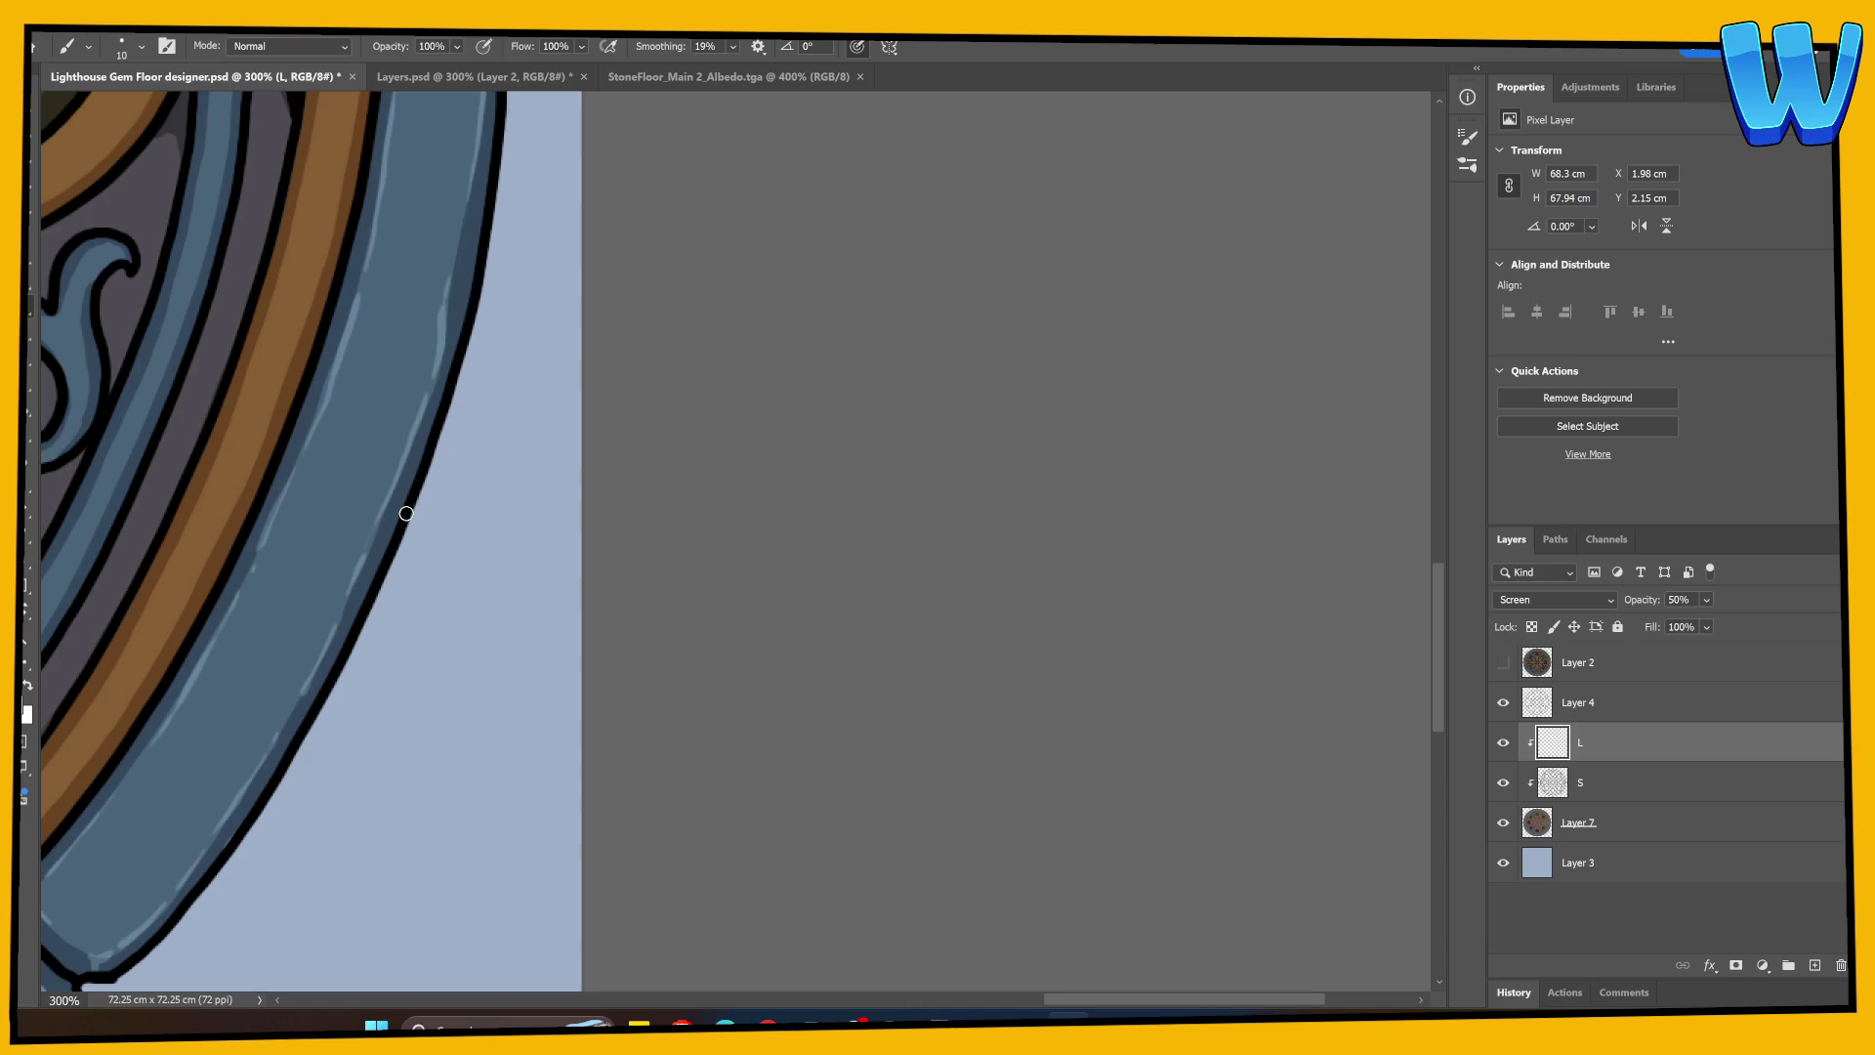
mouse_move(544, 339)
left_mouse_down()
mouse_move(502, 590)
mouse_move(527, 847)
left_mouse_up()
key("e")
mouse_move(251, 306)
left_mouse_down()
mouse_move(302, 302)
mouse_move(332, 333)
left_mouse_up()
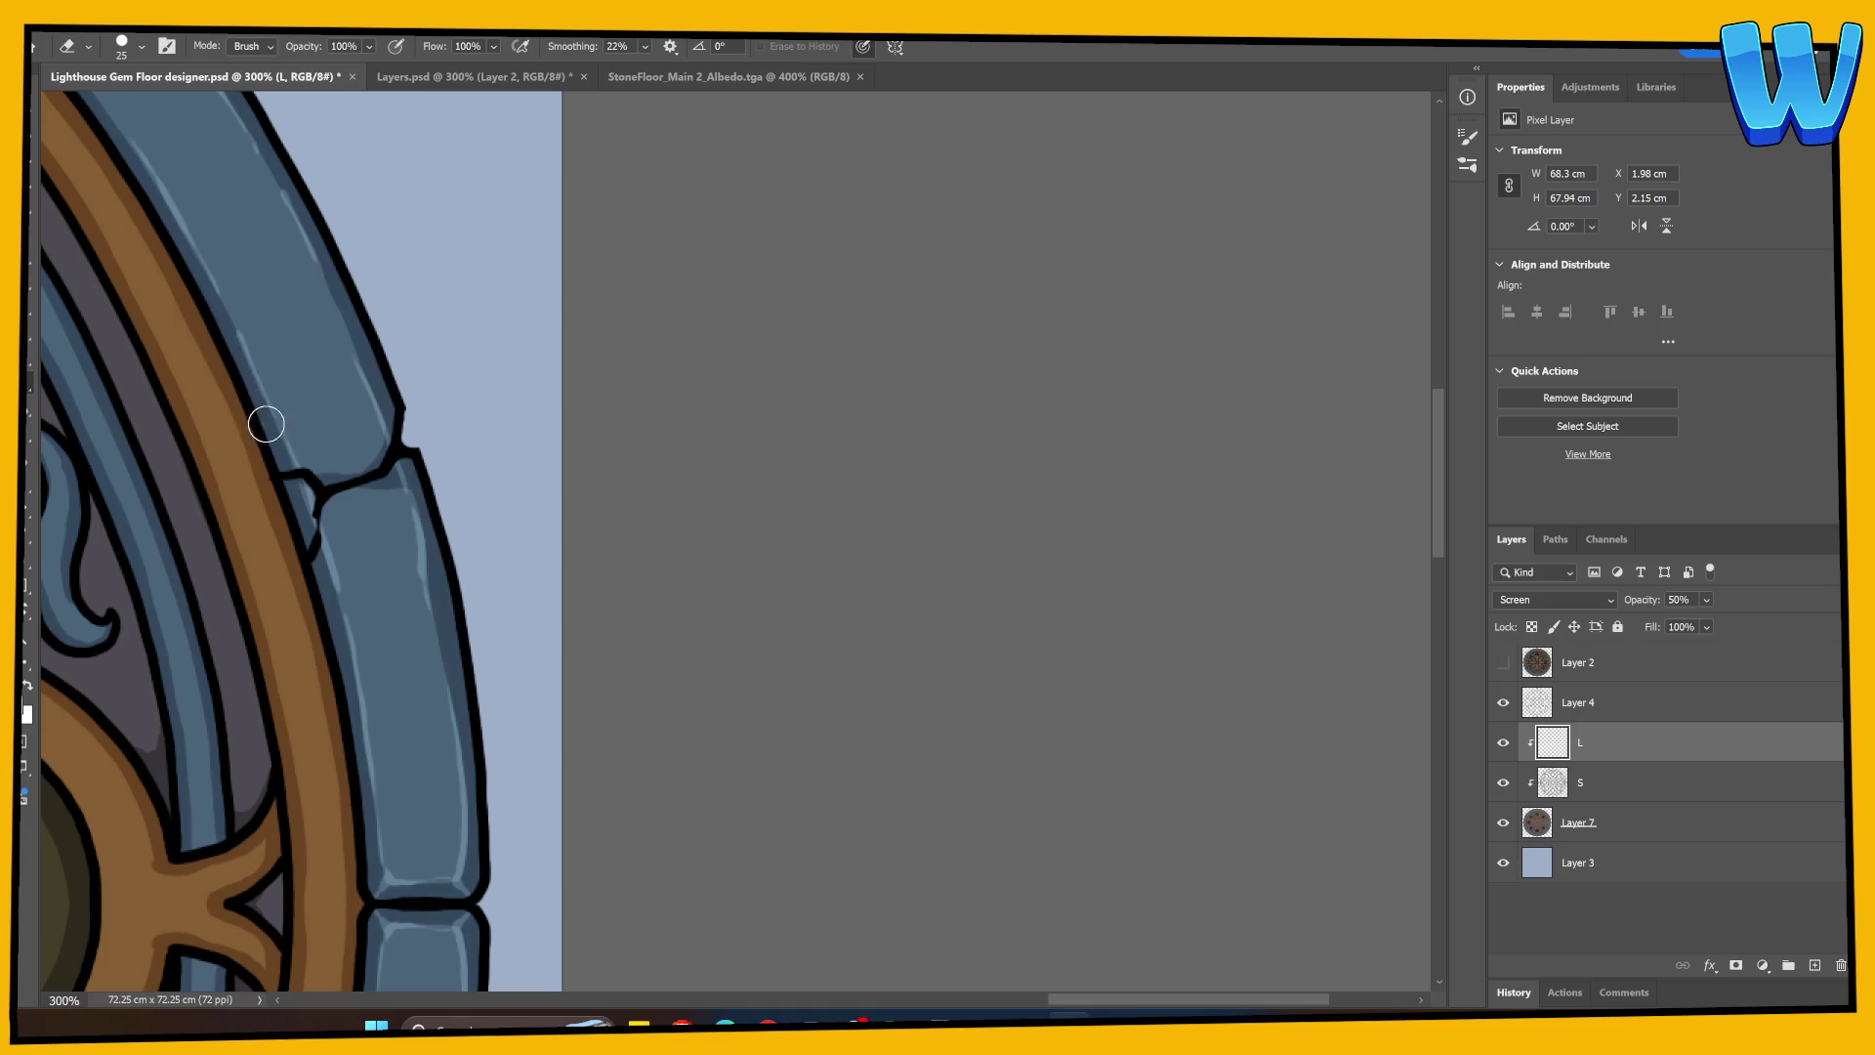
key("b")
Step: Paint a highlight along the lower stone's top edge at the stone joint
left_click_drag(411, 657, 428, 553)
key("e")
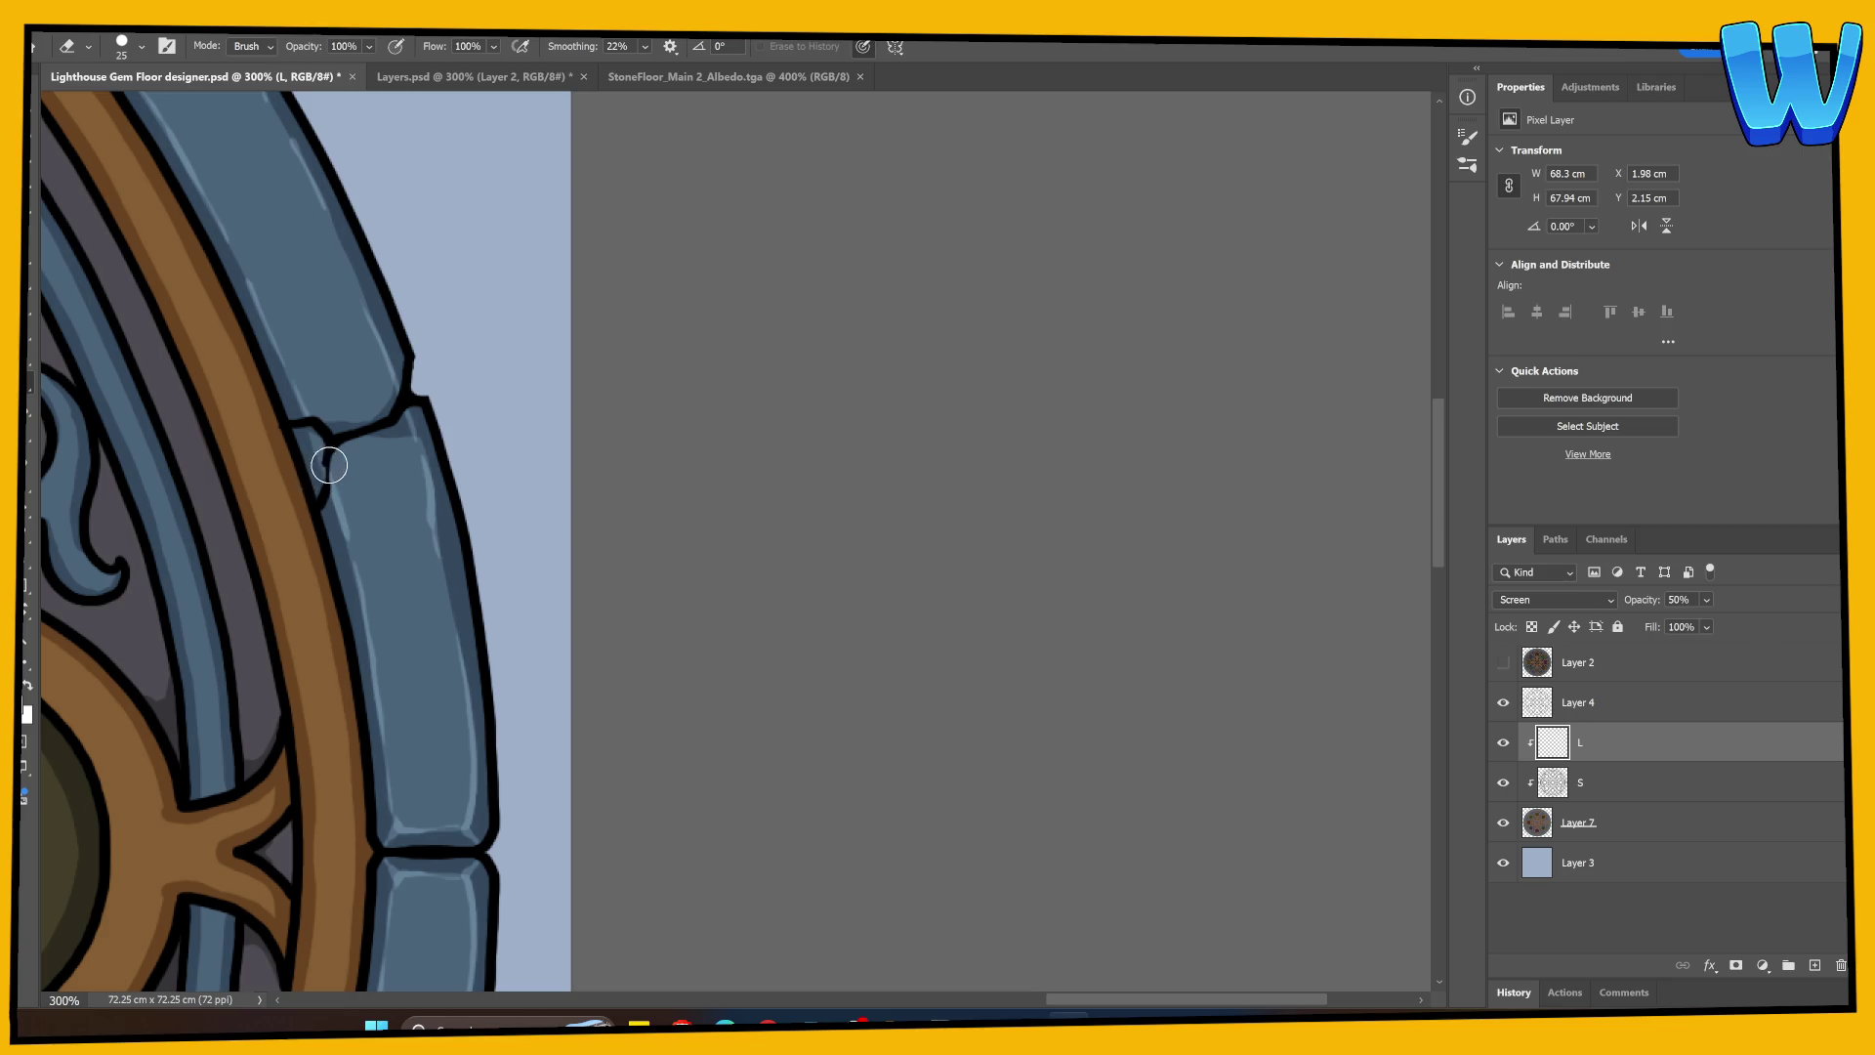
key("b")
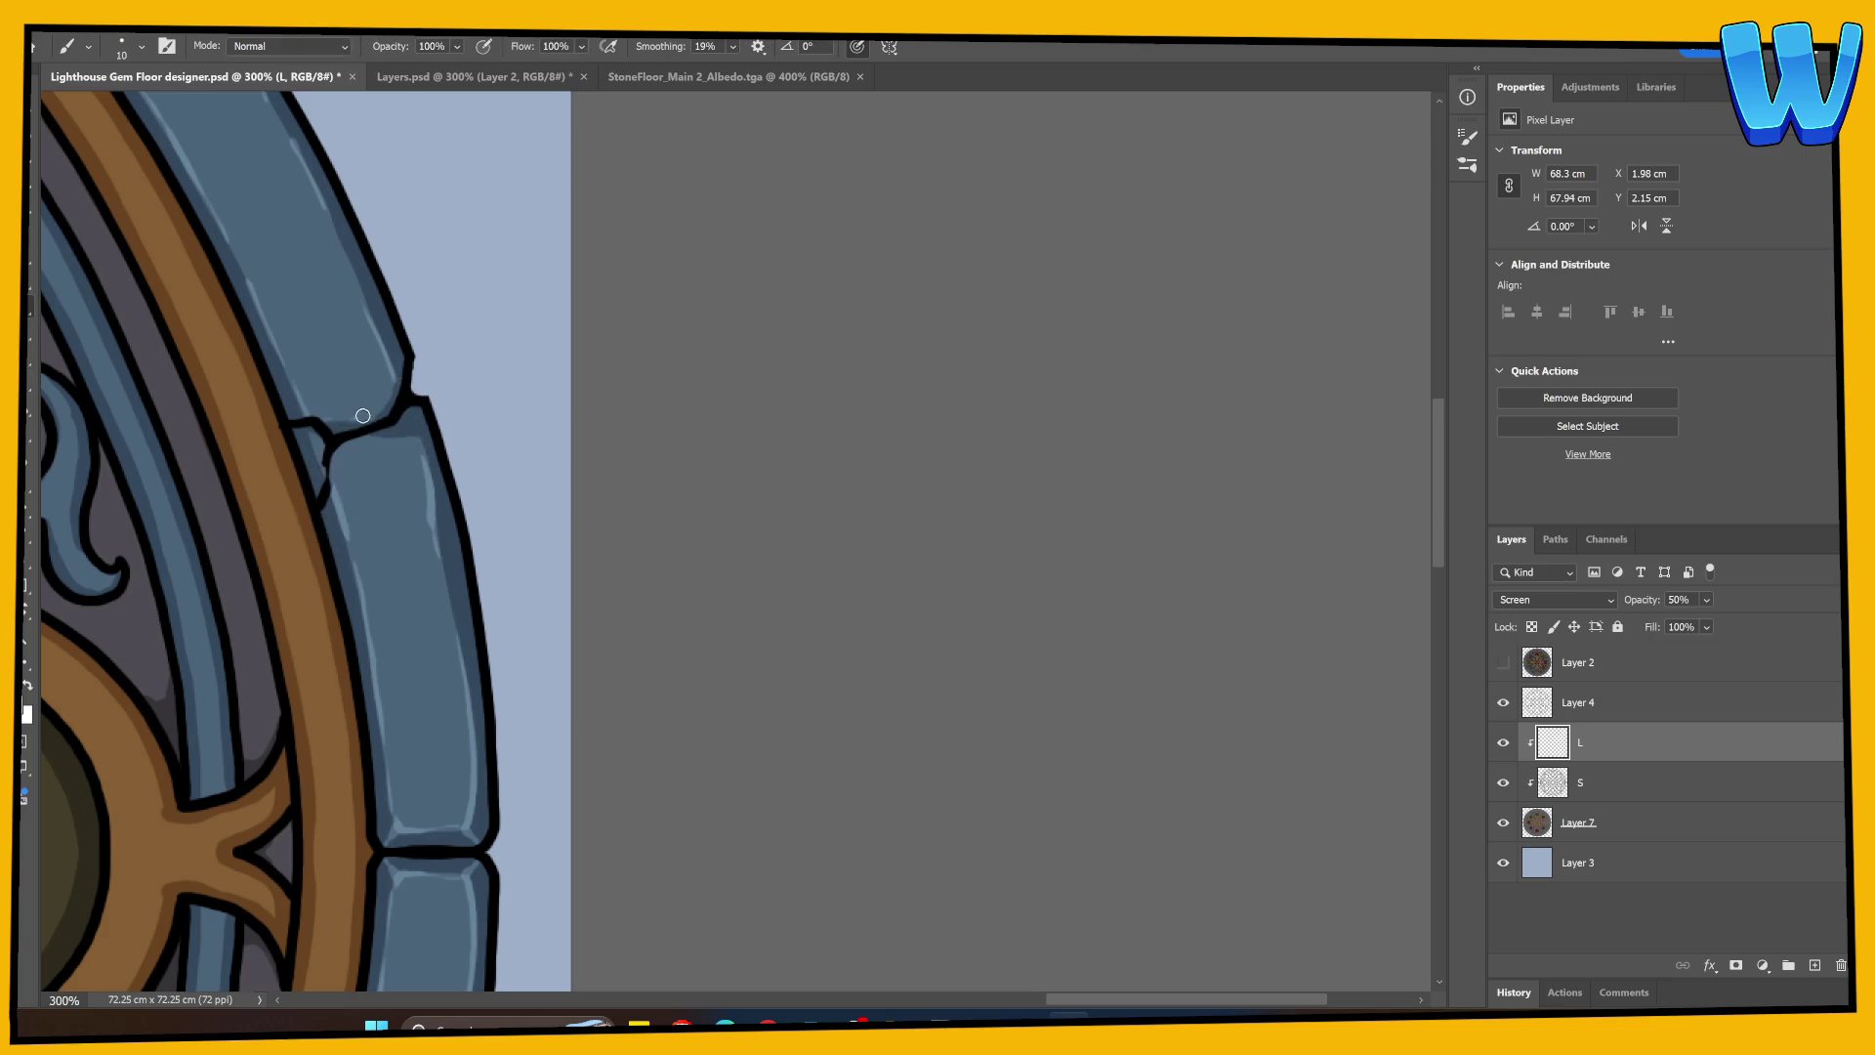
left_click_drag(342, 447, 418, 433)
mouse_move(379, 421)
left_mouse_down()
mouse_move(452, 532)
mouse_move(608, 633)
mouse_move(935, 527)
mouse_move(908, 615)
left_mouse_up()
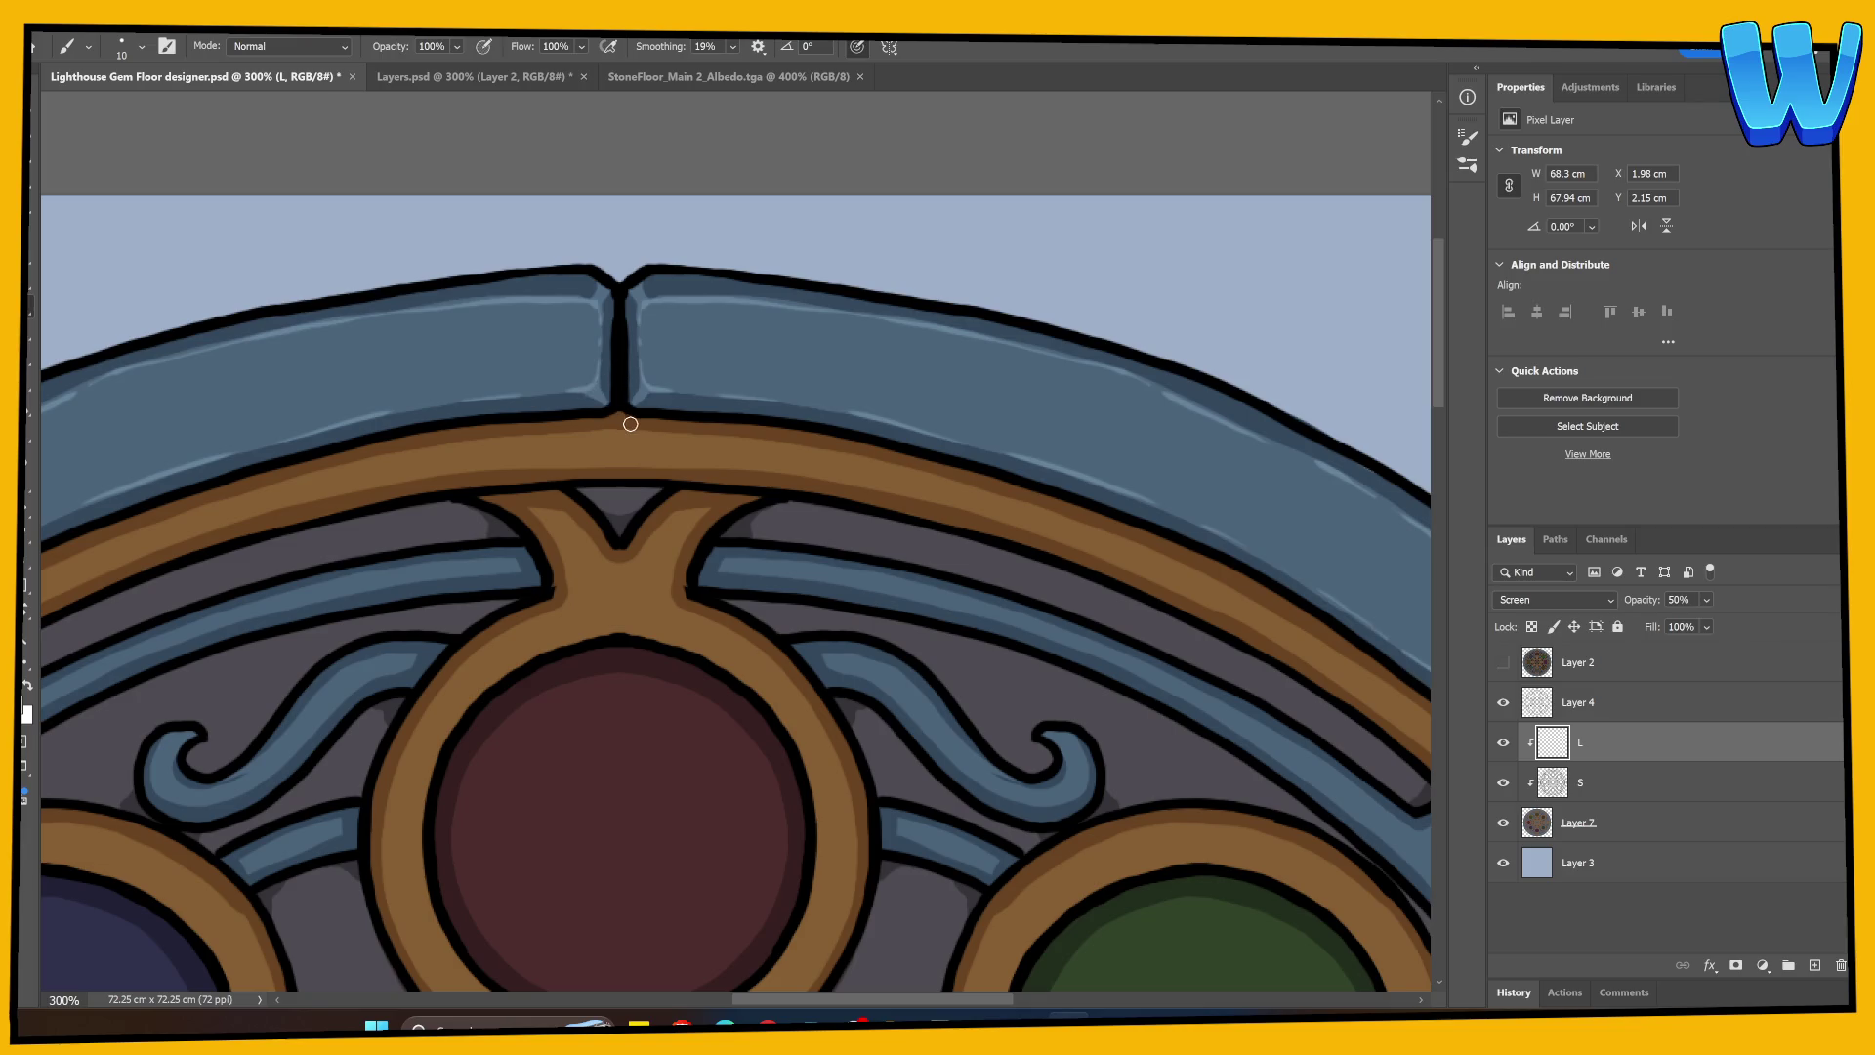
mouse_move(472, 560)
left_mouse_down()
mouse_move(859, 473)
mouse_move(625, 566)
left_mouse_up()
scroll(625, 565, "down", 5)
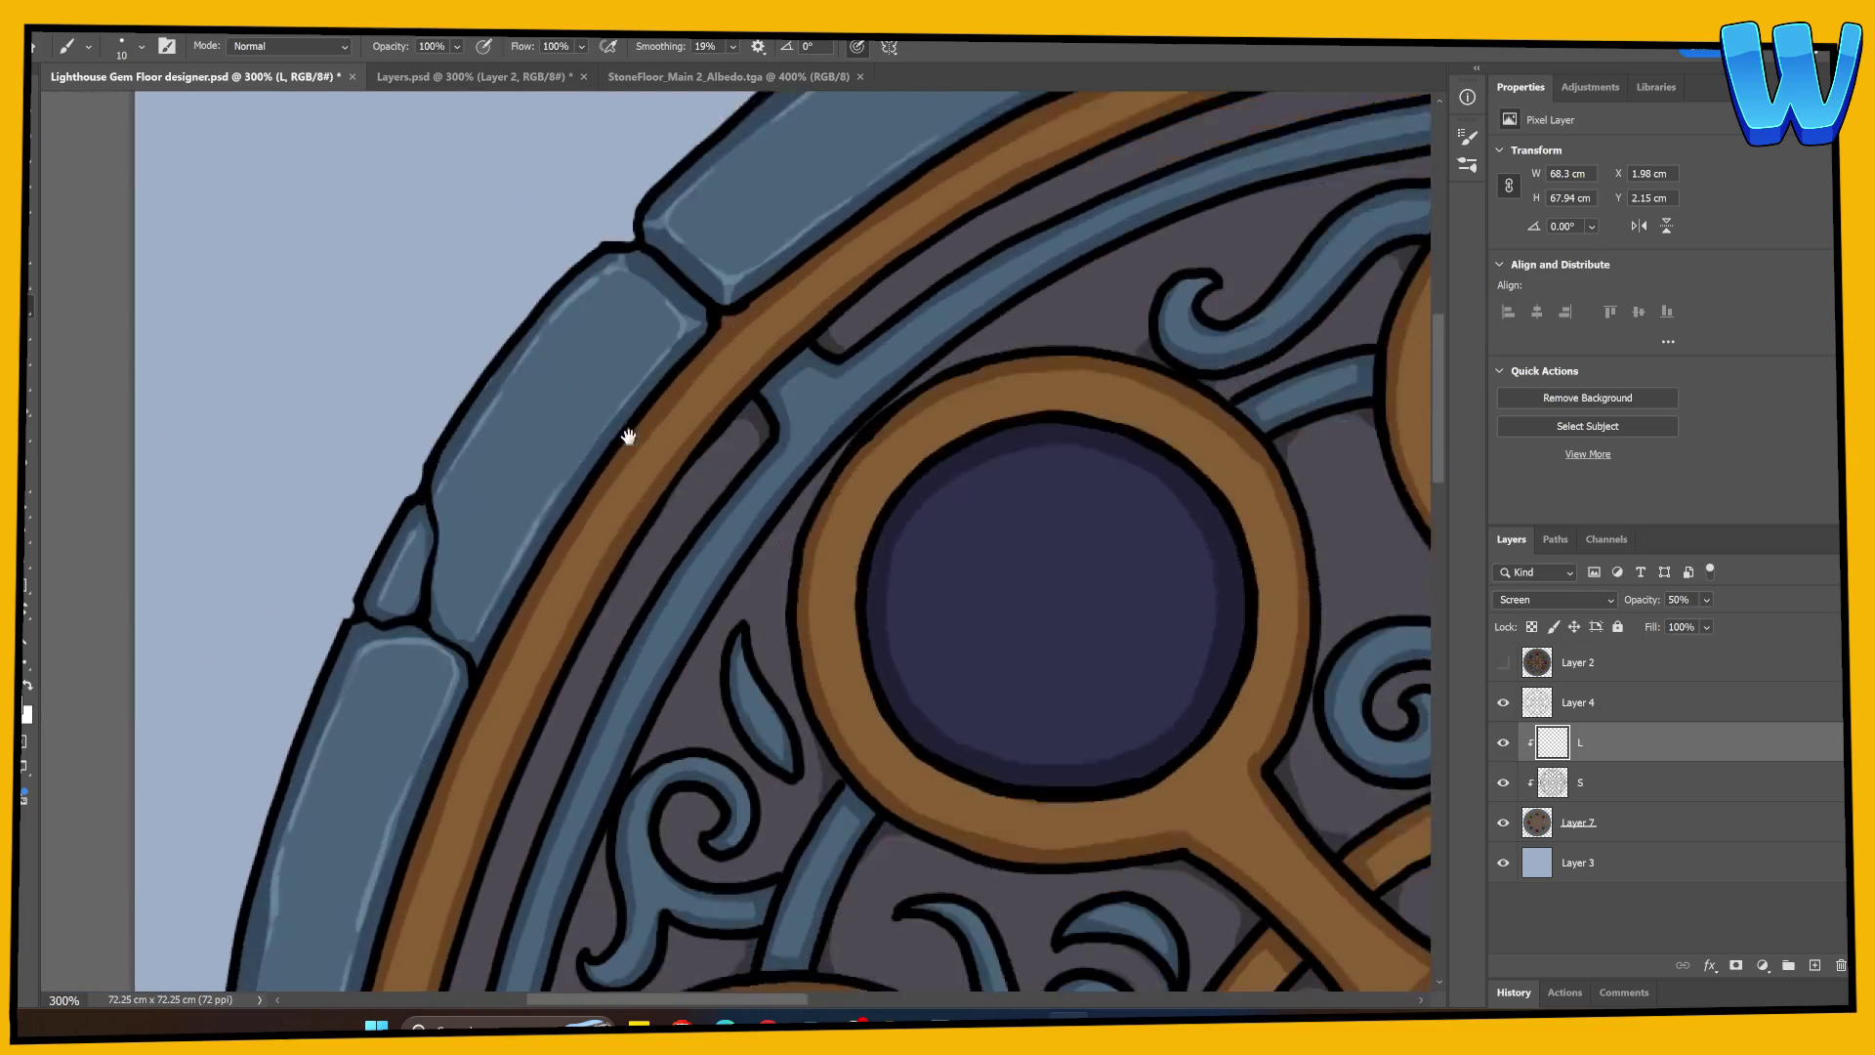
Step: Add faint highlights along the left stone's crack and chipped edge, then save the file
left_click_drag(446, 424, 481, 457)
mouse_move(445, 369)
left_mouse_down()
mouse_move(439, 301)
mouse_move(427, 386)
mouse_move(381, 424)
mouse_move(412, 420)
mouse_move(363, 481)
mouse_move(367, 459)
left_mouse_up()
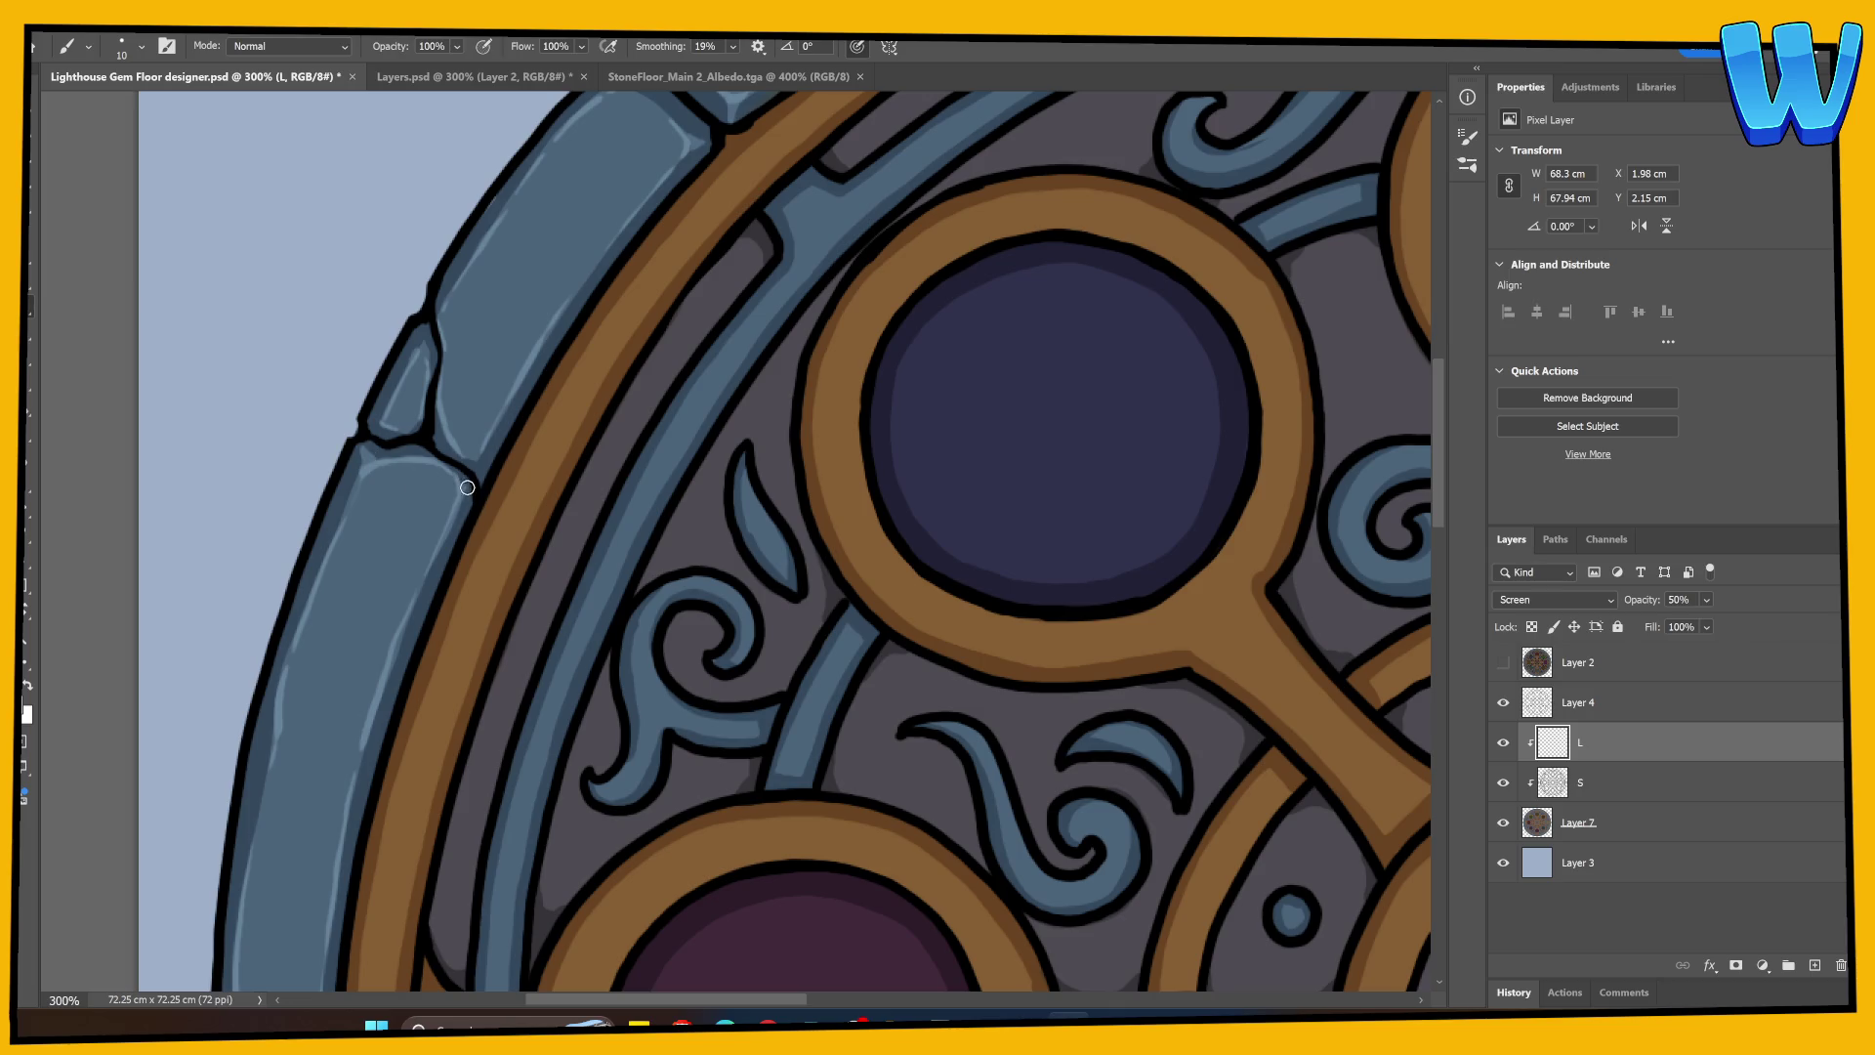
left_click_drag(479, 459, 479, 474)
left_click_drag(420, 330, 422, 348)
key("ctrl+1")
key("ctrl+s")
left_click_drag(986, 735, 554, 593)
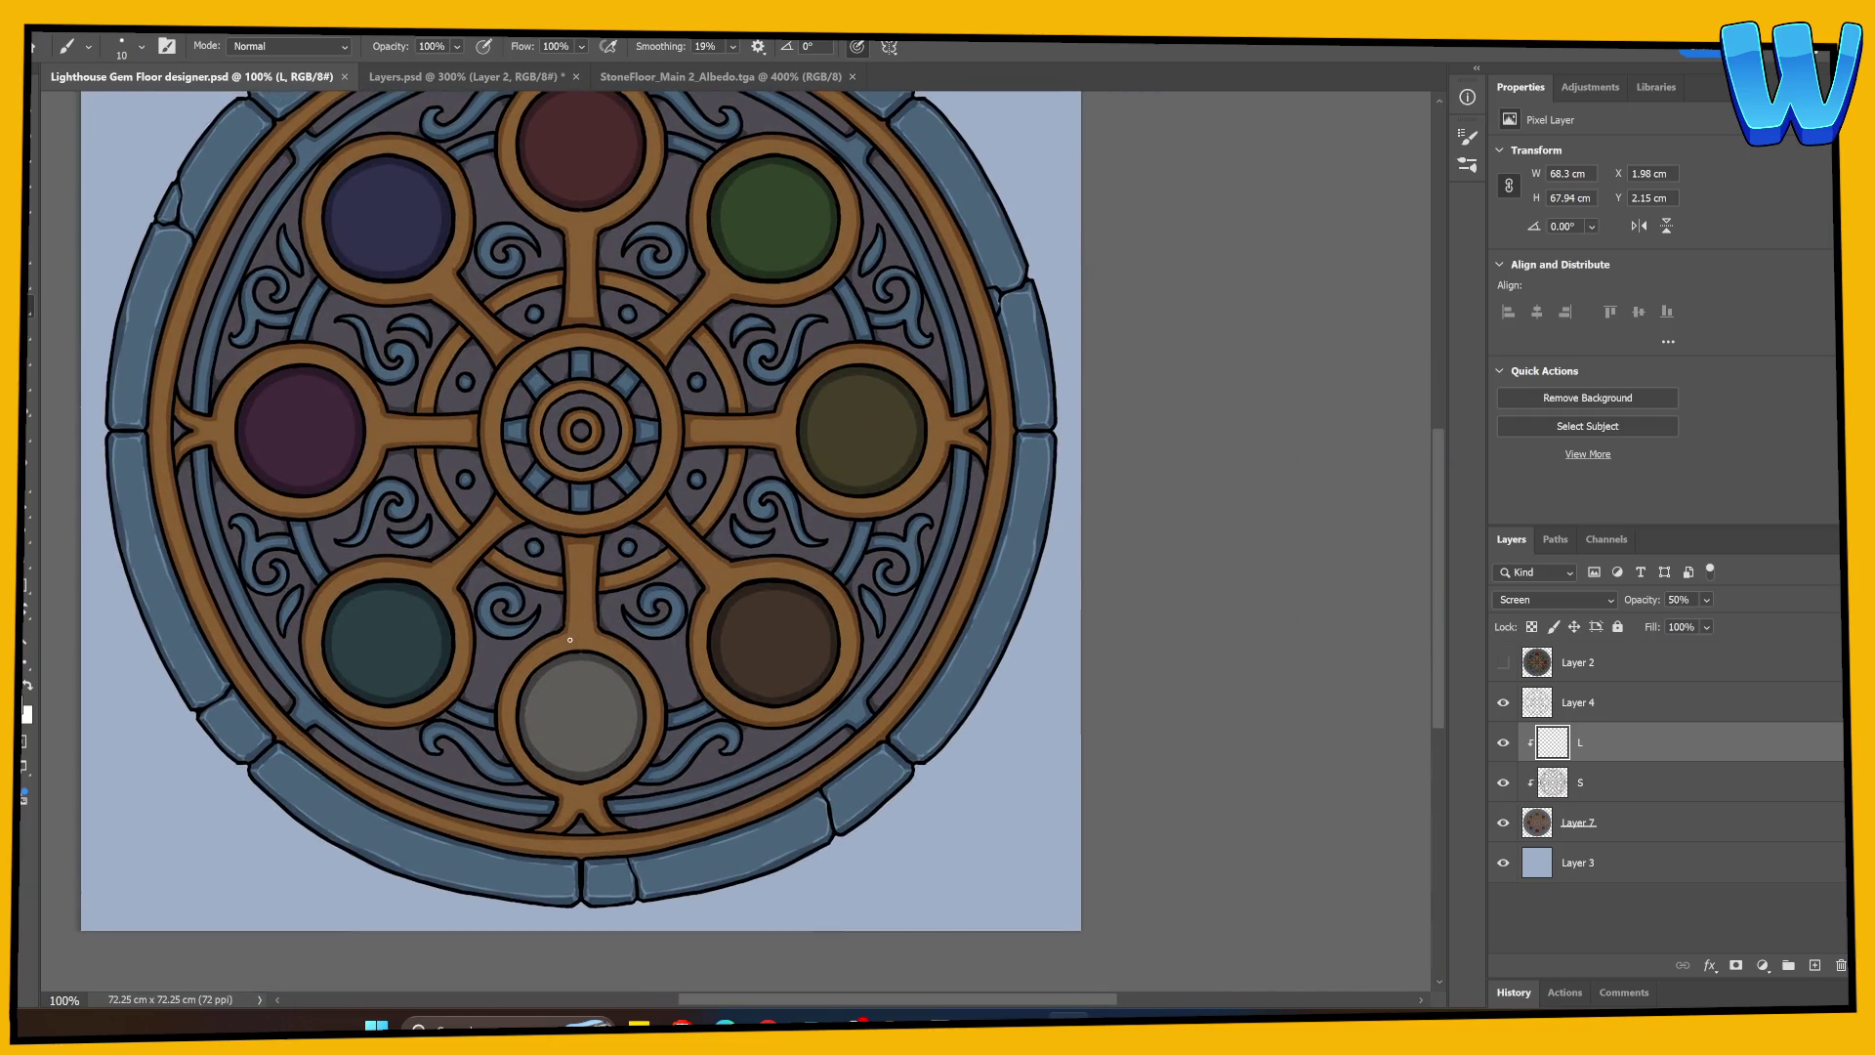
Step: Zoom to 200% on the upper gems and turn on dual-axis symmetry
key("ctrl+plus")
mouse_move(456, 452)
left_mouse_down()
mouse_move(1017, 702)
mouse_move(577, 699)
left_mouse_up()
left_click(889, 46)
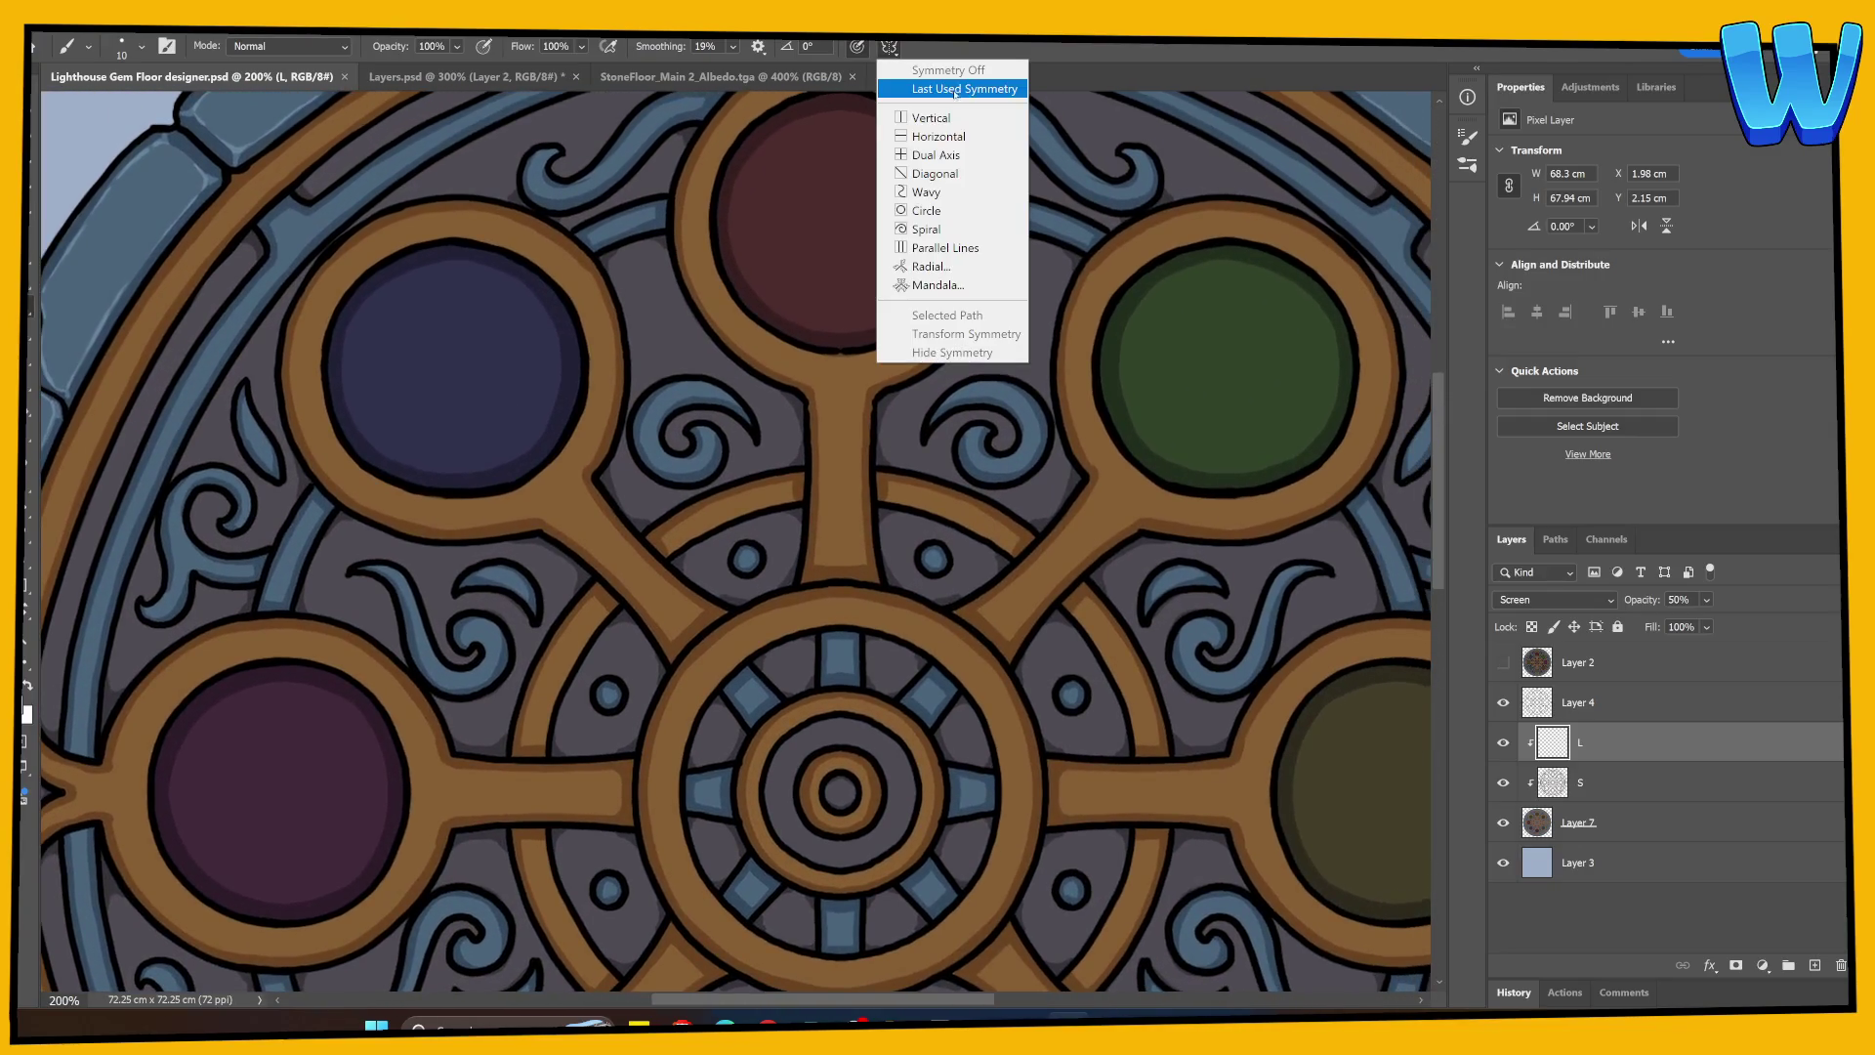
left_click(936, 155)
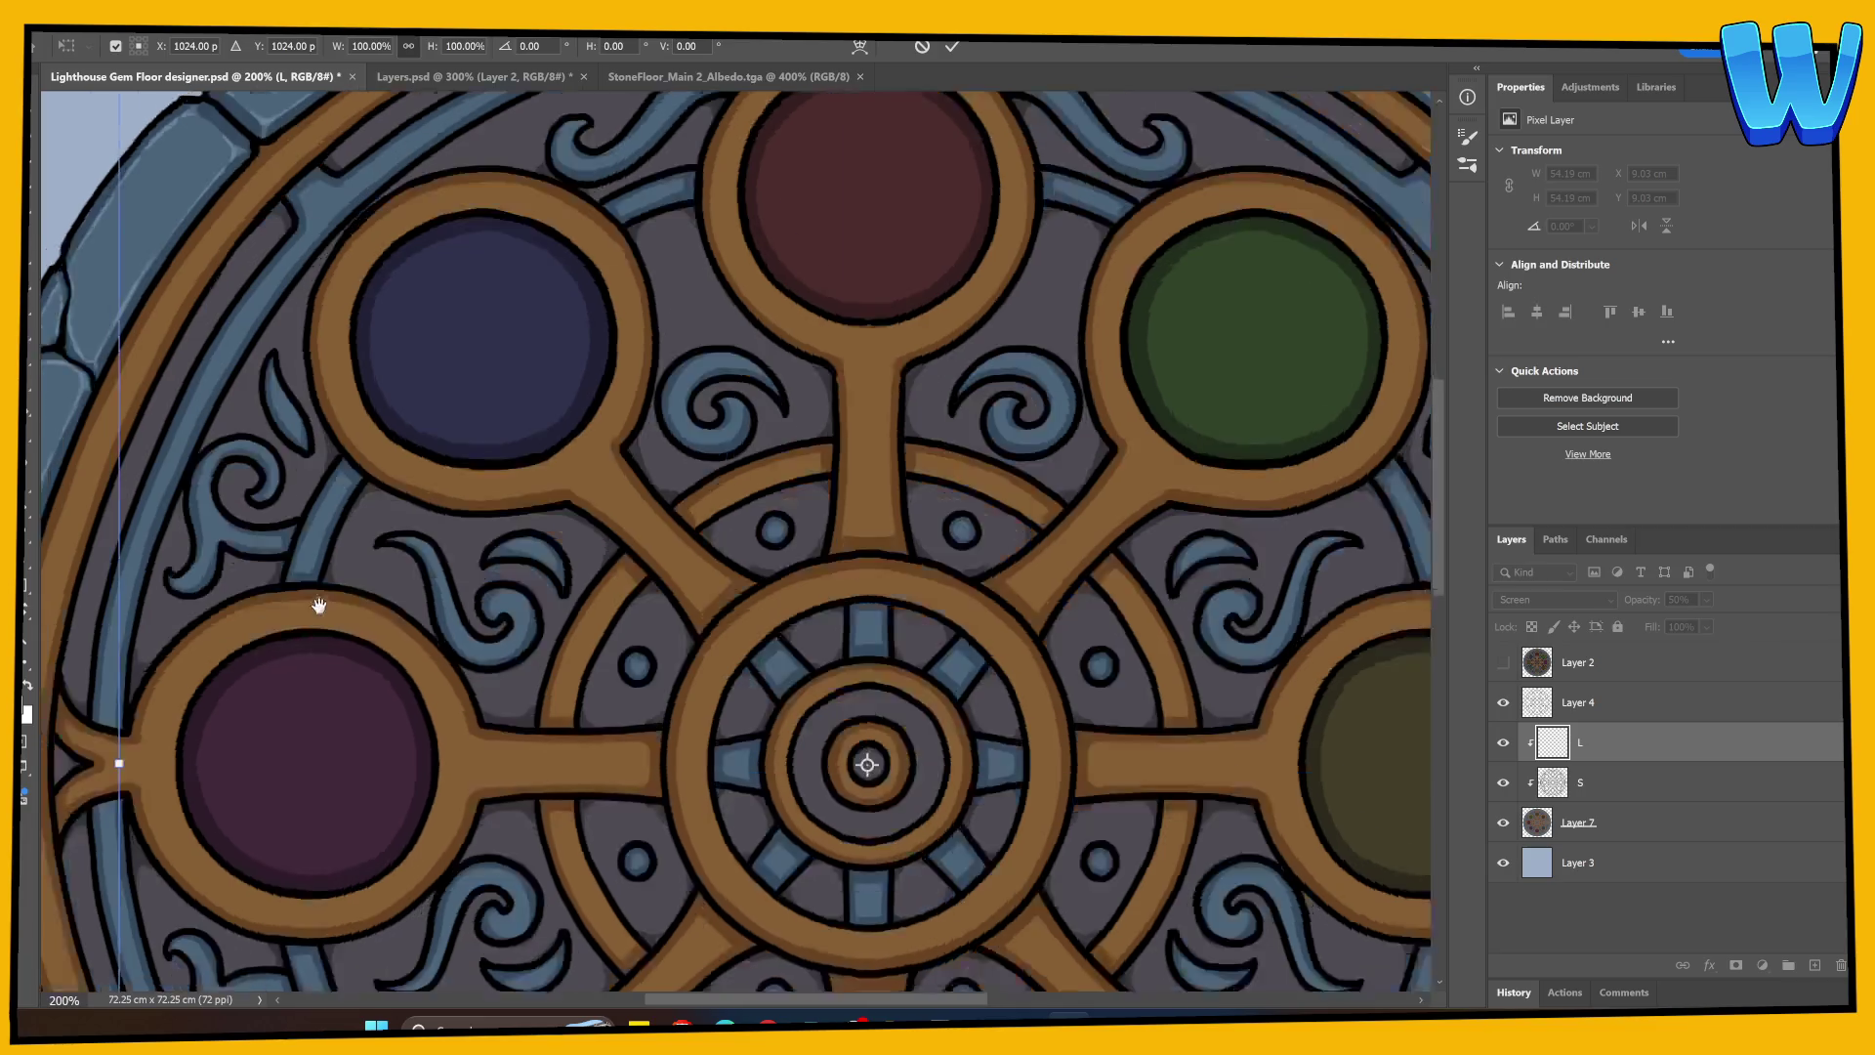
key("Return")
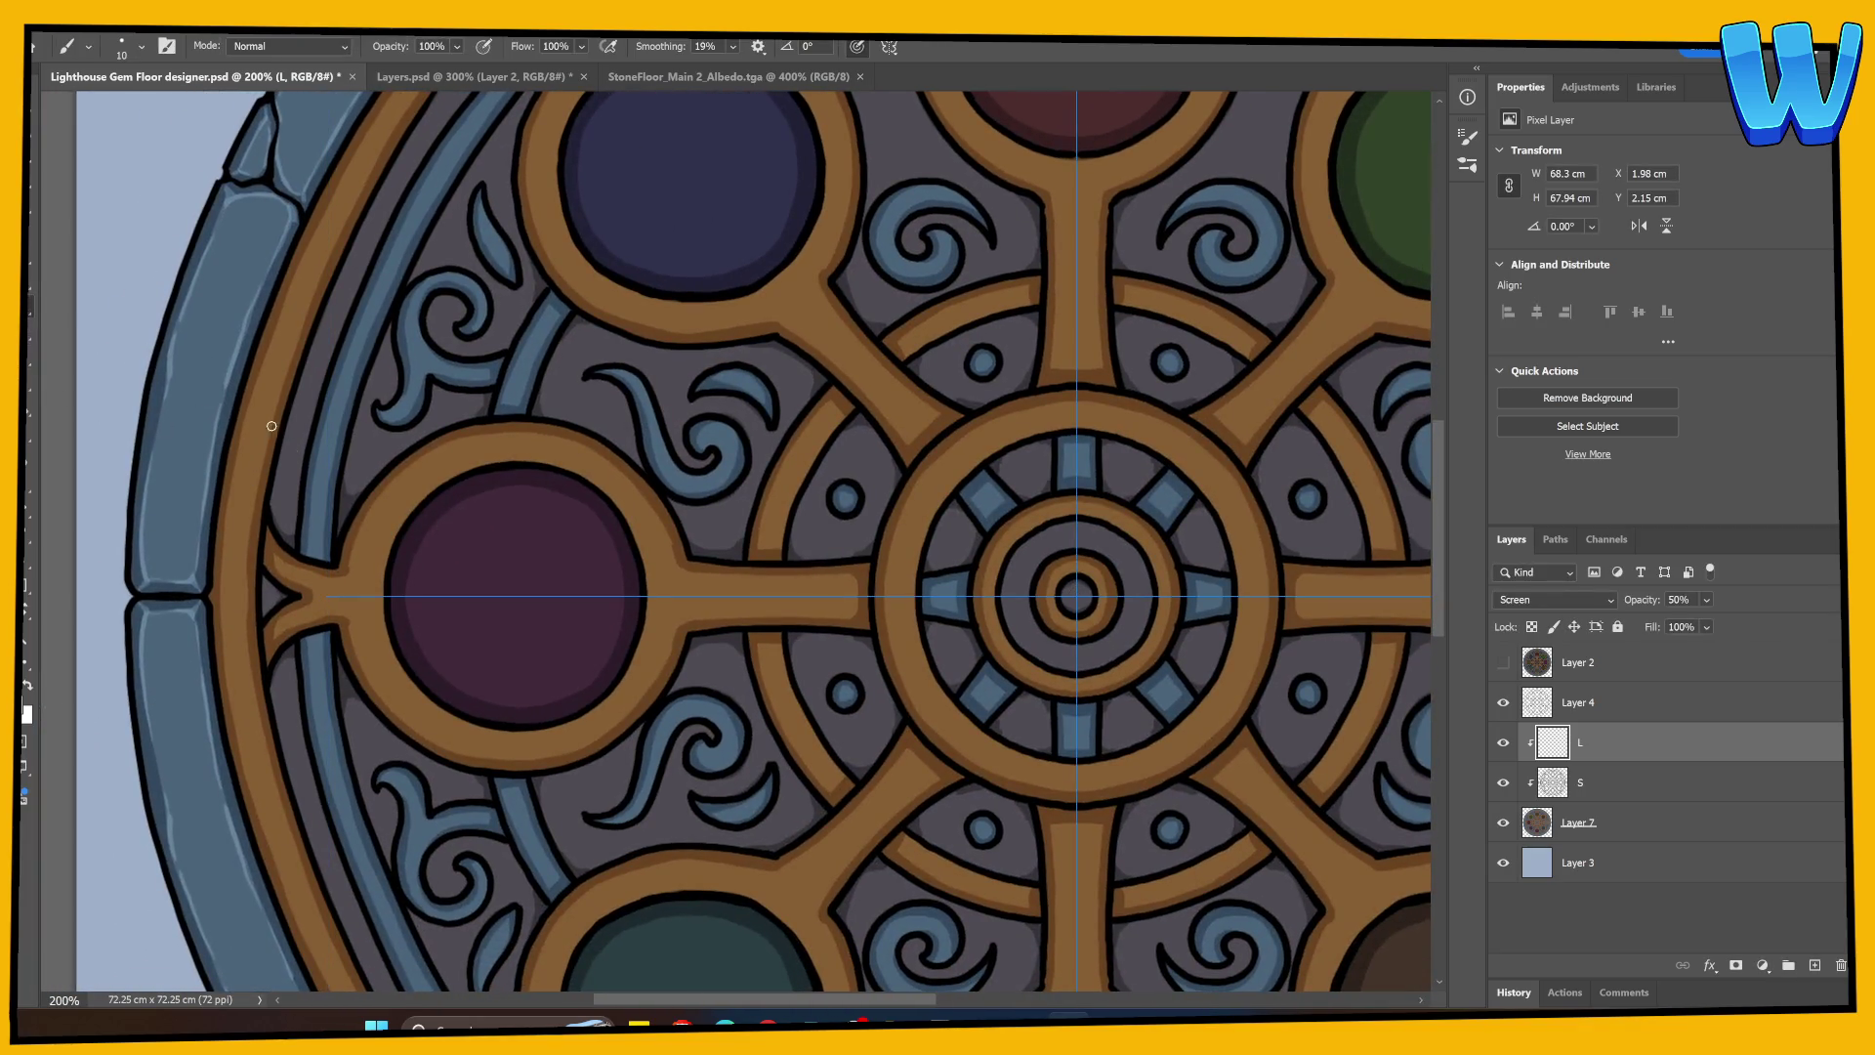
Step: Paint mirrored highlights along the brown ring, joining them at the top centre
mouse_move(257, 469)
left_mouse_down()
mouse_move(245, 644)
mouse_move(284, 363)
mouse_move(371, 173)
mouse_move(234, 482)
left_mouse_up()
key("ctrl+z")
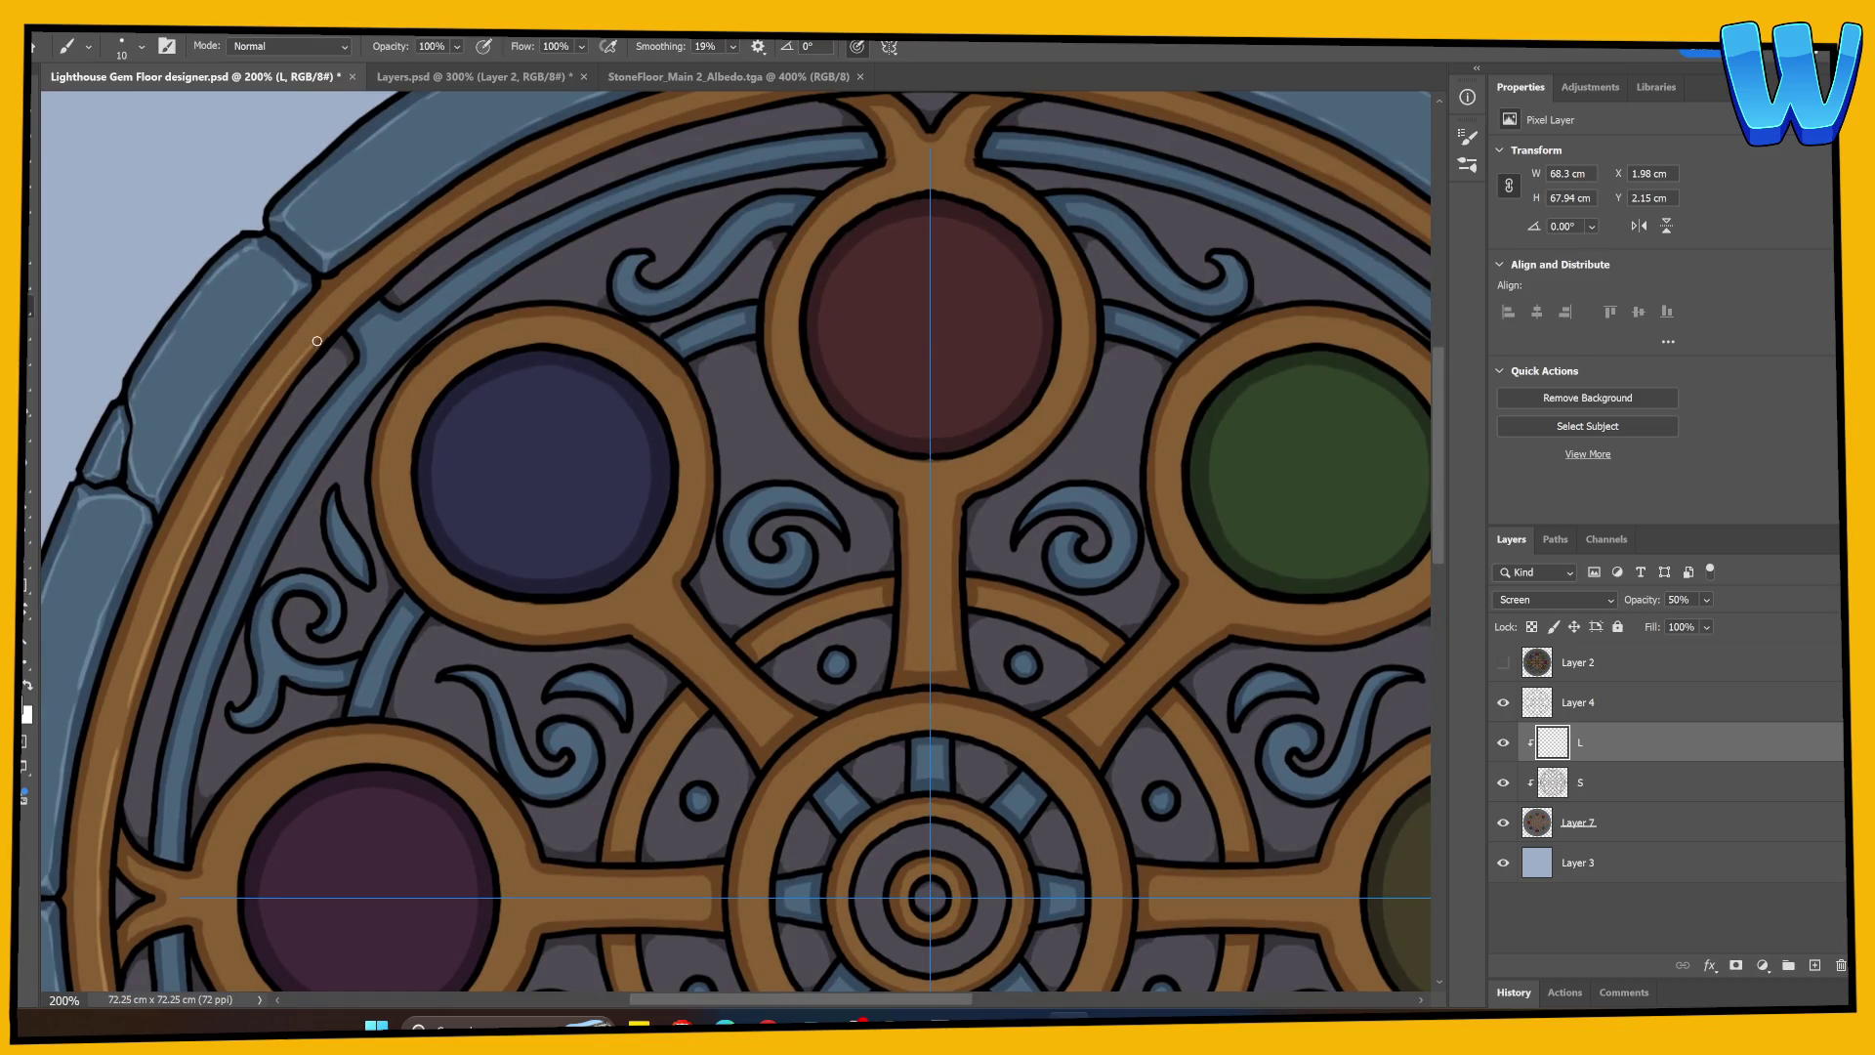
mouse_move(358, 296)
left_mouse_down()
mouse_move(488, 194)
mouse_move(605, 137)
mouse_move(708, 127)
left_mouse_up()
left_click_drag(546, 353, 347, 599)
key("e")
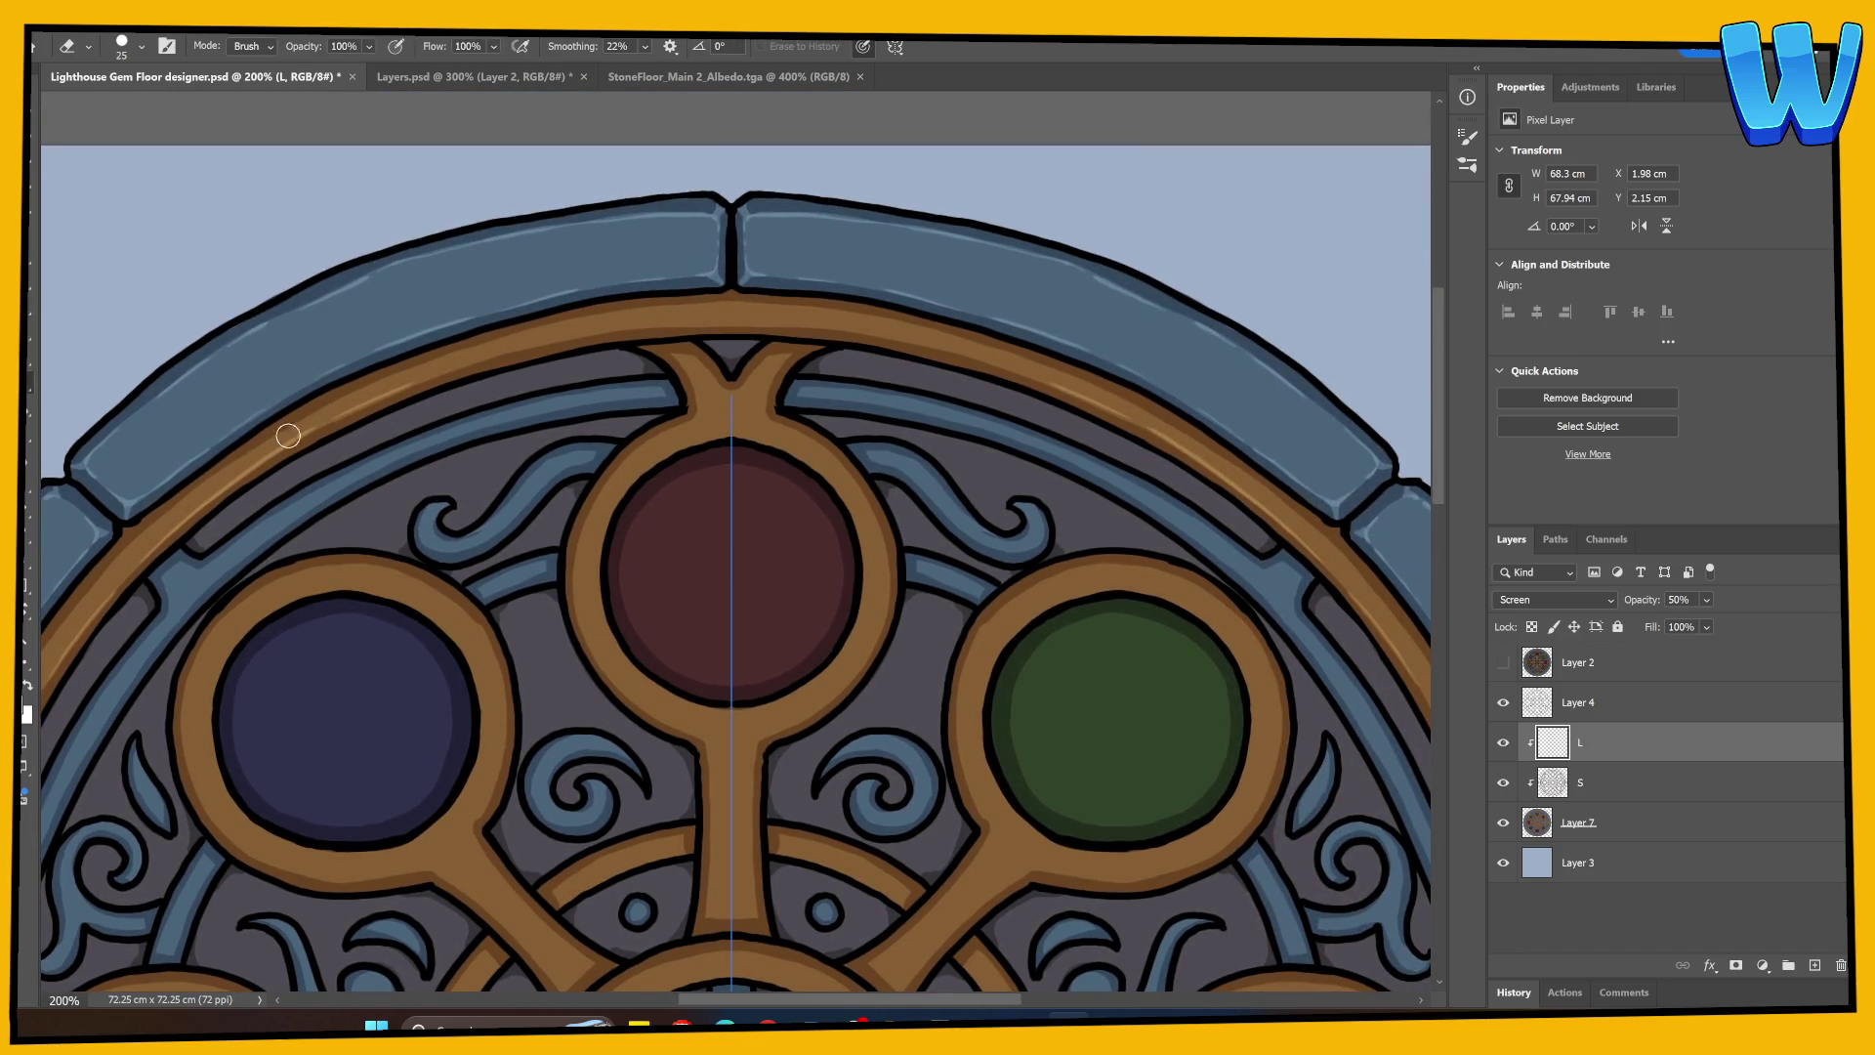
key("b")
mouse_move(271, 461)
left_mouse_down()
mouse_move(372, 403)
mouse_move(567, 339)
left_mouse_up()
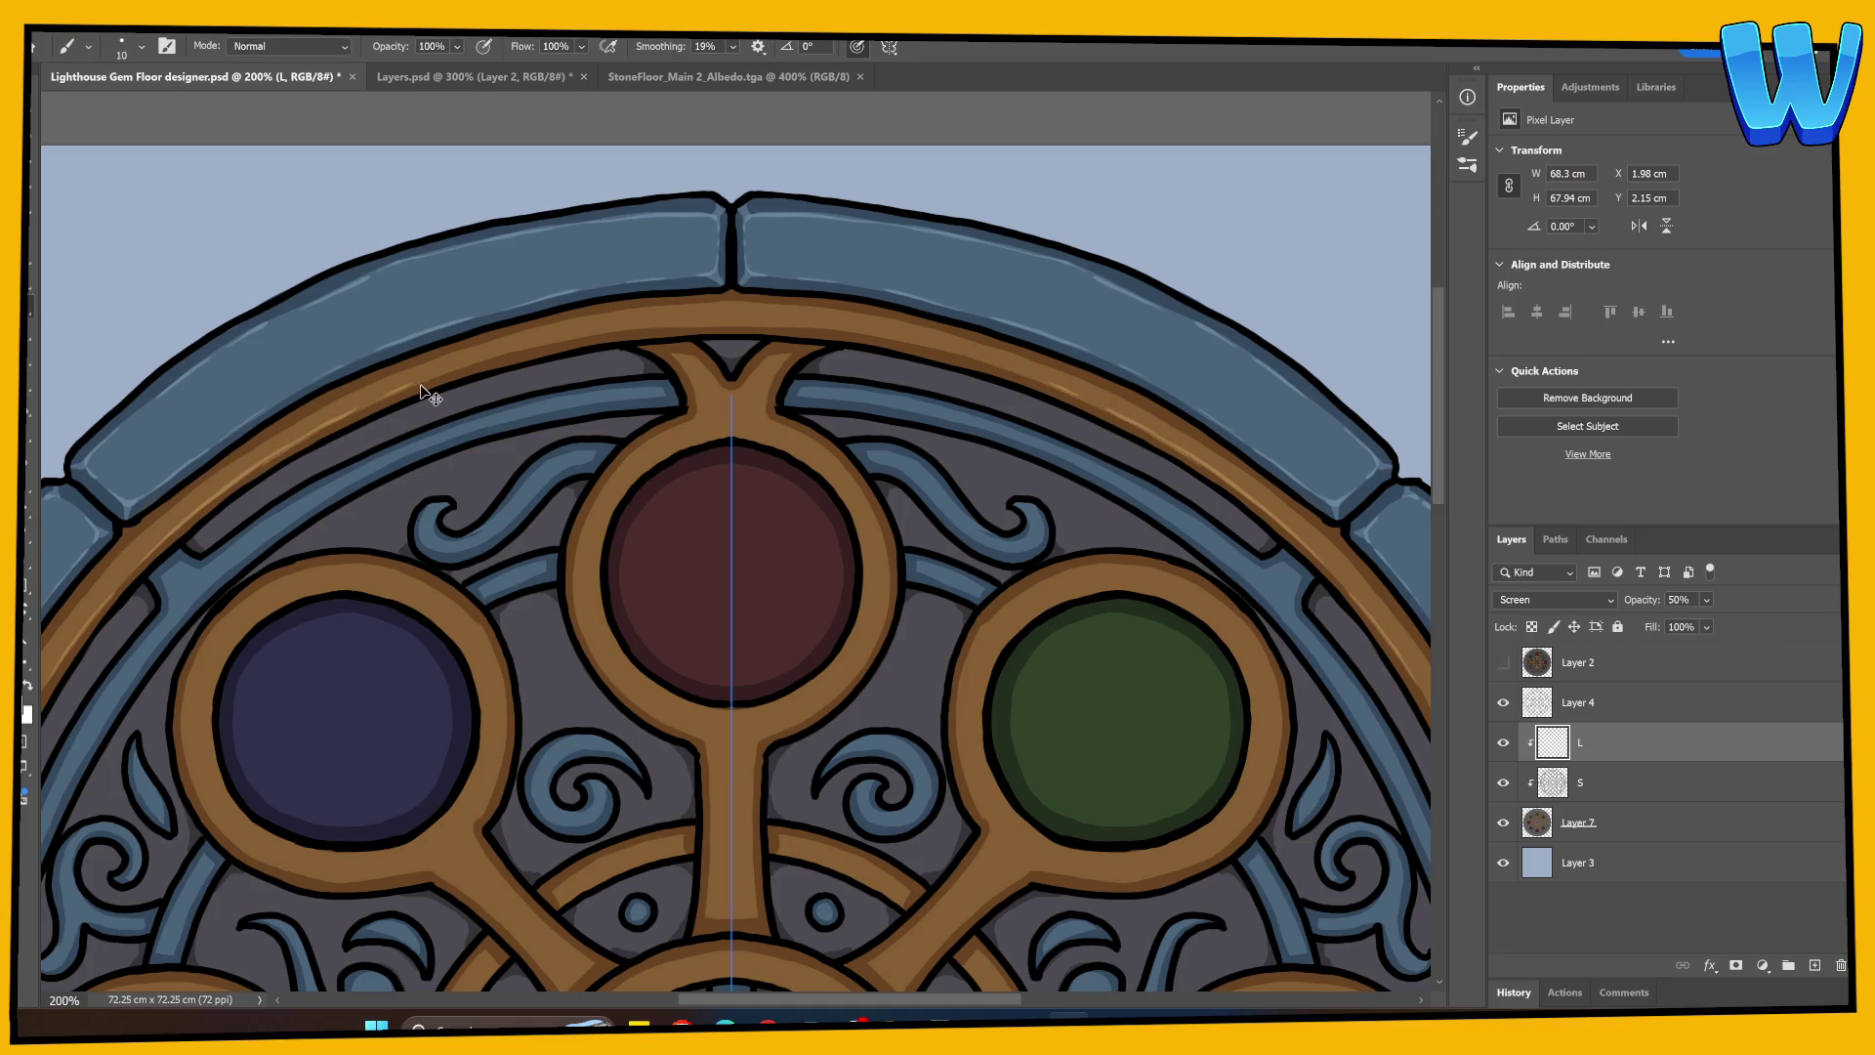
left_click_drag(428, 377, 723, 317)
left_click_drag(556, 340, 802, 322)
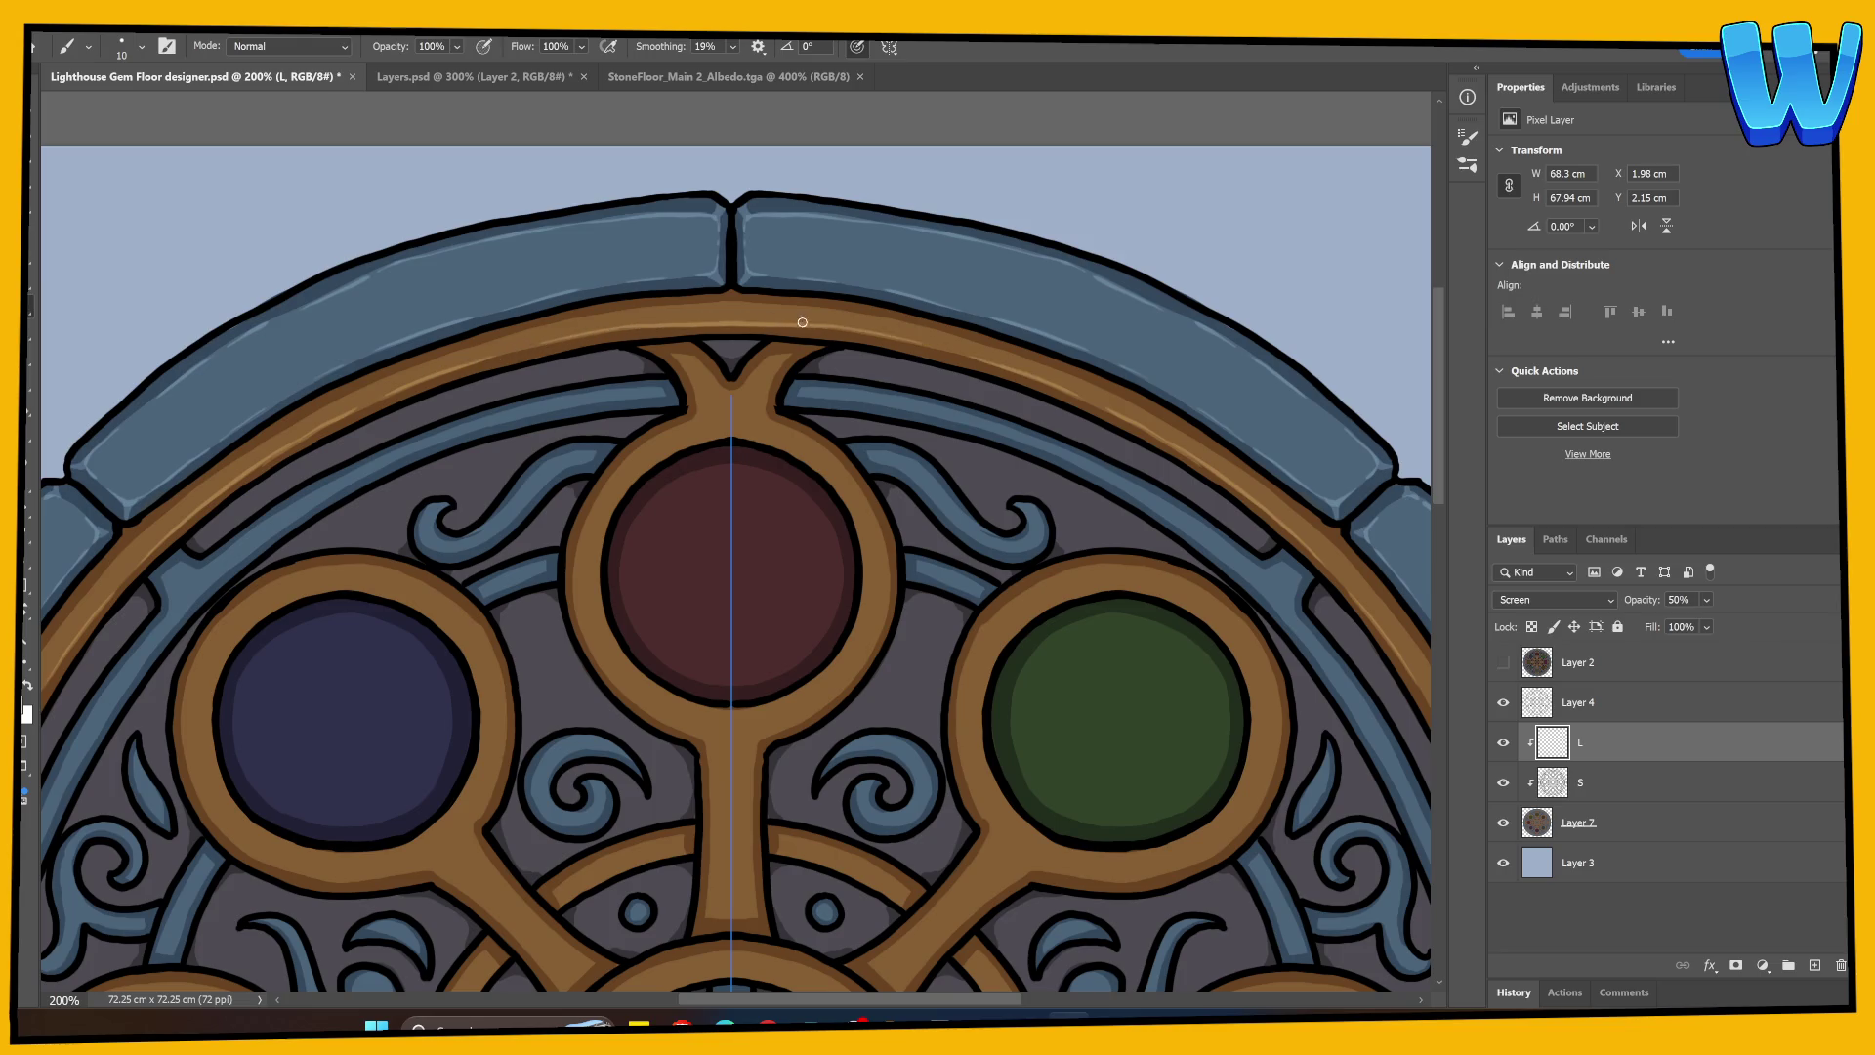
Step: Highlight the left edge of the central stem
mouse_move(647, 426)
left_mouse_down()
mouse_move(584, 55)
mouse_move(627, 118)
left_mouse_up()
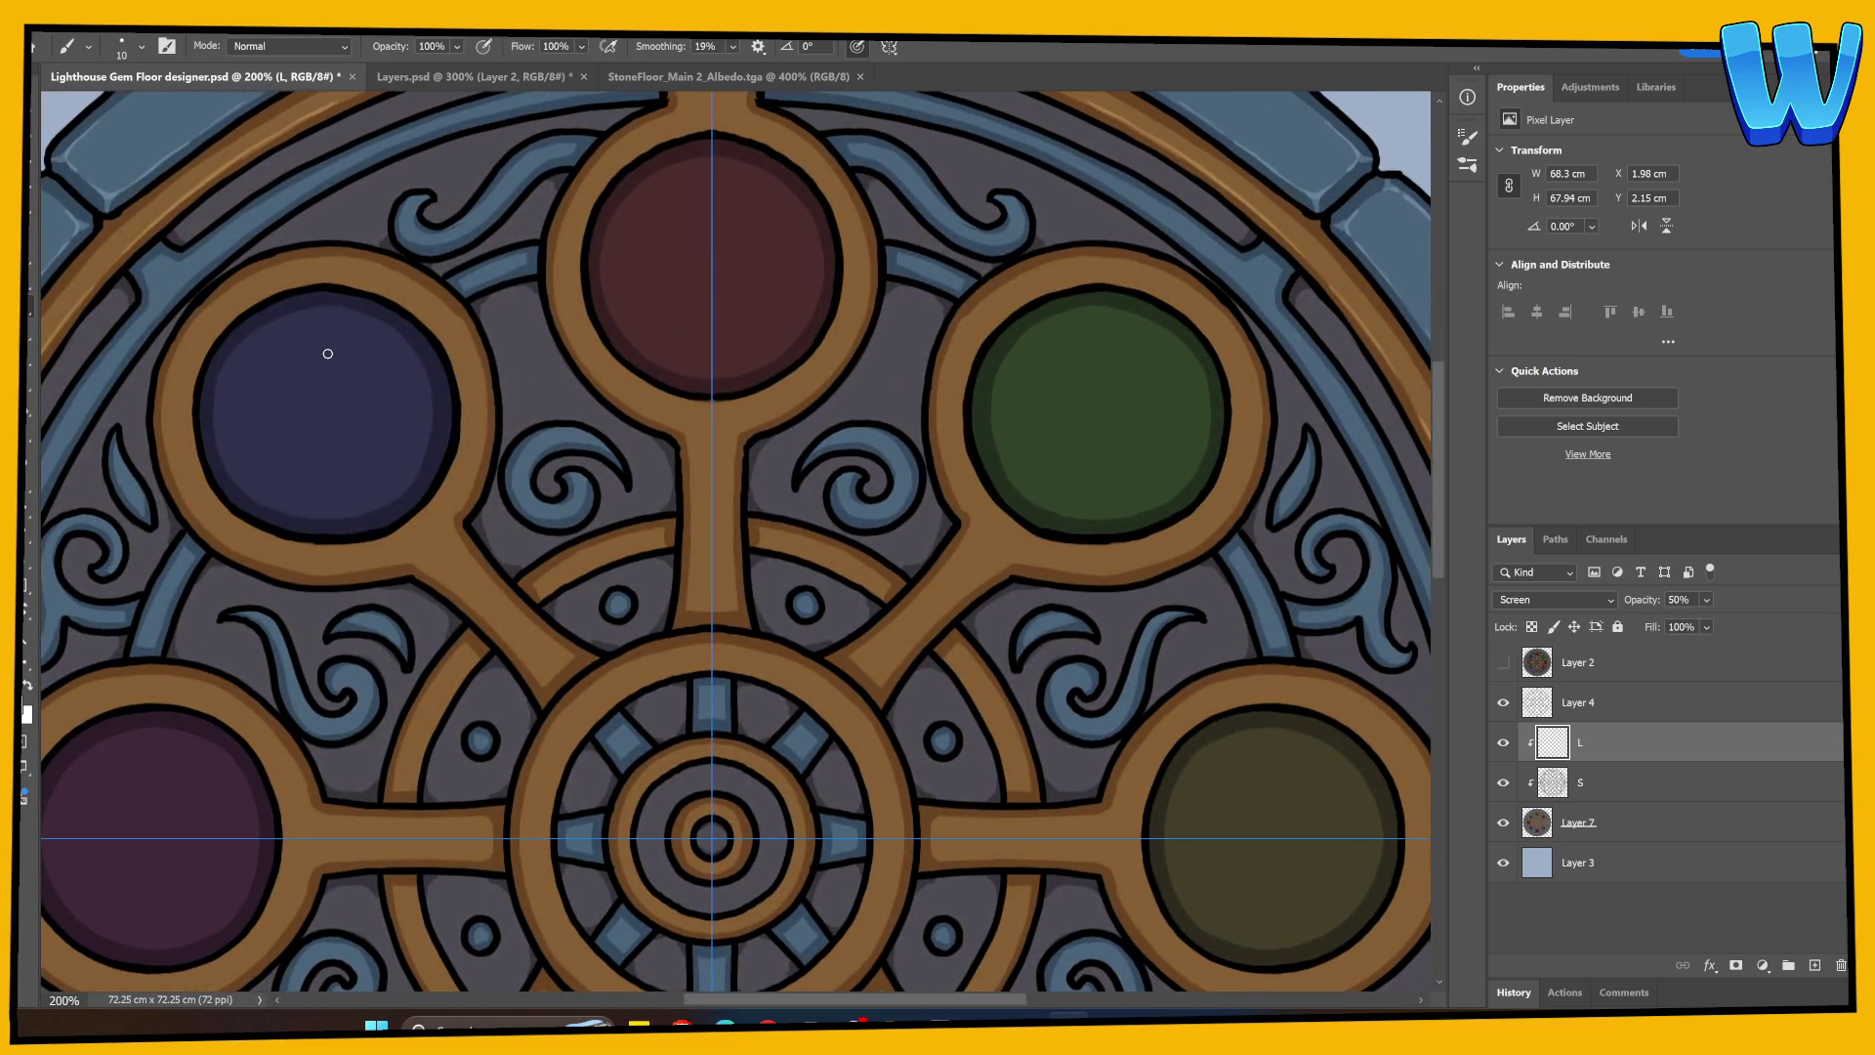
scroll(328, 353, "right", 4)
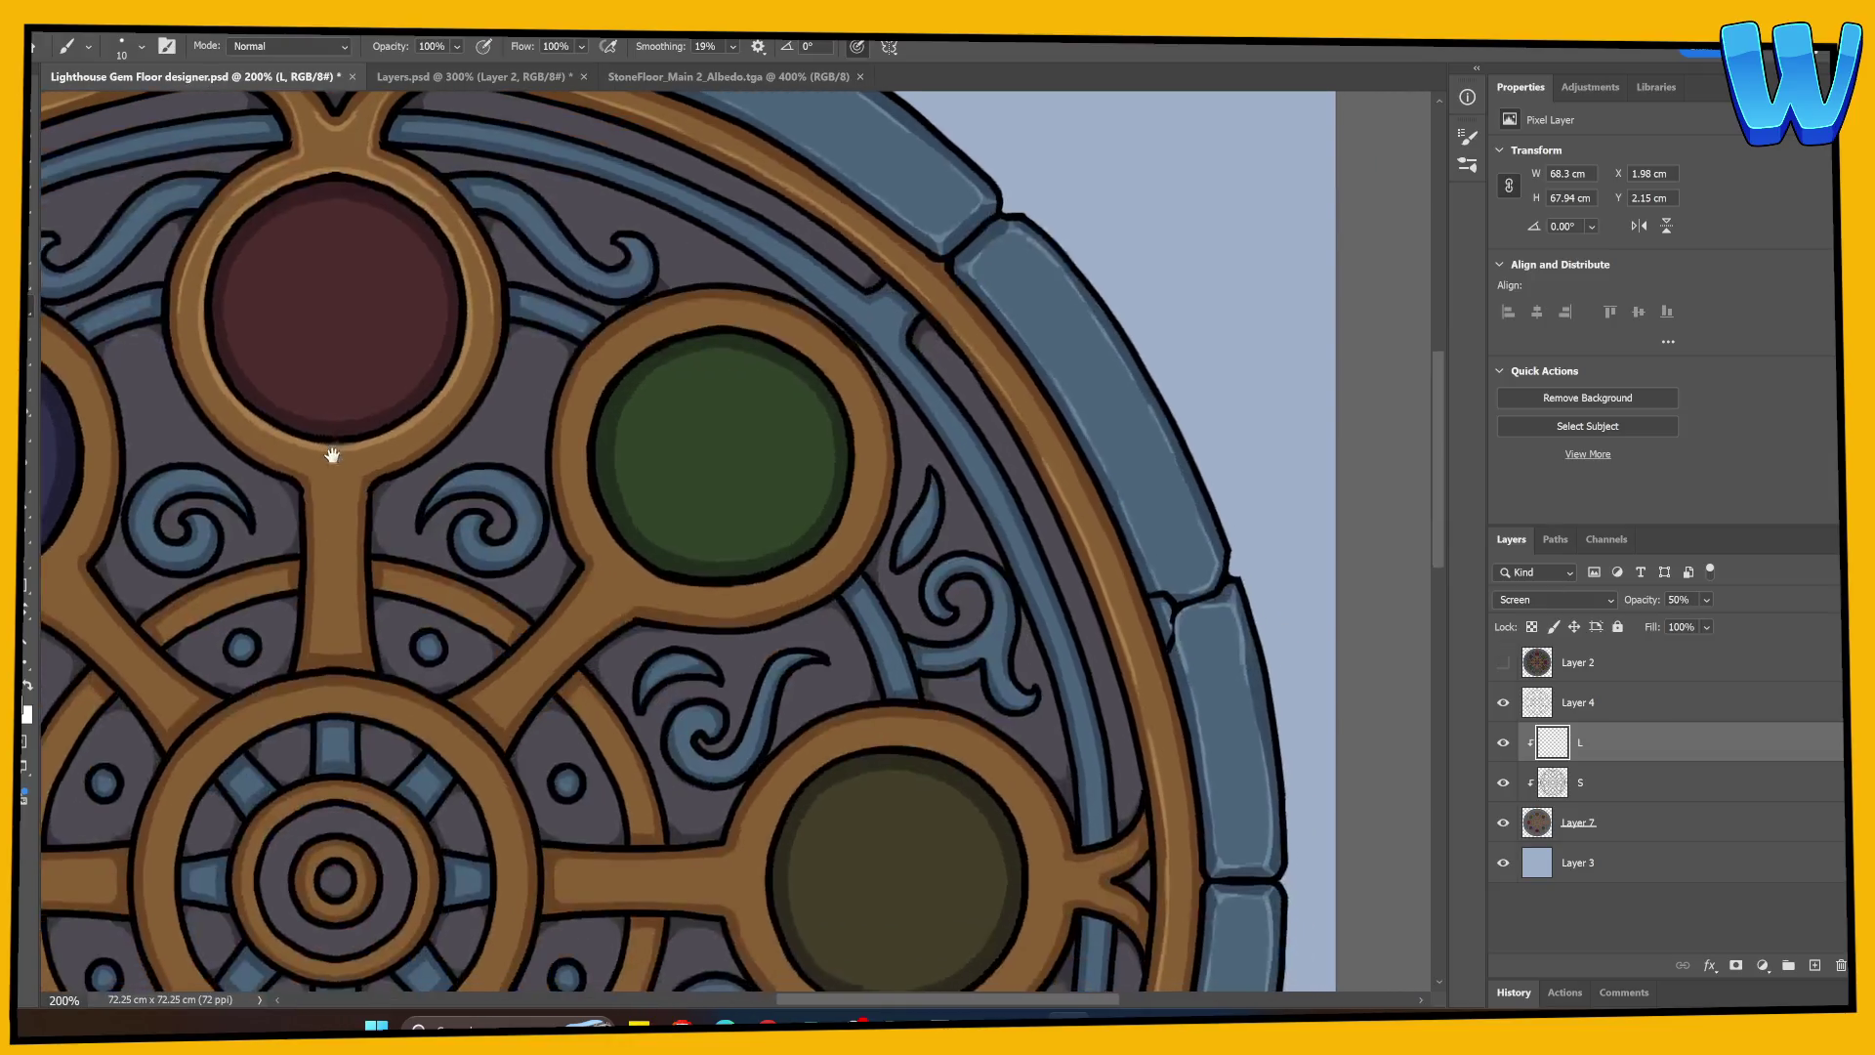
left_click_drag(210, 410, 252, 449)
key("ctrl+z")
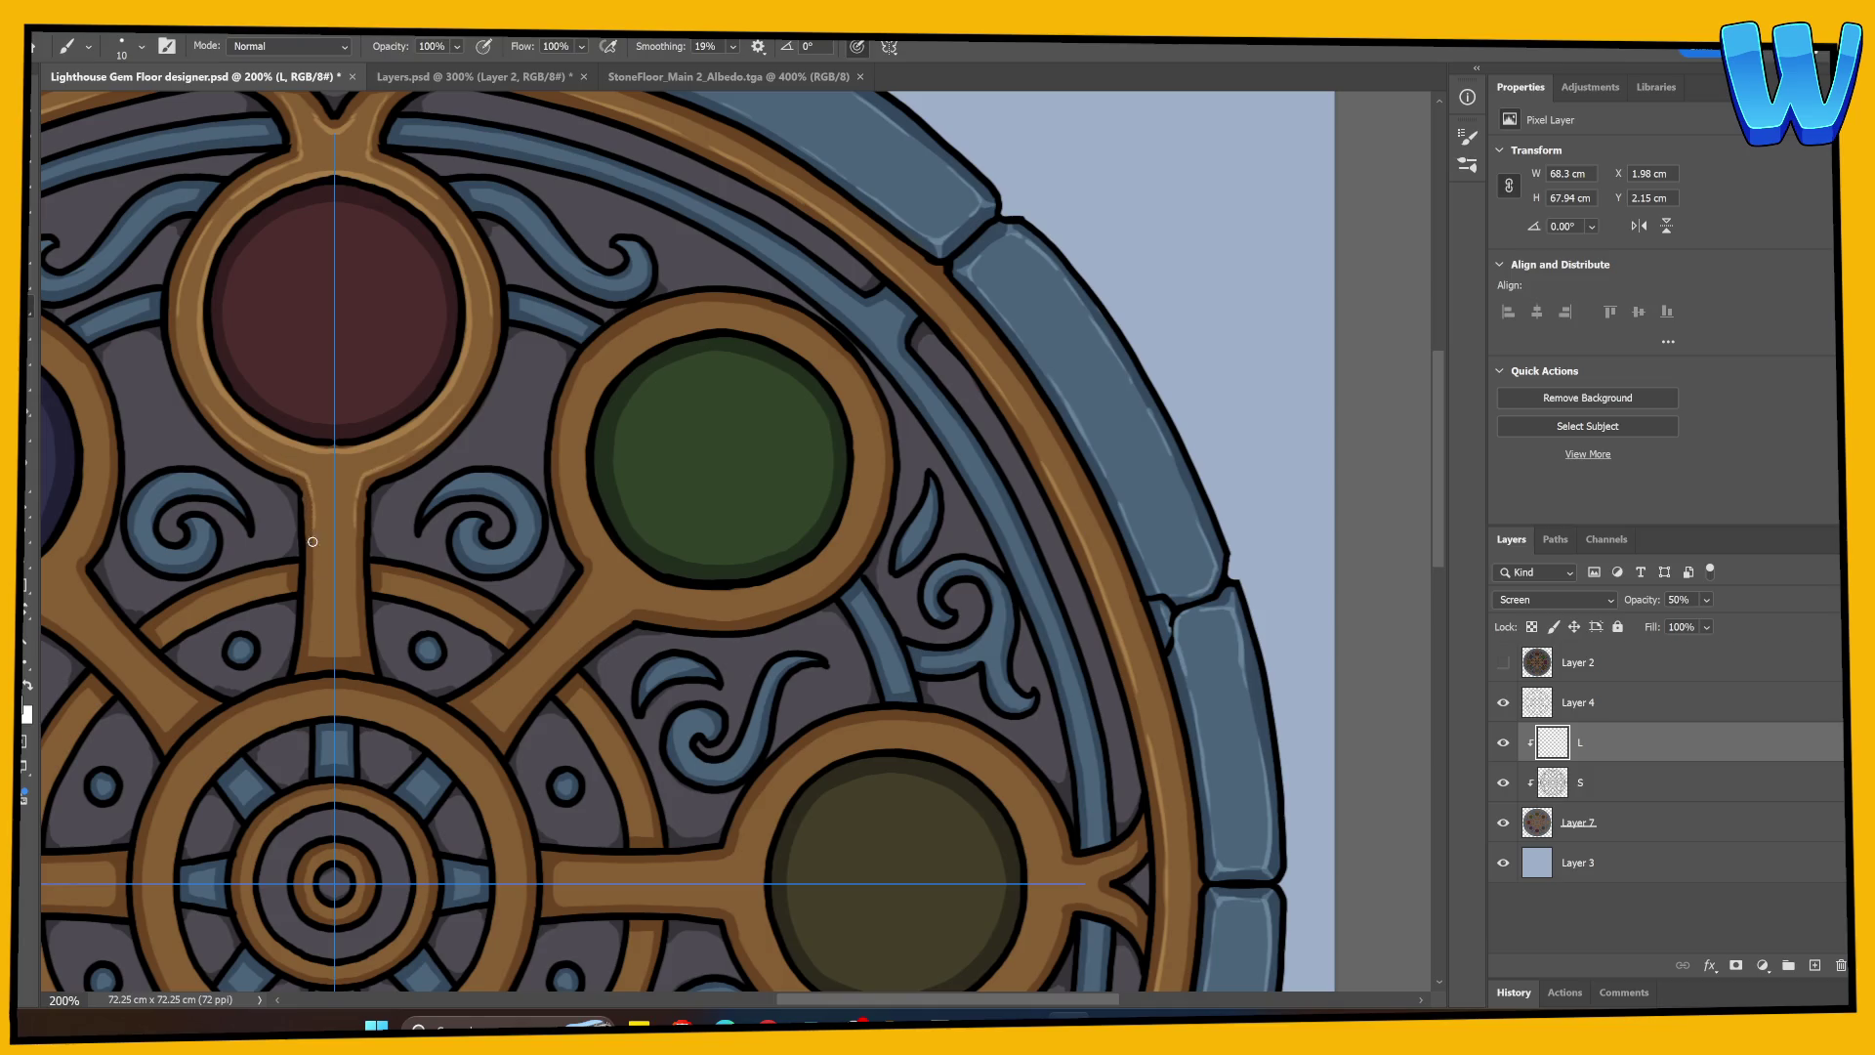
left_click_drag(313, 541, 309, 657)
Step: Highlight the bottom and right edges of the blue gem's ring
scroll(348, 465, "left", 4)
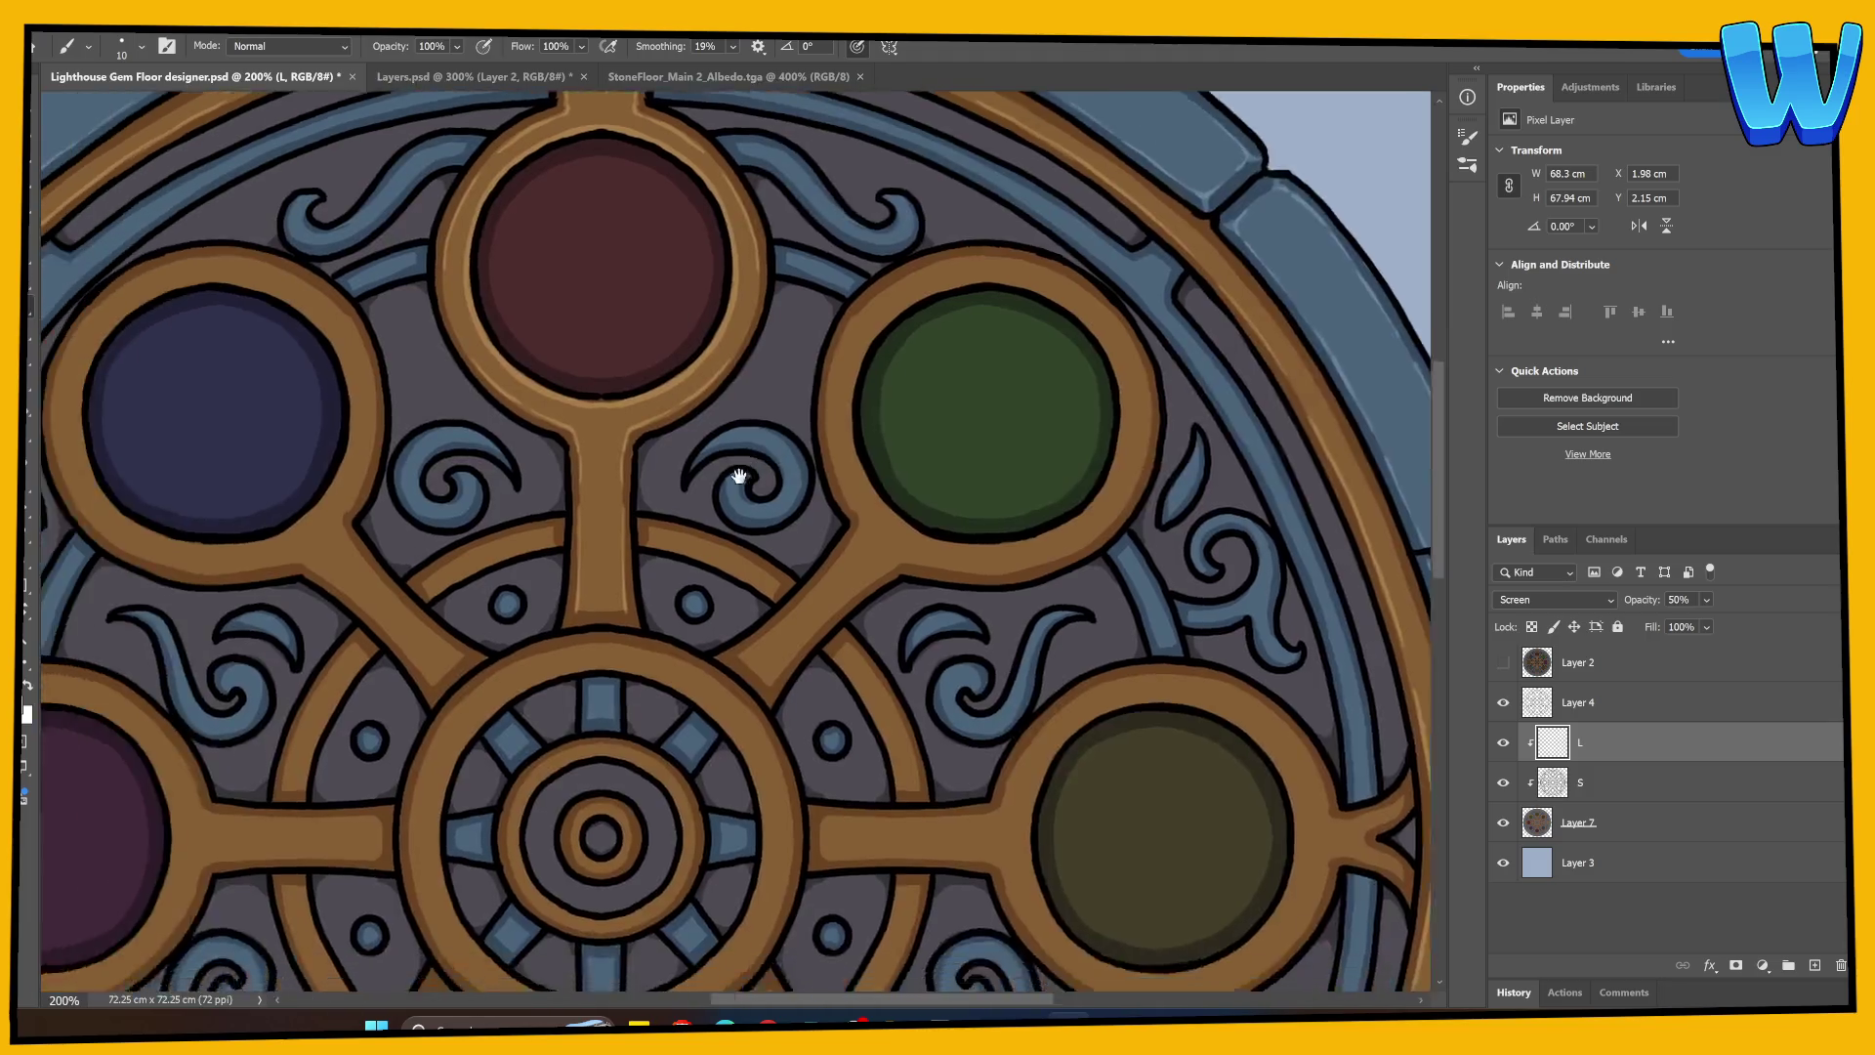
mouse_move(182, 377)
left_mouse_down()
mouse_move(185, 453)
mouse_move(243, 542)
left_mouse_up()
key("ctrl+z")
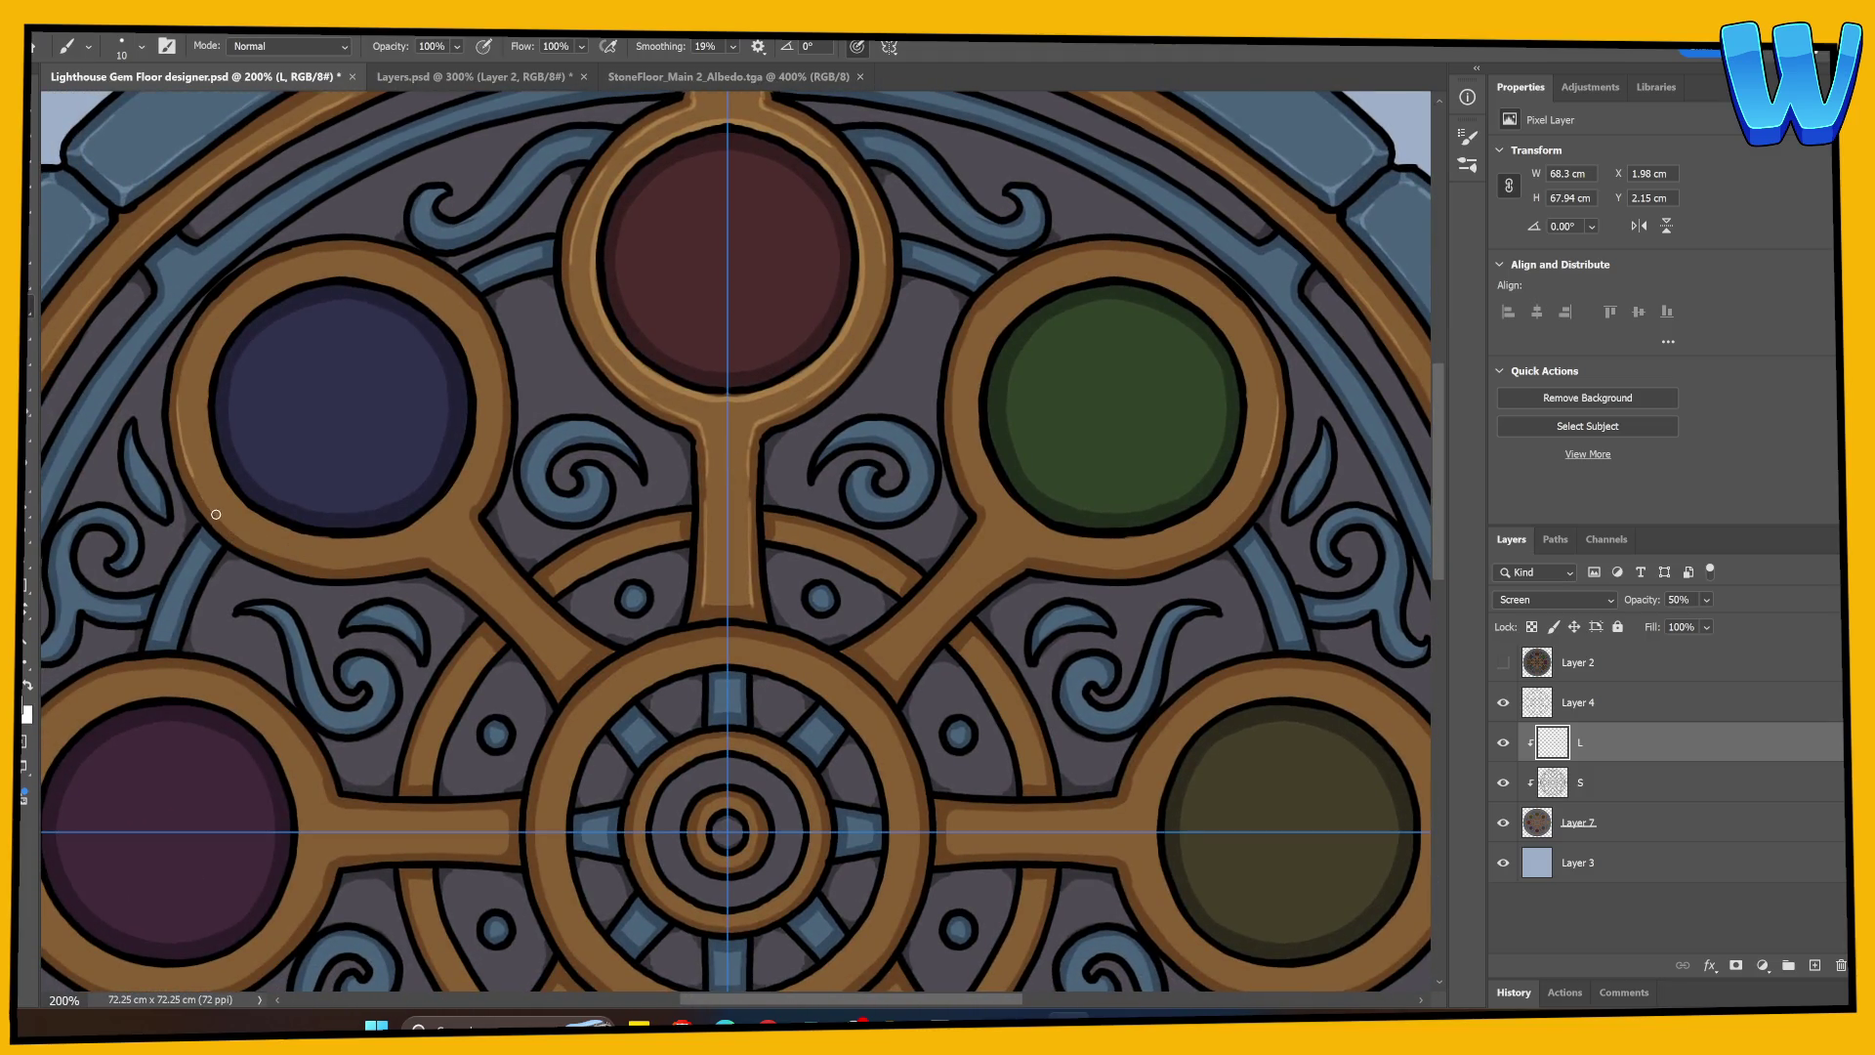
left_click_drag(330, 566, 437, 556)
left_click_drag(485, 481, 490, 338)
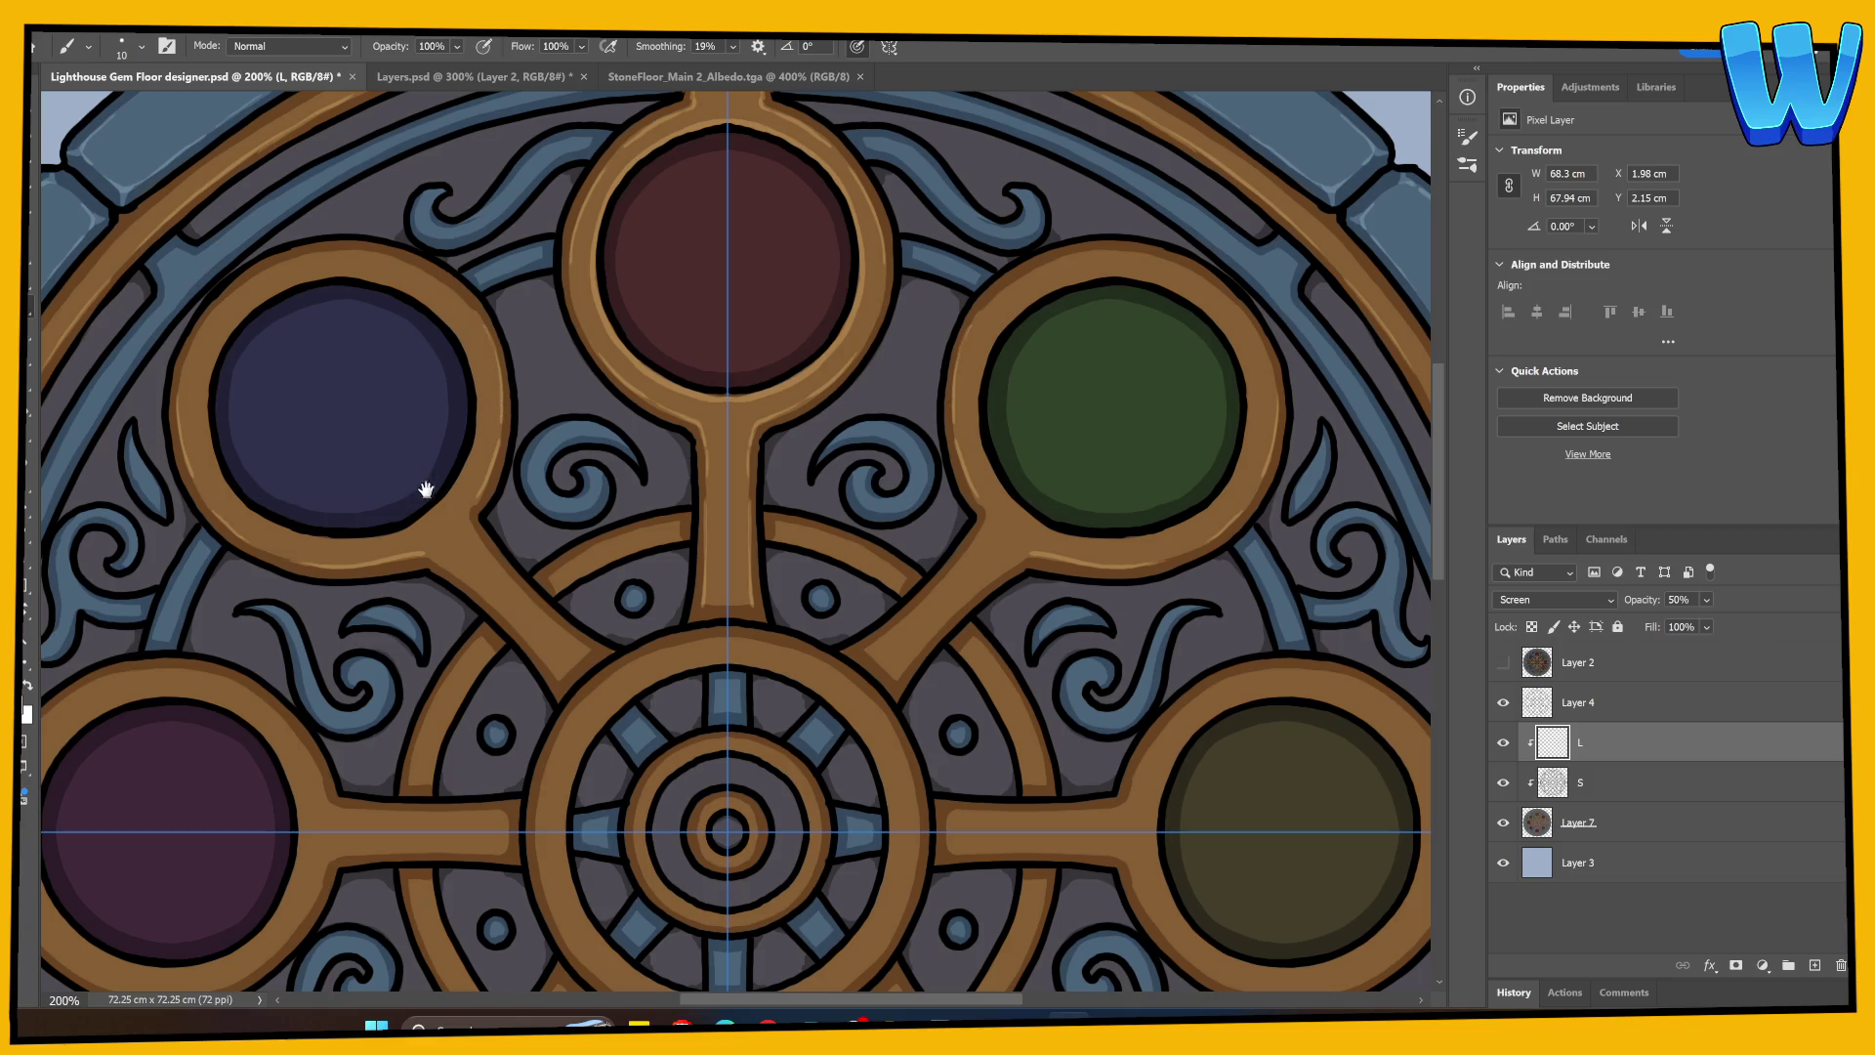
left_click_drag(426, 490, 415, 585)
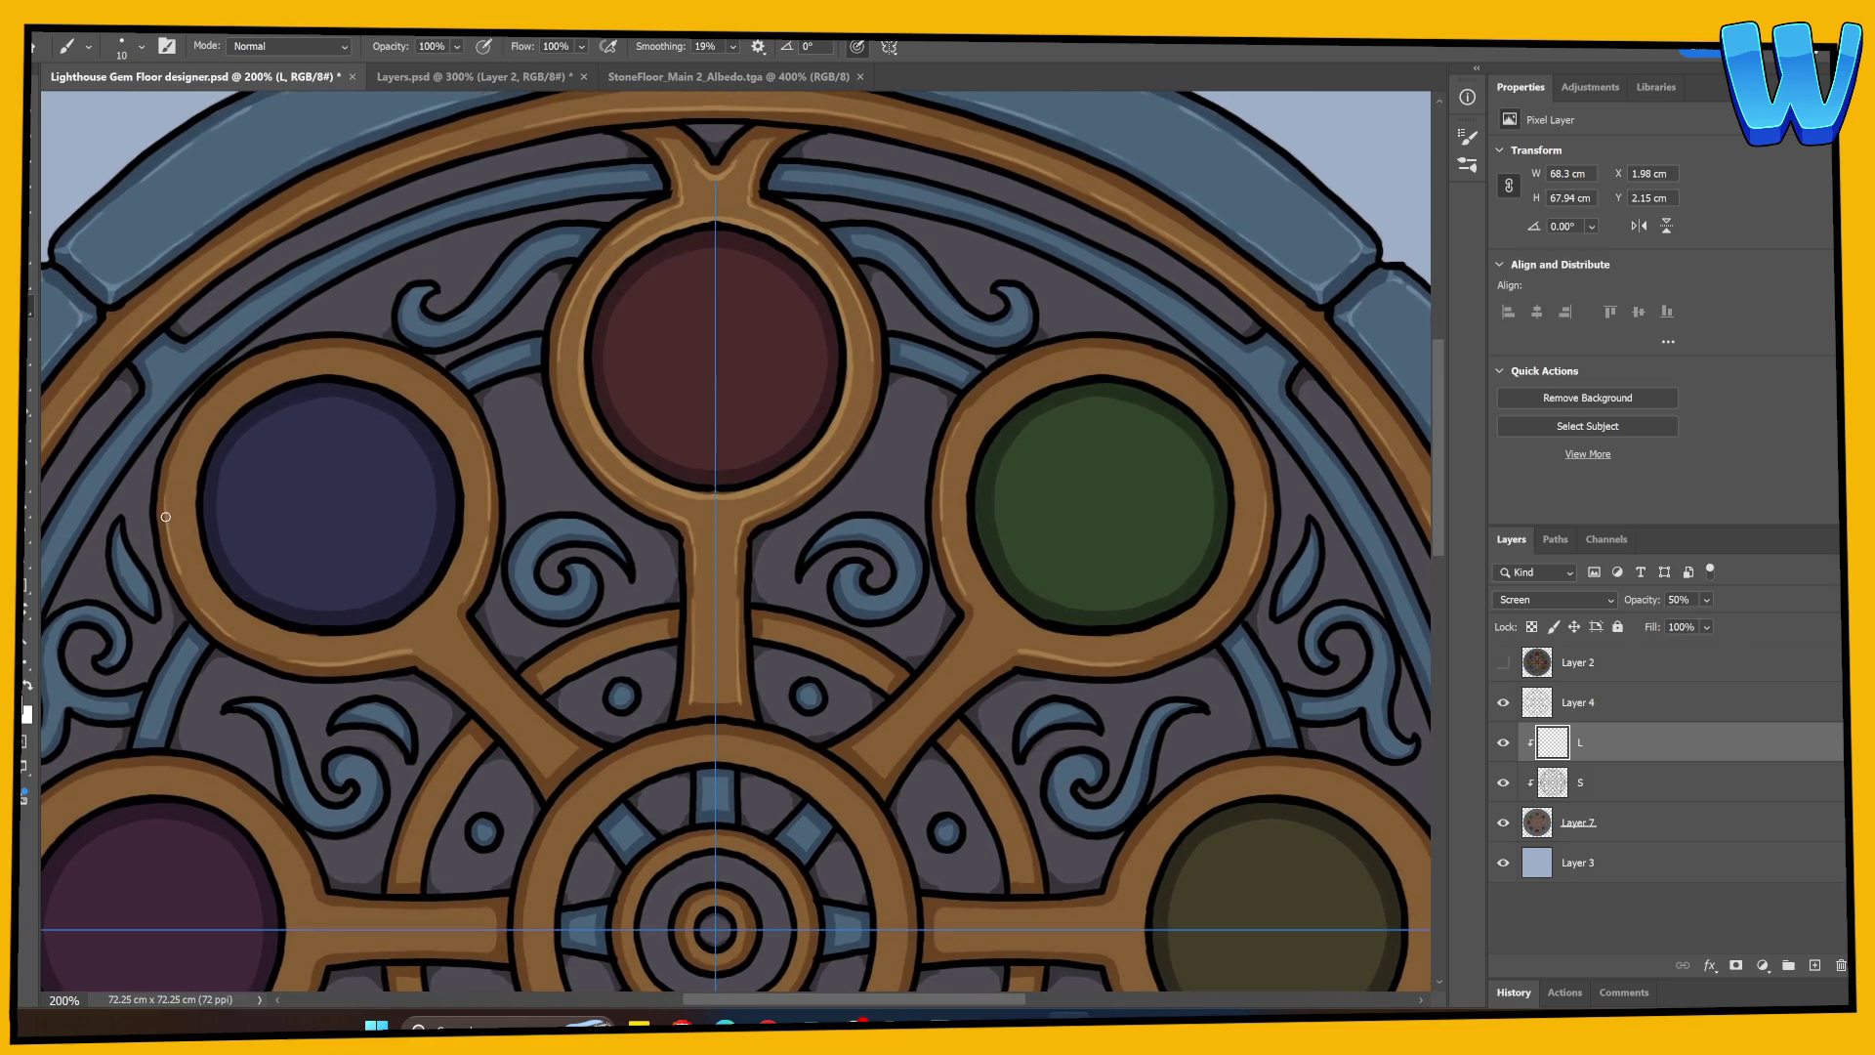
Step: Add mirrored highlights to the blue gem ring's upper-left and lower-left edges
mouse_move(171, 467)
left_mouse_down()
mouse_move(249, 370)
mouse_move(305, 350)
mouse_move(386, 359)
left_mouse_up()
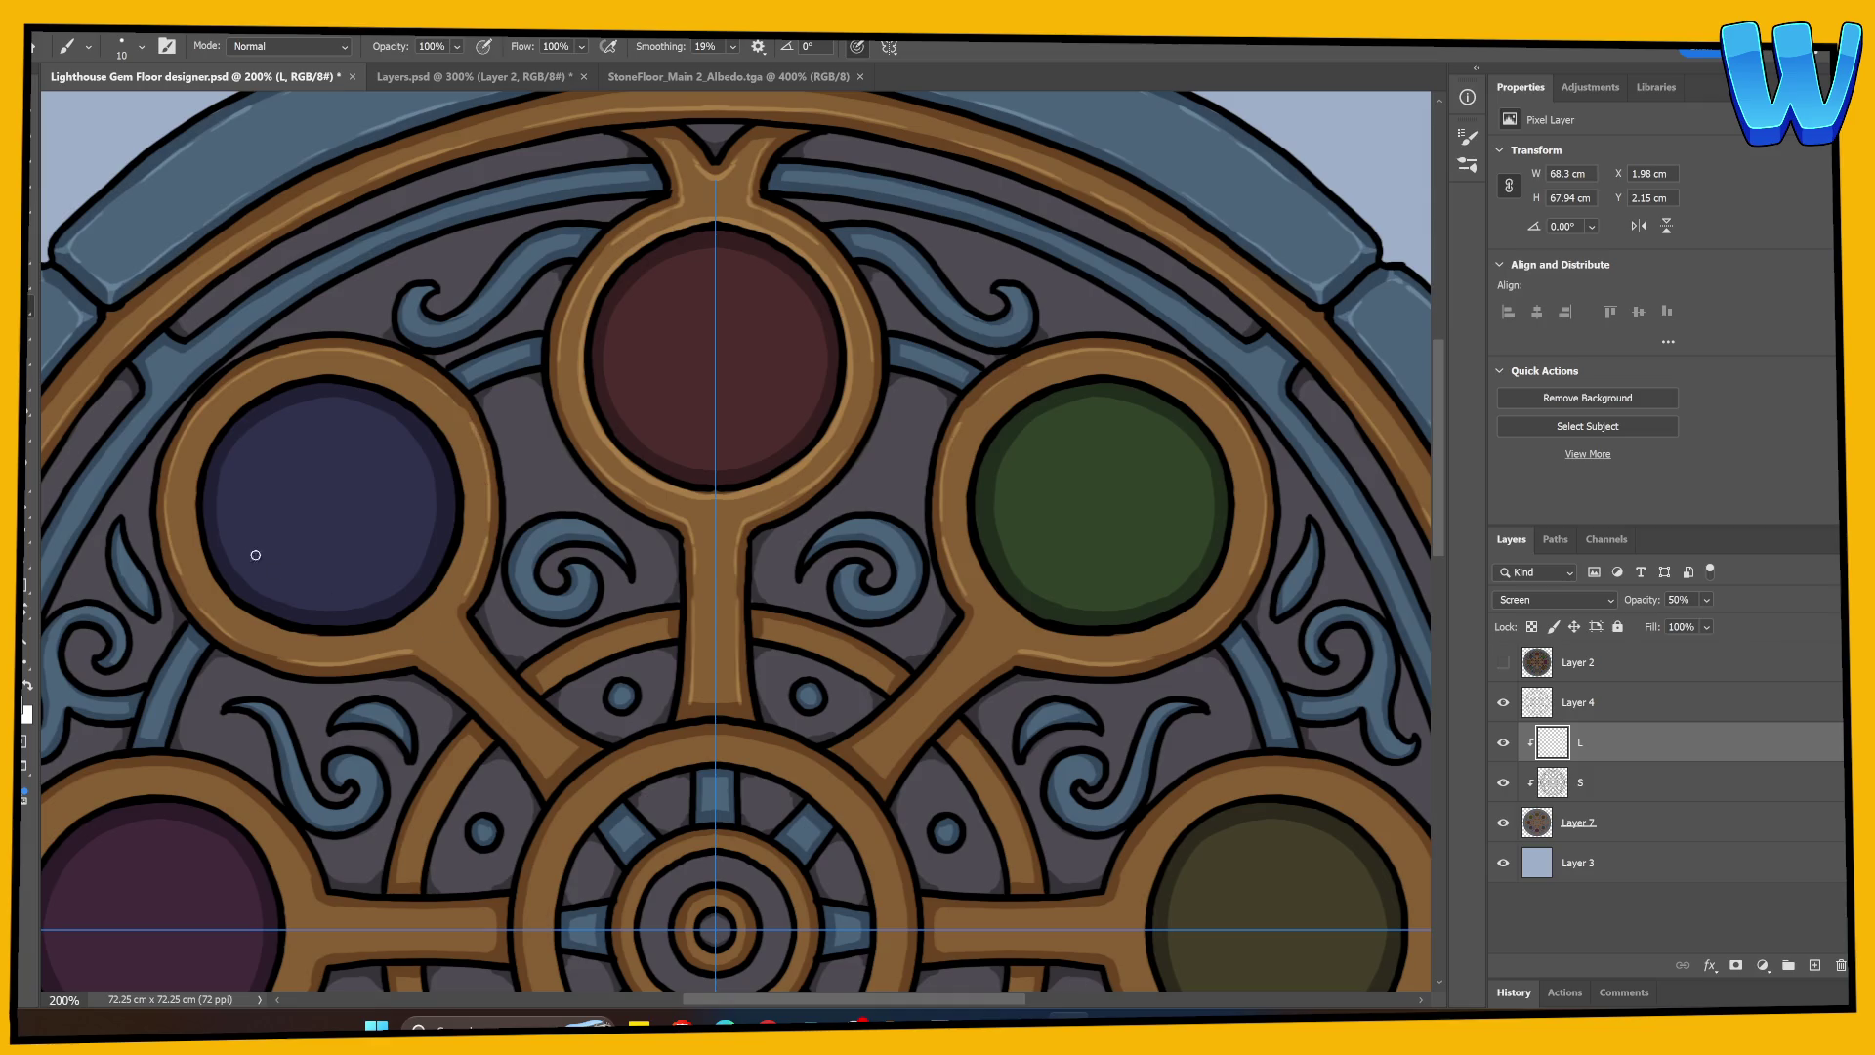
mouse_move(197, 471)
left_mouse_down()
mouse_move(202, 559)
mouse_move(252, 620)
left_mouse_up()
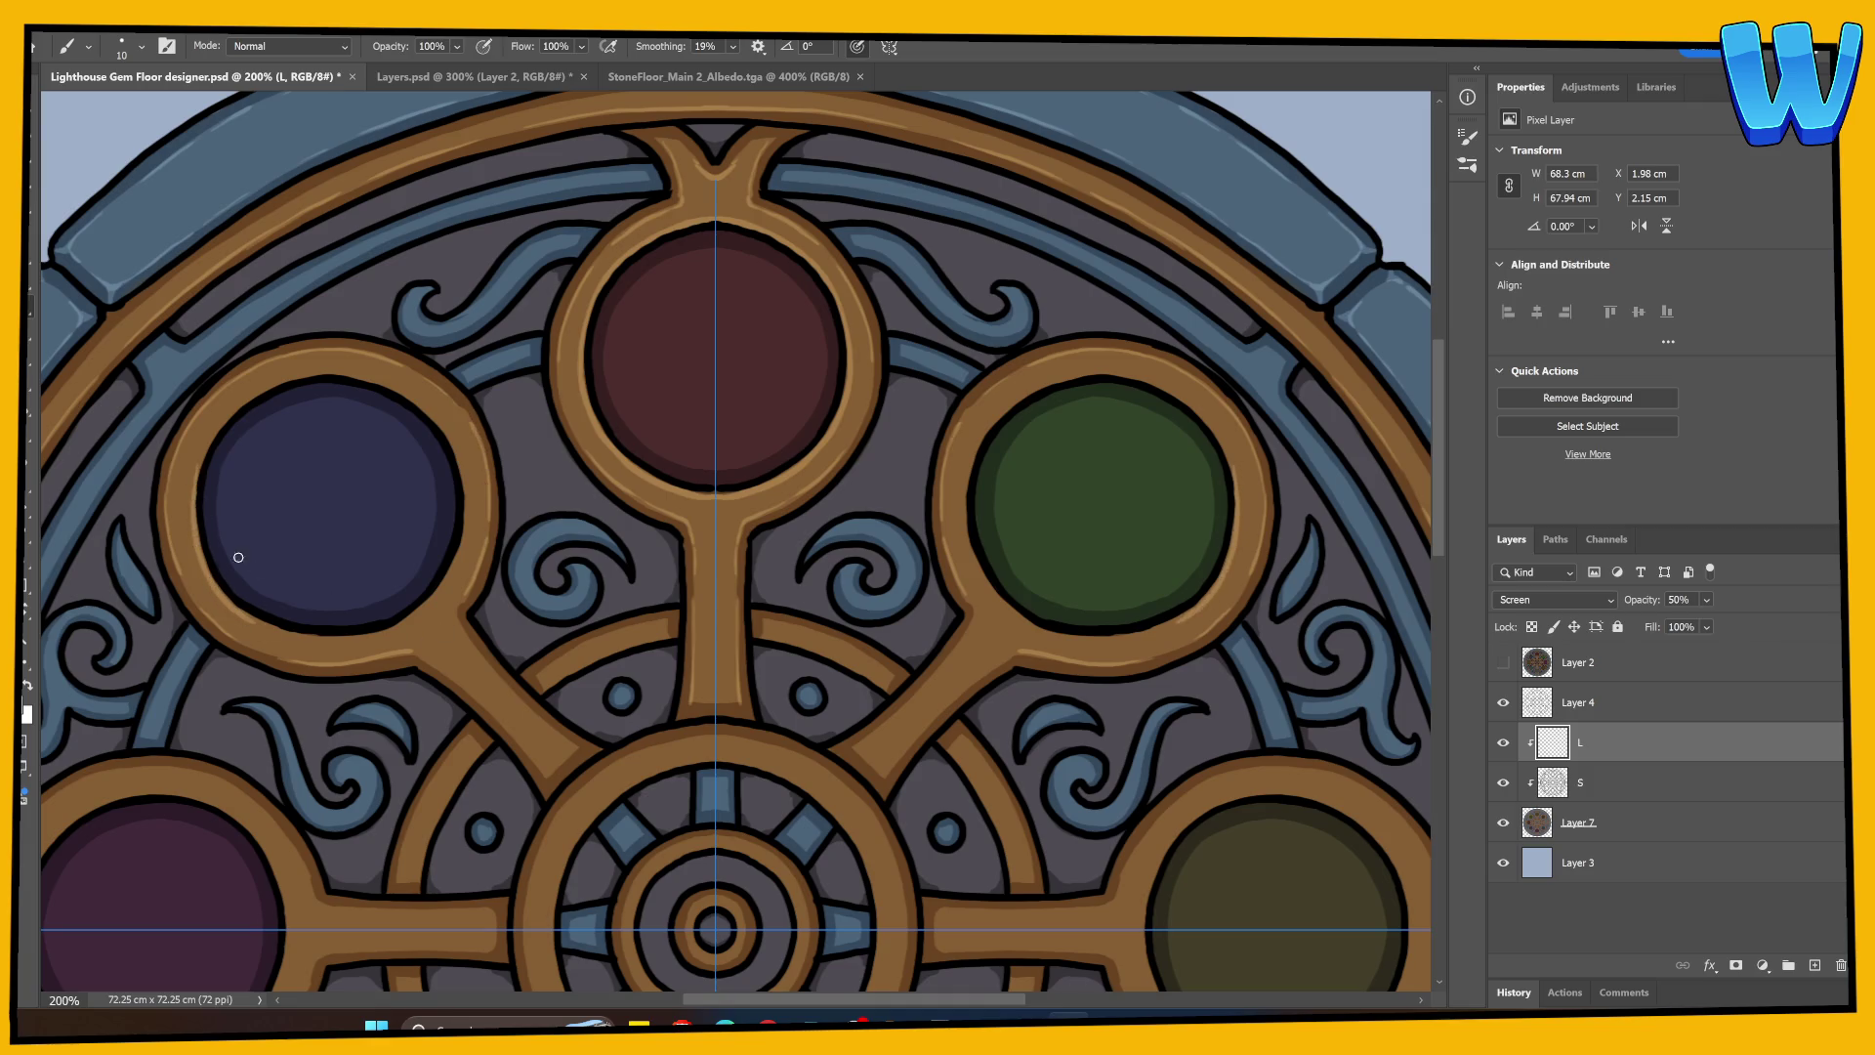
key("ctrl+z")
mouse_move(199, 540)
left_mouse_down()
mouse_move(196, 464)
mouse_move(293, 375)
mouse_move(347, 374)
mouse_move(429, 420)
mouse_move(459, 464)
mouse_move(454, 528)
left_mouse_up()
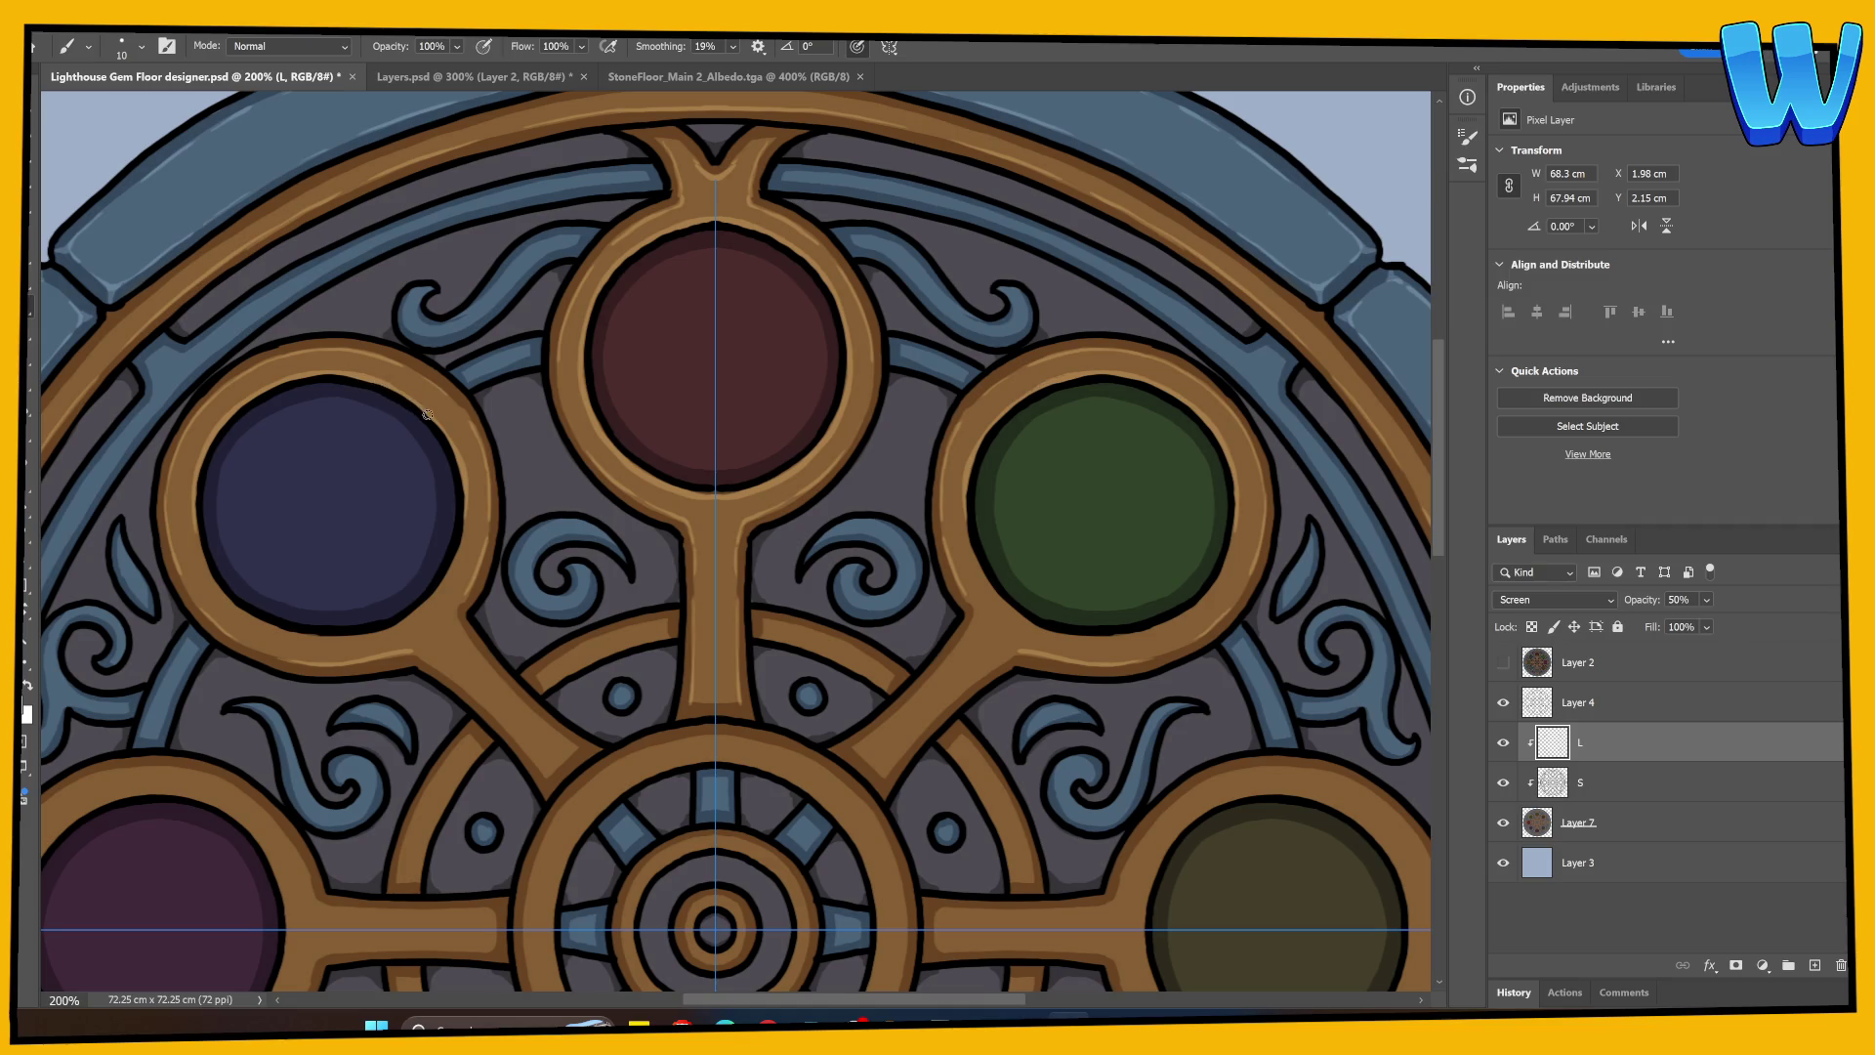
mouse_move(199, 534)
left_mouse_down()
mouse_move(244, 613)
mouse_move(341, 660)
mouse_move(435, 594)
mouse_move(463, 481)
left_mouse_up()
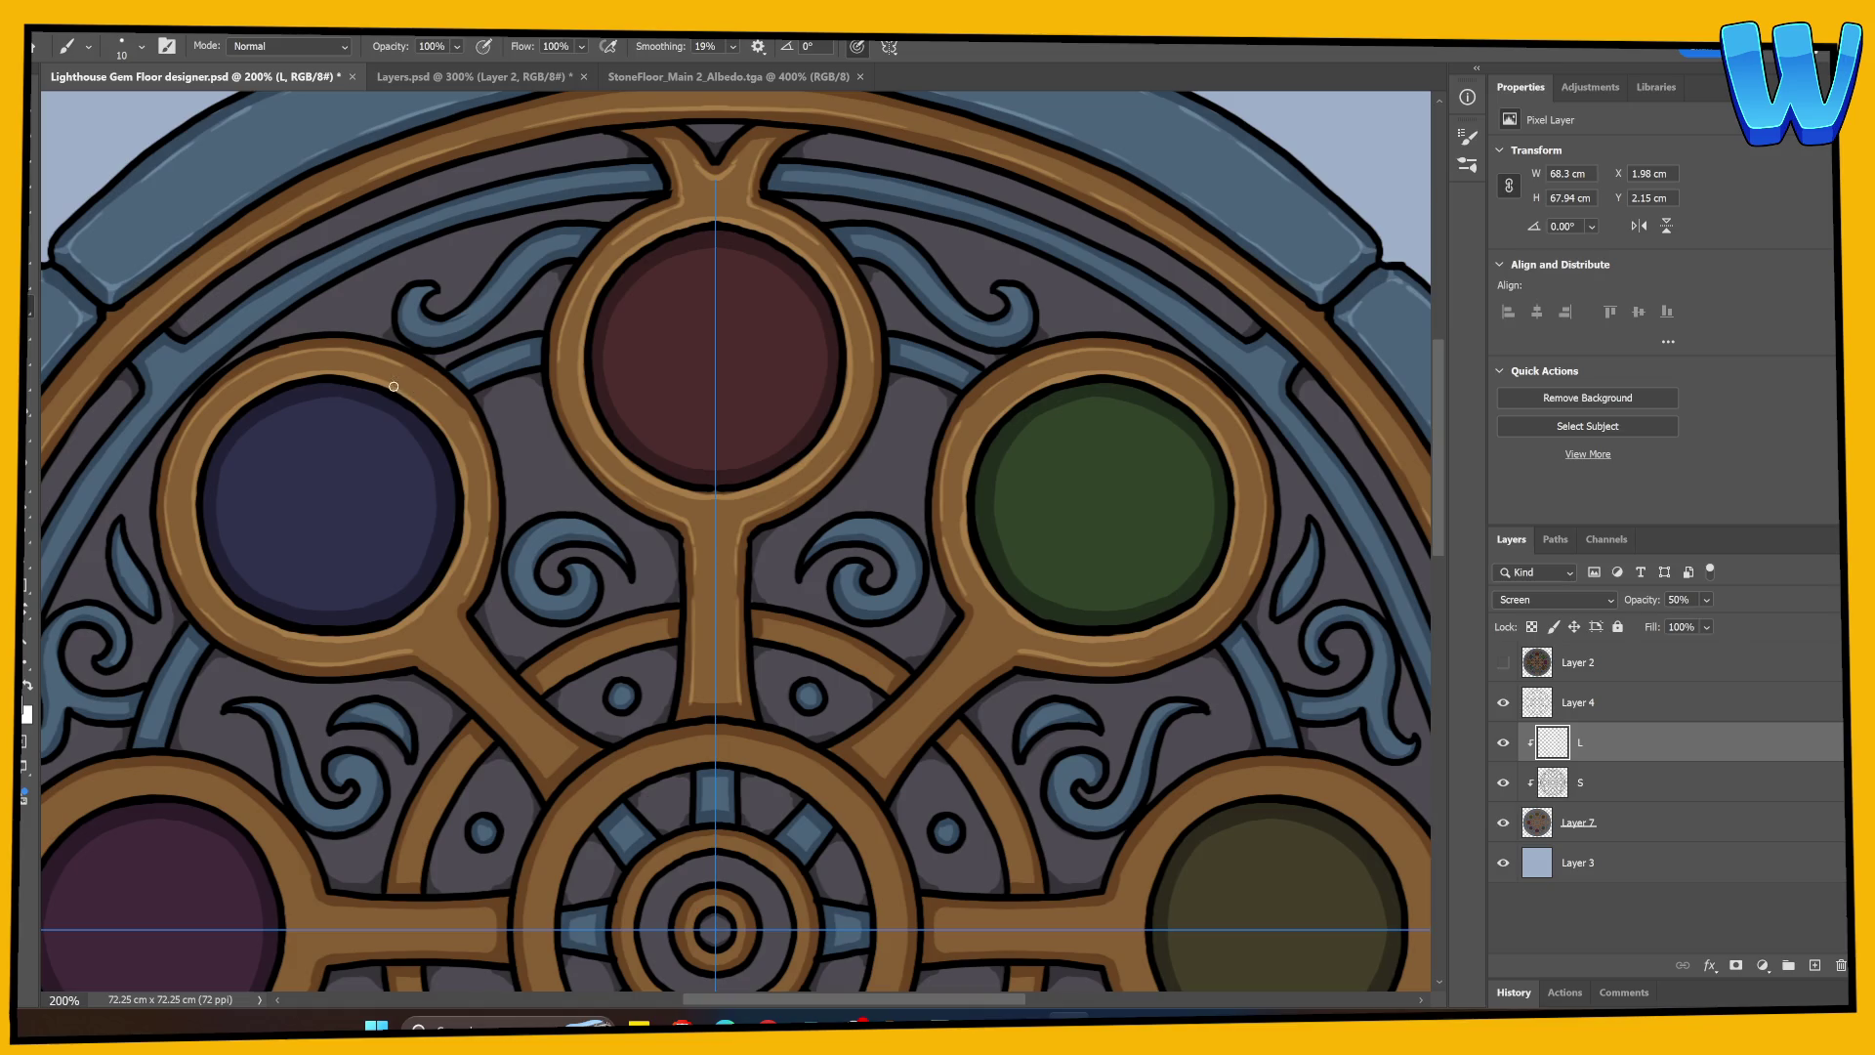
left_click_drag(393, 385, 447, 435)
Step: Highlight the brown arm, the upper-left brown ring's top and the horizontal bar
mouse_move(532, 711)
left_mouse_down()
mouse_move(418, 430)
mouse_move(396, 467)
mouse_move(428, 500)
left_mouse_up()
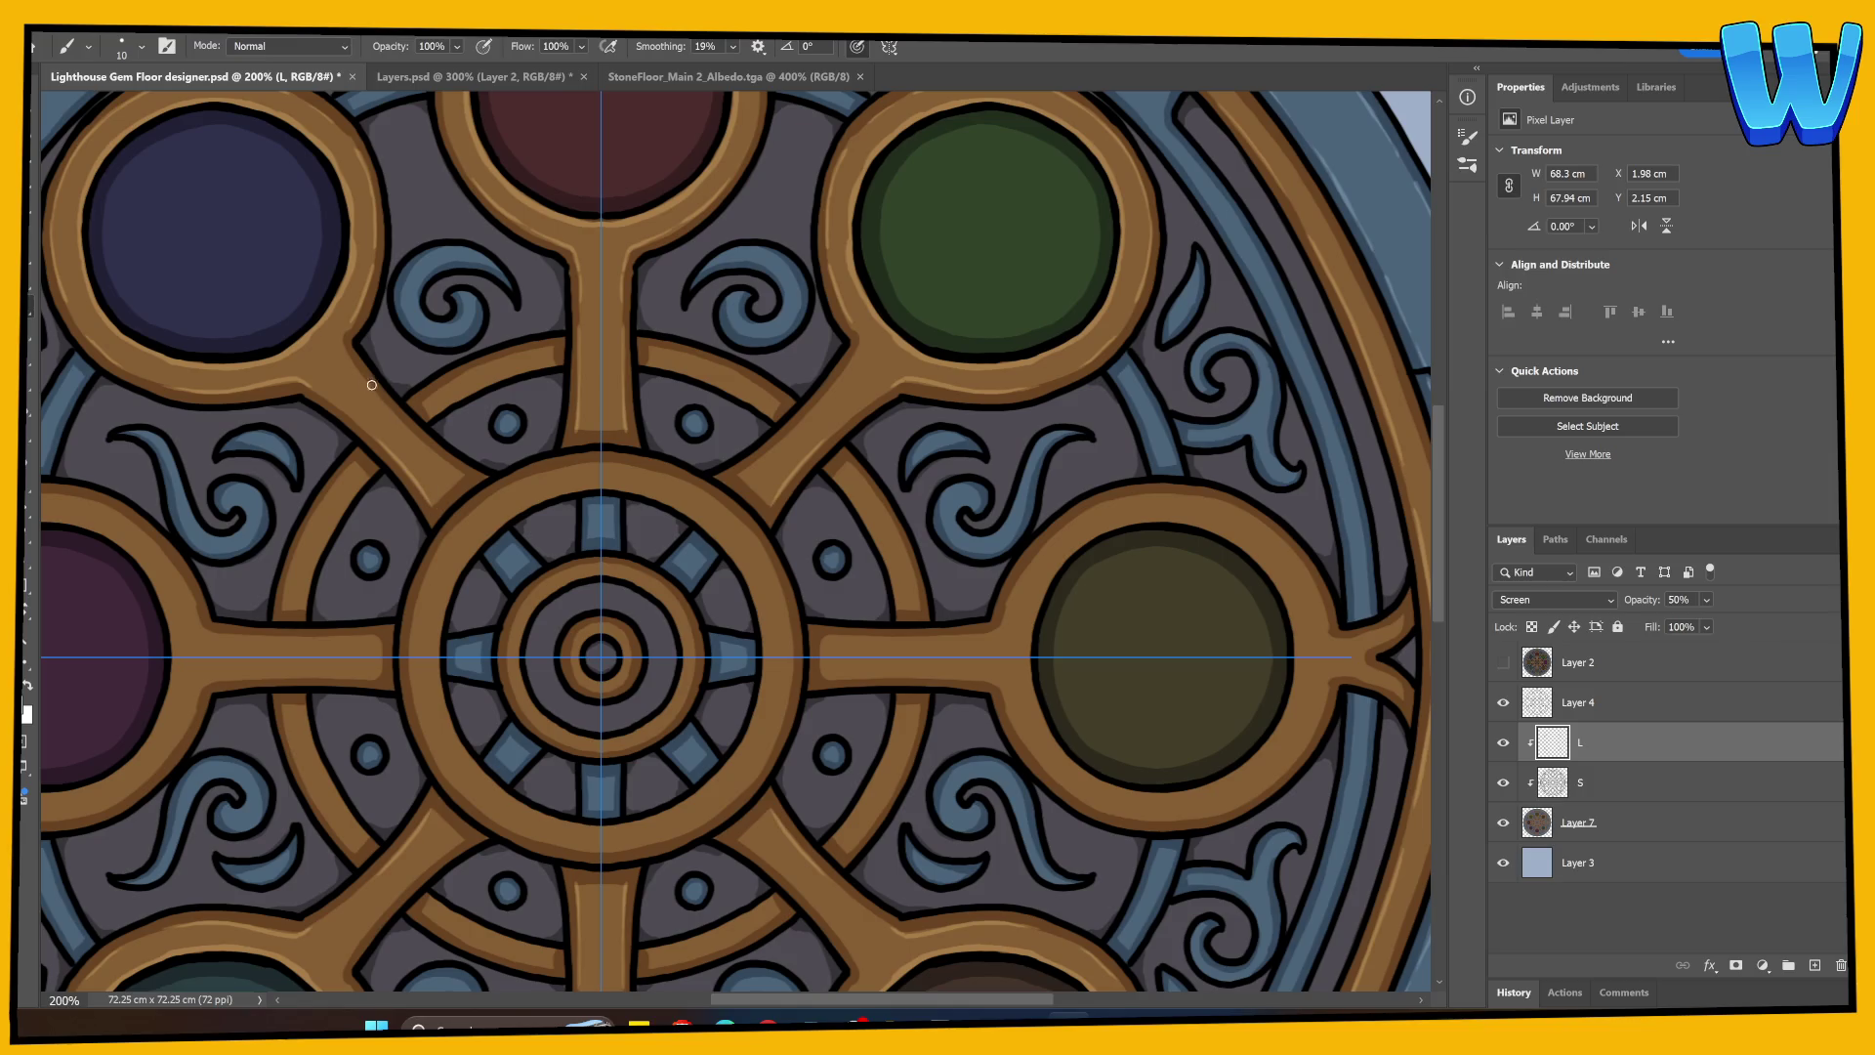
mouse_move(350, 361)
left_mouse_down()
mouse_move(468, 478)
mouse_move(899, 365)
left_mouse_up()
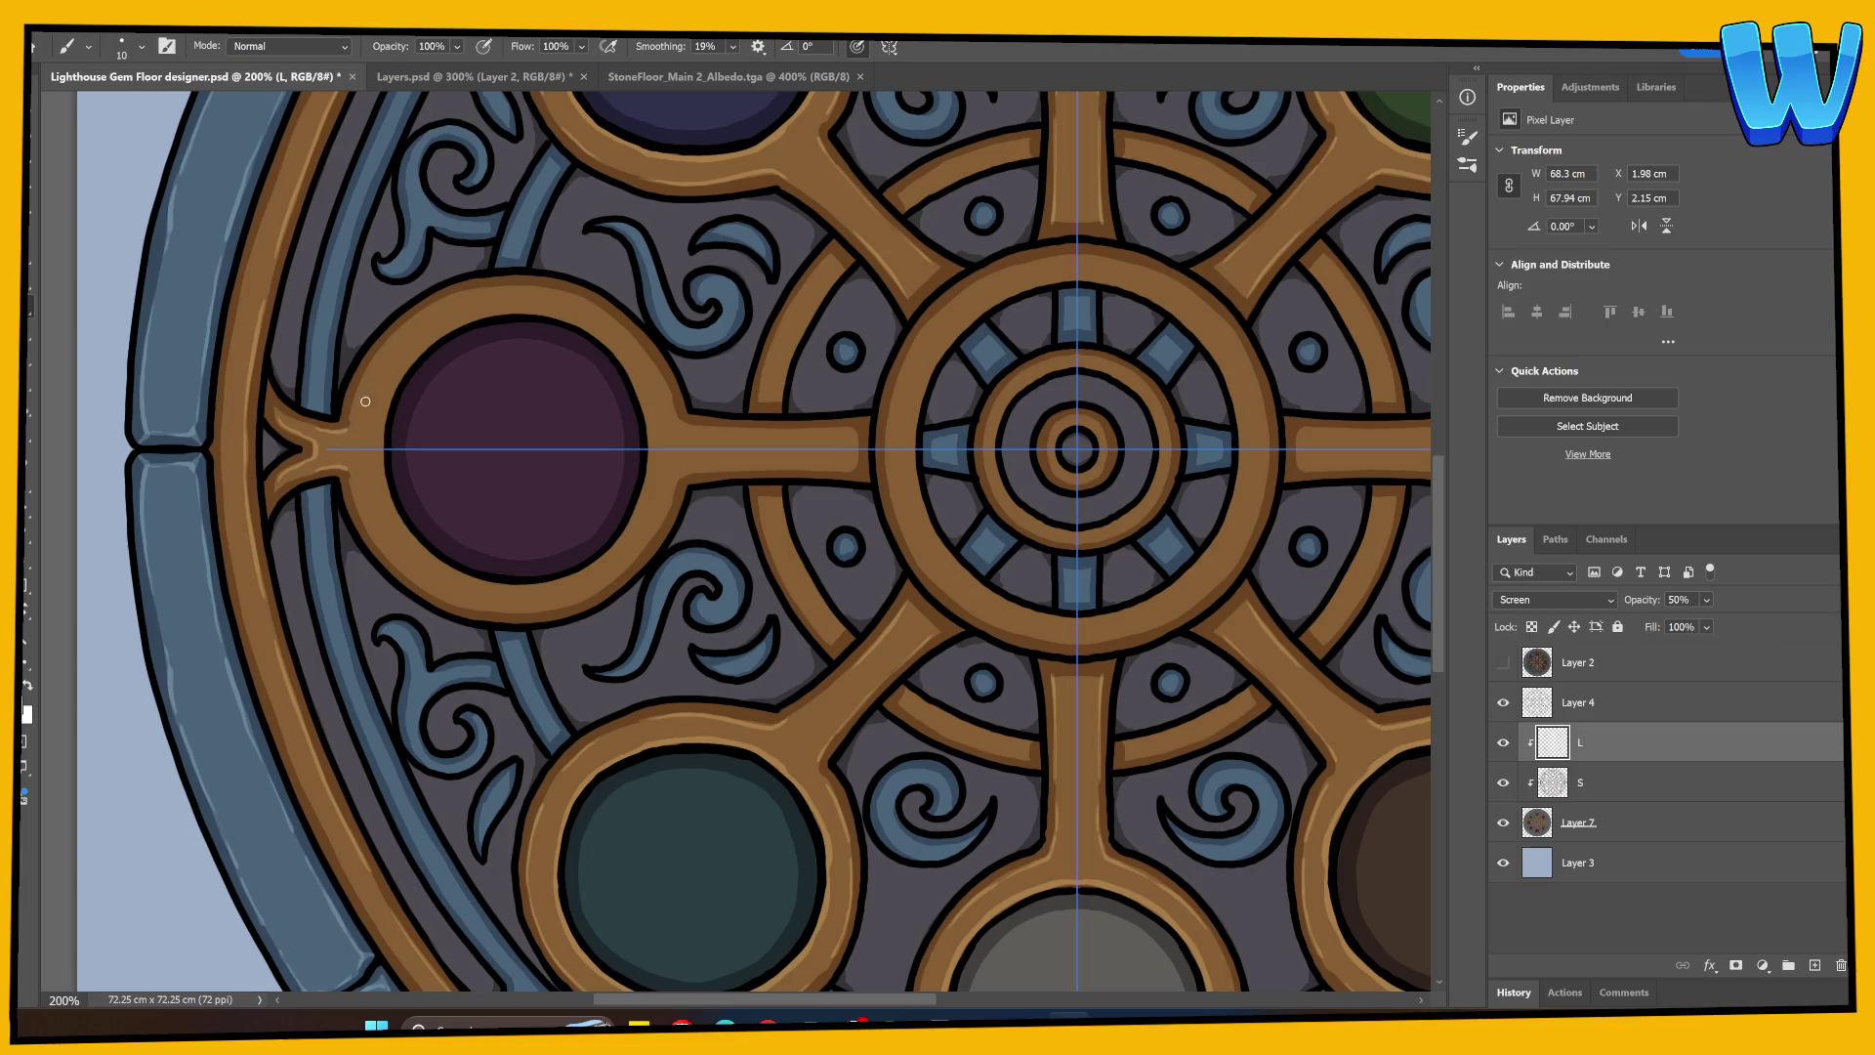
mouse_move(364, 372)
left_mouse_down()
mouse_move(412, 320)
mouse_move(553, 288)
left_mouse_up()
key("ctrl+z")
mouse_move(450, 300)
left_mouse_down()
mouse_move(552, 290)
mouse_move(600, 310)
left_mouse_up()
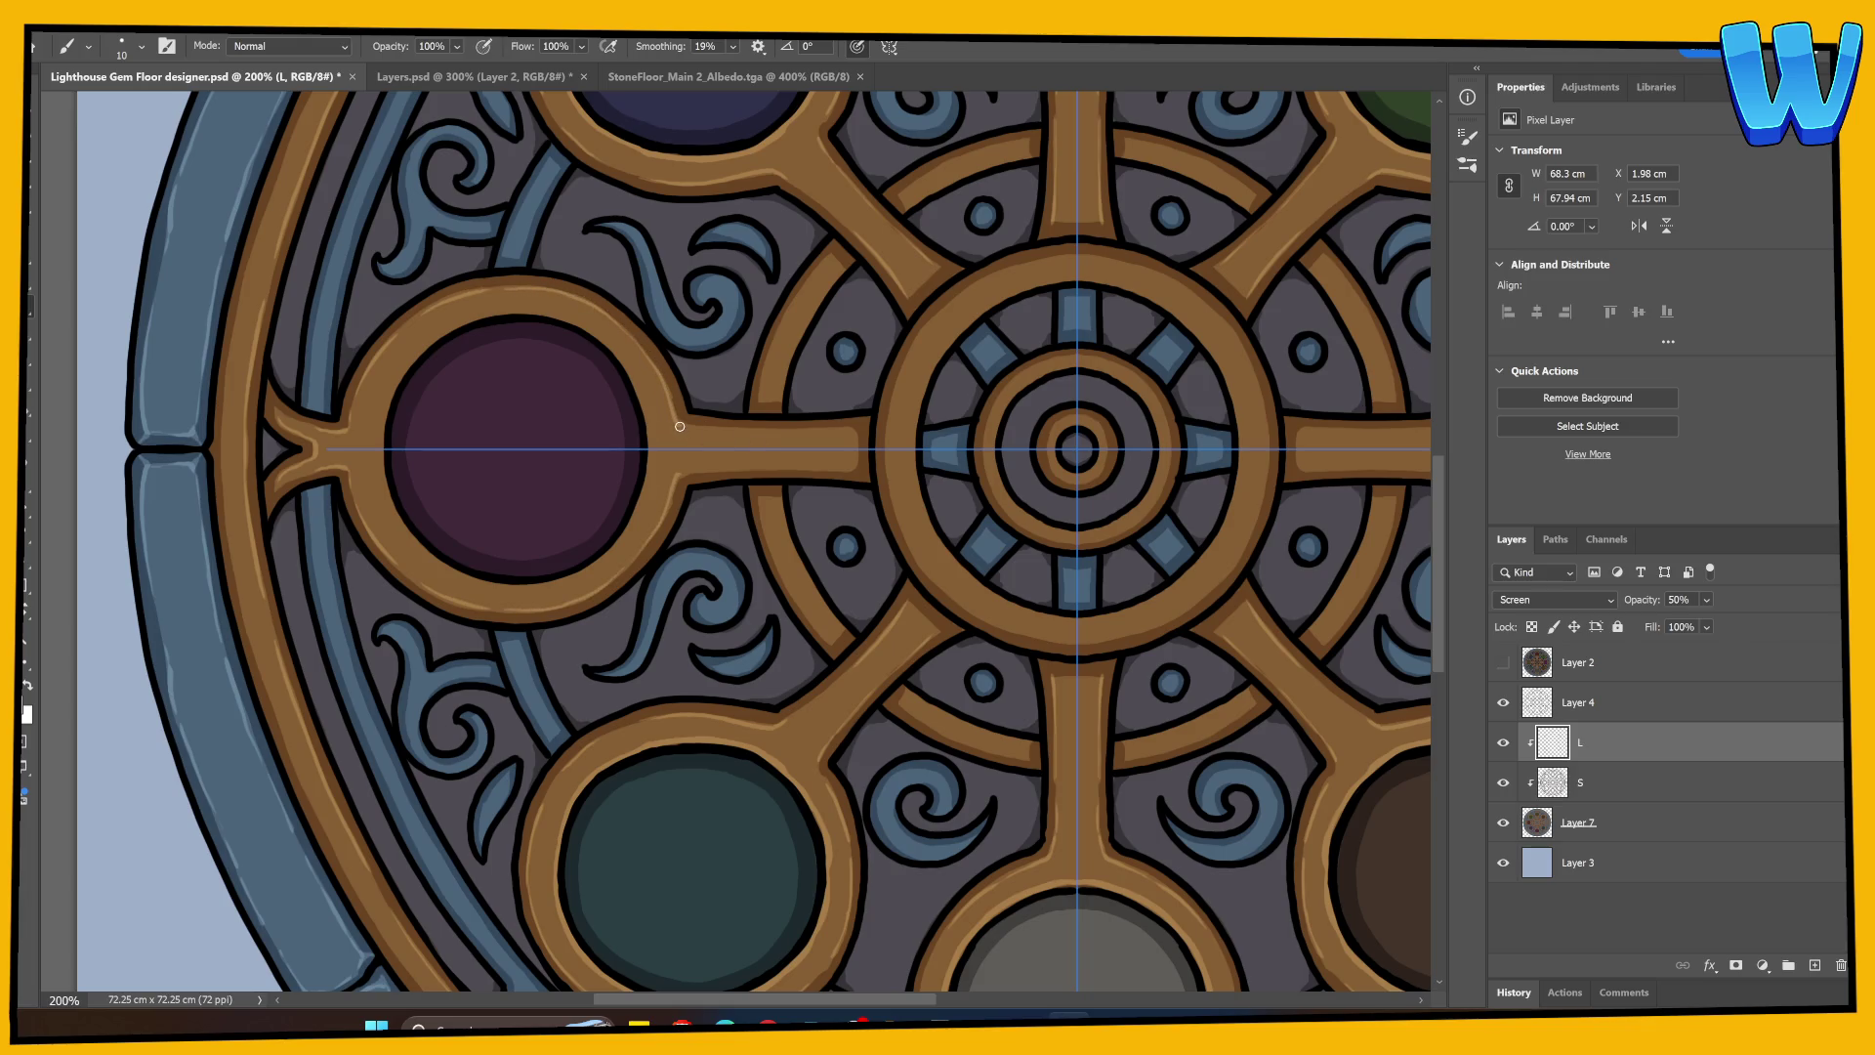
left_click_drag(752, 430, 855, 432)
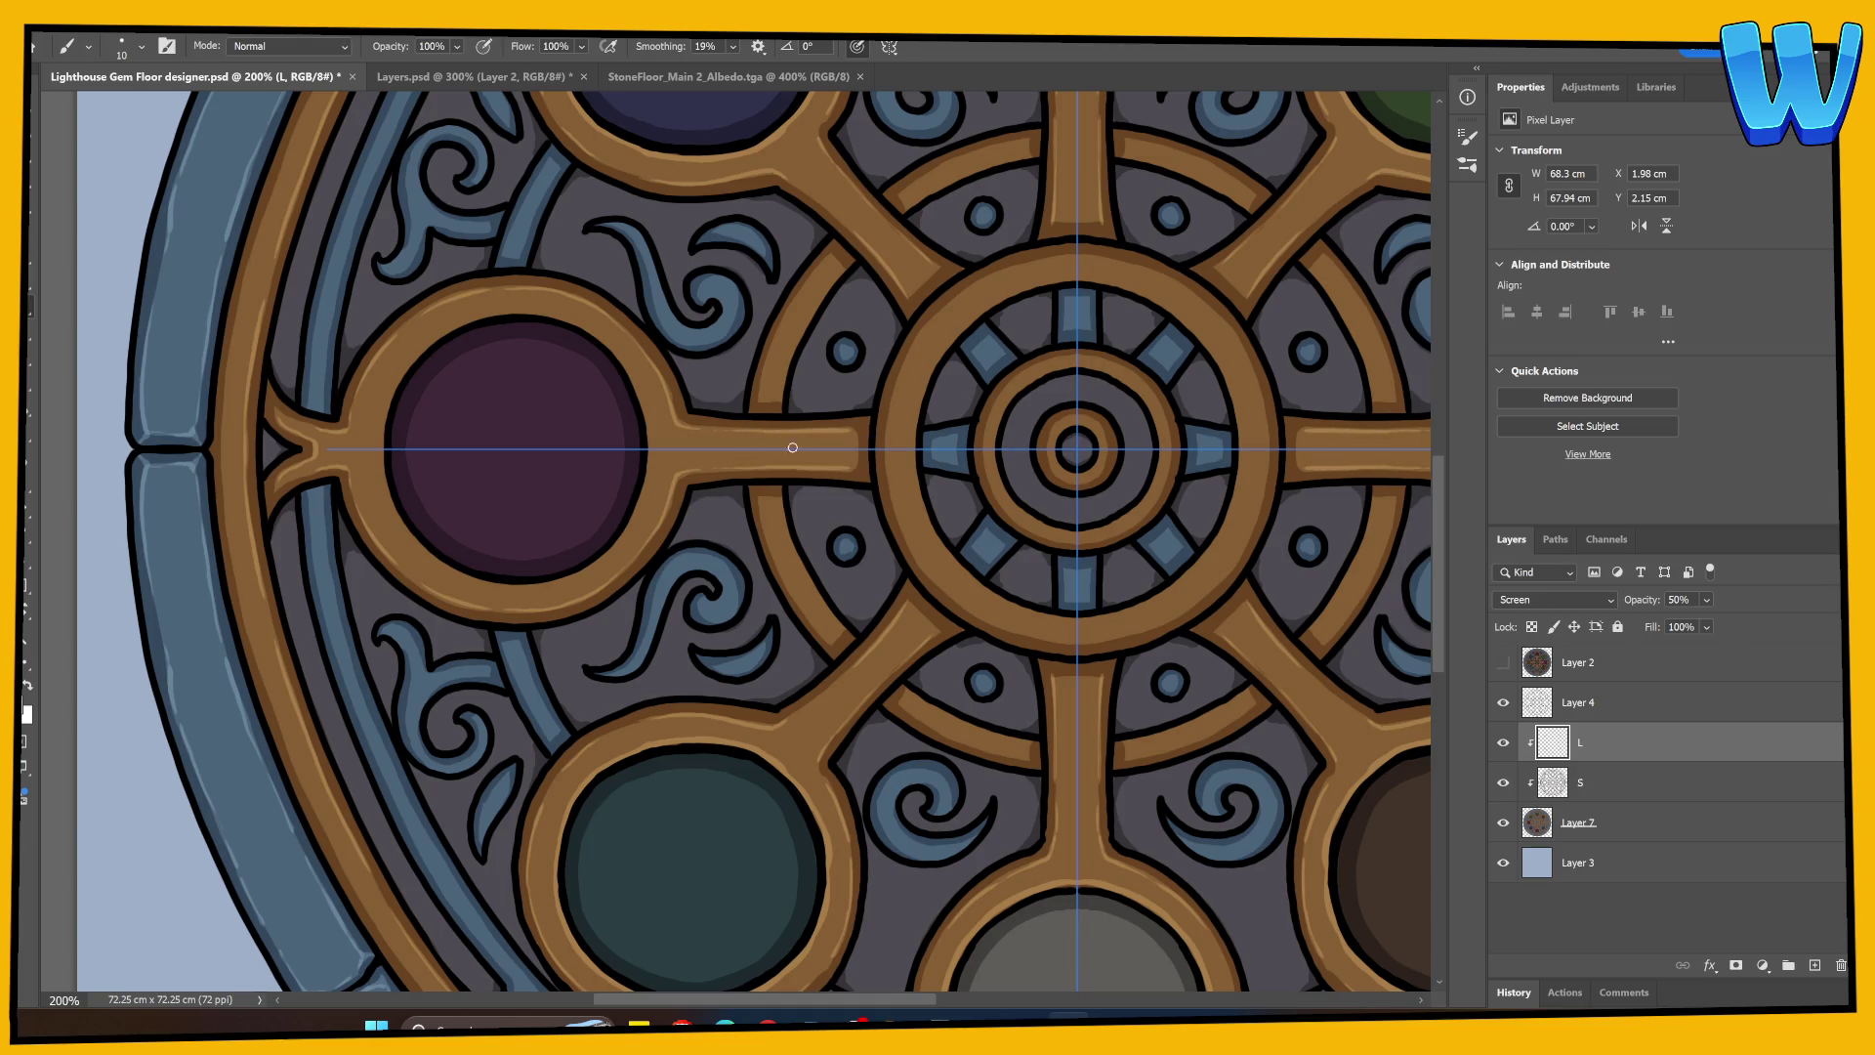
Step: Highlight the purple gem ring's inner left, right and top edges and the arc beside the hub
mouse_move(393, 392)
left_mouse_down()
mouse_move(383, 458)
mouse_move(415, 357)
mouse_move(535, 314)
left_mouse_up()
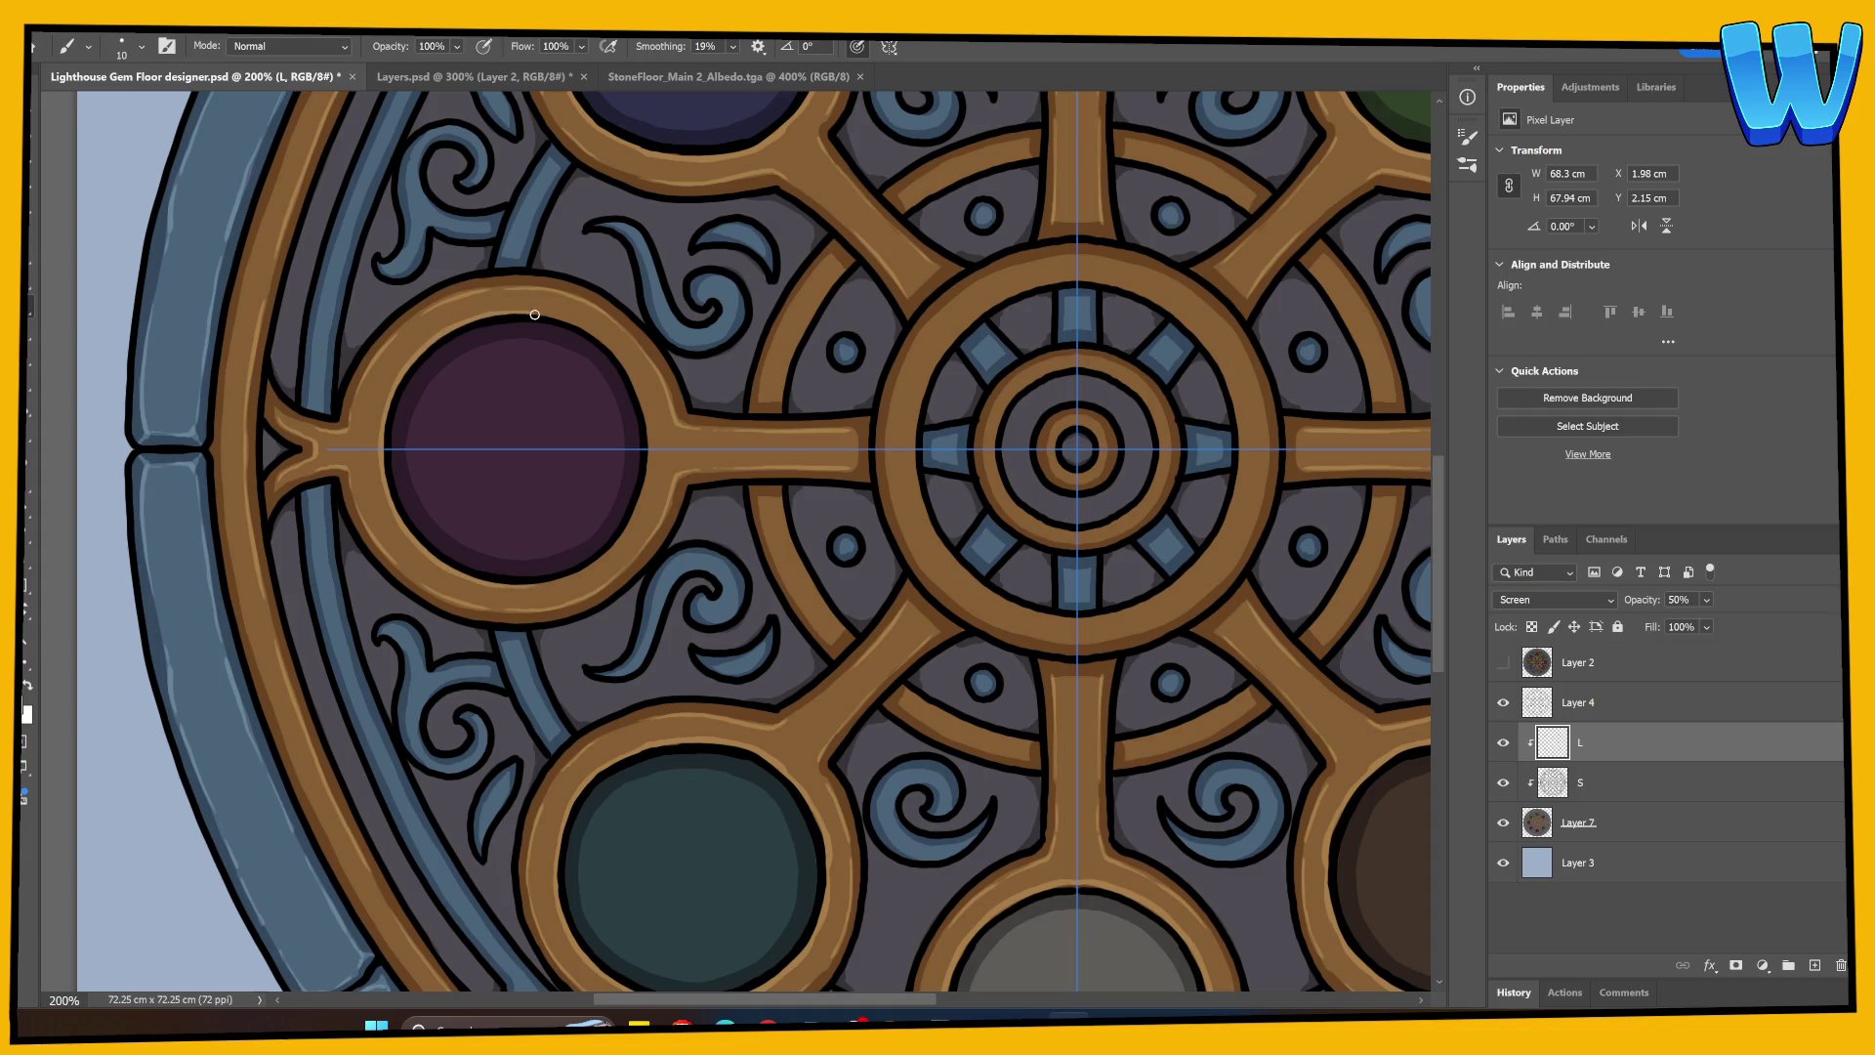
left_click_drag(642, 402, 648, 444)
left_click_drag(563, 318, 524, 311)
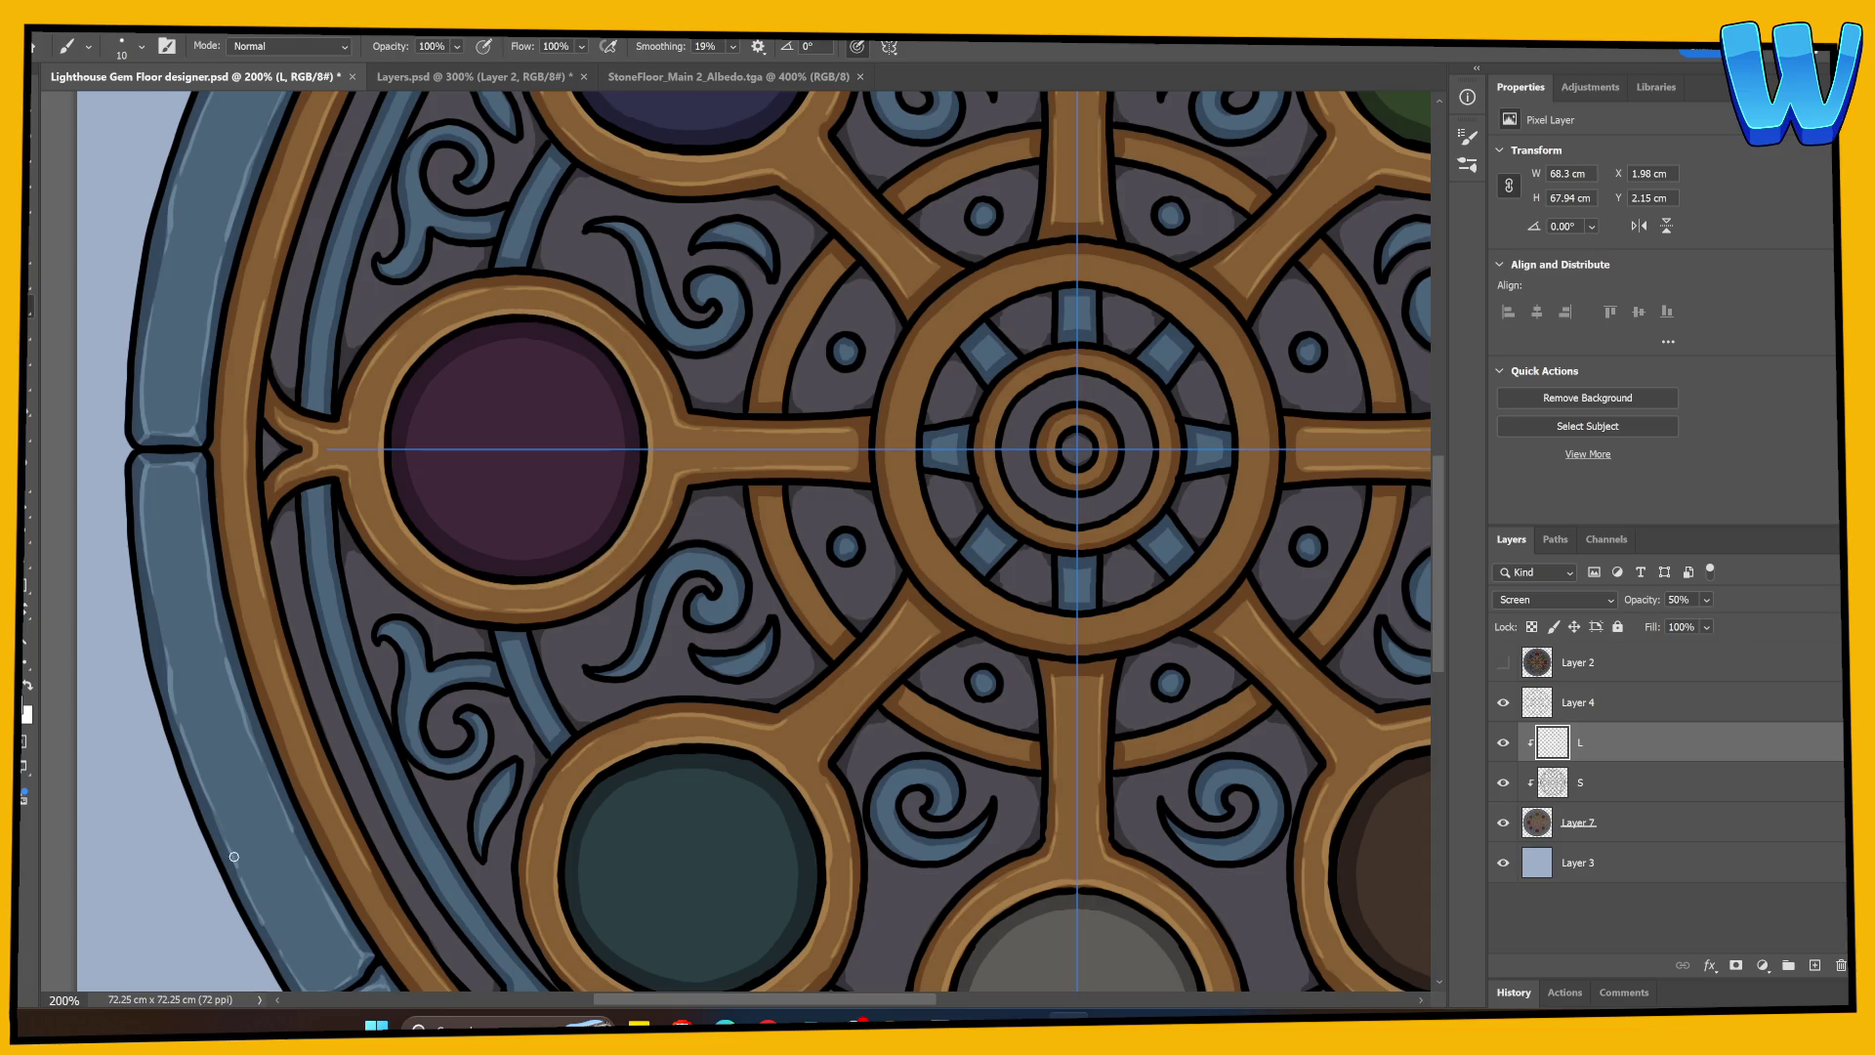
scroll(656, 738, "right", 5)
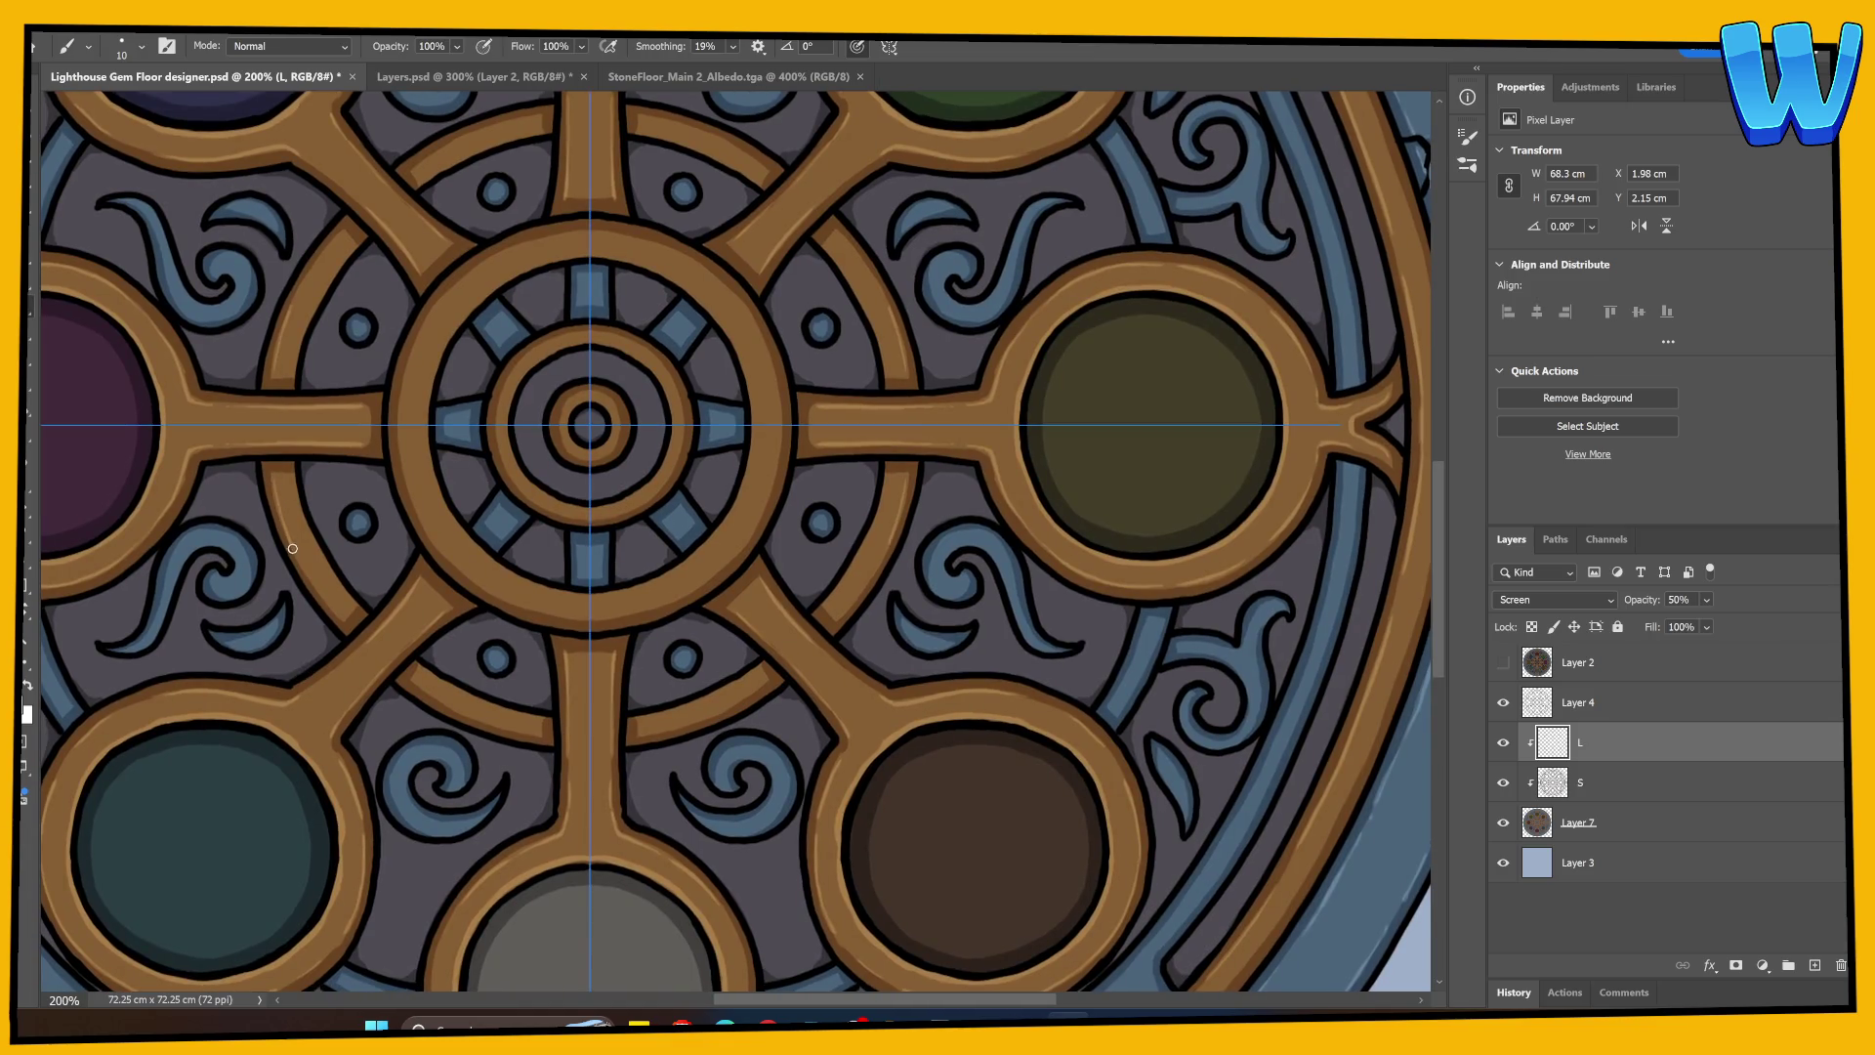
mouse_move(300, 496)
left_mouse_down()
mouse_move(351, 601)
mouse_move(291, 475)
left_mouse_up()
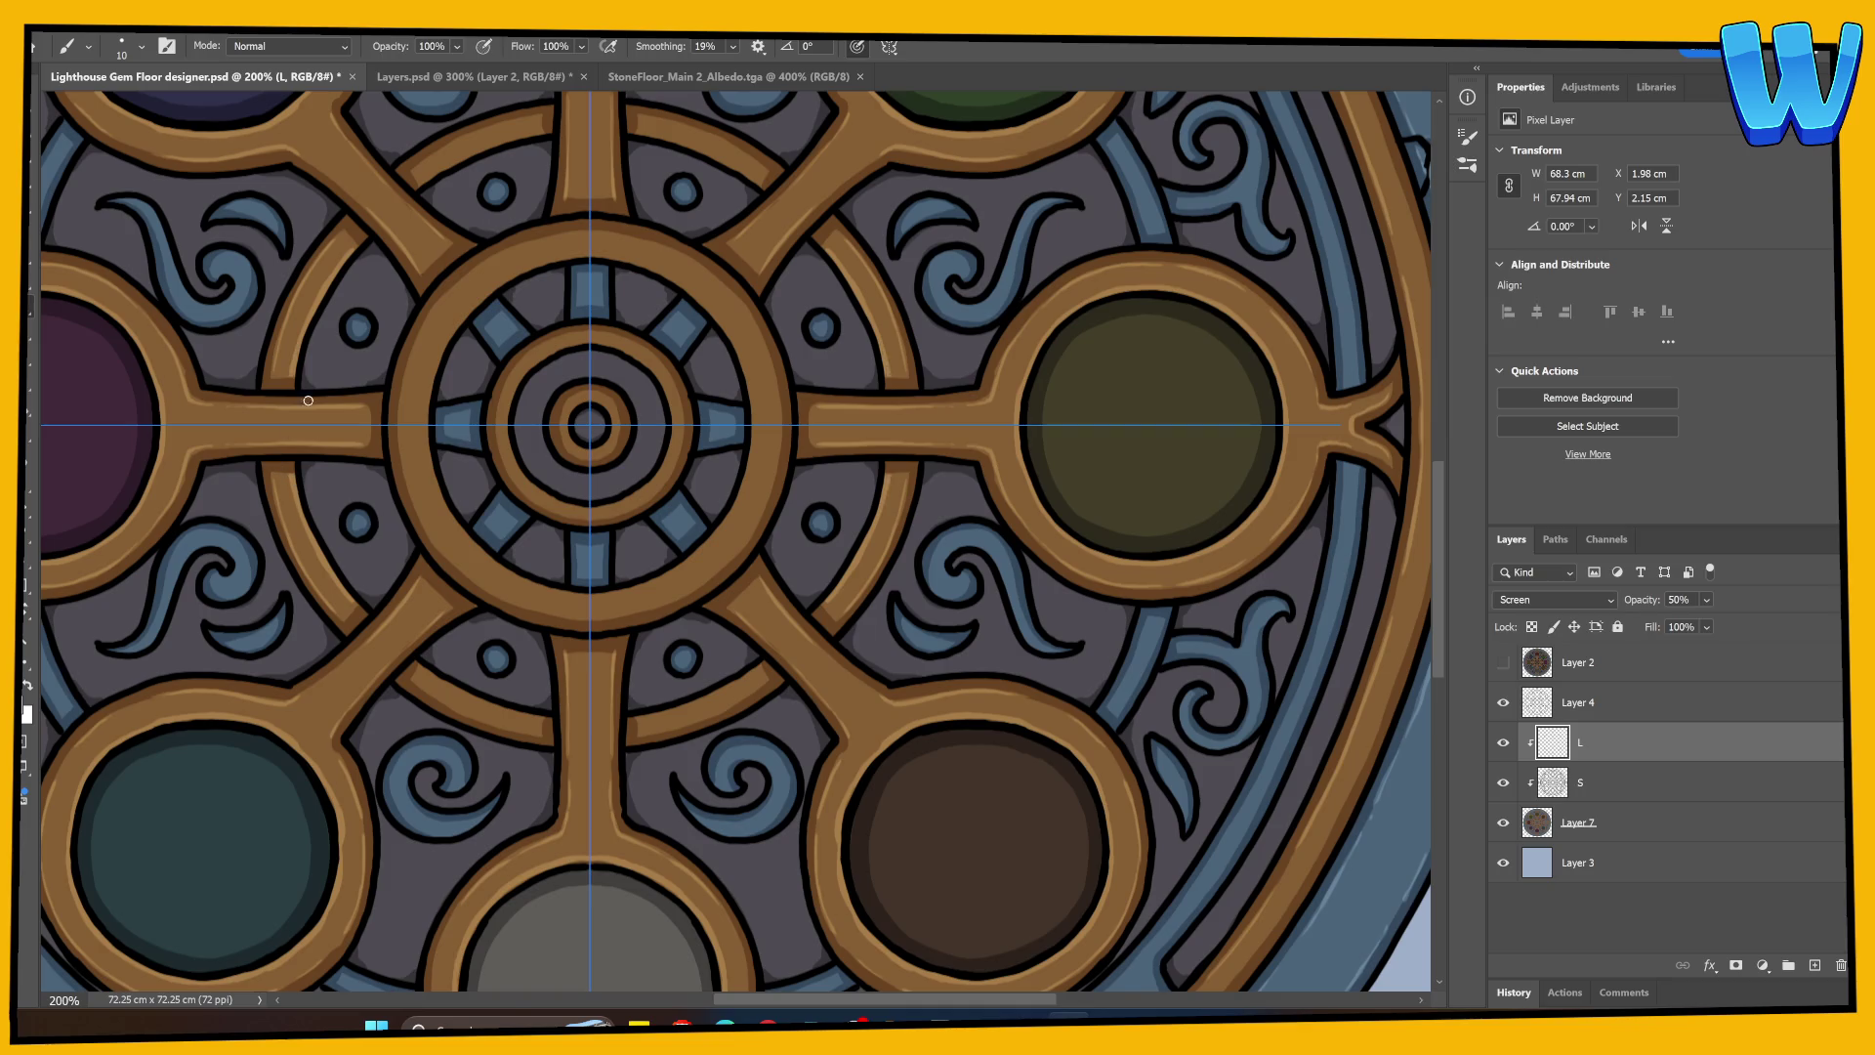
Step: Highlight the left edges of the hub's inner rings, then save the document
scroll(302, 522, "right", 2)
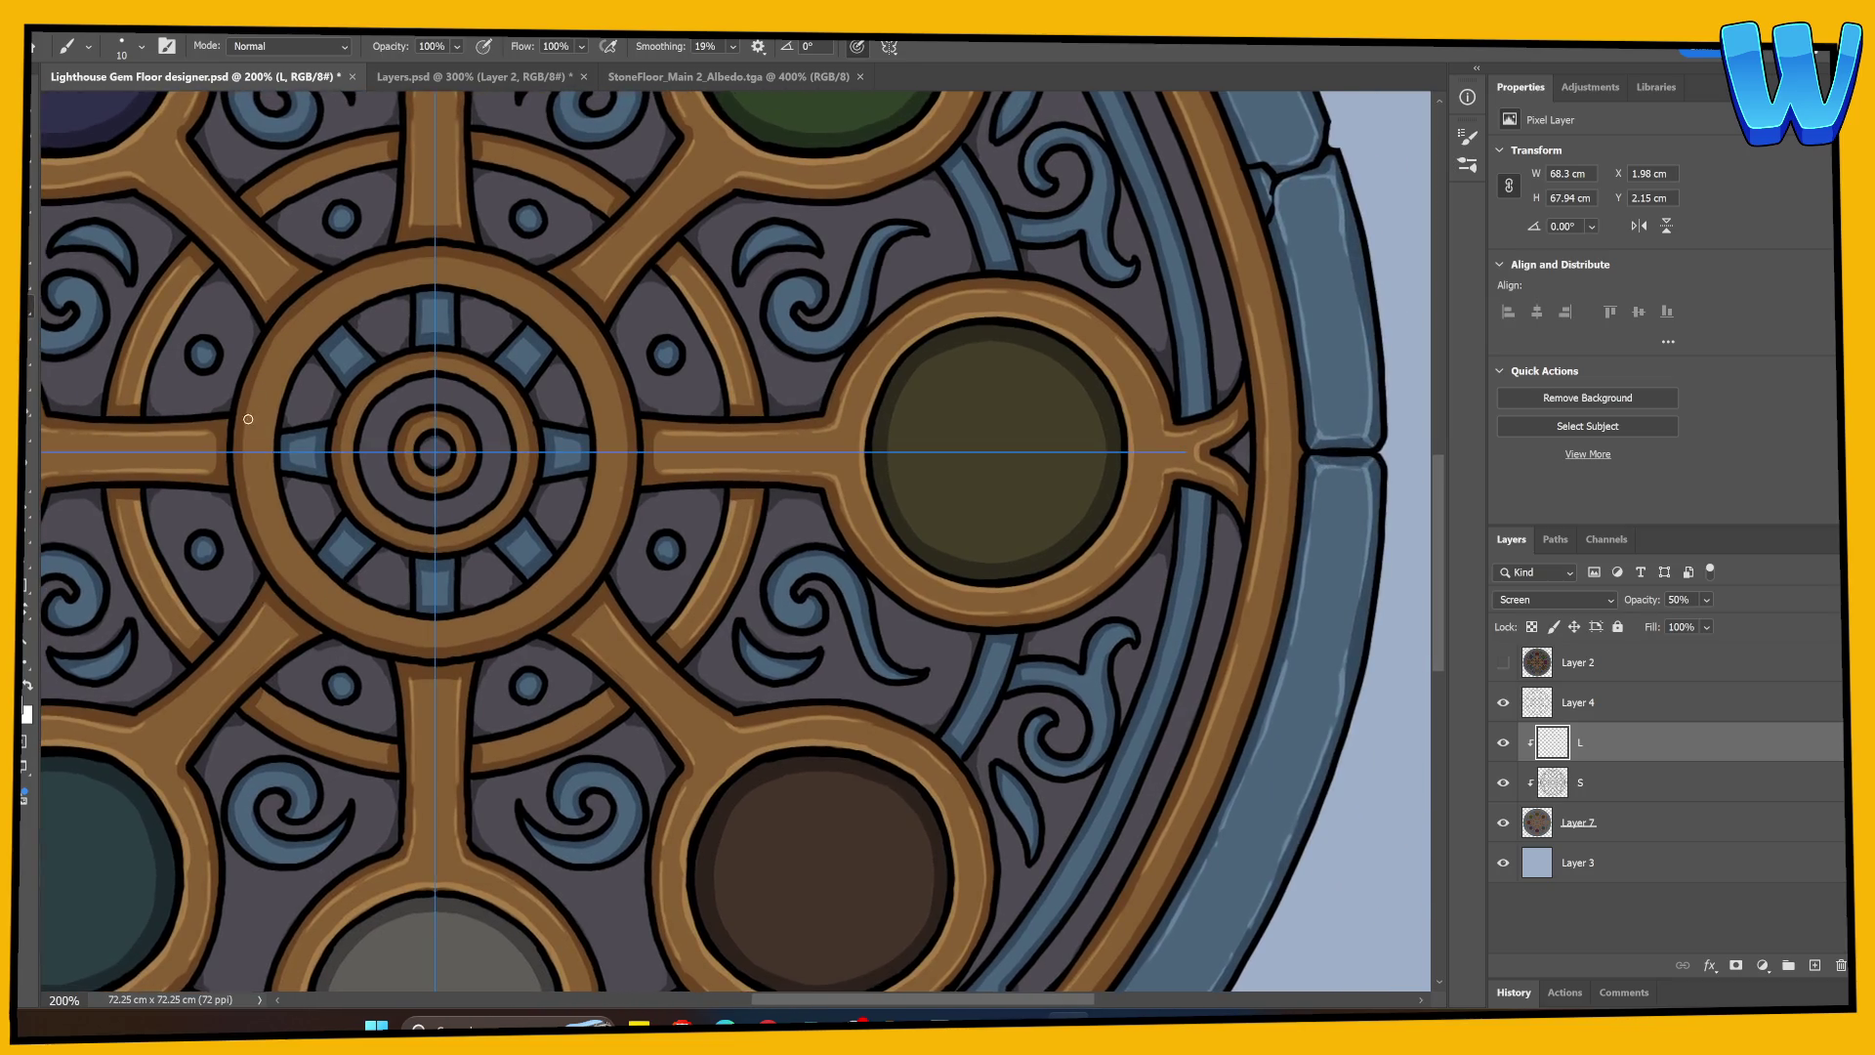
mouse_move(248, 418)
left_mouse_down()
mouse_move(249, 447)
mouse_move(260, 359)
mouse_move(313, 297)
mouse_move(454, 257)
left_mouse_up()
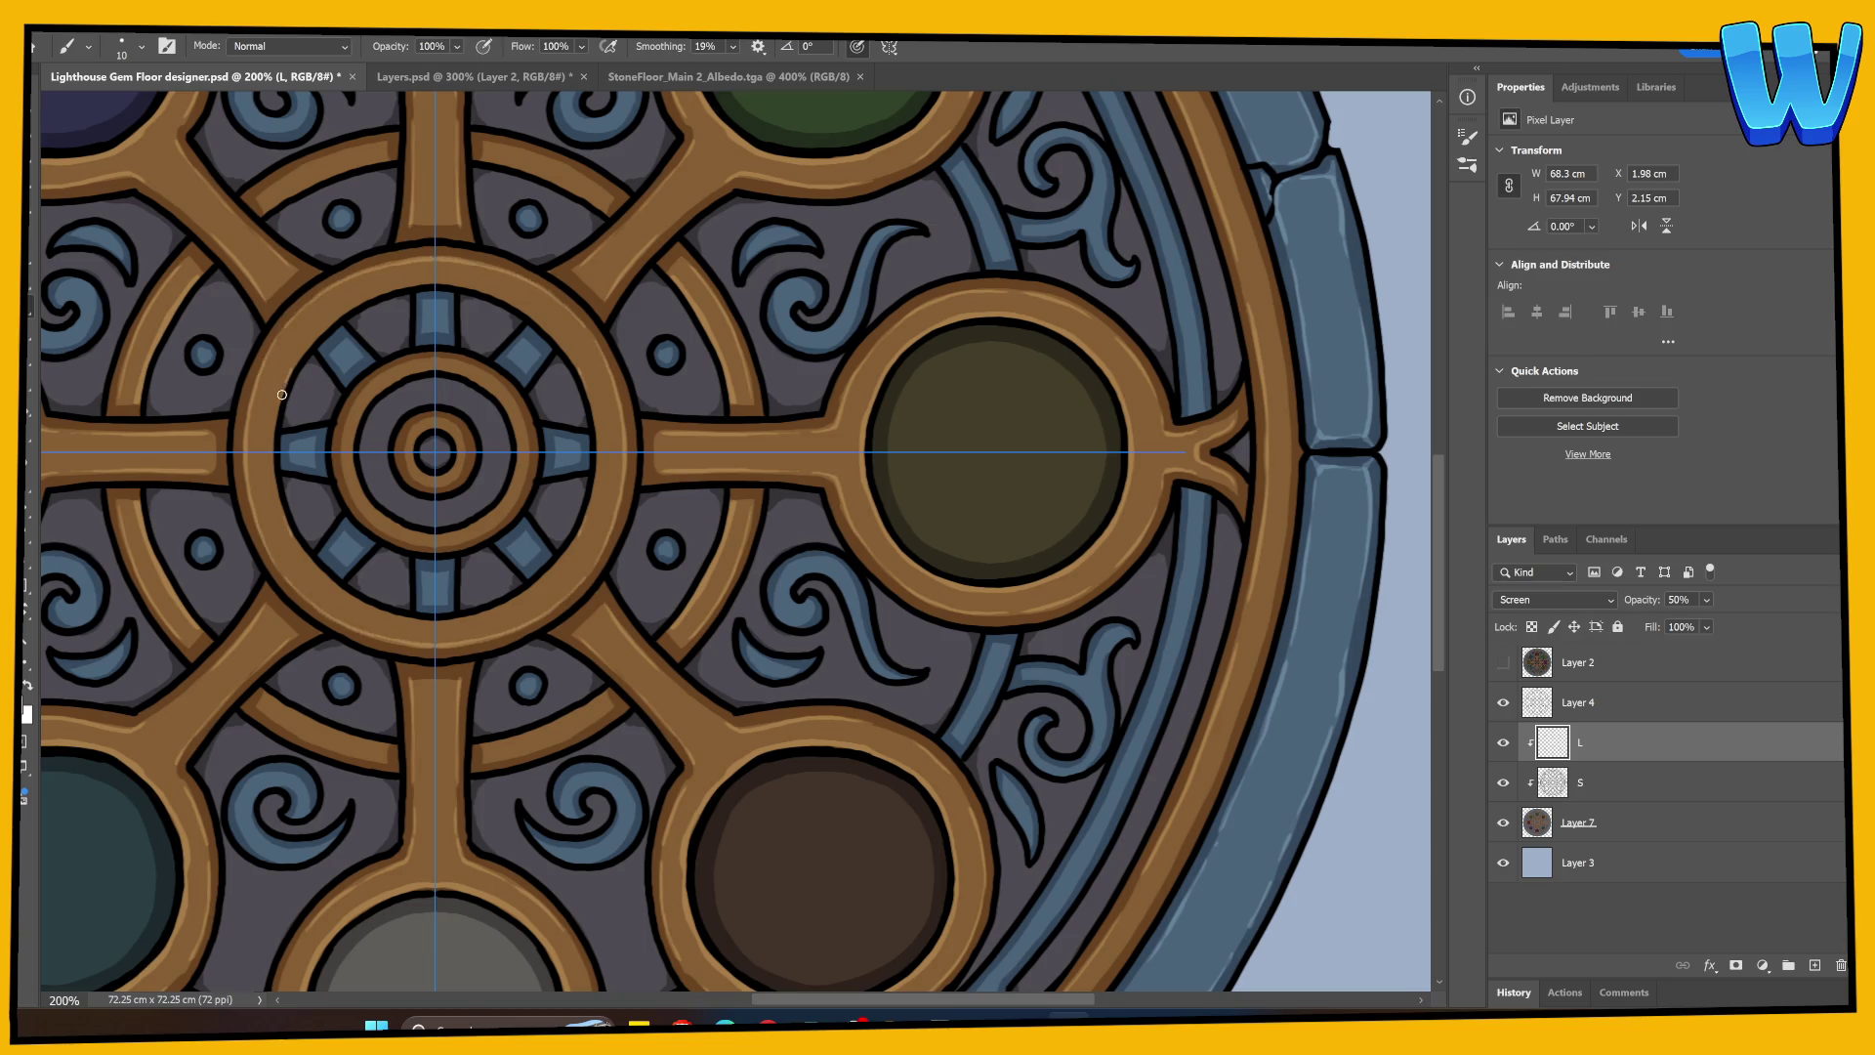
mouse_move(281, 394)
left_mouse_down()
mouse_move(272, 462)
mouse_move(305, 349)
mouse_move(371, 295)
mouse_move(431, 284)
left_mouse_up()
key("ctrl+z")
mouse_move(357, 423)
left_mouse_down()
mouse_move(364, 498)
mouse_move(434, 534)
left_mouse_up()
key("ctrl+z")
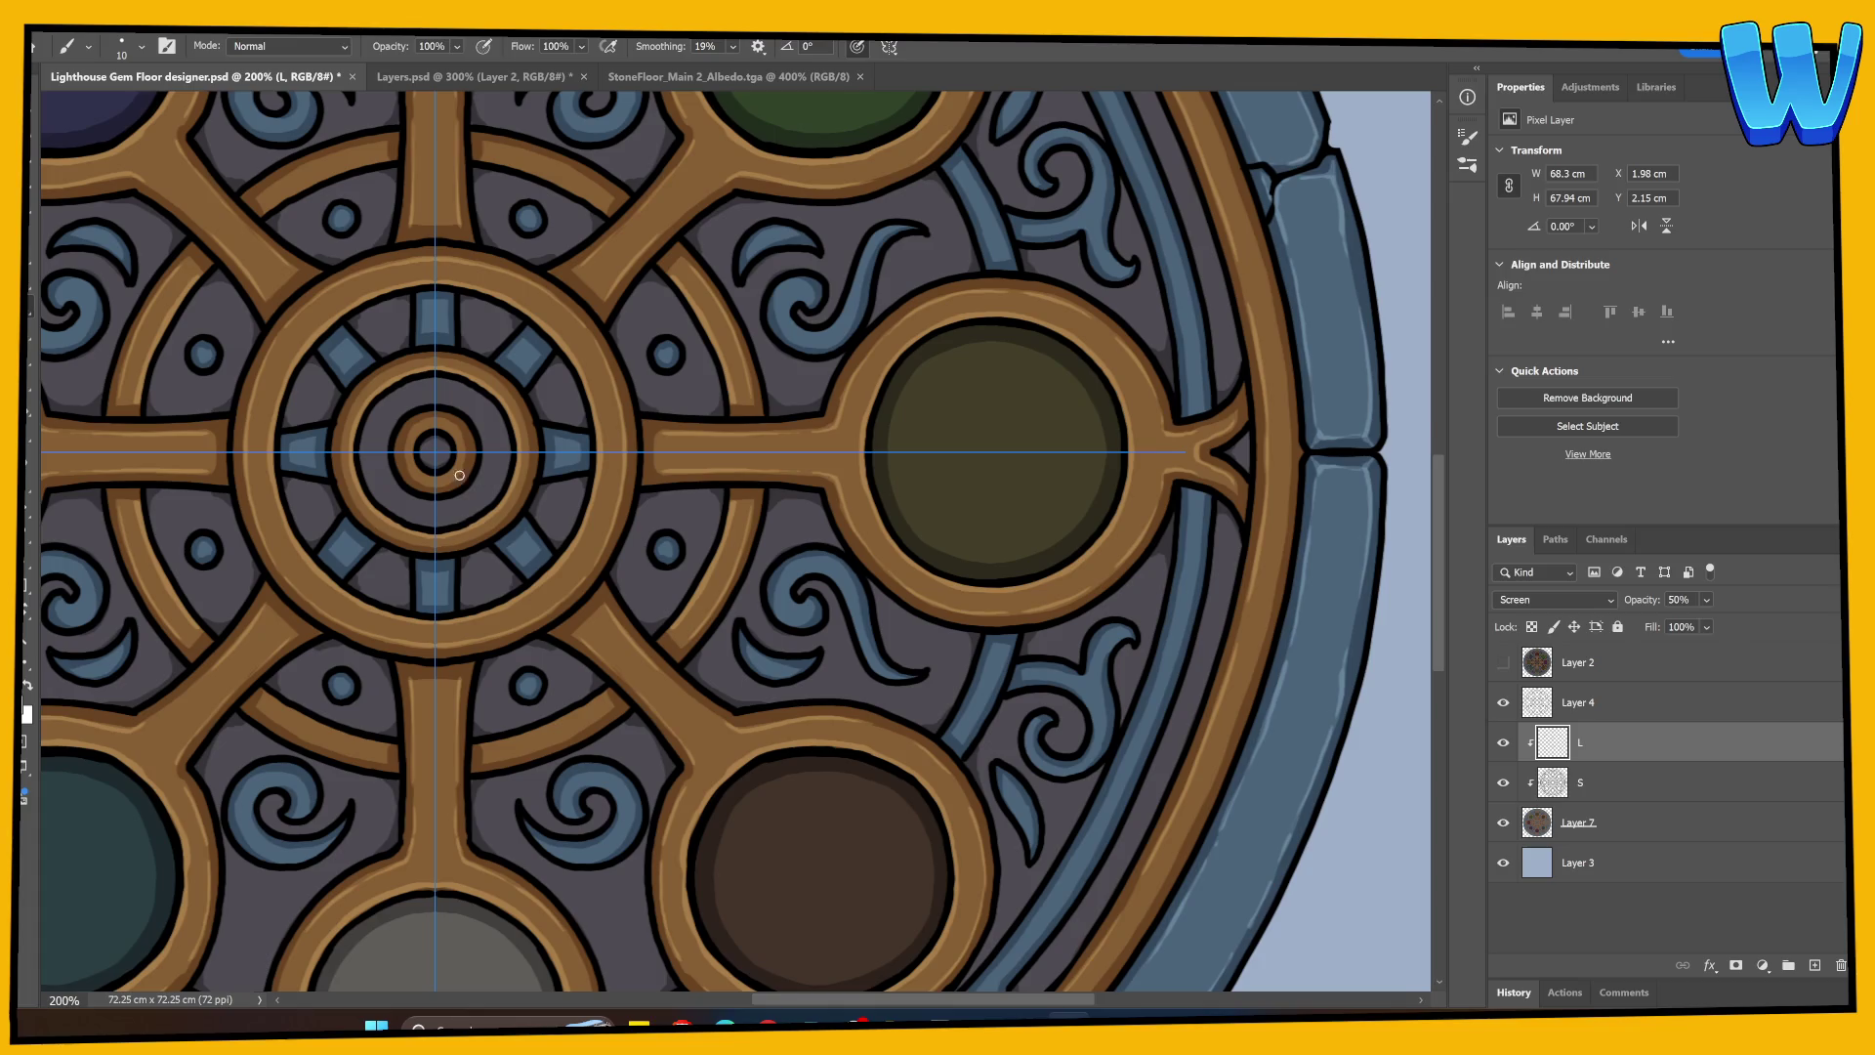
left_click_drag(419, 432, 412, 456)
left_click_drag(506, 610, 868, 658)
key("ctrl+s")
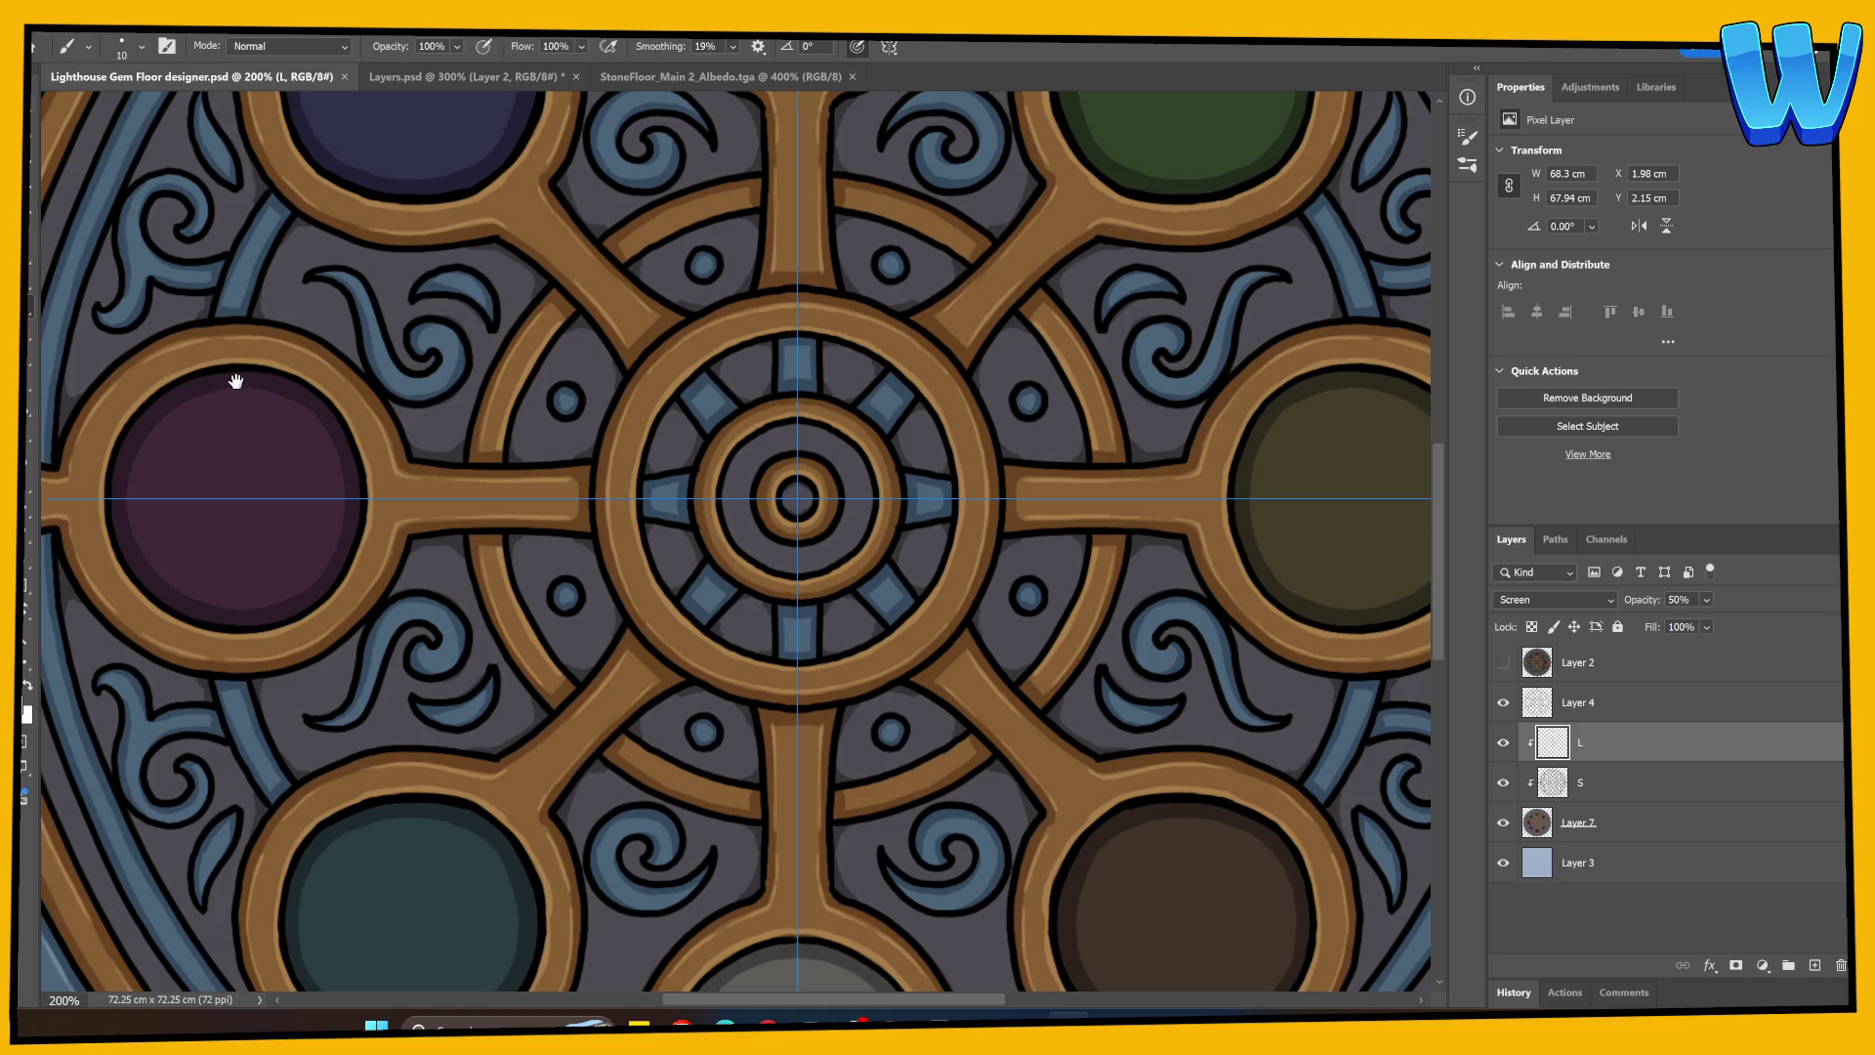
left_click_drag(239, 381, 478, 532)
key("ctrl+semicolon")
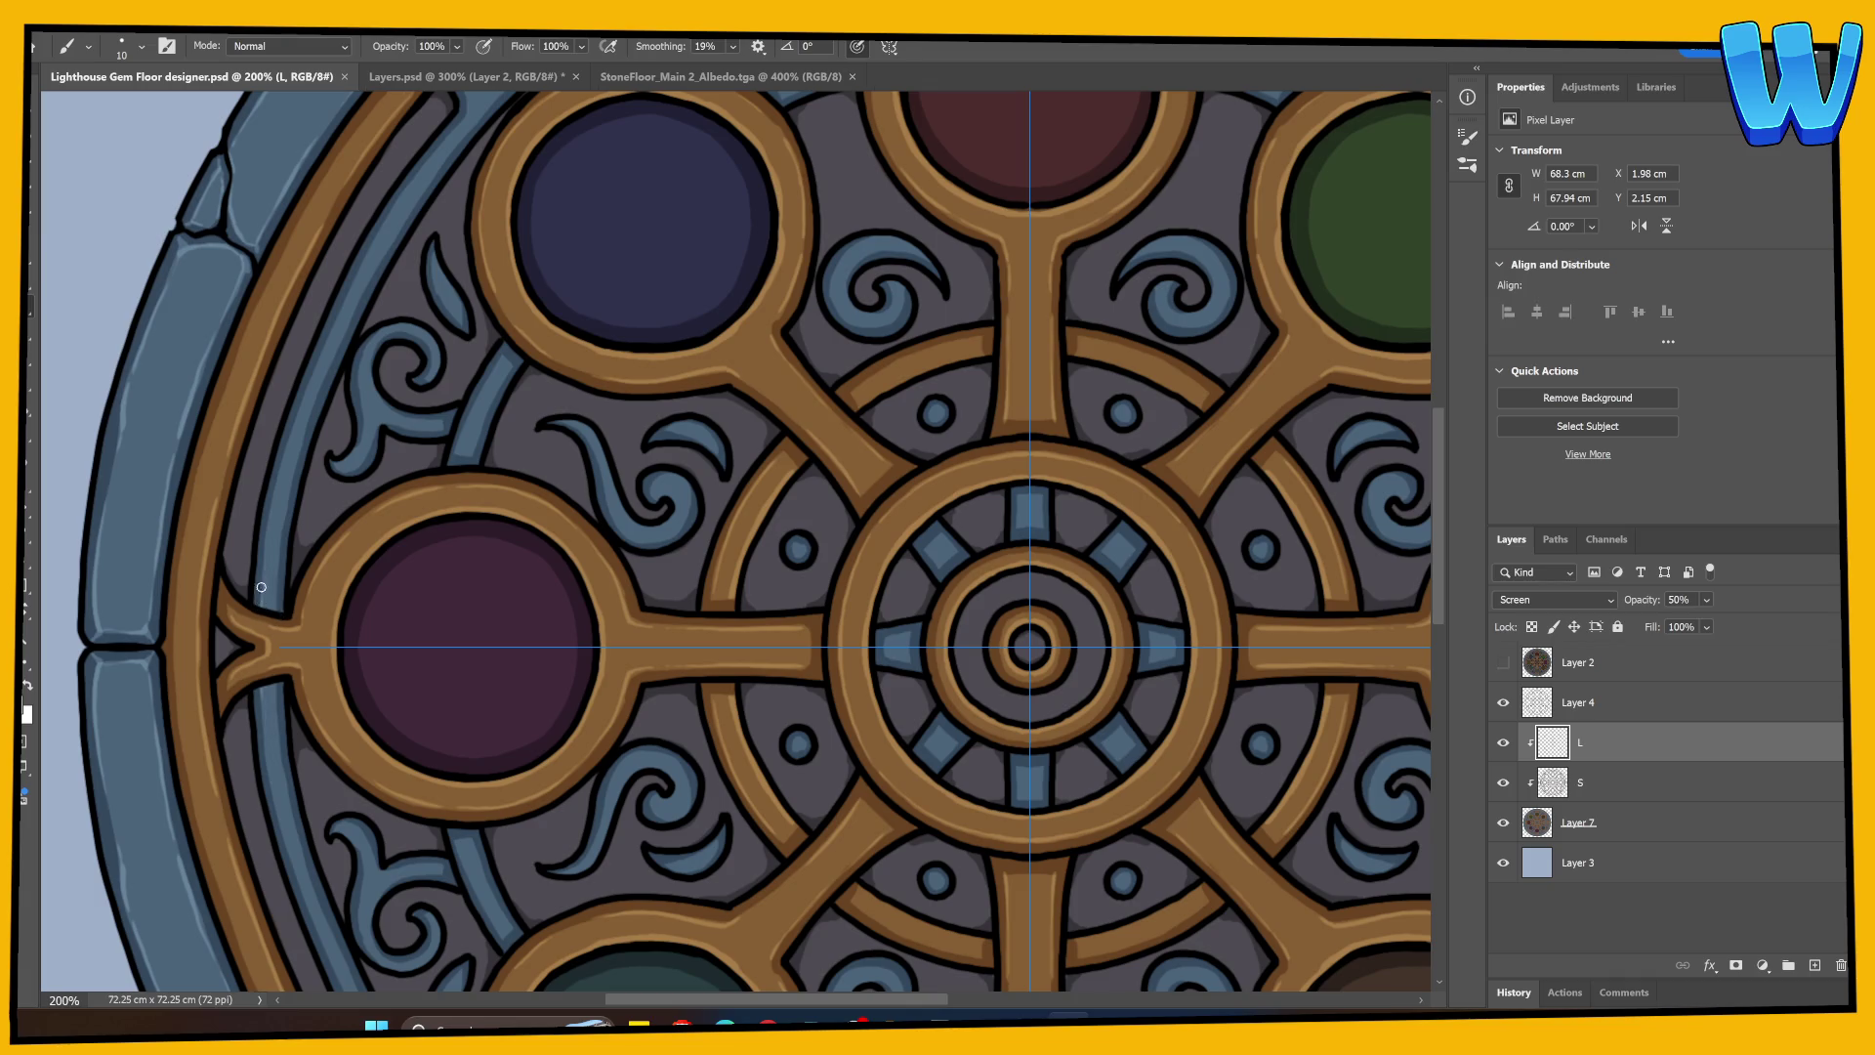
key("ctrl+semicolon")
left_click_drag(314, 495, 208, 692)
key("ctrl+semicolon")
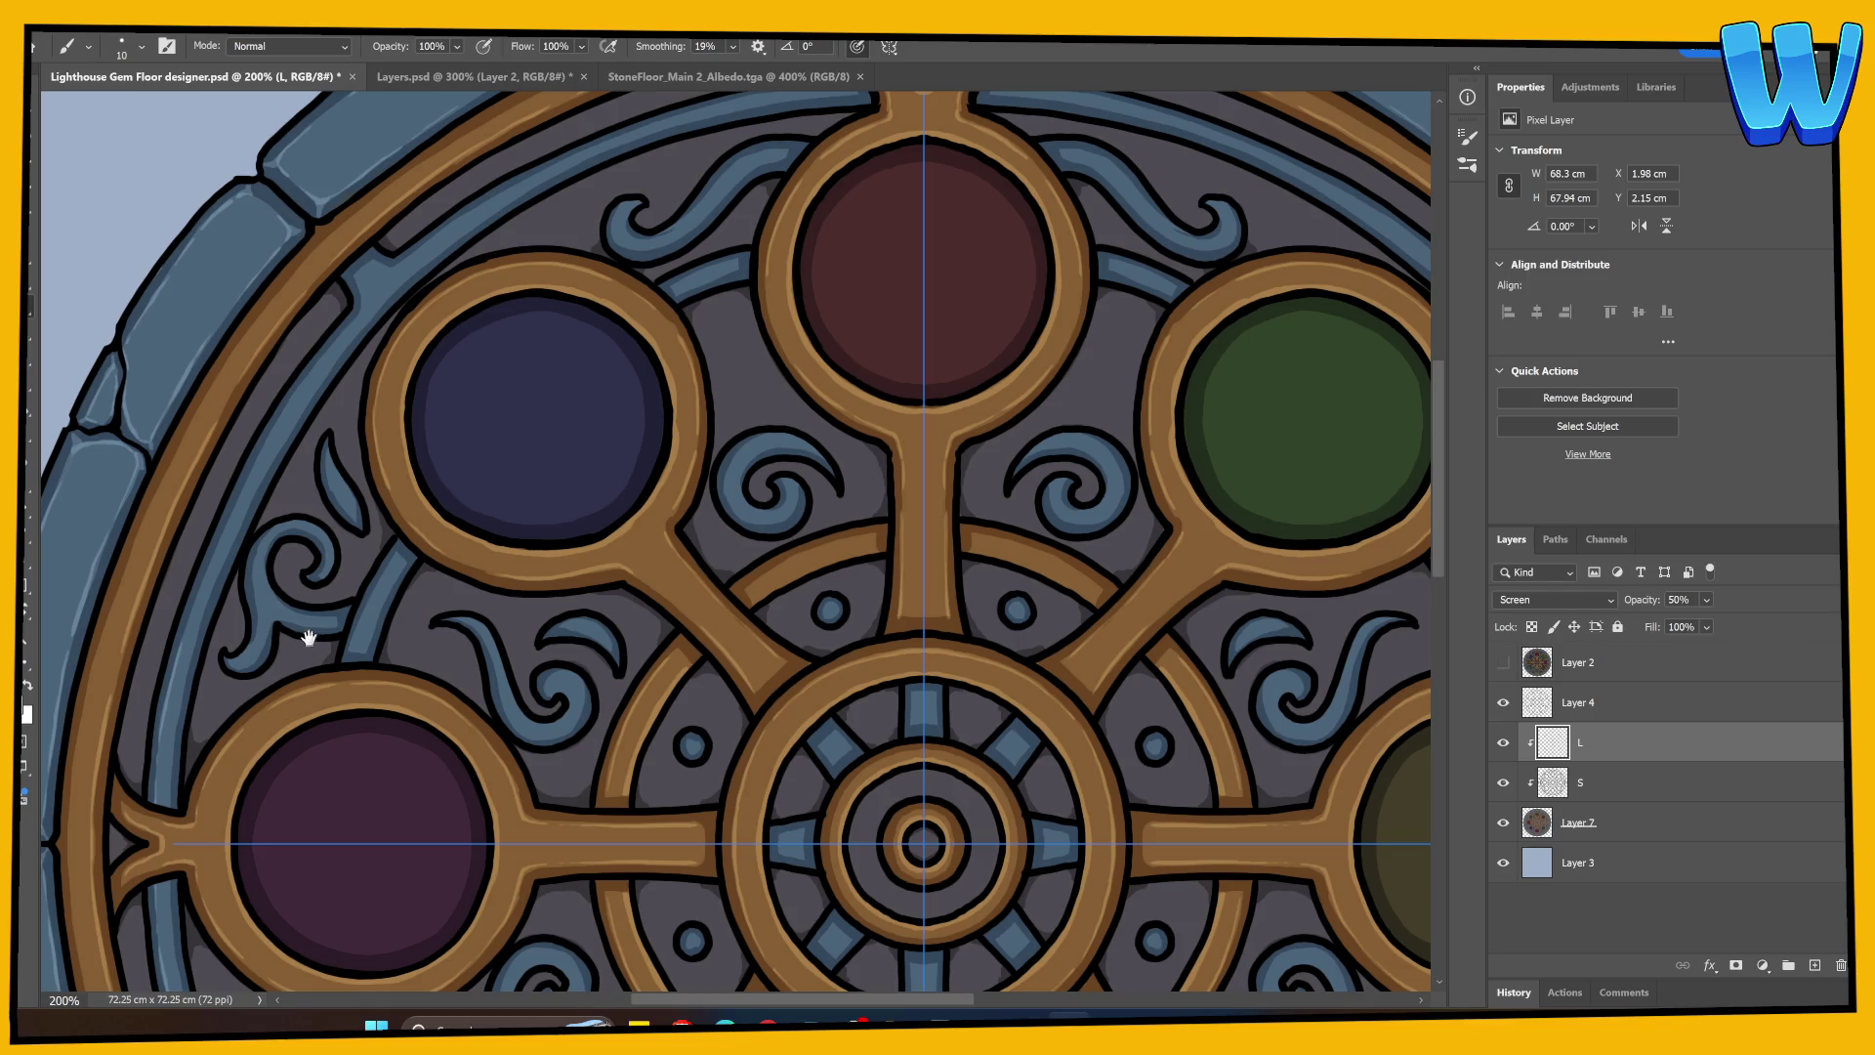
left_click_drag(305, 637, 349, 568)
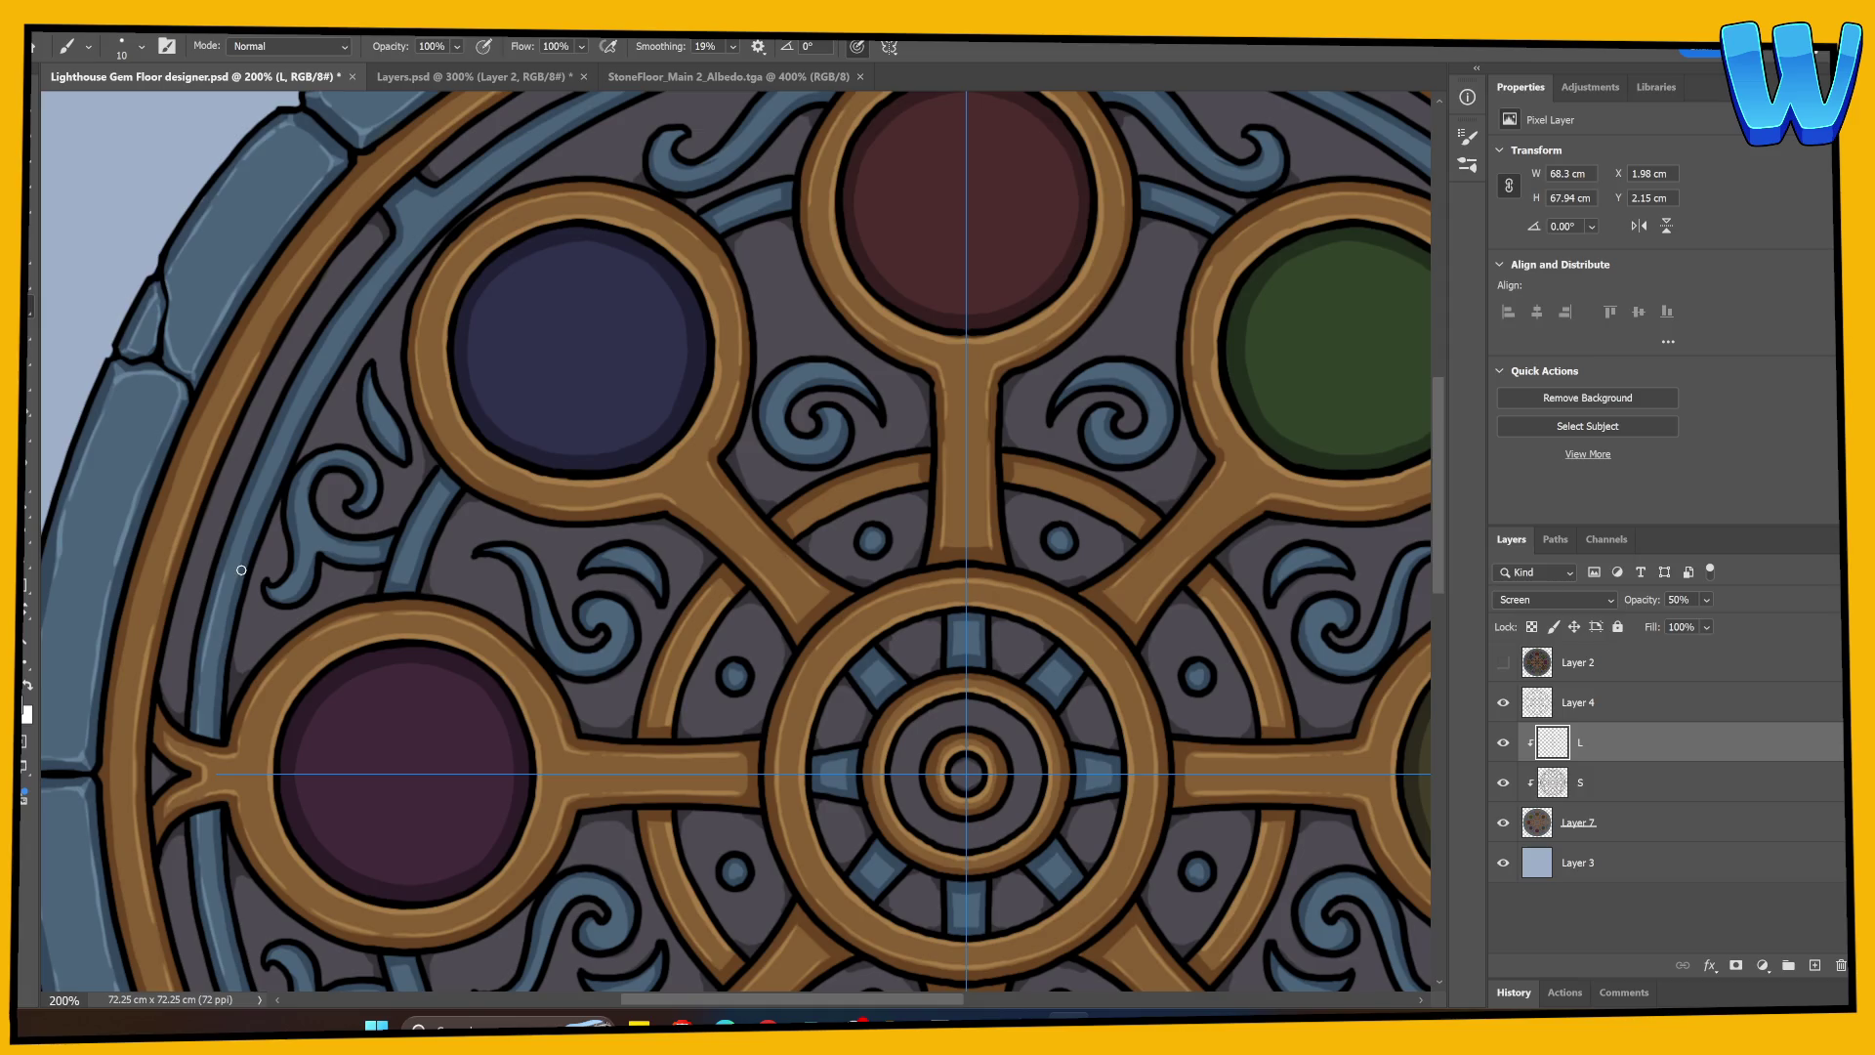
left_click(475, 76)
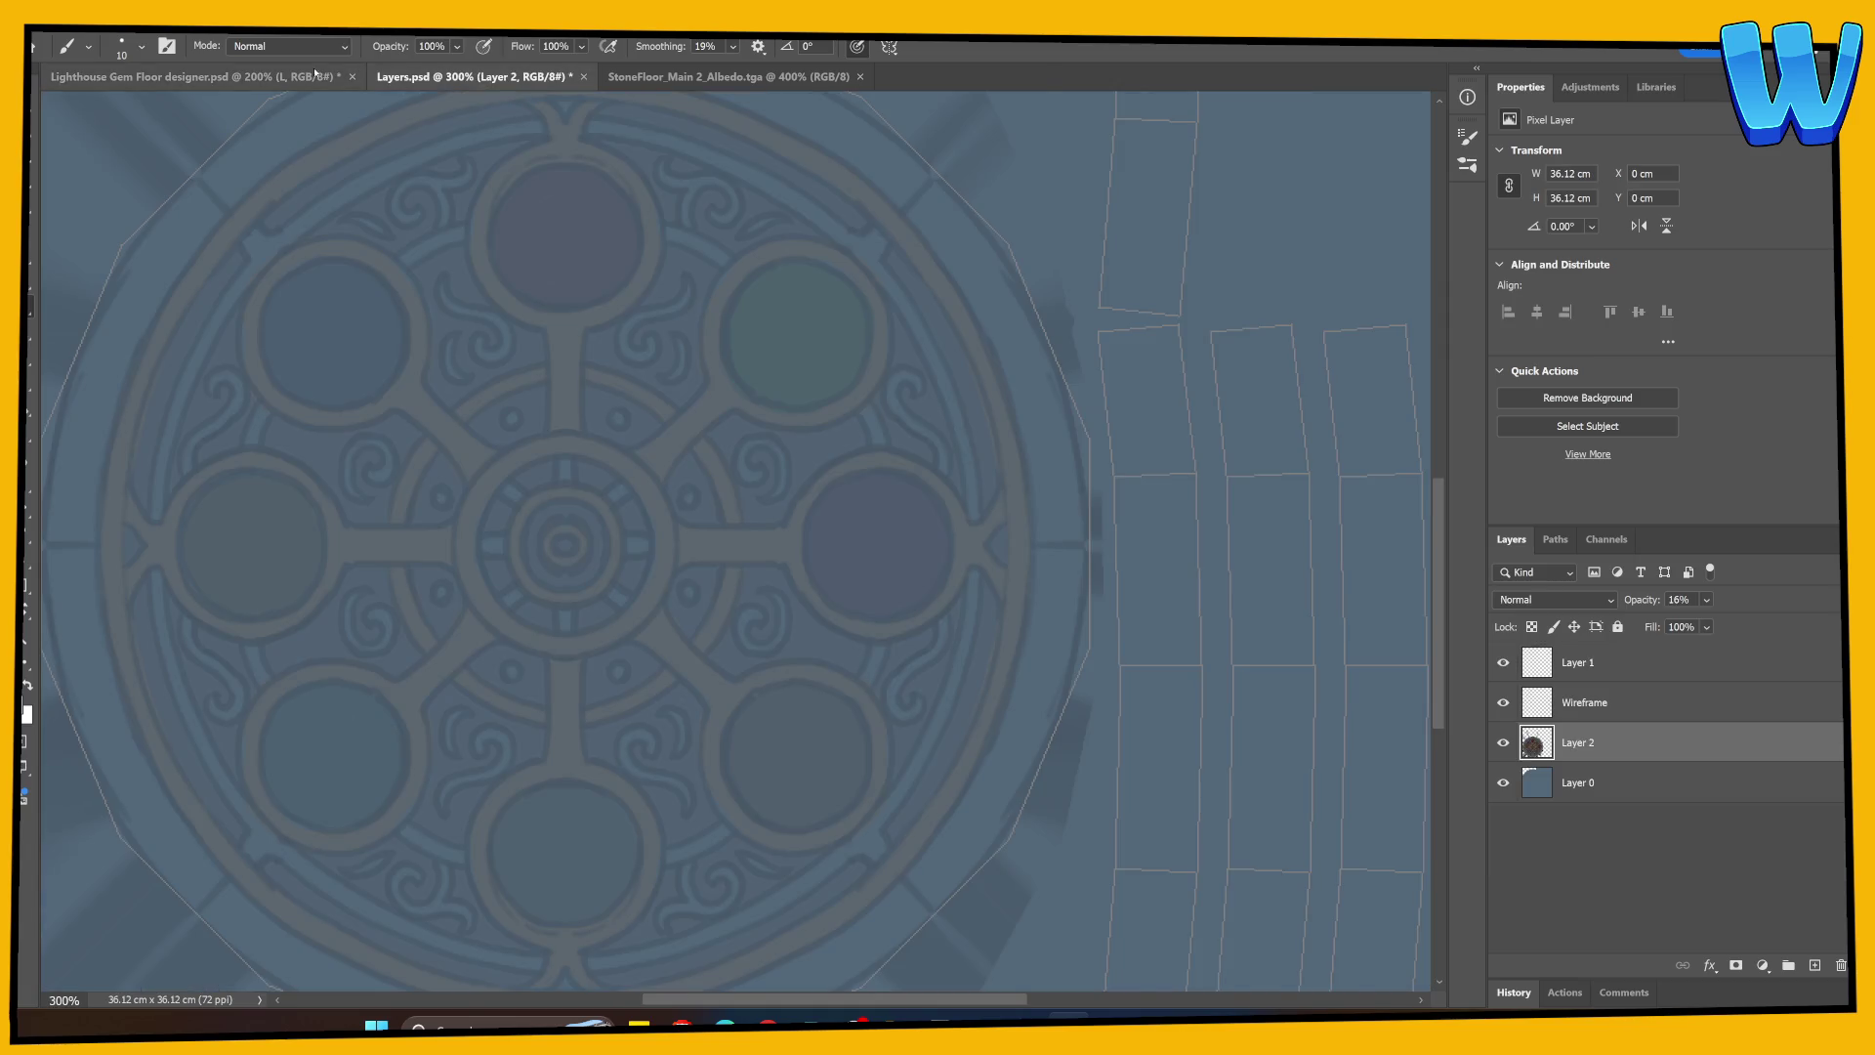
Step: Group Layers 2 through 7 into Group 1, hide it, and add a new empty layer
left_click(195, 76)
left_click(1543, 820)
left_click(1529, 674, "shift")
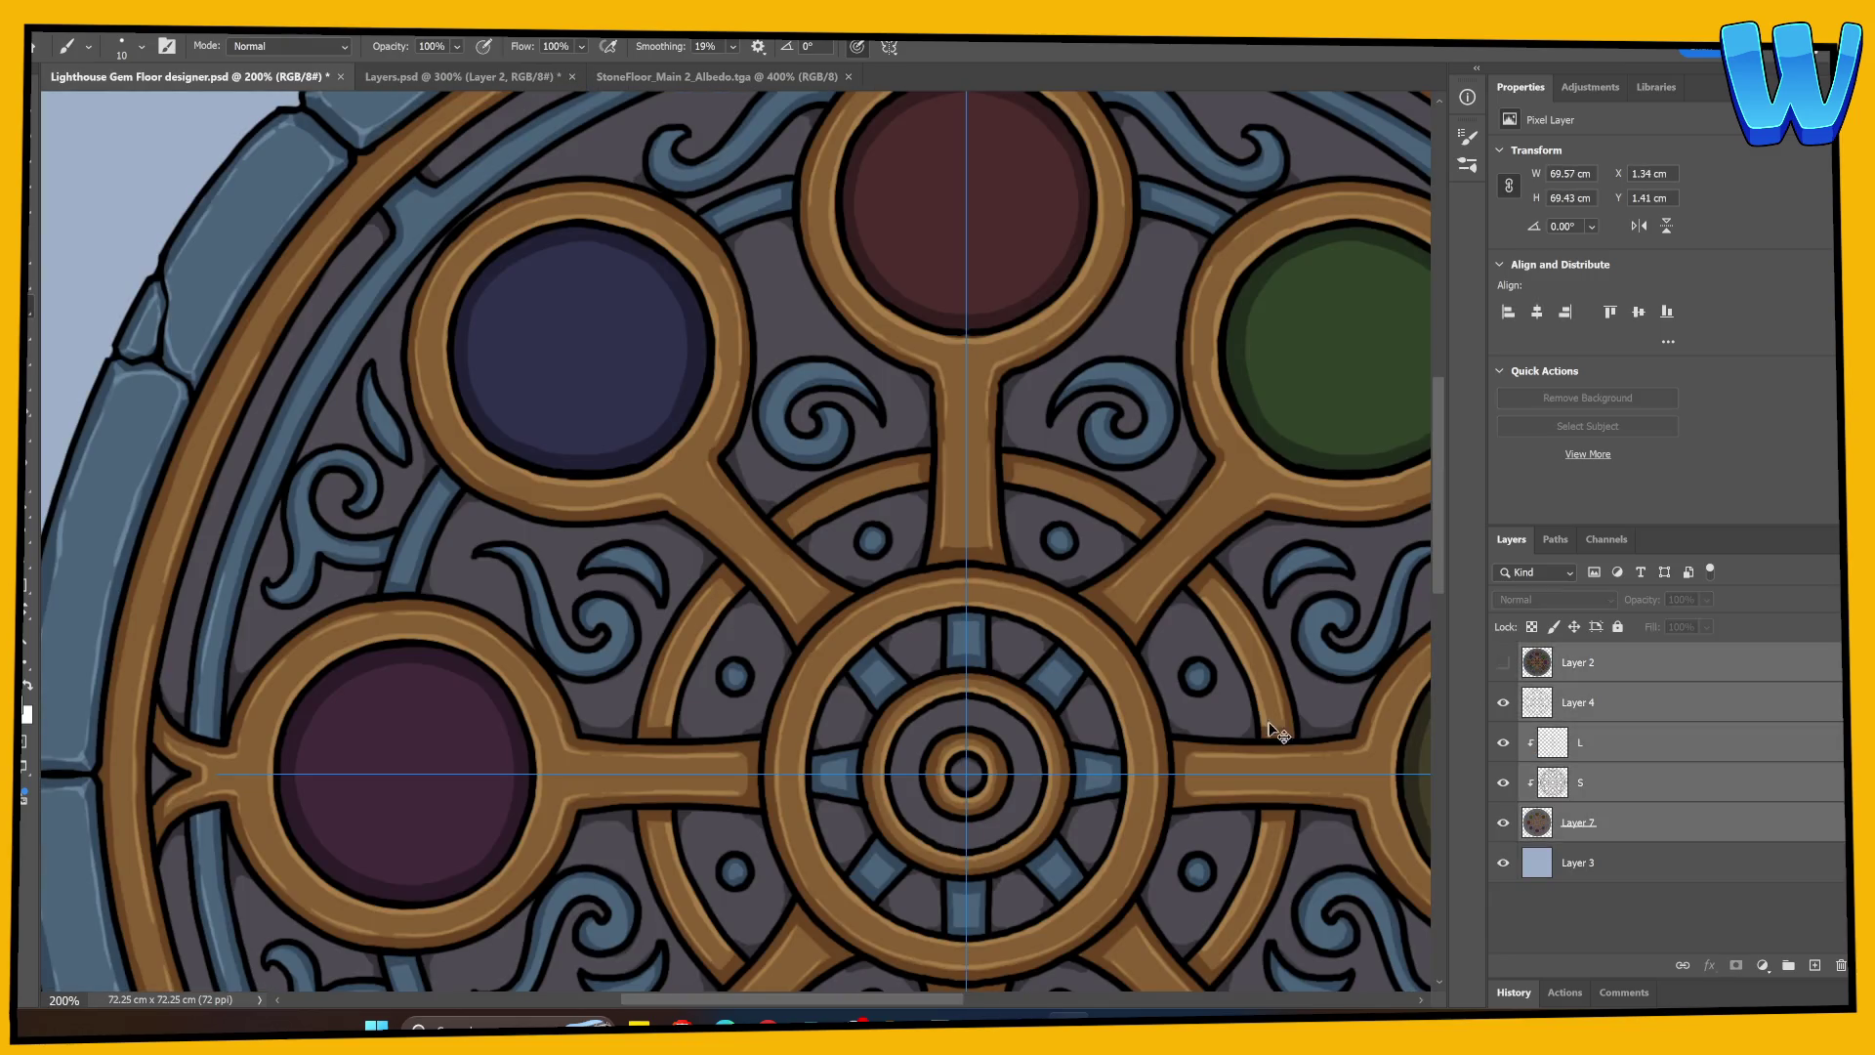
key("ctrl+g")
key("ctrl+comma")
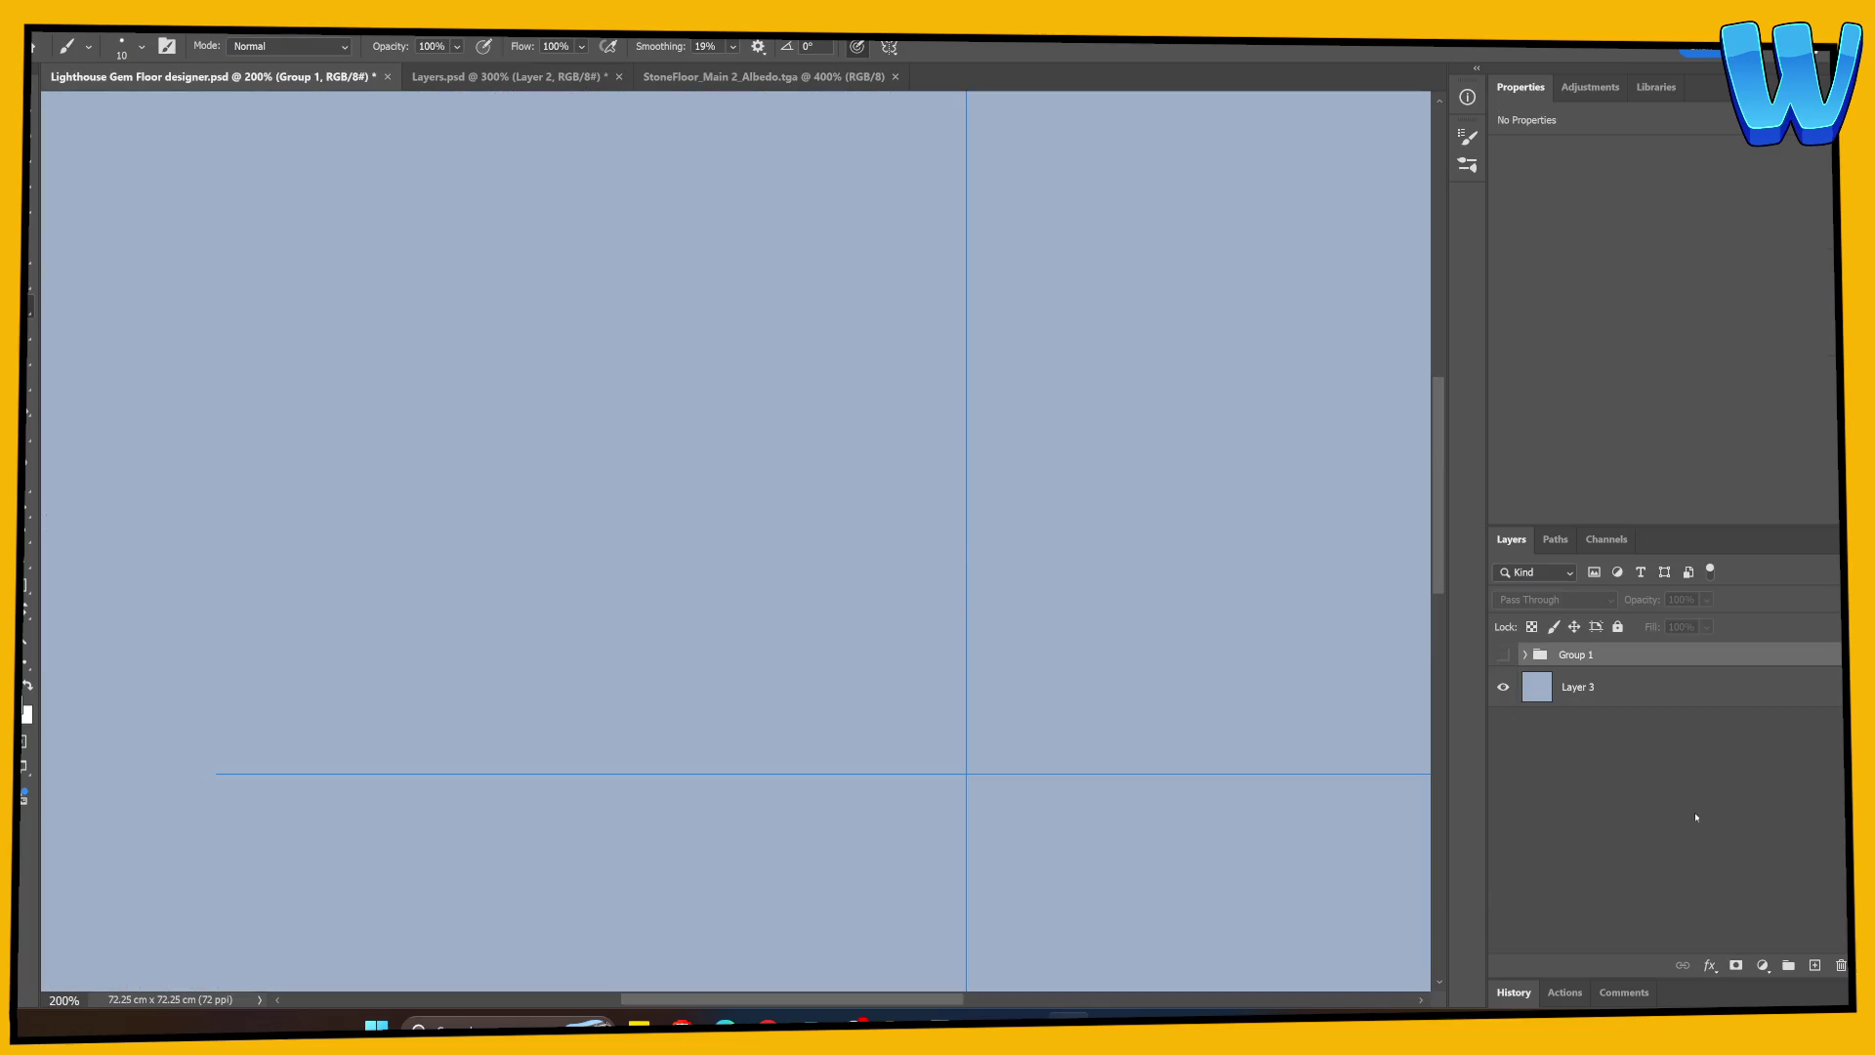
left_click(1817, 965)
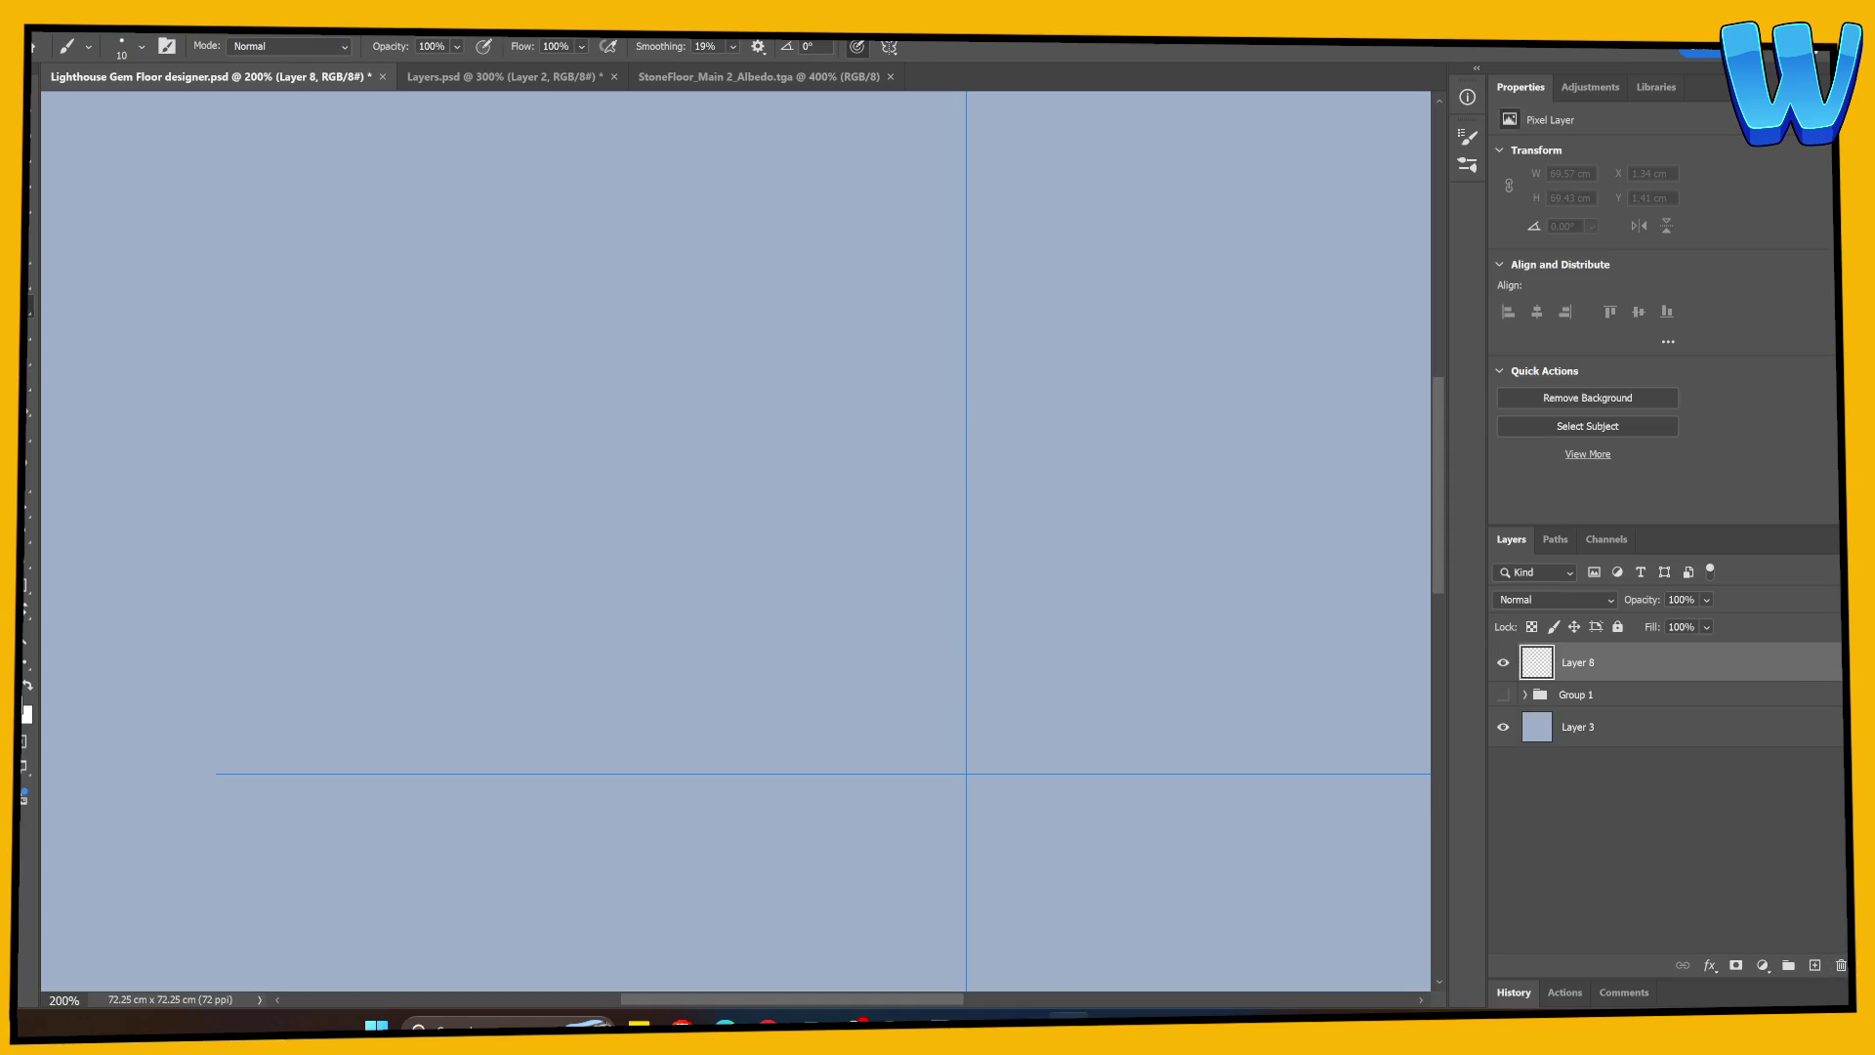
Step: Turn symmetry off and start drawing the round outline of a head
left_click_drag(448, 459, 280, 560)
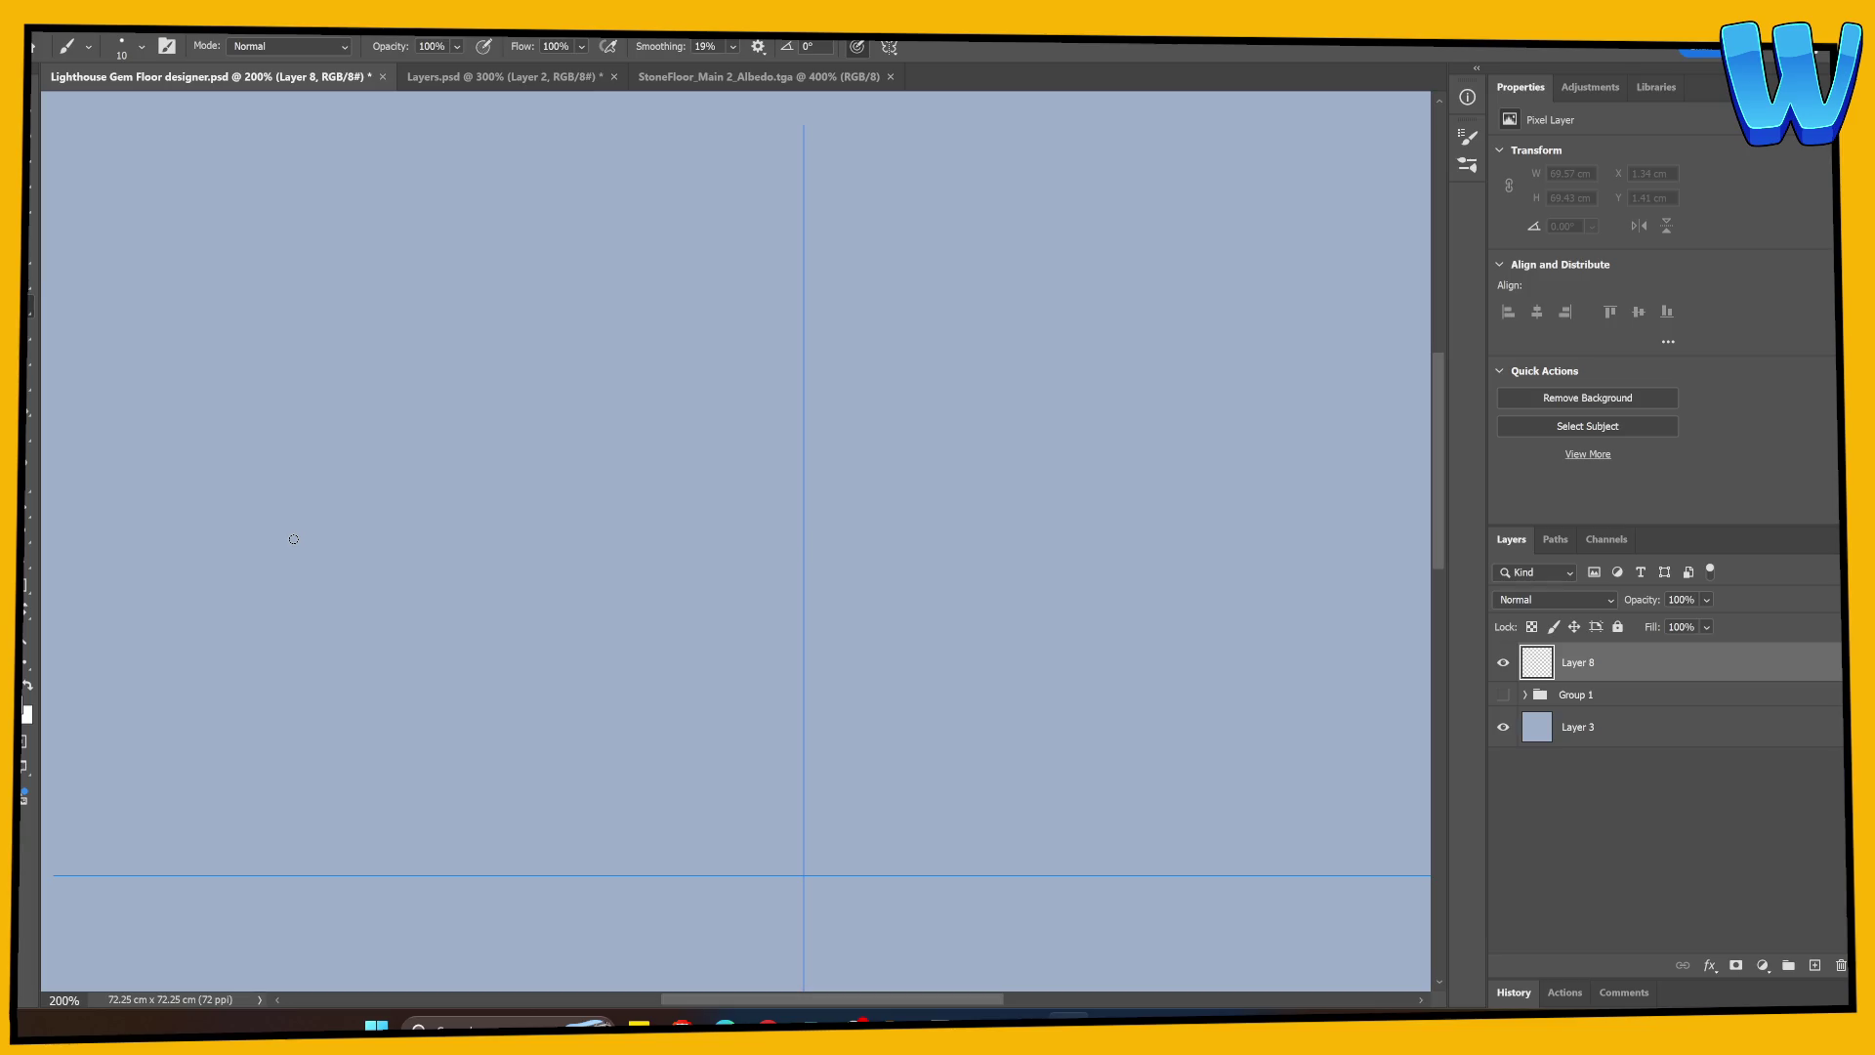
mouse_move(463, 229)
left_mouse_down()
mouse_move(494, 307)
mouse_move(513, 269)
left_mouse_up()
key("ctrl+z")
left_click(889, 46)
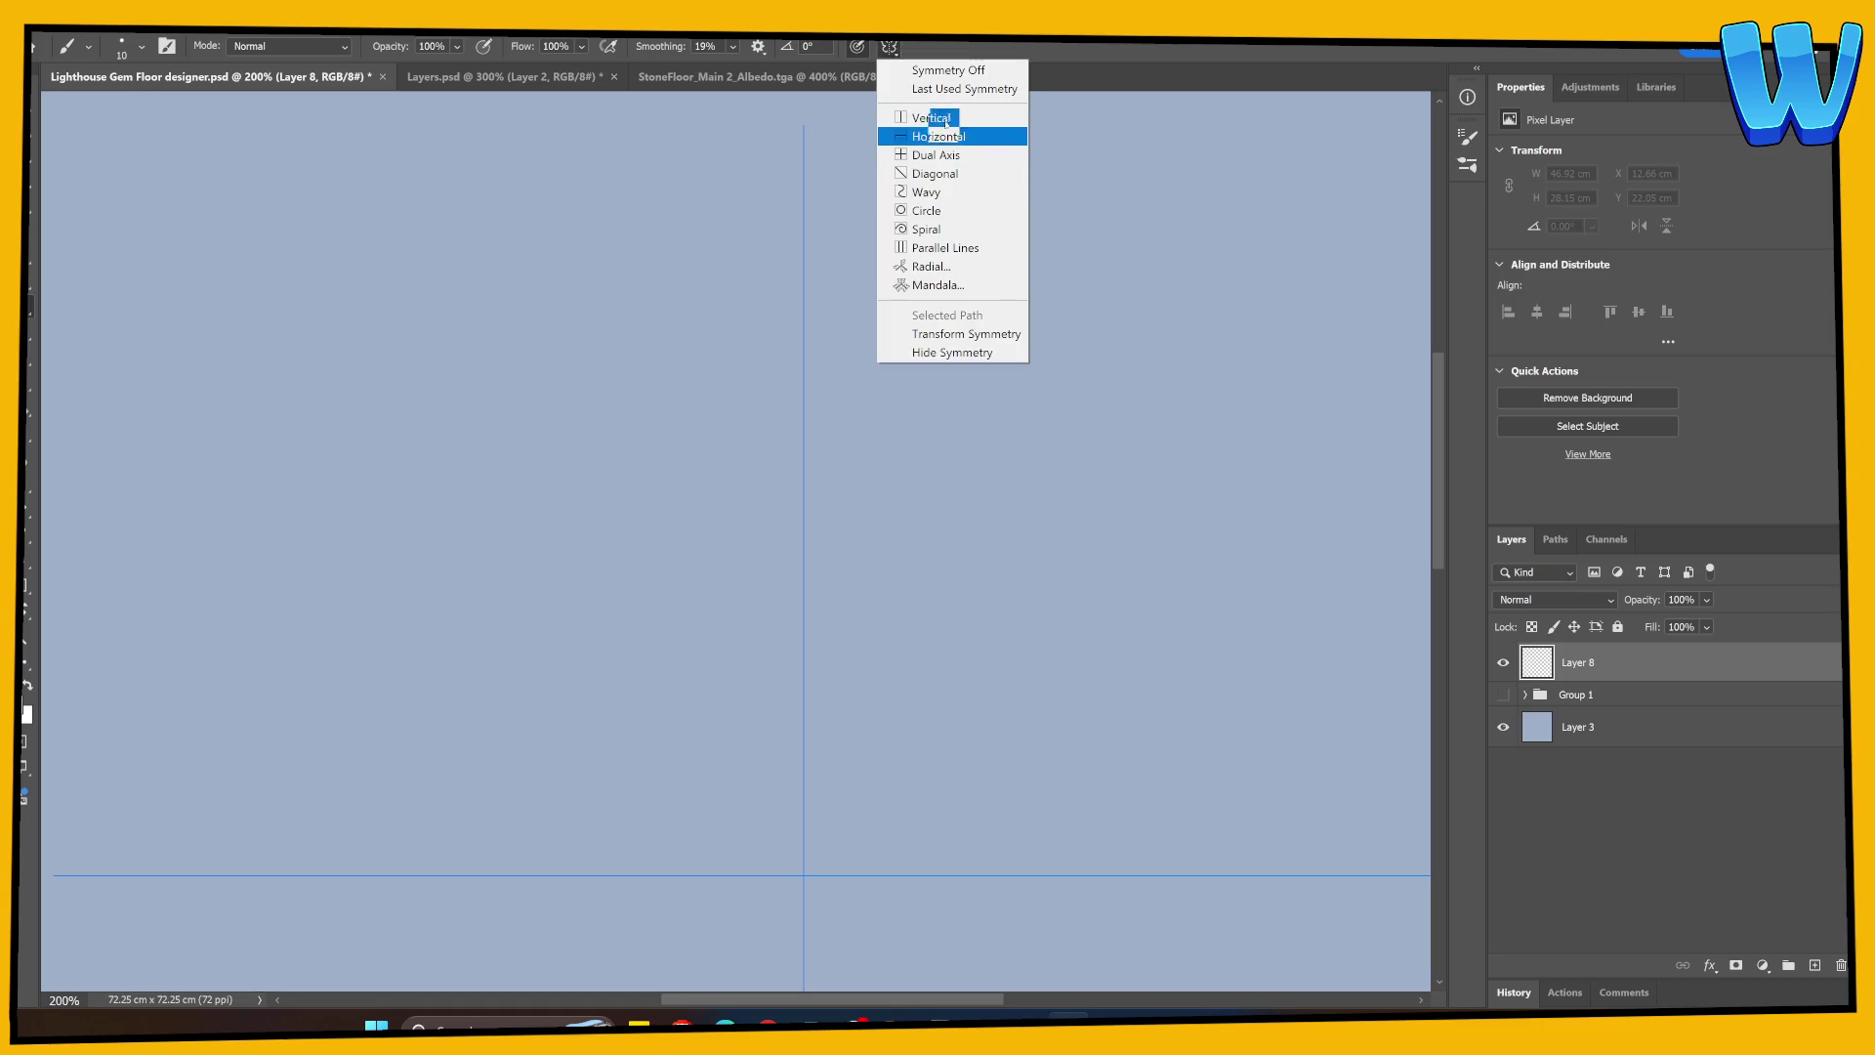
left_click(955, 70)
mouse_move(662, 256)
left_mouse_down()
mouse_move(692, 351)
mouse_move(683, 192)
mouse_move(665, 308)
left_mouse_up()
Step: Give the face round glasses with lens highlights, wavy hair, an ear and a mouth
mouse_move(702, 243)
left_mouse_down()
mouse_move(720, 266)
mouse_move(700, 283)
mouse_move(754, 283)
mouse_move(781, 240)
mouse_move(754, 261)
mouse_move(833, 232)
mouse_move(656, 233)
left_mouse_up()
mouse_move(720, 139)
left_mouse_down()
mouse_move(687, 131)
mouse_move(647, 280)
left_mouse_up()
mouse_move(695, 193)
left_mouse_down()
mouse_move(784, 227)
mouse_move(740, 212)
left_mouse_up()
mouse_move(720, 125)
left_mouse_down()
mouse_move(789, 125)
mouse_move(869, 175)
mouse_move(825, 249)
left_mouse_up()
left_click_drag(662, 244, 653, 267)
left_click_drag(831, 240, 829, 271)
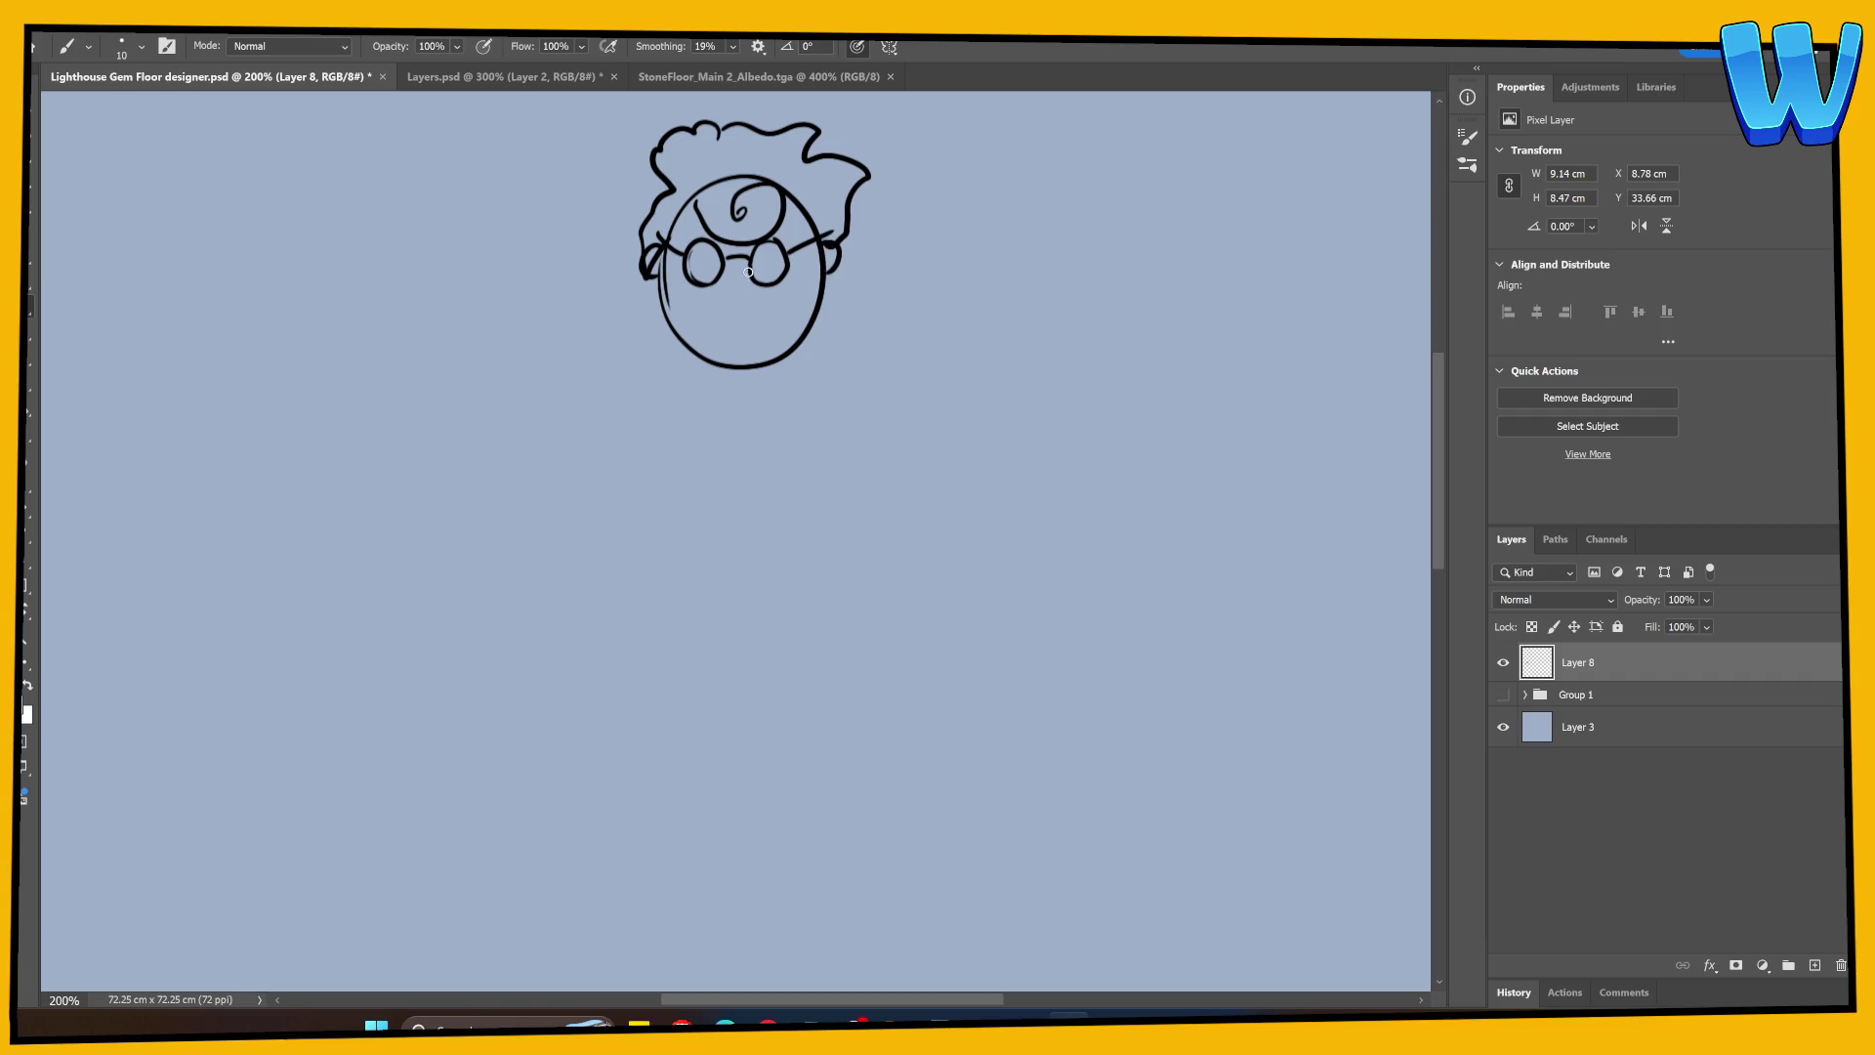
left_click_drag(719, 292, 743, 290)
scroll(736, 482, "right", 3)
mouse_move(556, 280)
left_mouse_down()
mouse_move(550, 302)
mouse_move(611, 296)
left_mouse_up()
left_click_drag(630, 289, 618, 301)
Step: Draw both shoulders, the chest lines and an ab cross below the chest
left_click_drag(648, 471, 771, 422)
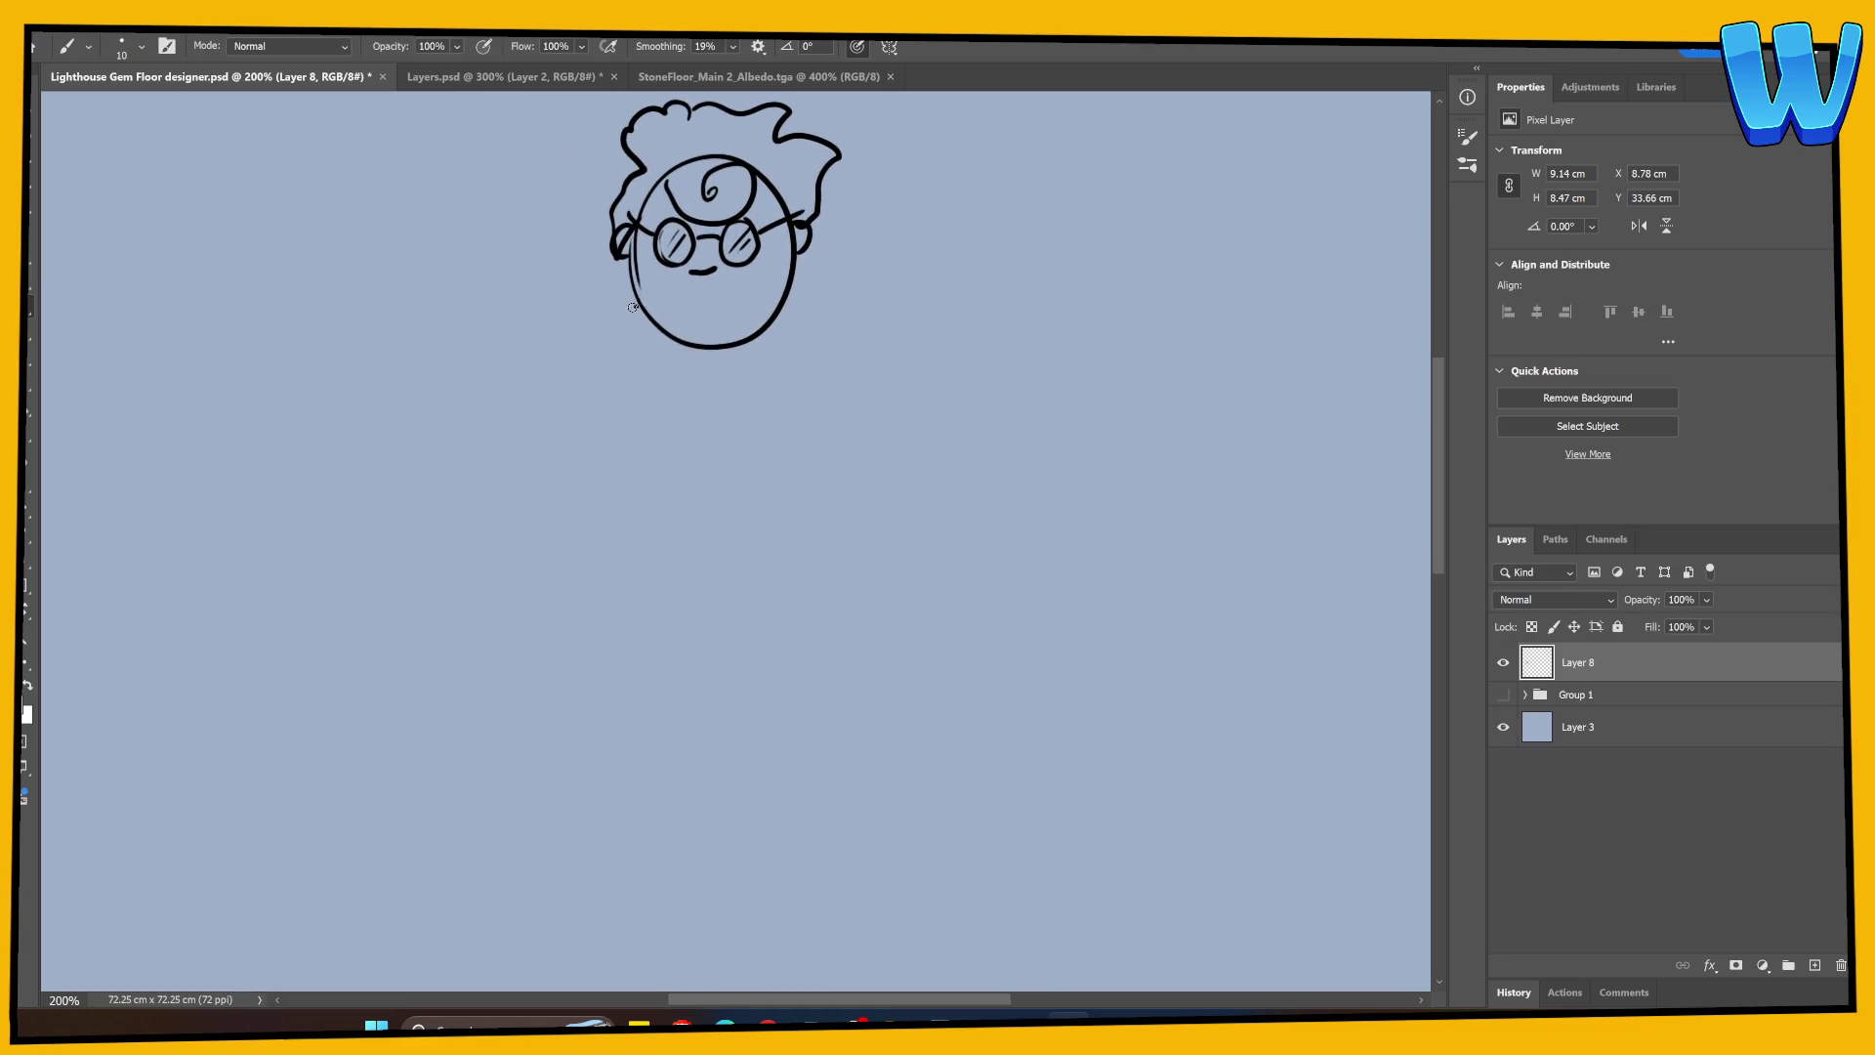
mouse_move(635, 307)
left_mouse_down()
mouse_move(562, 318)
mouse_move(488, 420)
left_mouse_up()
mouse_move(779, 313)
left_mouse_down()
mouse_move(858, 320)
mouse_move(910, 391)
left_mouse_up()
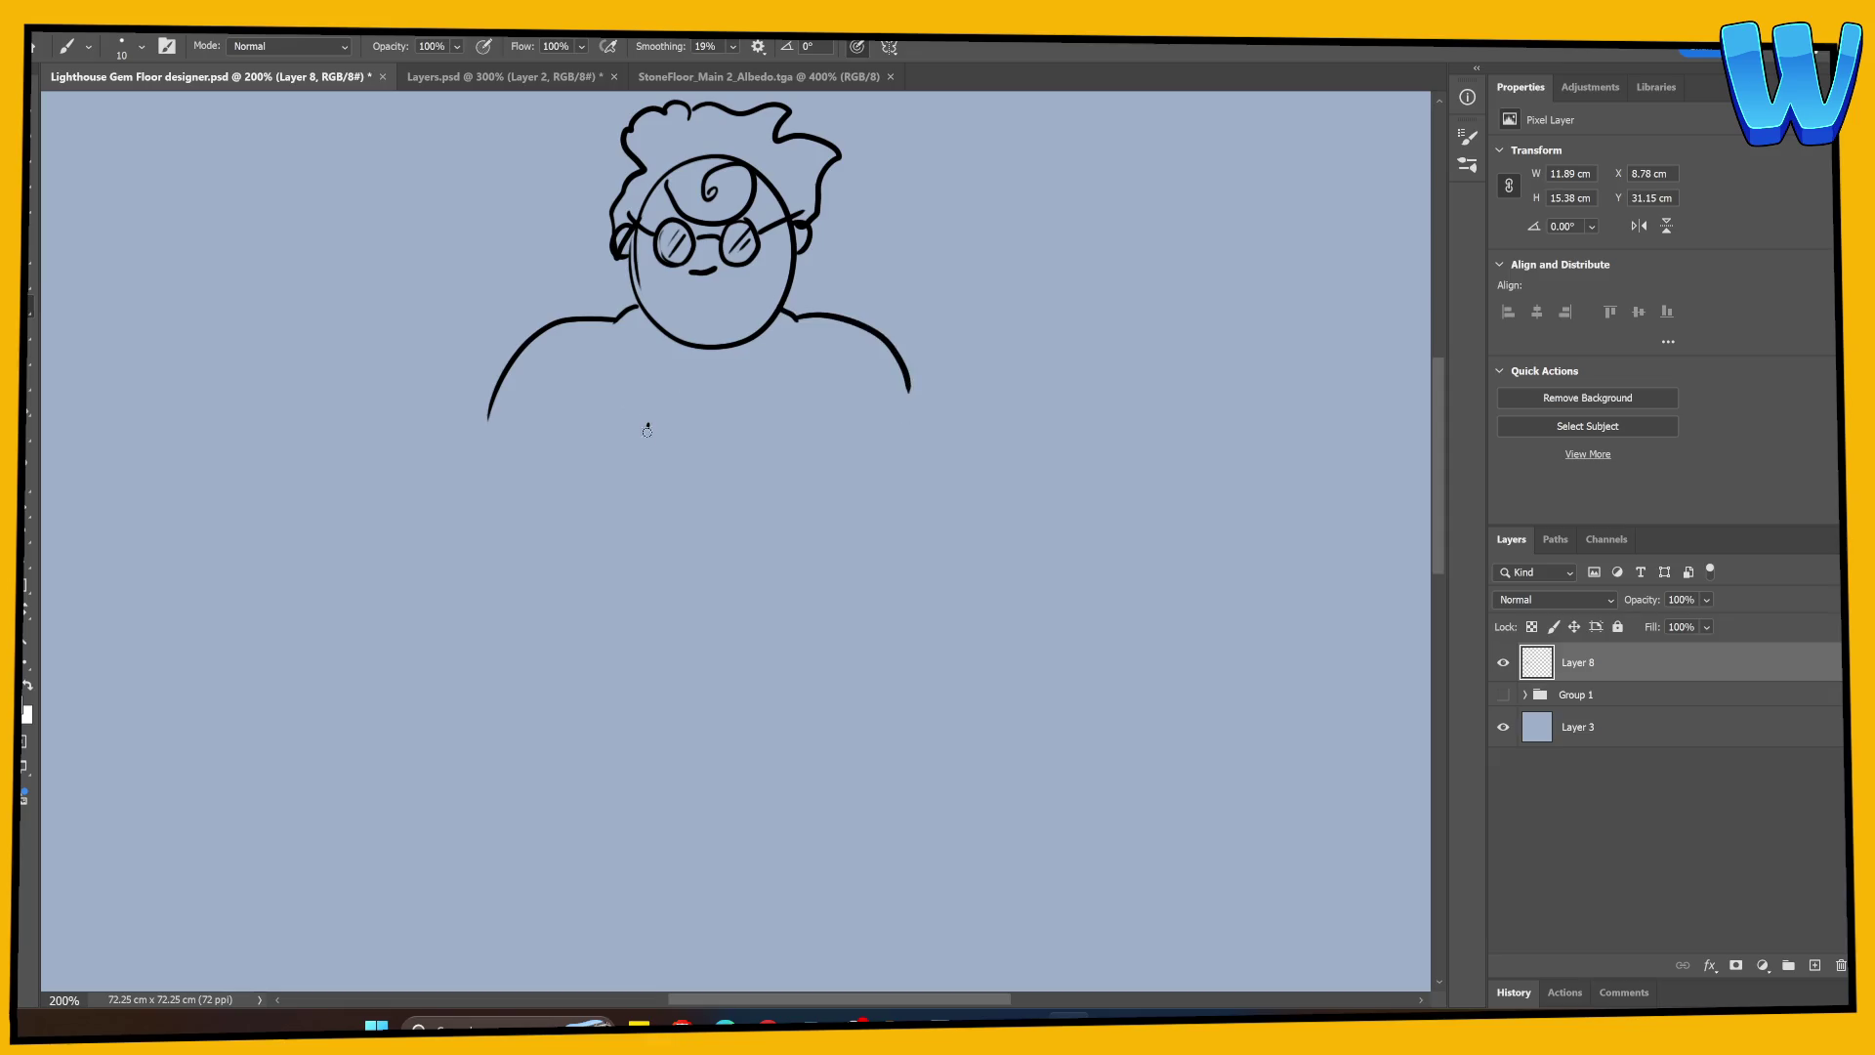
mouse_move(647, 427)
left_mouse_down()
mouse_move(642, 453)
mouse_move(820, 479)
left_mouse_up()
left_click_drag(713, 435, 712, 478)
mouse_move(661, 537)
left_mouse_down()
mouse_move(754, 535)
mouse_move(752, 575)
left_mouse_up()
mouse_move(714, 513)
left_mouse_down()
mouse_move(708, 594)
mouse_move(559, 507)
left_mouse_up()
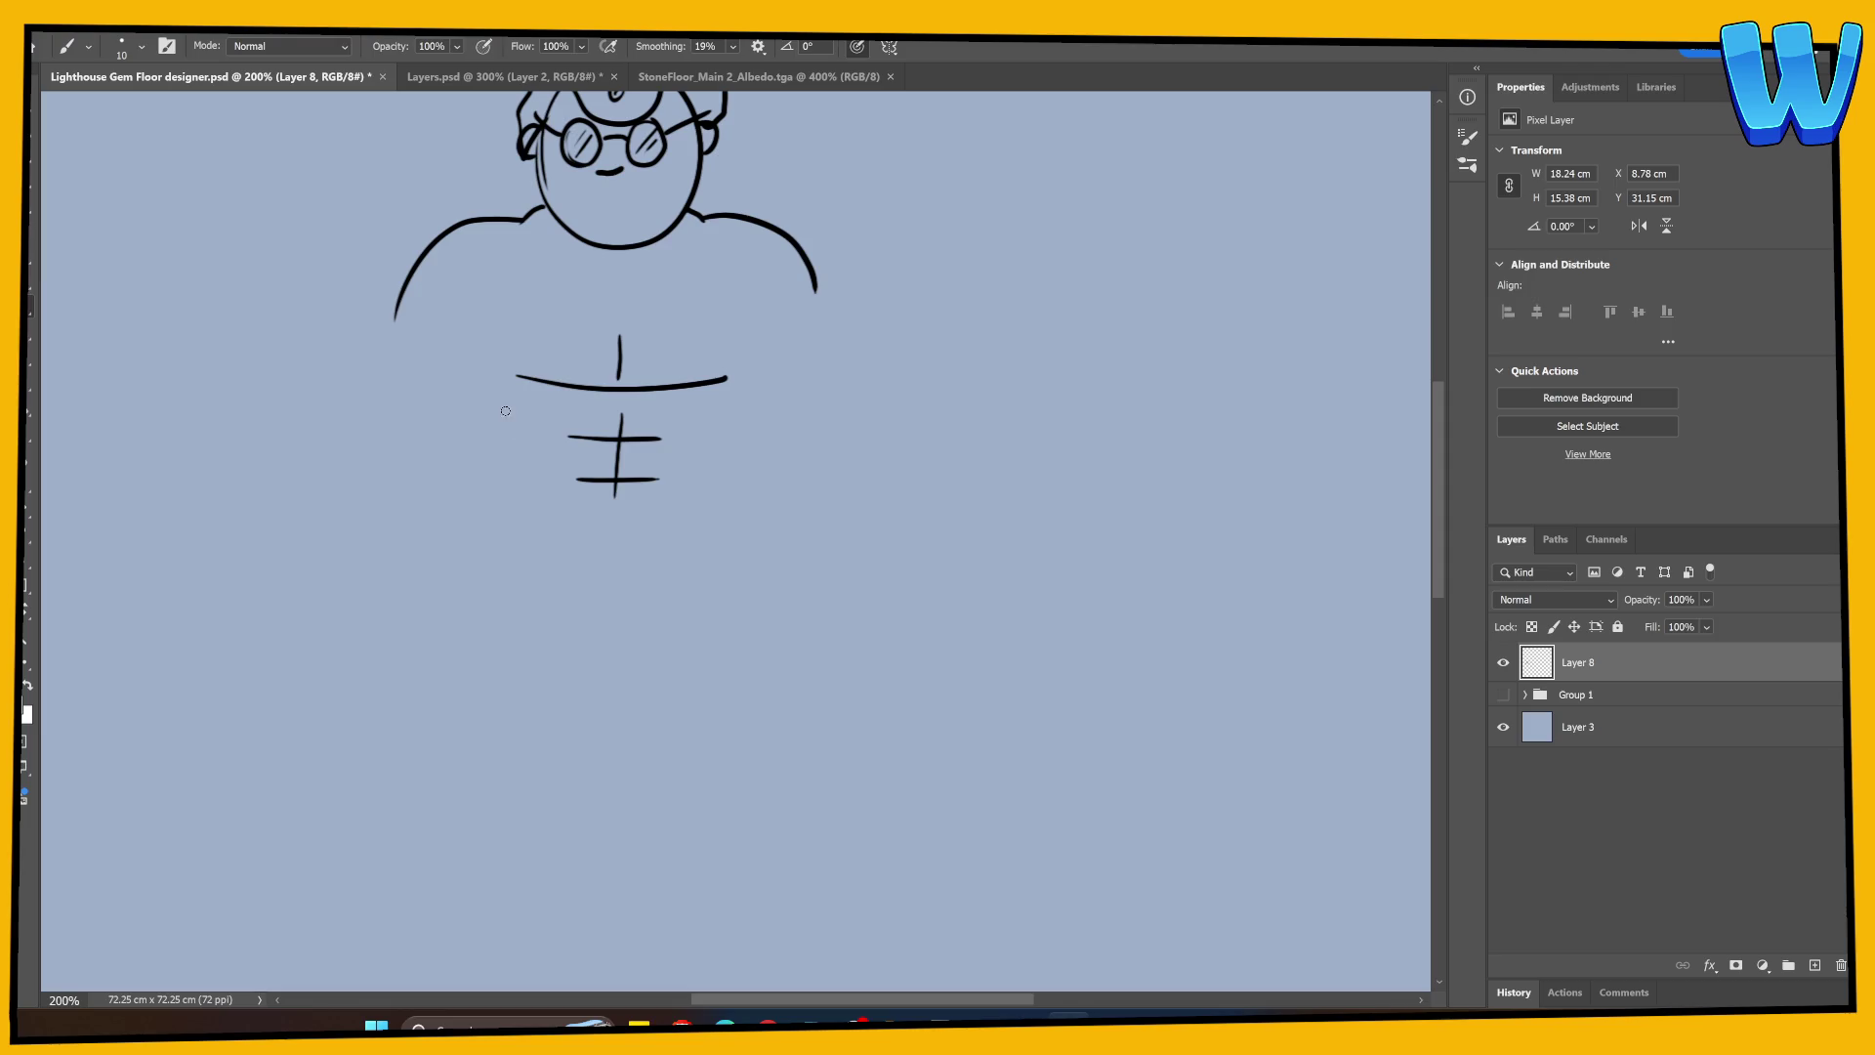
left_click_drag(506, 414, 542, 513)
key("ctrl+z")
Step: Outline the torso sides and both arms
left_click_drag(701, 447, 684, 507)
left_click_drag(740, 399, 718, 525)
left_click_drag(488, 394, 500, 519)
left_click_drag(513, 360, 495, 396)
left_click_drag(395, 302, 382, 471)
mouse_move(498, 408)
left_mouse_down()
mouse_move(485, 461)
mouse_move(383, 540)
mouse_move(405, 583)
left_mouse_up()
left_click_drag(489, 460, 482, 524)
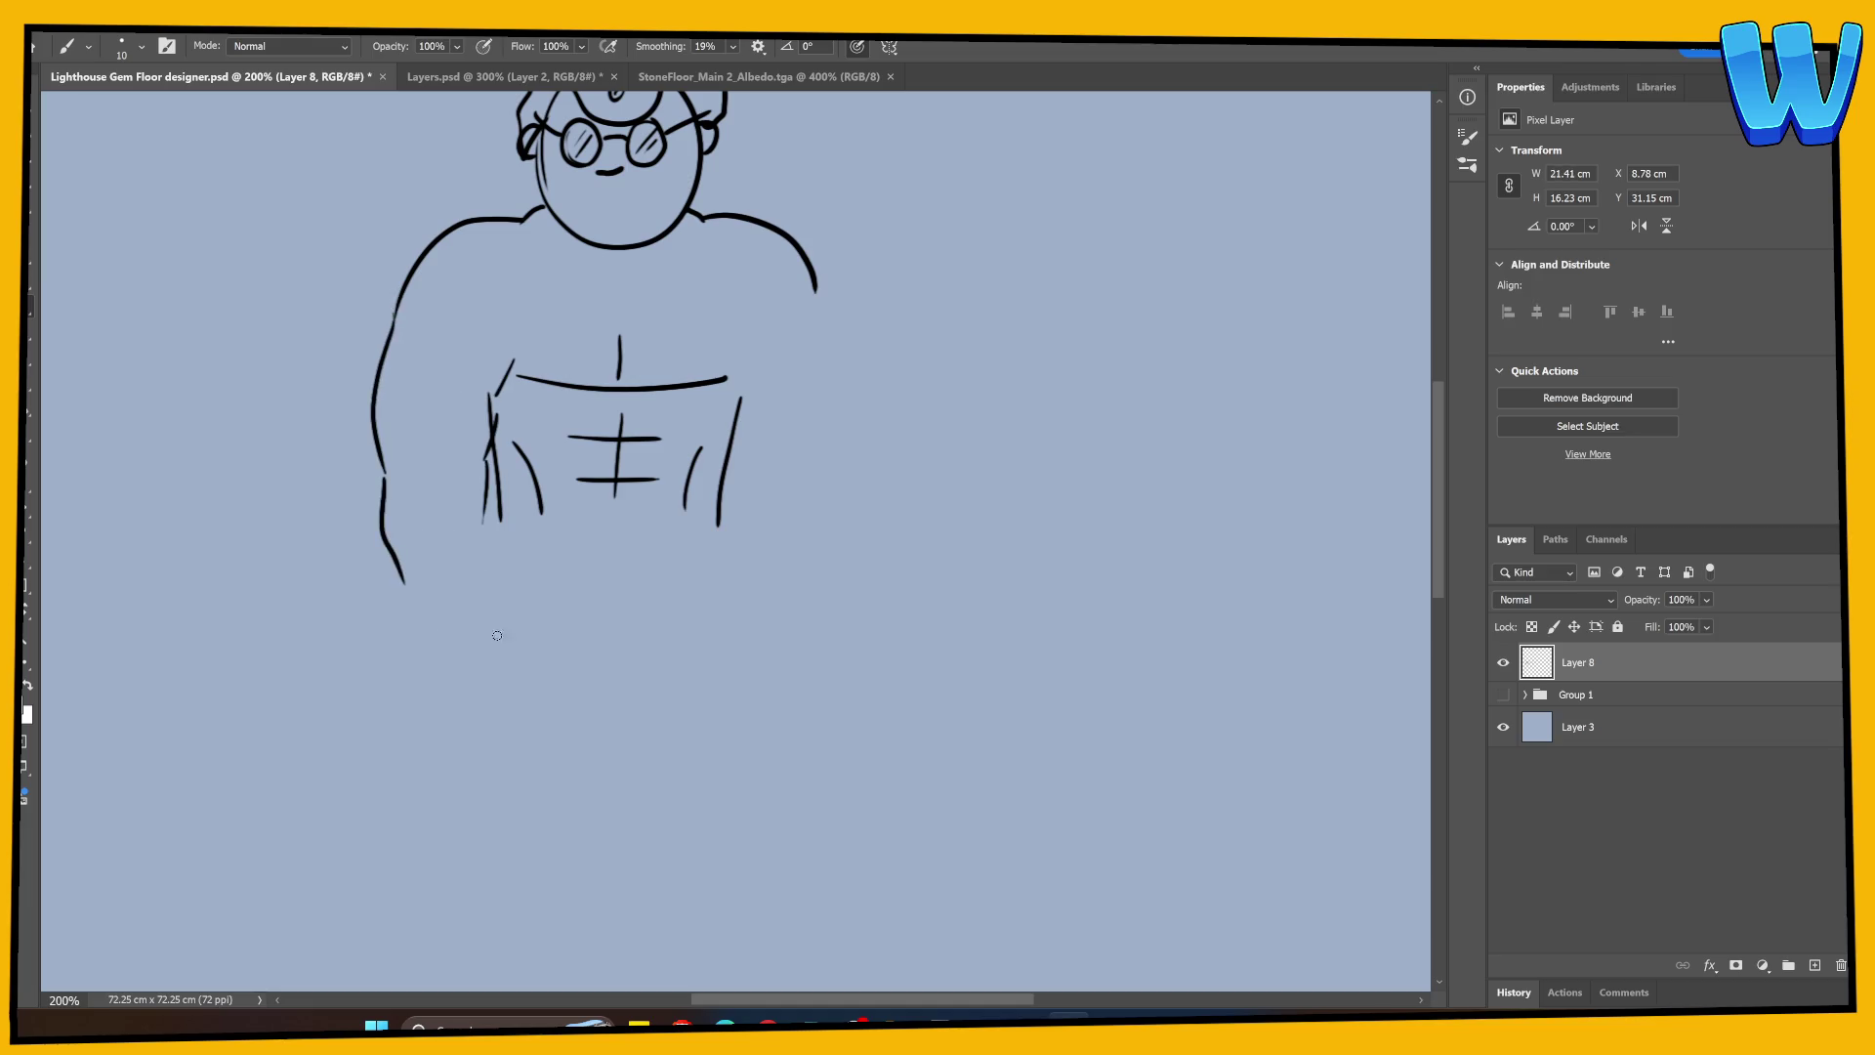
left_click_drag(736, 368, 756, 441)
left_click_drag(829, 305, 845, 447)
Step: Add small chest muscle marks and a long horizontal line below the chest
left_click_drag(699, 272, 704, 295)
left_click_drag(529, 277, 524, 296)
left_click_drag(614, 612, 637, 596)
left_click_drag(448, 512, 912, 520)
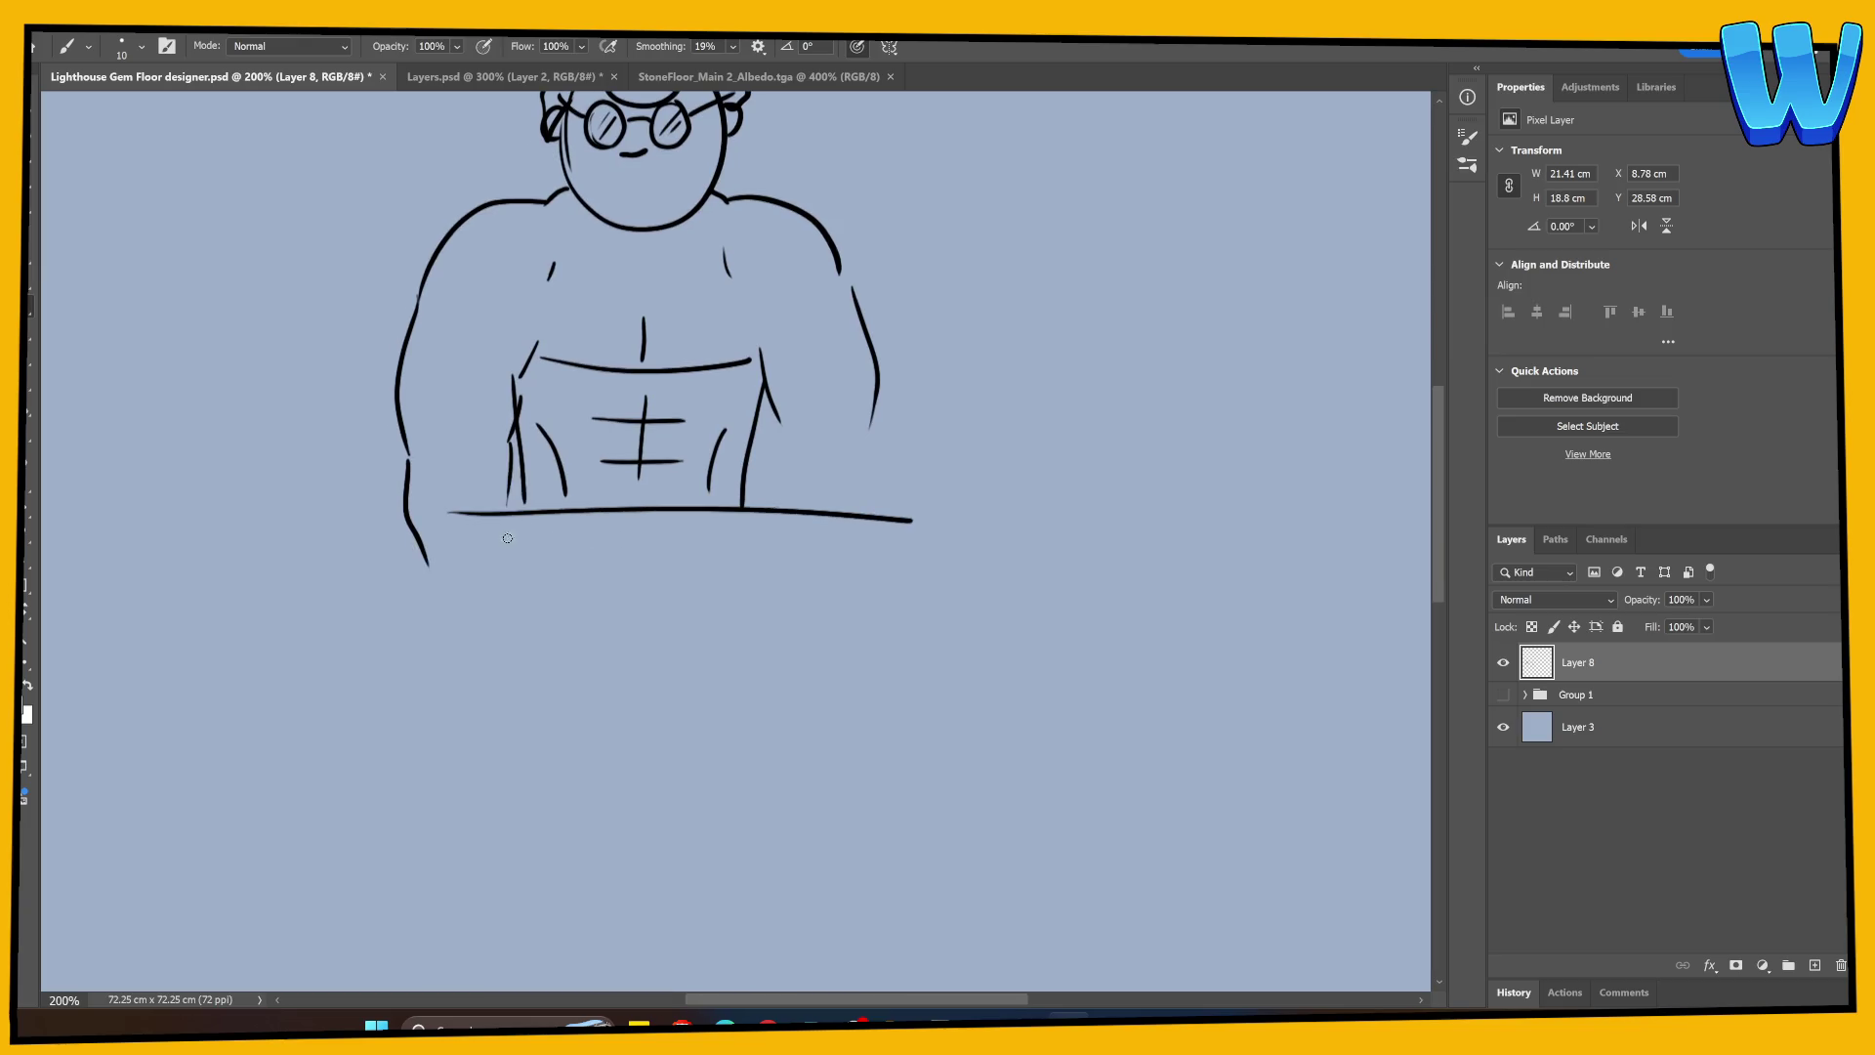
mouse_move(502, 502)
left_mouse_down()
mouse_move(572, 564)
mouse_move(528, 593)
left_mouse_up()
Step: Draw the forearms and two hands holding a phone
left_click_drag(787, 449, 730, 540)
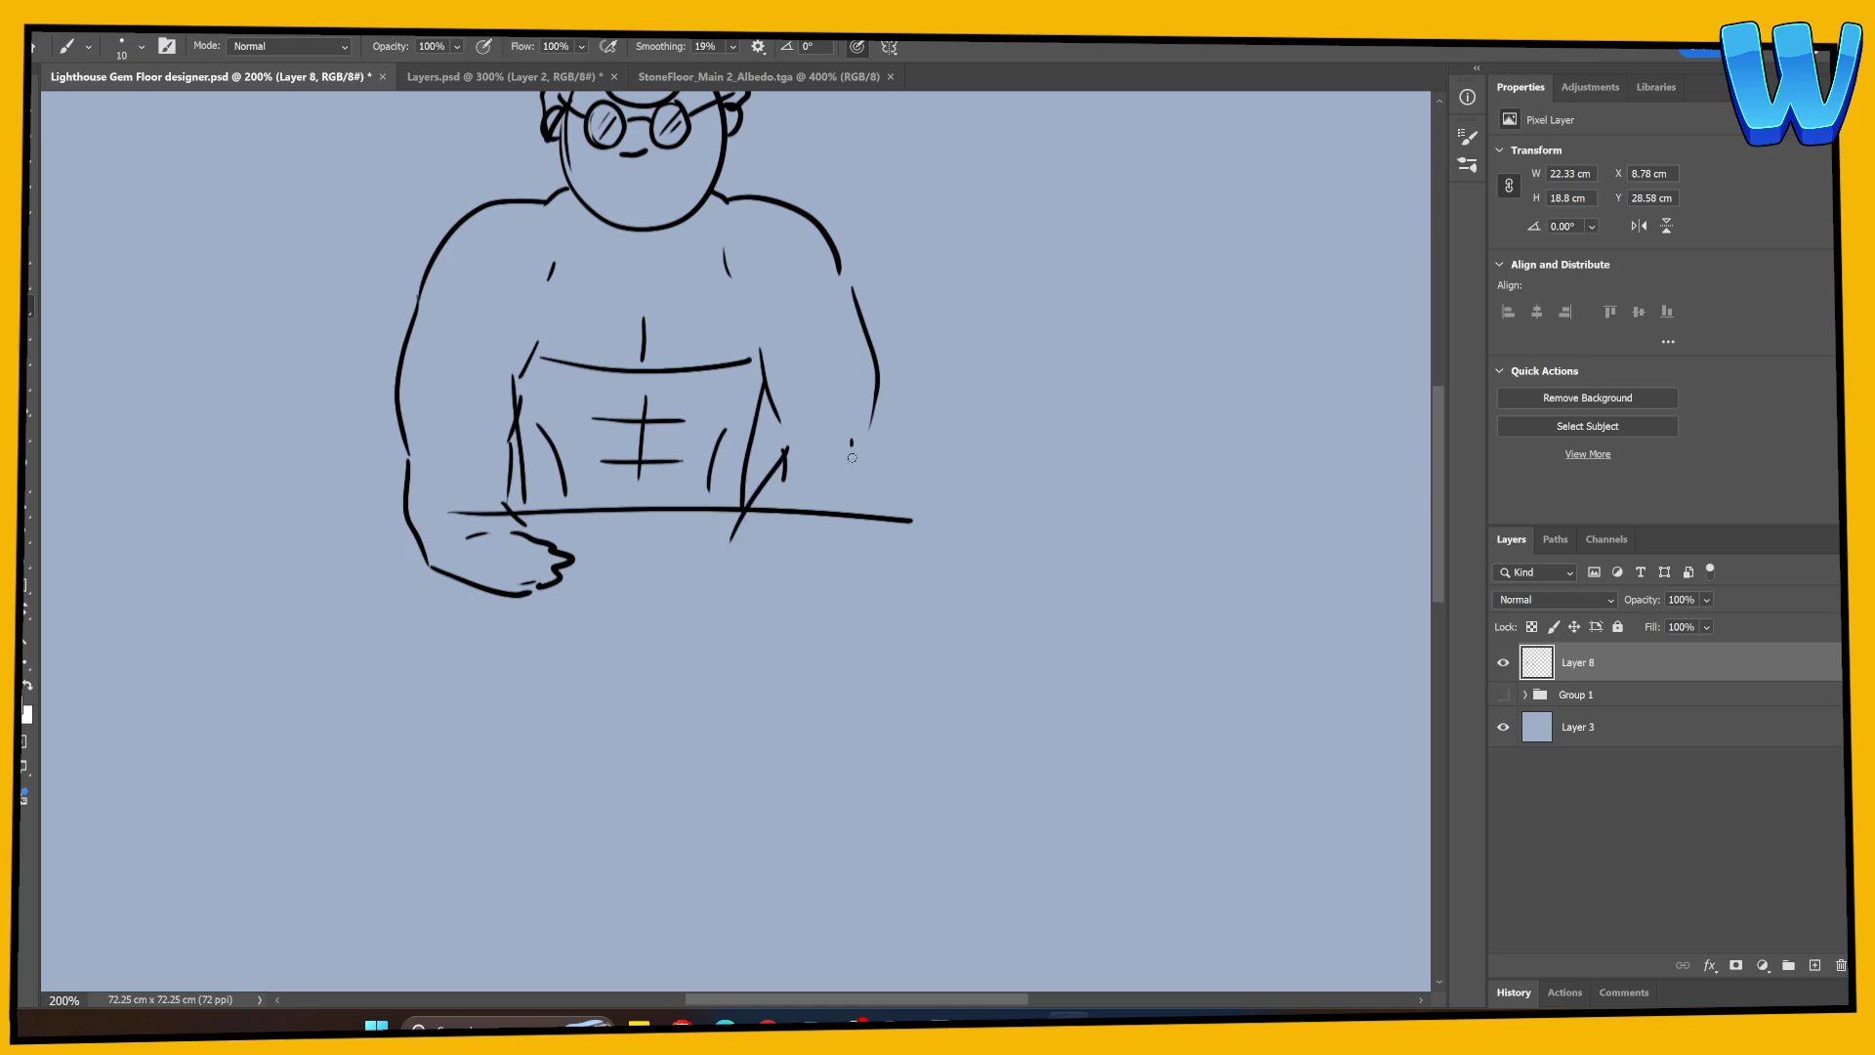
mouse_move(852, 441)
left_mouse_down()
mouse_move(803, 559)
mouse_move(766, 584)
mouse_move(796, 577)
left_mouse_up()
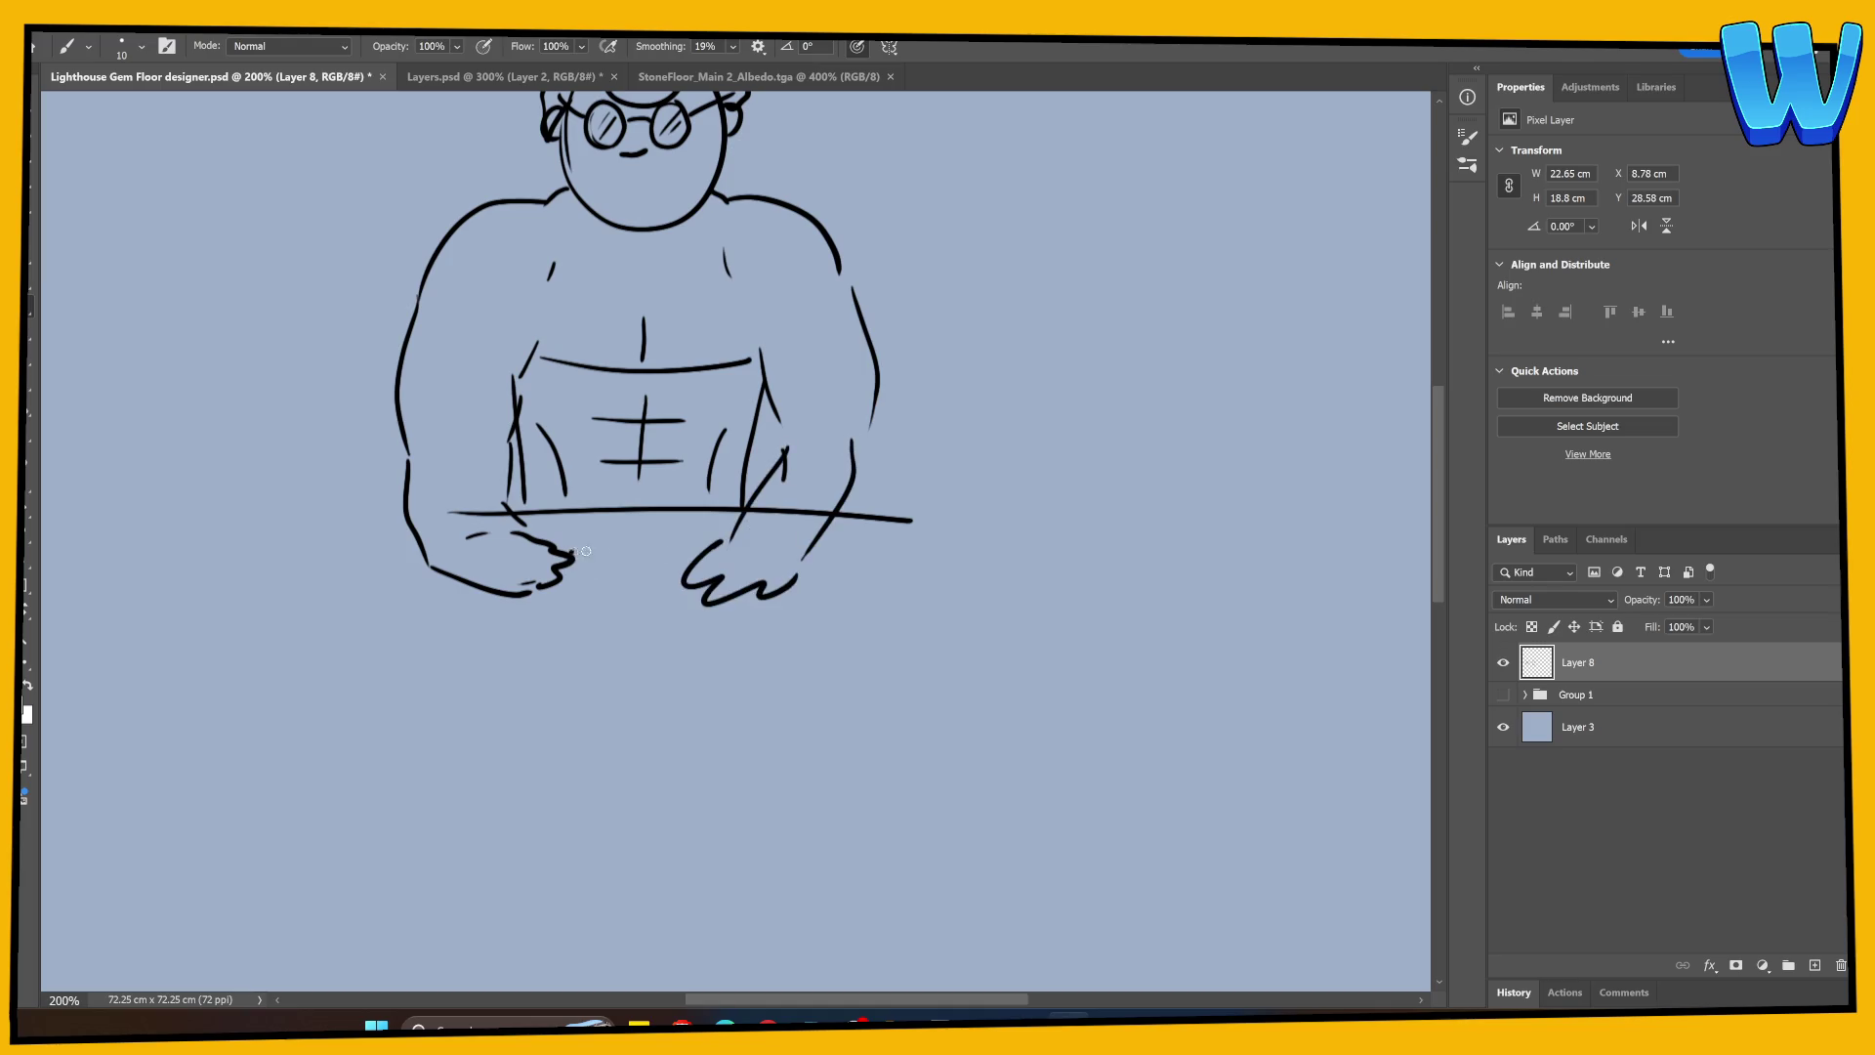
mouse_move(572, 555)
left_mouse_down()
mouse_move(611, 571)
mouse_move(679, 550)
mouse_move(564, 599)
mouse_move(687, 566)
mouse_move(683, 552)
mouse_move(586, 598)
mouse_move(672, 596)
left_mouse_up()
left_click_drag(588, 563, 674, 594)
Step: Add slanted muscle lines and the right pec line to the chest
scroll(662, 584, "up", 3)
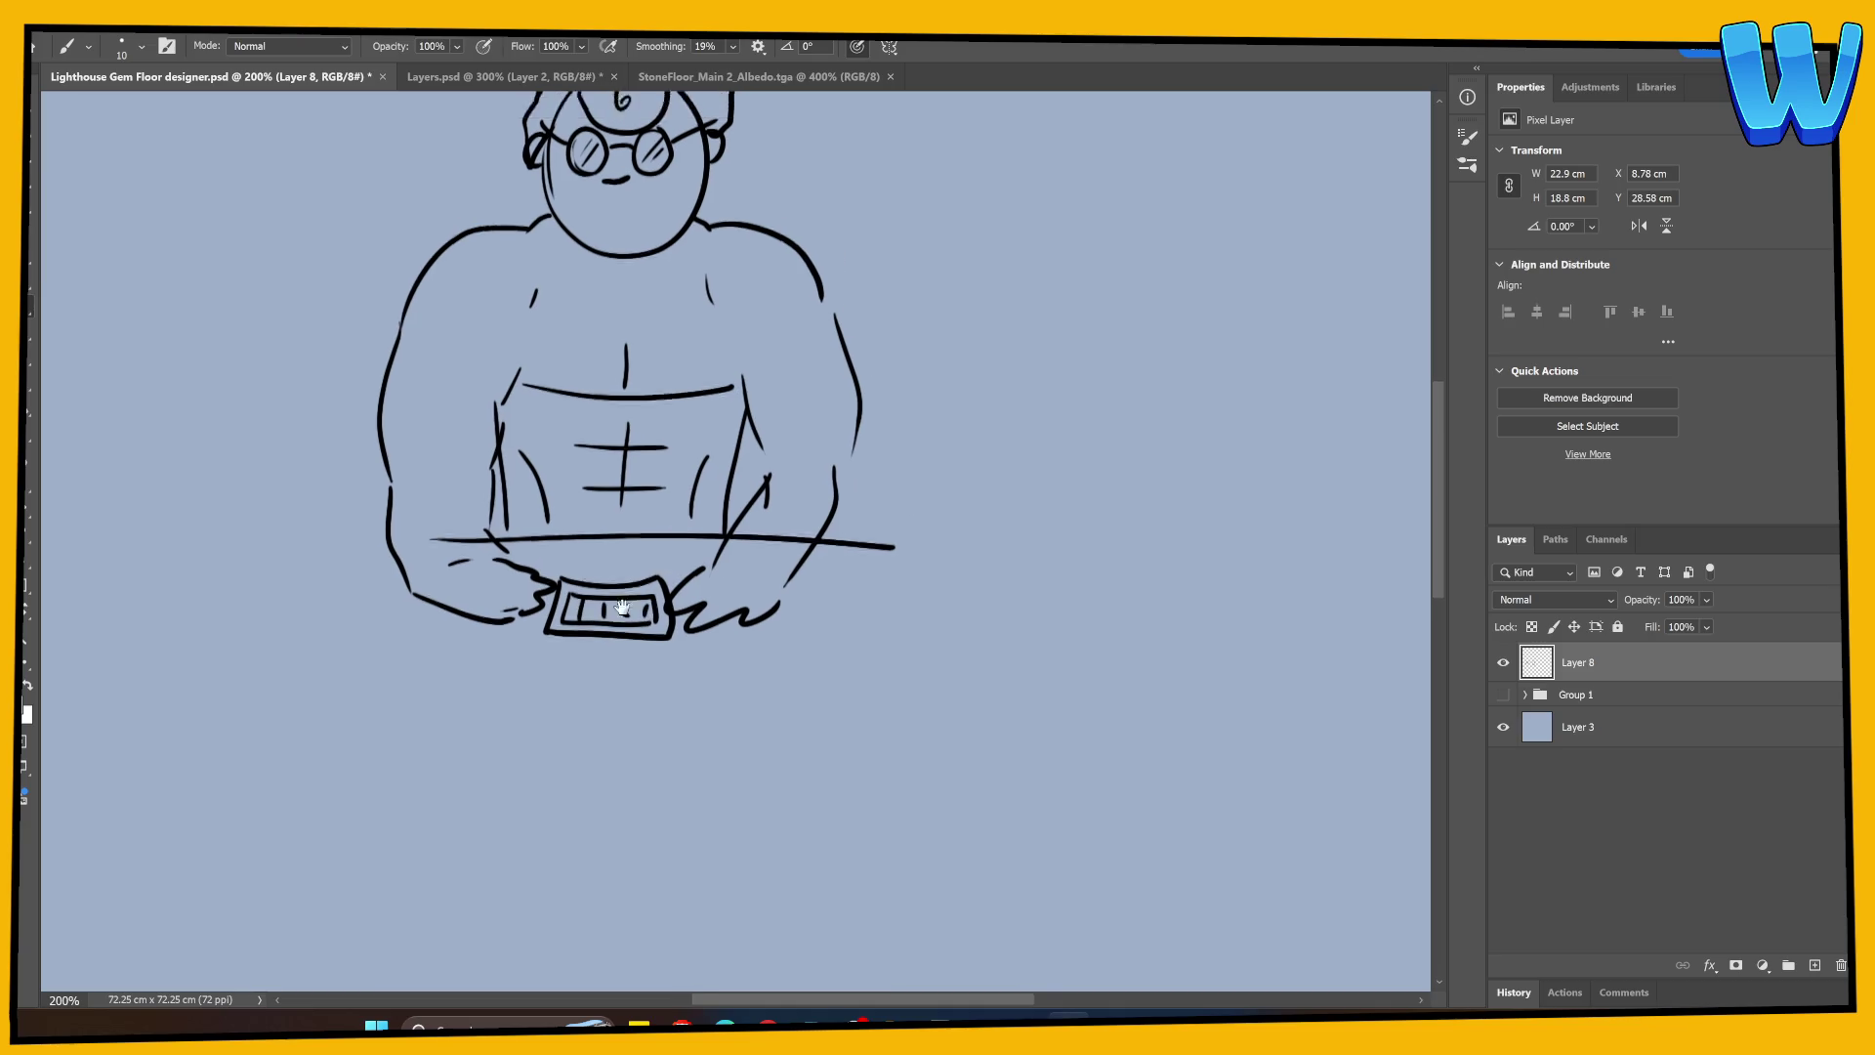
mouse_move(476, 397)
left_mouse_down()
mouse_move(497, 357)
mouse_move(565, 369)
mouse_move(644, 345)
left_mouse_up()
left_click_drag(674, 547, 677, 459)
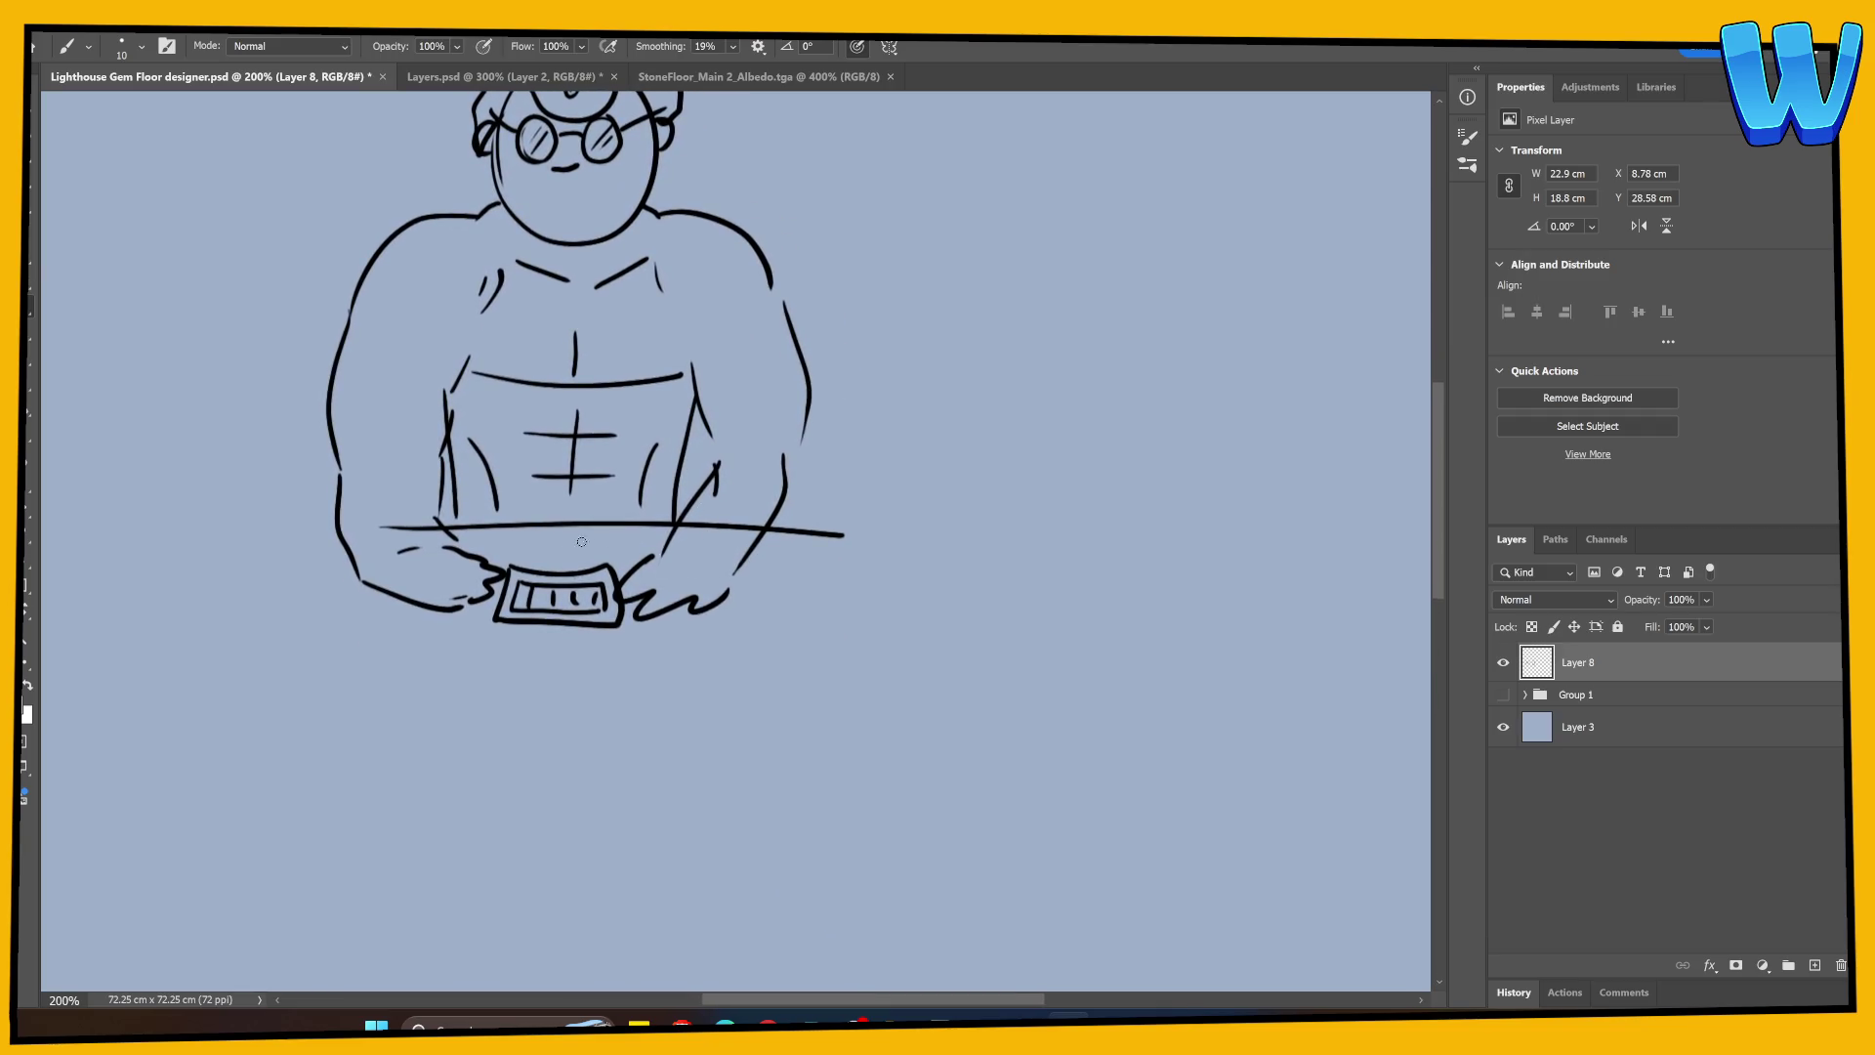
Step: Trim the long line's ends and draw the tabletop edges under the hands
key("e")
left_click_drag(381, 528, 435, 527)
mouse_move(757, 529)
left_mouse_down()
mouse_move(688, 527)
mouse_move(761, 530)
left_mouse_up()
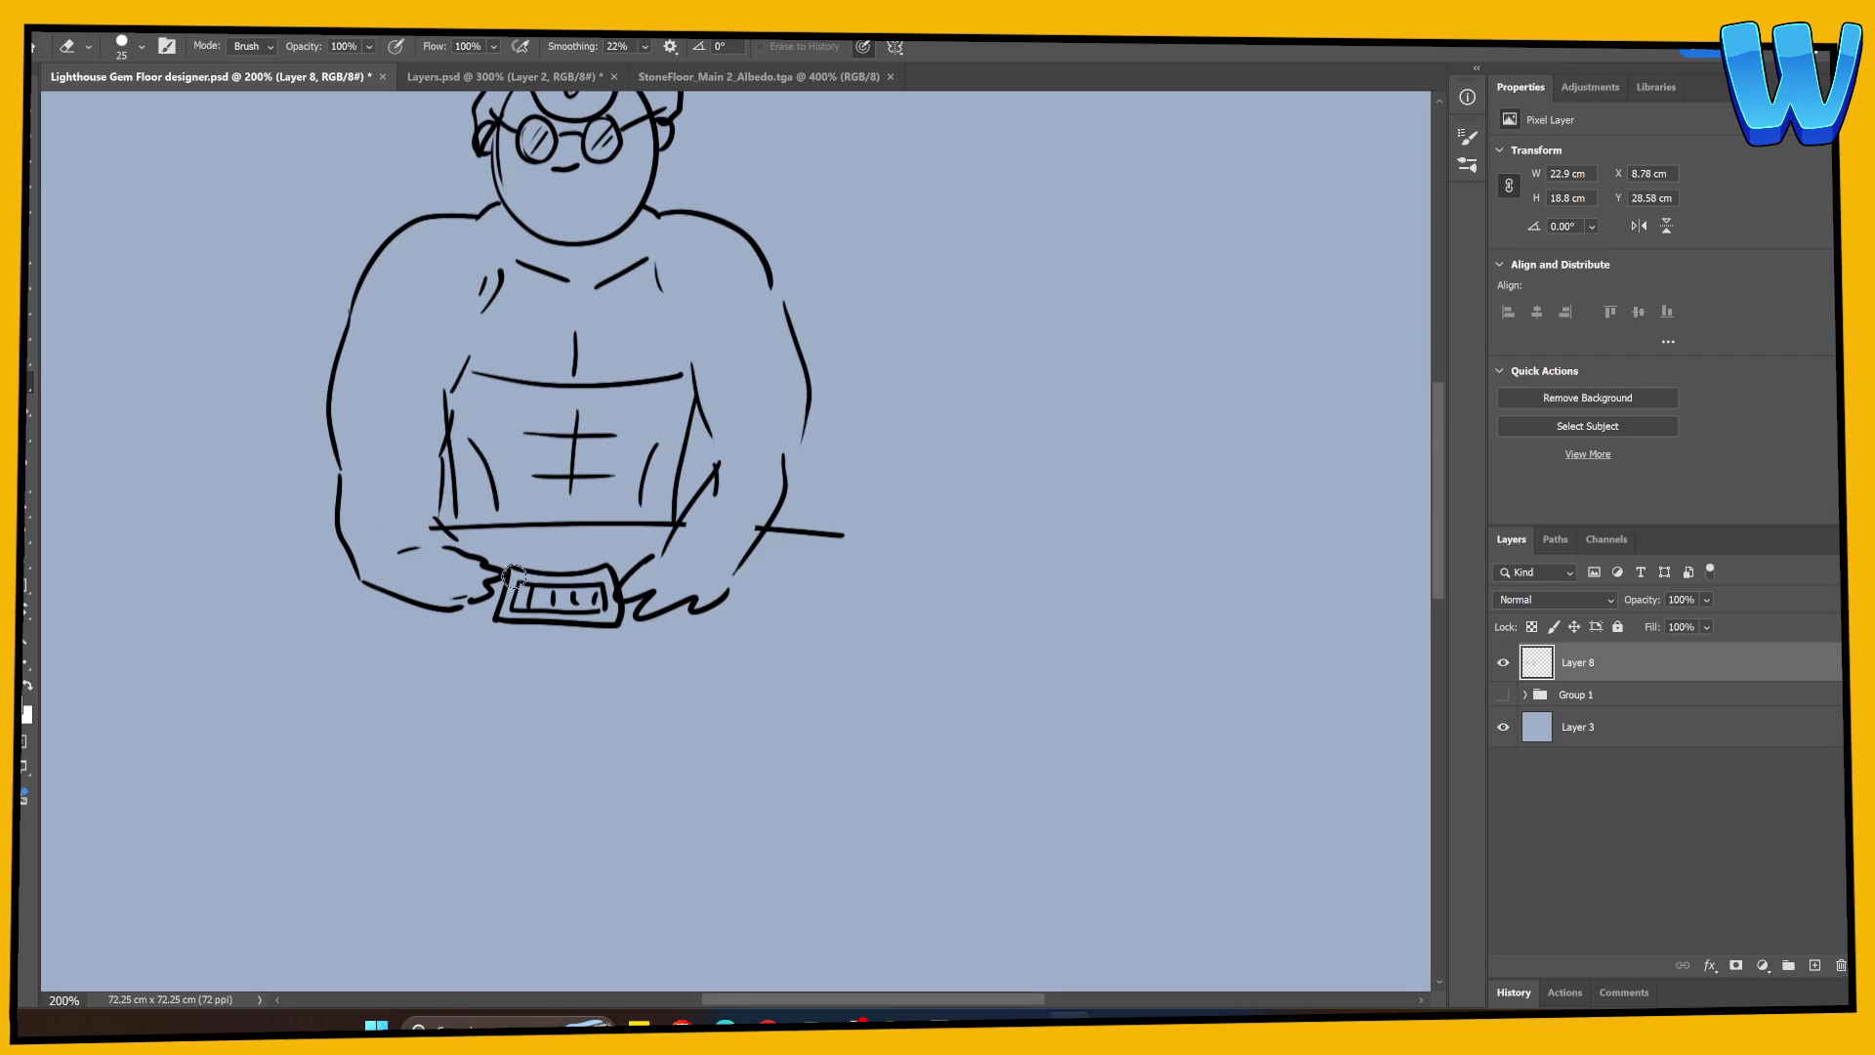
key("b")
mouse_move(318, 585)
left_mouse_down()
mouse_move(299, 623)
mouse_move(859, 630)
left_mouse_up()
left_click_drag(842, 549, 903, 632)
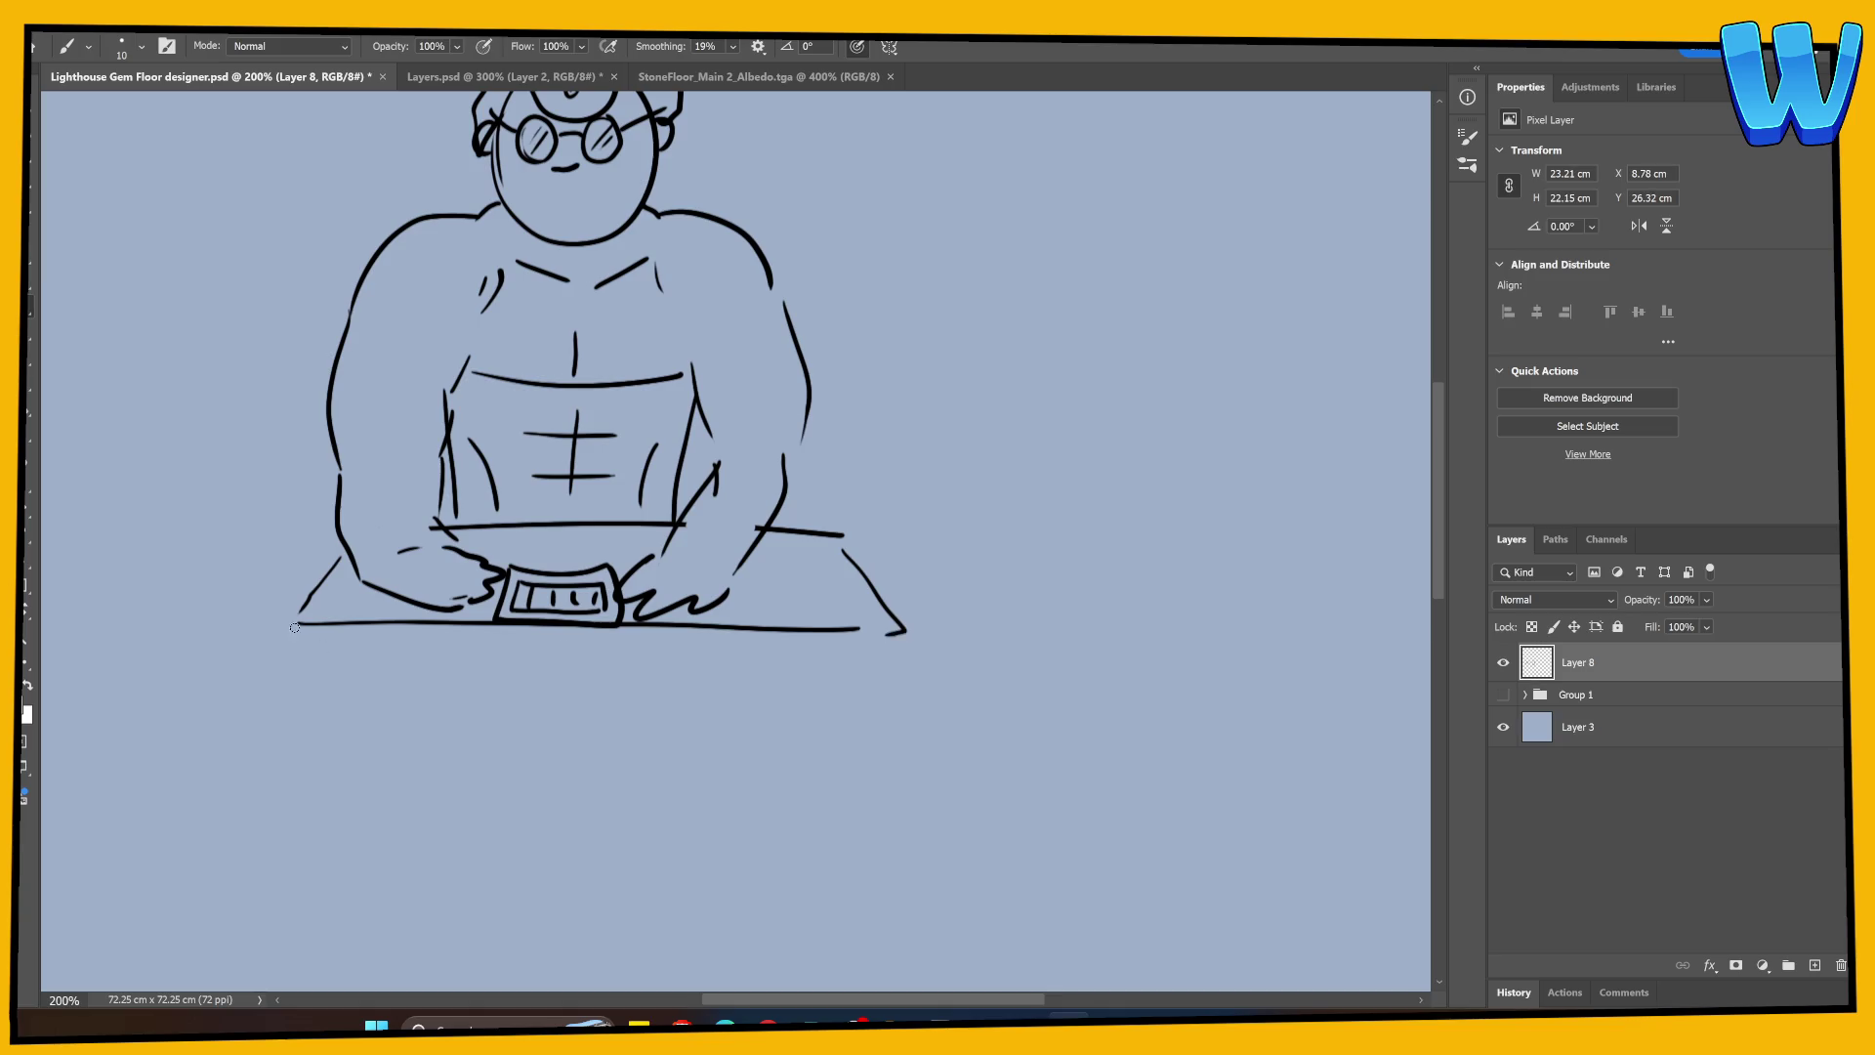
mouse_move(295, 627)
left_mouse_down()
mouse_move(903, 640)
mouse_move(742, 764)
mouse_move(611, 469)
left_mouse_up()
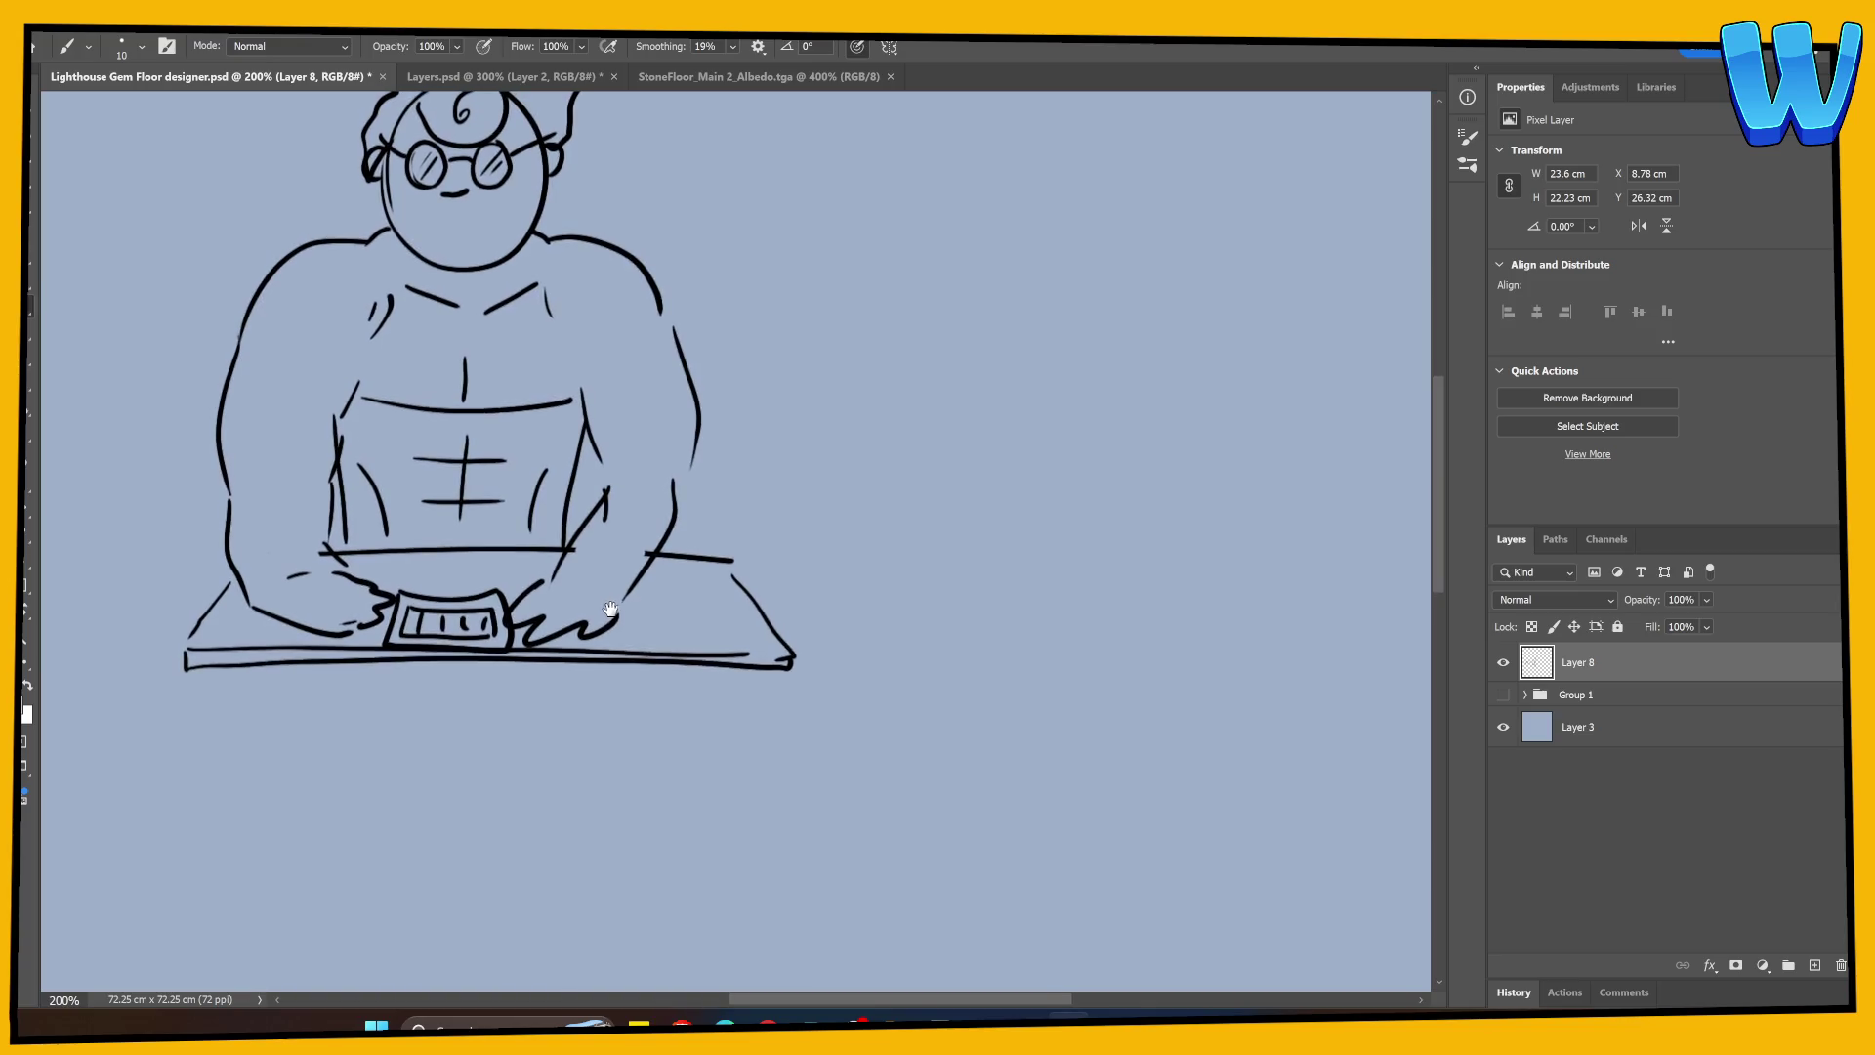
left_click_drag(610, 608, 609, 610)
Step: Draw the apron straps, its side edges and a curved neckline across the chest
left_click_drag(352, 244, 387, 313)
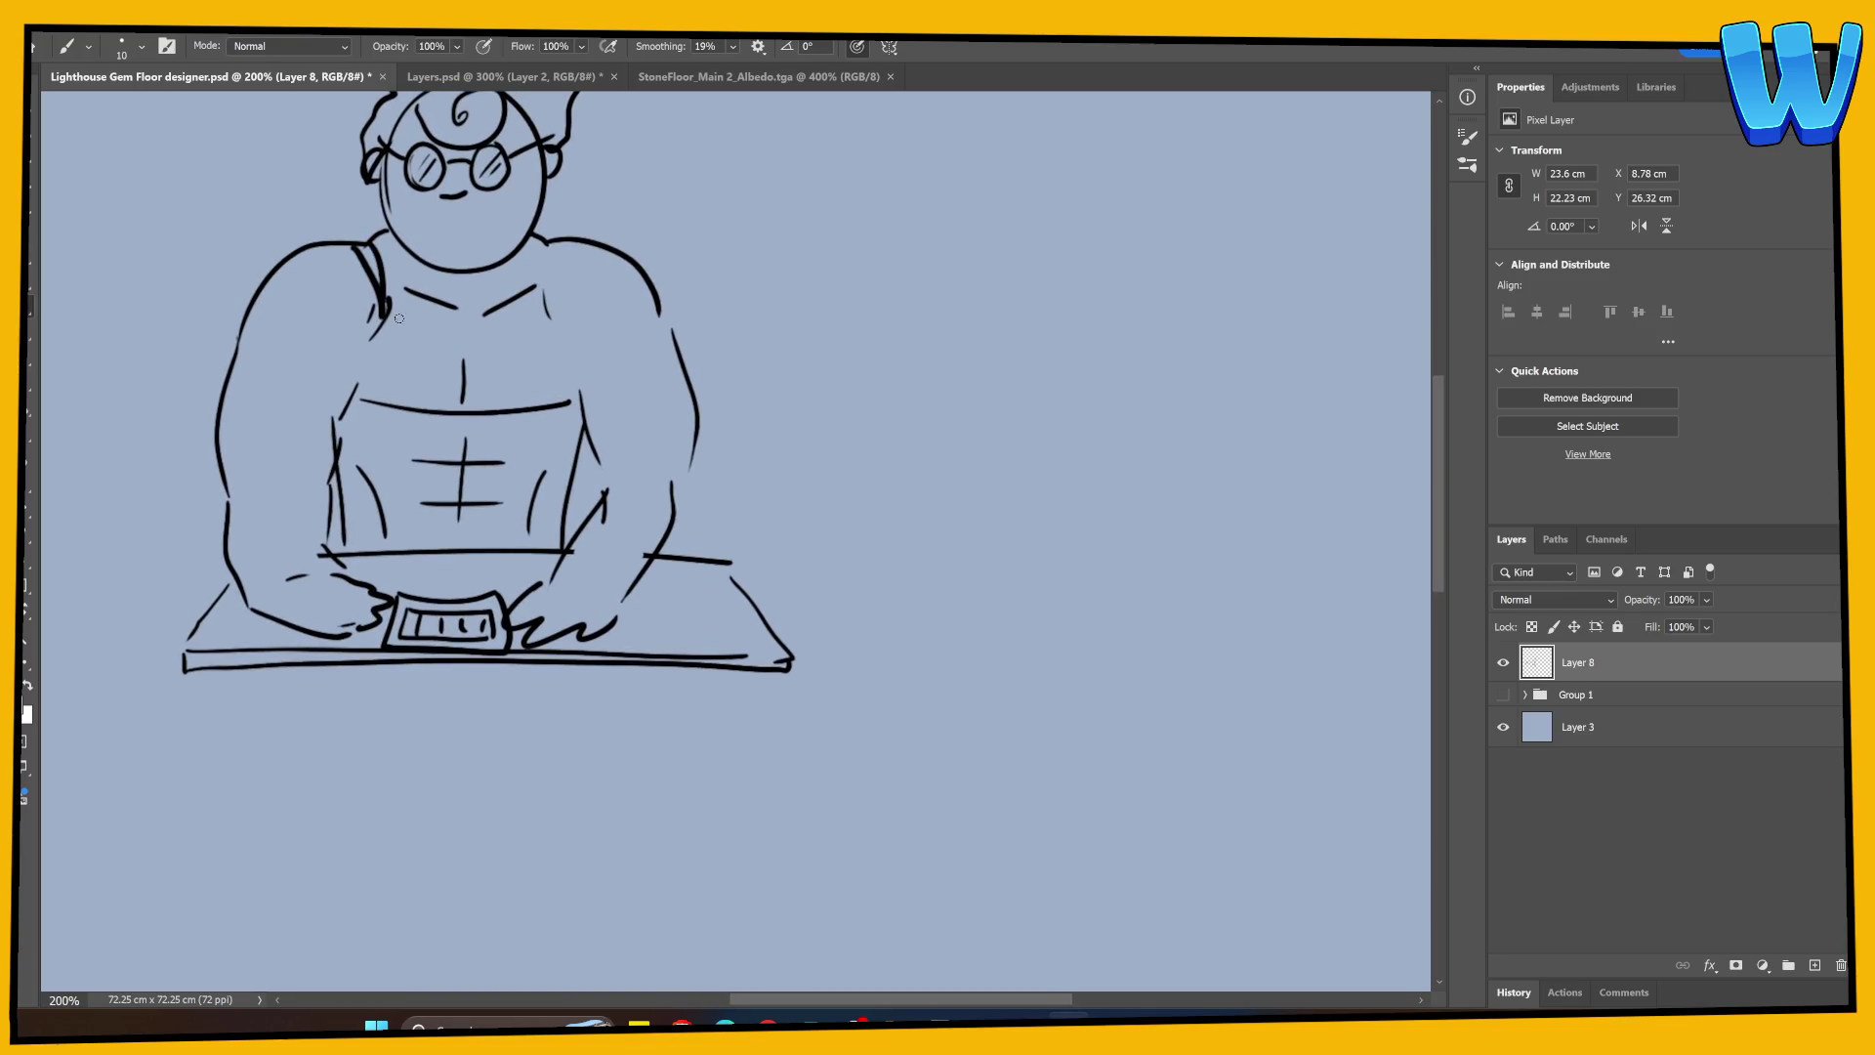
left_click_drag(561, 238, 545, 305)
left_click_drag(569, 239, 554, 315)
left_click_drag(381, 319, 363, 493)
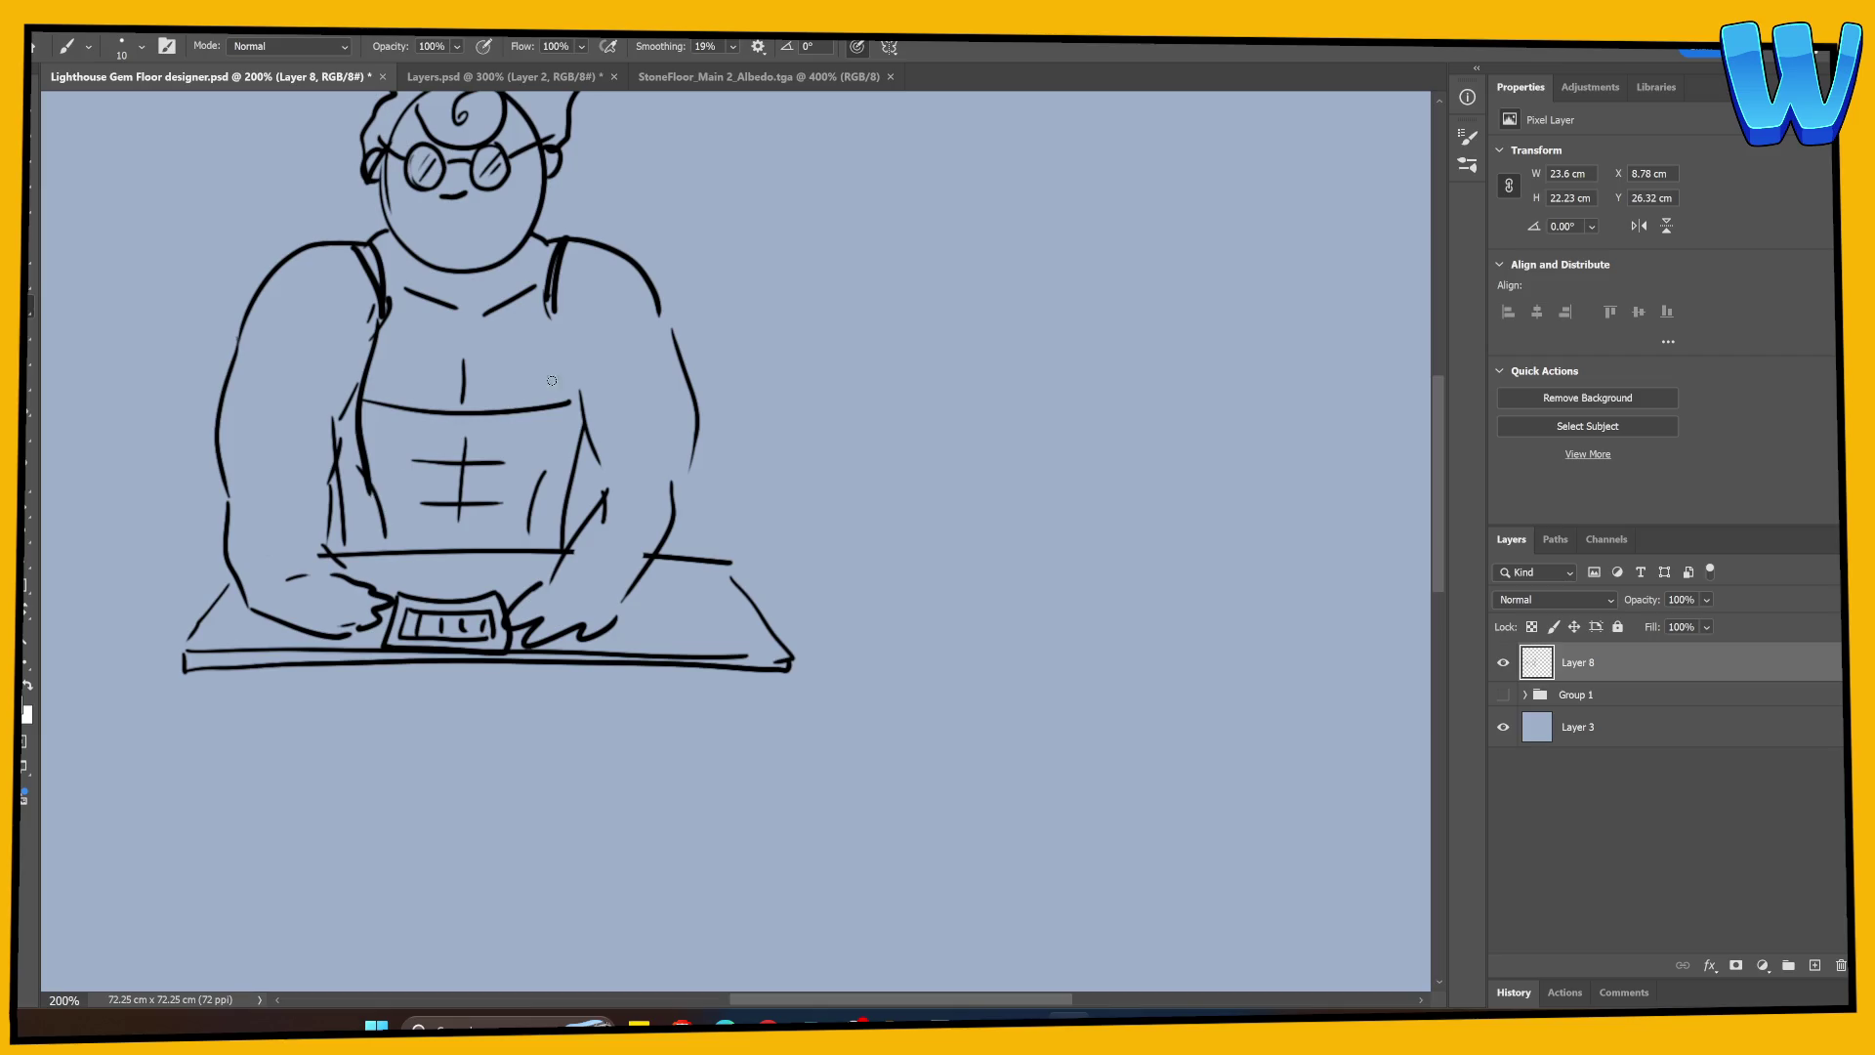
left_click_drag(555, 304, 583, 411)
left_click_drag(373, 262, 559, 270)
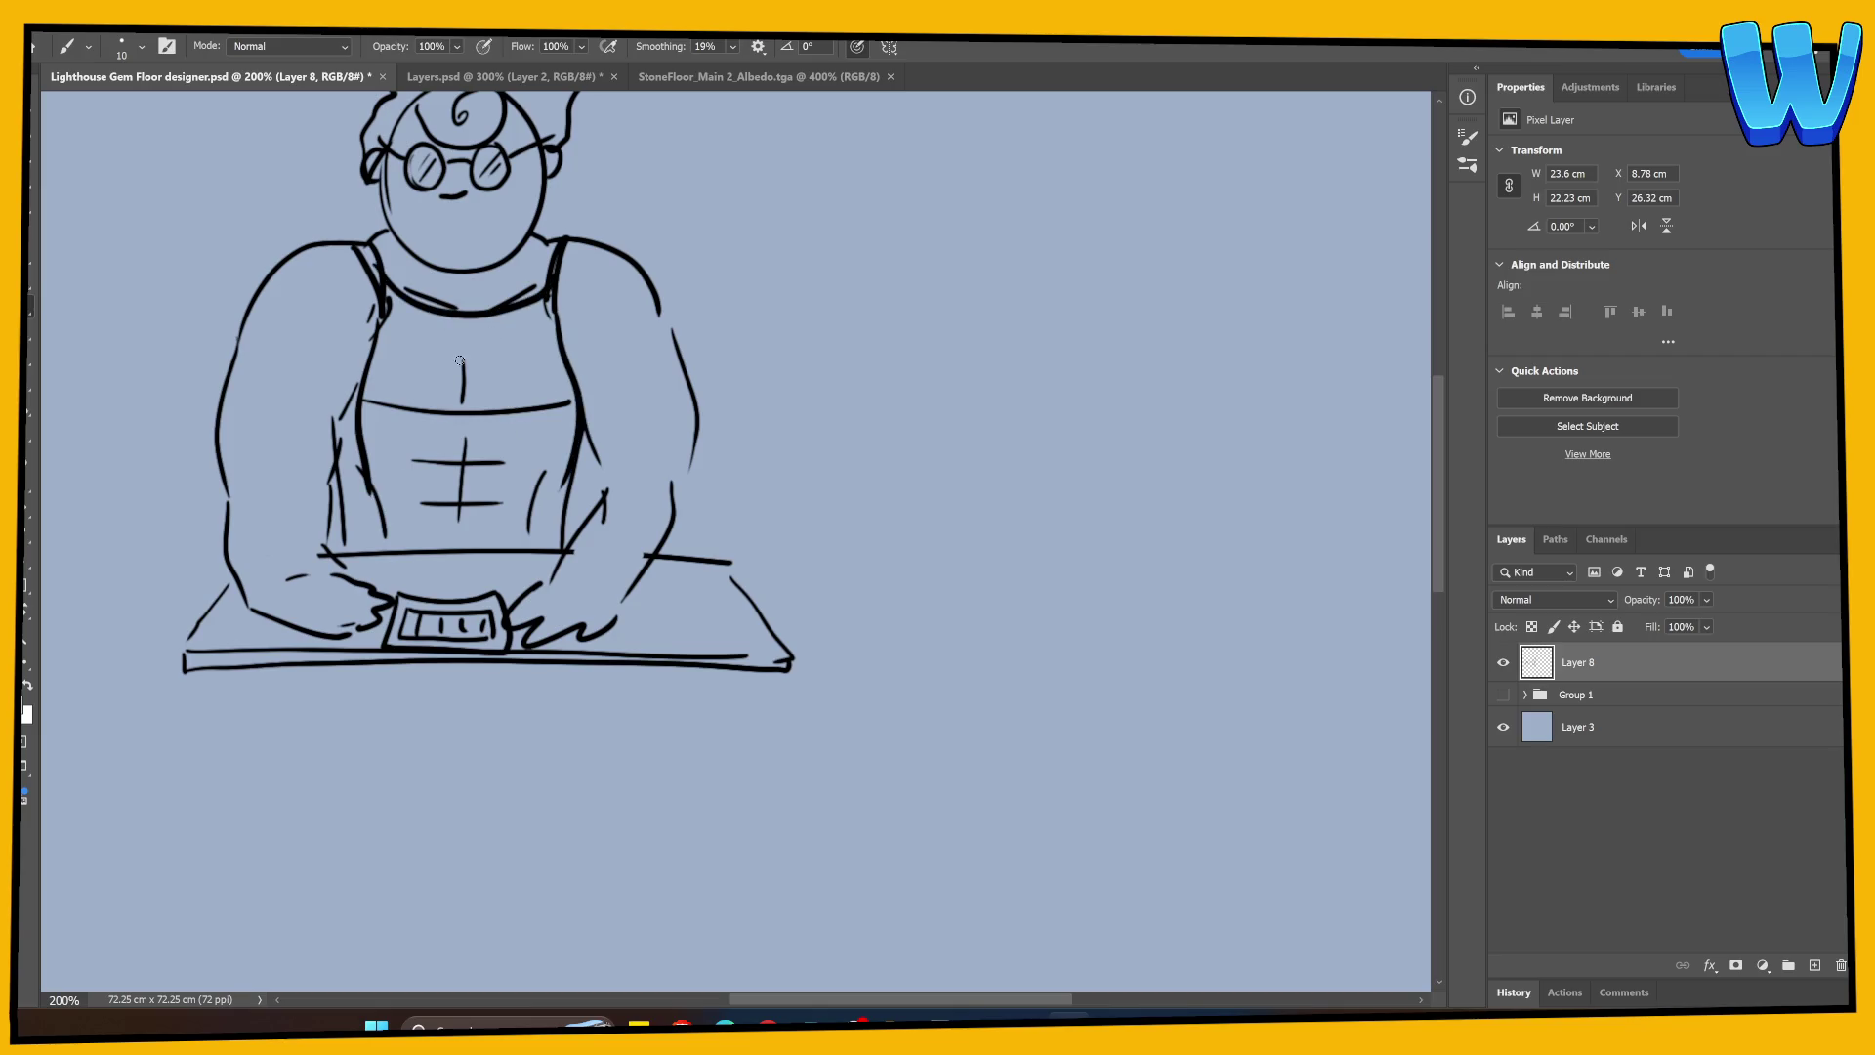
Step: Erase the chest and ab lines down to small dots and redraw the apron's right edge
key("e")
mouse_move(420, 410)
left_mouse_down()
mouse_move(517, 410)
mouse_move(537, 479)
mouse_move(445, 494)
mouse_move(414, 385)
mouse_move(525, 521)
left_mouse_up()
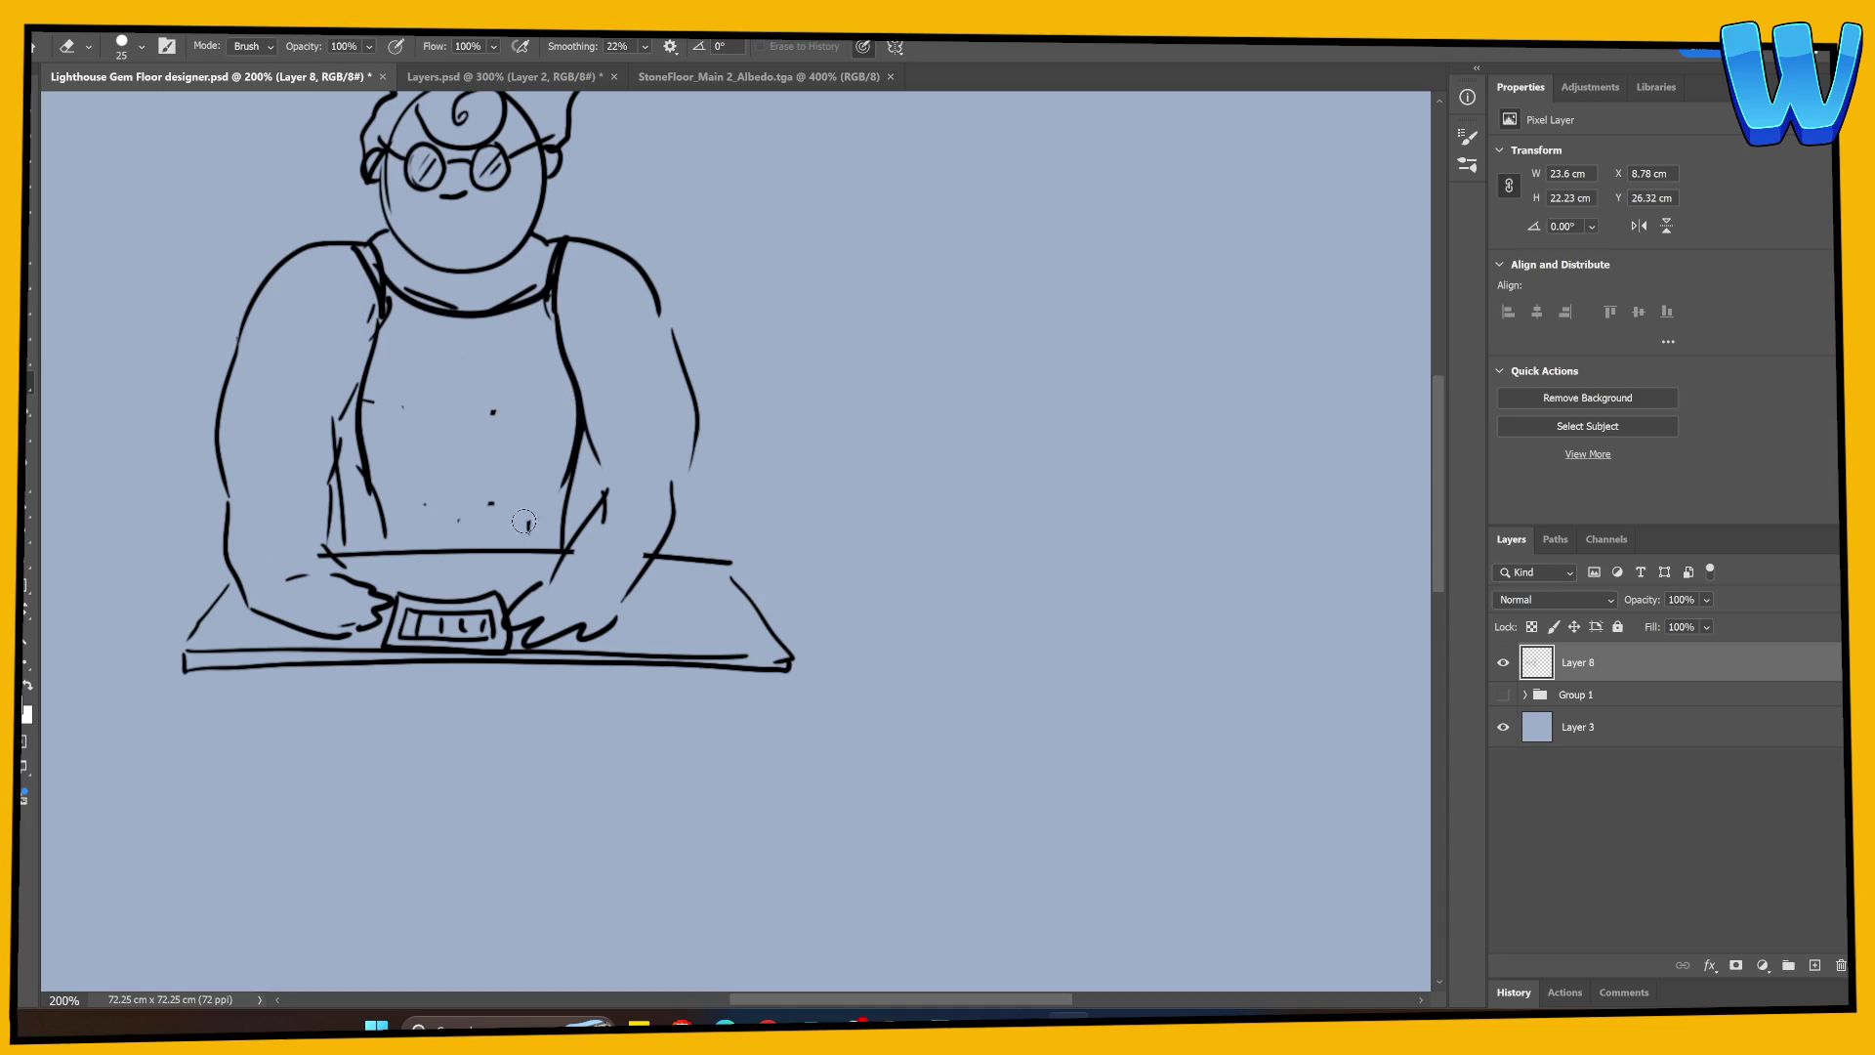
key("b")
left_click_drag(563, 347, 532, 545)
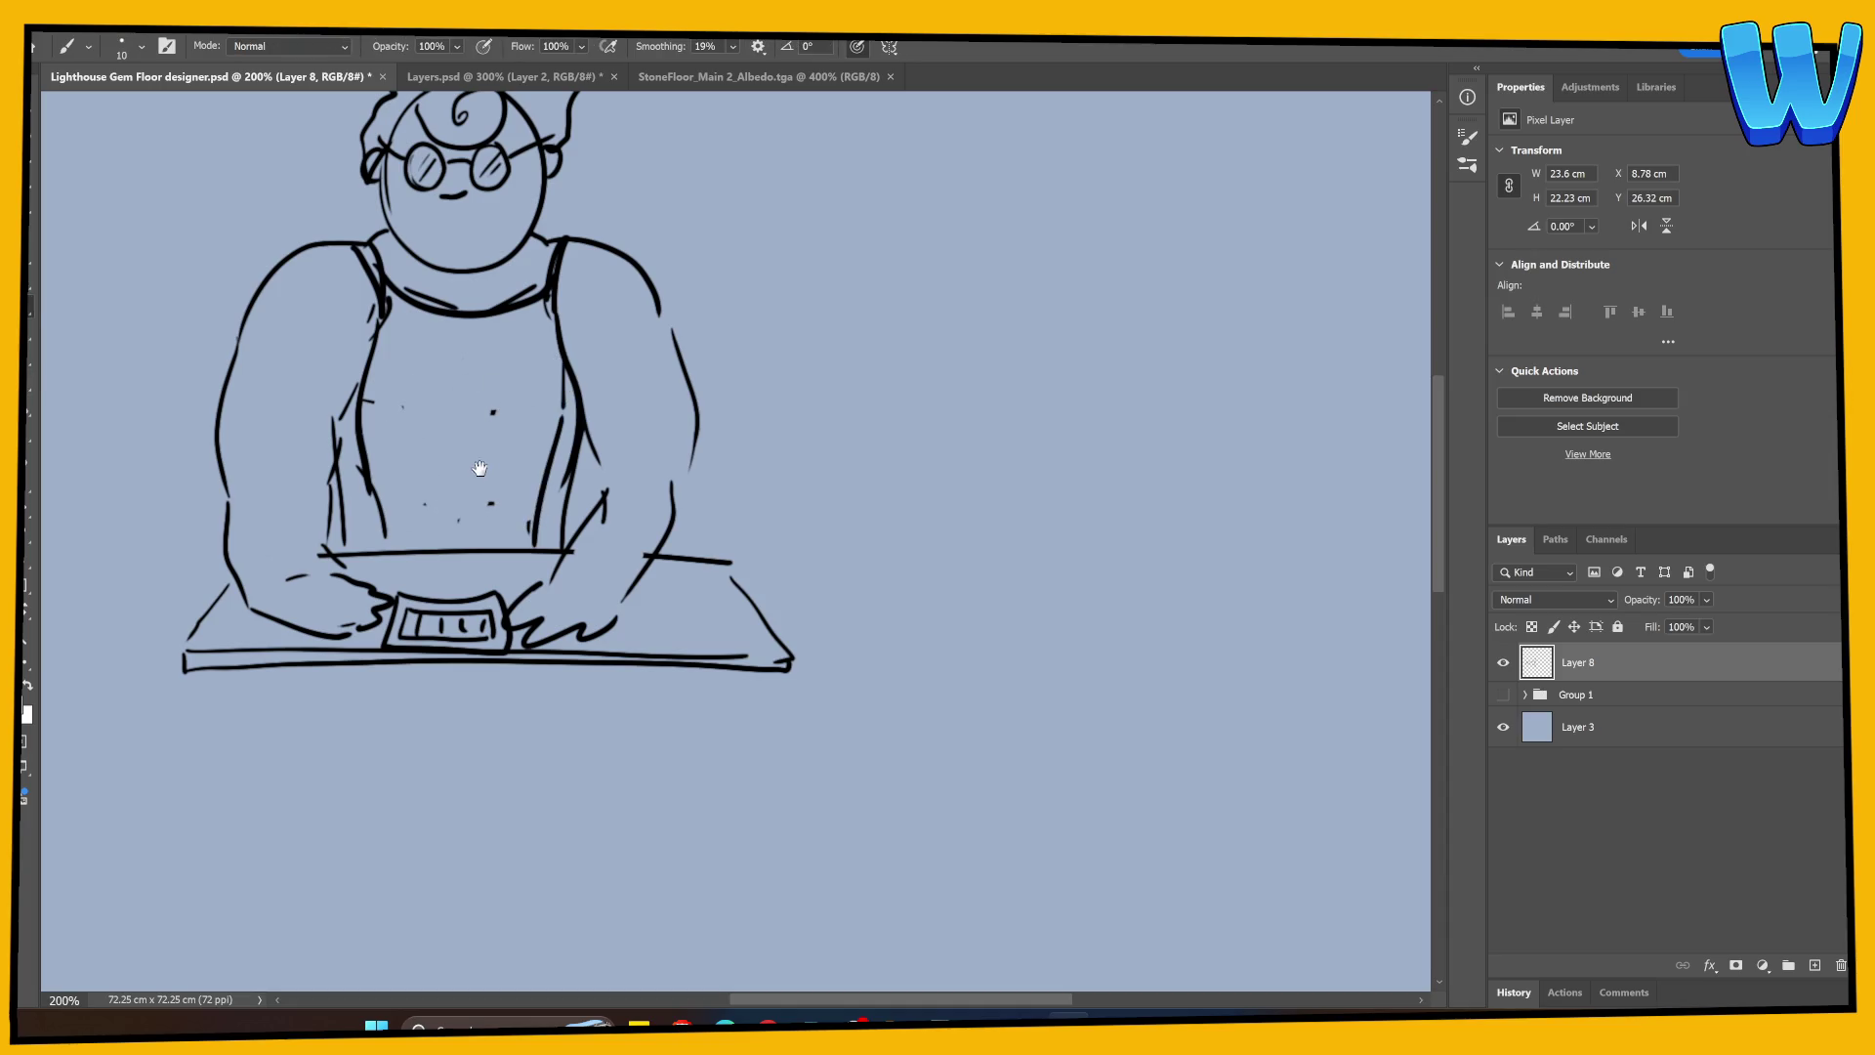
left_click_drag(480, 468, 488, 407)
left_click_drag(479, 507, 489, 445)
left_click_drag(459, 547, 469, 449)
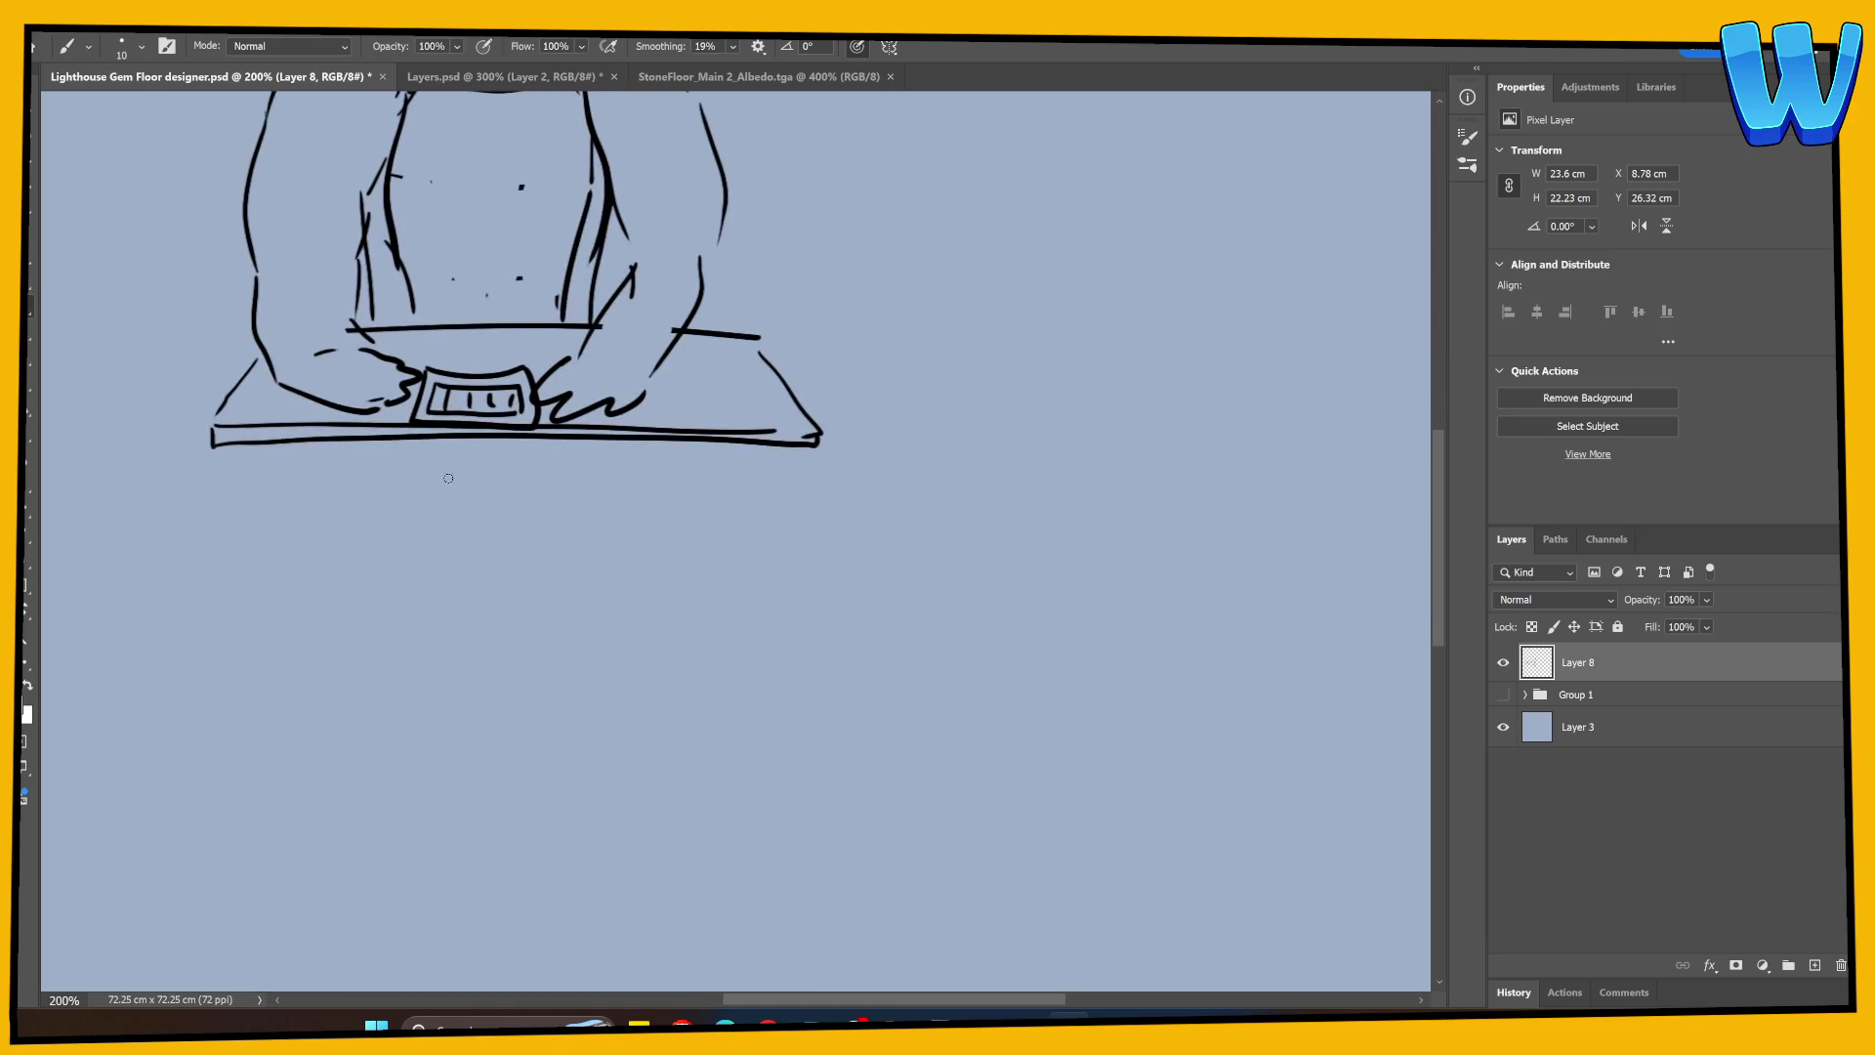
Step: Draw the character's two legs and feet beneath the tabletop
left_click_drag(375, 310, 404, 378)
left_click_drag(409, 518, 412, 959)
scroll(548, 678, "down", 3)
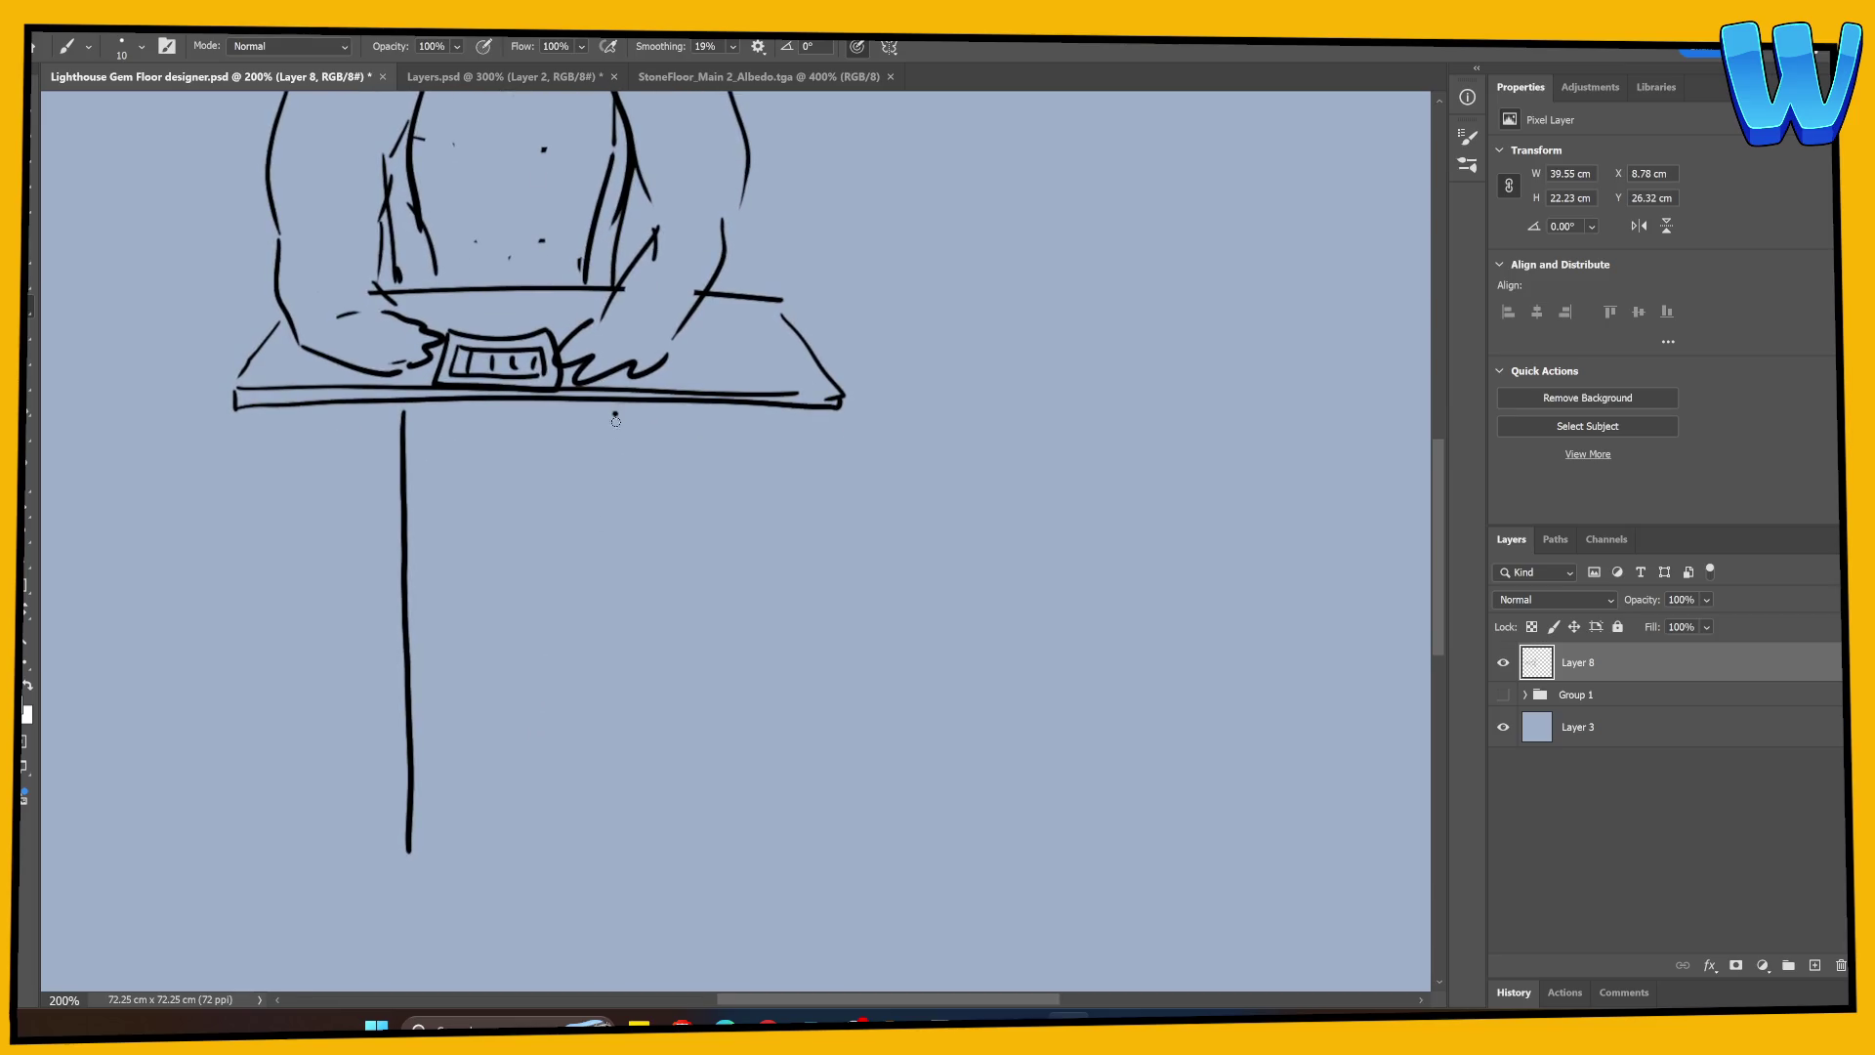
left_click_drag(615, 418, 615, 858)
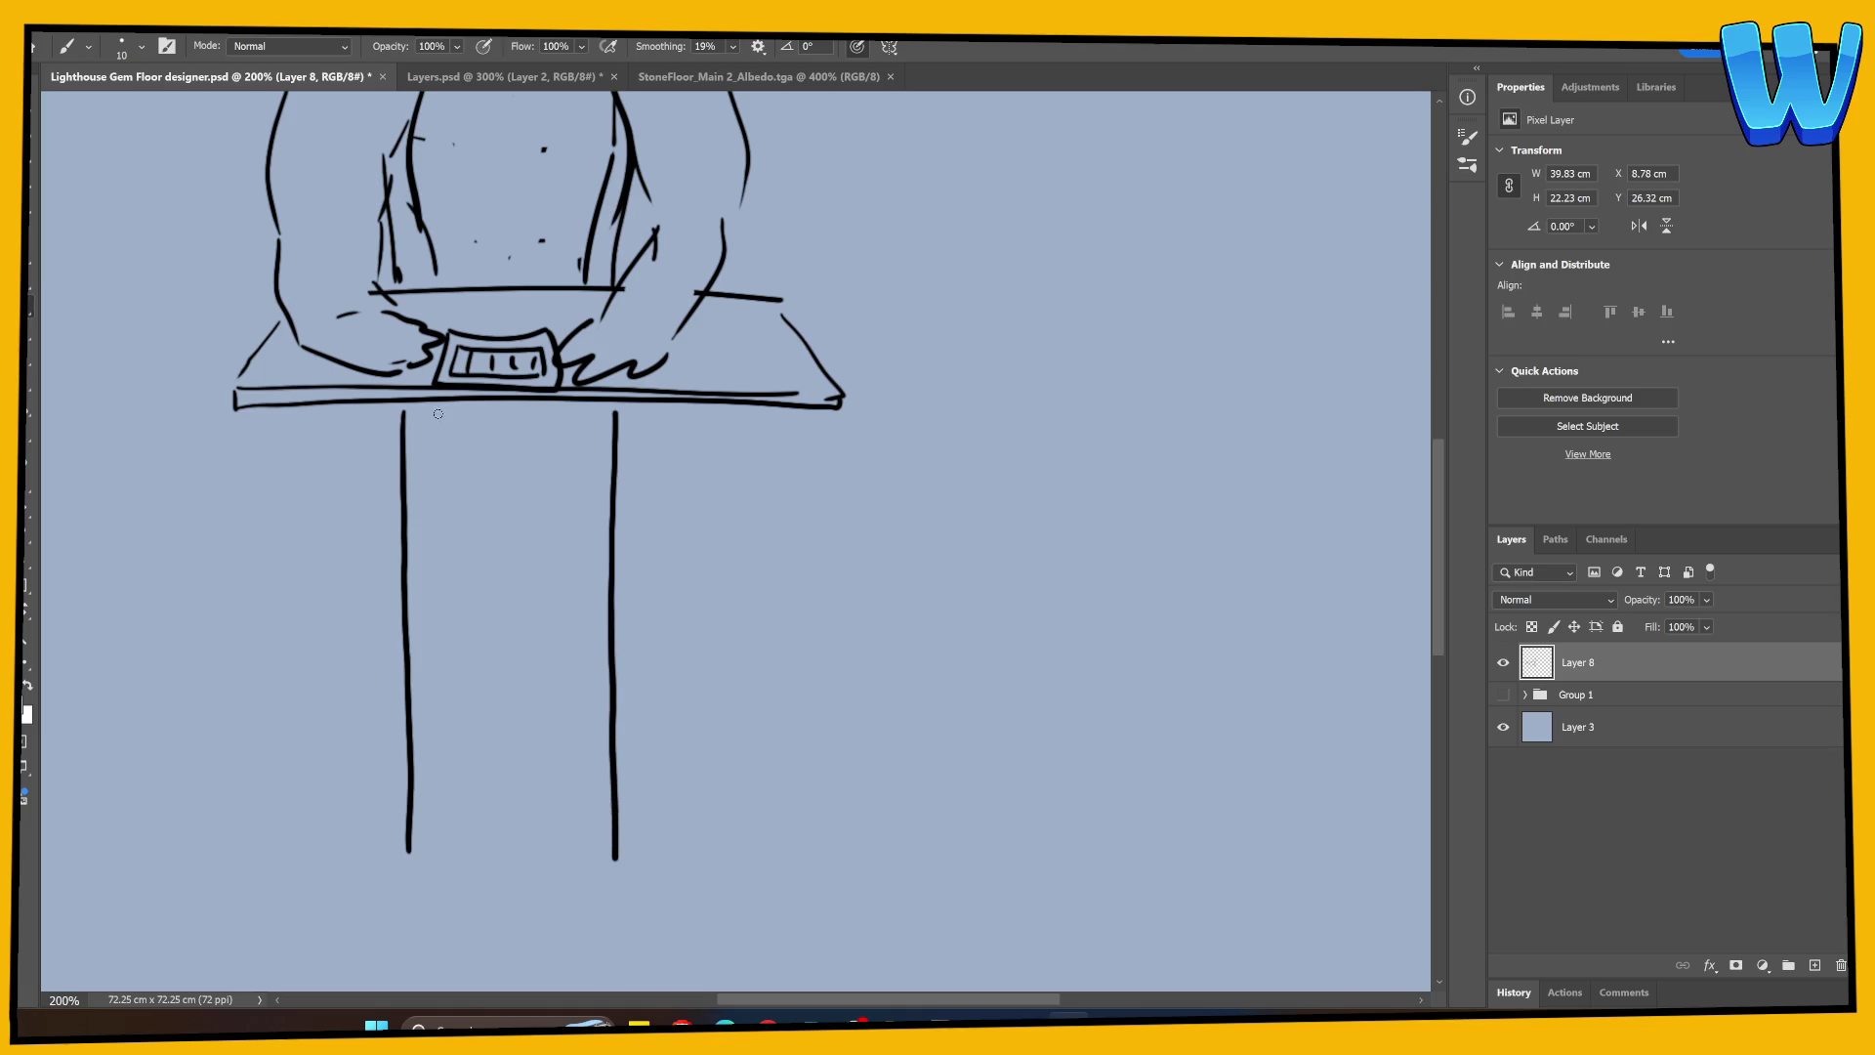
mouse_move(438, 410)
left_mouse_down()
mouse_move(425, 640)
mouse_move(398, 647)
mouse_move(426, 681)
mouse_move(428, 847)
left_mouse_up()
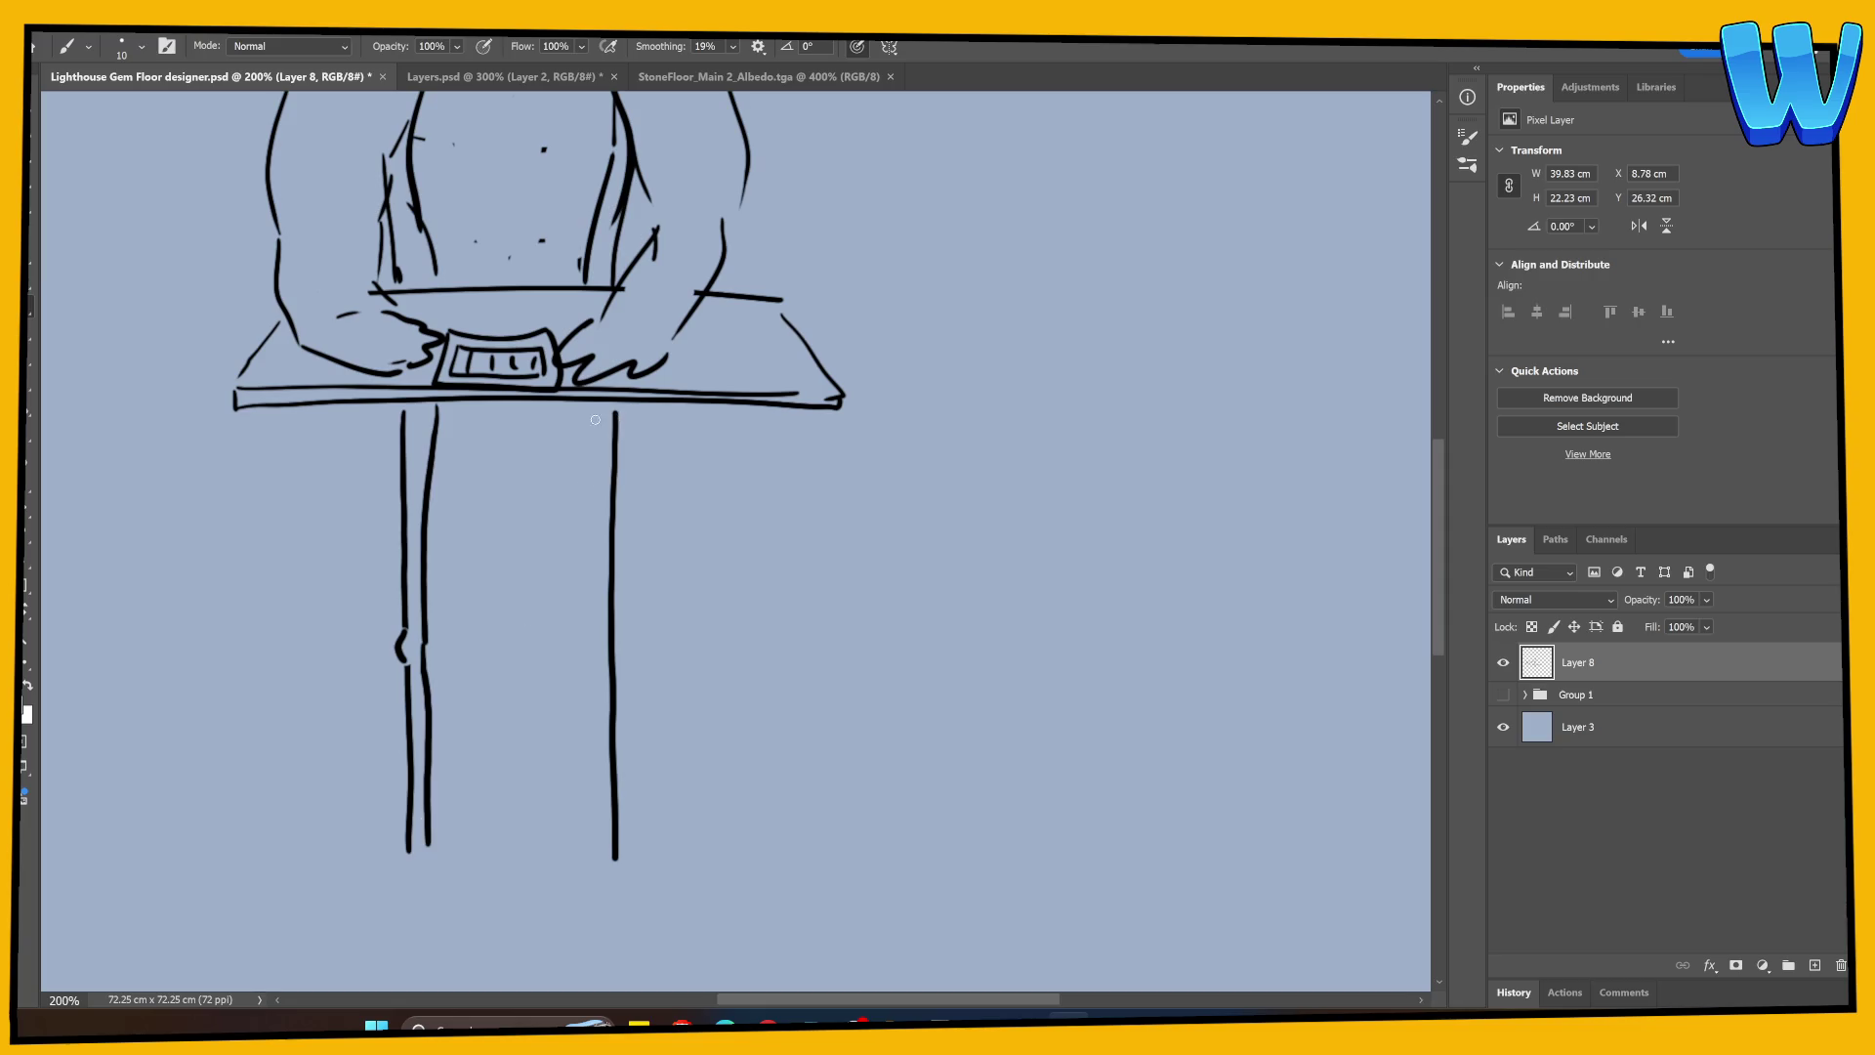
mouse_move(594, 421)
left_mouse_down()
mouse_move(593, 632)
mouse_move(614, 689)
mouse_move(596, 691)
mouse_move(599, 863)
left_mouse_up()
key("ctrl+z")
left_click_drag(677, 753, 782, 610)
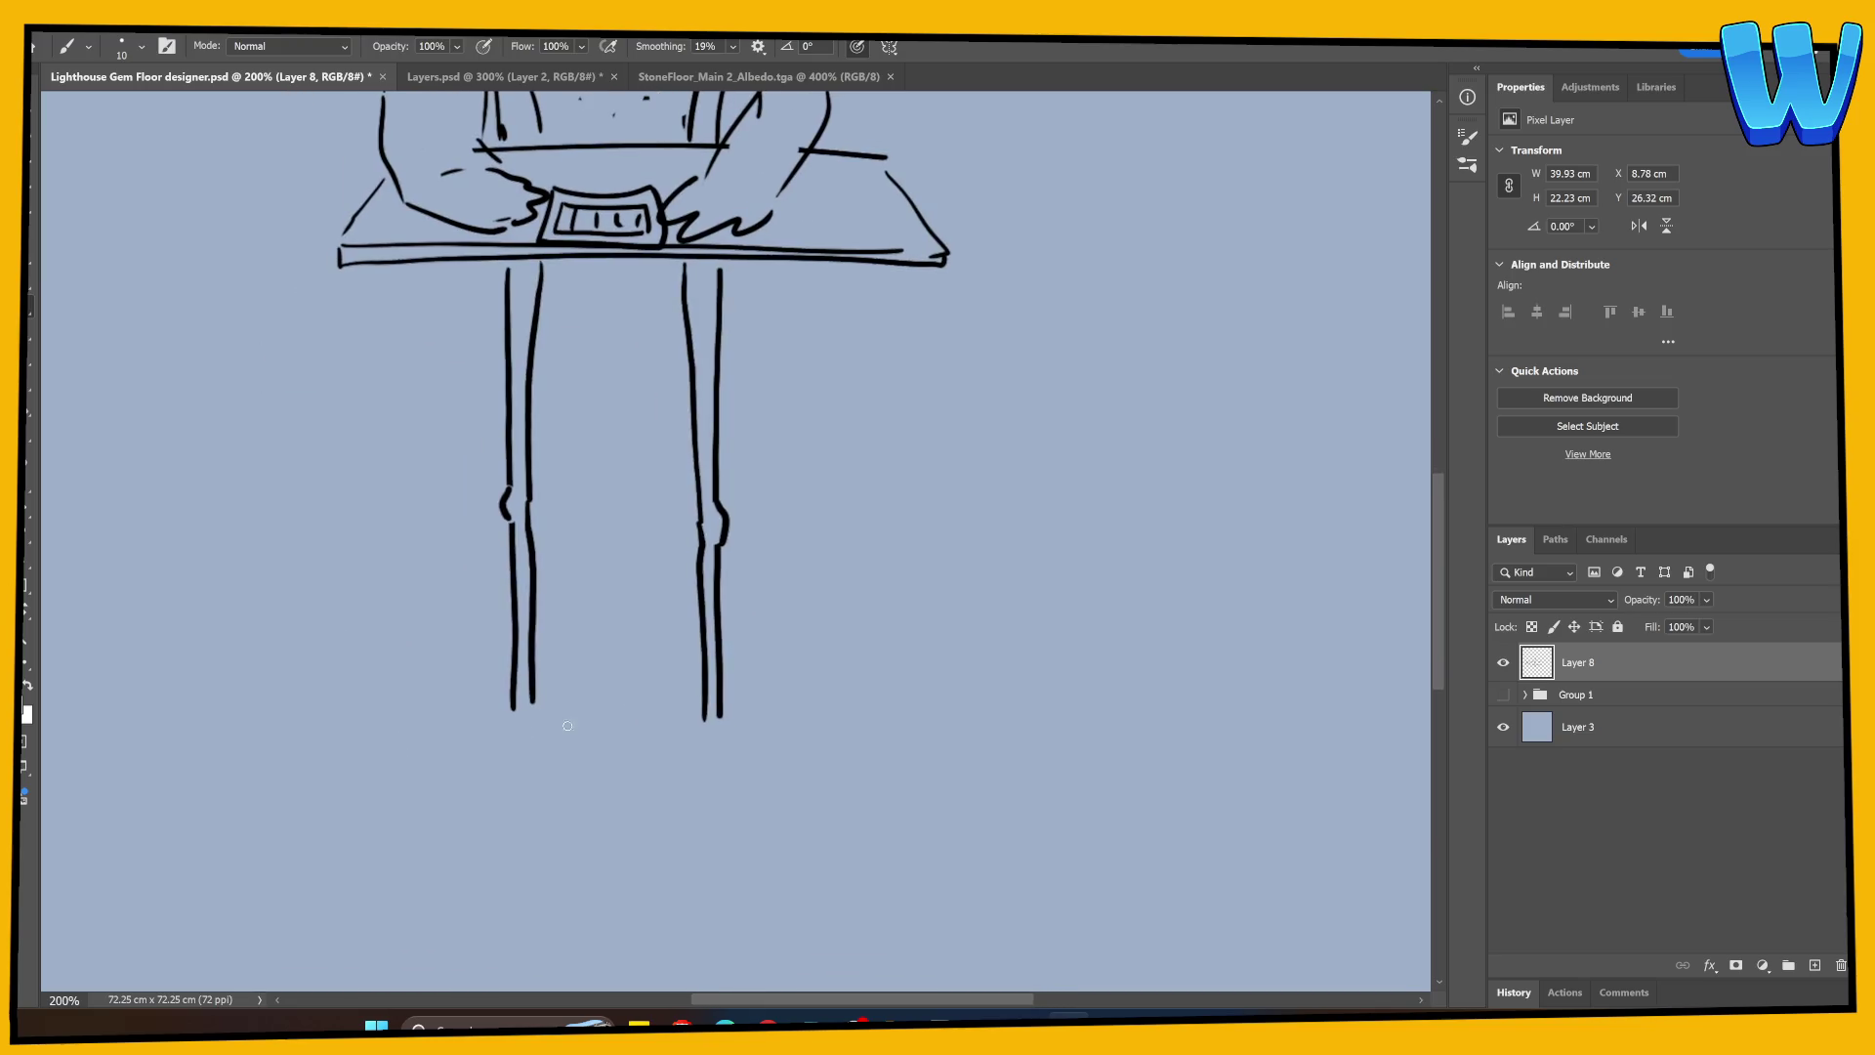
mouse_move(514, 709)
left_mouse_down()
mouse_move(486, 716)
mouse_move(536, 704)
left_mouse_up()
mouse_move(702, 724)
left_mouse_down()
mouse_move(688, 743)
mouse_move(723, 721)
mouse_move(744, 752)
left_mouse_up()
Step: Draw the table's left and right legs, thickened with extra lines
mouse_move(475, 232)
left_mouse_down()
mouse_move(459, 512)
mouse_move(418, 493)
mouse_move(519, 264)
left_mouse_up()
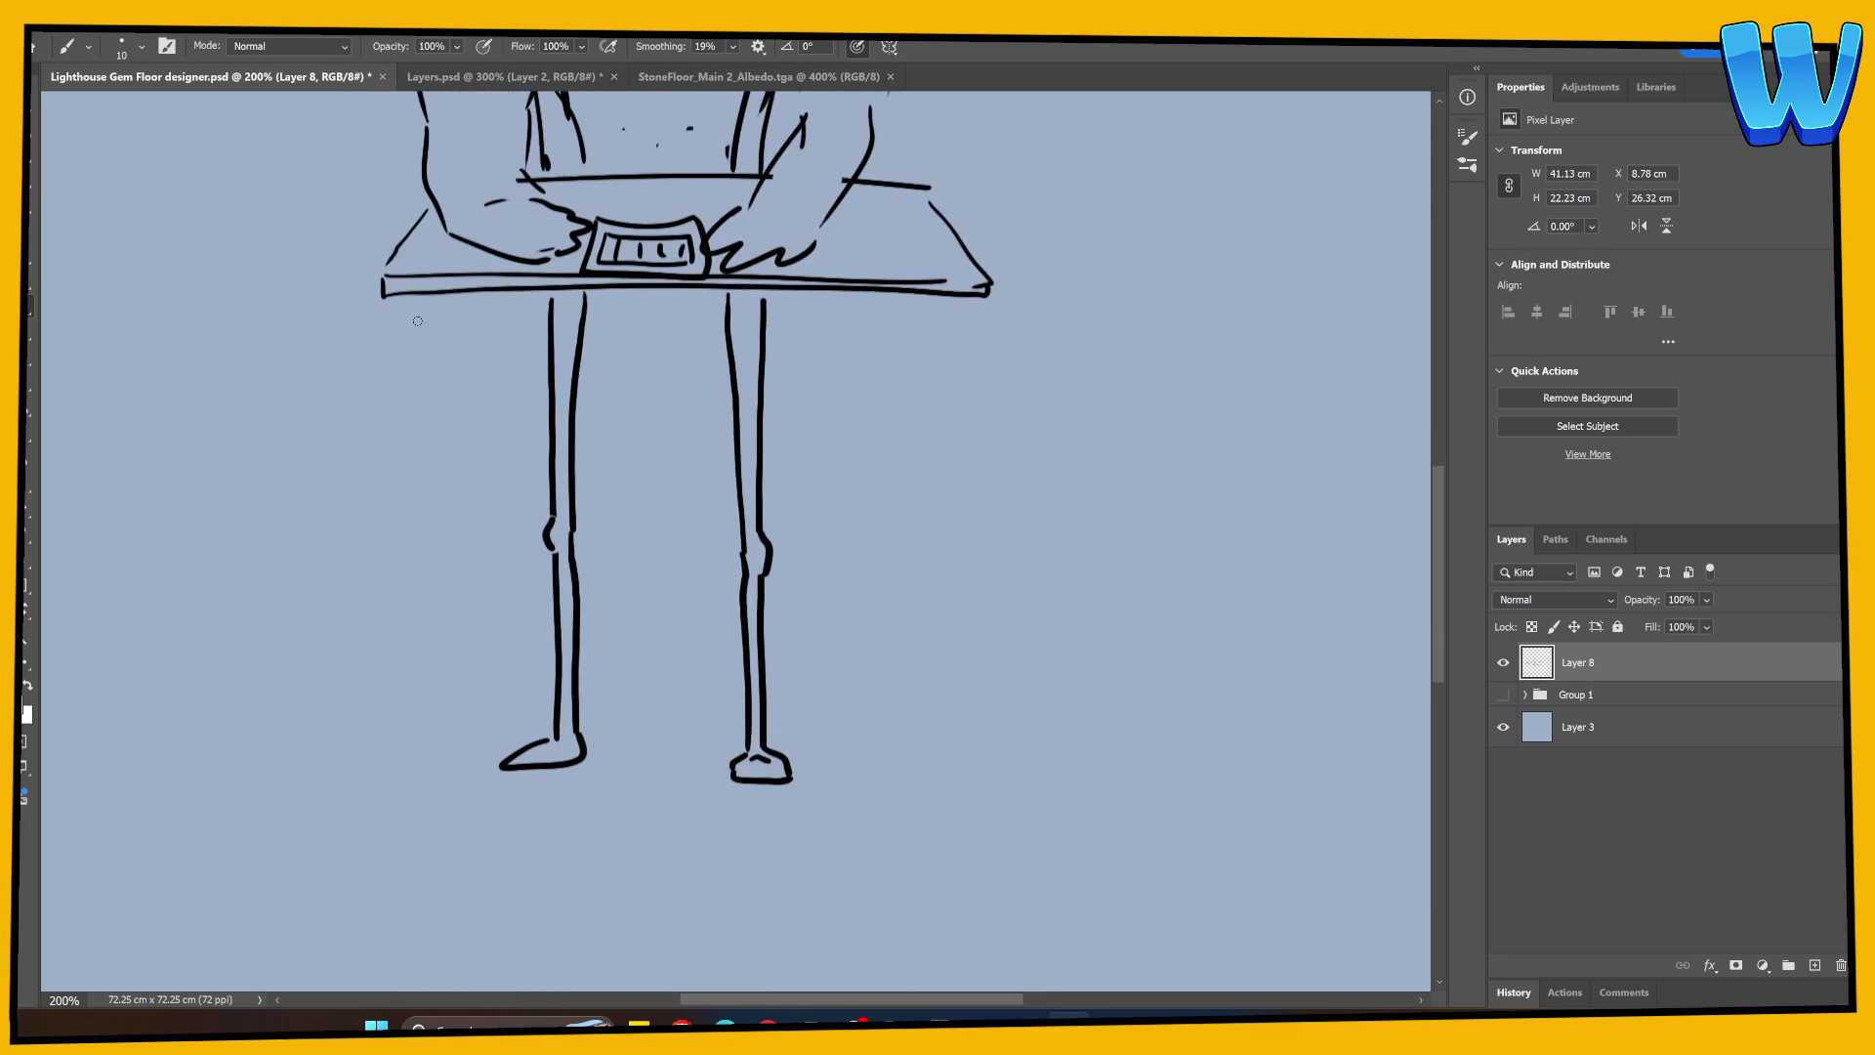
mouse_move(406, 298)
left_mouse_down()
mouse_move(372, 828)
mouse_move(381, 796)
left_mouse_up()
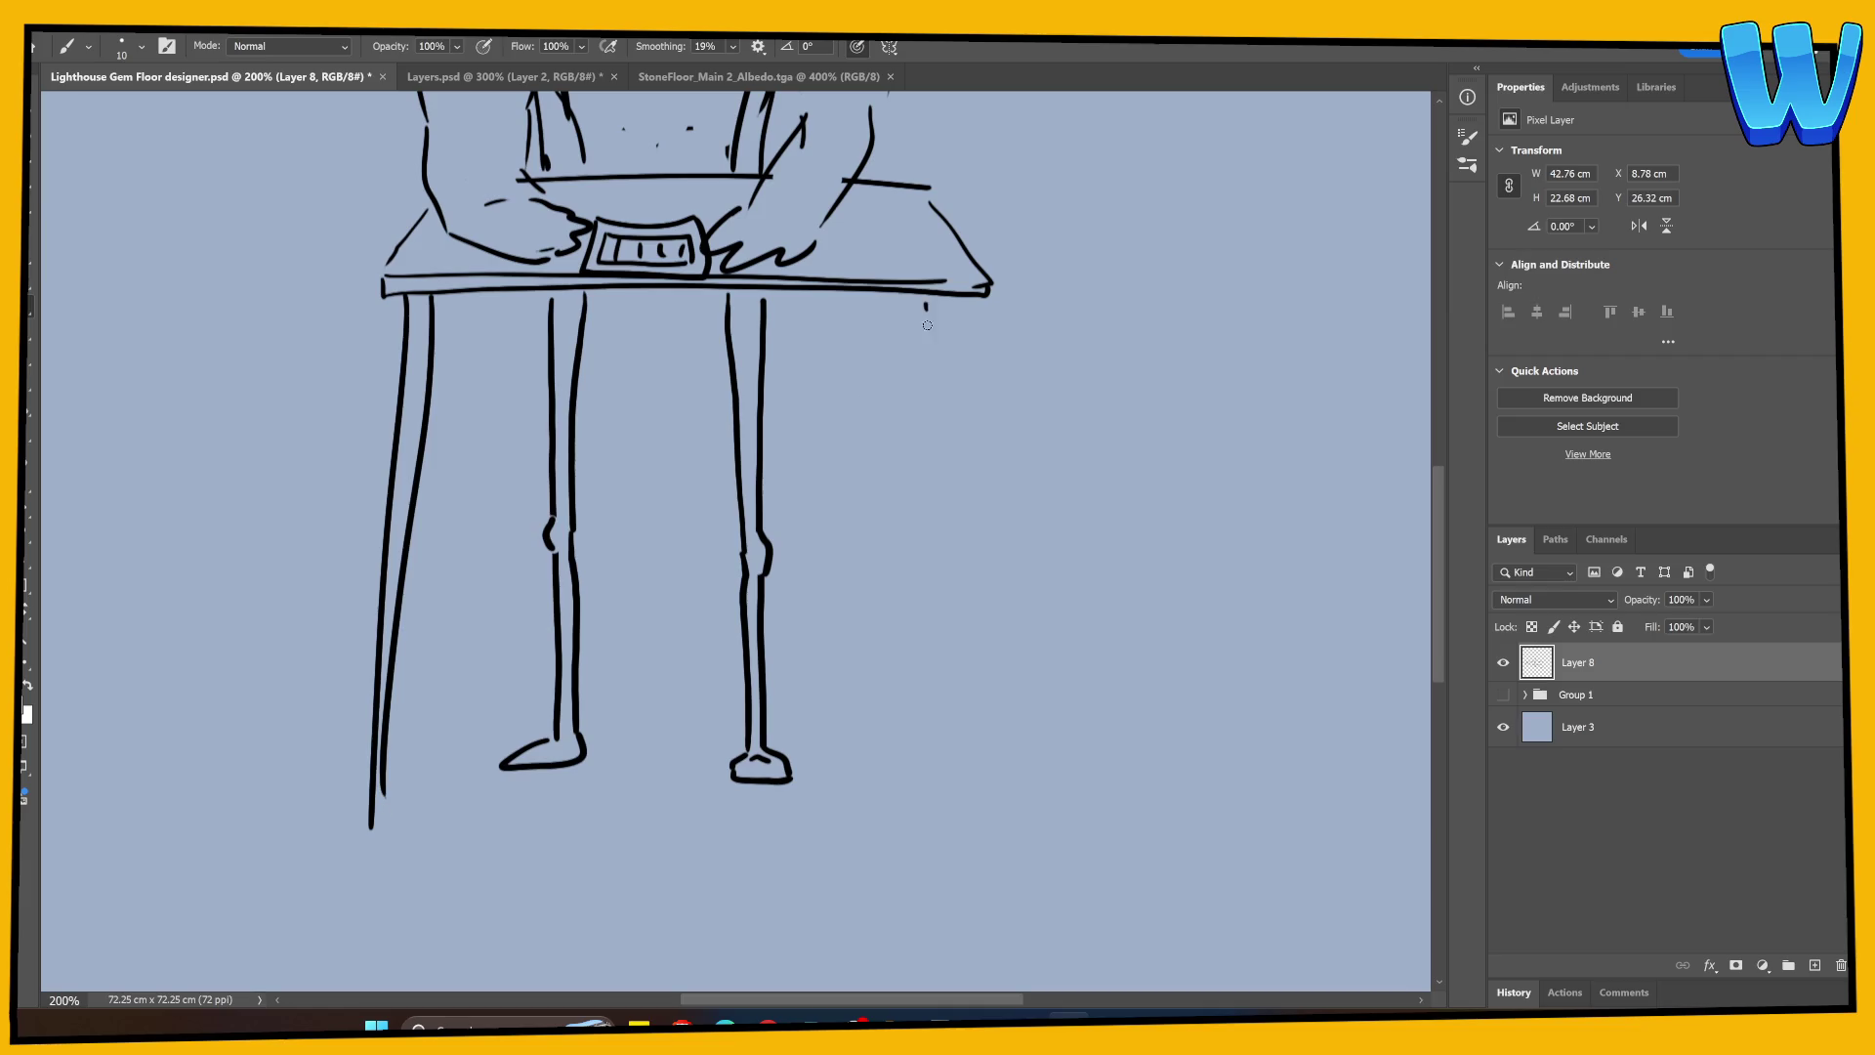
mouse_move(926, 304)
left_mouse_down()
mouse_move(952, 865)
mouse_move(947, 565)
mouse_move(974, 818)
left_mouse_up()
left_click_drag(466, 288, 444, 594)
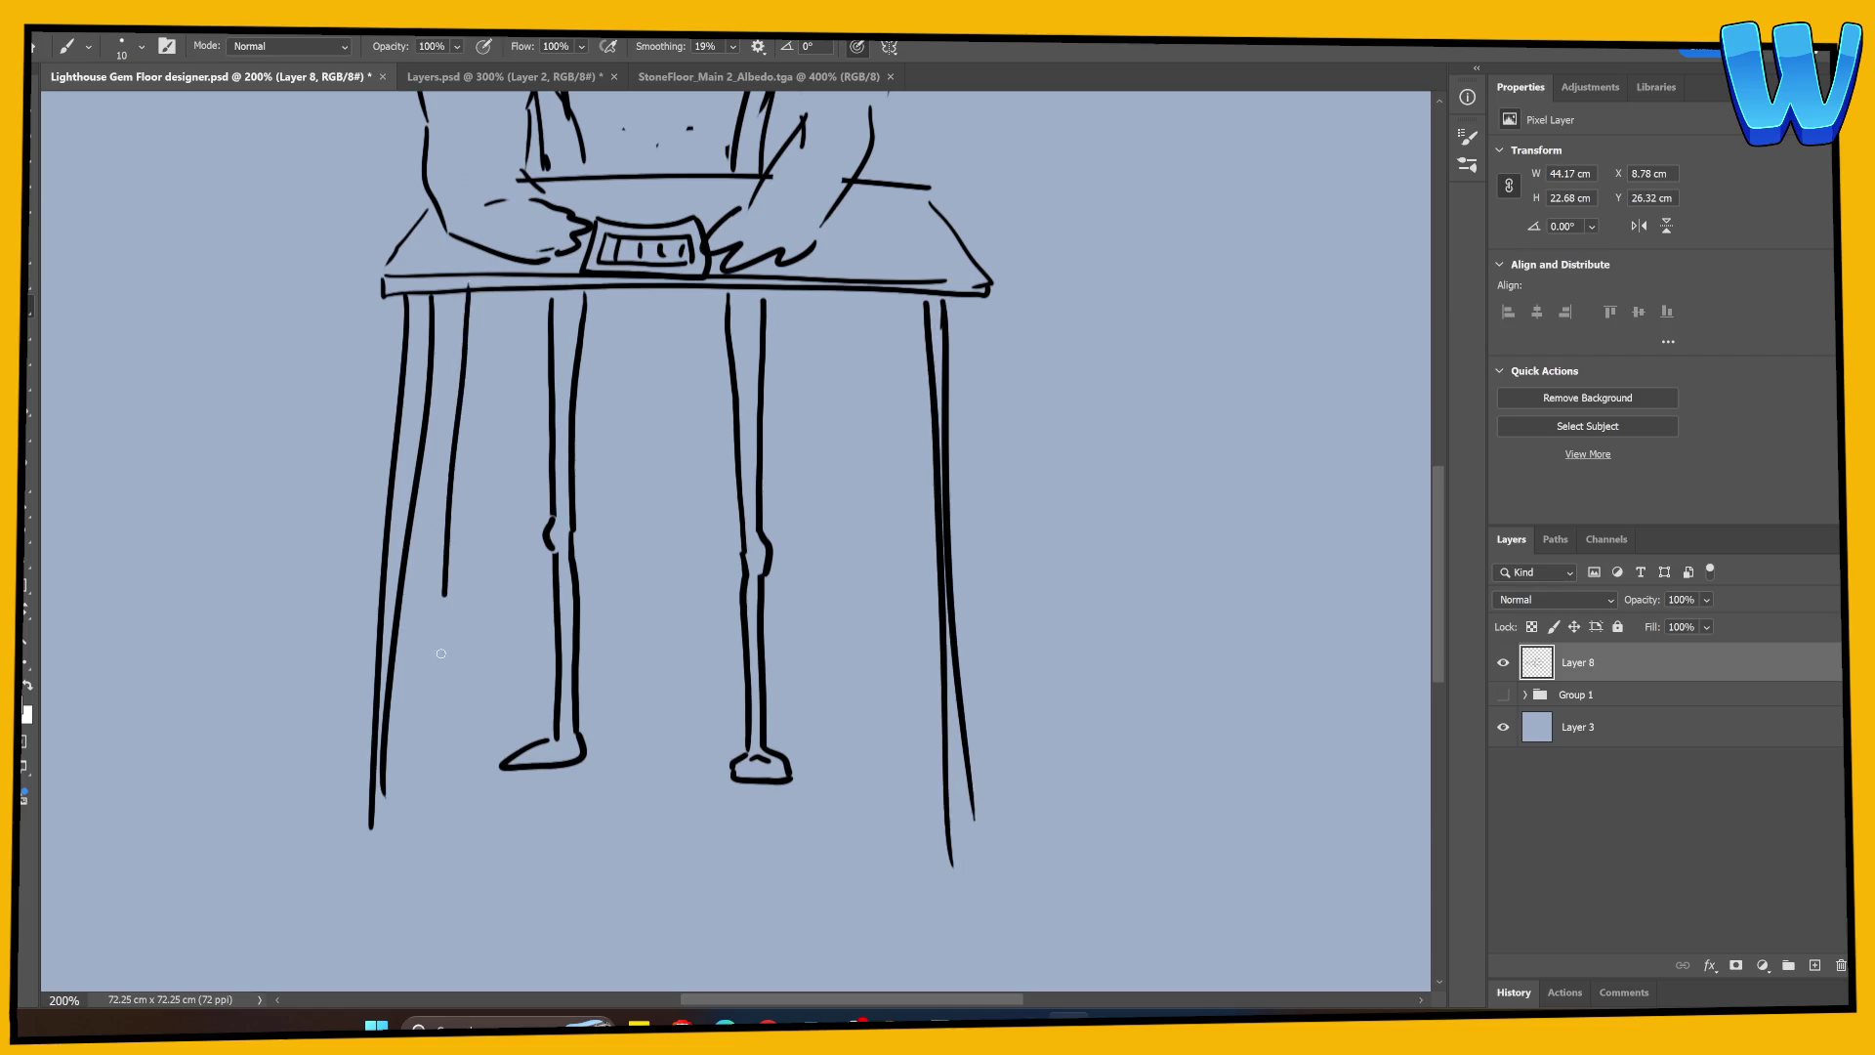
left_click_drag(485, 293, 447, 604)
left_click_drag(904, 301, 905, 767)
left_click_drag(481, 288, 435, 776)
Step: Zoom to 100% with the whole figure centred and start a thought bubble from the hair
scroll(630, 767, "up", 5)
scroll(629, 740, "down", 3)
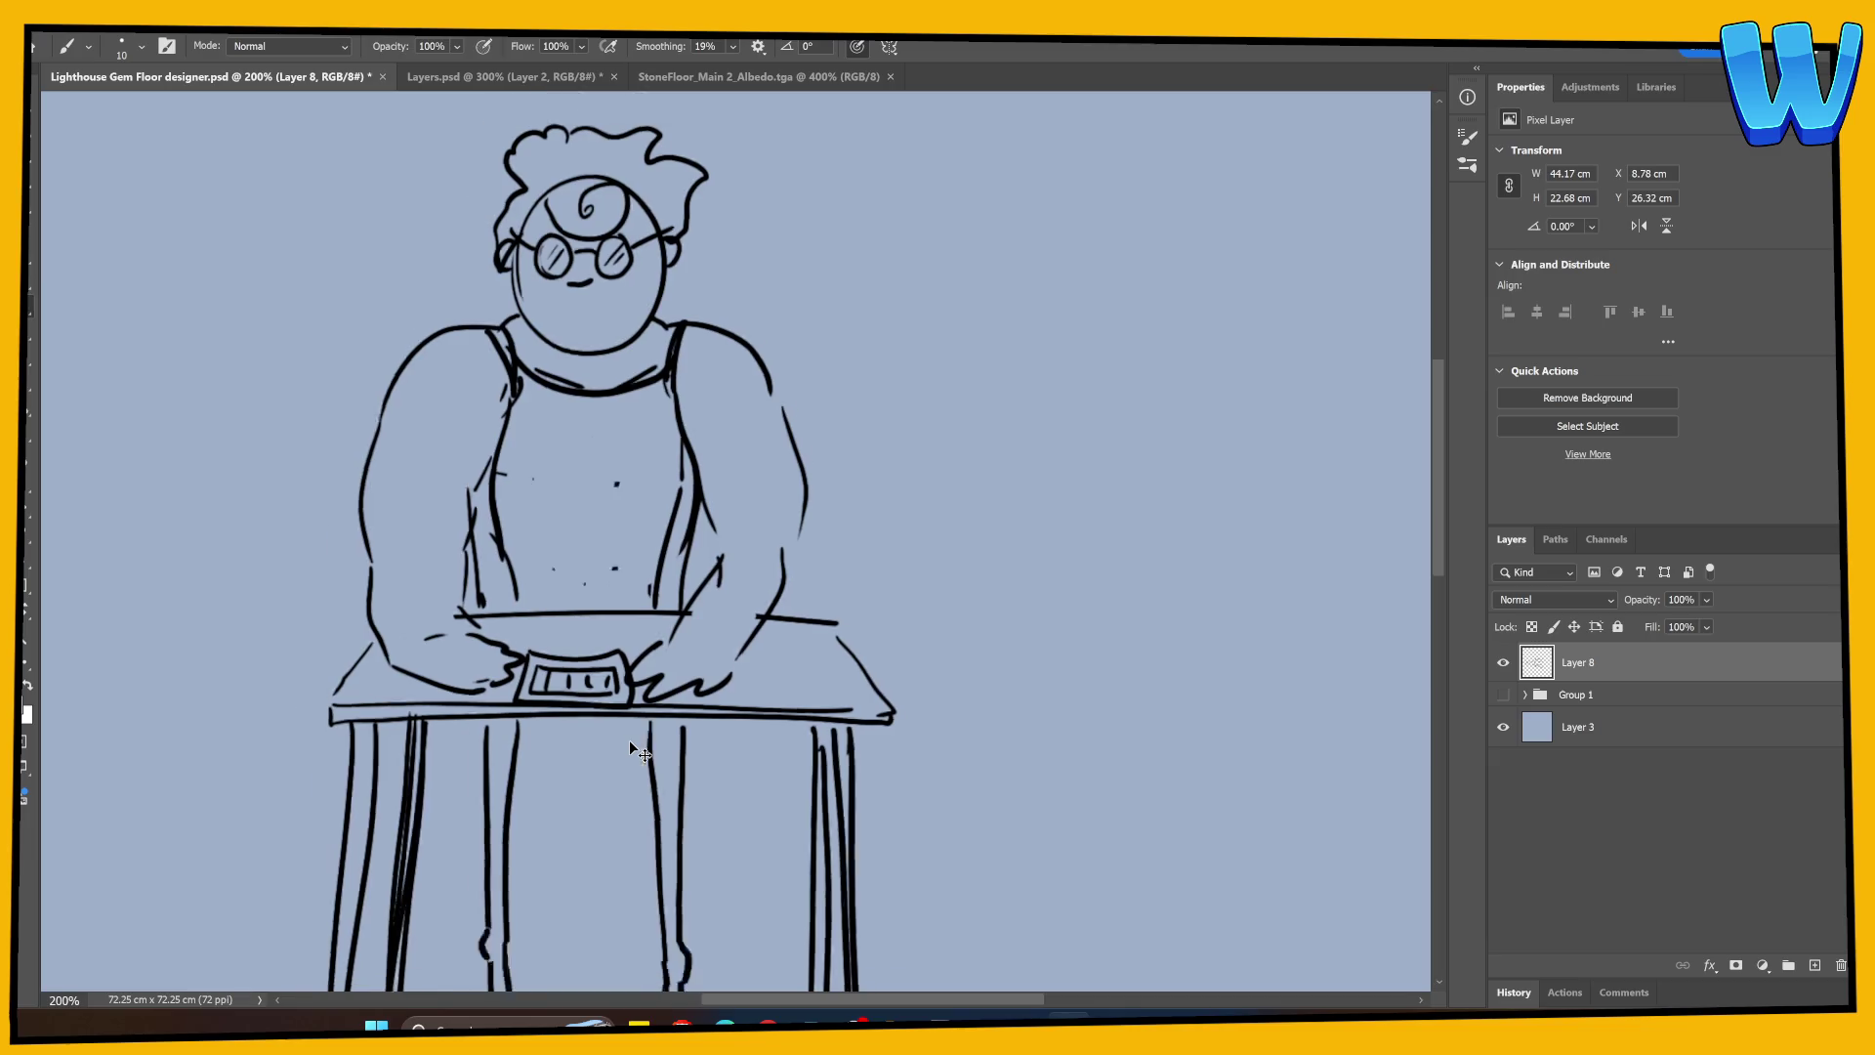
scroll(629, 740, "up", 1)
left_click_drag(734, 761, 682, 737)
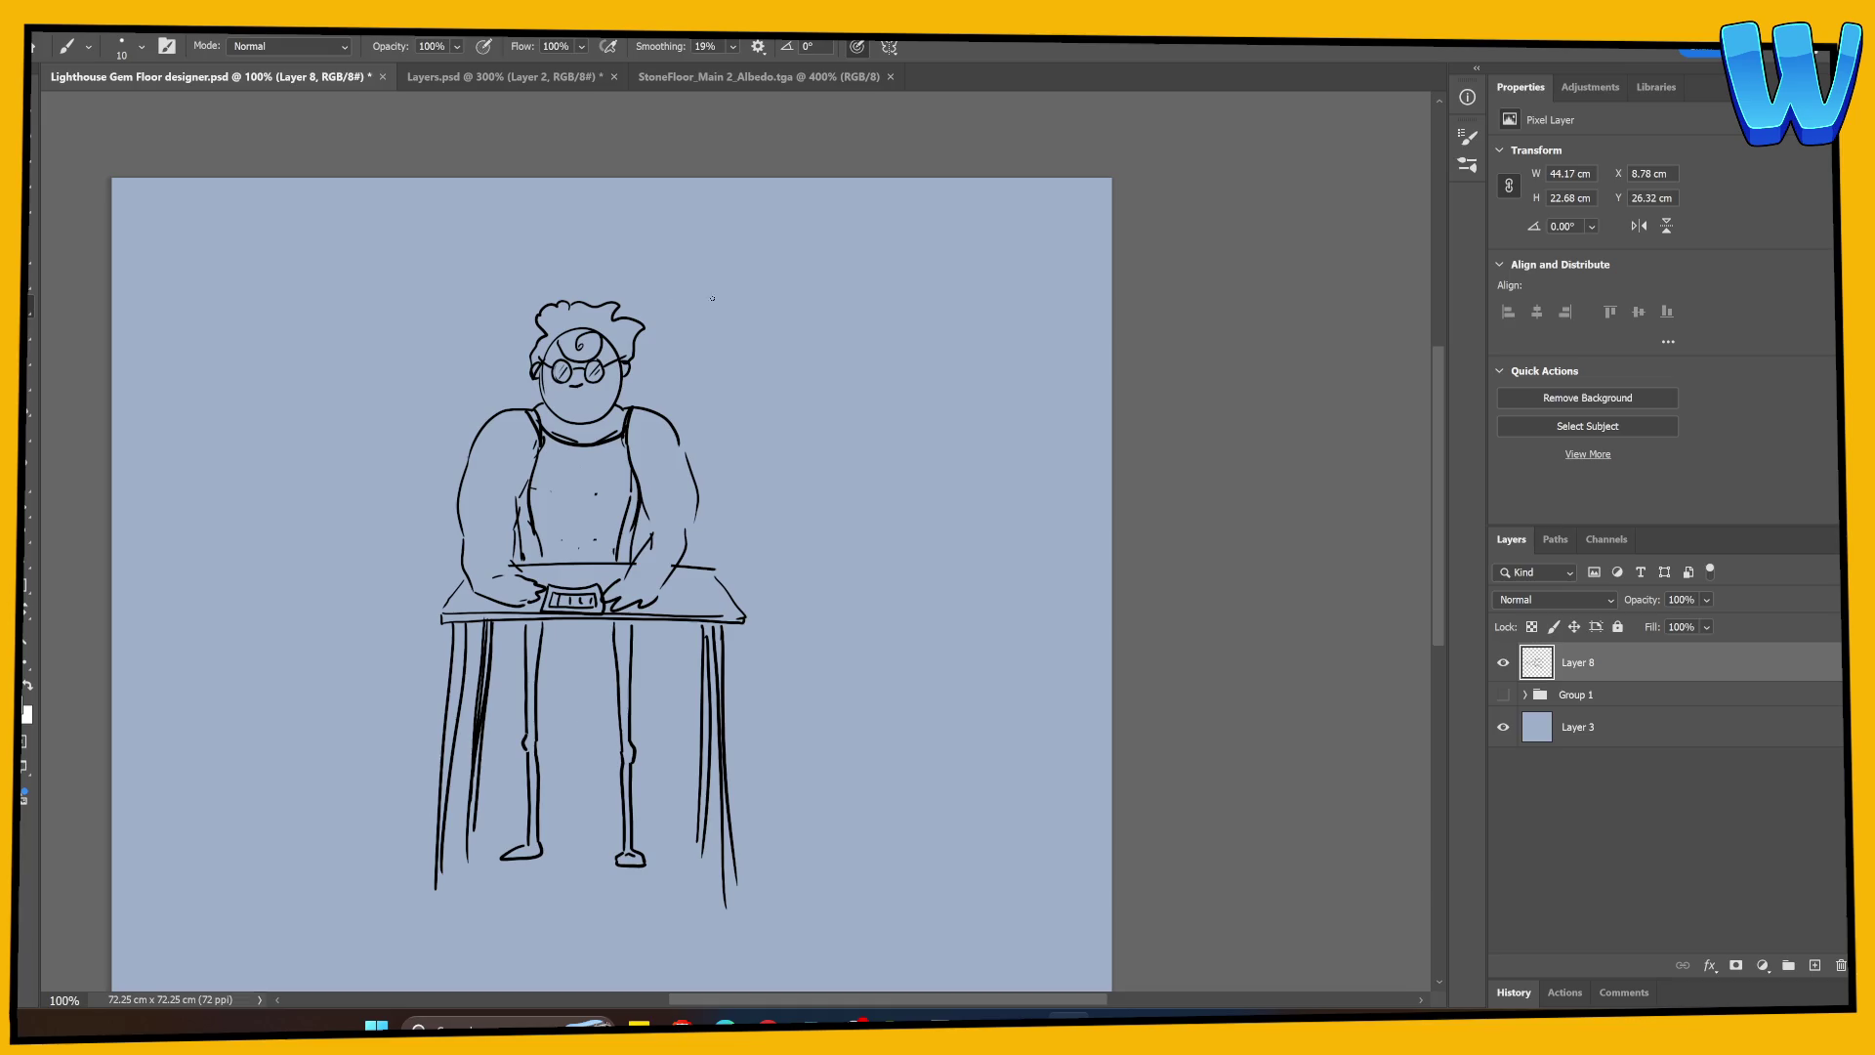
mouse_move(668, 306)
left_mouse_down()
mouse_move(722, 221)
mouse_move(887, 207)
mouse_move(991, 276)
left_mouse_up()
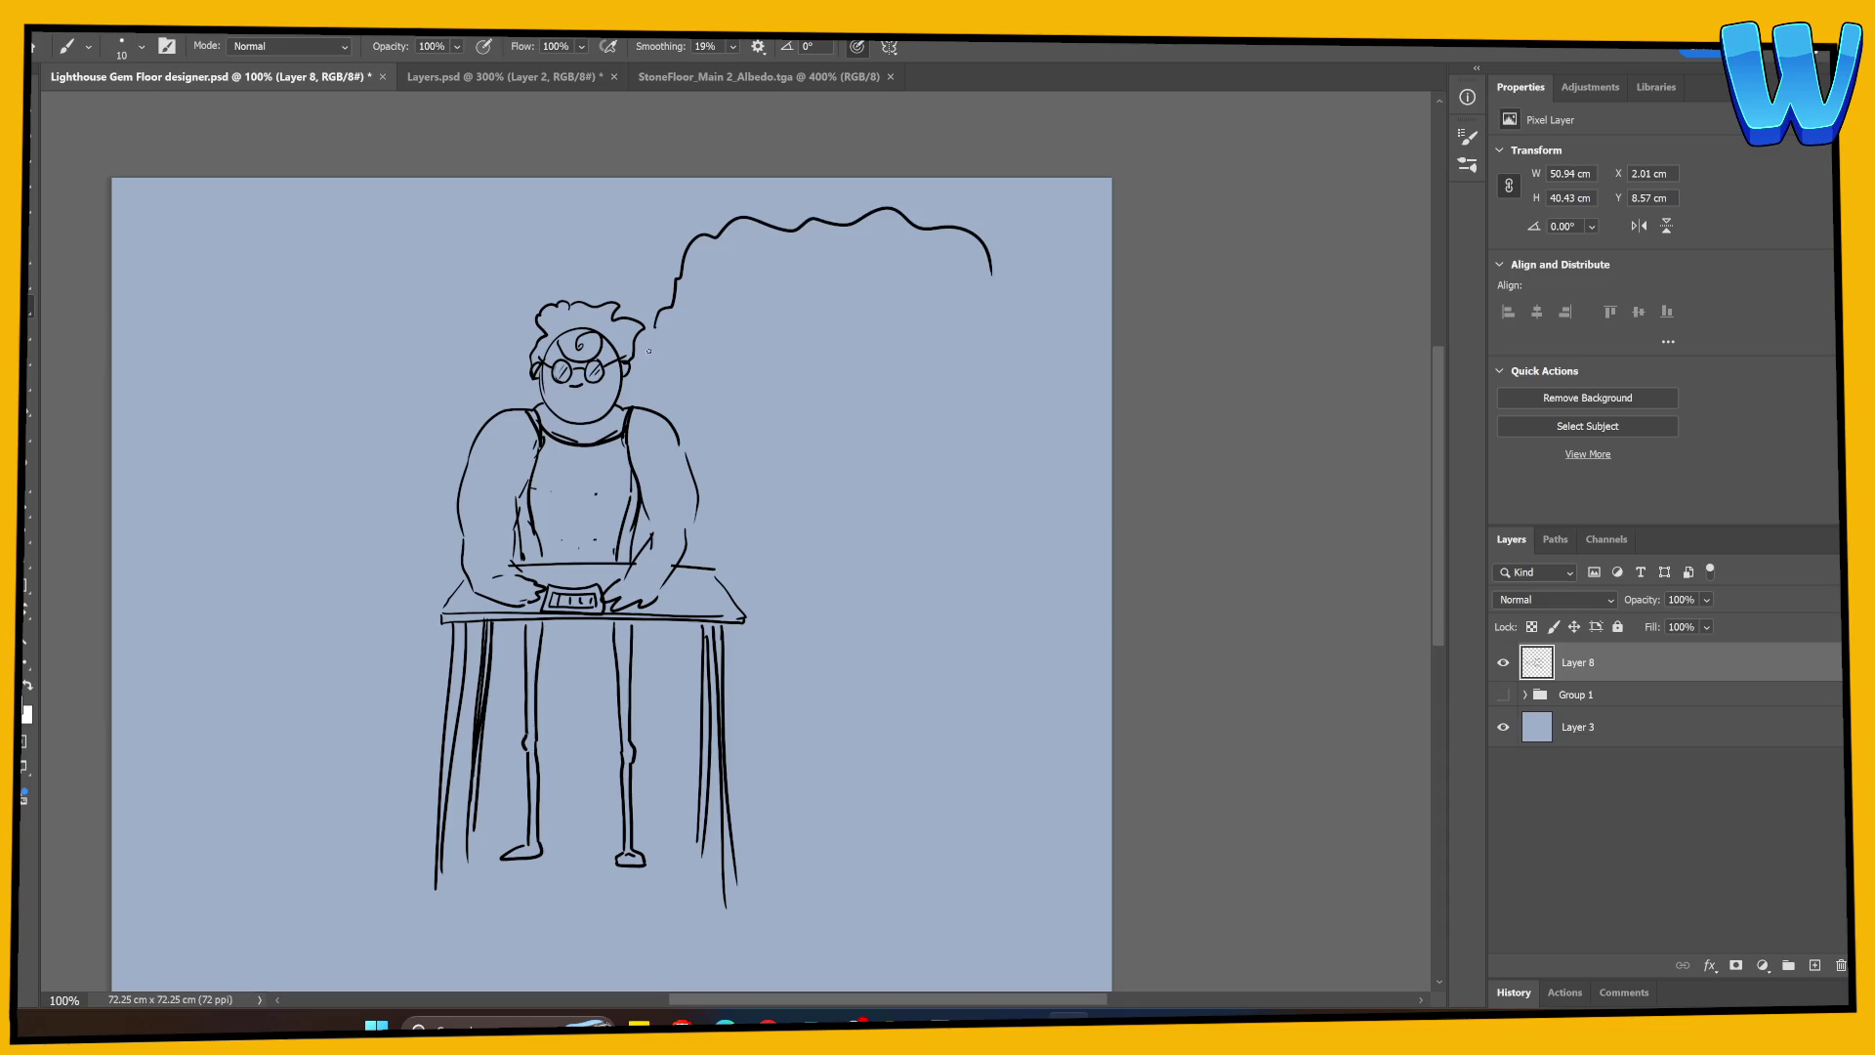
Step: Close the cloud-shaped thought bubble and letter COCOFOMG inside it
mouse_move(636, 378)
left_mouse_down()
mouse_move(727, 422)
mouse_move(952, 402)
mouse_move(1041, 303)
mouse_move(994, 271)
mouse_move(464, 499)
left_mouse_up()
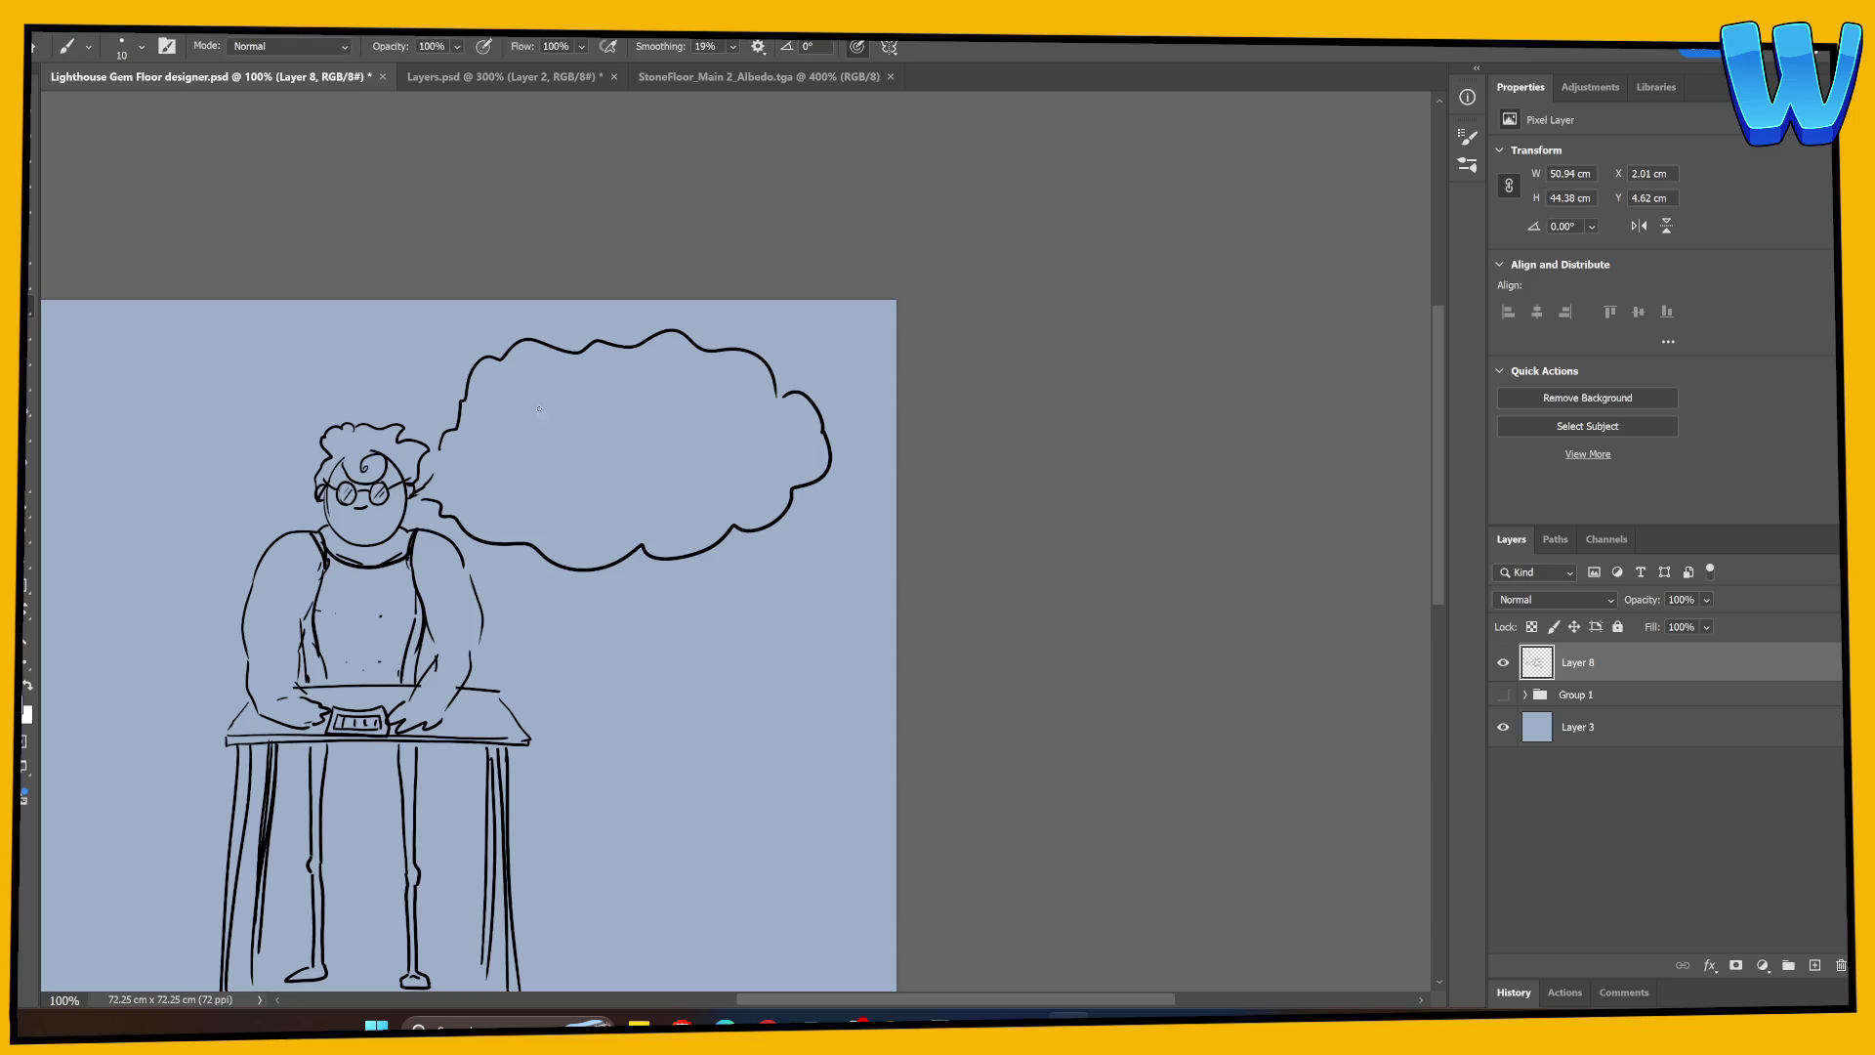
mouse_move(536, 409)
left_mouse_down()
mouse_move(537, 442)
mouse_move(563, 414)
mouse_move(598, 442)
left_mouse_up()
mouse_move(625, 415)
left_mouse_down()
mouse_move(640, 441)
mouse_move(678, 399)
left_mouse_up()
left_click_drag(642, 430, 664, 427)
mouse_move(690, 422)
left_mouse_down()
mouse_move(688, 440)
mouse_move(753, 432)
left_mouse_up()
left_click_drag(480, 492, 780, 483)
Step: Underline COCOFOMG, add handwritten digits above the head, and hide Layer 8
left_click_drag(573, 634, 749, 519)
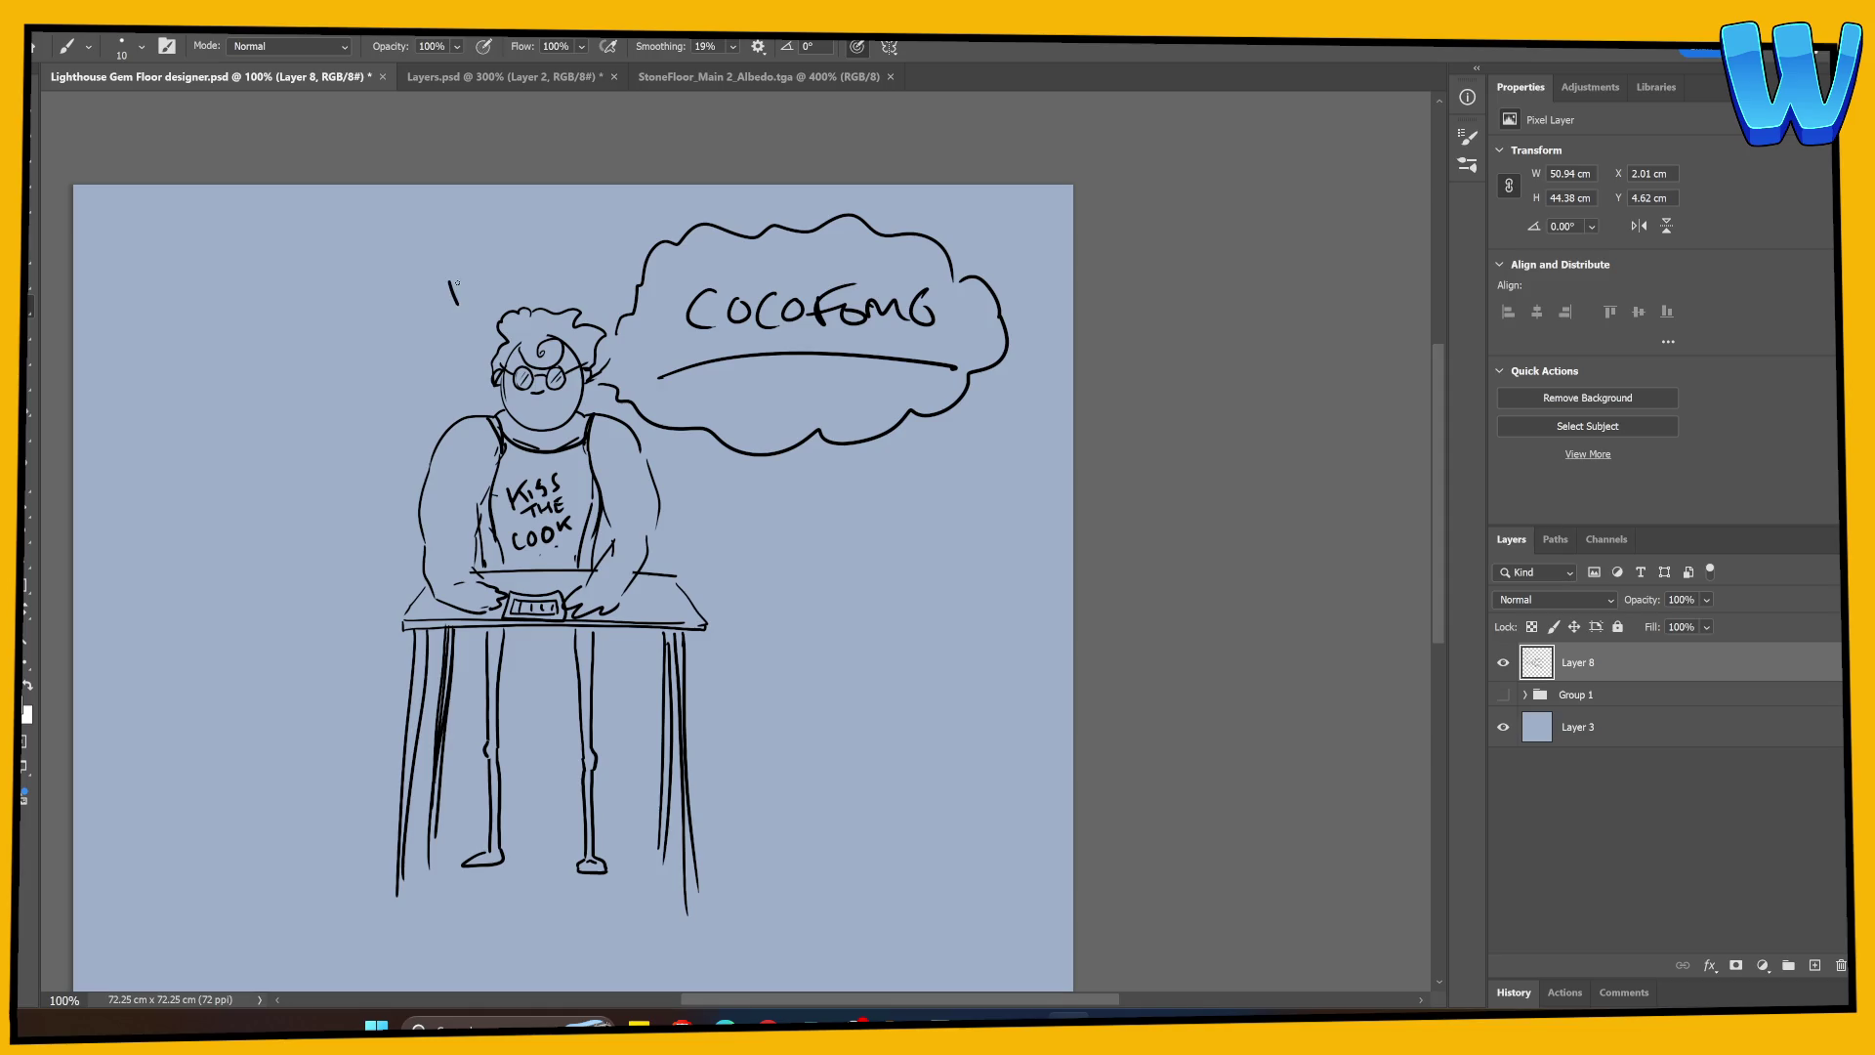
mouse_move(475, 276)
left_mouse_down()
mouse_move(477, 303)
mouse_move(504, 282)
mouse_move(589, 303)
left_mouse_up()
left_click(1503, 663)
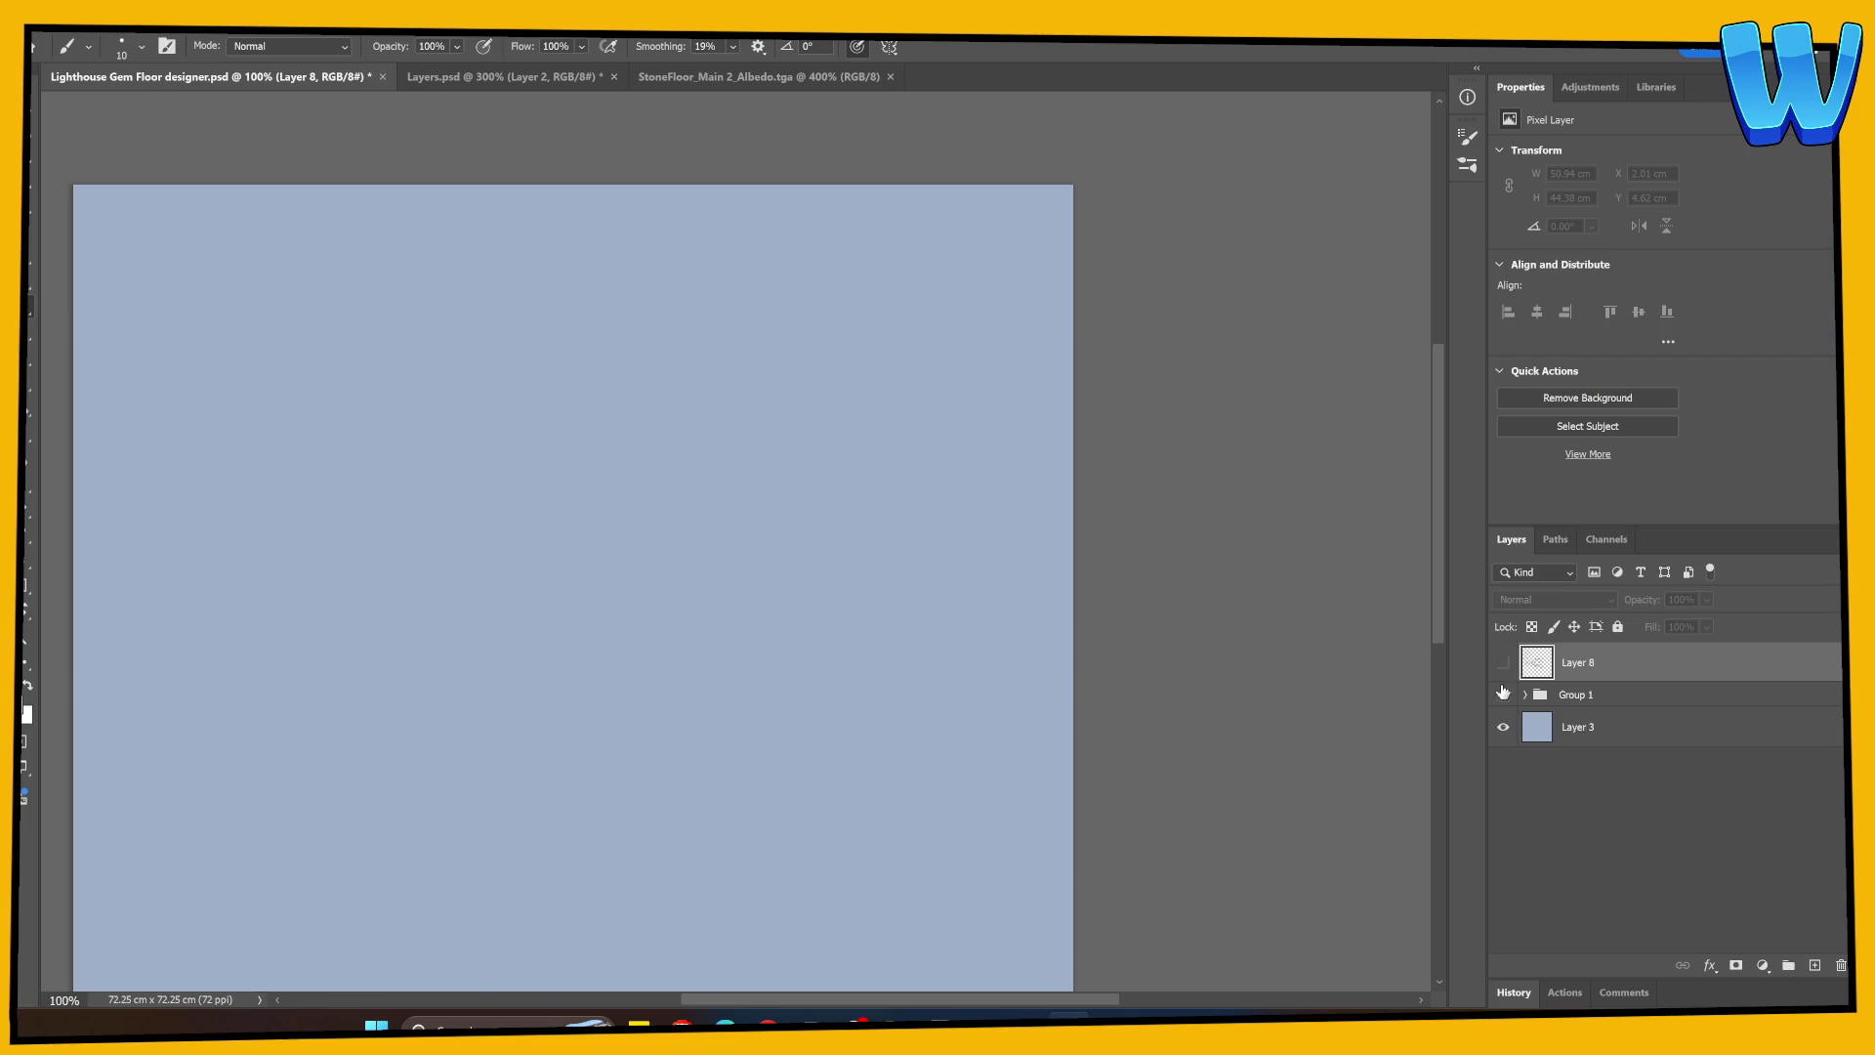
left_click(1502, 694)
left_click_drag(547, 728, 530, 640)
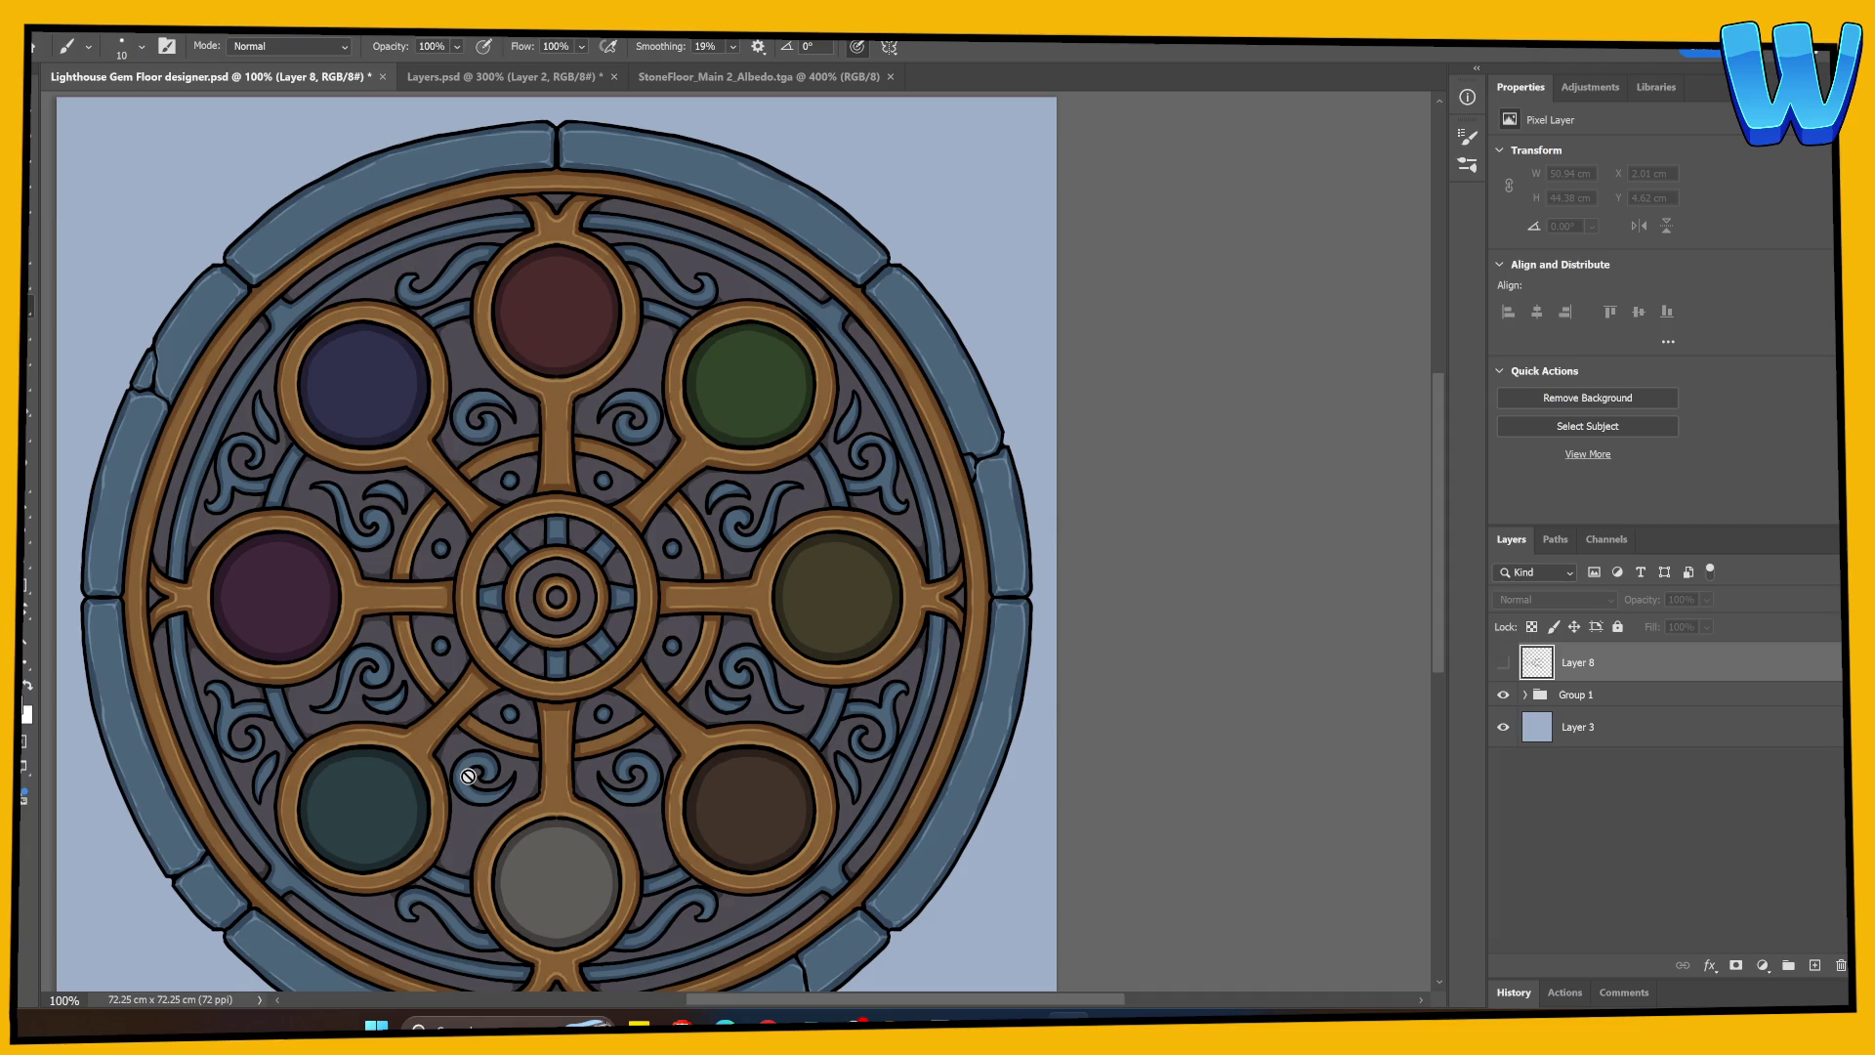
scroll(479, 786, "up", 2)
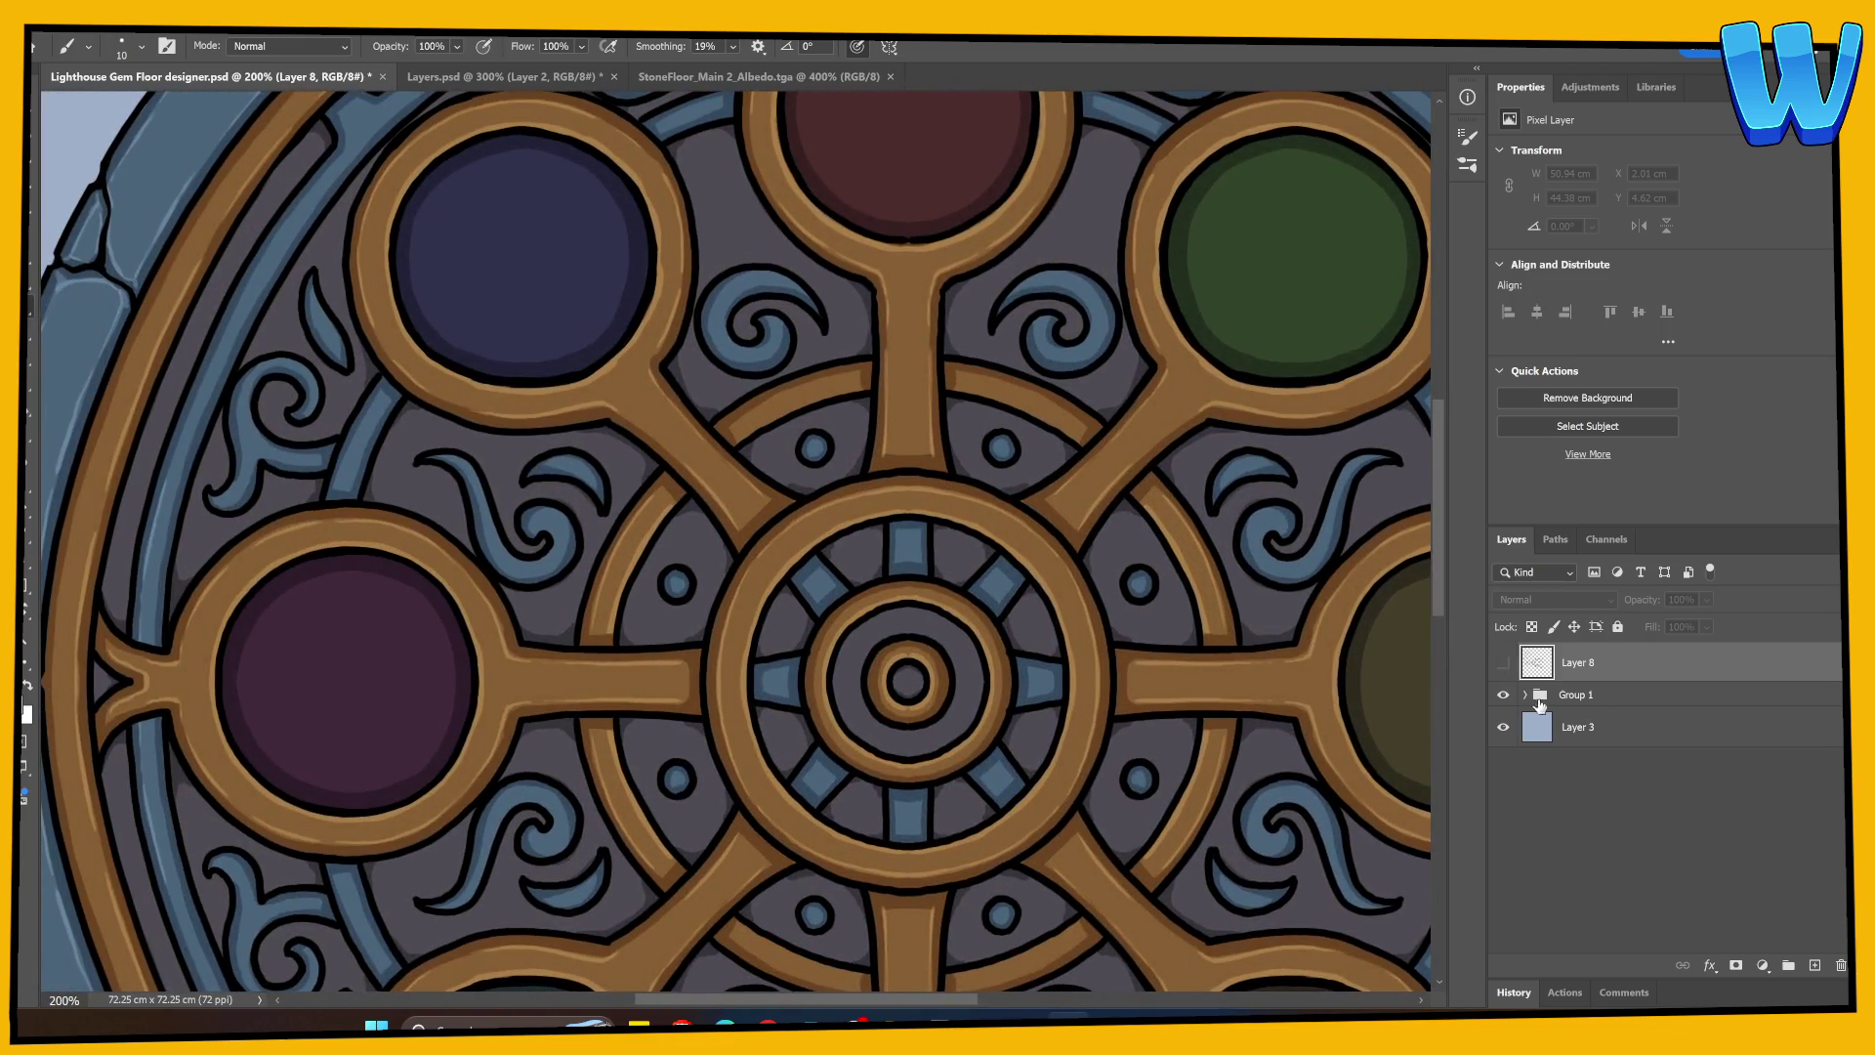
Step: Select the L highlight layer inside Group 1 and brighten a small blue leaf
left_click(1525, 694)
left_click(1601, 809)
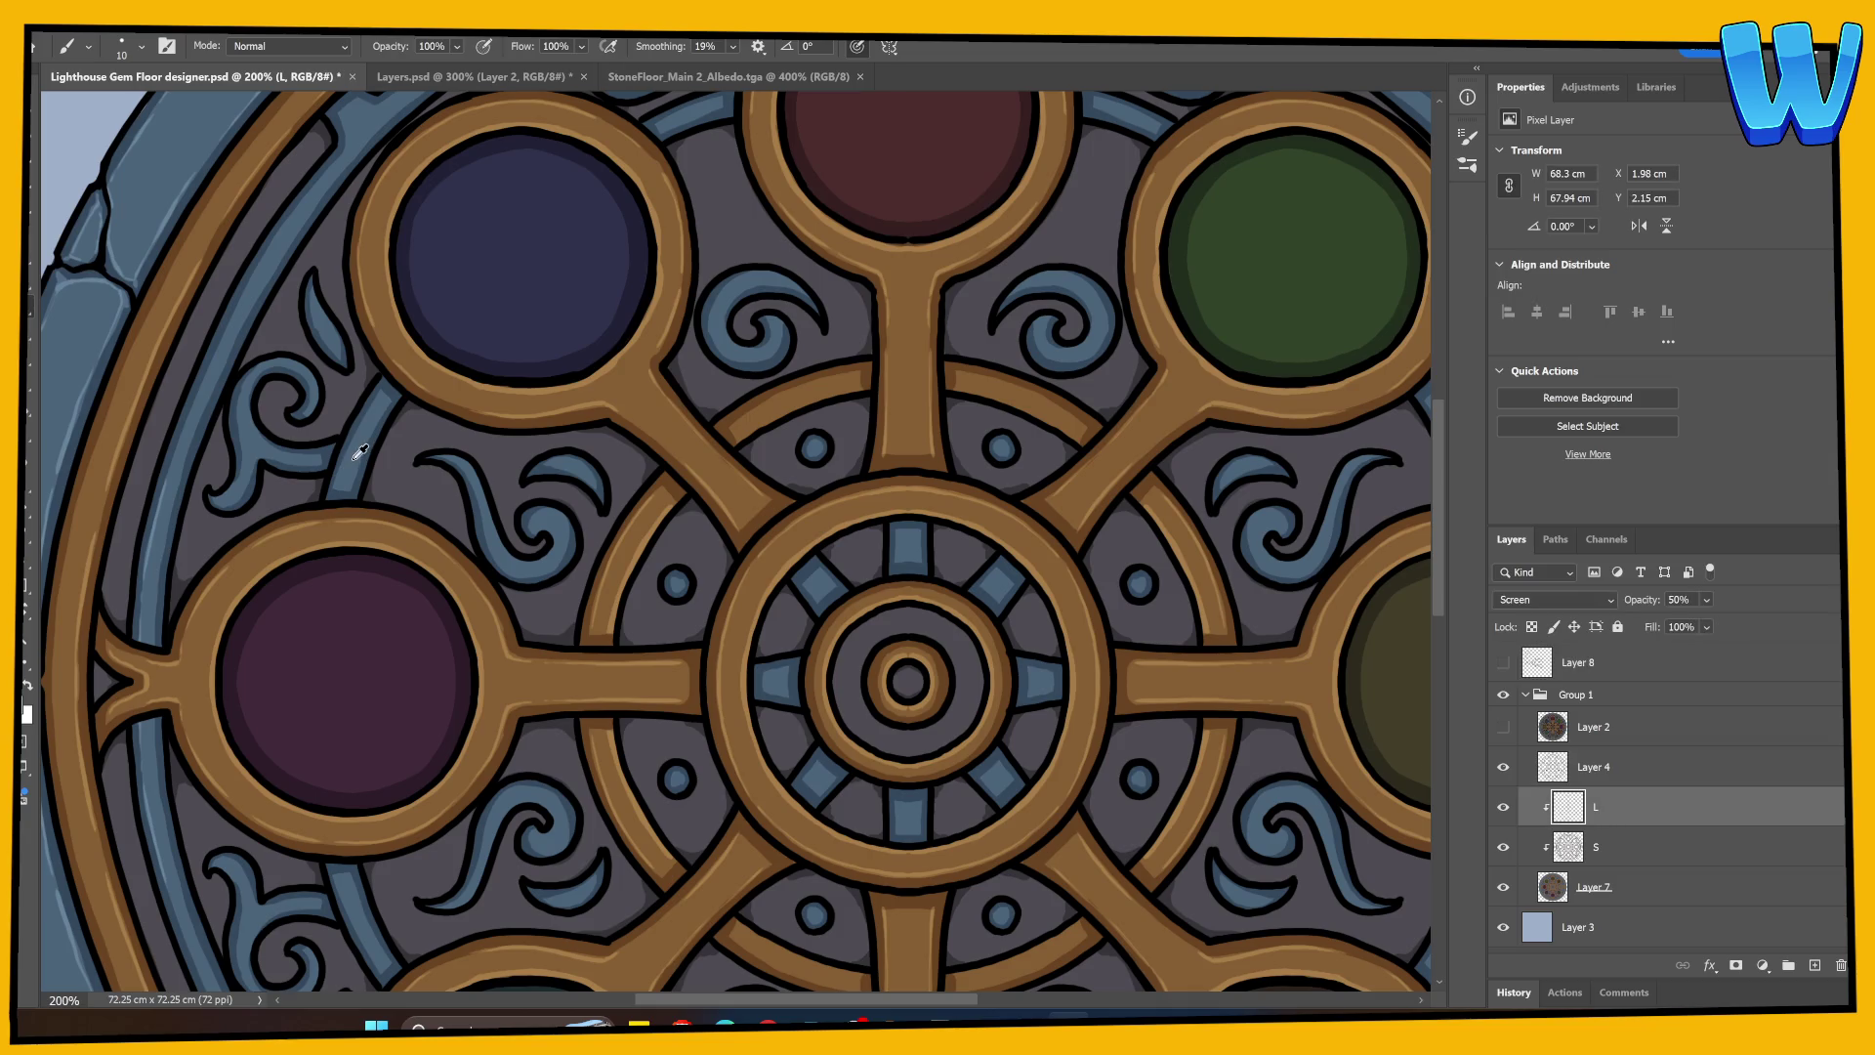
scroll(346, 466, "up", 3)
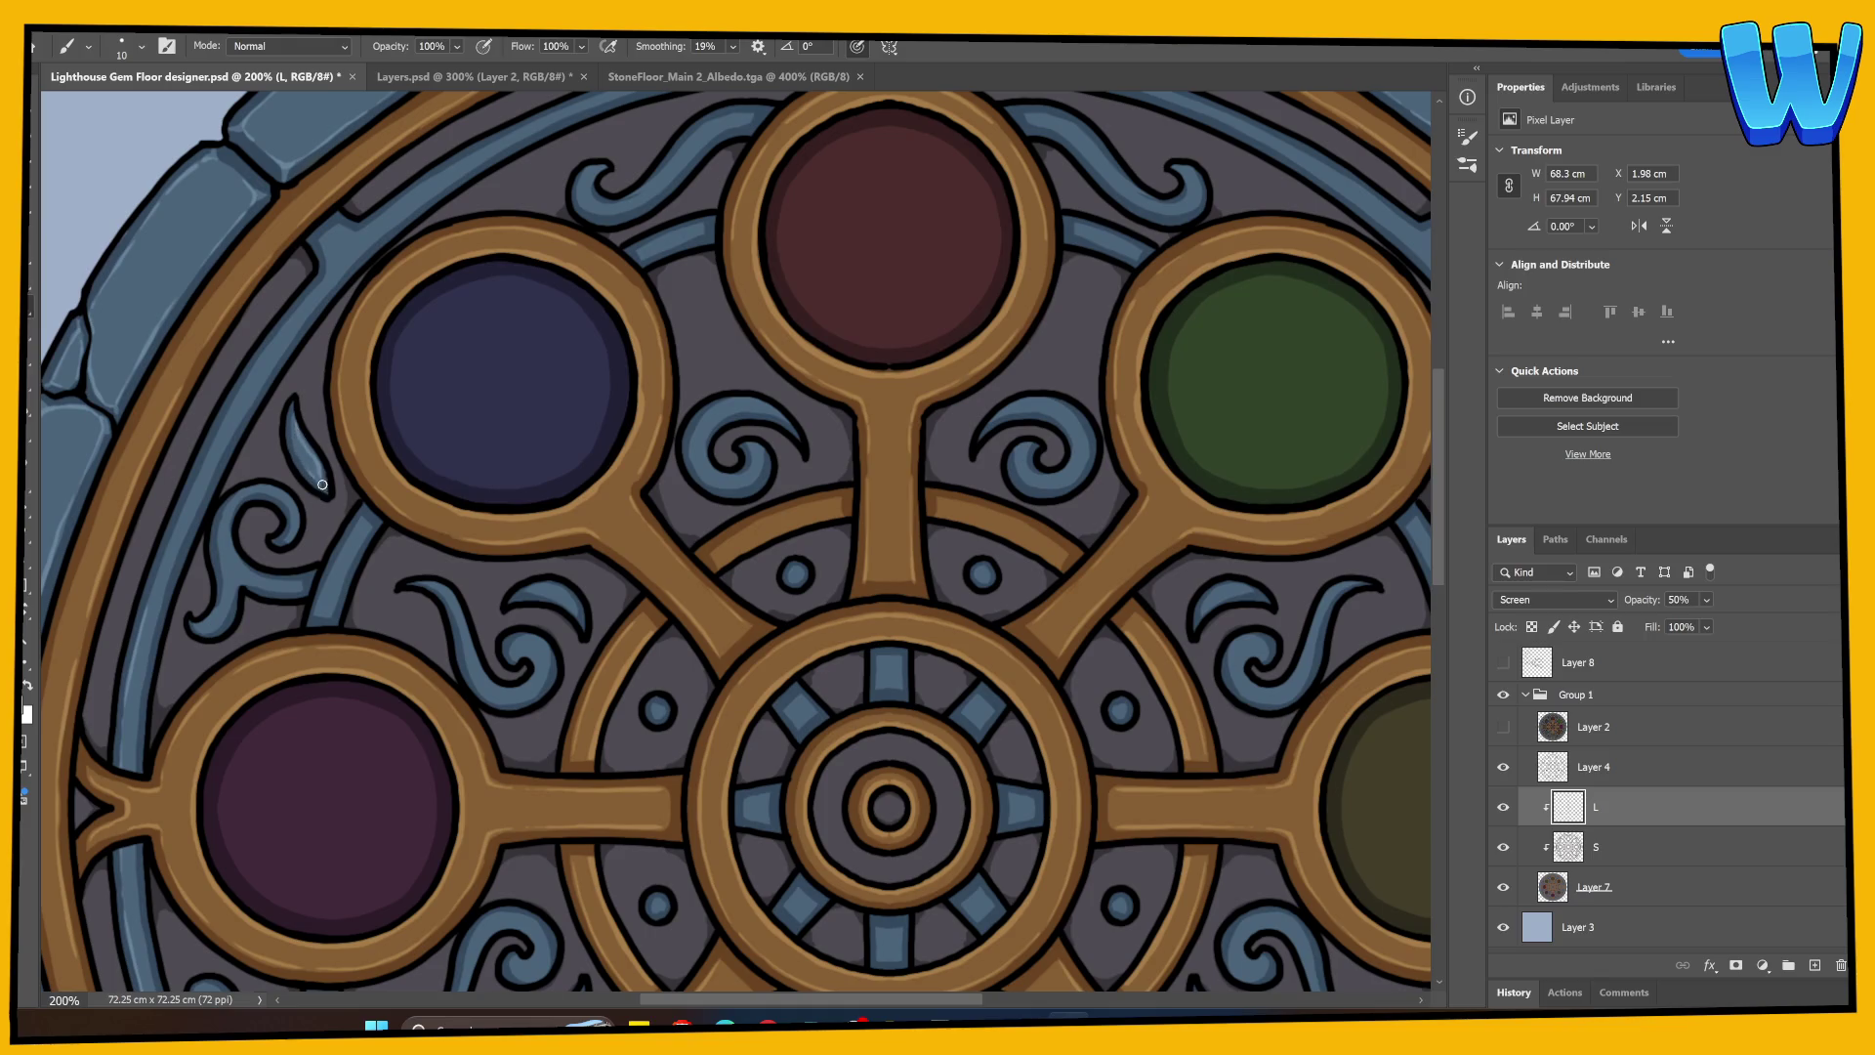
scroll(322, 533, "down", 3)
scroll(322, 534, "left", 3)
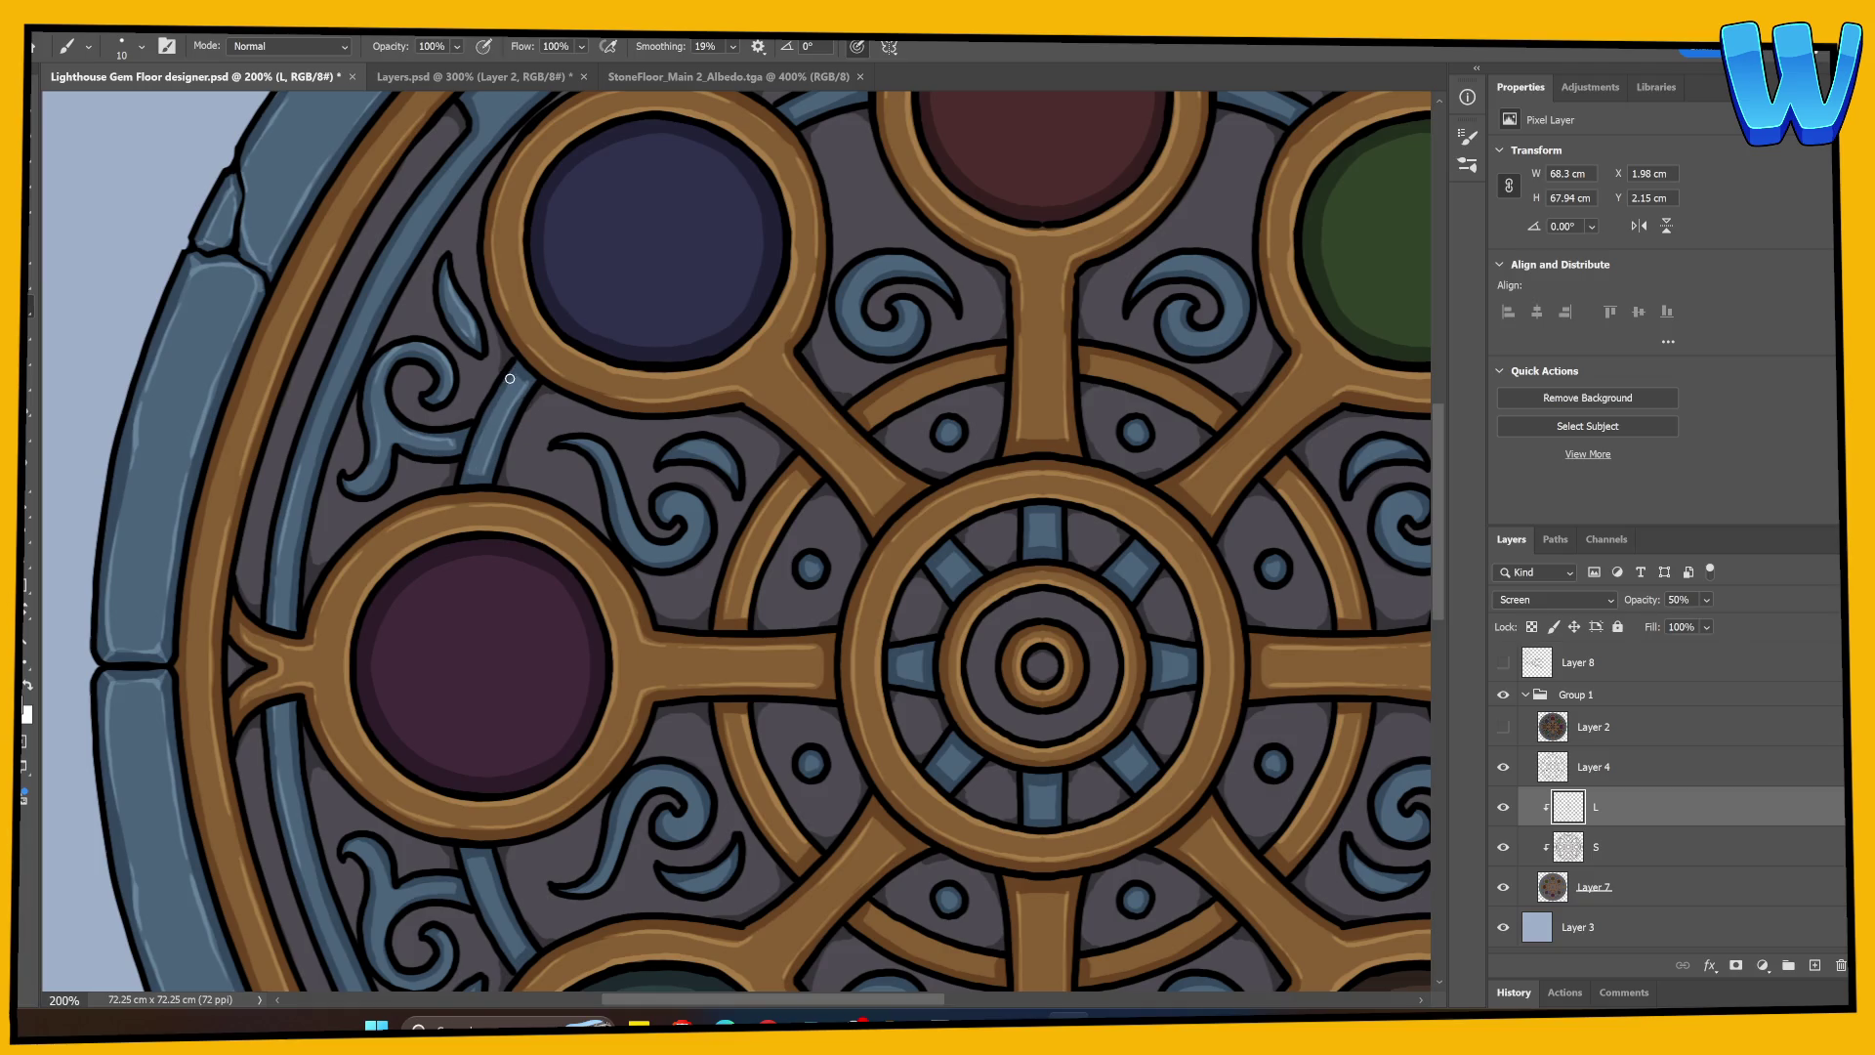
left_click_drag(507, 384, 418, 536)
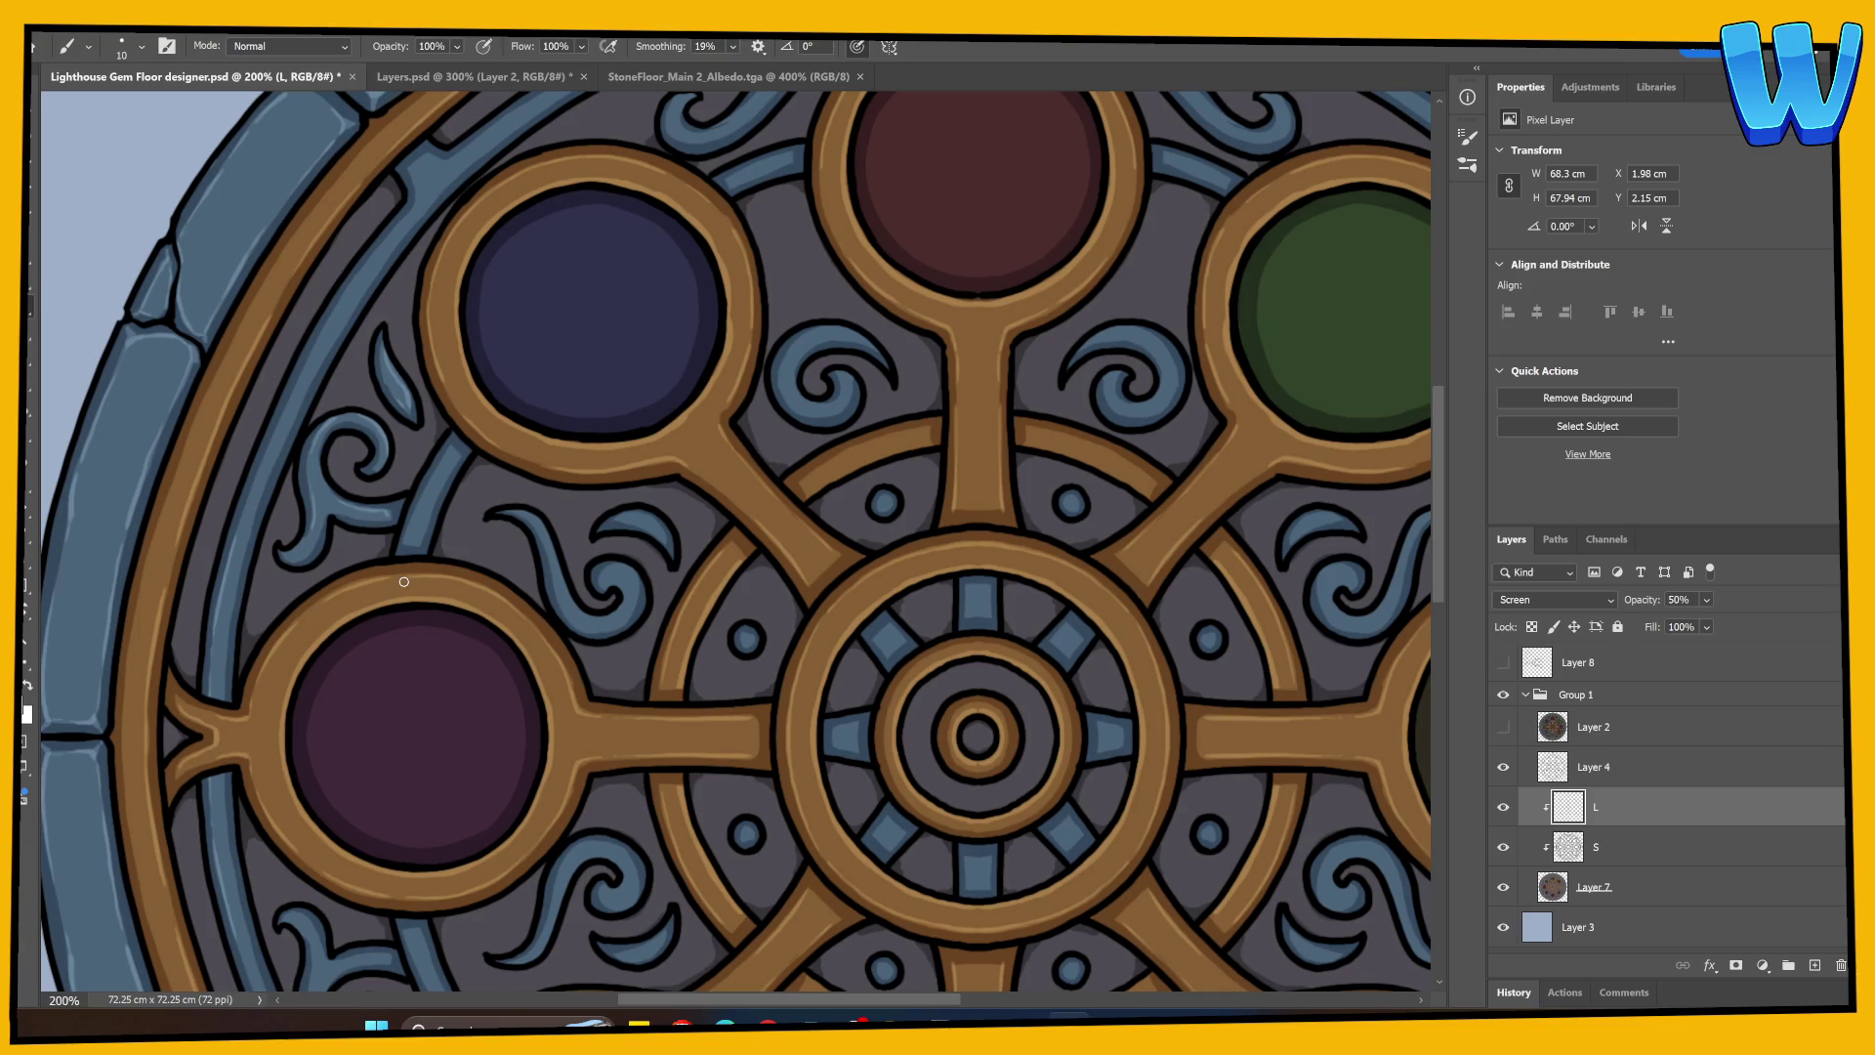
left_click_drag(406, 593, 302, 581)
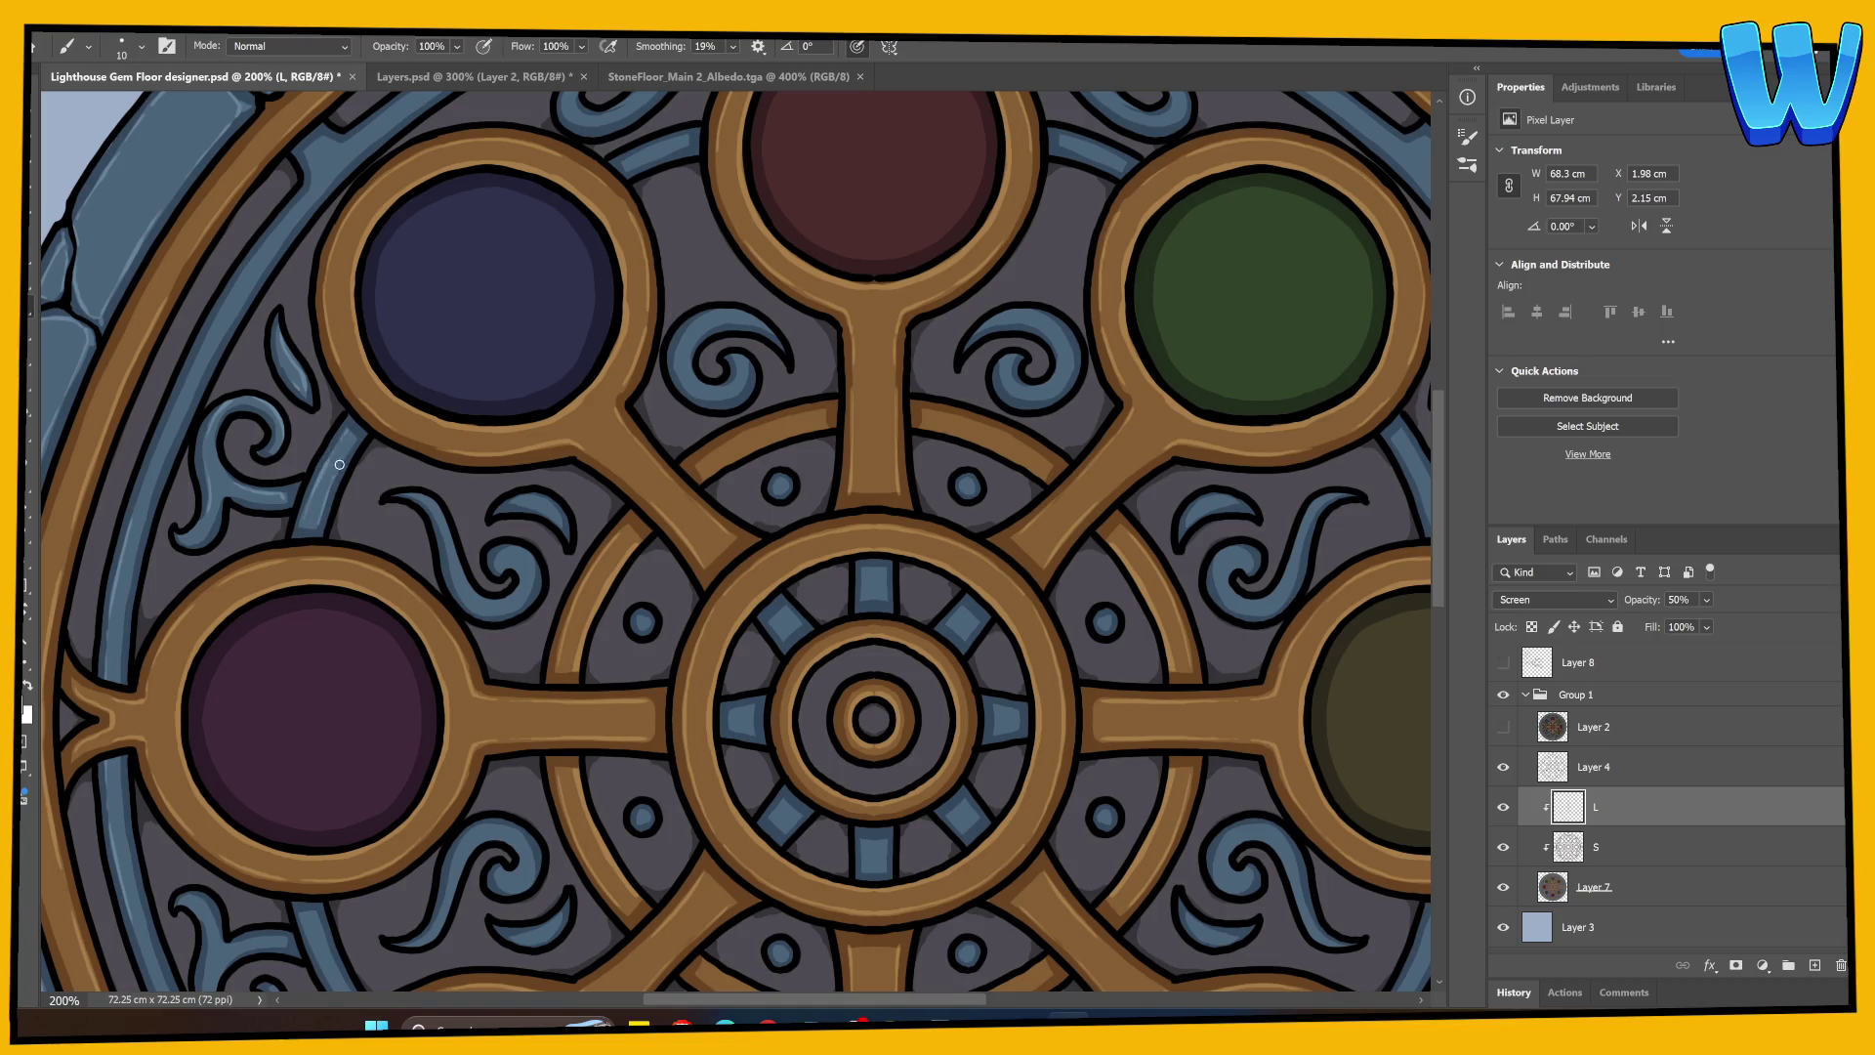
mouse_move(478, 533)
left_mouse_down()
mouse_move(443, 587)
mouse_move(401, 588)
mouse_move(408, 487)
mouse_move(361, 461)
mouse_move(410, 554)
mouse_move(465, 528)
left_mouse_up()
left_click_drag(440, 453, 493, 484)
Step: Paint light highlight strokes along the inner blue band
left_click_drag(611, 433, 494, 665)
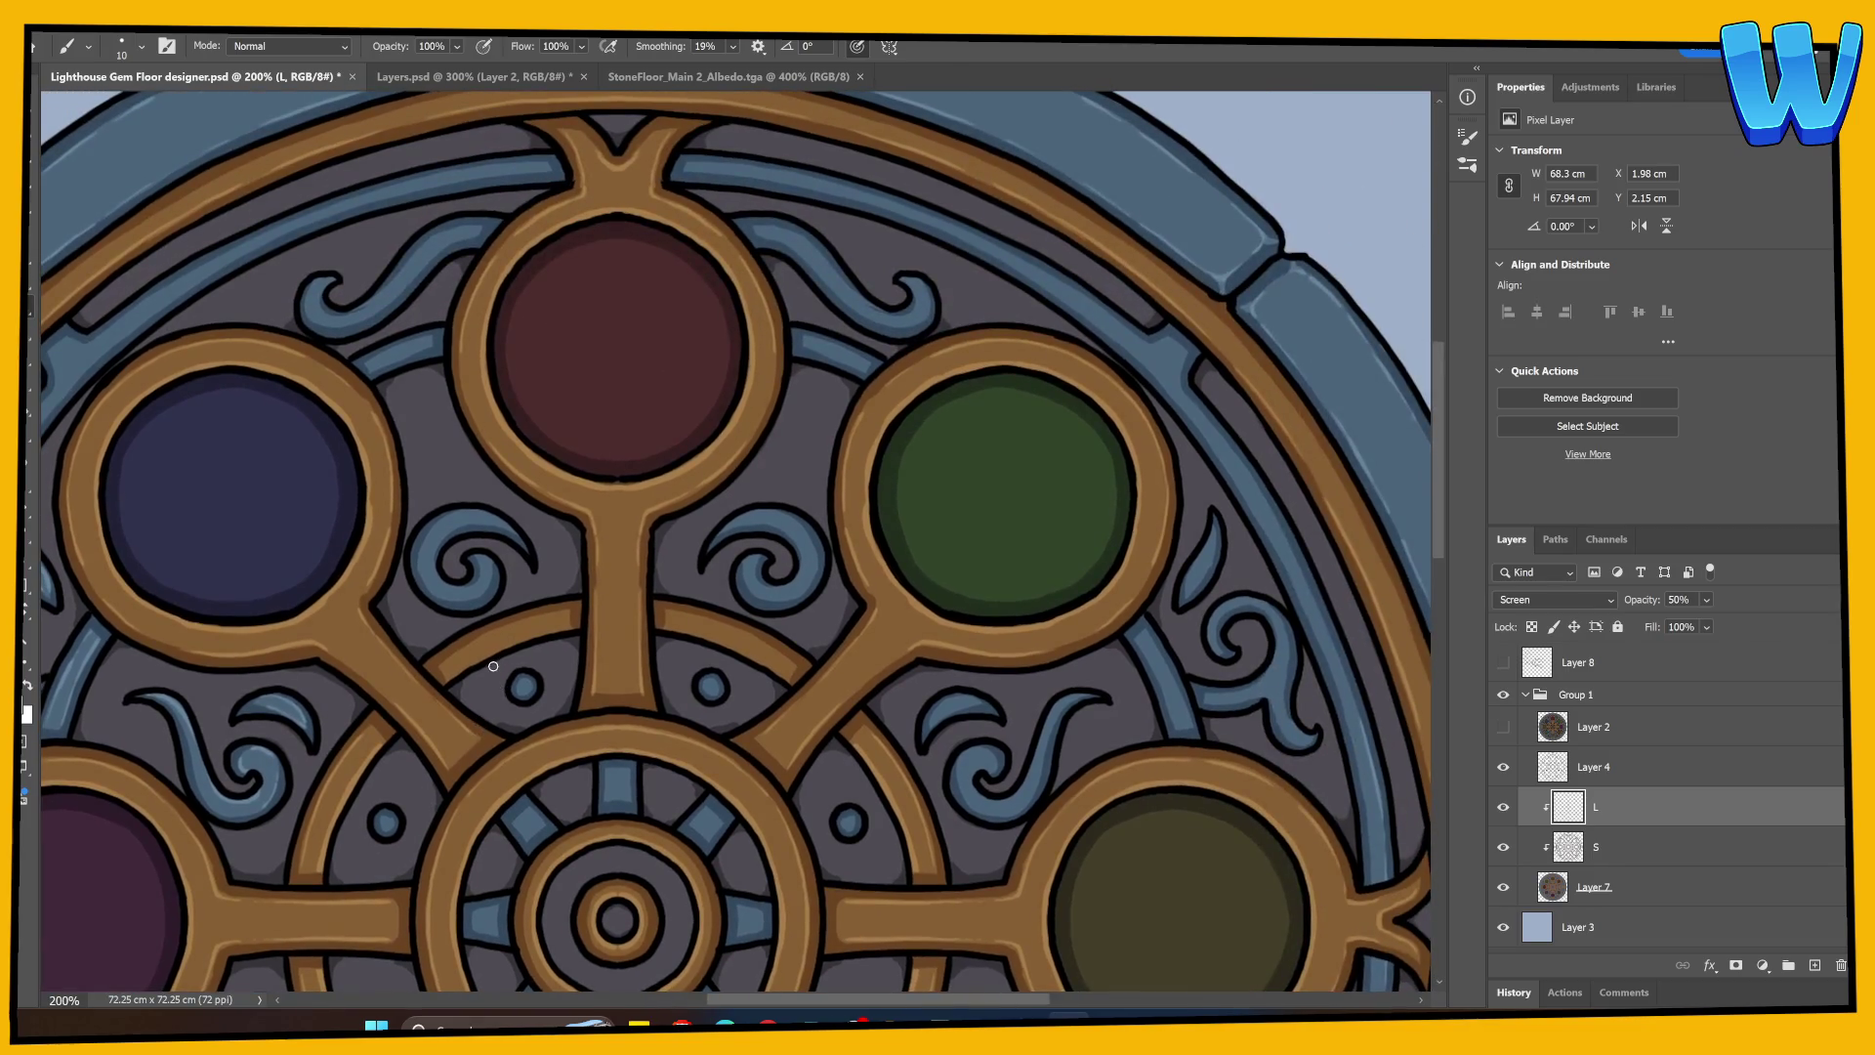
scroll(469, 653, "up", 3)
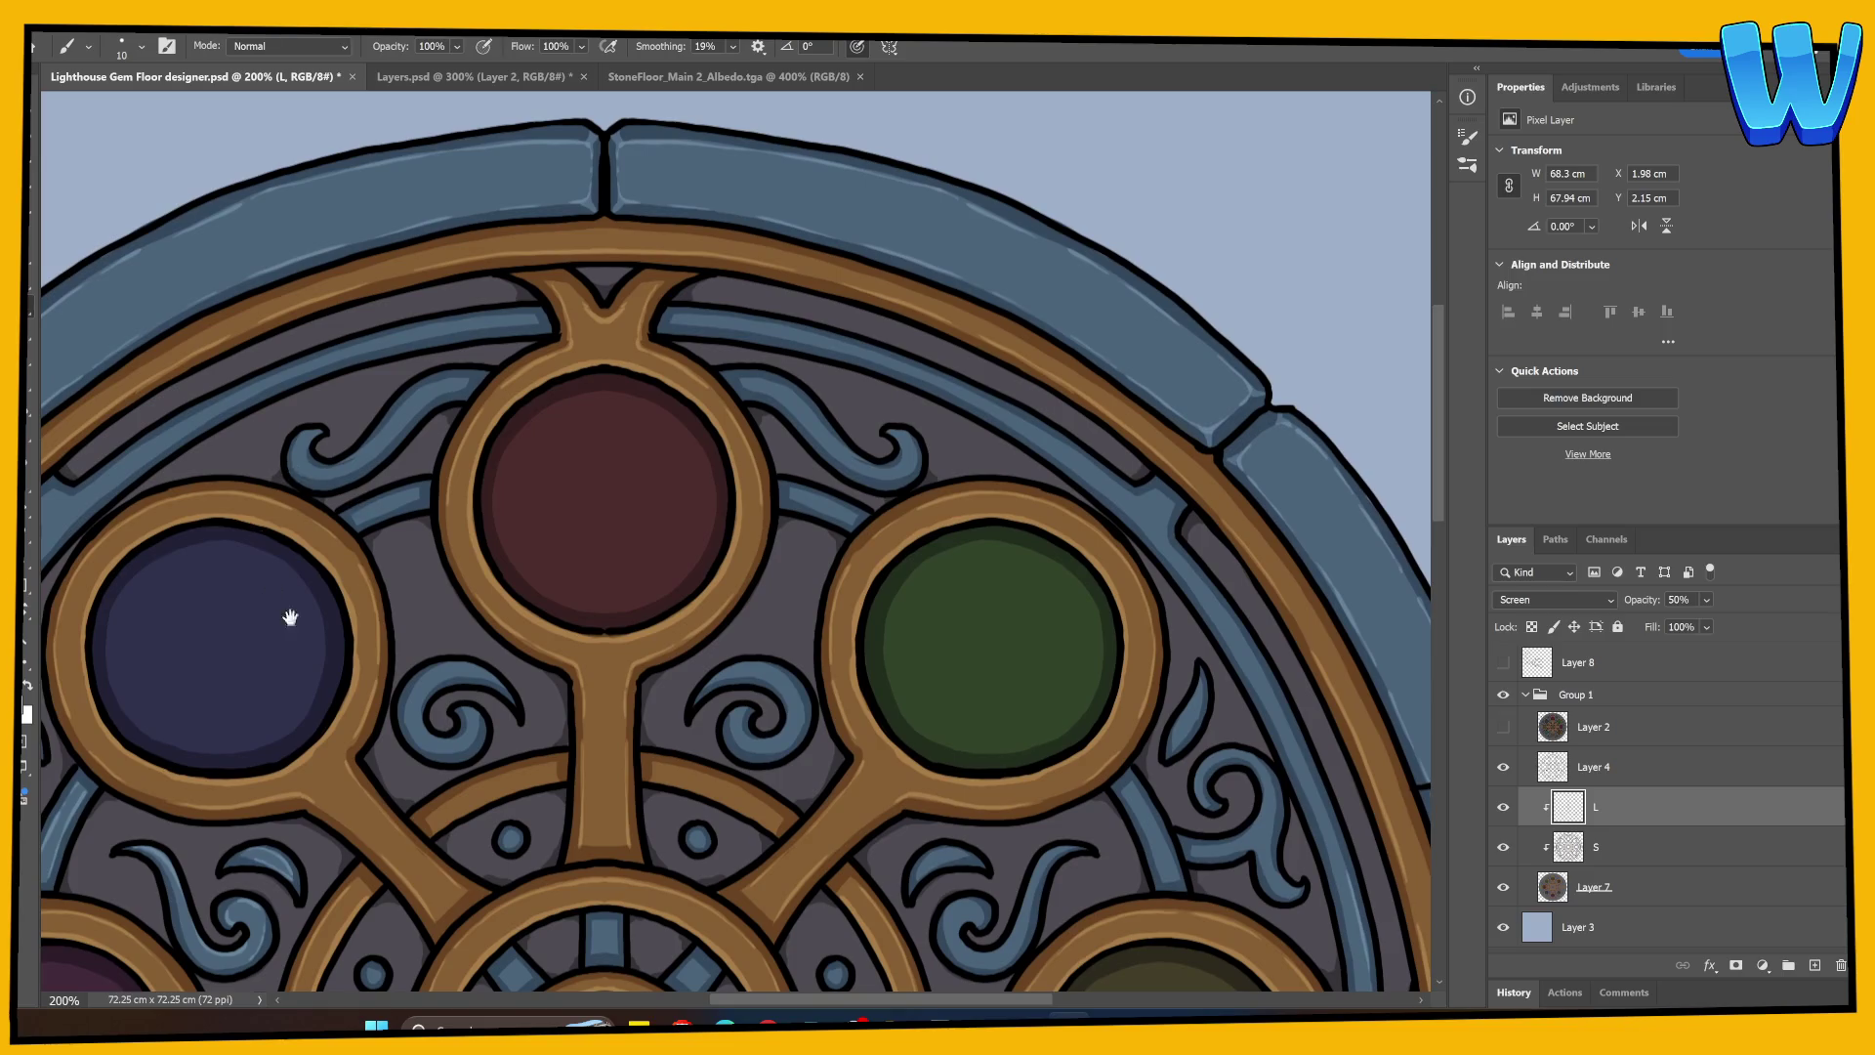
mouse_move(289, 612)
left_mouse_down()
mouse_move(640, 419)
mouse_move(648, 393)
left_mouse_up()
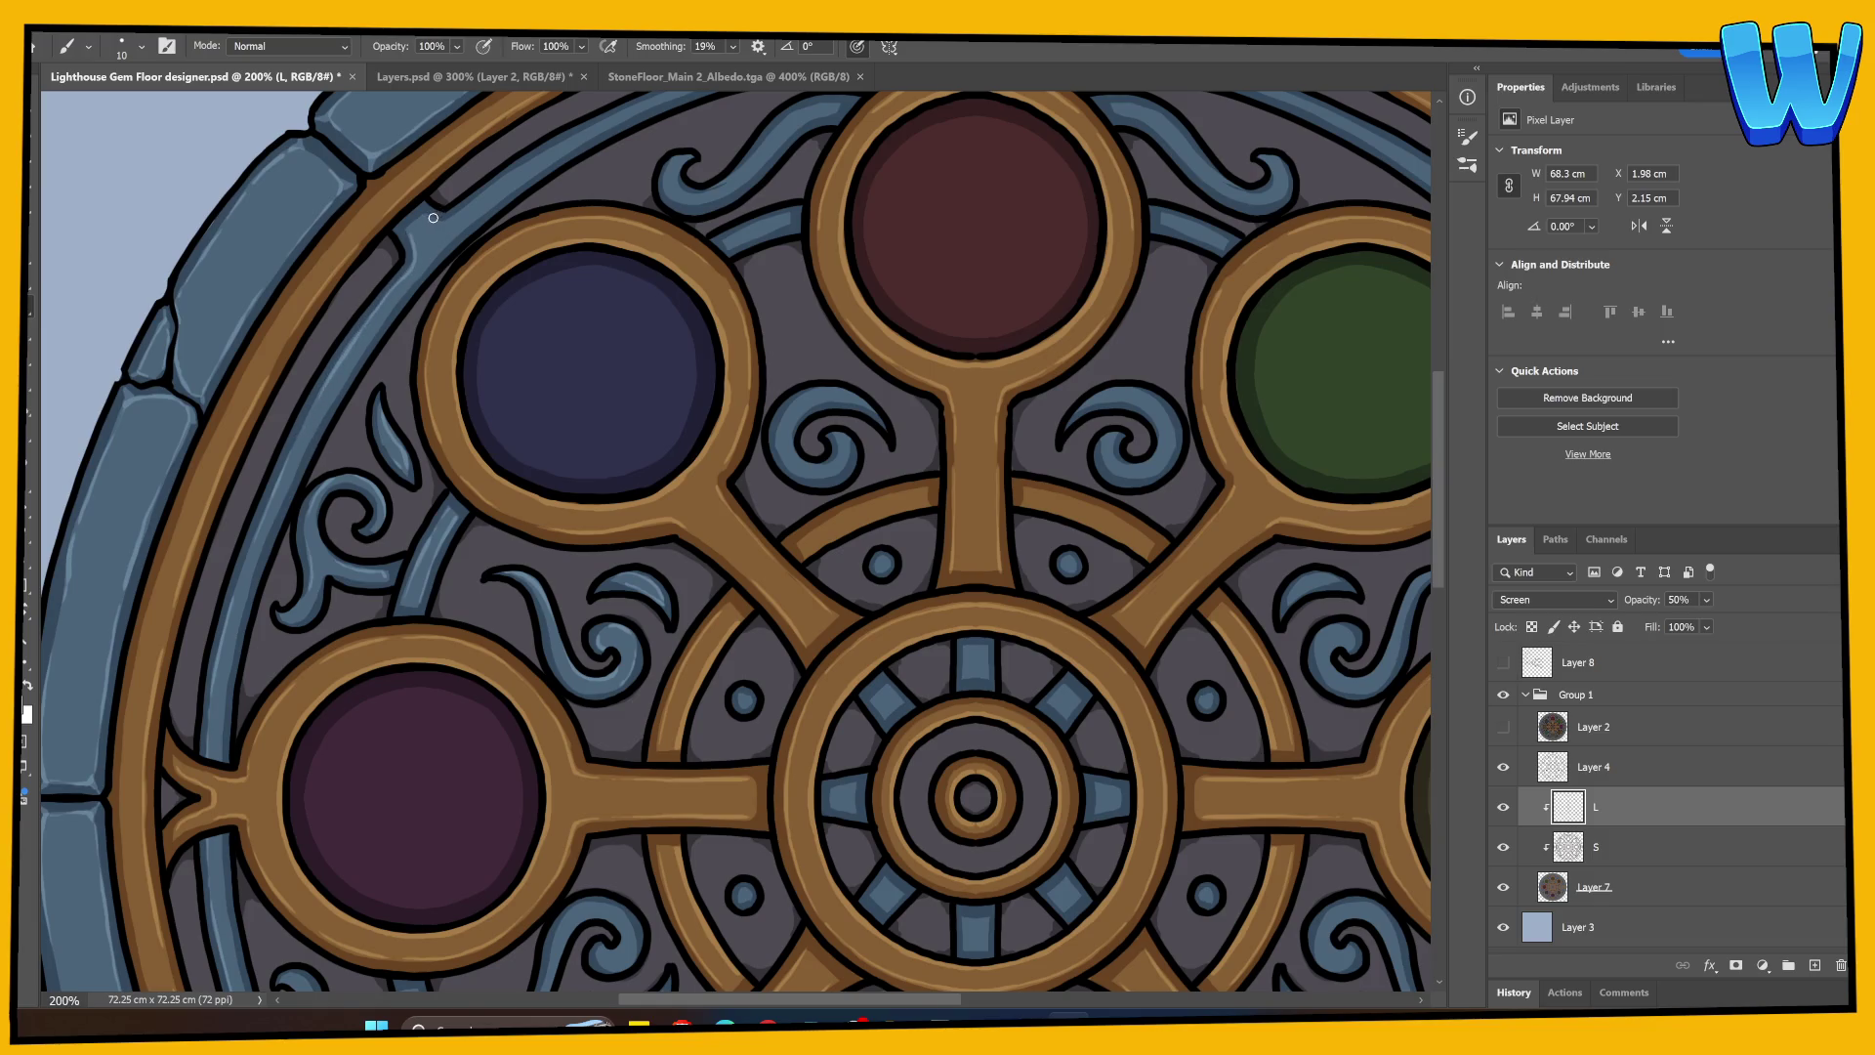
left_click_drag(536, 187, 312, 486)
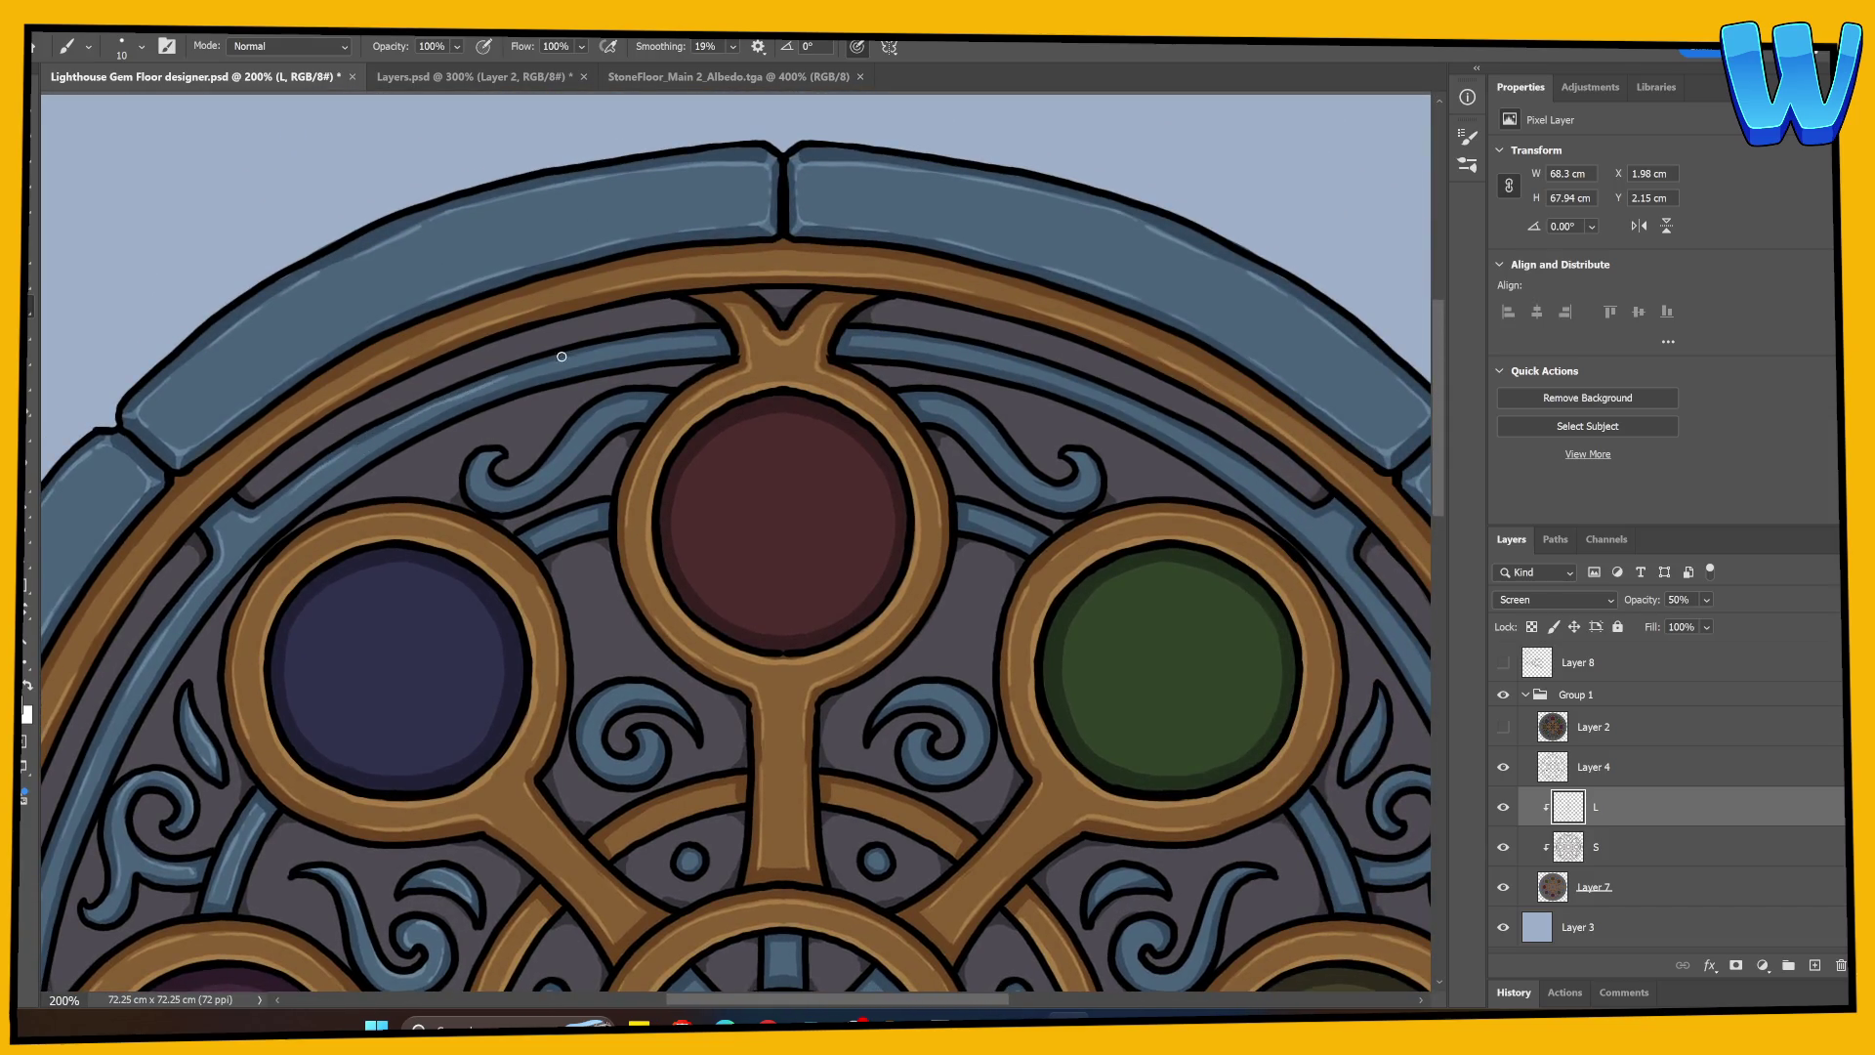
left_click_drag(572, 355, 729, 332)
mouse_move(360, 531)
left_mouse_down()
mouse_move(302, 507)
mouse_move(251, 599)
mouse_move(782, 313)
left_mouse_up()
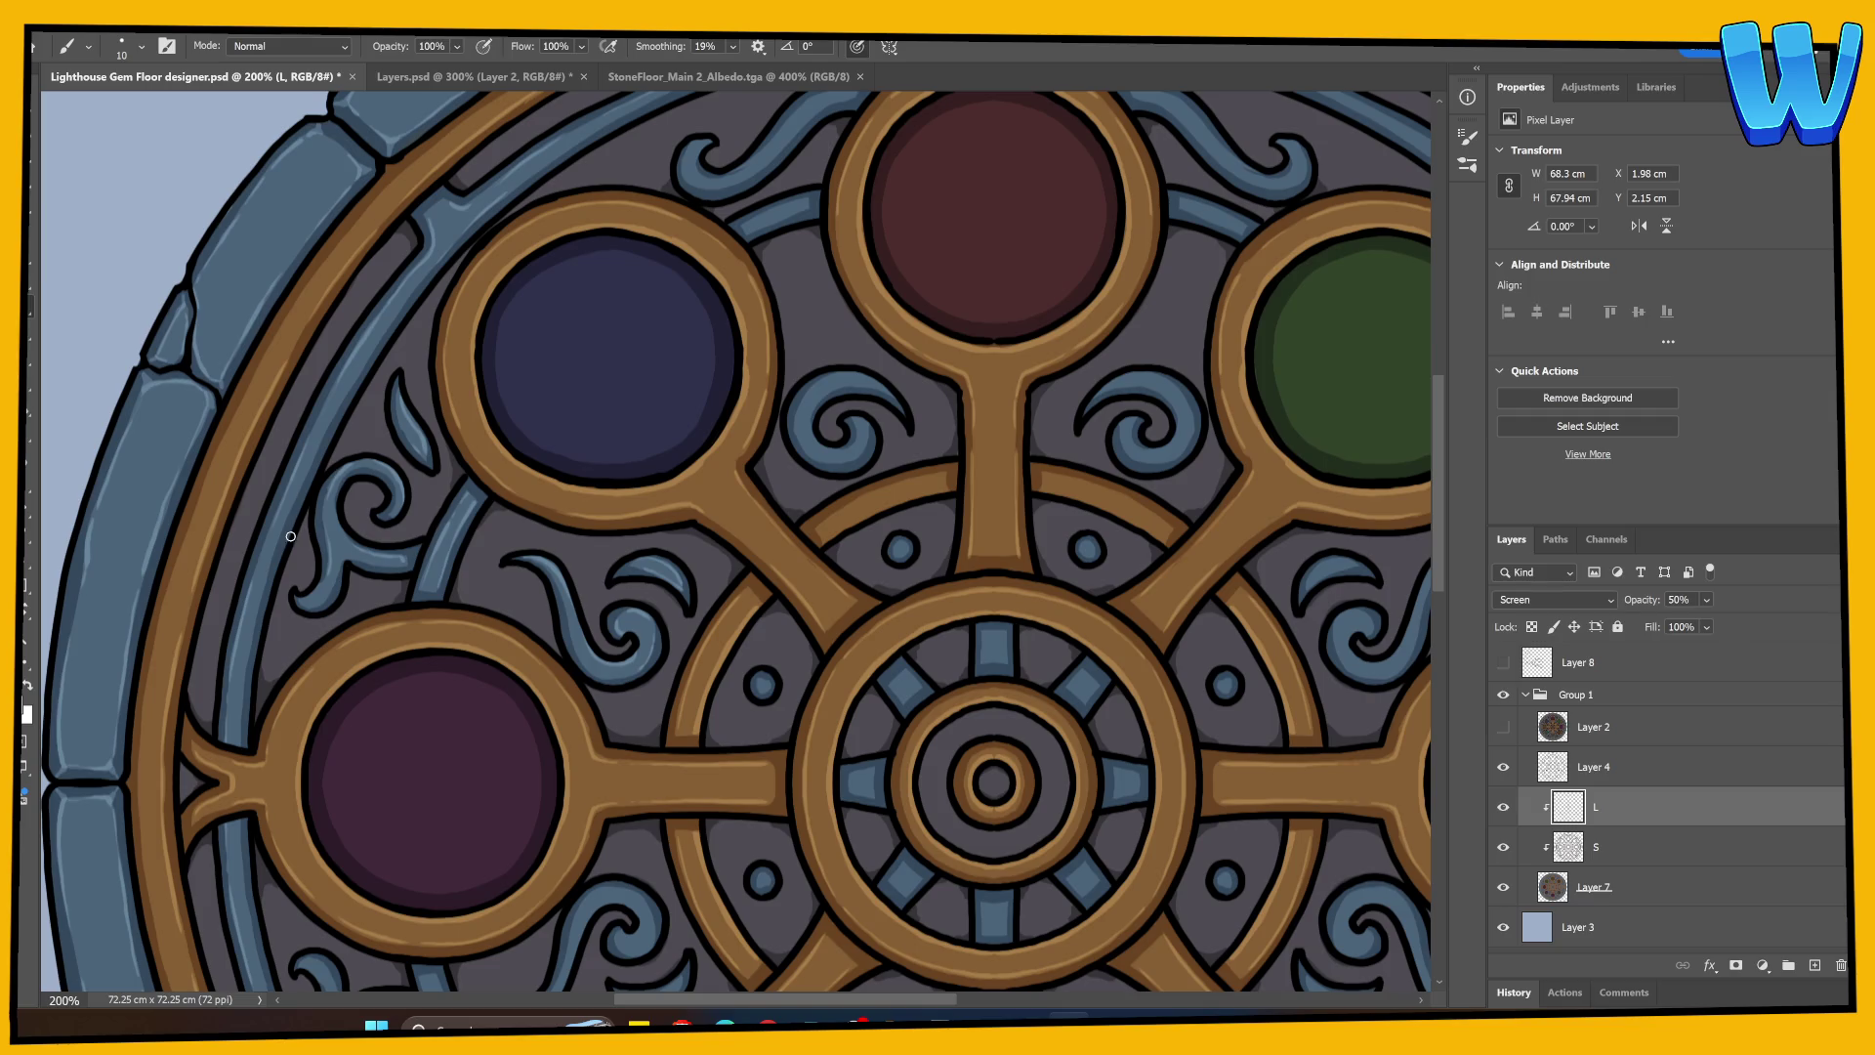
left_click_drag(249, 653, 239, 747)
left_click_drag(260, 664, 272, 550)
left_click_drag(256, 674, 272, 569)
left_click_drag(592, 379, 384, 623)
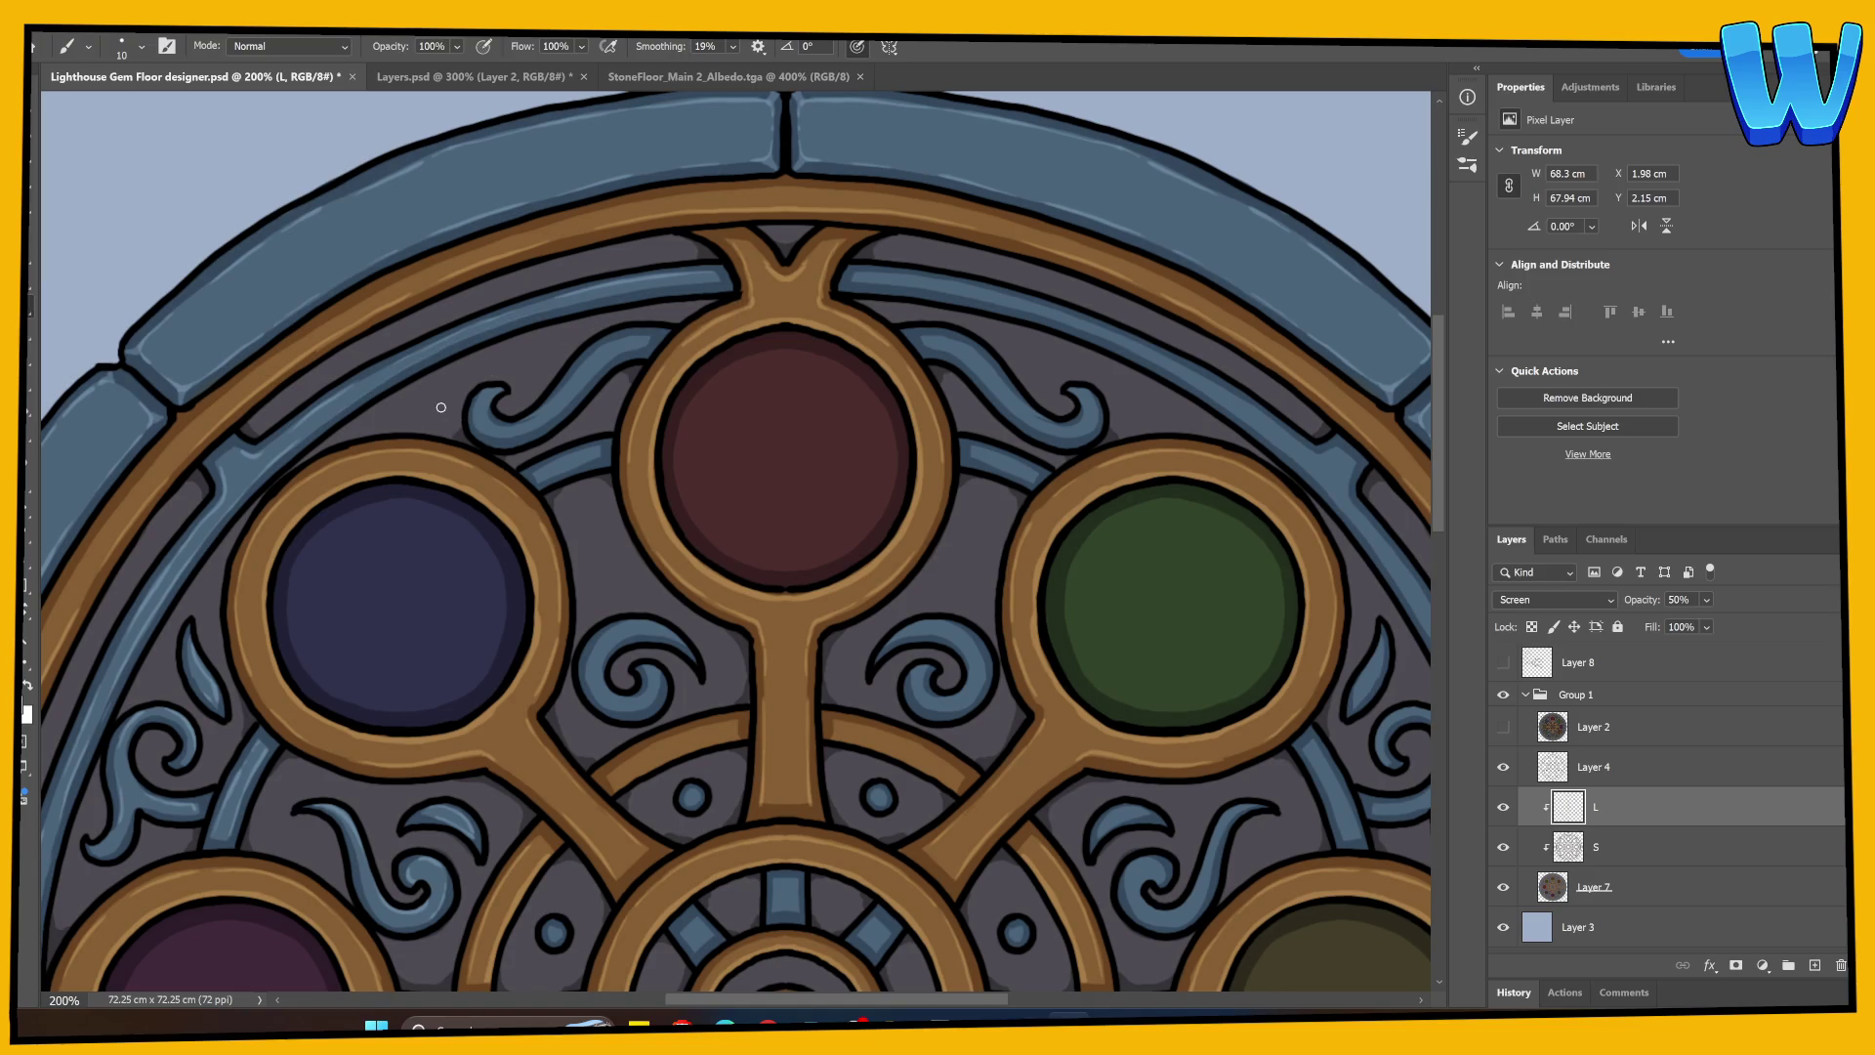
mouse_move(699, 469)
left_mouse_down()
mouse_move(871, 361)
mouse_move(841, 374)
left_mouse_up()
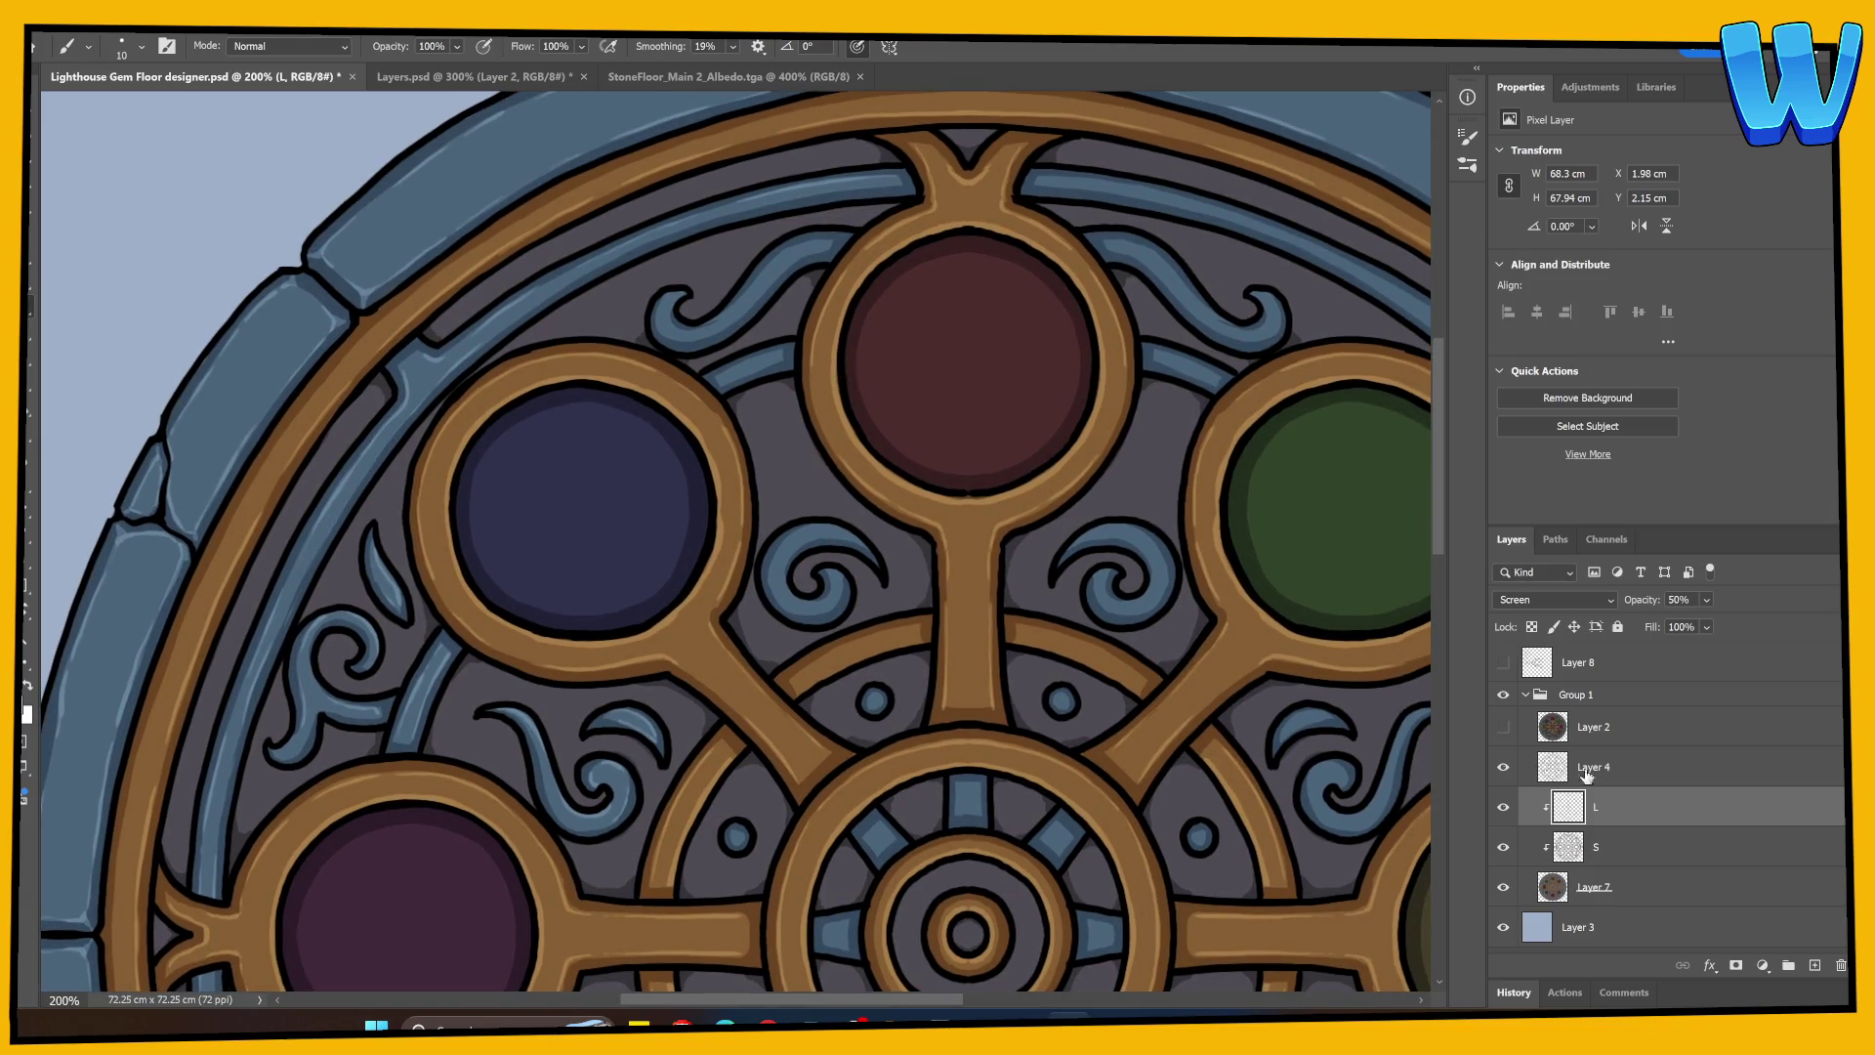
Step: Switch to layer S with the Eraser and turn on Dual Axis paint symmetry
left_click(1591, 858)
key("e")
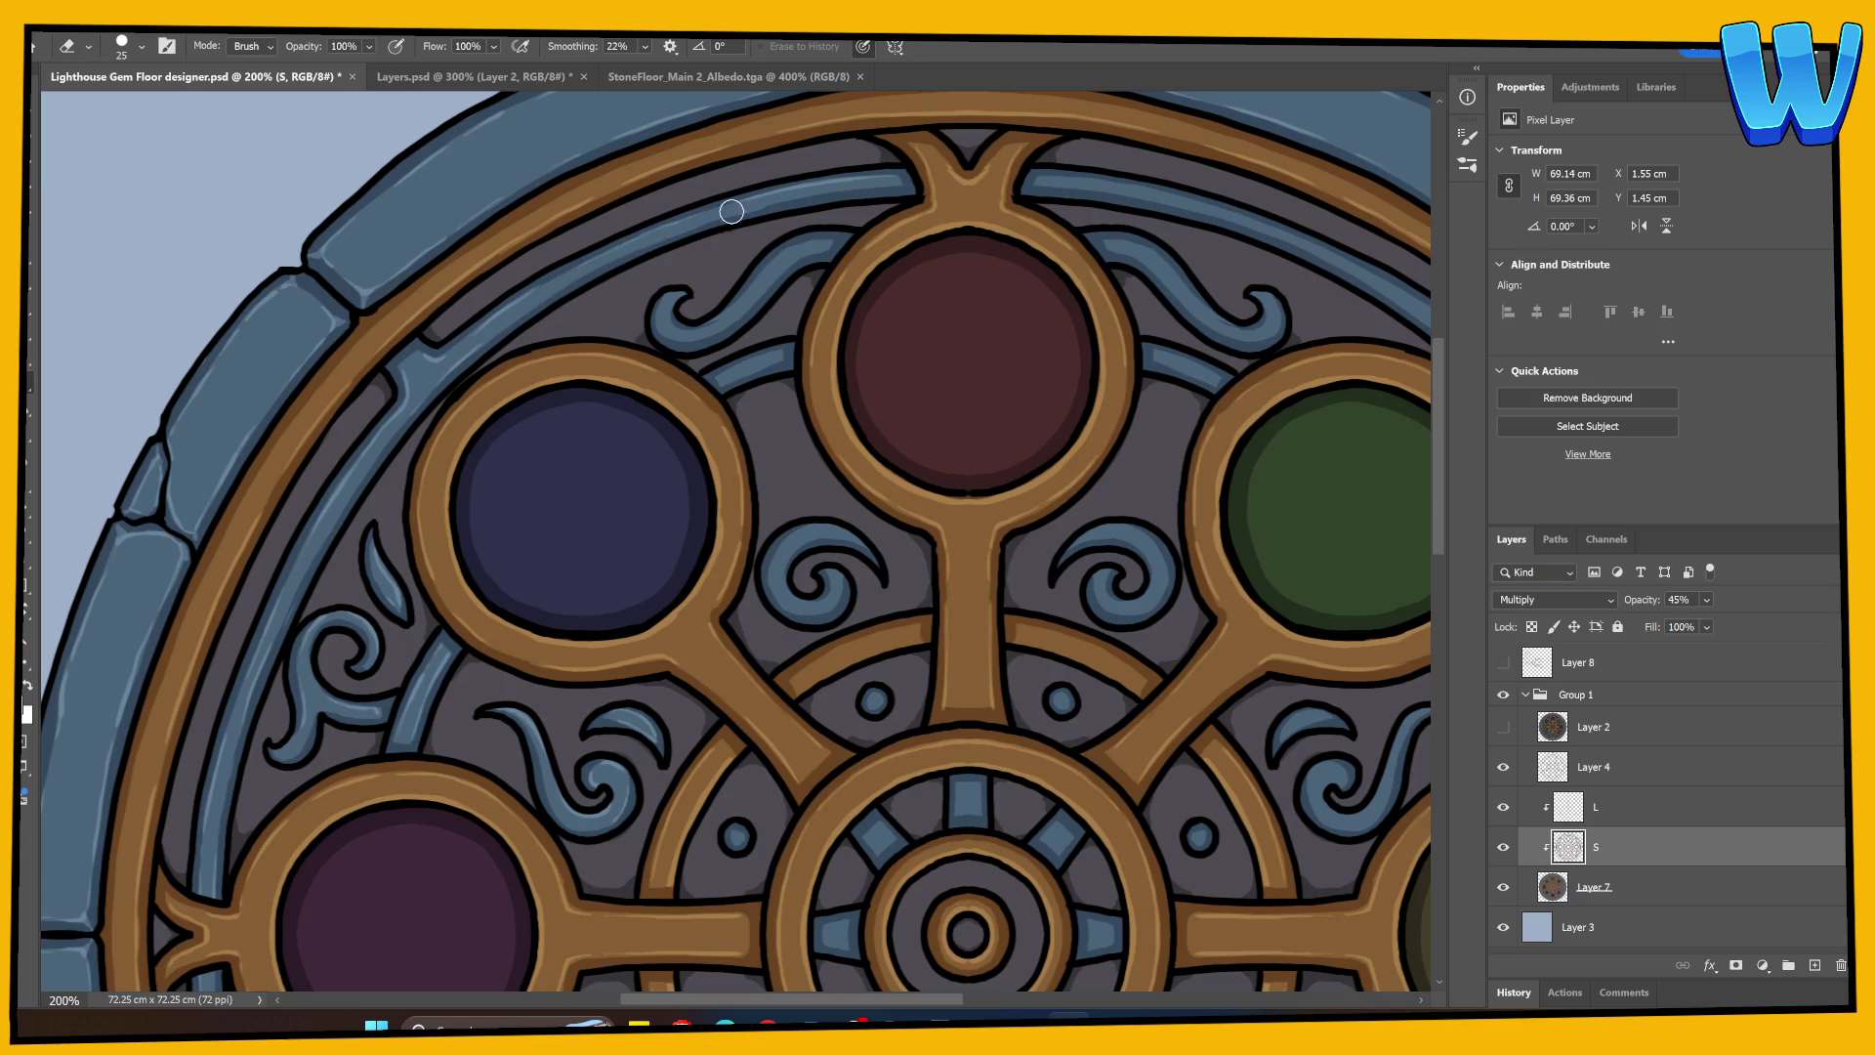
key("ctrl+plus")
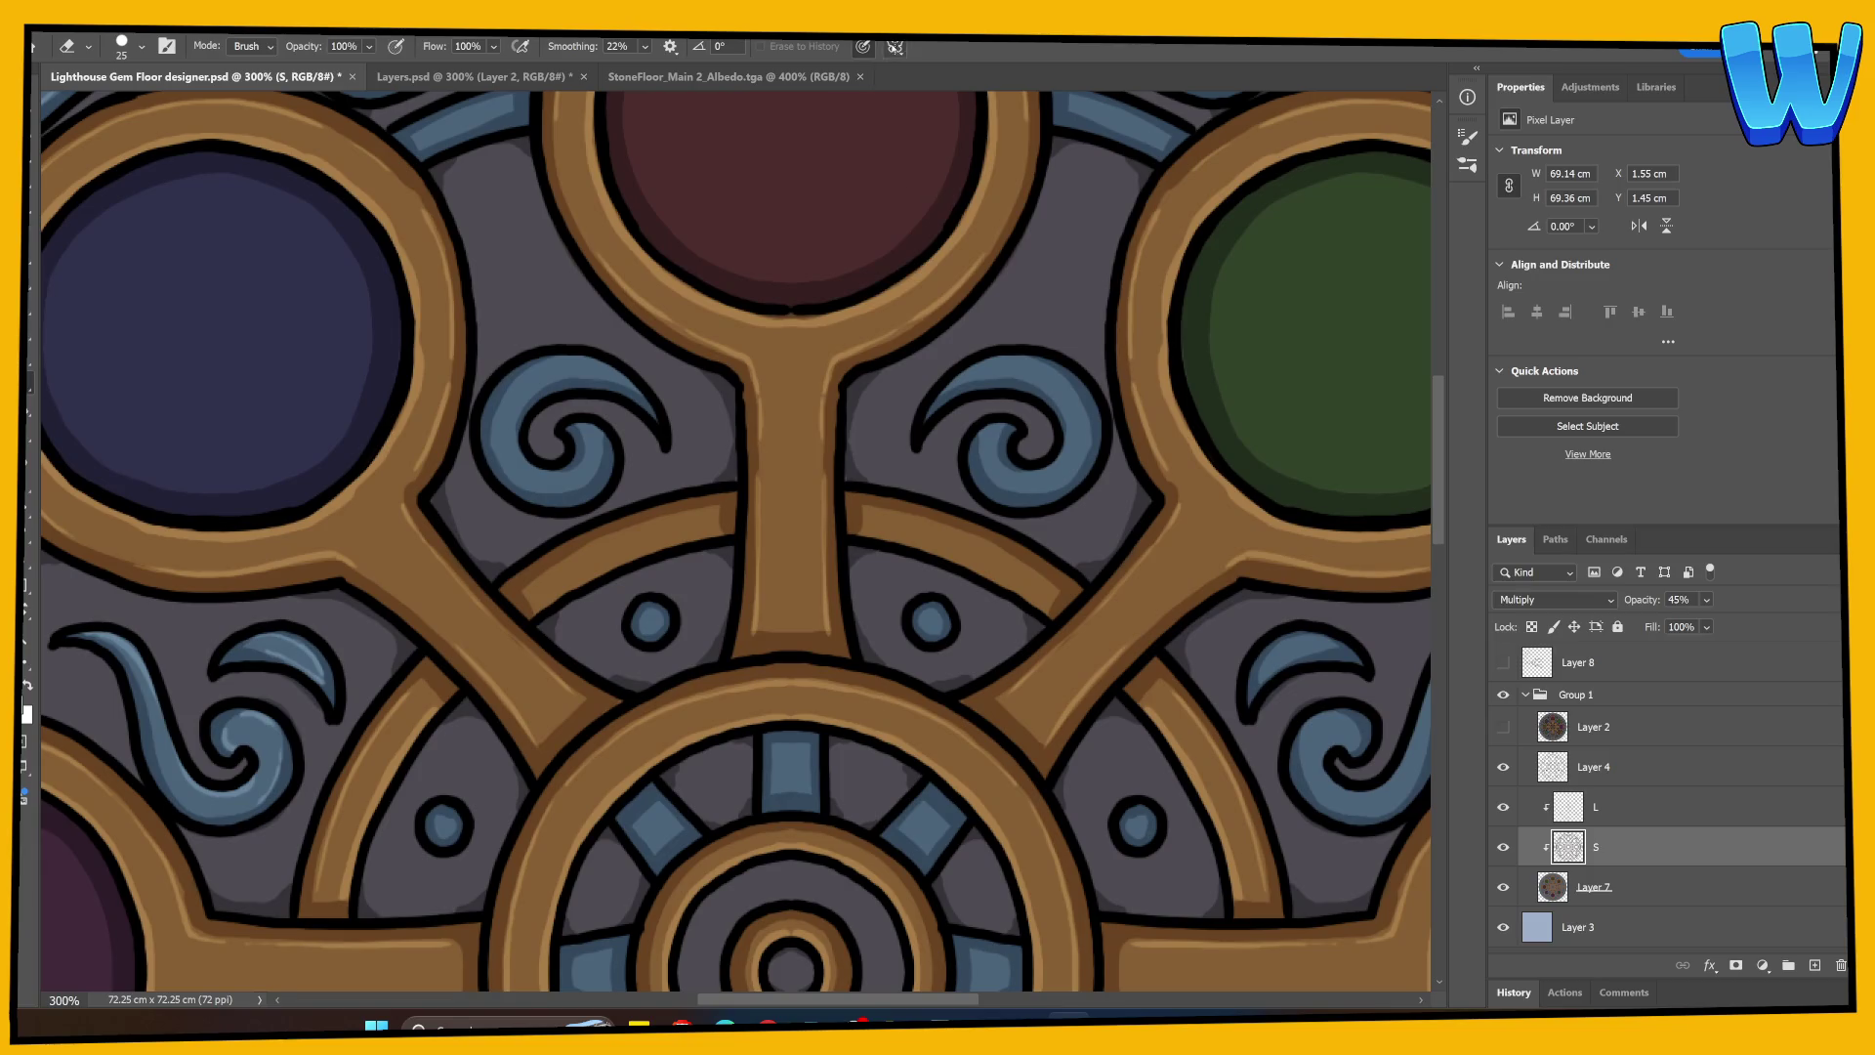
left_click(894, 46)
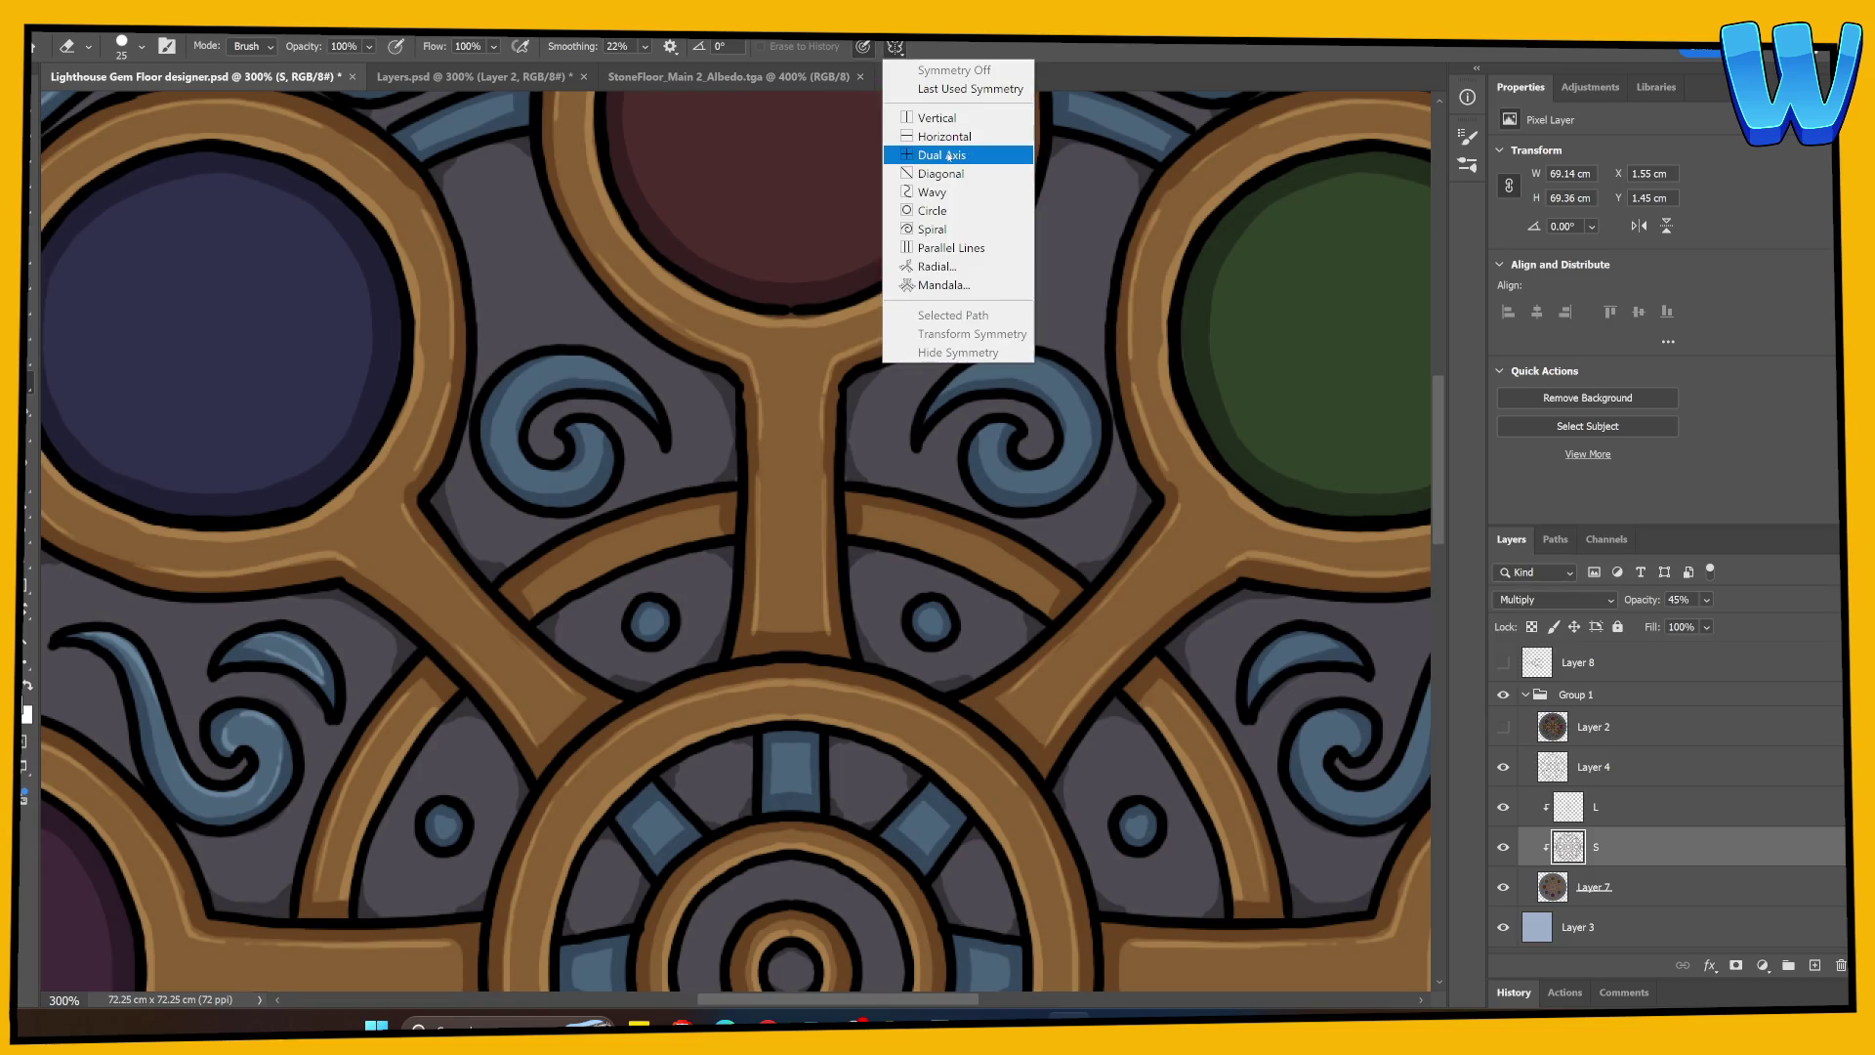
left_click(938, 154)
key("Return")
mouse_move(652, 374)
left_mouse_down()
mouse_move(1141, 398)
mouse_move(1244, 440)
left_mouse_up()
Step: Erase excess highlight near the blue gem on layer L, mirrored across the axes
key("alt+bracketright")
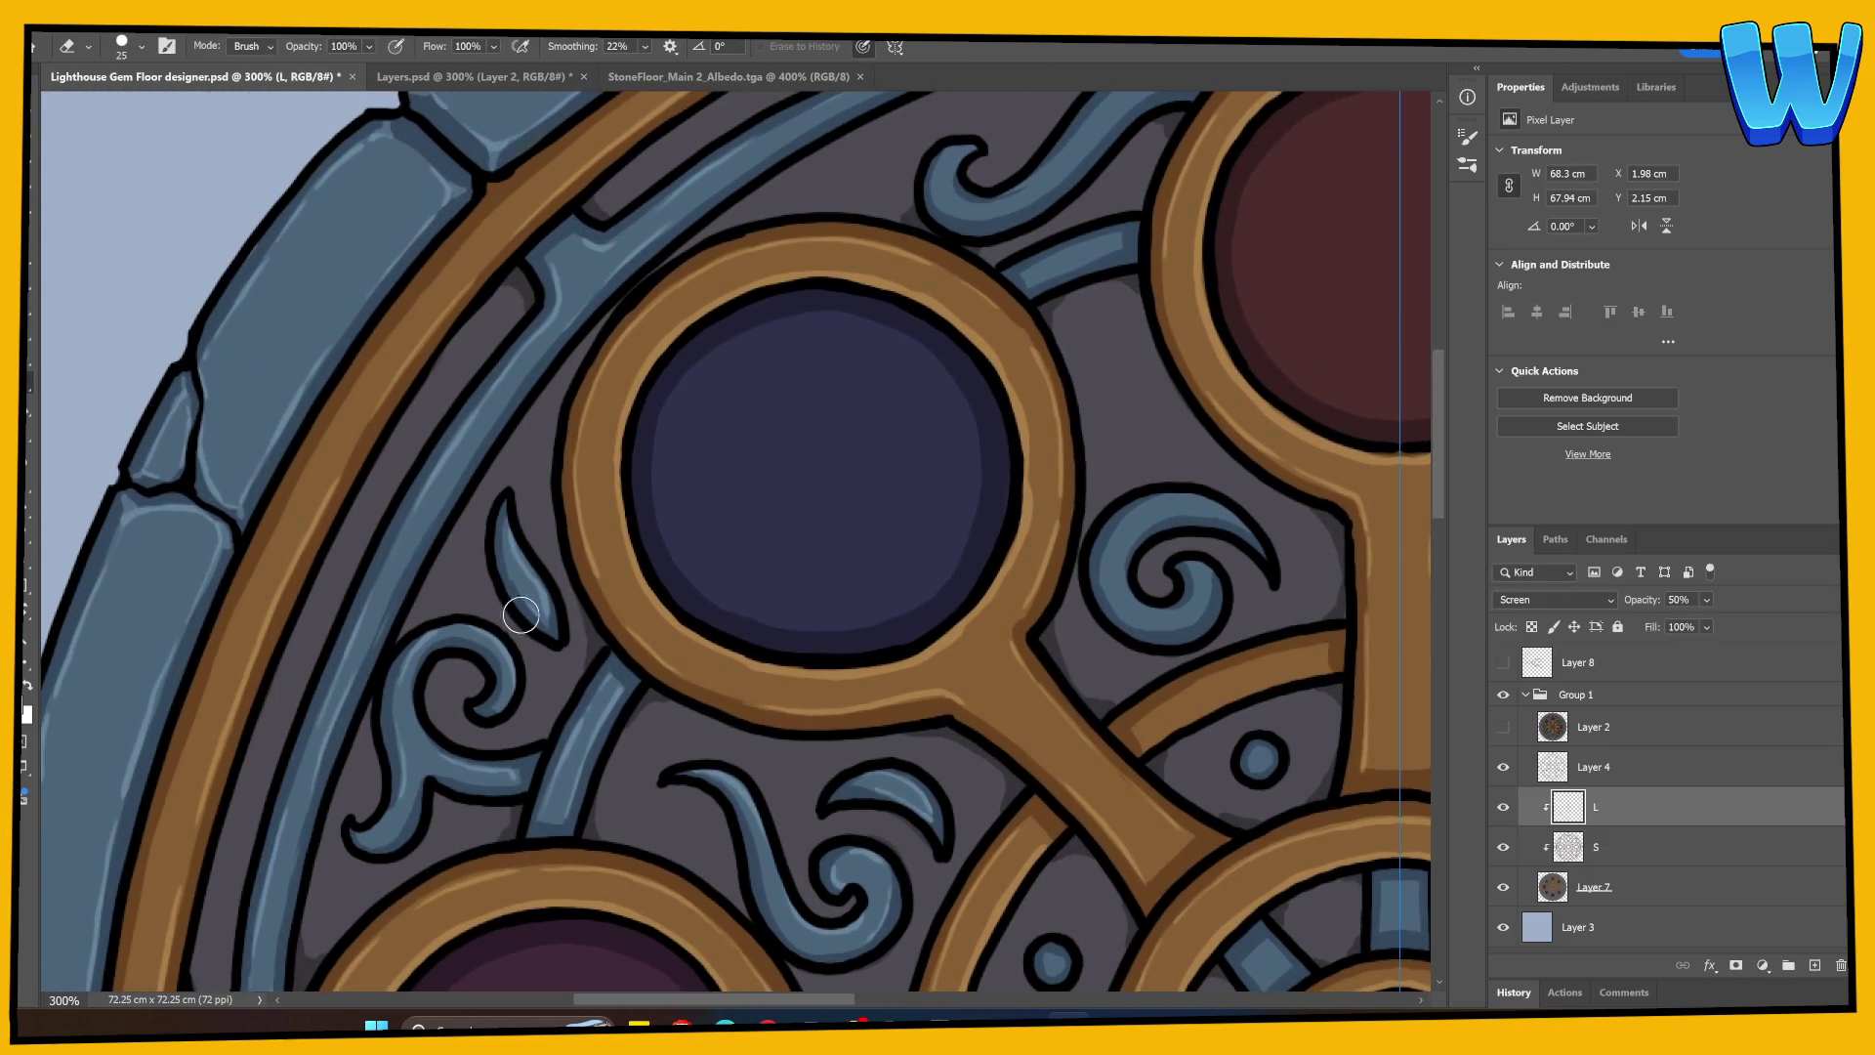
mouse_move(468, 405)
left_mouse_down()
mouse_move(449, 448)
mouse_move(621, 218)
mouse_move(502, 495)
left_mouse_up()
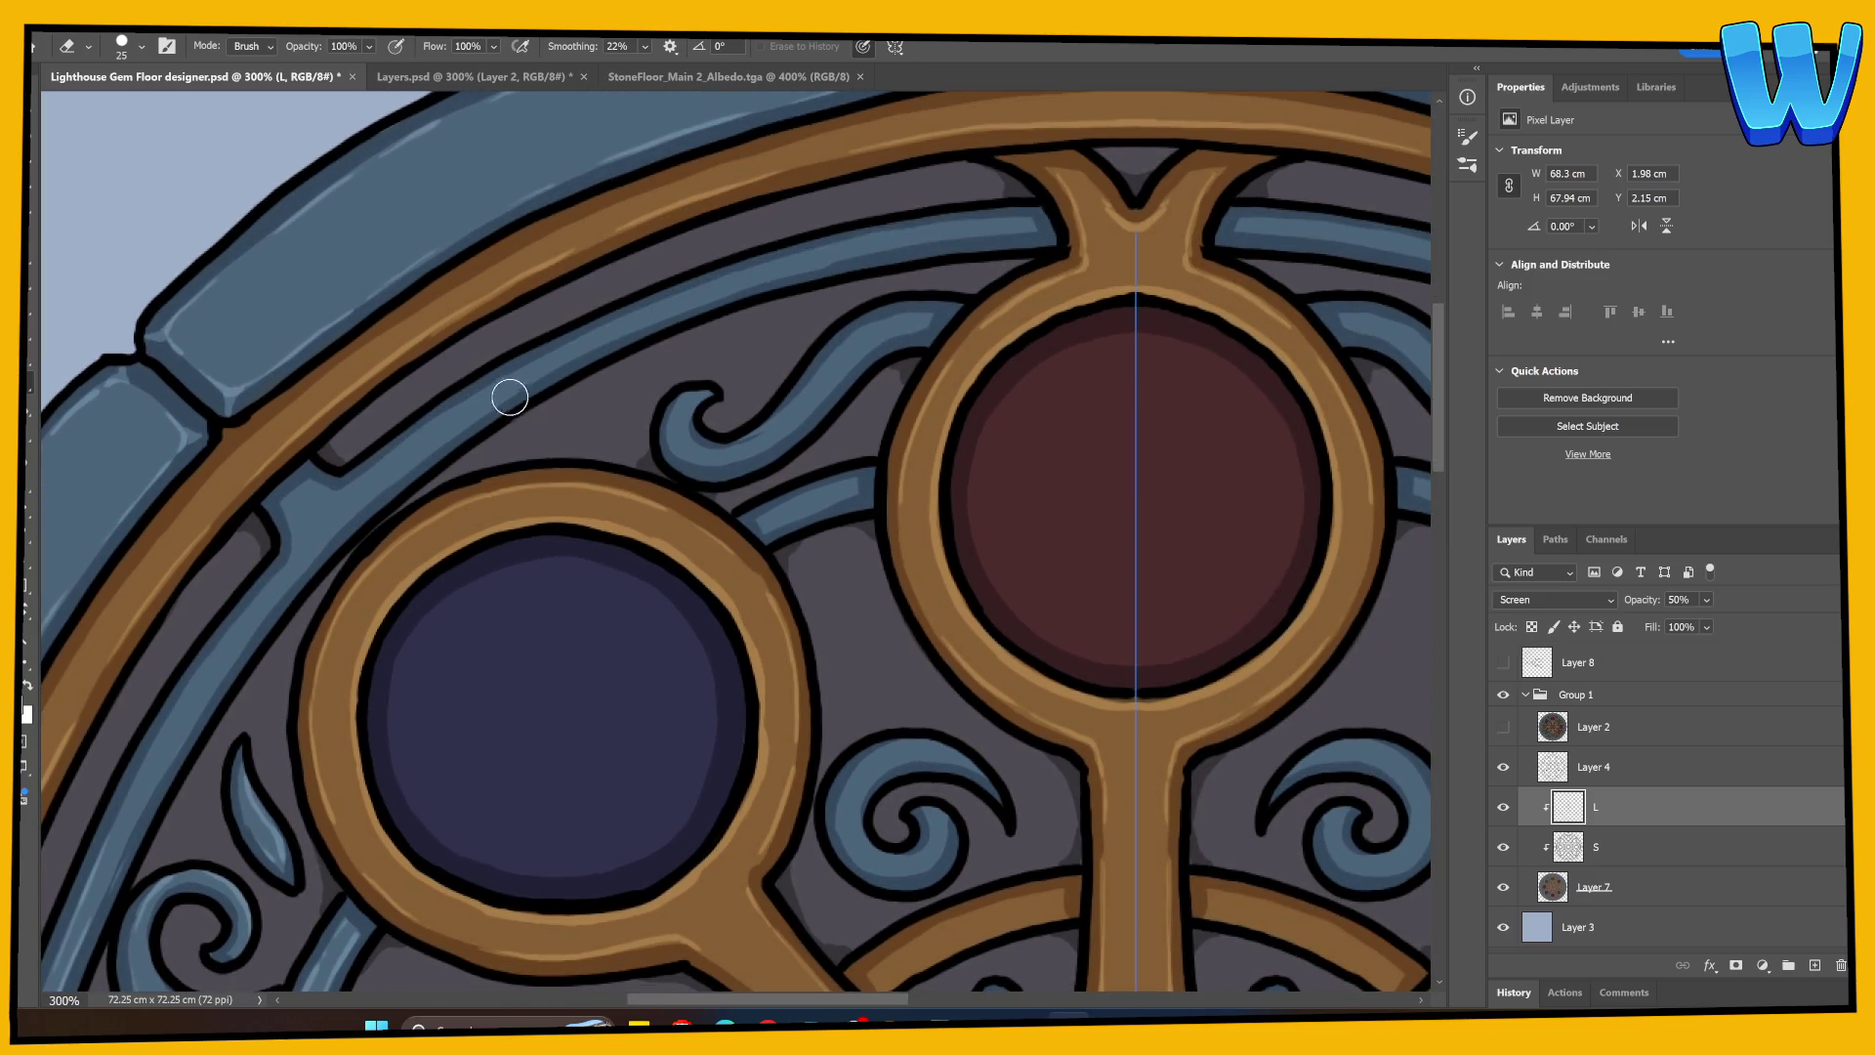
mouse_move(371, 487)
left_mouse_down()
mouse_move(720, 201)
mouse_move(586, 244)
left_mouse_up()
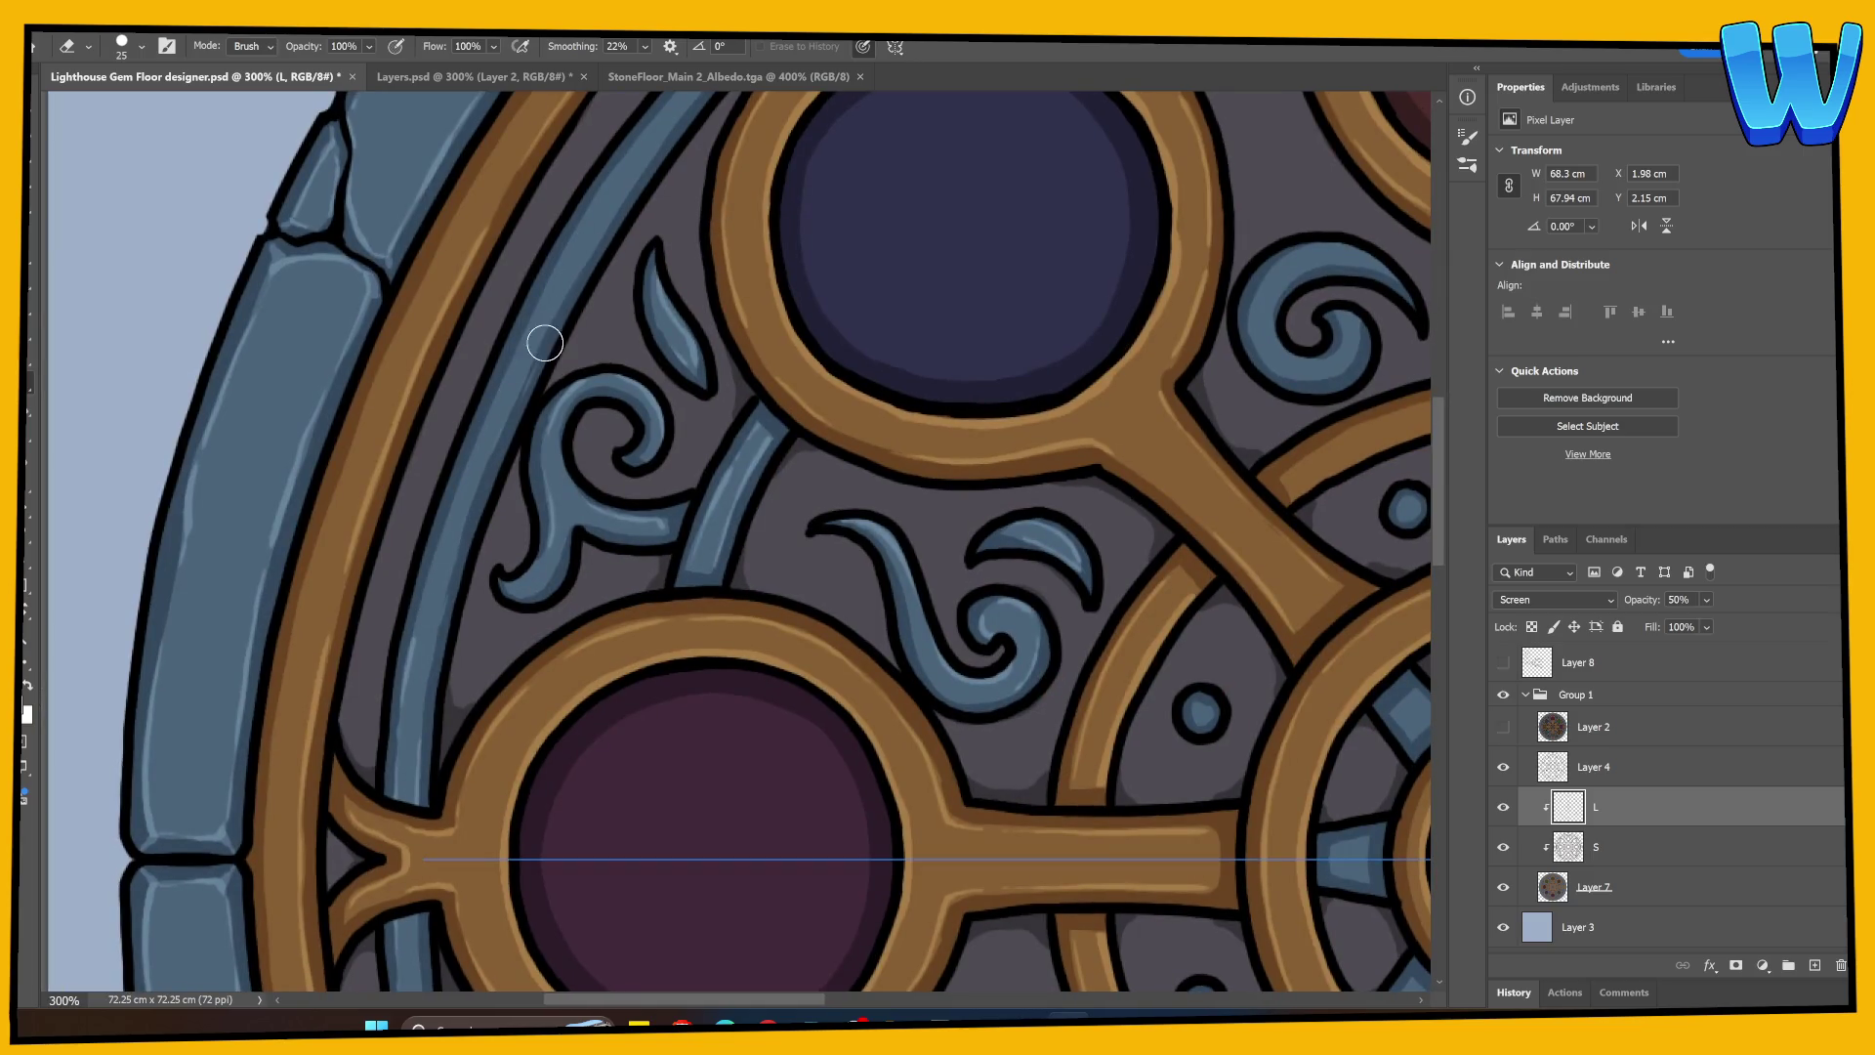
mouse_move(712, 670)
left_mouse_down()
mouse_move(469, 586)
mouse_move(357, 593)
mouse_move(719, 556)
left_mouse_up()
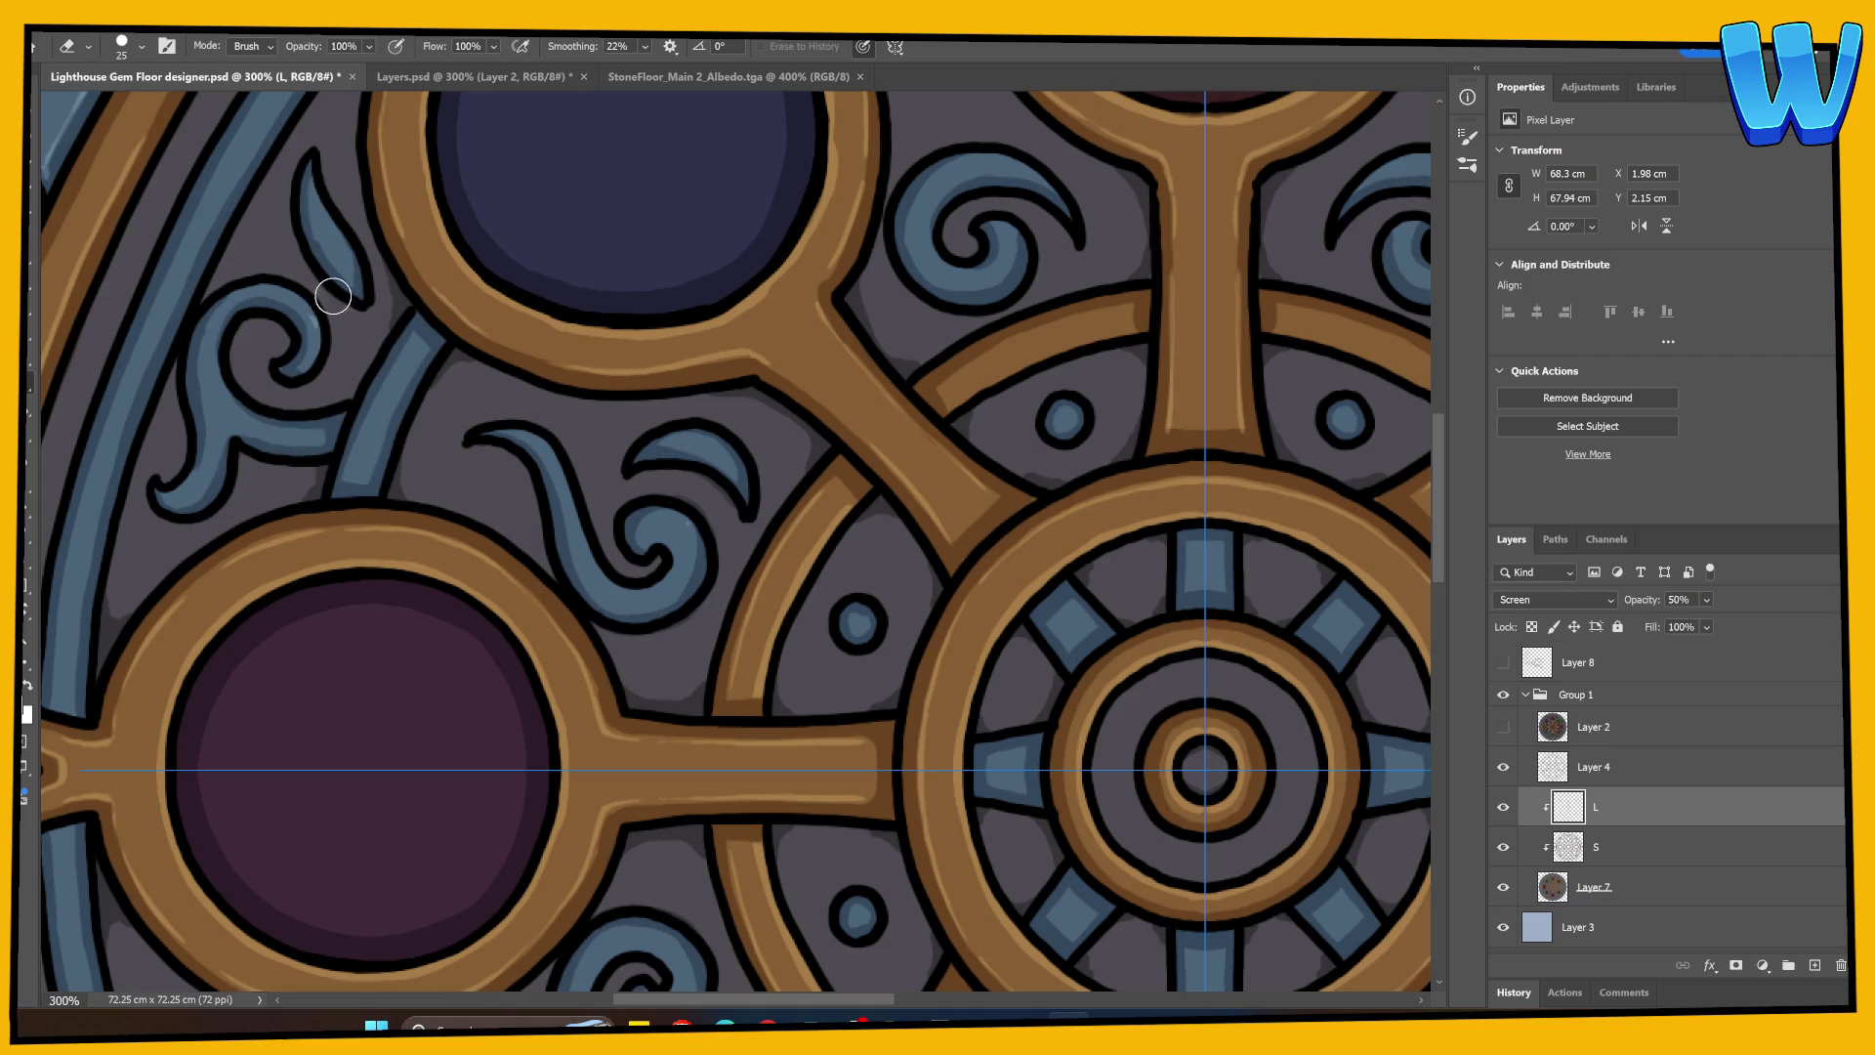
left_click_drag(451, 394, 547, 489)
Step: Erase excess shading along the blue band on layer S, mirrored across the axes
key("b")
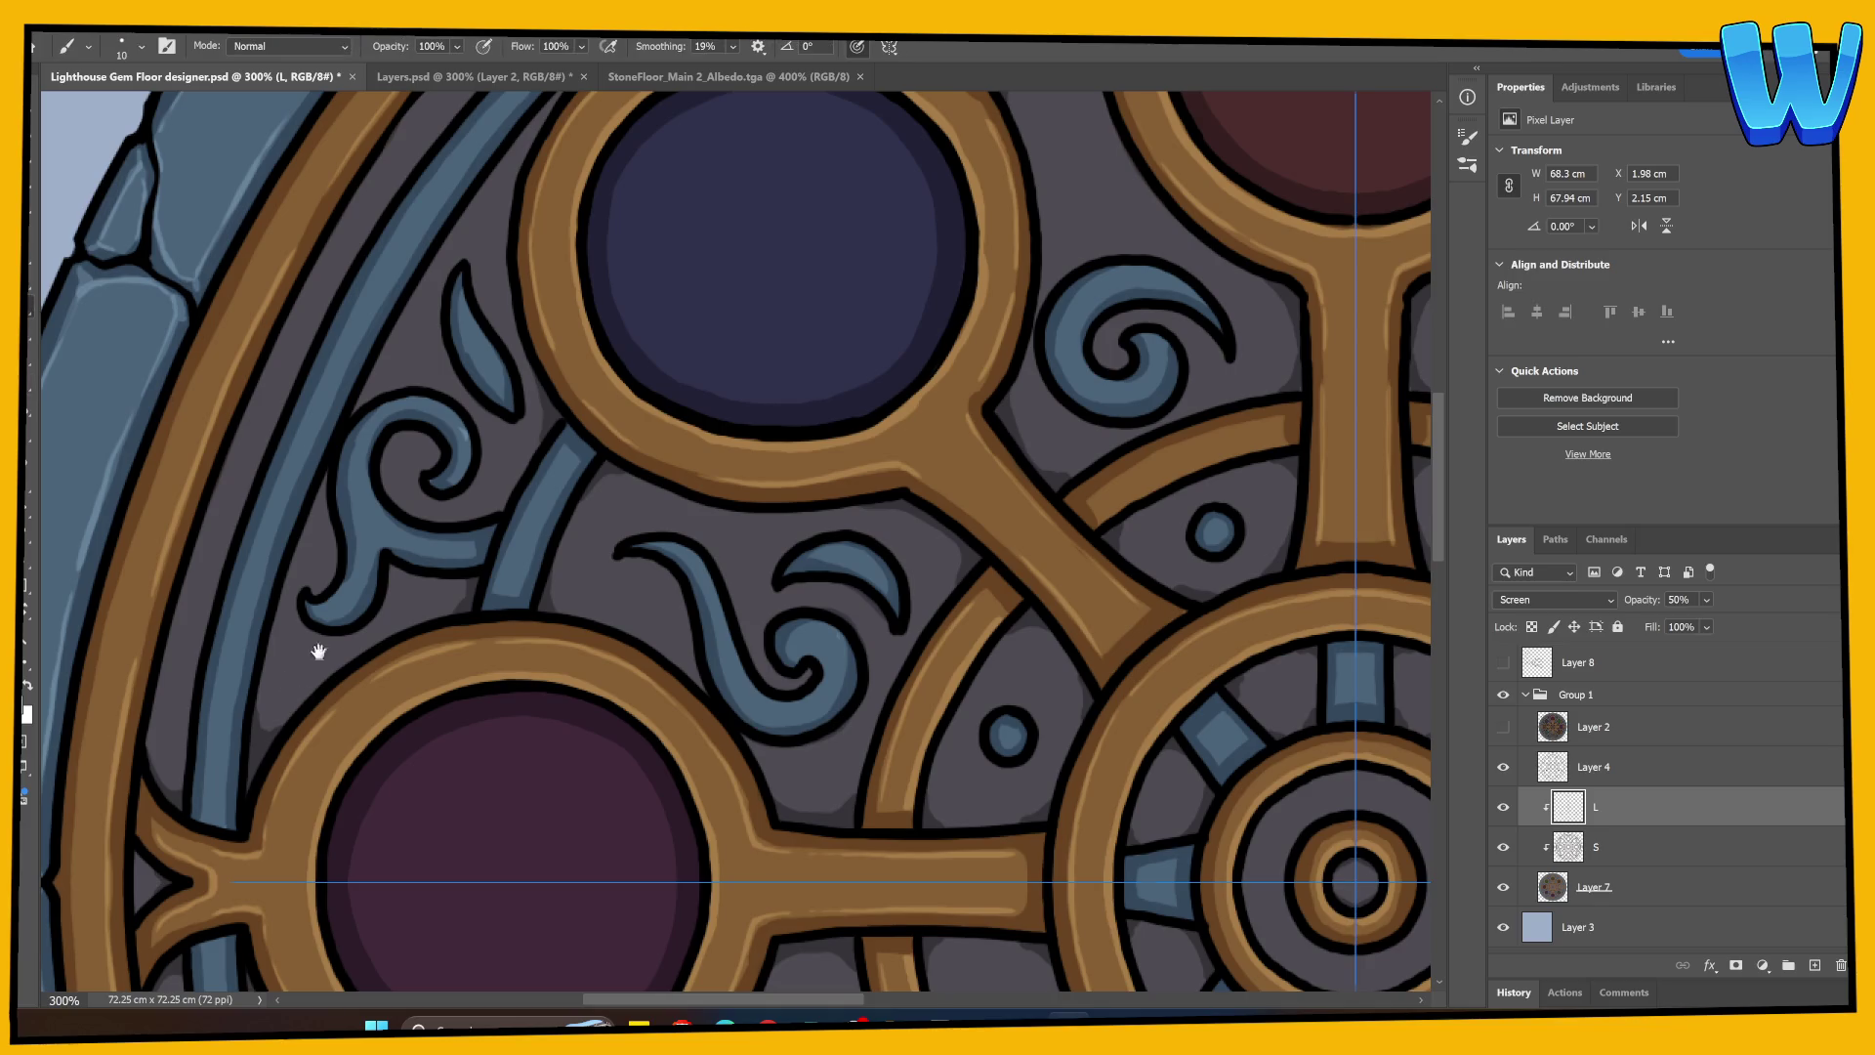
left_click_drag(313, 648, 381, 464)
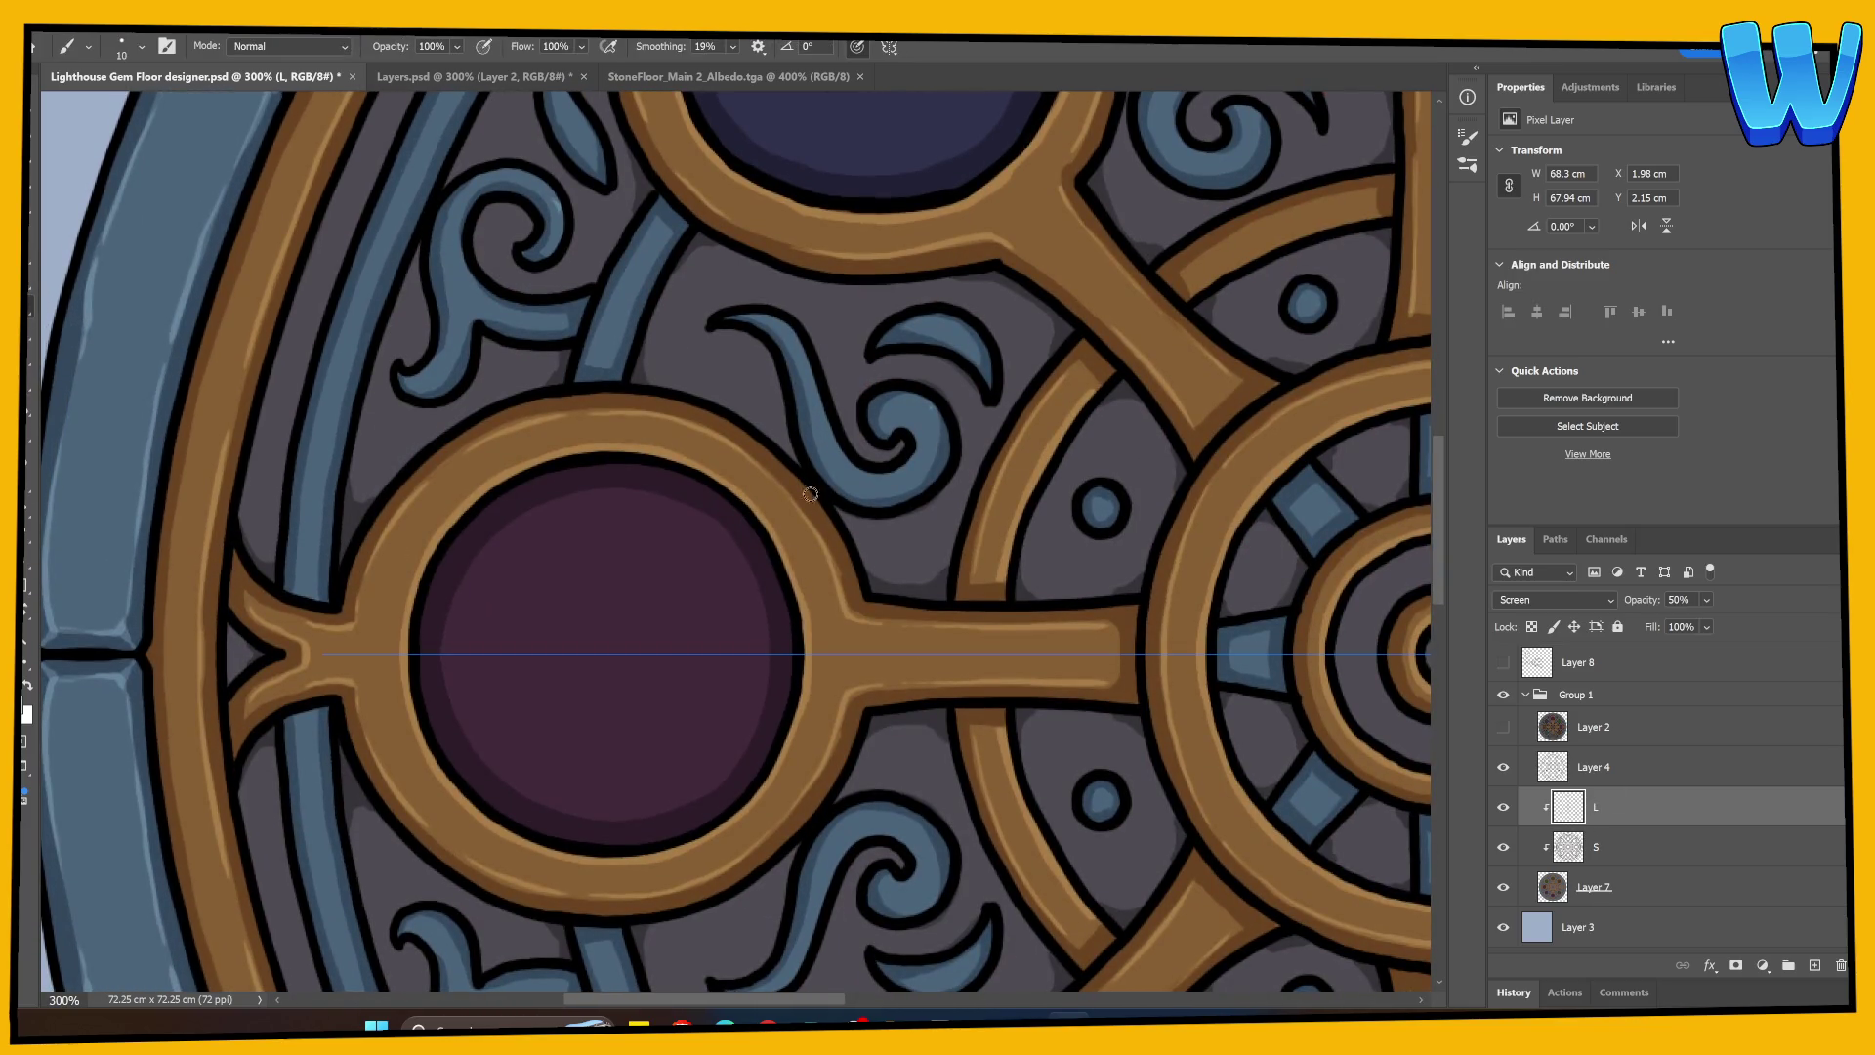
left_click(1616, 856)
scroll(619, 299, "up", 5)
scroll(352, 699, "right", 3)
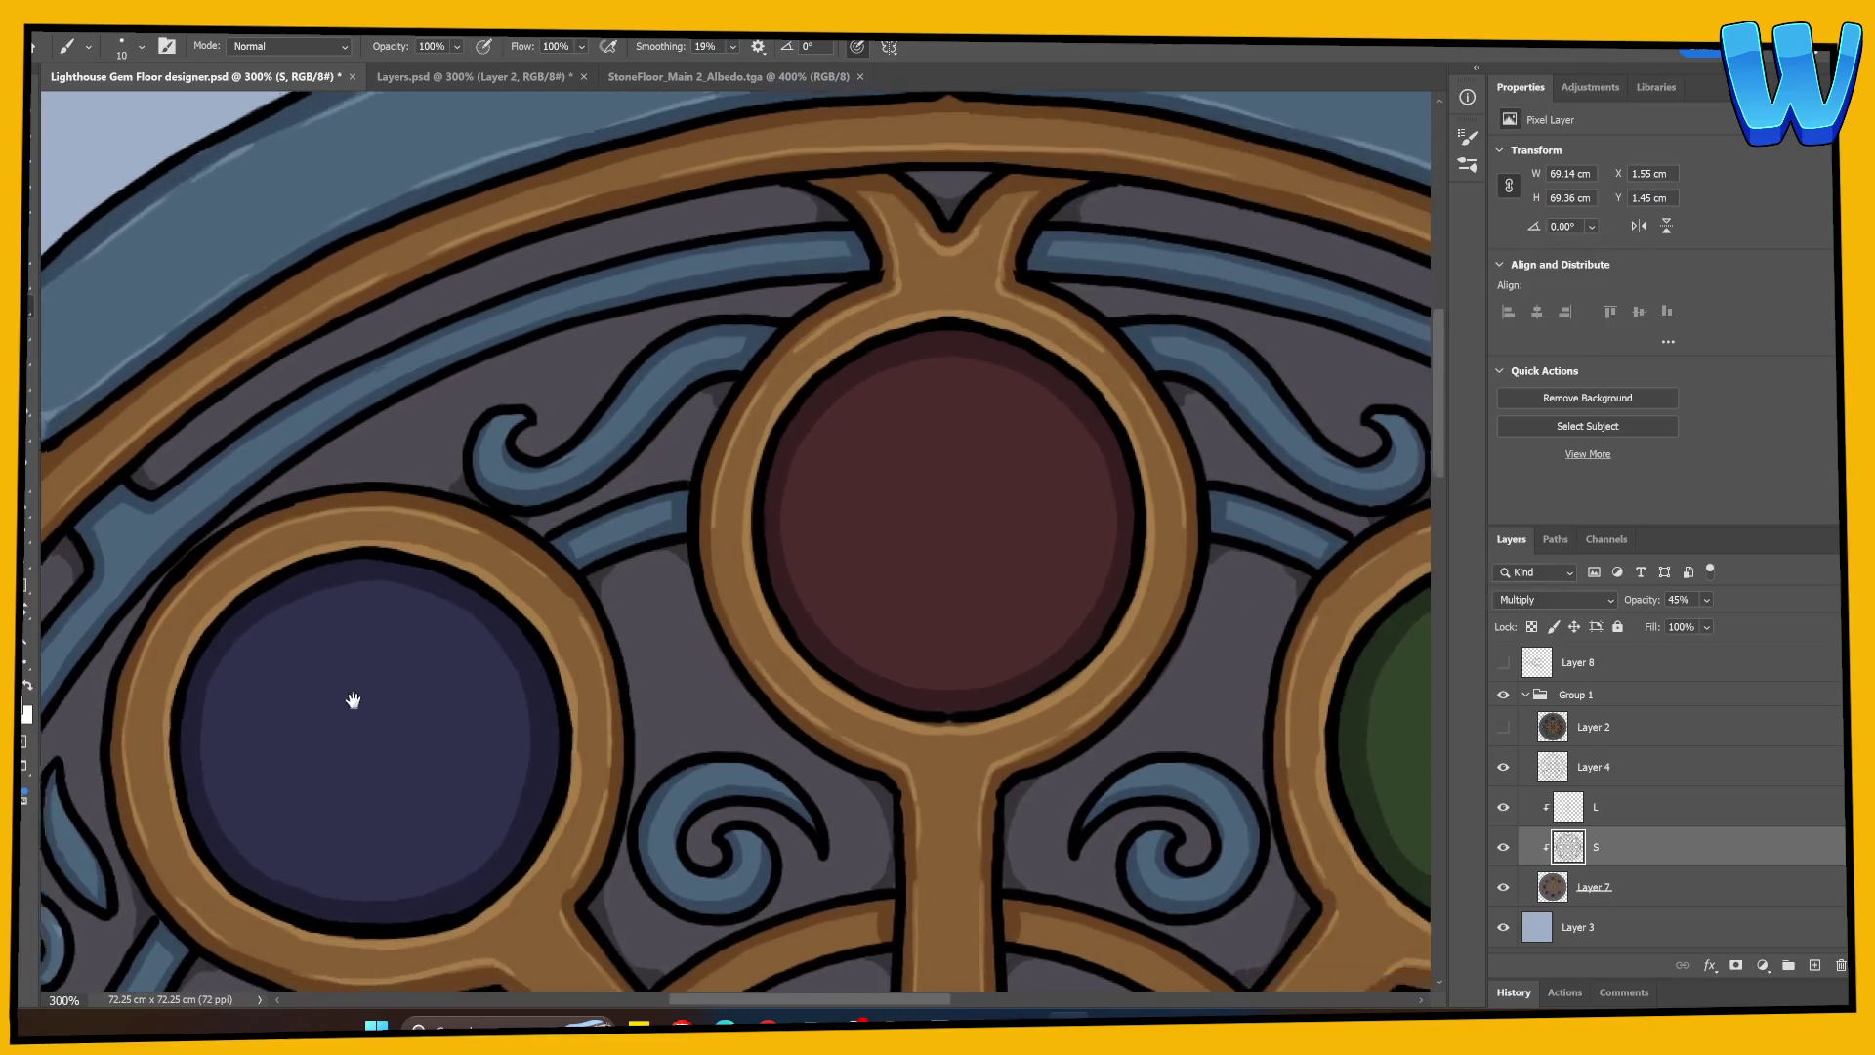
key("e")
left_click_drag(507, 322, 603, 315)
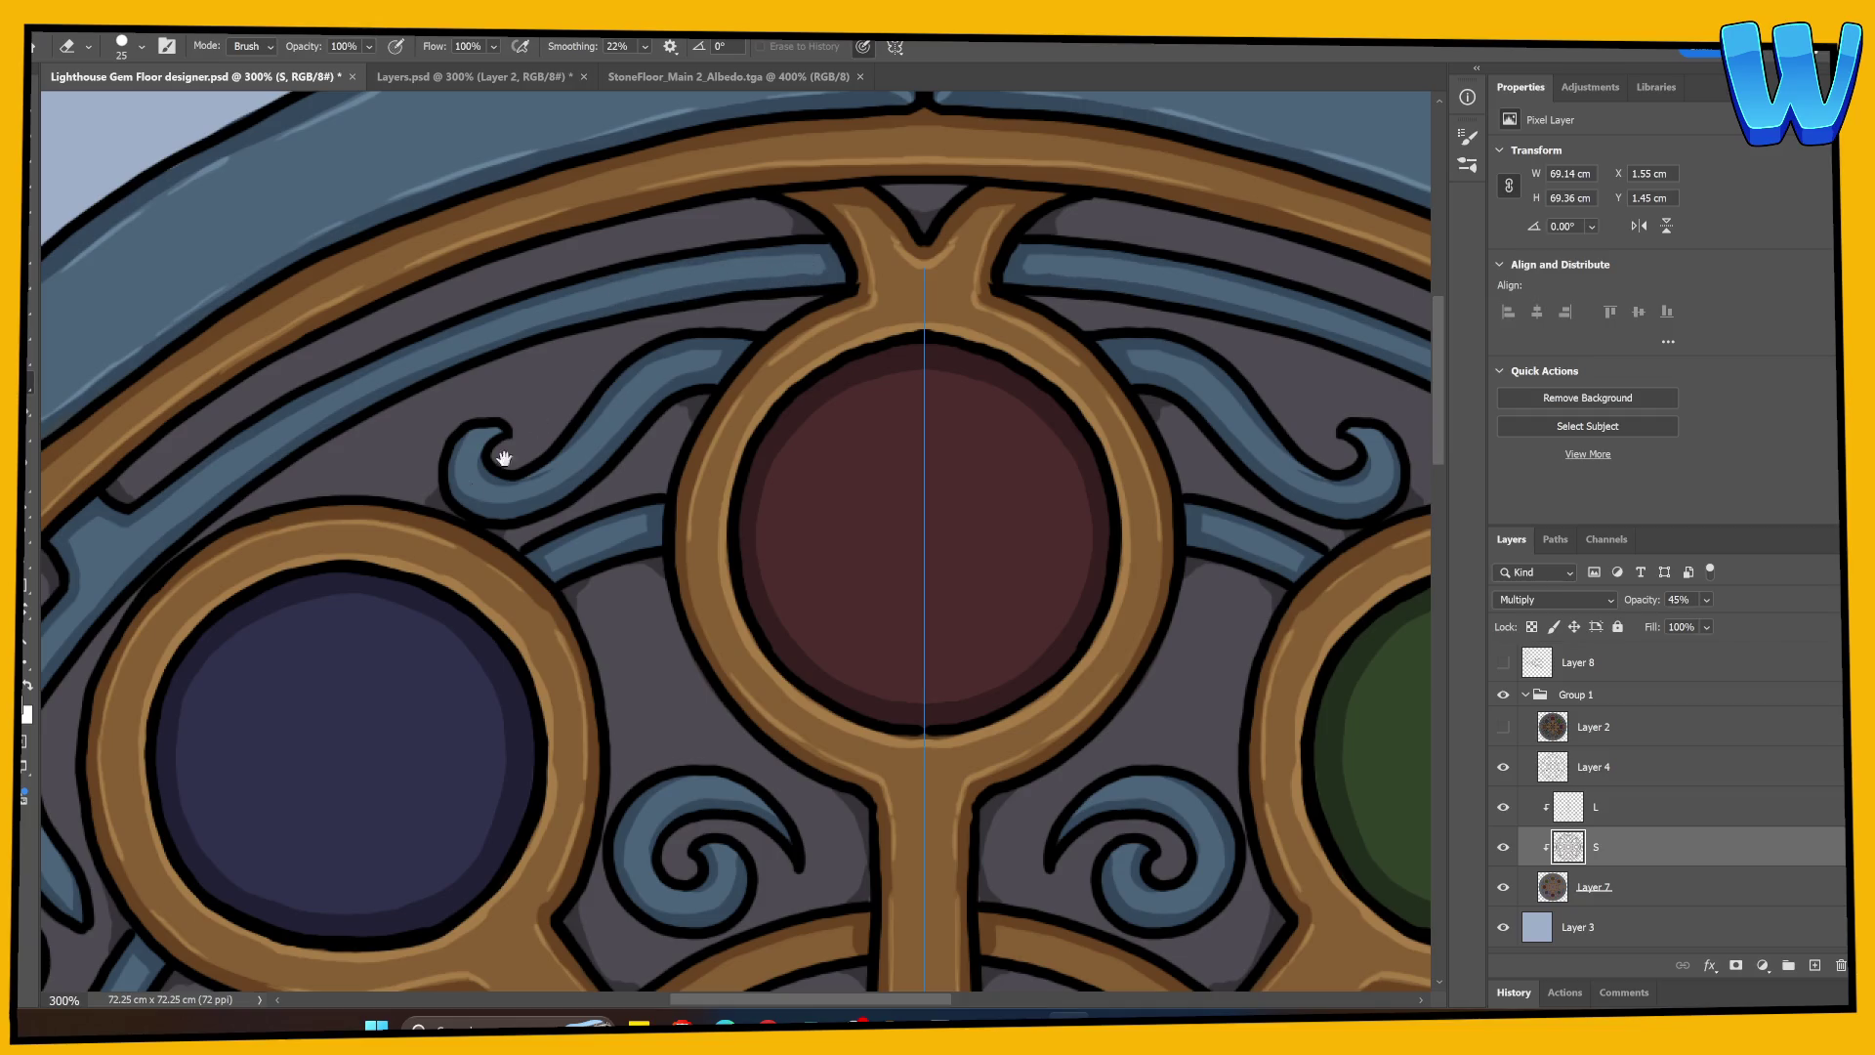
left_click_drag(408, 578, 524, 510)
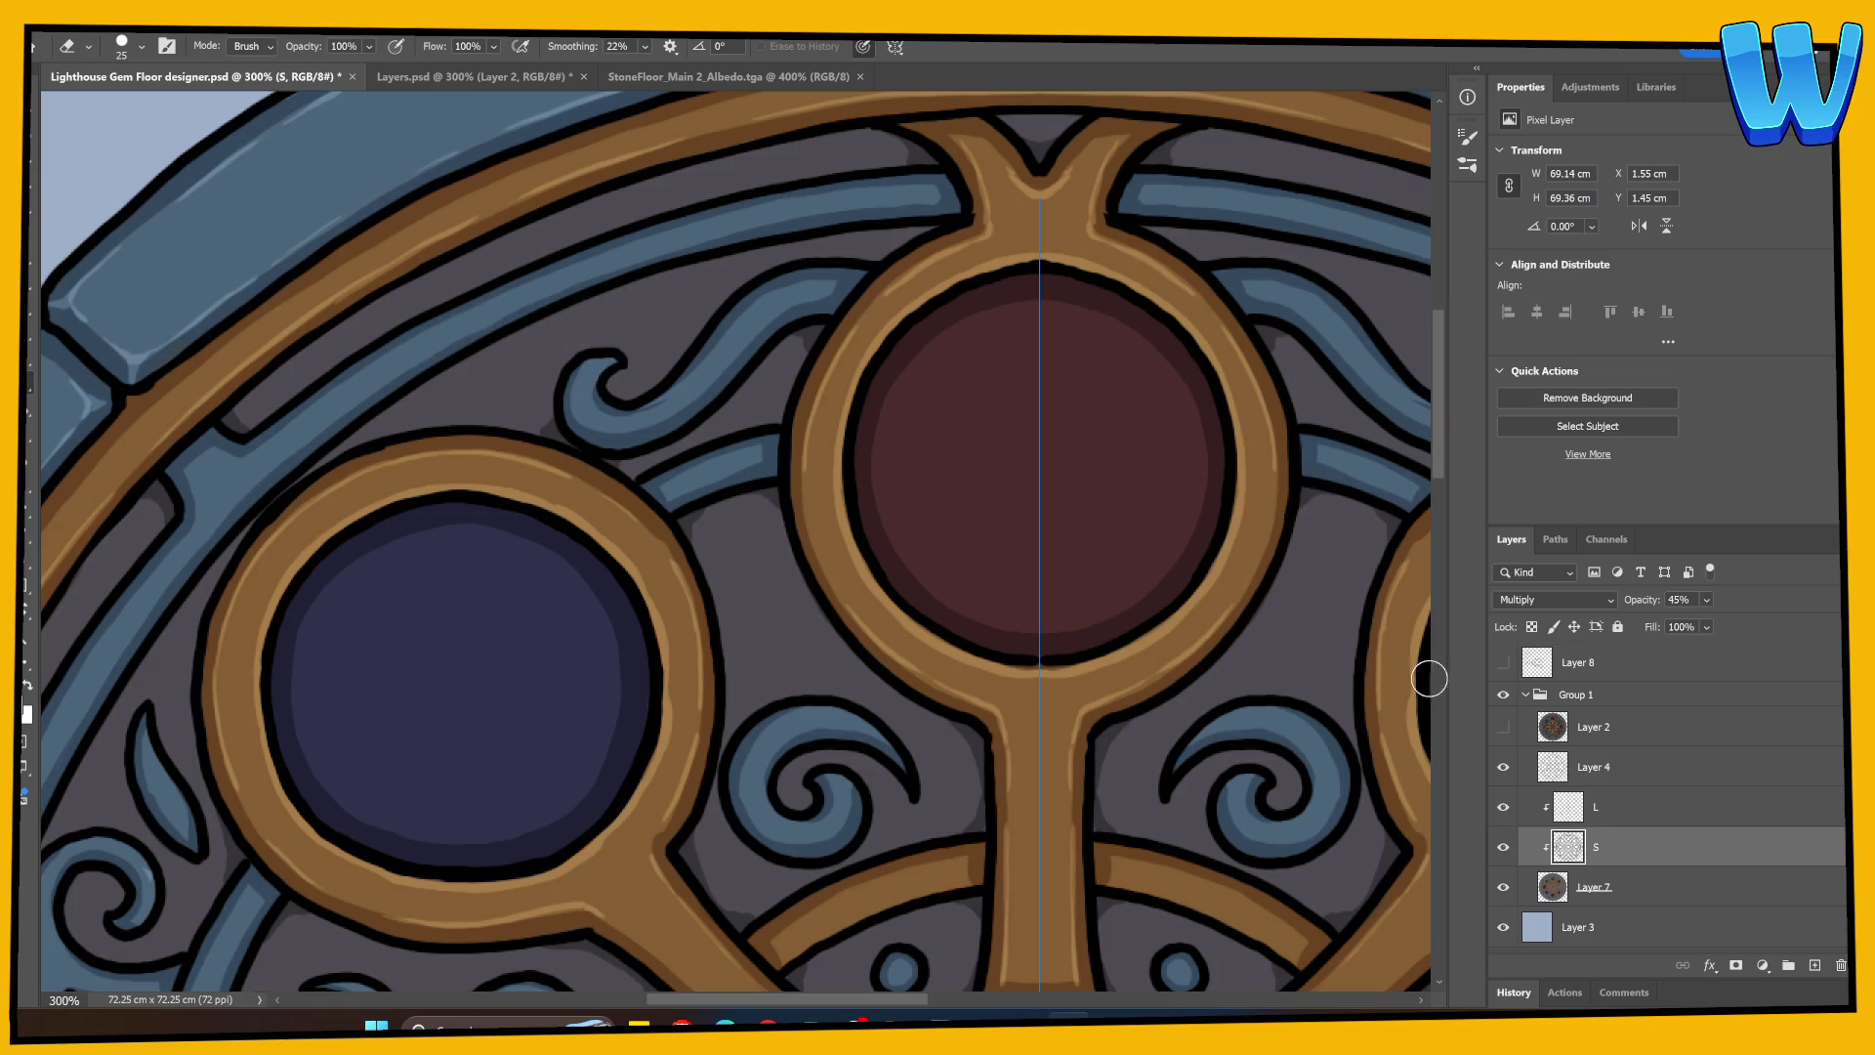
left_click(1623, 816)
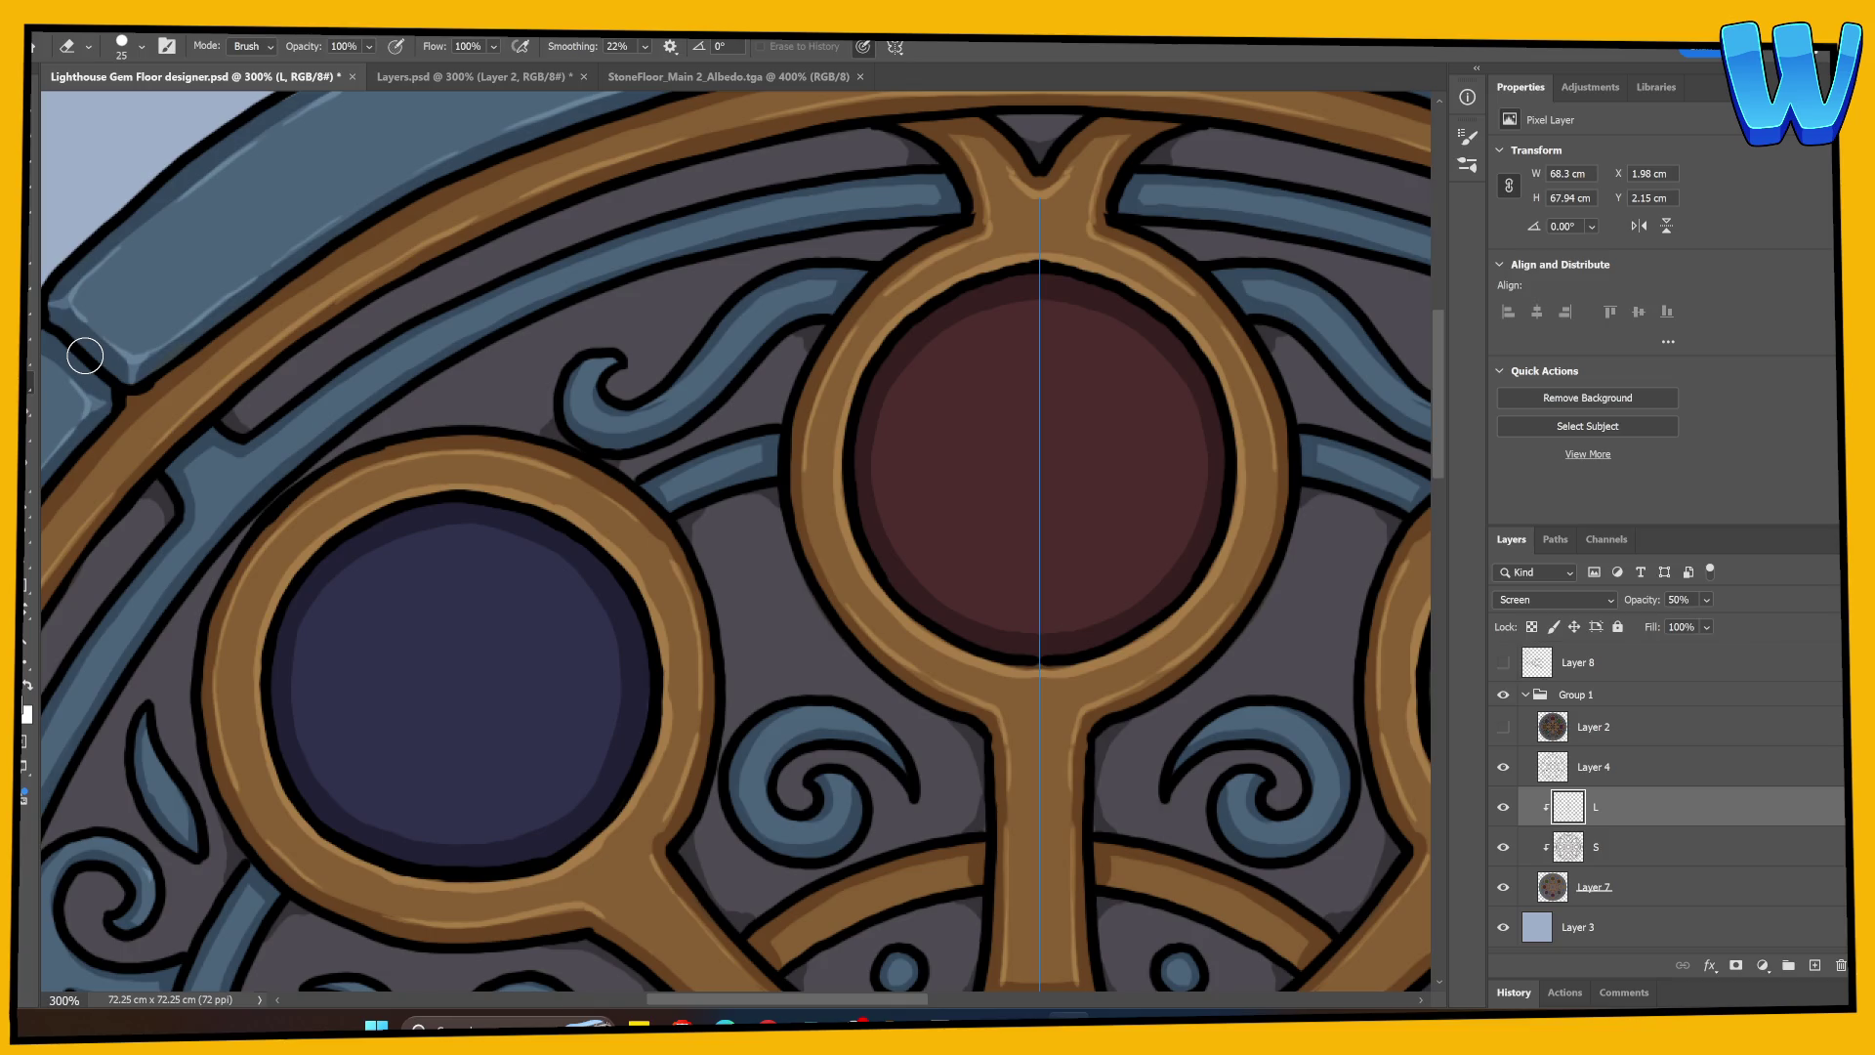
Step: With the Brush and extras hidden, brush a faint highlight along the left blue band
key("b")
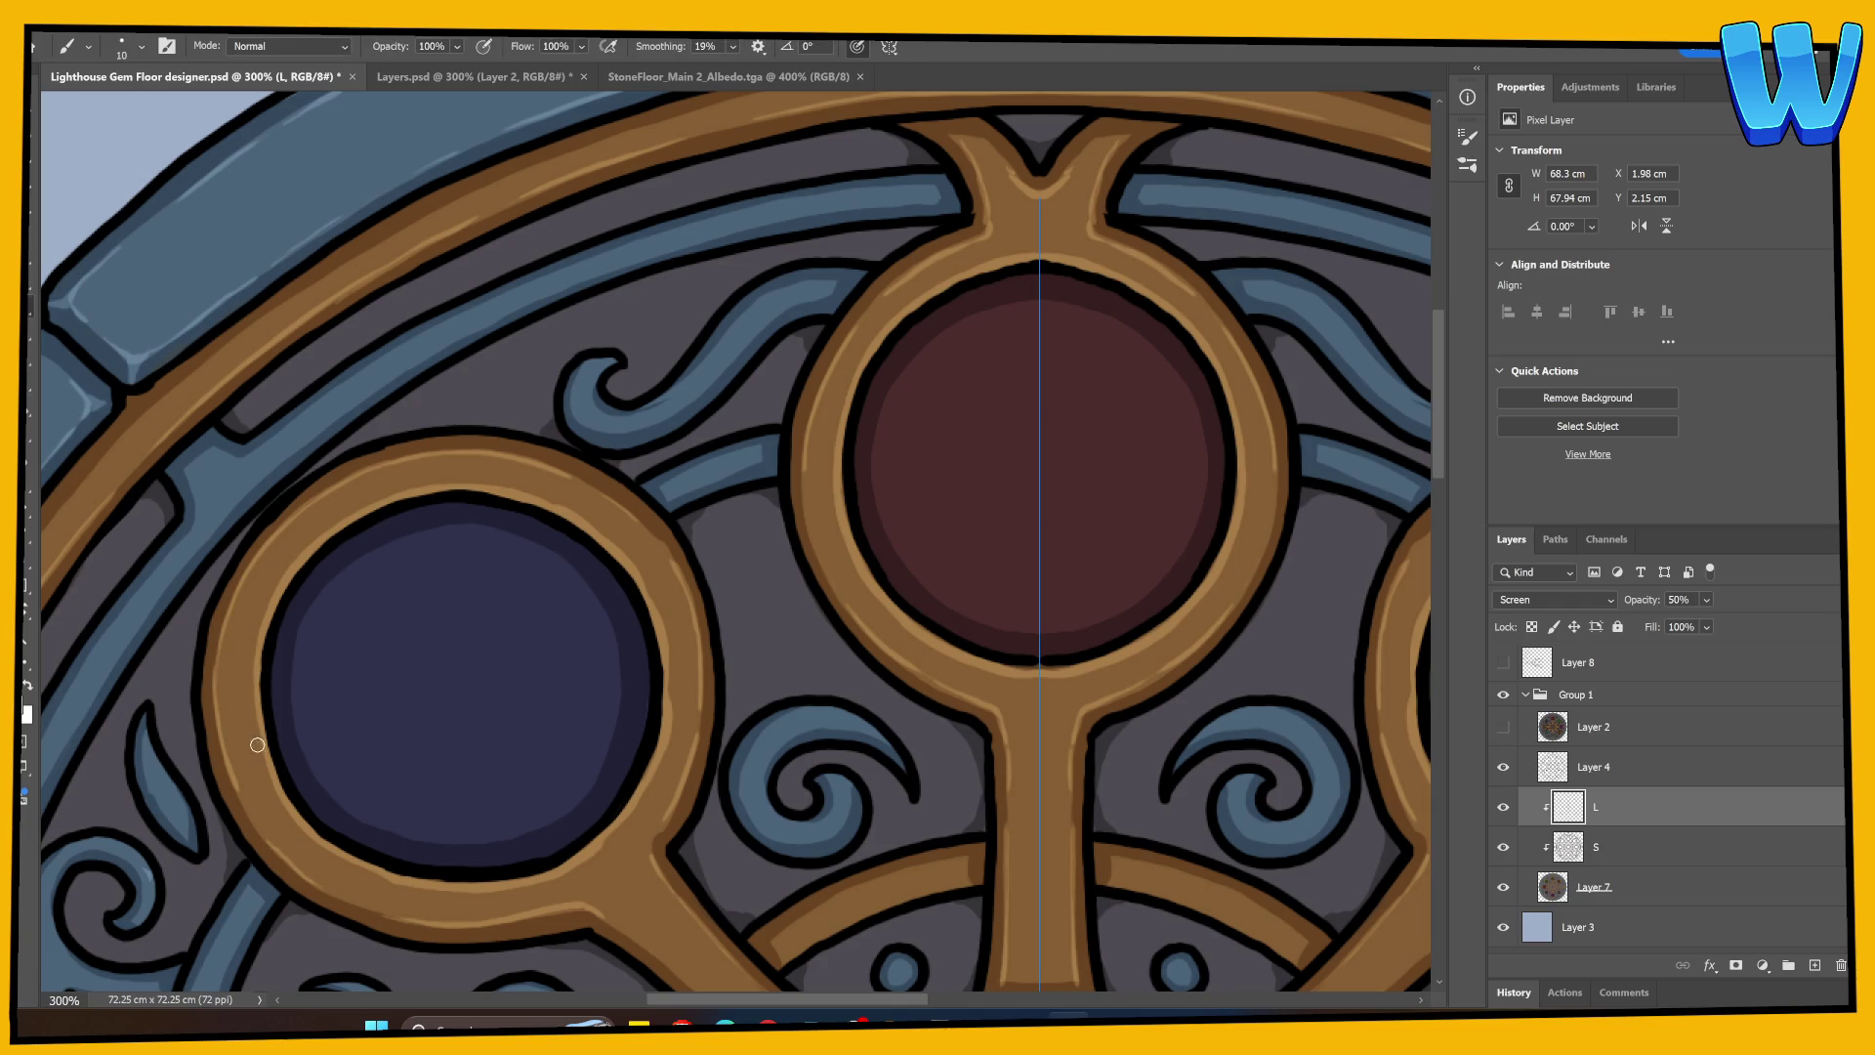
key("ctrl+h")
left_click_drag(321, 714, 657, 355)
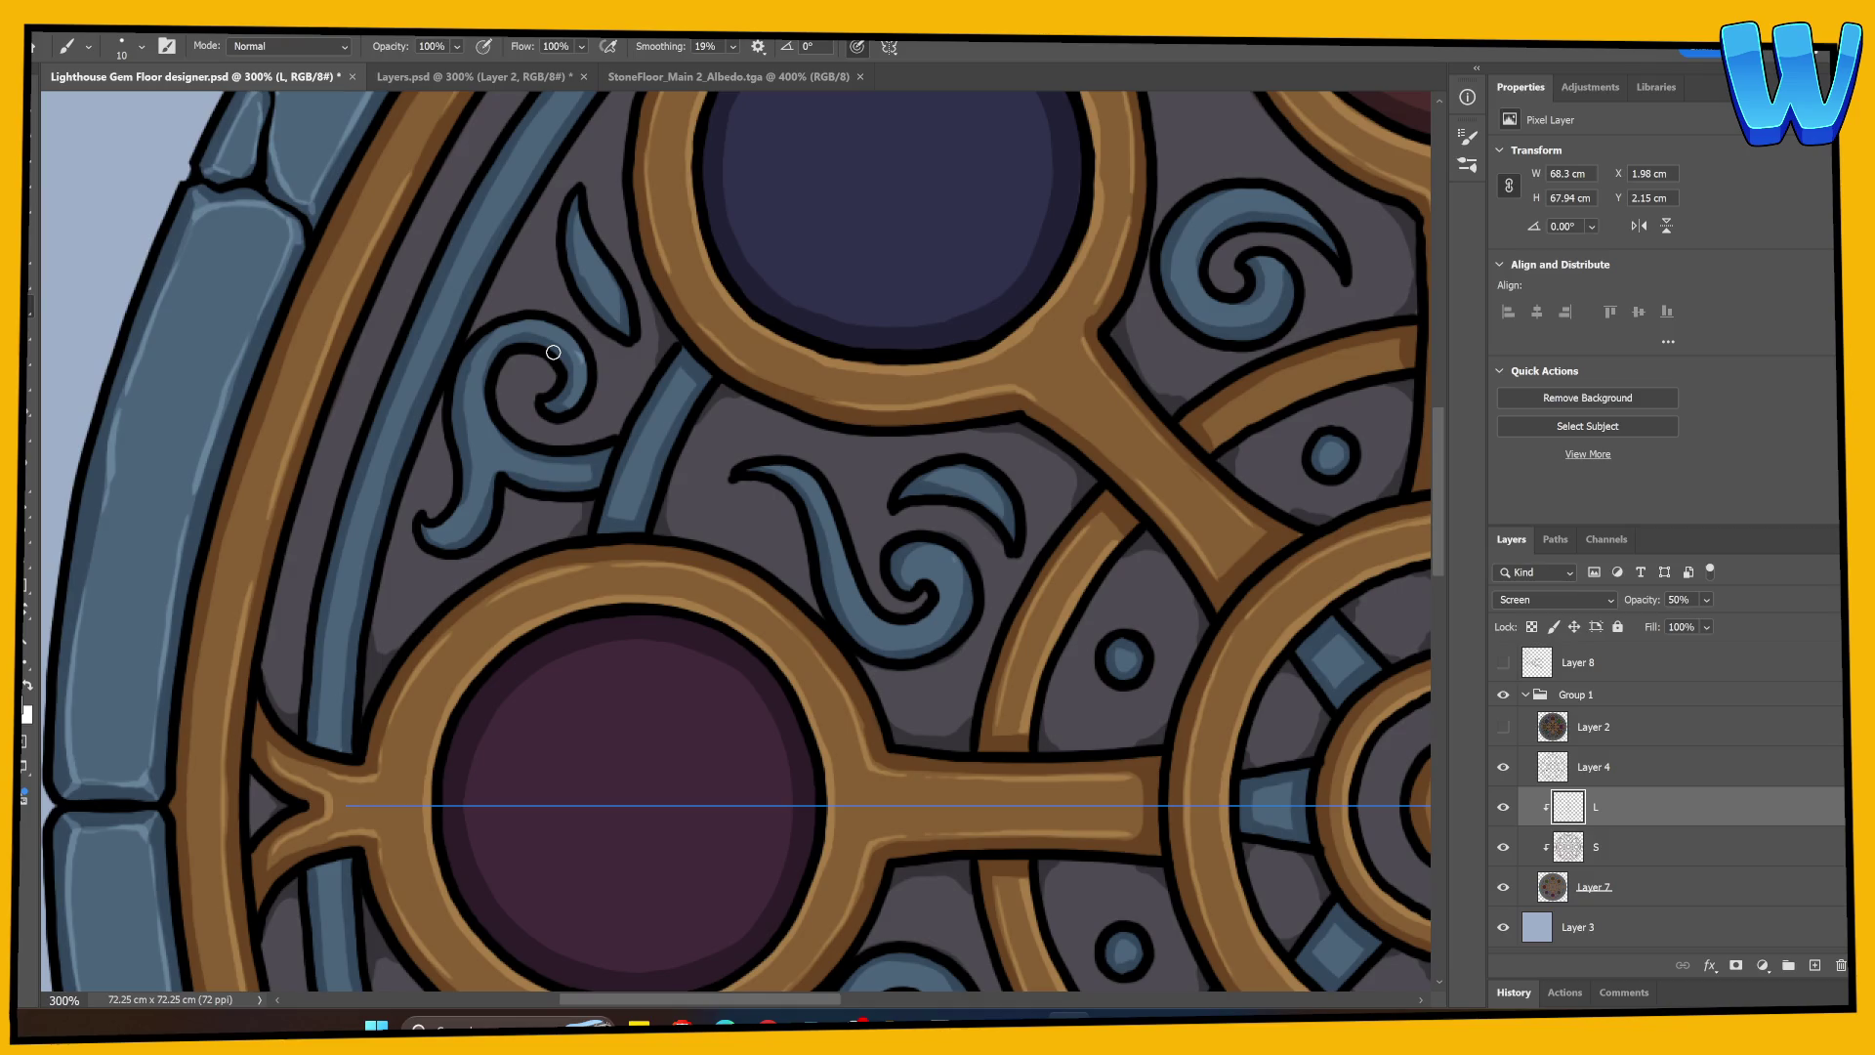
left_click_drag(628, 636, 571, 517)
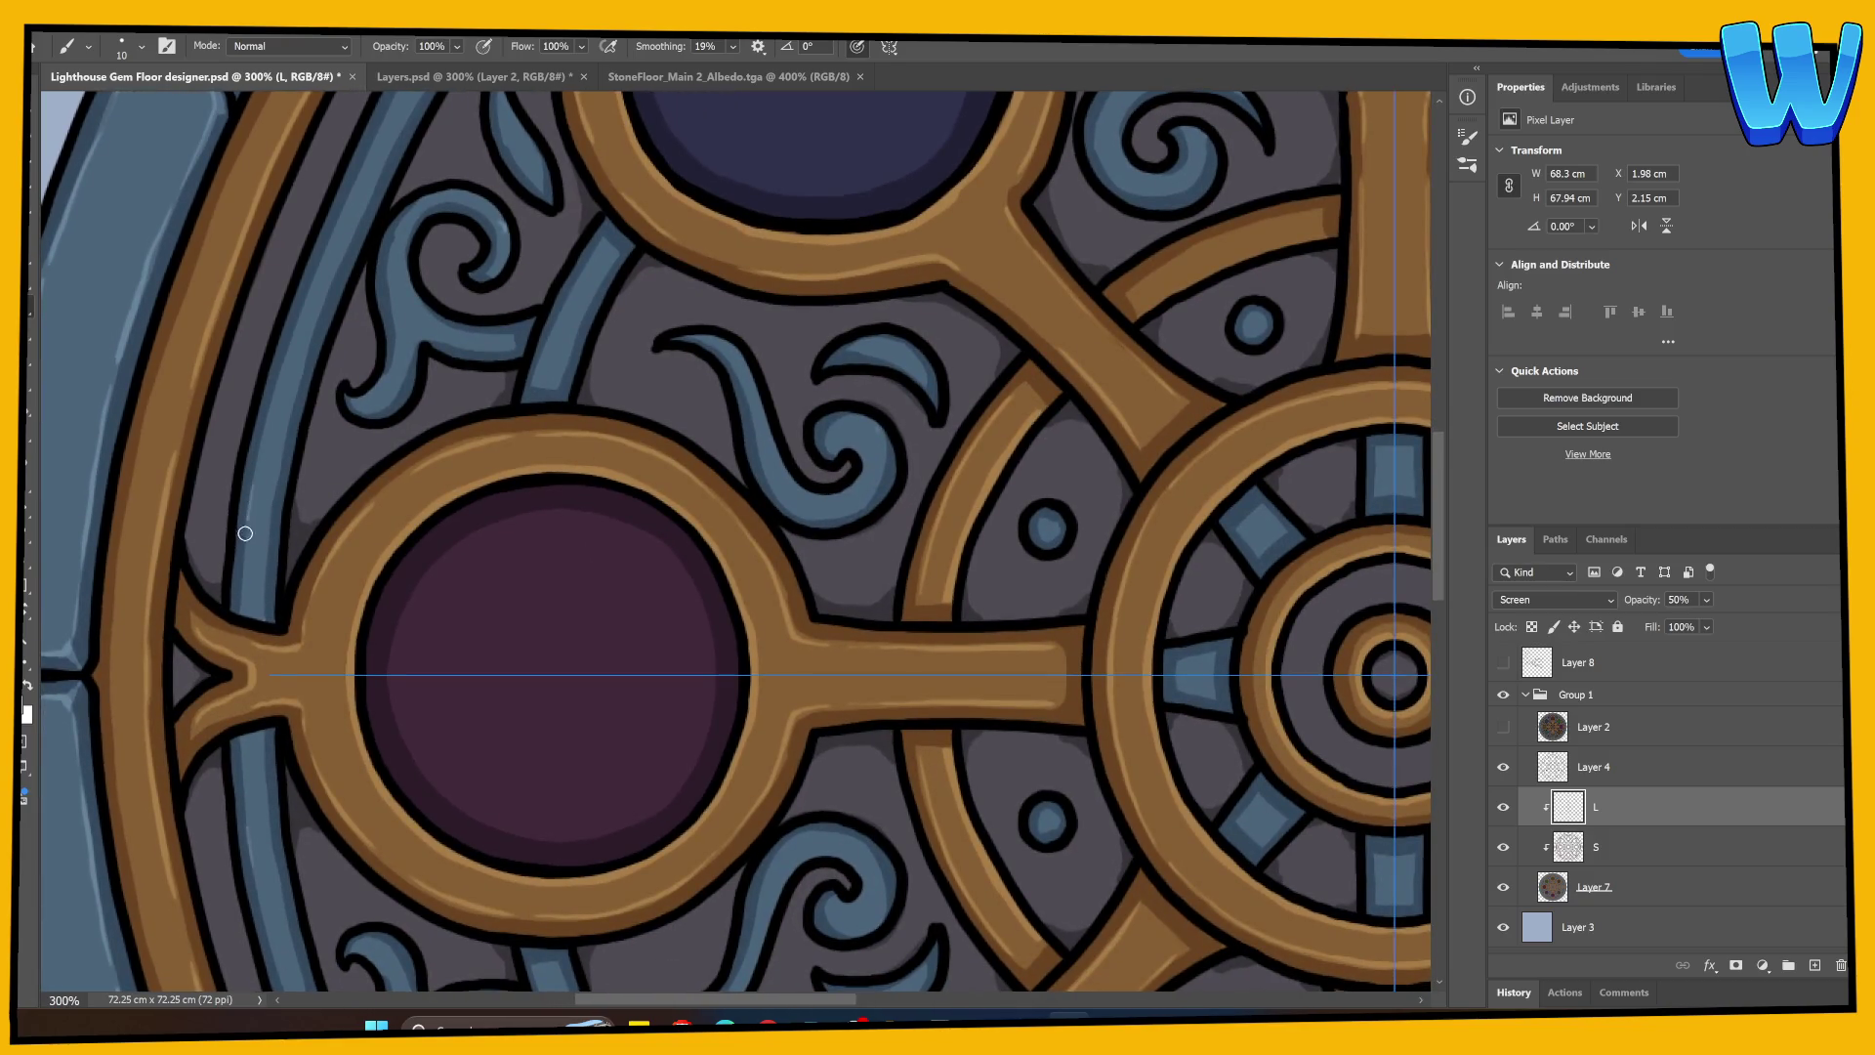
left_click_drag(244, 820, 241, 608)
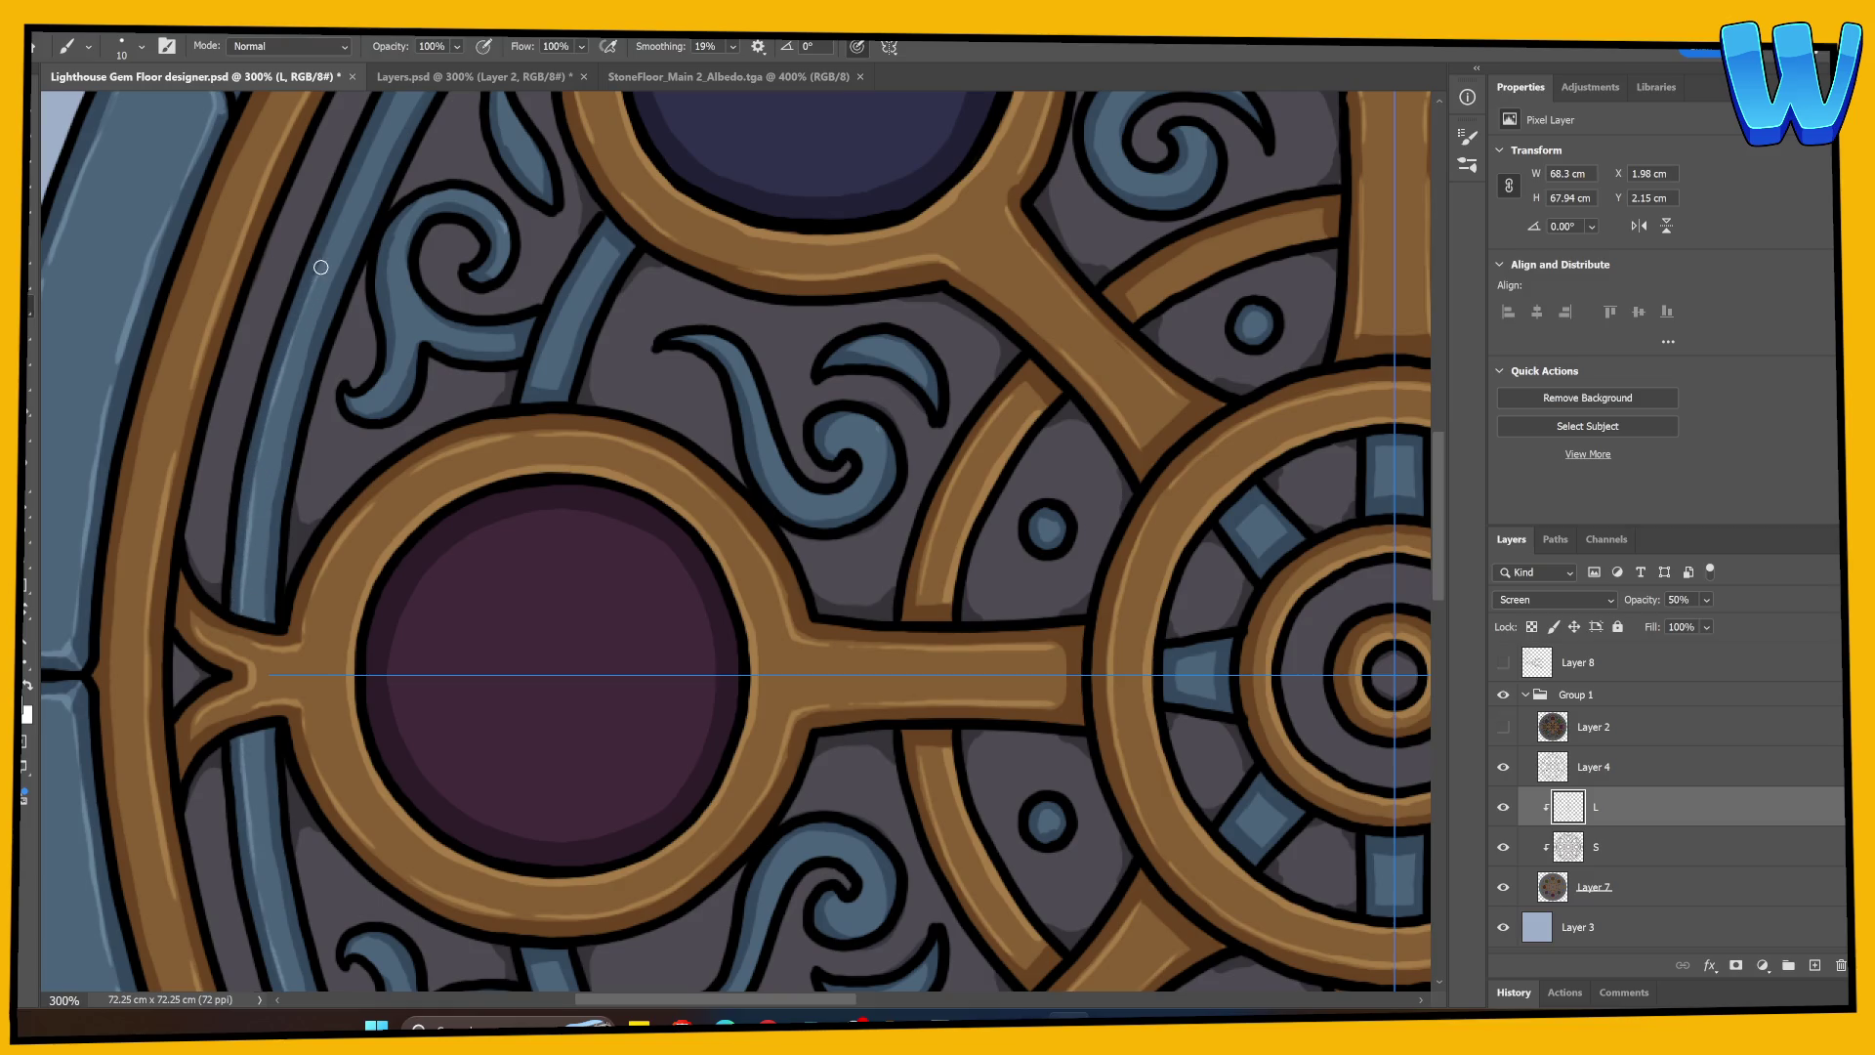
left_click_drag(425, 217, 279, 520)
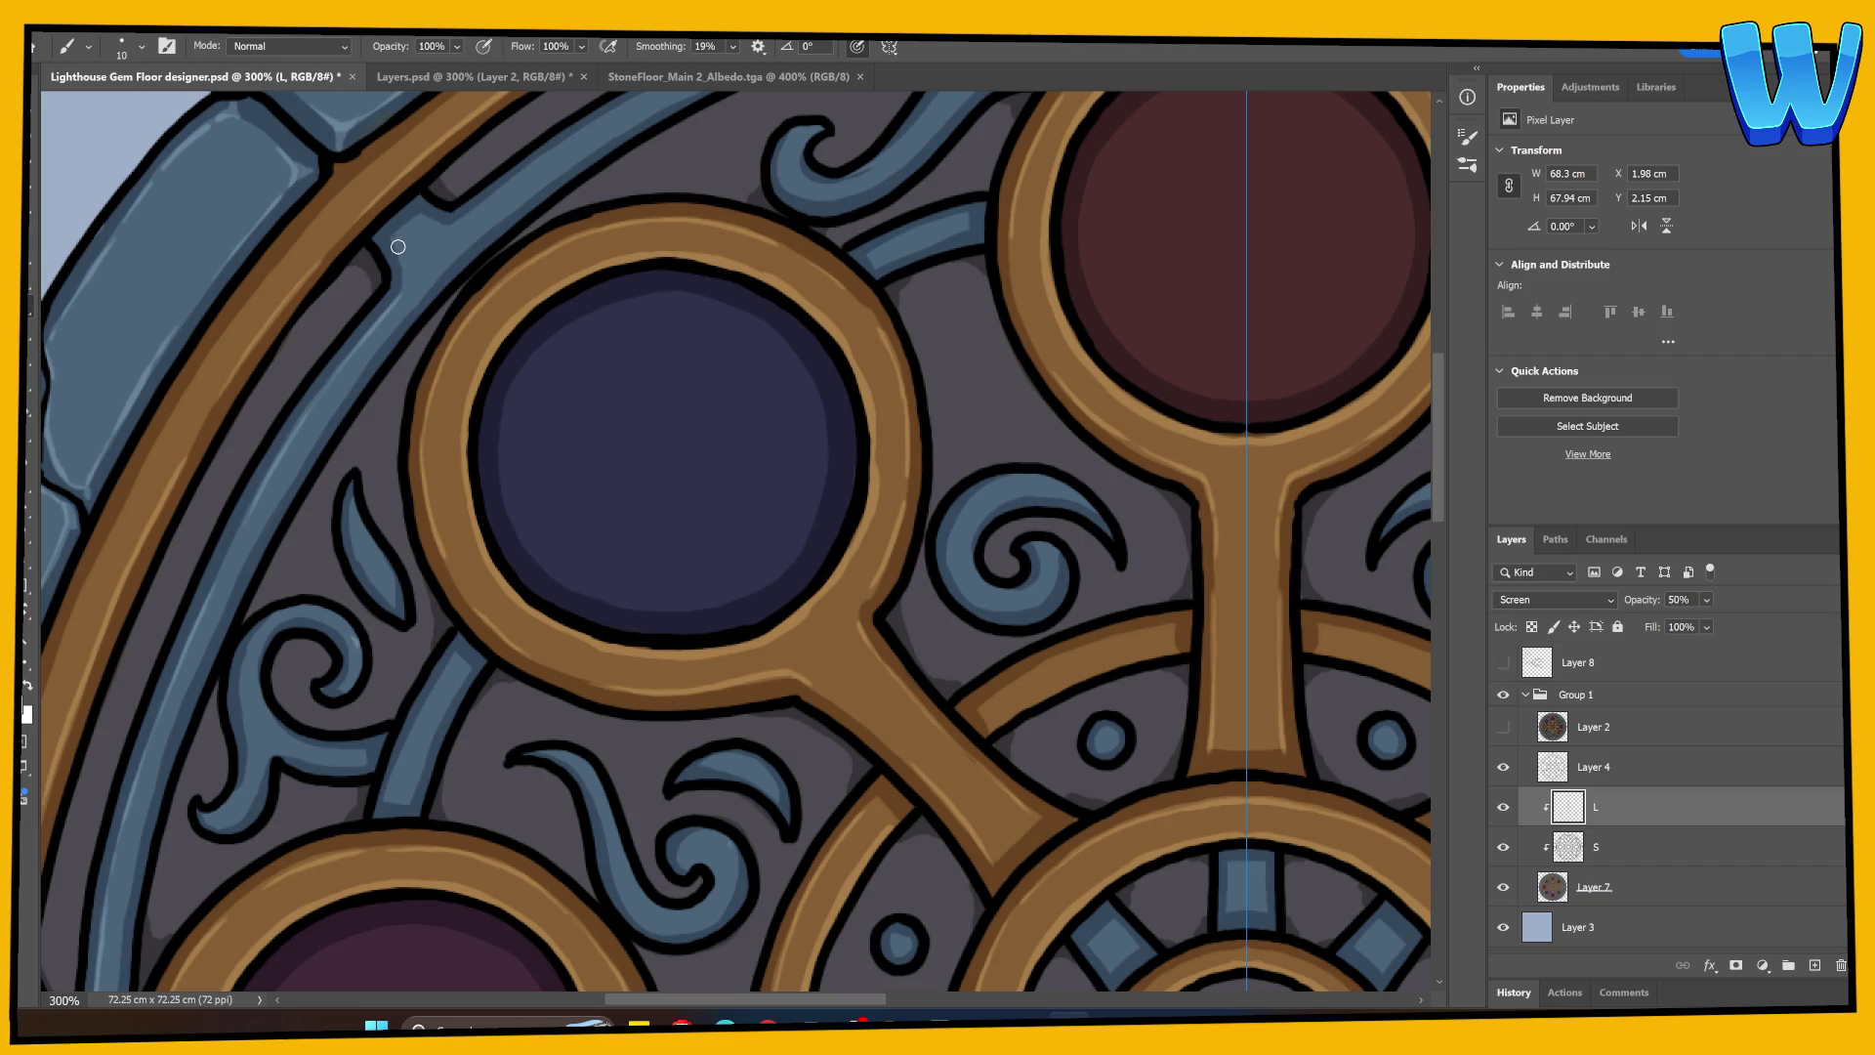
left_click_drag(569, 246, 343, 448)
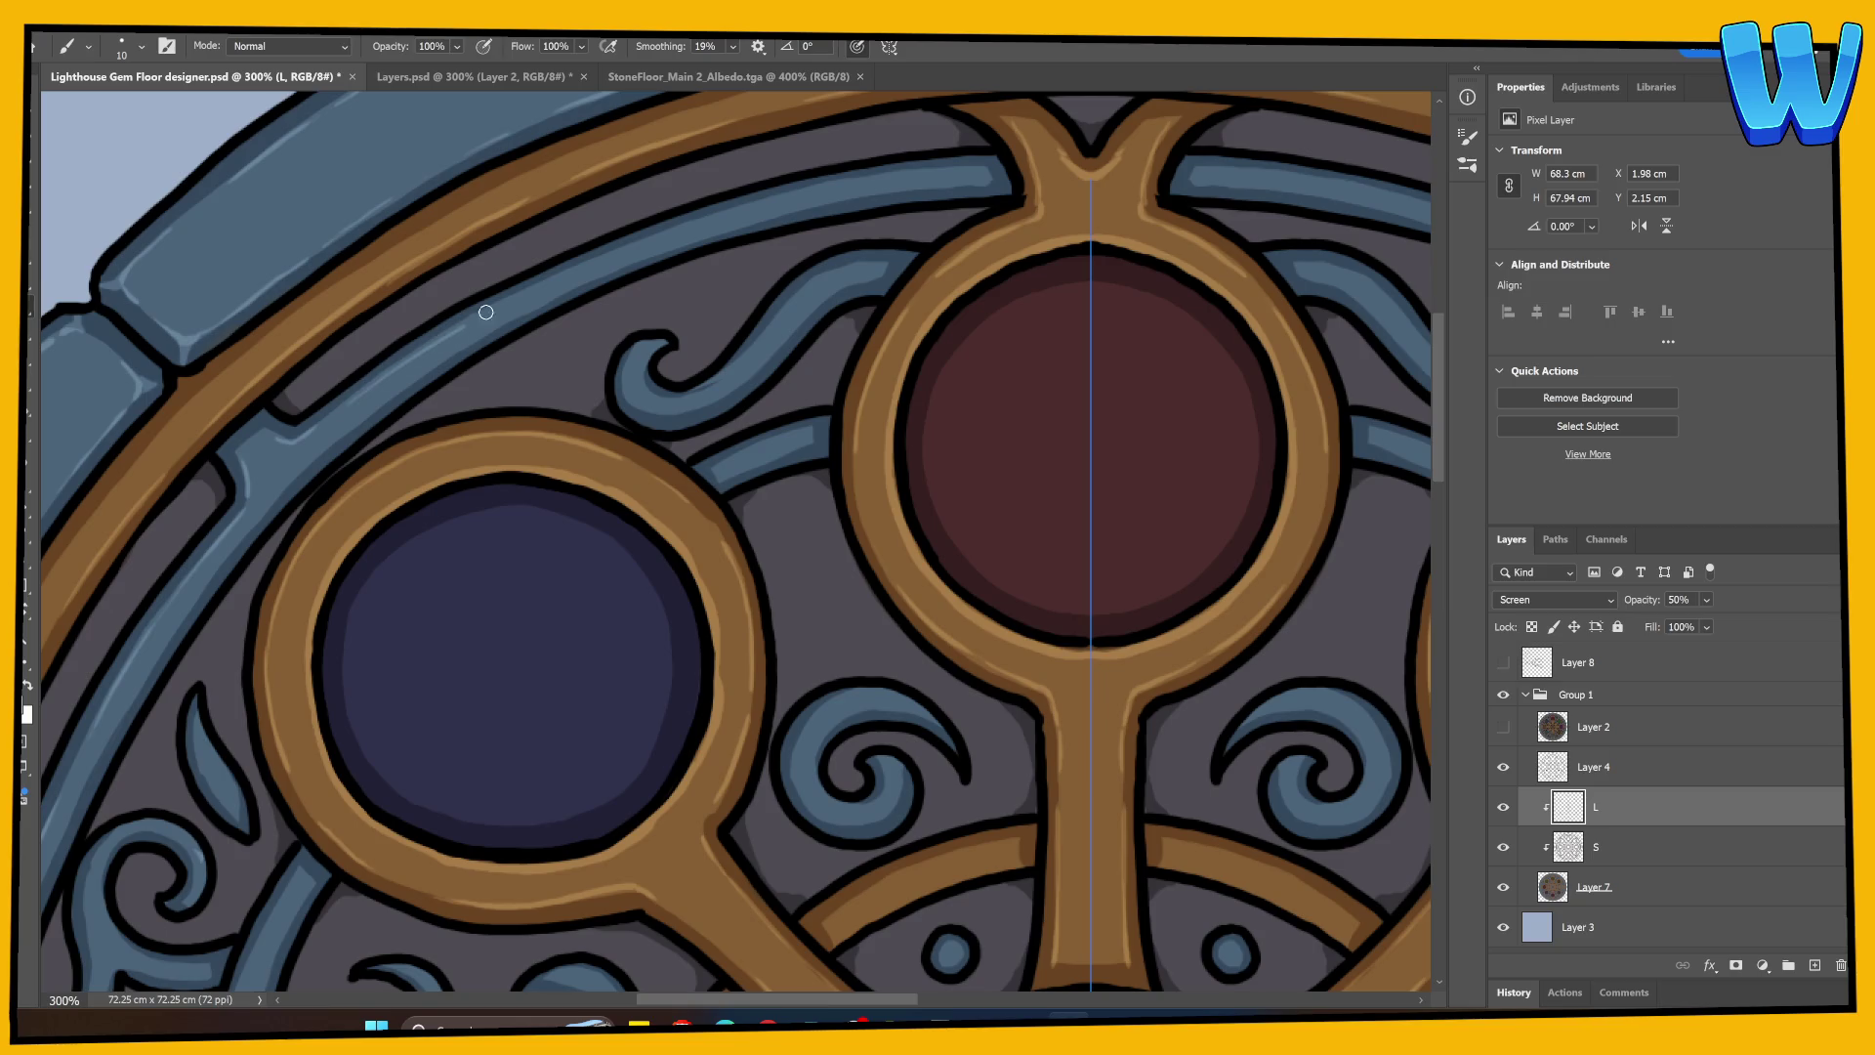
mouse_move(388, 372)
left_mouse_down()
mouse_move(561, 272)
mouse_move(788, 196)
left_mouse_up()
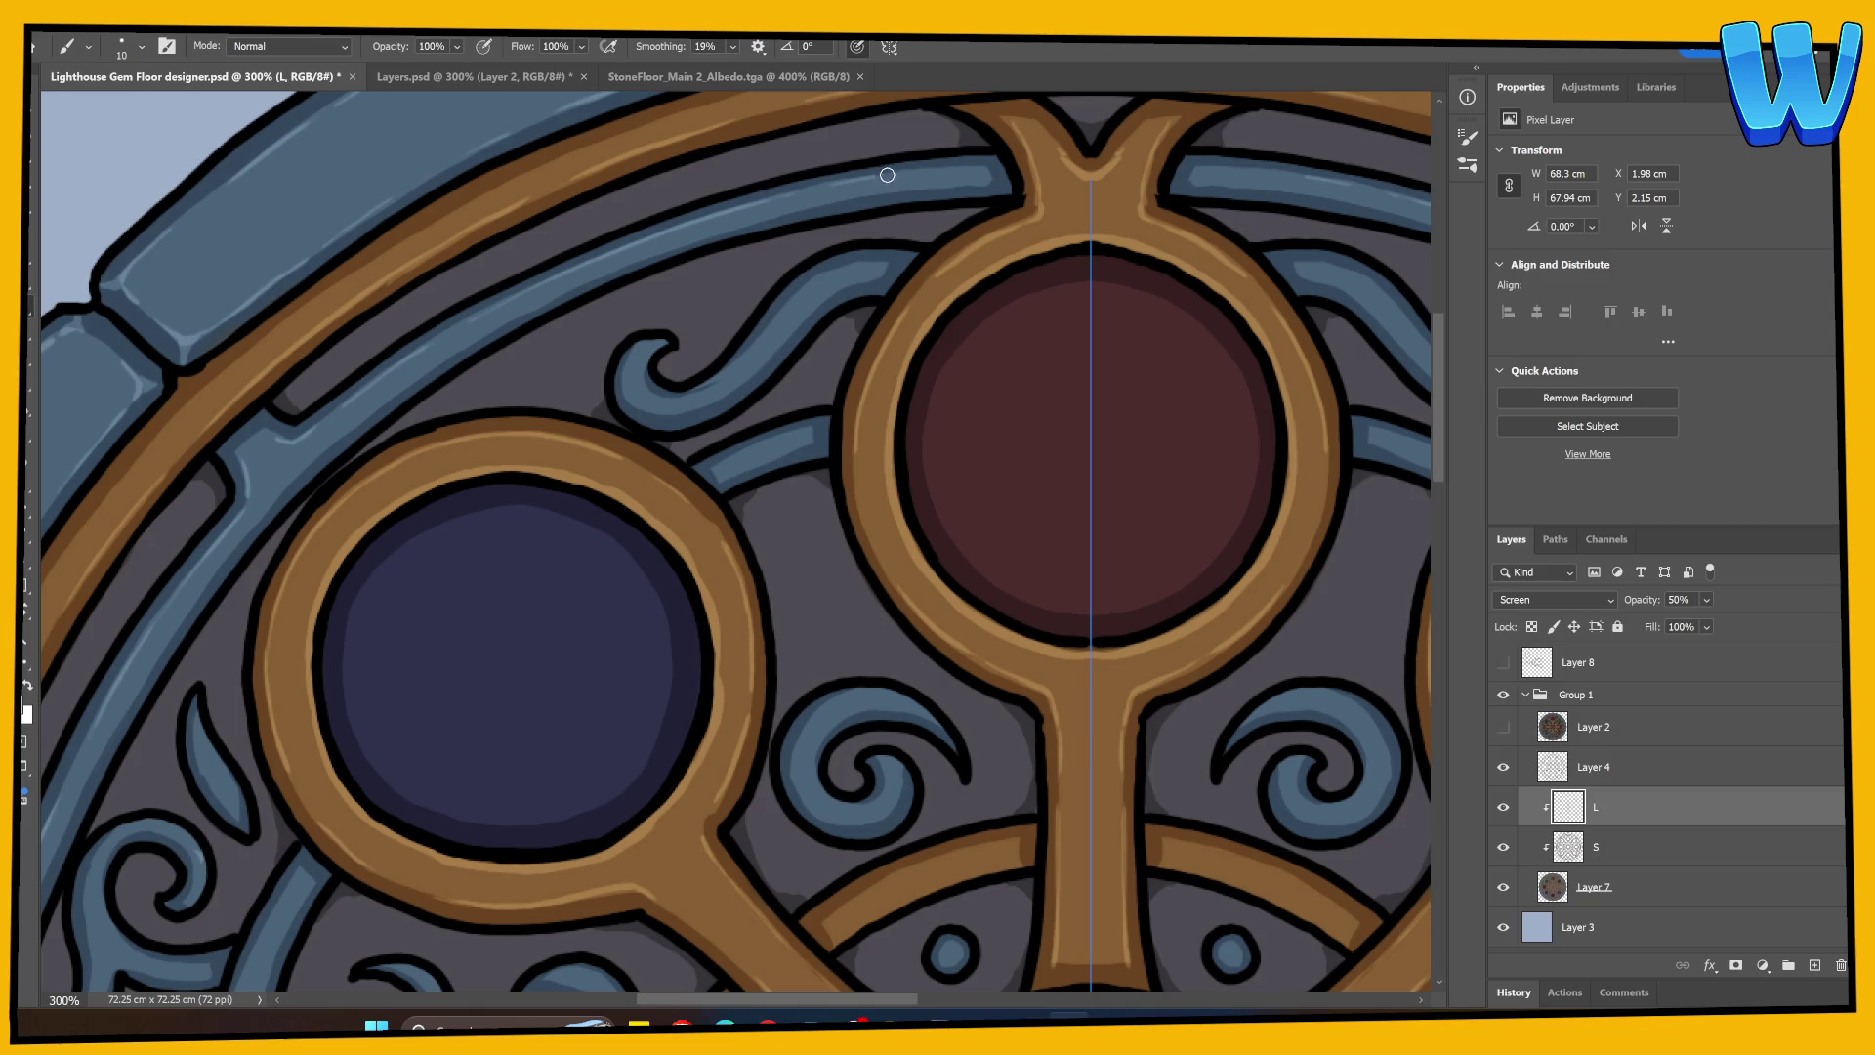
mouse_move(498, 495)
left_mouse_down()
mouse_move(573, 430)
mouse_move(507, 432)
mouse_move(599, 284)
mouse_move(531, 355)
left_mouse_up()
key("ctrl+semicolon")
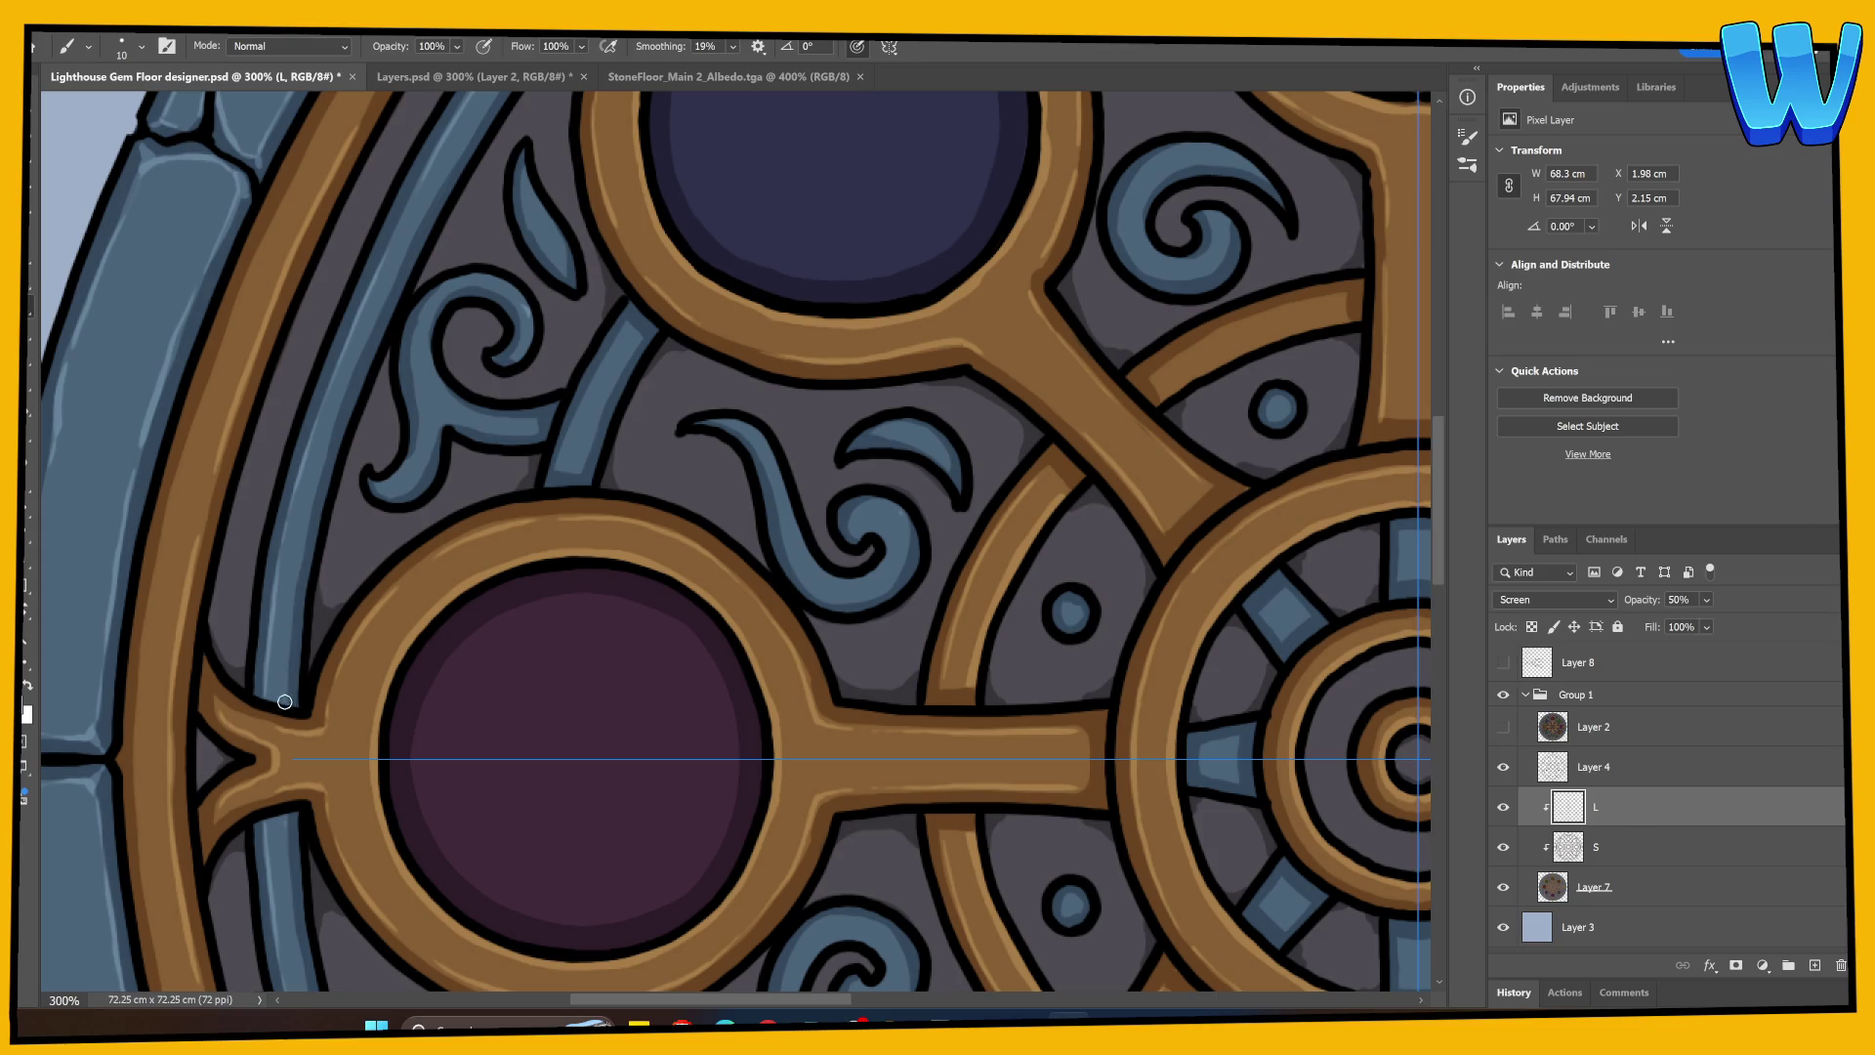
Step: Build up light highlight strokes running up the outer blue ring
mouse_move(286, 908)
left_mouse_down()
mouse_move(296, 620)
mouse_move(235, 601)
mouse_move(308, 307)
left_mouse_up()
left_click_drag(327, 381, 256, 559)
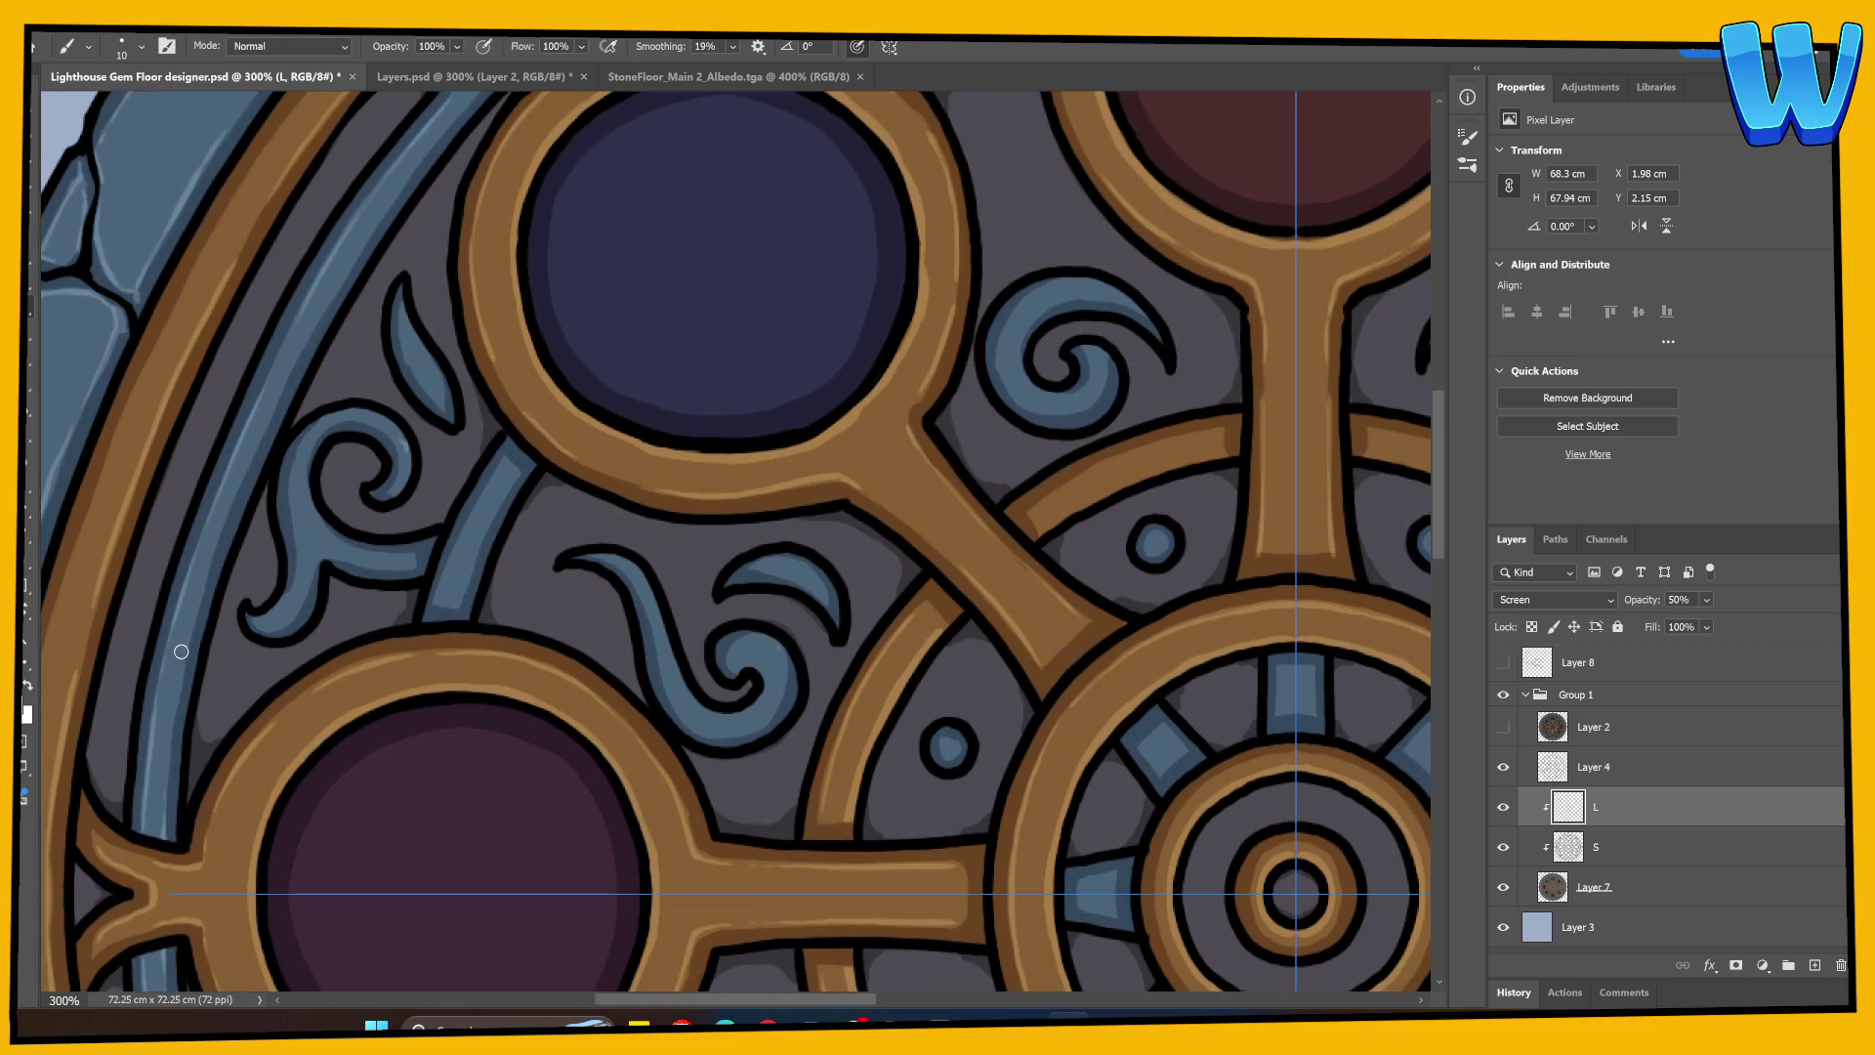
left_click_drag(178, 700, 213, 564)
left_click_drag(262, 437, 354, 258)
Step: Pan from the red gem's top arch over to the blue gem and central wheel
left_click_drag(476, 162, 339, 421)
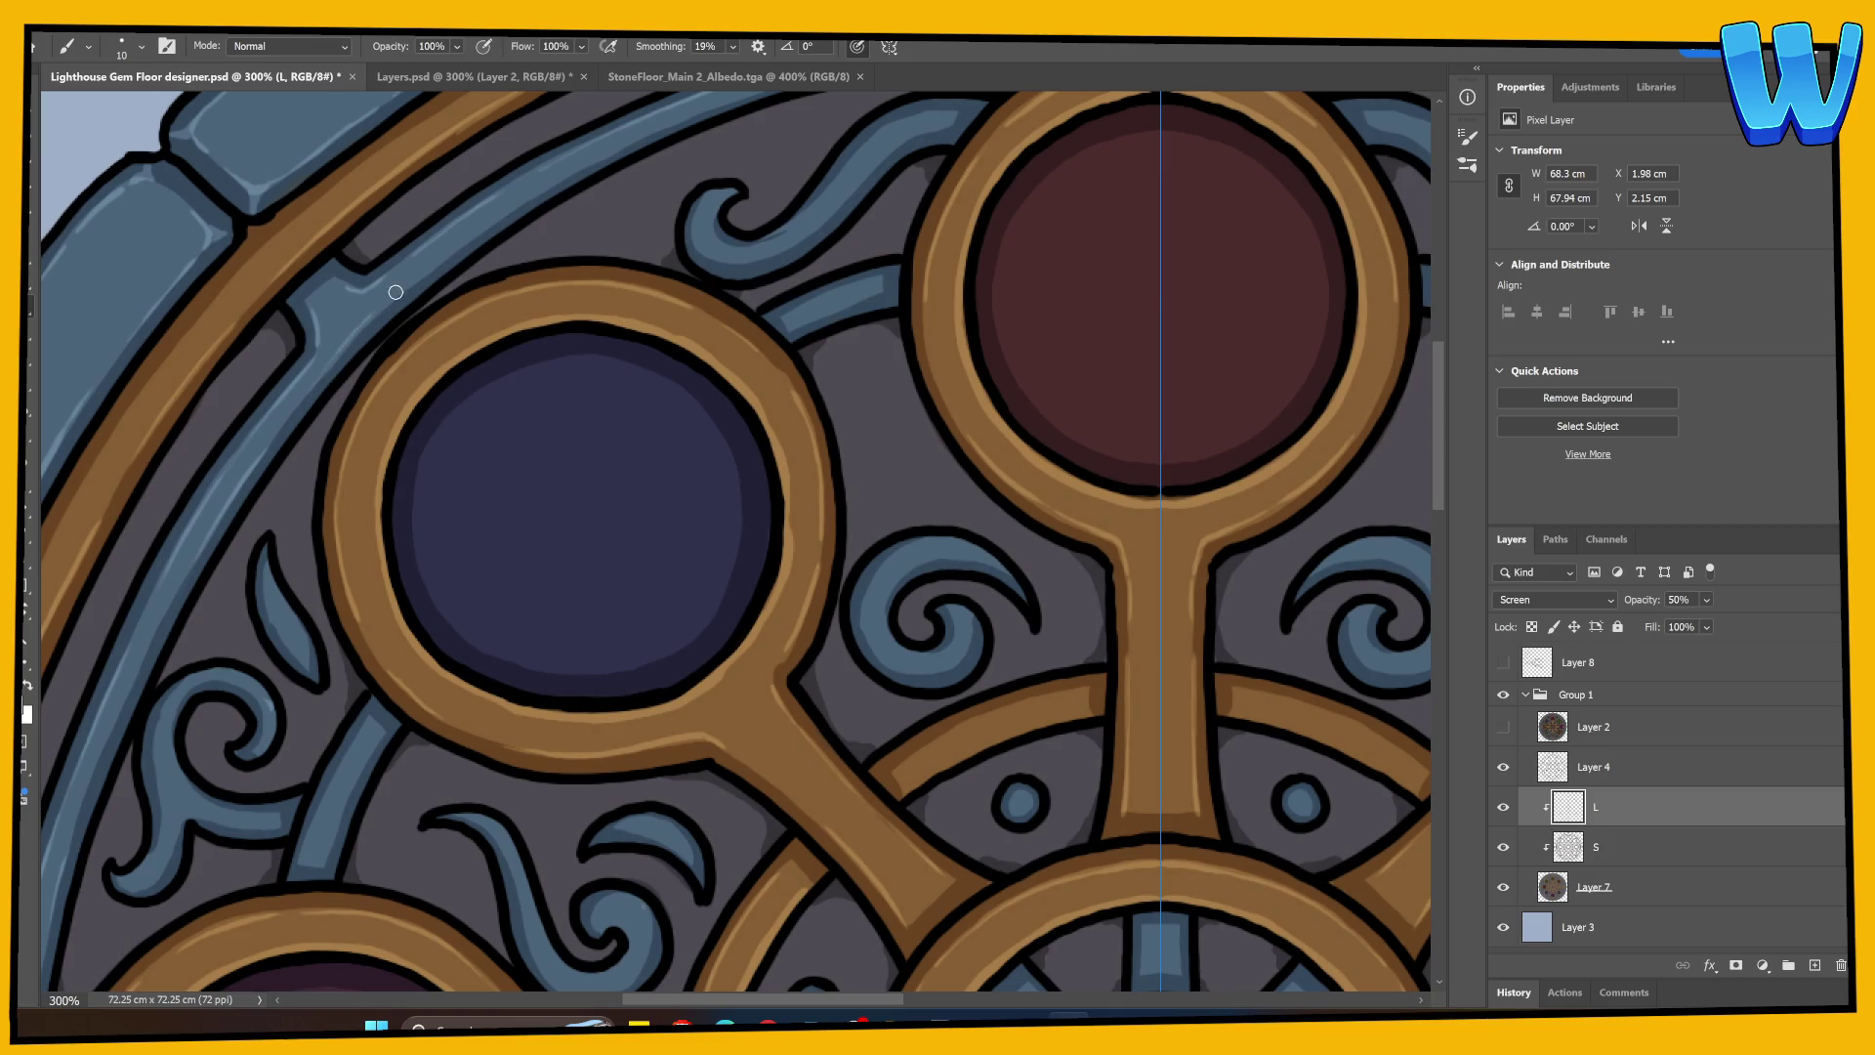
left_click_drag(495, 277, 280, 511)
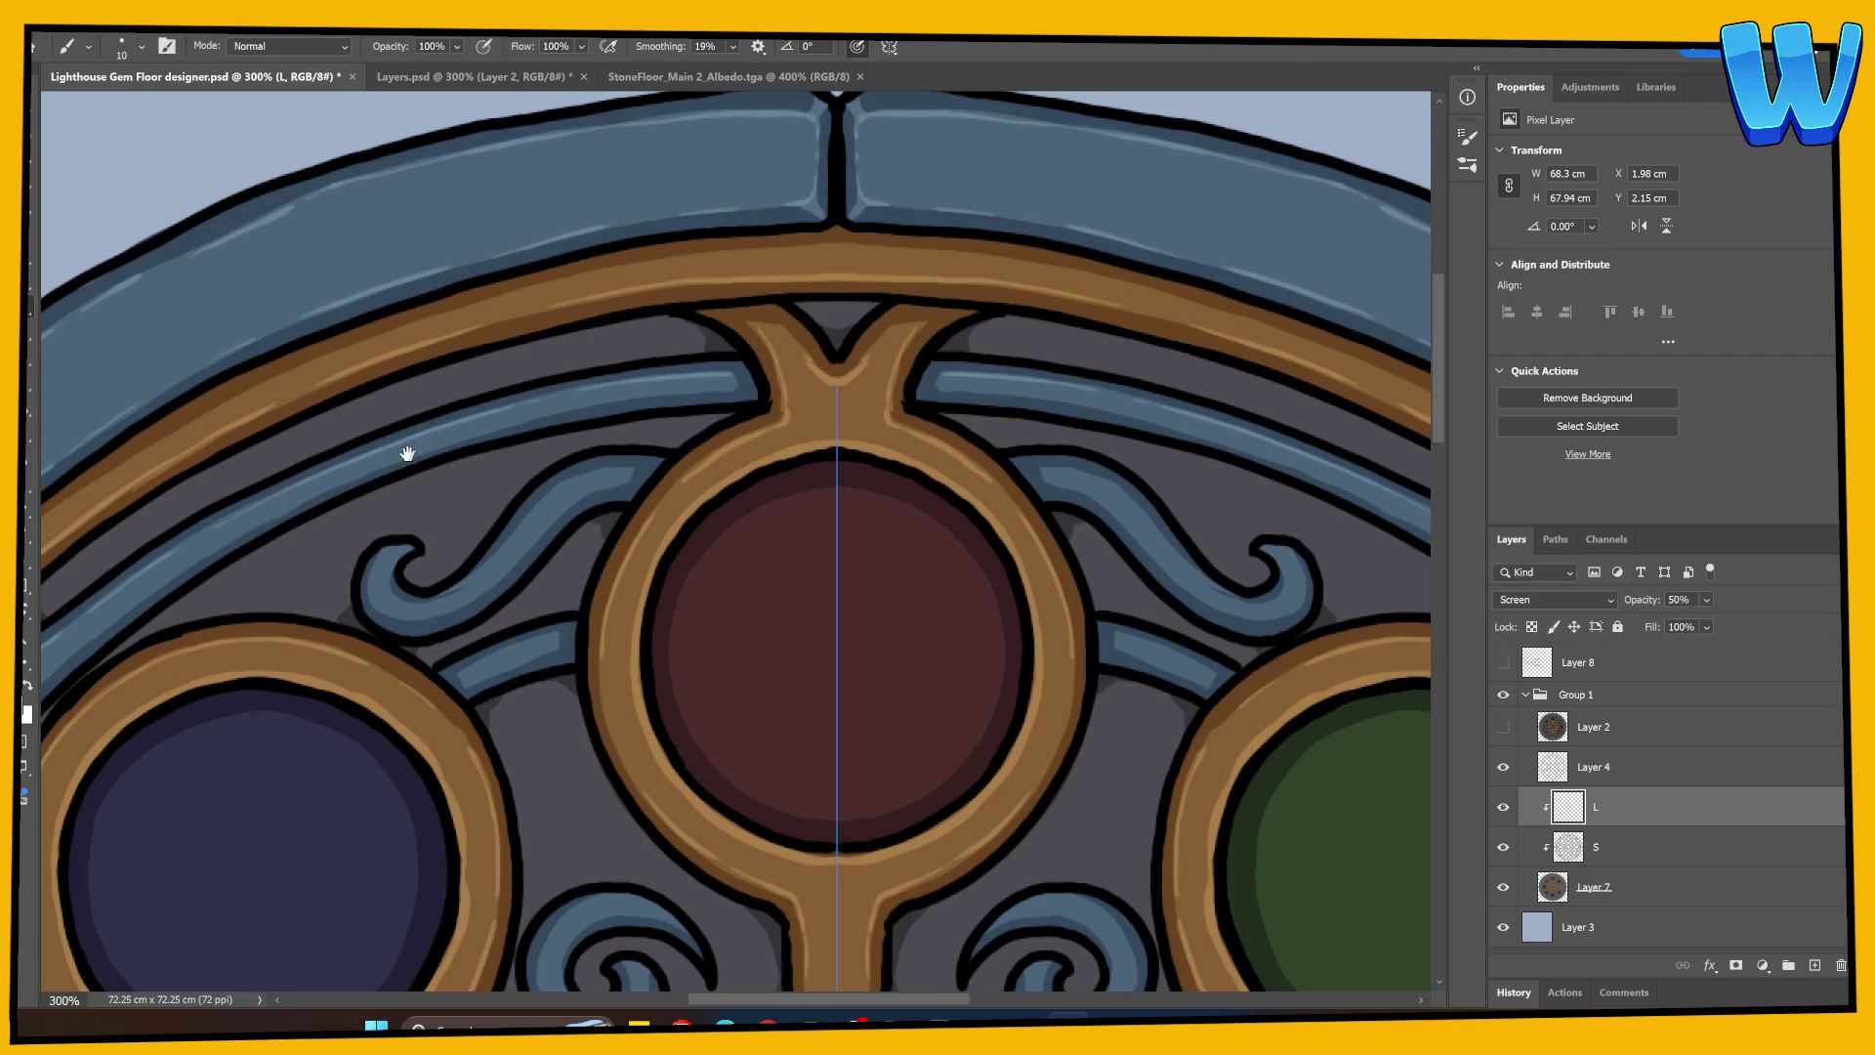
mouse_move(406, 448)
left_mouse_down()
mouse_move(327, 460)
mouse_move(524, 406)
left_mouse_up()
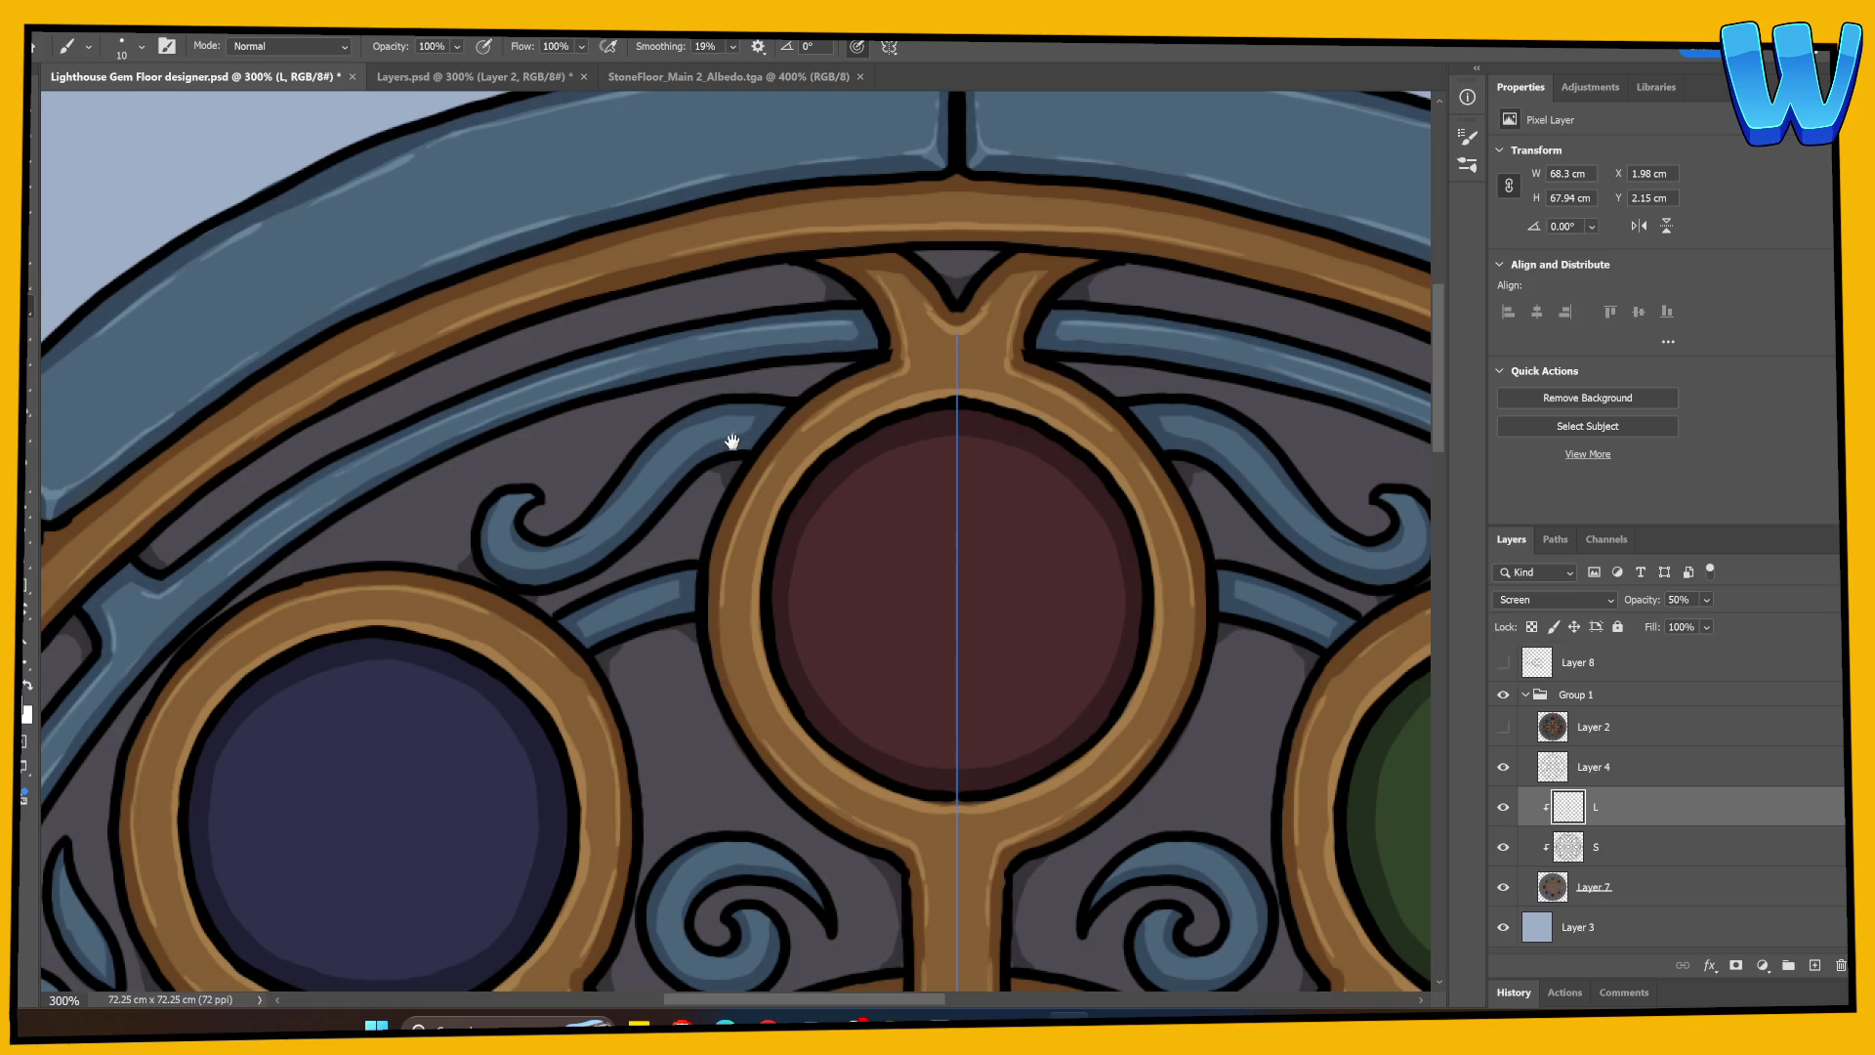
left_click_drag(729, 435, 553, 482)
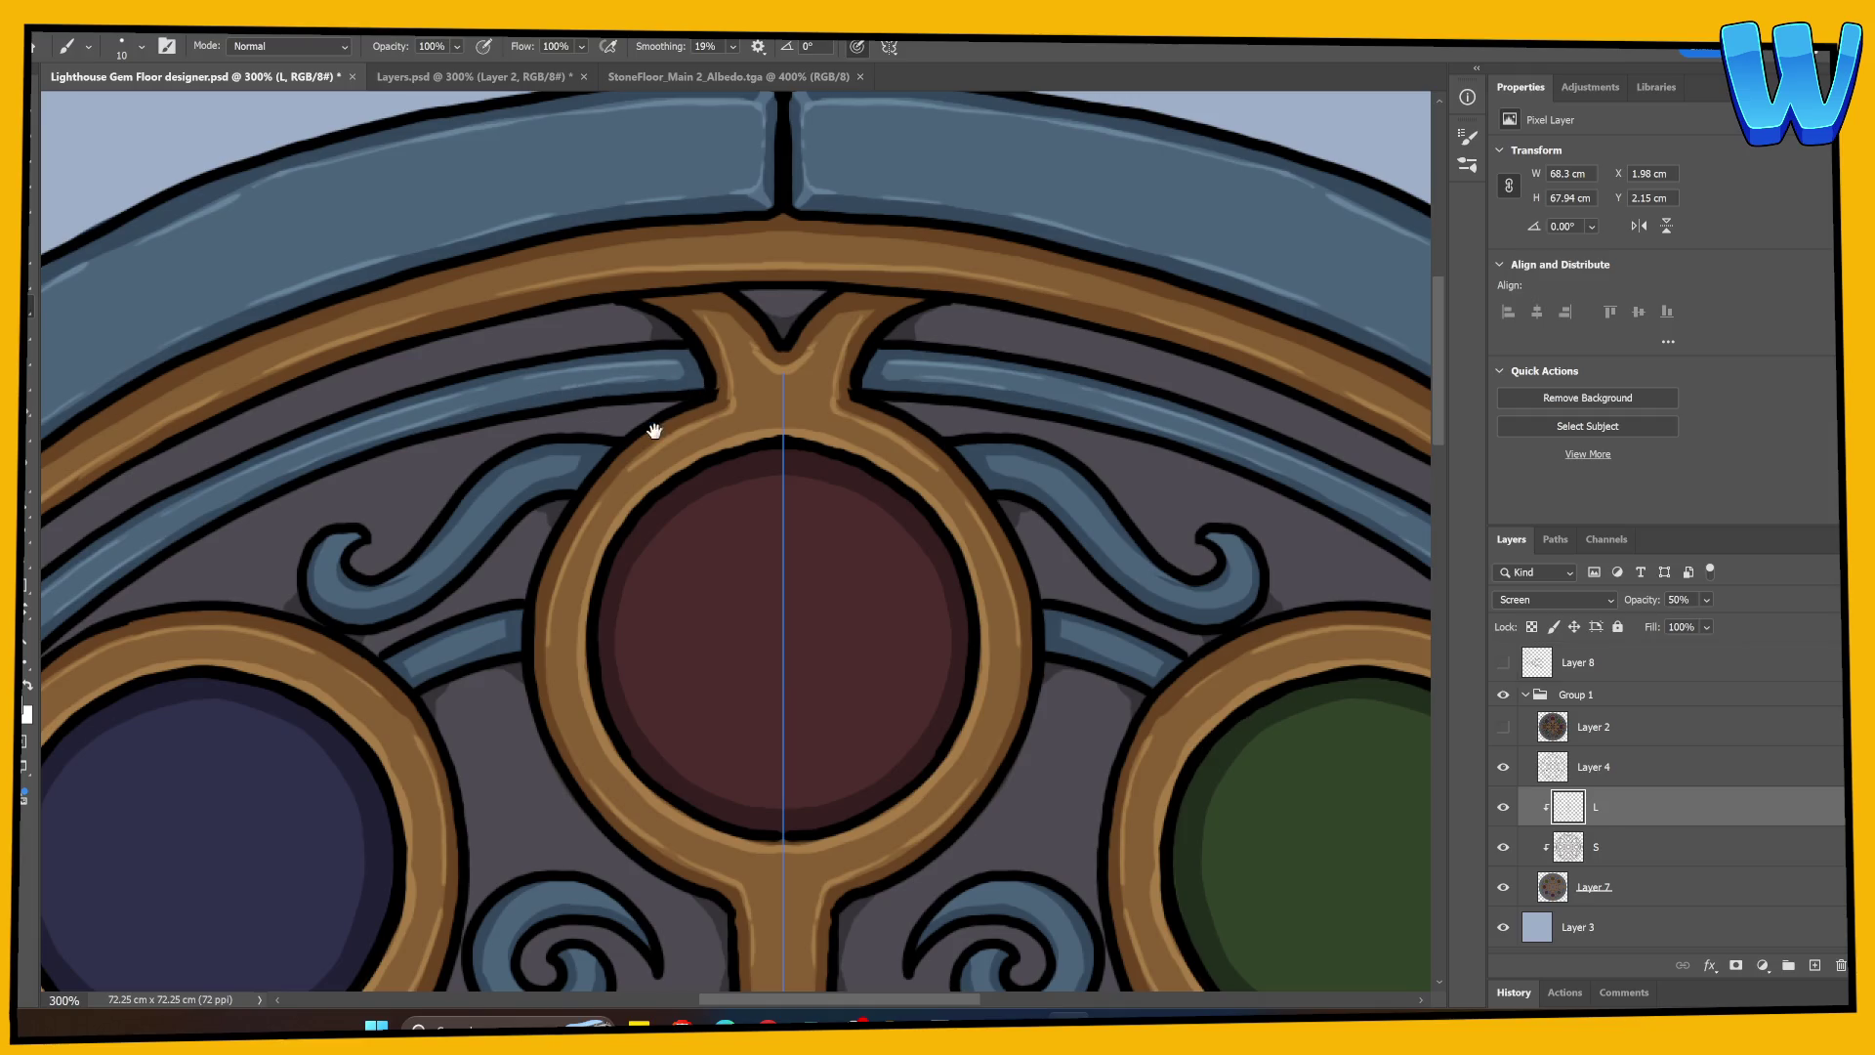
scroll(581, 513, "down", 1)
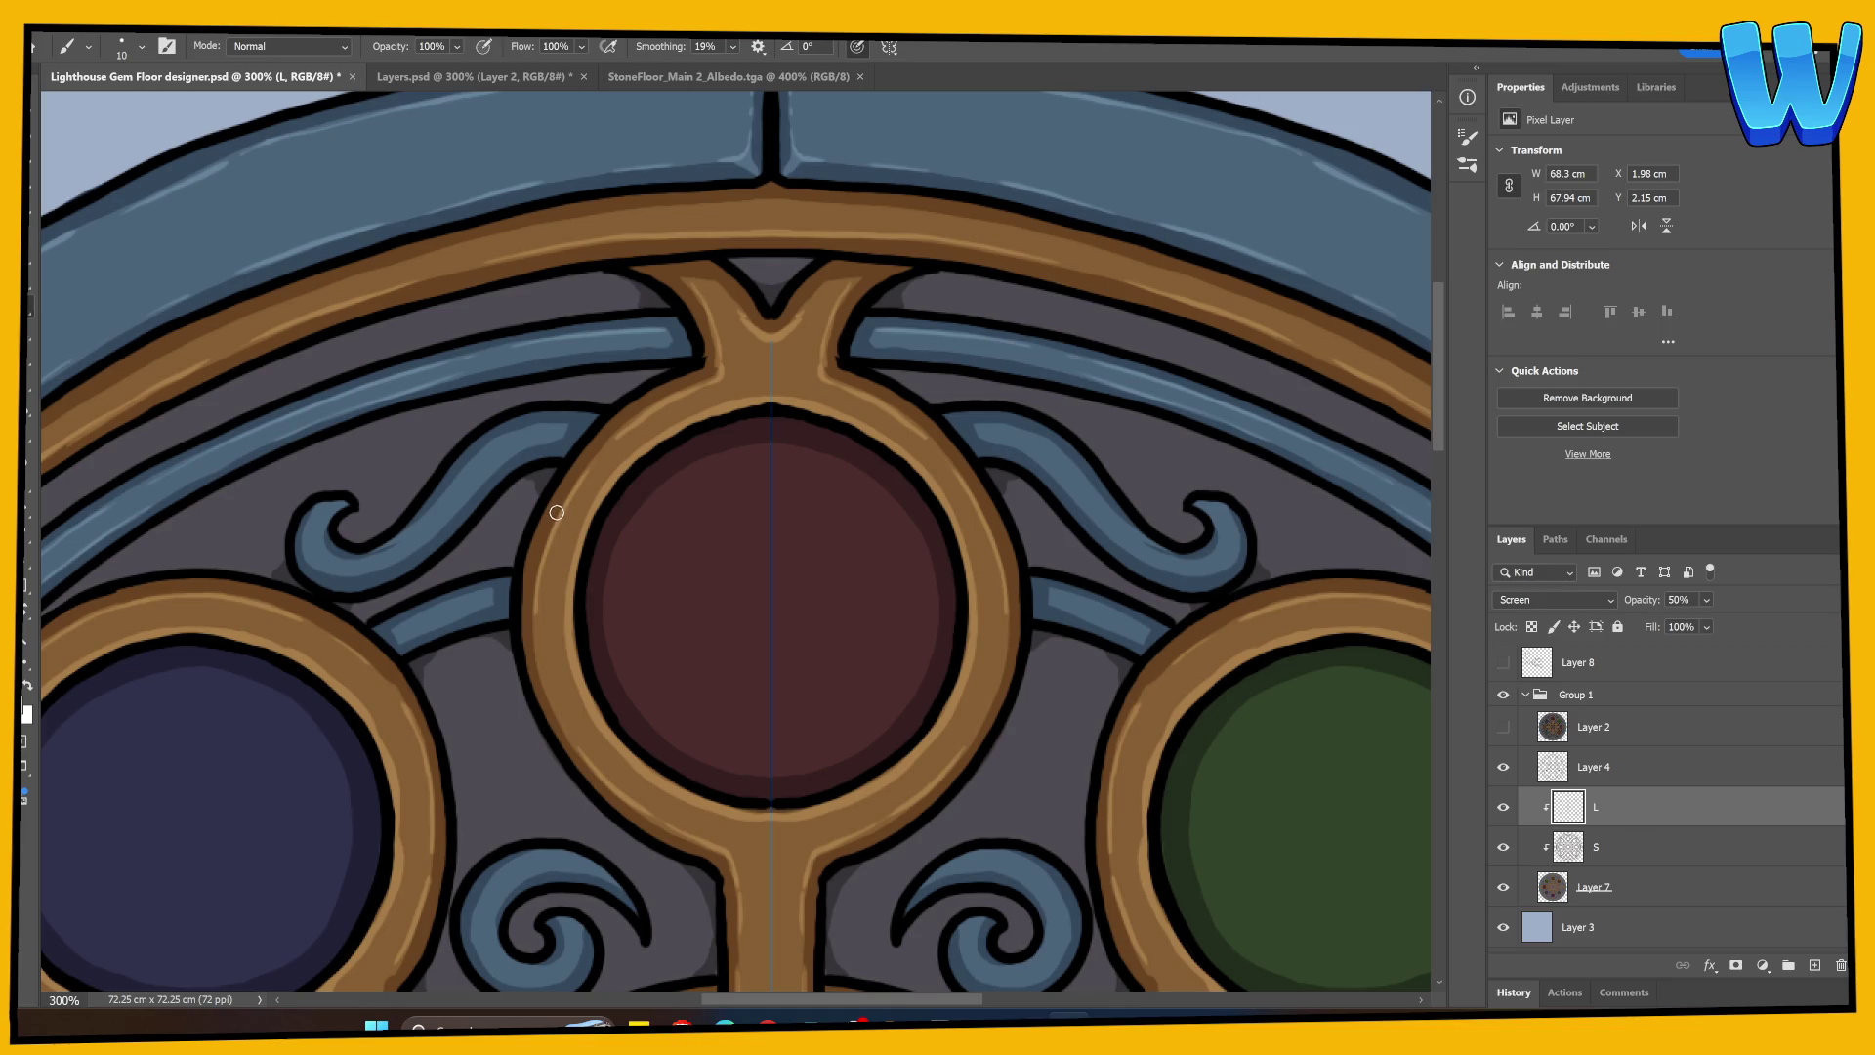
left_click_drag(549, 525, 534, 529)
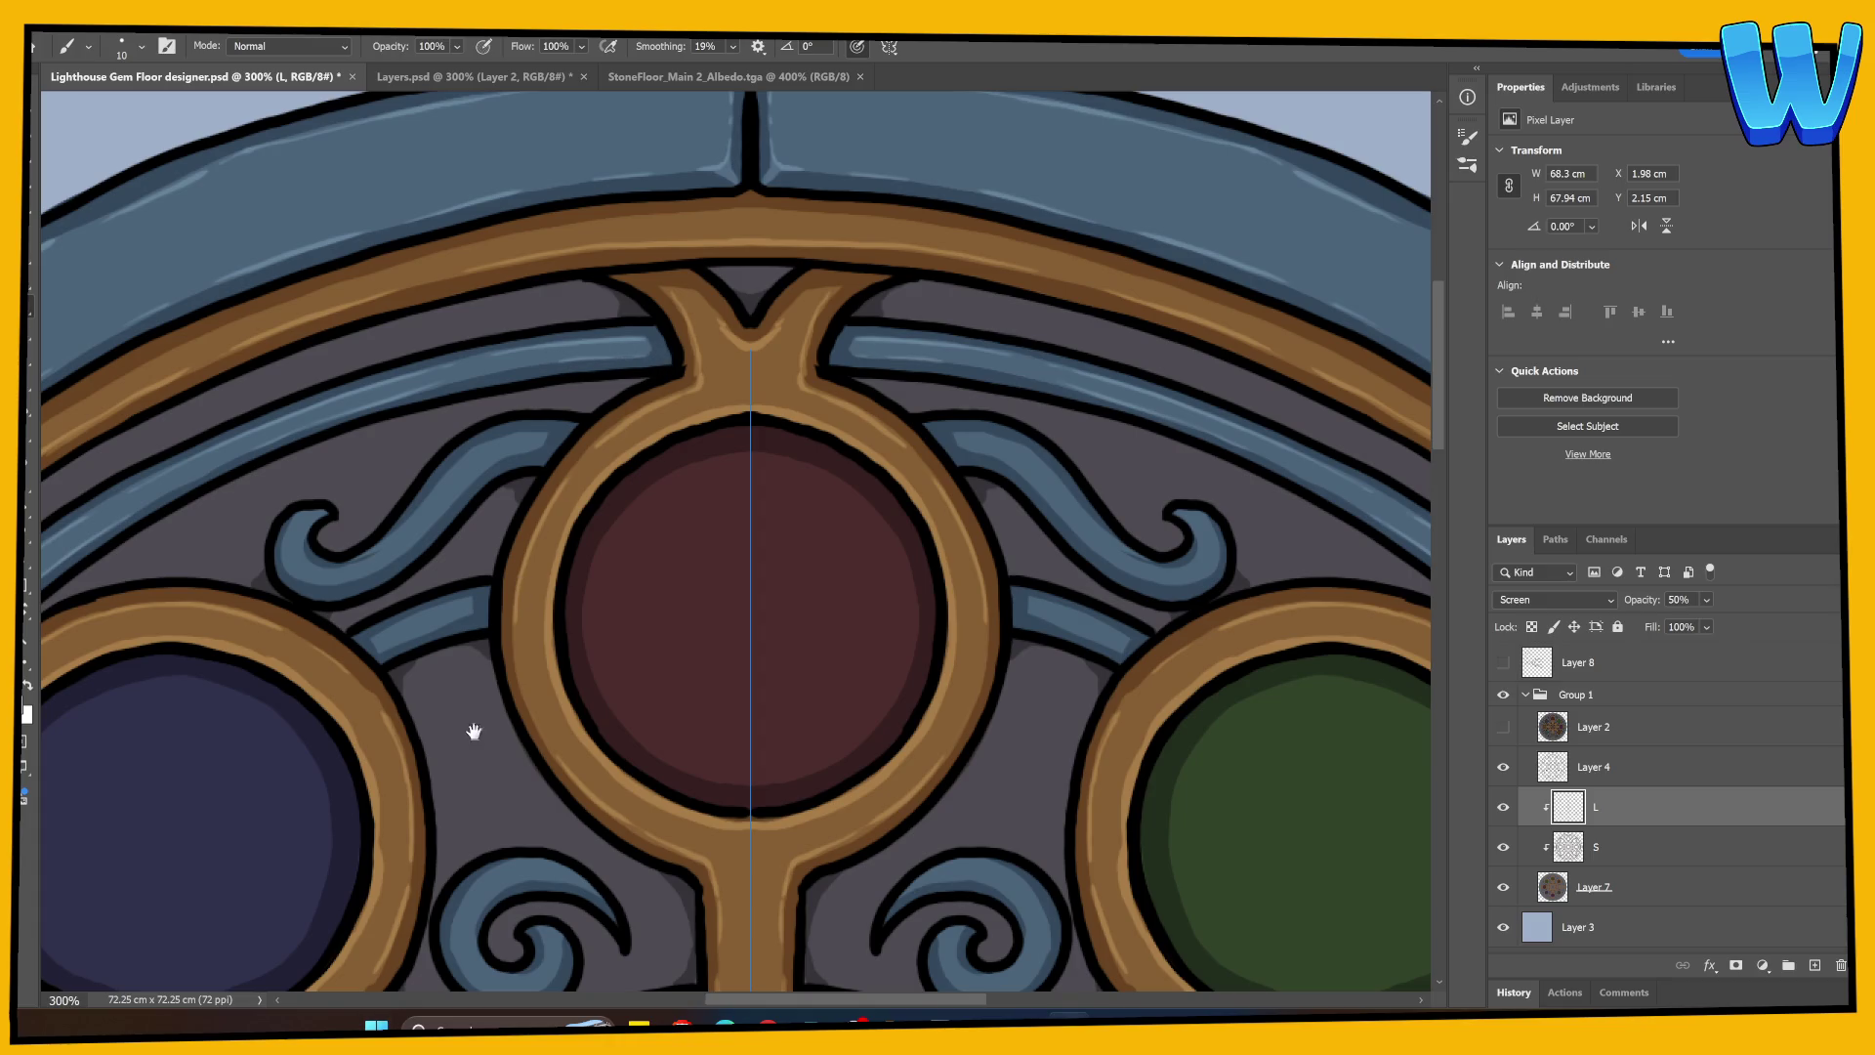
left_click_drag(474, 730, 644, 482)
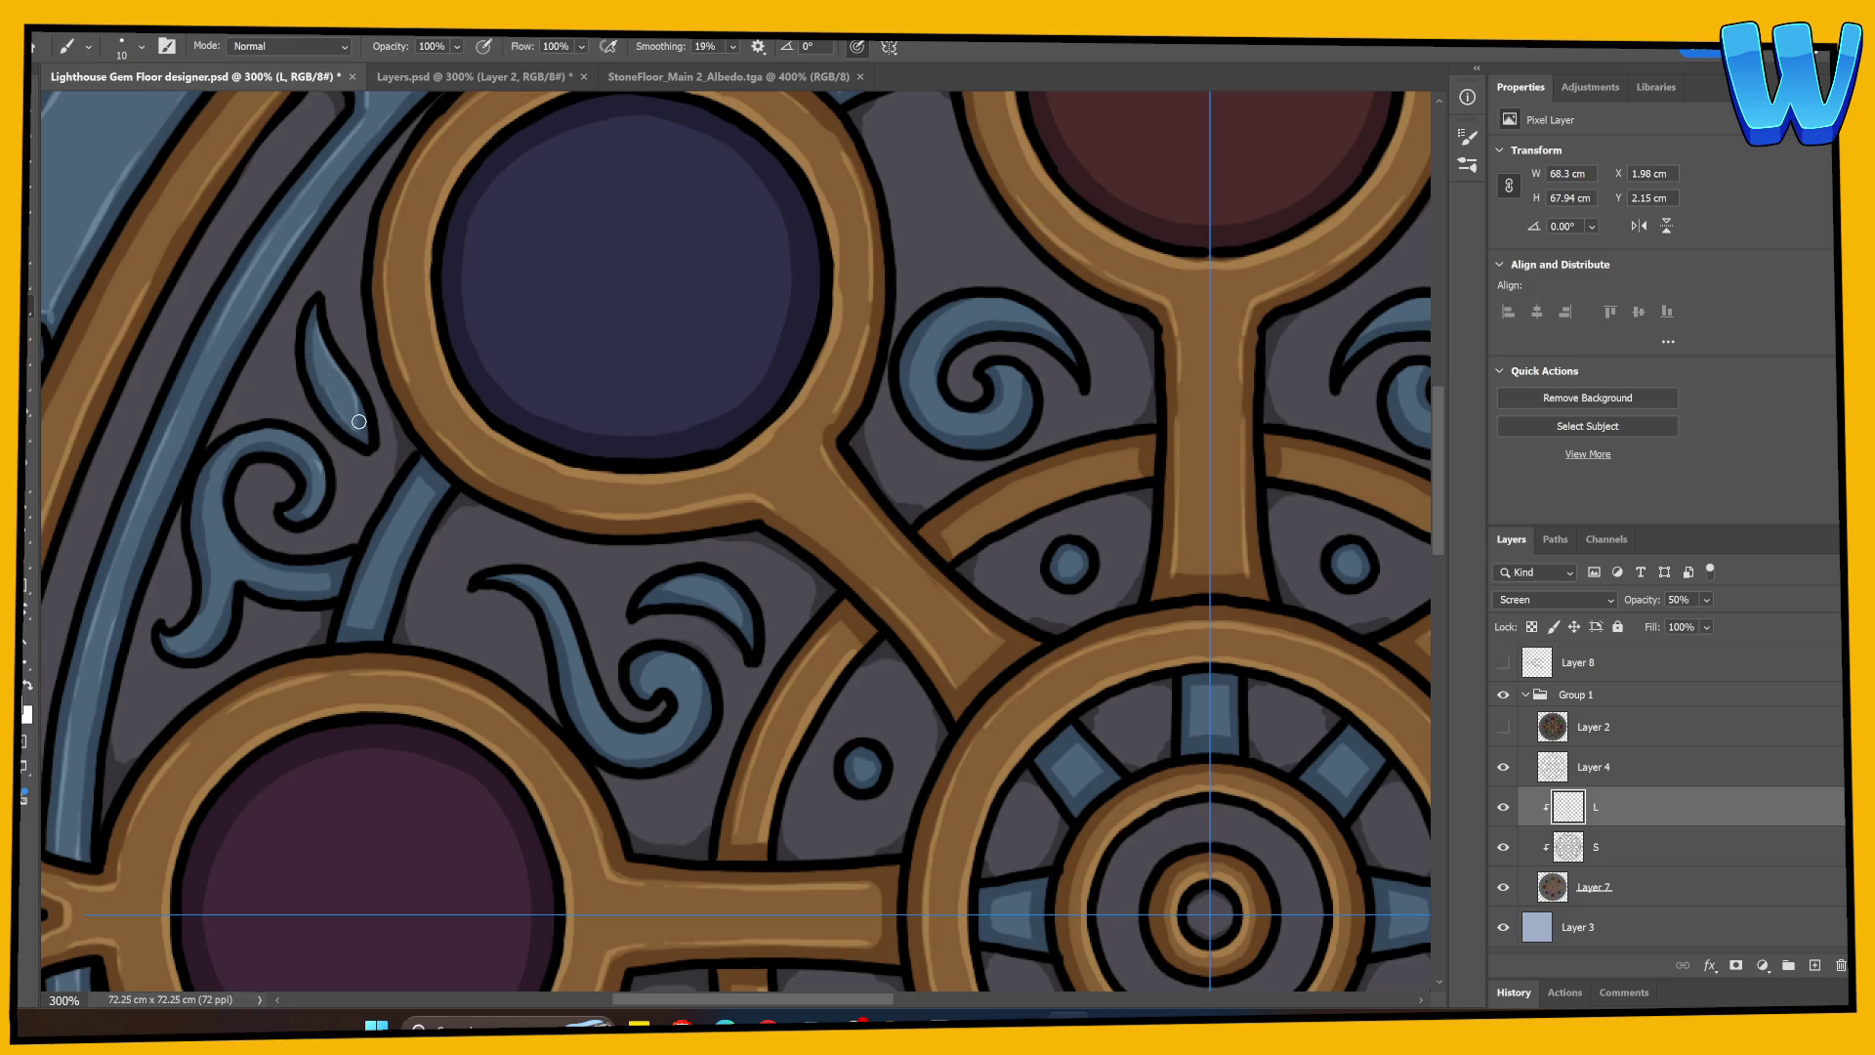
Step: Paint a light highlight along the left blue arc
mouse_move(356, 532)
left_mouse_down()
mouse_move(512, 409)
mouse_move(406, 536)
left_mouse_up()
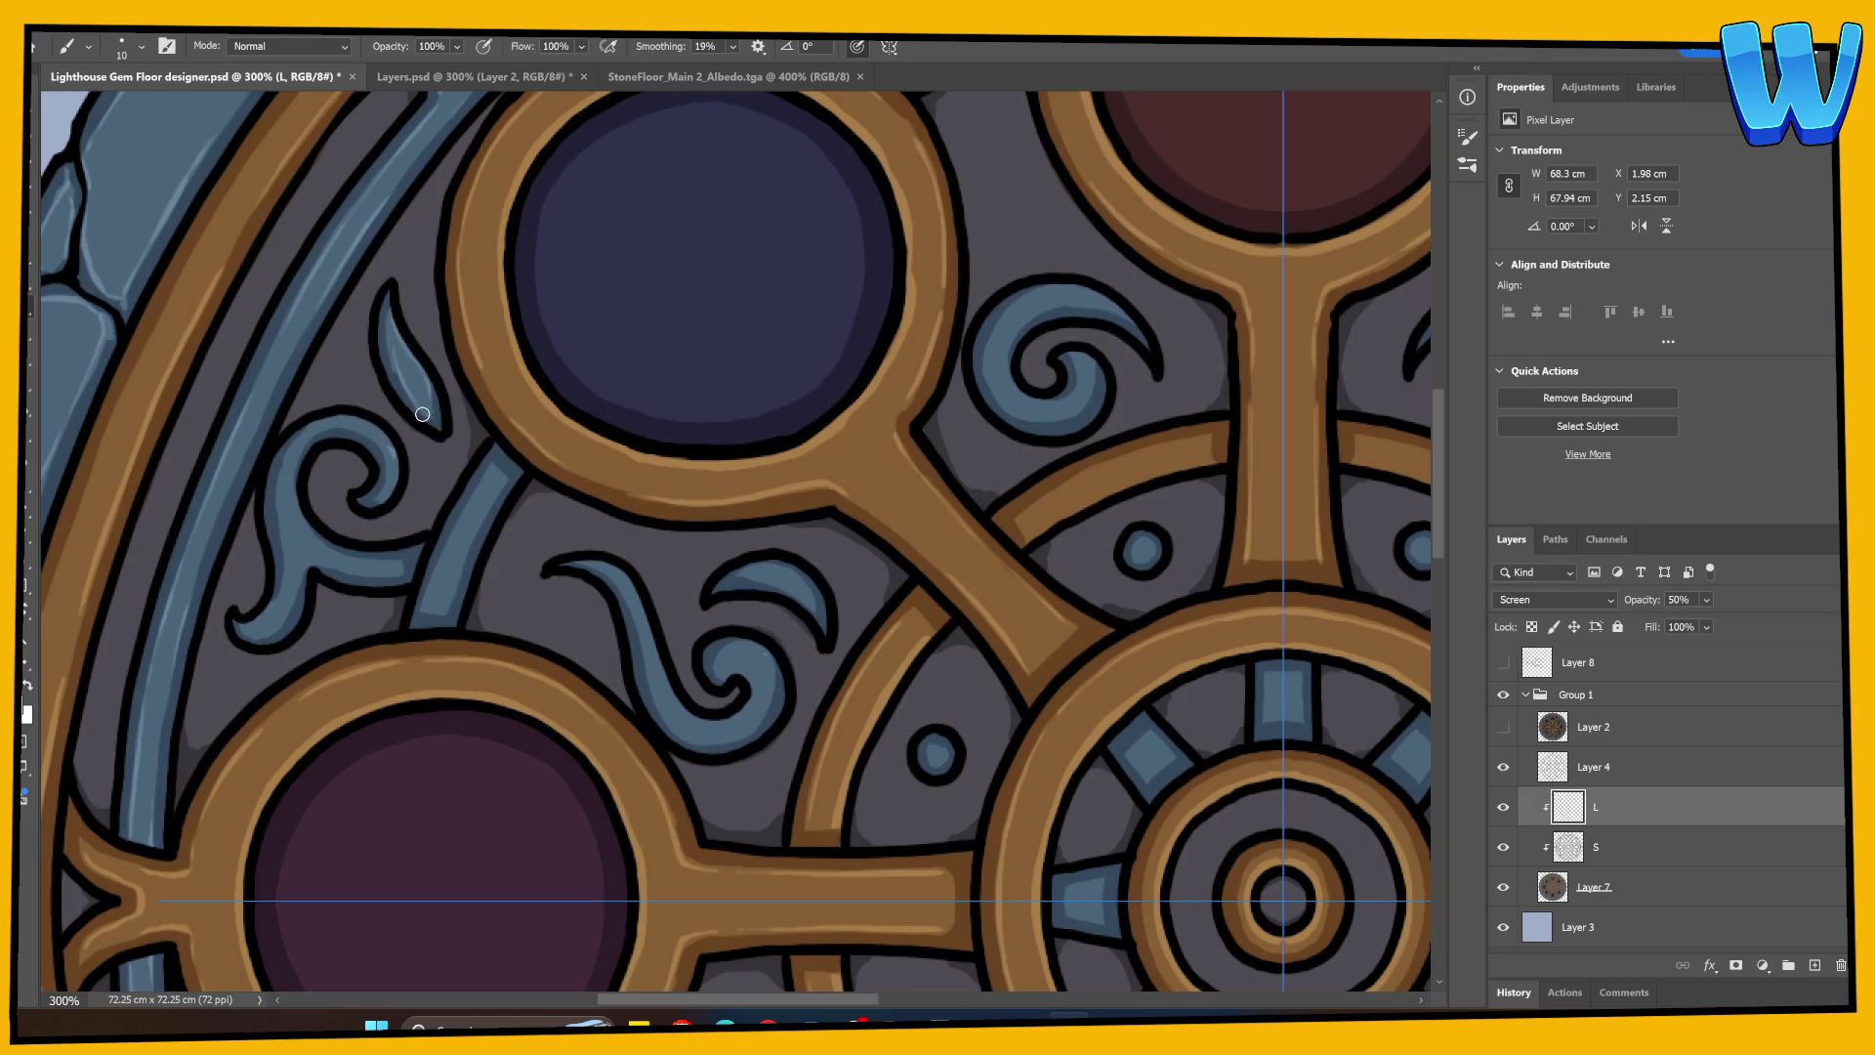
left_click_drag(449, 598, 558, 512)
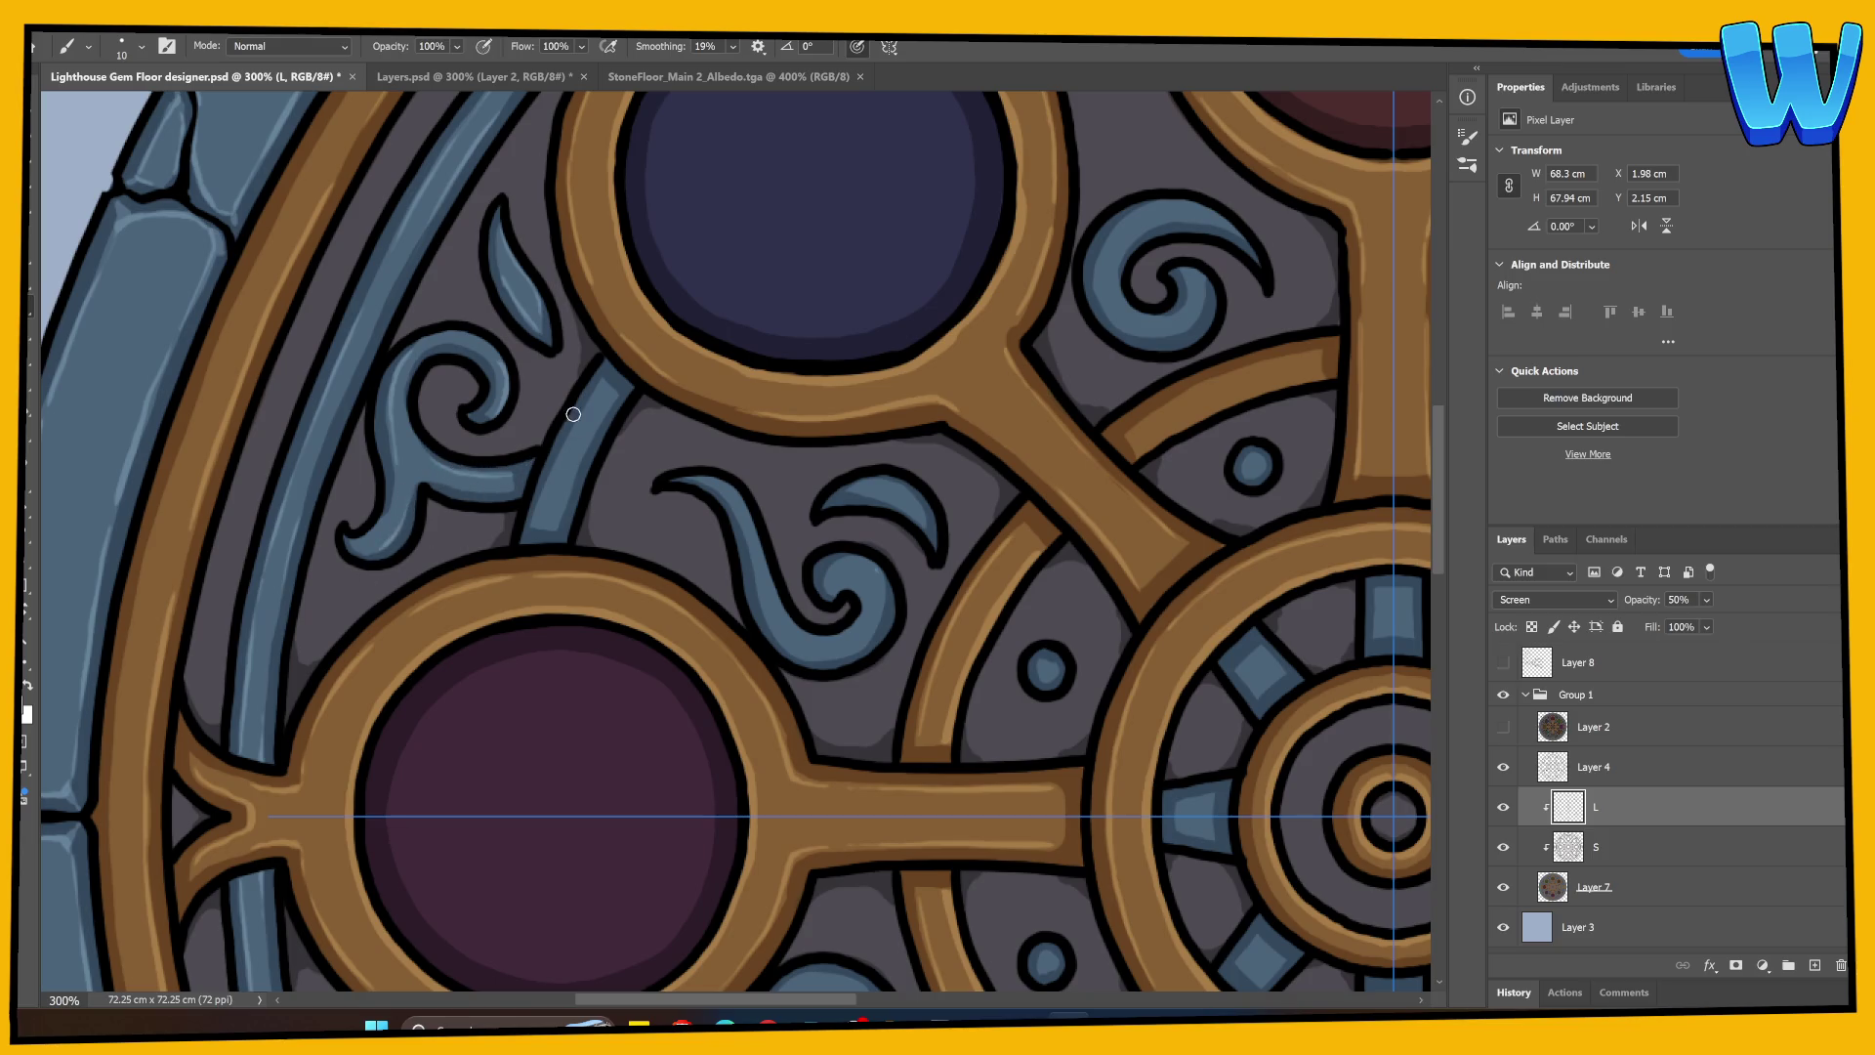
left_click_drag(577, 422, 535, 526)
Step: Highlight the blue swirl's inner curl and stem, plus the blue crescent's upper edge
left_click_drag(644, 622, 436, 658)
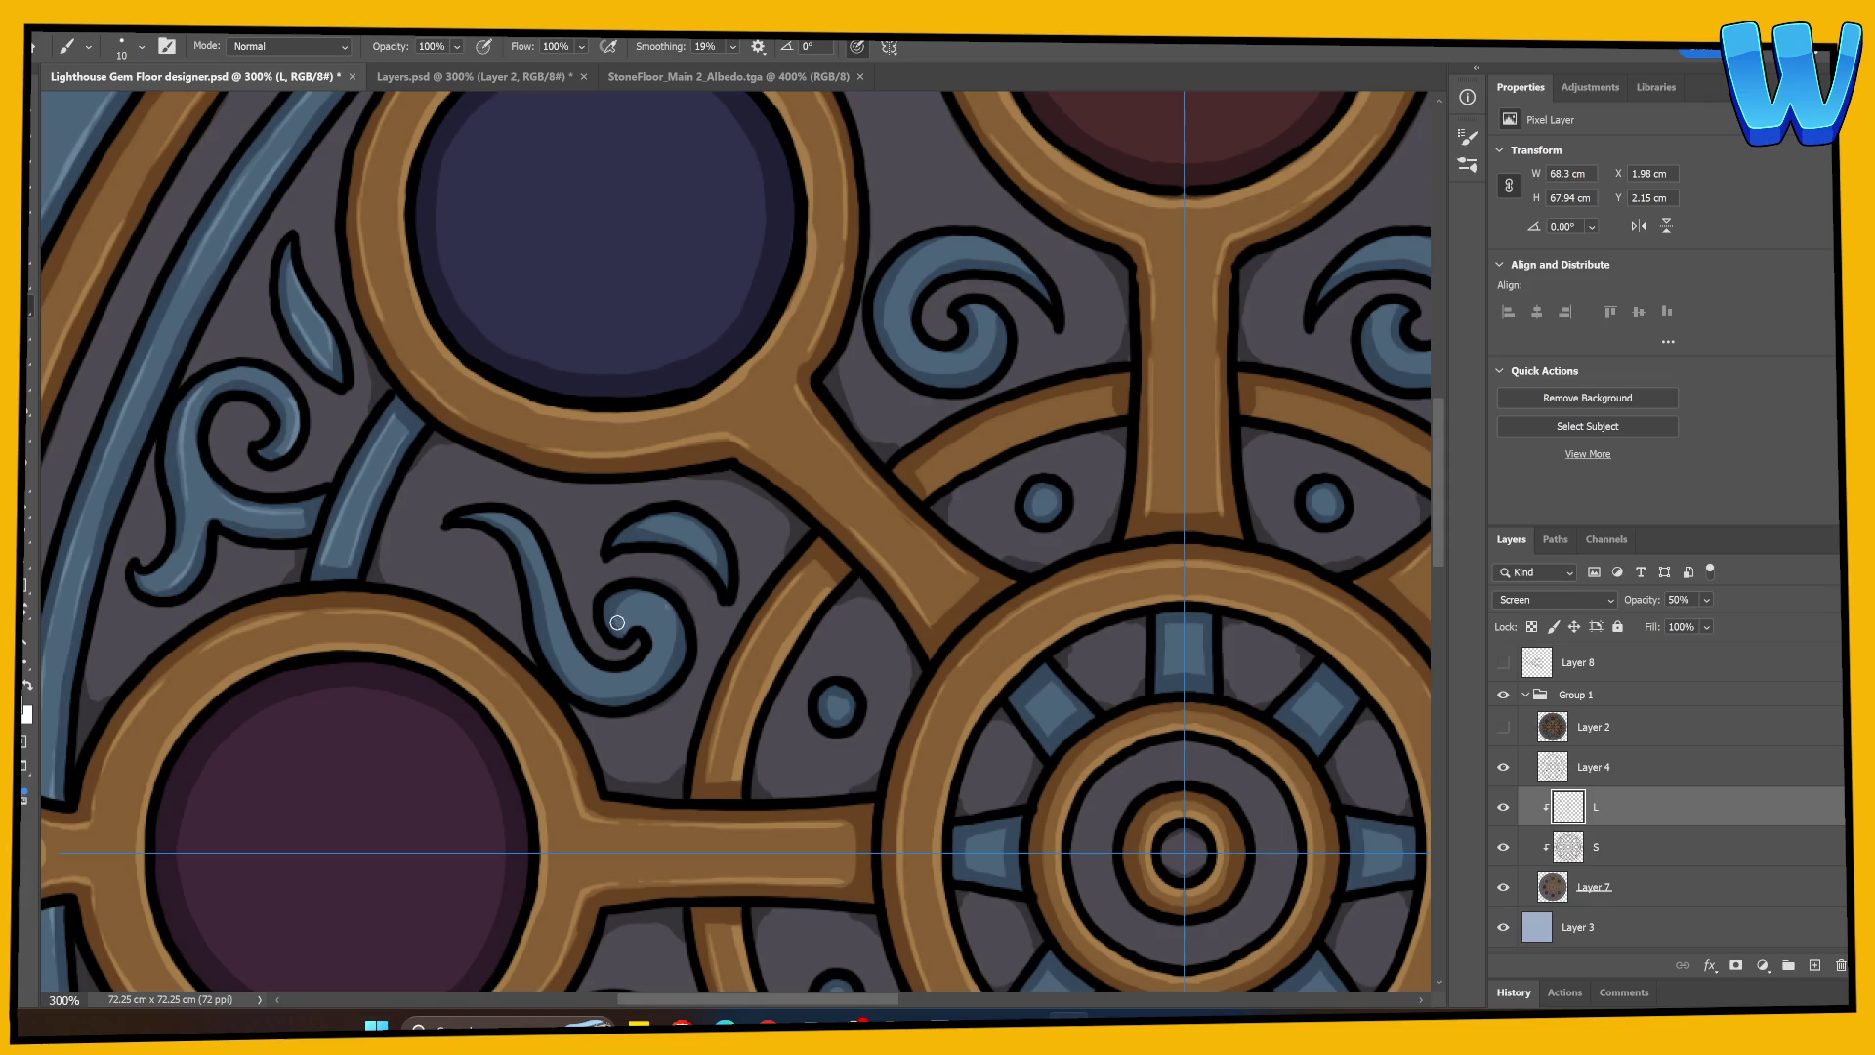
left_click_drag(617, 622, 627, 630)
mouse_move(502, 519)
left_mouse_down()
mouse_move(591, 660)
mouse_move(668, 659)
mouse_move(641, 701)
mouse_move(583, 675)
left_mouse_up()
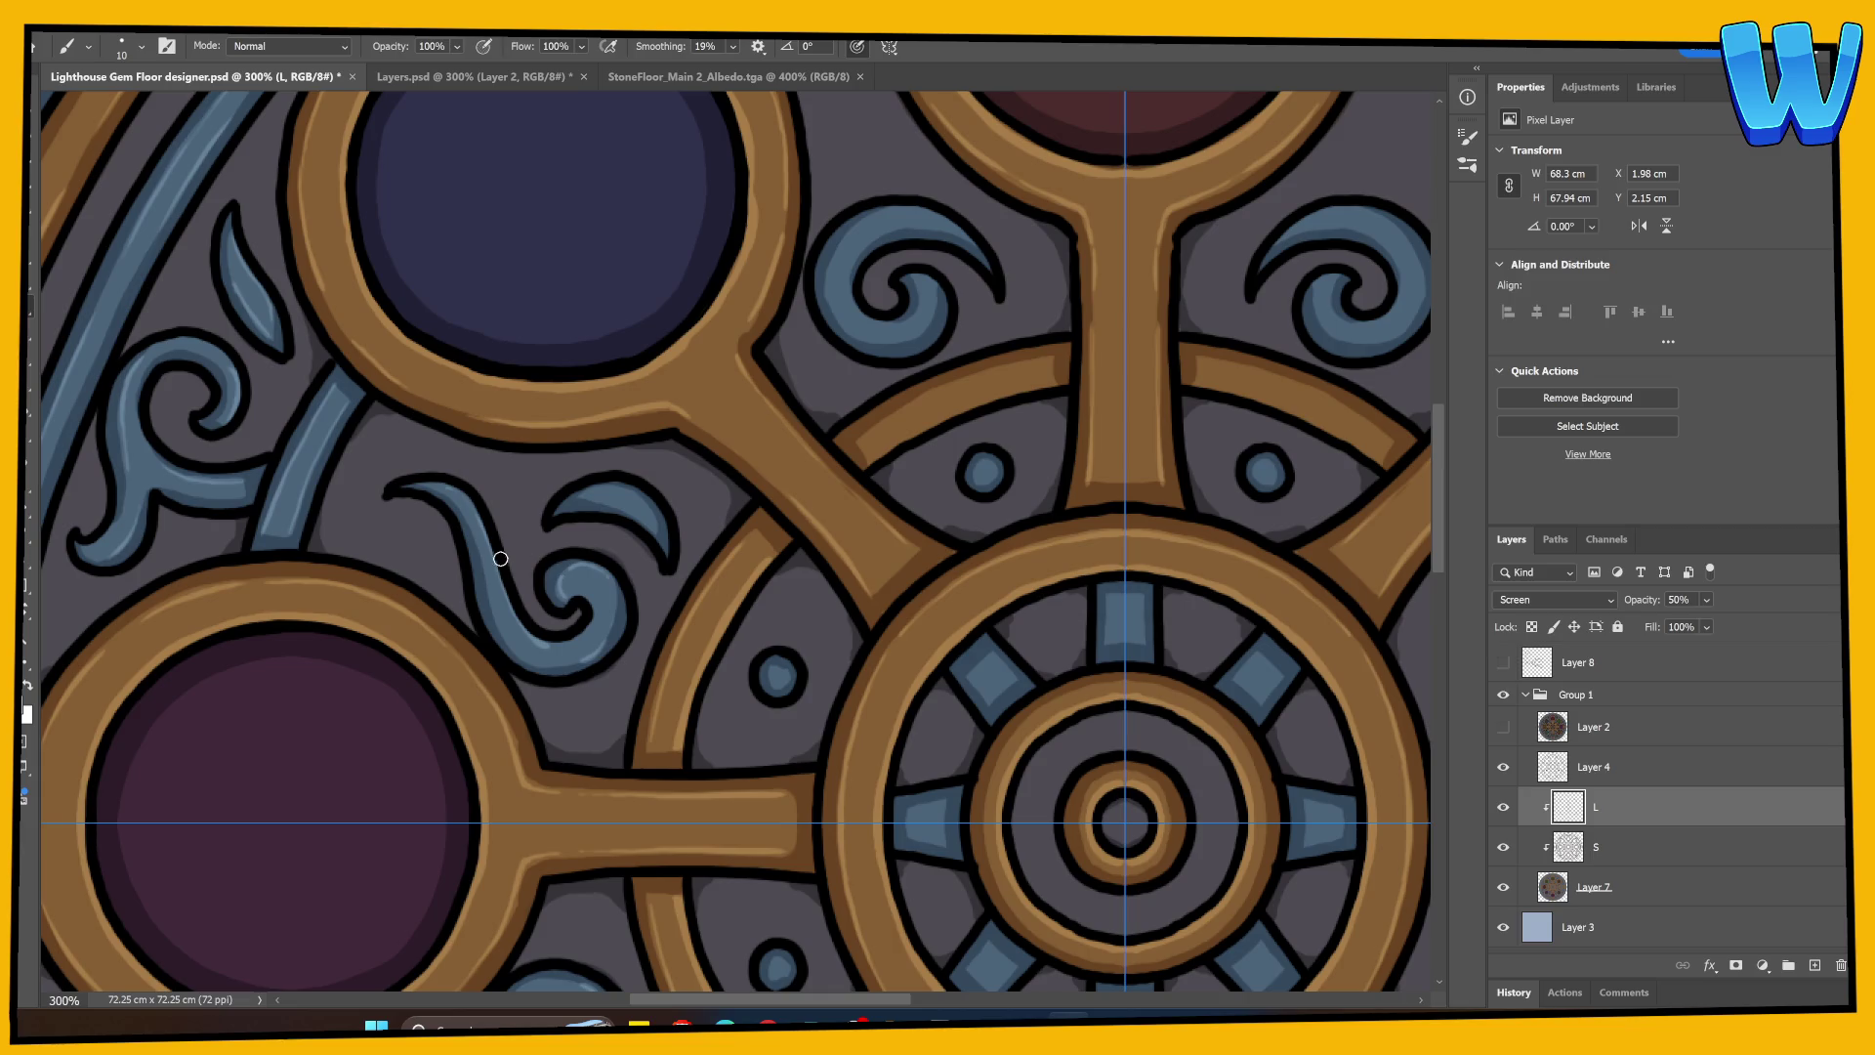
mouse_move(483, 569)
left_mouse_down()
mouse_move(549, 660)
mouse_move(478, 544)
left_mouse_up()
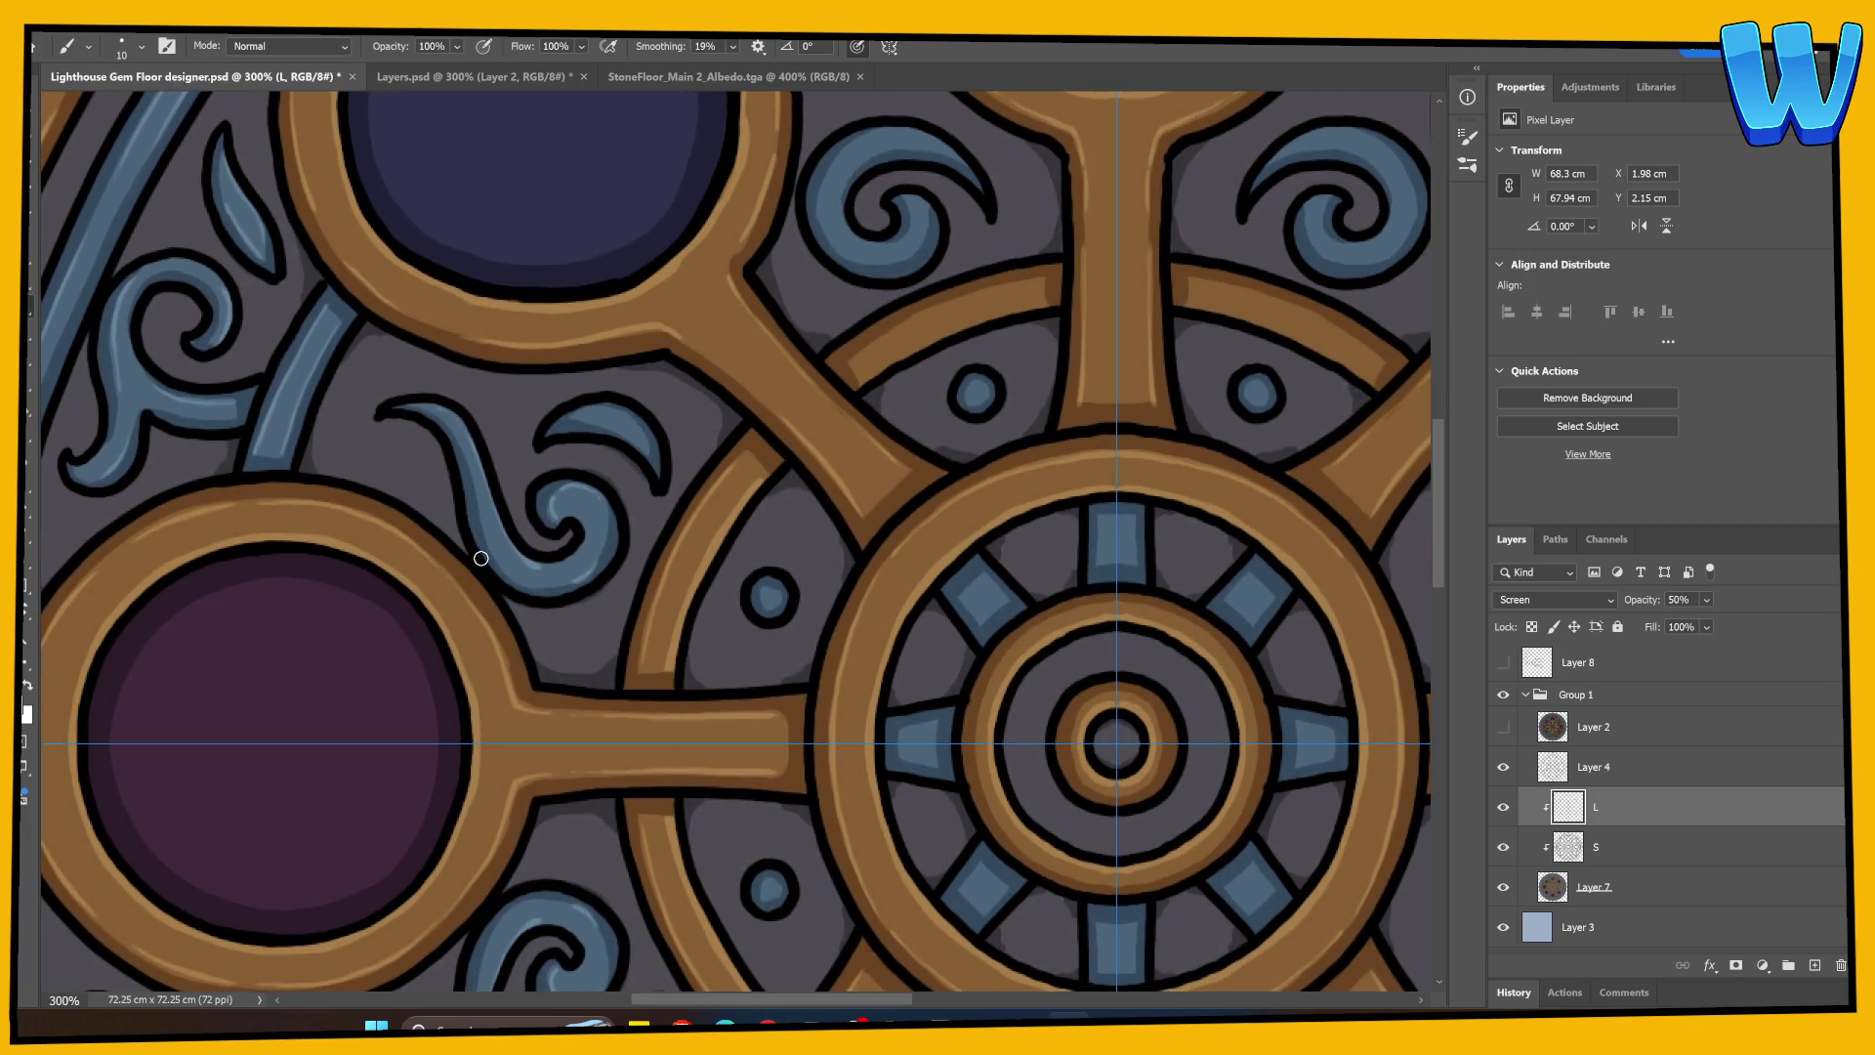
mouse_move(460, 446)
left_mouse_down()
mouse_move(483, 539)
mouse_move(565, 595)
left_mouse_up()
mouse_move(585, 415)
left_mouse_down()
mouse_move(639, 423)
mouse_move(657, 453)
mouse_move(637, 416)
mouse_move(571, 418)
mouse_move(625, 415)
mouse_move(657, 459)
mouse_move(583, 422)
mouse_move(637, 454)
mouse_move(577, 544)
mouse_move(267, 714)
left_mouse_up()
key("ctrl+semicolon")
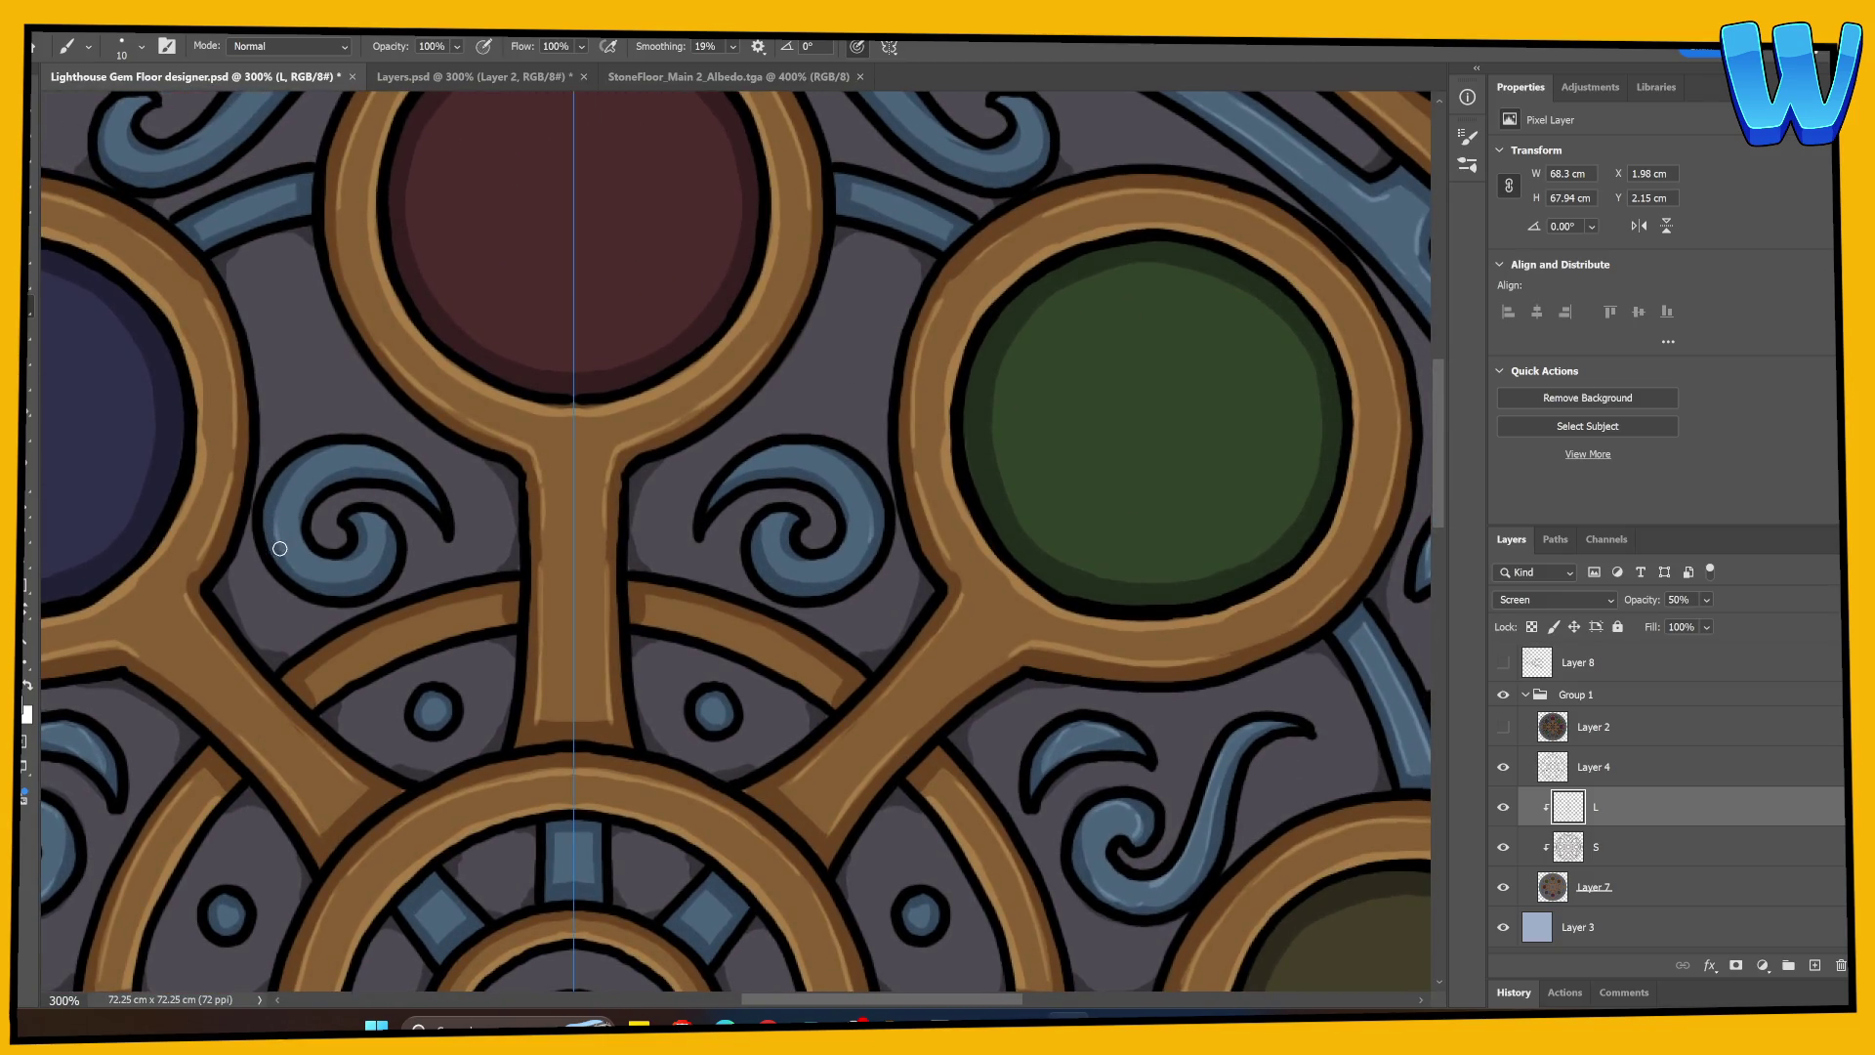
Step: Paint mirrored highlights along the blue bands and curls on both sides of the red gem
mouse_move(324, 580)
left_mouse_down()
mouse_move(379, 559)
mouse_move(331, 532)
mouse_move(322, 473)
mouse_move(376, 457)
mouse_move(415, 477)
mouse_move(371, 427)
mouse_move(299, 461)
left_mouse_up()
scroll(493, 459, "up", 5)
scroll(386, 503, "up", 1)
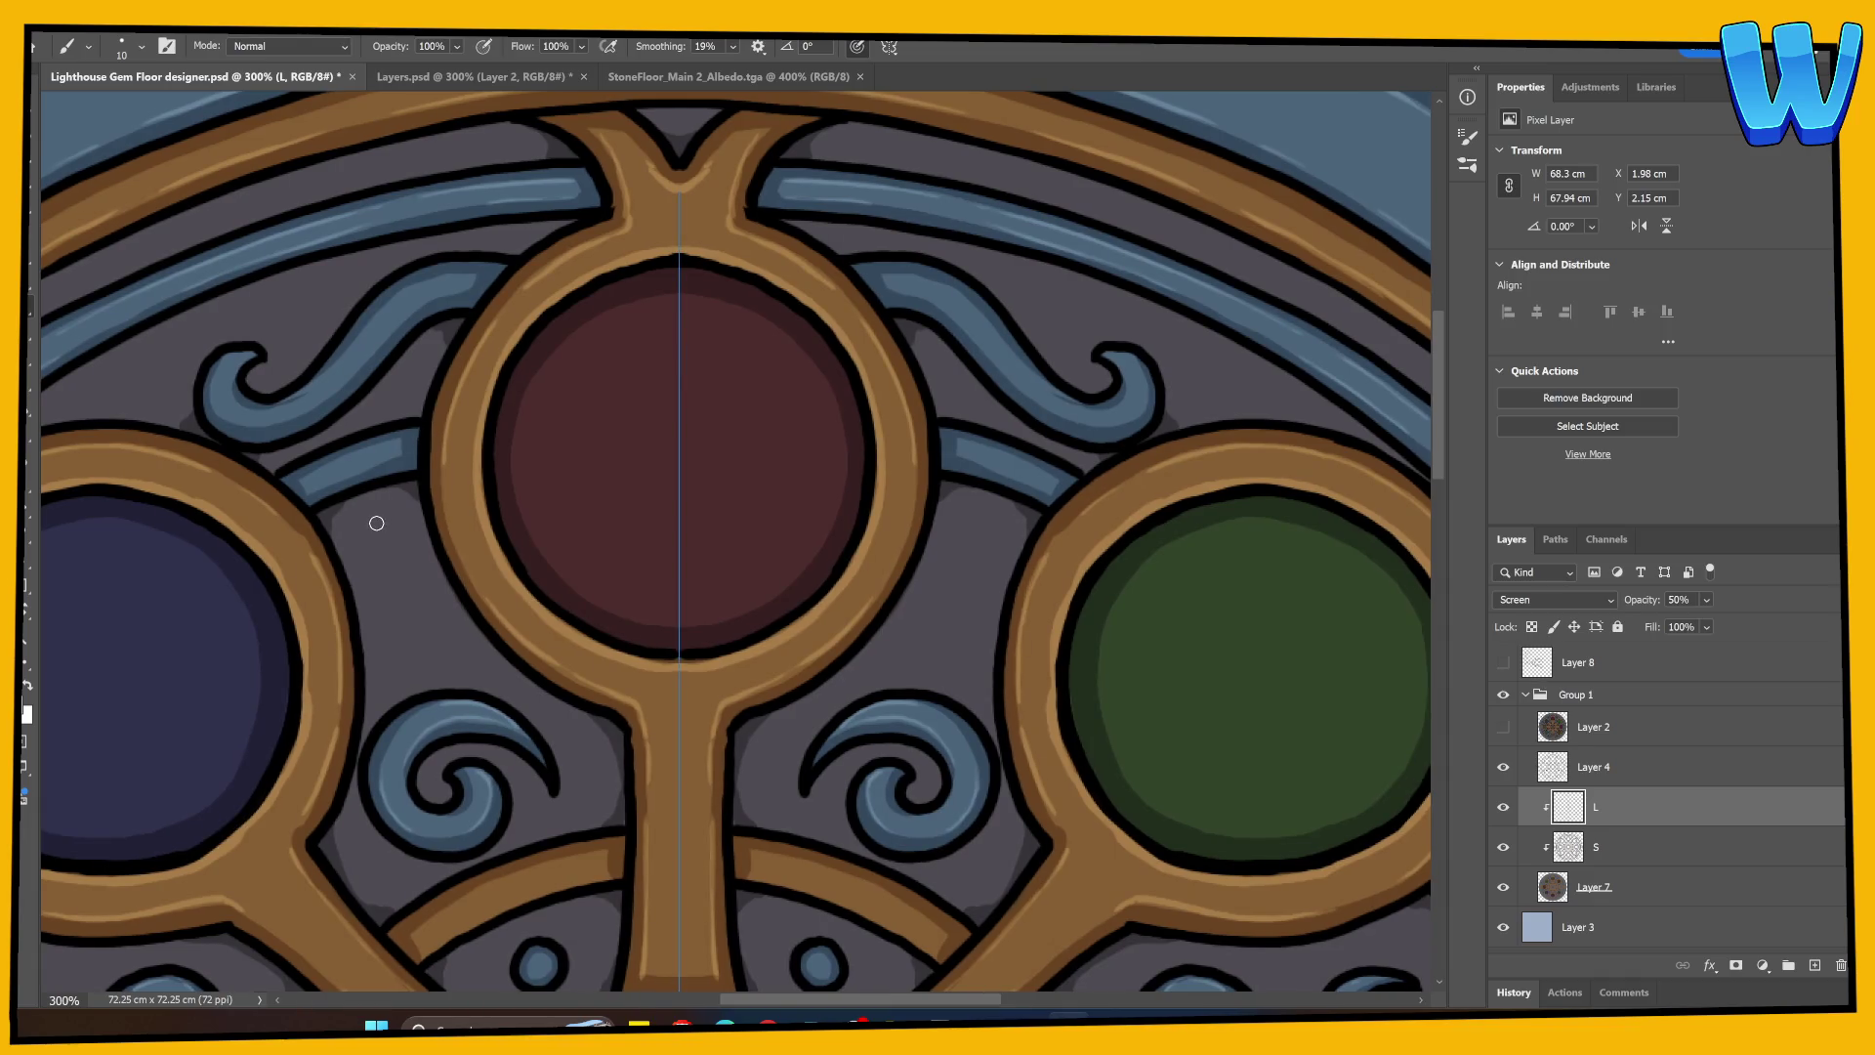
left_click_drag(305, 478, 392, 444)
left_click_drag(307, 494, 399, 454)
left_click_drag(222, 416, 293, 418)
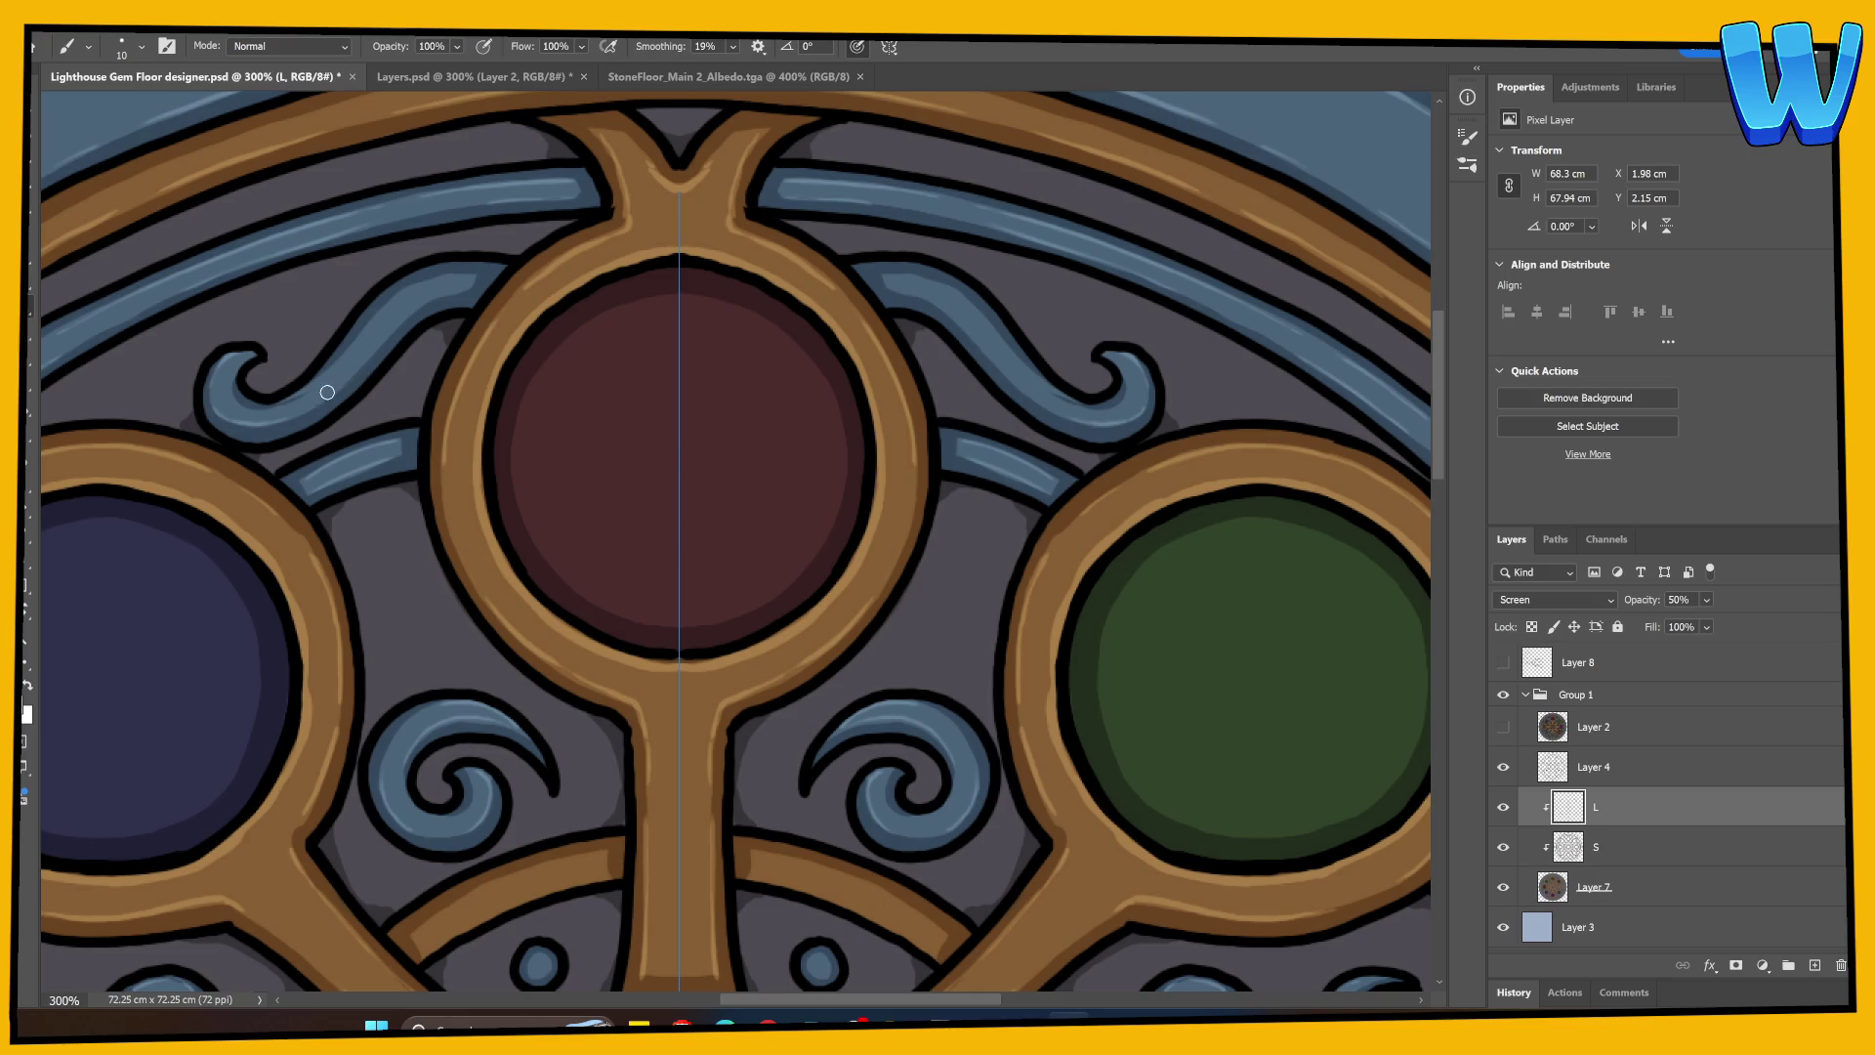
mouse_move(374, 354)
left_mouse_down()
mouse_move(467, 285)
mouse_move(390, 305)
mouse_move(439, 282)
left_mouse_up()
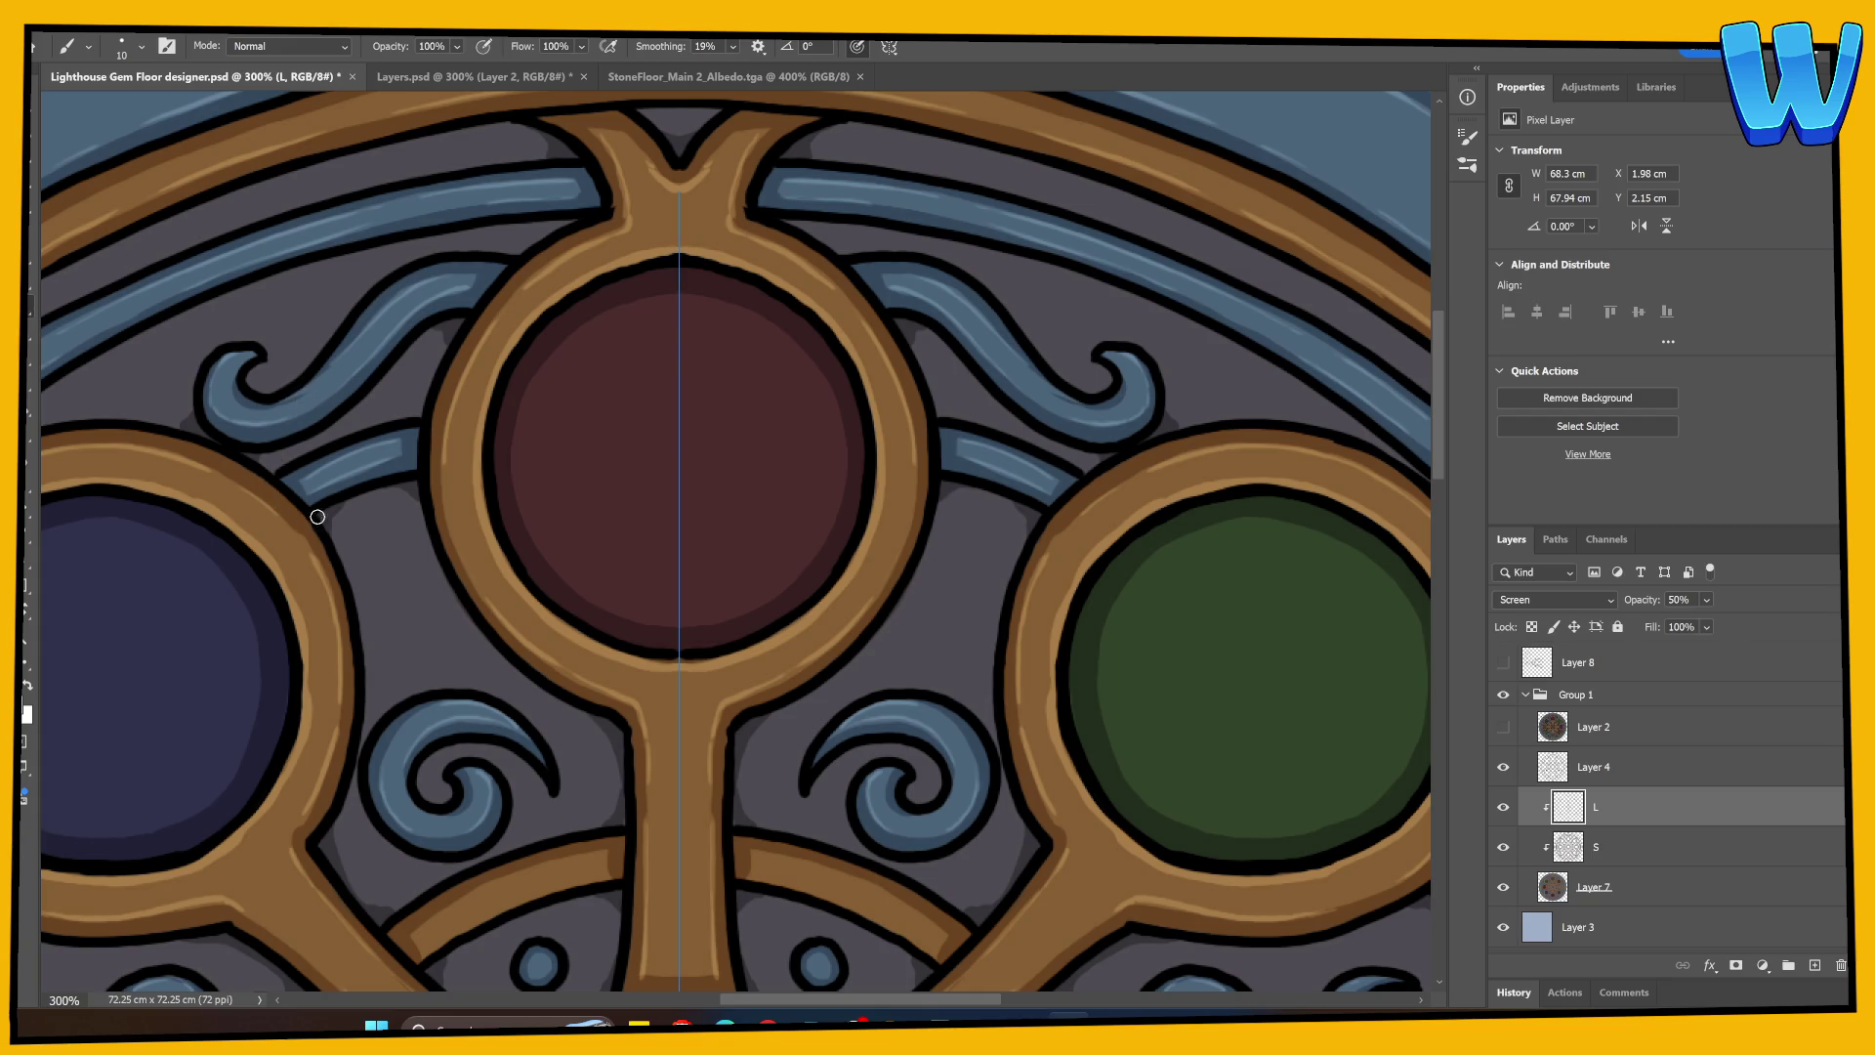
Step: Dab a highlight on the small blue dot and a mirrored highlight inside the red gem
mouse_move(488, 610)
left_mouse_down()
mouse_move(586, 607)
mouse_move(678, 465)
mouse_move(739, 413)
mouse_move(565, 511)
mouse_move(542, 440)
left_mouse_up()
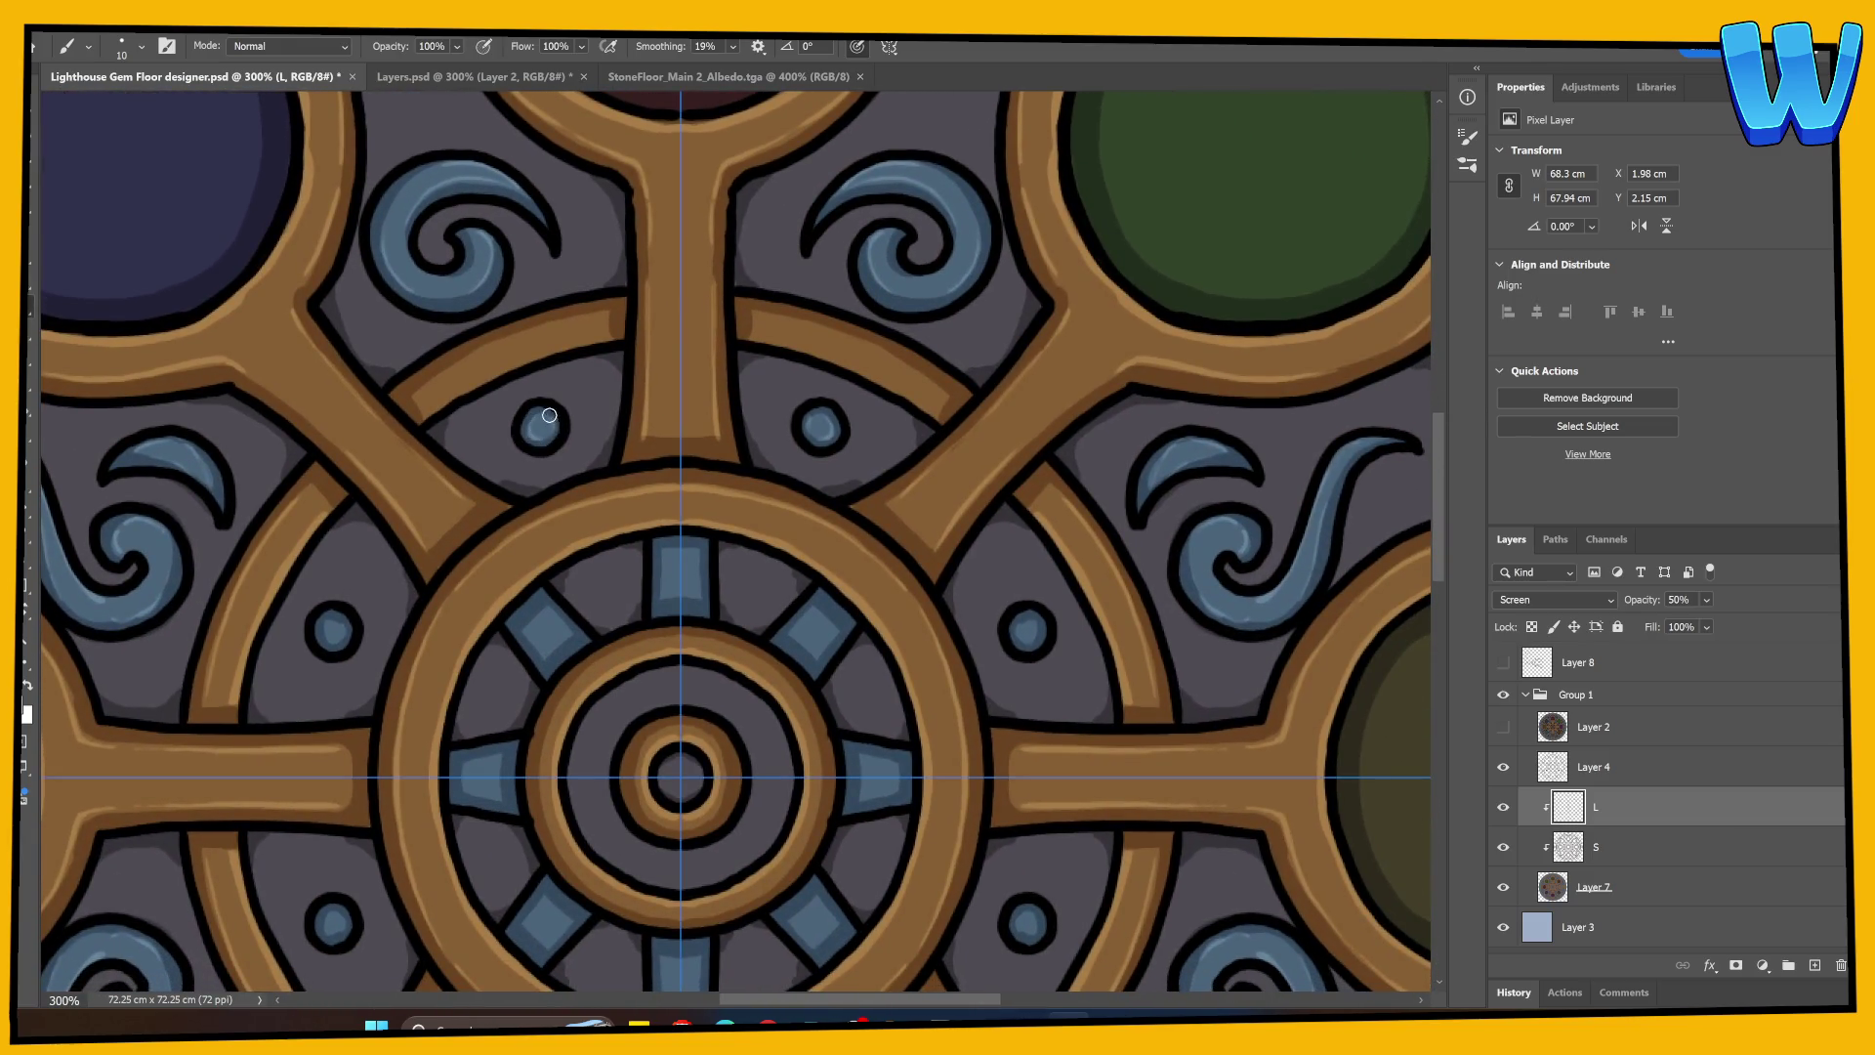
left_click_drag(655, 713, 356, 514)
left_click_drag(238, 444, 249, 457)
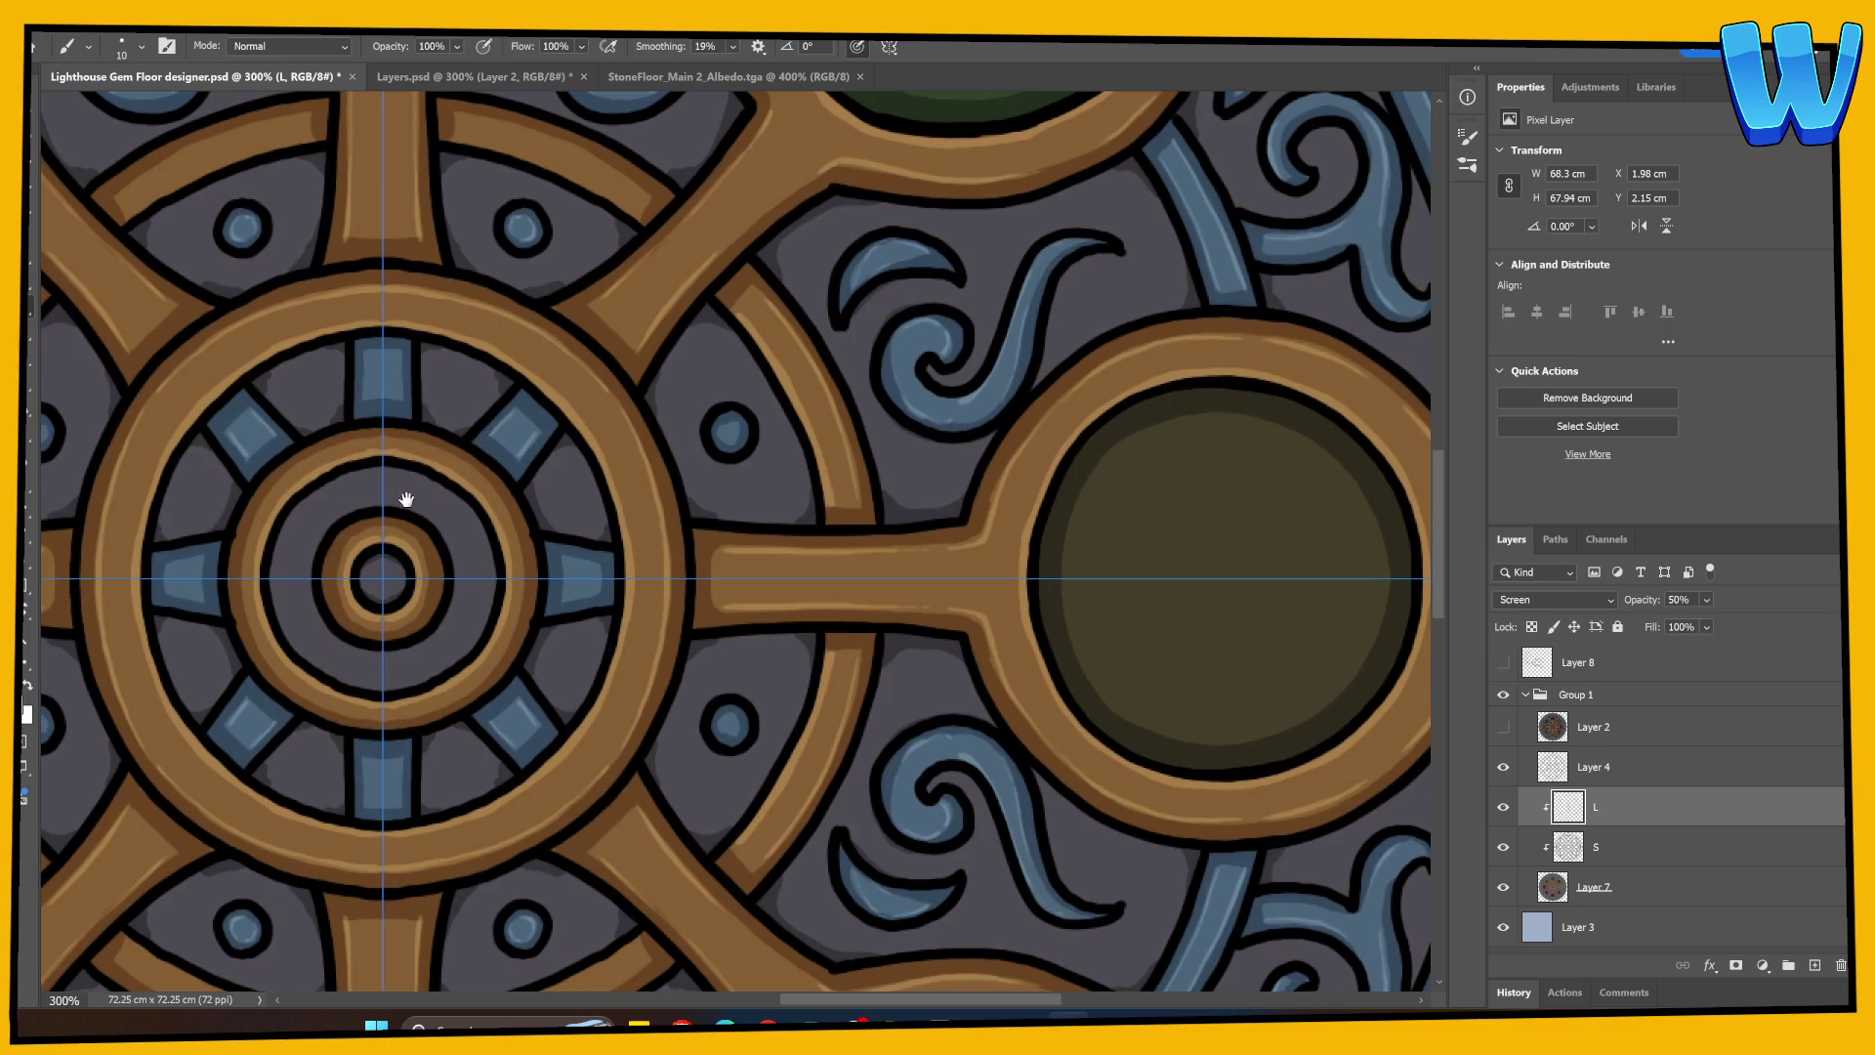
mouse_move(401, 499)
left_mouse_down()
mouse_move(737, 720)
mouse_move(670, 804)
left_mouse_up()
mouse_move(540, 582)
left_mouse_down()
mouse_move(622, 727)
mouse_move(390, 556)
mouse_move(464, 470)
left_mouse_up()
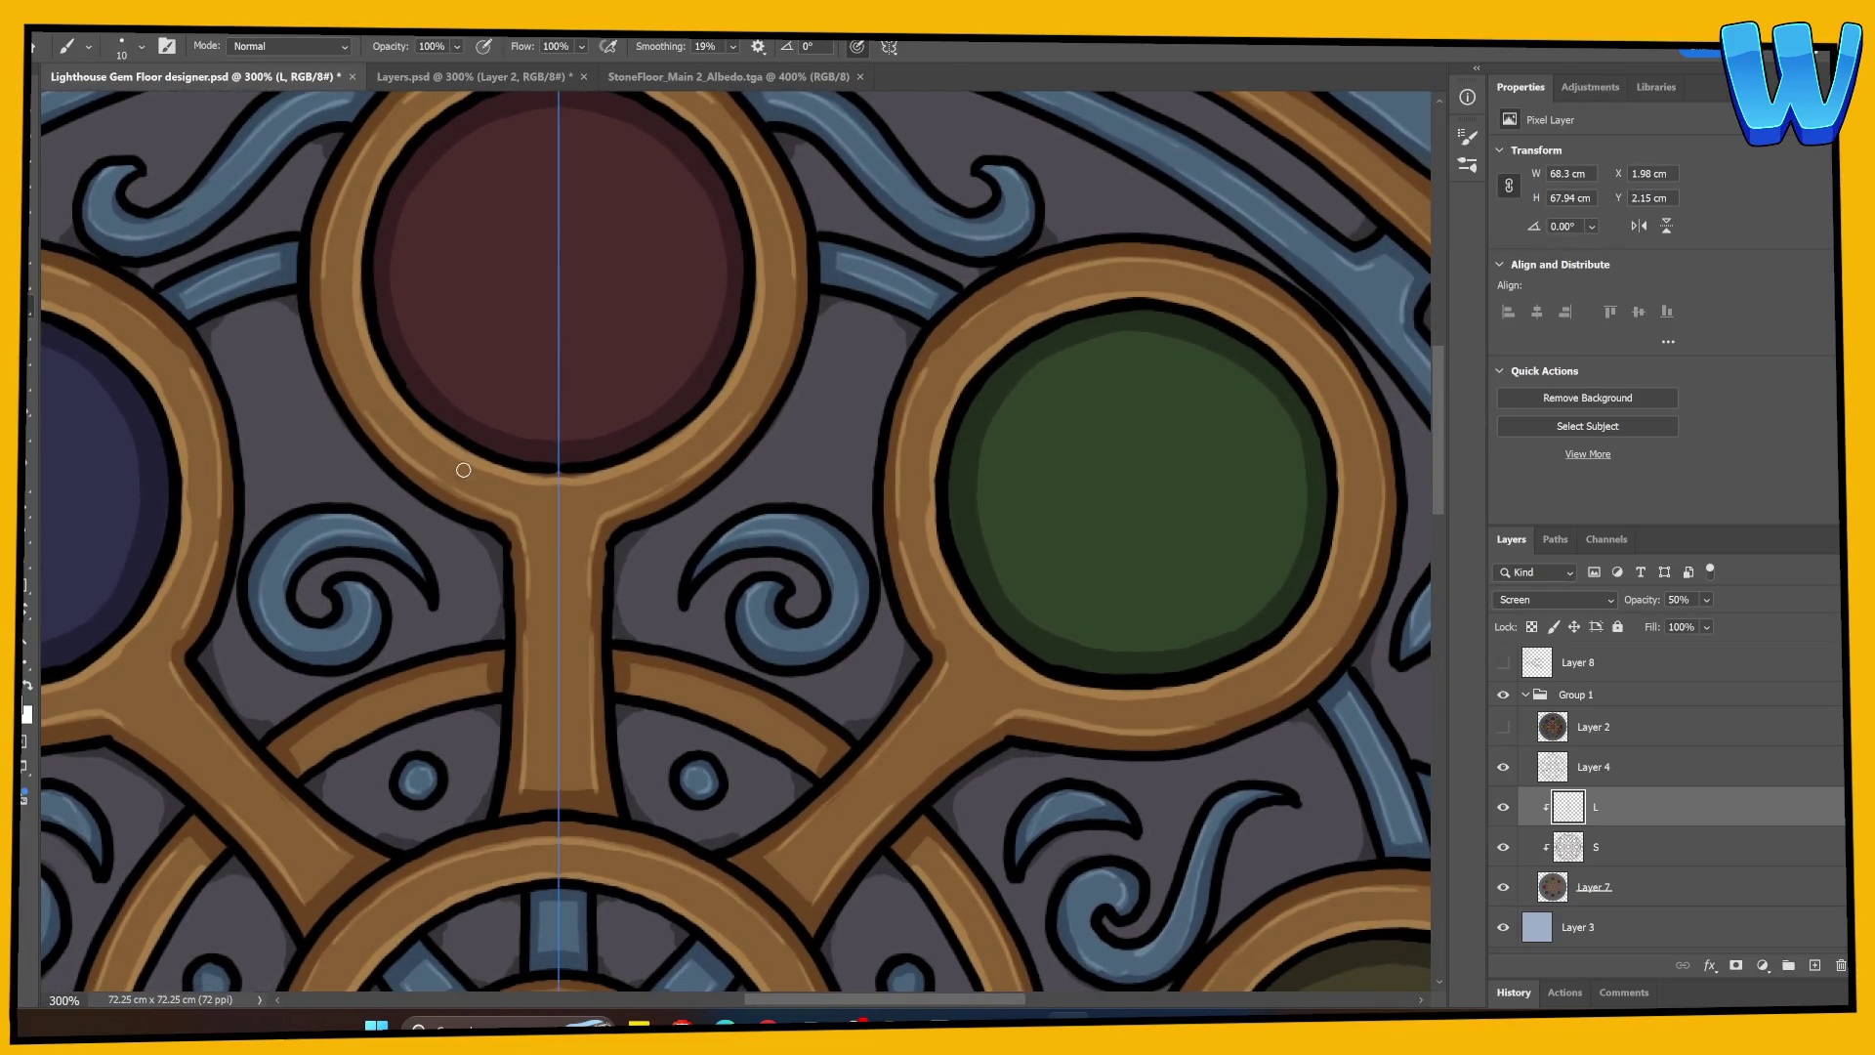
left_click(298, 393, "alt")
Step: Paint mirrored highlights along the red gem's inner, lower and upper rim
mouse_move(398, 205)
left_mouse_down()
mouse_move(410, 352)
mouse_move(455, 403)
mouse_move(565, 444)
left_mouse_up()
left_click_drag(565, 445, 648, 611)
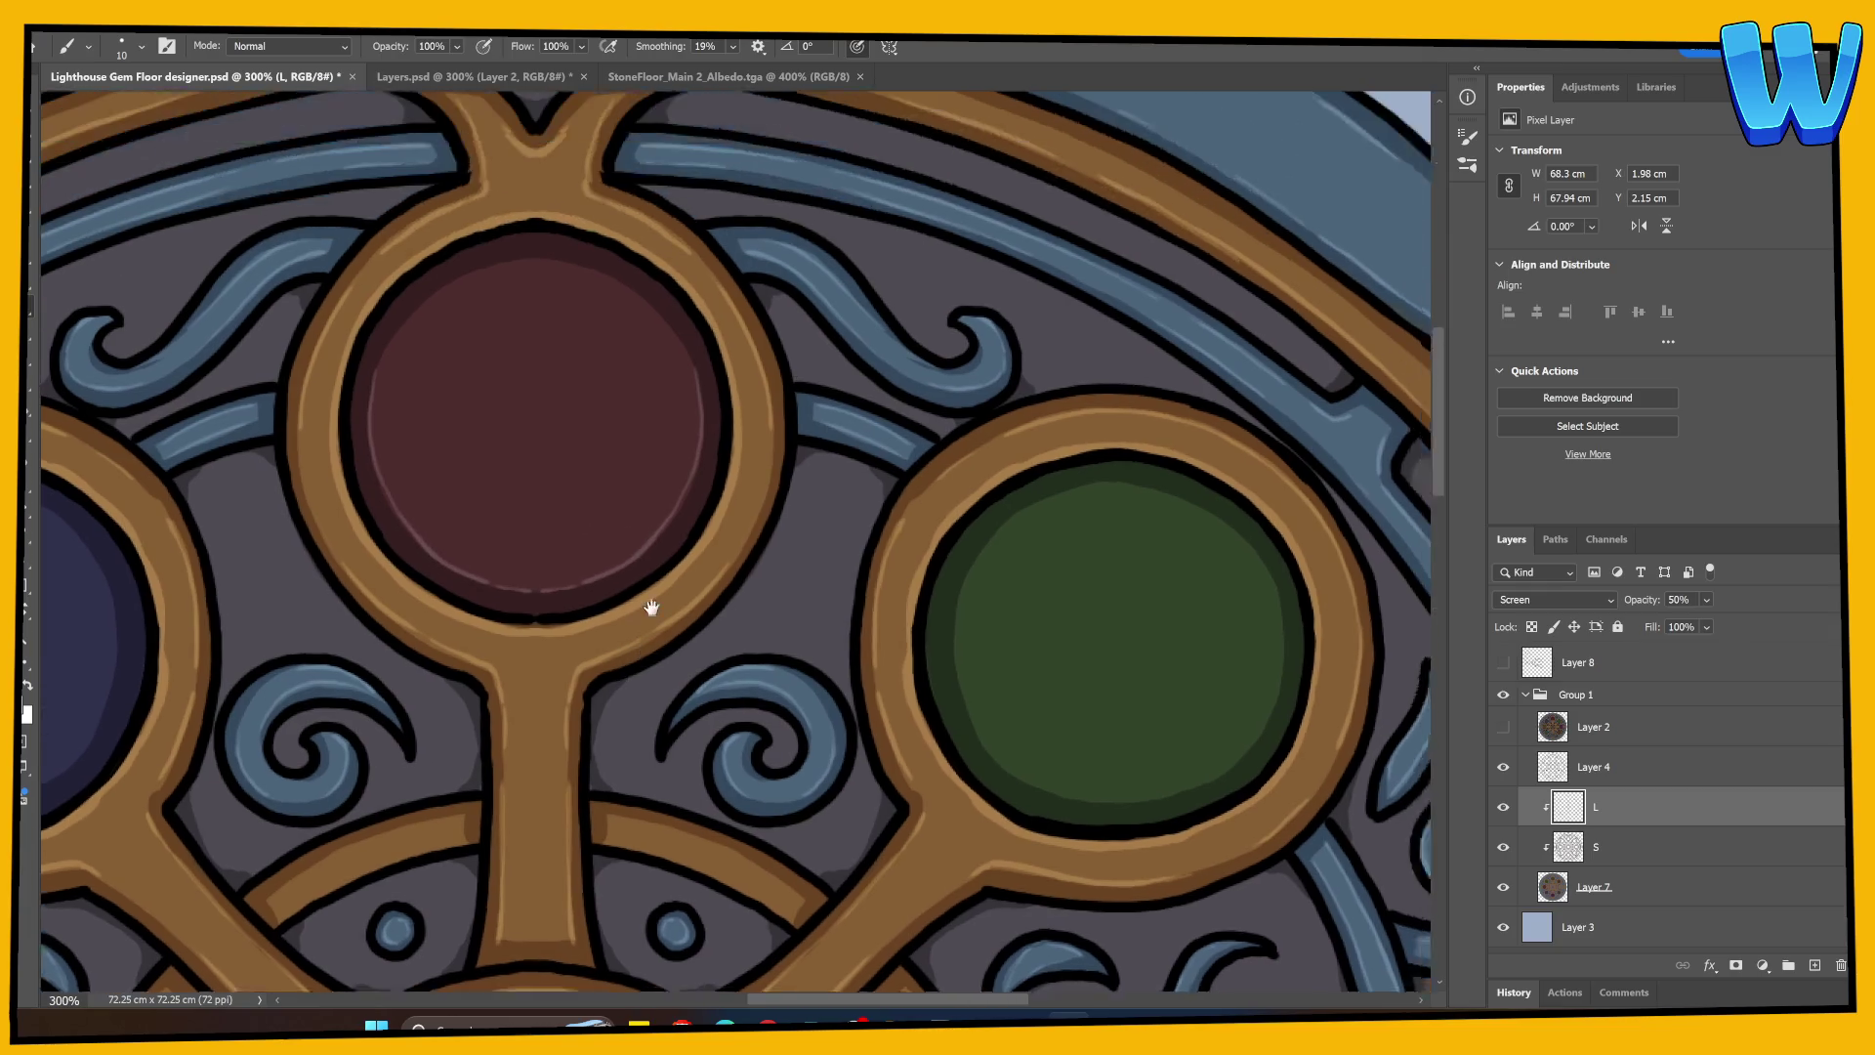
mouse_move(425, 368)
left_mouse_down()
mouse_move(518, 309)
mouse_move(547, 314)
left_mouse_up()
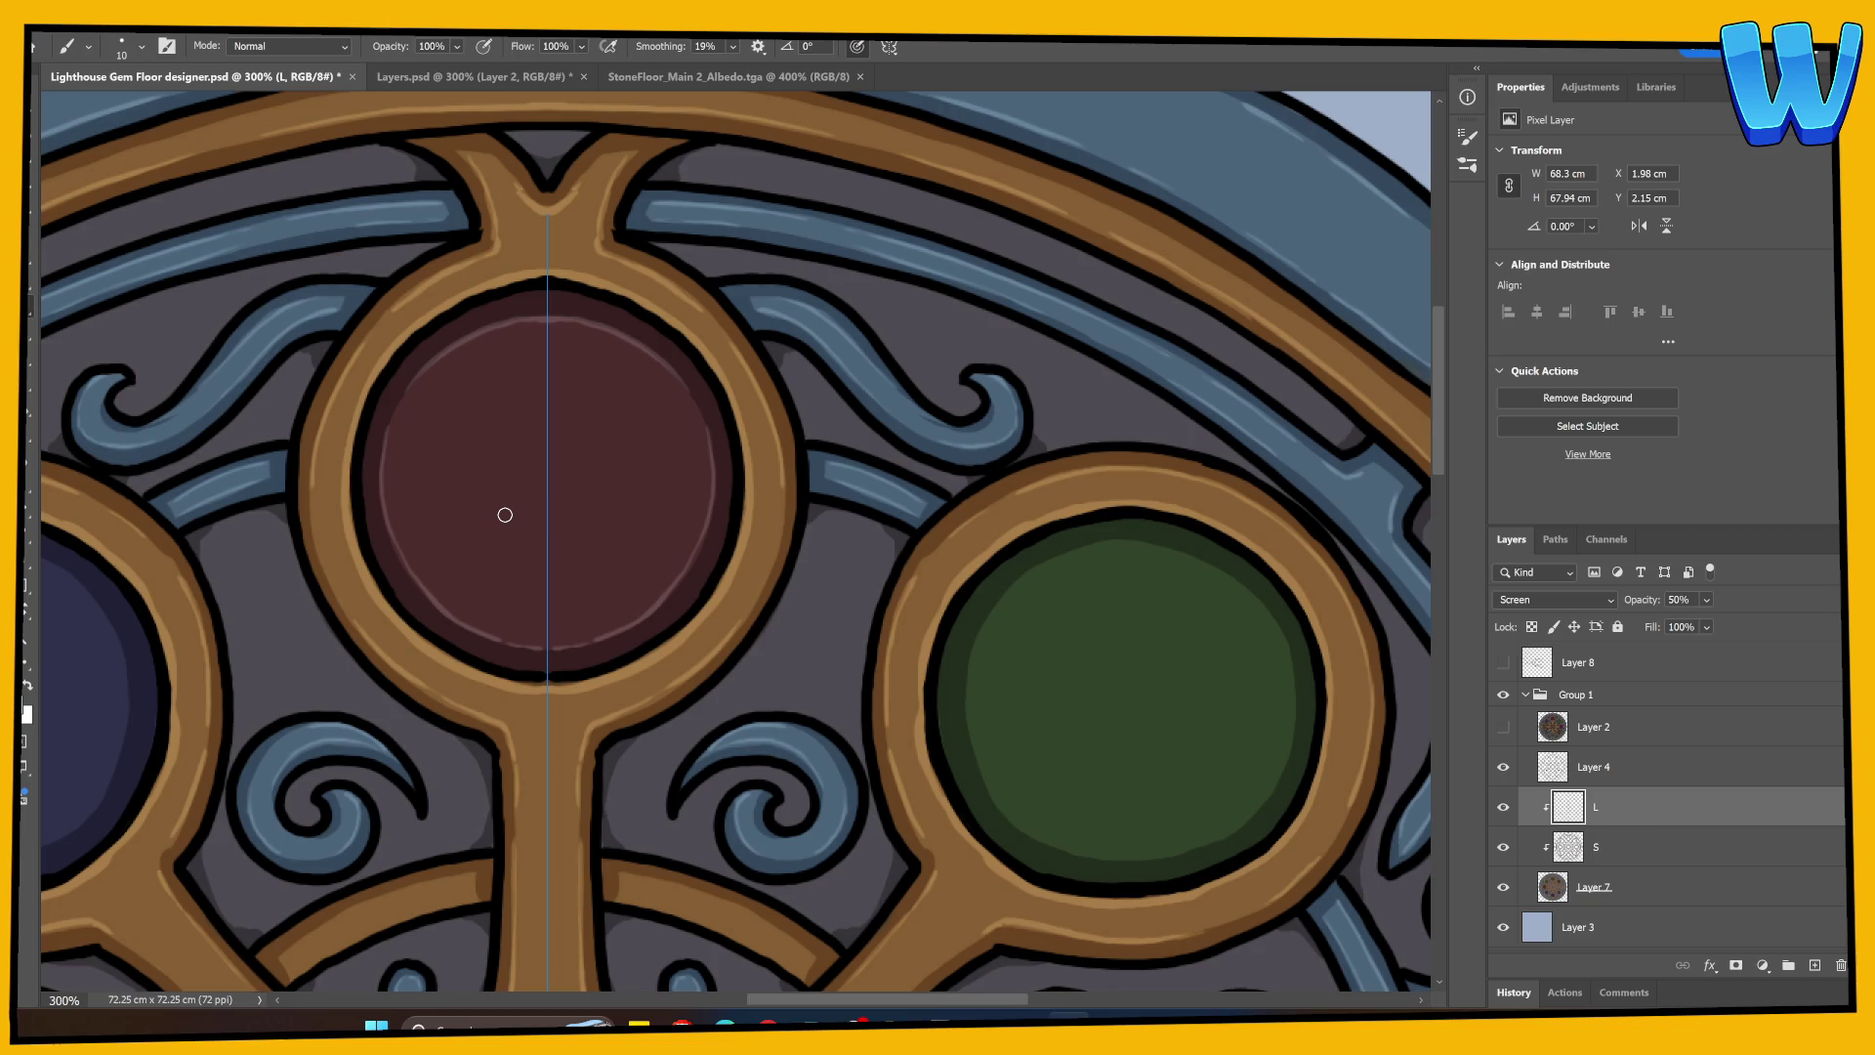
mouse_move(505, 515)
left_mouse_down()
mouse_move(619, 566)
mouse_move(980, 276)
mouse_move(687, 540)
mouse_move(646, 375)
left_mouse_up()
mouse_move(774, 419)
left_mouse_down()
mouse_move(765, 544)
mouse_move(724, 586)
mouse_move(298, 475)
left_mouse_up()
Step: Highlight the inner rims of the blue gem and the purple gem
mouse_move(300, 410)
left_mouse_down()
mouse_move(335, 342)
mouse_move(448, 289)
left_mouse_up()
mouse_move(354, 334)
left_mouse_down()
mouse_move(472, 289)
mouse_move(567, 326)
mouse_move(607, 377)
mouse_move(624, 460)
mouse_move(577, 566)
left_mouse_up()
mouse_move(293, 437)
left_mouse_down()
mouse_move(335, 557)
mouse_move(452, 606)
left_mouse_up()
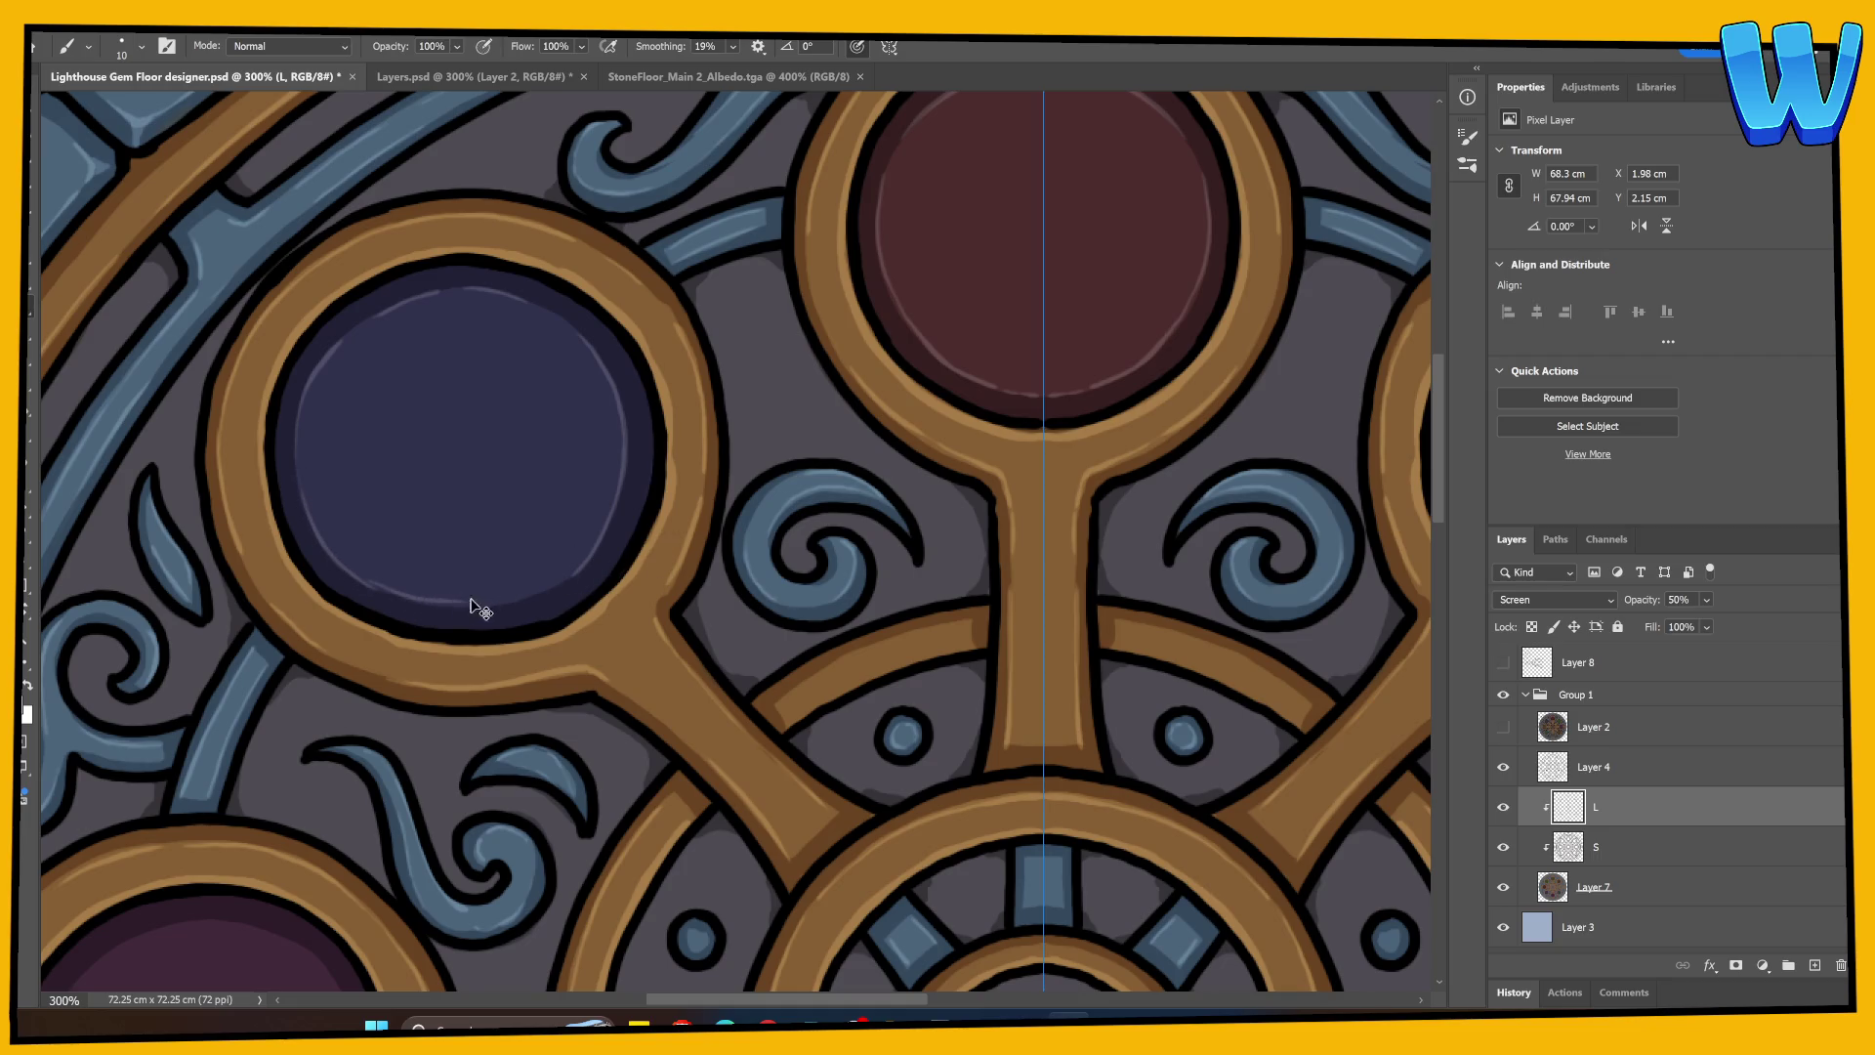
left_click_drag(402, 603, 602, 537)
left_click_drag(579, 632, 607, 264)
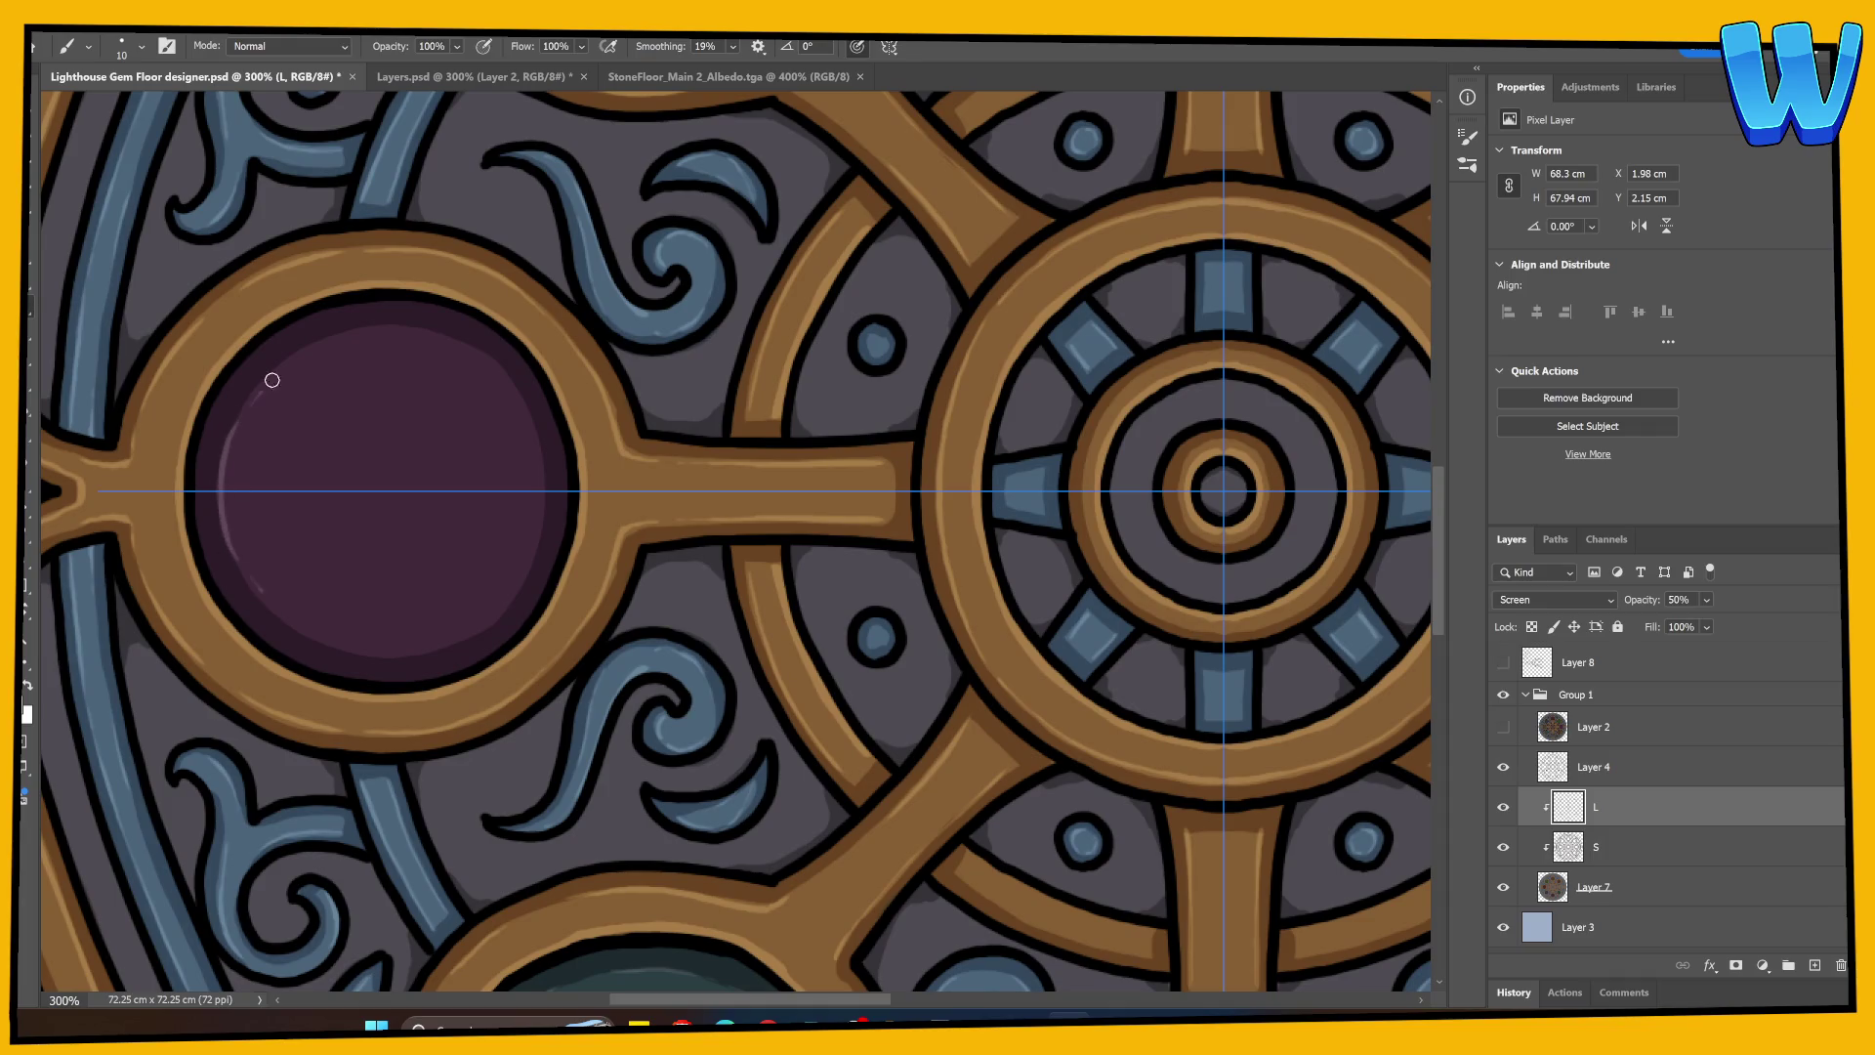
left_click_drag(255, 418, 273, 368)
mouse_move(450, 338)
left_mouse_down()
mouse_move(531, 423)
mouse_move(540, 498)
left_mouse_up()
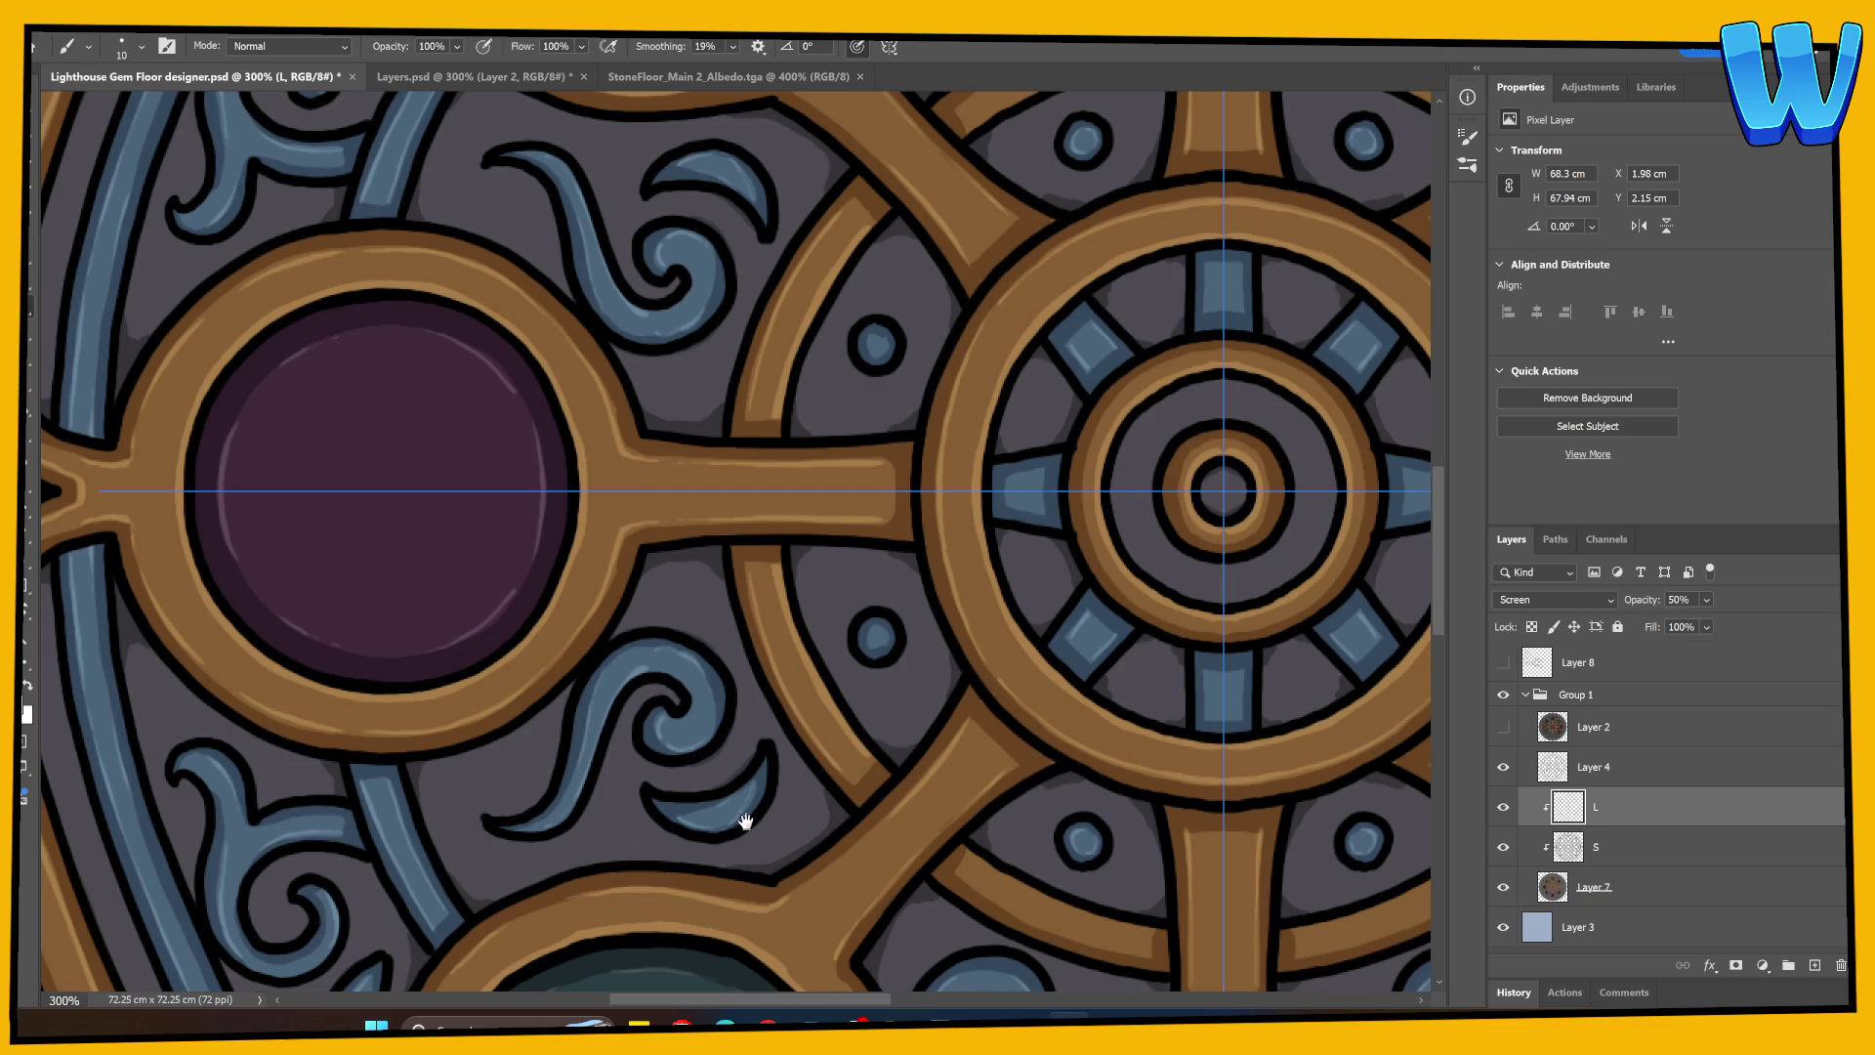
Step: Pan across the teal, grey and brown gems and wheel motif, then switch to the StoneFloor texture
left_click_drag(745, 821, 481, 418)
left_click_drag(691, 615, 494, 616)
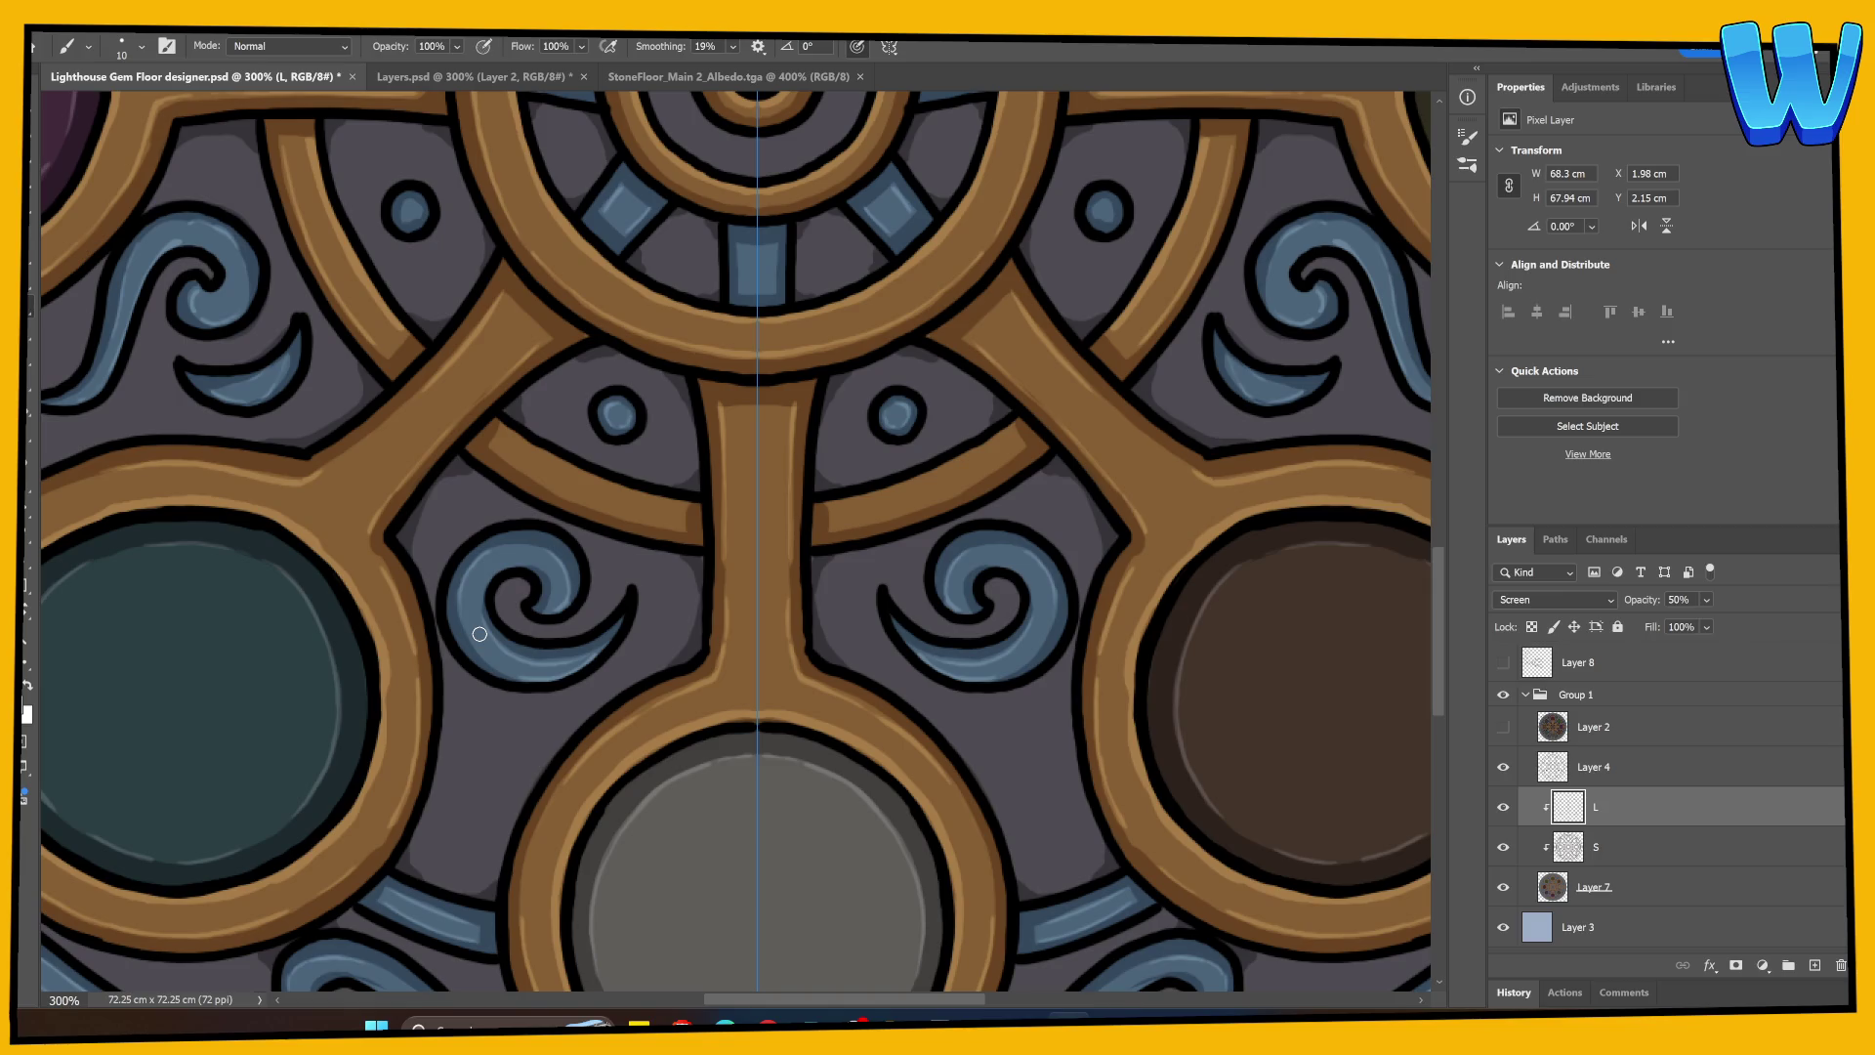
mouse_move(305, 283)
left_mouse_down()
mouse_move(567, 721)
mouse_move(669, 813)
mouse_move(683, 720)
mouse_move(481, 858)
mouse_move(343, 833)
mouse_move(586, 622)
left_mouse_up()
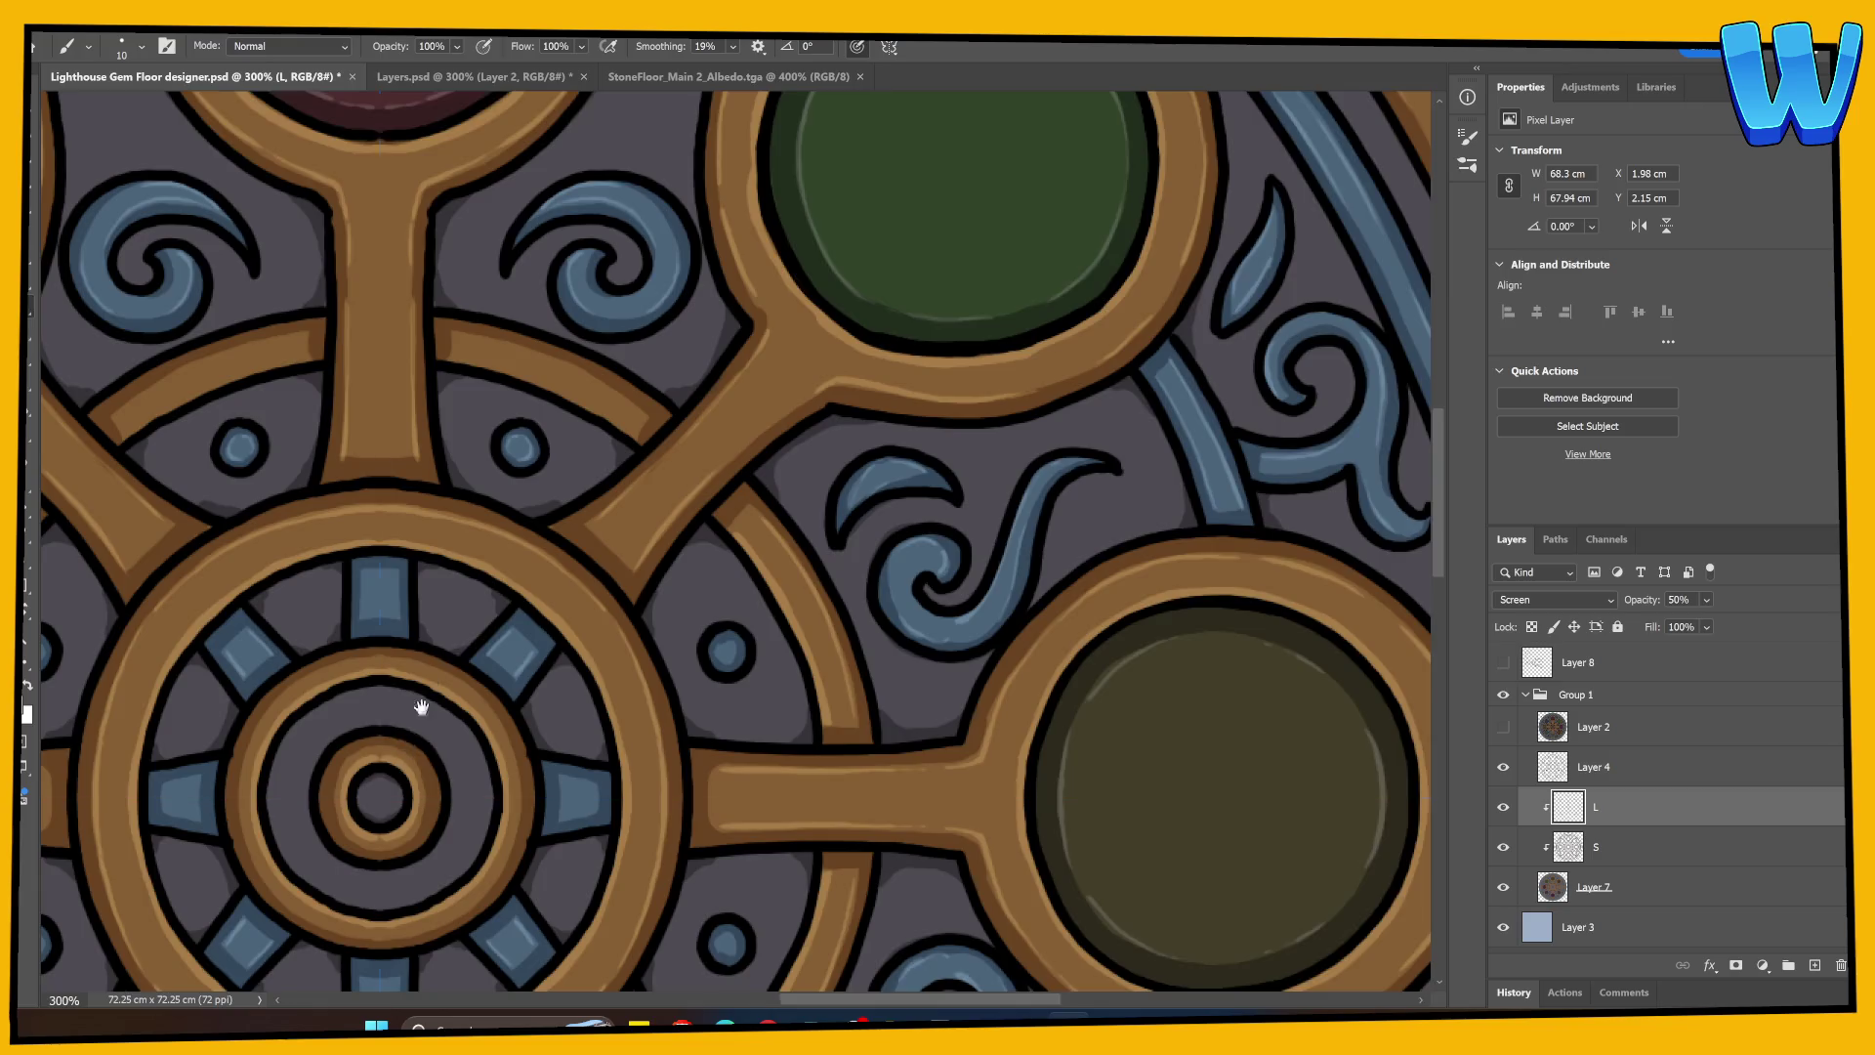
mouse_move(420, 712)
left_mouse_down()
mouse_move(490, 598)
mouse_move(529, 673)
mouse_move(615, 741)
left_mouse_up()
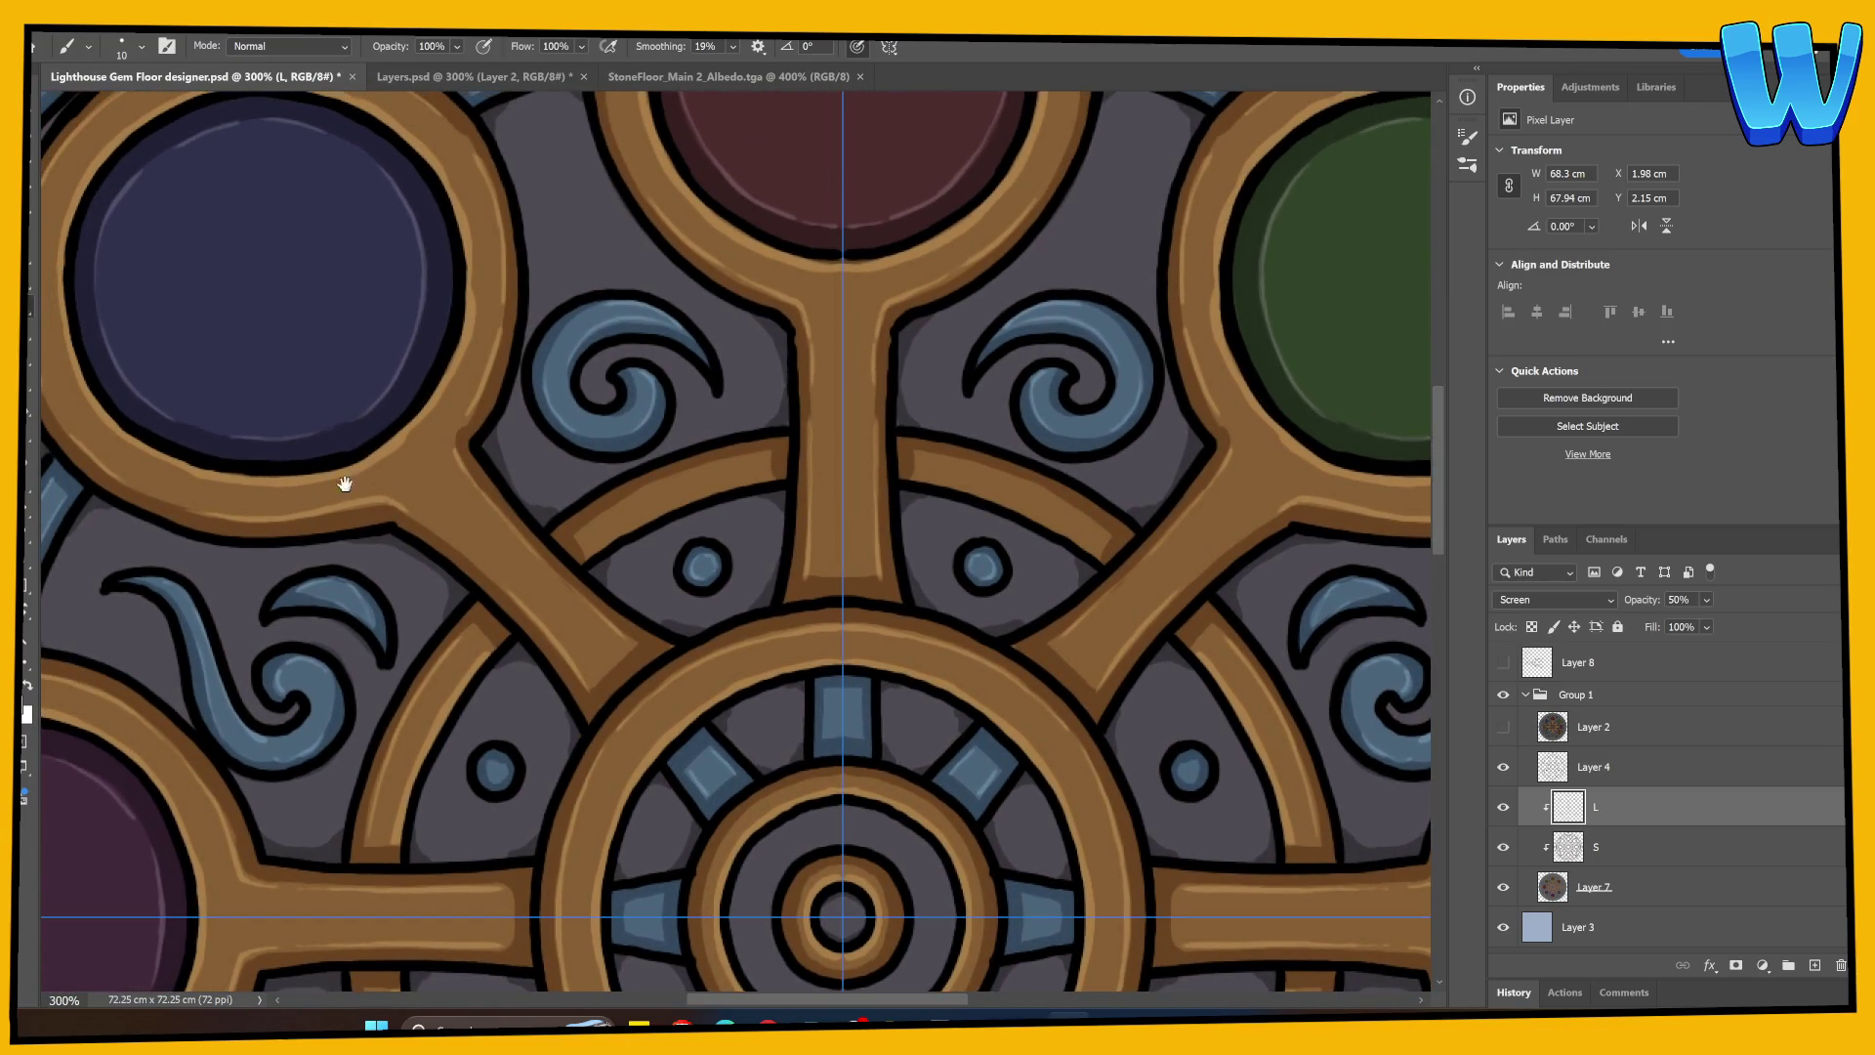
left_click_drag(345, 483, 733, 683)
key("ctrl+Tab")
key("ctrl+Tab")
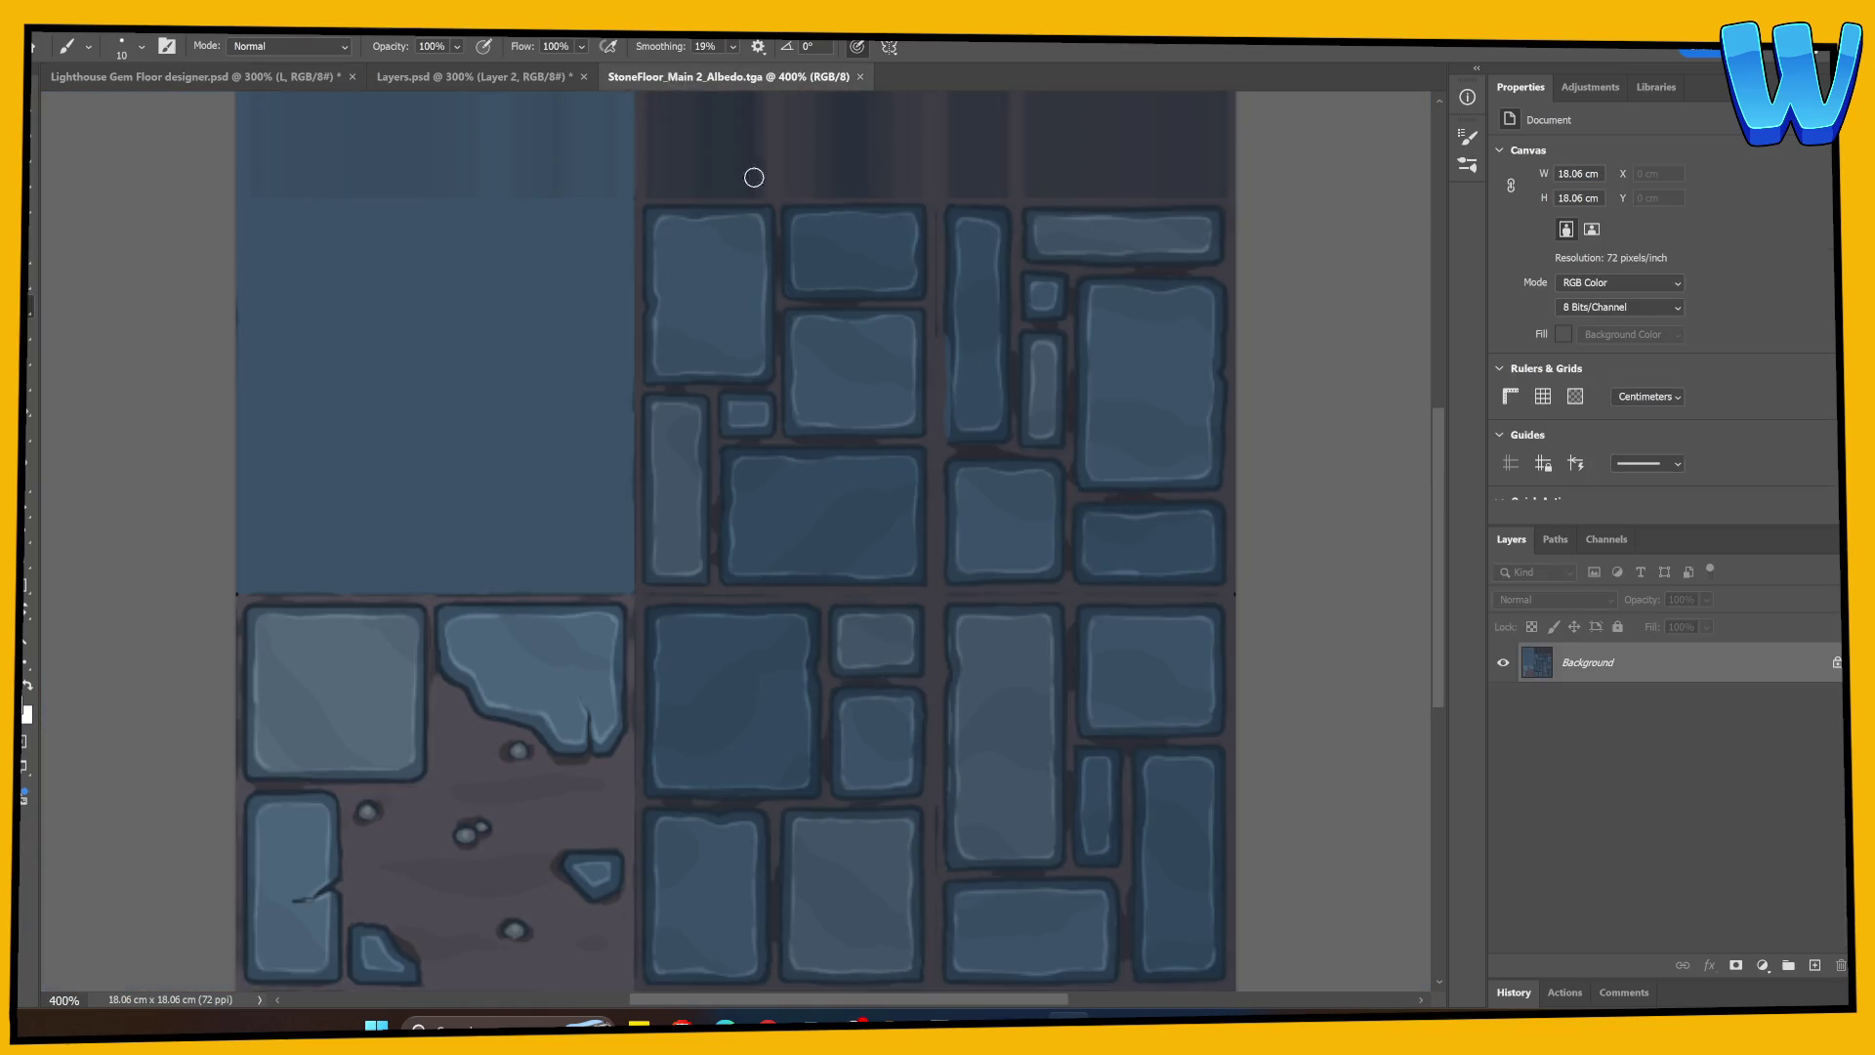
Step: Back in the designer file, make Layer 7 active and enlarge the brush to 30
left_click(196, 76)
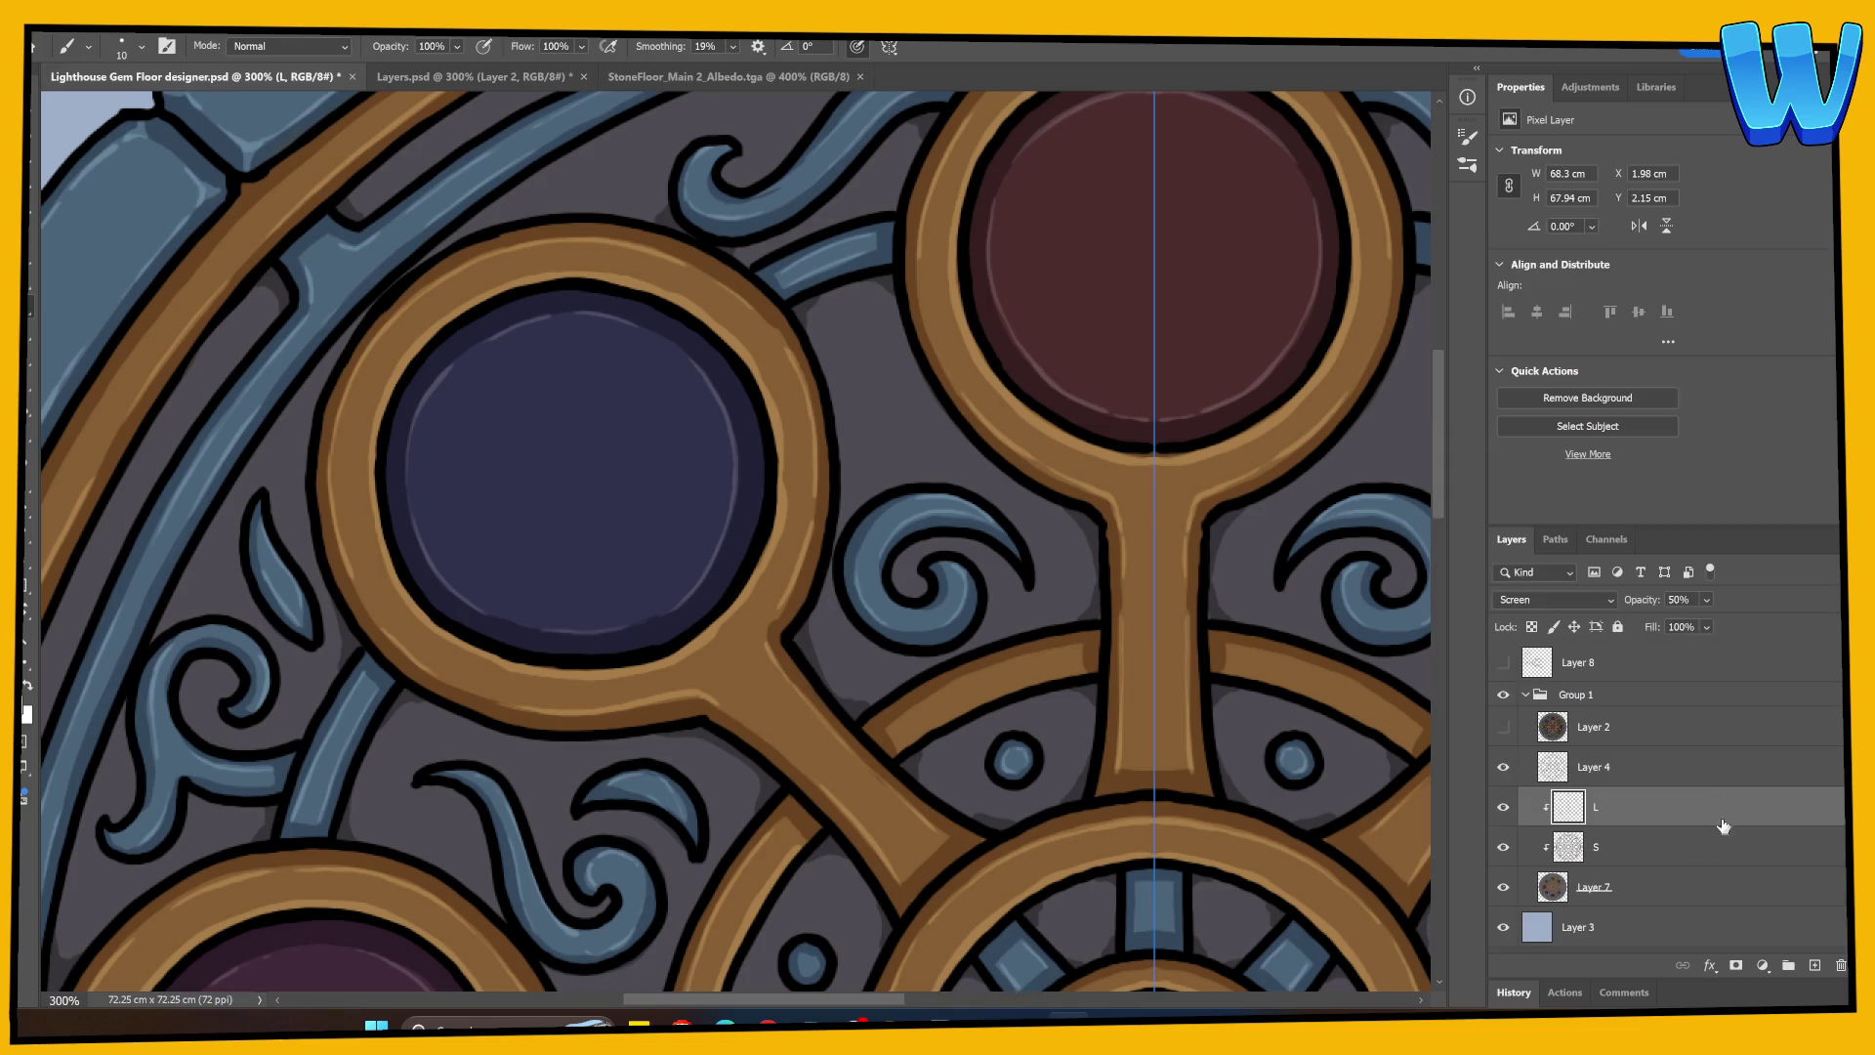
left_click(1617, 894)
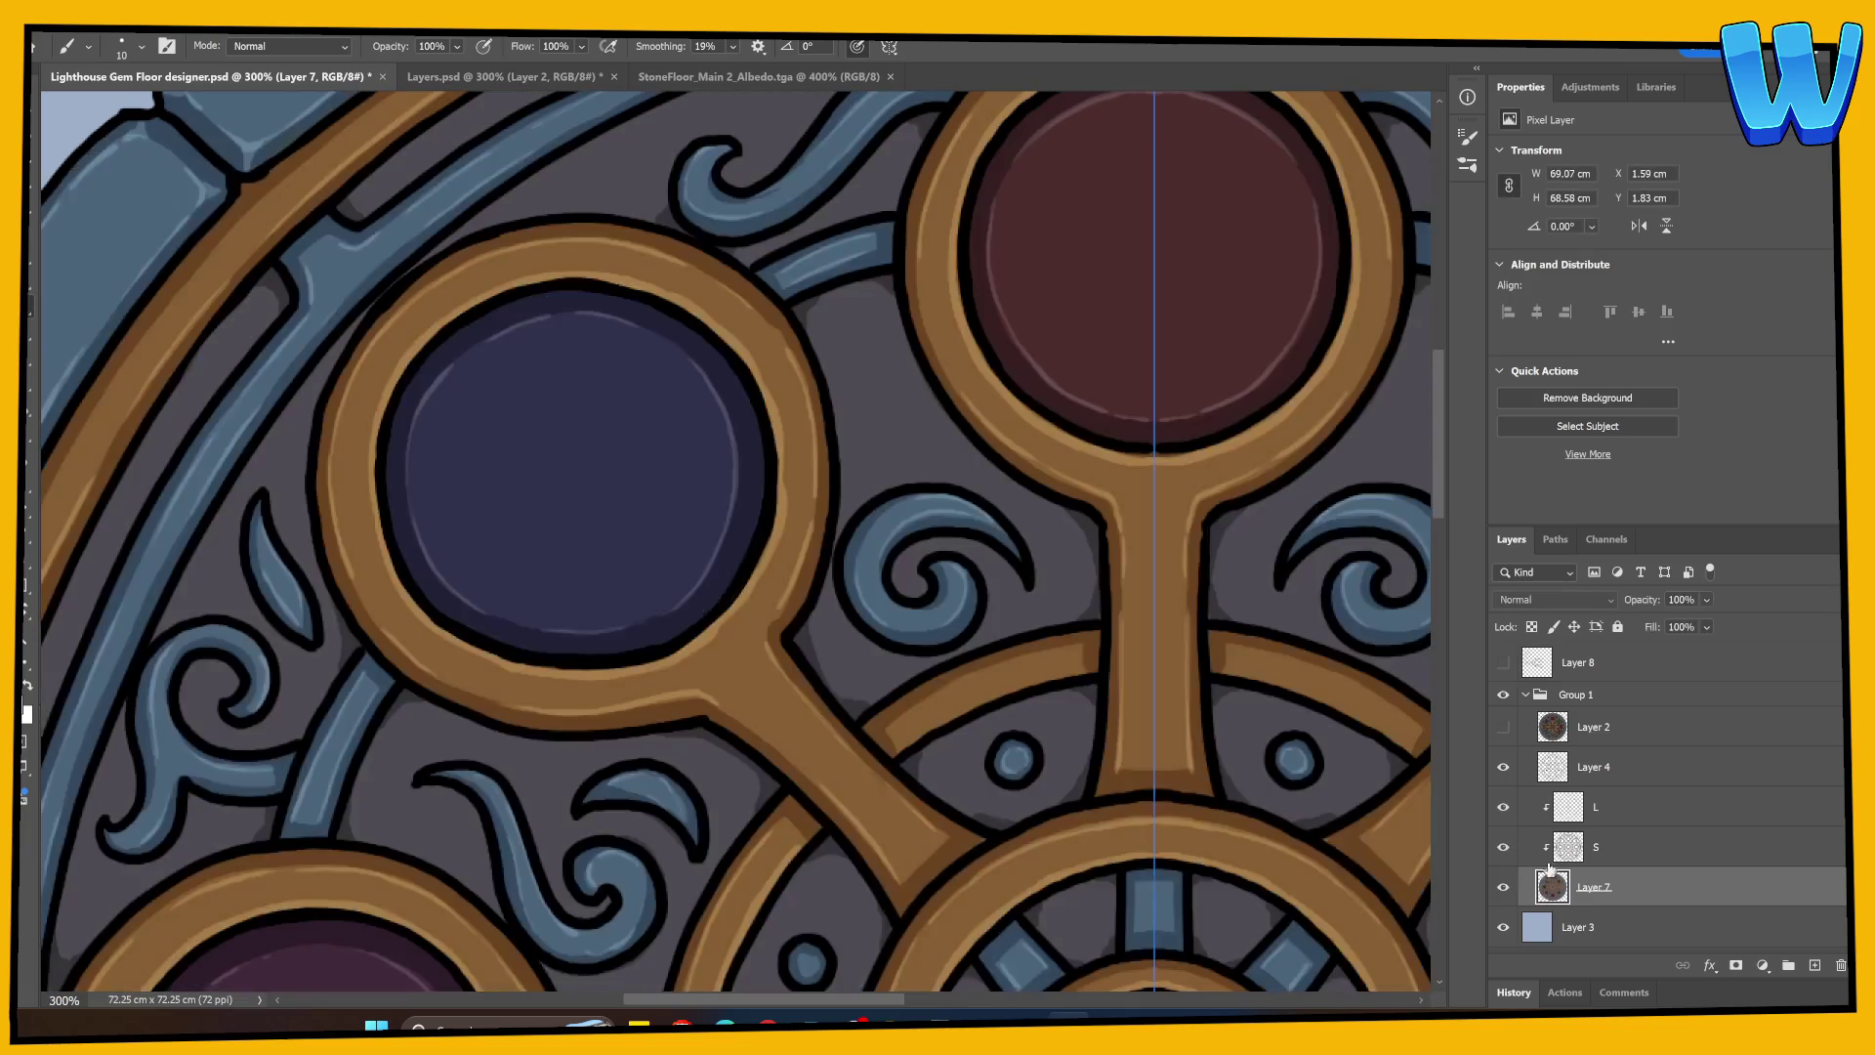
left_click_drag(685, 699, 730, 515)
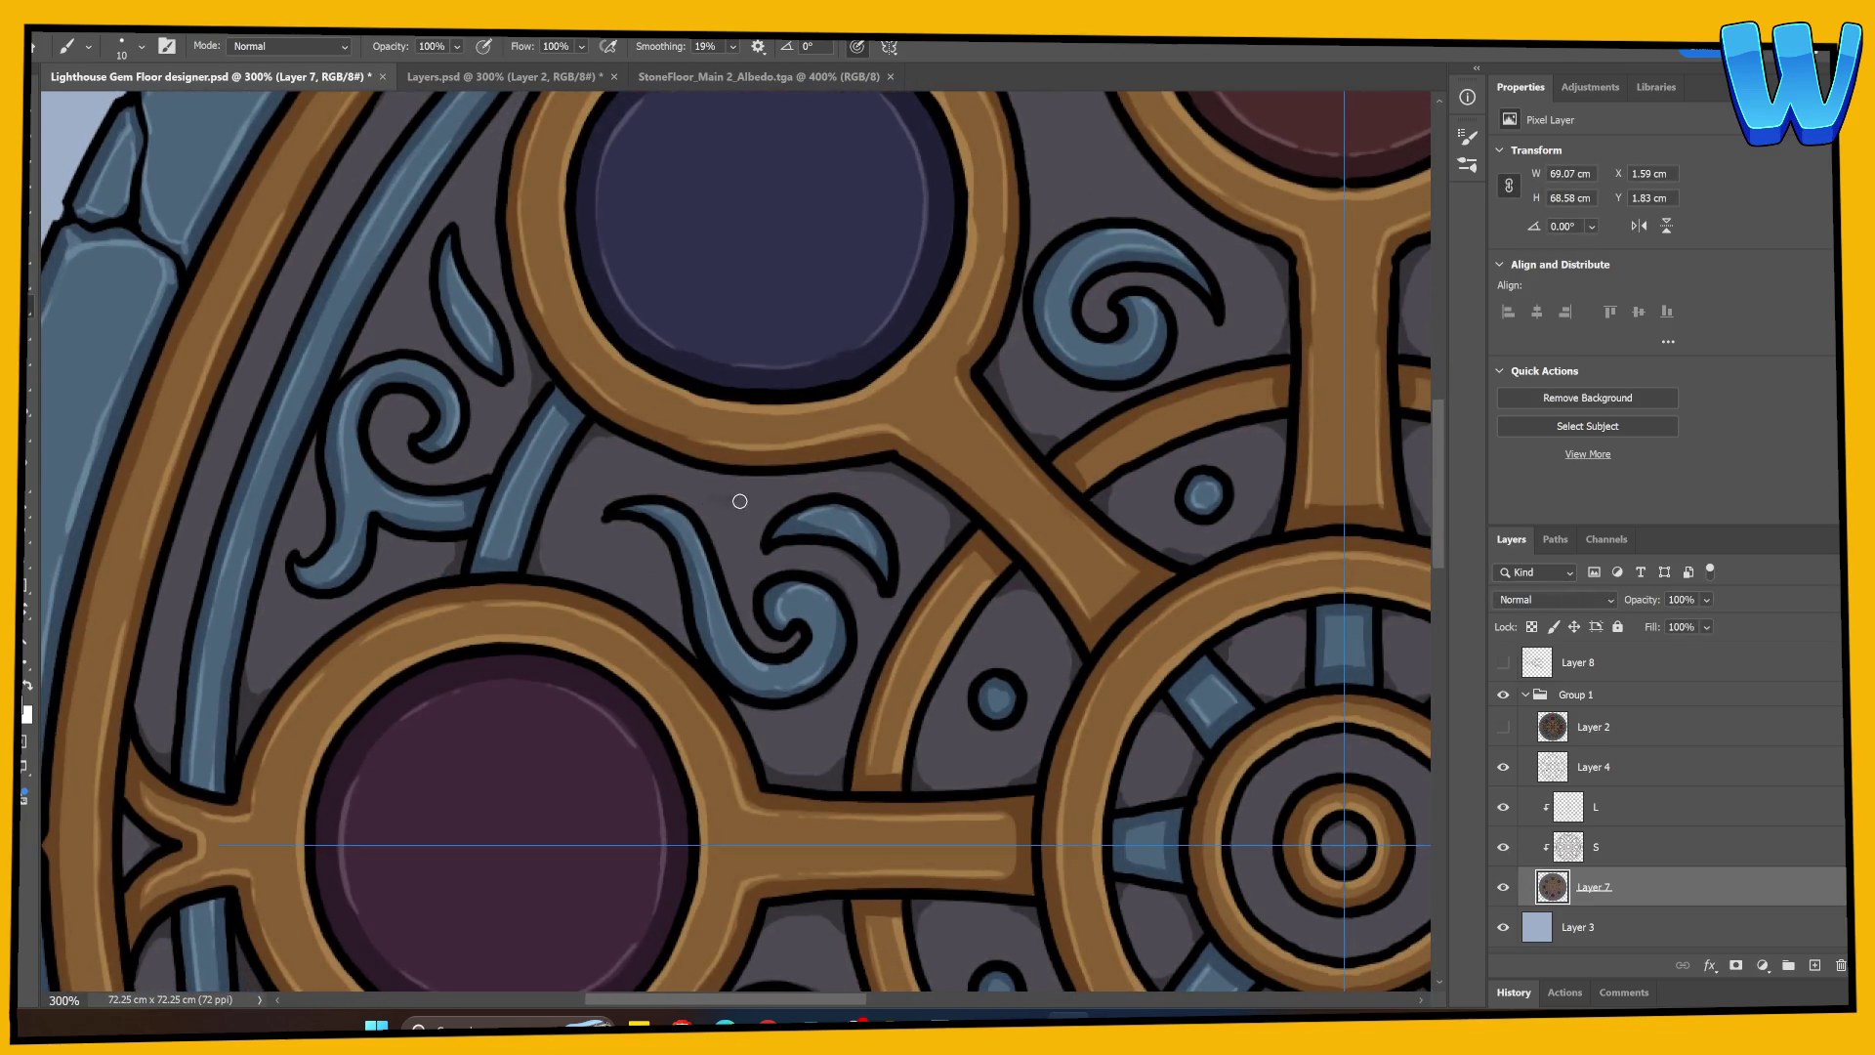
key("bracketright")
key("bracketright")
Step: Show the guide lines crossing the wheel centre and turn painting symmetry off
left_click_drag(800, 598, 426, 646)
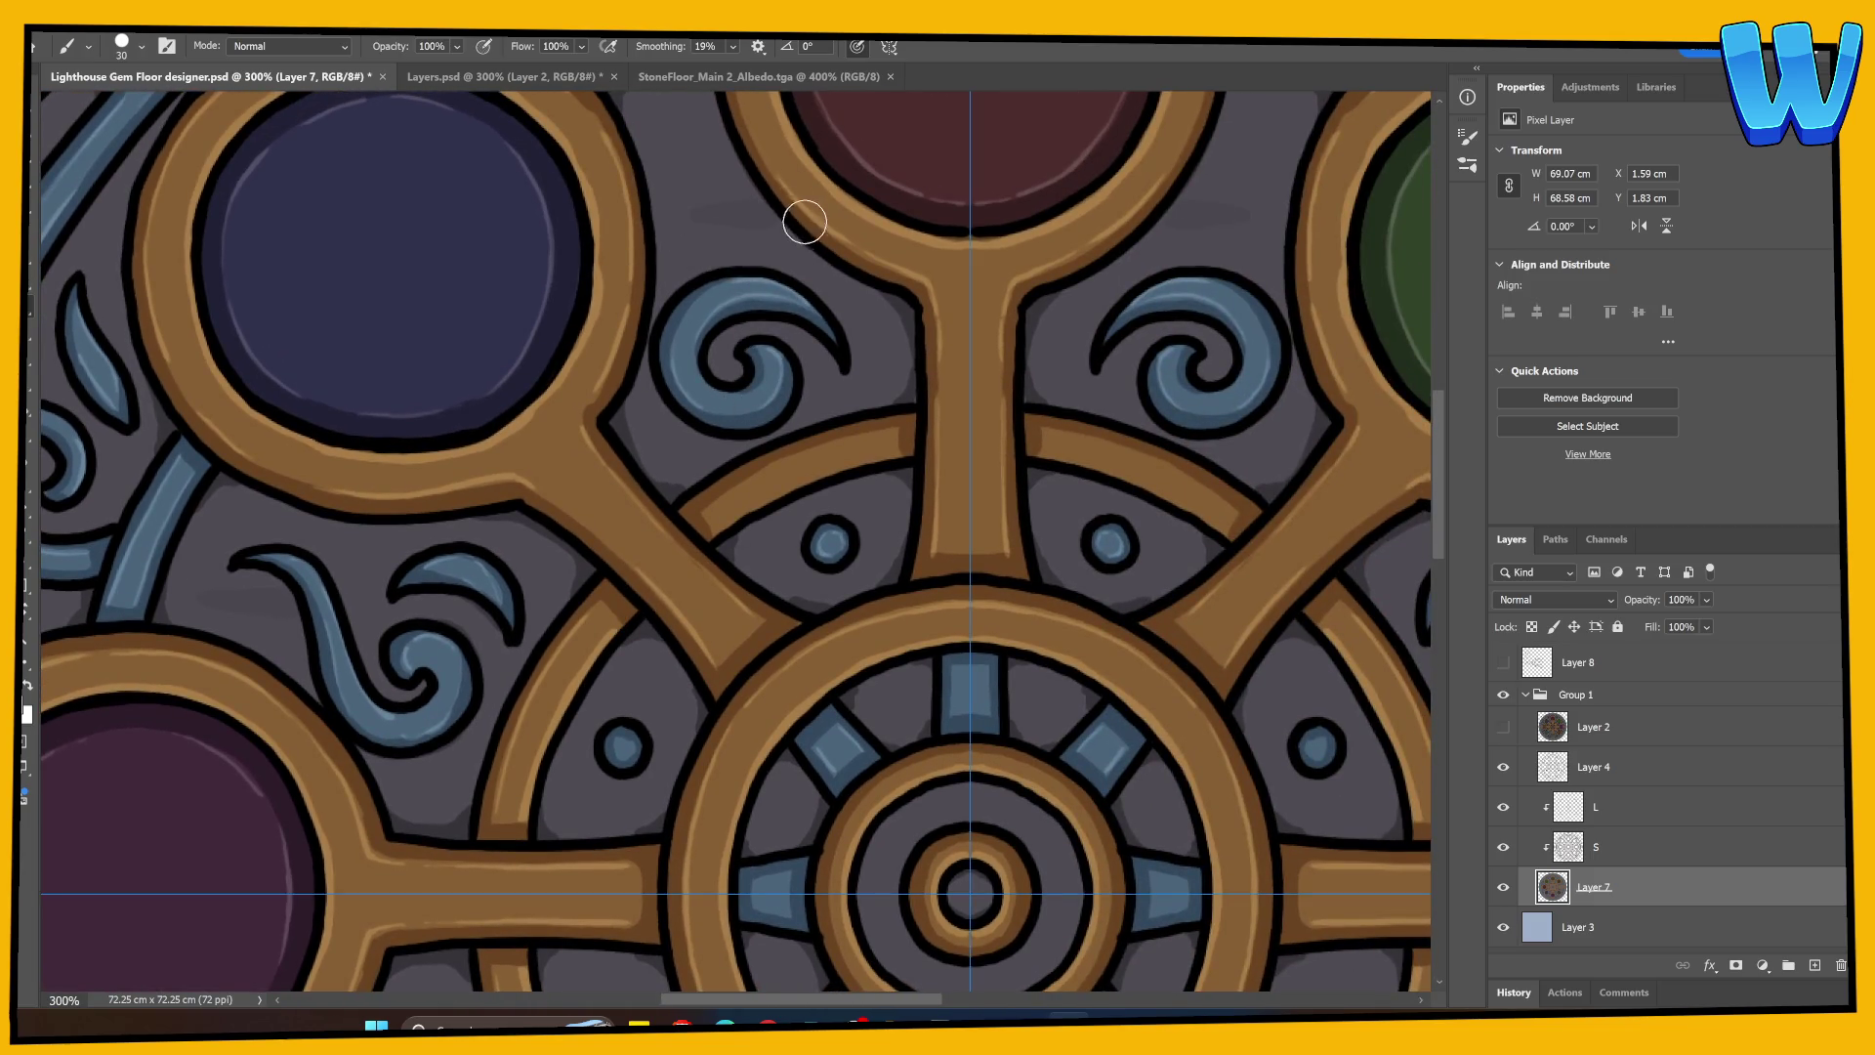
mouse_move(808, 218)
left_mouse_down()
mouse_move(762, 449)
mouse_move(670, 468)
mouse_move(711, 484)
left_mouse_up()
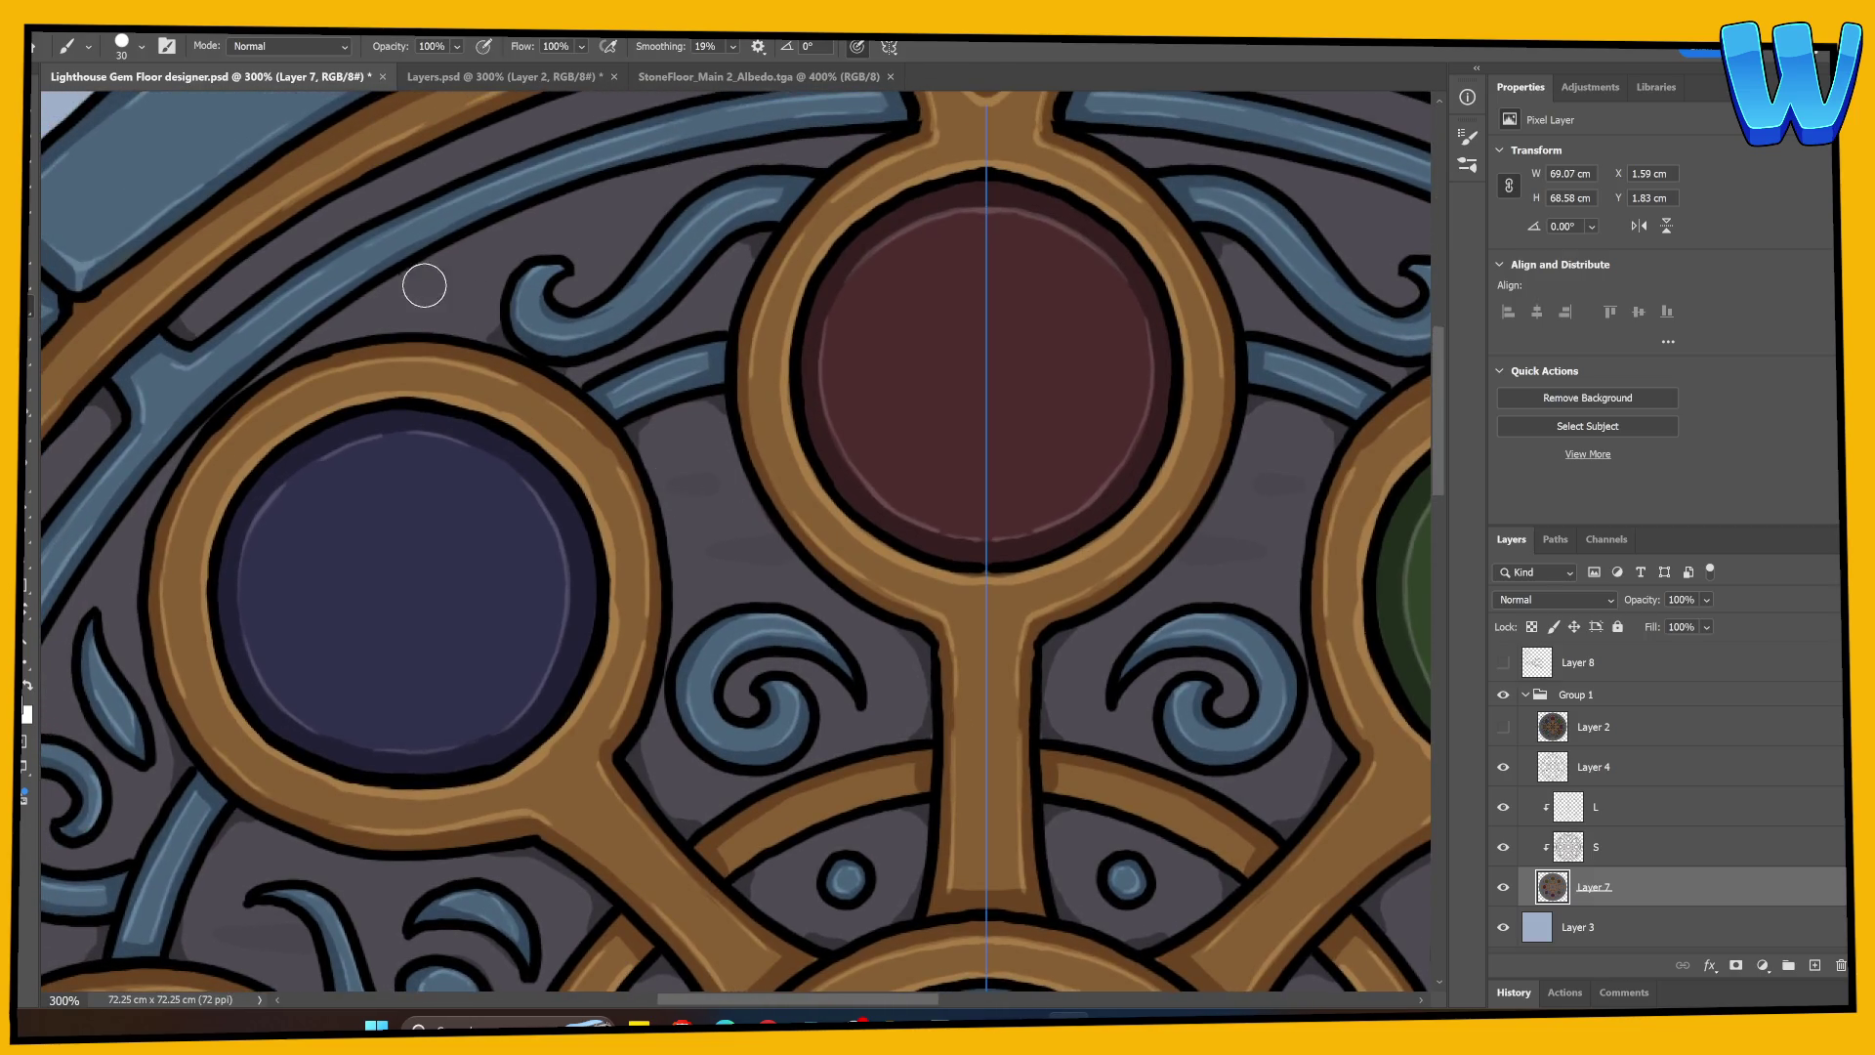
left_click_drag(514, 284, 348, 567)
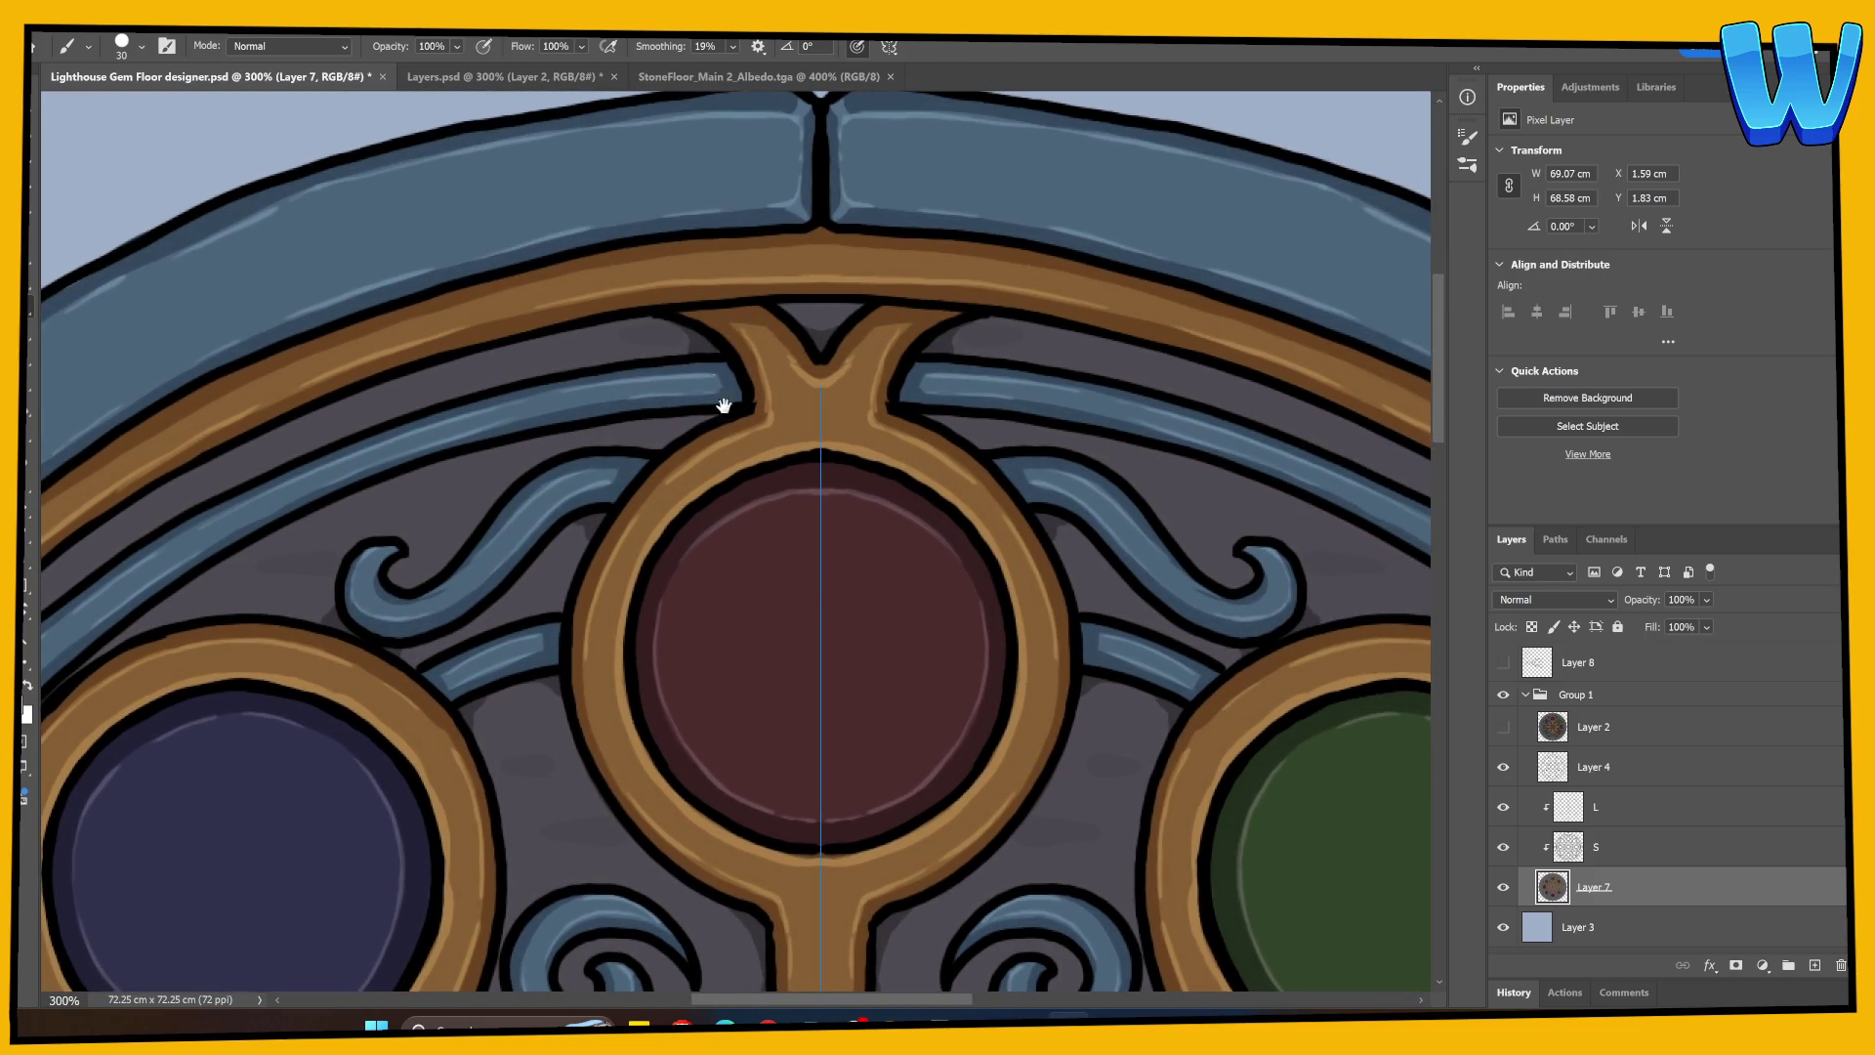
mouse_move(1014, 871)
left_mouse_down()
mouse_move(840, 452)
mouse_move(825, 473)
left_mouse_up()
key("ctrl+semicolon")
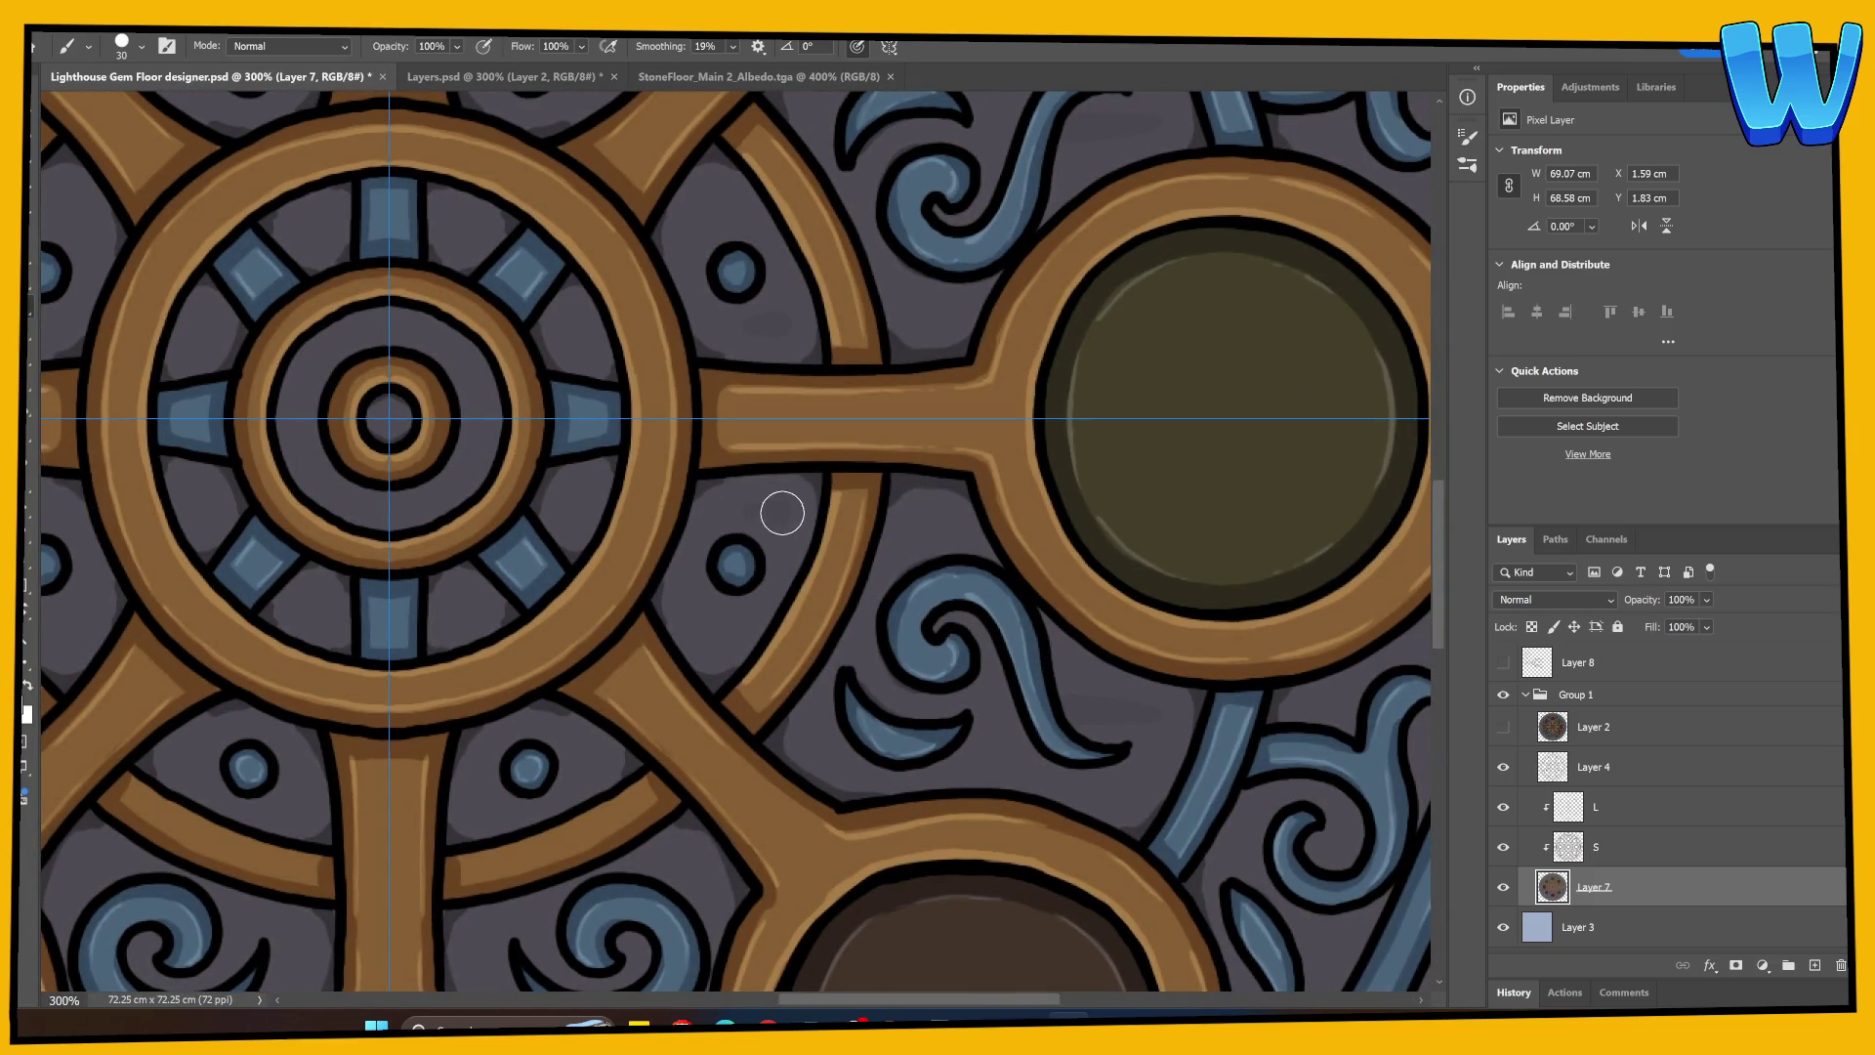
left_click_drag(737, 544, 974, 712)
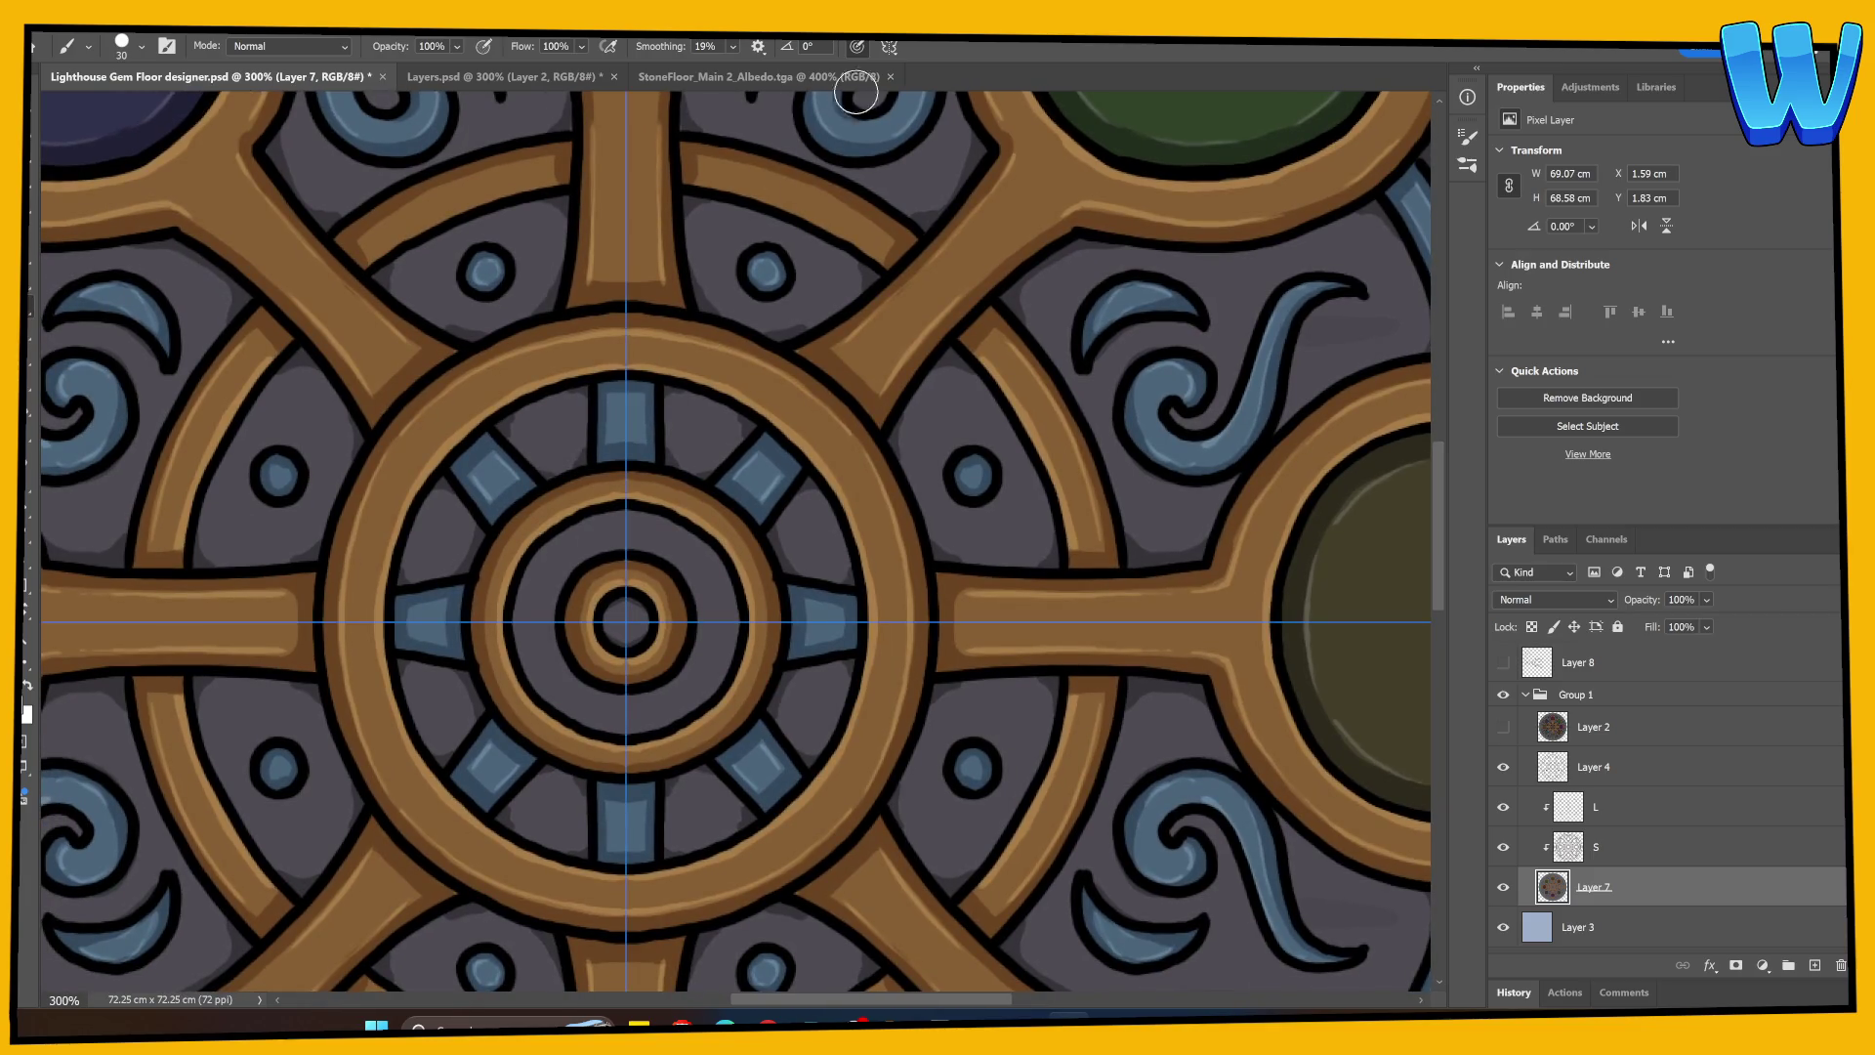
left_click(888, 46)
left_click(953, 78)
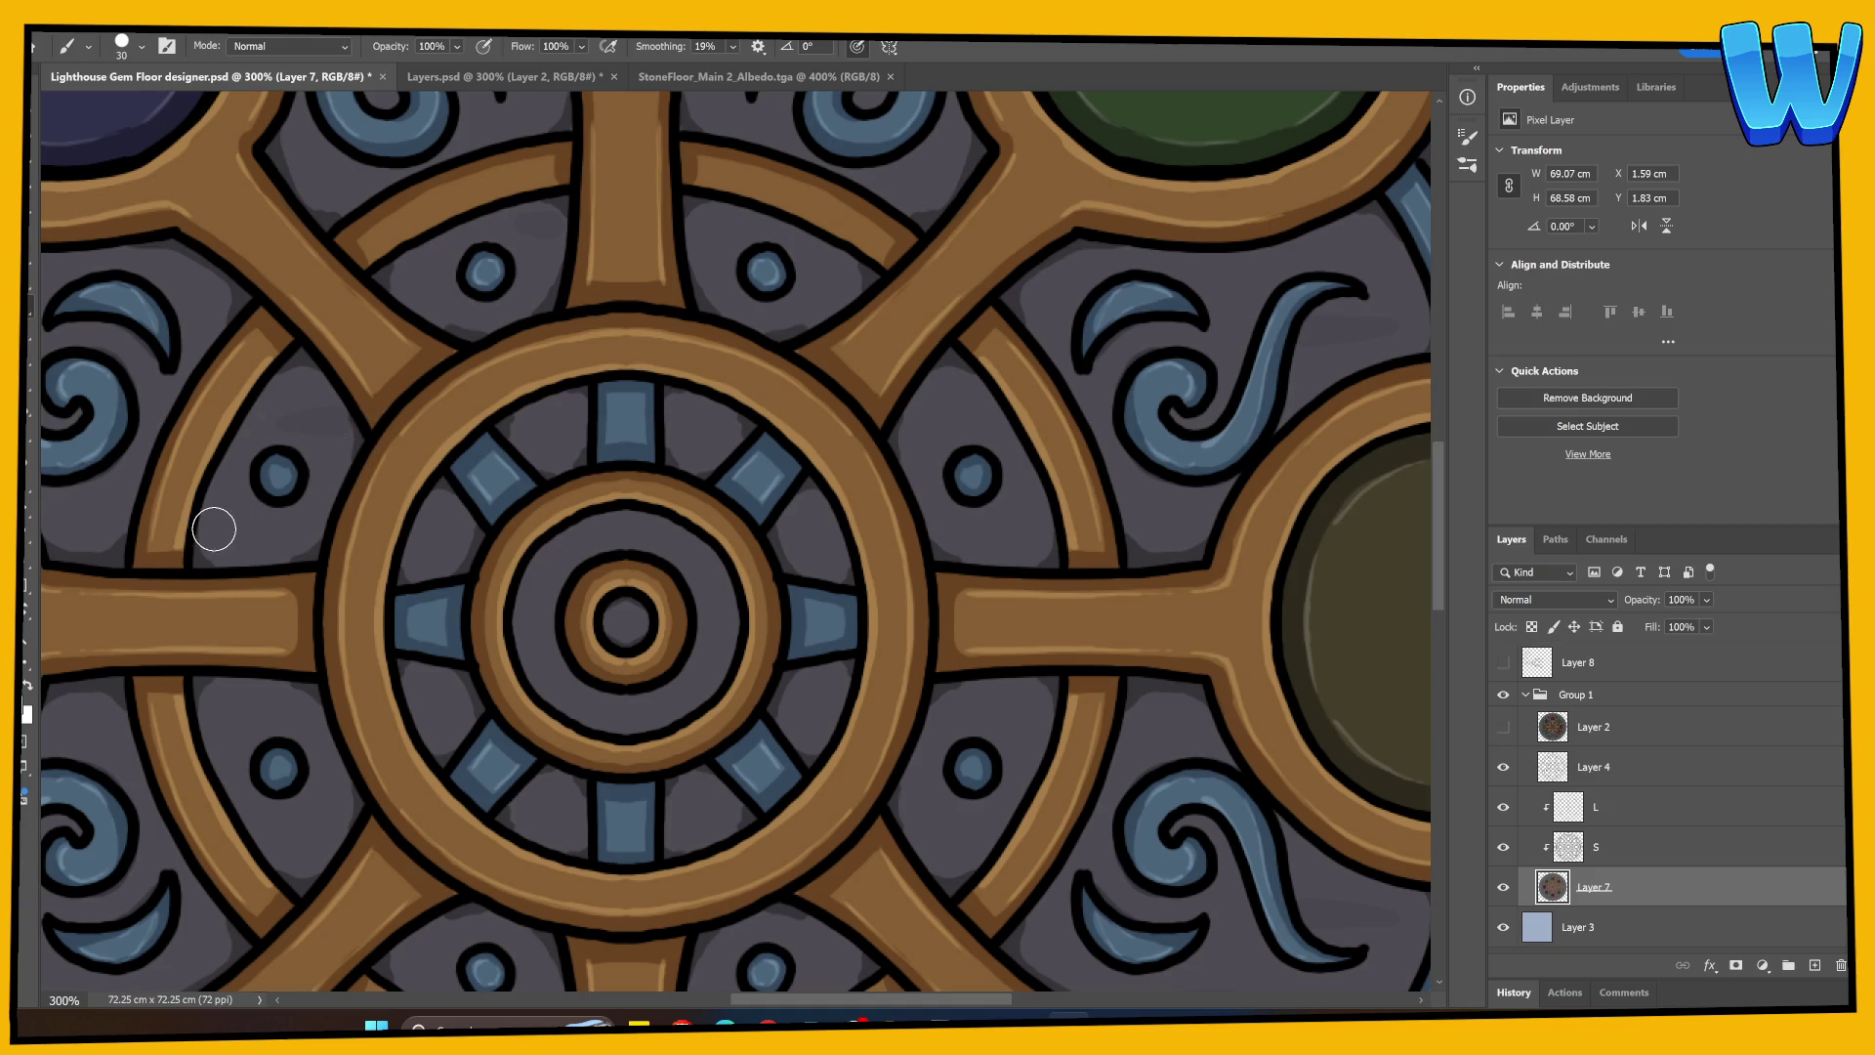
Step: Pan over the wheel ring and dark gem, then zoom out and back to 100%
left_click_drag(650, 823, 457, 755)
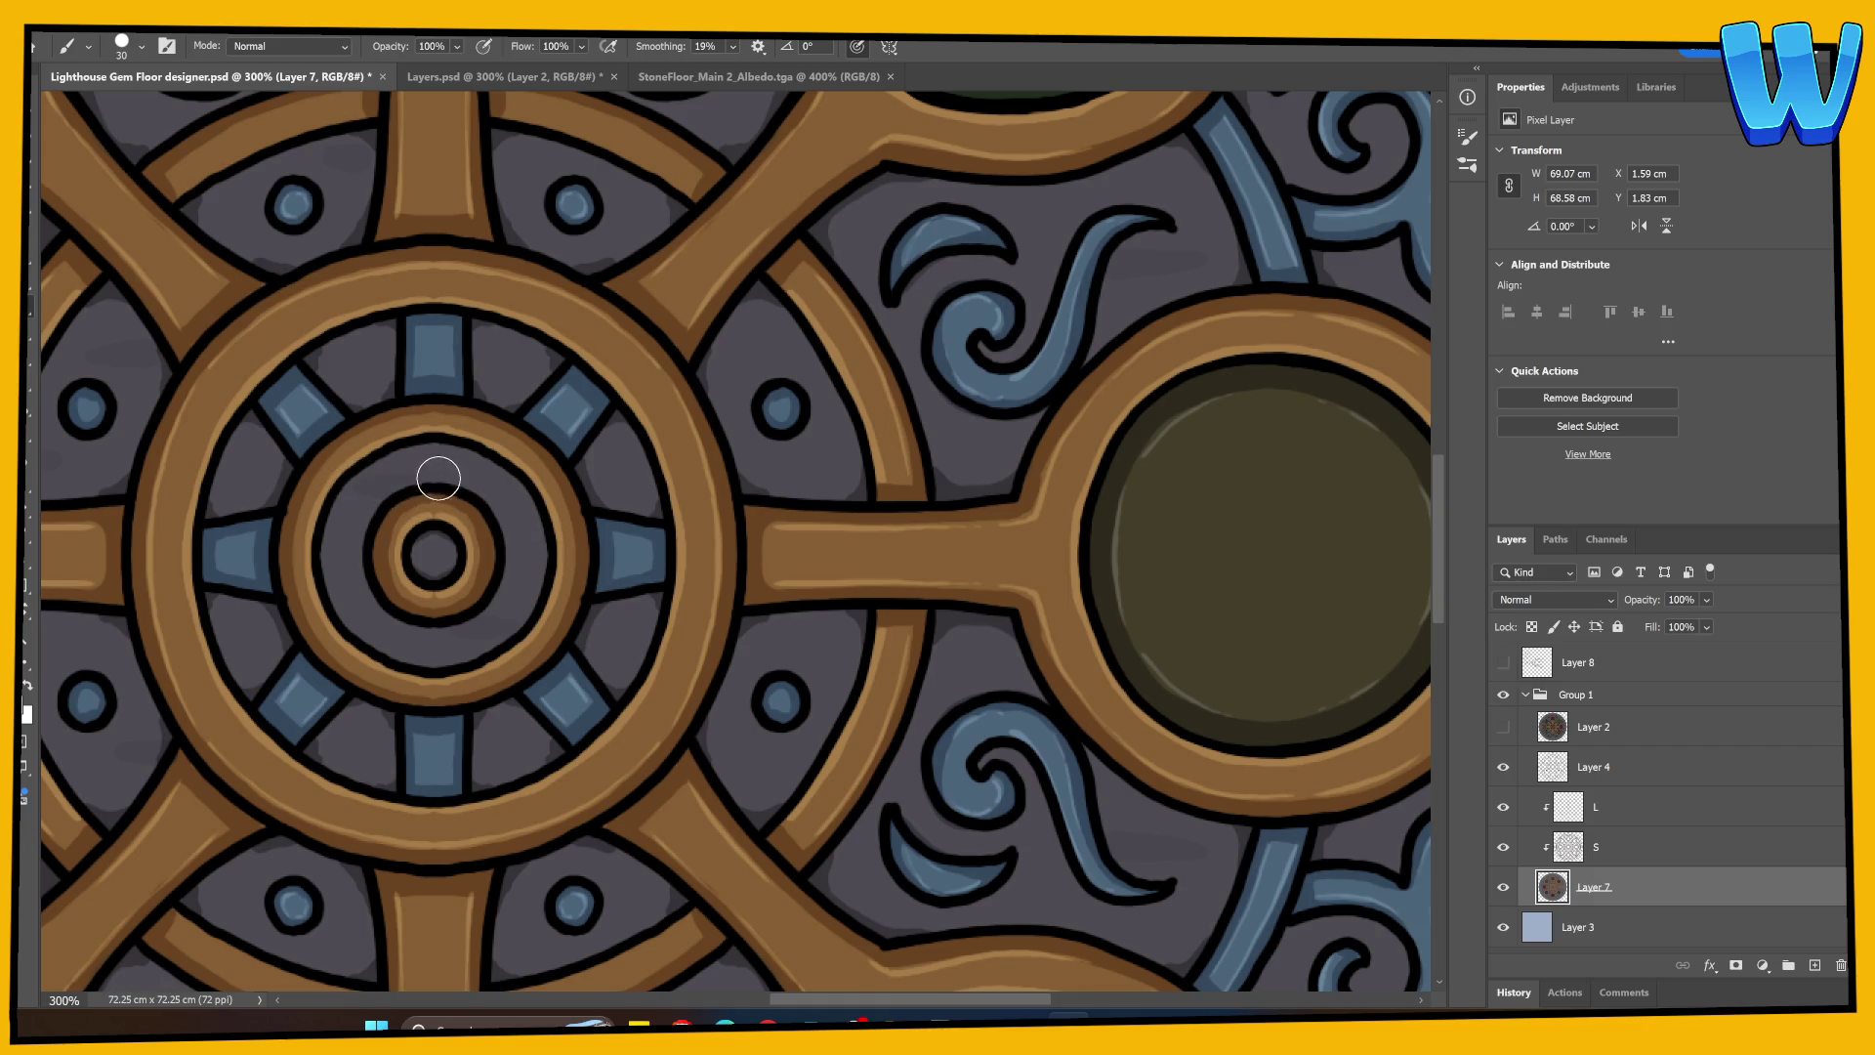
scroll(586, 494, "down", 5)
scroll(488, 566, "left", 3)
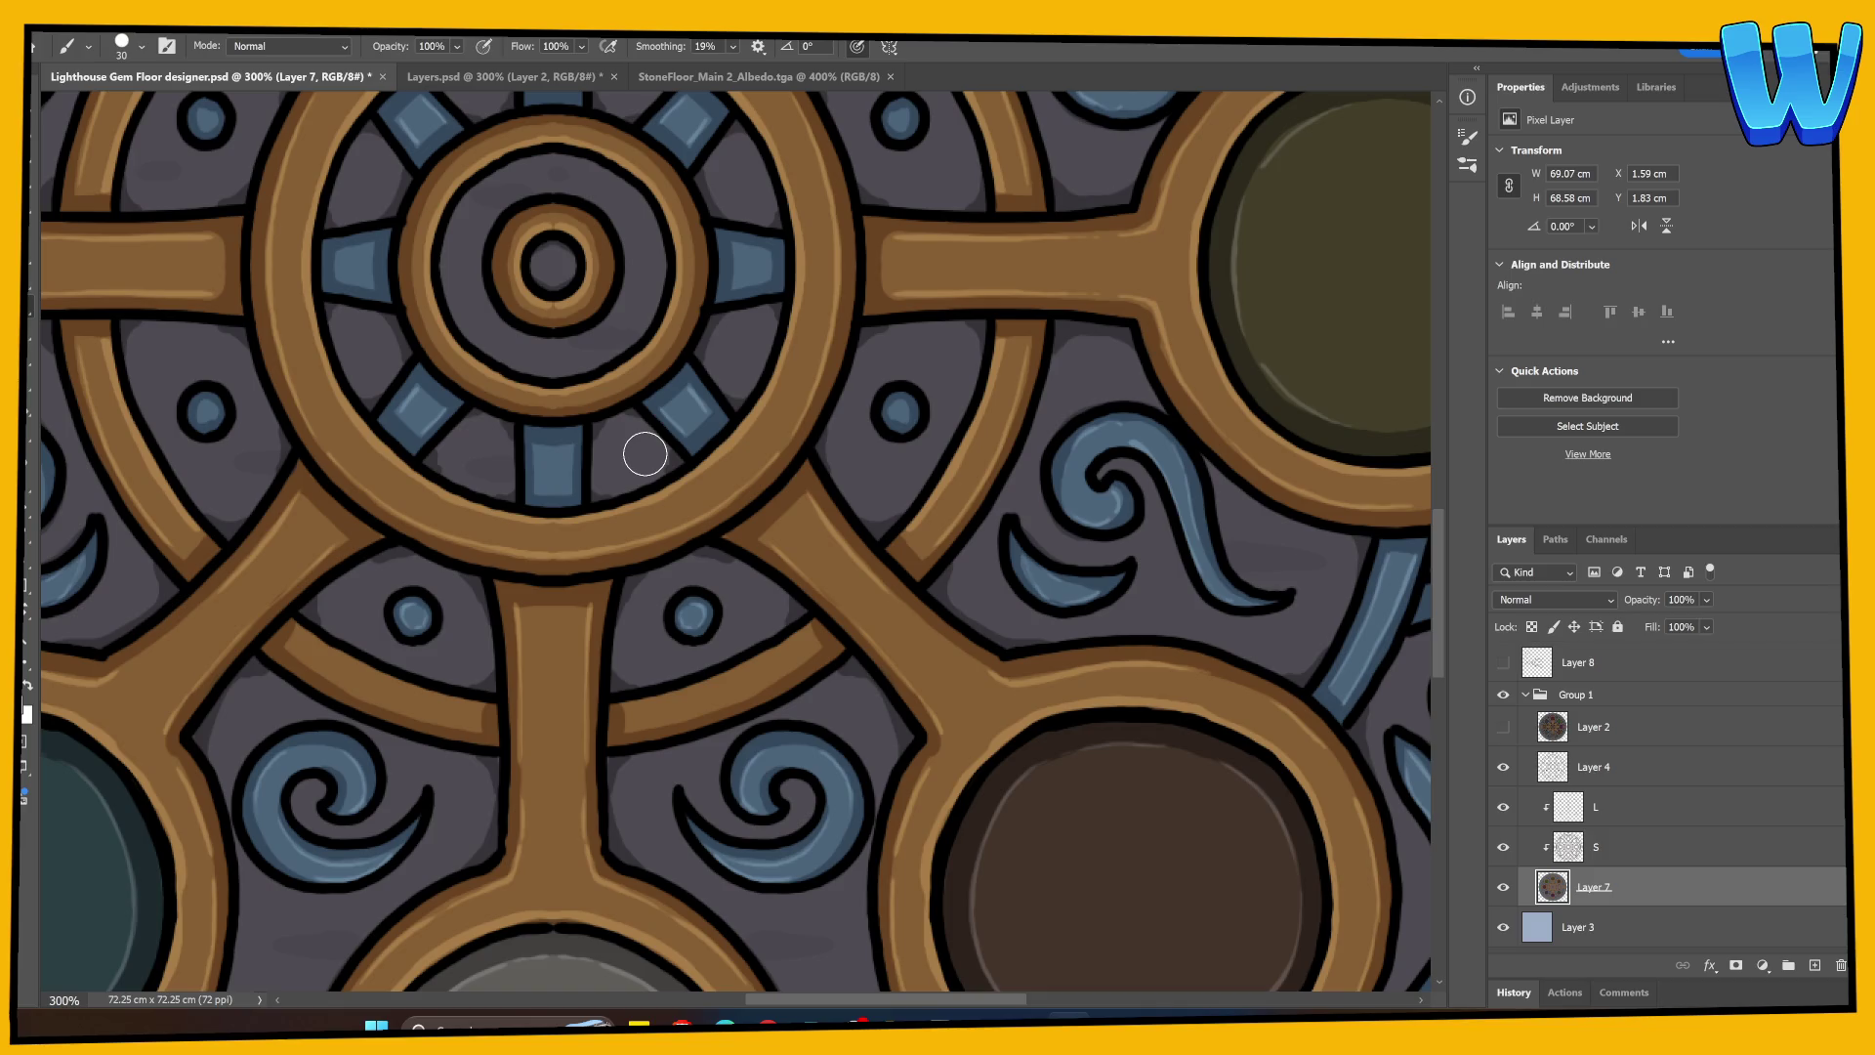
mouse_move(732, 318)
left_mouse_down()
mouse_move(491, 662)
mouse_move(482, 547)
left_mouse_up()
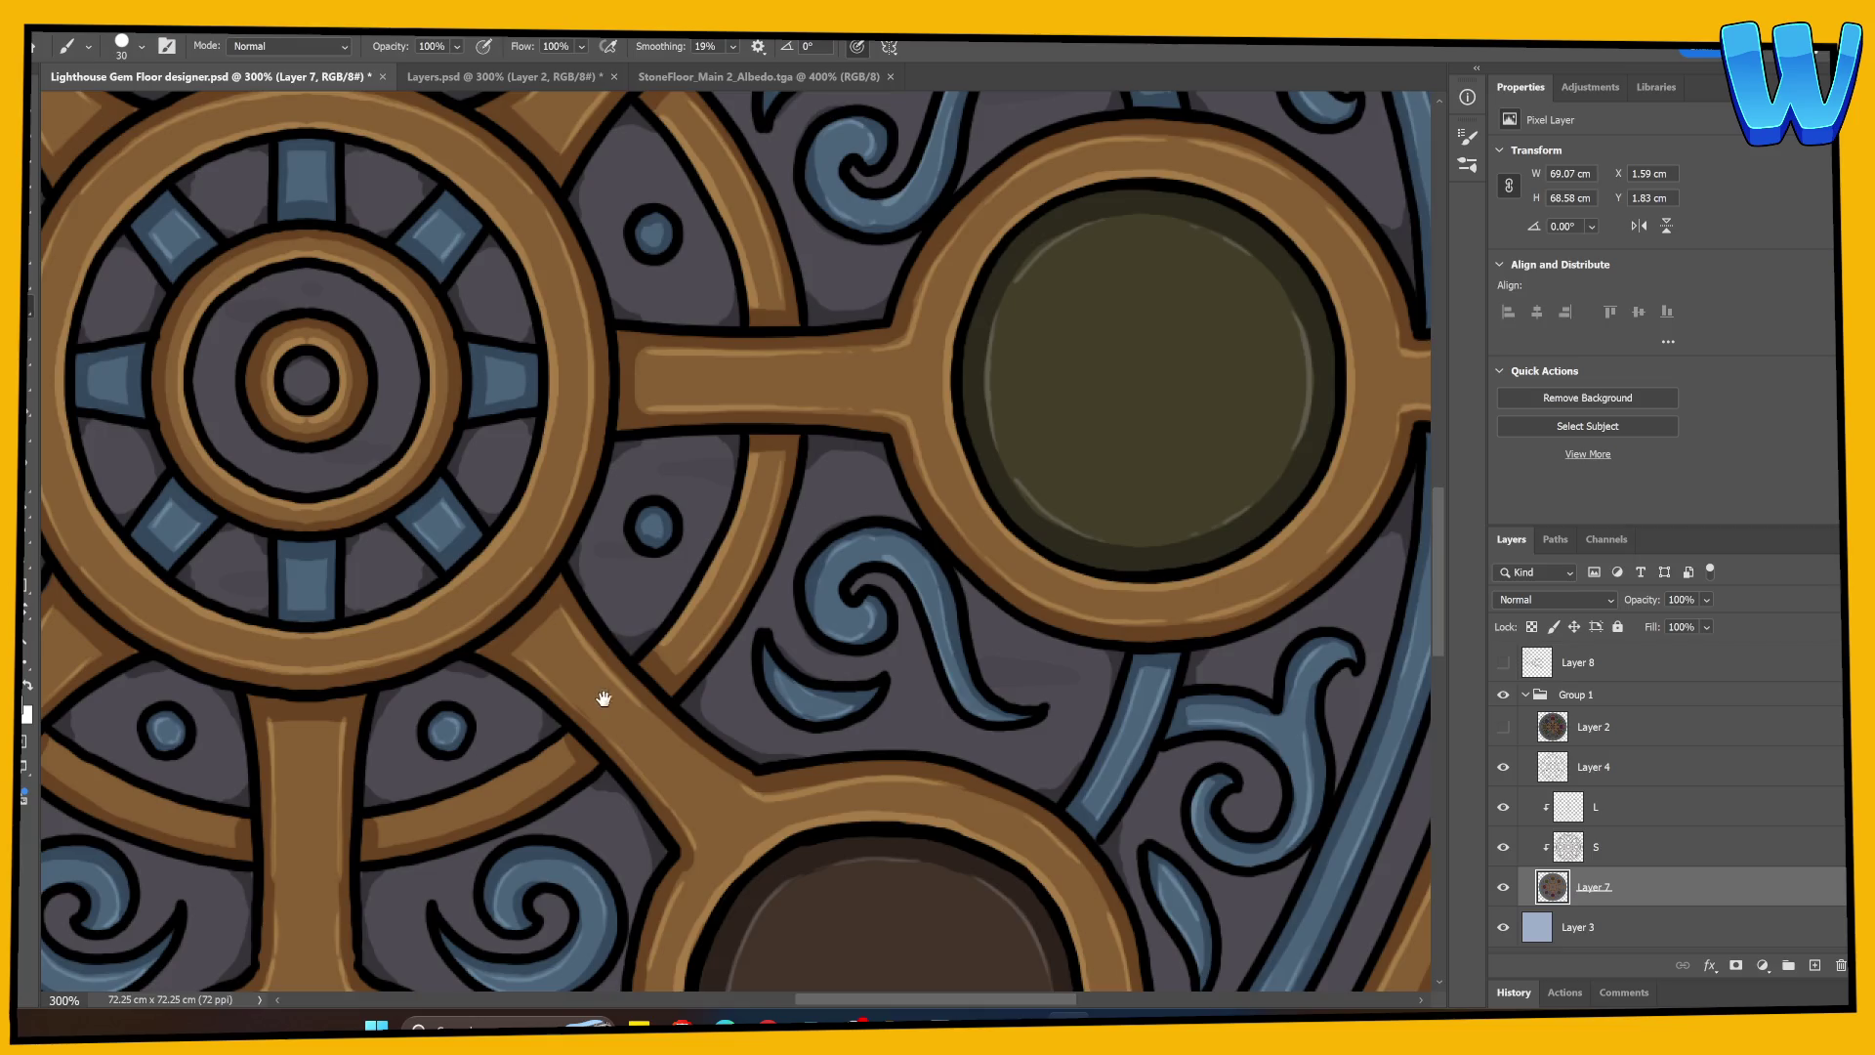
mouse_move(604, 698)
left_mouse_down()
mouse_move(850, 527)
mouse_move(772, 625)
mouse_move(745, 753)
left_mouse_up()
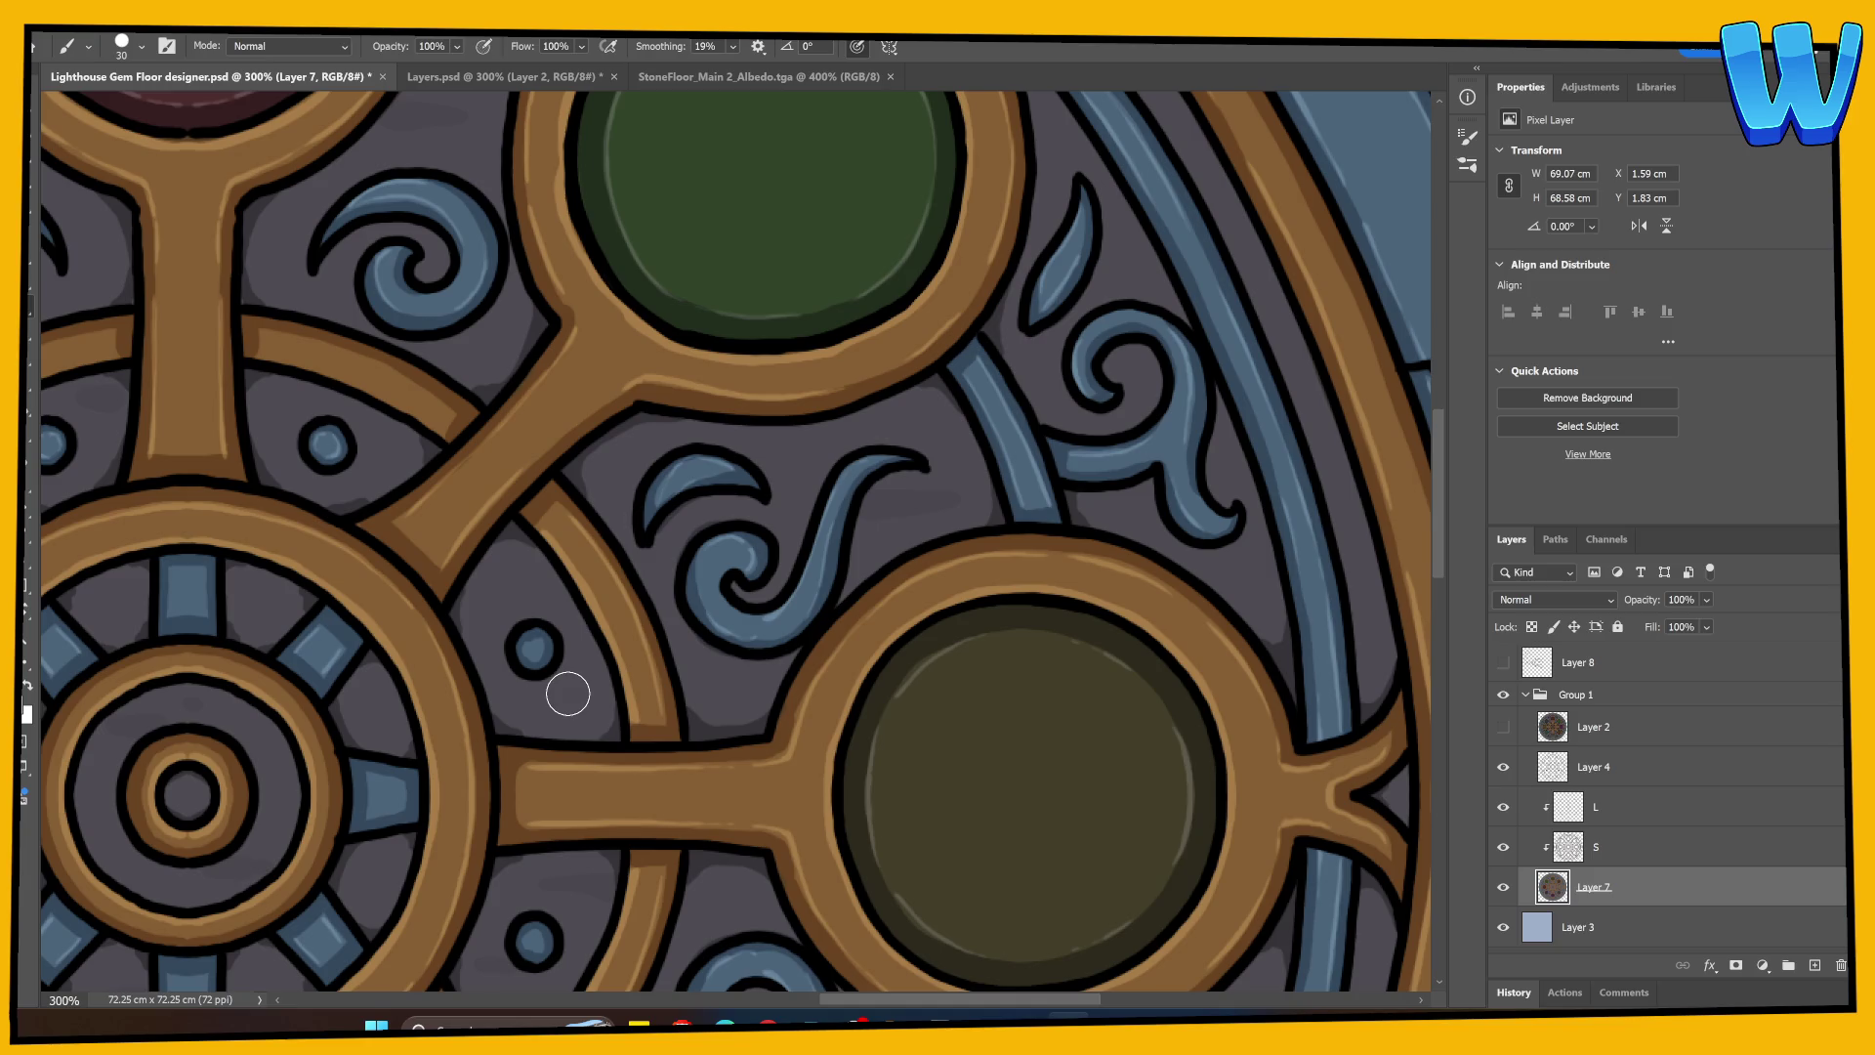
key("ctrl+minus")
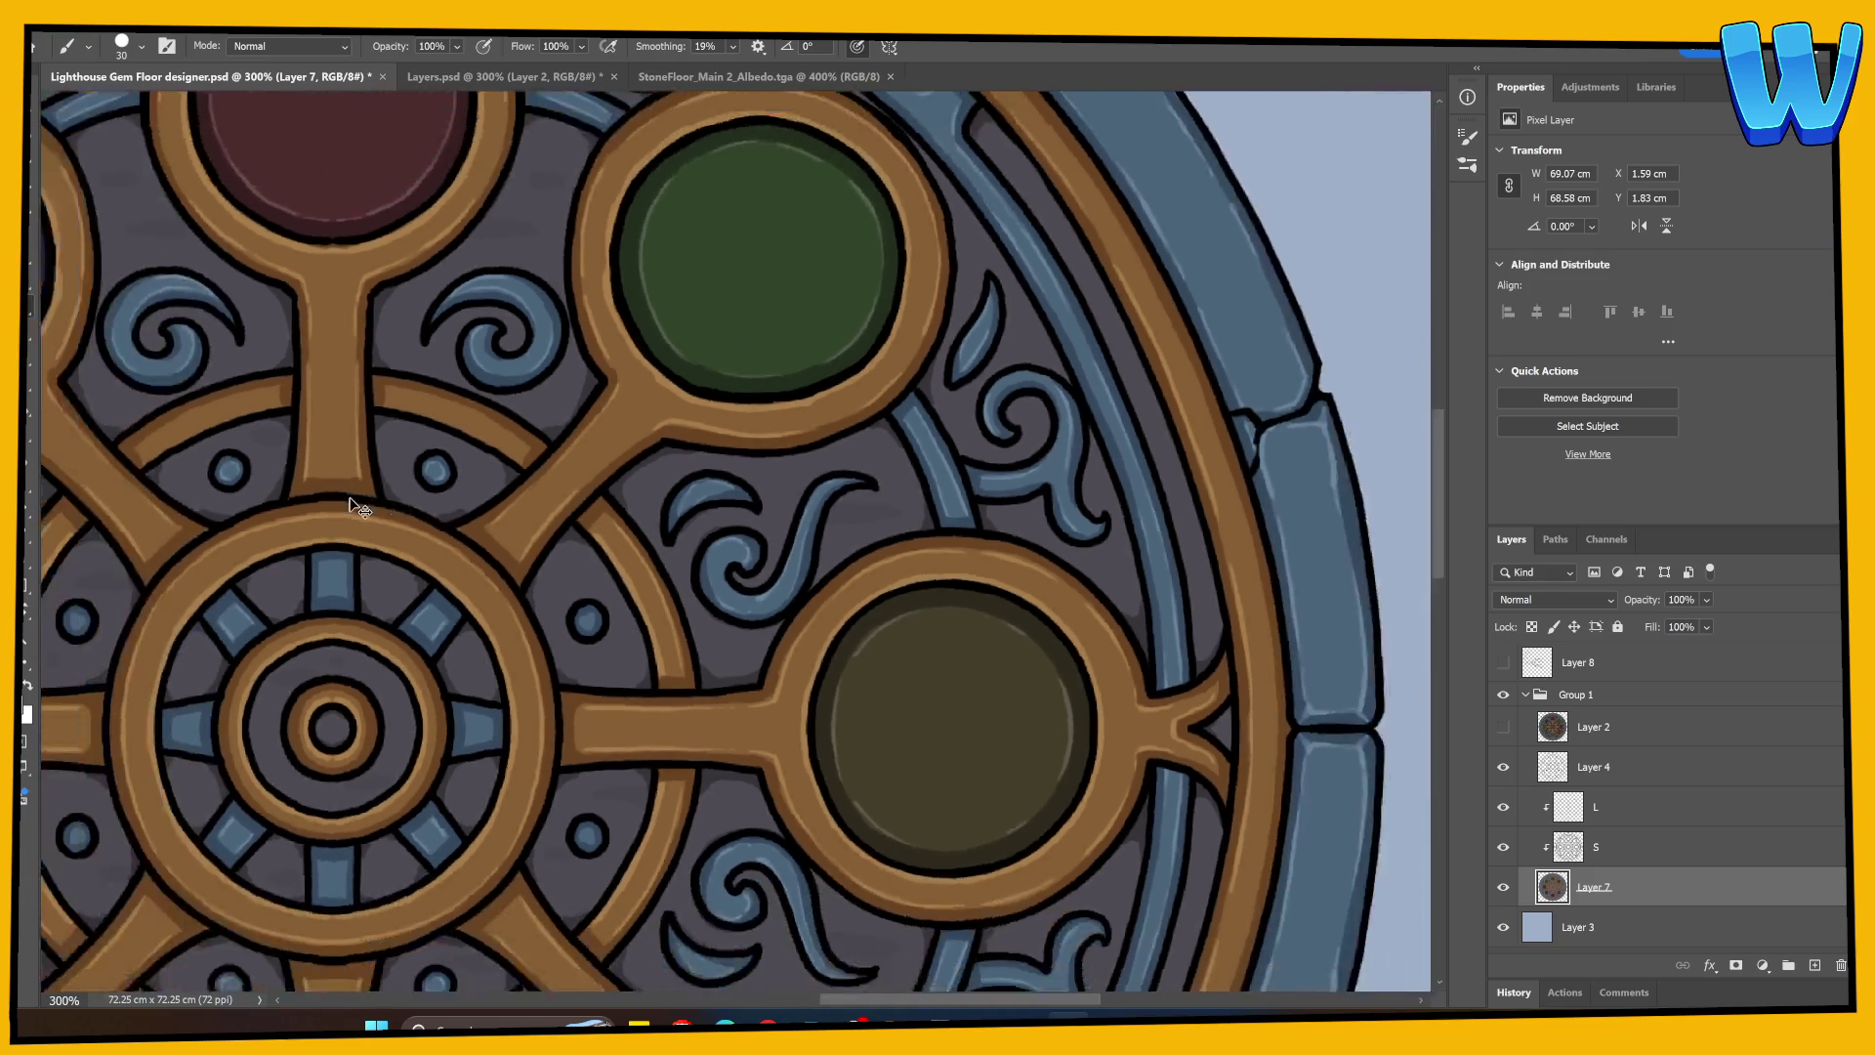
key("ctrl+minus")
key("ctrl+minus")
key("ctrl+minus")
key("ctrl+plus")
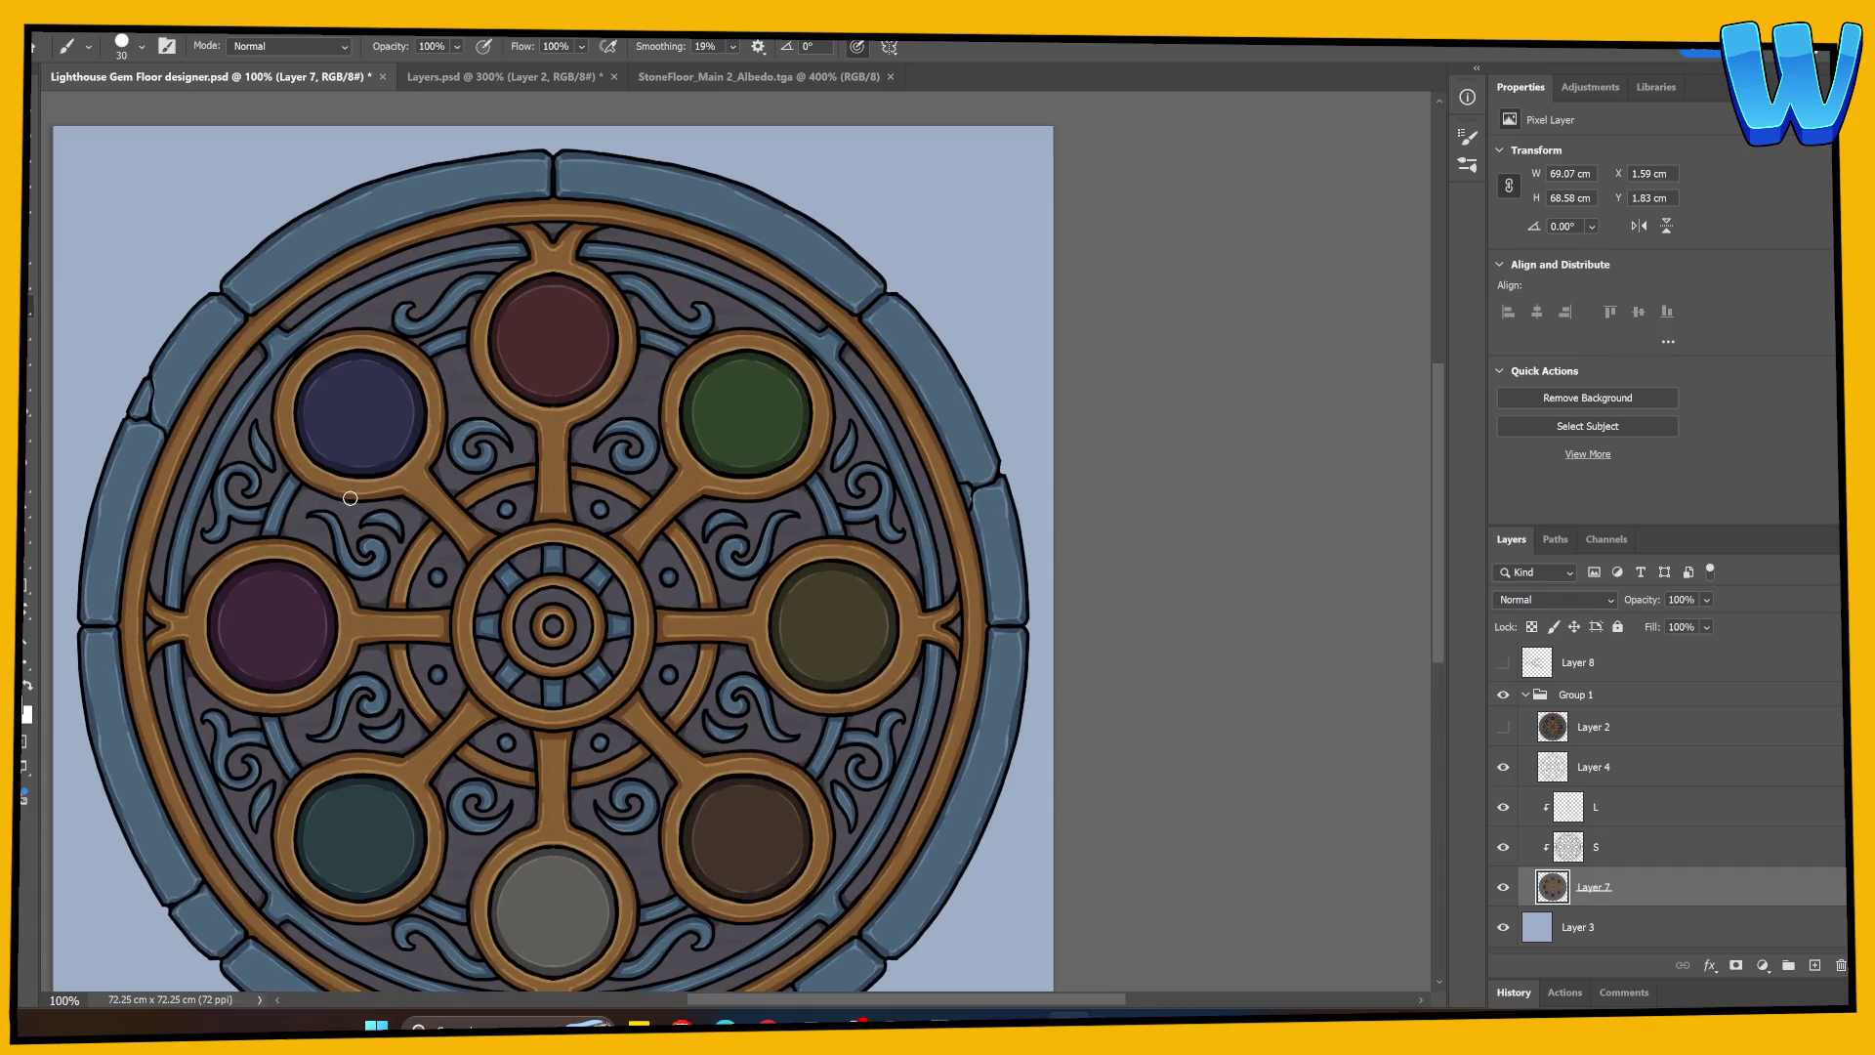
Step: Sample the stone colour from the StoneFloor texture, then zoom to 200% with a 45 brush
key("ctrl+Tab")
key("ctrl+Tab")
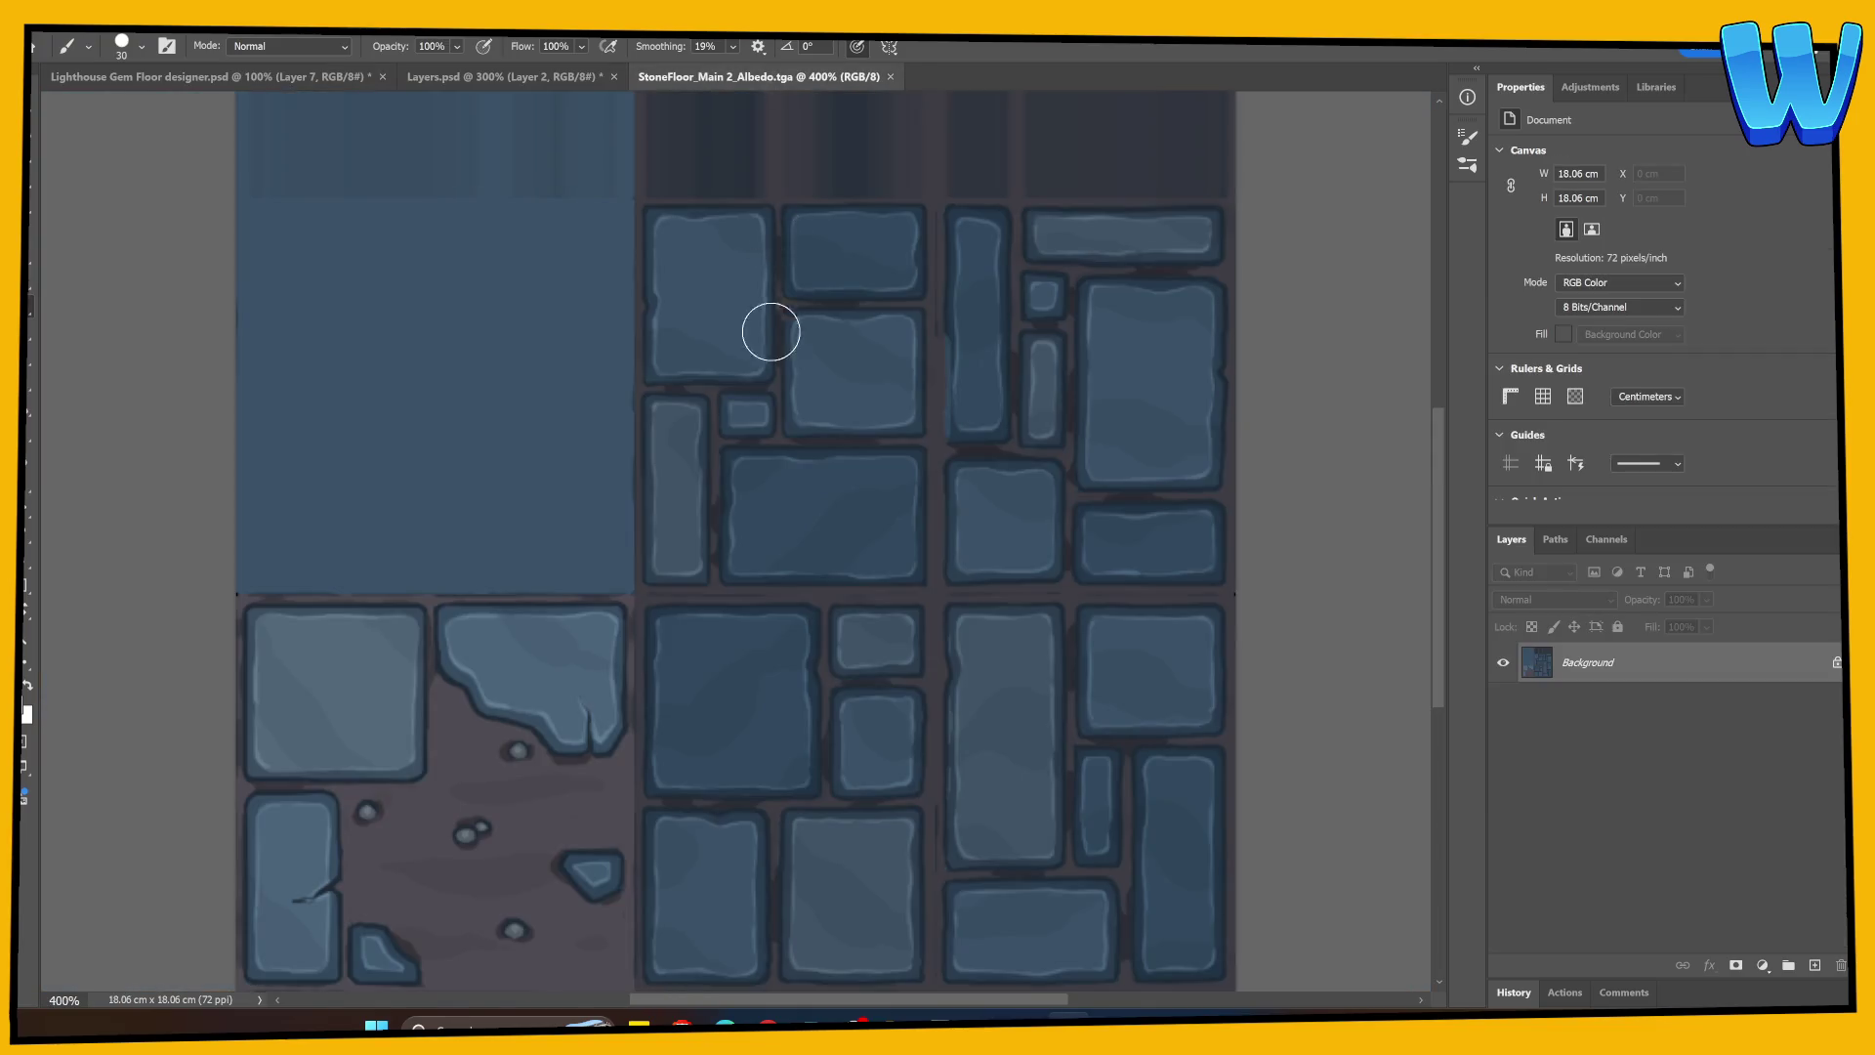
left_click(281, 922, "alt")
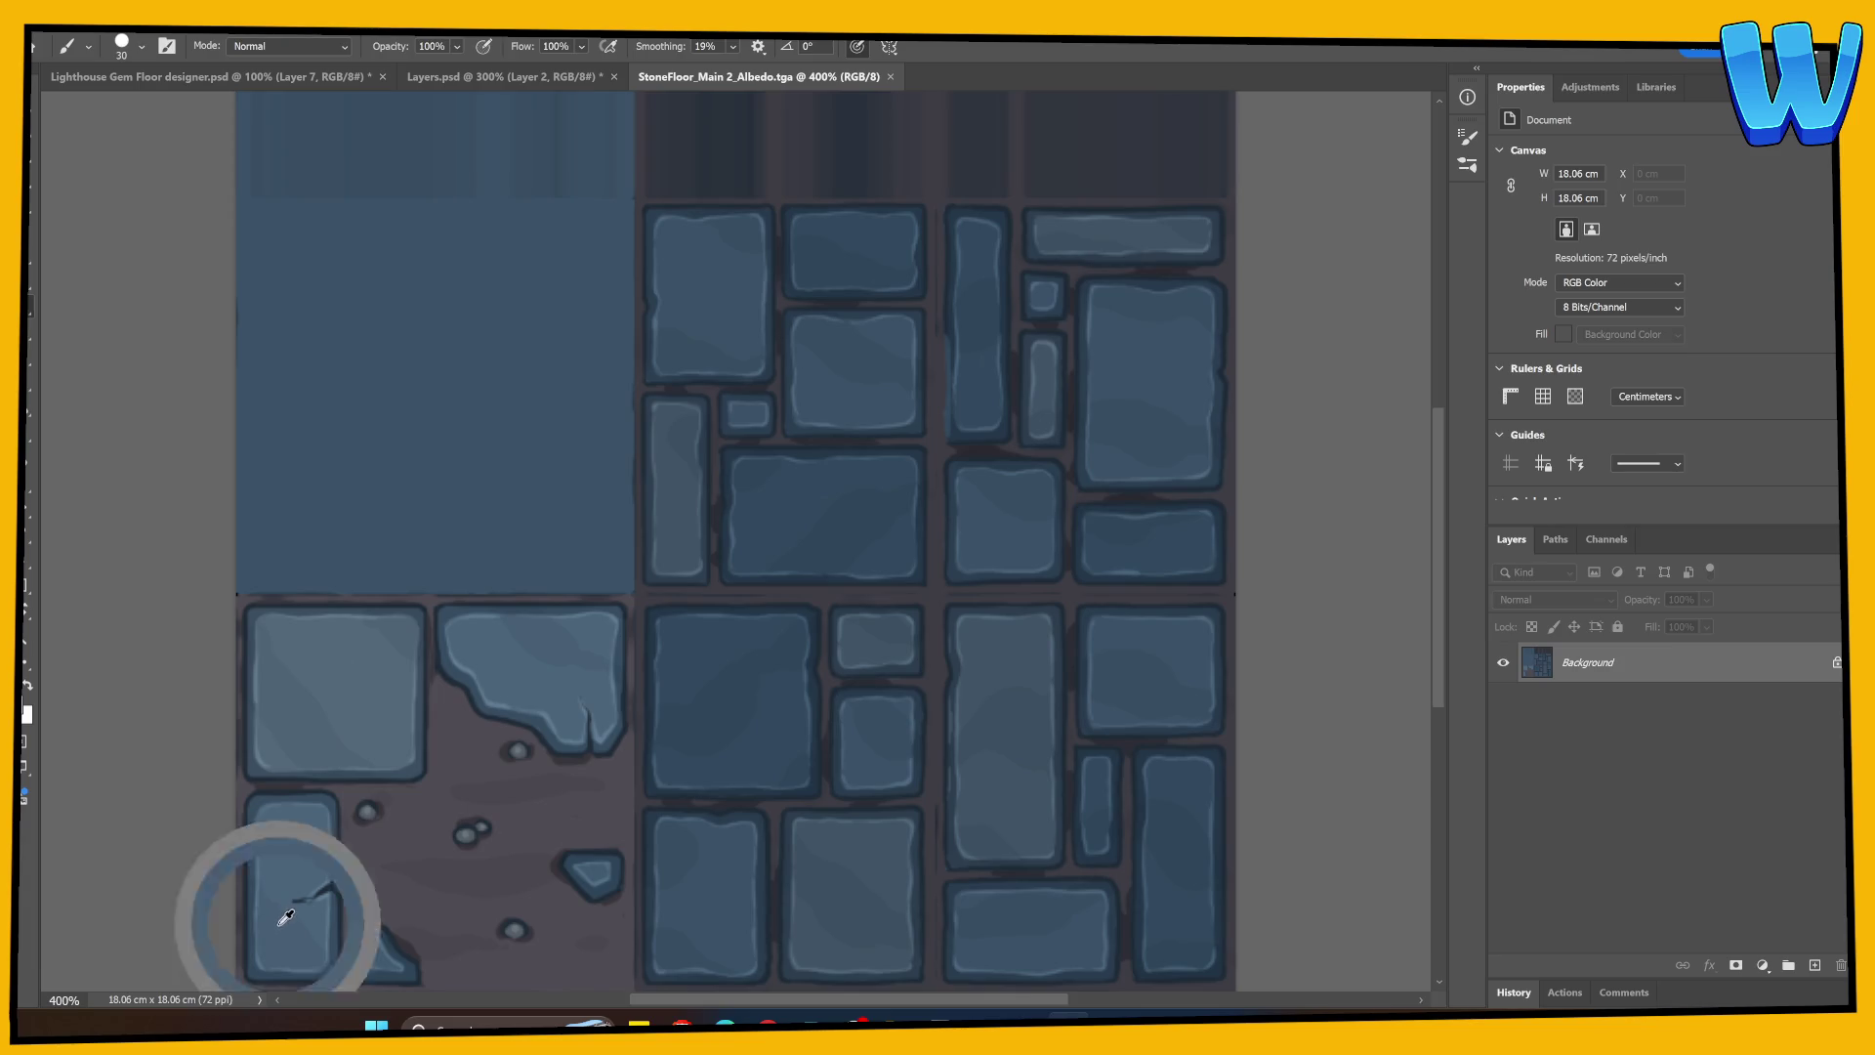
key("ctrl+Tab")
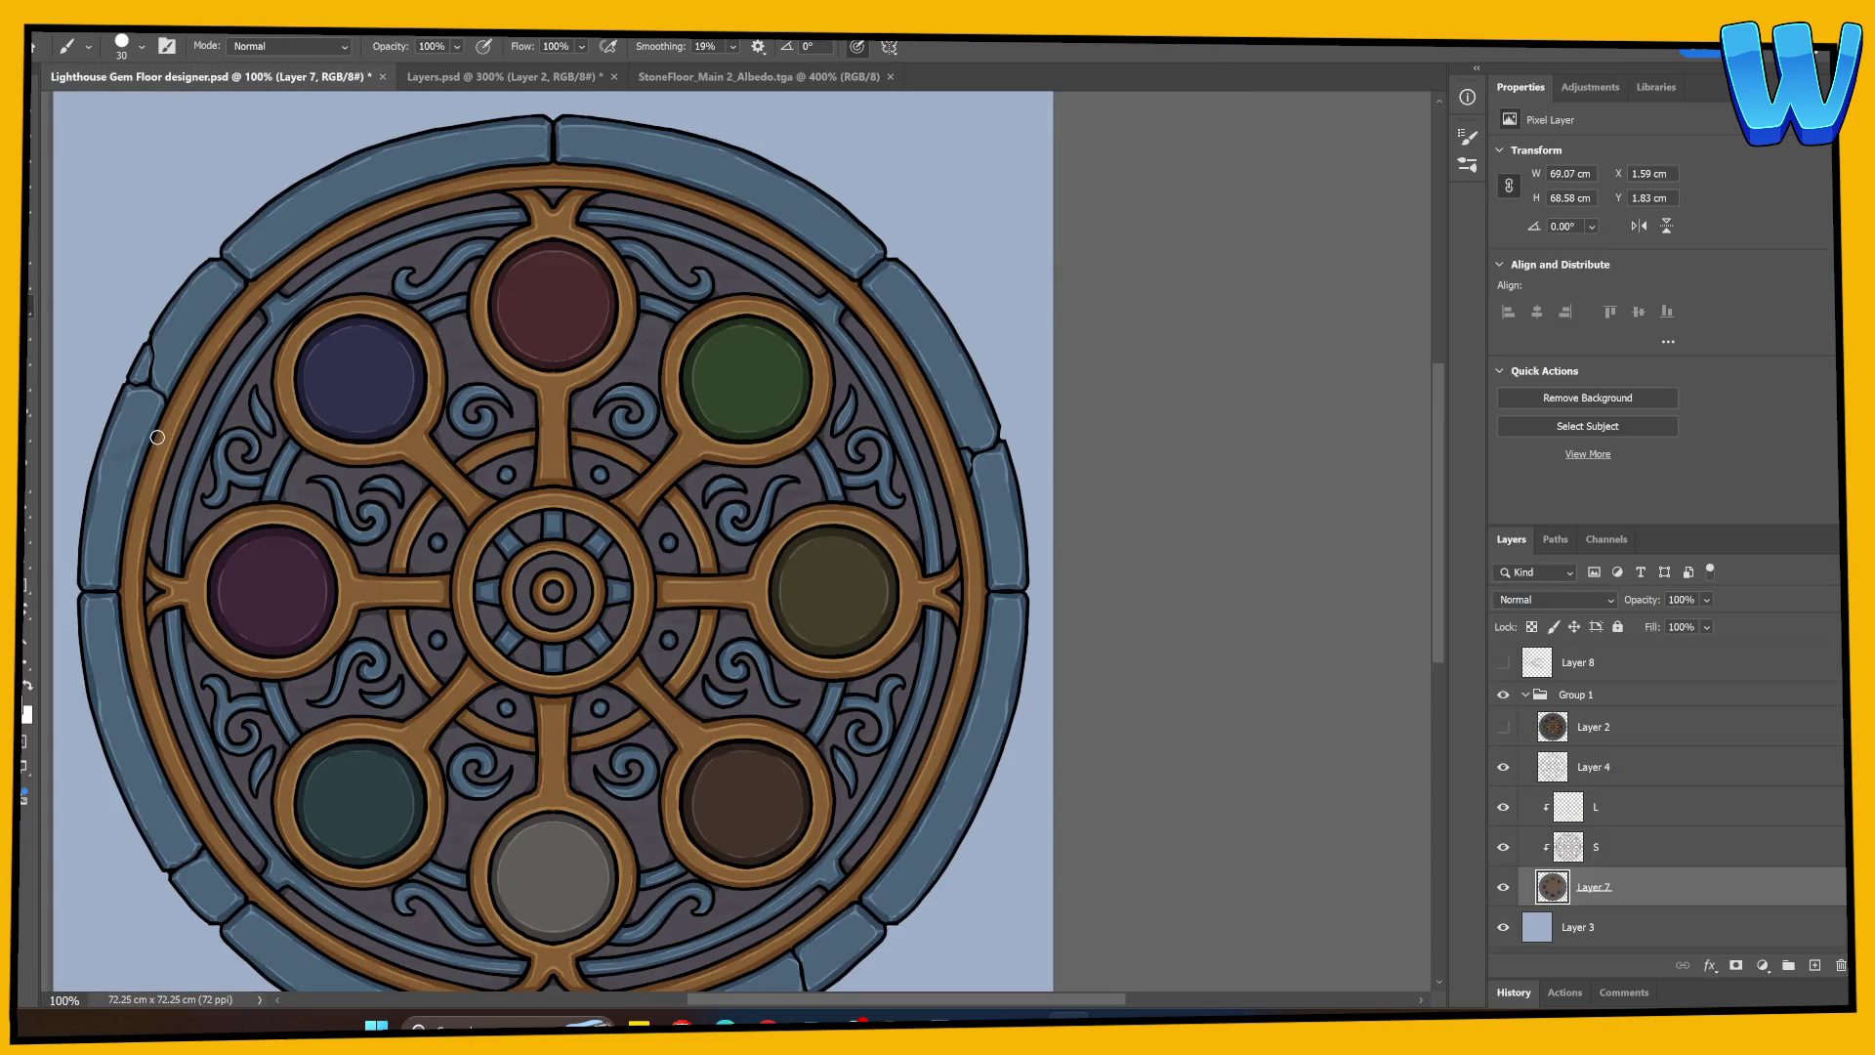
key("ctrl+plus")
mouse_move(156, 435)
left_mouse_down()
mouse_move(778, 586)
mouse_move(1076, 723)
left_mouse_up()
key("bracketright")
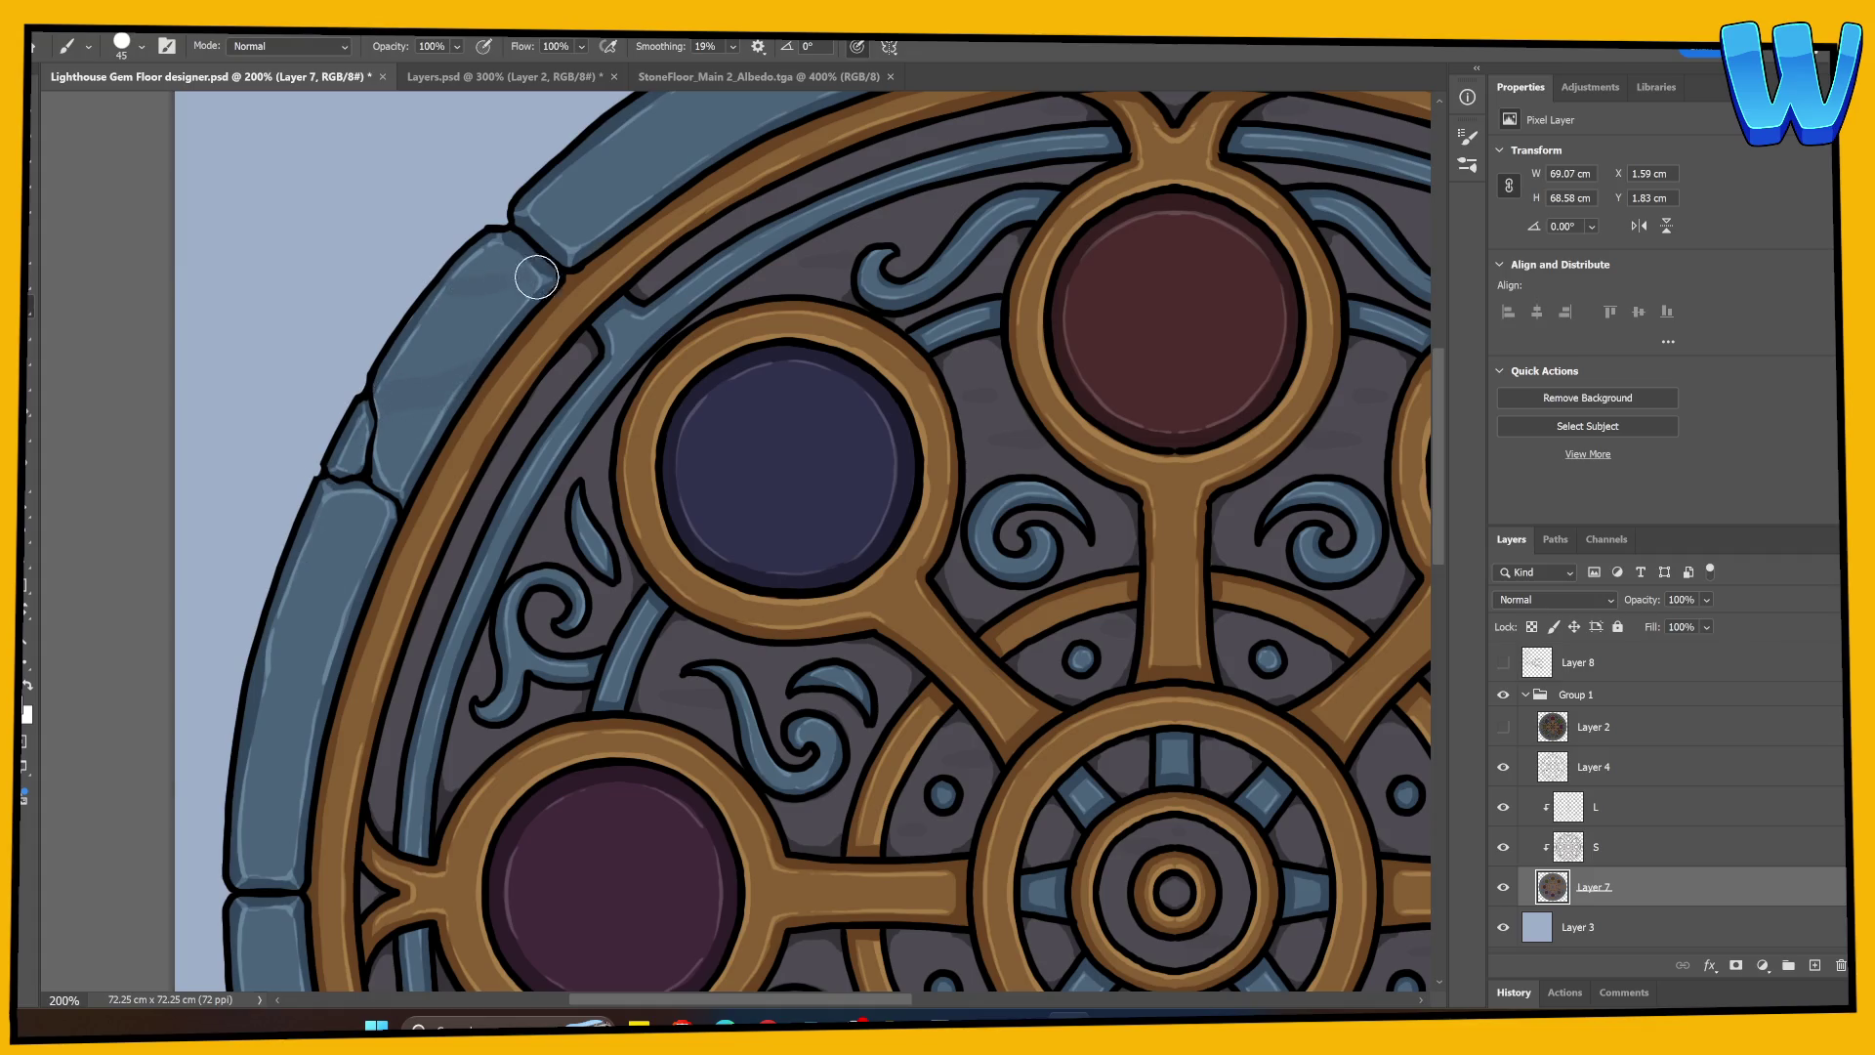
Step: Follow the outer stone rim around the design and paint a dark shadow stroke on it
left_click_drag(602, 389, 306, 686)
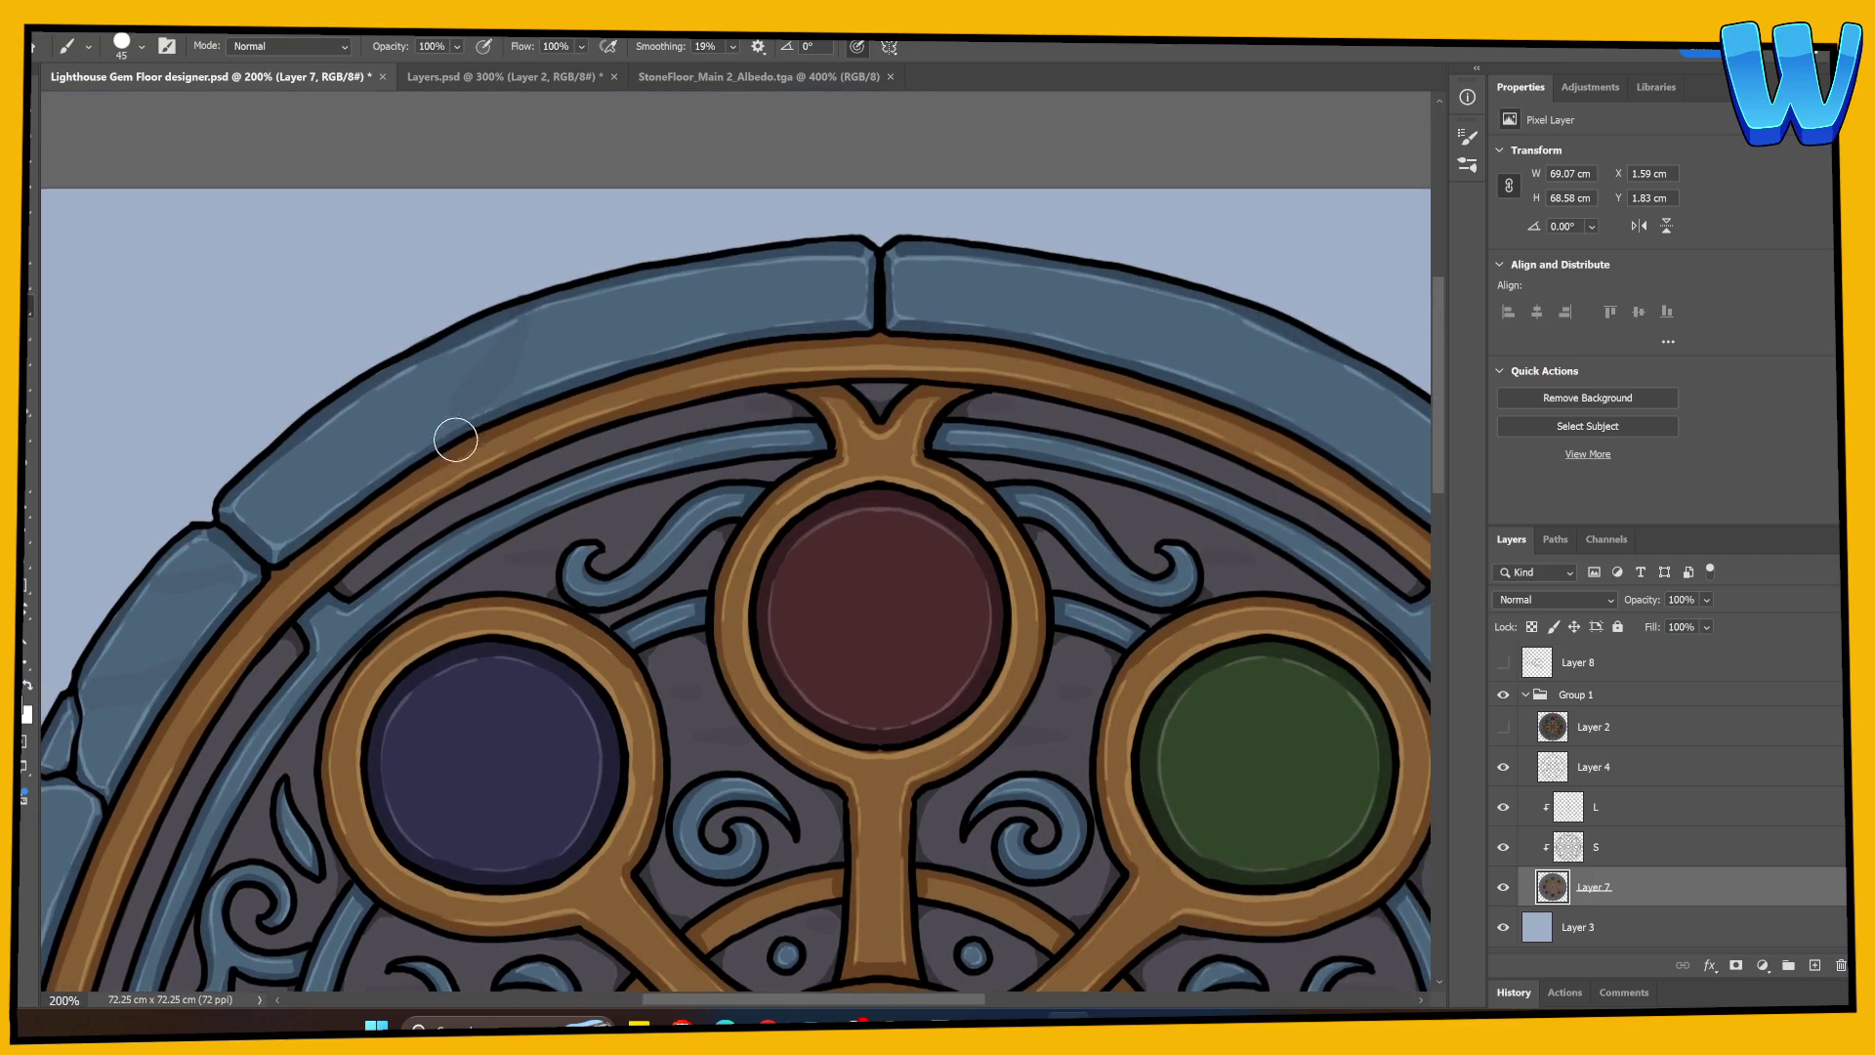
scroll(762, 352, "right", 5)
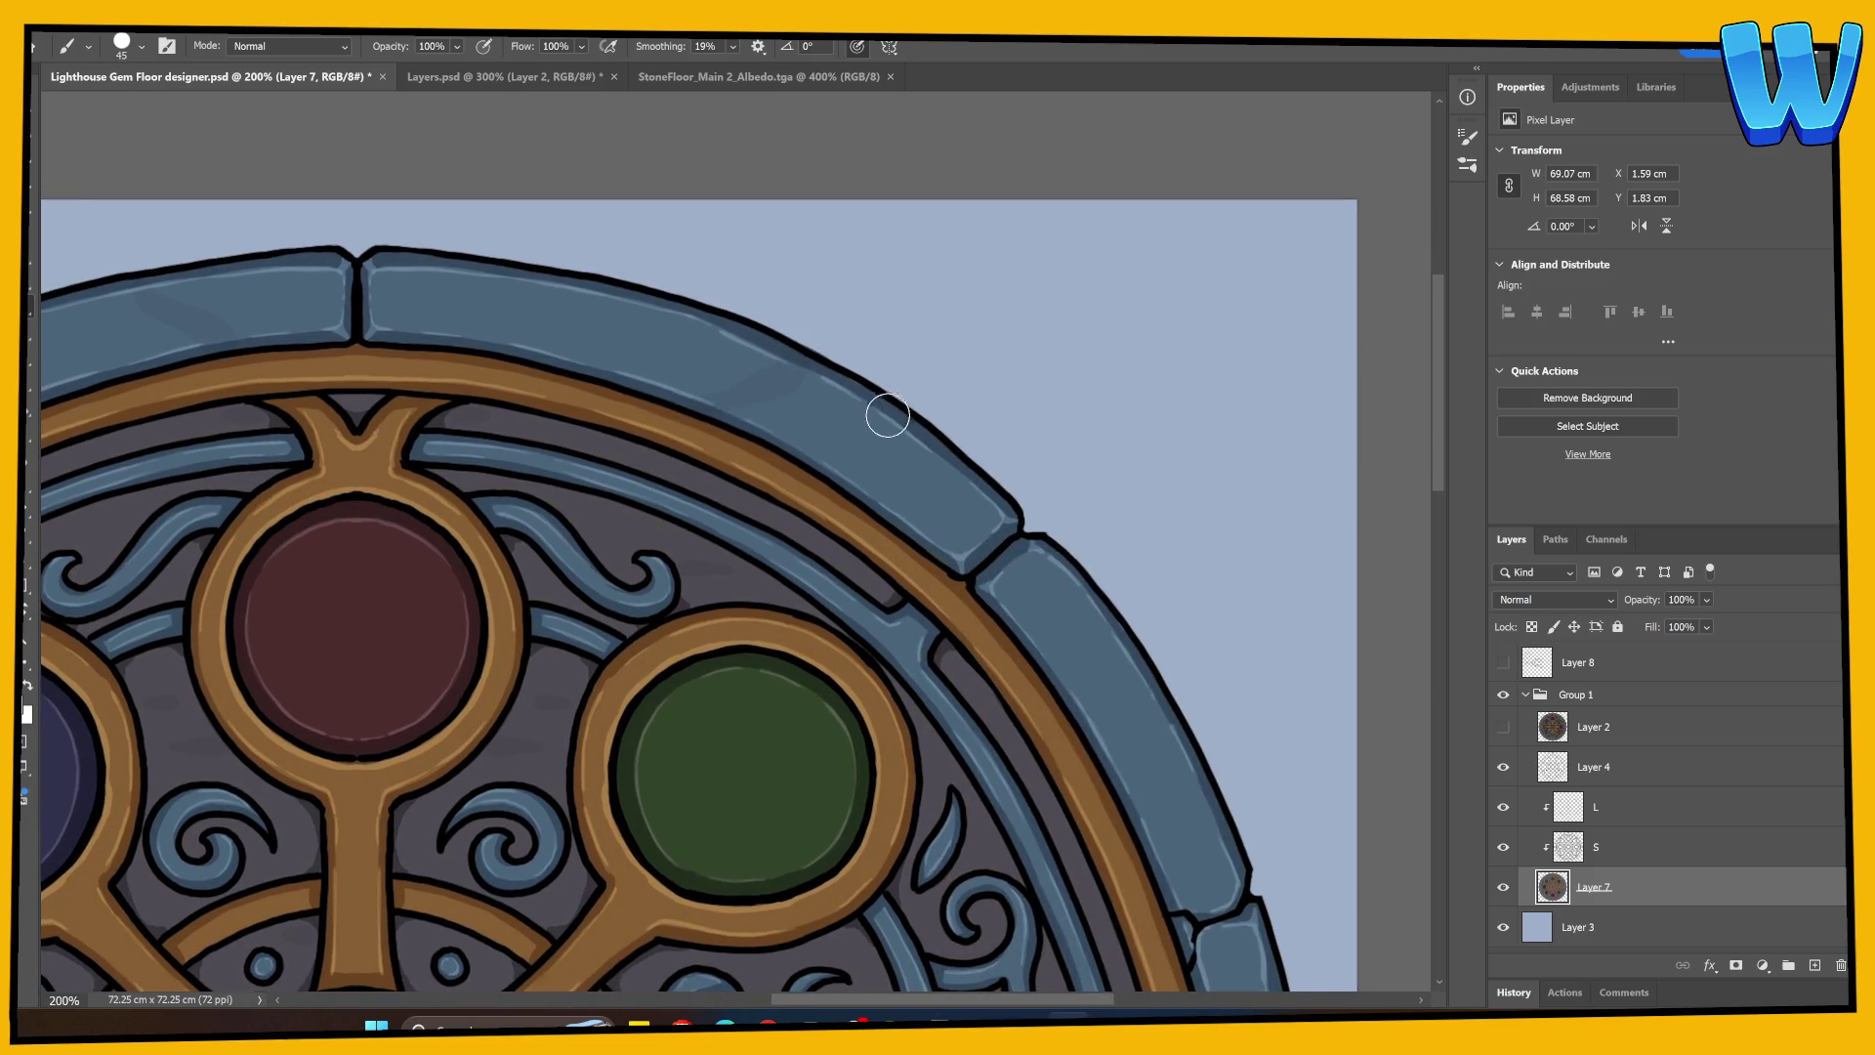
left_click_drag(974, 571, 444, 191)
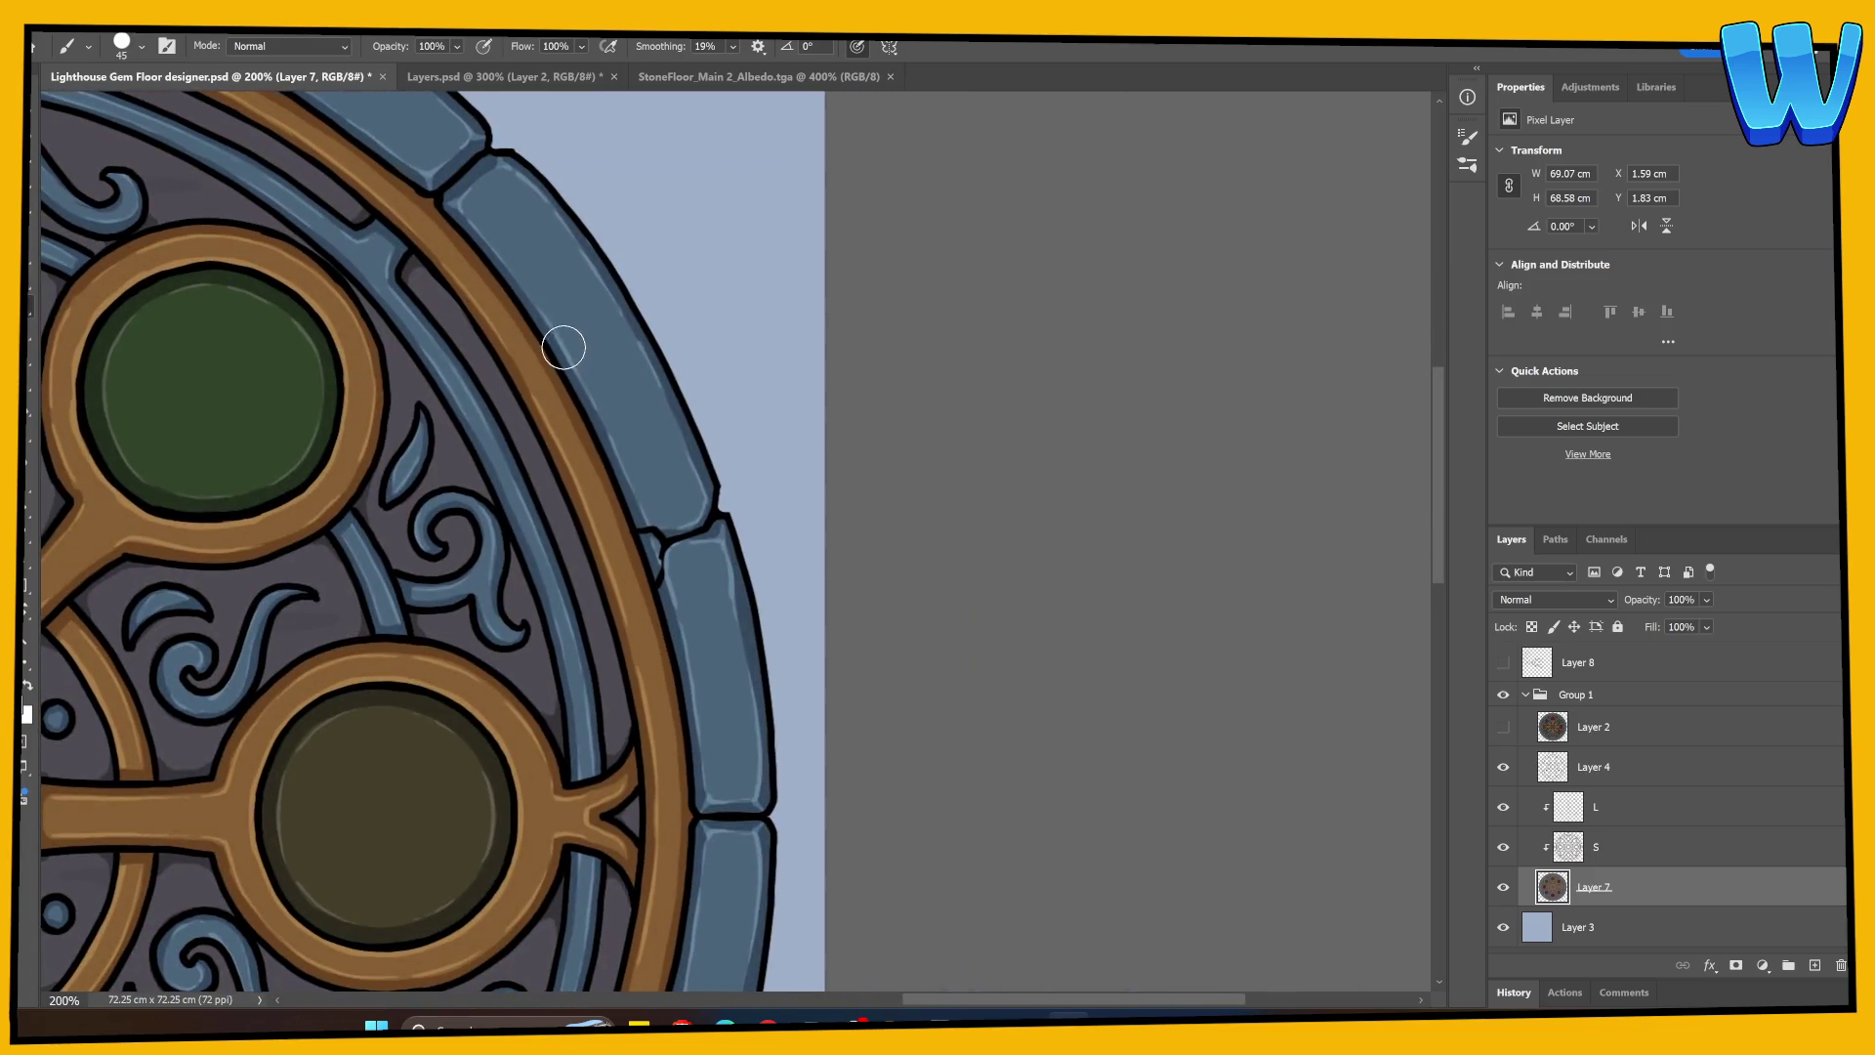
mouse_move(661, 486)
left_mouse_down()
mouse_move(745, 569)
mouse_move(674, 303)
left_mouse_up()
left_click_drag(735, 721, 666, 341)
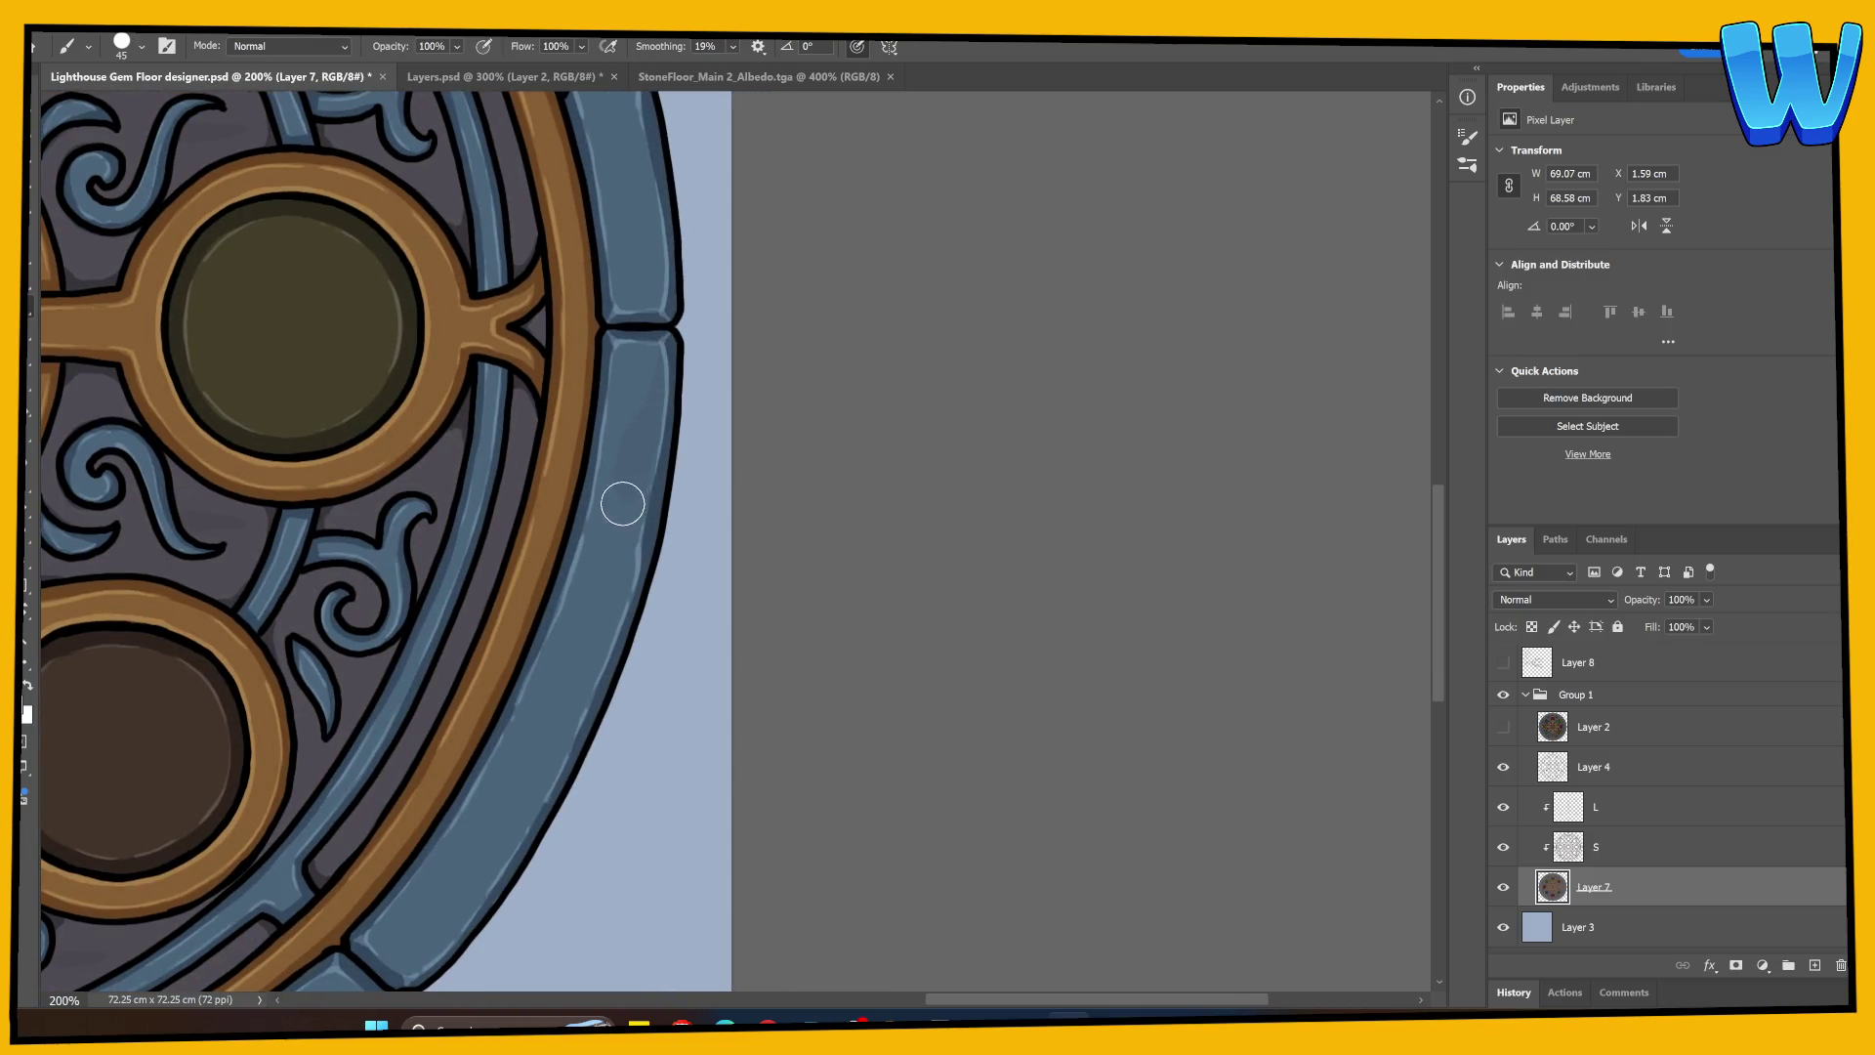
mouse_move(575, 549)
left_mouse_down()
mouse_move(682, 535)
mouse_move(704, 486)
left_mouse_up()
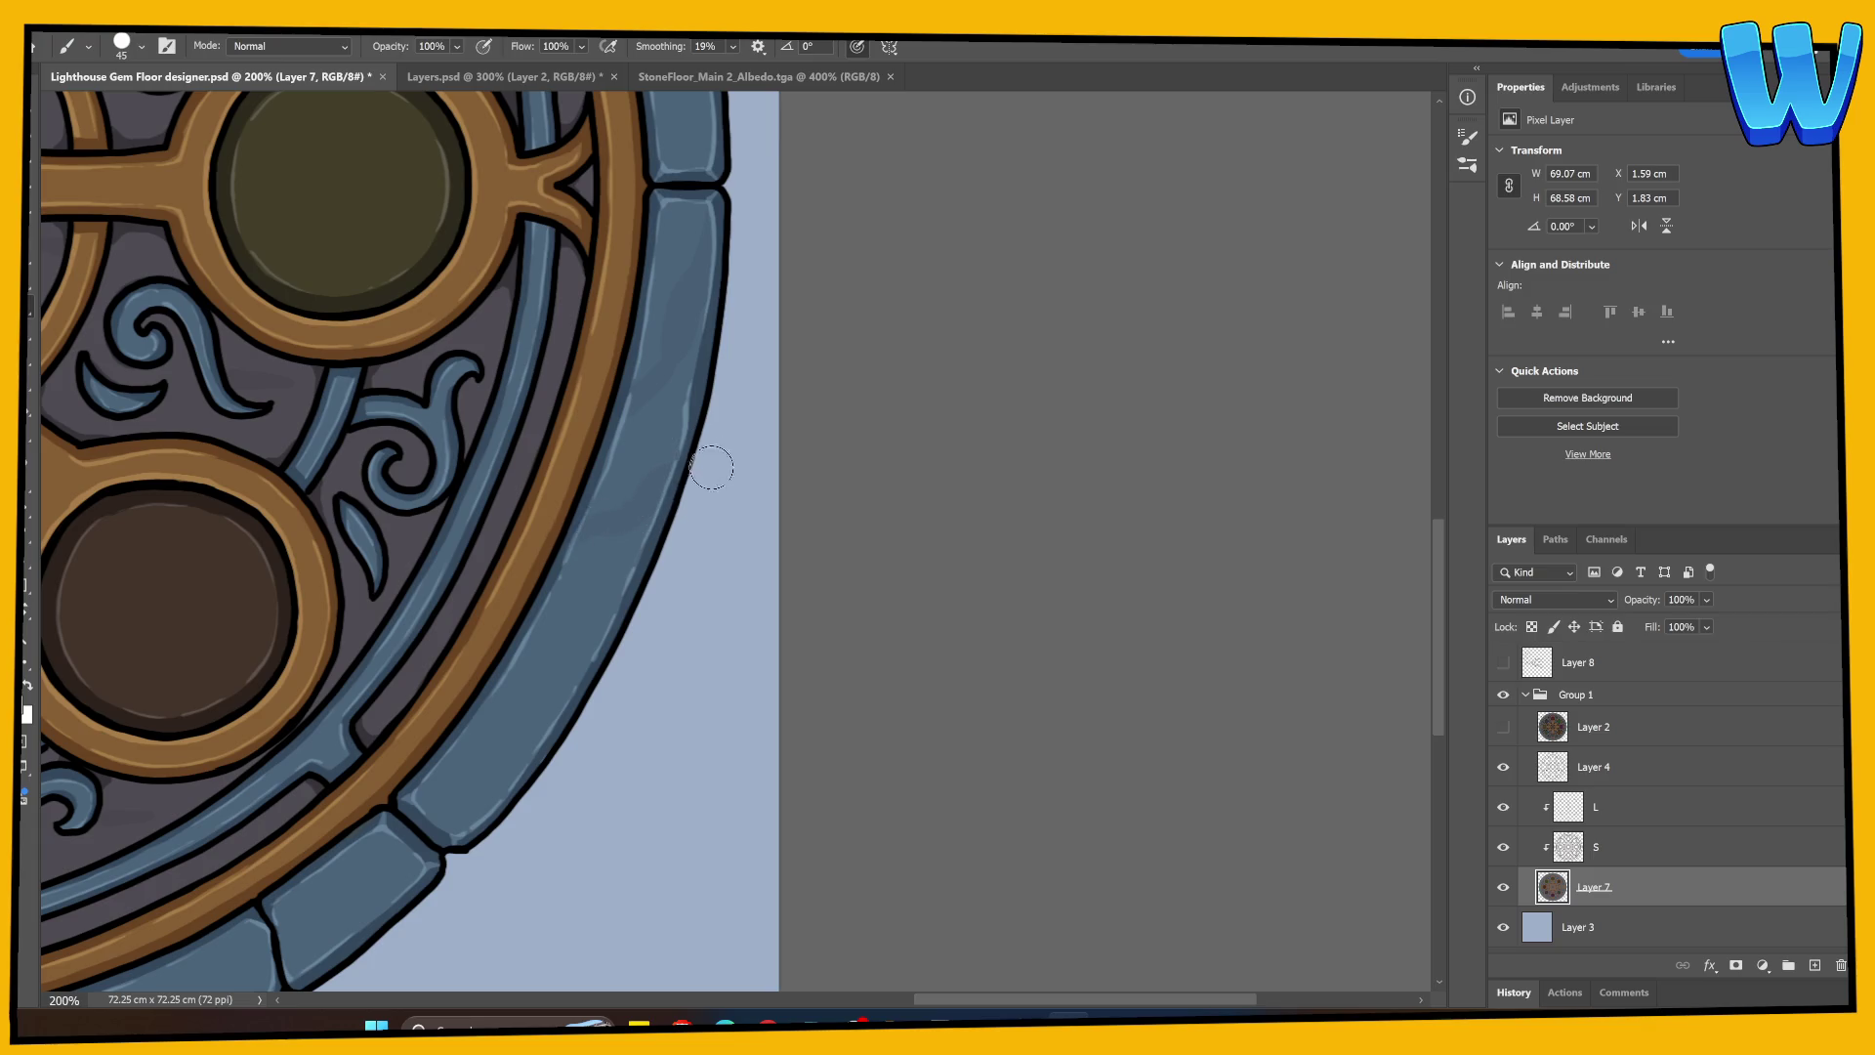
mouse_move(710, 467)
left_mouse_down()
mouse_move(753, 502)
mouse_move(712, 489)
left_mouse_up()
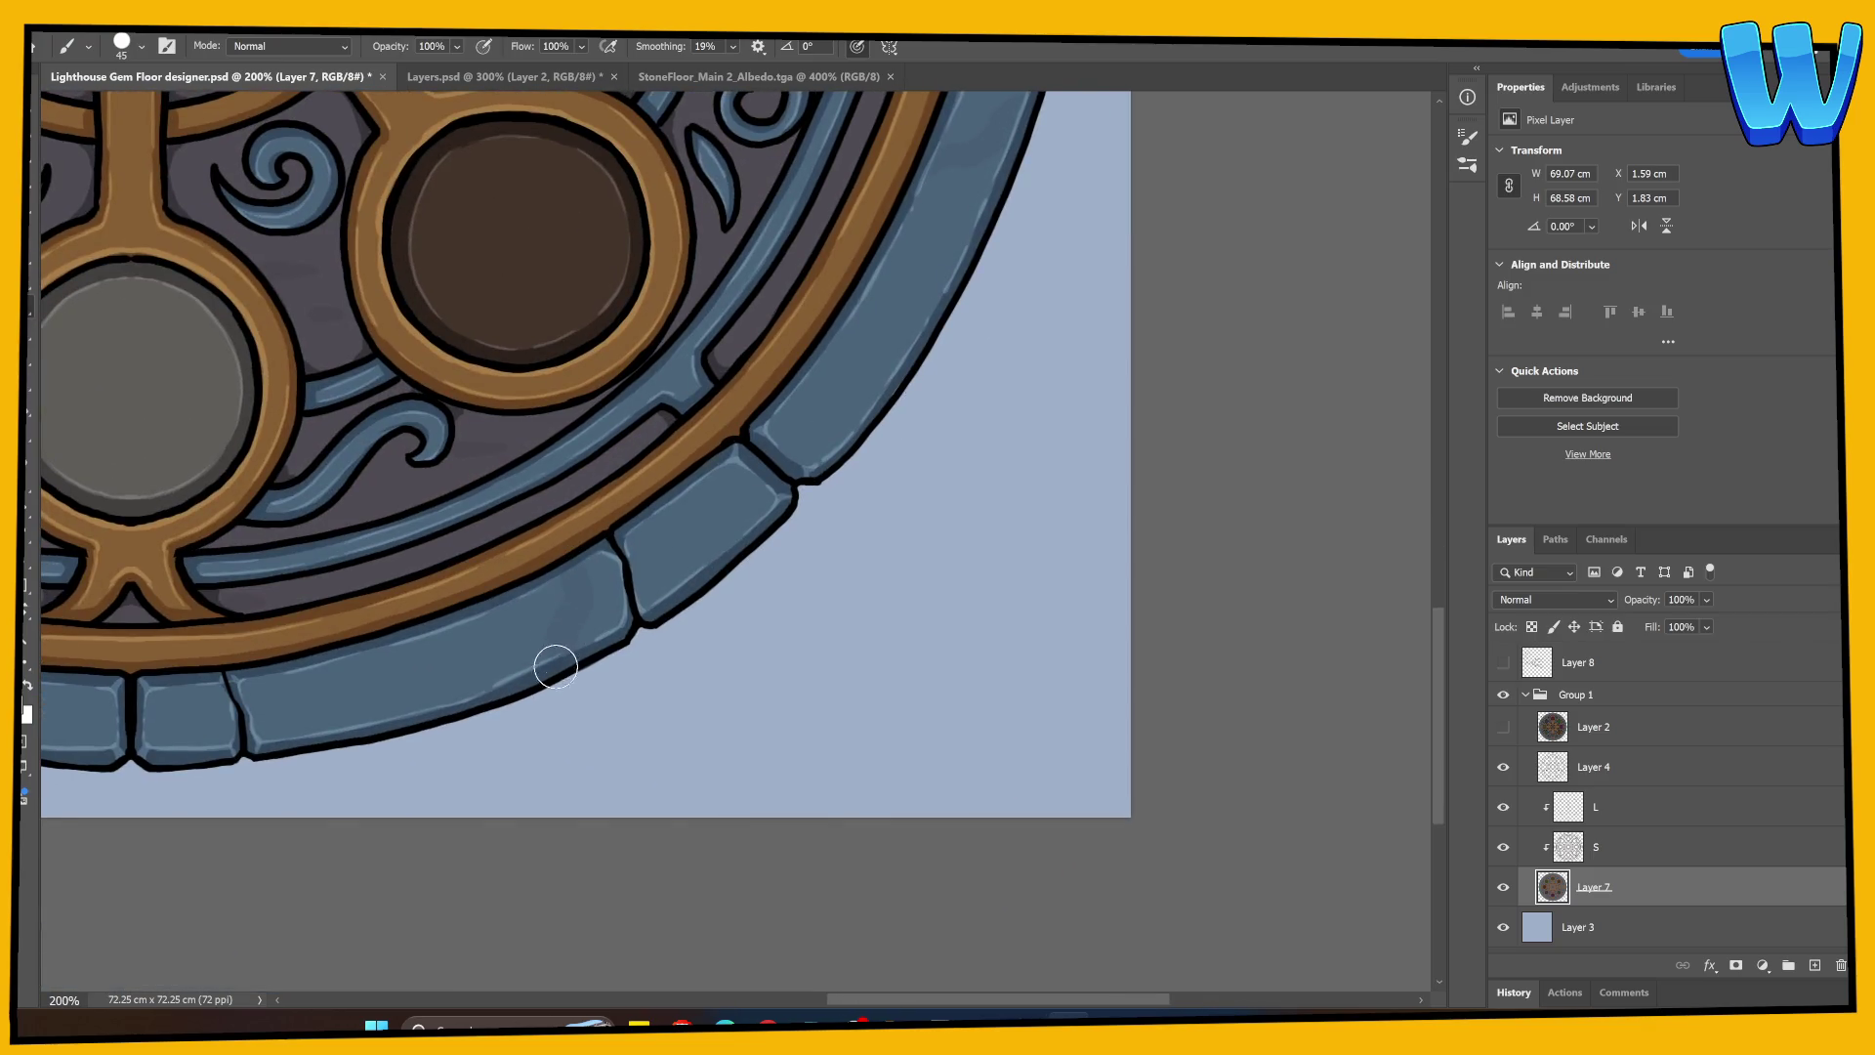
mouse_move(556, 666)
left_mouse_down()
mouse_move(749, 632)
mouse_move(628, 549)
mouse_move(1092, 636)
left_mouse_up()
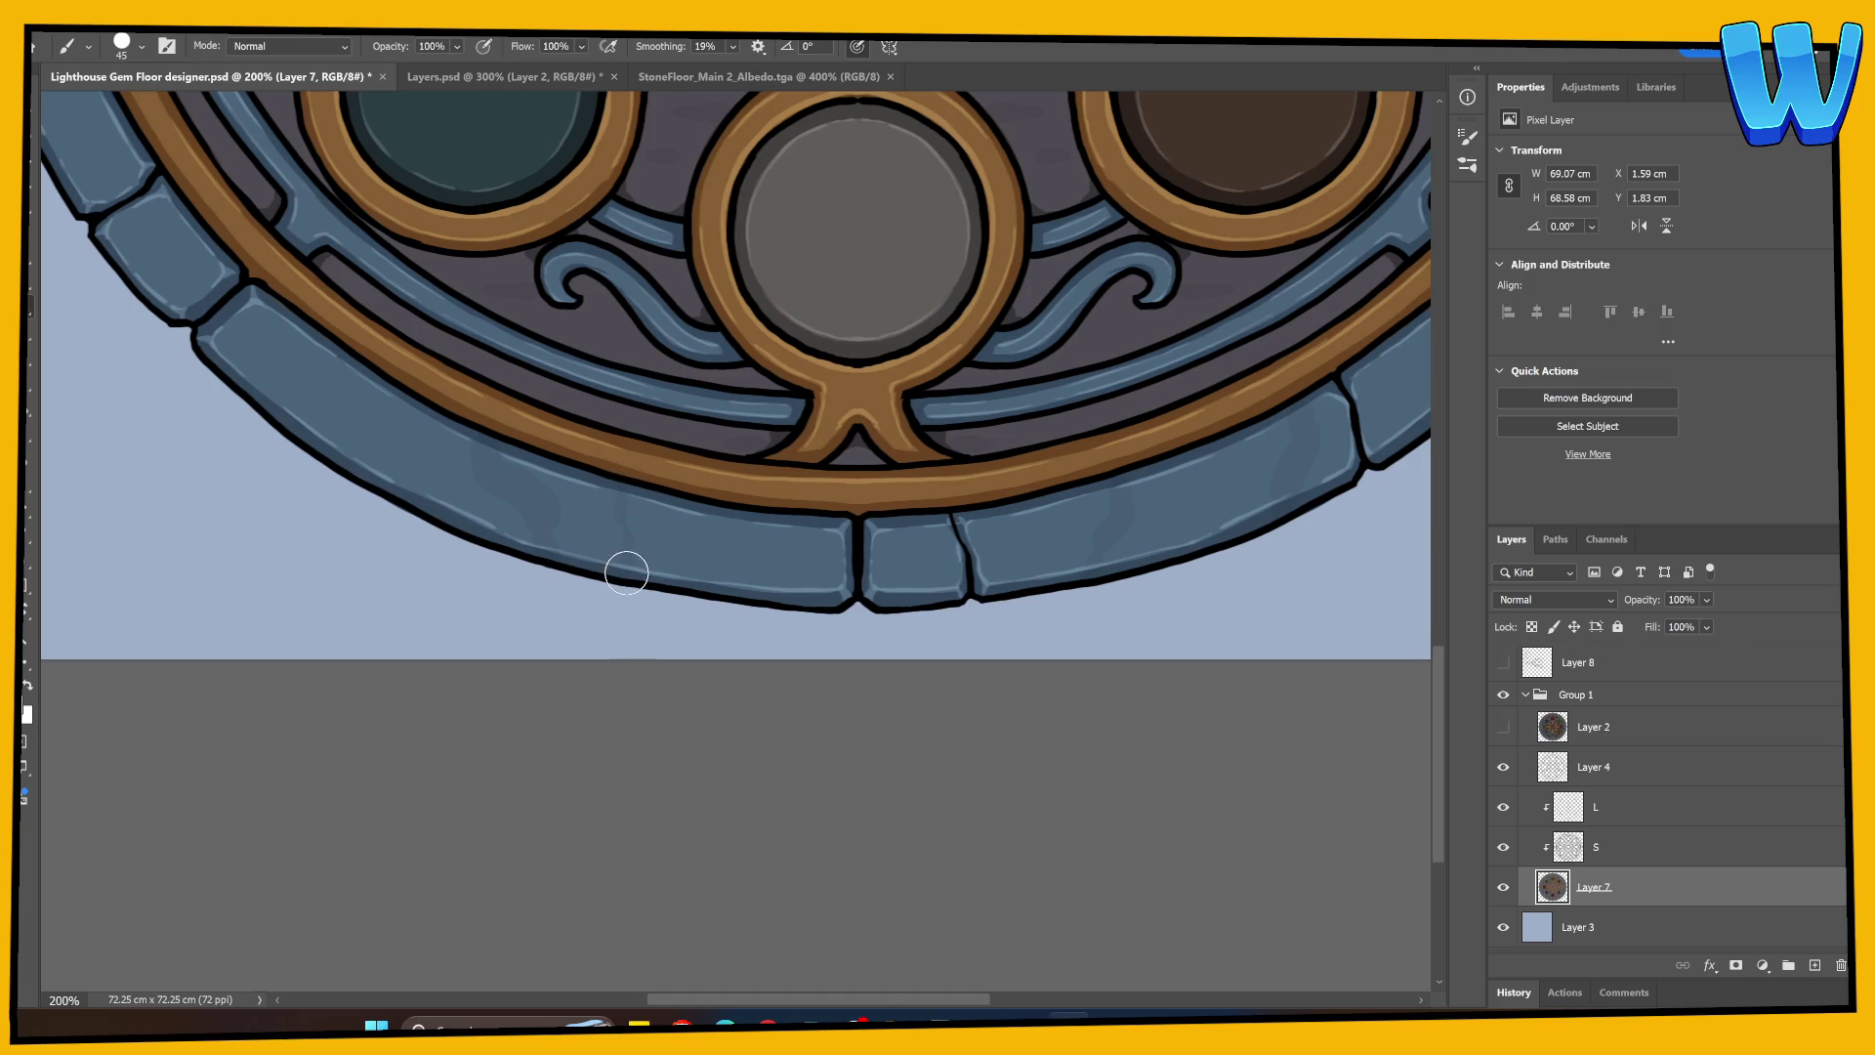
left_click_drag(626, 572, 948, 752)
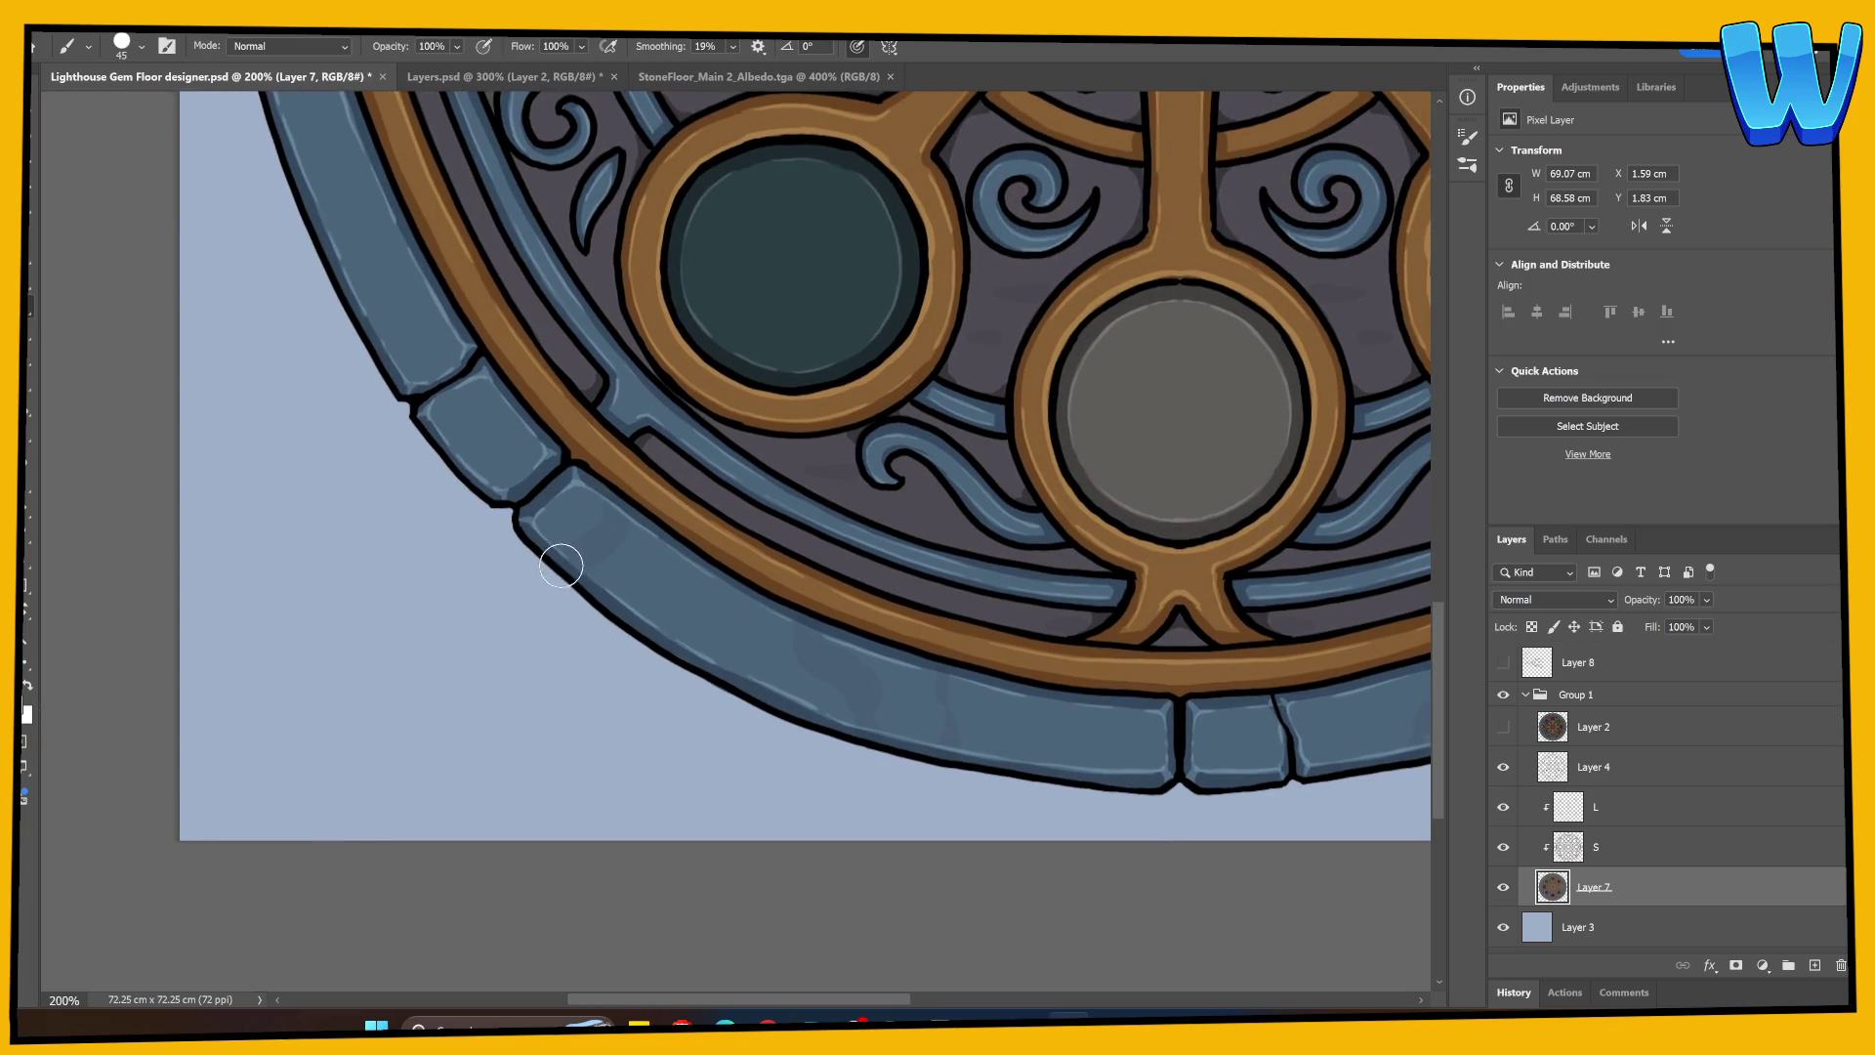
mouse_move(561, 566)
left_mouse_down()
mouse_move(753, 807)
mouse_move(503, 614)
left_mouse_up()
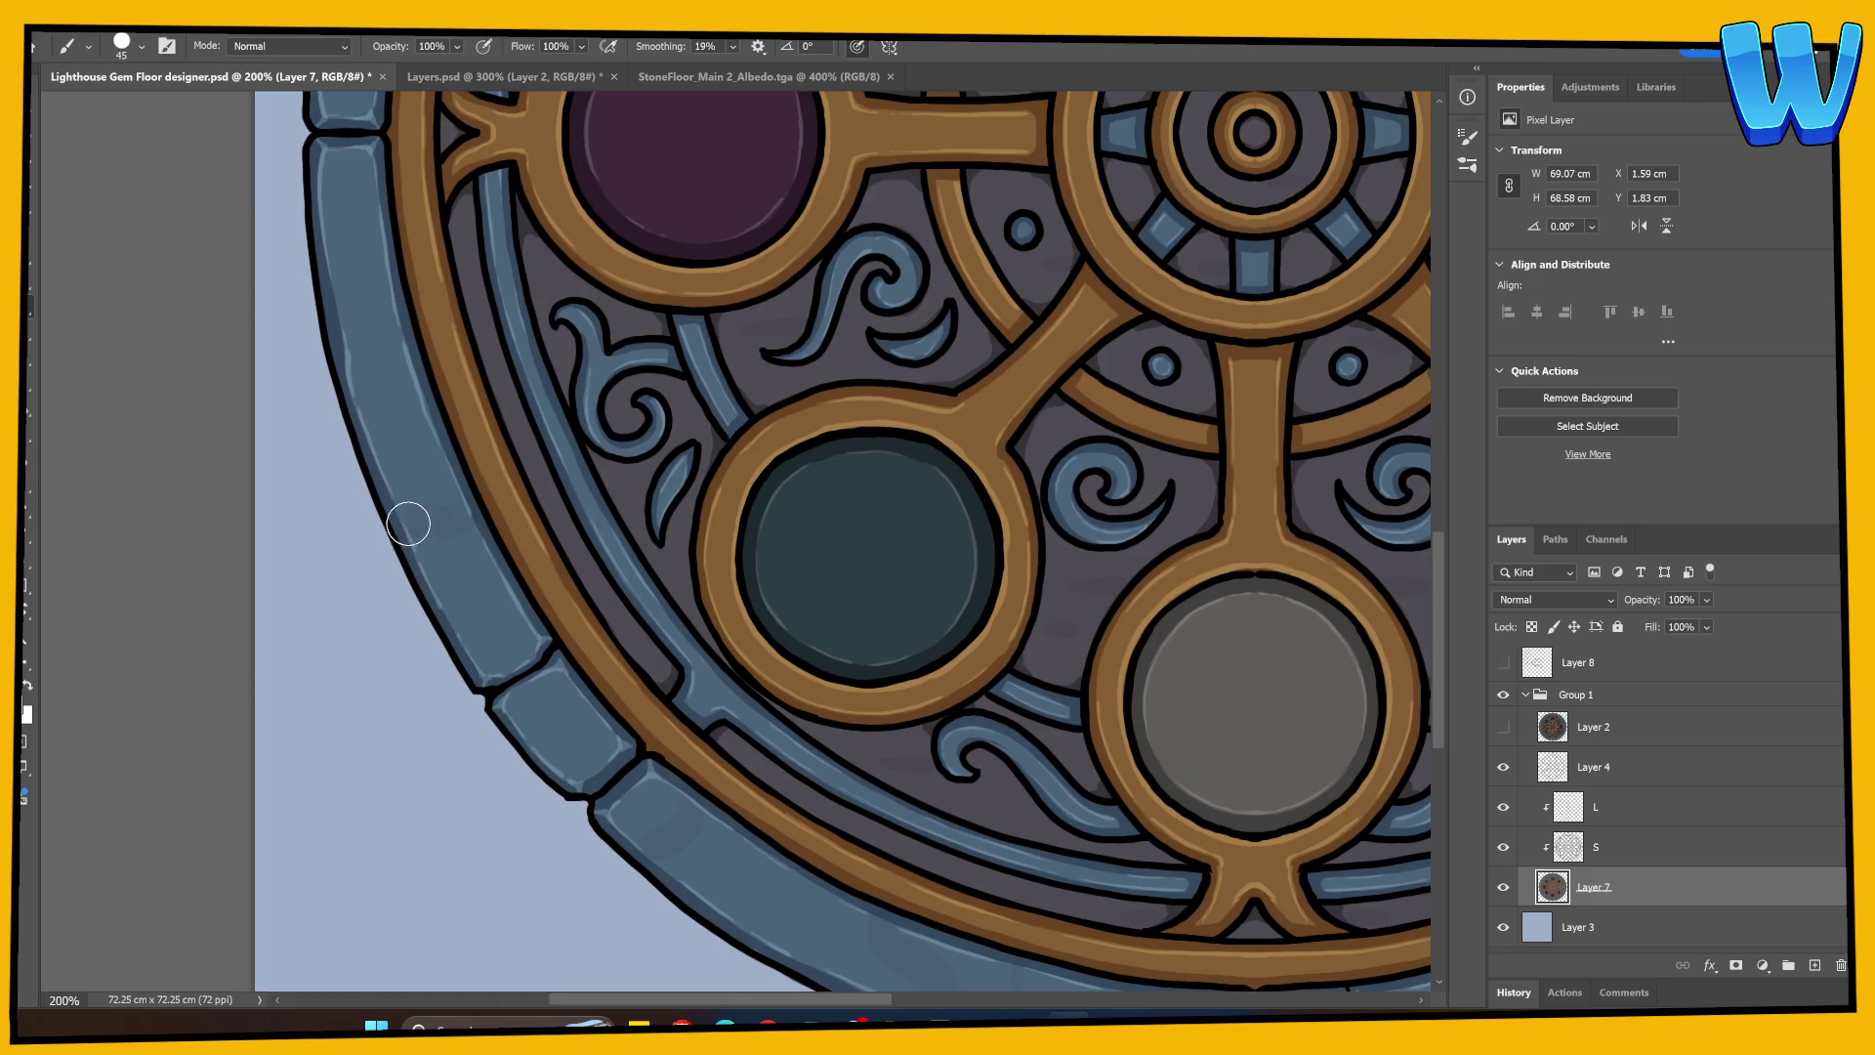
left_click_drag(365, 368, 328, 333)
Step: Centre the hub, save the floor design, and reset the zoom to 100%
mouse_move(315, 167)
left_mouse_down()
mouse_move(459, 520)
mouse_move(424, 839)
left_mouse_up()
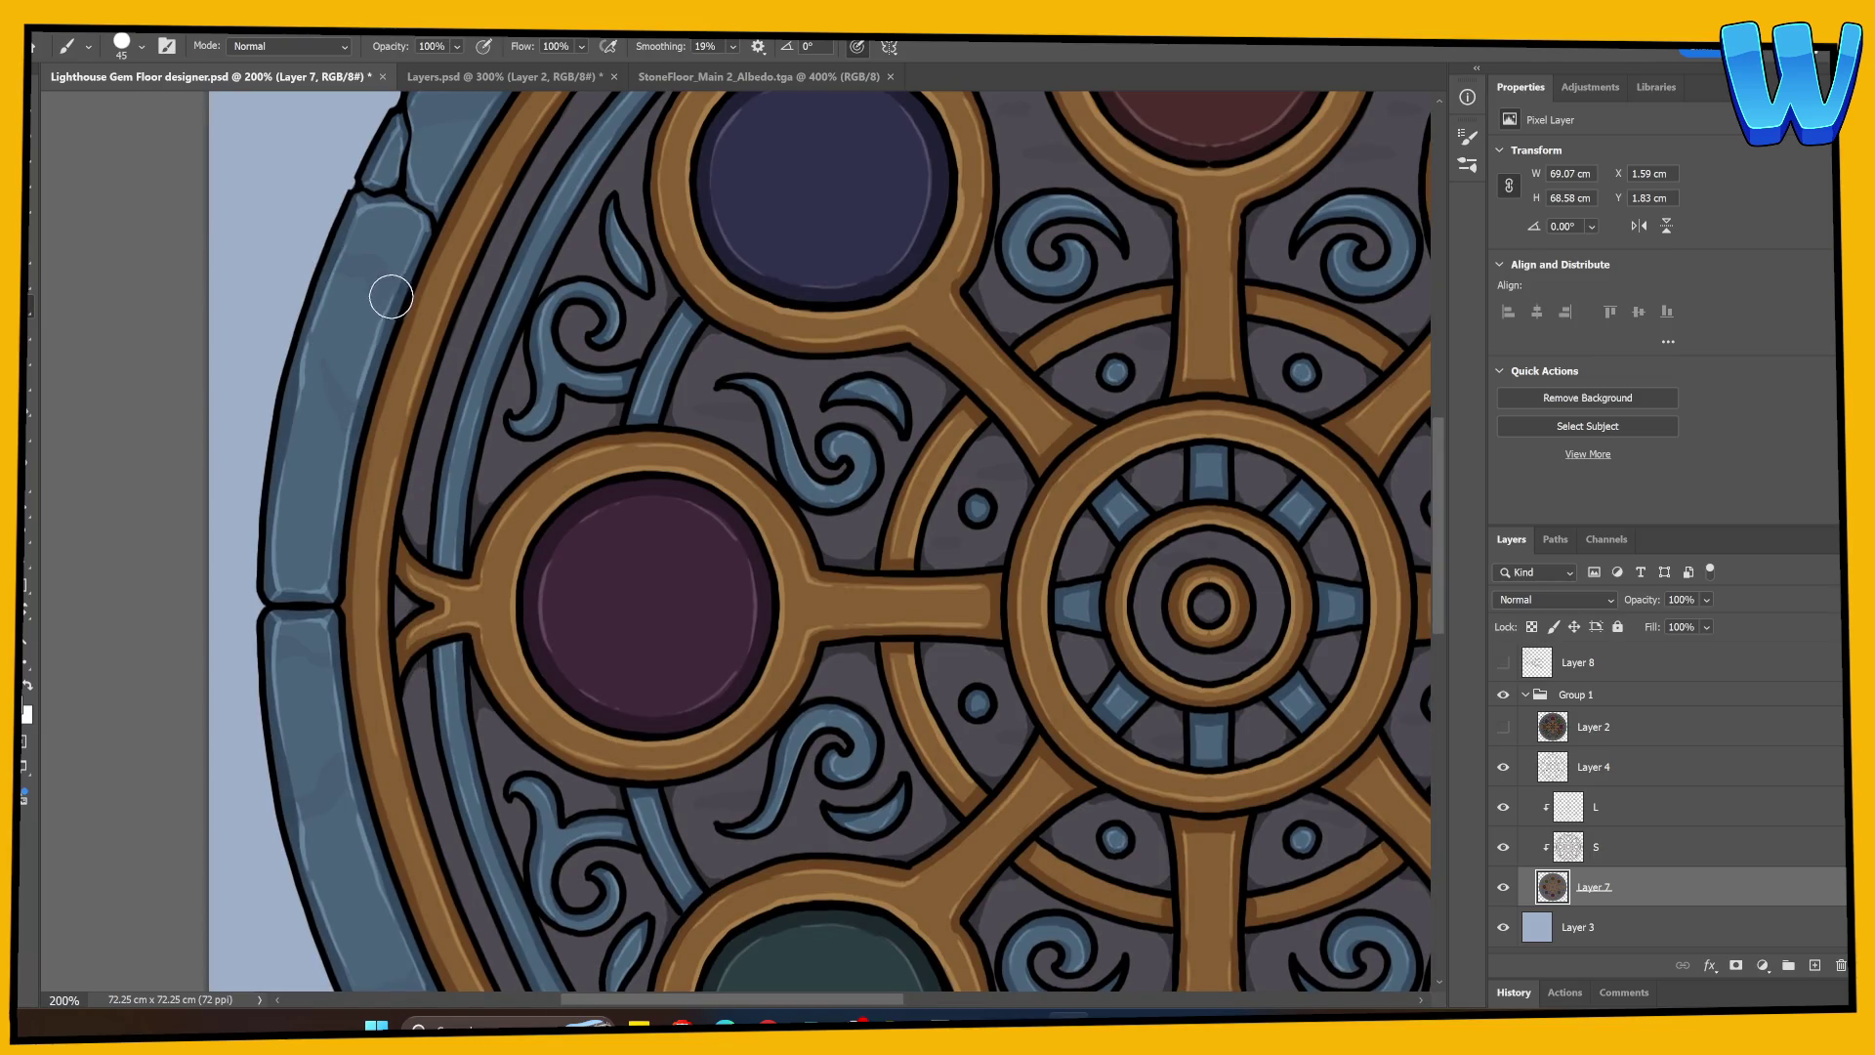
left_click_drag(836, 606, 607, 511)
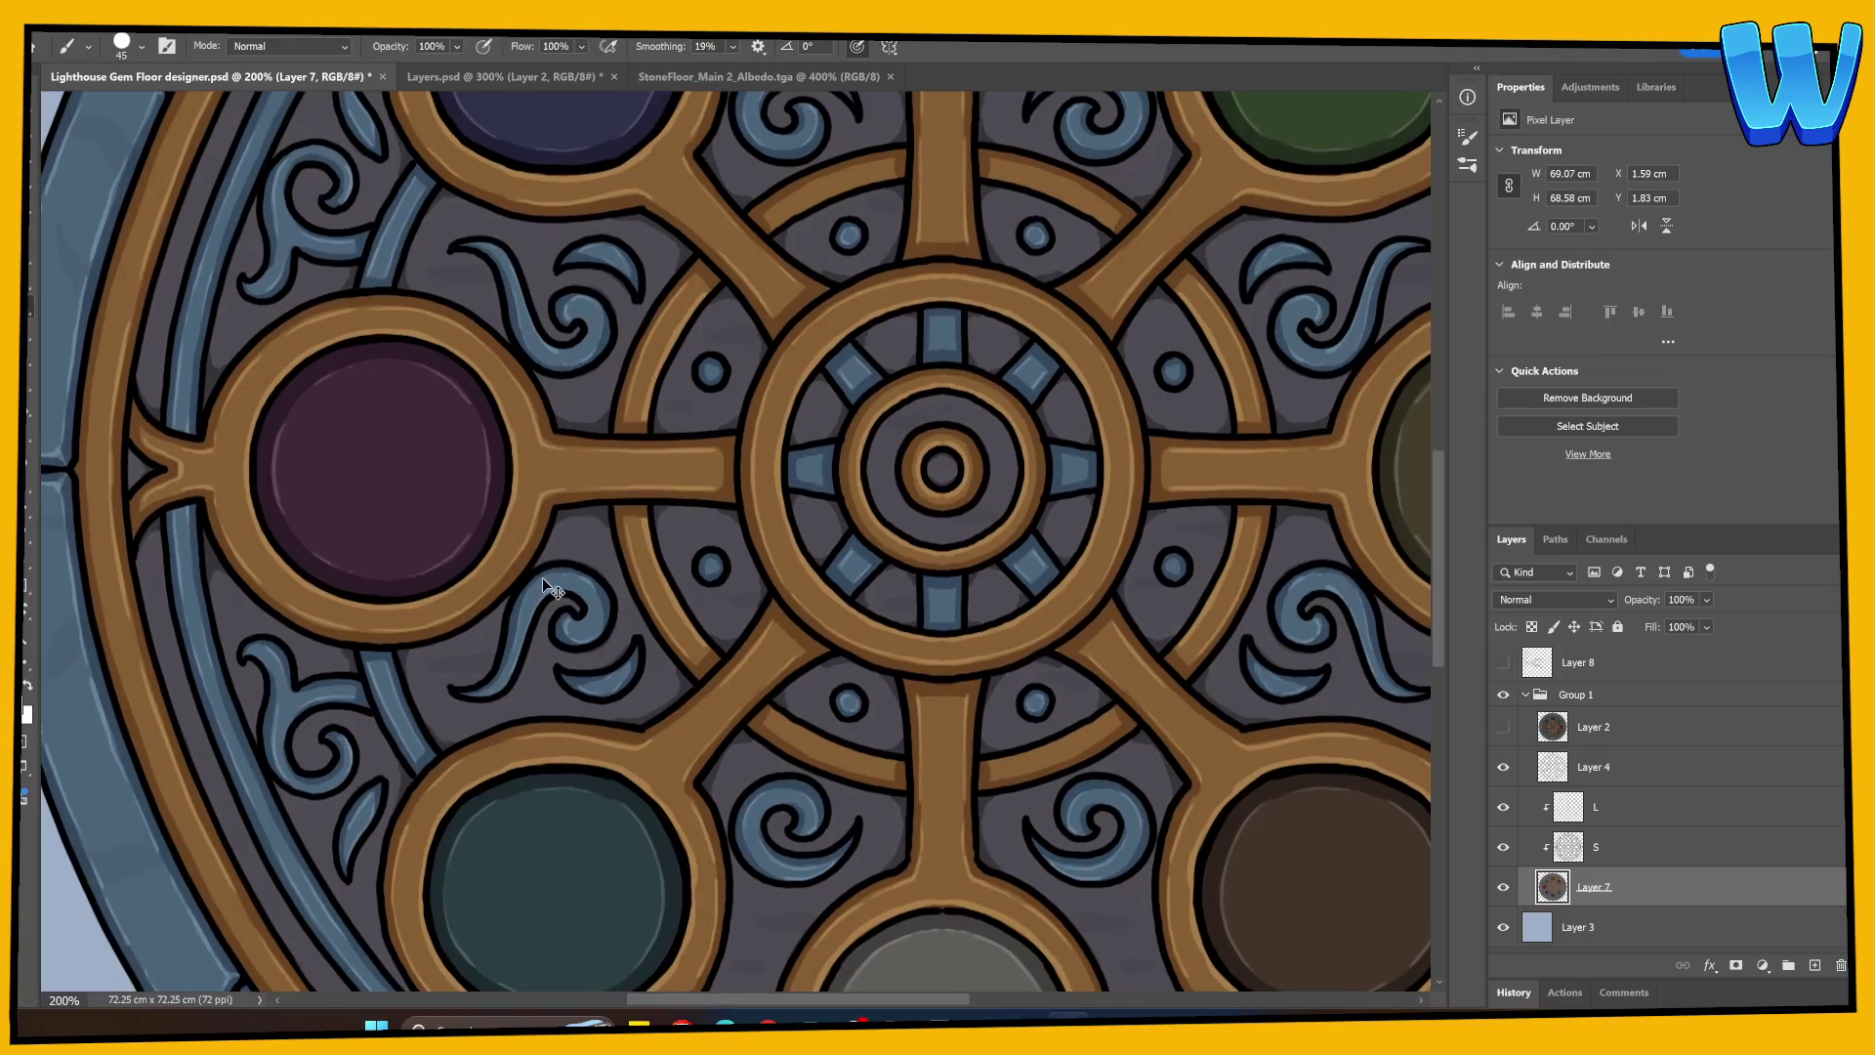
key("ctrl+s")
key("ctrl+minus")
key("ctrl+minus")
key("ctrl+minus")
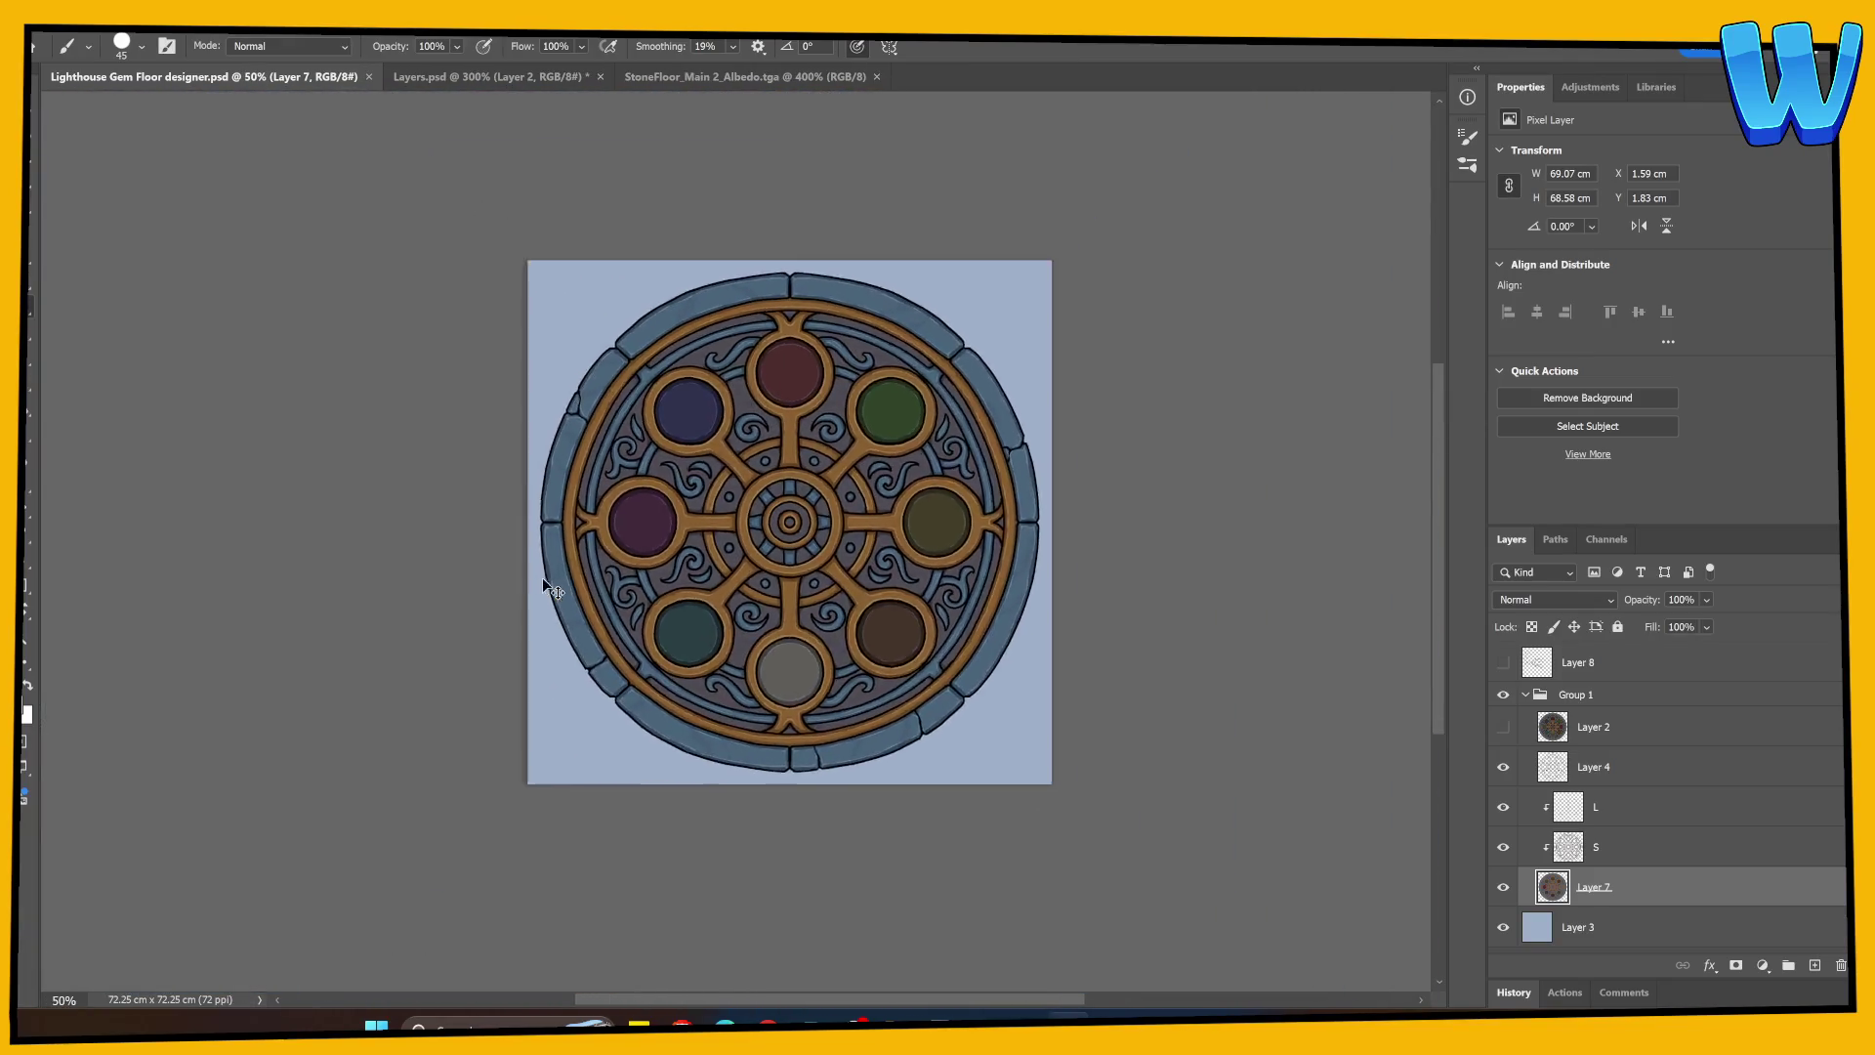
key("ctrl+plus")
key("ctrl+plus")
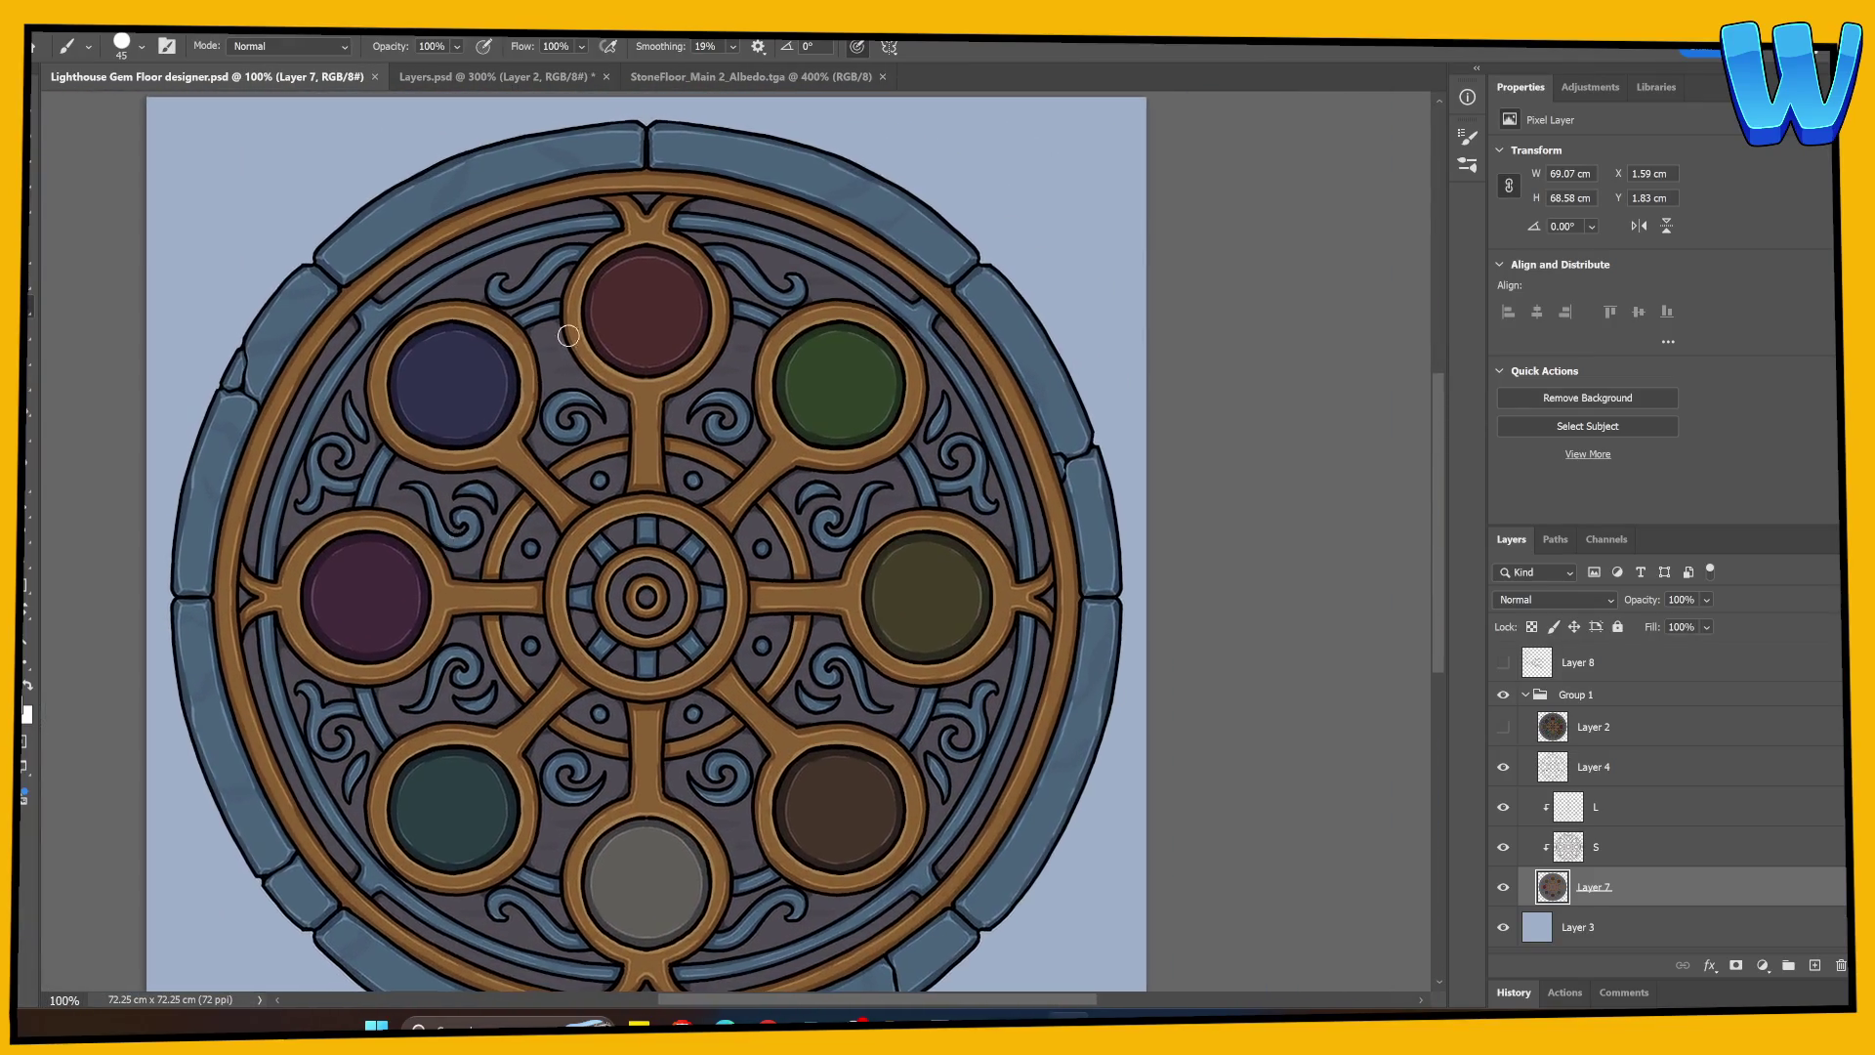
left_click(727, 76)
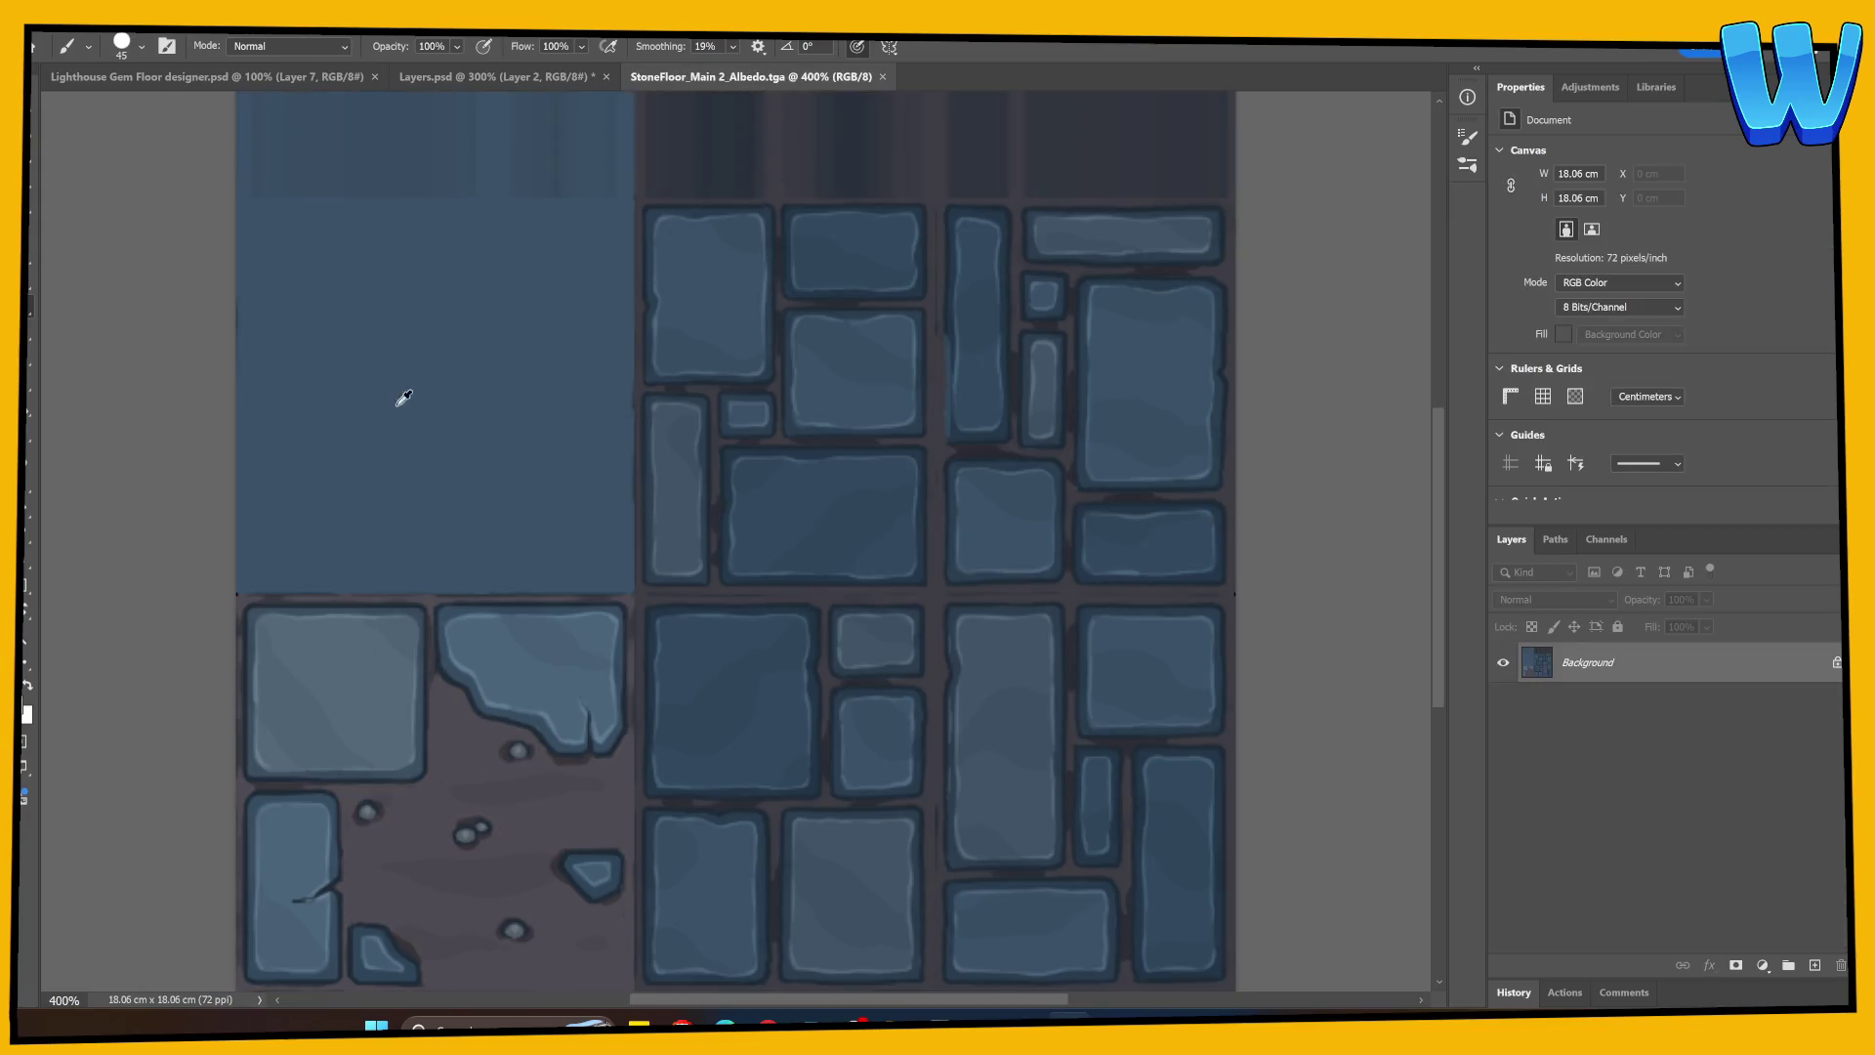
Step: Add a new layer clipped to Layer 4 and fill it using the Paint Bucket
left_click(306, 77)
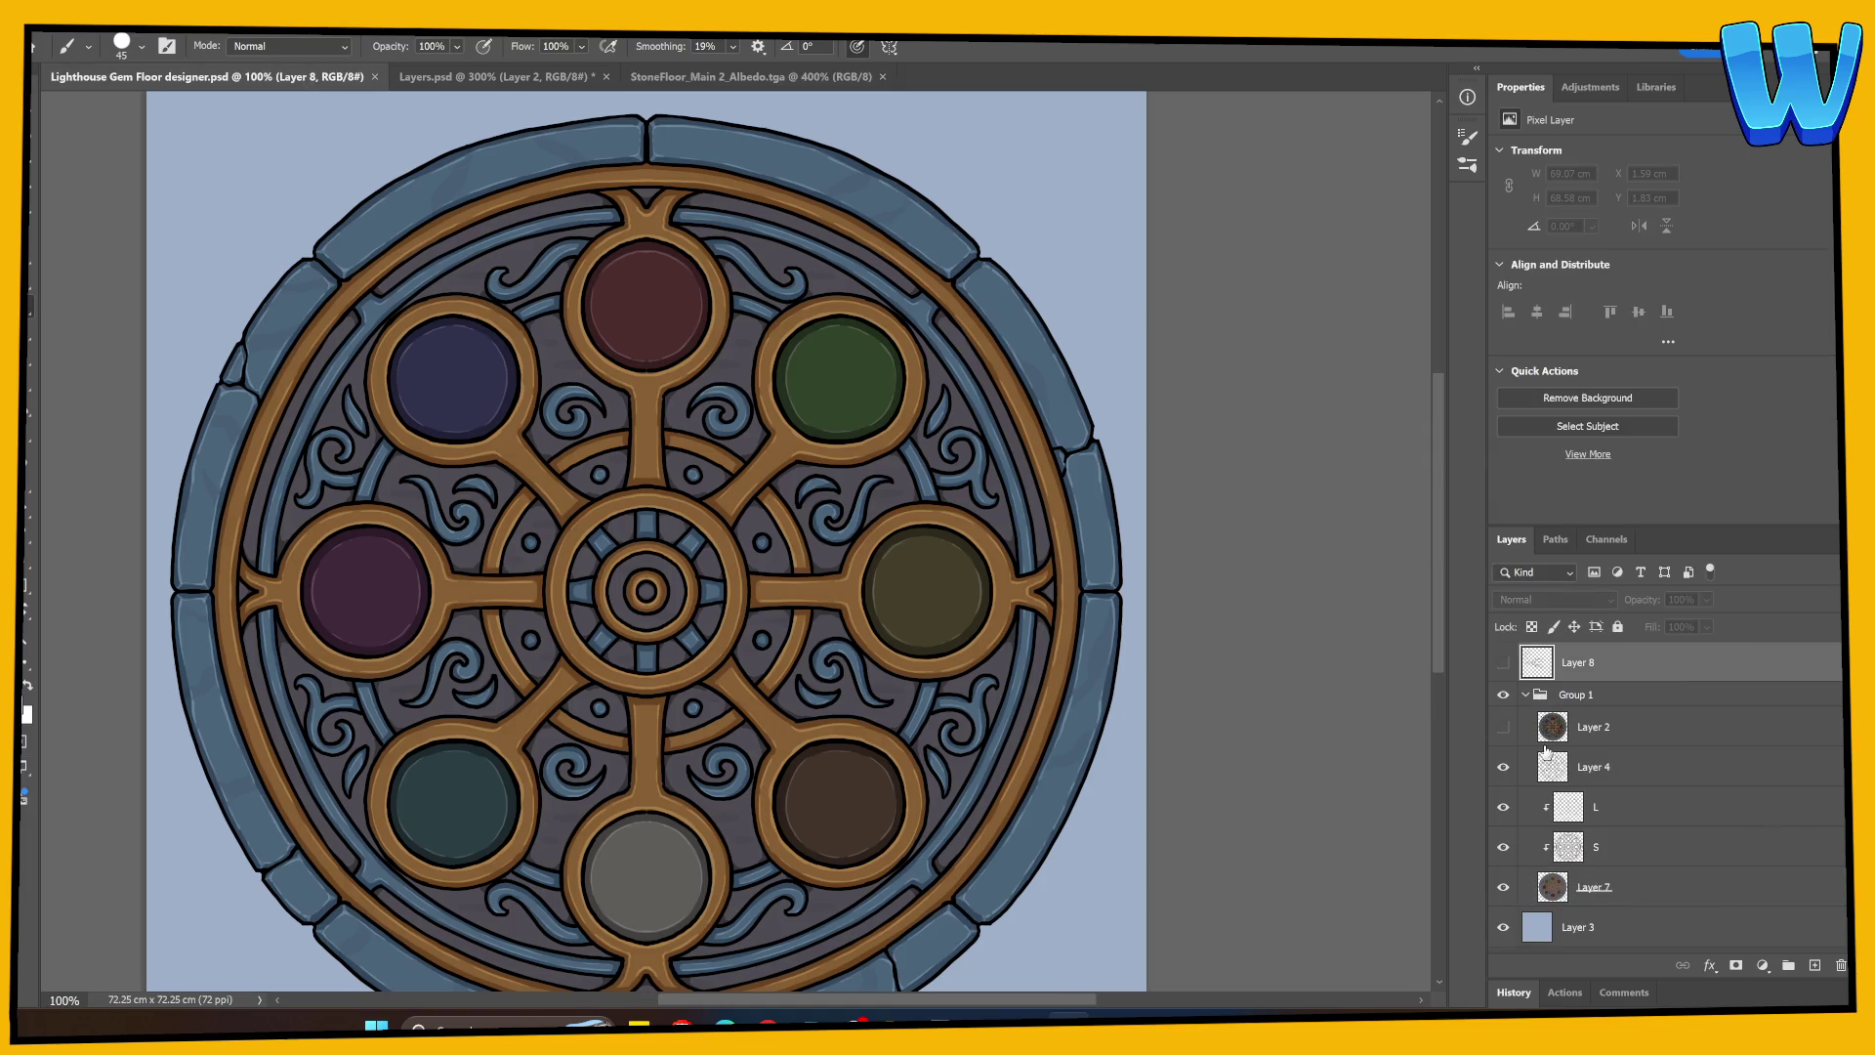
left_click(1582, 767)
left_click(1814, 965)
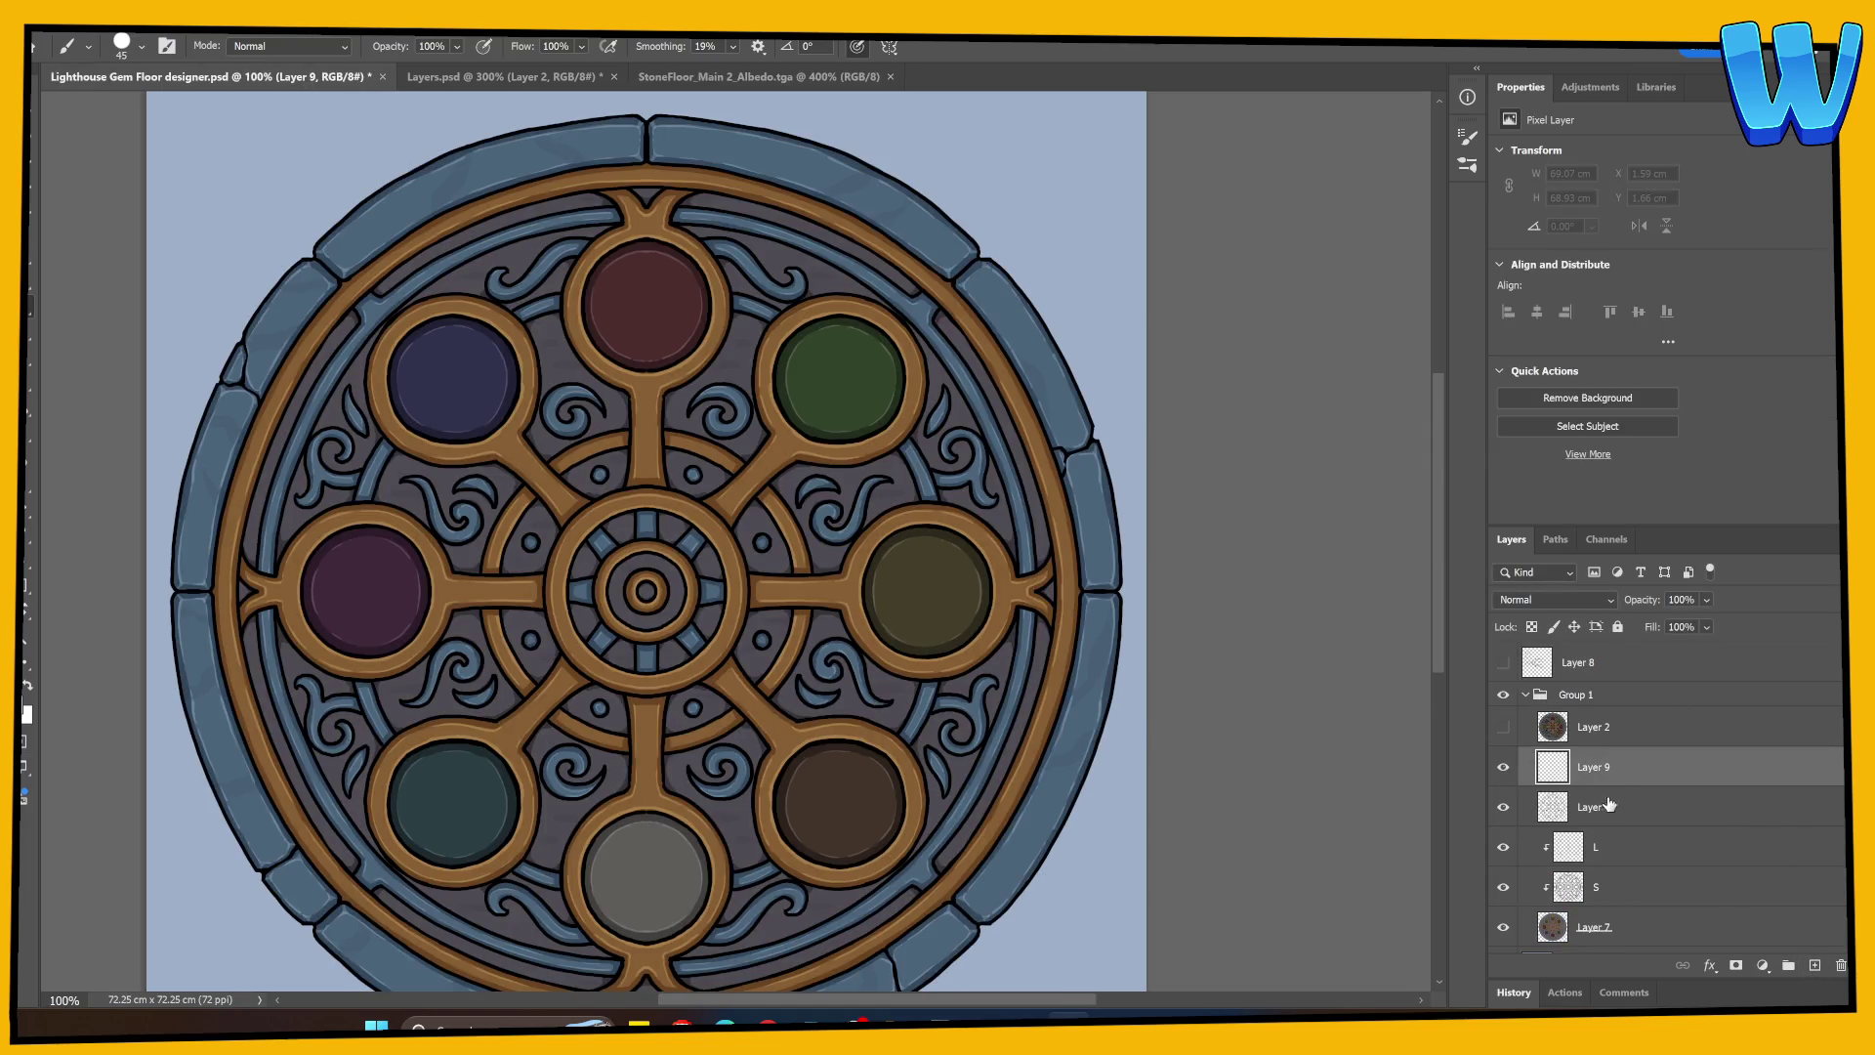
left_click(1611, 786, "alt")
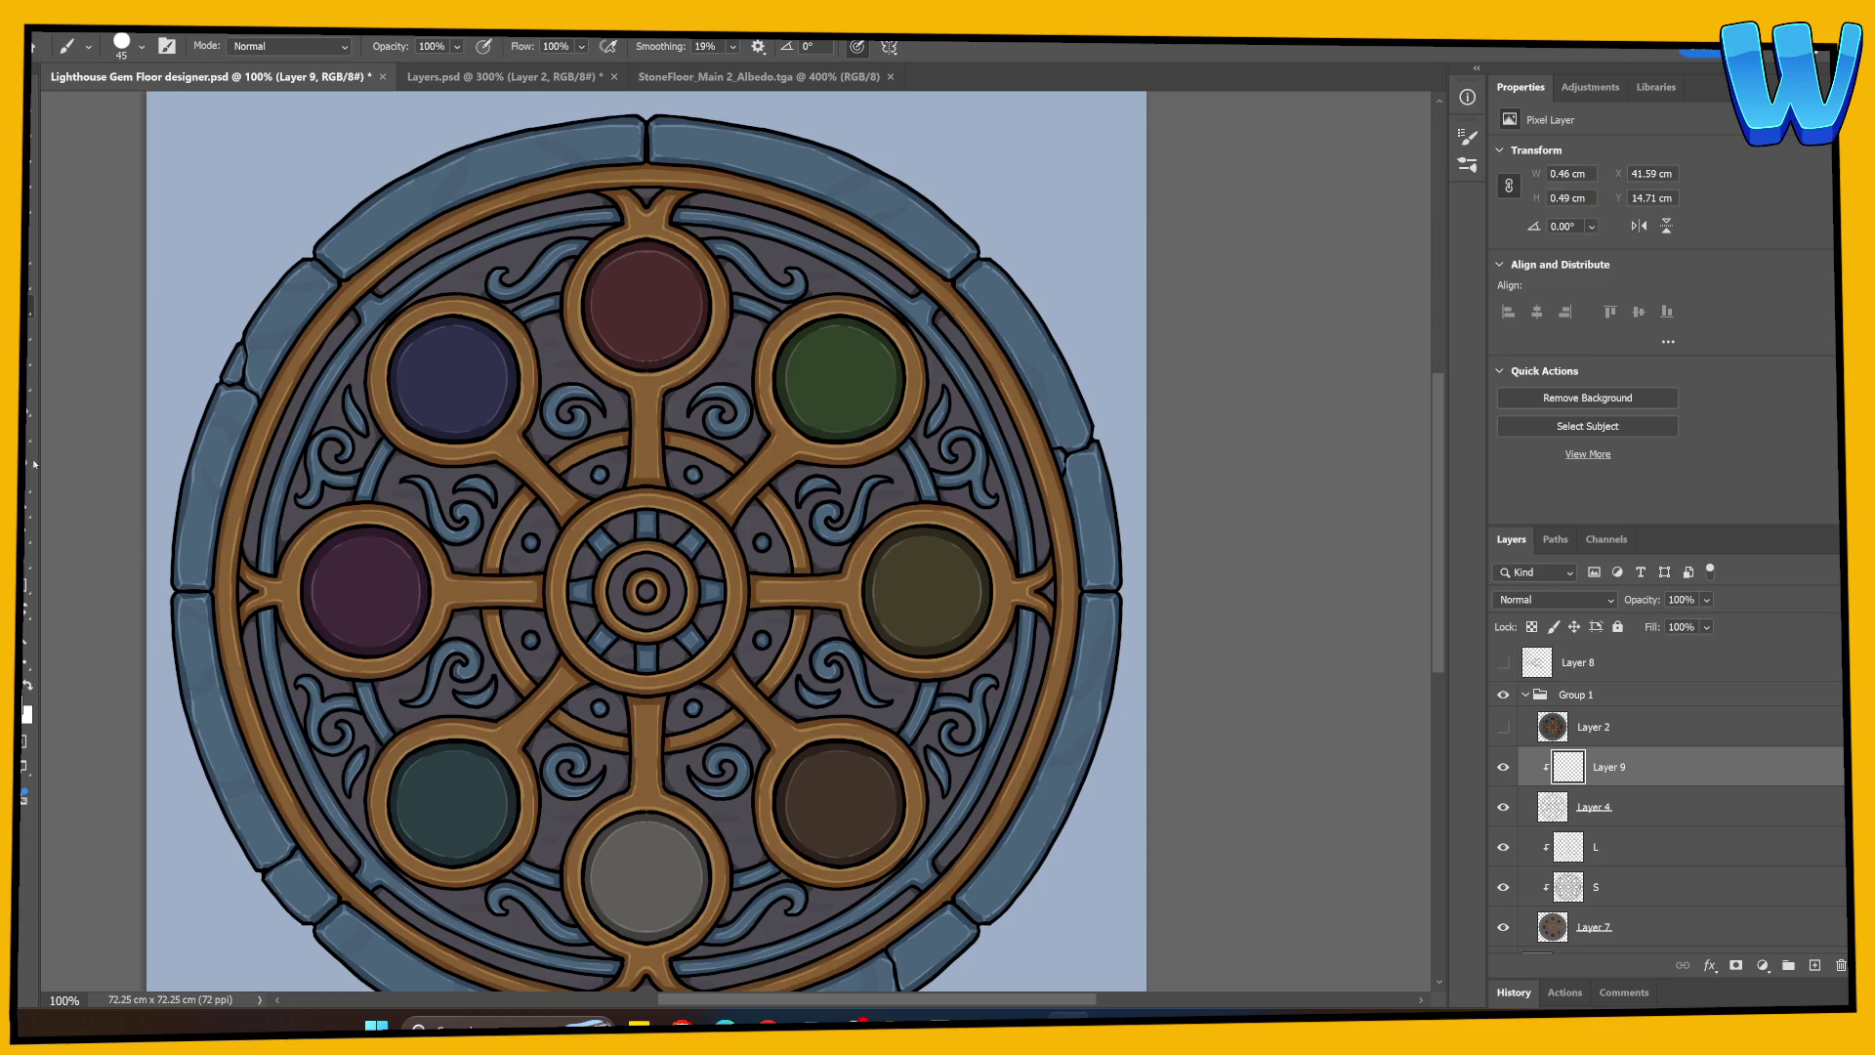
key("g")
left_click(454, 659)
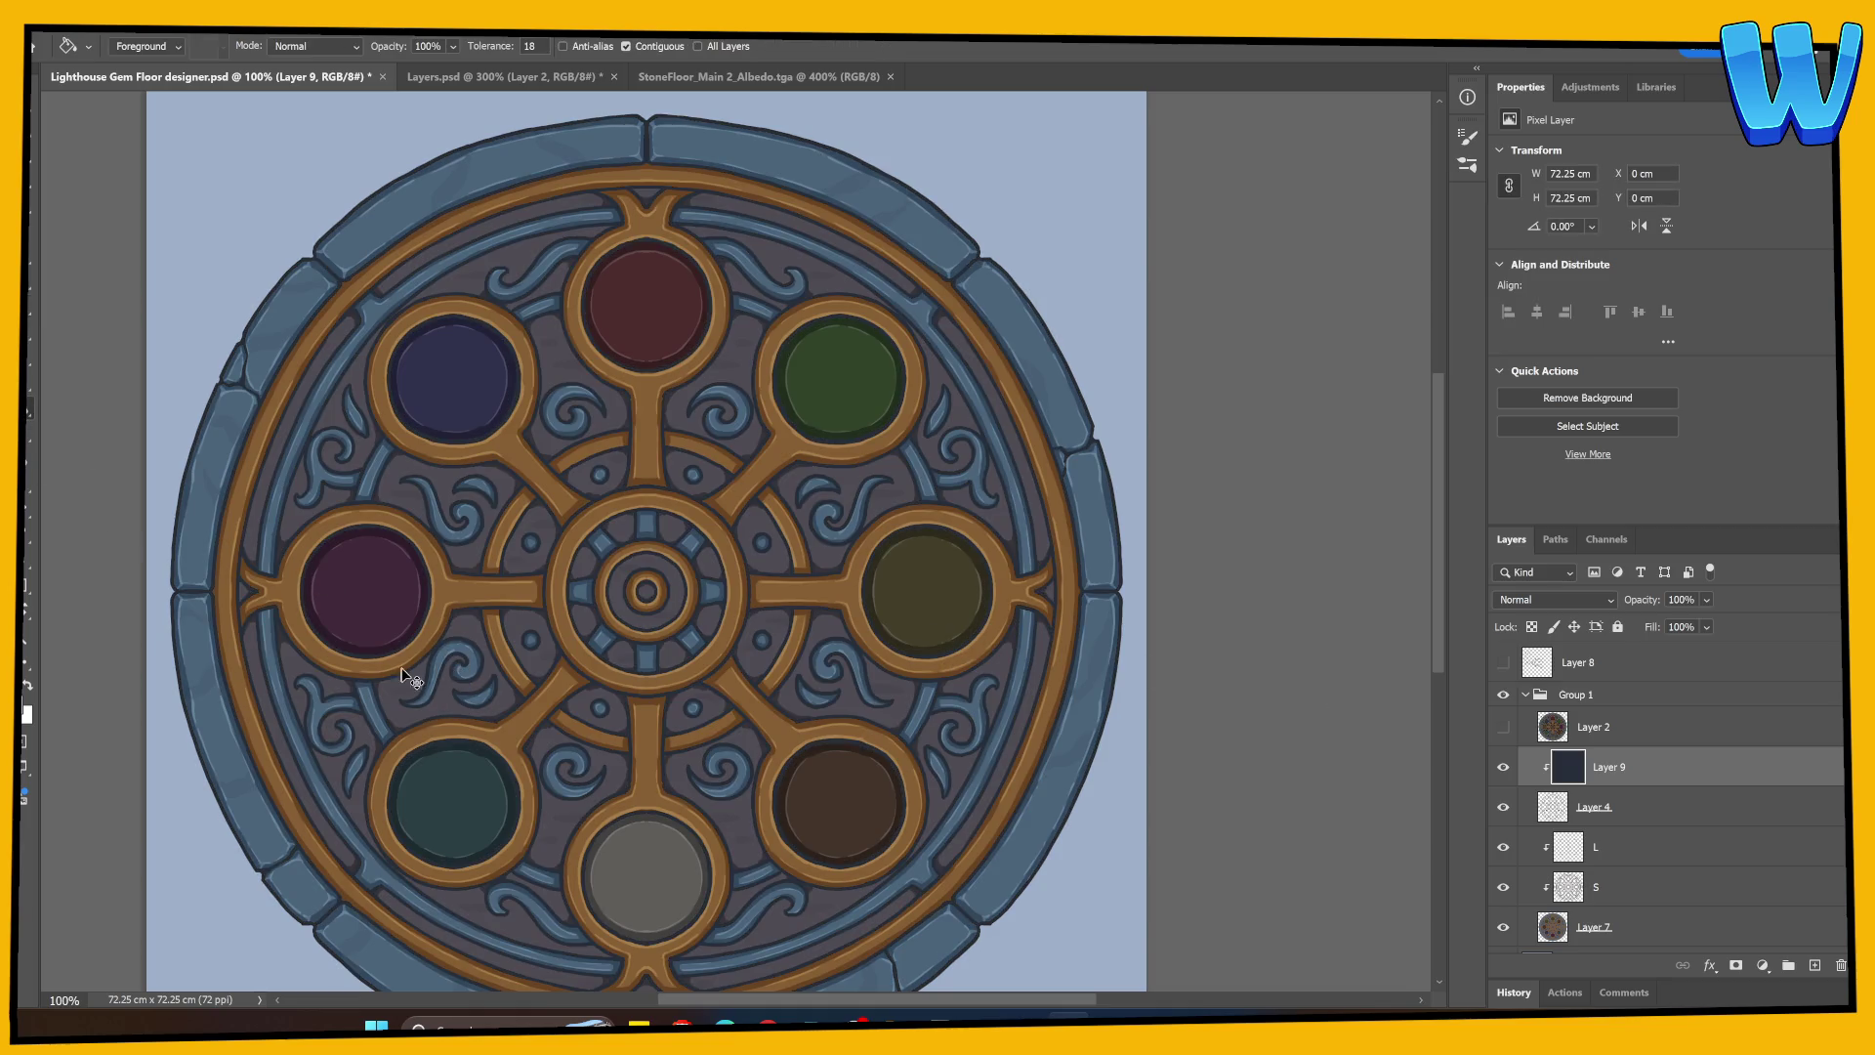
Step: Pick a dark brown foreground colour and turn on Dual Axis painting symmetry
scroll(362, 694, "up", 3, "alt")
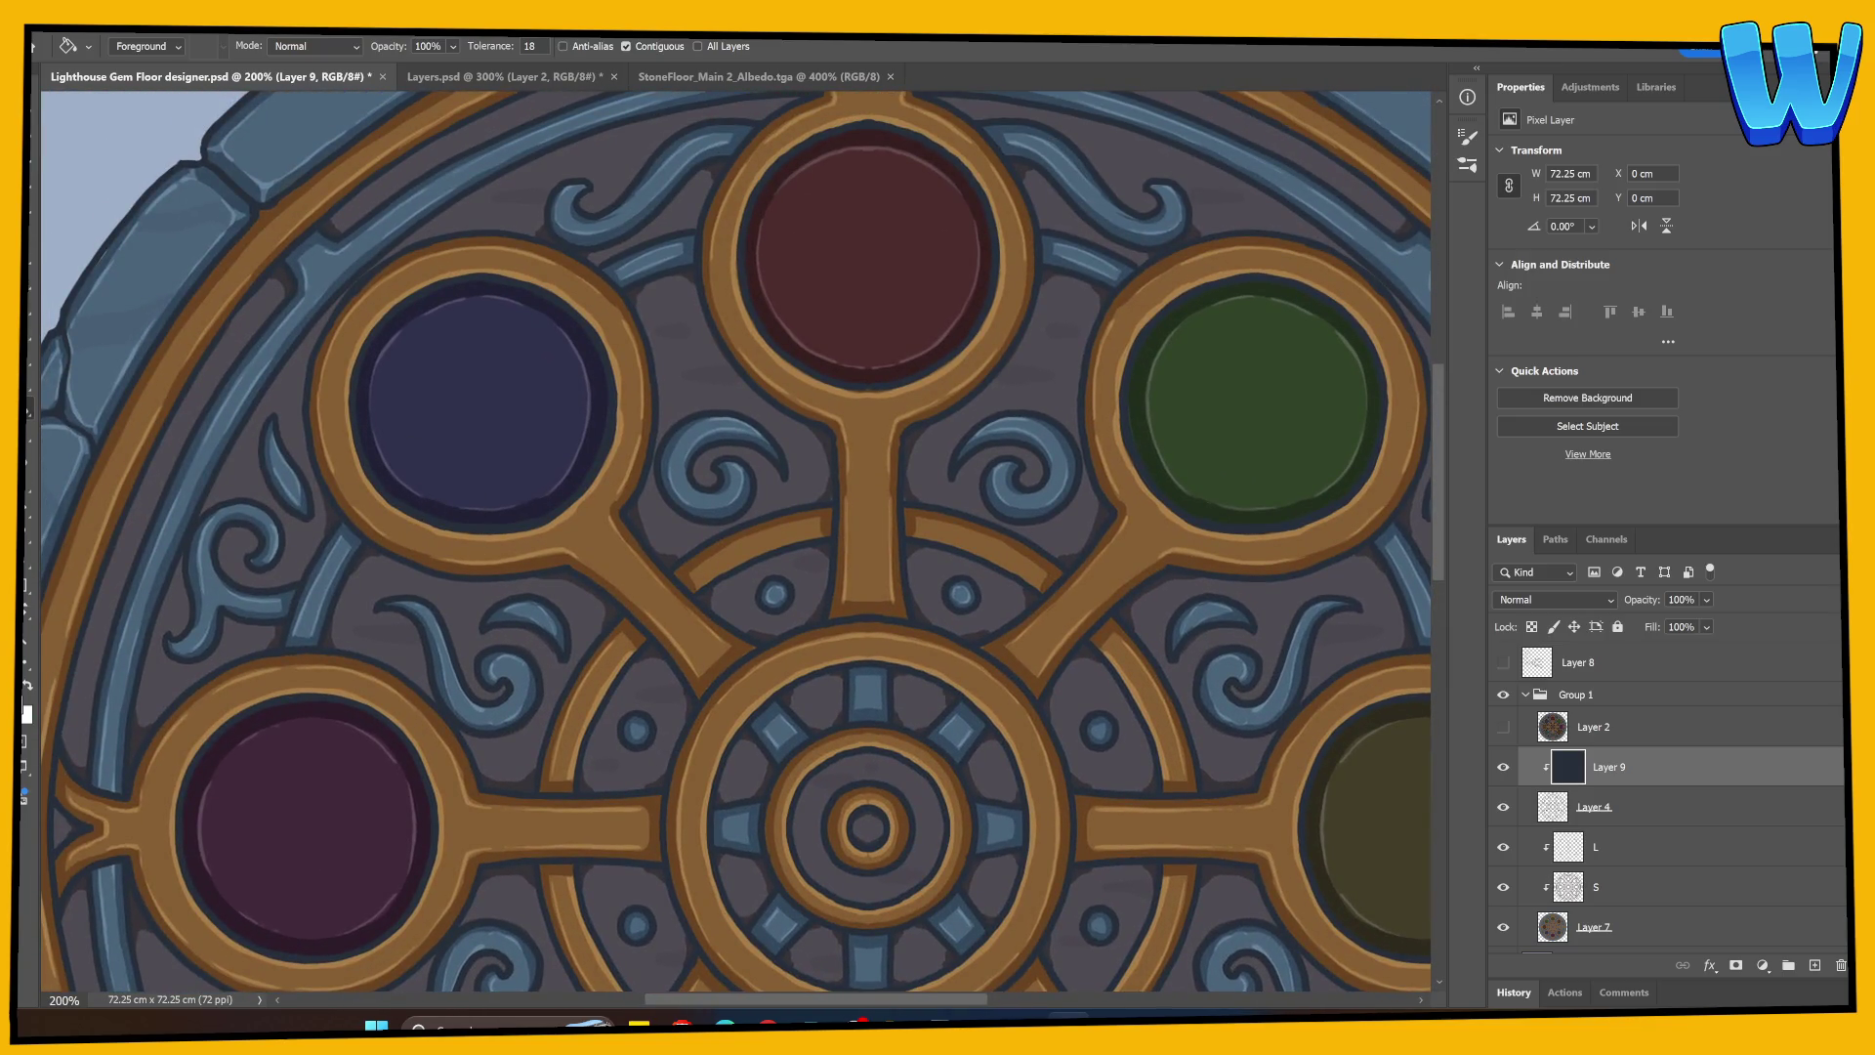
left_click(25, 711)
left_click(1274, 661)
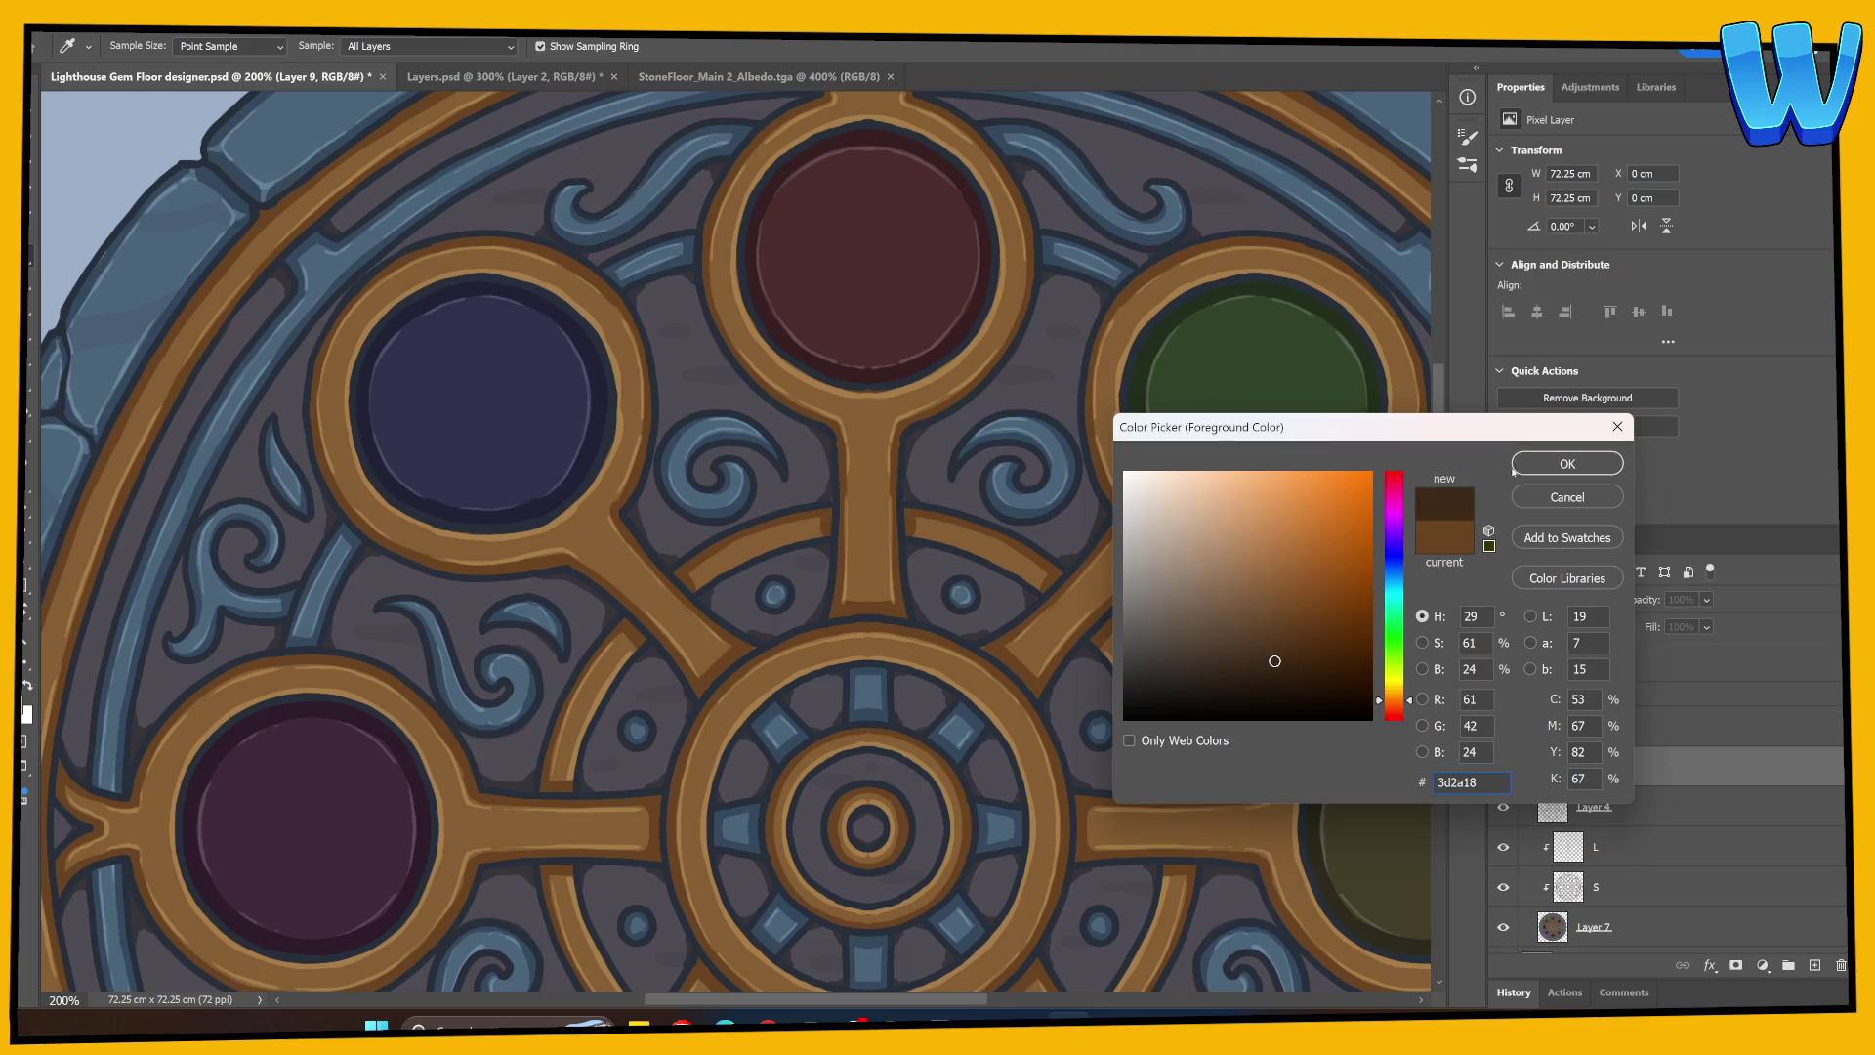
left_click(1240, 664)
left_click(1568, 464)
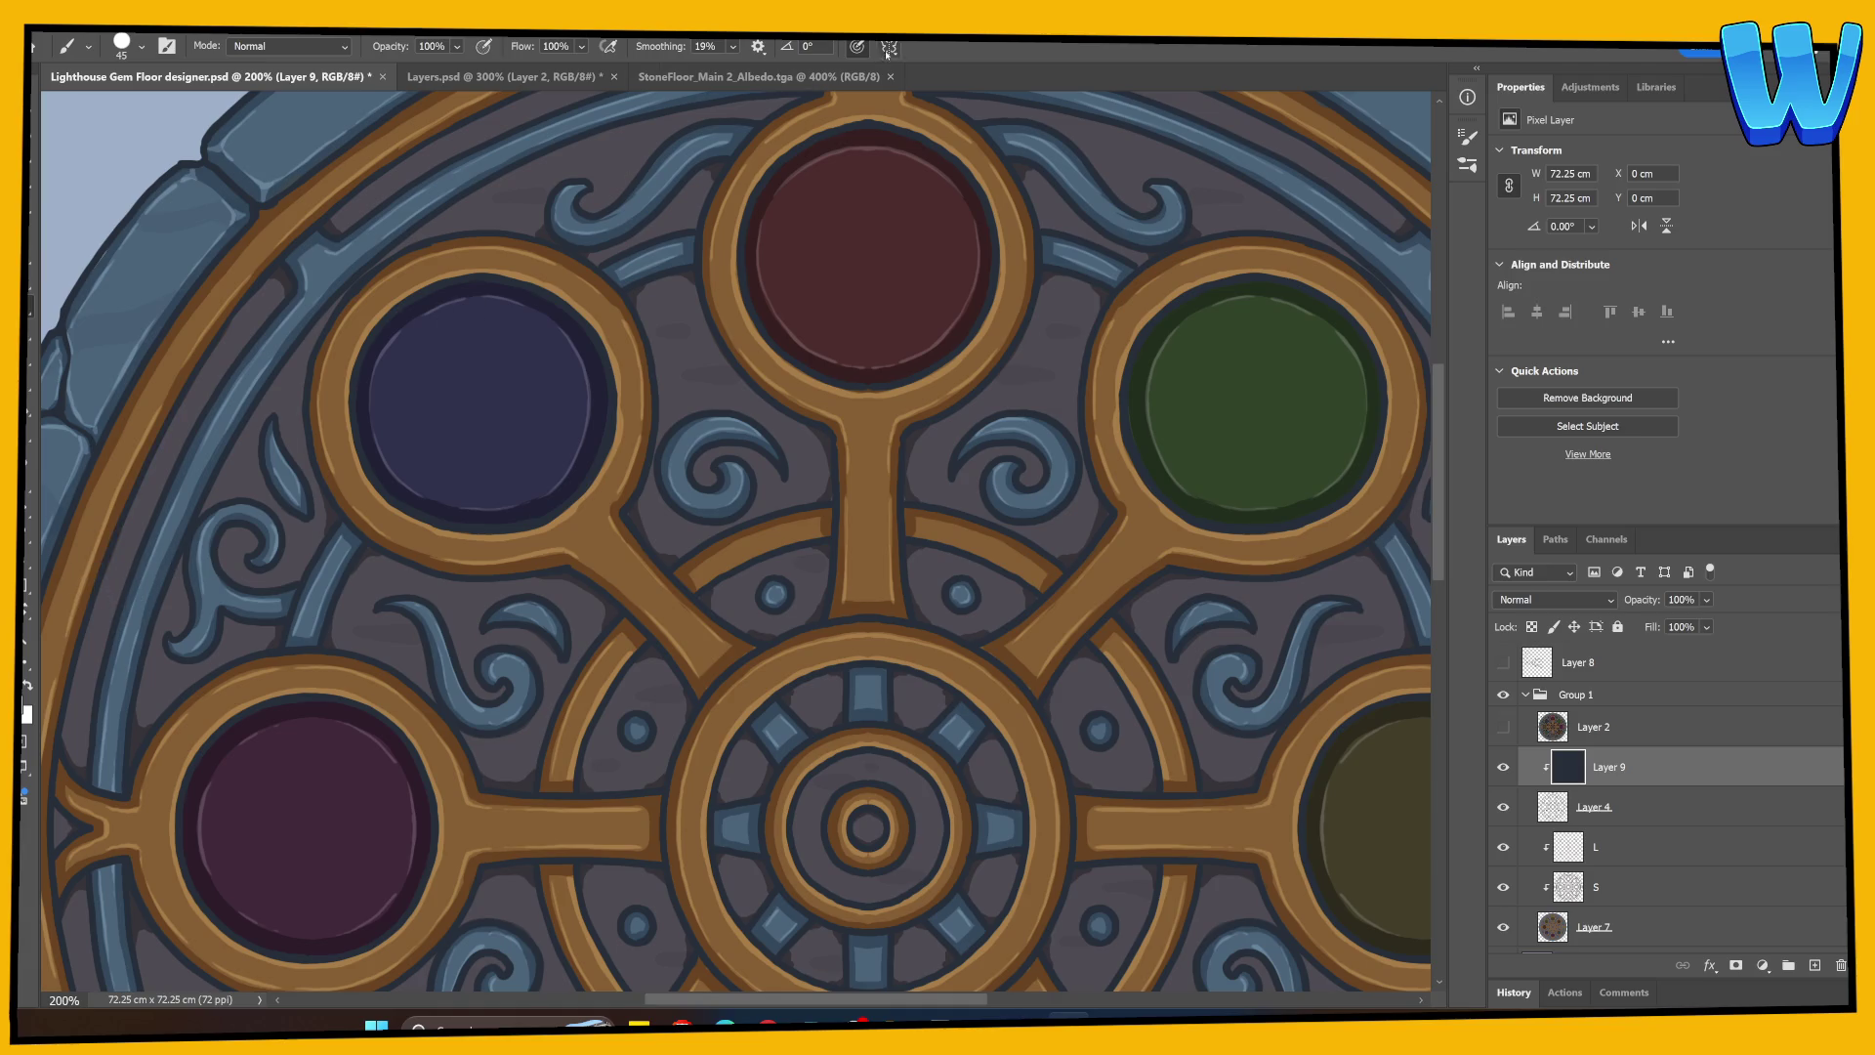
left_click(889, 46)
left_click(937, 154)
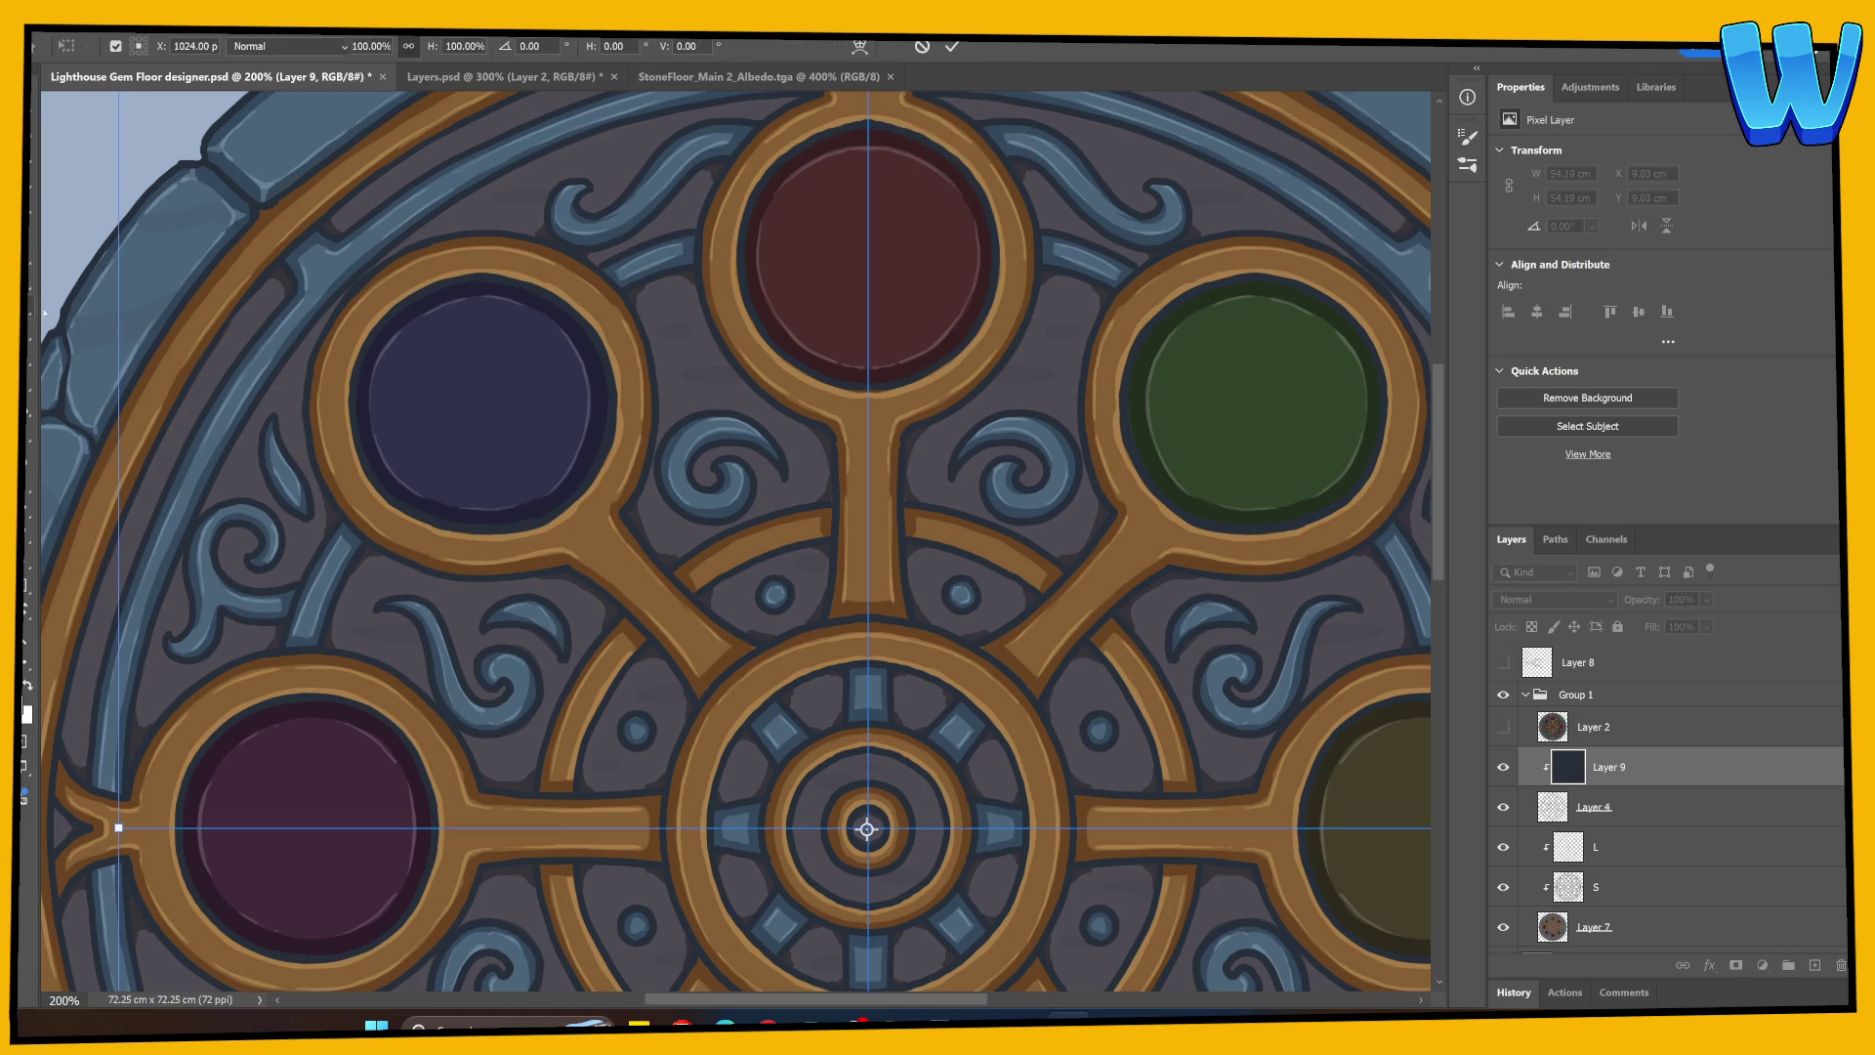
Step: Pan around the floor from the top red gem to the purple gem and central hub
scroll(284, 532, "down", 5)
scroll(284, 531, "left", 5)
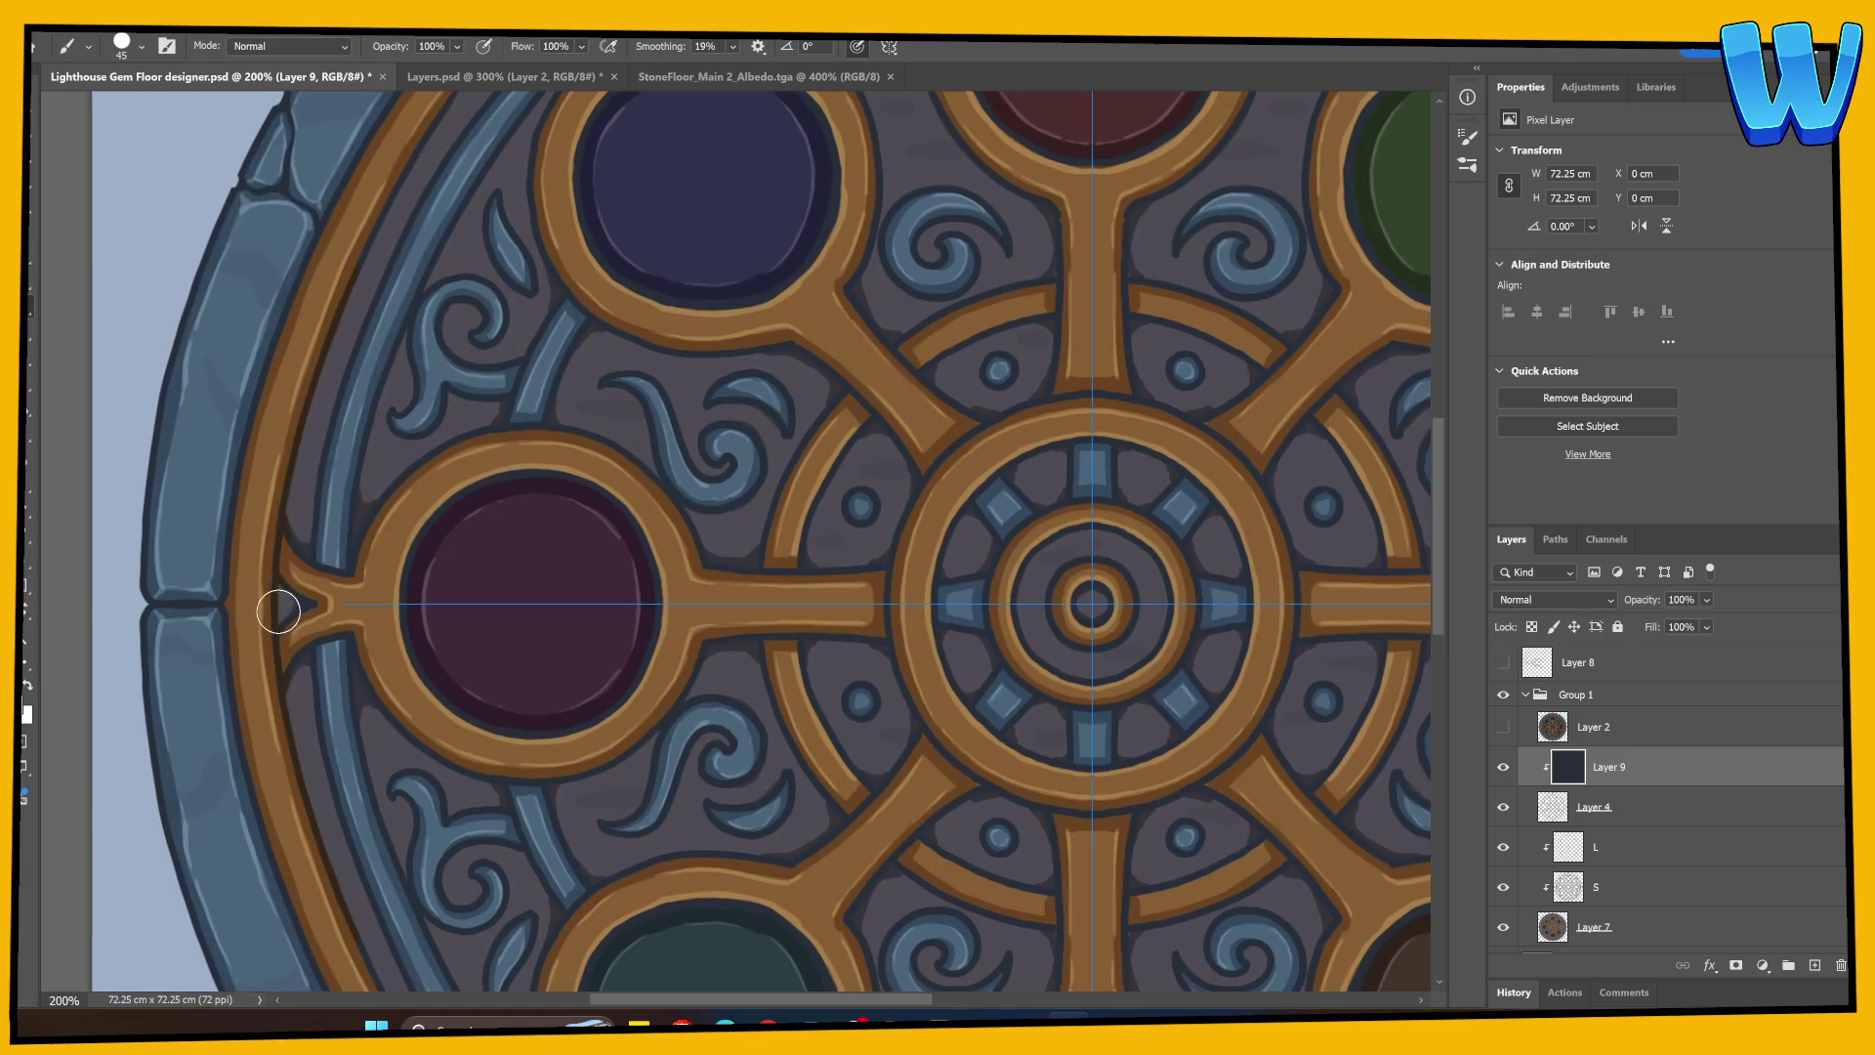
left_click_drag(396, 363, 277, 692)
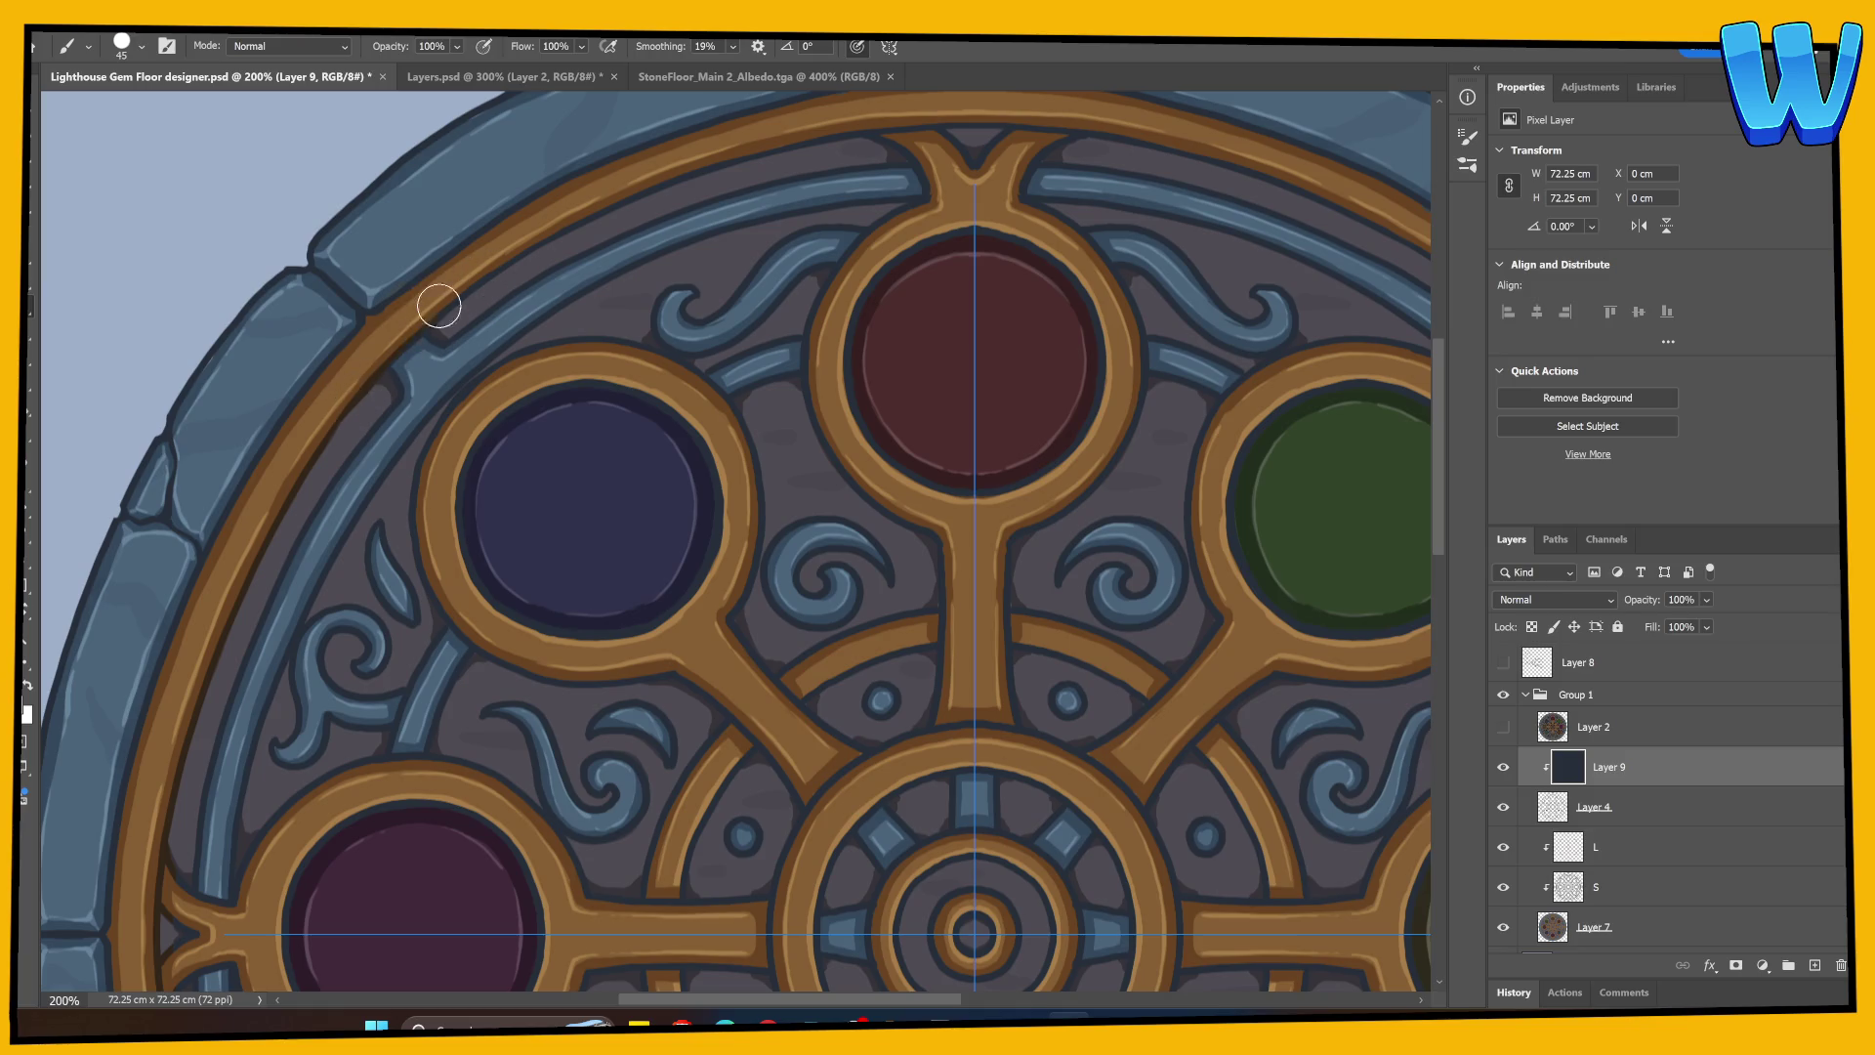
left_click_drag(759, 319, 510, 508)
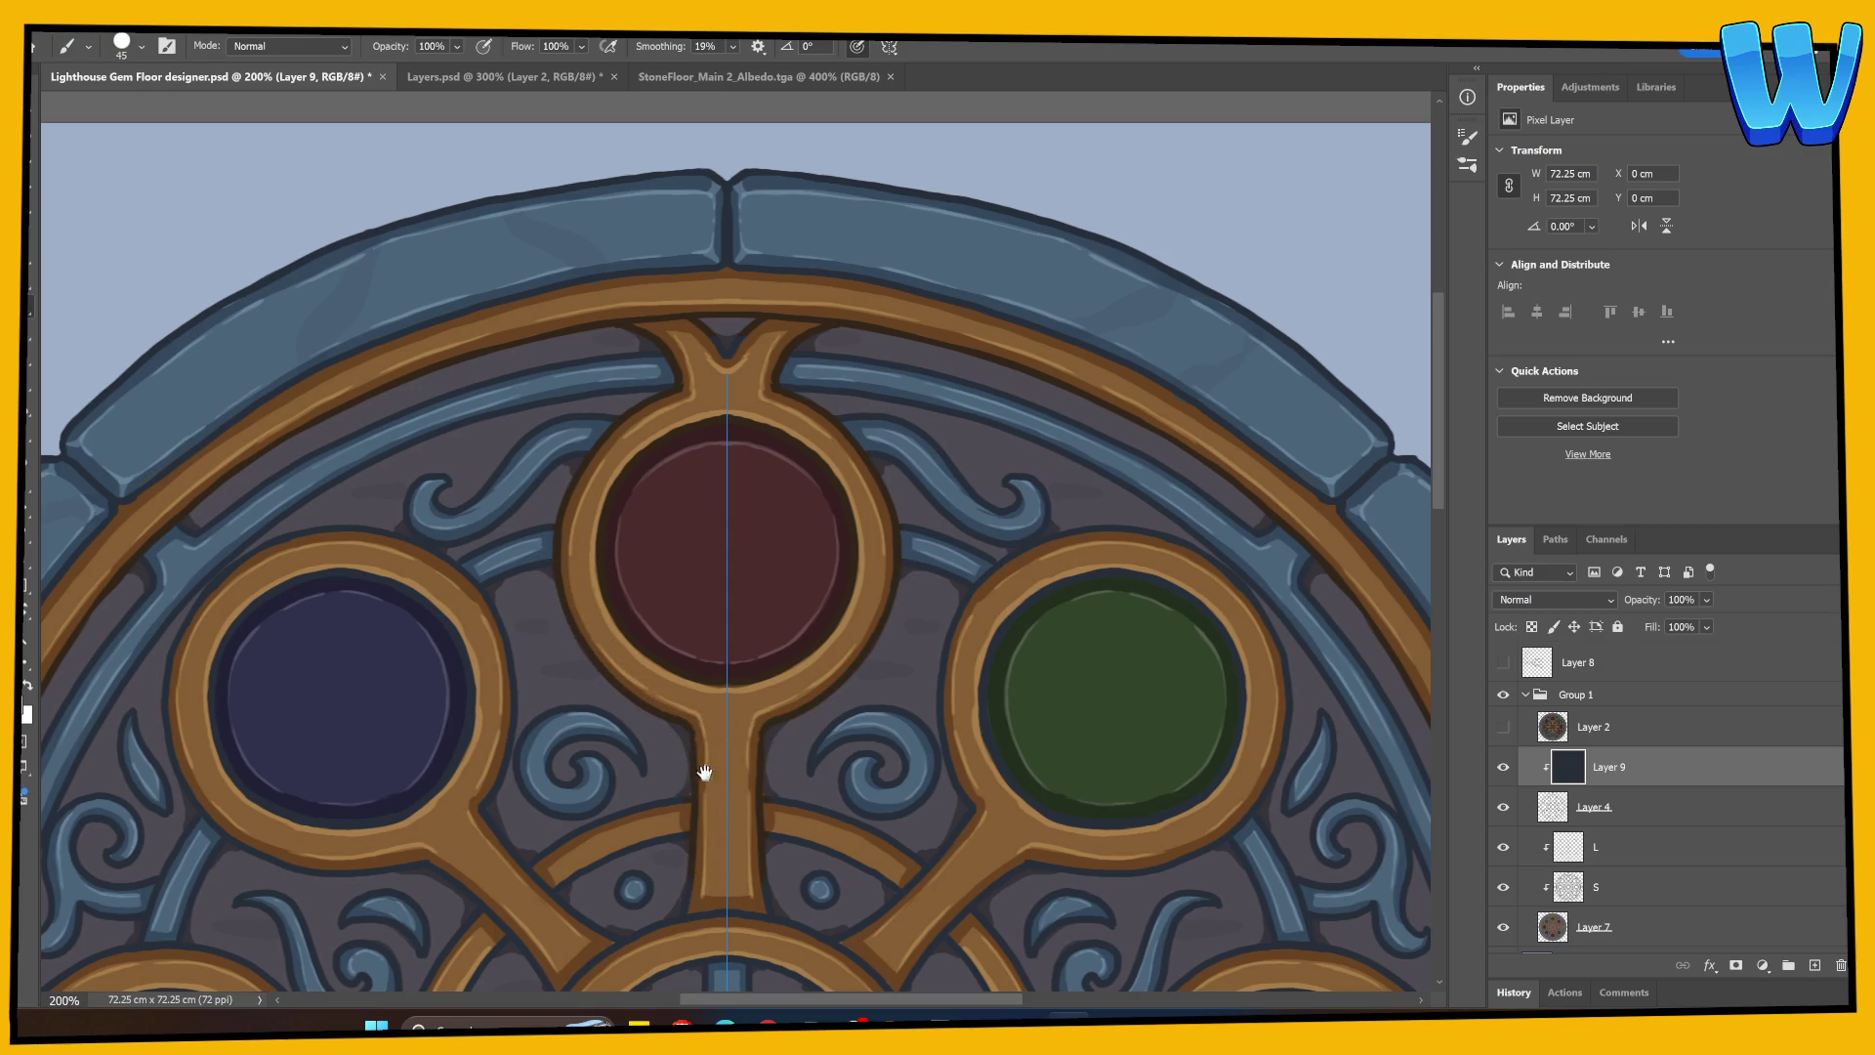
left_click_drag(703, 767, 788, 591)
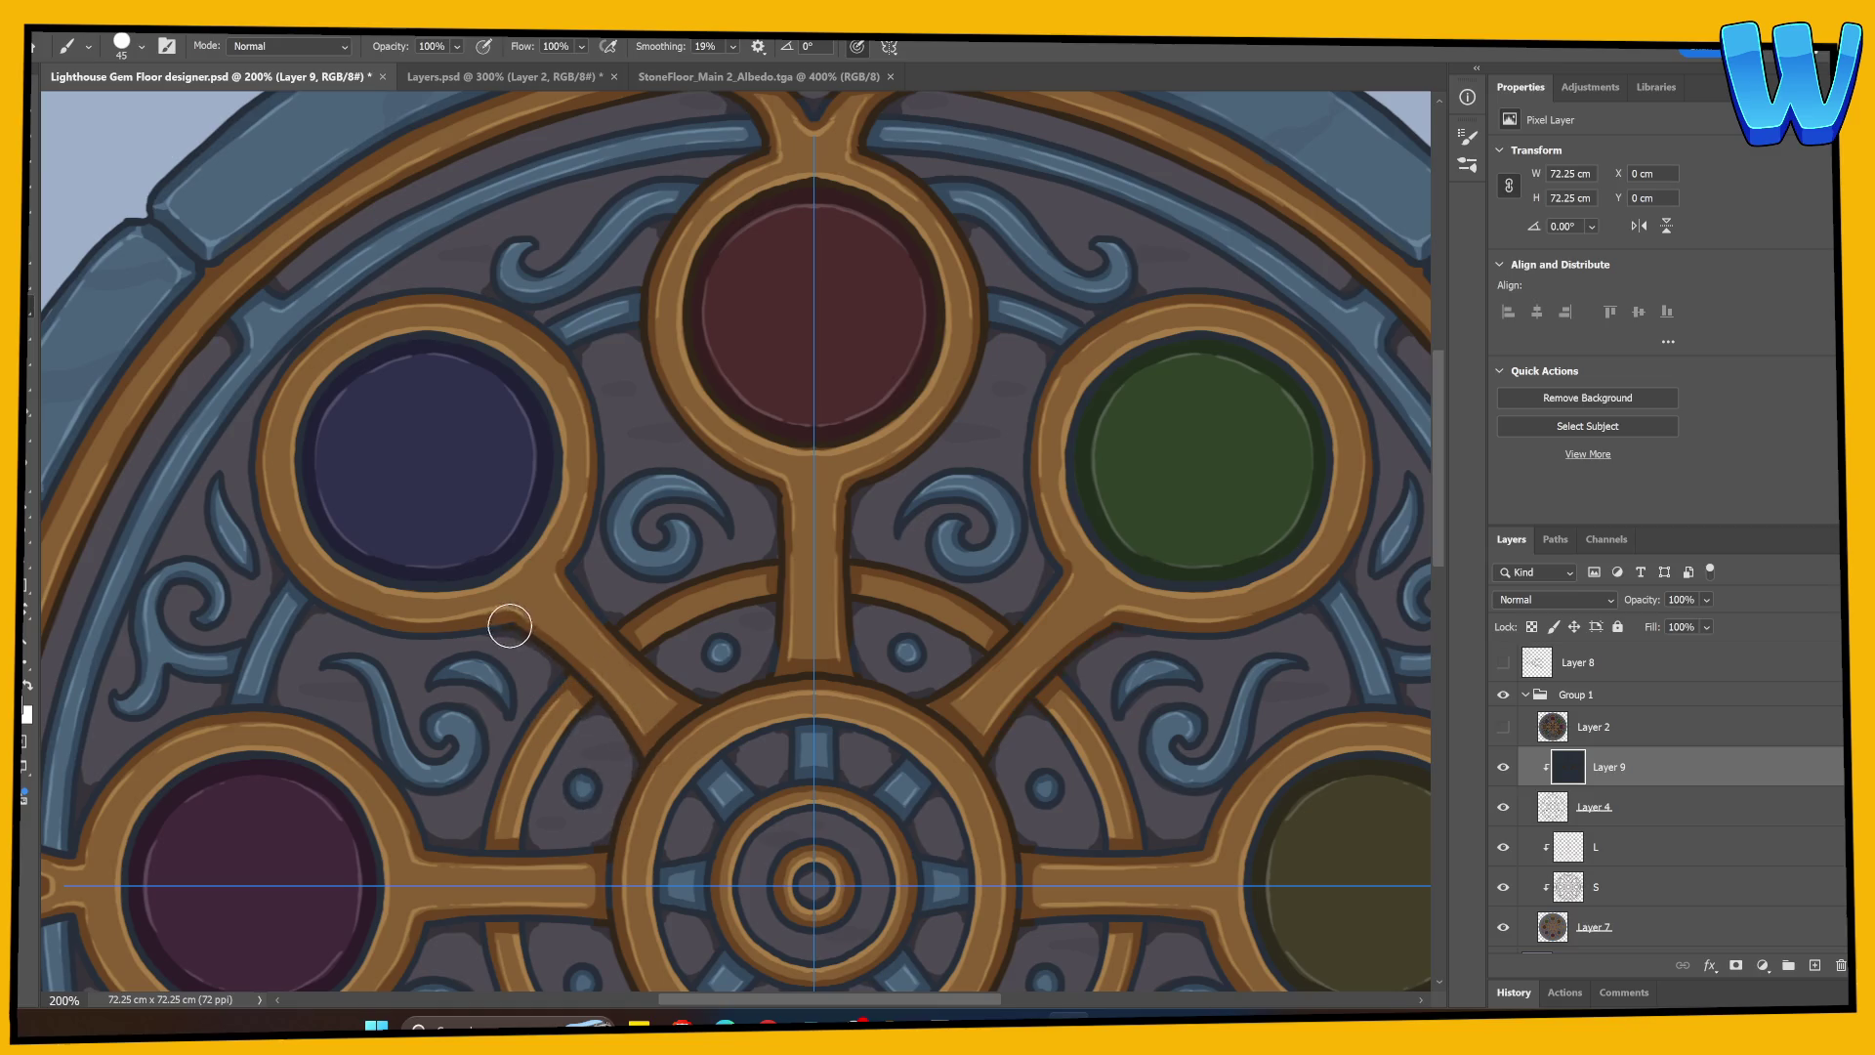
left_click_drag(554, 557, 390, 625)
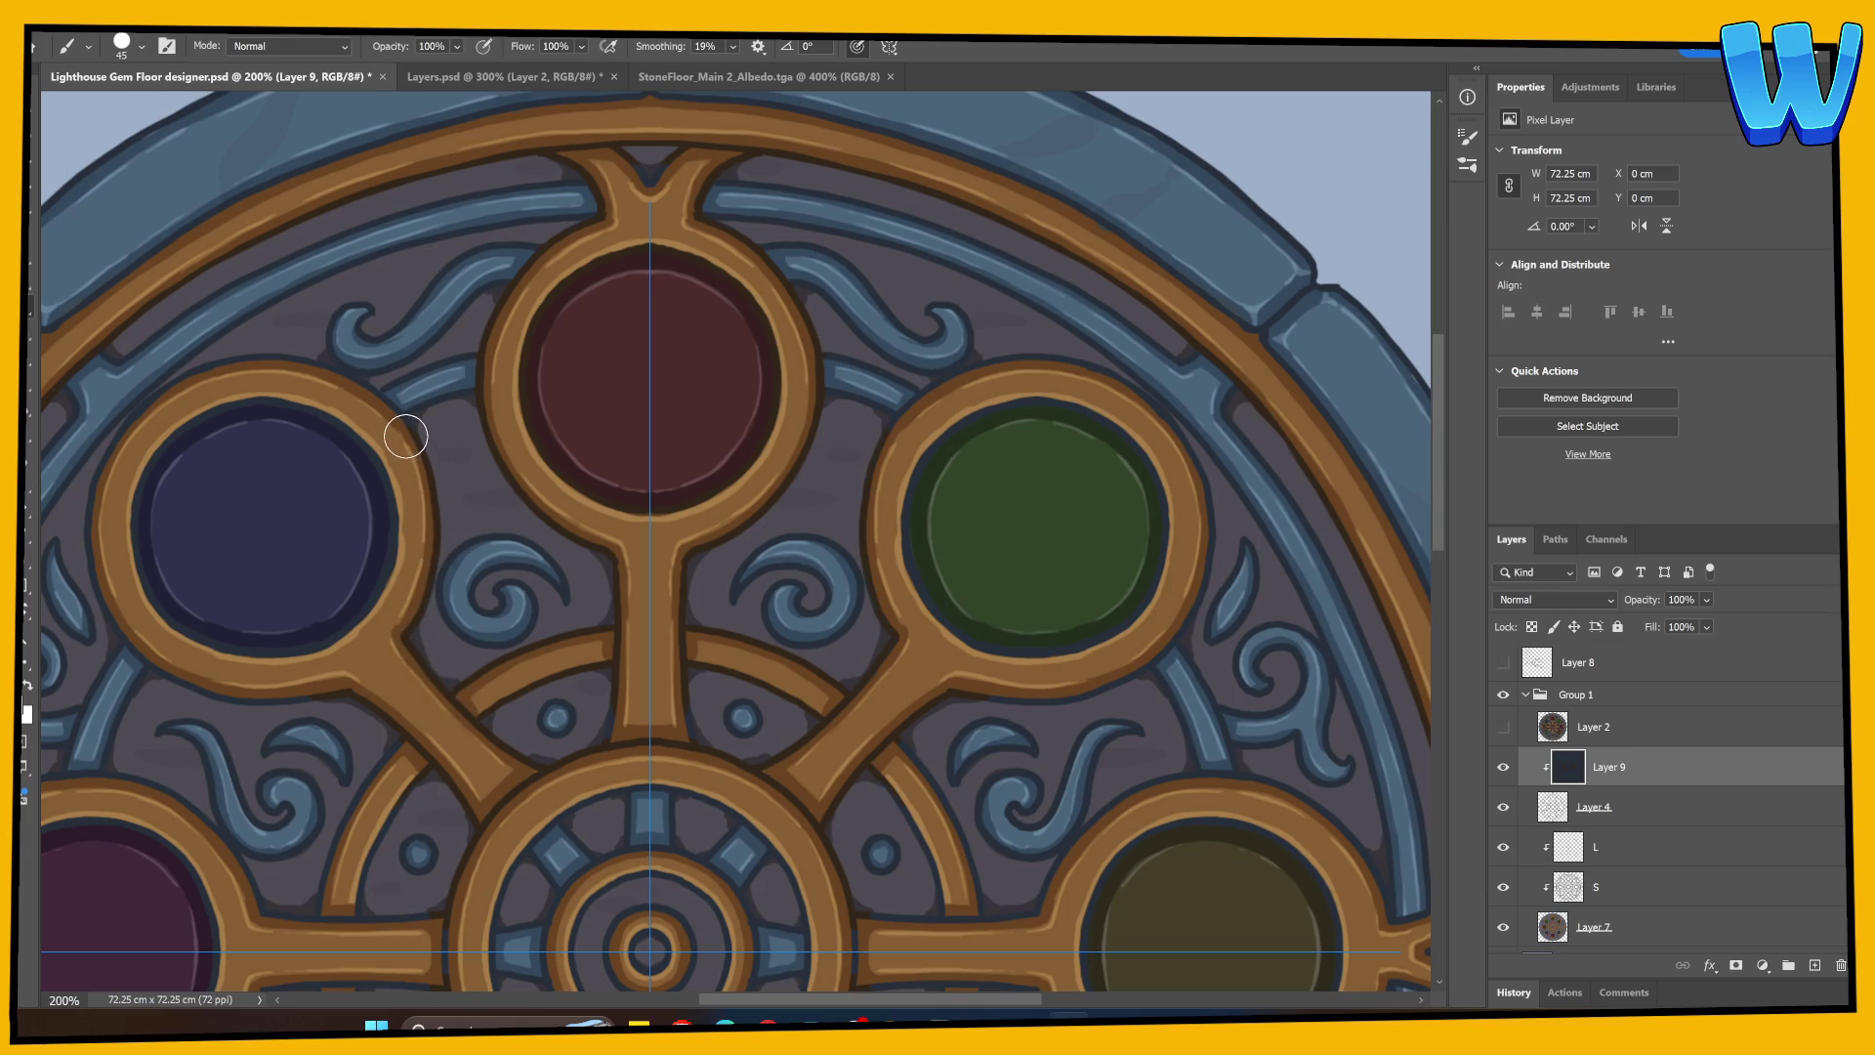
left_click_drag(399, 562, 669, 586)
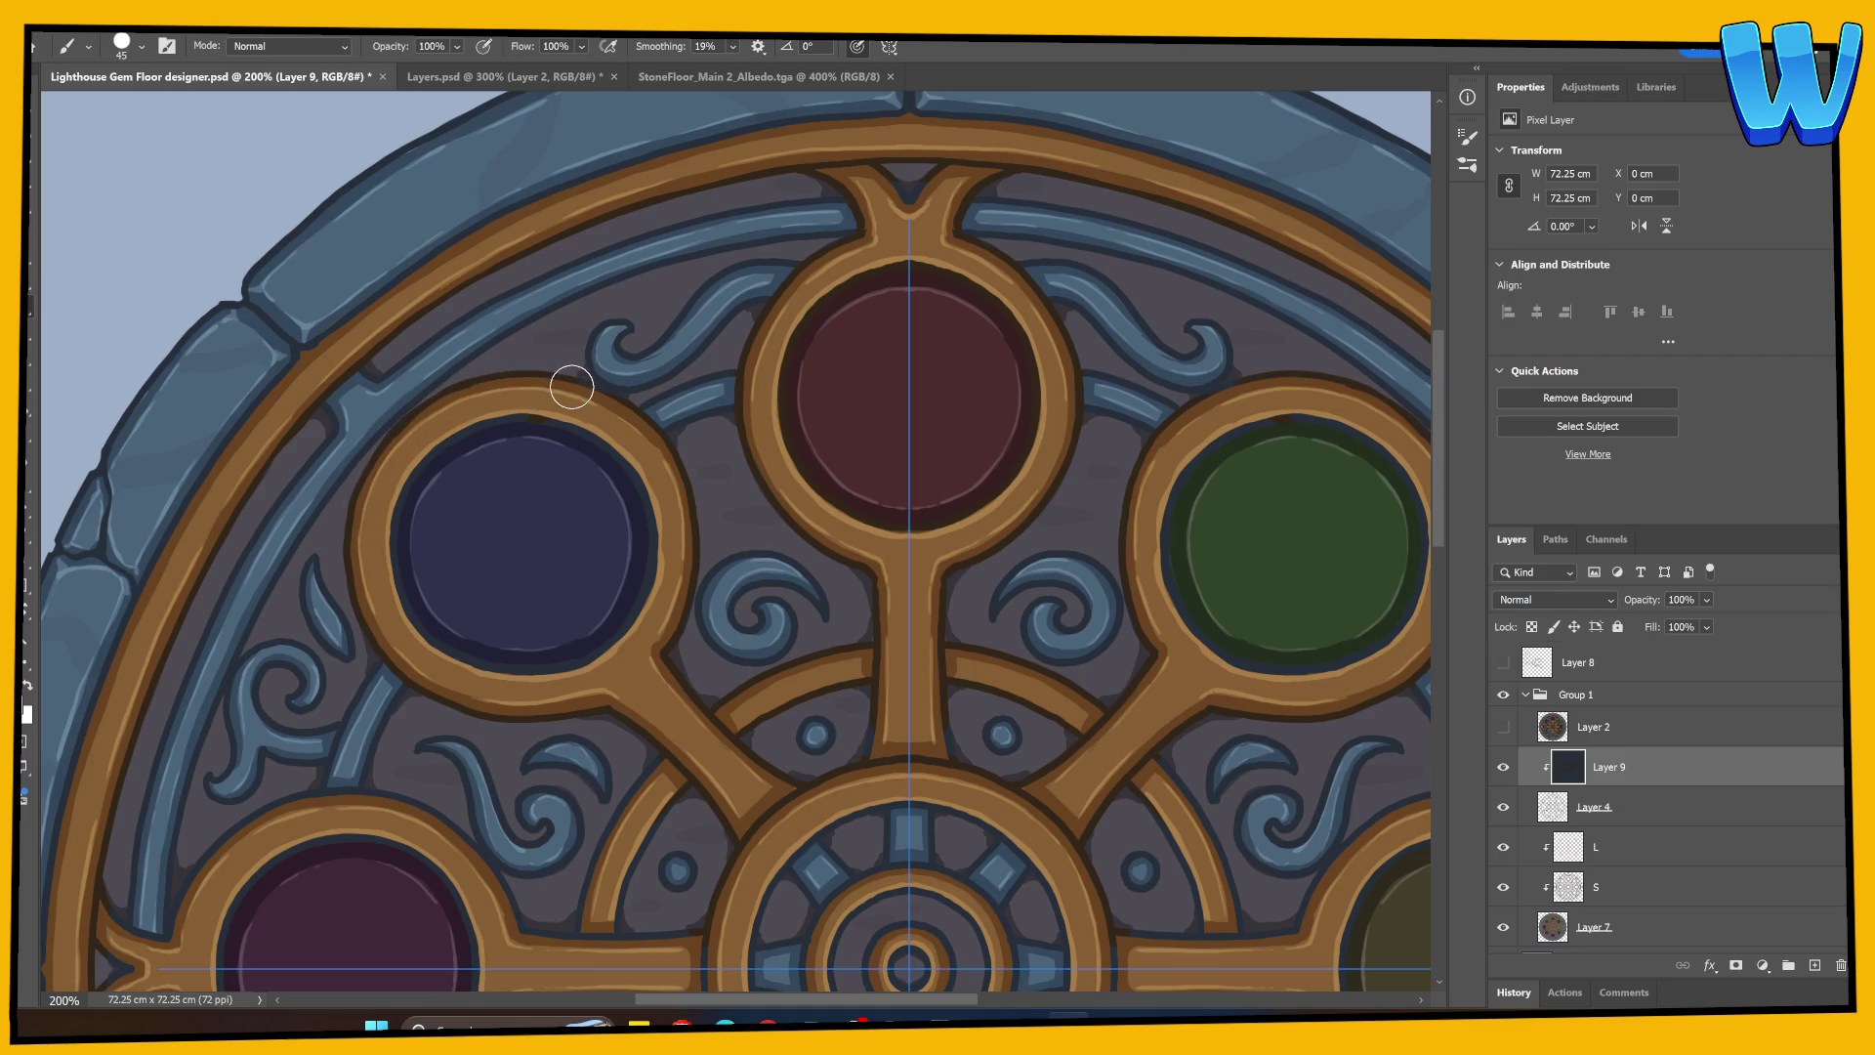
left_click_drag(712, 690, 510, 419)
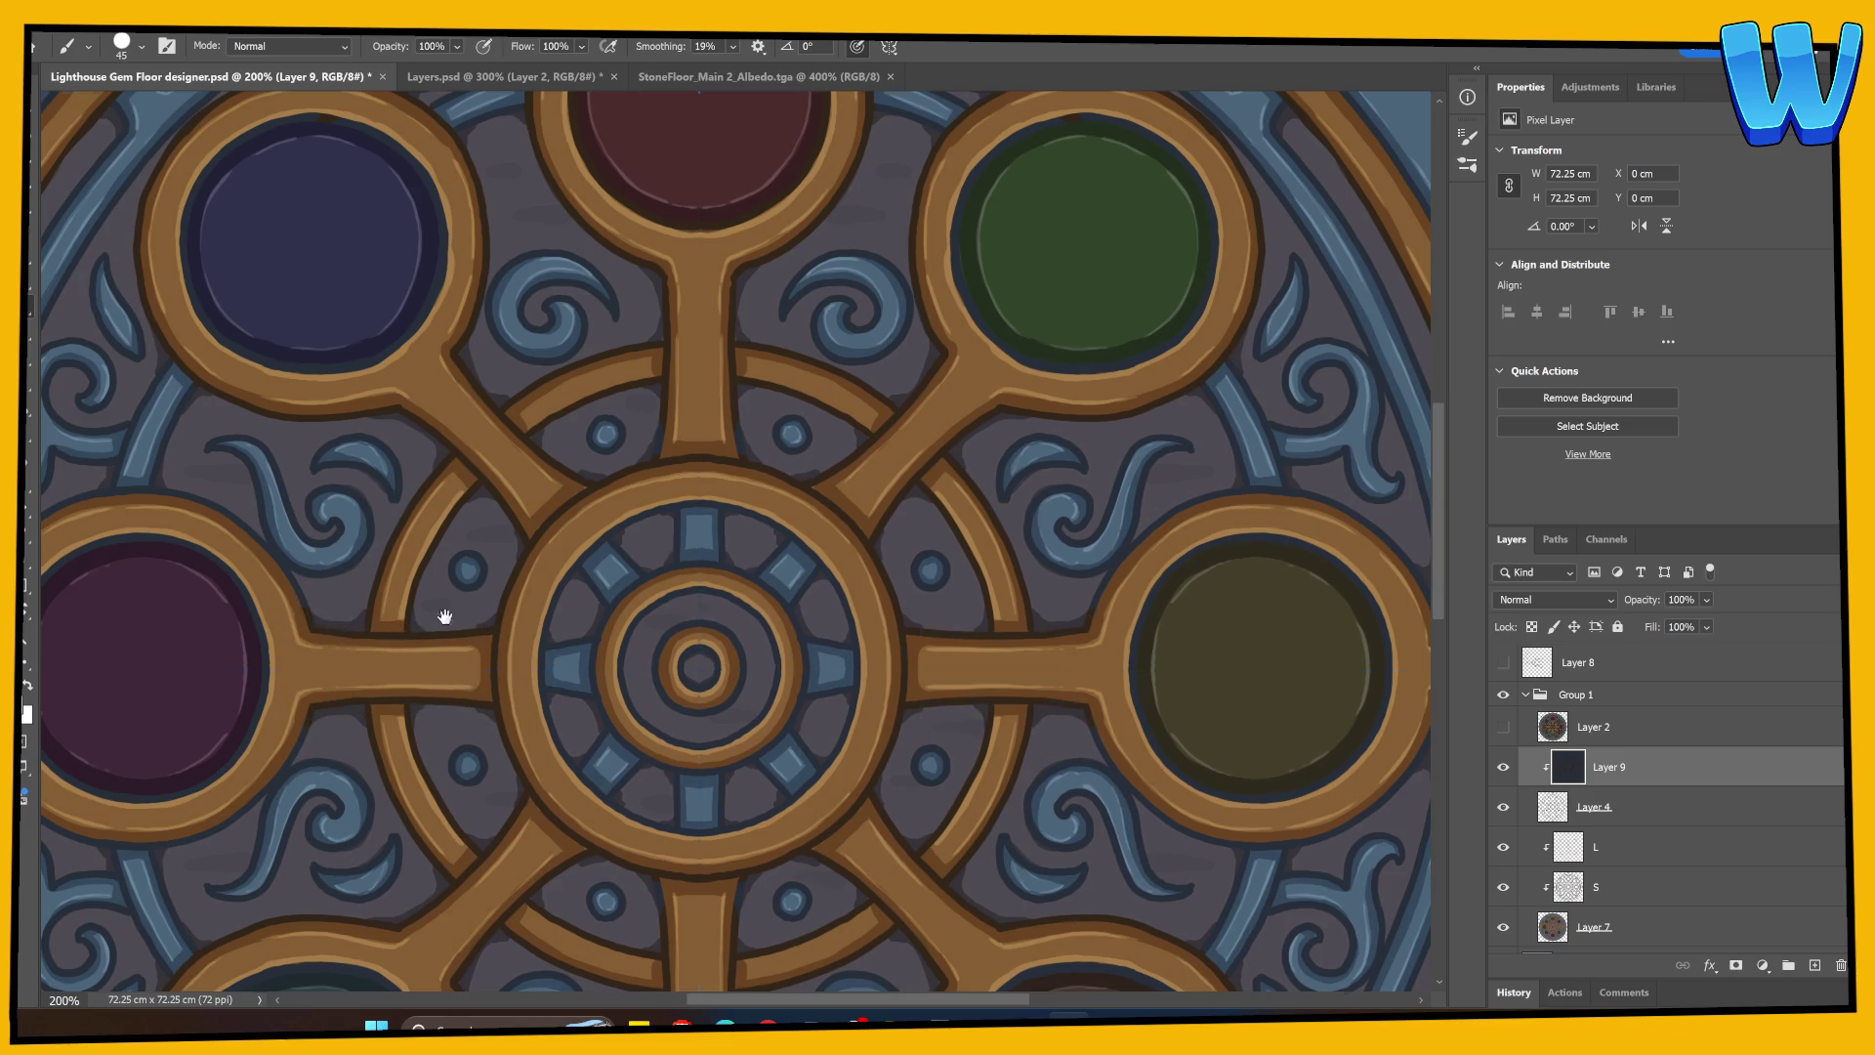
scroll(469, 577, "left", 3)
scroll(468, 576, "down", 1)
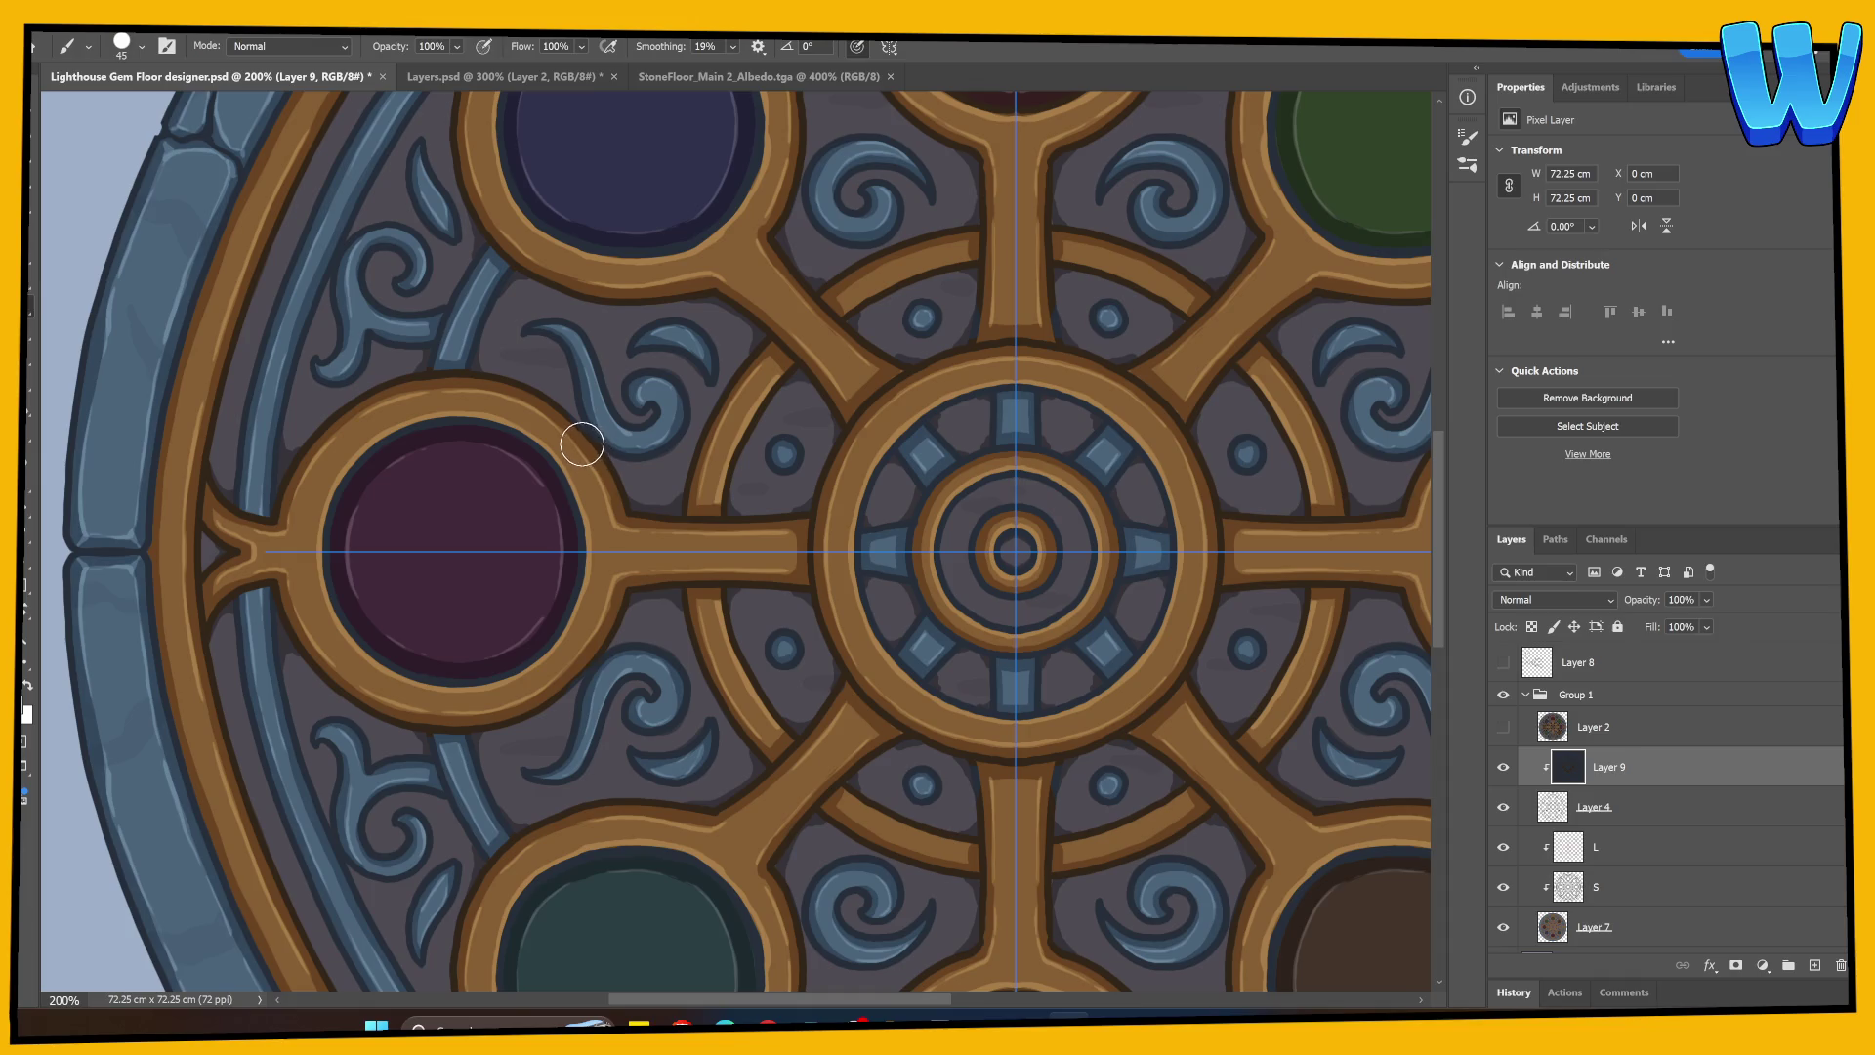
mouse_move(785, 674)
left_mouse_down()
mouse_move(559, 555)
mouse_move(420, 720)
left_mouse_up()
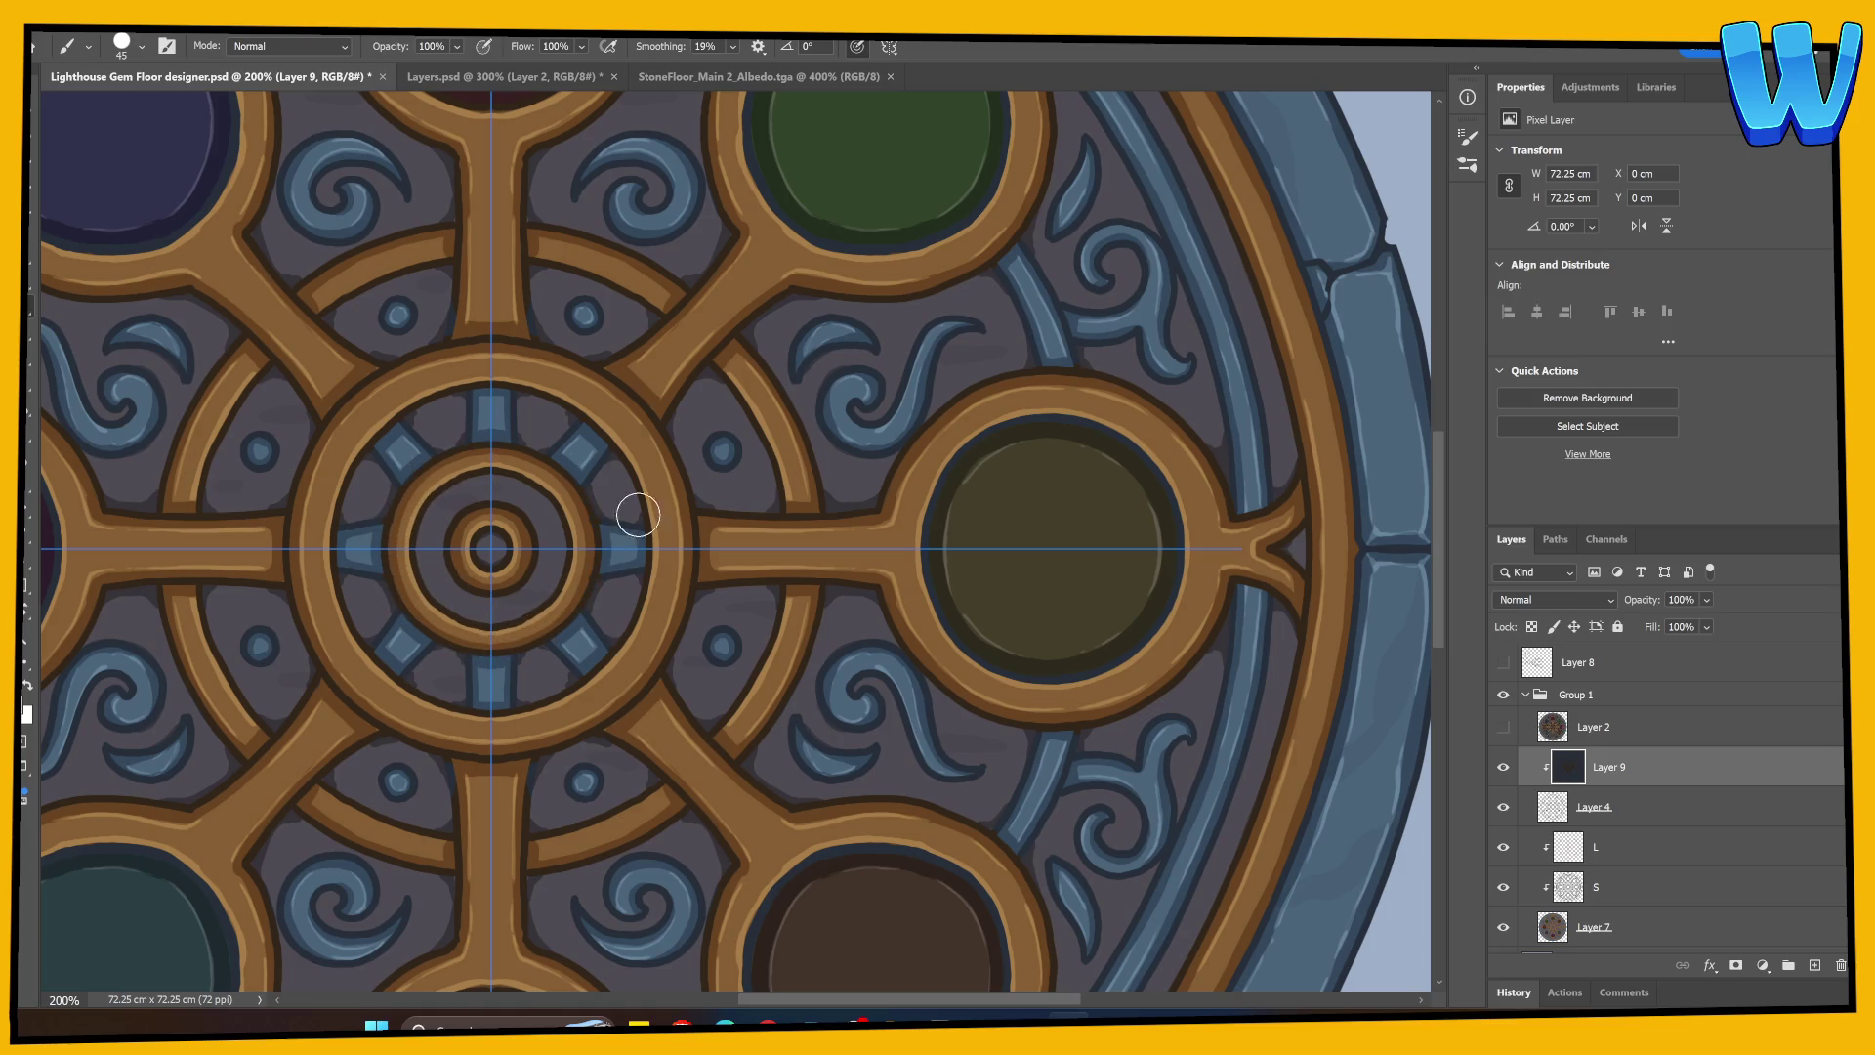
left_click_drag(628, 519, 894, 561)
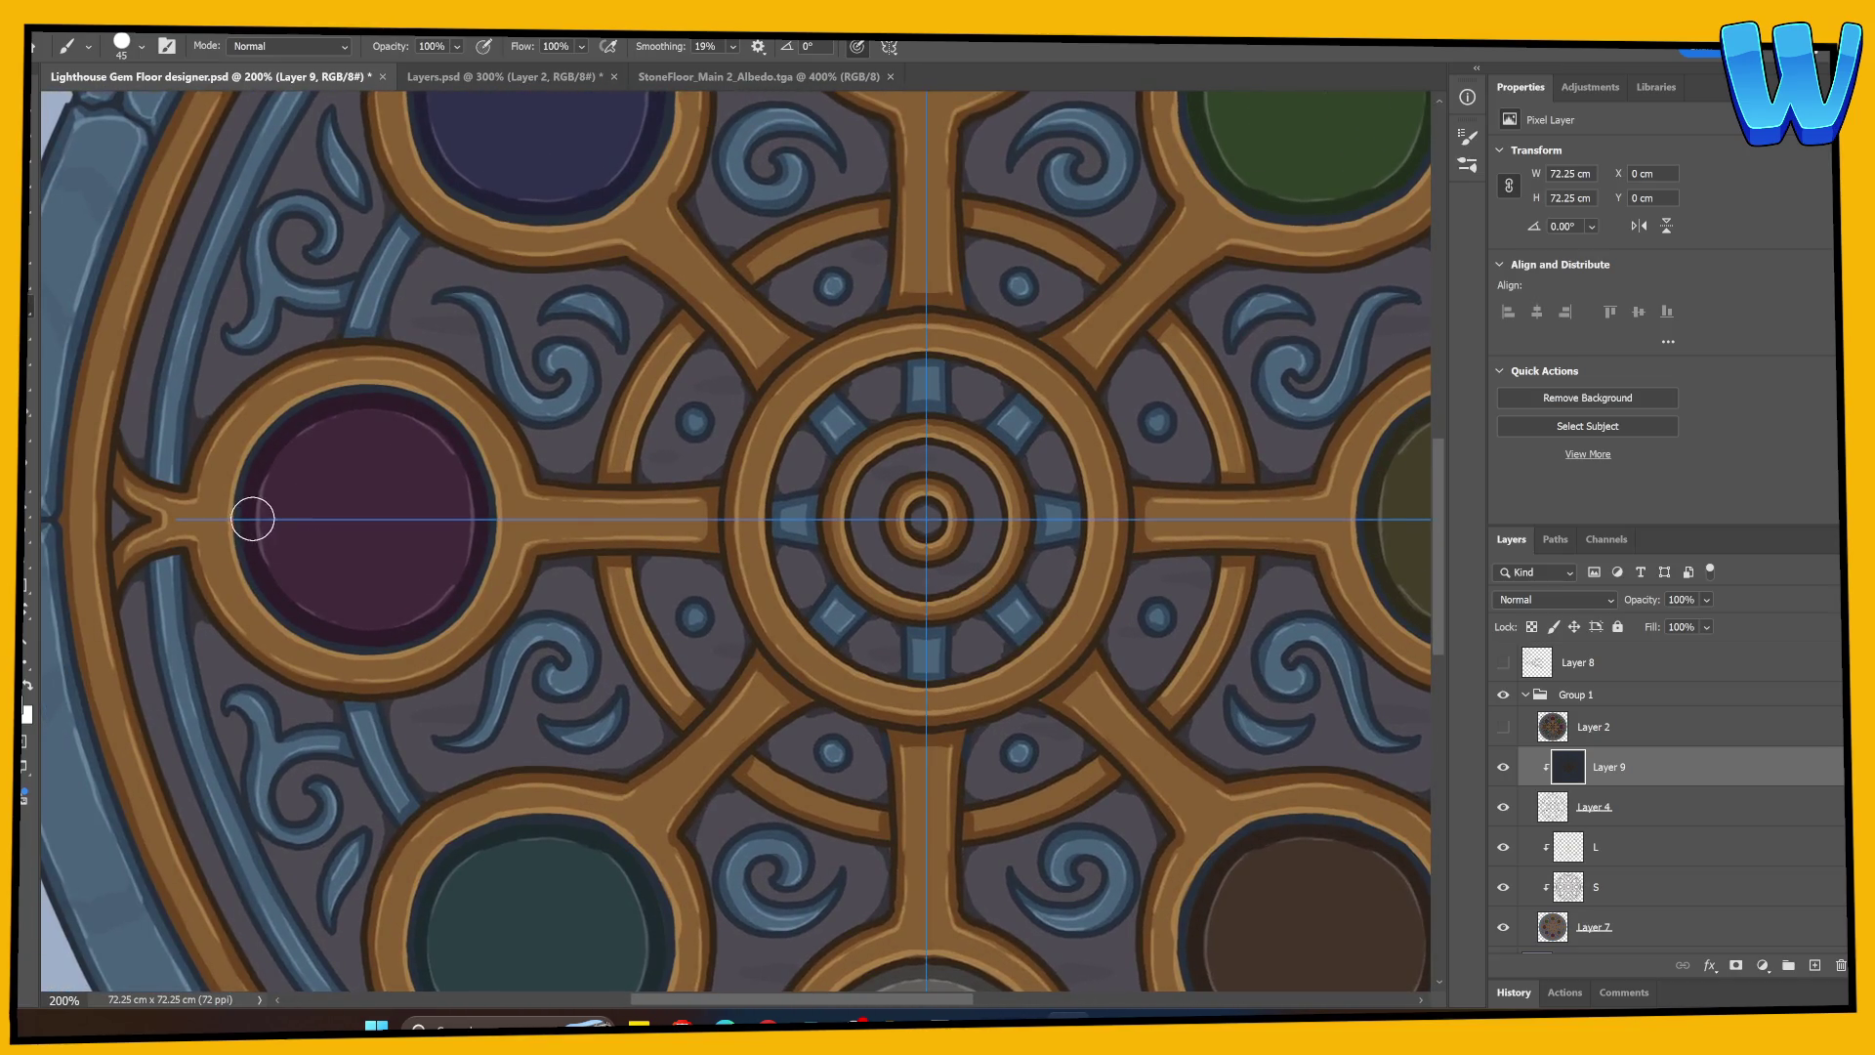
Step: Set a near-black 1b1a19 foreground and brush mirrored shadows along the purple, blue and red gem rims
left_click(25, 703)
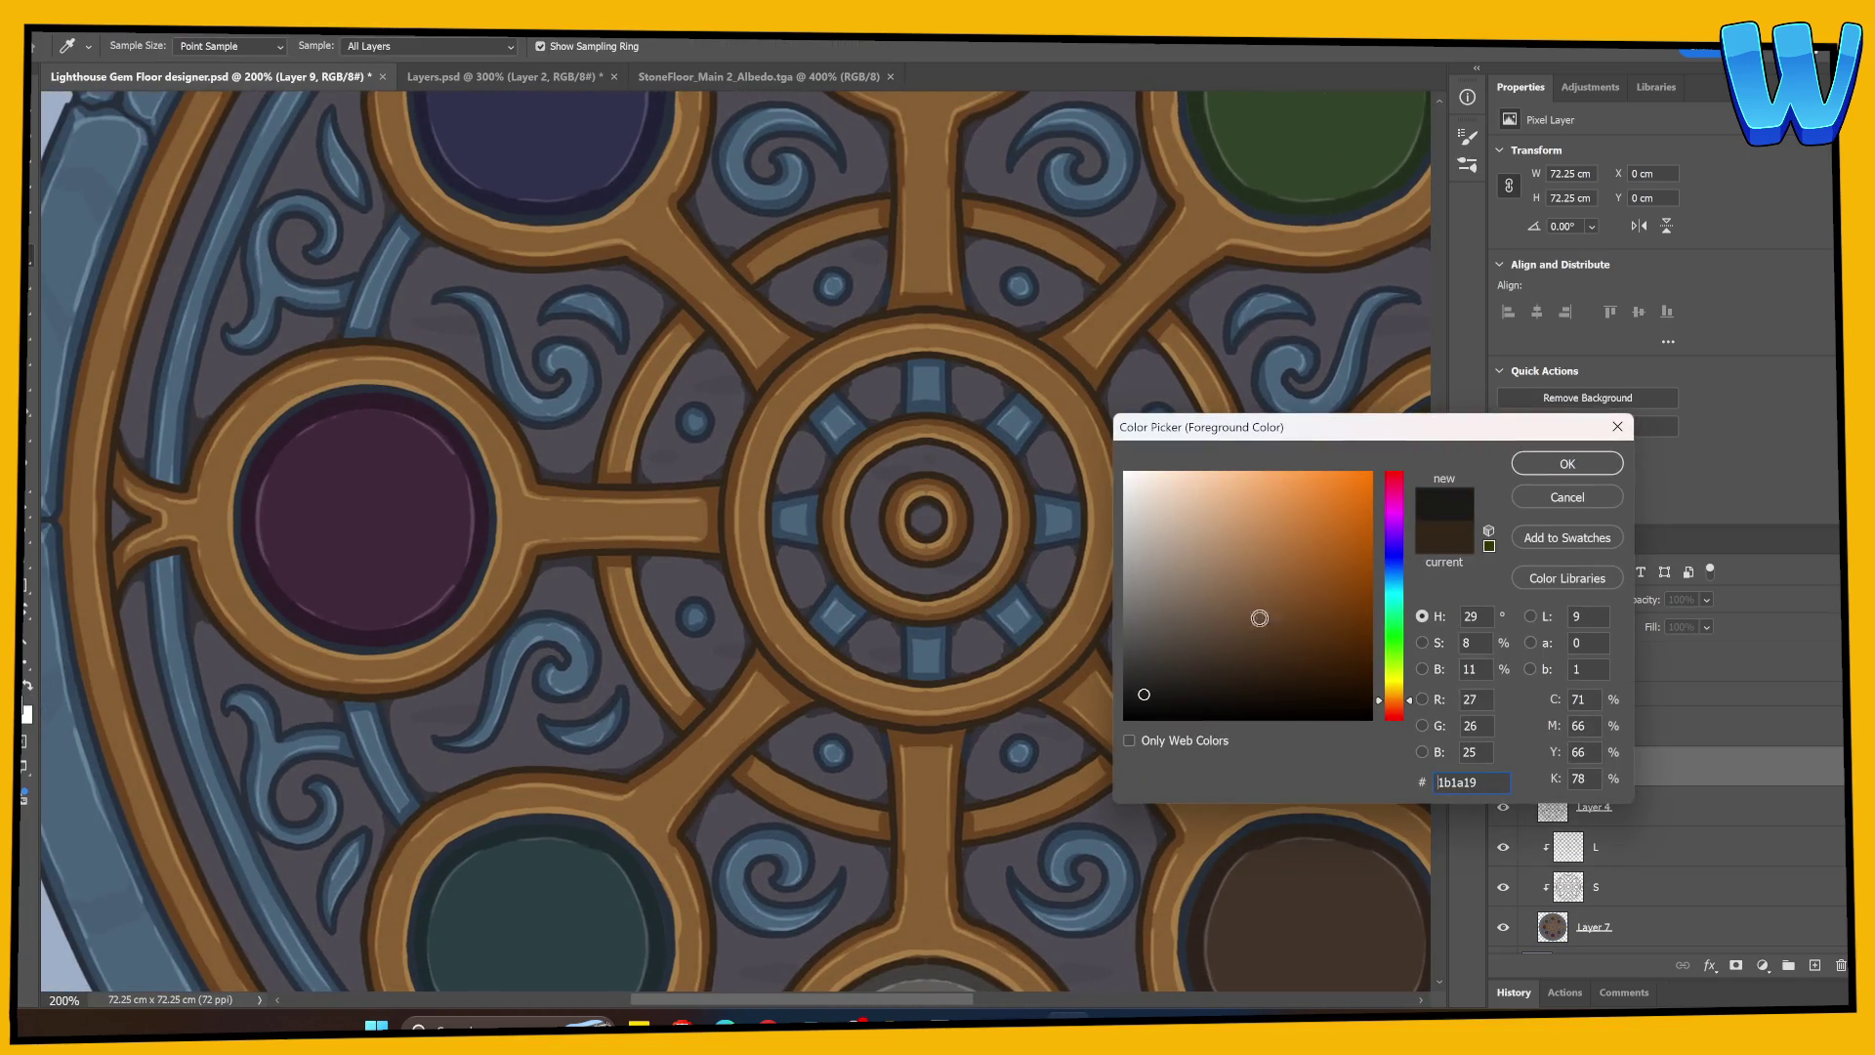
key("Return")
mouse_move(258, 580)
left_mouse_down()
mouse_move(384, 641)
mouse_move(460, 586)
mouse_move(481, 465)
mouse_move(443, 773)
left_mouse_up()
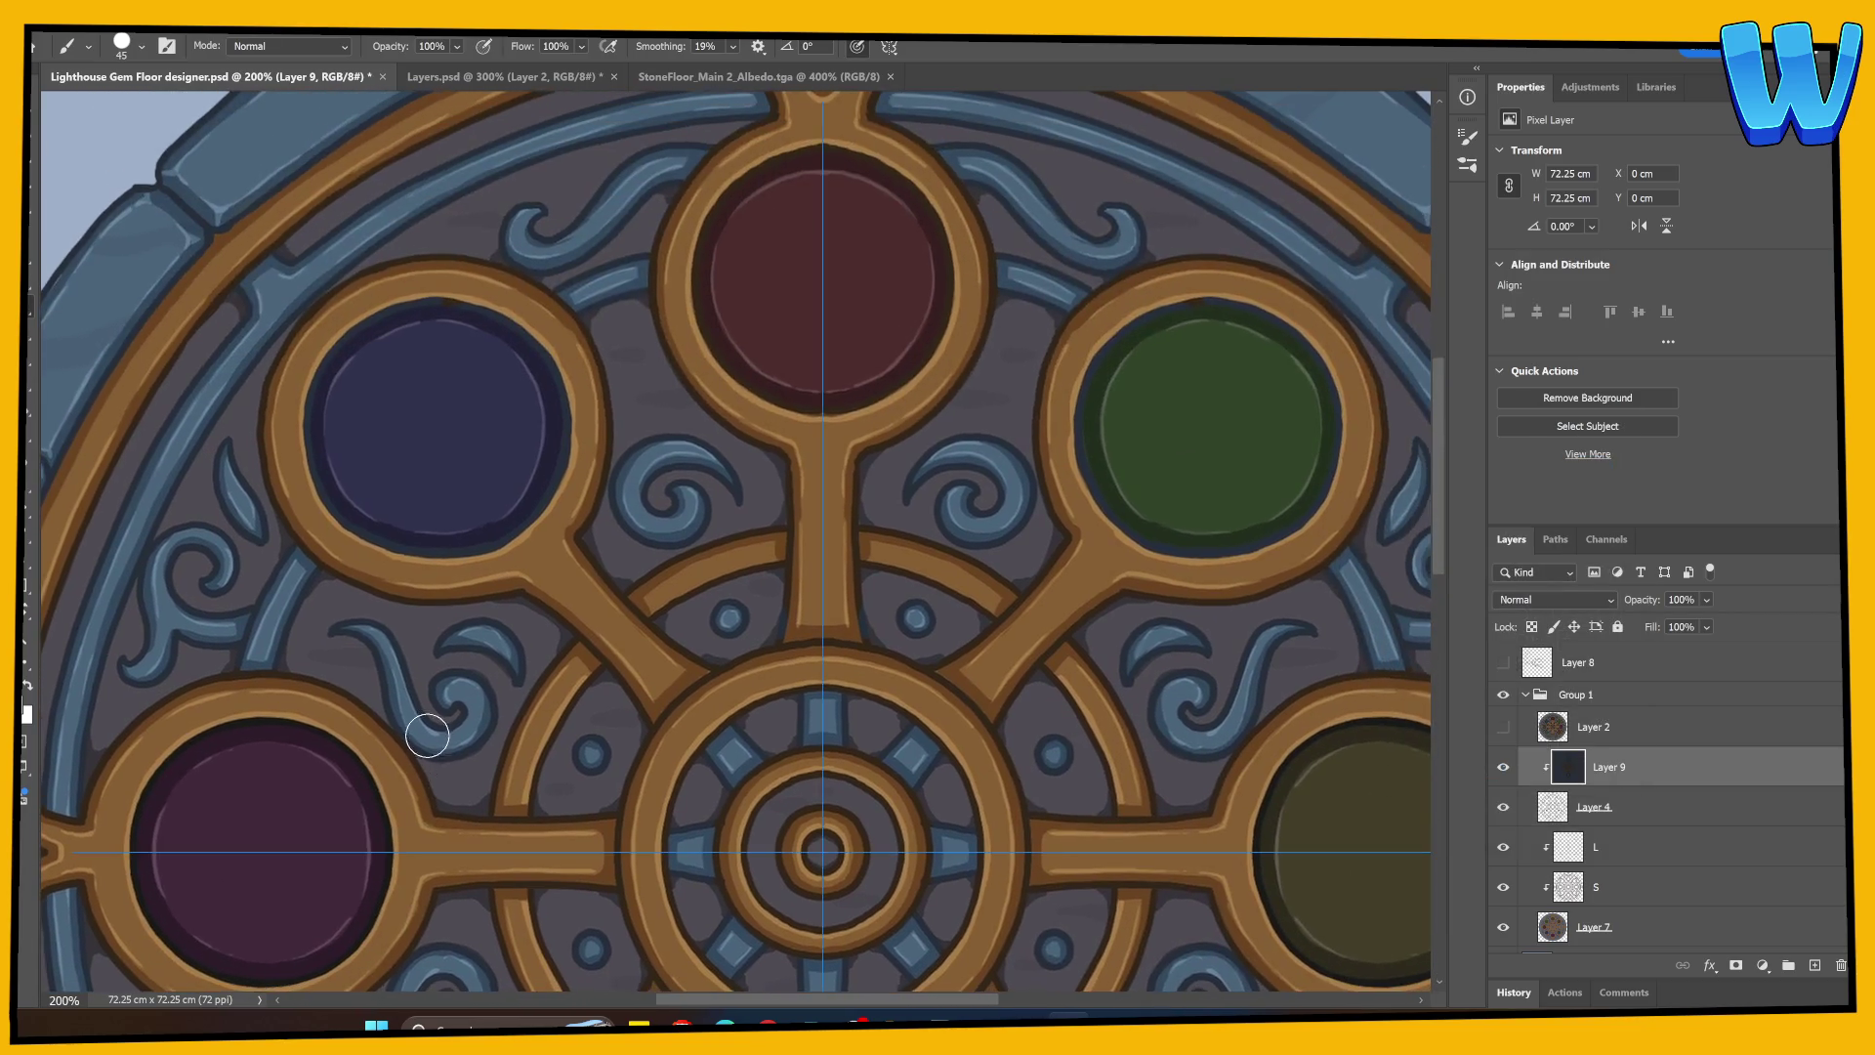
mouse_move(322, 477)
left_mouse_down()
mouse_move(319, 423)
mouse_move(423, 306)
mouse_move(543, 373)
mouse_move(544, 495)
mouse_move(452, 540)
mouse_move(314, 485)
left_mouse_up()
left_click_drag(620, 498, 250, 743)
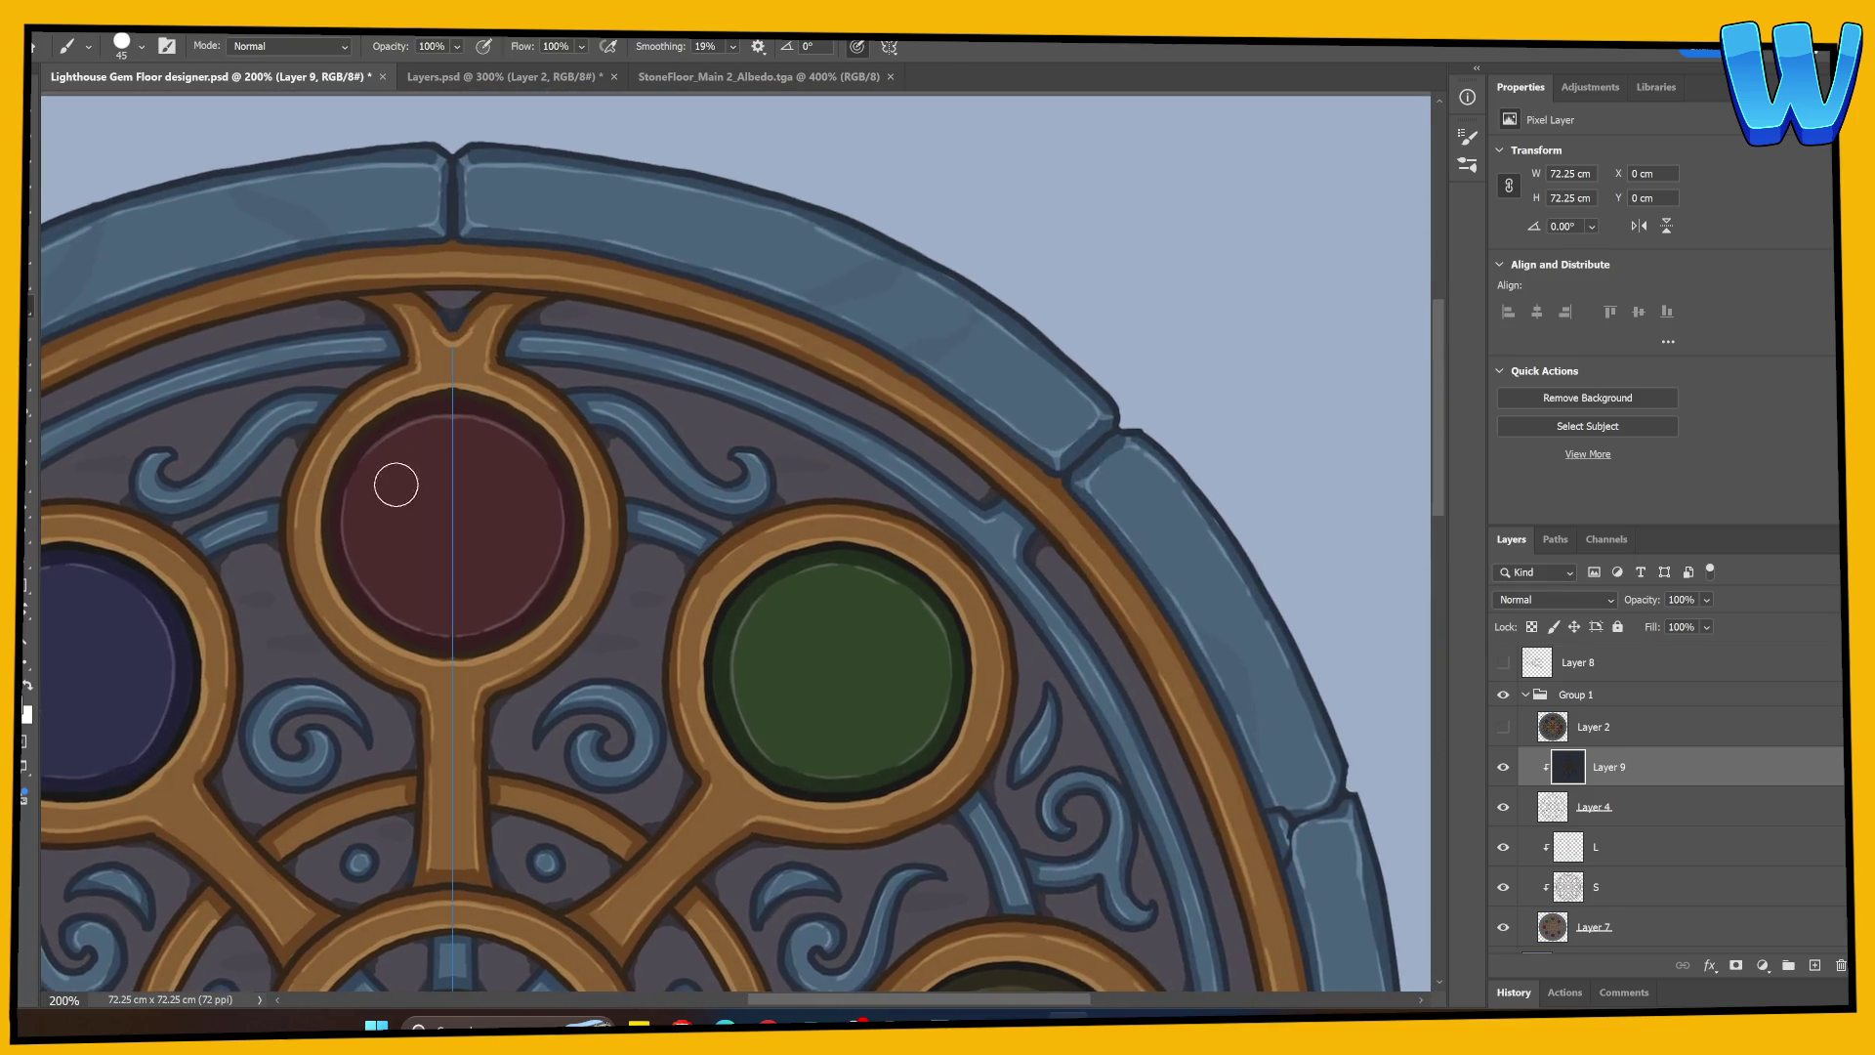
mouse_move(402, 410)
left_mouse_down()
mouse_move(351, 448)
mouse_move(360, 599)
mouse_move(381, 630)
mouse_move(489, 636)
mouse_move(566, 540)
mouse_move(448, 407)
mouse_move(422, 411)
left_mouse_up()
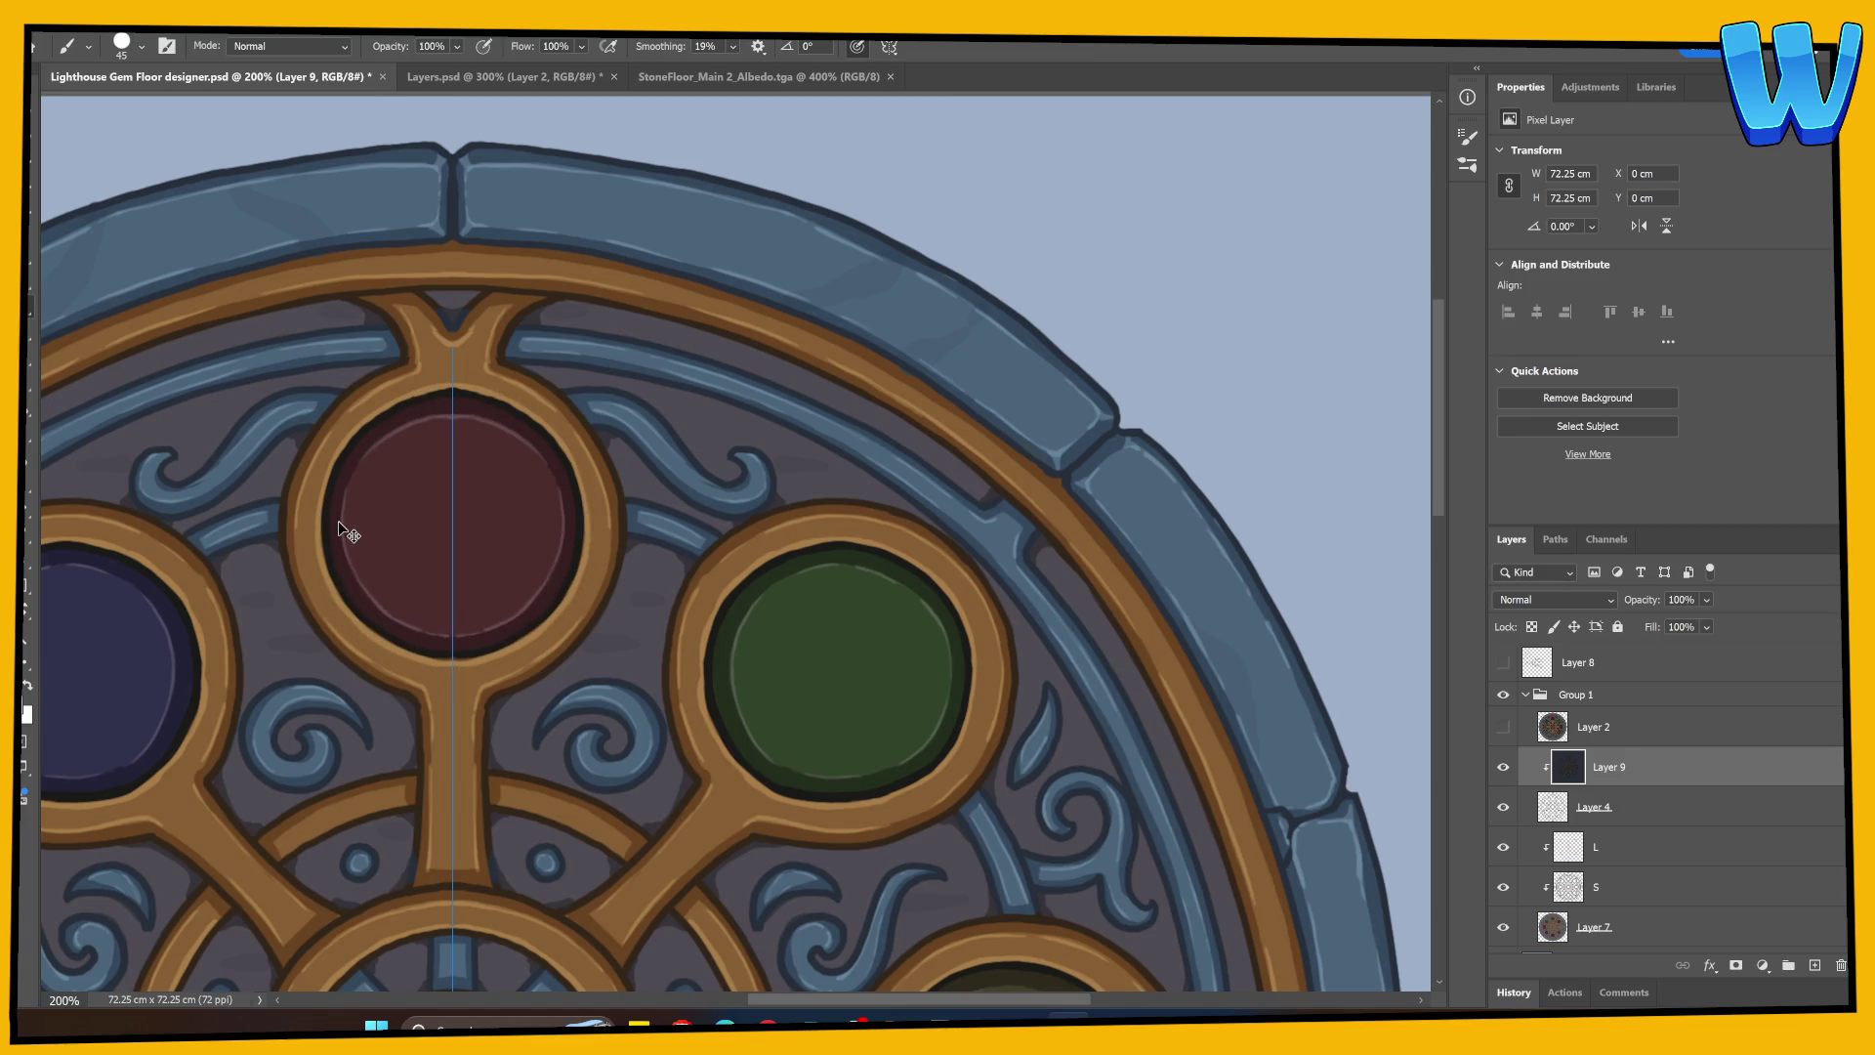